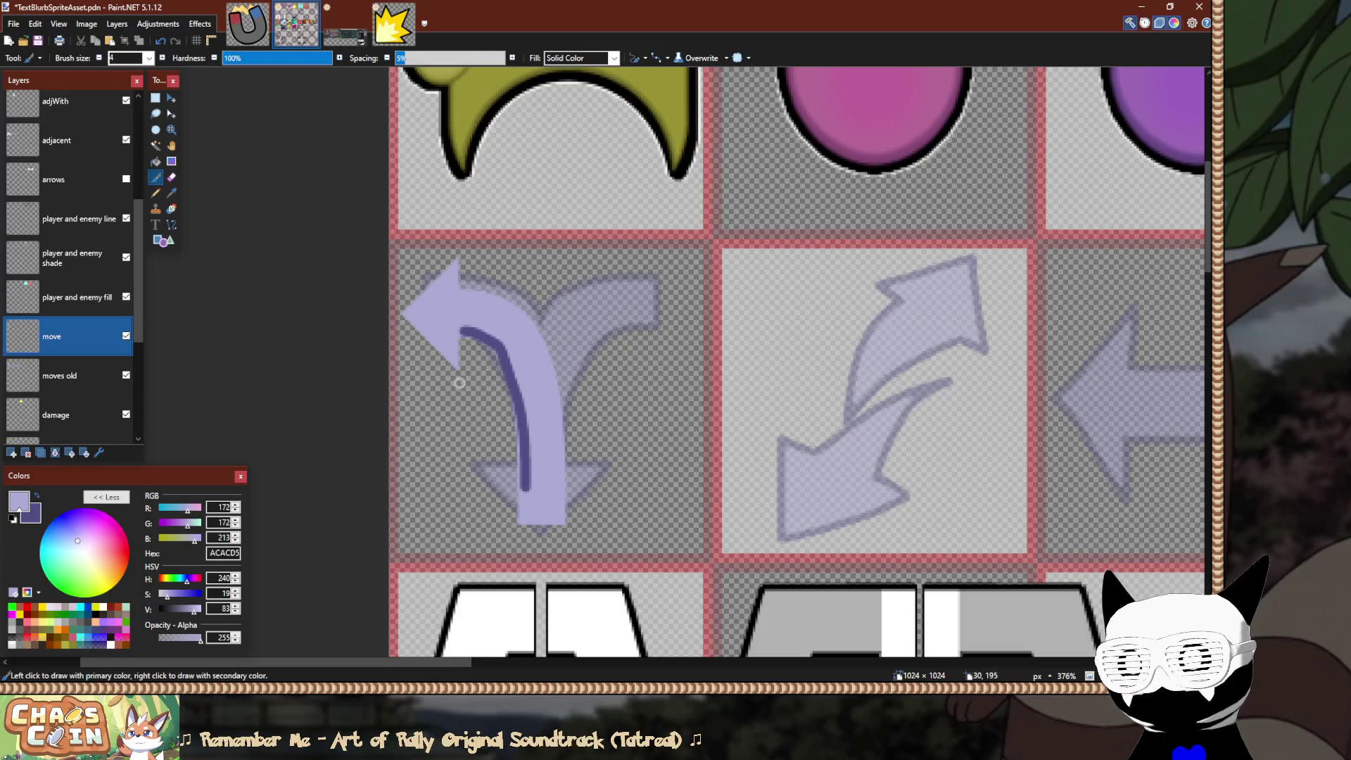
# Try dark purple shading strokes on the arrowhead, then undo them all so the arrow is plain lavender.
pyautogui.moveTo(458, 368); pyautogui.dragTo(331, 271)
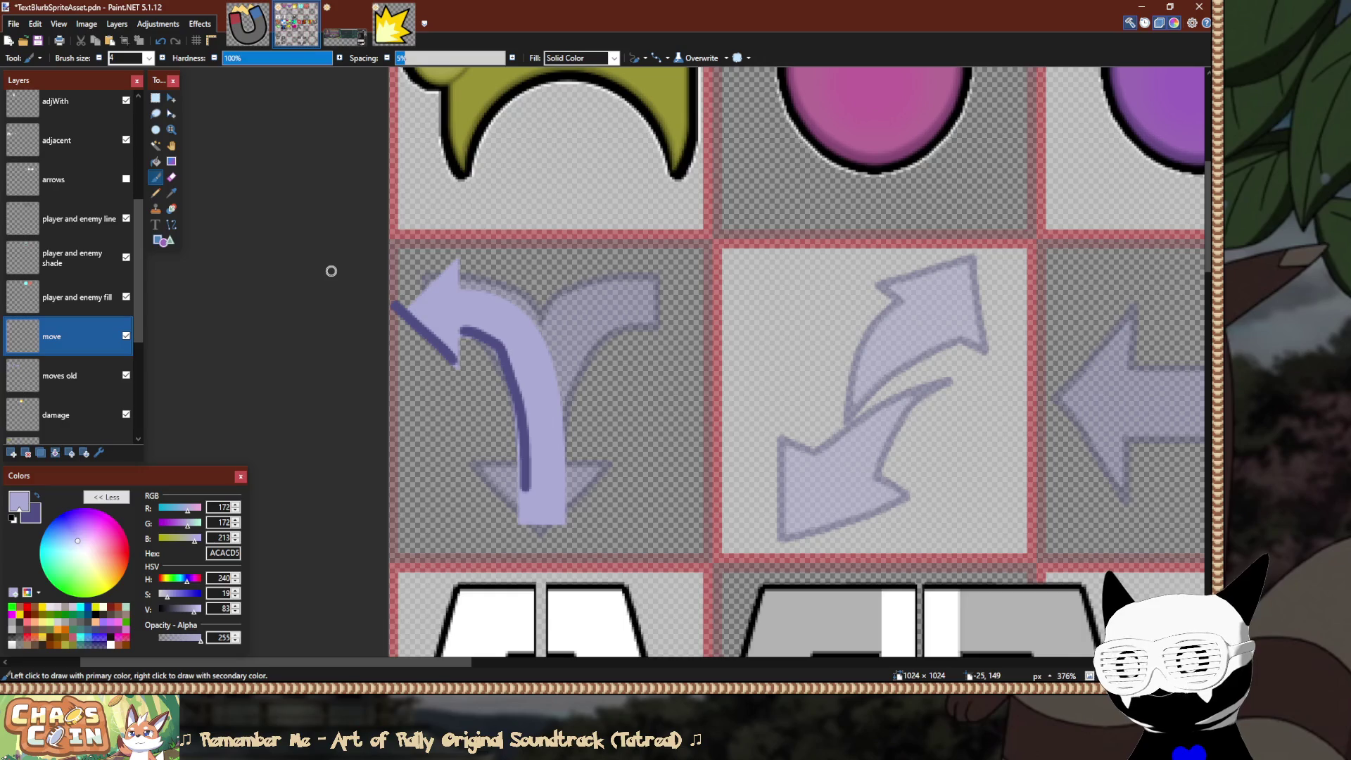
pyautogui.hotkey('ctrl', 'z')
pyautogui.hotkey('ctrl', 'z')
pyautogui.moveTo(406, 315); pyautogui.dragTo(461, 261)
pyautogui.hotkey('ctrl', 'z')
pyautogui.moveTo(399, 315)
pyautogui.mouseDown()
pyautogui.moveTo(463, 250)
pyautogui.moveTo(395, 316)
pyautogui.mouseUp()
pyautogui.hotkey('ctrl', 'z')
pyautogui.moveTo(470, 293); pyautogui.dragTo(539, 339)
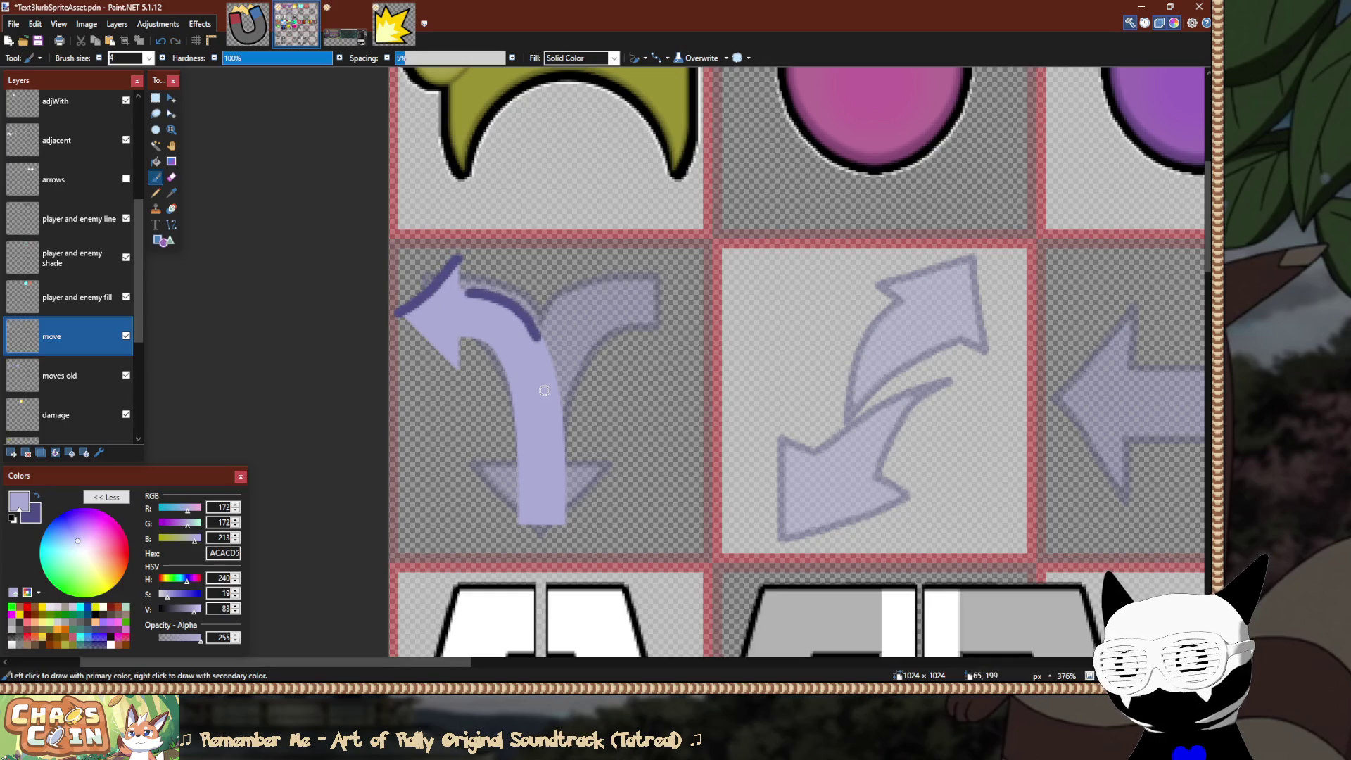
pyautogui.hotkey('ctrl', 'z')
pyautogui.hotkey('ctrl', 'z')
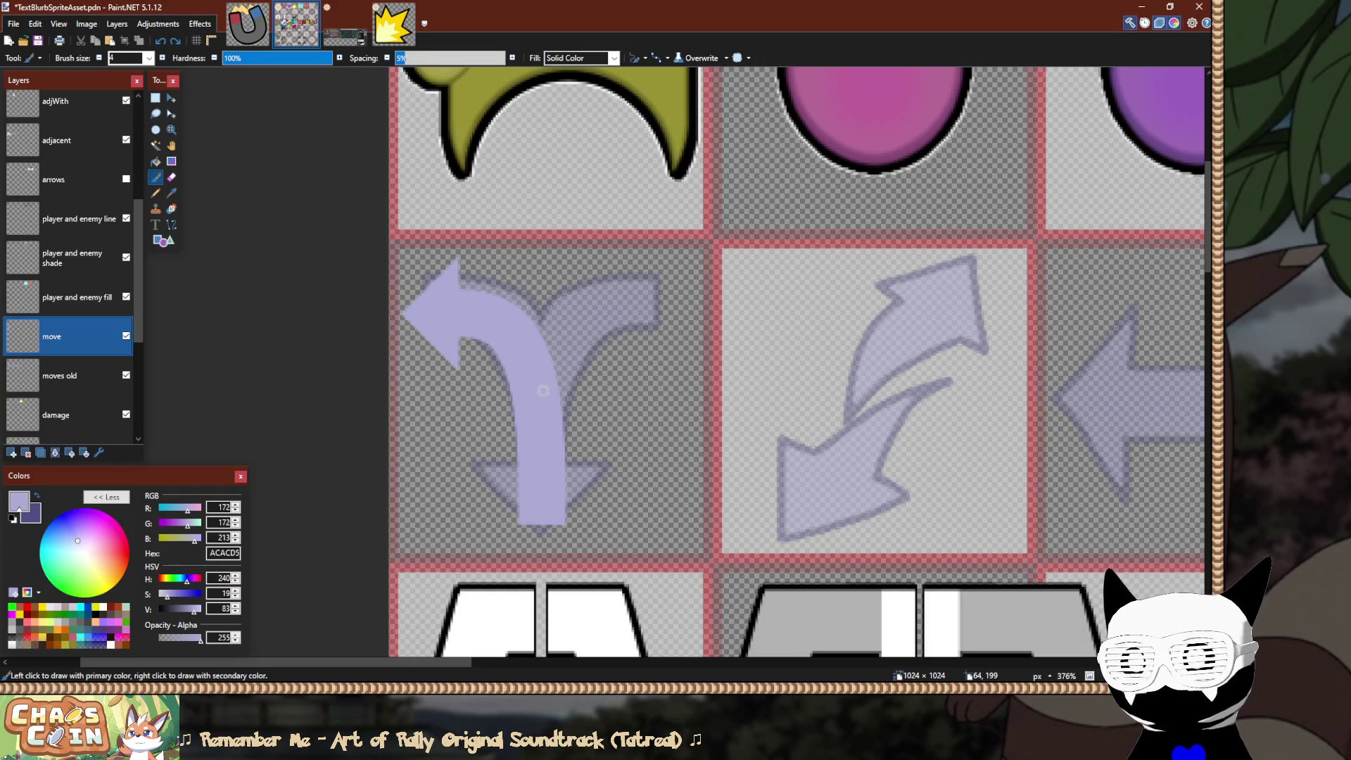
pyautogui.scroll(3, 543, 391)
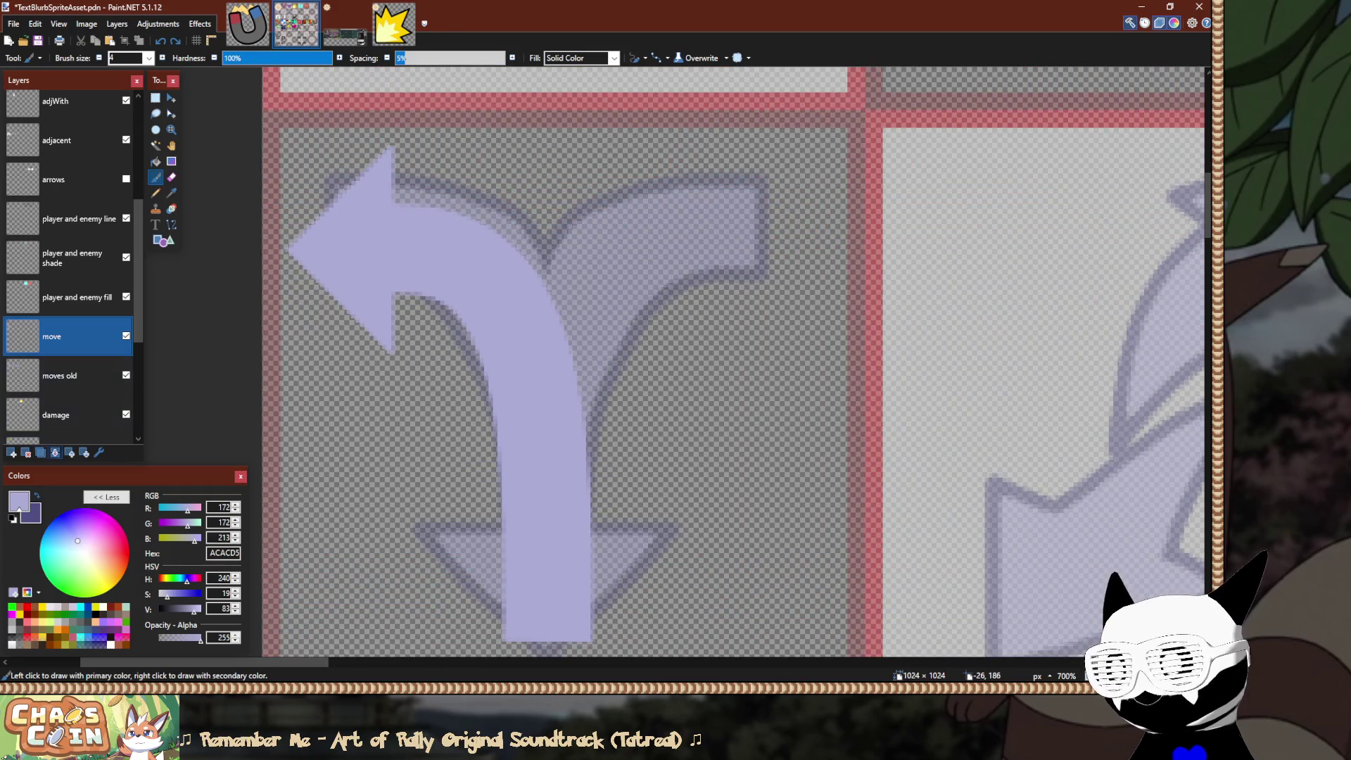
# Add a new layer below 'move' and name it 'move outline'.
pyautogui.click(12, 453)
pyautogui.click(63, 375)
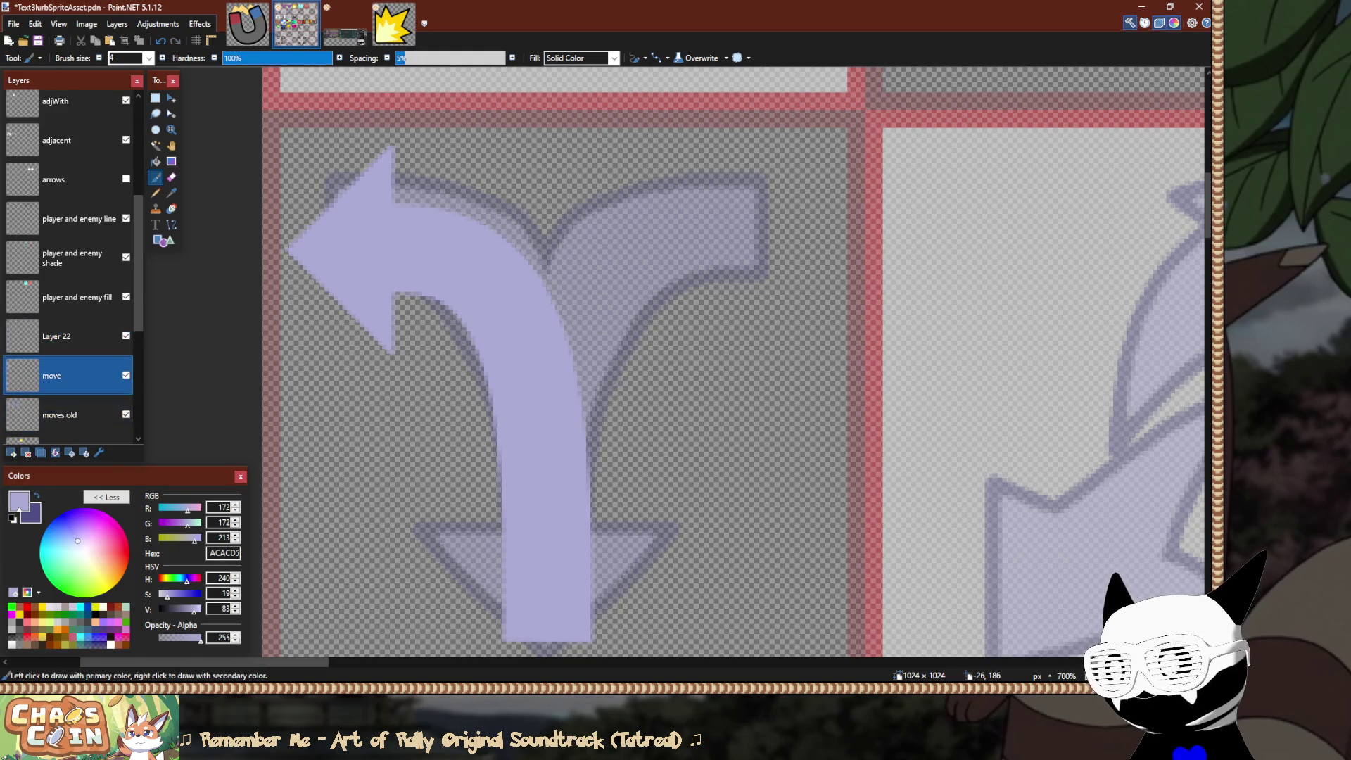
pyautogui.moveTo(63, 336); pyautogui.dragTo(64, 376)
pyautogui.doubleClick(64, 376)
pyautogui.write('move outline')
pyautogui.press('Return')
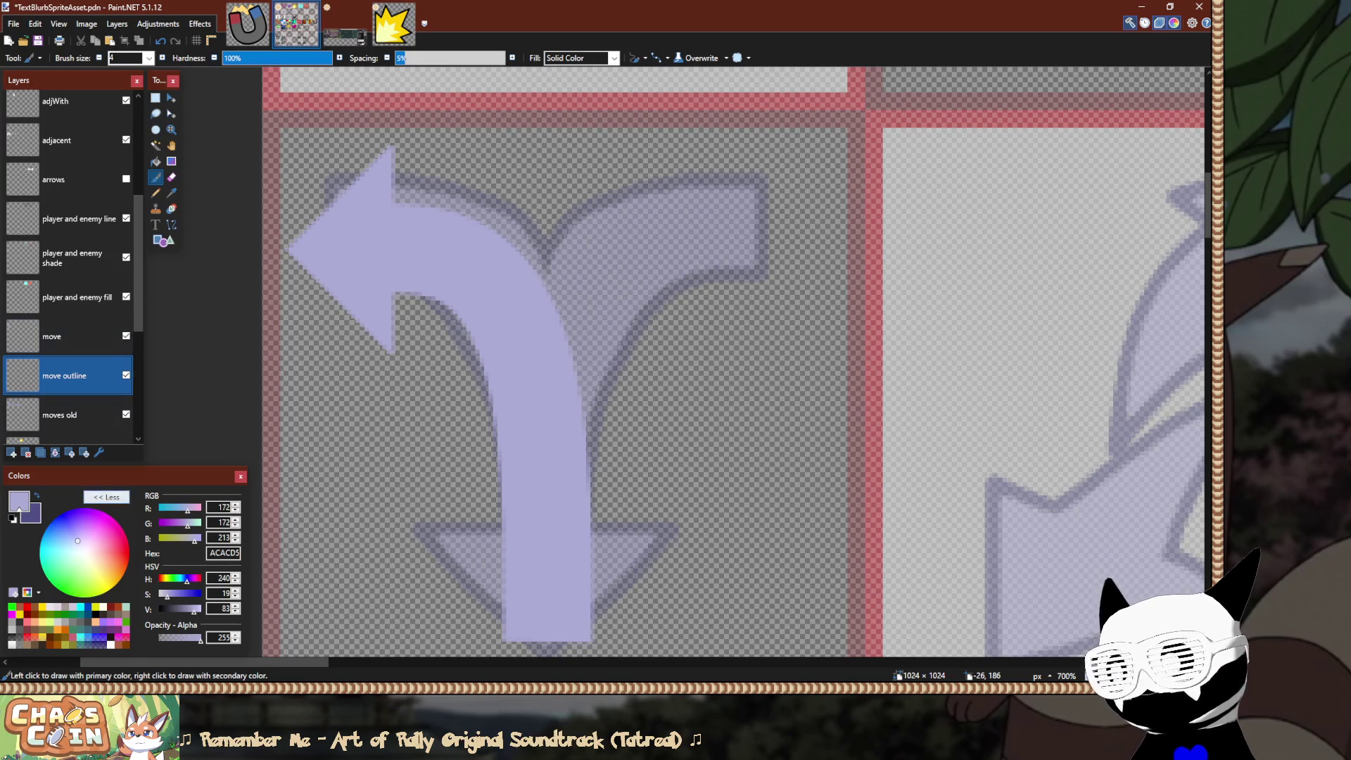
# Set the primary colour to pure black and pick the Line/Curve tool.
pyautogui.moveTo(178, 610); pyautogui.dragTo(159, 609)
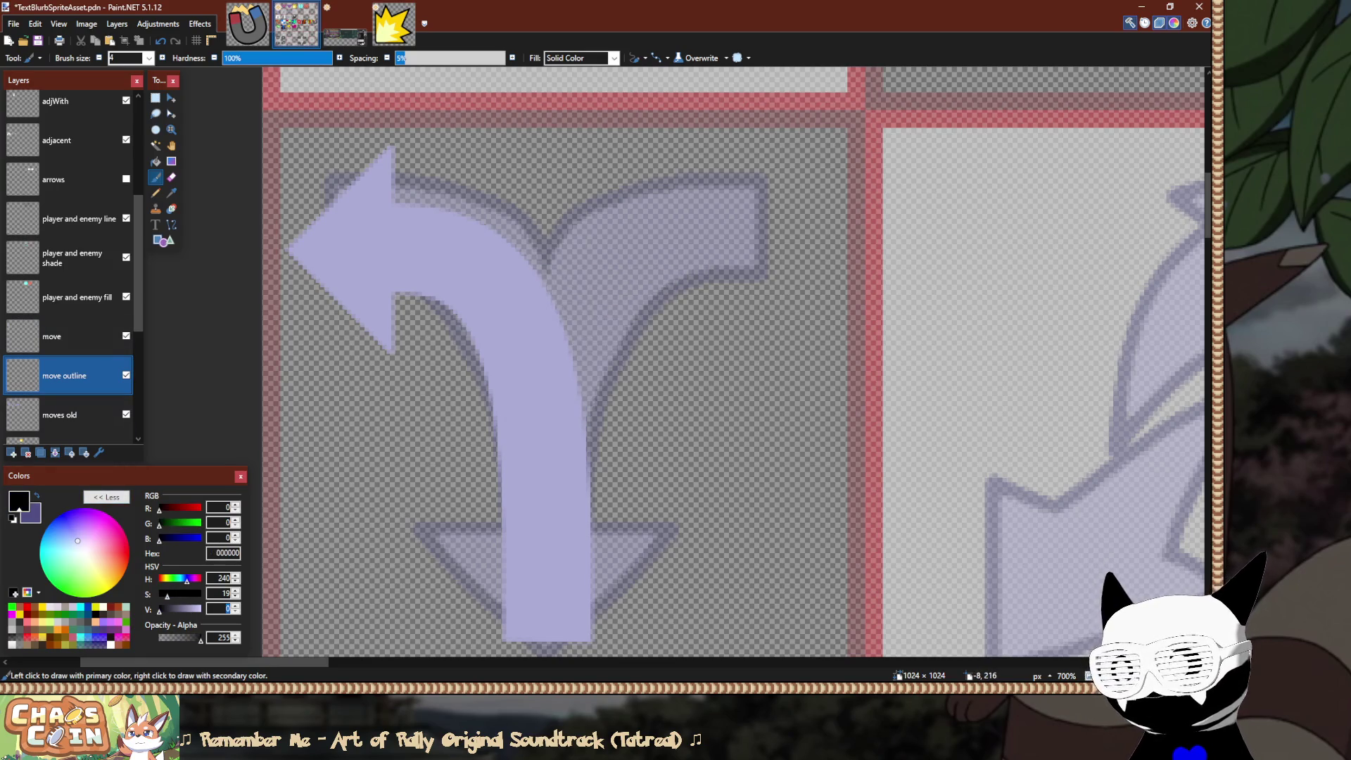
pyautogui.press('f')
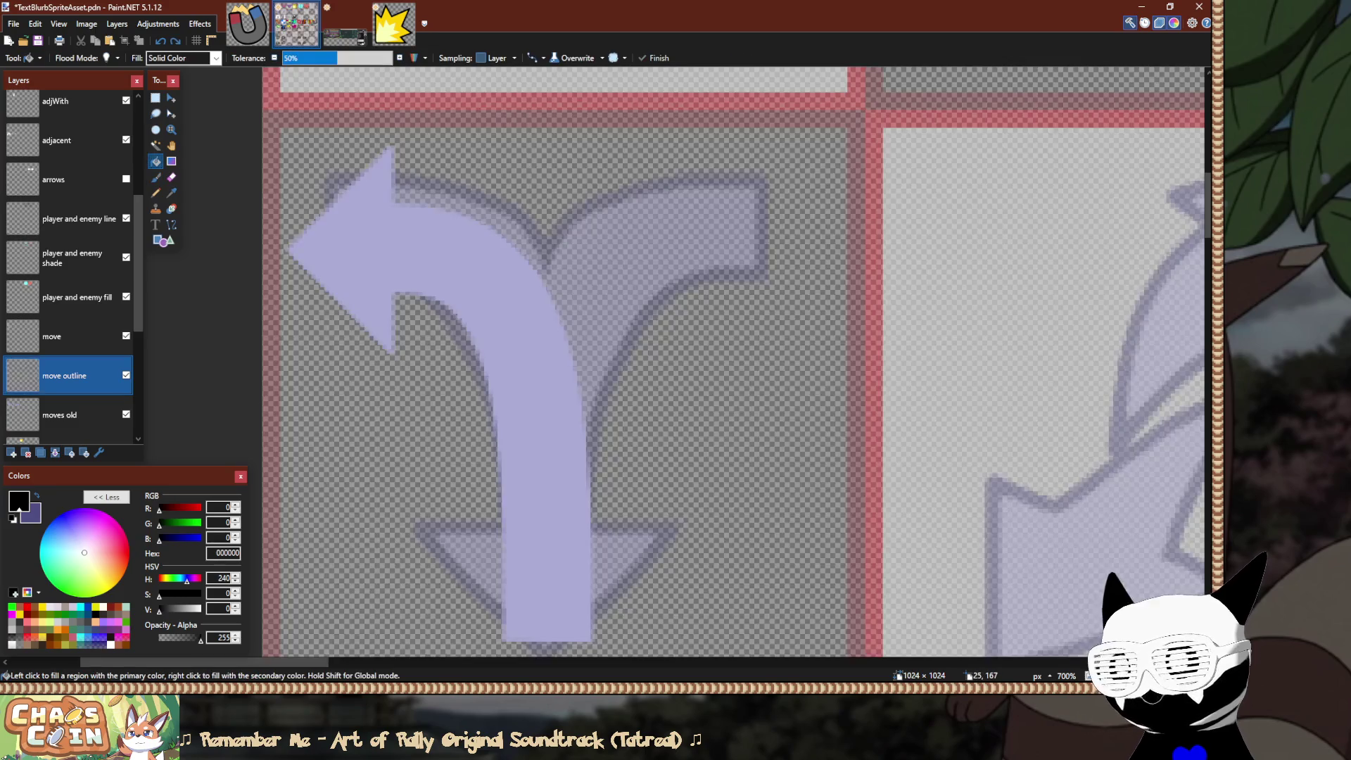
pyautogui.keyDown('ctrl'); pyautogui.scroll(1, 378, 234); pyautogui.keyUp('ctrl')
pyautogui.scroll(-3, 574, 366)
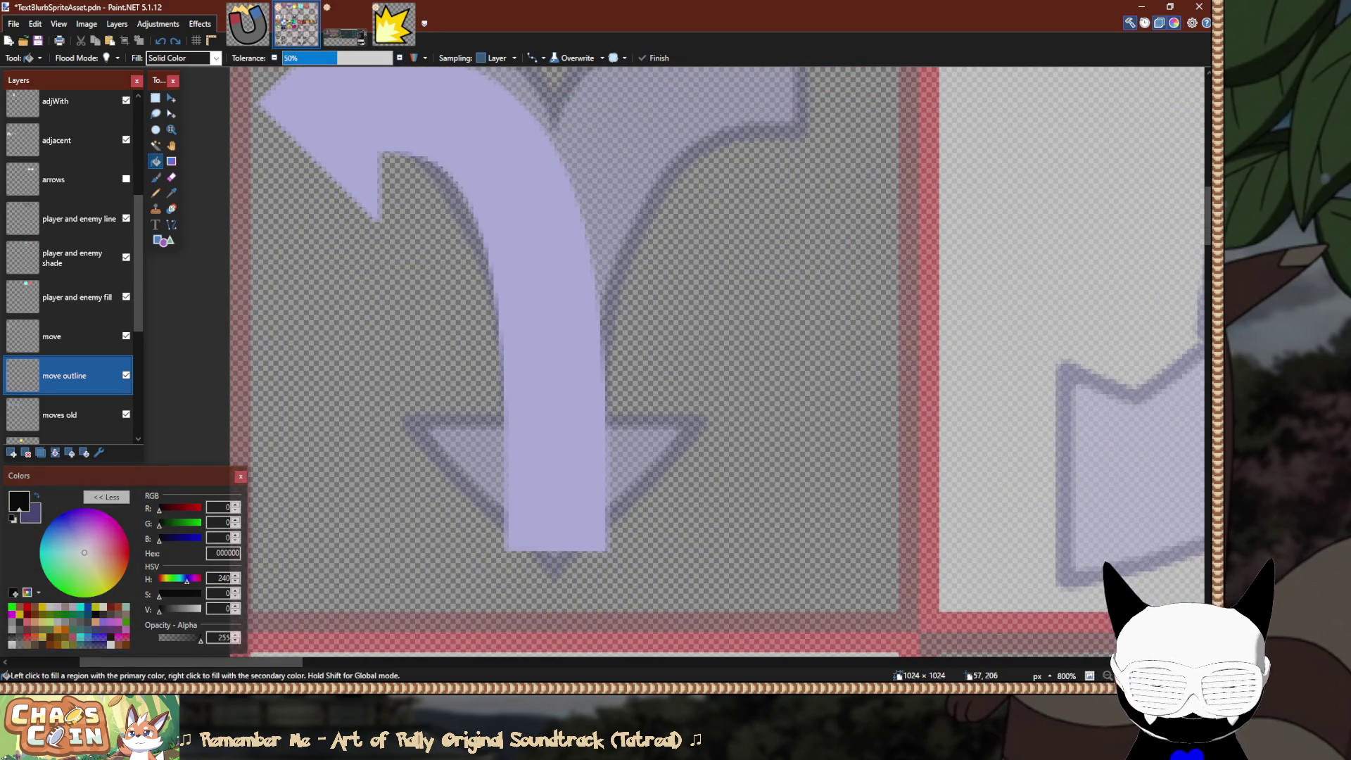
pyautogui.press('o')
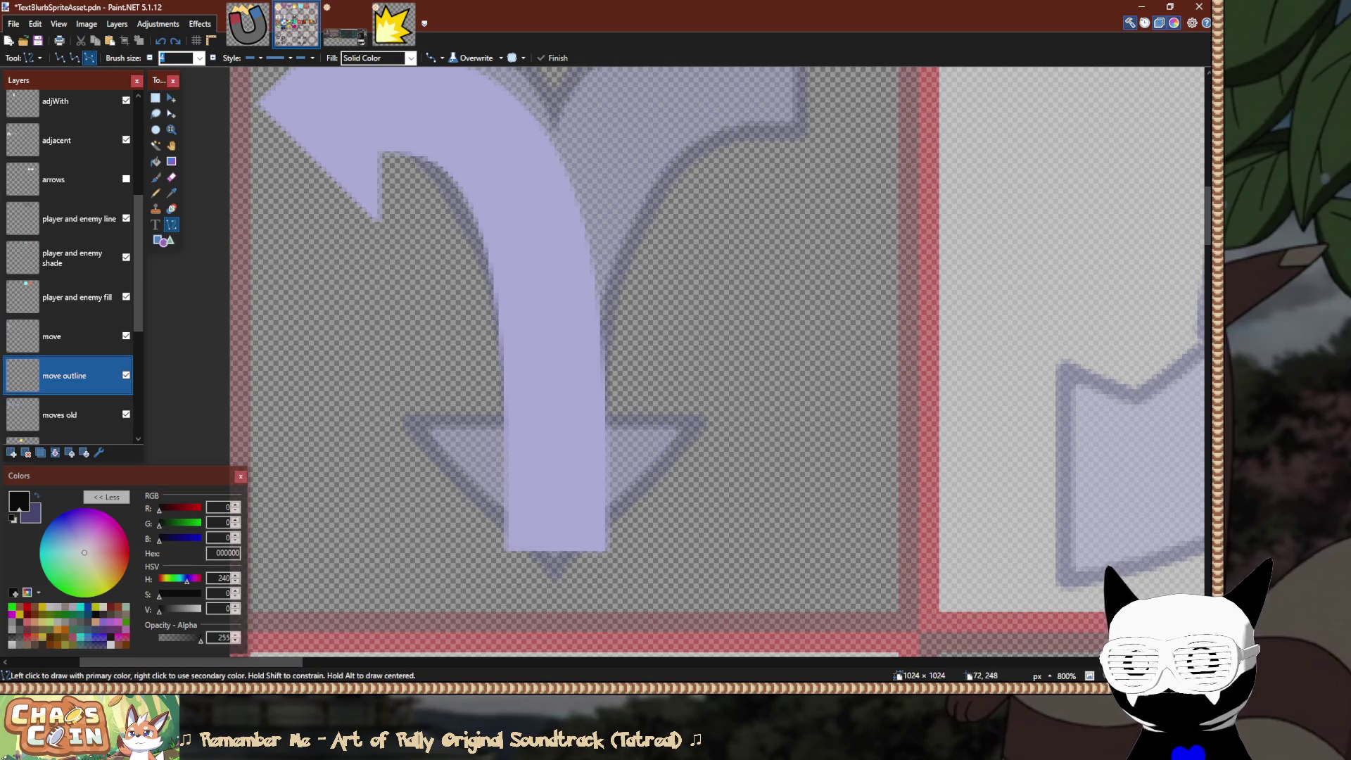
pyautogui.scroll(1, 704, 351)
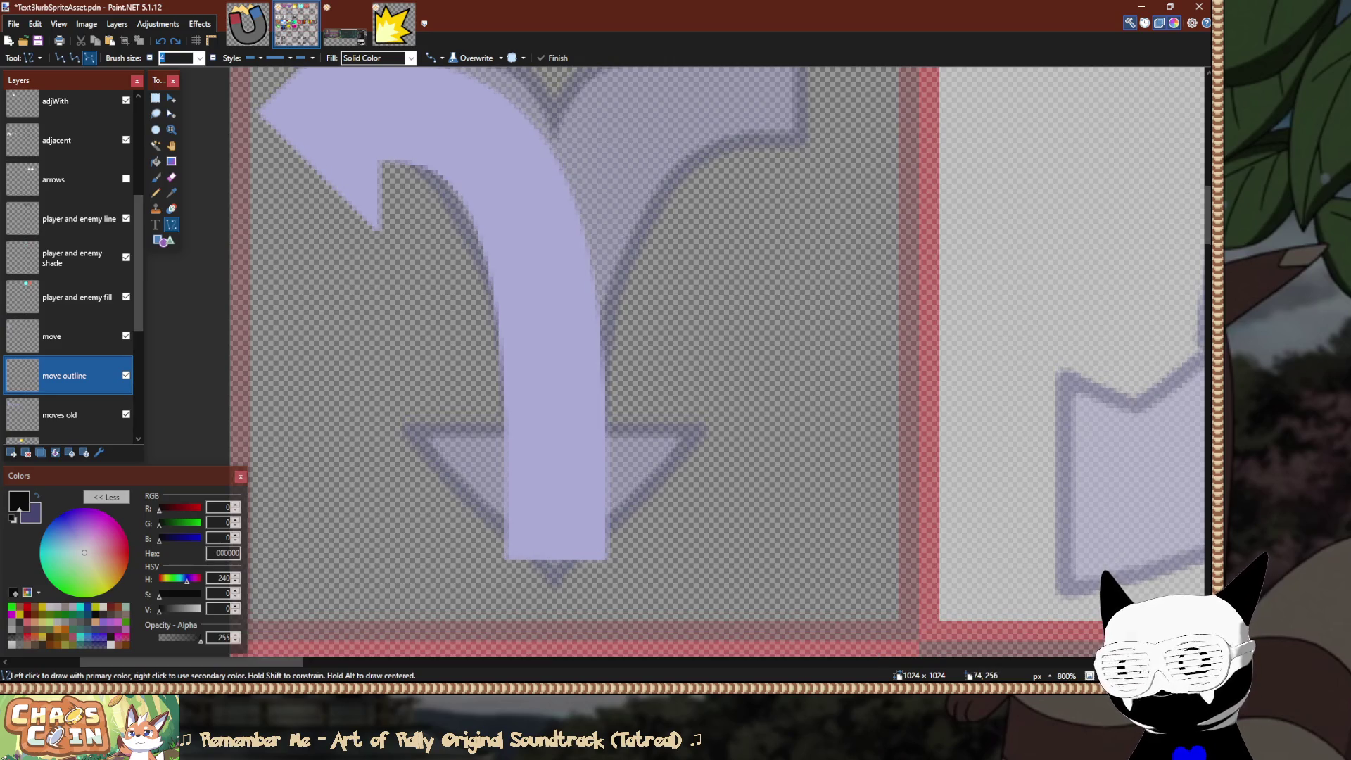
# Draw a thickened black line up the stem's left edge and bend it into a curve.
pyautogui.moveTo(501, 558)
pyautogui.mouseDown()
pyautogui.moveTo(473, 177)
pyautogui.moveTo(381, 163)
pyautogui.mouseUp()
pyautogui.click(212, 58)
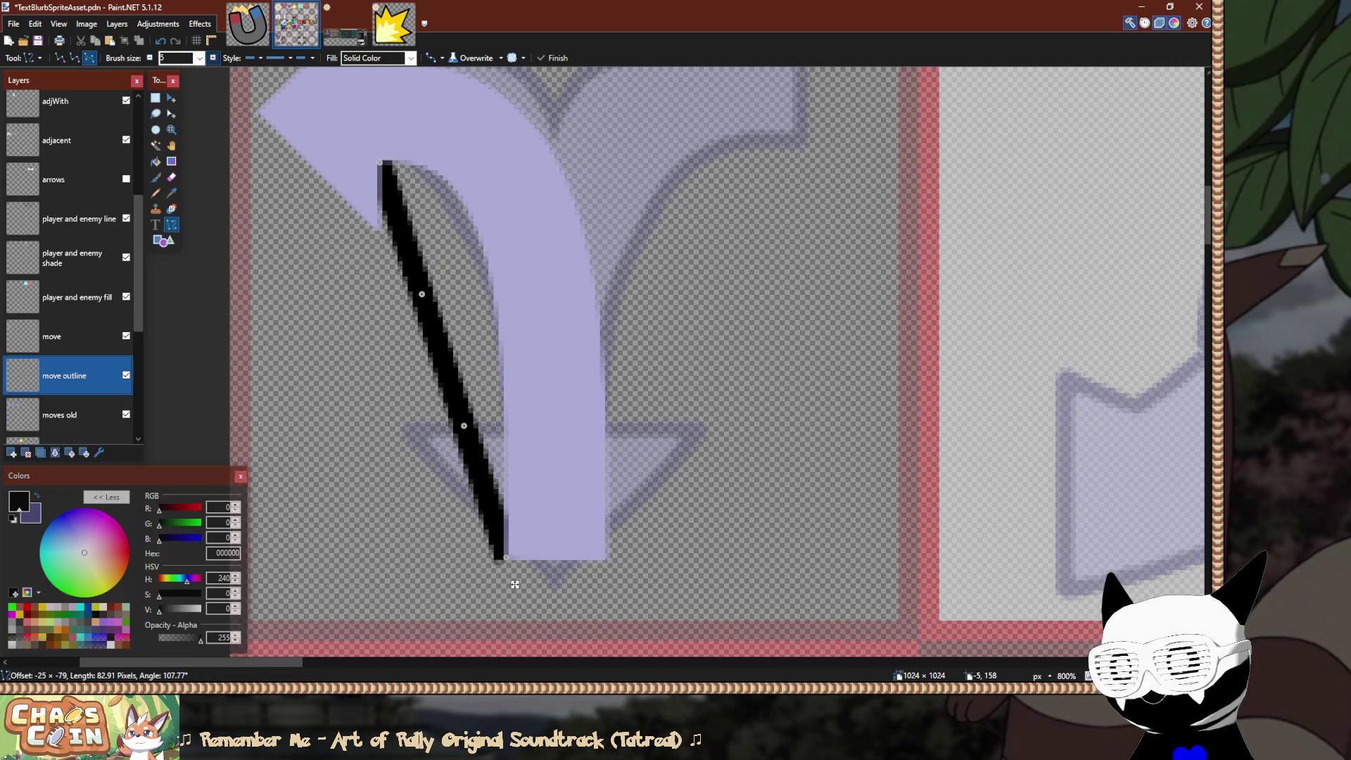
pyautogui.keyDown('ctrl'); pyautogui.click(212, 57); pyautogui.keyUp('ctrl')
pyautogui.moveTo(422, 294); pyautogui.dragTo(492, 178)
pyautogui.moveTo(463, 425); pyautogui.dragTo(516, 421)
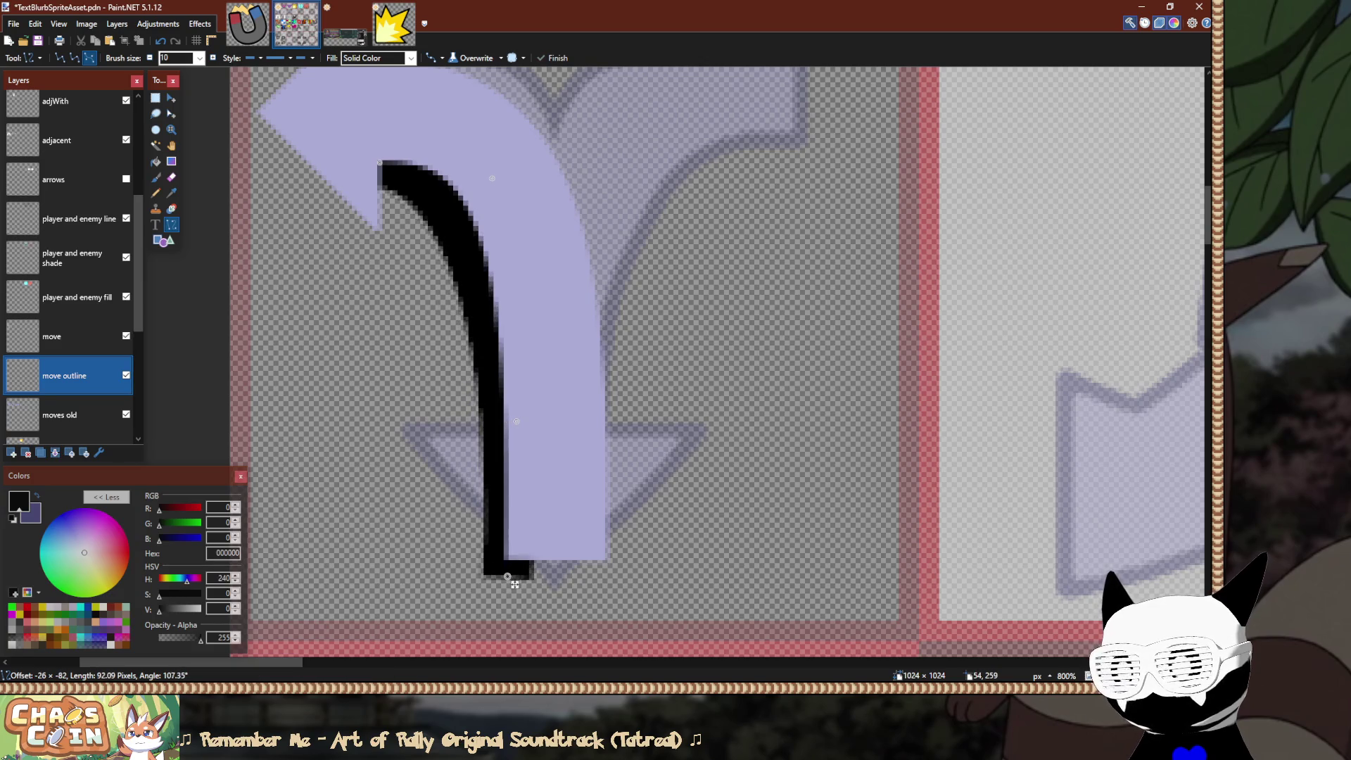
pyautogui.keyDown('ctrl'); pyautogui.scroll(1, 516, 583); pyautogui.keyUp('ctrl')
pyautogui.moveTo(508, 557); pyautogui.dragTo(514, 600)
# Fine-tune the curve's ends and bends so it hugs the stem down to its base.
pyautogui.scroll(4, 608, 498)
pyautogui.hscroll(-2, 608, 499)
pyautogui.moveTo(588, 234); pyautogui.dragTo(627, 181)
pyautogui.moveTo(420, 211); pyautogui.dragTo(418, 207)
pyautogui.scroll(-4, 418, 207)
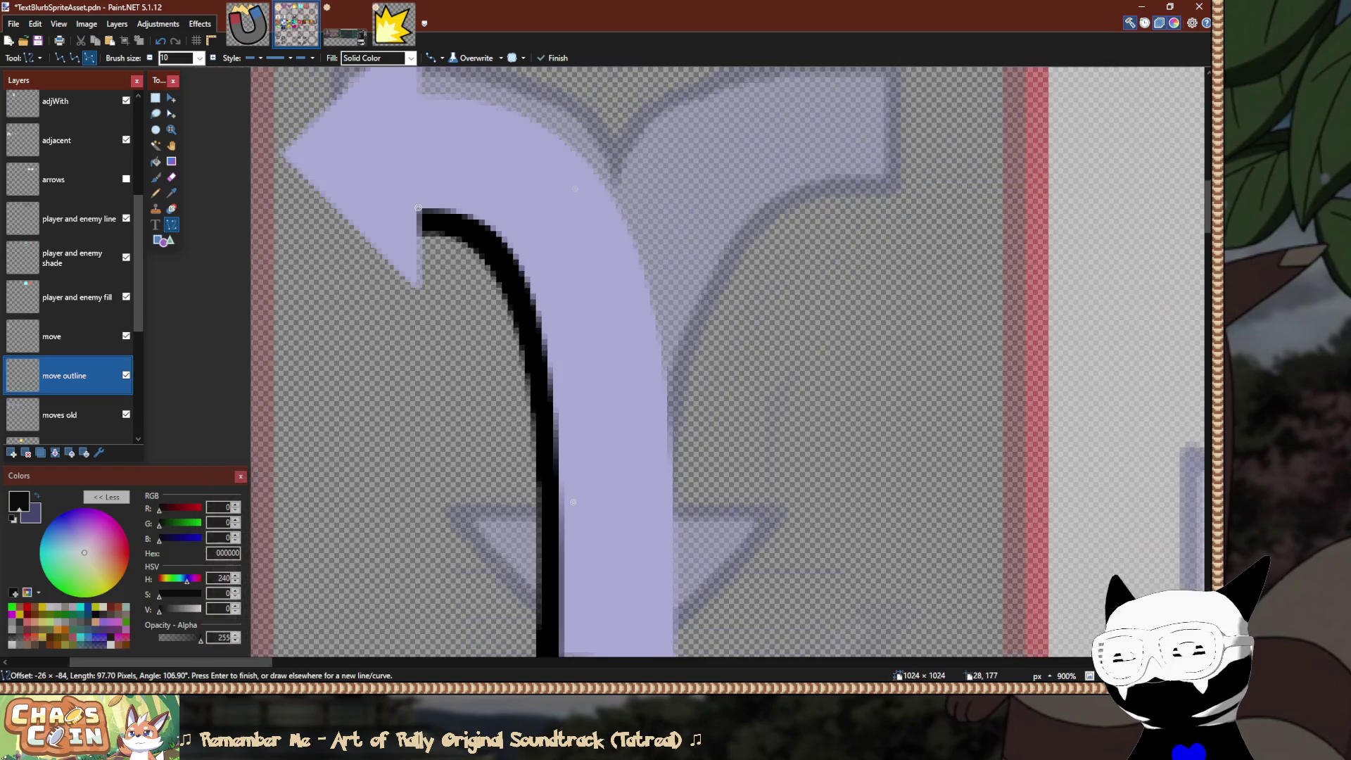
pyautogui.moveTo(510, 383); pyautogui.dragTo(511, 382)
pyautogui.moveTo(511, 196); pyautogui.dragTo(513, 192)
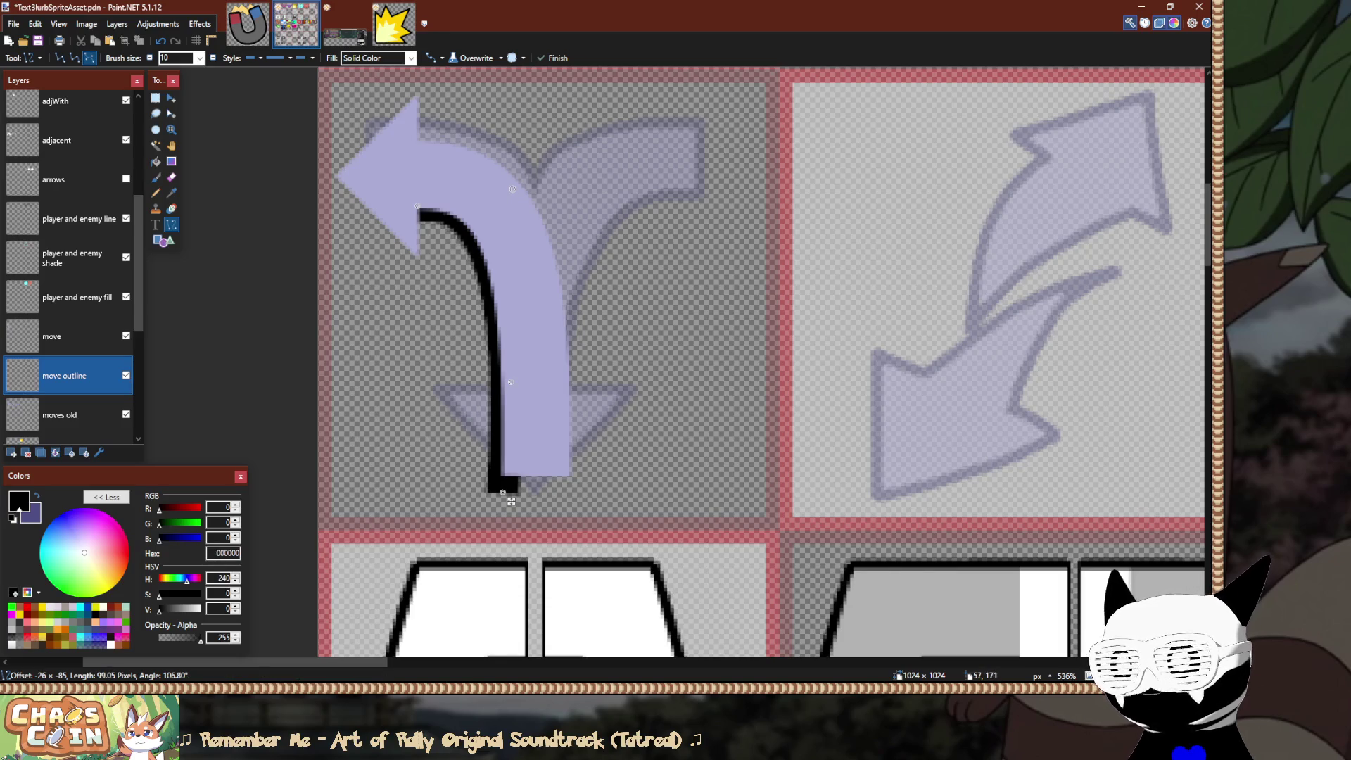
pyautogui.click(511, 501)
pyautogui.scroll(-3, 500, 422)
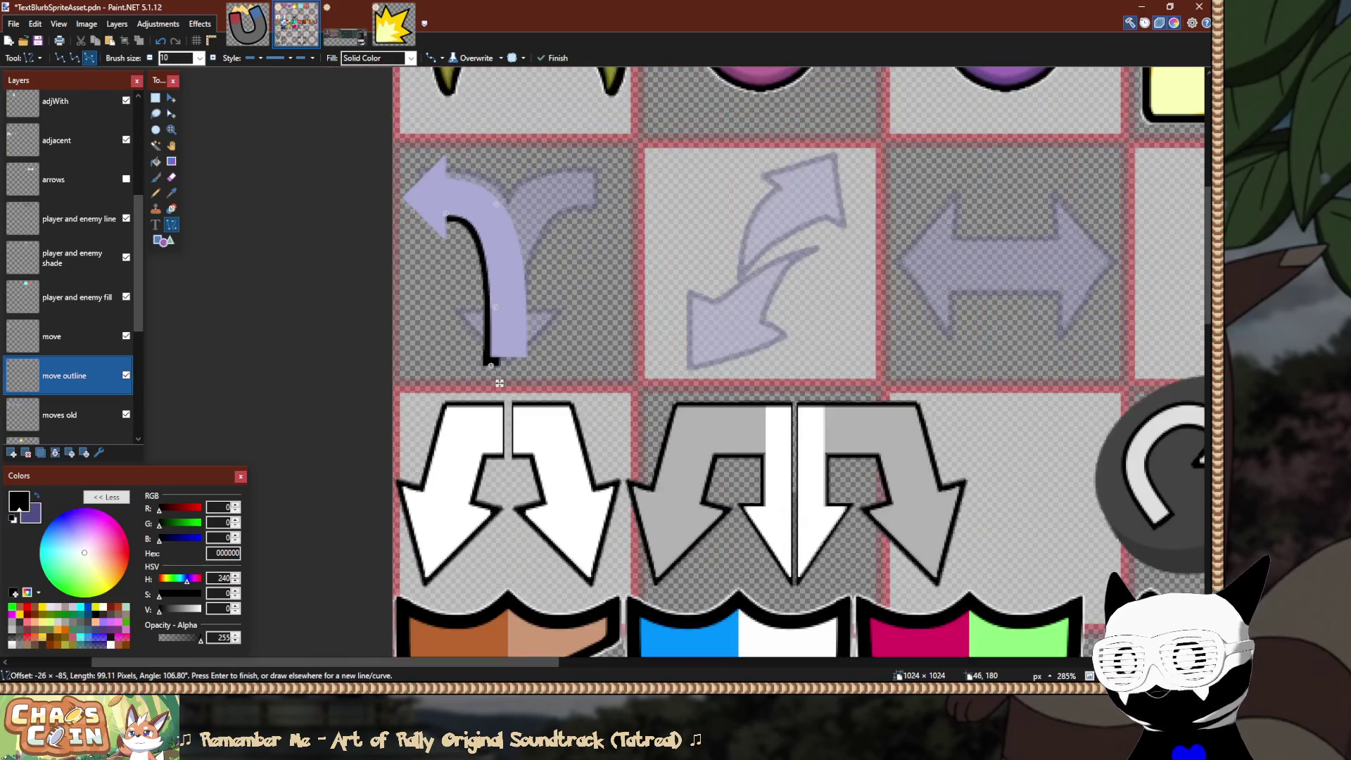
pyautogui.scroll(4, 506, 468)
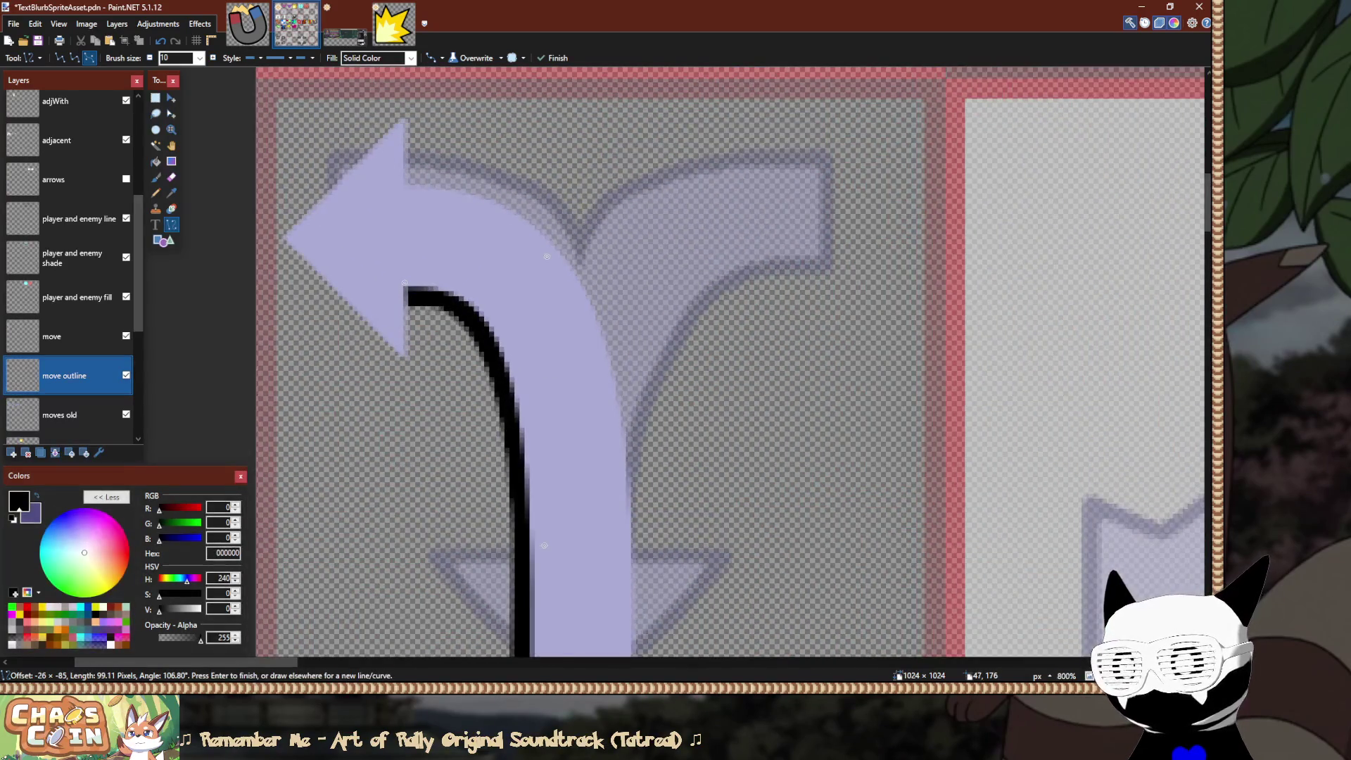
pyautogui.write('b')
pyautogui.write('5')
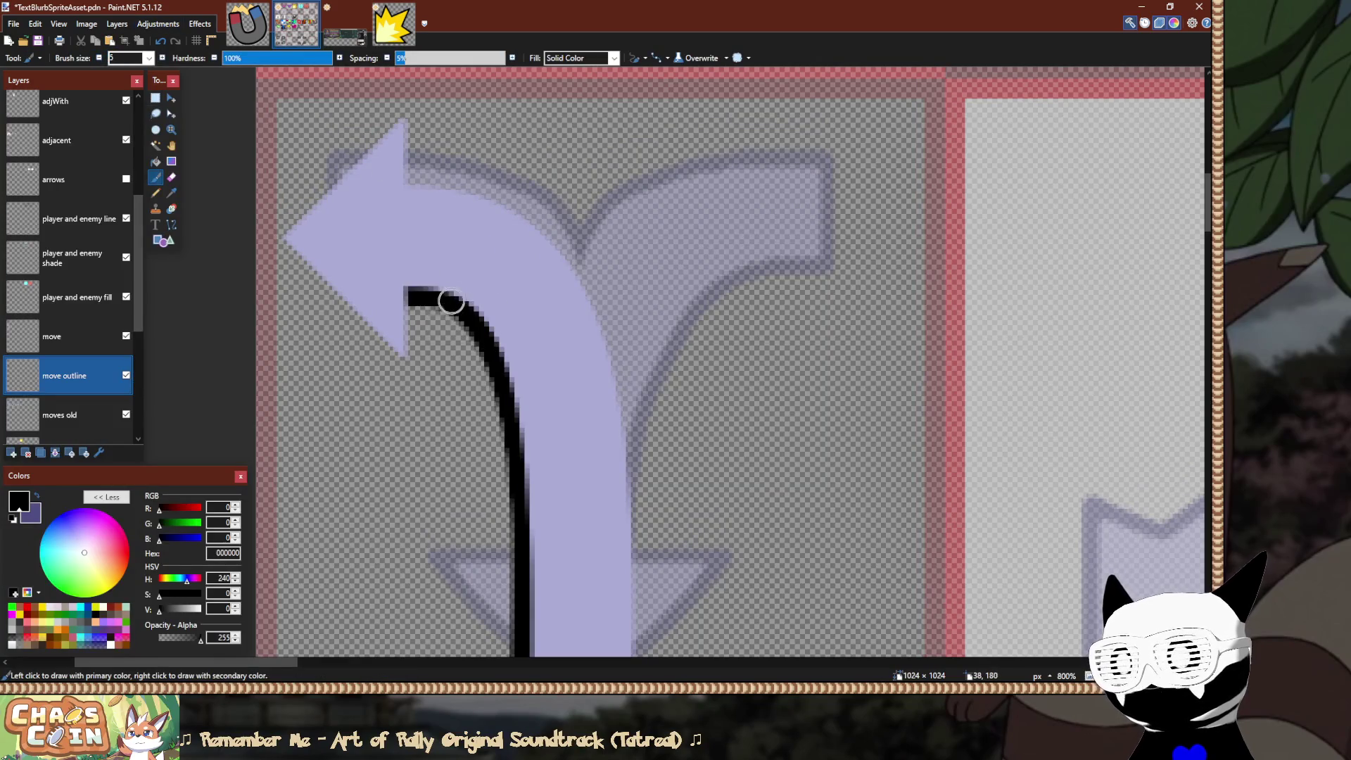
pyautogui.scroll(-3, 519, 468)
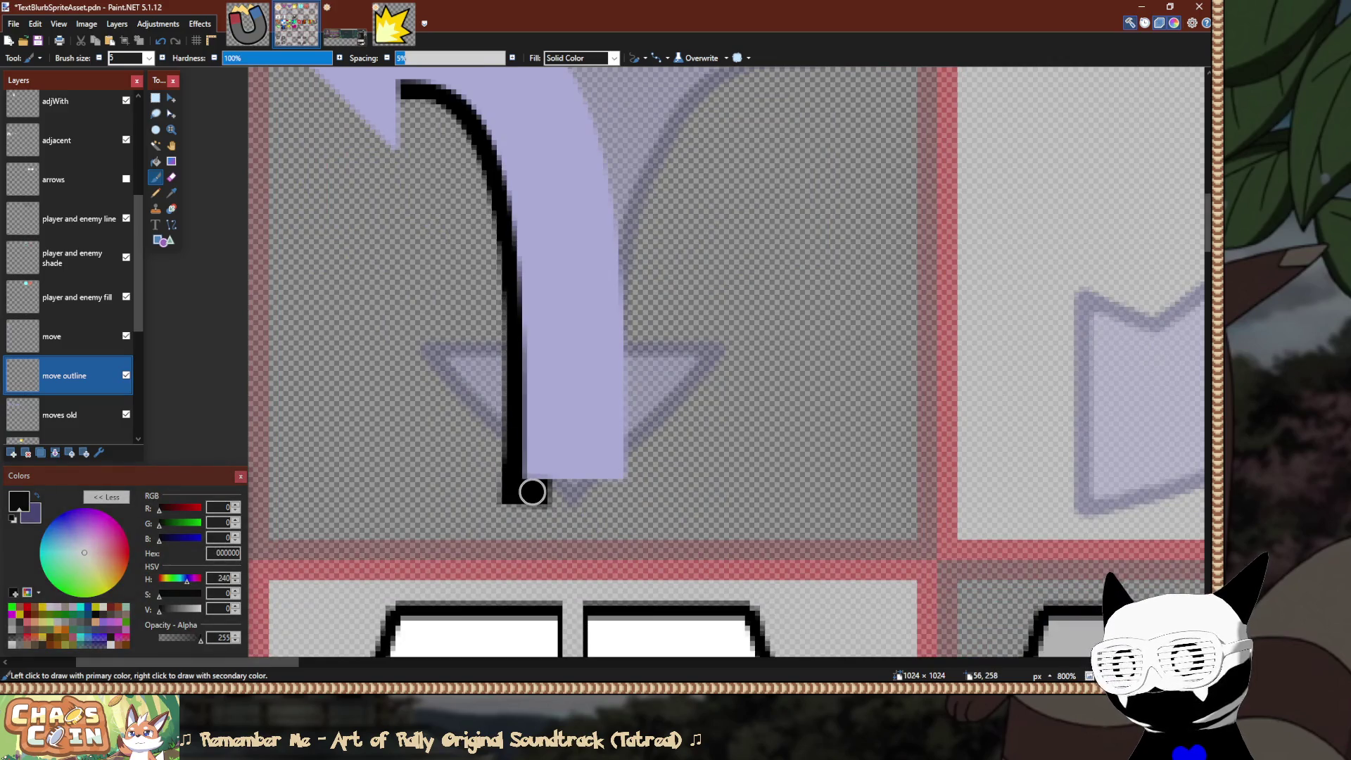
pyautogui.scroll(1, 564, 503)
# Rectangle-select strips along and below the black outline stroke to try moving them.
pyautogui.press('s')
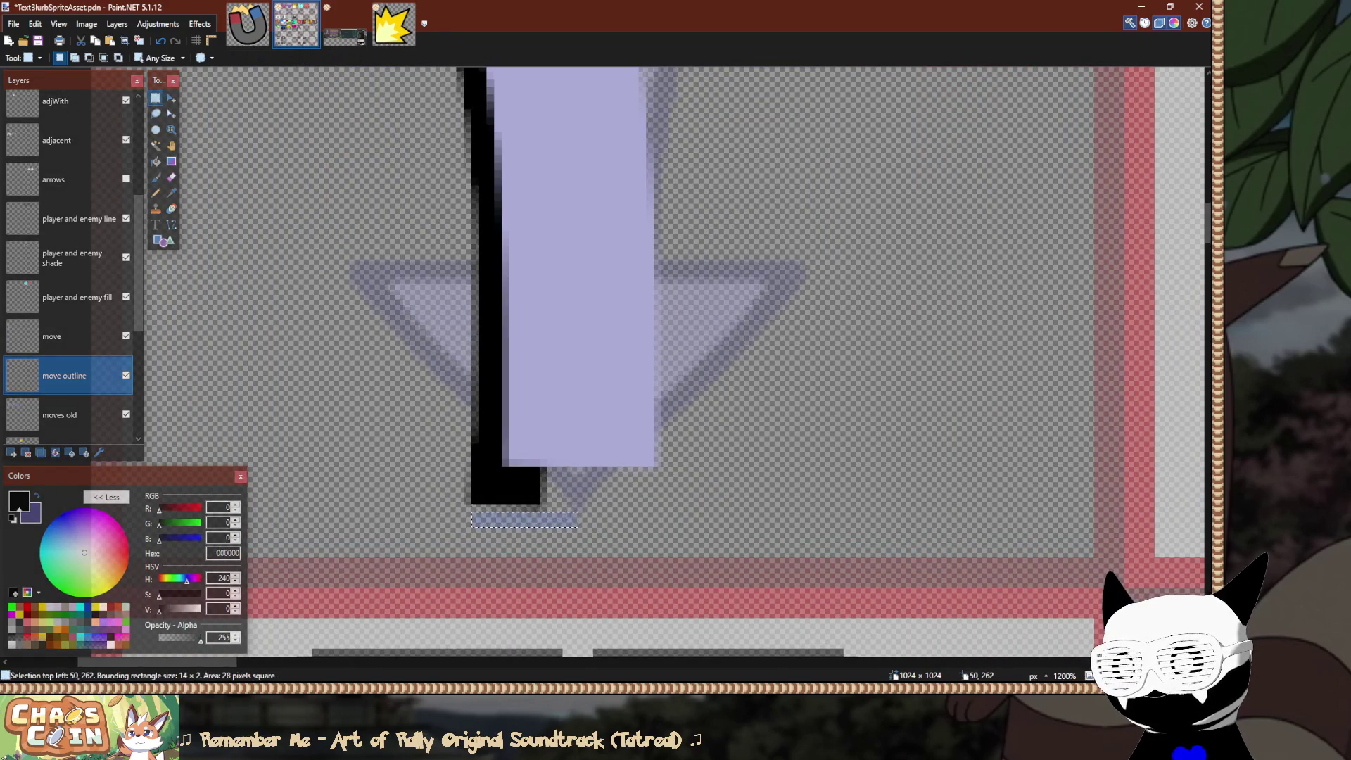
pyautogui.moveTo(578, 527); pyautogui.dragTo(458, 499)
pyautogui.click(468, 493)
pyautogui.scroll(-5, 468, 493)
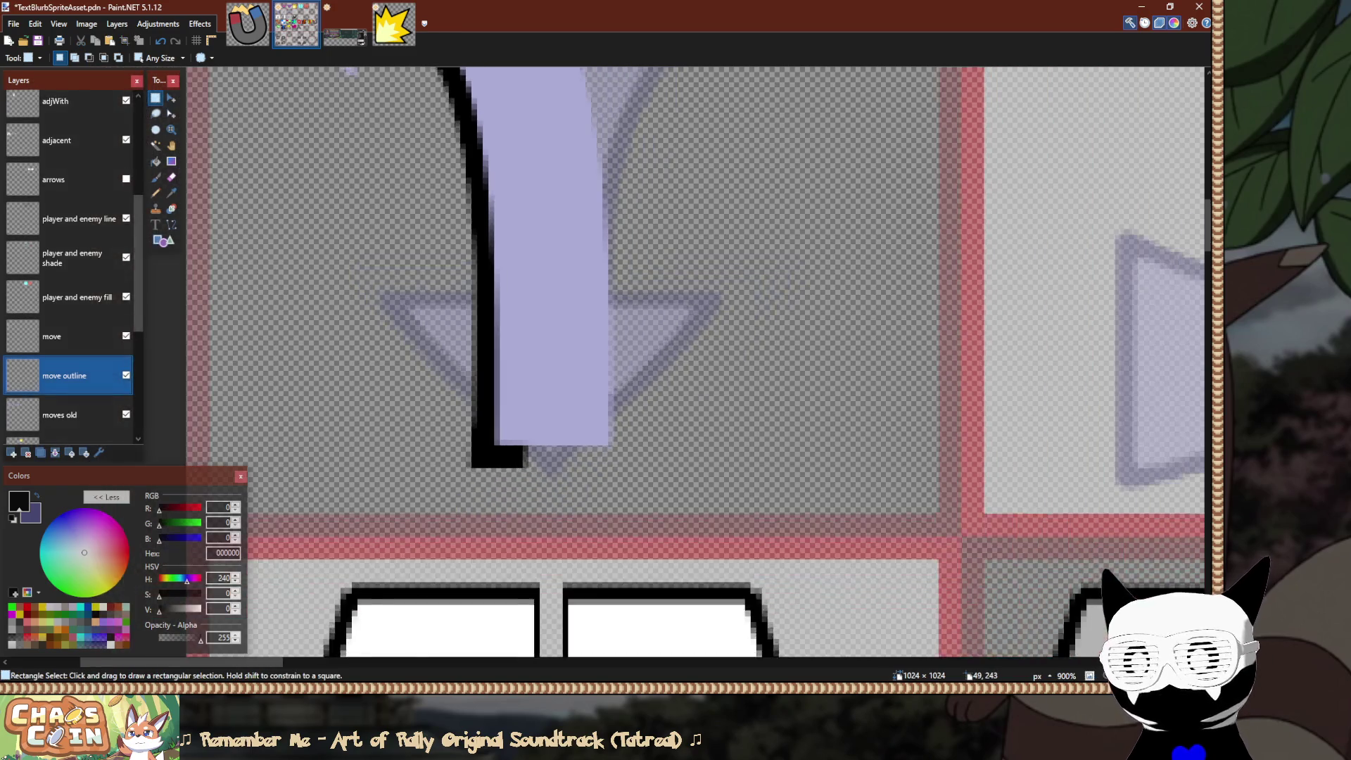
pyautogui.scroll(4, 444, 375)
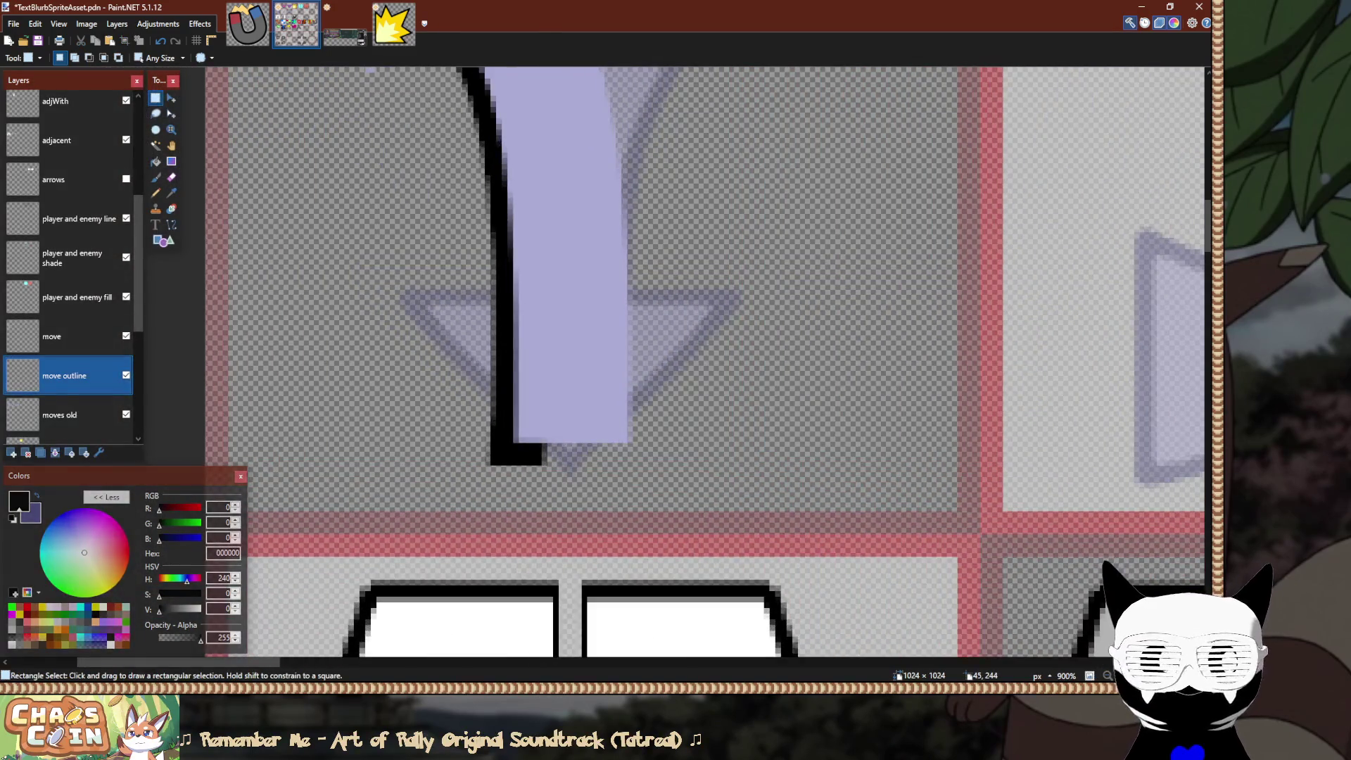
pyautogui.moveTo(489, 258); pyautogui.dragTo(521, 403)
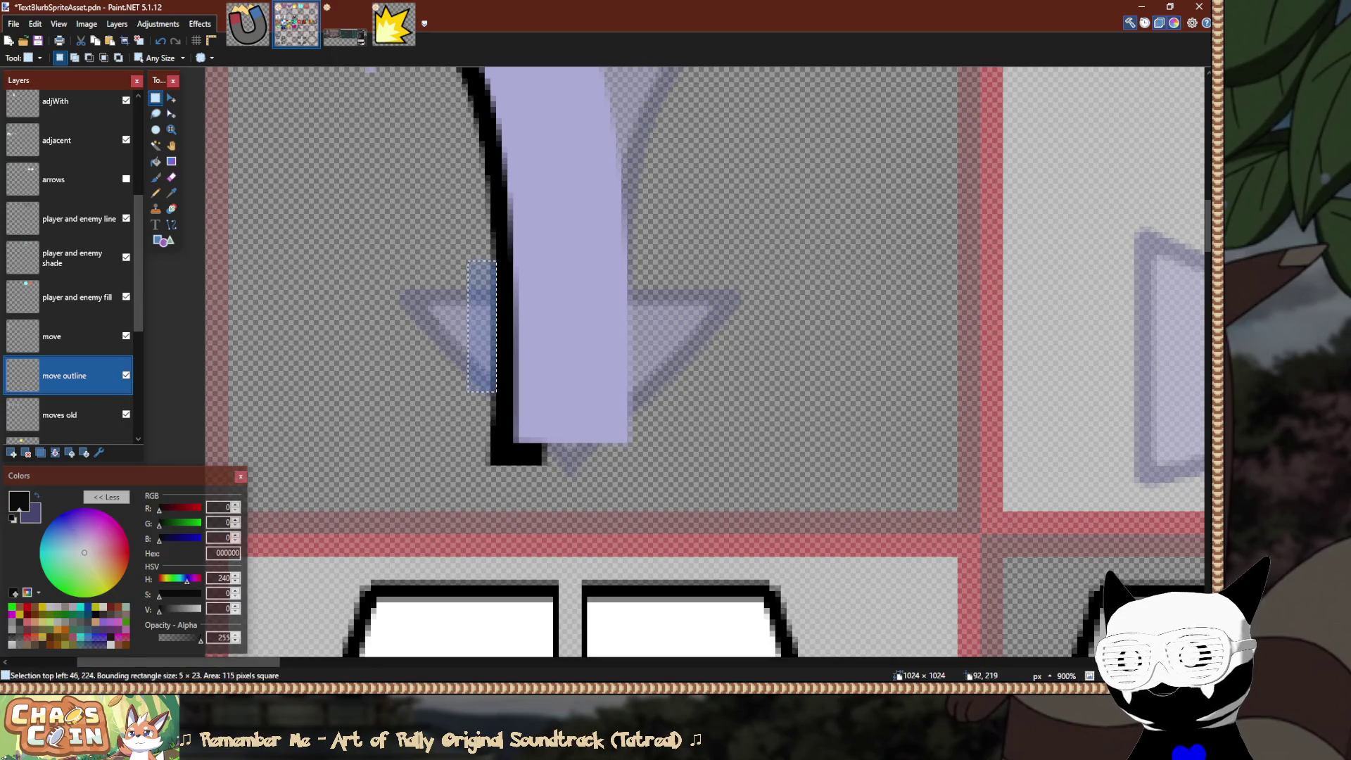
pyautogui.press('m')
pyautogui.press('s')
pyautogui.scroll(-4, 501, 489)
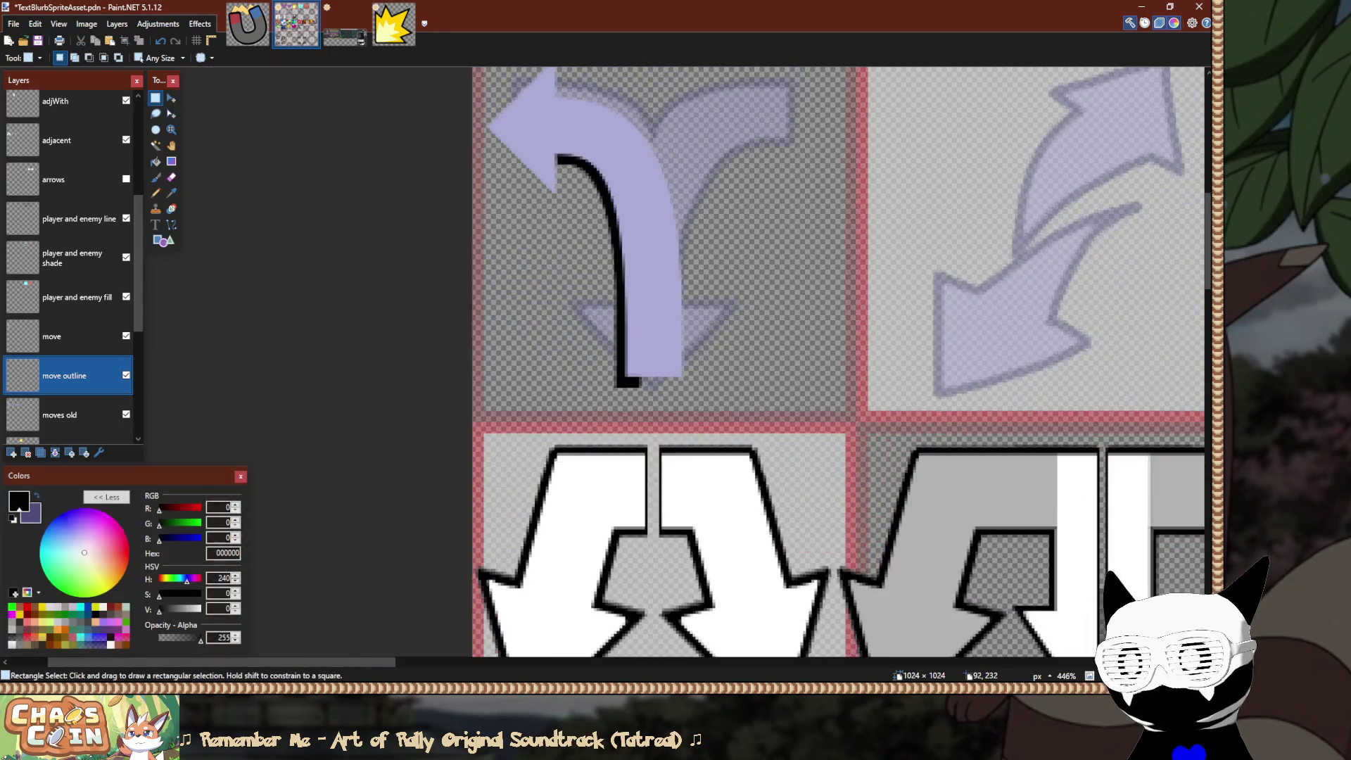
pyautogui.scroll(3, 501, 489)
pyautogui.scroll(4, 573, 315)
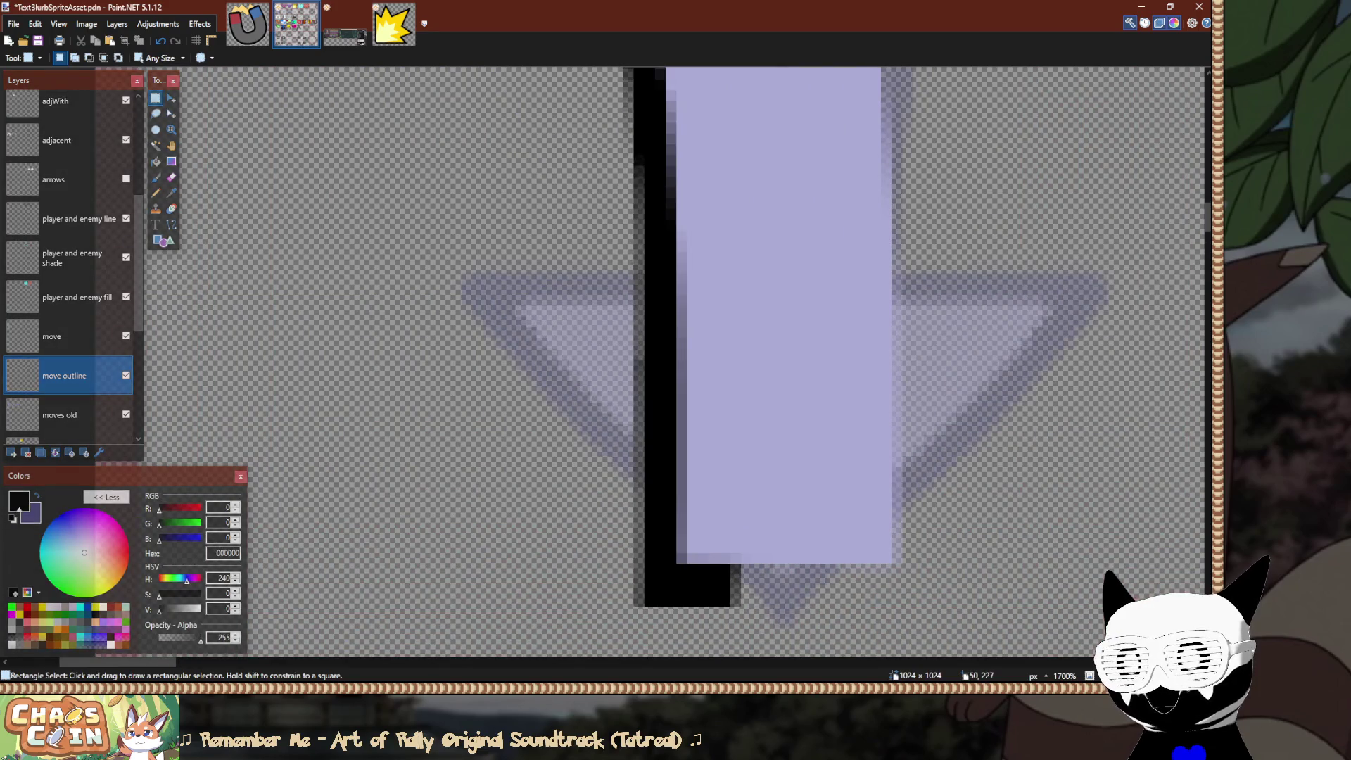
# Select small patches at the outline's foot and bottom with Move Selected Pixels.
pyautogui.moveTo(632, 563)
pyautogui.mouseDown()
pyautogui.moveTo(591, 500)
pyautogui.moveTo(643, 520)
pyautogui.mouseUp()
pyautogui.press('m')
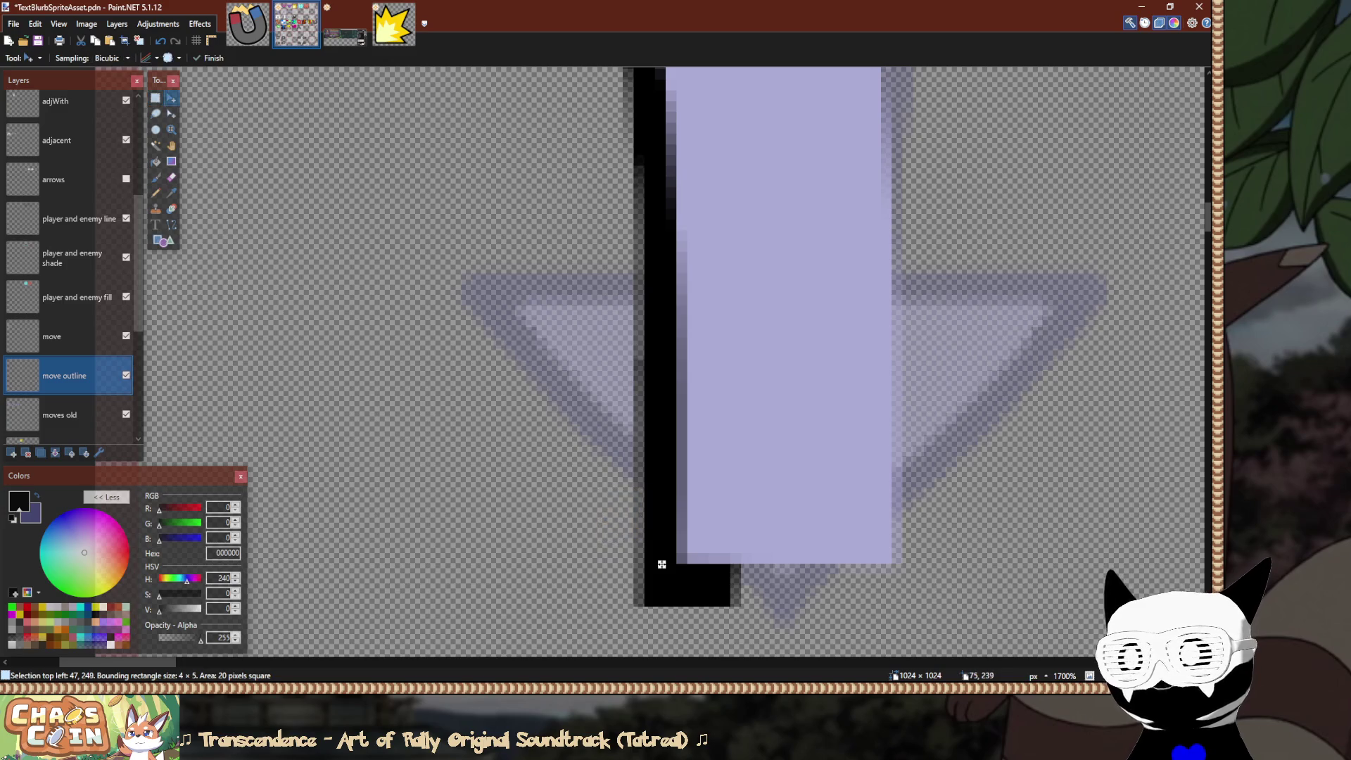
pyautogui.press('s')
pyautogui.scroll(-5, 619, 366)
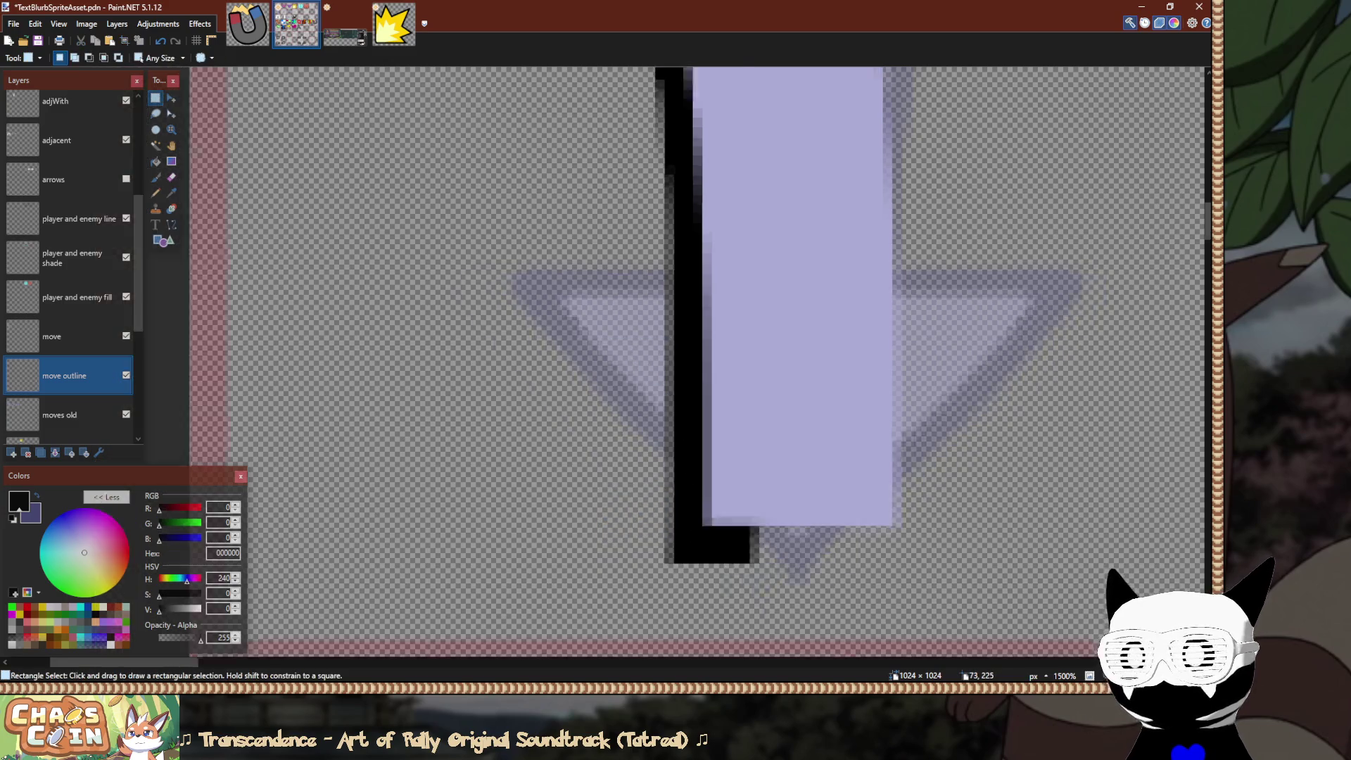
pyautogui.scroll(6, 665, 366)
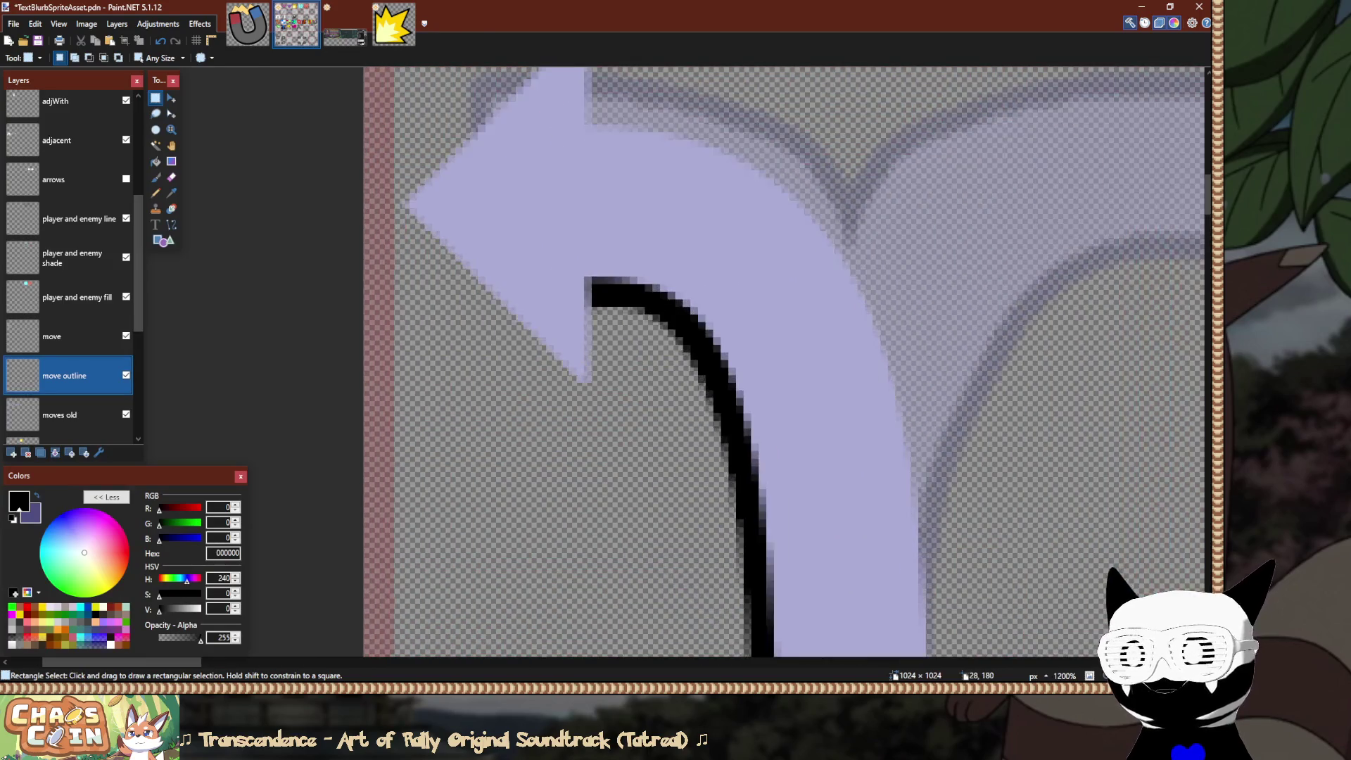
pyautogui.scroll(-5, 643, 342)
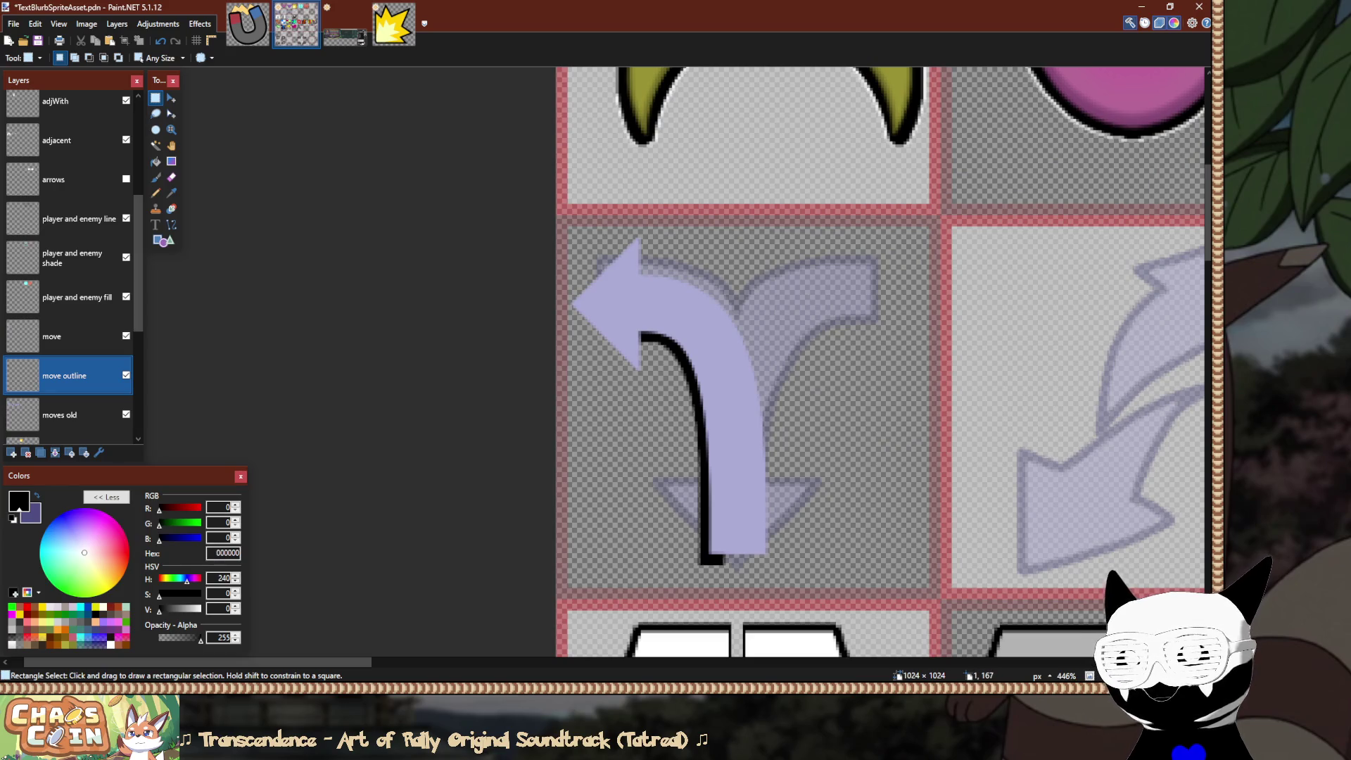
pyautogui.scroll(2, 560, 299)
pyautogui.press('m')
pyautogui.moveTo(732, 614); pyautogui.dragTo(752, 635)
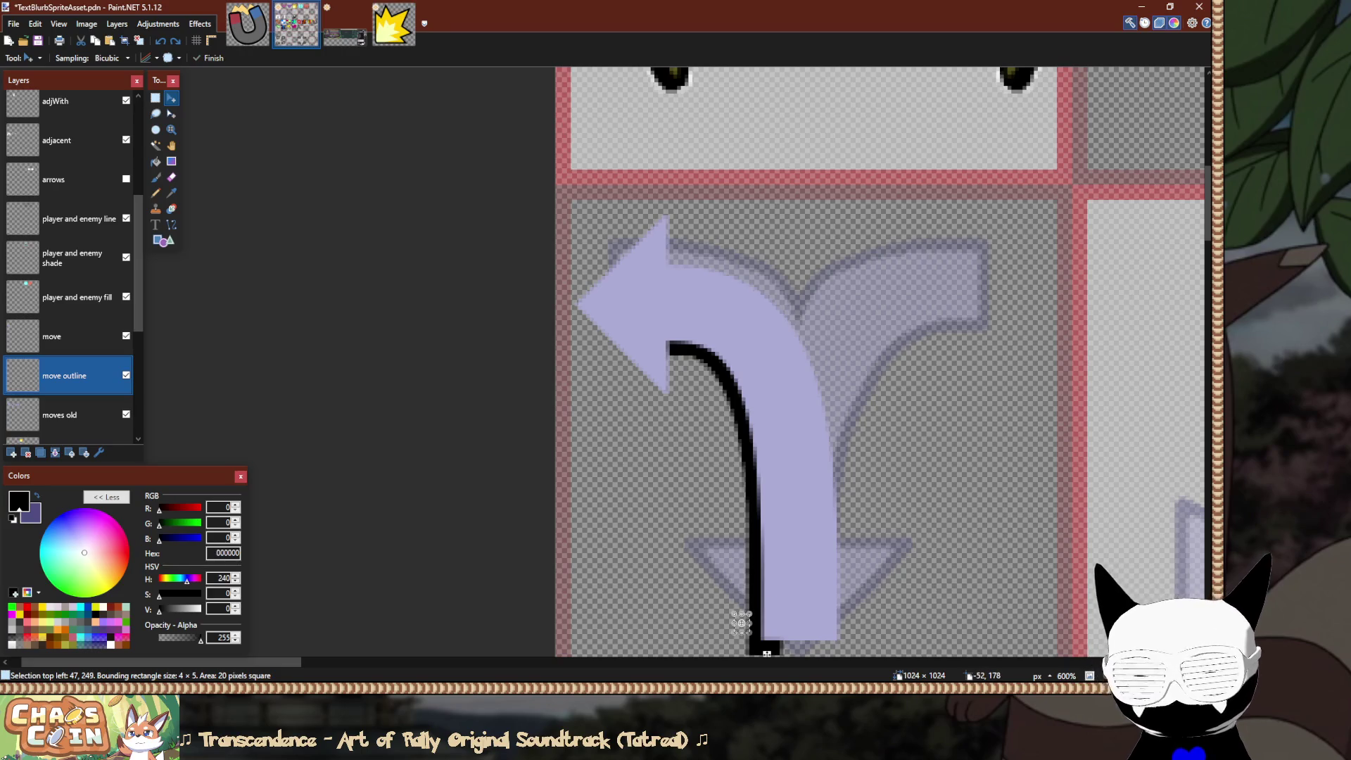
# Delete the black outline stroke from the layer and switch to the 'move' fill layer.
pyautogui.hotkey('ctrl', 'a')
pyautogui.press('Delete')
pyautogui.press('s')
pyautogui.hotkey('alt', 'pageup')
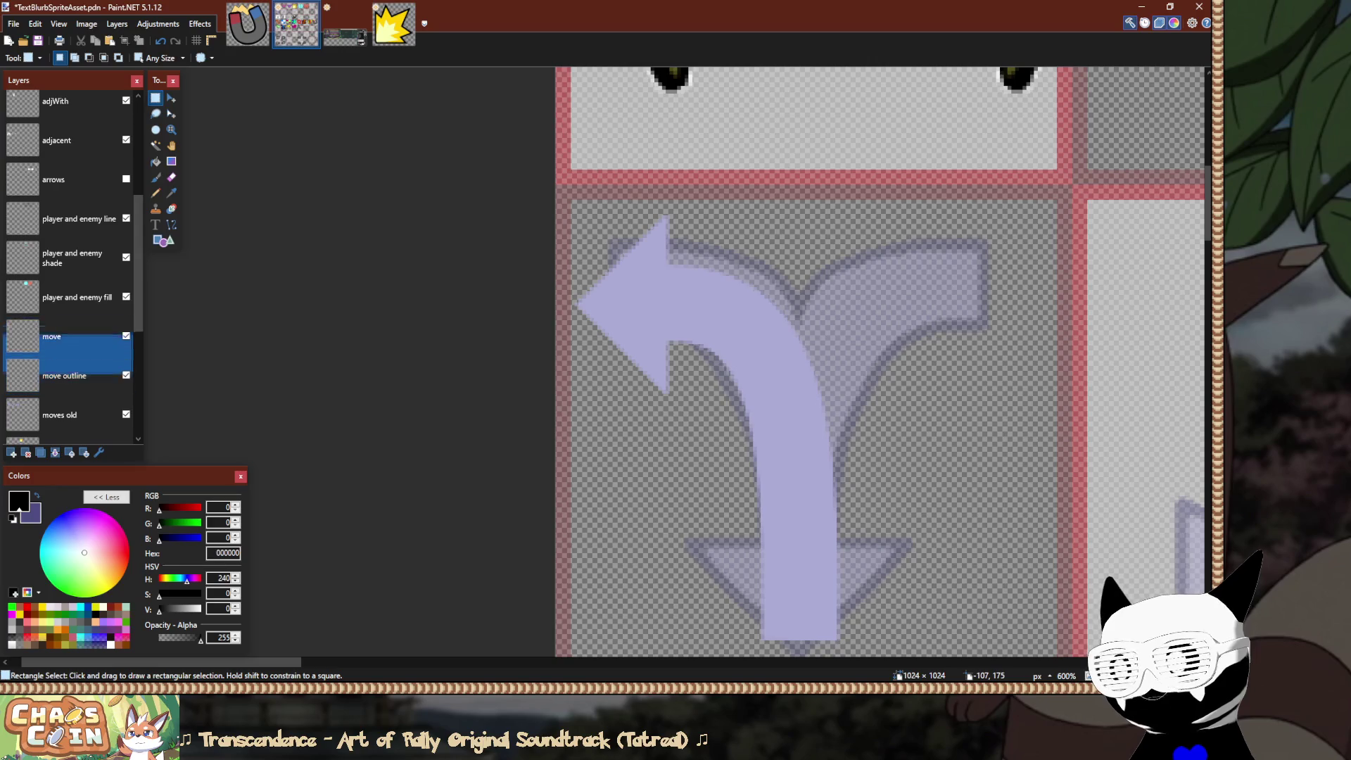
# Narrow the arrow's stem and right branch from 77 to 75 px.
pyautogui.moveTo(949, 218)
pyautogui.mouseDown()
pyautogui.moveTo(745, 473)
pyautogui.moveTo(675, 629)
pyautogui.moveTo(657, 642)
pyautogui.mouseUp()
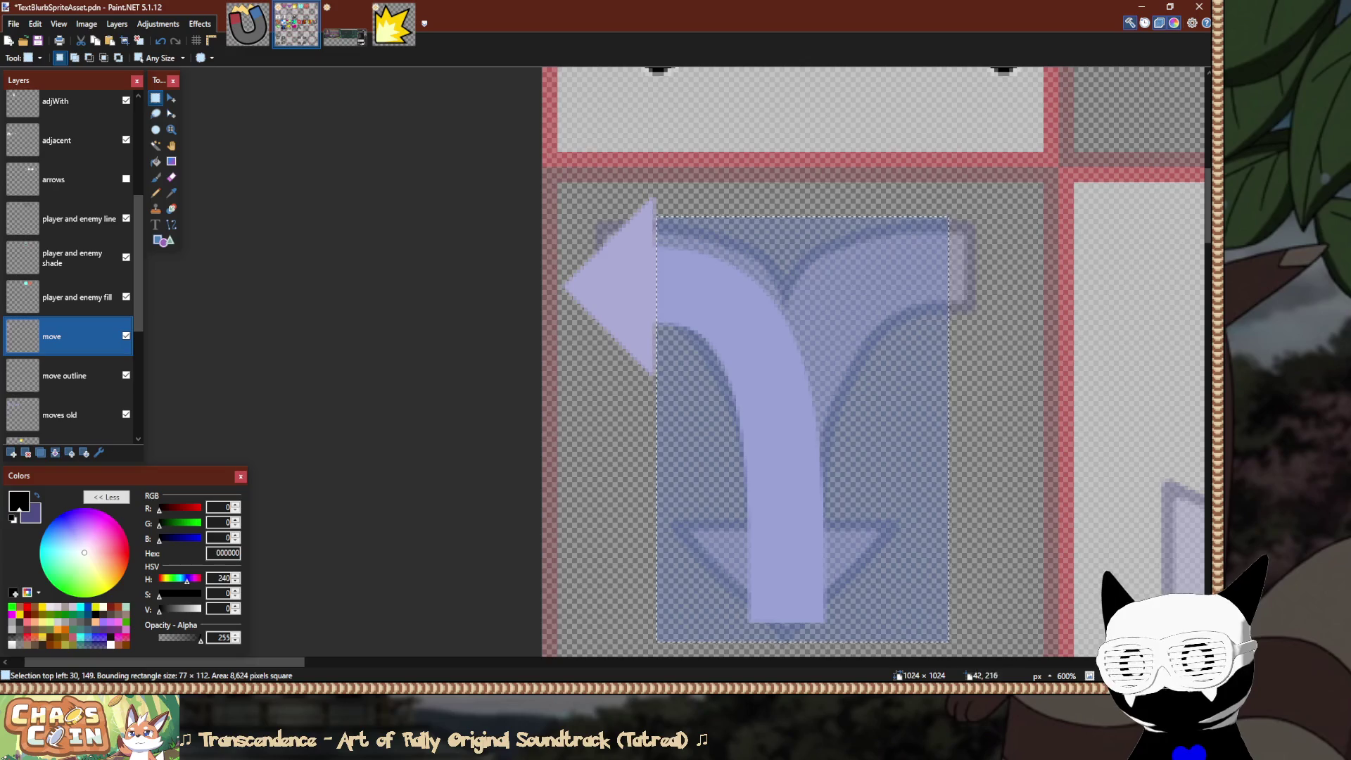
pyautogui.press('m')
pyautogui.moveTo(949, 428); pyautogui.dragTo(910, 428)
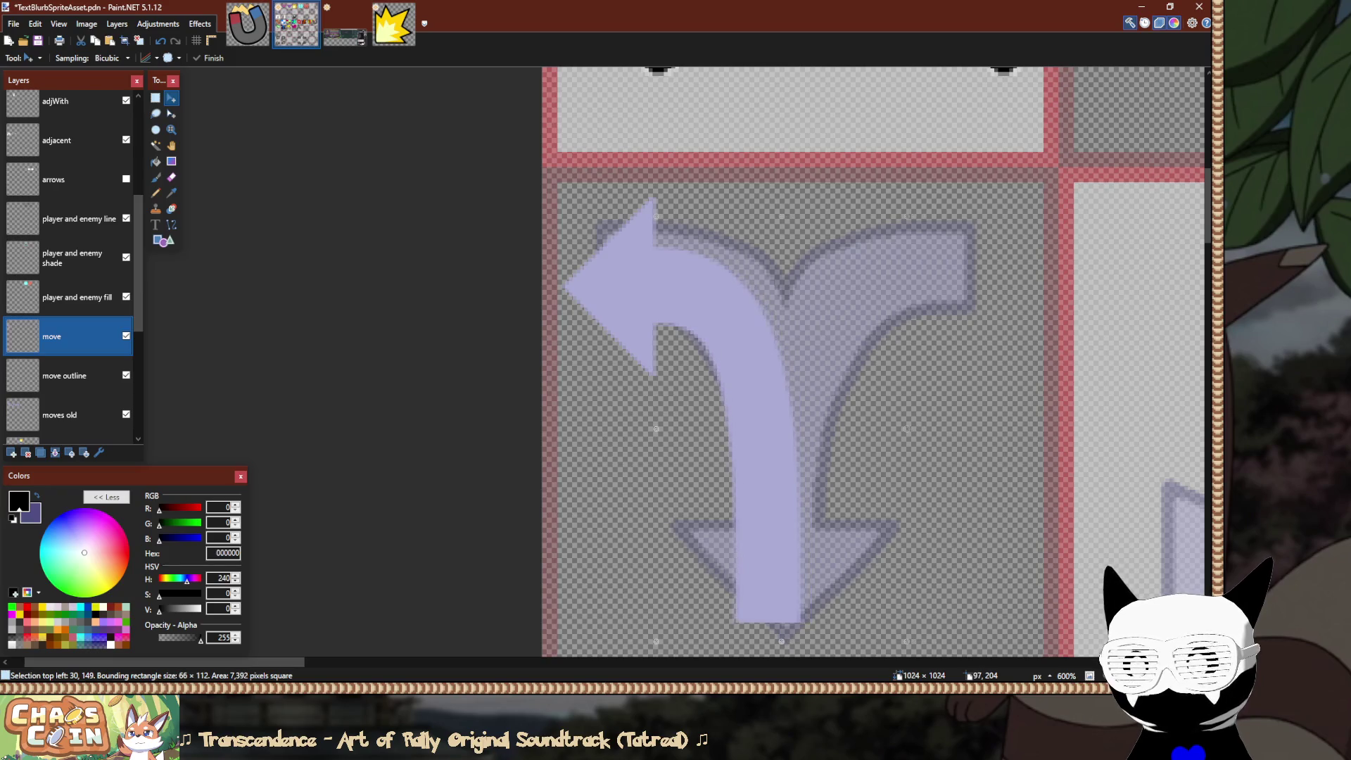
pyautogui.press('s')
pyautogui.hotkey('ctrl', 'd')
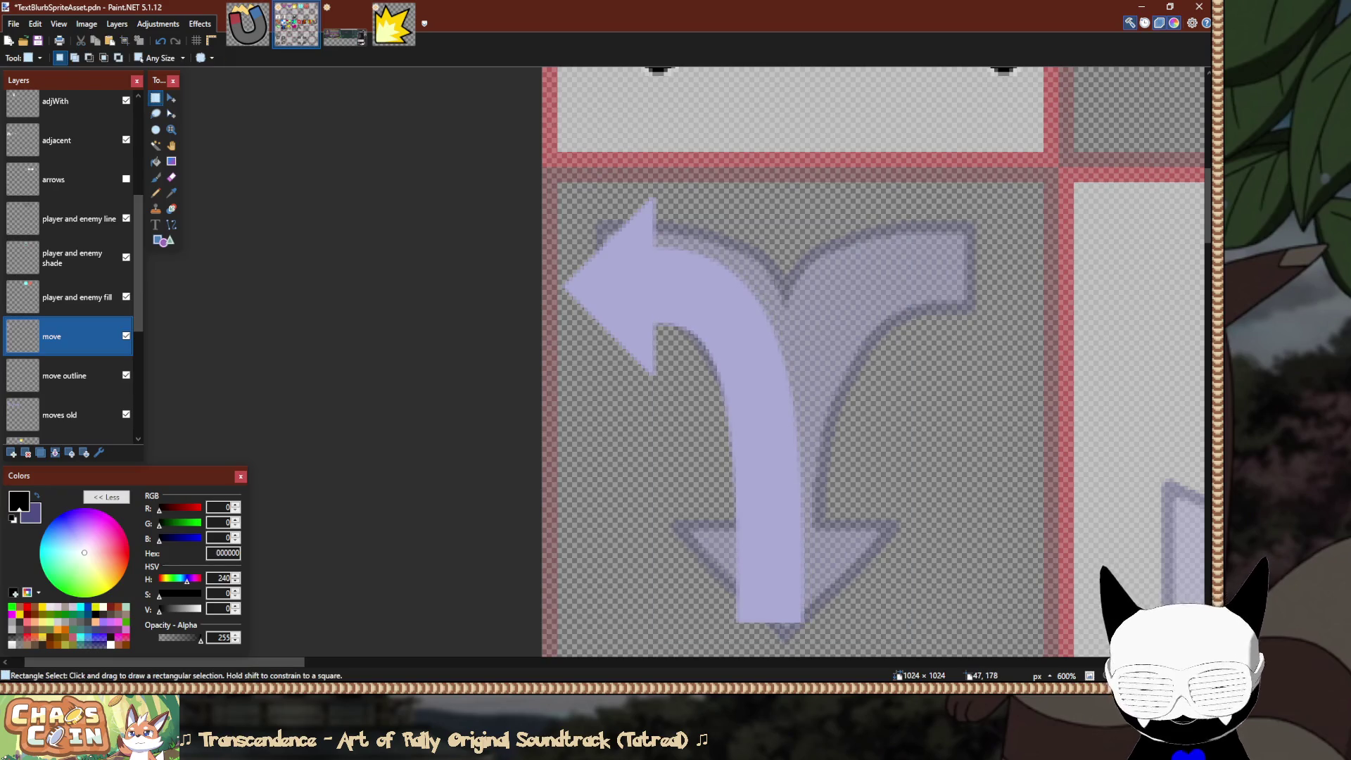
# Shift the whole arrow 3 px right within its cell.
pyautogui.hotkey('ctrl', 'a')
pyautogui.press('m')
pyautogui.press('Right')
pyautogui.press('Right')
pyautogui.press('Right')
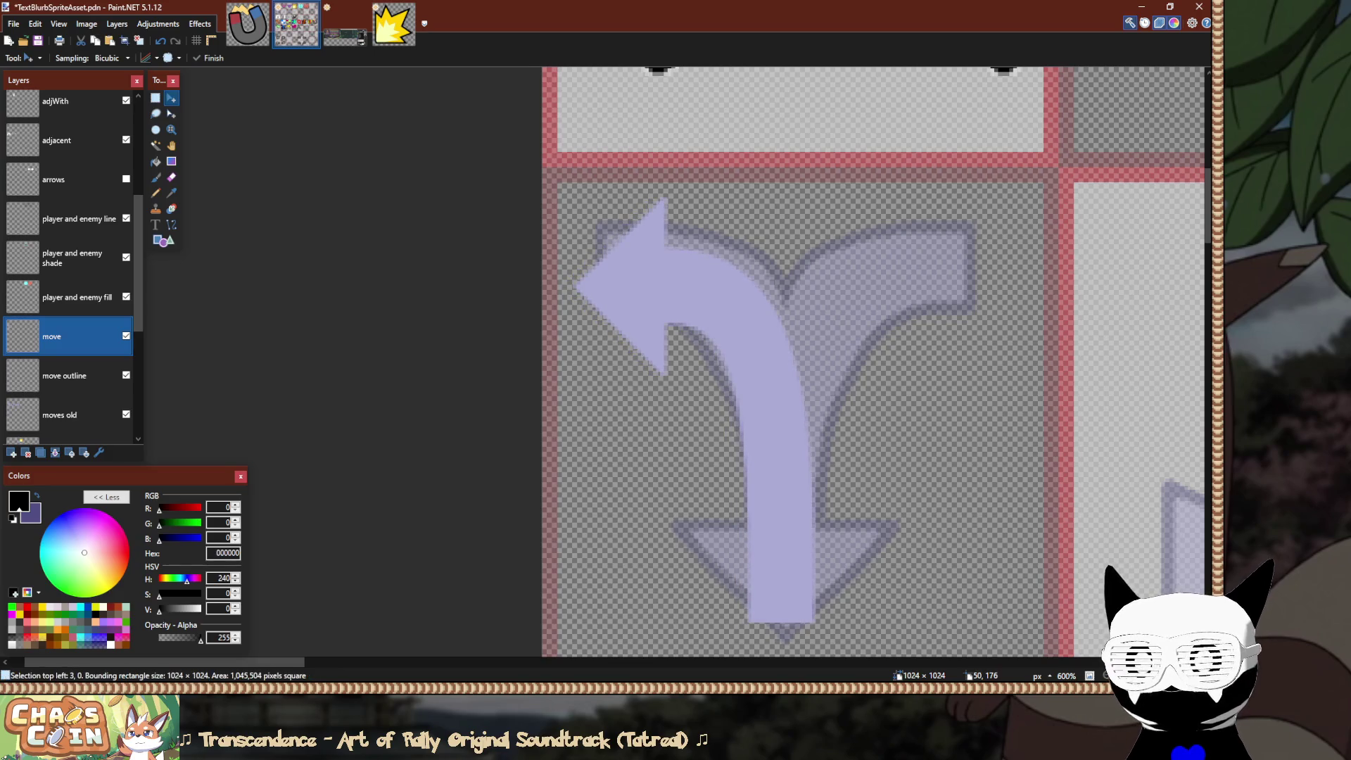
pyautogui.press('s')
pyautogui.scroll(3, 605, 314)
pyautogui.hotkey('alt', 'pagedown')
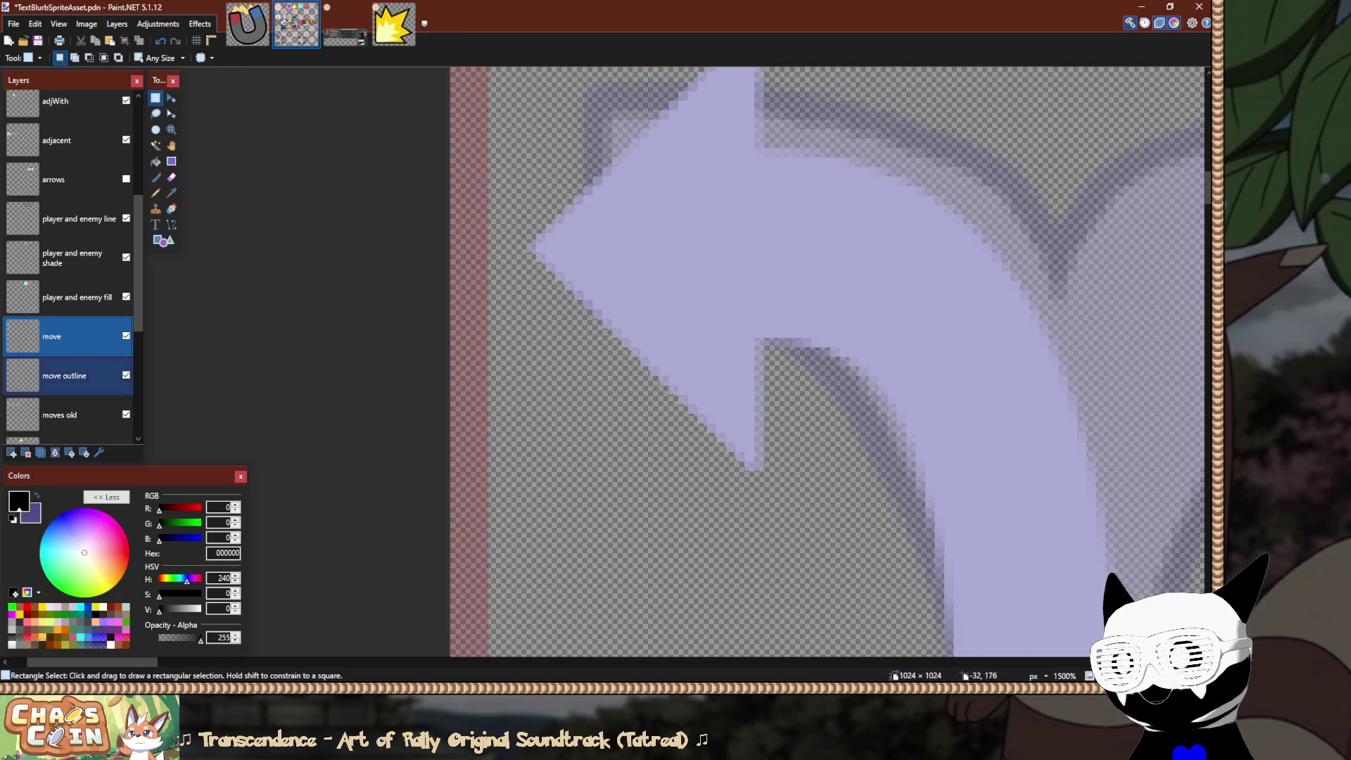
# Draw a size-10 black line along the arrowhead's lower diagonal edge.
pyautogui.press('o')
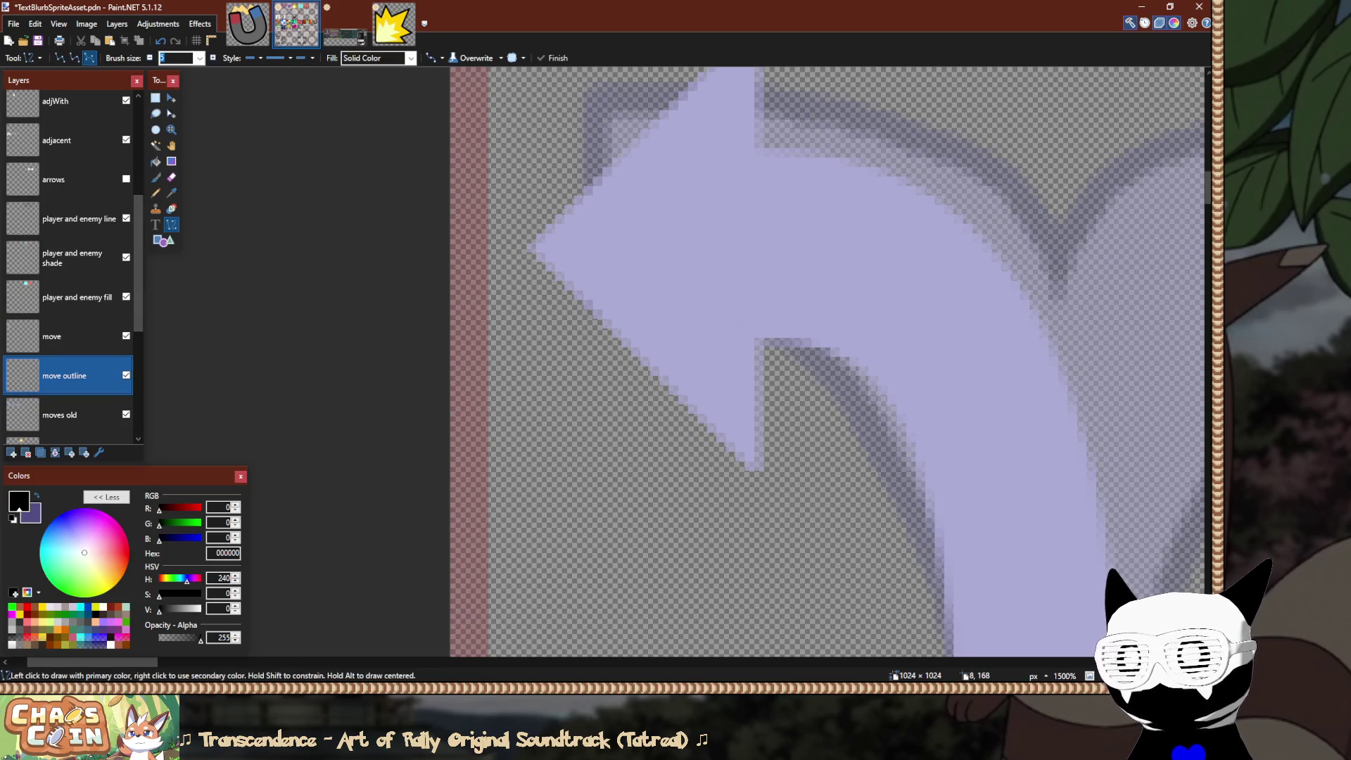
pyautogui.write('10')
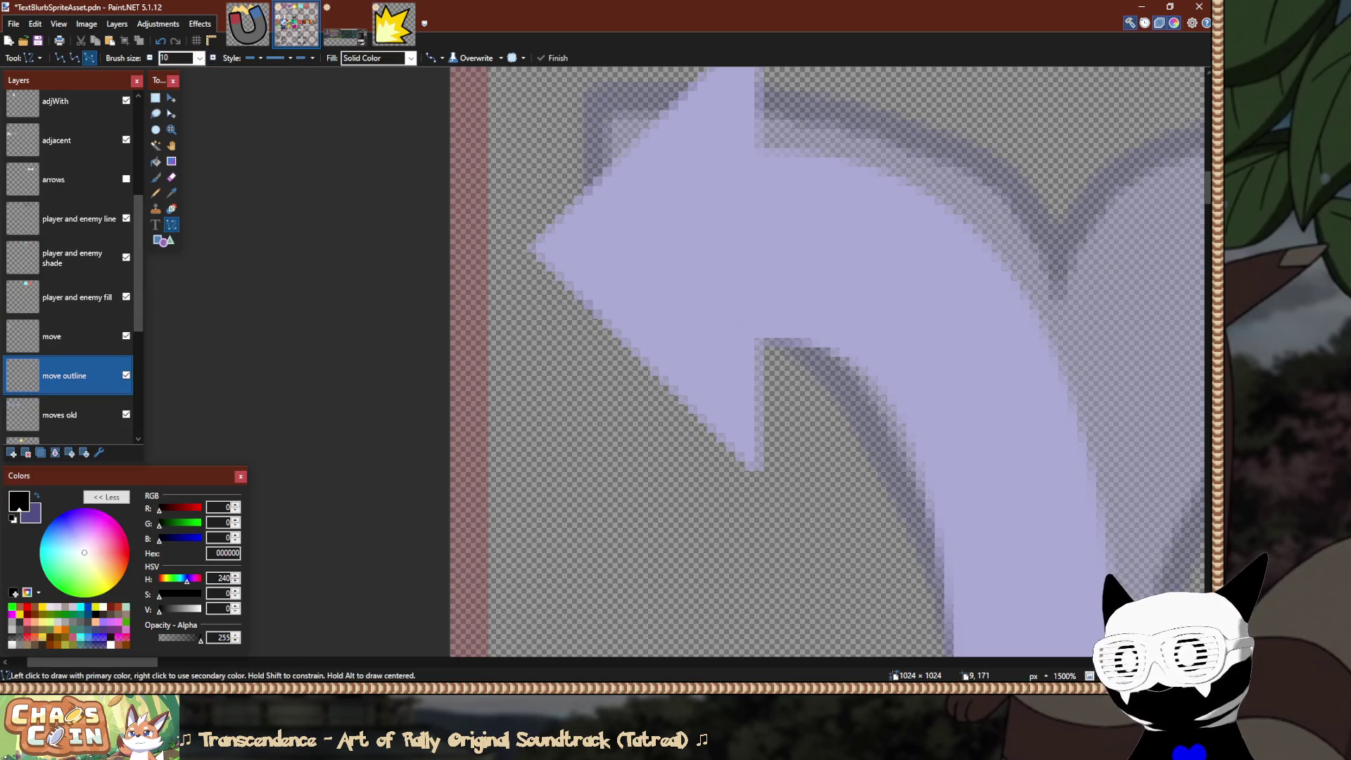
pyautogui.moveTo(507, 275)
pyautogui.mouseDown()
pyautogui.moveTo(619, 348)
pyautogui.moveTo(732, 479)
pyautogui.moveTo(798, 496)
pyautogui.mouseUp()
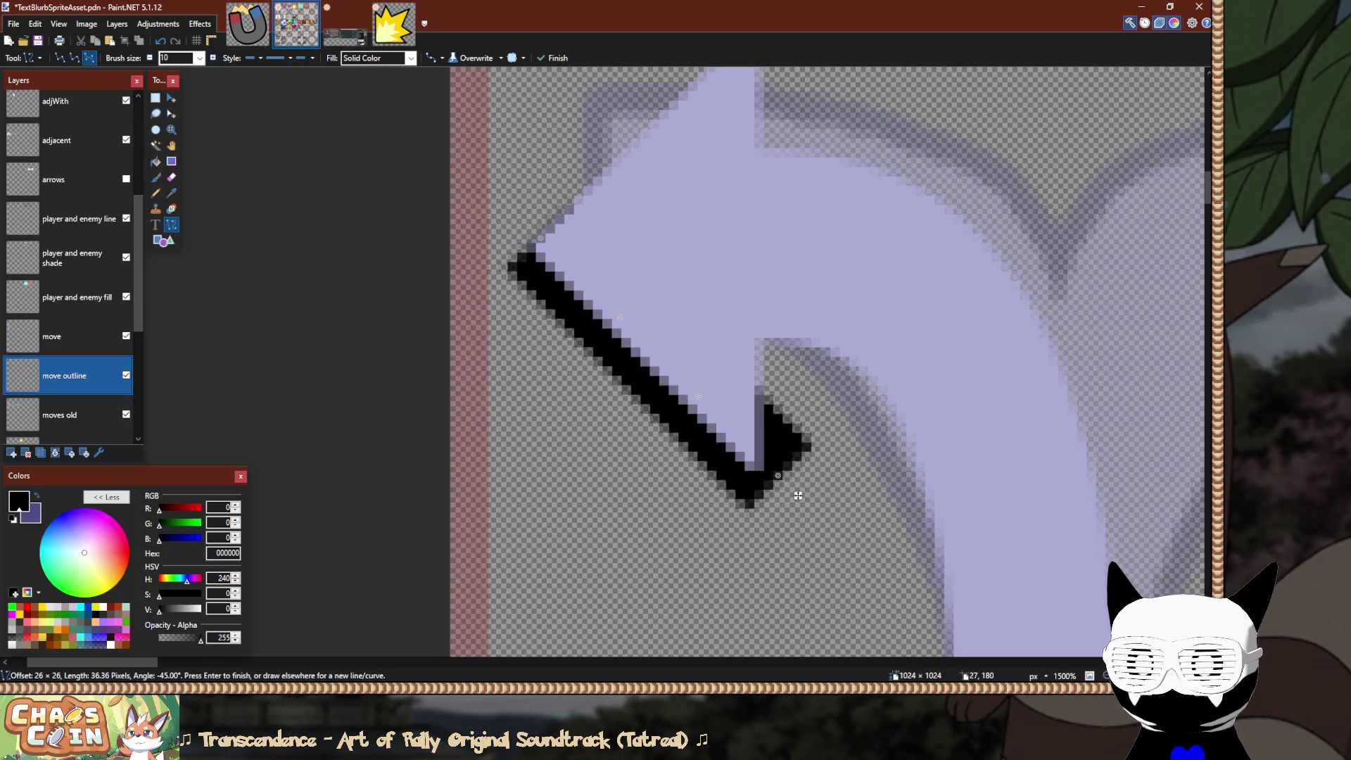
pyautogui.press('s')
pyautogui.press('b')
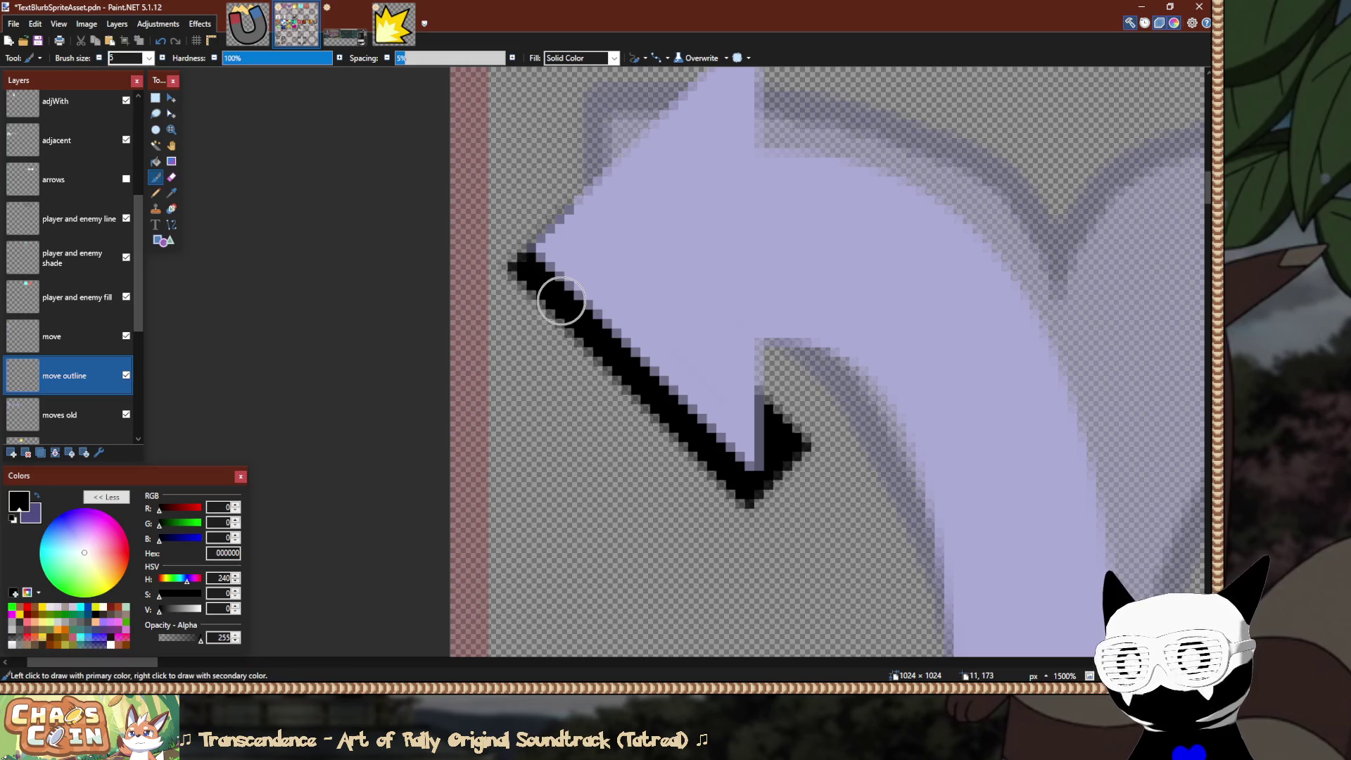
pyautogui.press('o')
pyautogui.moveTo(532, 247); pyautogui.dragTo(768, 485)
pyautogui.press('b')
# Draw a black line along the arrowhead's upper diagonal edge and nudge it slightly right.
pyautogui.write('5')
pyautogui.moveTo(540, 211); pyautogui.dragTo(555, 319)
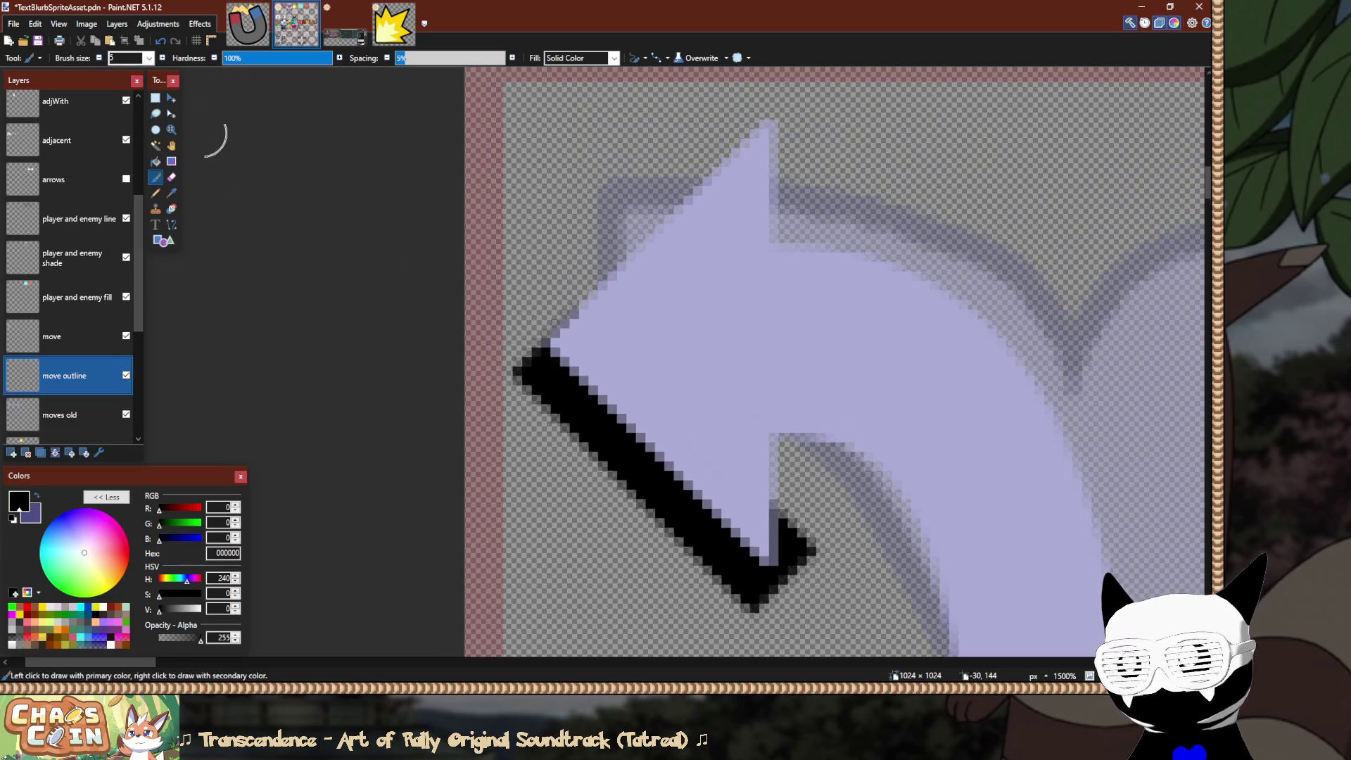
pyautogui.press('o')
pyautogui.moveTo(855, 129); pyautogui.dragTo(845, 197)
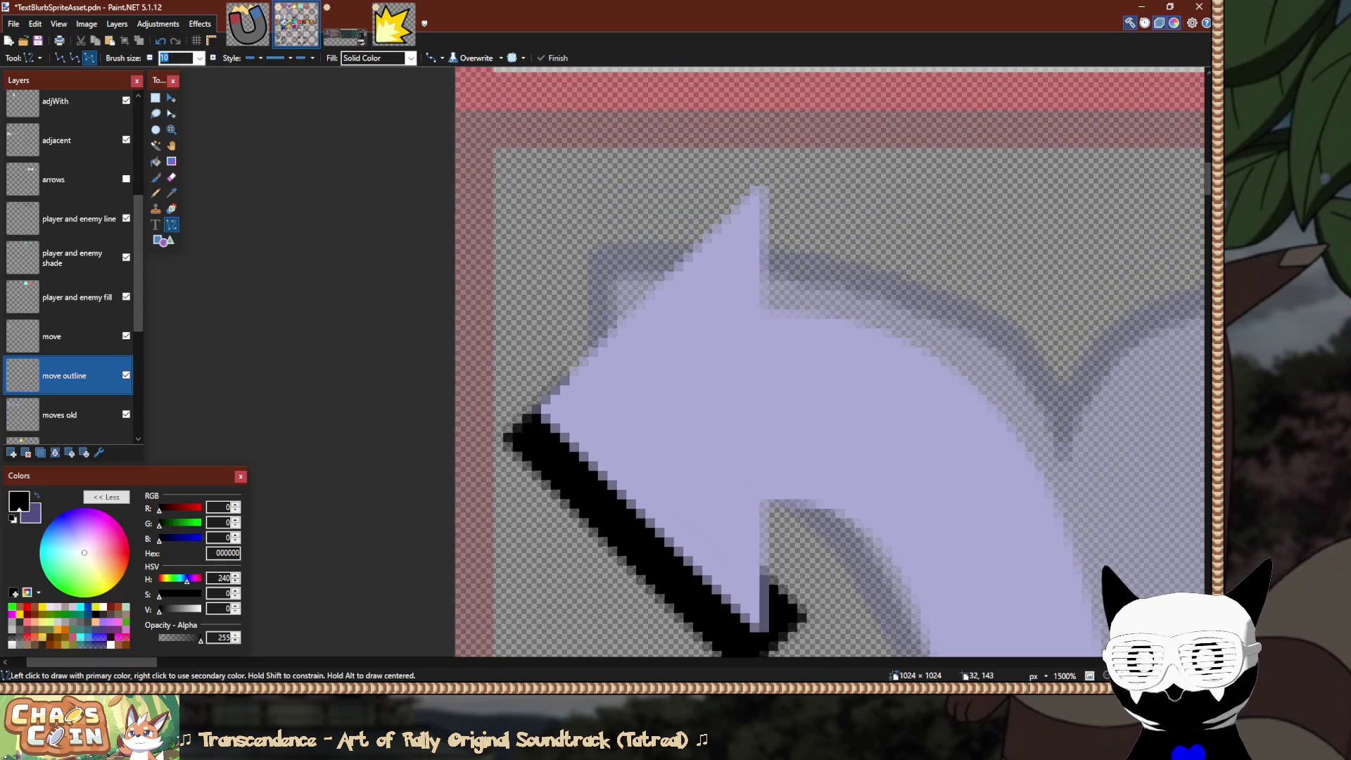
pyautogui.moveTo(756, 176)
pyautogui.mouseDown()
pyautogui.moveTo(556, 363)
pyautogui.moveTo(486, 415)
pyautogui.moveTo(486, 402)
pyautogui.moveTo(498, 437)
pyautogui.mouseUp()
pyautogui.moveTo(784, 458)
pyautogui.mouseDown()
pyautogui.moveTo(802, 467)
pyautogui.moveTo(794, 457)
pyautogui.mouseUp()
# Draw a vertical black line at the arrowhead's back and extend the outline past the top tip.
pyautogui.press('s')
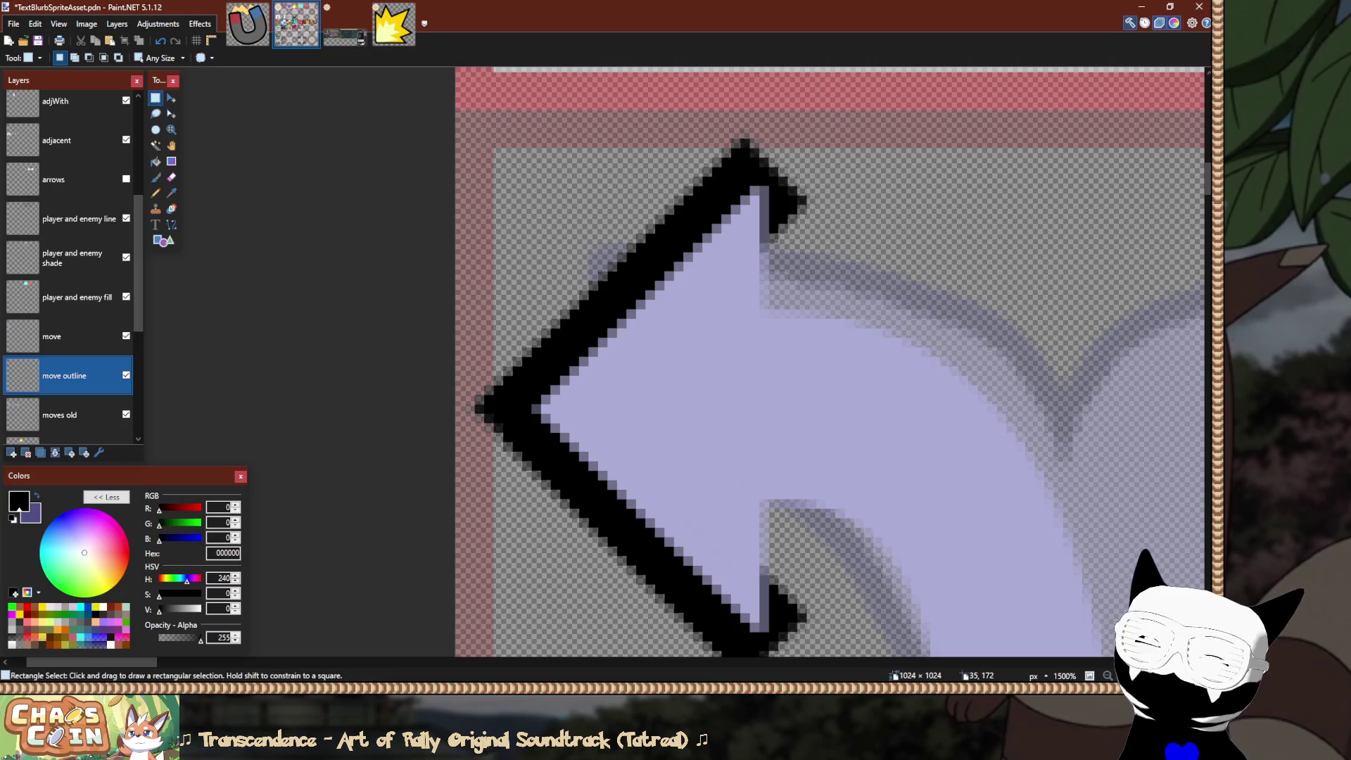
pyautogui.scroll(-5, 802, 459)
pyautogui.scroll(-2, 802, 459)
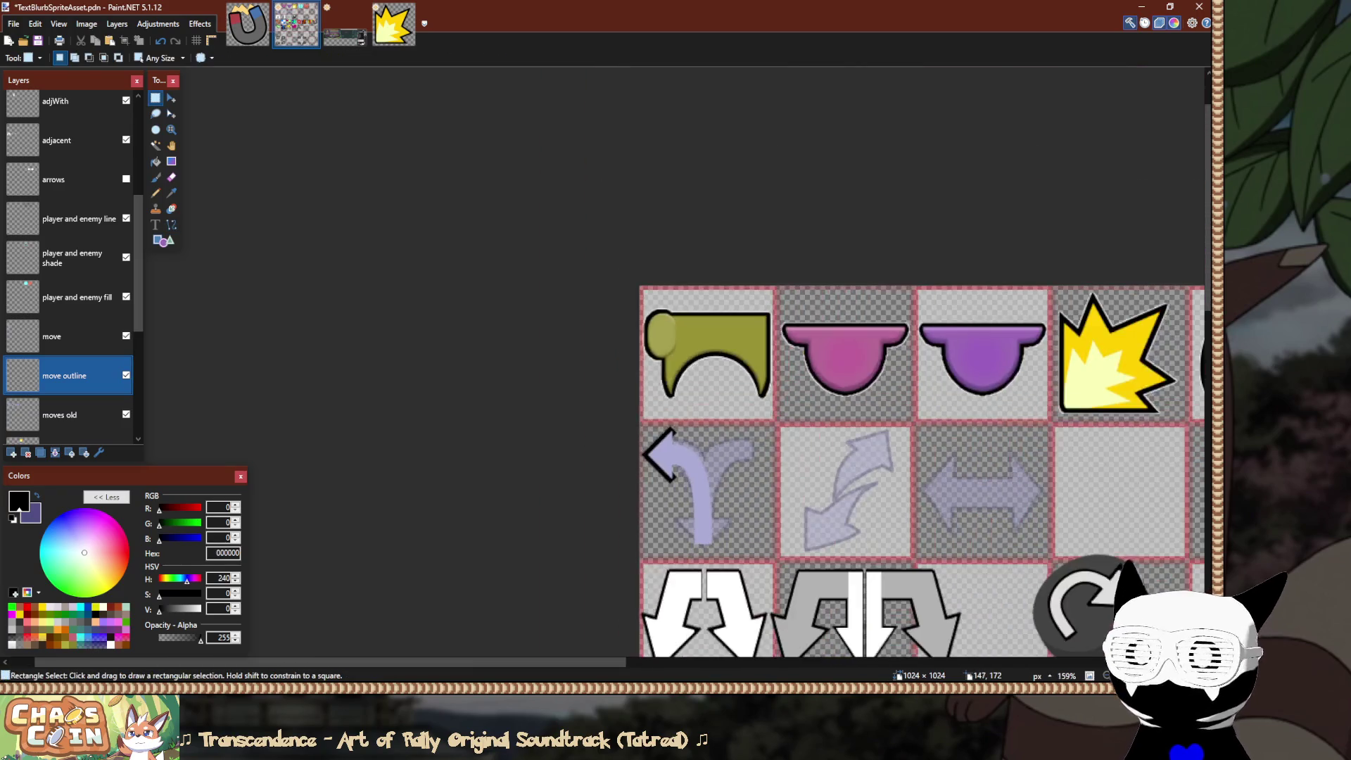
pyautogui.scroll(6, 802, 459)
pyautogui.hscroll(-3, 803, 451)
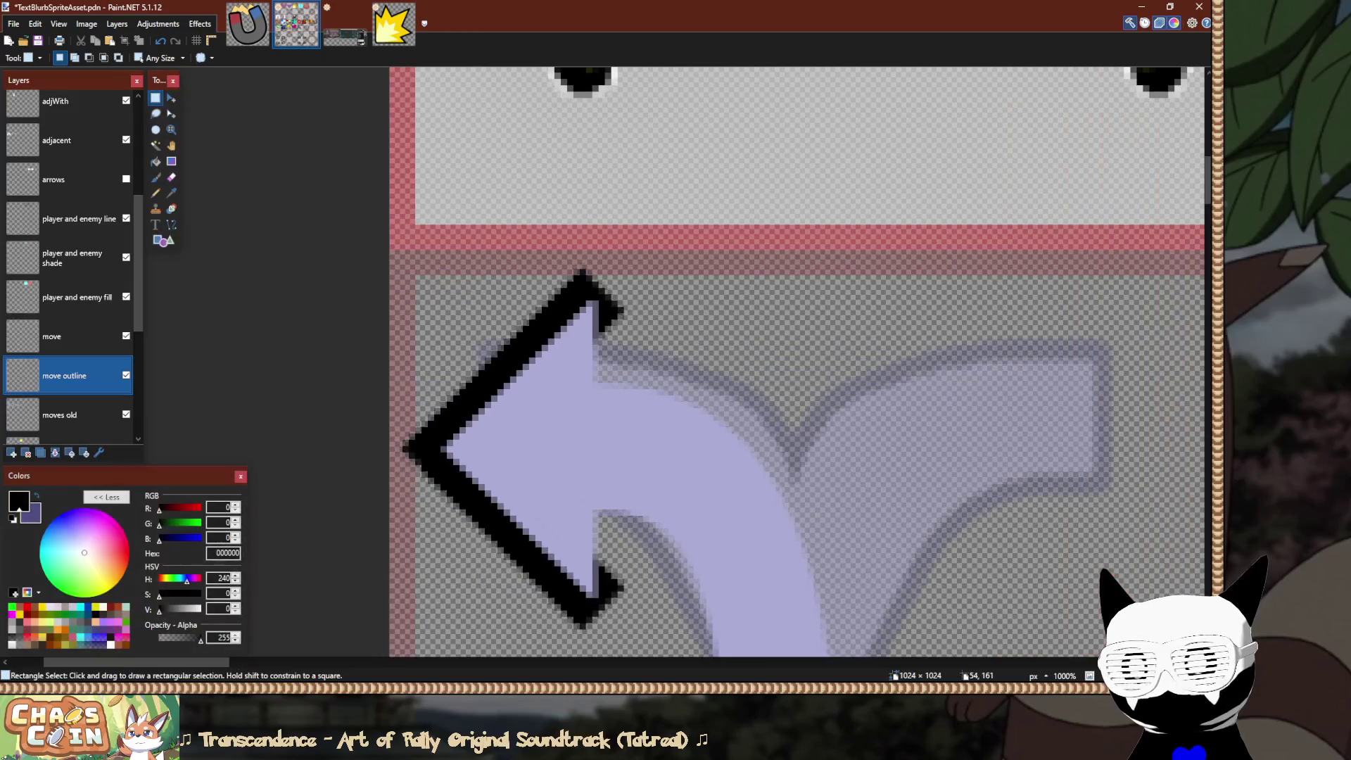
pyautogui.press('o')
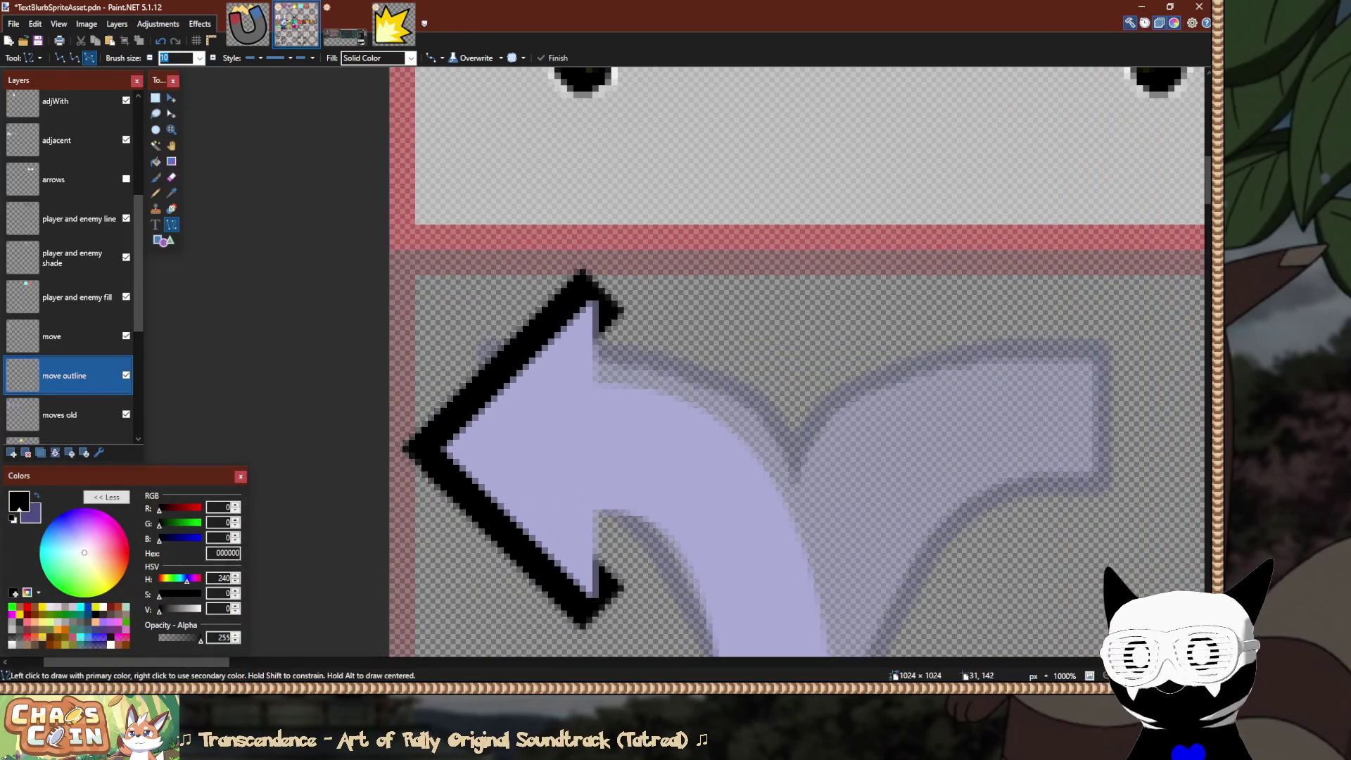
pyautogui.moveTo(611, 299)
pyautogui.mouseDown()
pyautogui.moveTo(611, 619)
pyautogui.moveTo(618, 591)
pyautogui.mouseUp()
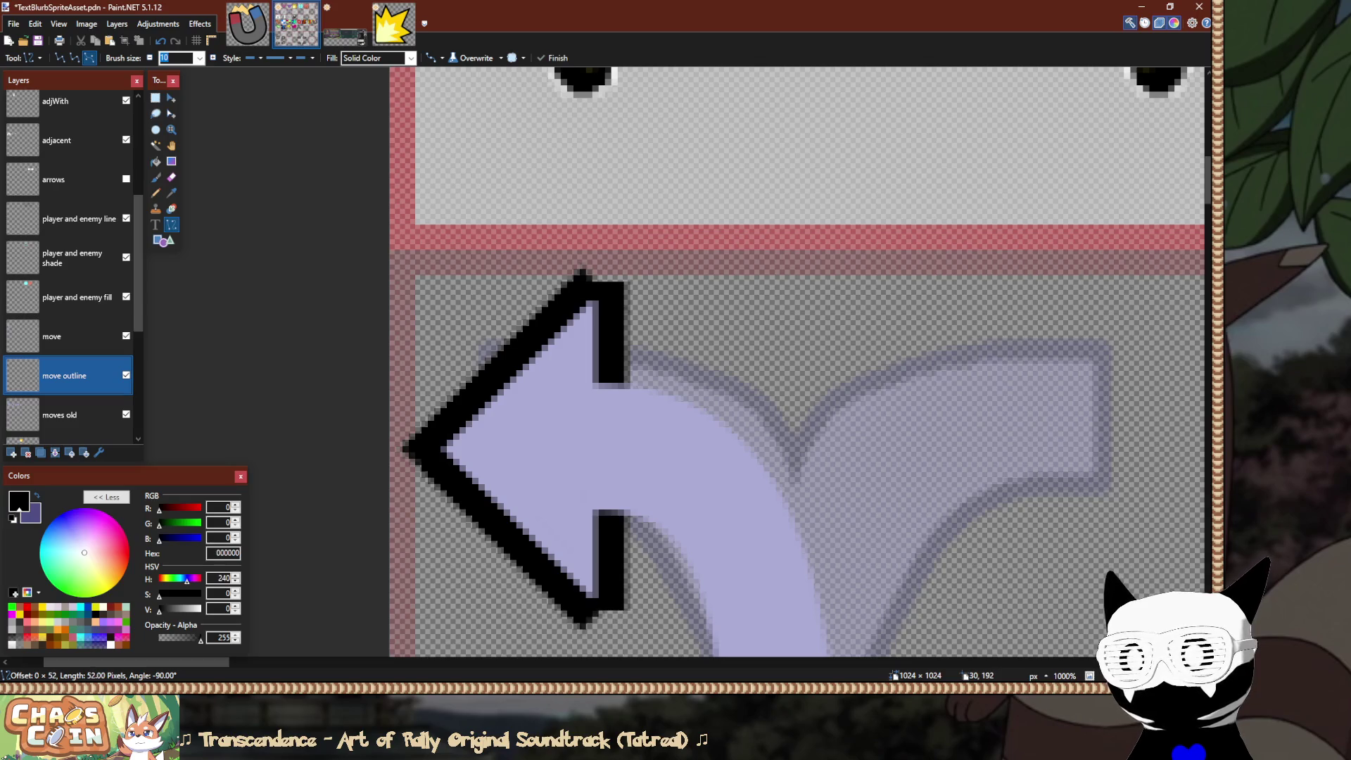
pyautogui.moveTo(556, 331); pyautogui.dragTo(646, 246)
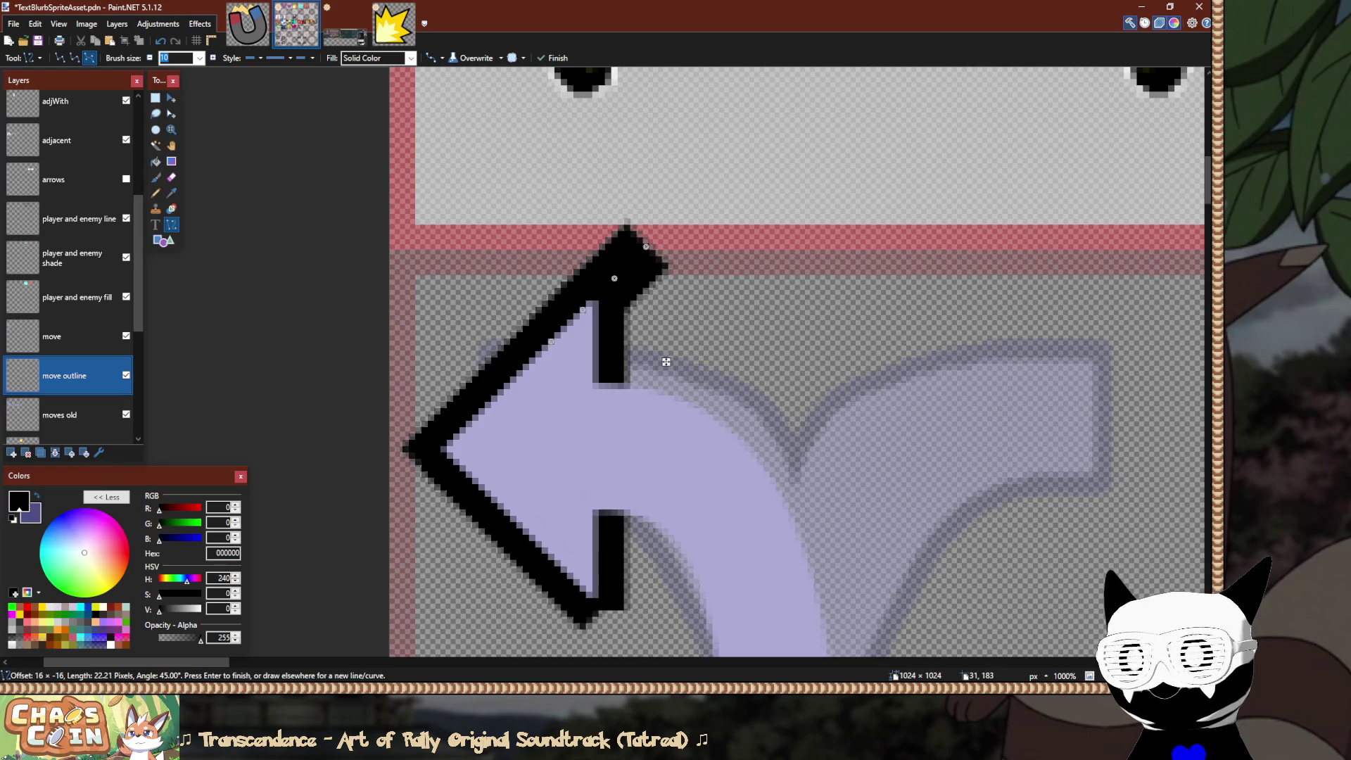
pyautogui.press('Return')
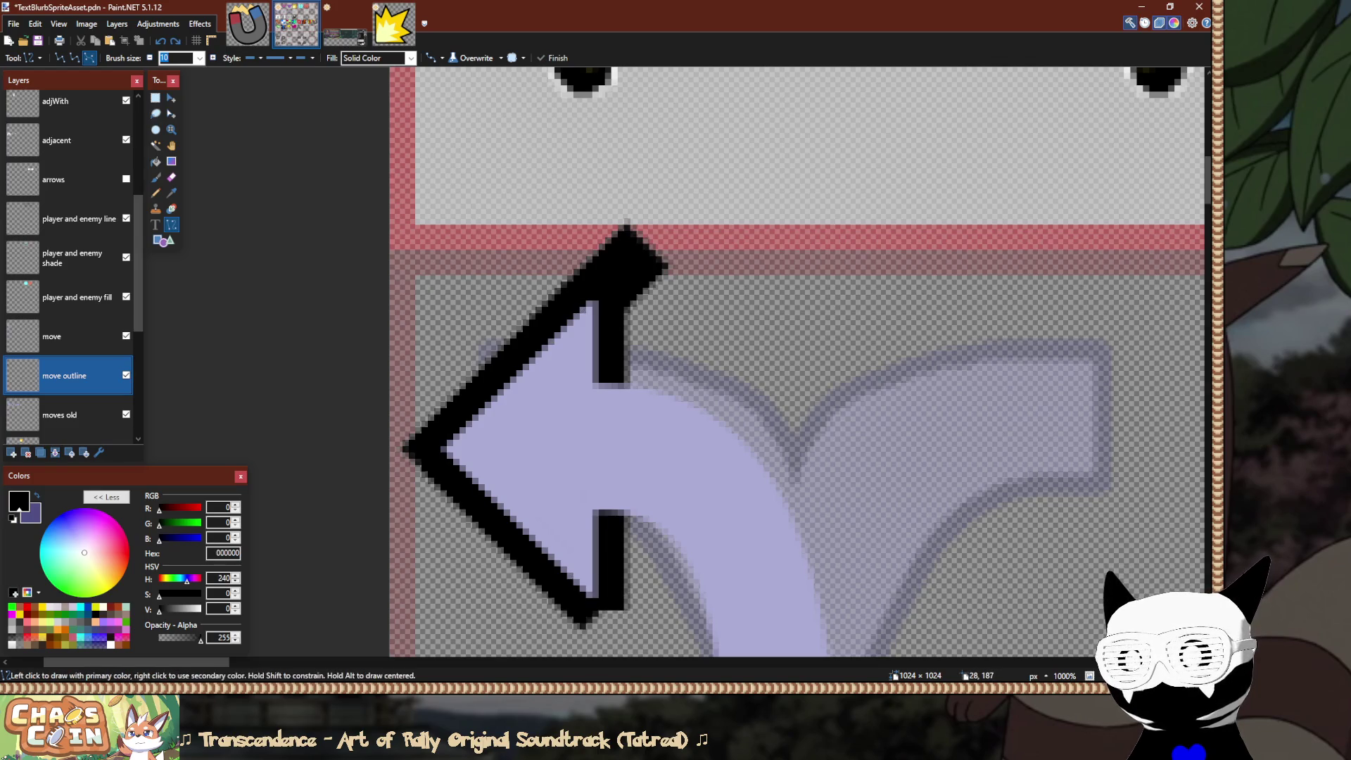
# Redraw the upper edge as one line, lengthen it up-right, and commit it.
pyautogui.moveTo(584, 614); pyautogui.dragTo(598, 627)
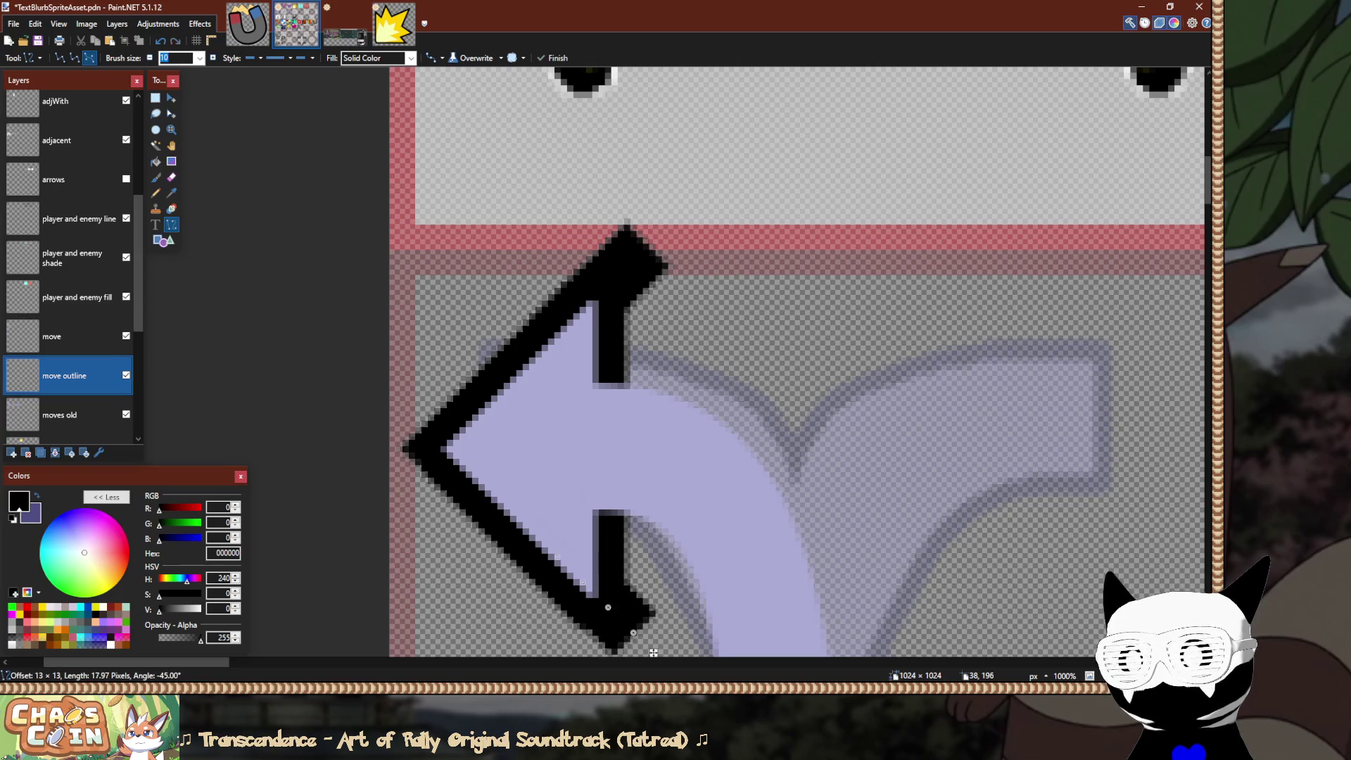
pyautogui.hotkey('ctrl', 'z')
pyautogui.hotkey('ctrl', 'z')
pyautogui.hotkey('ctrl', 'z')
pyautogui.moveTo(603, 291); pyautogui.dragTo(424, 468)
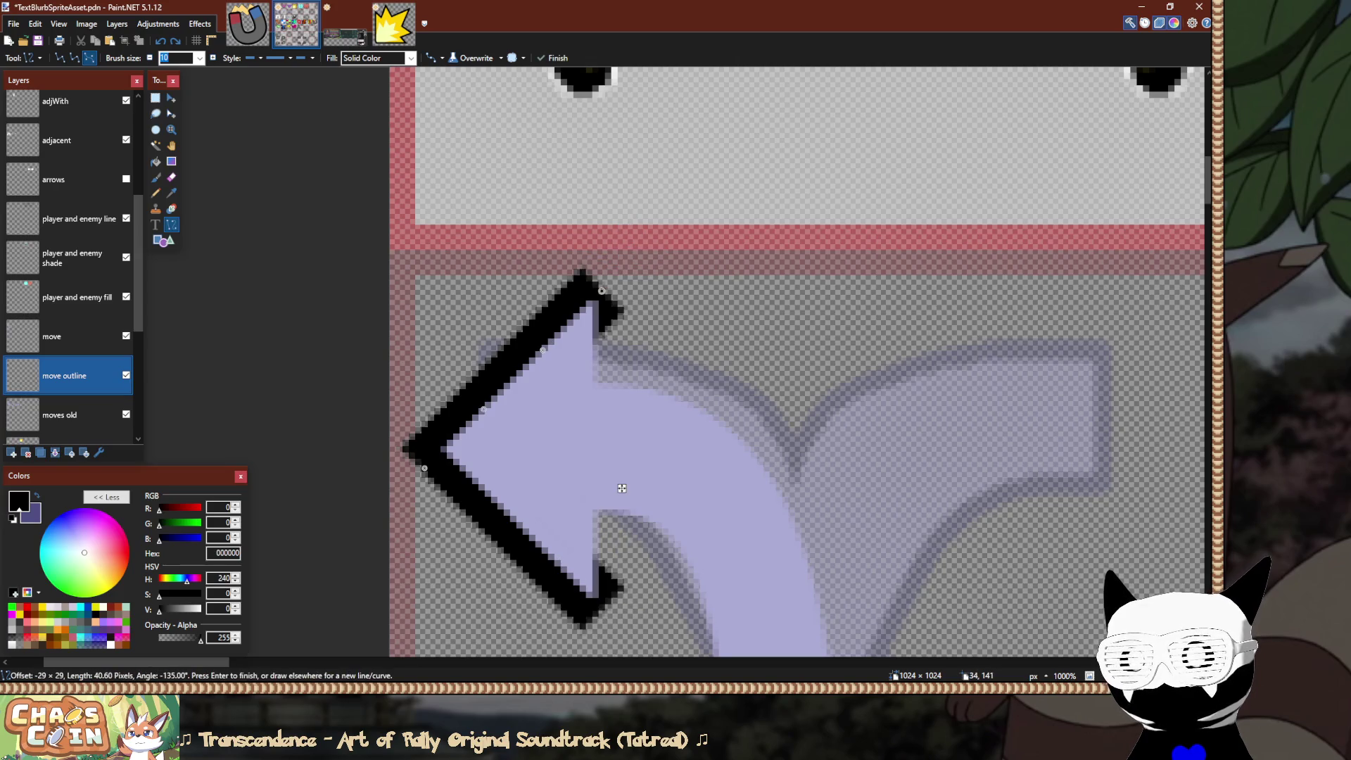
pyautogui.moveTo(603, 291); pyautogui.dragTo(636, 260)
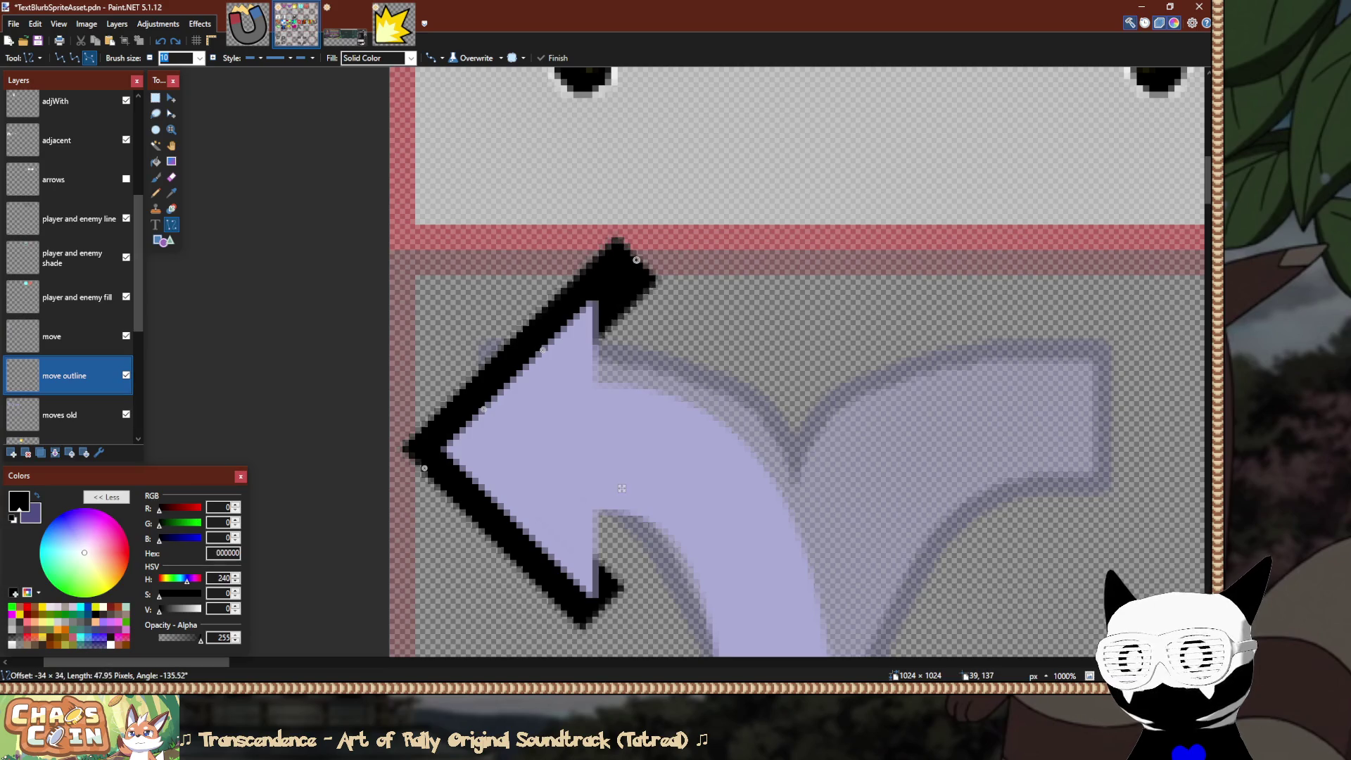
pyautogui.moveTo(622, 488); pyautogui.dragTo(627, 439)
pyautogui.hotkey('ctrl', 'z')
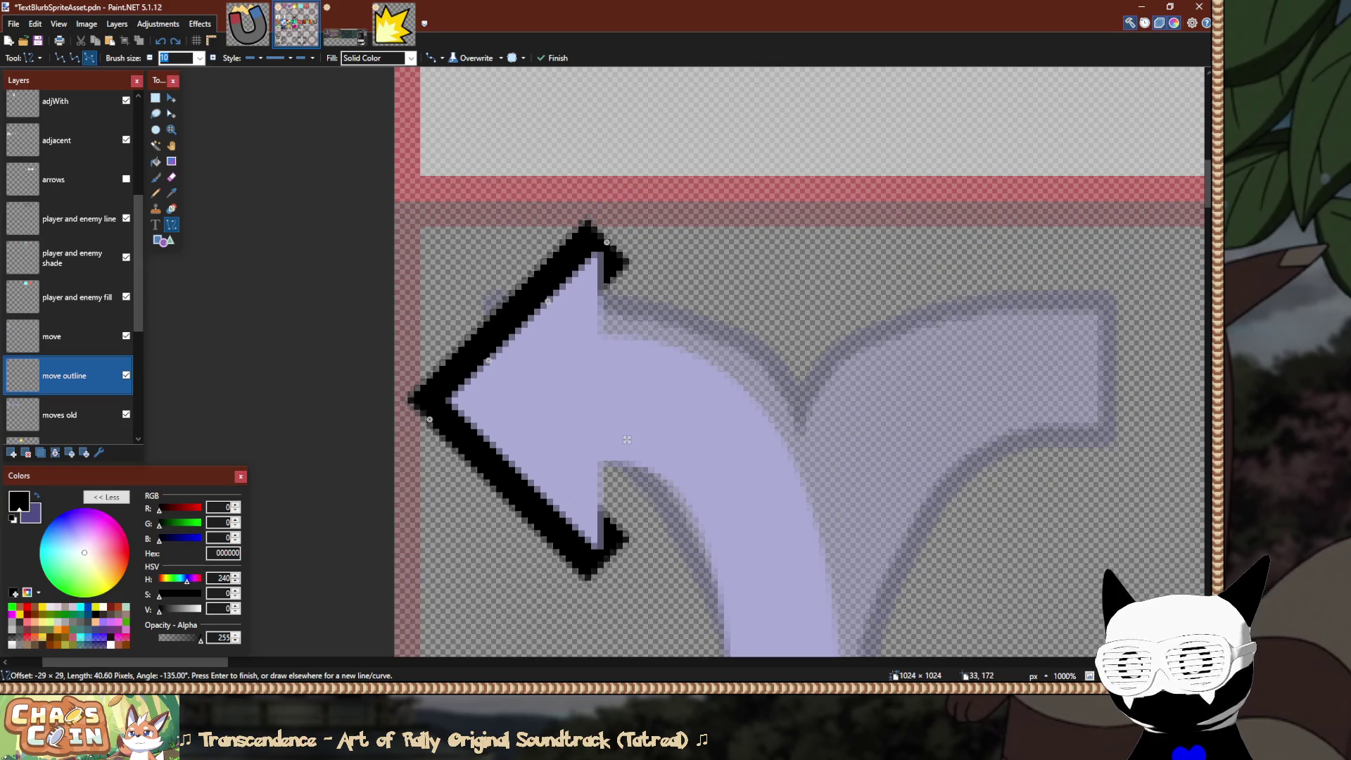
pyautogui.moveTo(627, 439); pyautogui.dragTo(620, 439)
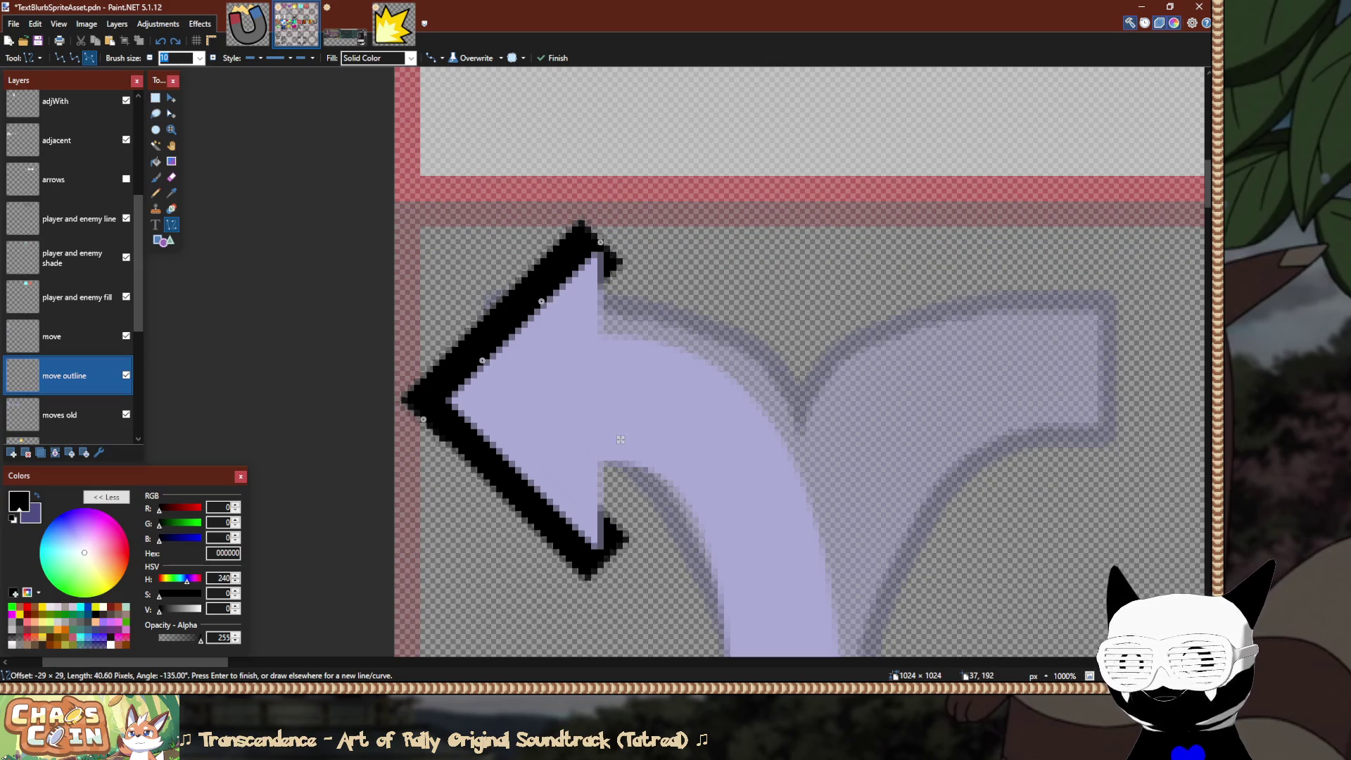
pyautogui.press('Escape')
pyautogui.hotkey('ctrl', 'y')
pyautogui.hotkey('ctrl', 'y')
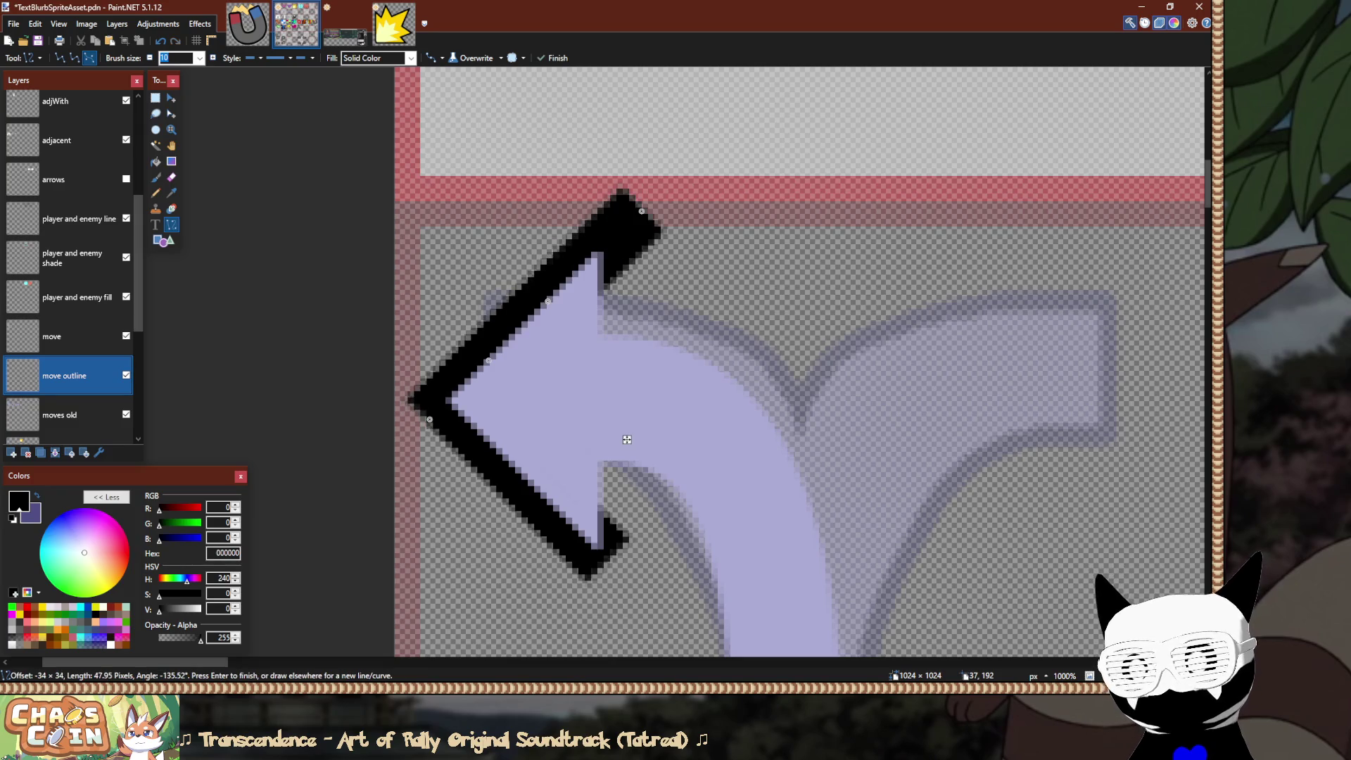
pyautogui.press('Return')
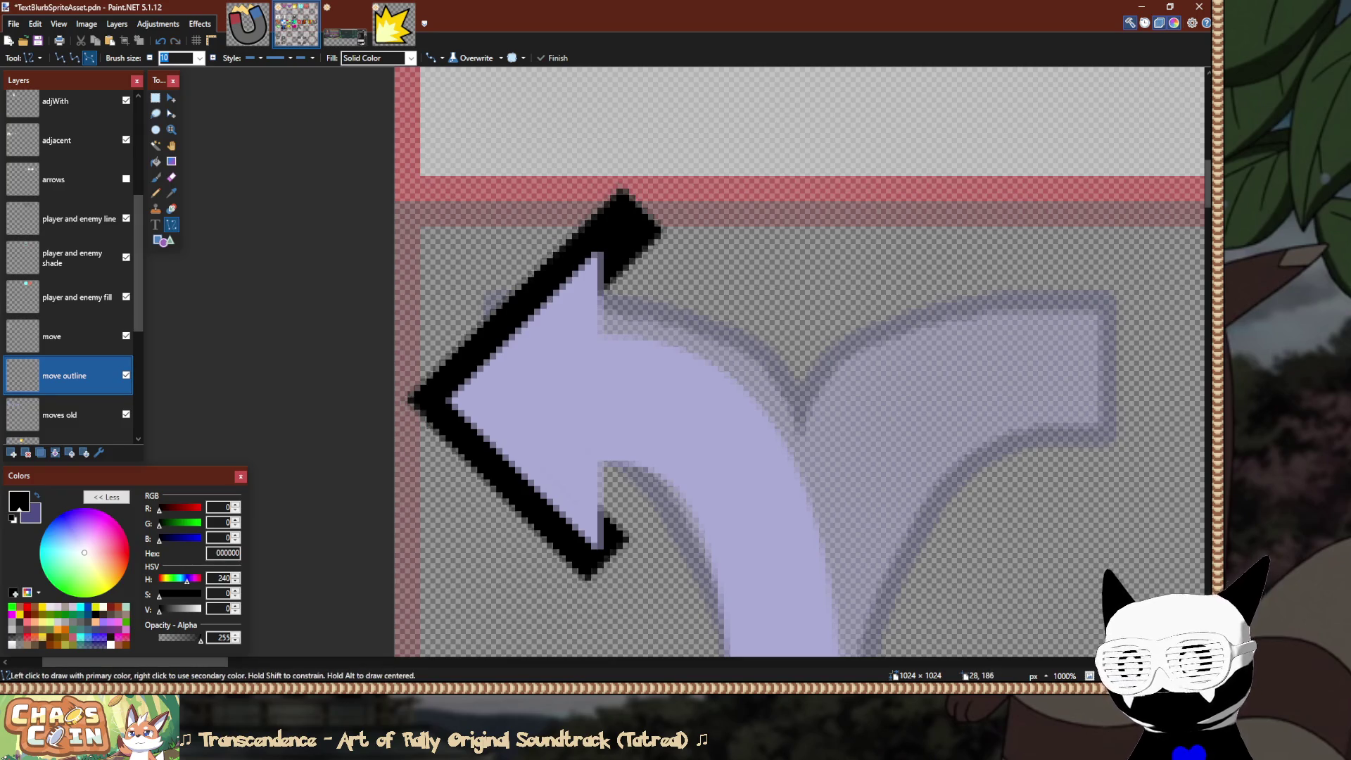
pyautogui.scroll(4, 598, 606)
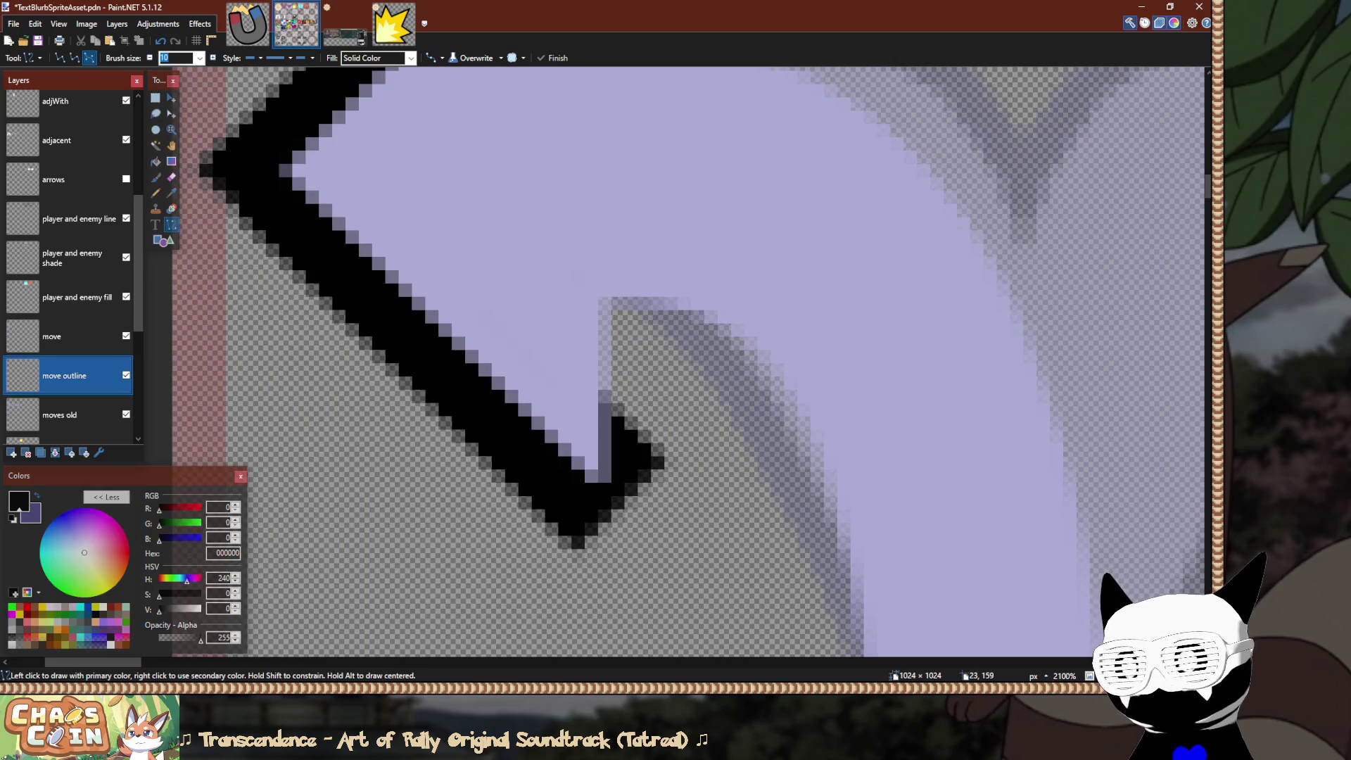
# Draw the short notch outline and extend it down-right along the arrowhead's lower tip.
pyautogui.moveTo(408, 436); pyautogui.dragTo(452, 406)
pyautogui.hotkey('ctrl', 'z')
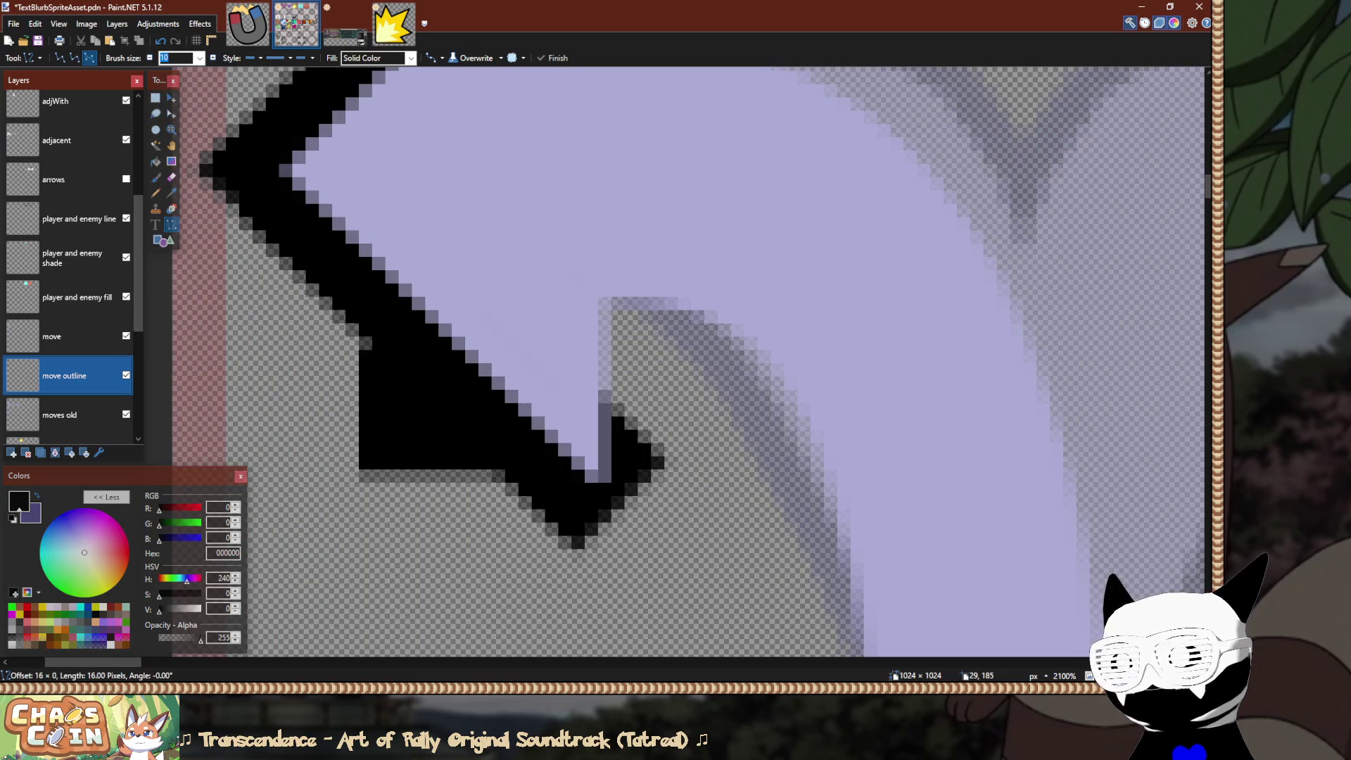
pyautogui.moveTo(641, 444)
pyautogui.mouseDown()
pyautogui.moveTo(718, 517)
pyautogui.moveTo(718, 603)
pyautogui.mouseUp()
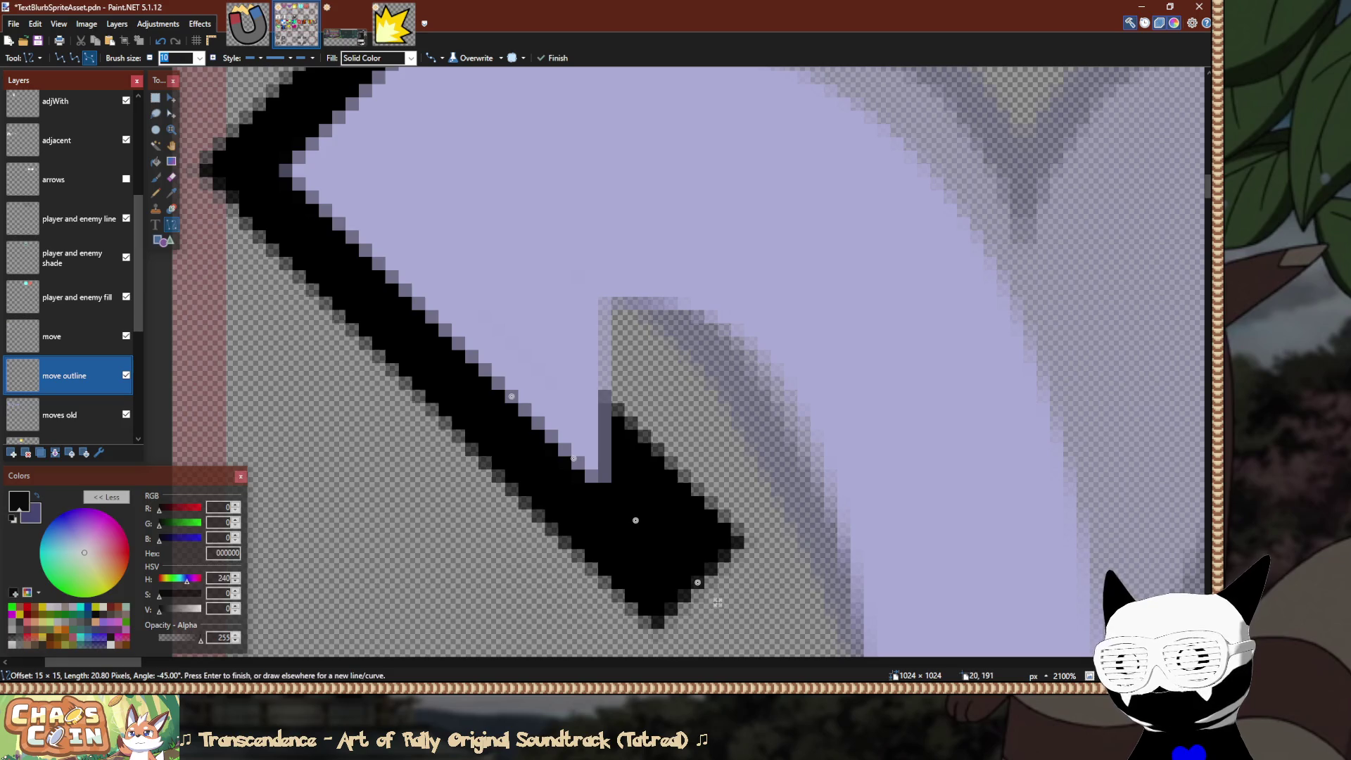
pyautogui.scroll(2, 717, 602)
pyautogui.scroll(-4, 914, 624)
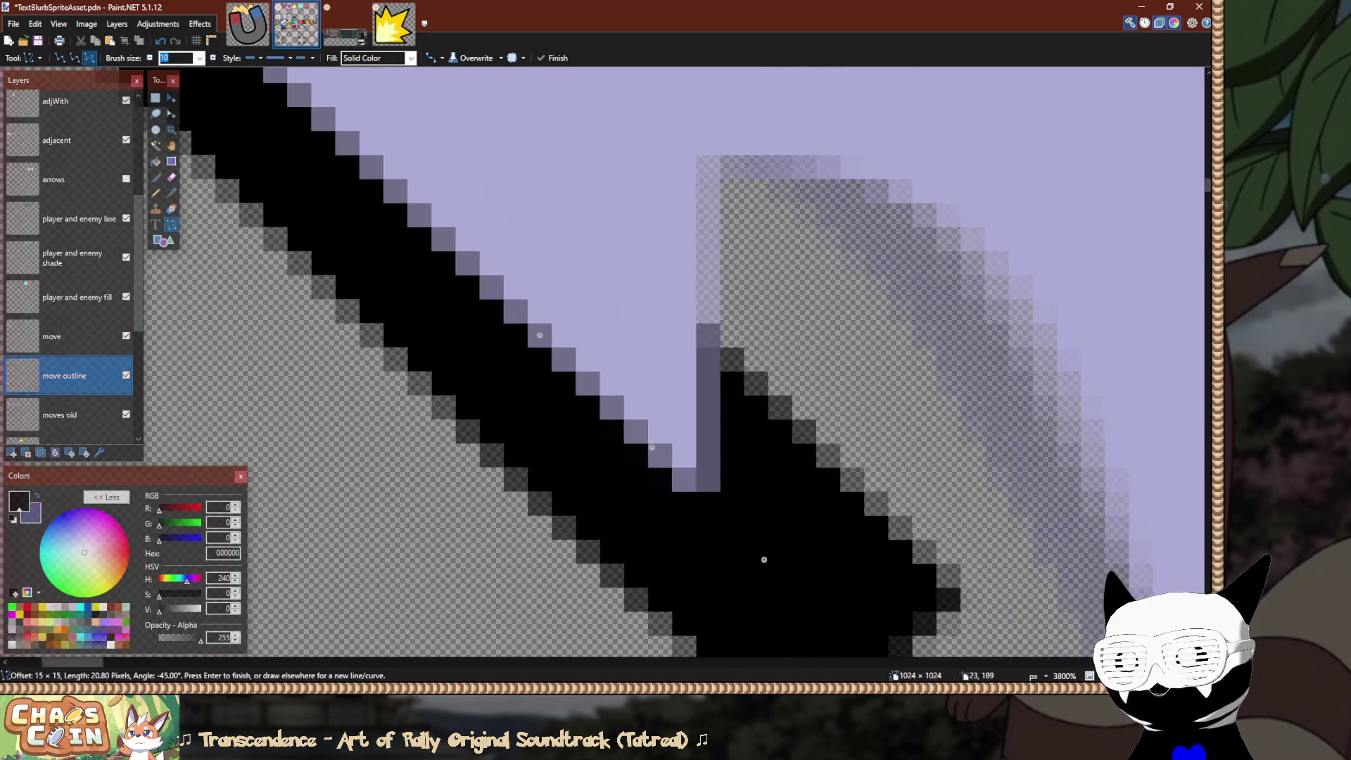
pyautogui.scroll(3, 443, 437)
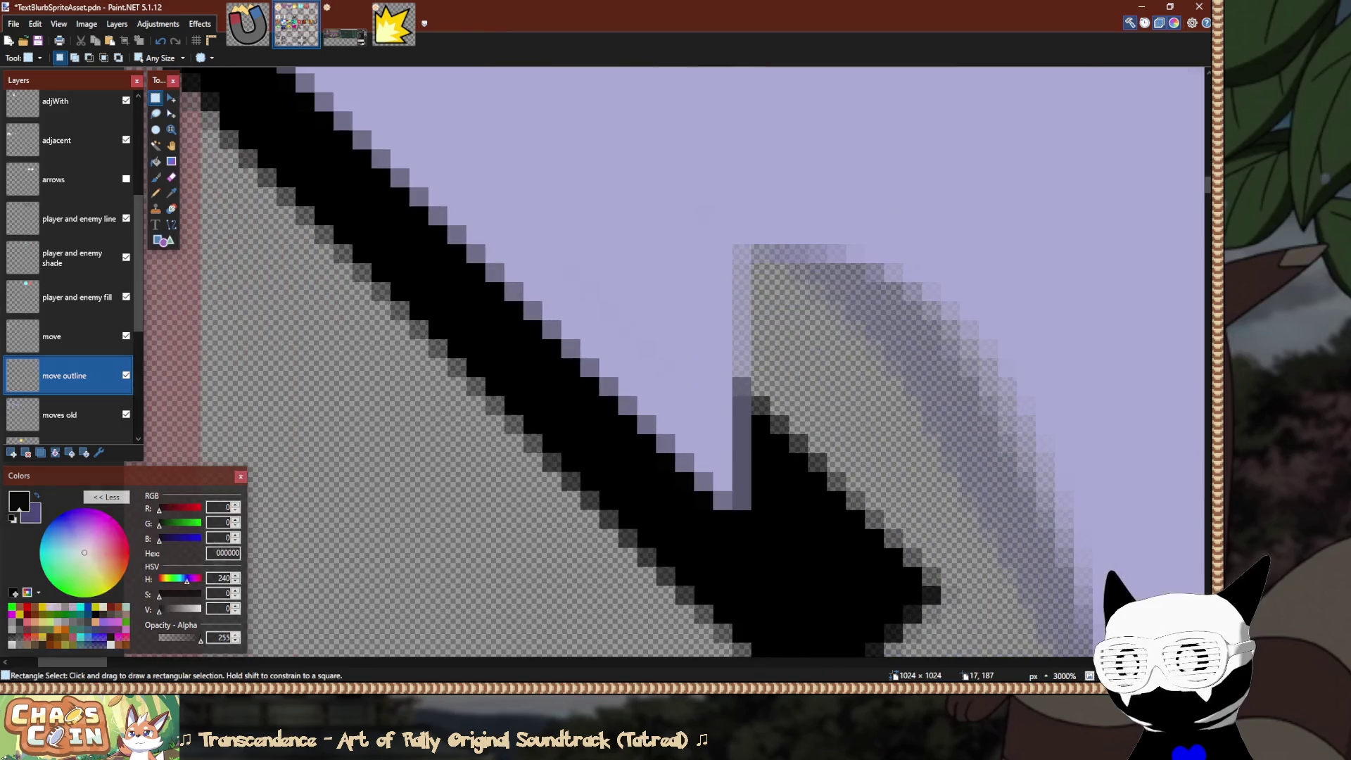
# Sample the outline's black with the Color Picker, then switch to Pencil and Line/Curve.
pyautogui.press('k')
pyautogui.click(476, 386)
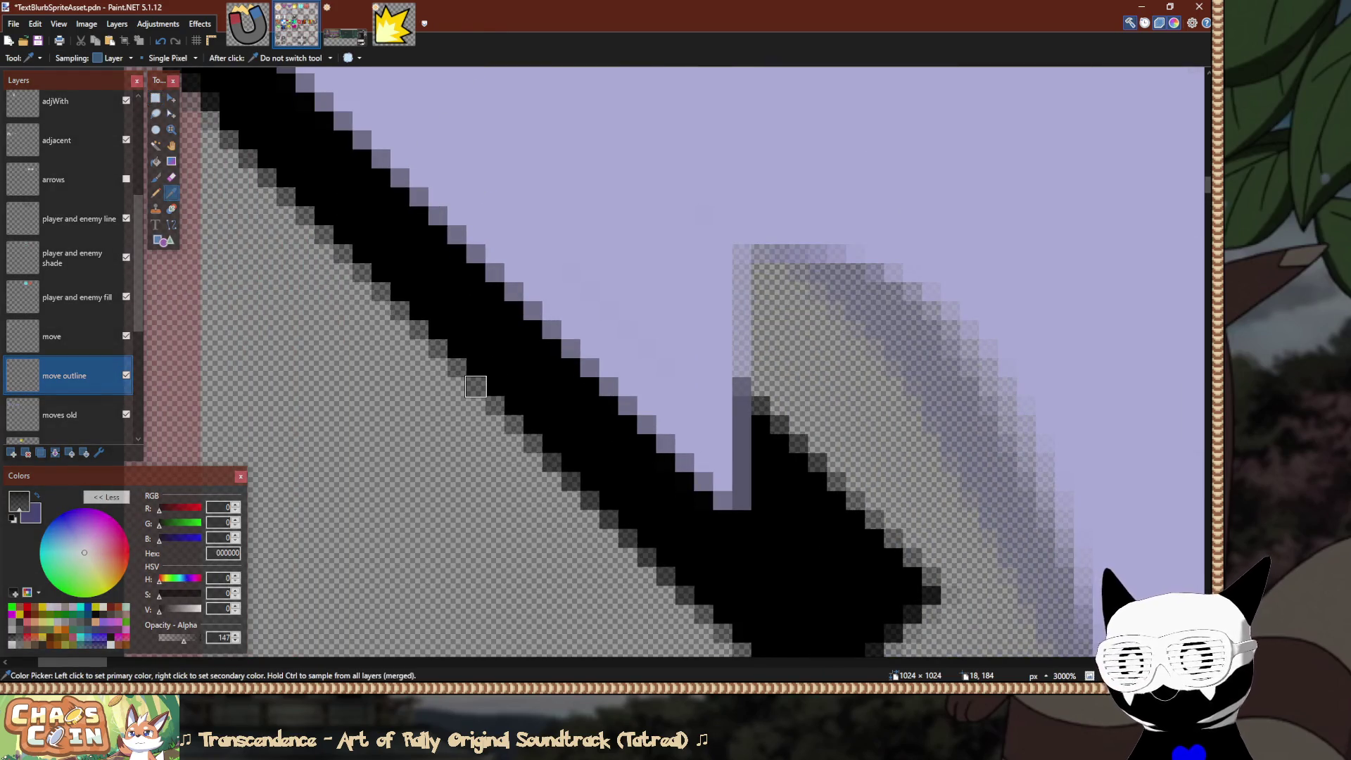
pyautogui.press('p')
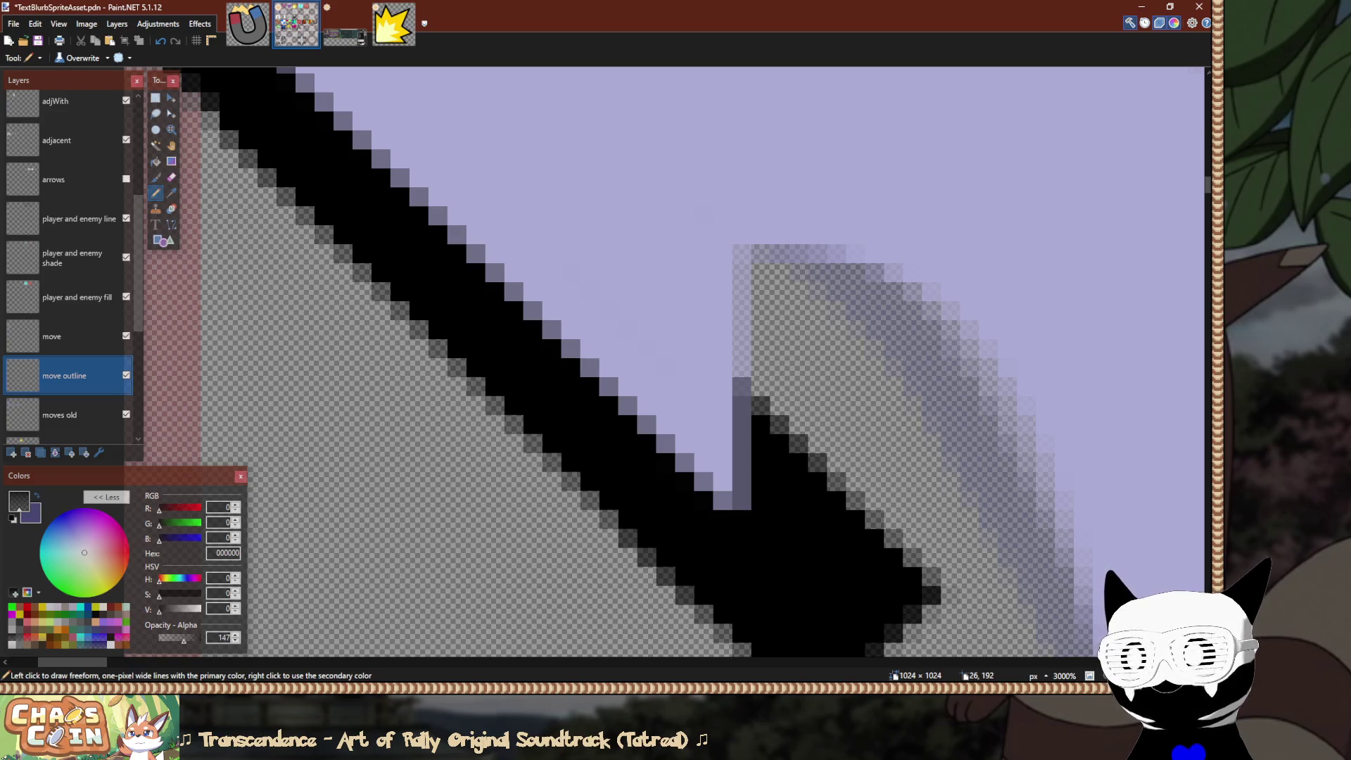
pyautogui.scroll(-3, 658, 548)
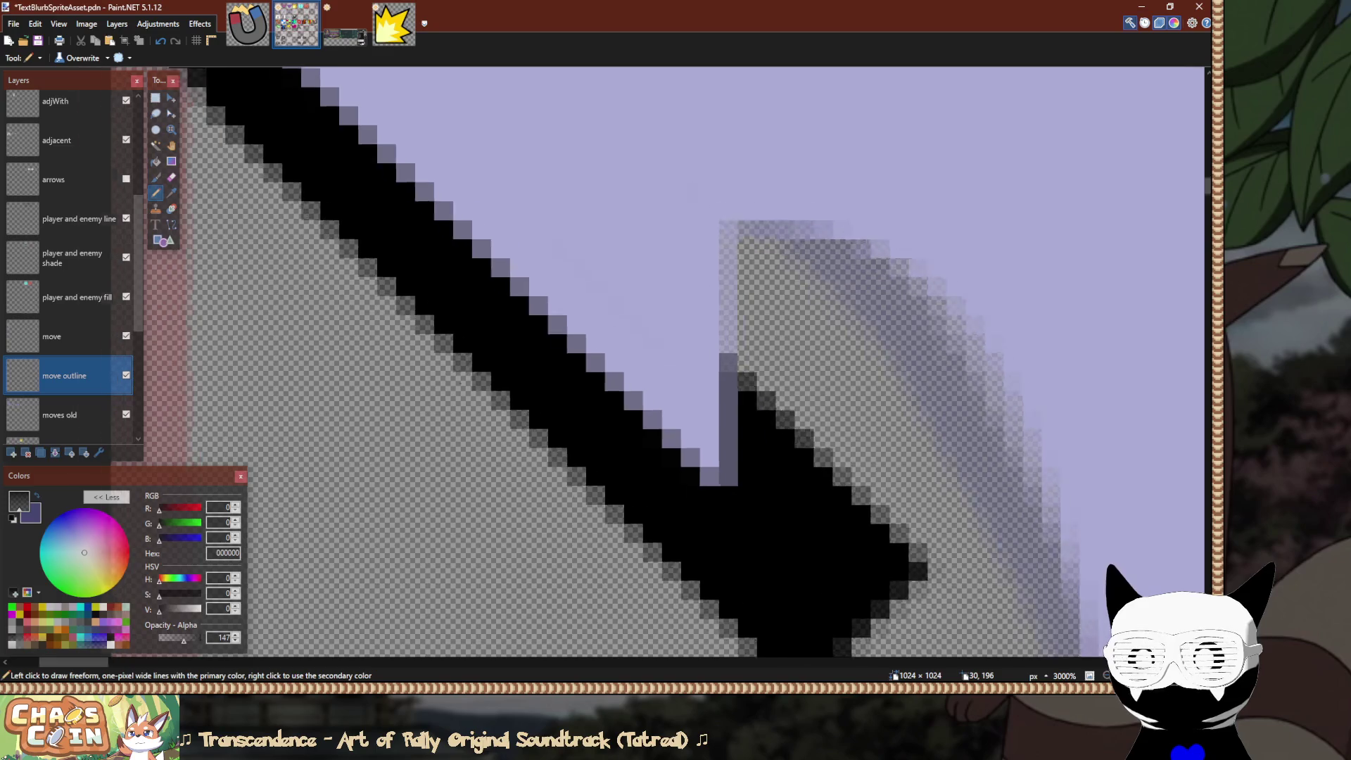
pyautogui.hscroll(2, 658, 548)
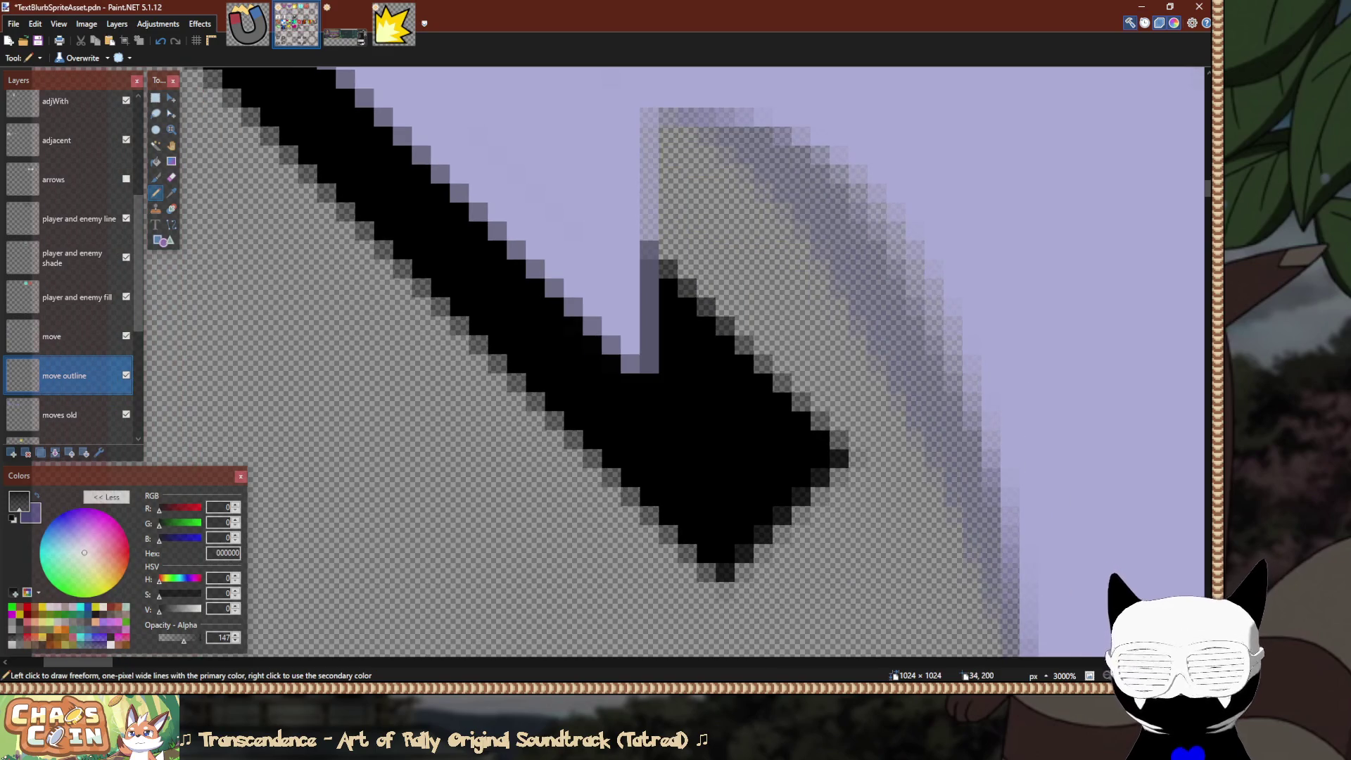
pyautogui.press('o')
pyautogui.scroll(-4, 591, 527)
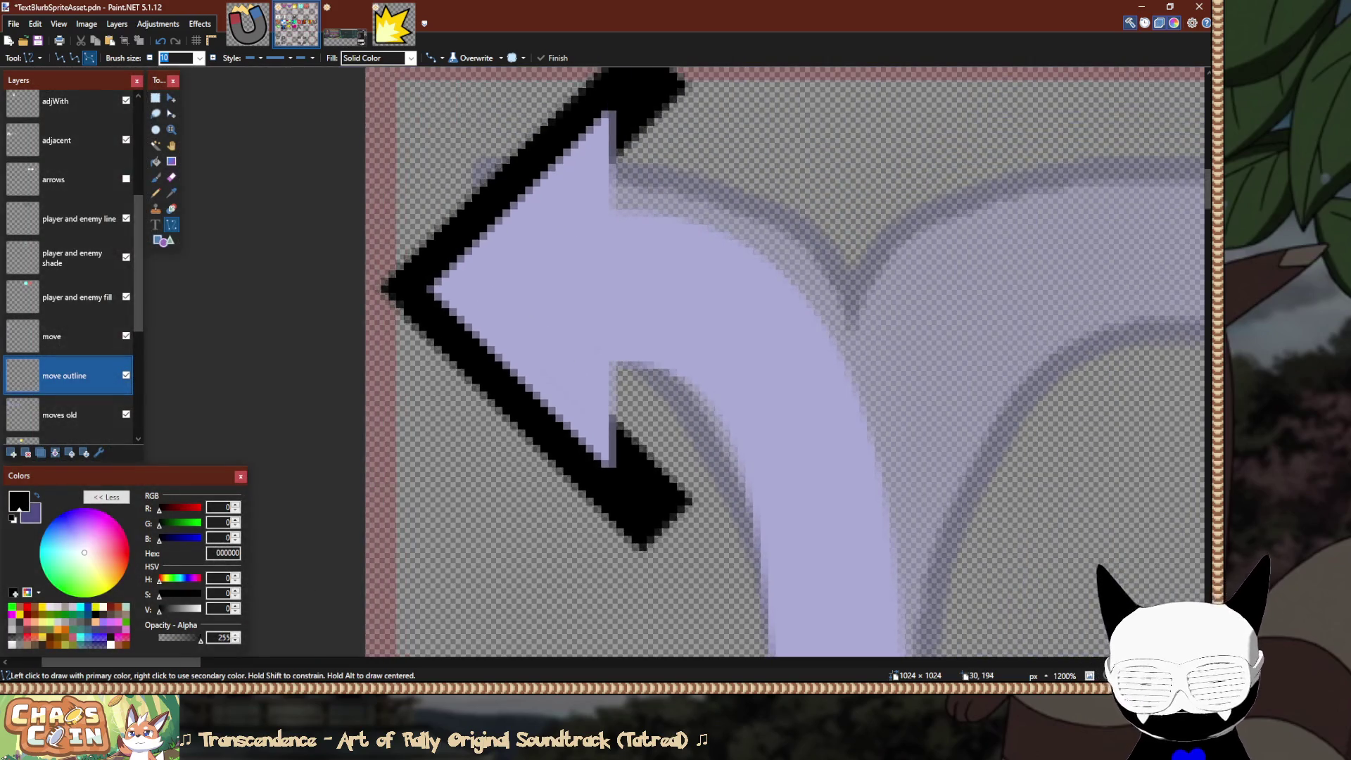
# Draw a vertical black edge at the arrowhead's back and shift the notch outline piece up-left.
pyautogui.moveTo(613, 479); pyautogui.dragTo(613, 99)
pyautogui.scroll(2, 589, 622)
pyautogui.press('s')
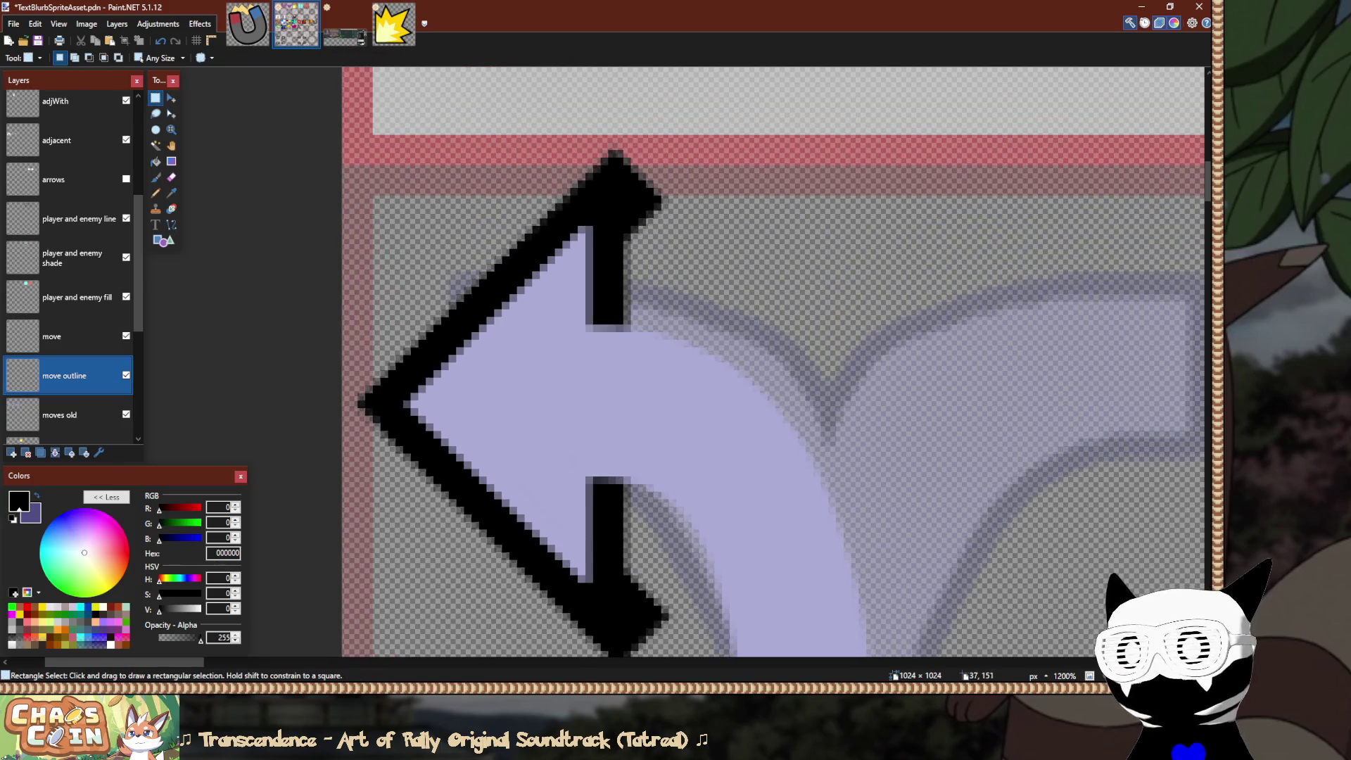
pyautogui.moveTo(623, 486); pyautogui.dragTo(747, 249)
pyautogui.press('m')
pyautogui.moveTo(766, 448); pyautogui.dragTo(758, 396)
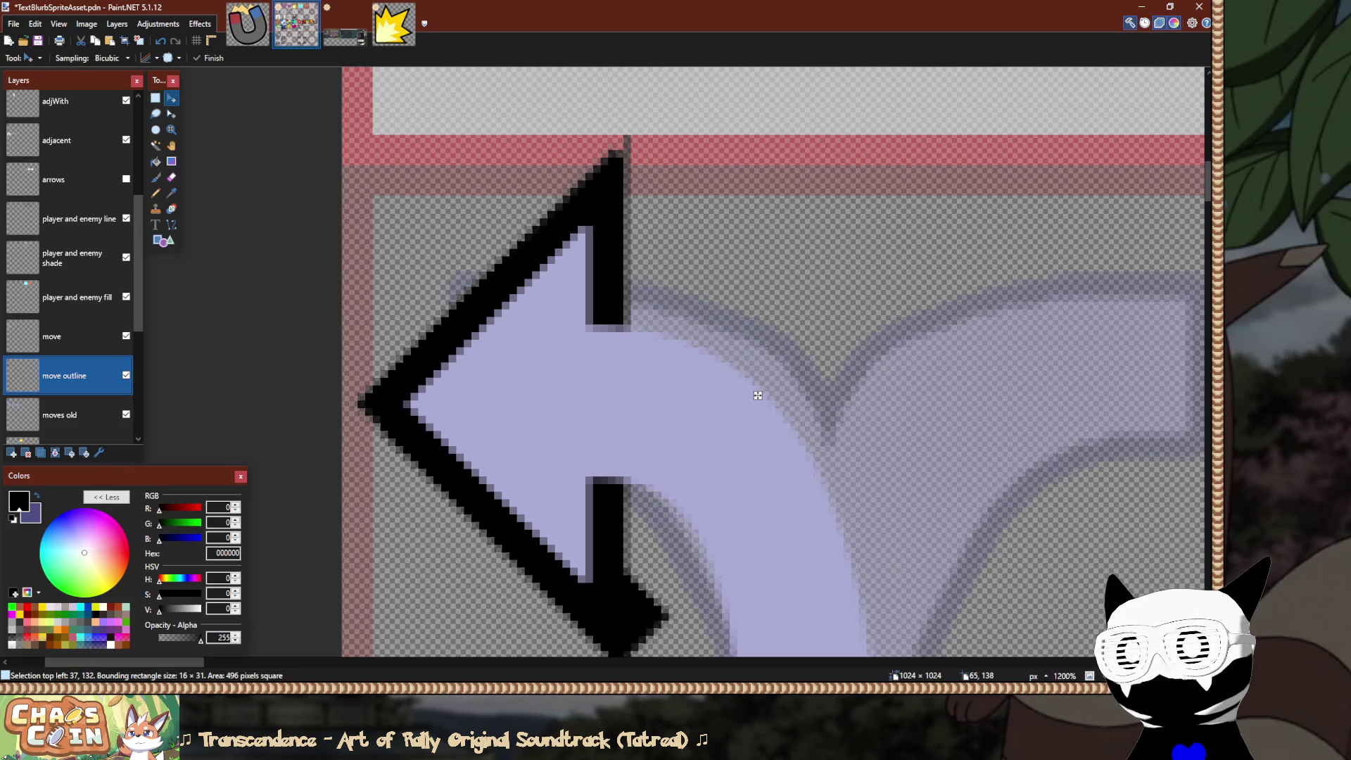
pyautogui.hotkey('ctrl', 'd')
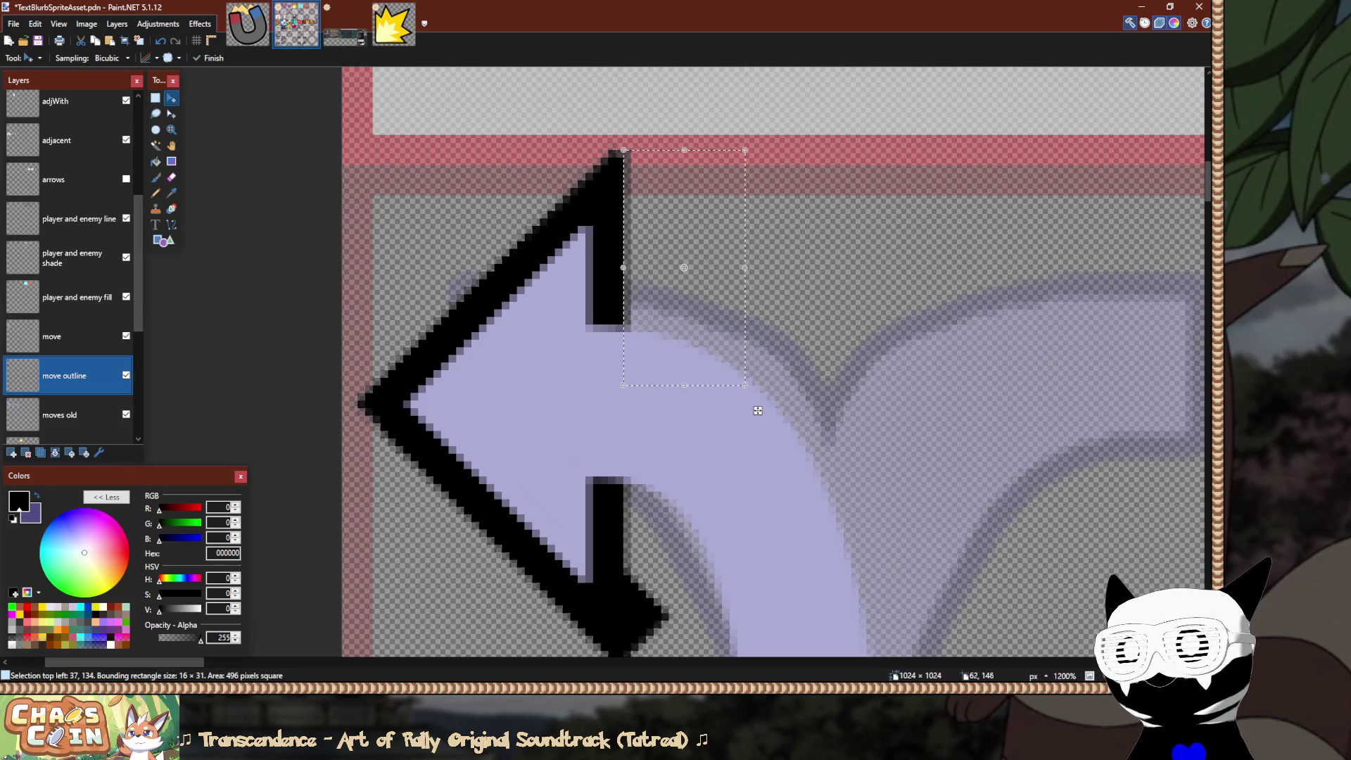
pyautogui.press('s')
# Move the lower tip outline pixels down to square off the chevron's end.
pyautogui.scroll(-3, 750, 479)
pyautogui.press('m')
pyautogui.moveTo(748, 368); pyautogui.dragTo(747, 527)
pyautogui.press('s')
pyautogui.scroll(3, 747, 527)
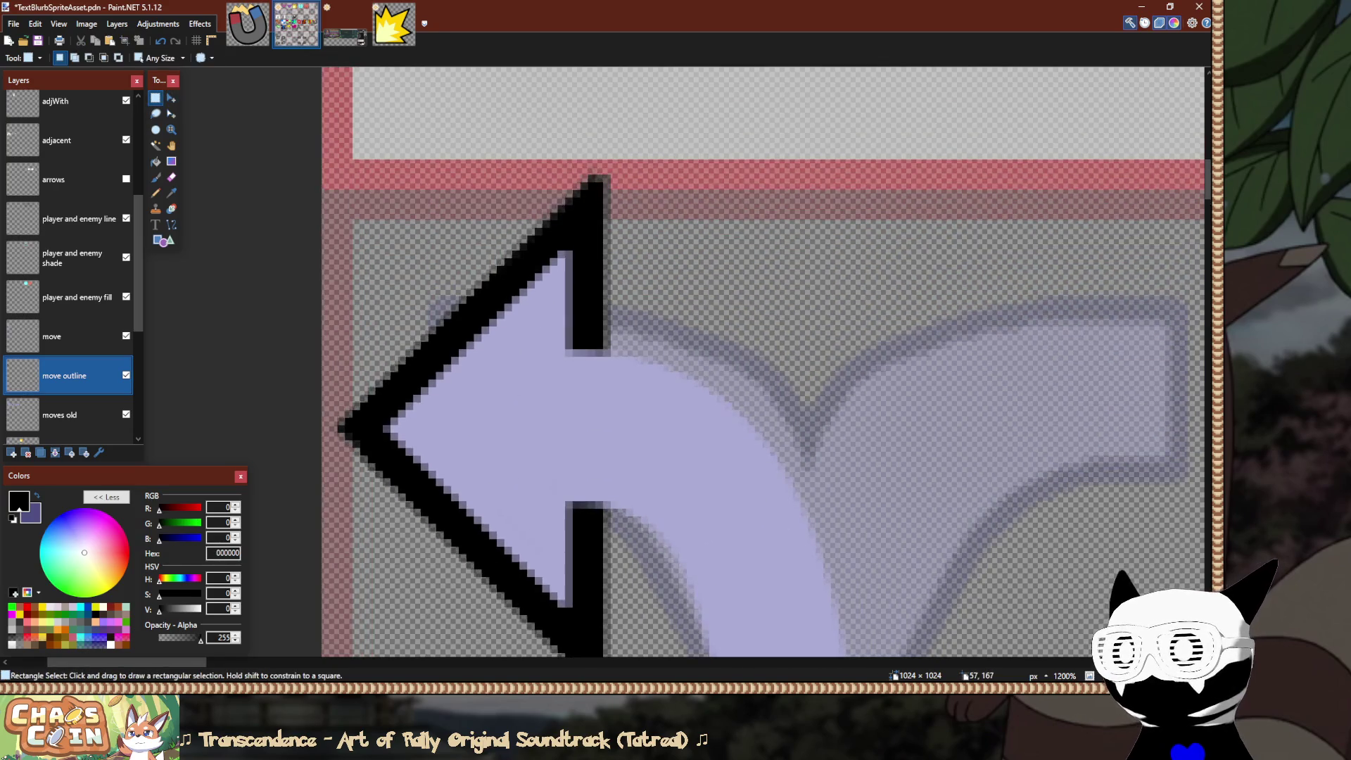
pyautogui.scroll(-6, 627, 228)
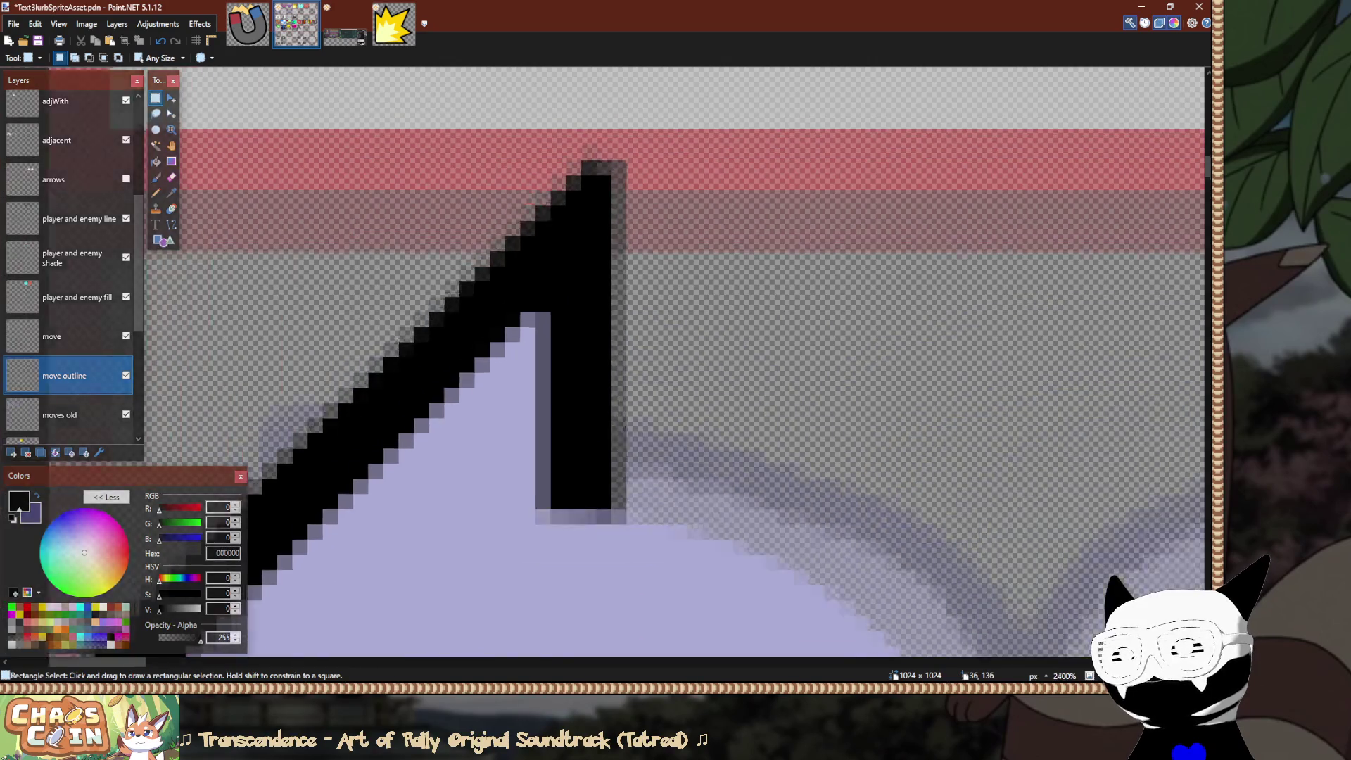
pyautogui.scroll(-2, 709, 233)
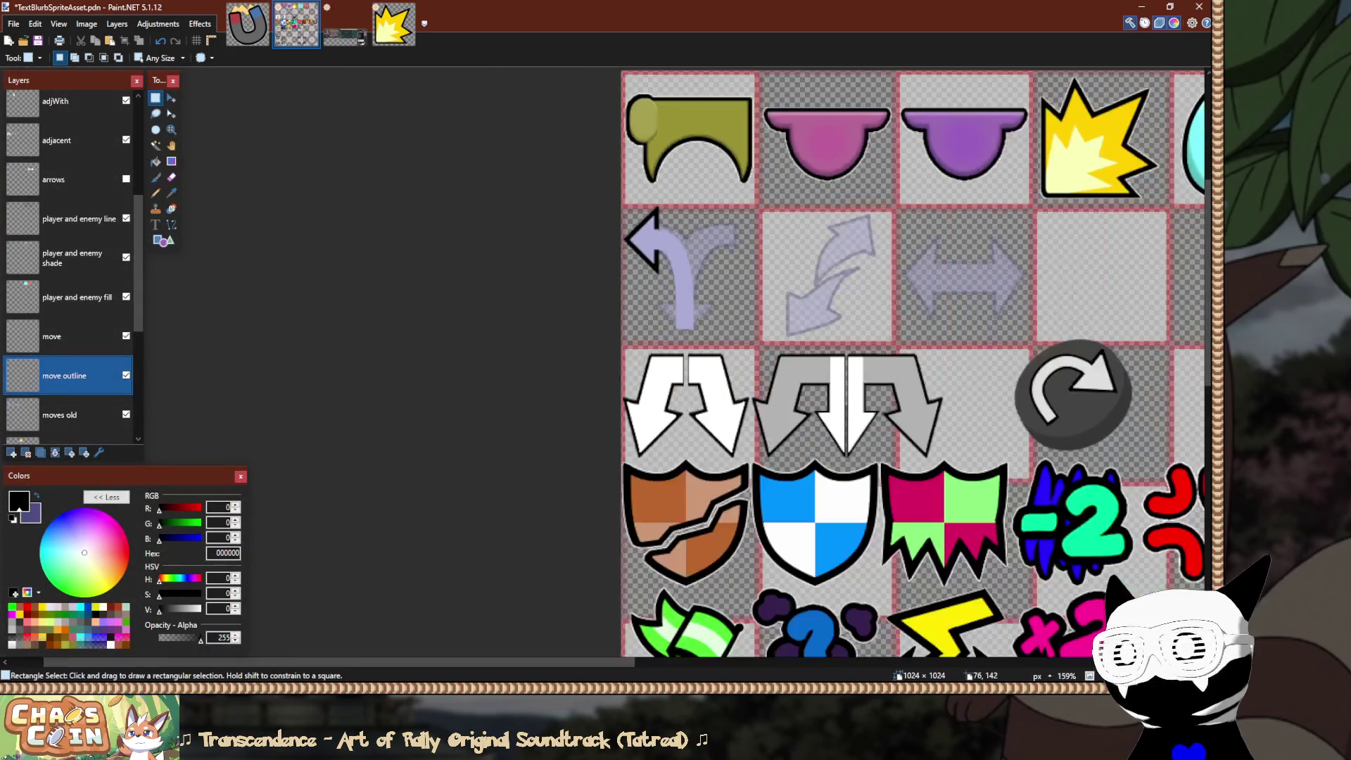
# Zoom out over the sprite sheet, back into the fork arrow cell, and make the move layer active.
pyautogui.scroll(-3, 709, 233)
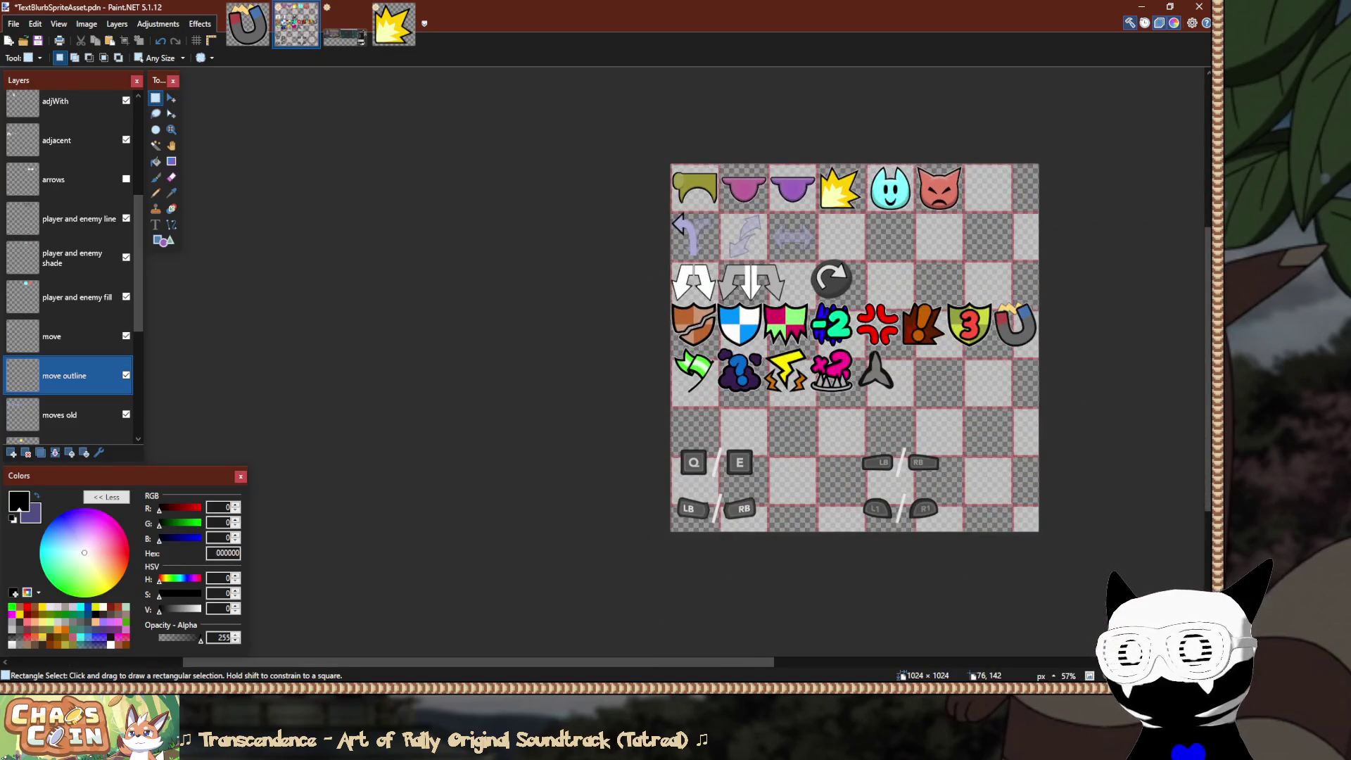
pyautogui.scroll(8, 698, 215)
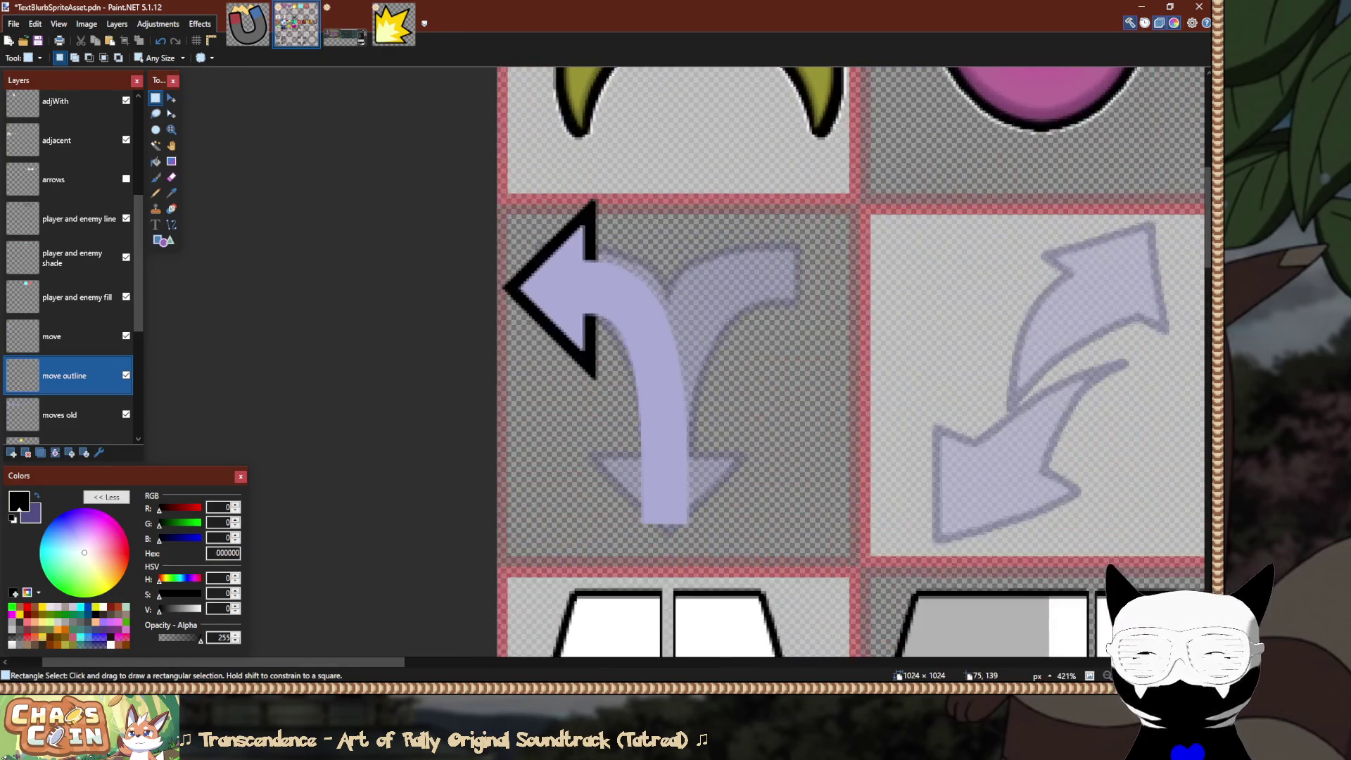
pyautogui.scroll(4, 584, 203)
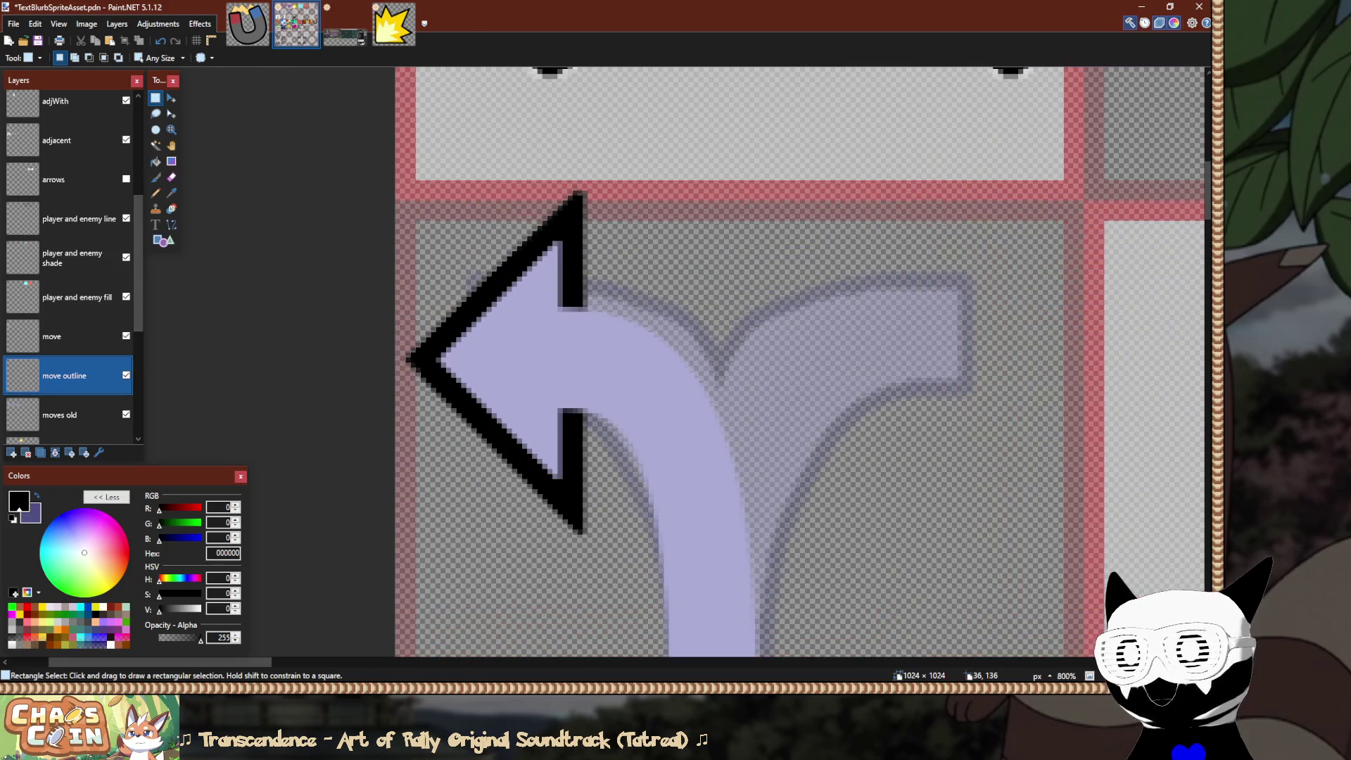
pyautogui.scroll(-1, 801, 362)
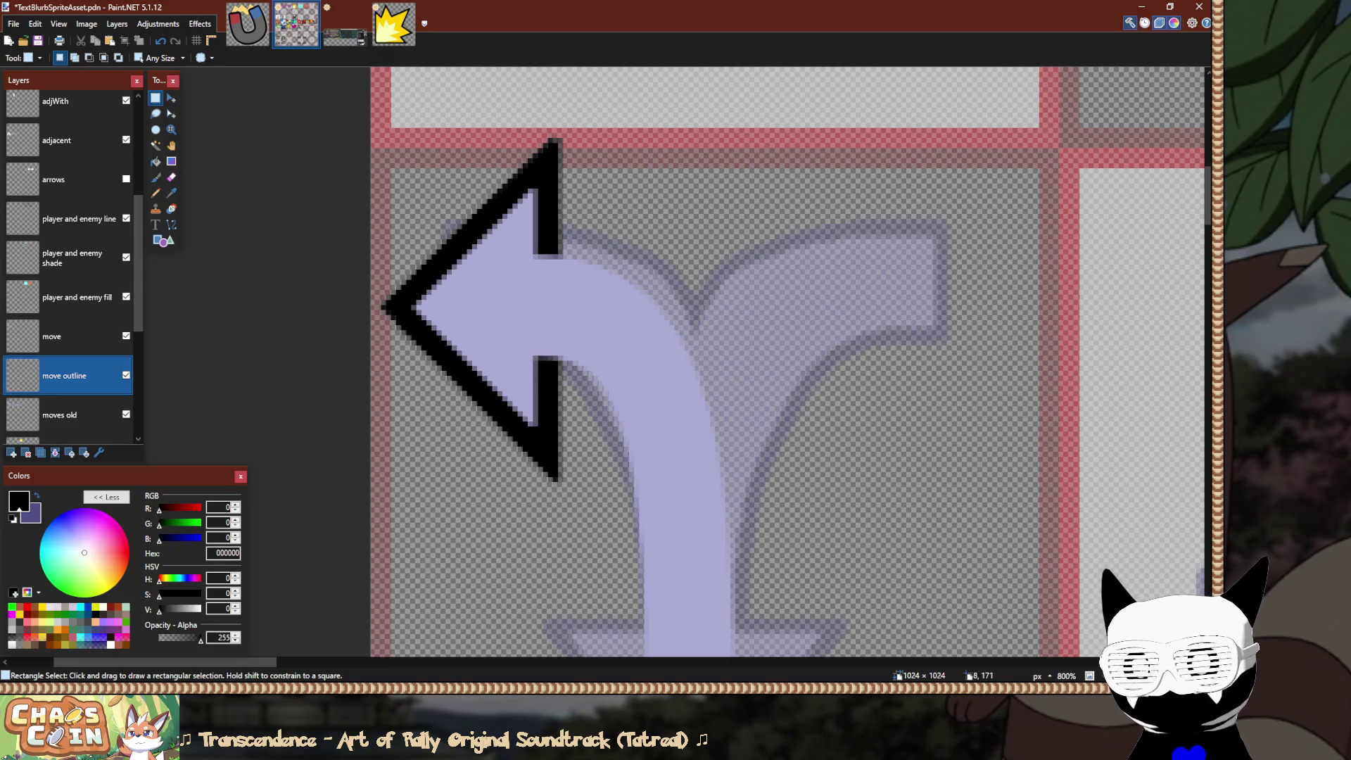
pyautogui.scroll(-2, 703, 361)
pyautogui.scroll(1, 704, 361)
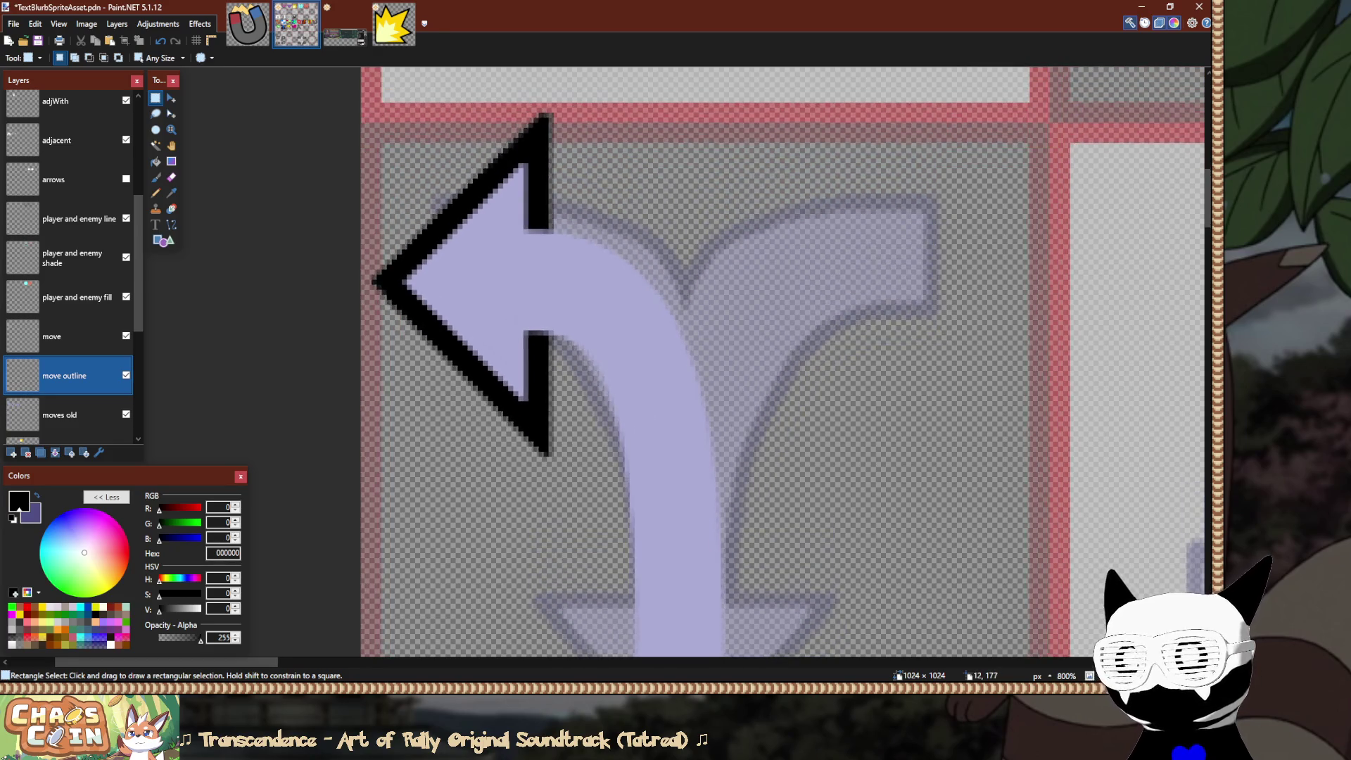
pyautogui.scroll(-3, 704, 362)
pyautogui.scroll(1, 704, 361)
pyautogui.click(67, 336)
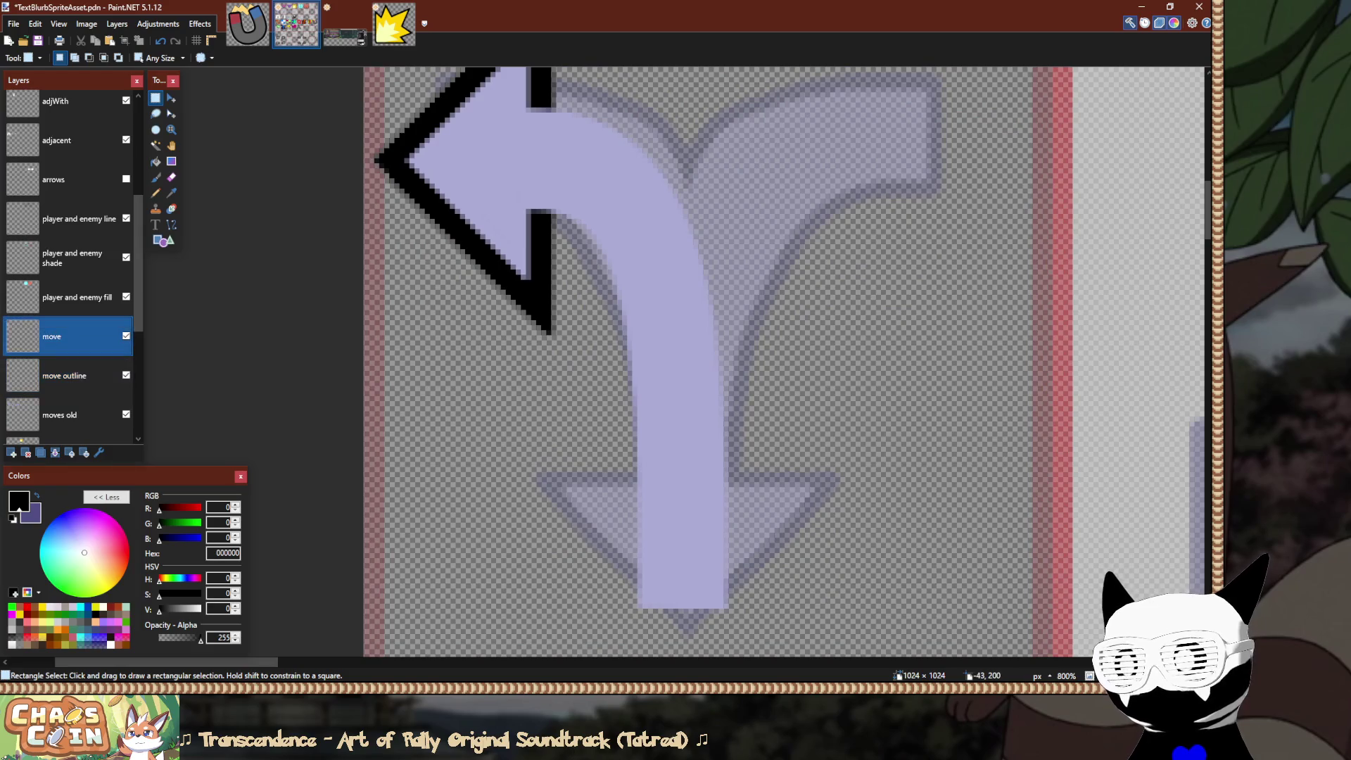
# Draw a tall rectangular selection strip around the fork arrow.
pyautogui.scroll(-1, 704, 362)
pyautogui.scroll(1, 704, 362)
pyautogui.scroll(2, 704, 361)
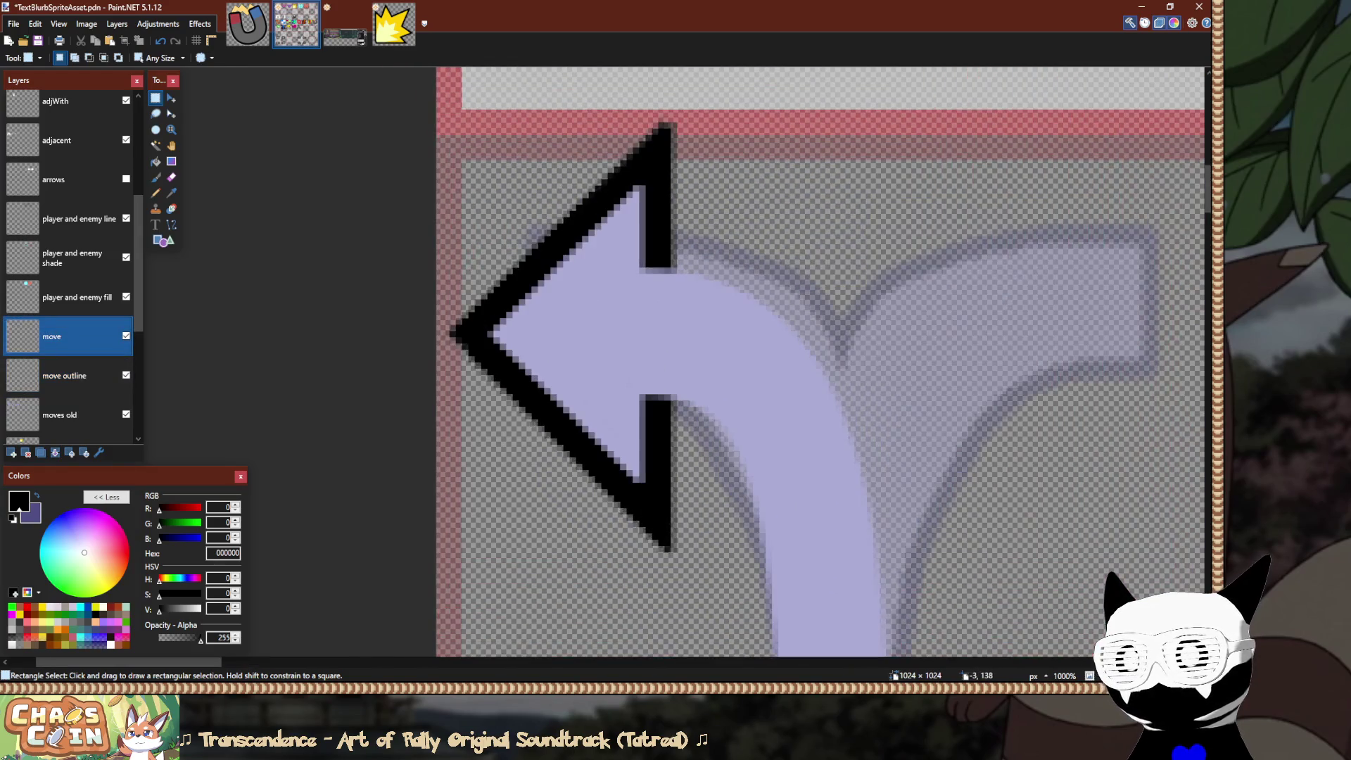
pyautogui.scroll(-5, 813, 524)
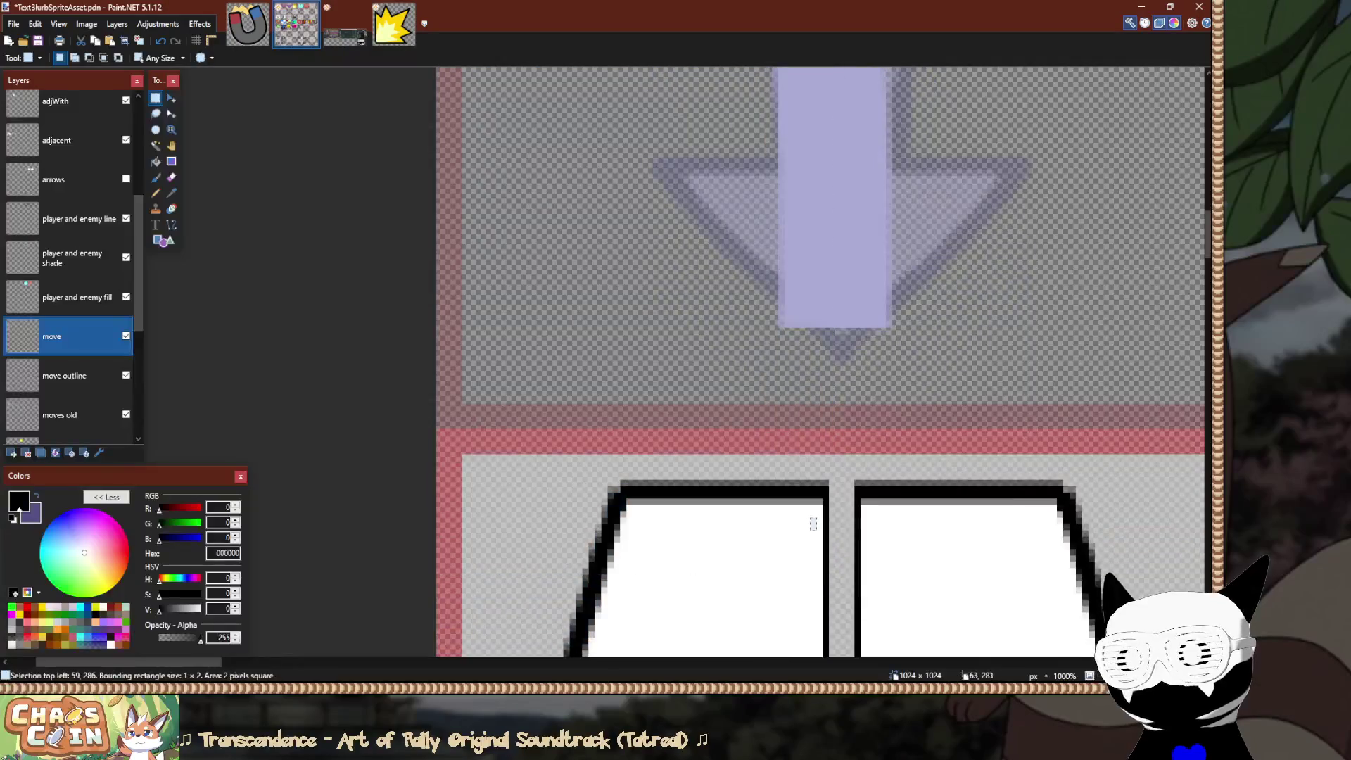
pyautogui.moveTo(812, 524)
pyautogui.mouseDown()
pyautogui.moveTo(468, 181)
pyautogui.moveTo(548, 511)
pyautogui.moveTo(728, 654)
pyautogui.mouseUp()
pyautogui.scroll(-2, 467, 181)
# Extend the rectangular selection over the arrow's left half.
pyautogui.scroll(4, 548, 520)
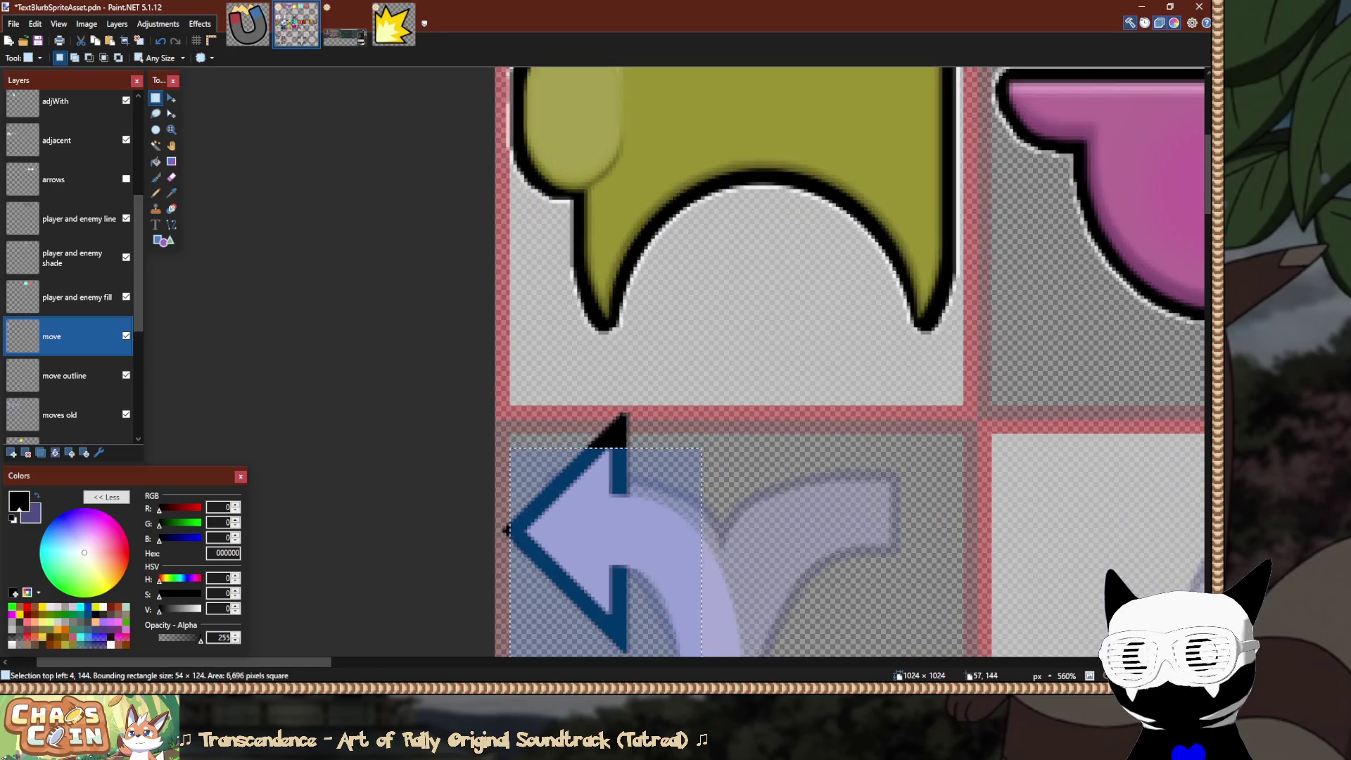
pyautogui.moveTo(718, 452); pyautogui.dragTo(769, 414)
pyautogui.scroll(-4, 358, 586)
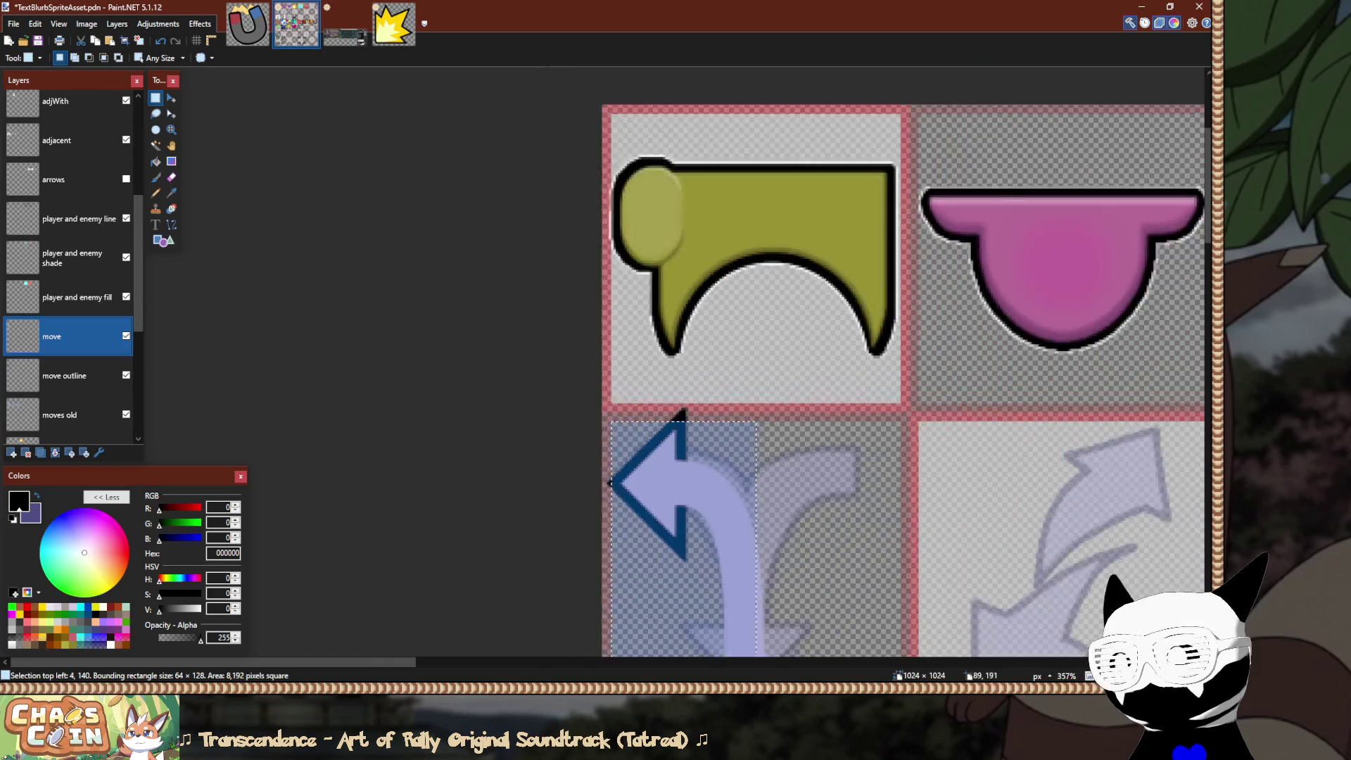
# Stretch the selected arrow pixels back out to full width and commit the resize.
pyautogui.press('m')
pyautogui.moveTo(569, 575); pyautogui.dragTo(700, 576)
pyautogui.press('s')
pyautogui.scroll(-6, 671, 458)
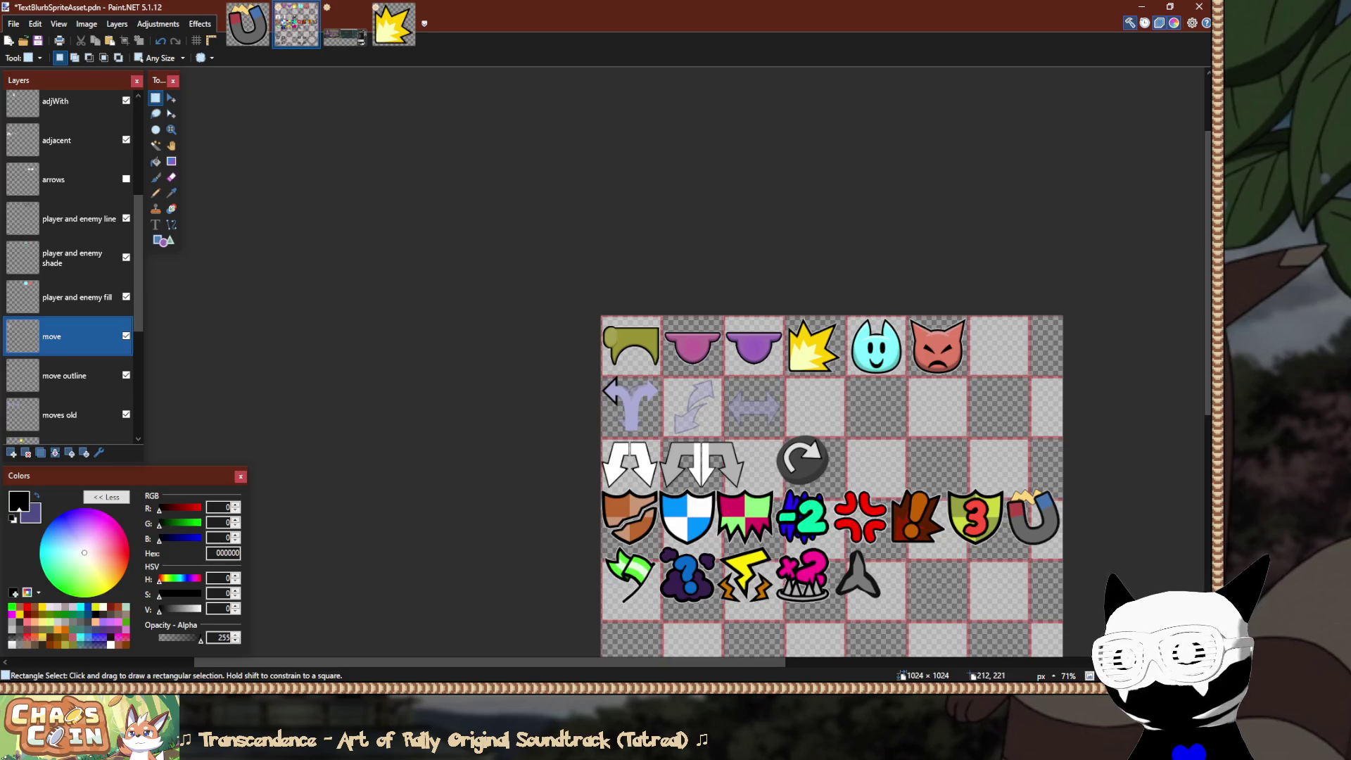
pyautogui.scroll(4, 707, 426)
pyautogui.scroll(-5, 575, 441)
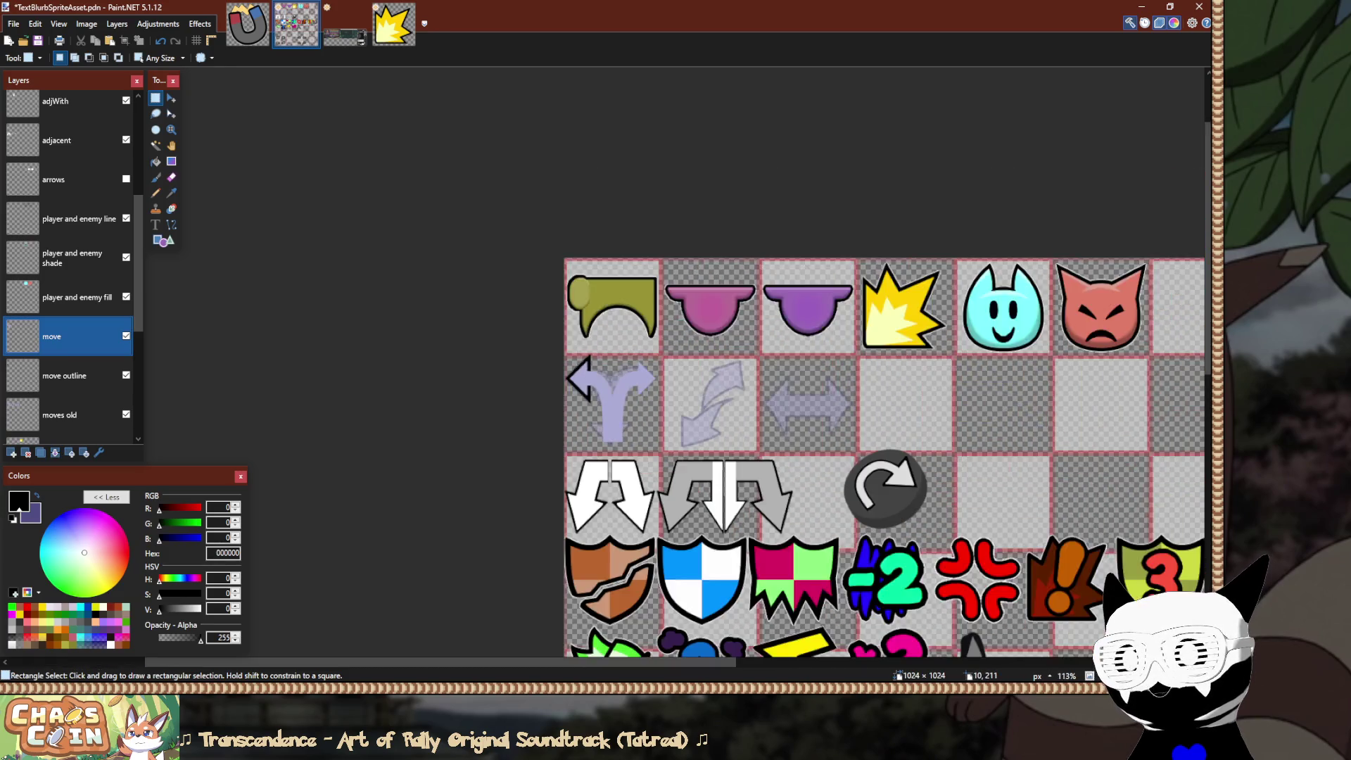
pyautogui.scroll(1, 485, 413)
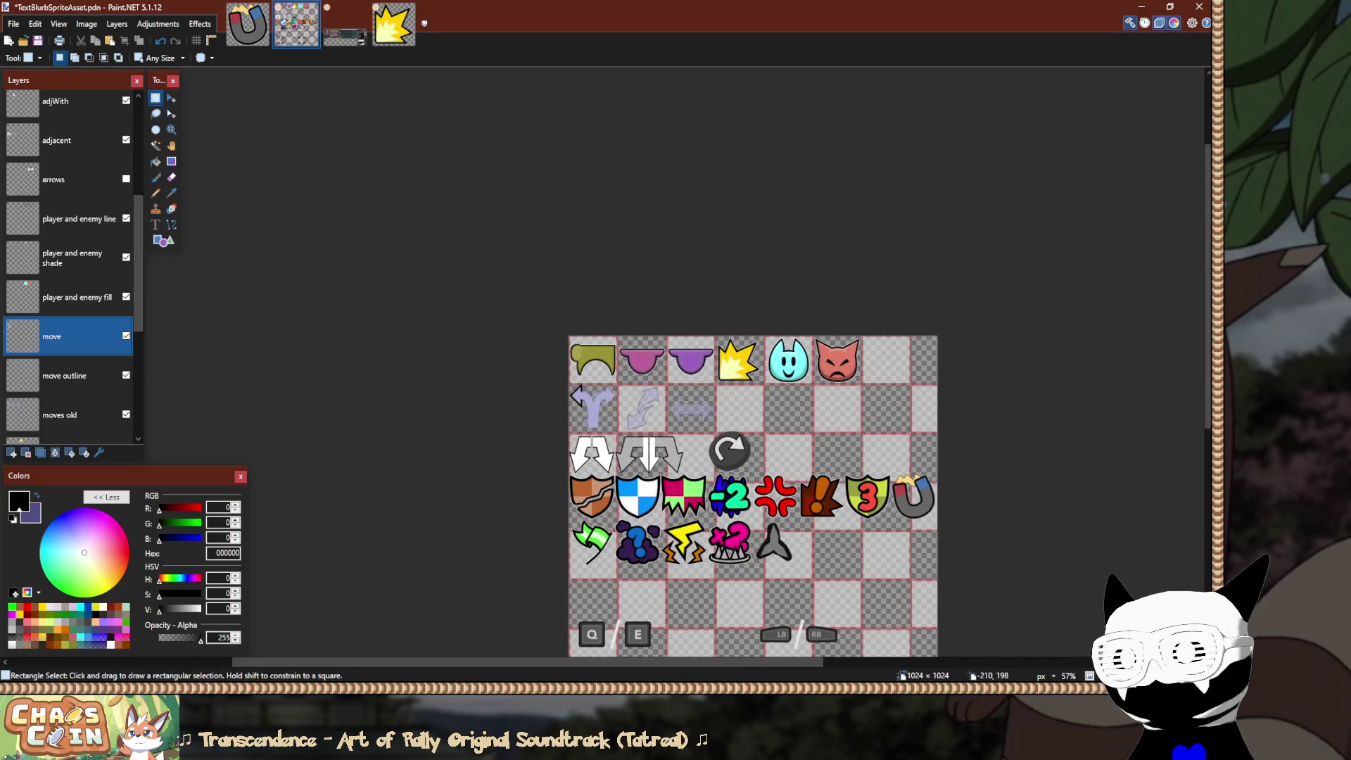
pyautogui.scroll(4, 484, 415)
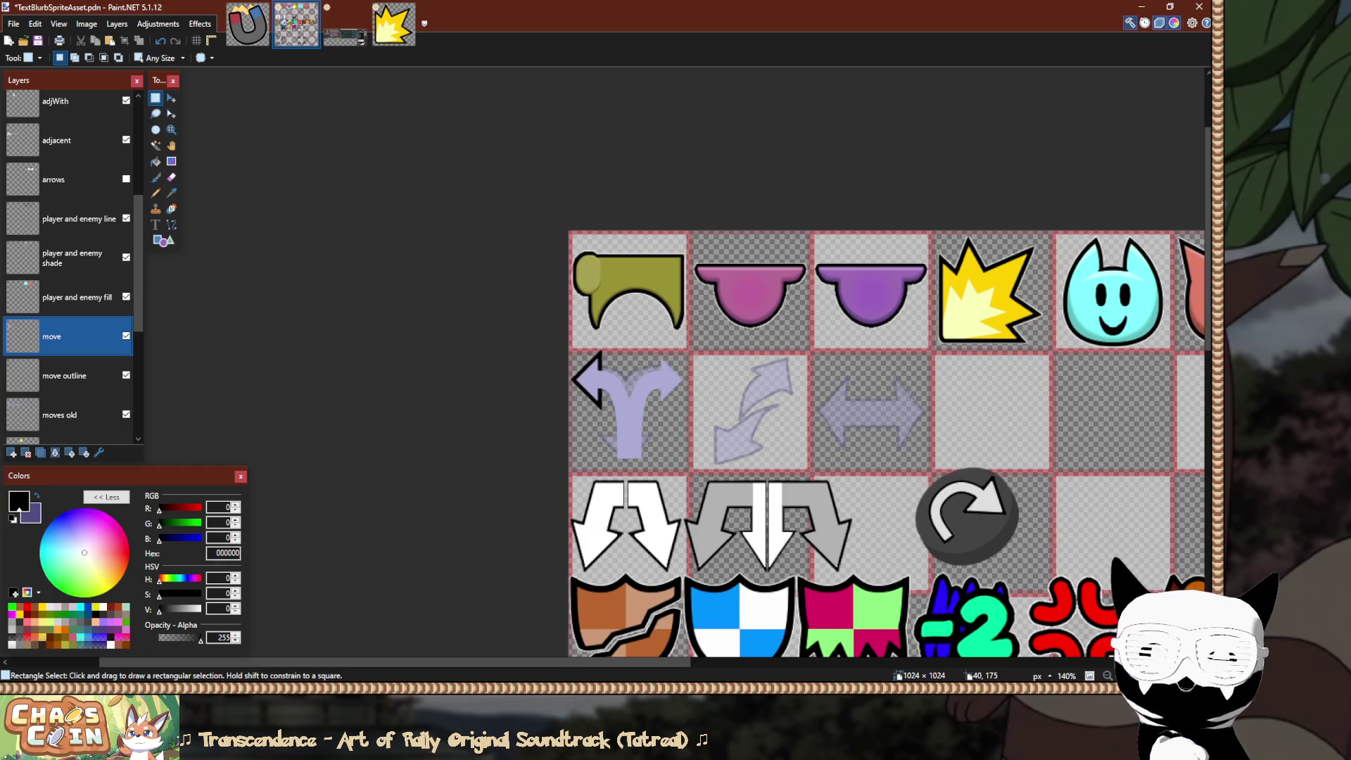
pyautogui.scroll(5, 698, 460)
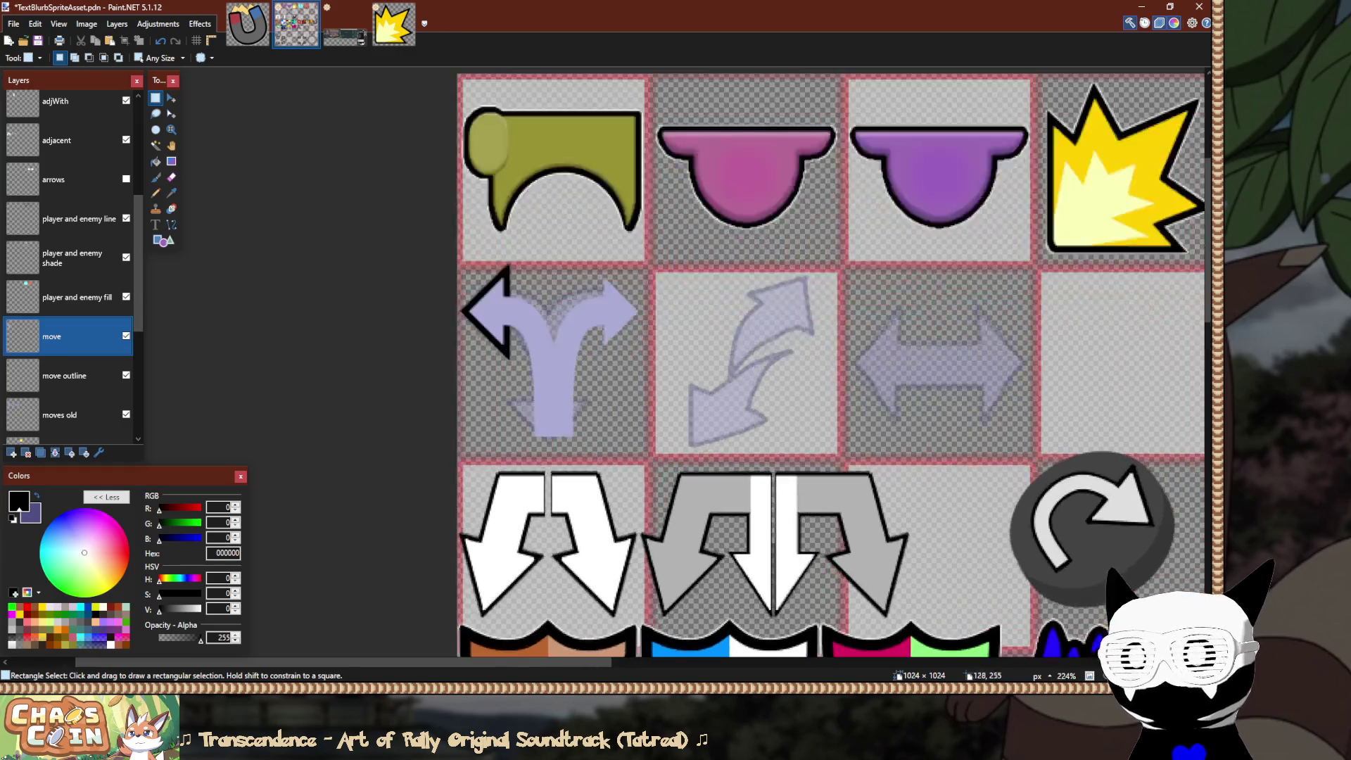
pyautogui.press('b')
pyautogui.moveTo(450, 264)
pyautogui.mouseDown()
pyautogui.moveTo(509, 324)
pyautogui.moveTo(531, 458)
pyautogui.moveTo(513, 338)
pyautogui.moveTo(517, 456)
pyautogui.mouseUp()
pyautogui.hotkey('ctrl', 'z')
pyautogui.hotkey('ctrl', 'z')
pyautogui.moveTo(452, 267)
pyautogui.mouseDown()
pyautogui.moveTo(512, 348)
pyautogui.moveTo(530, 456)
pyautogui.mouseUp()
pyautogui.moveTo(634, 262)
pyautogui.mouseDown()
pyautogui.moveTo(566, 278)
pyautogui.moveTo(527, 456)
pyautogui.mouseUp()
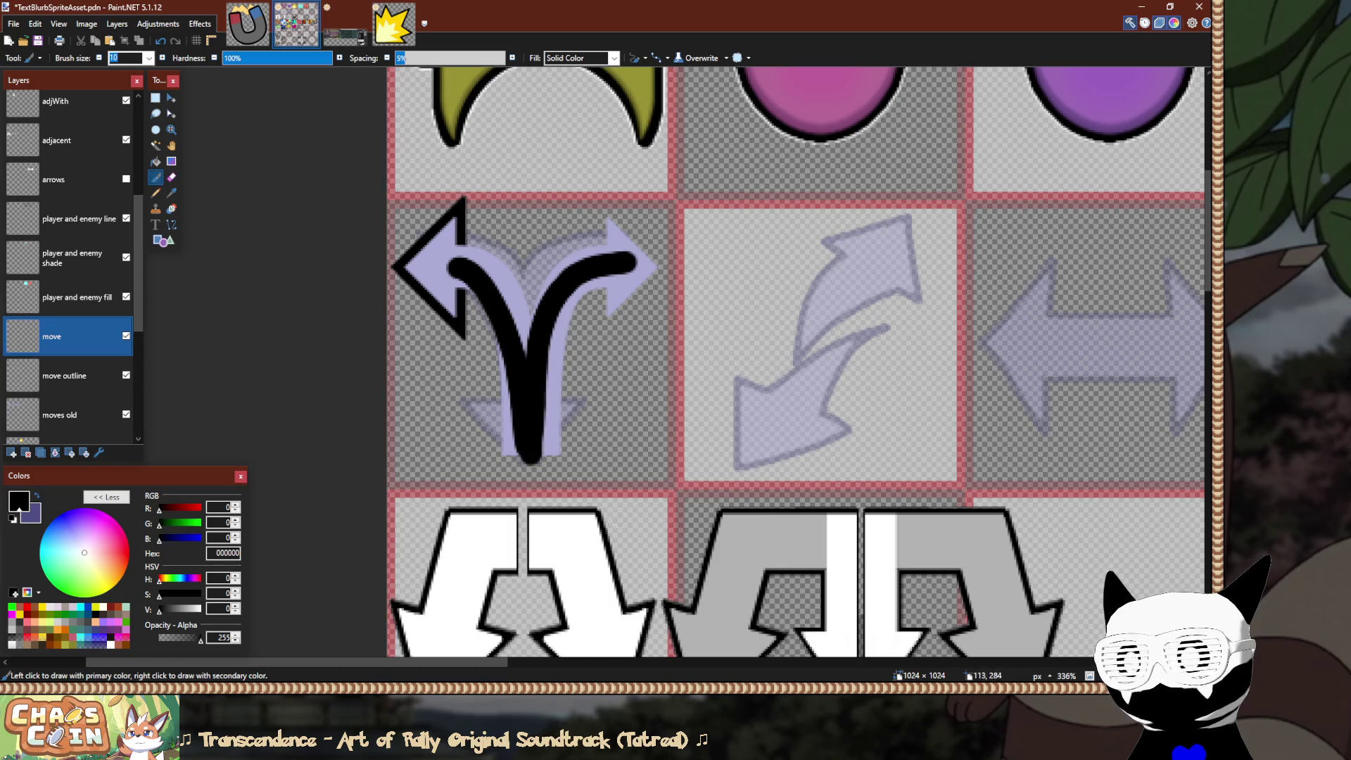
pyautogui.hotkey('ctrl', 'z')
pyautogui.hotkey('ctrl', 'z')
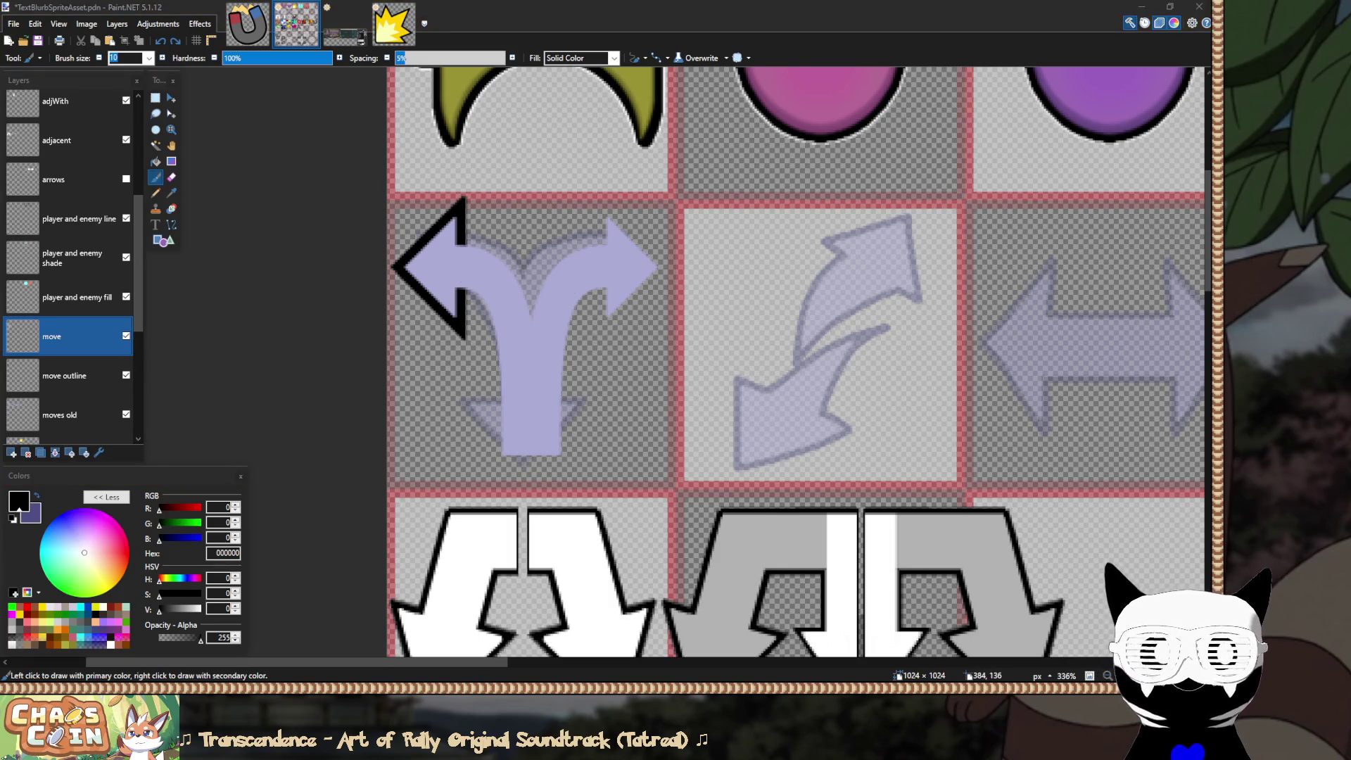
pyautogui.keyDown('ctrl'); pyautogui.scroll(2, 454, 267); pyautogui.keyUp('ctrl')
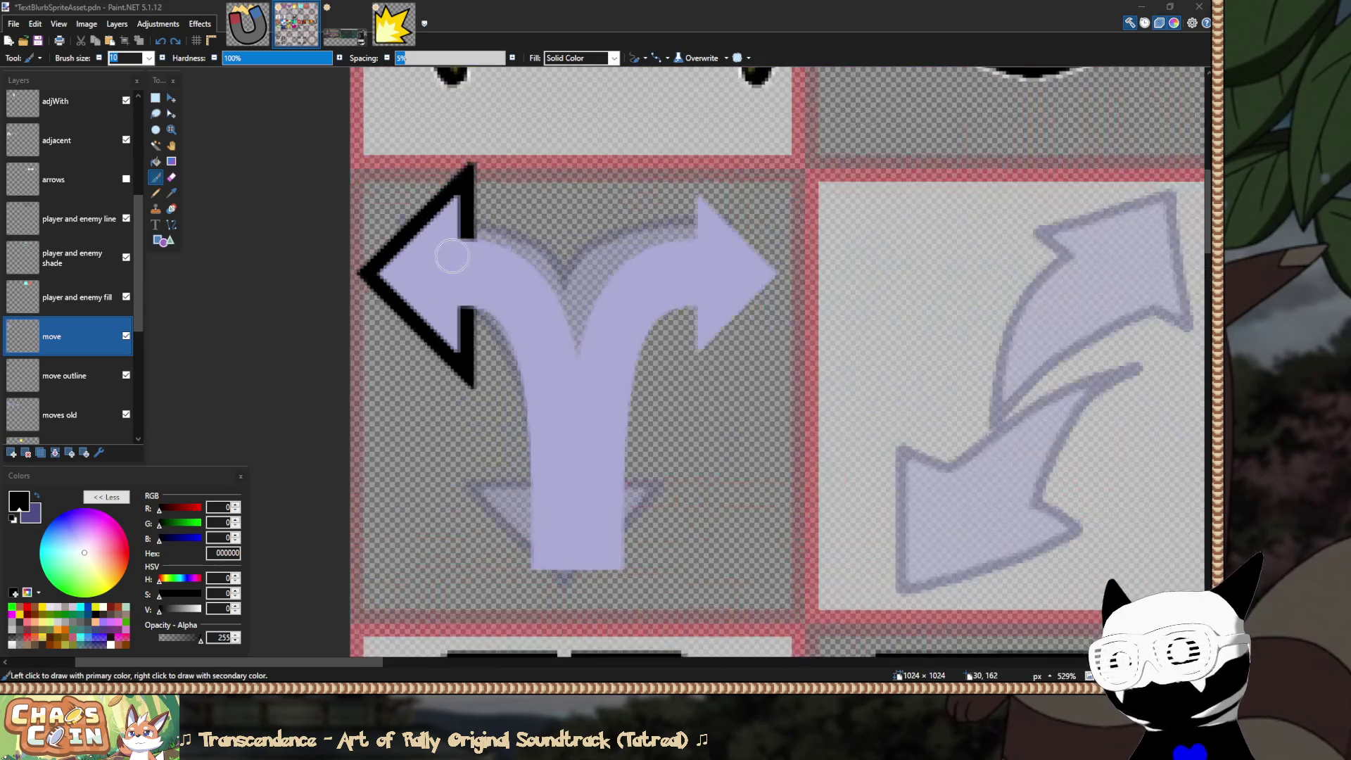
pyautogui.keyDown('ctrl'); pyautogui.scroll(2, 456, 266); pyautogui.keyUp('ctrl')
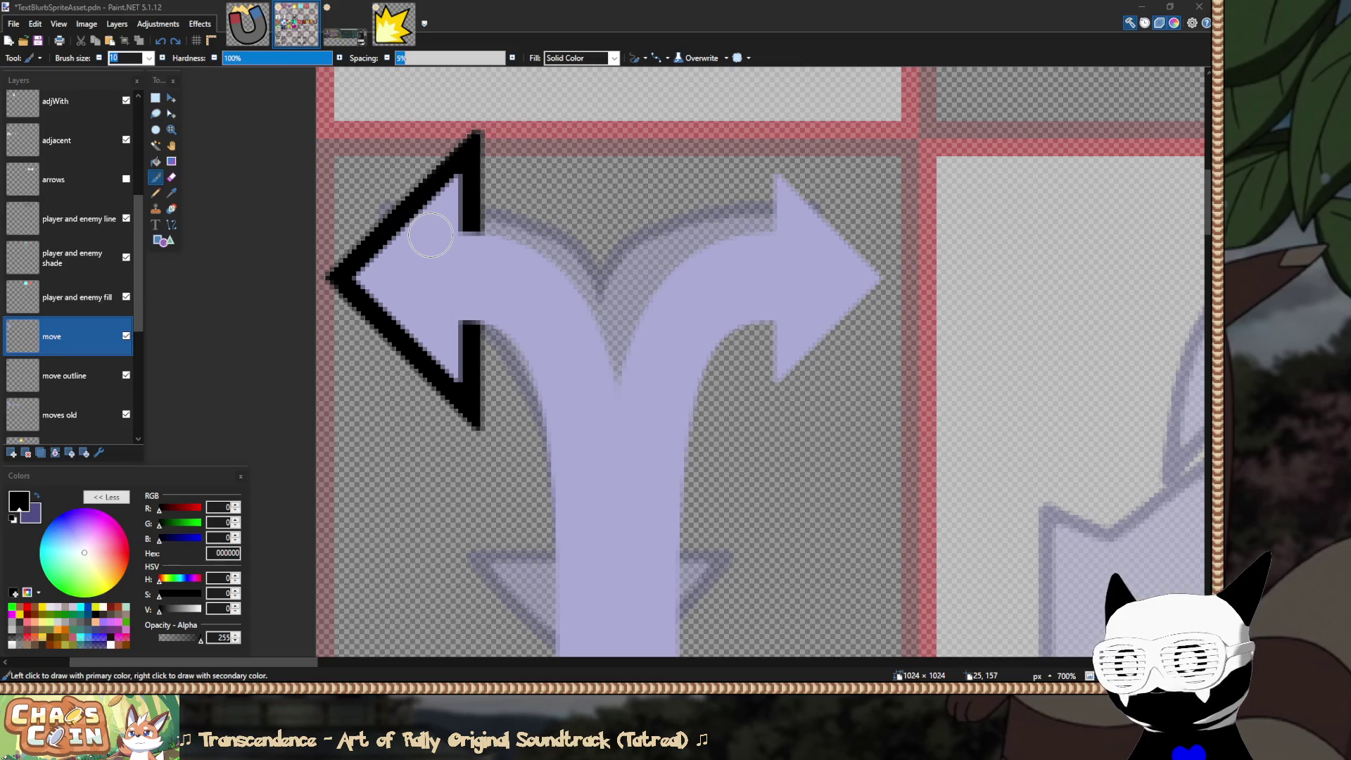
pyautogui.keyDown('ctrl'); pyautogui.scroll(-2, 431, 235); pyautogui.keyUp('ctrl')
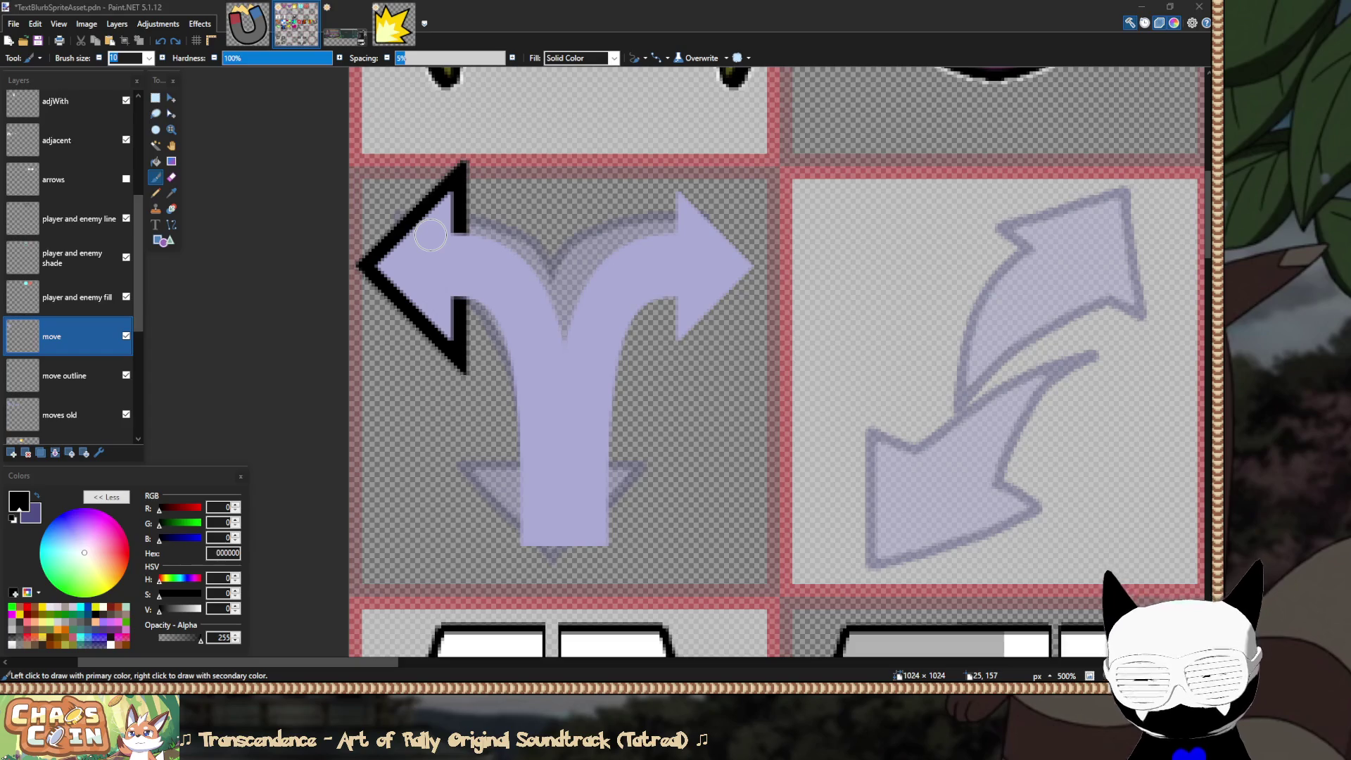
pyautogui.hotkey('alt', 'Tab')
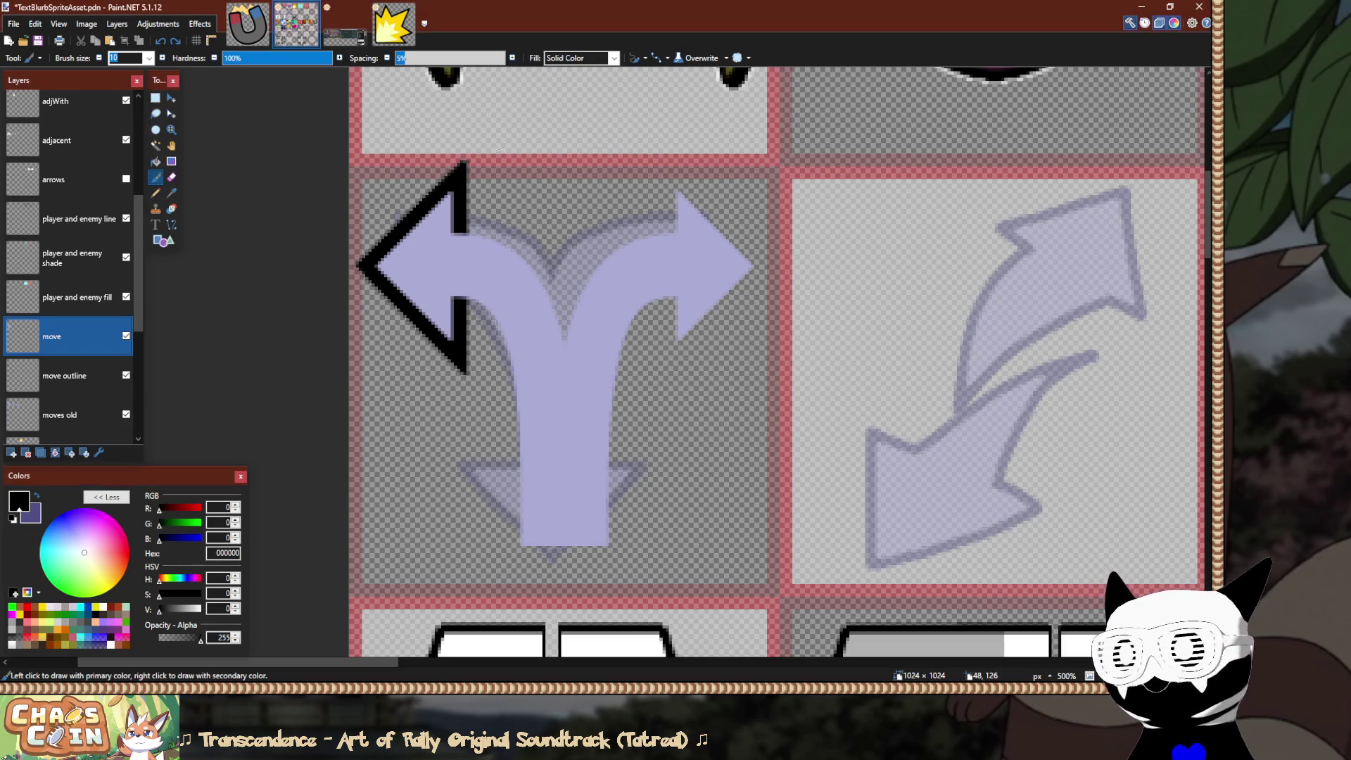
pyautogui.press('Delete')
# Clear the selection, select the whole move layer, and nudge the lavender arrow sideways and back.
pyautogui.press('s')
pyautogui.click(403, 331)
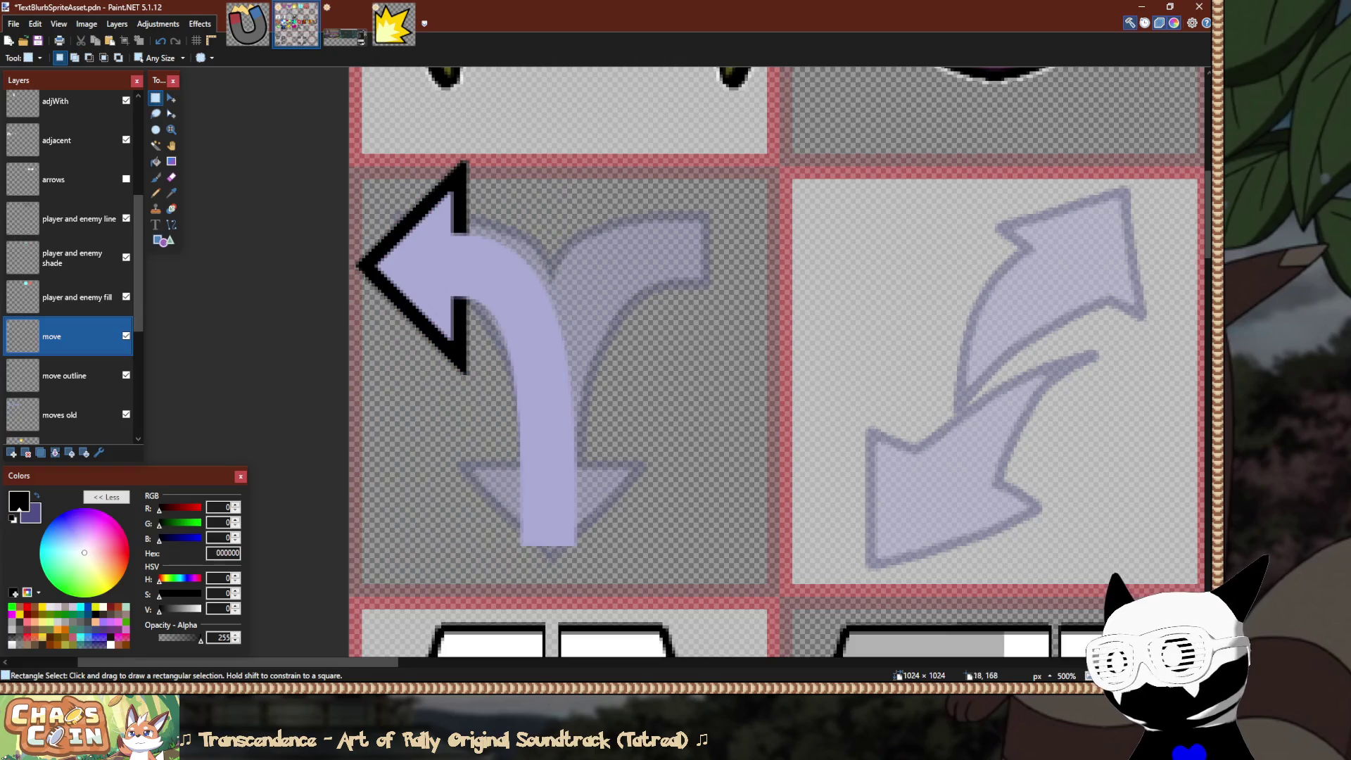
pyautogui.press('m')
pyautogui.keyDown('ctrl'); pyautogui.scroll(2, 433, 280); pyautogui.keyUp('ctrl')
pyautogui.hotkey('ctrl', 'a')
pyautogui.press('Right')
pyautogui.press('Right')
pyautogui.press('Right')
pyautogui.press('Left')
pyautogui.press('Left')
pyautogui.press('Left')
# On the move outline layer, shift the black outline right 1 pixel and down 7 pixels.
pyautogui.hotkey('alt', 'pagedown')
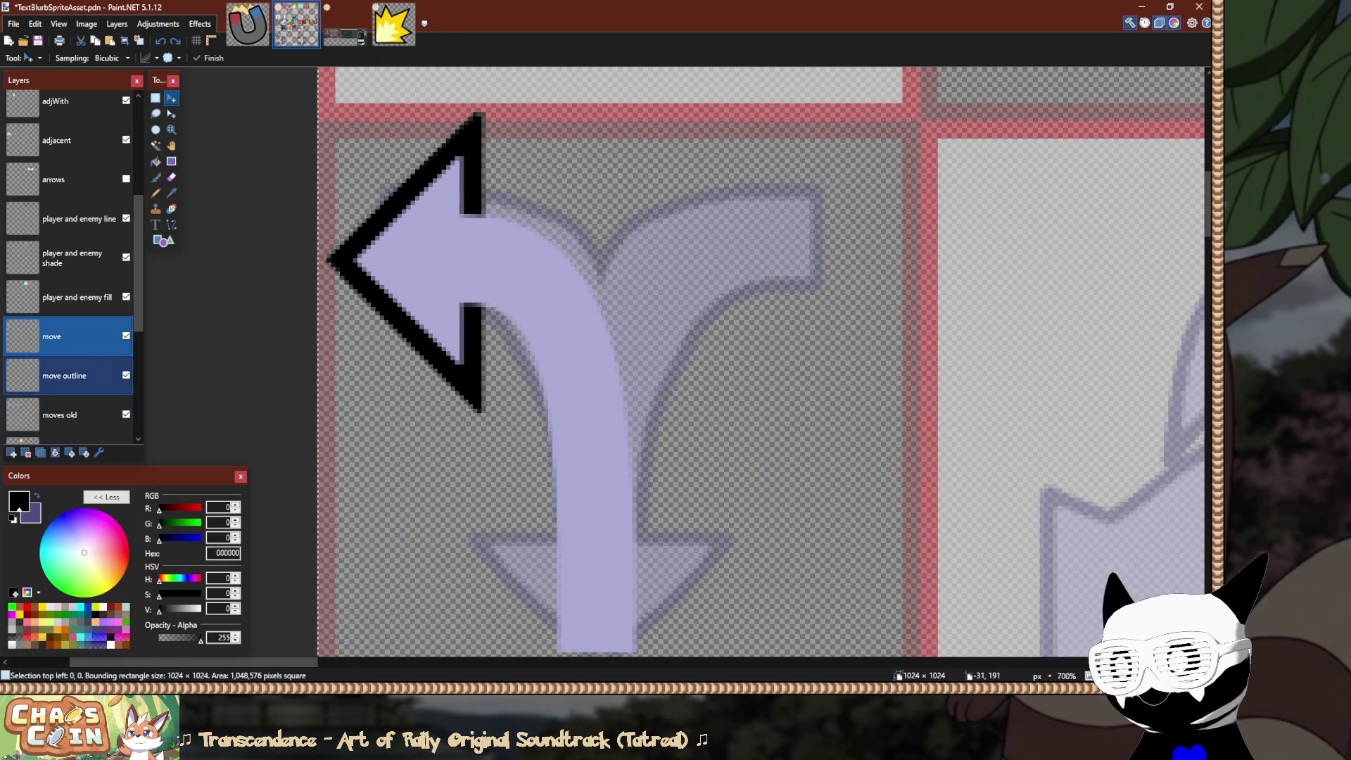
pyautogui.press('Right')
pyautogui.press('Right')
pyautogui.press('Right')
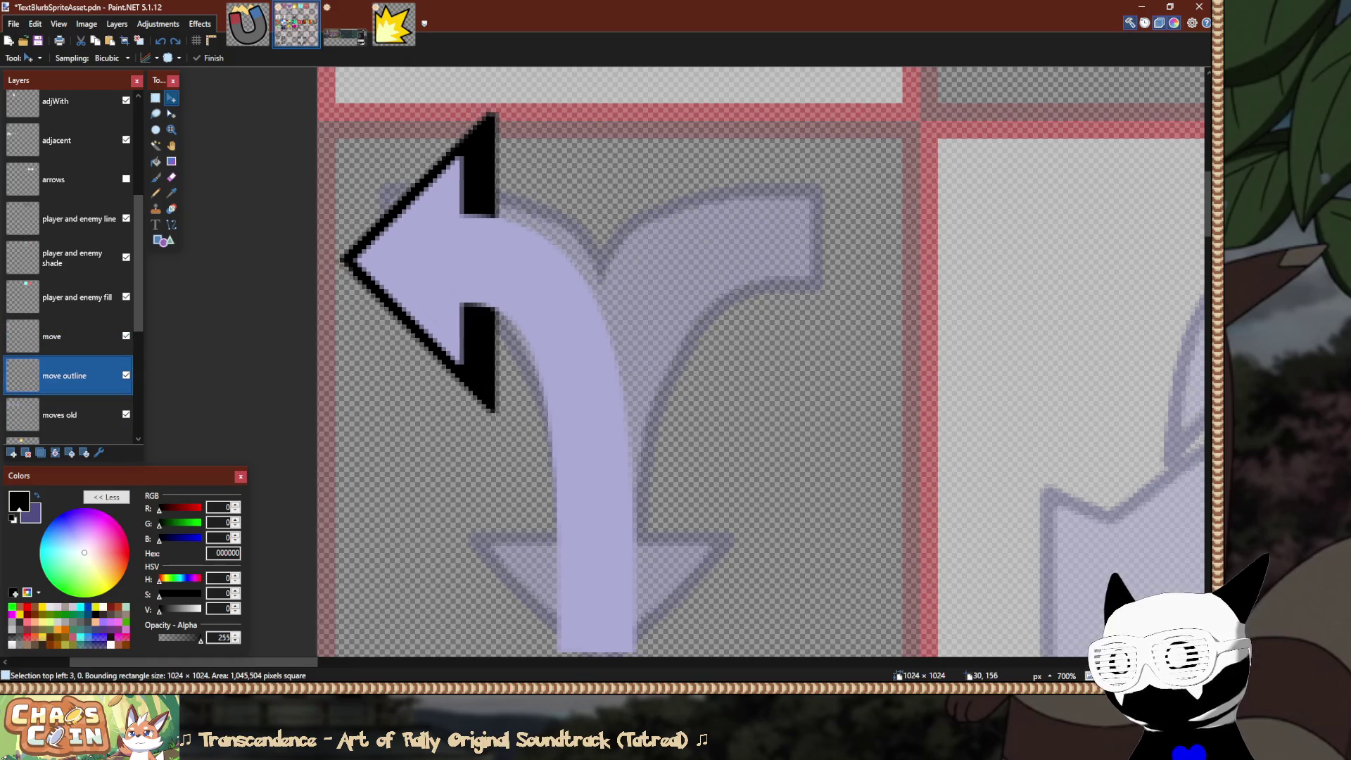
pyautogui.press('Down')
pyautogui.press('Down')
pyautogui.press('Down')
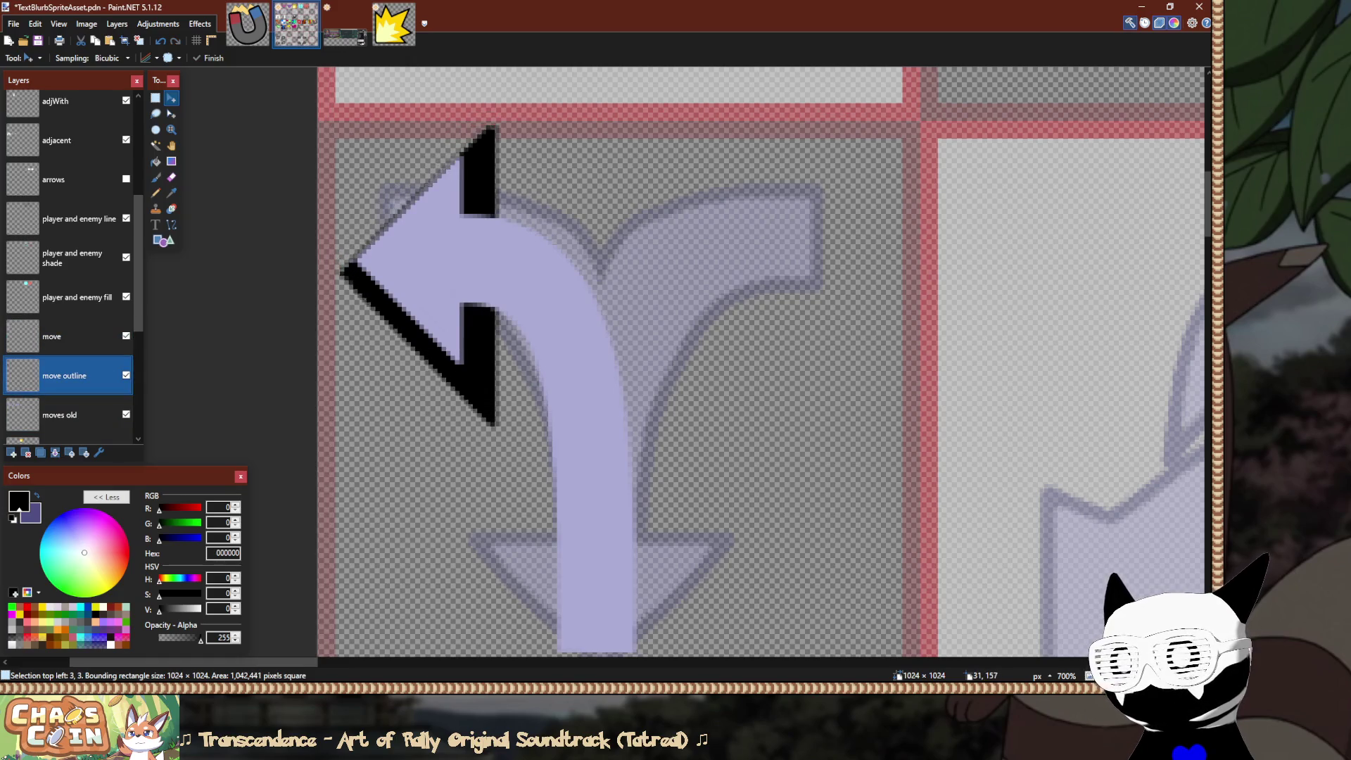
pyautogui.press('Down')
pyautogui.press('s')
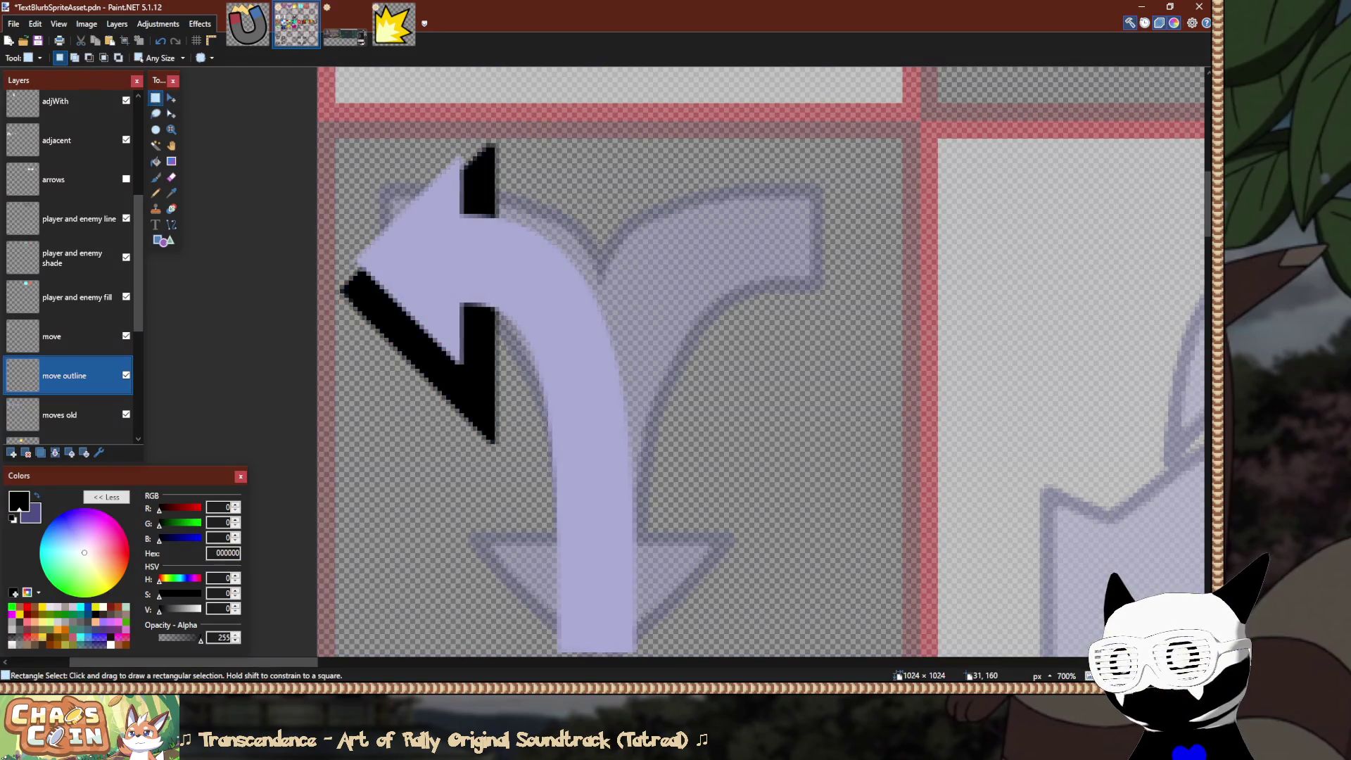
# On the move layer, shift the lavender arrow right 3 and down 7 pixels, then deselect.
pyautogui.hotkey('alt', 'pageup')
pyautogui.hotkey('ctrl', 'a')
pyautogui.press('m')
pyautogui.press('Right')
pyautogui.press('Right')
pyautogui.press('Right')
pyautogui.press('Down')
pyautogui.press('Down')
pyautogui.press('Down')
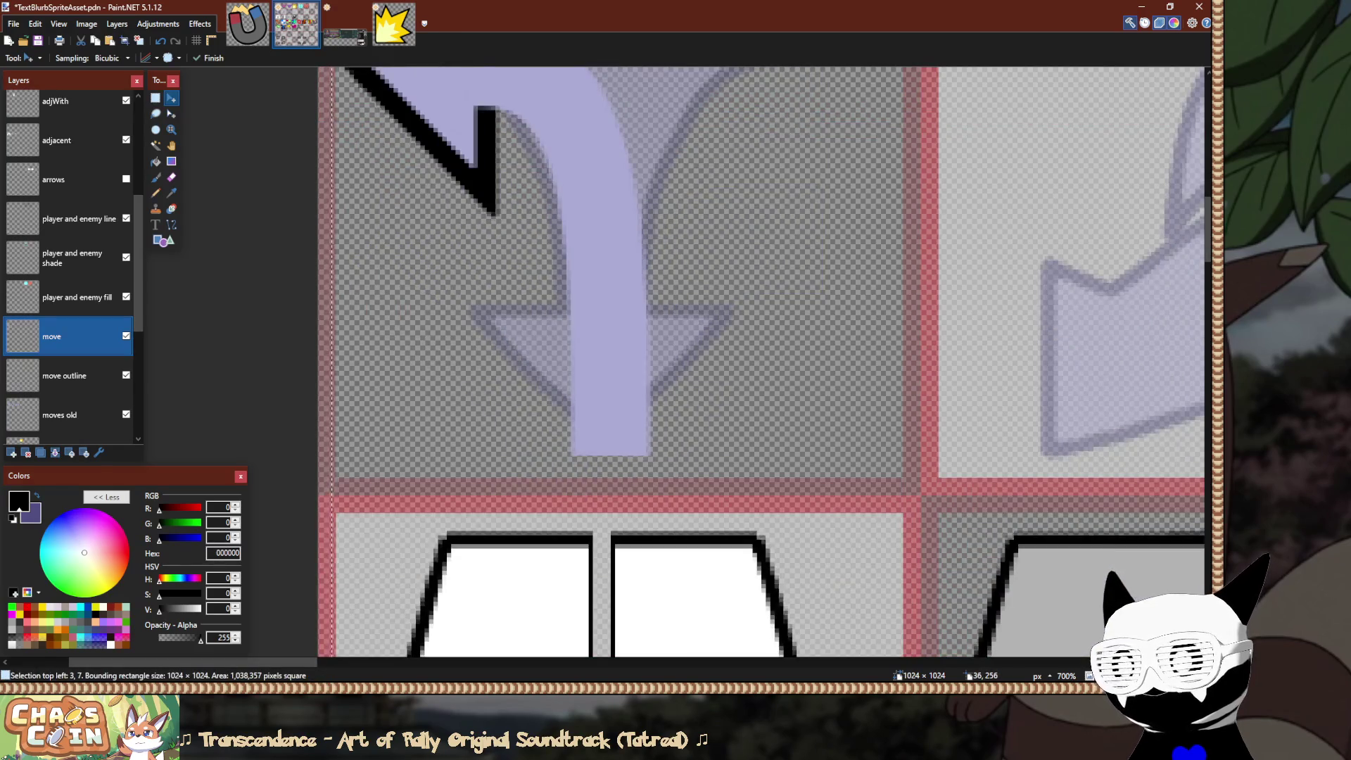
pyautogui.press('s')
pyautogui.hotkey('ctrl', 'd')
pyautogui.scroll(-2, 763, 361)
# Select the arrow cell's left half and flip it across into a mirrored right branch.
pyautogui.scroll(2, 764, 361)
pyautogui.moveTo(342, 141); pyautogui.dragTo(622, 378)
pyautogui.scroll(-3, 373, 180)
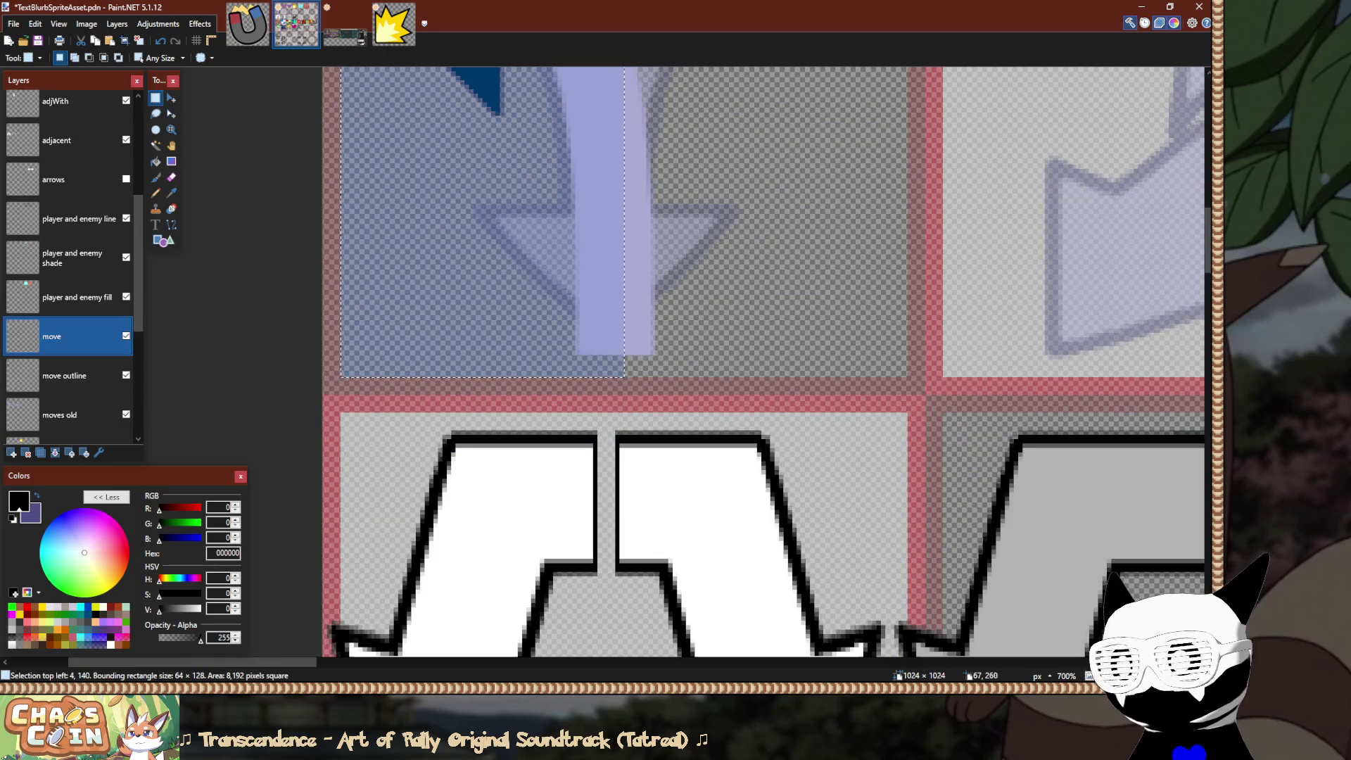
pyautogui.scroll(2, 633, 575)
pyautogui.press('m')
pyautogui.press('m')
pyautogui.scroll(-3, 633, 575)
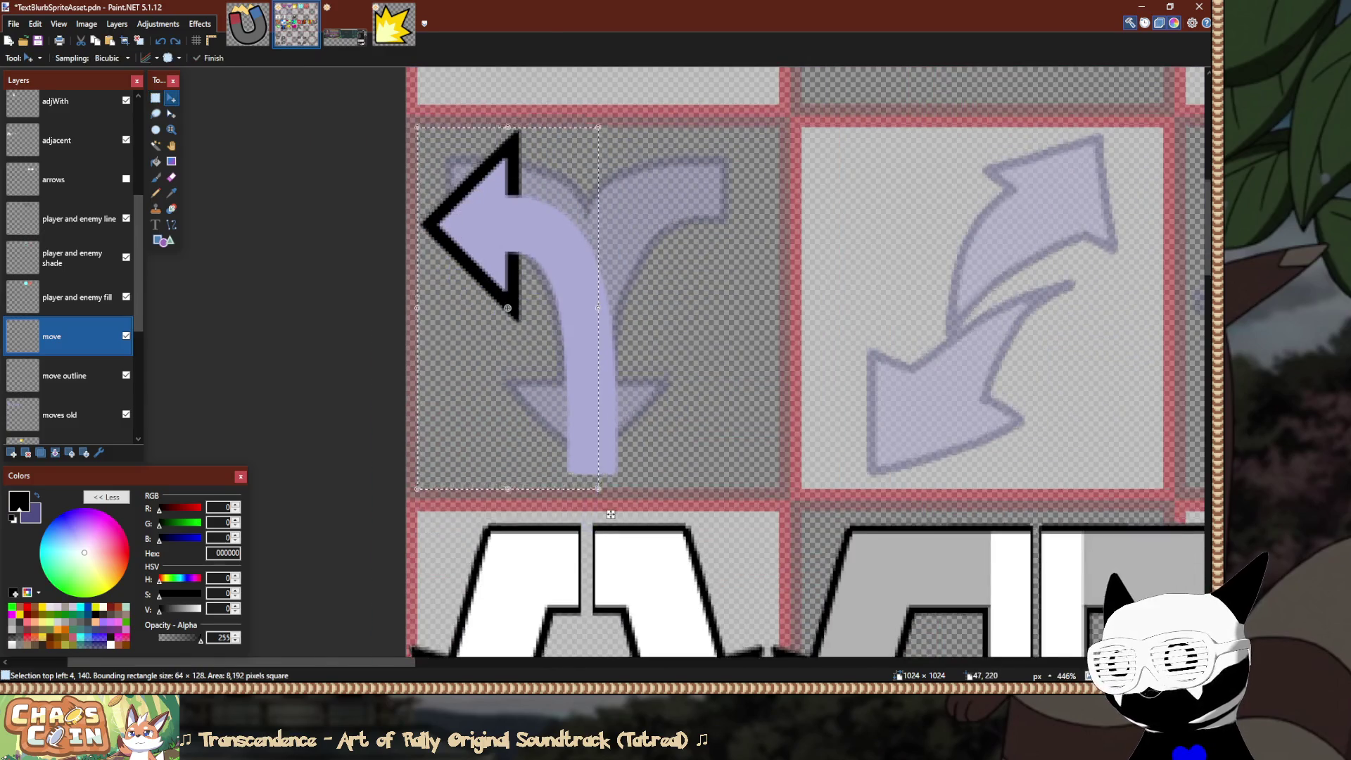
pyautogui.scroll(1, 608, 534)
pyautogui.moveTo(415, 328); pyautogui.dragTo(774, 316)
pyautogui.press('s')
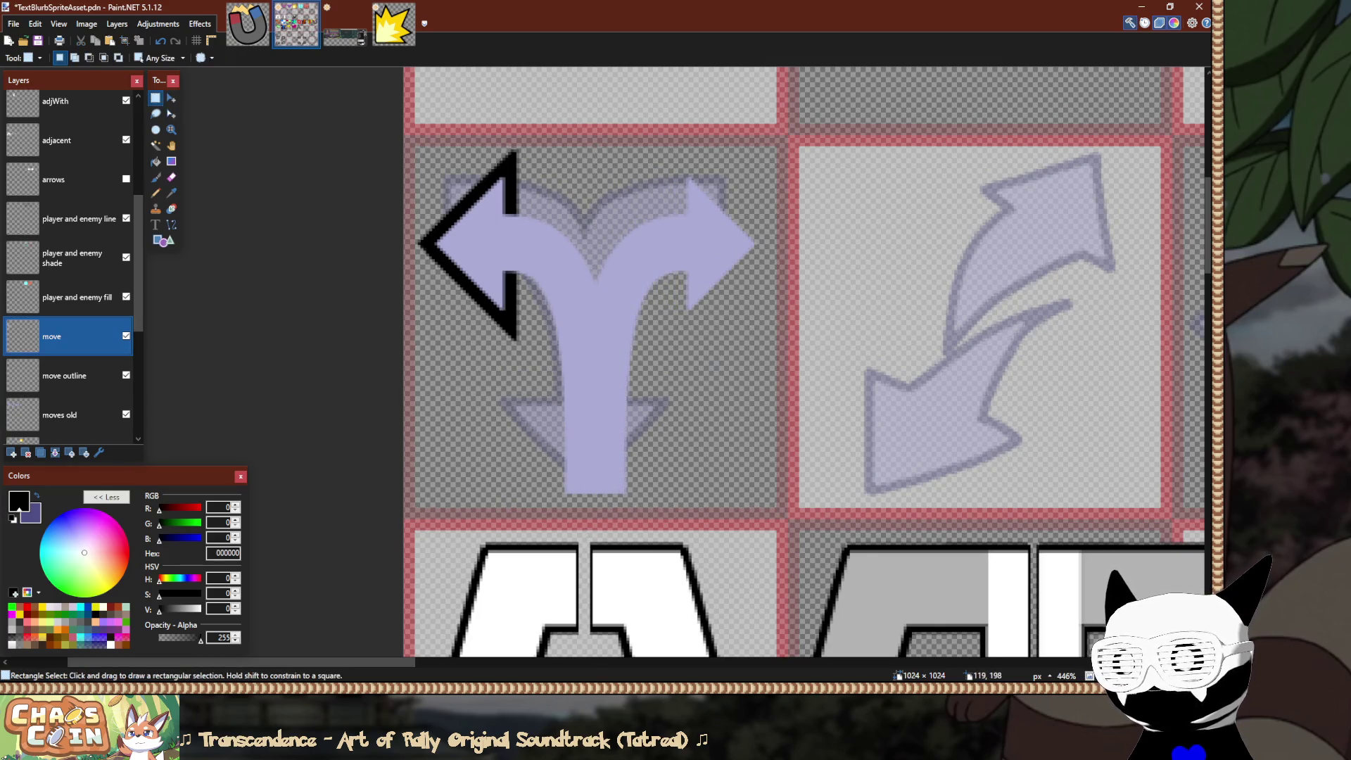
# Hide the move outline layer to compare the result.
pyautogui.scroll(-5, 774, 317)
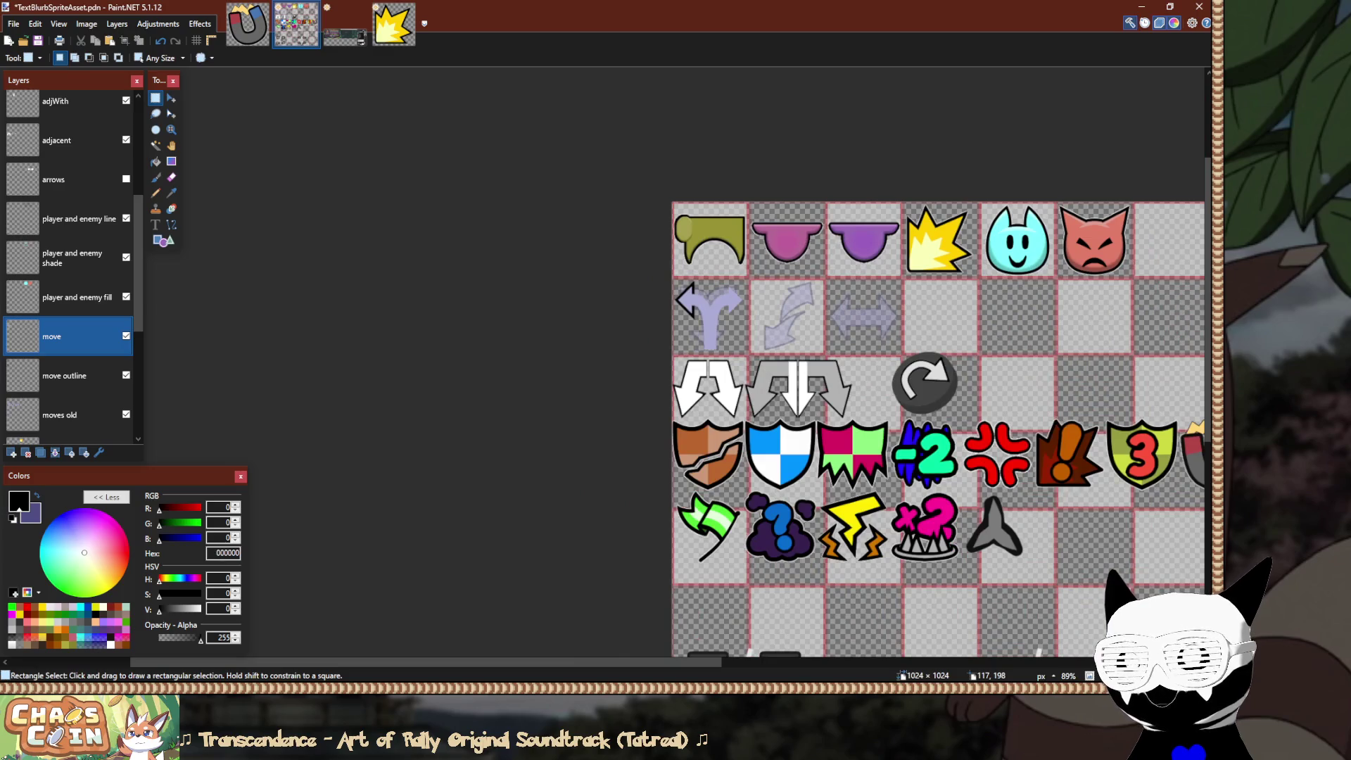
pyautogui.scroll(-3, 744, 323)
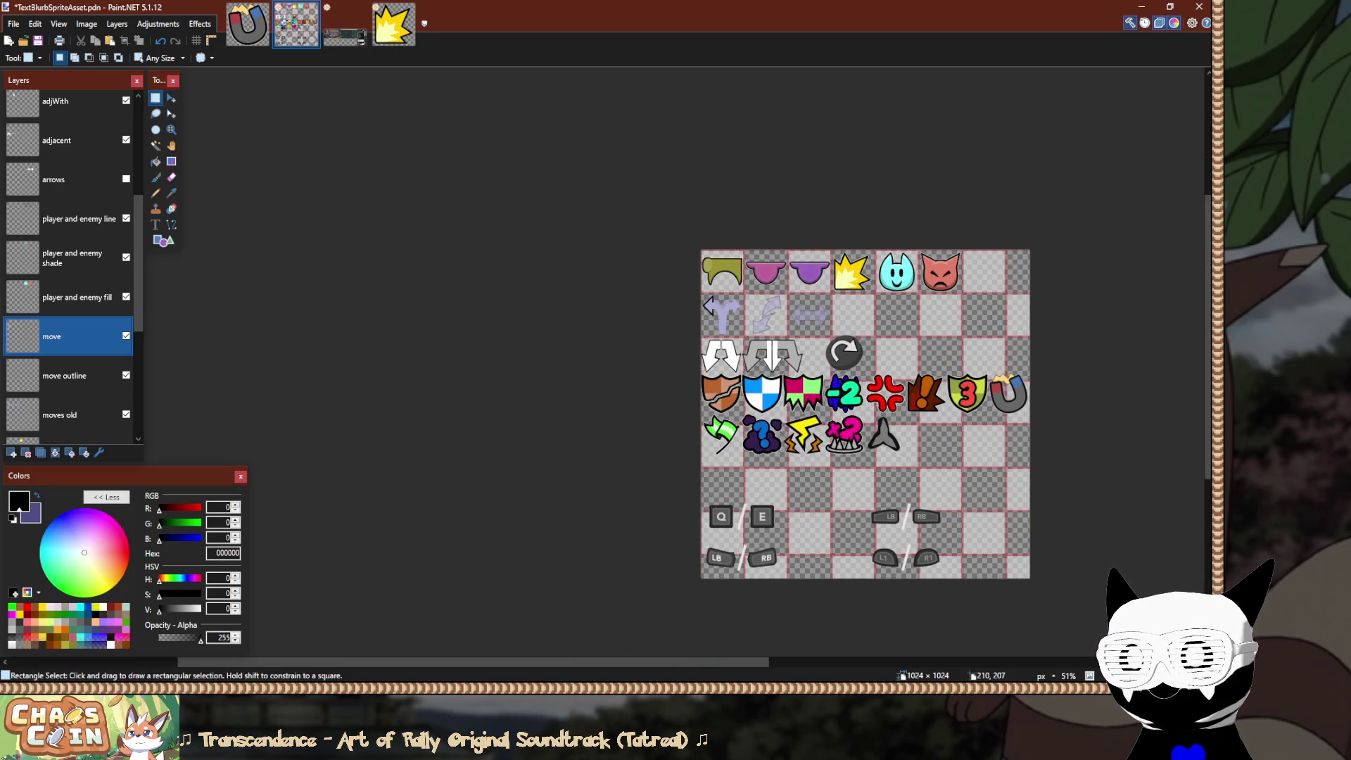
pyautogui.scroll(3, 753, 315)
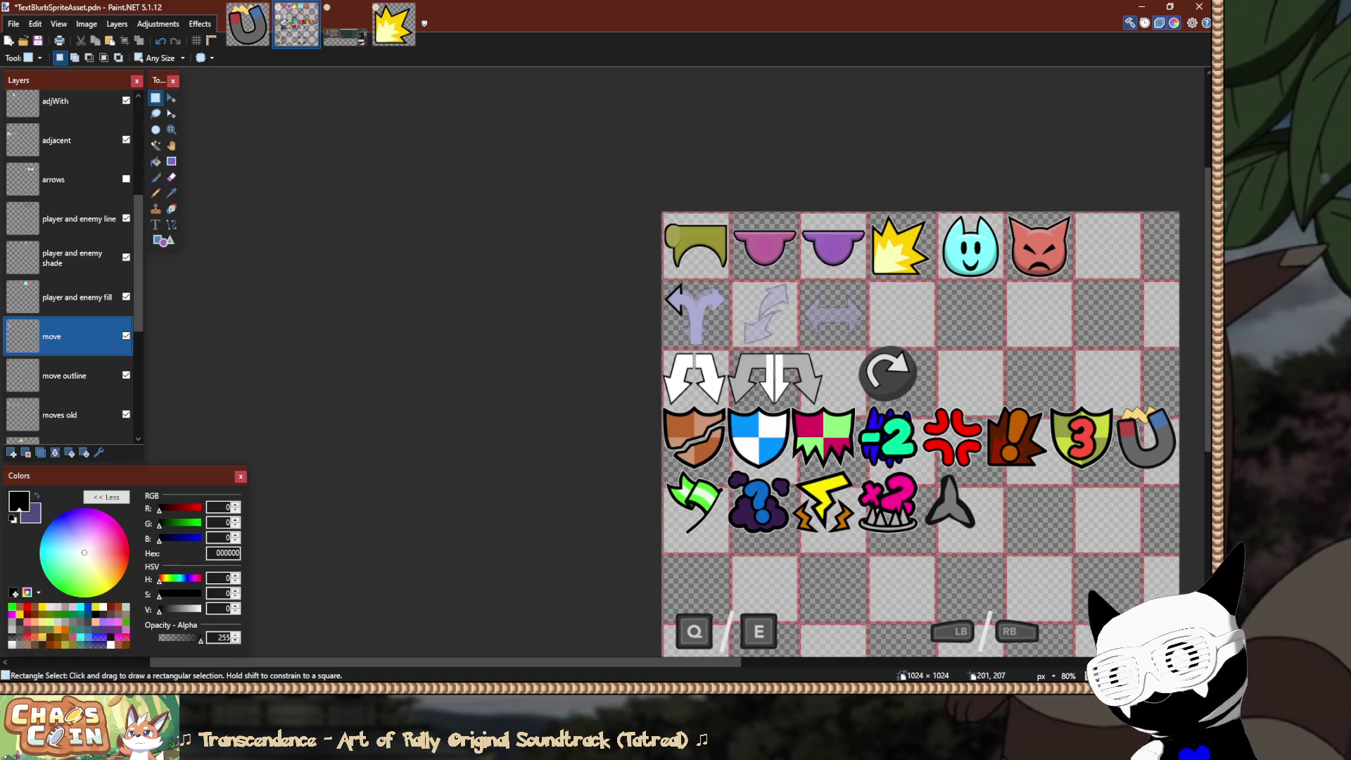
pyautogui.scroll(4, 714, 332)
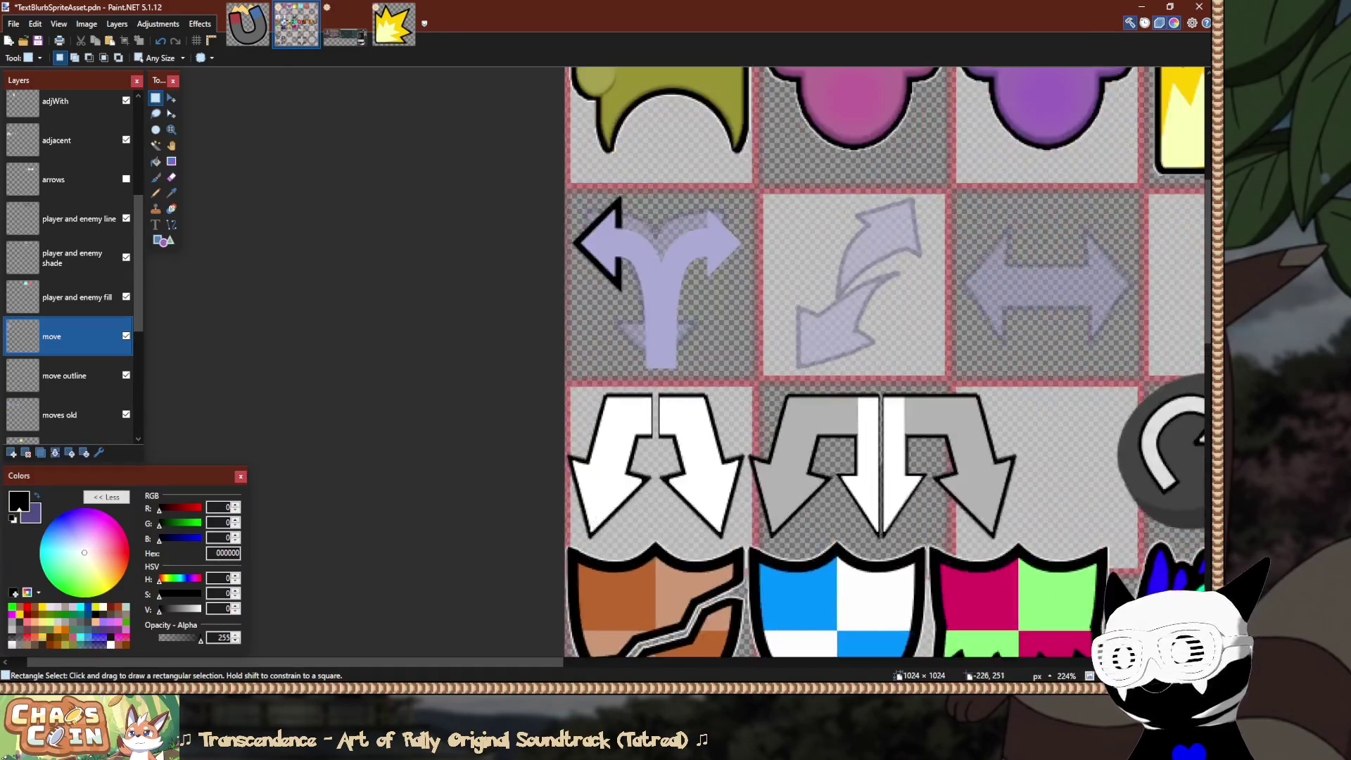
pyautogui.click(126, 375)
# Toggle the move layer off and on, show move outline again, and hide the moves old layer.
pyautogui.click(126, 335)
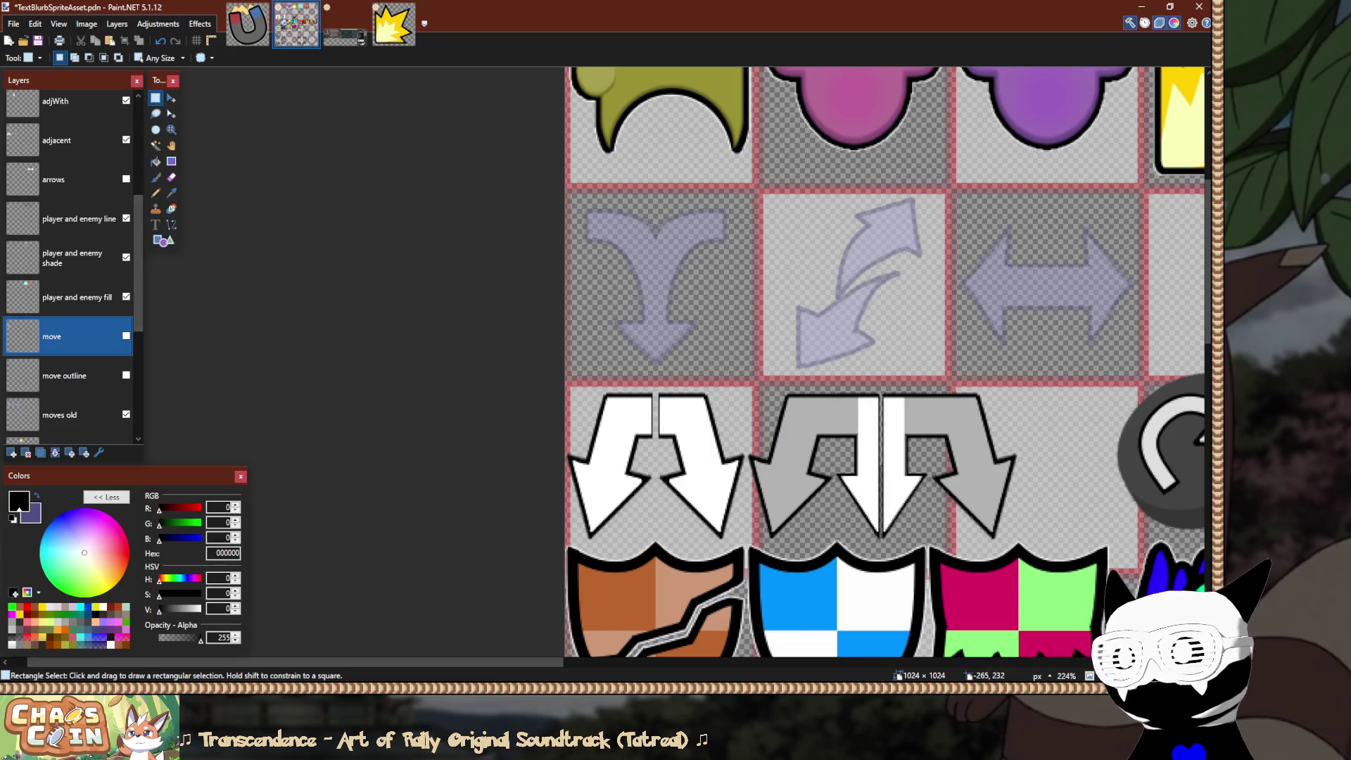
pyautogui.click(126, 335)
pyautogui.click(126, 375)
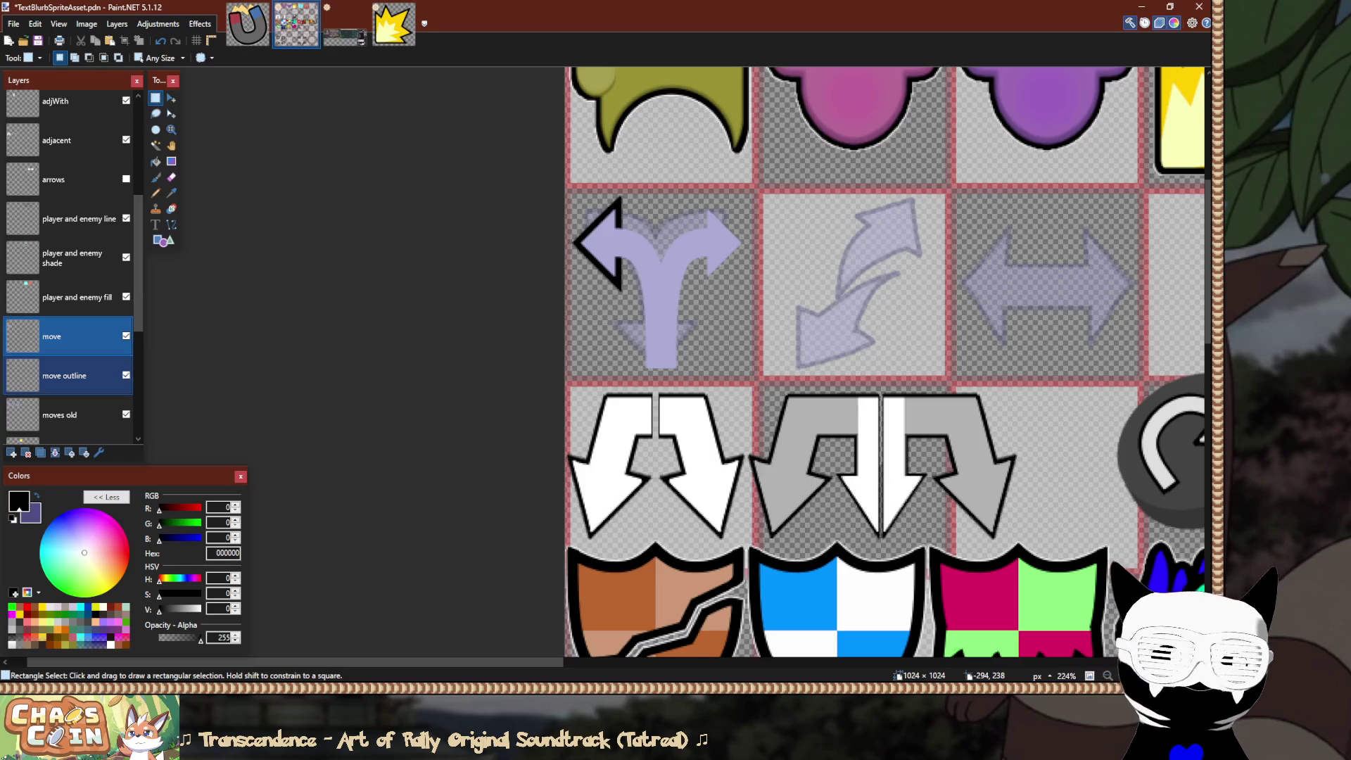
pyautogui.click(126, 414)
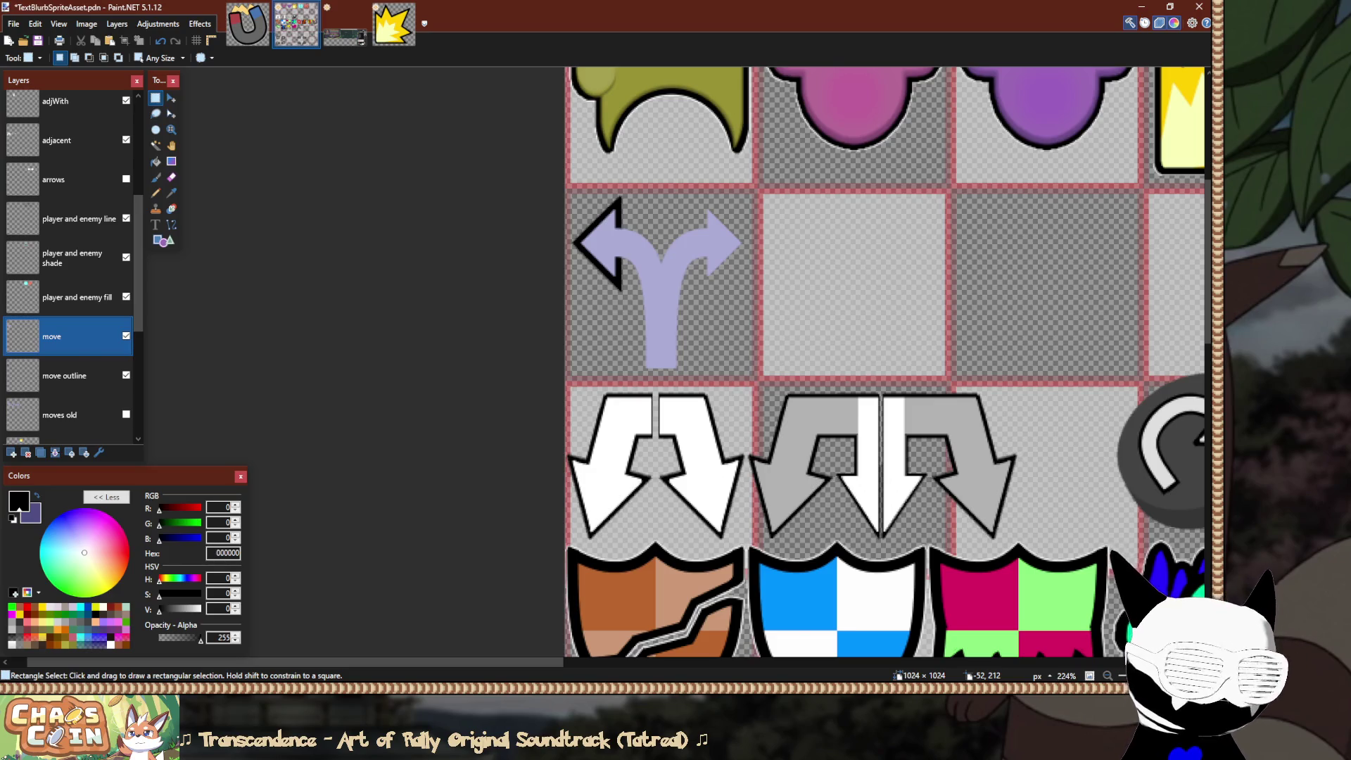
pyautogui.keyDown('ctrl'); pyautogui.scroll(-10, 457, 296); pyautogui.keyUp('ctrl')
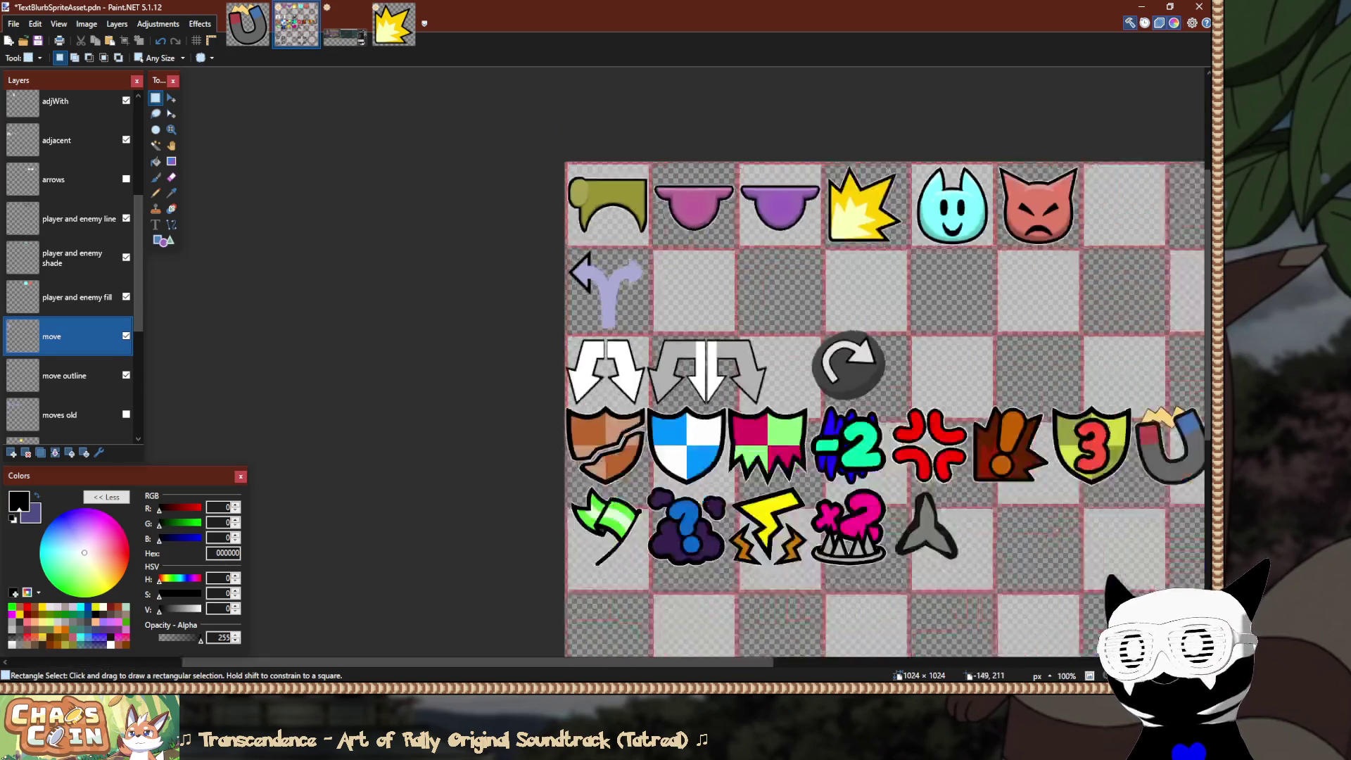
# Show moves old again, then select and erase the mirrored right half of the arrow.
pyautogui.keyDown('ctrl'); pyautogui.scroll(8, 578, 288); pyautogui.keyUp('ctrl')
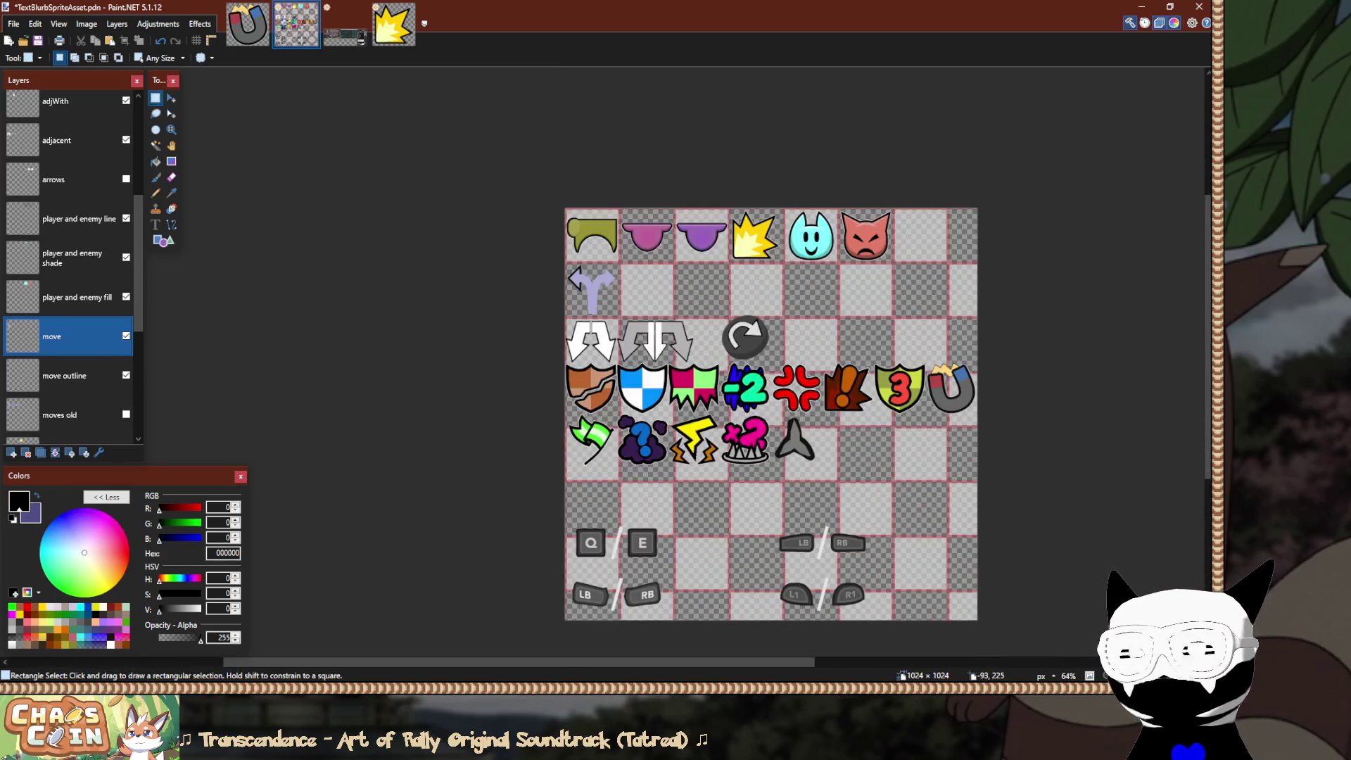
pyautogui.keyDown('ctrl'); pyautogui.scroll(2, 603, 242); pyautogui.keyUp('ctrl')
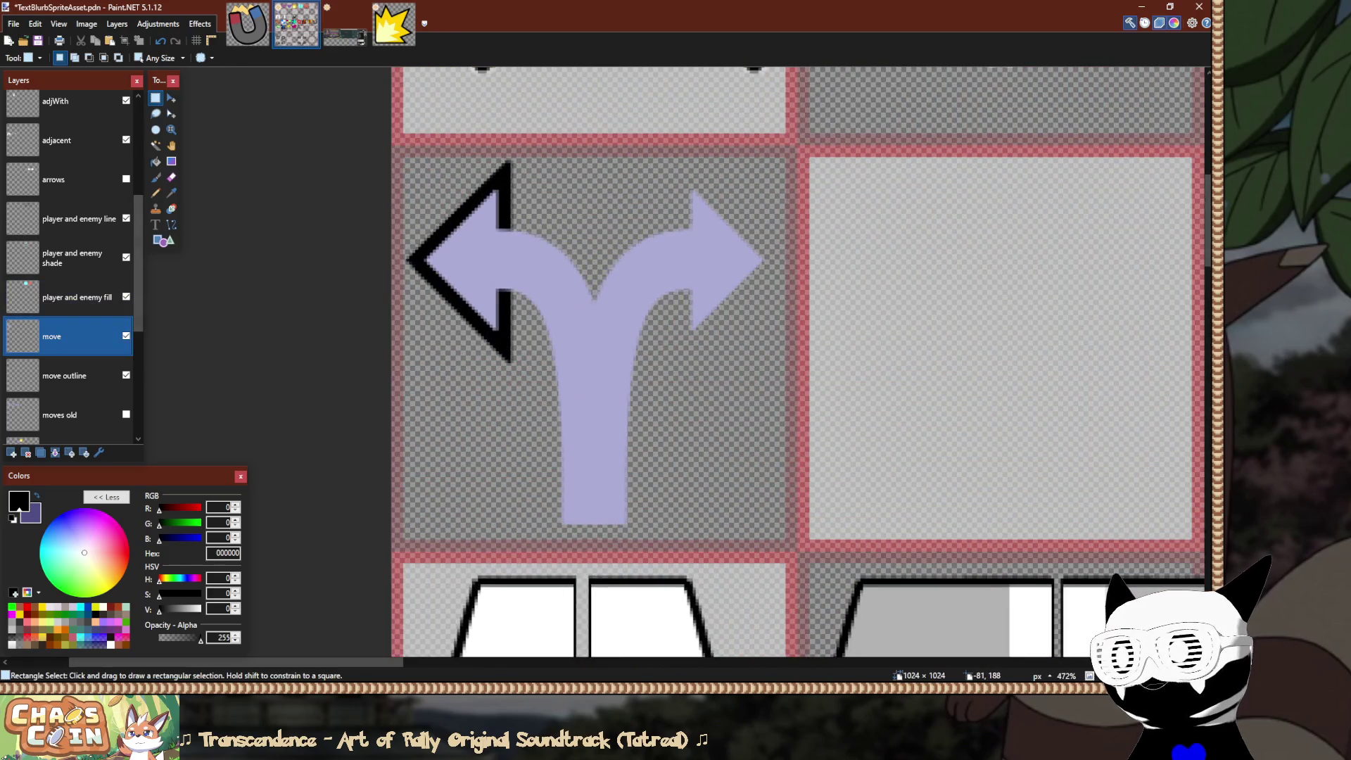
pyautogui.click(126, 414)
pyautogui.moveTo(403, 157); pyautogui.dragTo(594, 540)
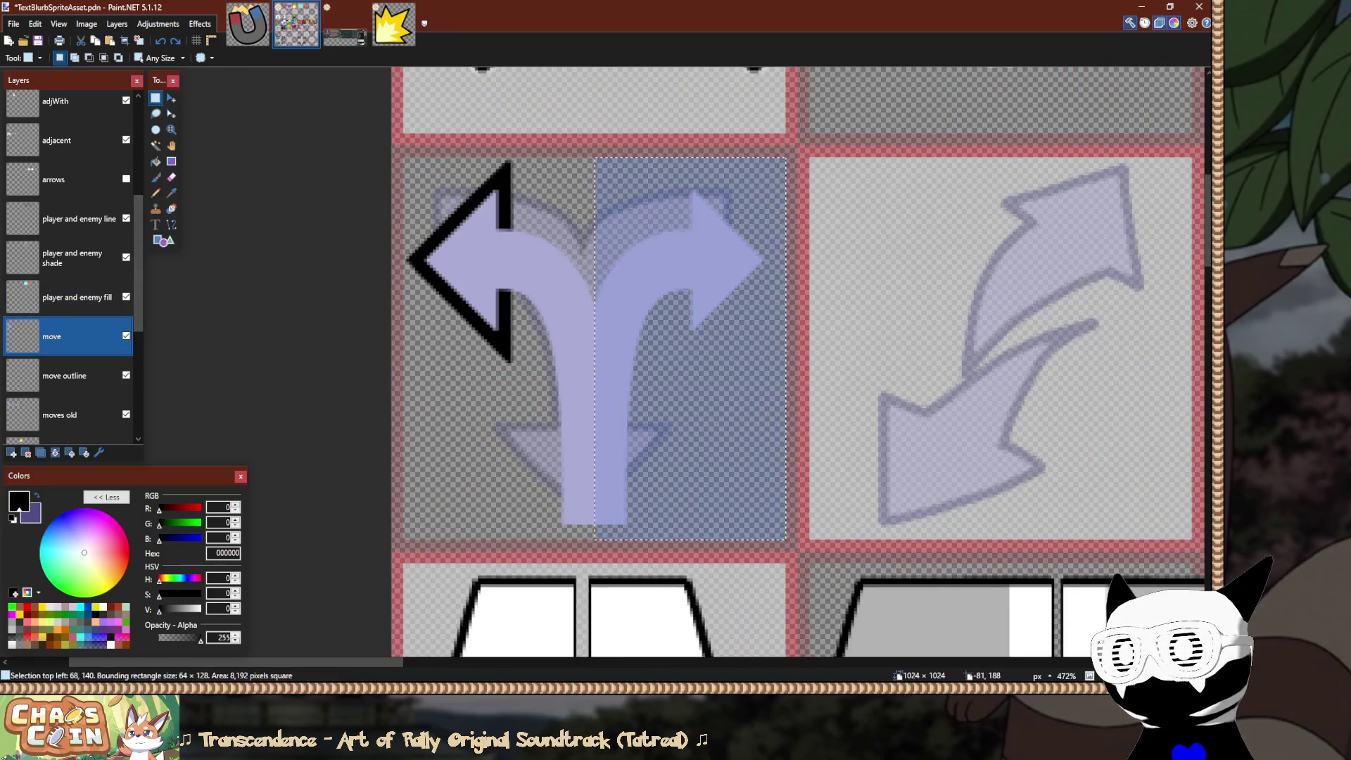
pyautogui.press('m')
pyautogui.press('s')
pyautogui.hotkey('ctrl', 'd')
# Switch to the move outline layer with the Line/Curve tool active.
pyautogui.hotkey('alt', 'pagedown')
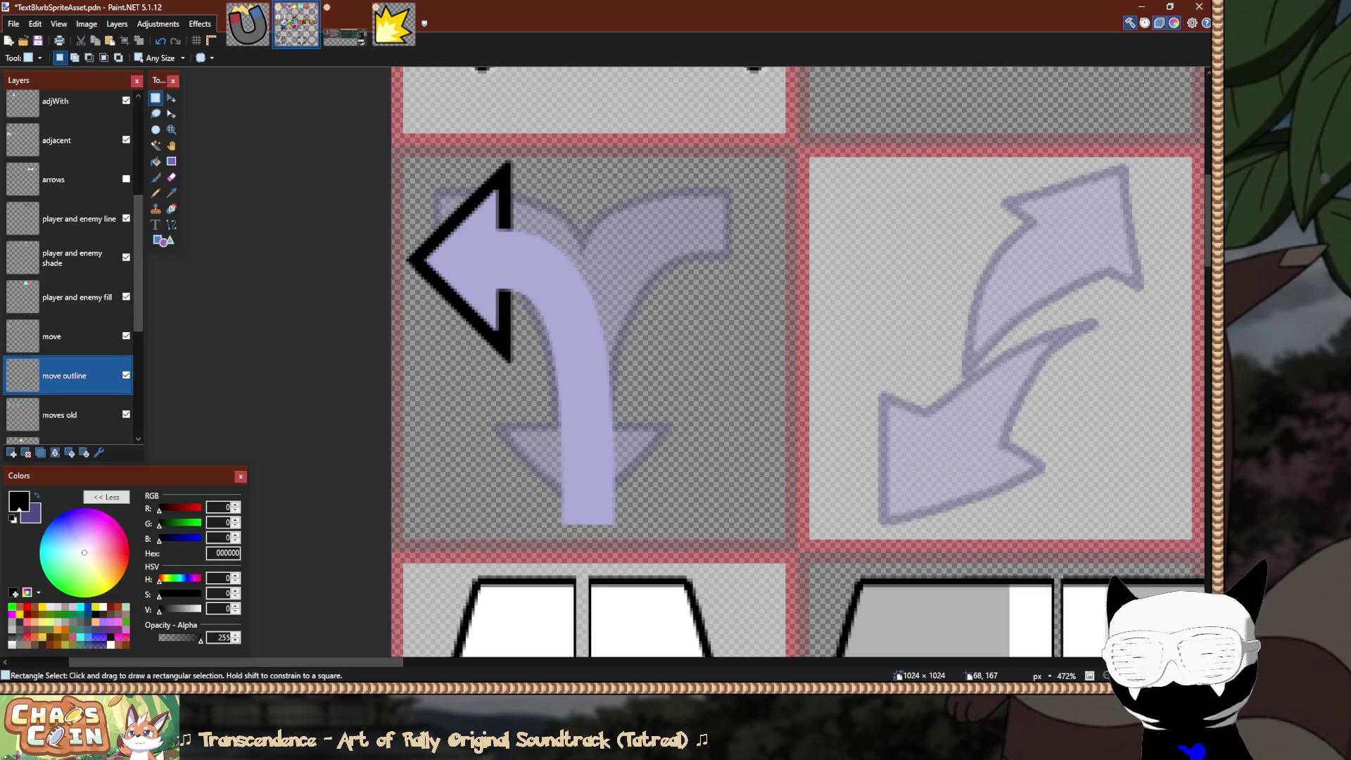
pyautogui.press('o')
pyautogui.scroll(3, 636, 358)
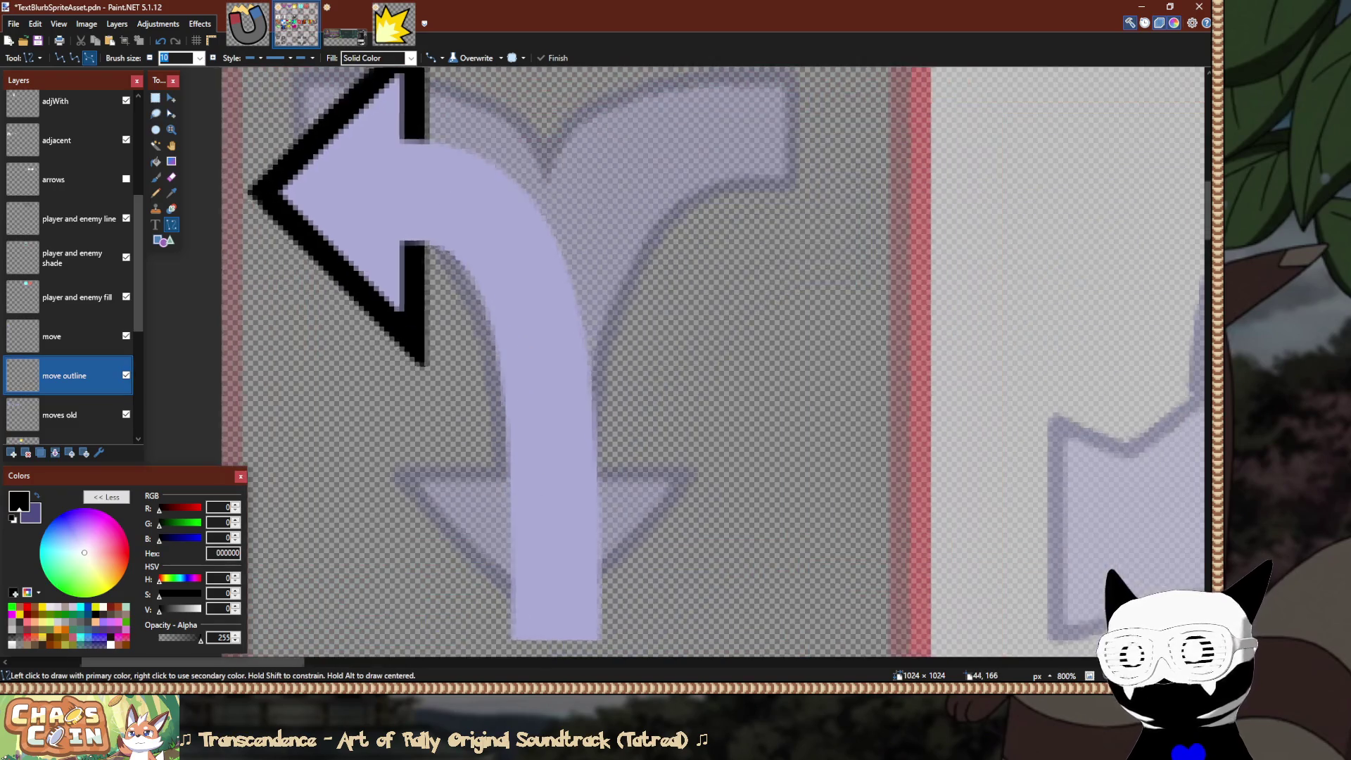
# Draw a black curve and bend it along the stem's outer right edge.
pyautogui.moveTo(397, 95)
pyautogui.mouseDown()
pyautogui.moveTo(589, 392)
pyautogui.moveTo(549, 422)
pyautogui.moveTo(613, 441)
pyautogui.moveTo(596, 439)
pyautogui.mouseUp()
pyautogui.scroll(-3, 588, 392)
pyautogui.scroll(2, 601, 627)
pyautogui.moveTo(459, 266)
pyautogui.mouseDown()
pyautogui.moveTo(492, 176)
pyautogui.moveTo(656, 120)
pyautogui.mouseUp()
pyautogui.moveTo(524, 434)
pyautogui.mouseDown()
pyautogui.moveTo(605, 433)
pyautogui.moveTo(586, 432)
pyautogui.mouseUp()
pyautogui.moveTo(590, 601); pyautogui.dragTo(585, 596)
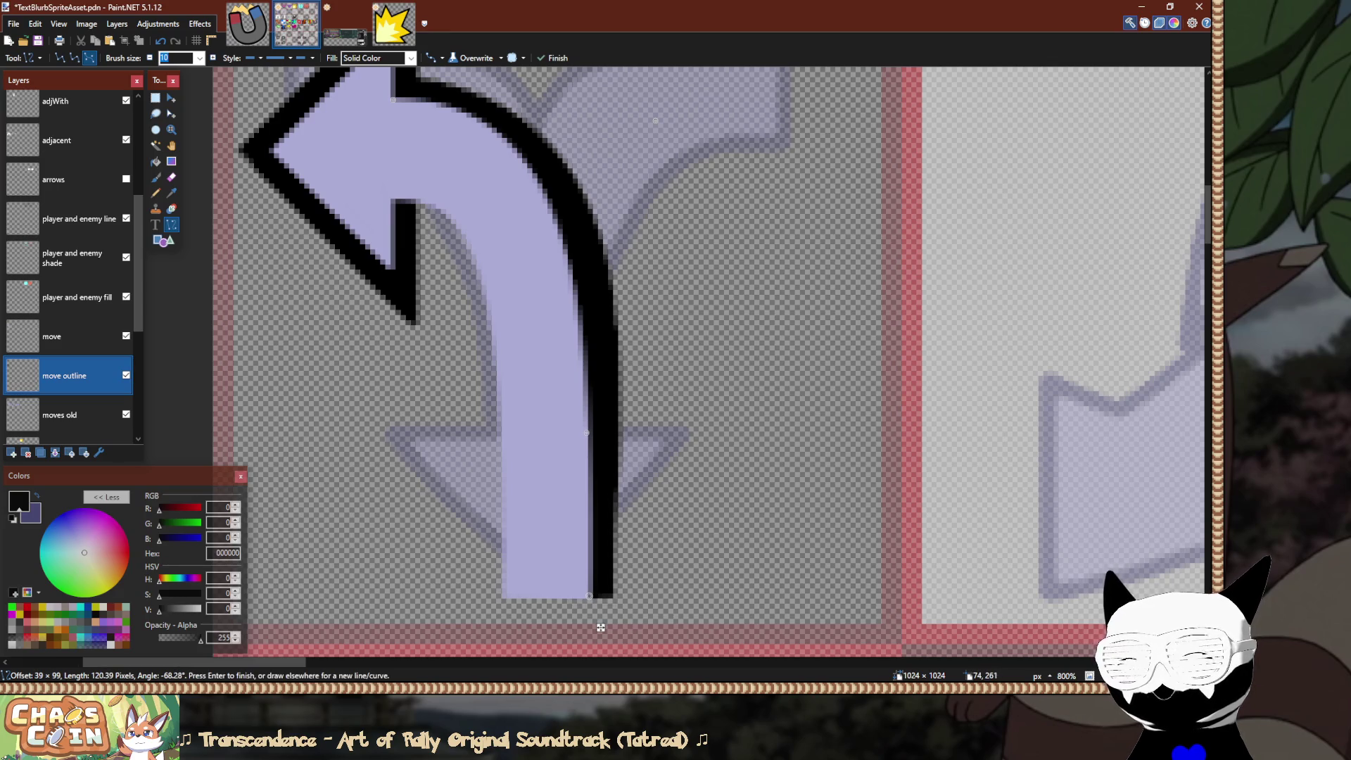
# Refine the curve's upper part against the stem and extend its lower end to the base.
pyautogui.scroll(1, 617, 210)
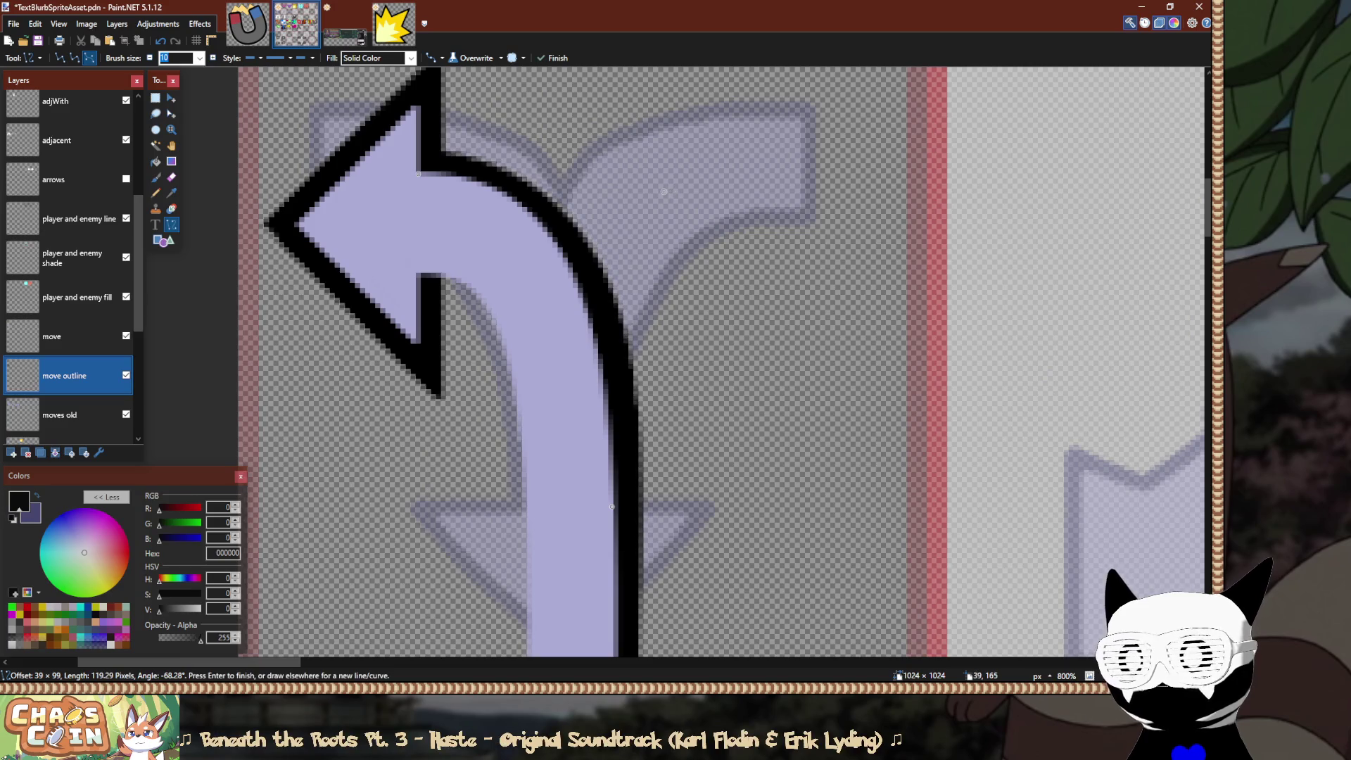
pyautogui.moveTo(423, 167); pyautogui.dragTo(417, 173)
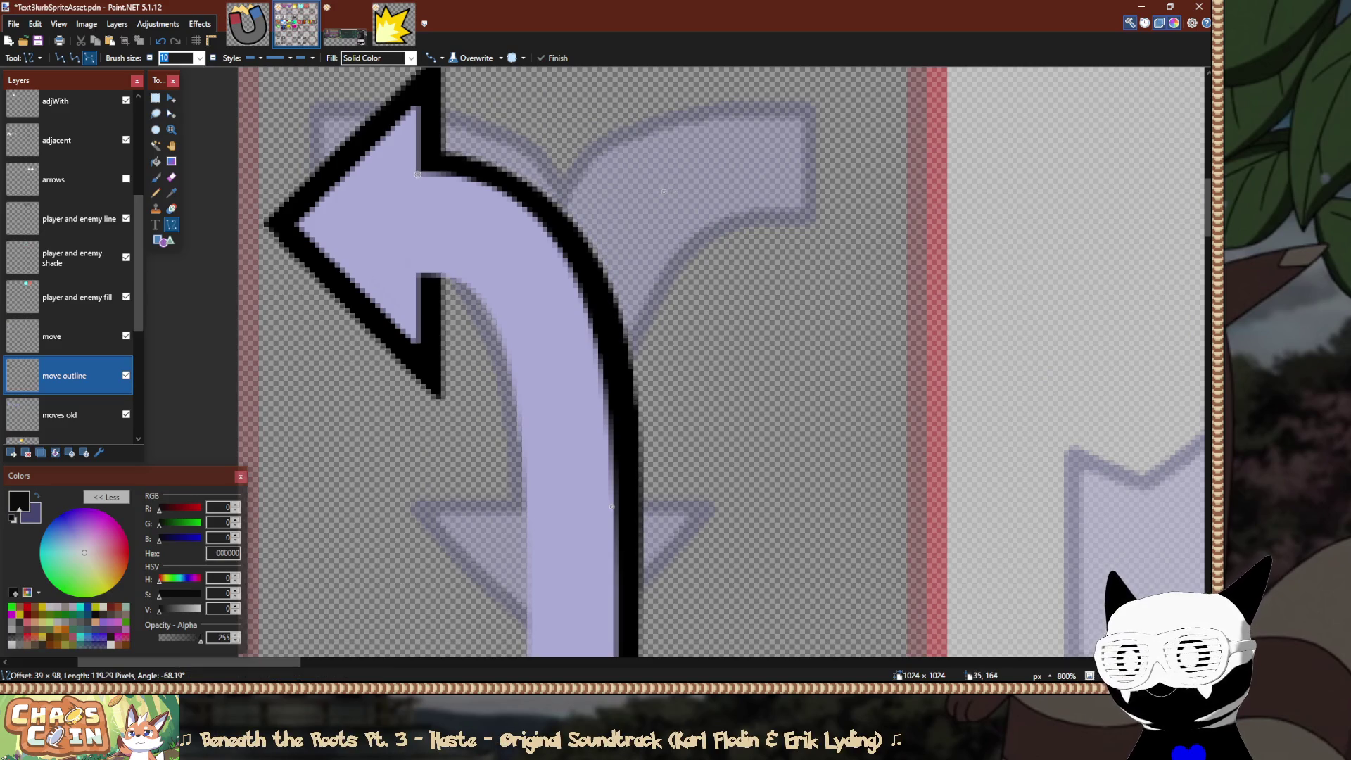
pyautogui.moveTo(664, 191); pyautogui.dragTo(655, 189)
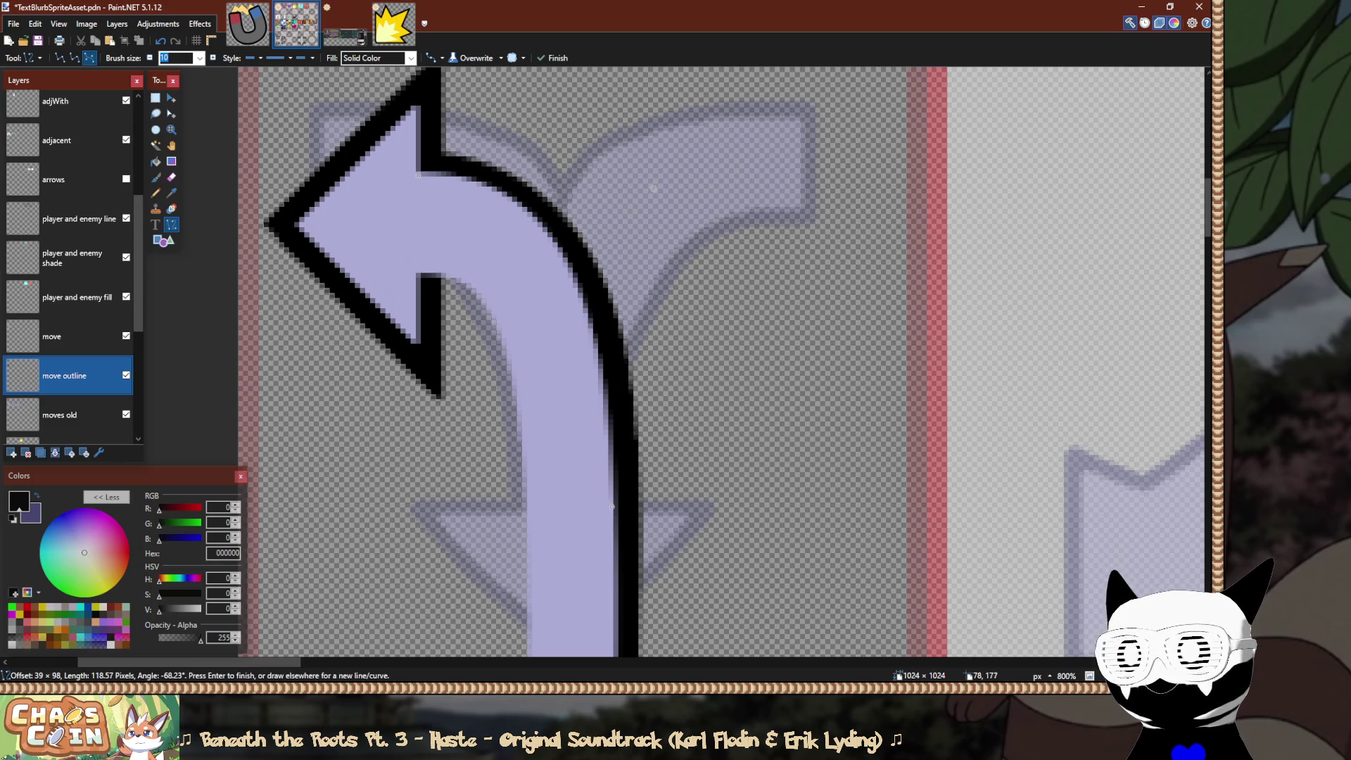
pyautogui.scroll(-2, 606, 422)
pyautogui.moveTo(602, 566); pyautogui.dragTo(635, 645)
pyautogui.moveTo(657, 137); pyautogui.dragTo(657, 143)
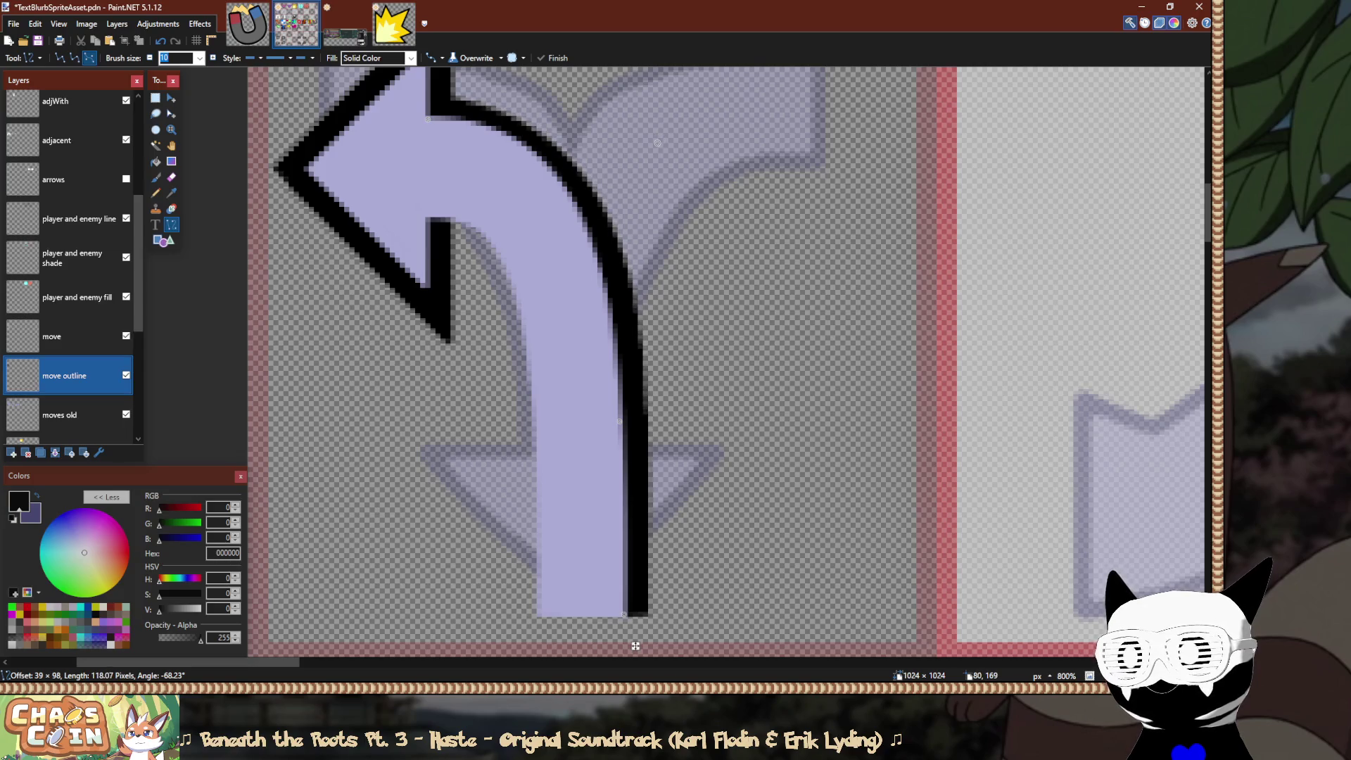
pyautogui.moveTo(636, 645); pyautogui.dragTo(627, 727)
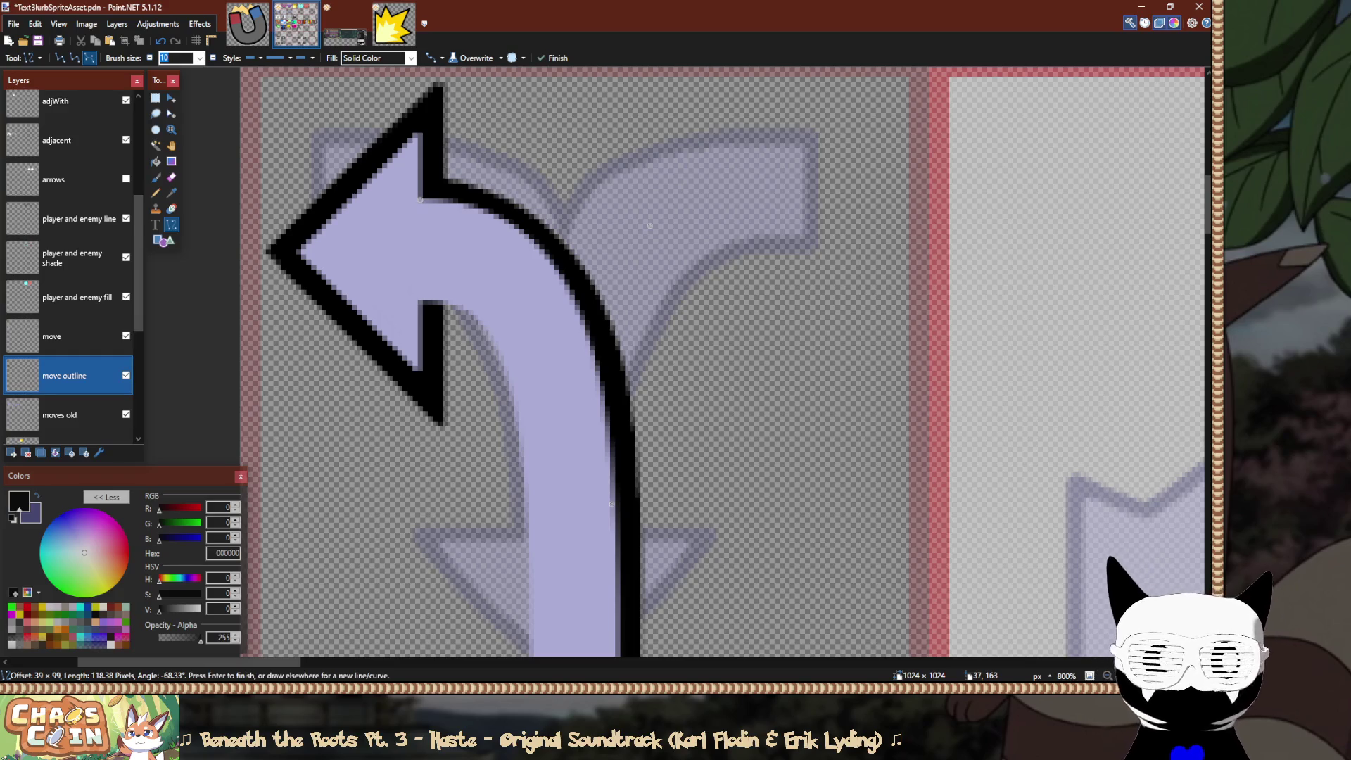
pyautogui.scroll(-2, 645, 626)
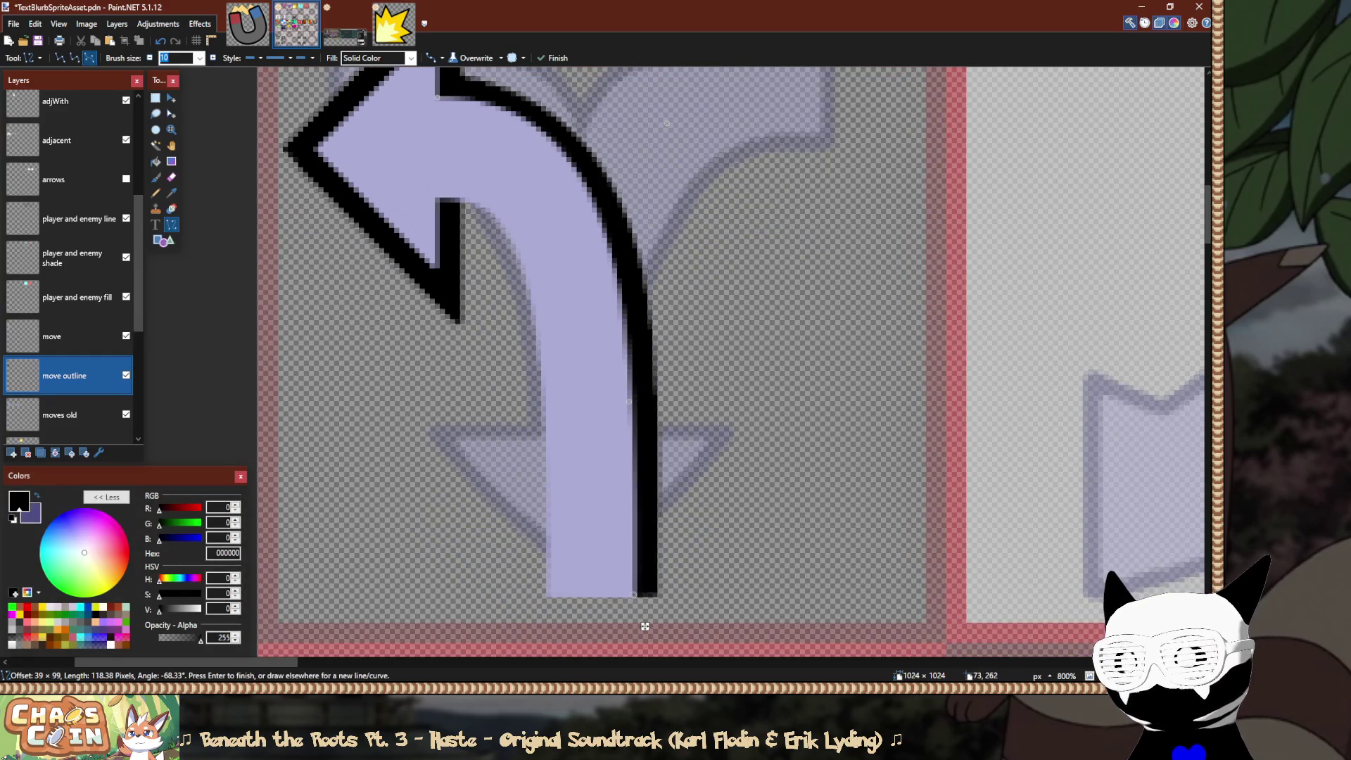
pyautogui.scroll(-4, 645, 627)
# Commit the right-edge curve and draw a black line along the stem's left edge, bent at the inner corner.
pyautogui.press('s')
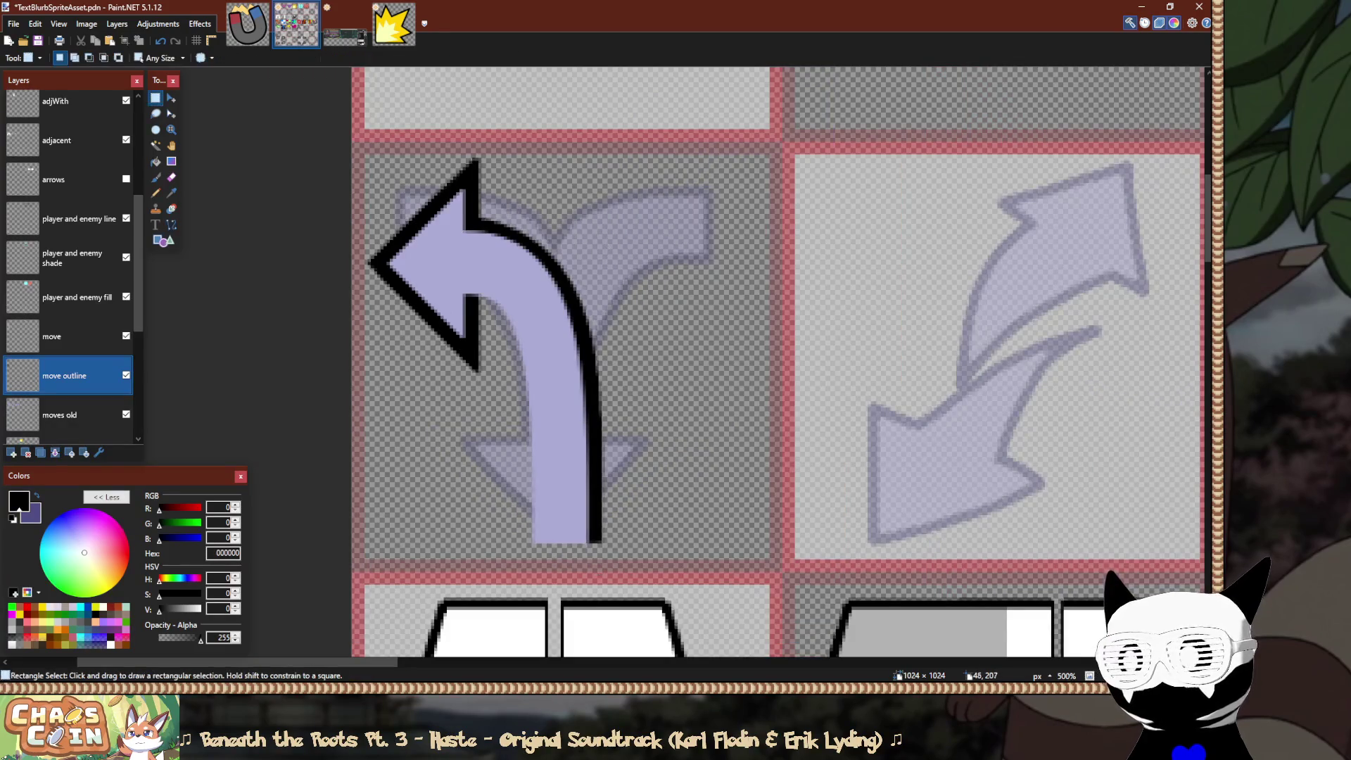
pyautogui.scroll(3, 472, 284)
pyautogui.press('o')
pyautogui.moveTo(444, 253)
pyautogui.mouseDown()
pyautogui.moveTo(562, 542)
pyautogui.moveTo(552, 313)
pyautogui.moveTo(534, 274)
pyautogui.moveTo(552, 245)
pyautogui.mouseUp()
pyautogui.scroll(-3, 562, 543)
pyautogui.scroll(4, 567, 591)
pyautogui.moveTo(527, 449); pyautogui.dragTo(568, 403)
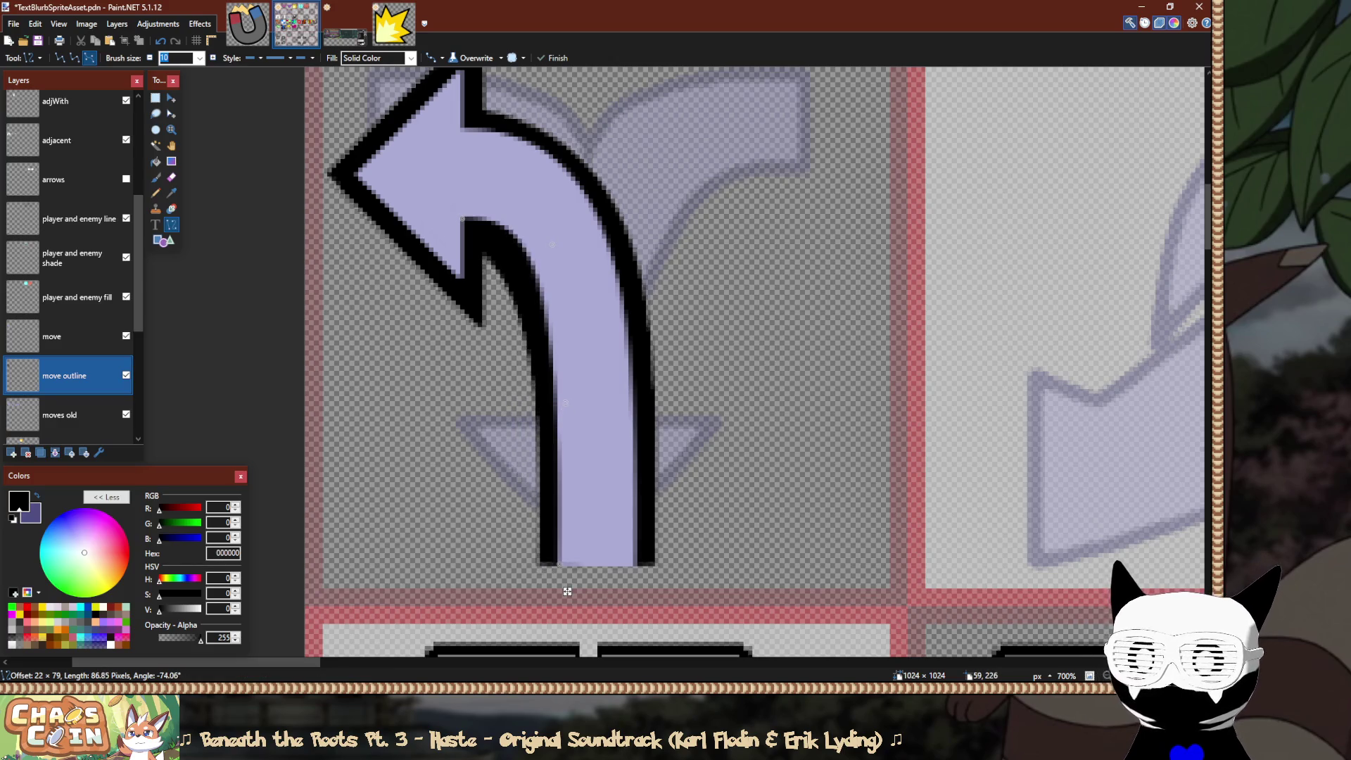
pyautogui.moveTo(552, 244); pyautogui.dragTo(567, 207)
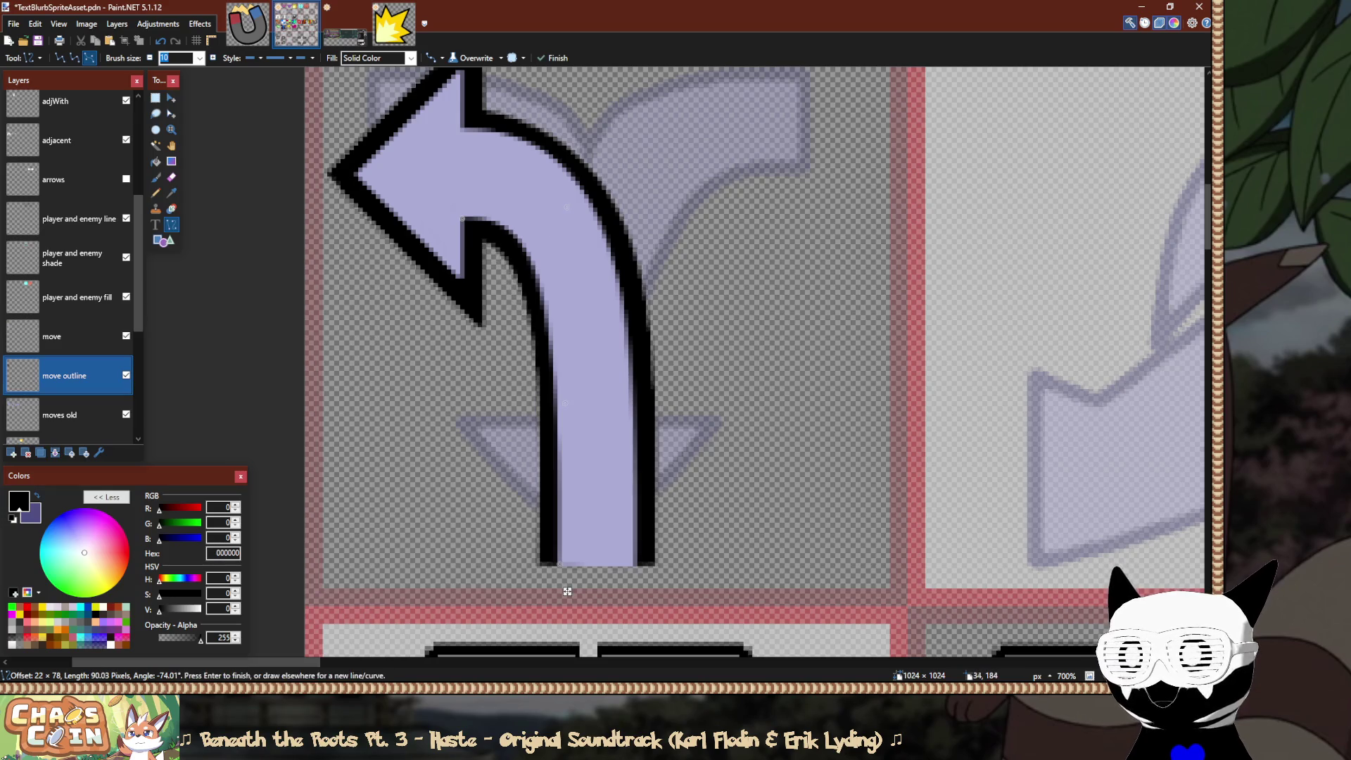
# Fine-tune the left-edge outline curve's start, bend and lower part, then commit it.
pyautogui.moveTo(462, 219); pyautogui.dragTo(464, 220)
pyautogui.moveTo(566, 207); pyautogui.dragTo(569, 205)
pyautogui.moveTo(464, 220); pyautogui.dragTo(464, 218)
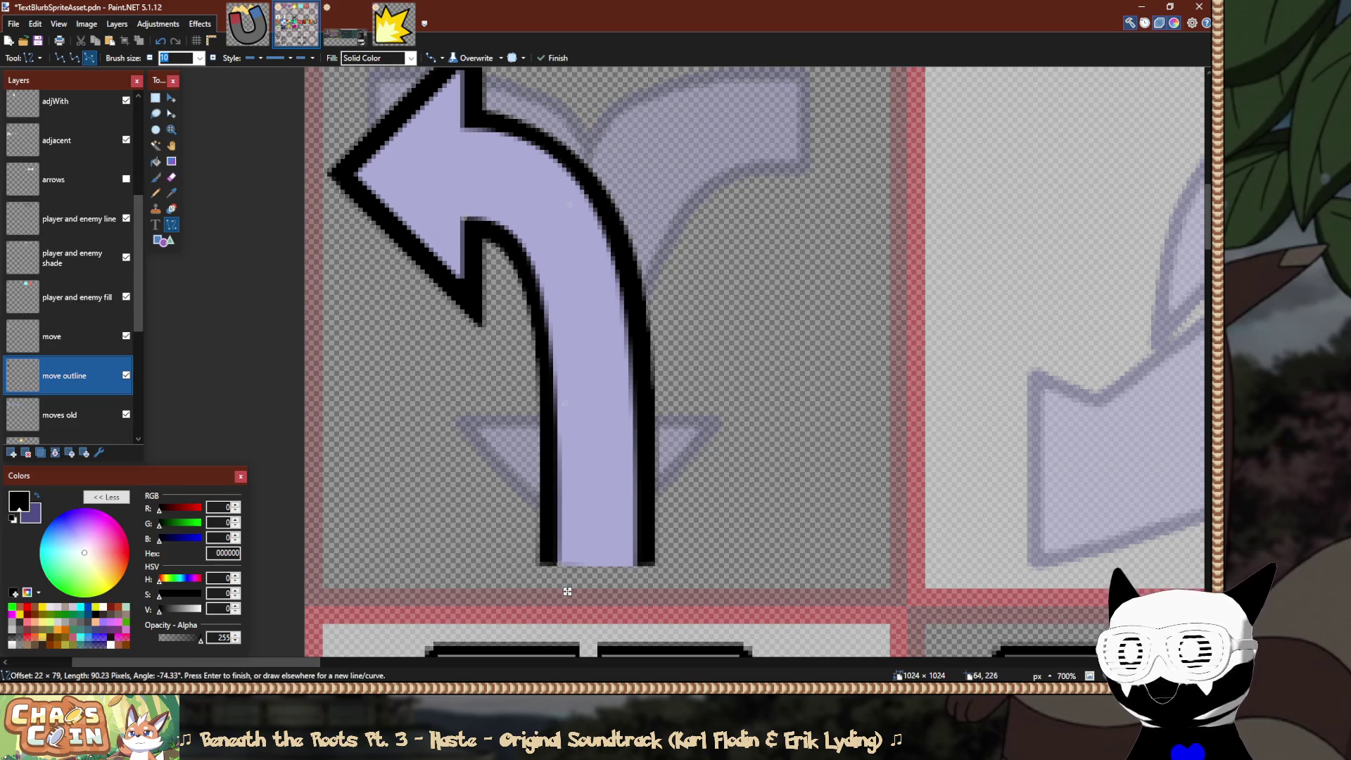
pyautogui.moveTo(565, 403); pyautogui.dragTo(564, 404)
pyautogui.moveTo(567, 591); pyautogui.dragTo(567, 591)
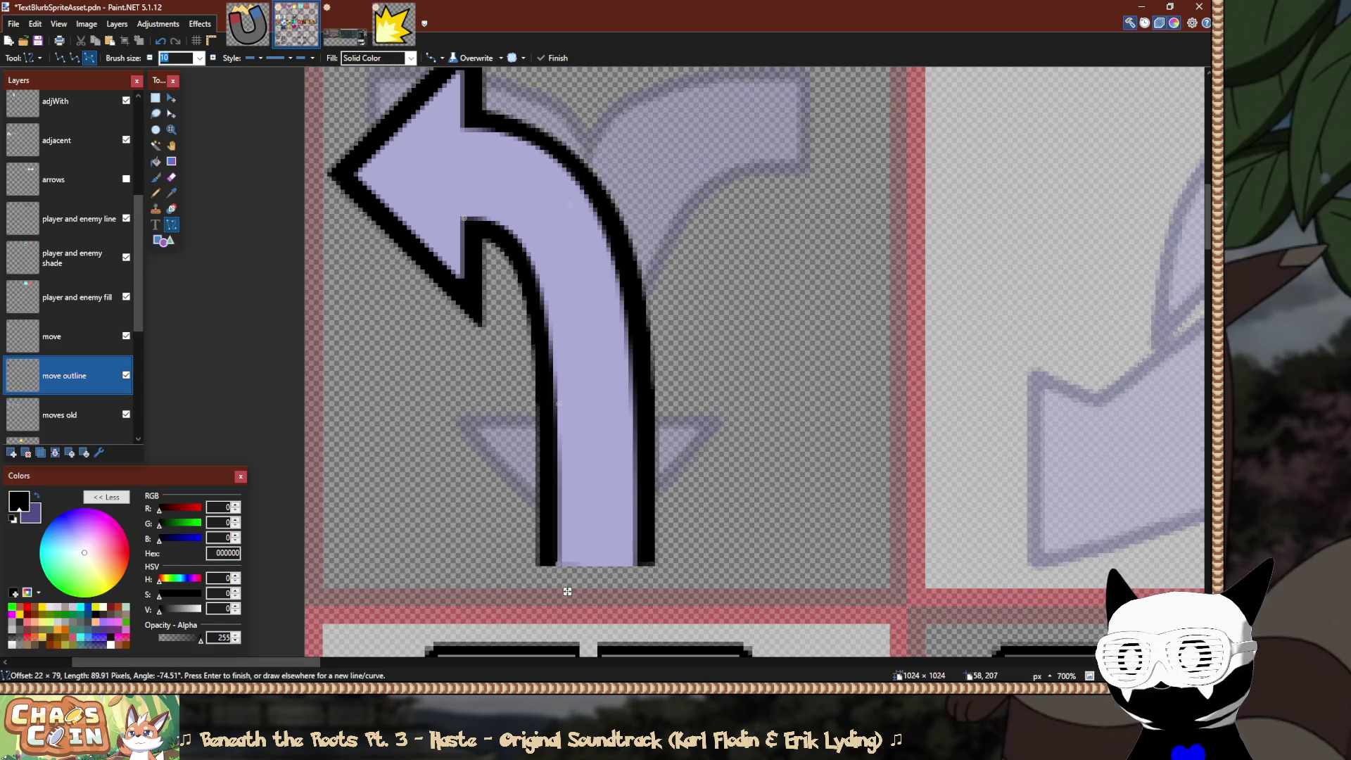
pyautogui.moveTo(569, 205); pyautogui.dragTo(565, 205)
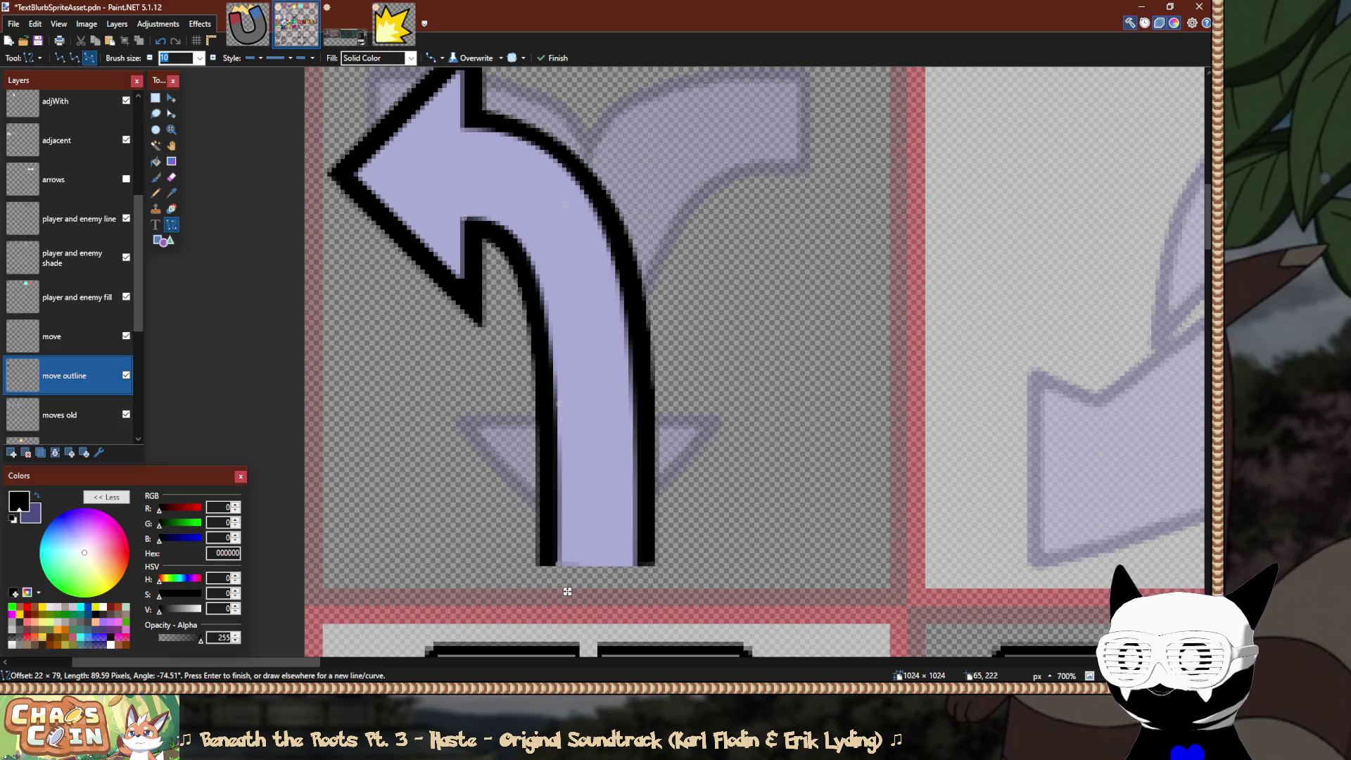
pyautogui.moveTo(559, 404); pyautogui.dragTo(562, 401)
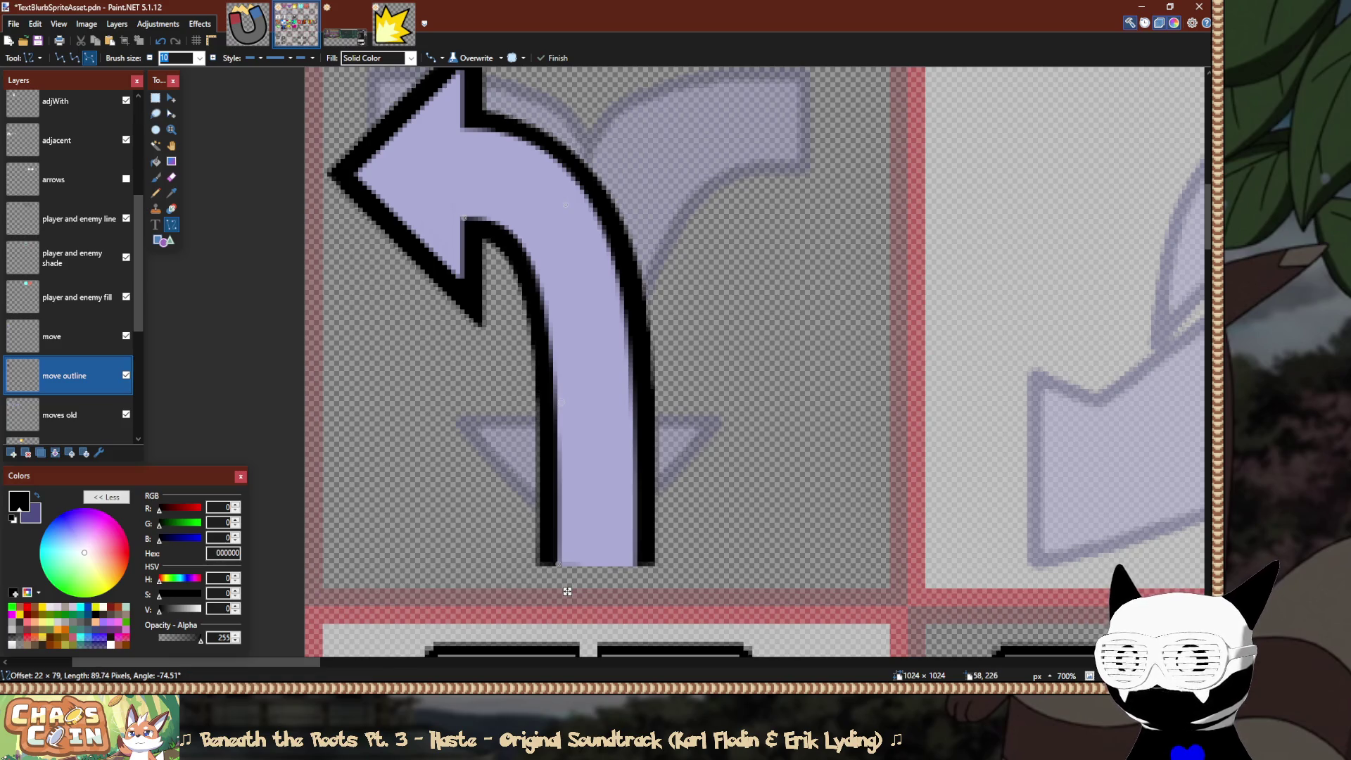
pyautogui.scroll(-3, 567, 591)
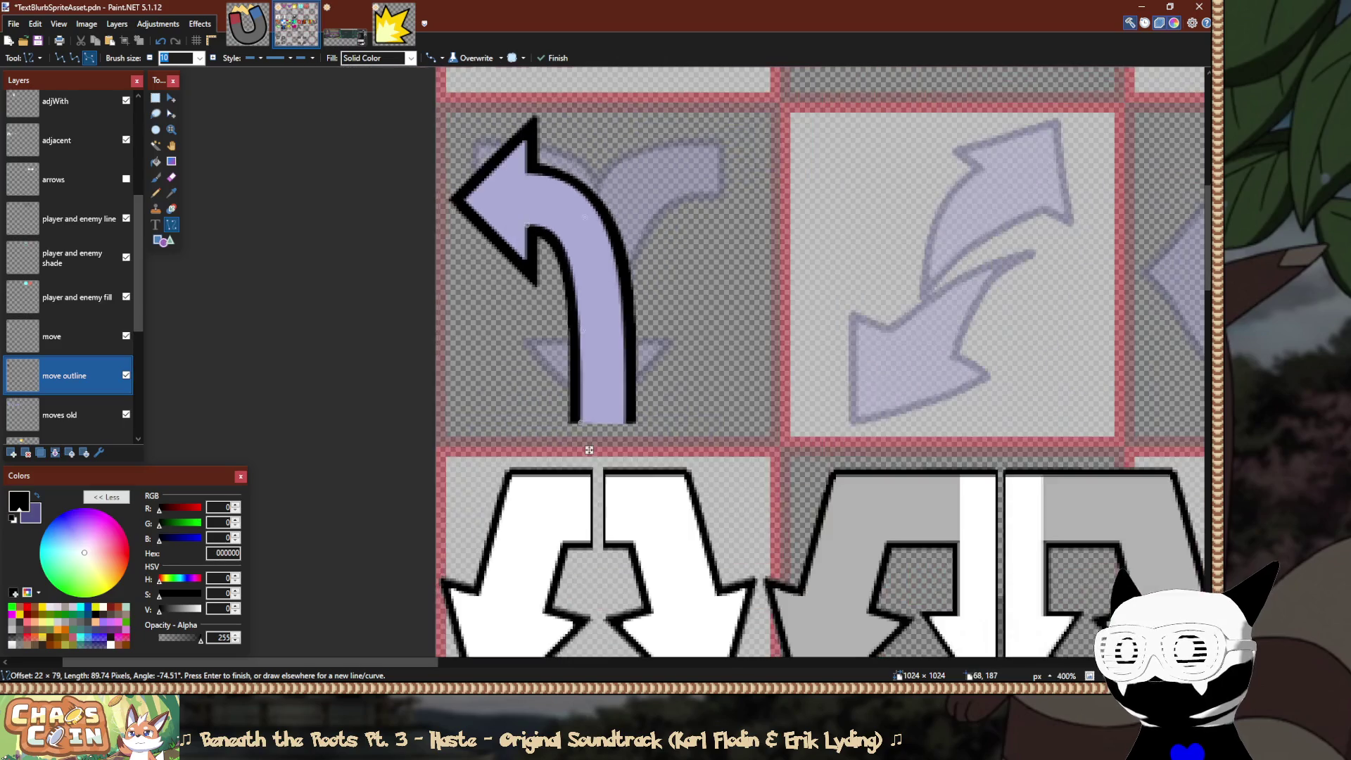
pyautogui.scroll(-2, 613, 229)
pyautogui.scroll(2, 612, 230)
pyautogui.scroll(2, 605, 230)
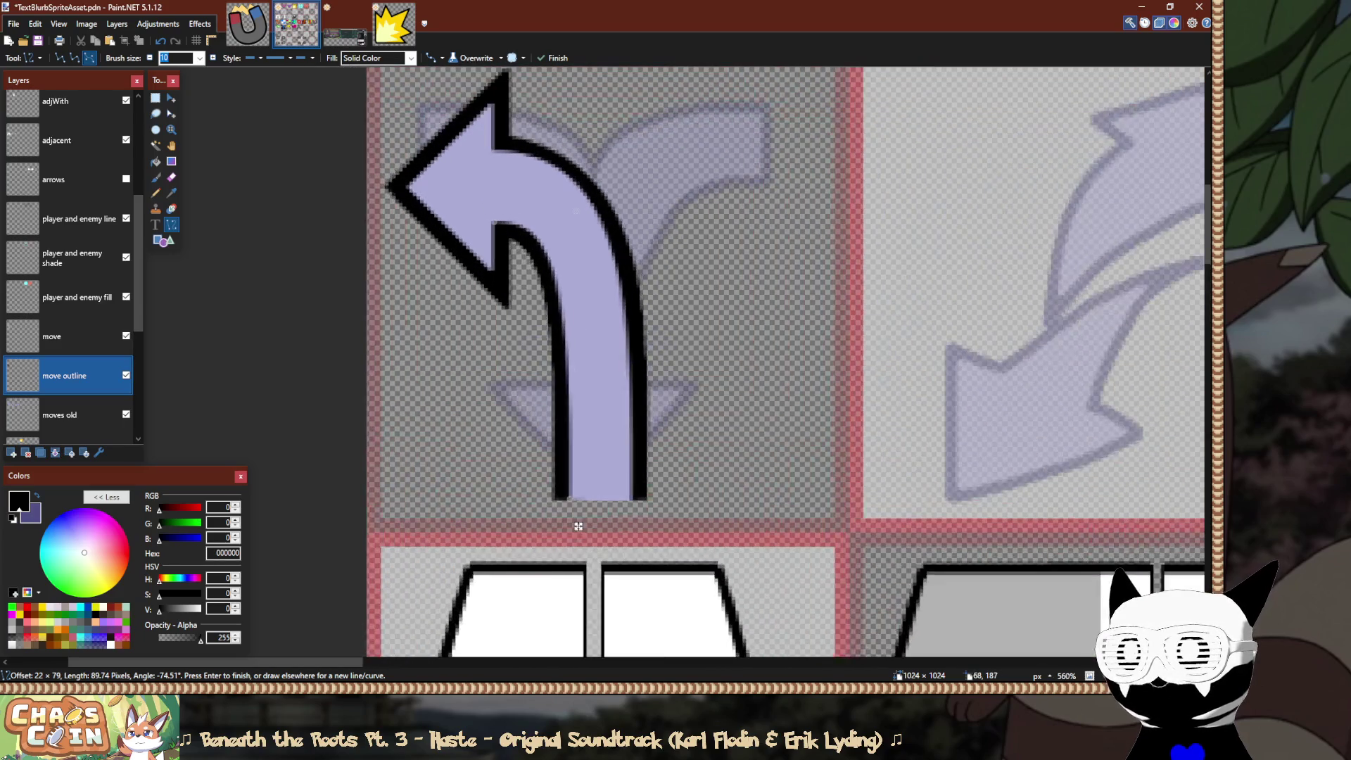
pyautogui.press('Return')
# Draw a black line closing the bottom of the stem, redoing a misplaced attempt.
pyautogui.scroll(2, 554, 218)
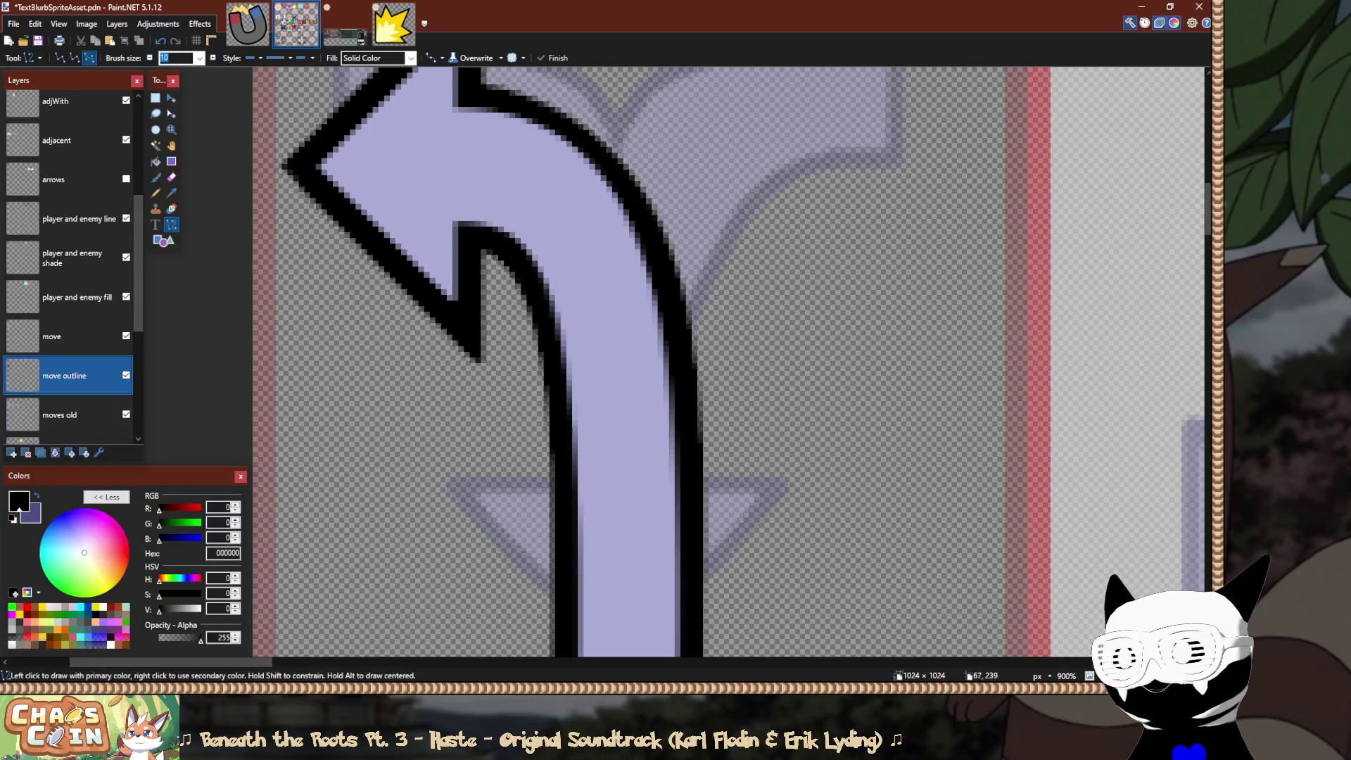
pyautogui.scroll(-3, 633, 352)
pyautogui.scroll(1, 634, 281)
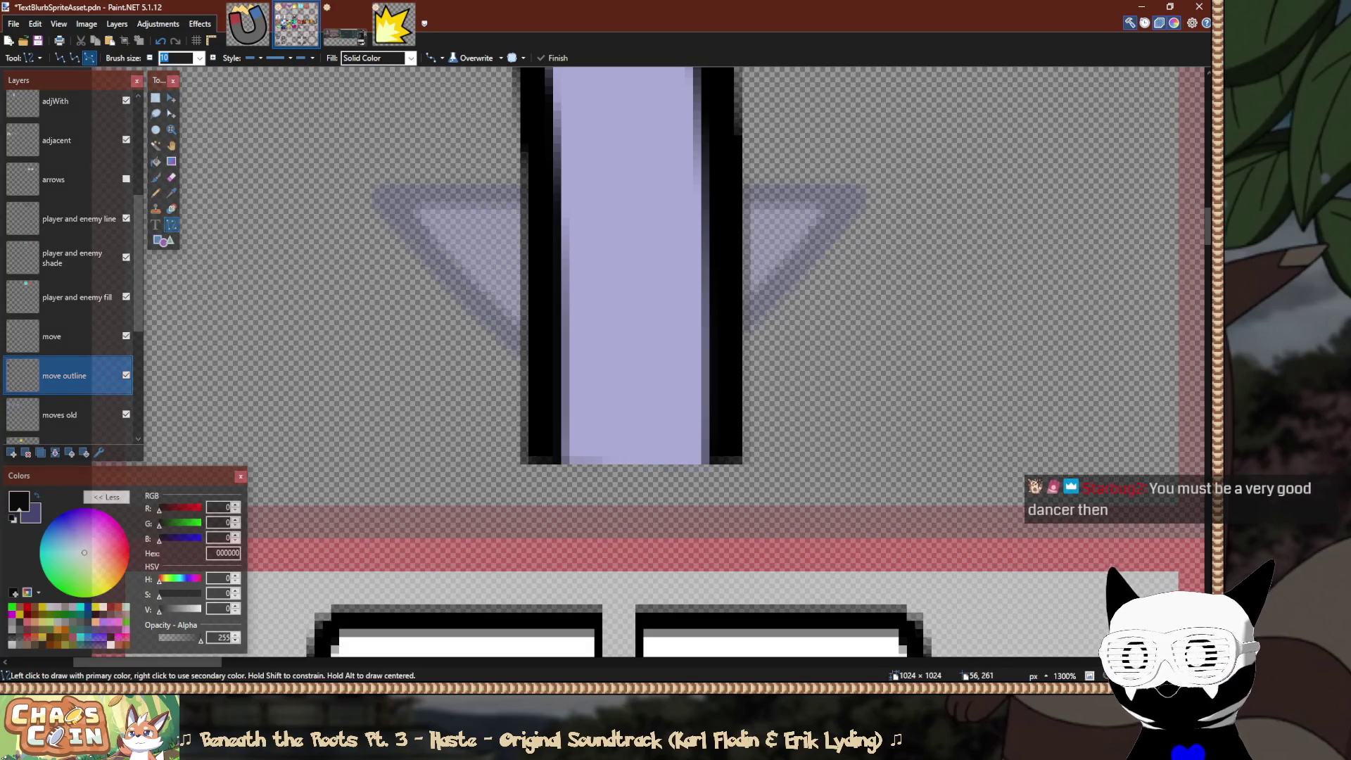
pyautogui.moveTo(524, 477)
pyautogui.mouseDown()
pyautogui.moveTo(743, 478)
pyautogui.moveTo(532, 477)
pyautogui.mouseUp()
pyautogui.hotkey('ctrl', 'z')
pyautogui.moveTo(757, 442); pyautogui.dragTo(767, 452)
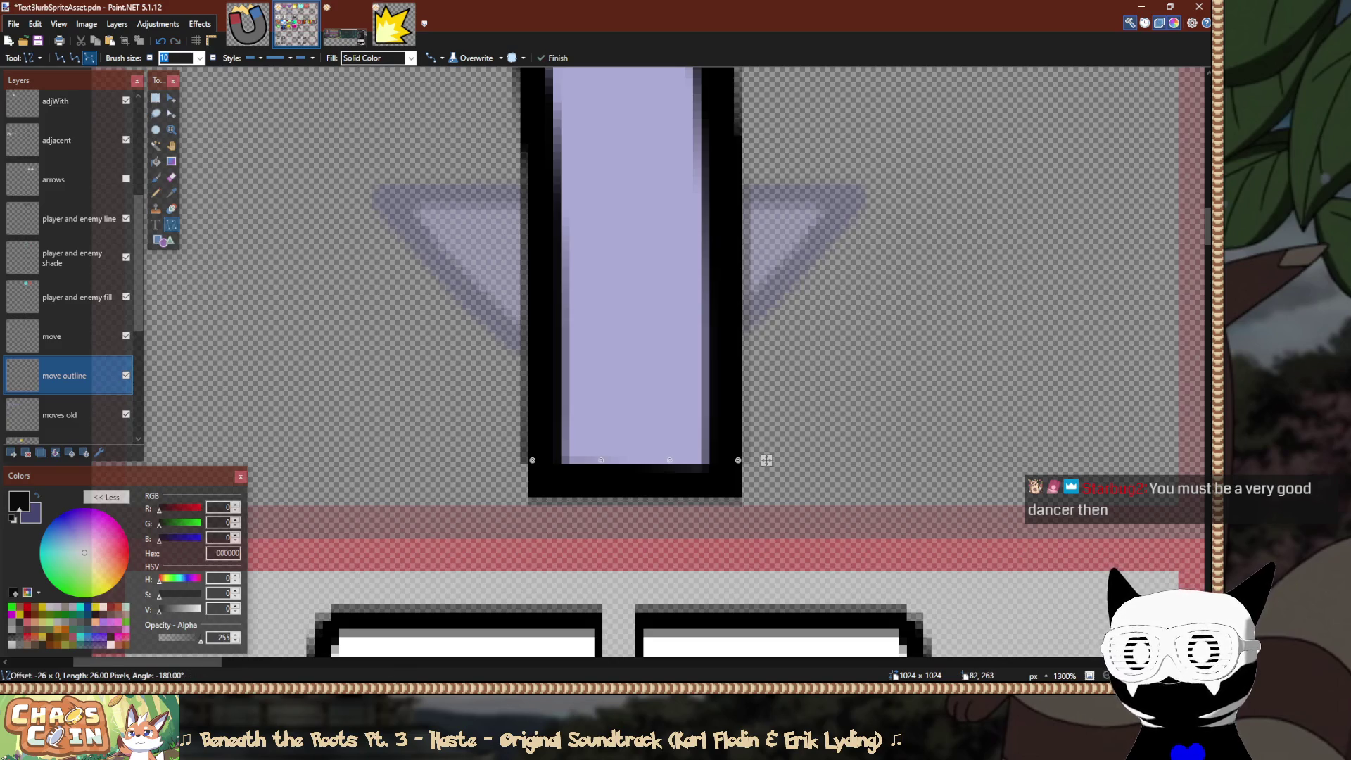
pyautogui.press('s')
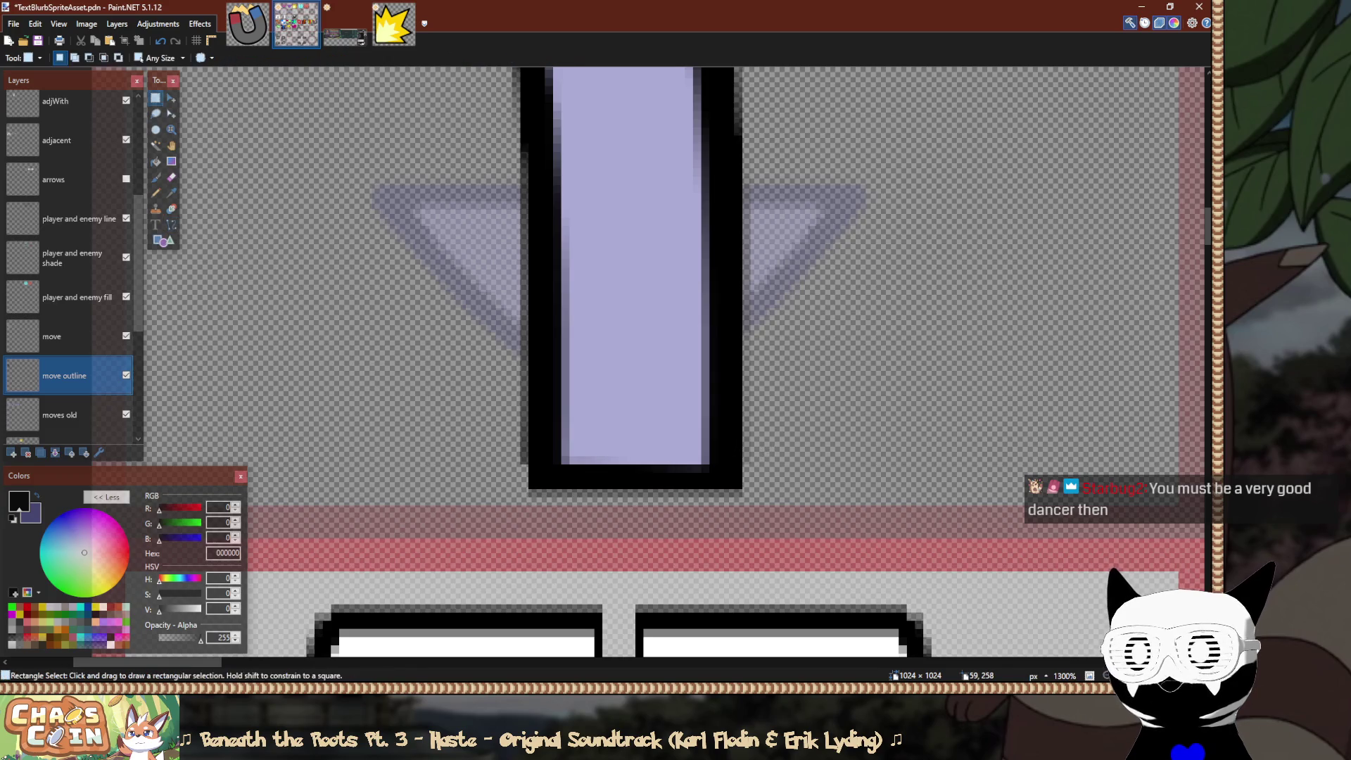
pyautogui.scroll(-2, 491, 407)
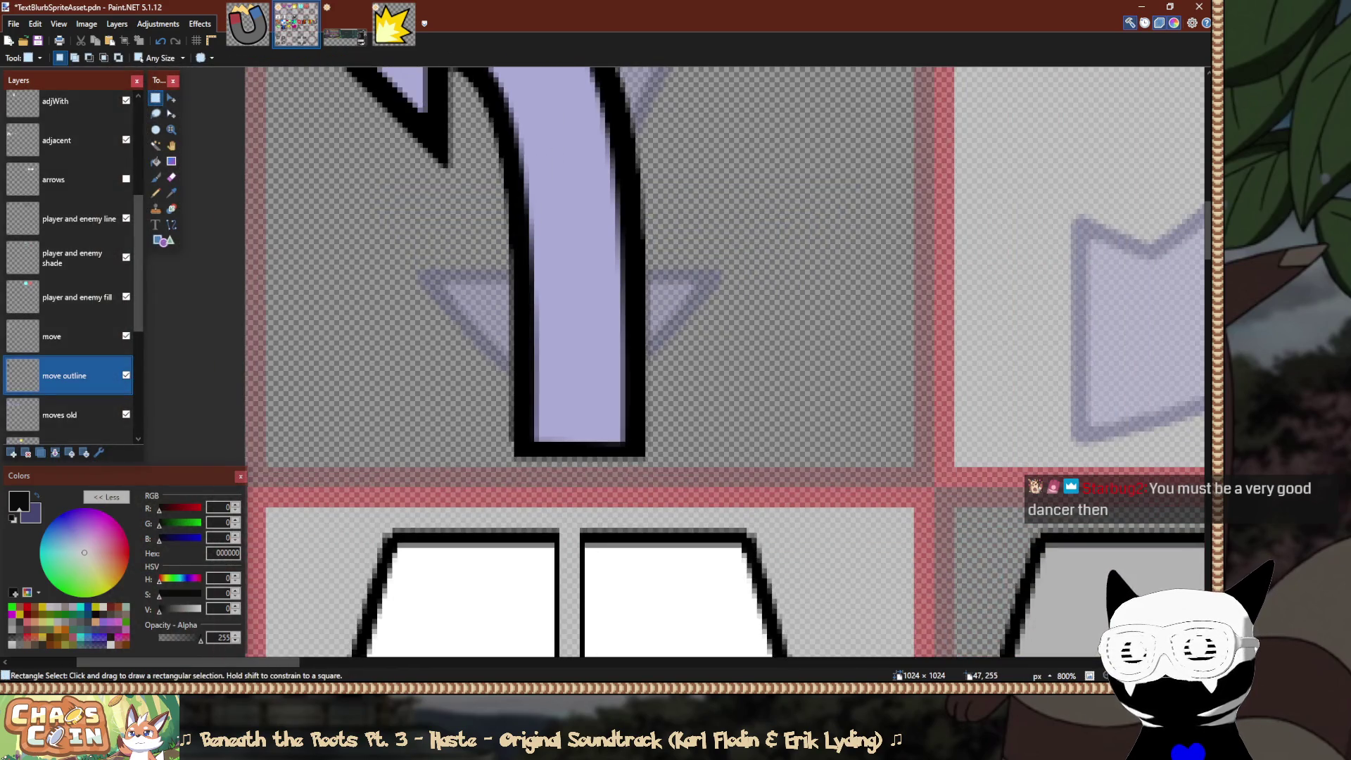
pyautogui.scroll(3, 493, 390)
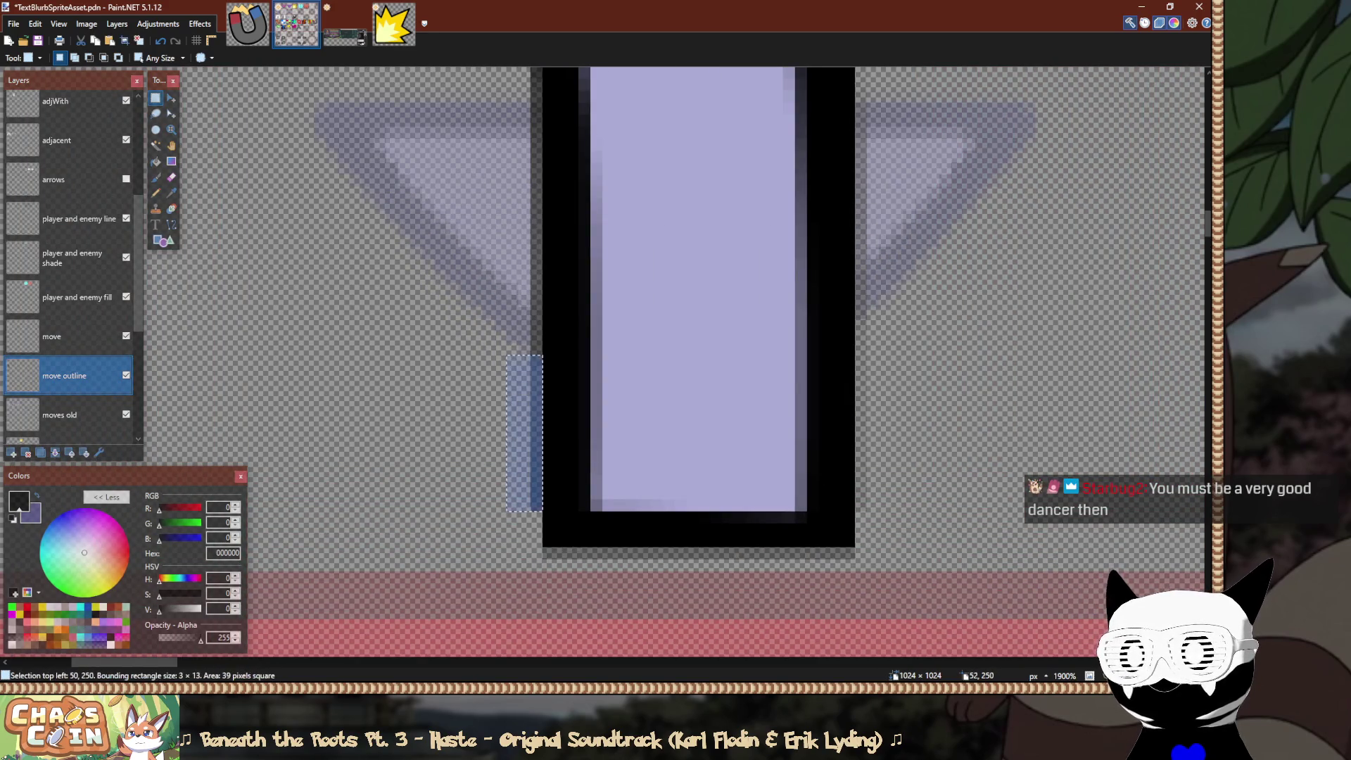
pyautogui.moveTo(483, 377); pyautogui.dragTo(537, 504)
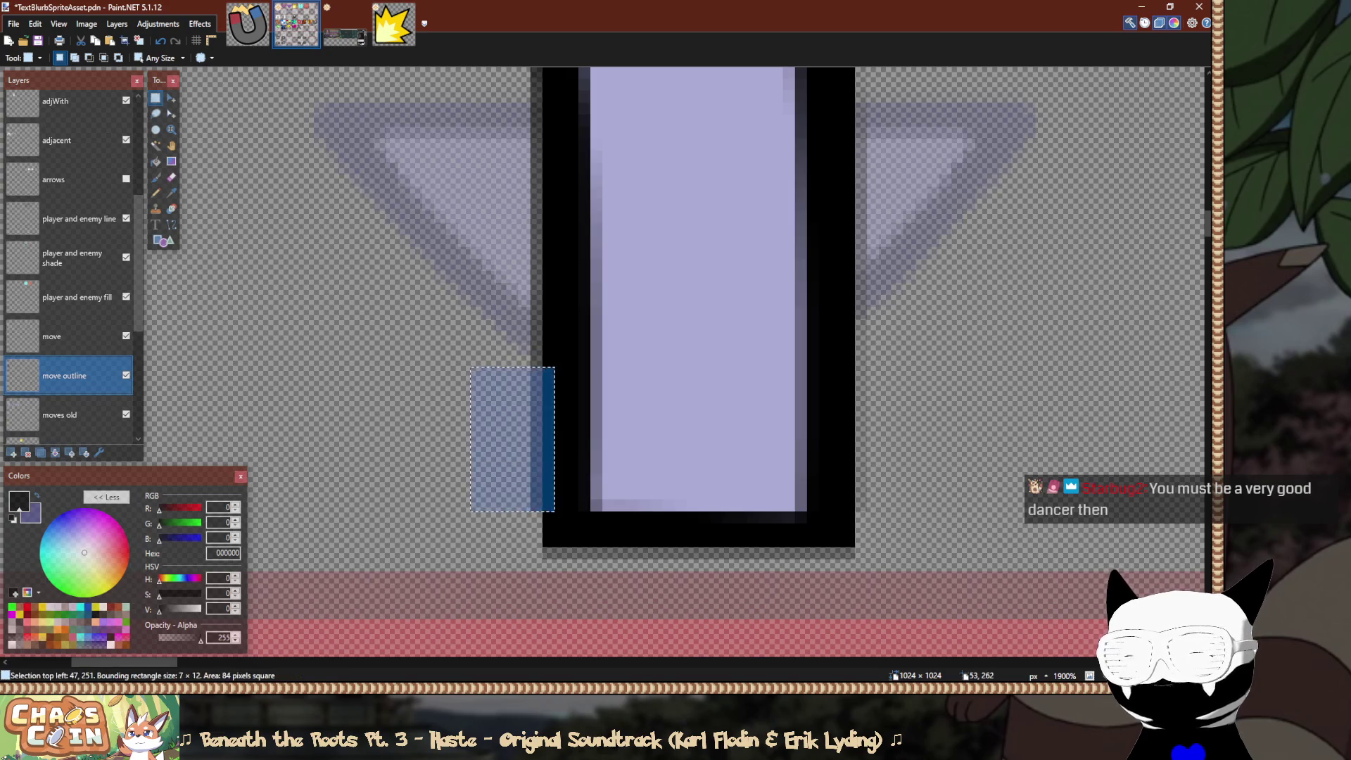
pyautogui.click(565, 537)
pyautogui.scroll(-5, 757, 563)
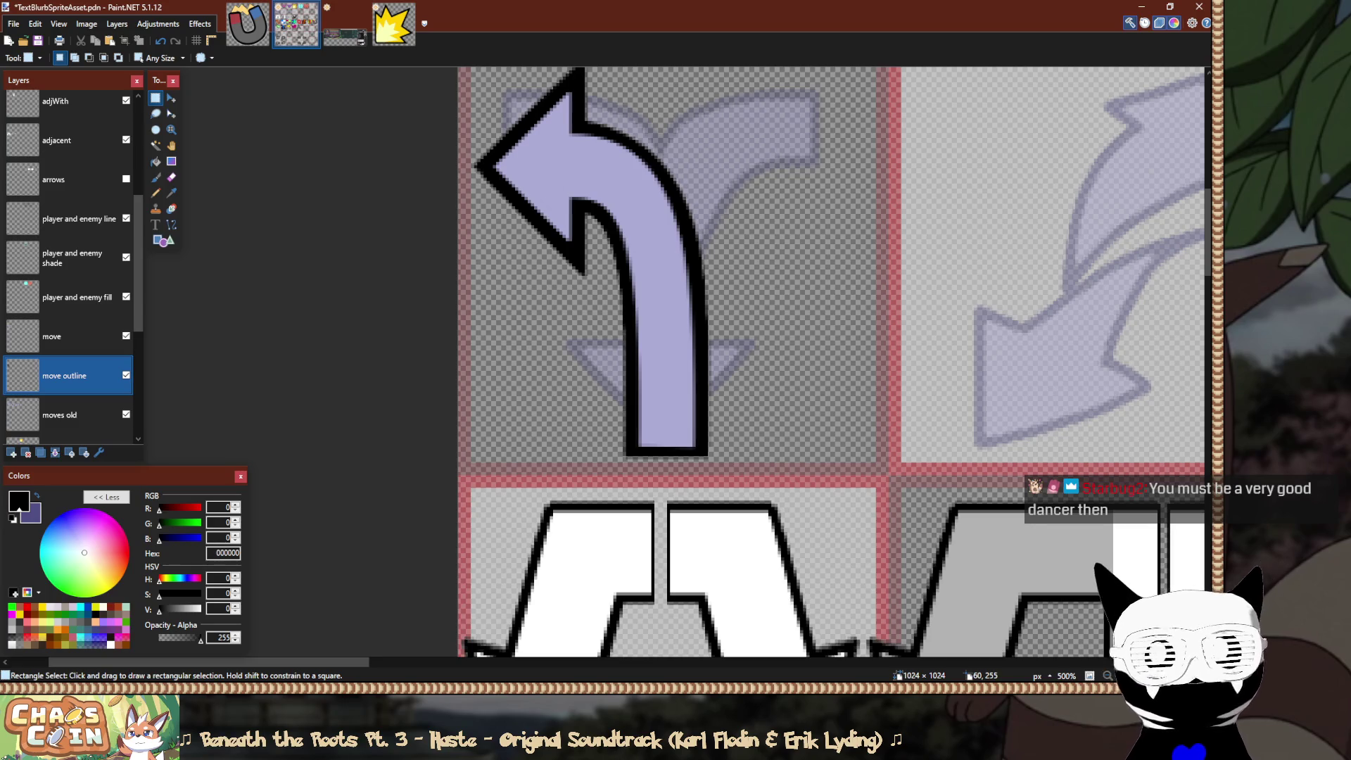
pyautogui.scroll(2, 816, 362)
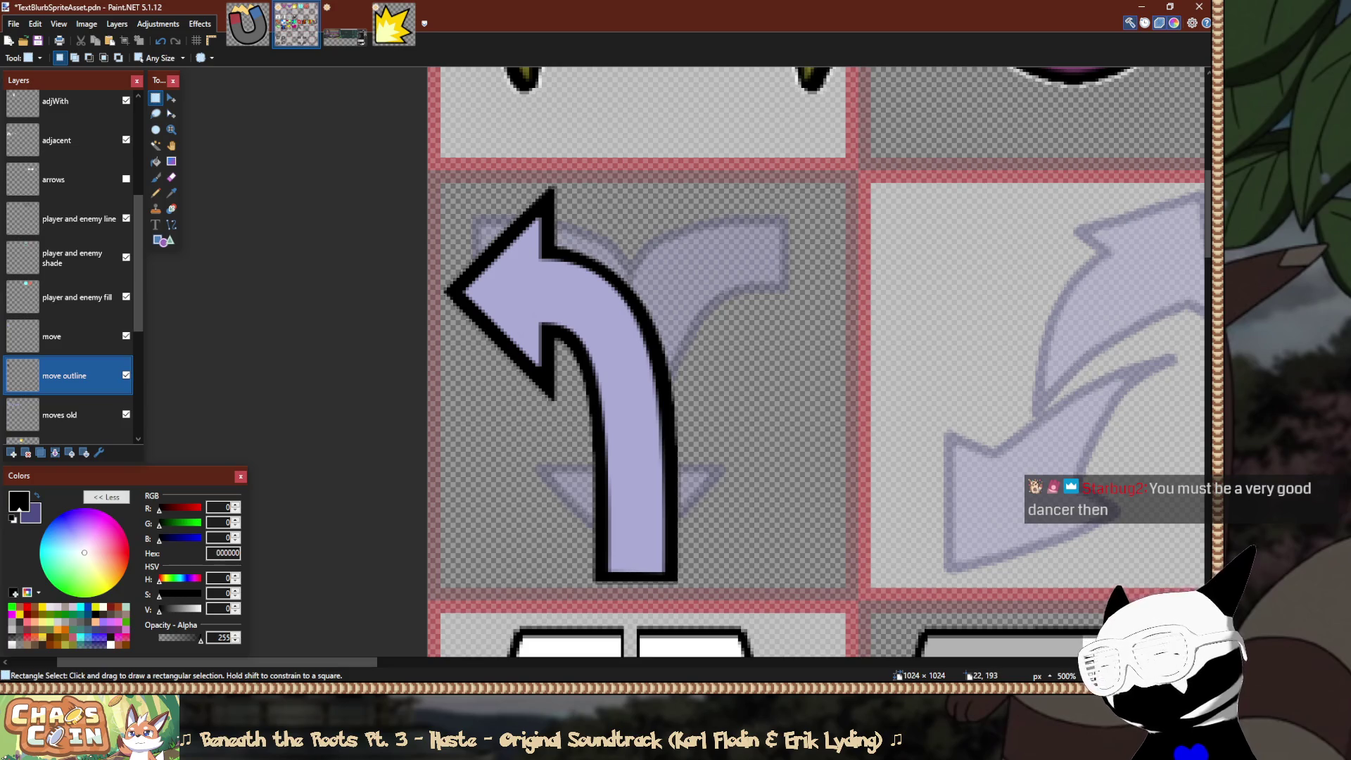
pyautogui.scroll(-2, 68, 282)
pyautogui.click(70, 258)
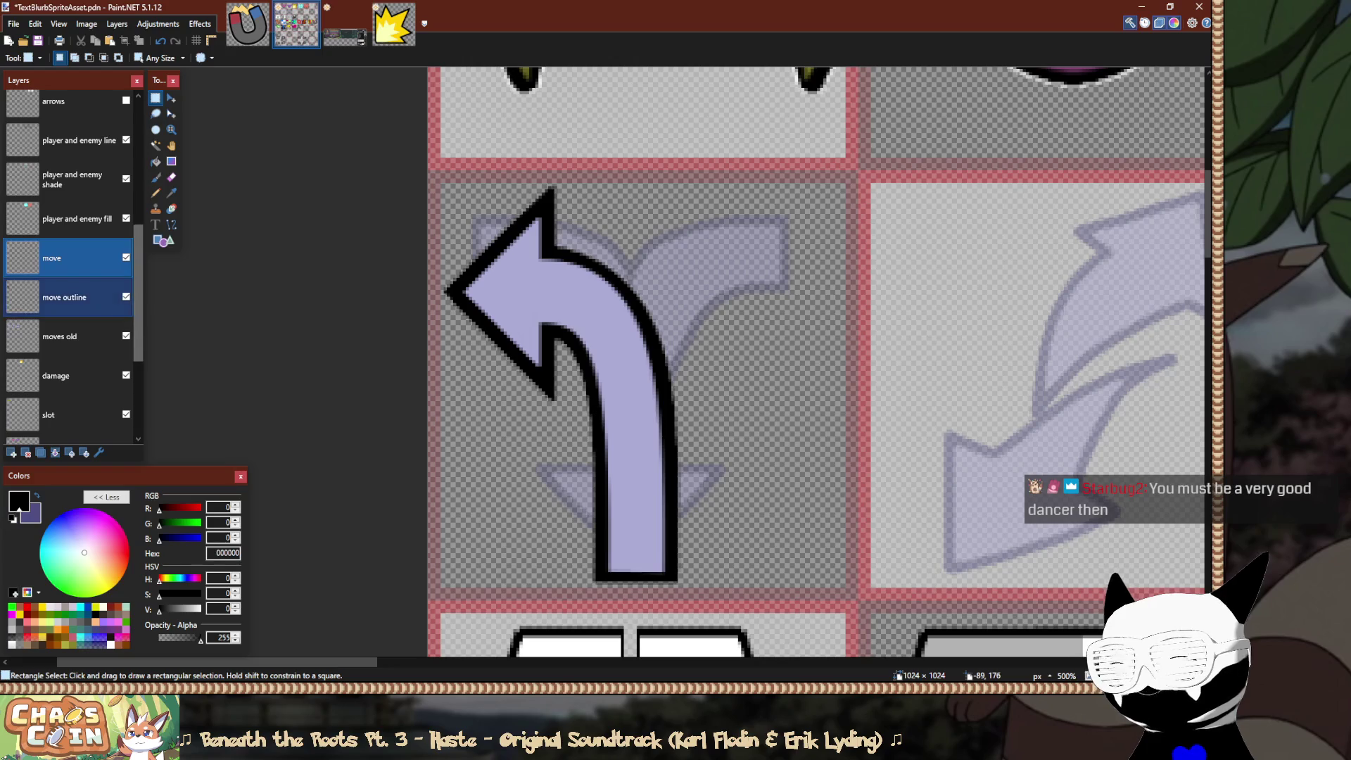
# Hide and re-show the move layer to inspect the arrow's black outline on its own.
pyautogui.click(126, 258)
pyautogui.click(126, 258)
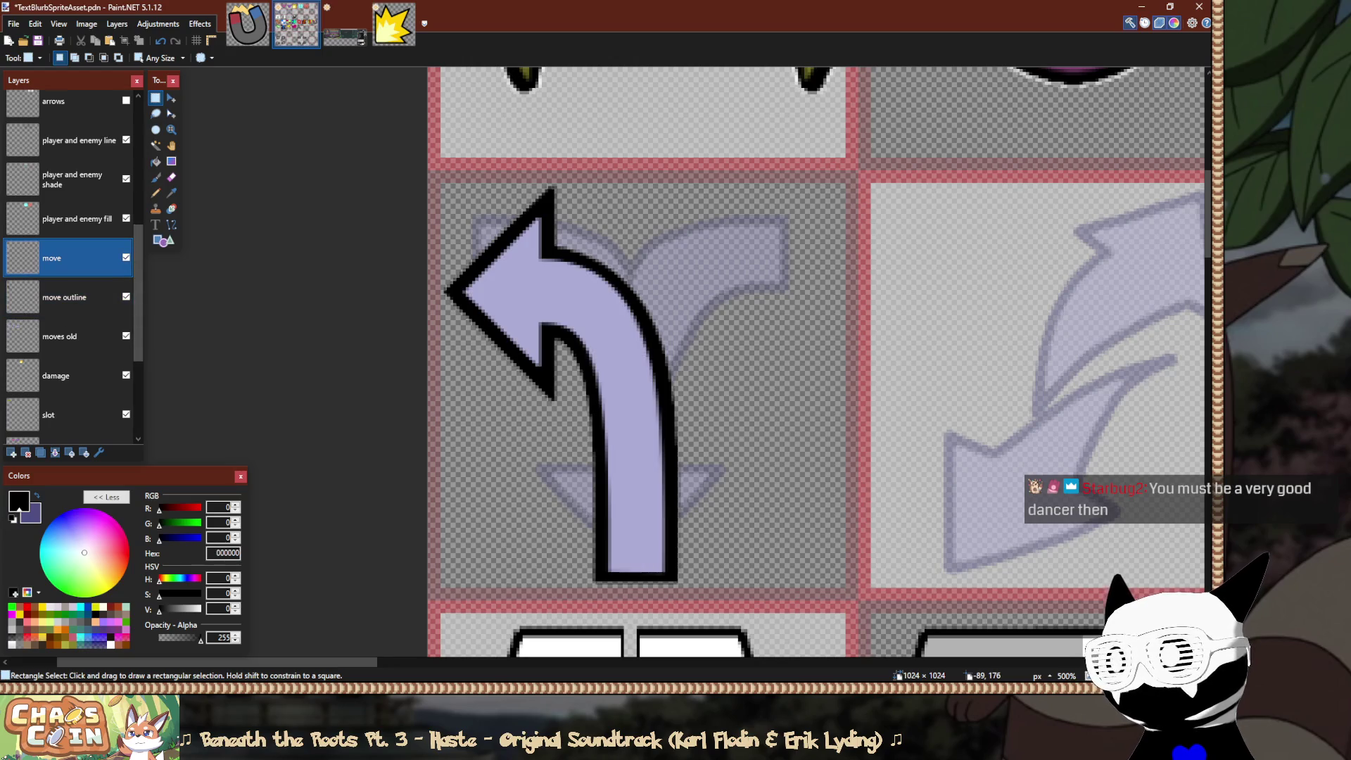
pyautogui.scroll(-5, 312, 317)
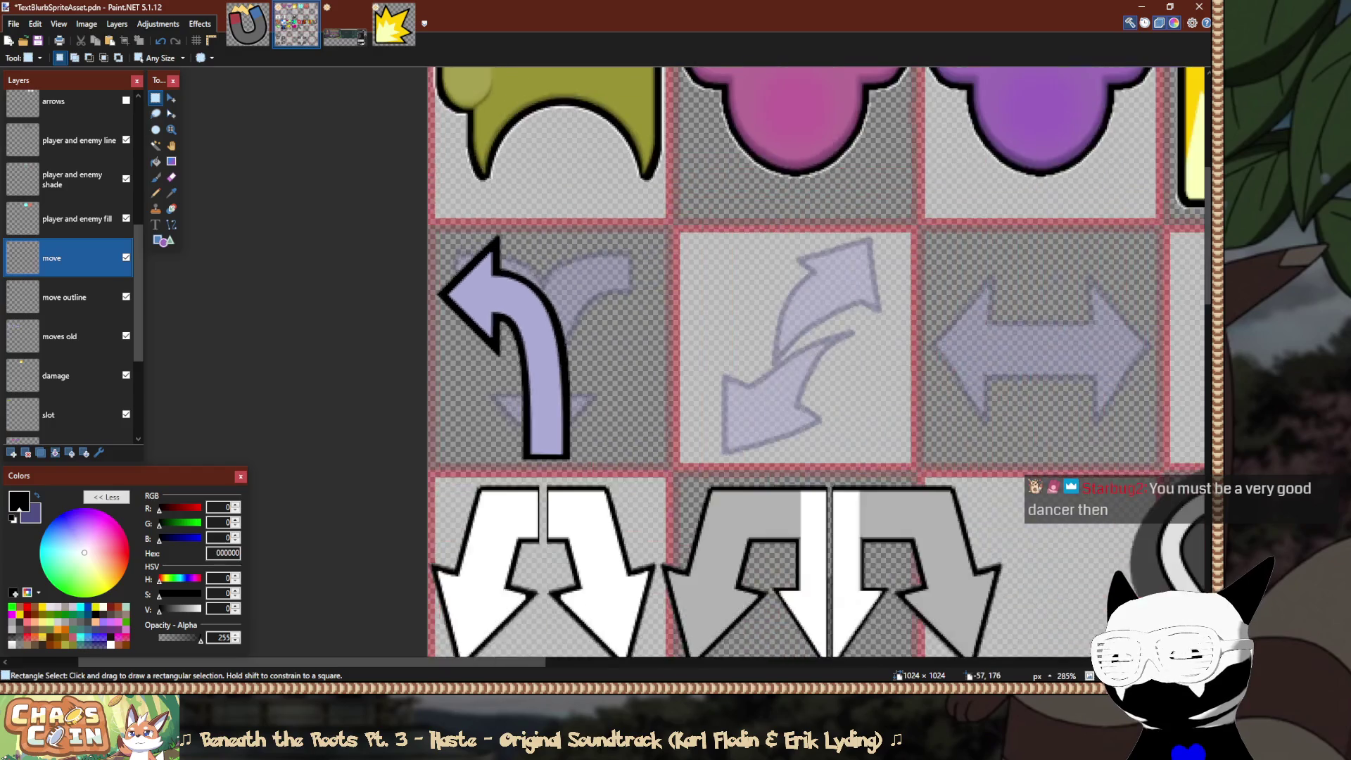
pyautogui.scroll(-2, 314, 316)
pyautogui.scroll(3, 314, 317)
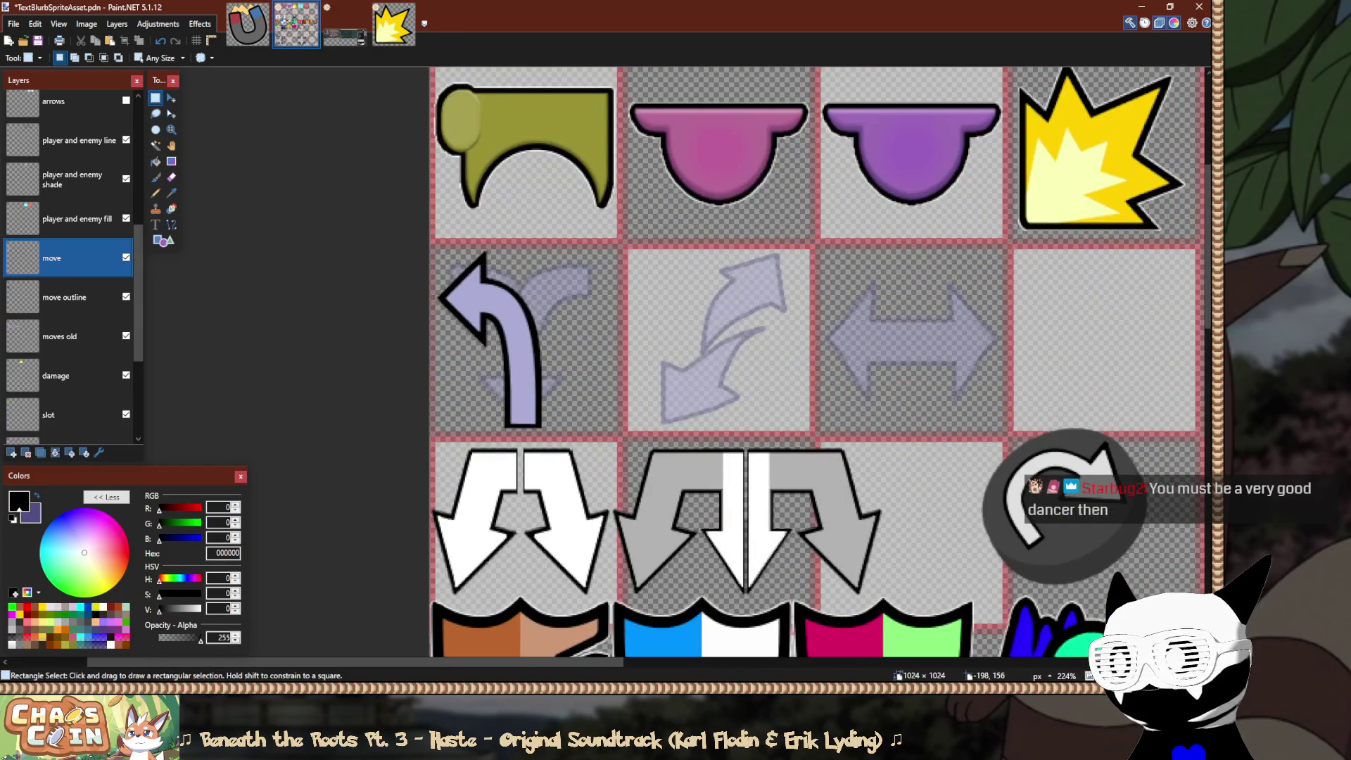
pyautogui.scroll(-3, 266, 301)
pyautogui.scroll(-3, 265, 302)
pyautogui.scroll(2, 247, 307)
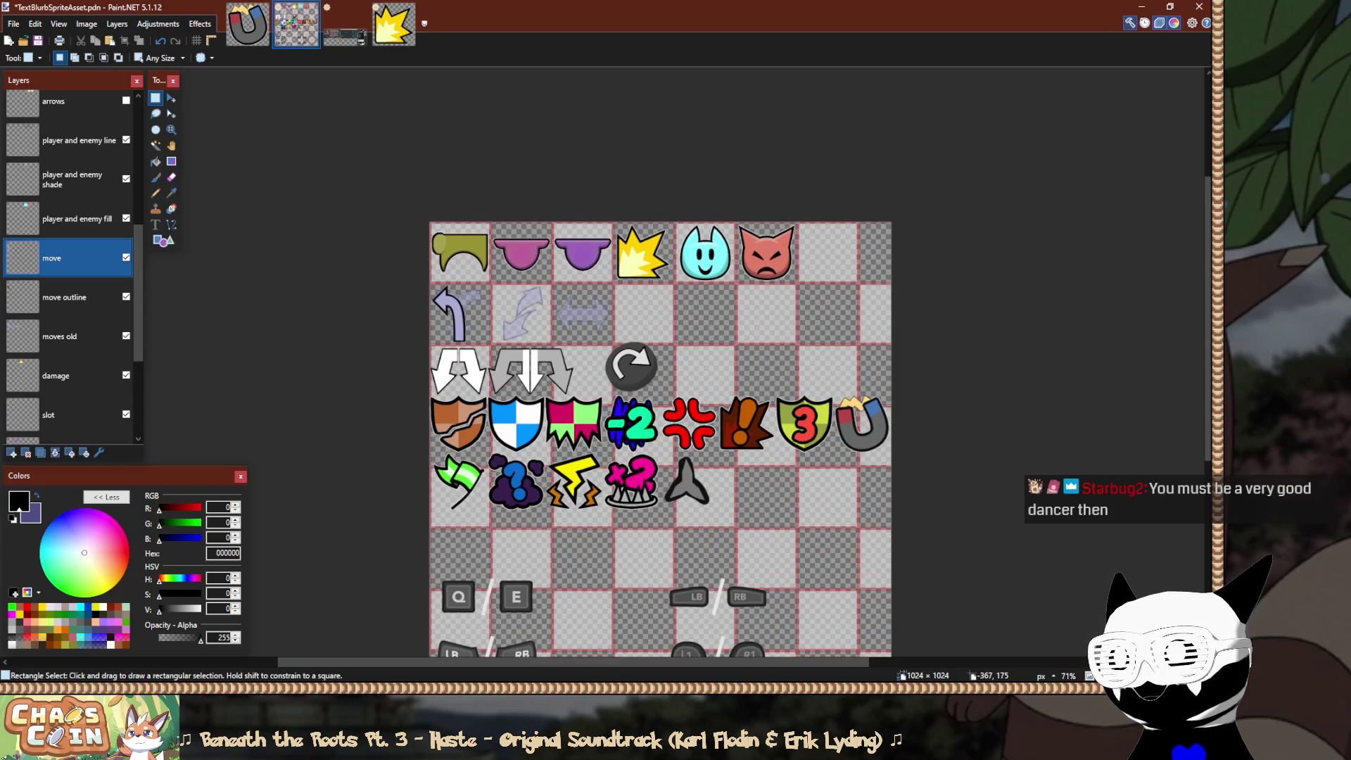
pyautogui.scroll(8, 453, 303)
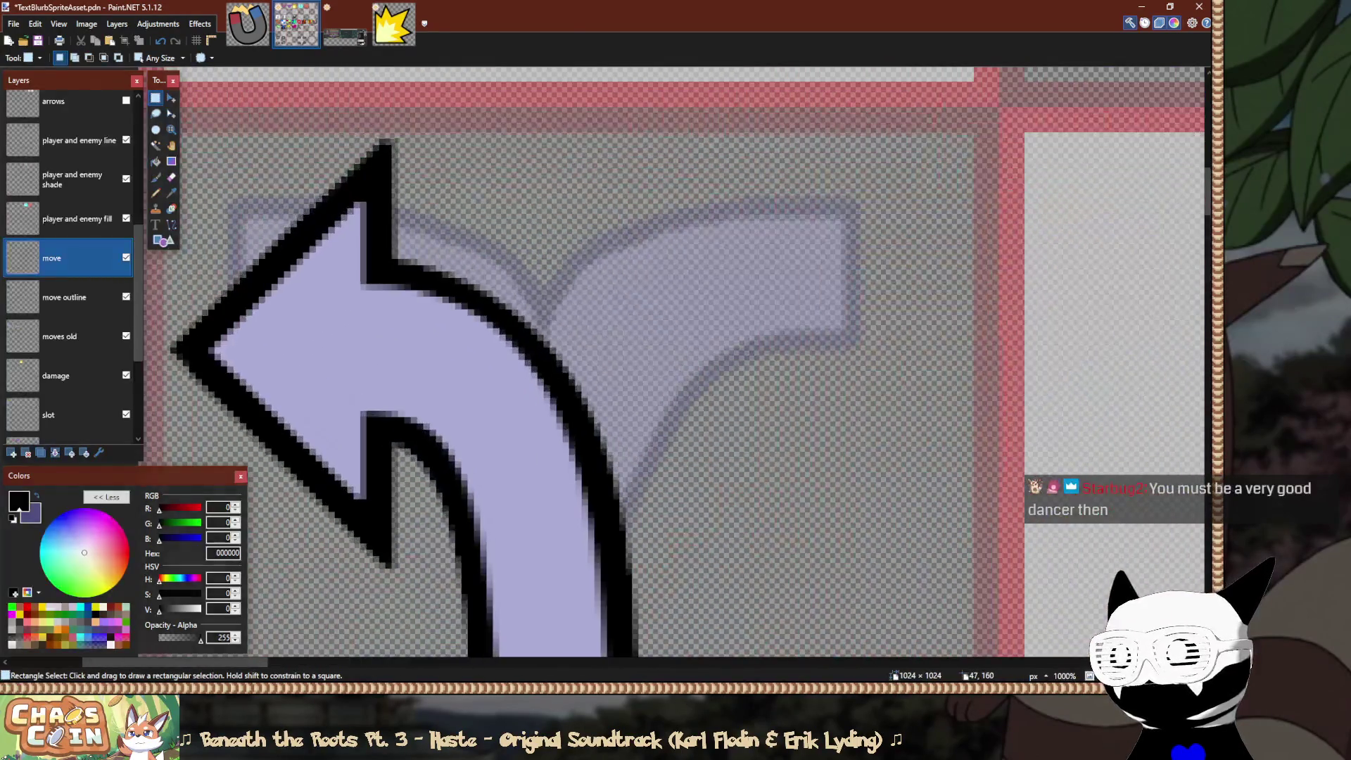
pyautogui.press('b')
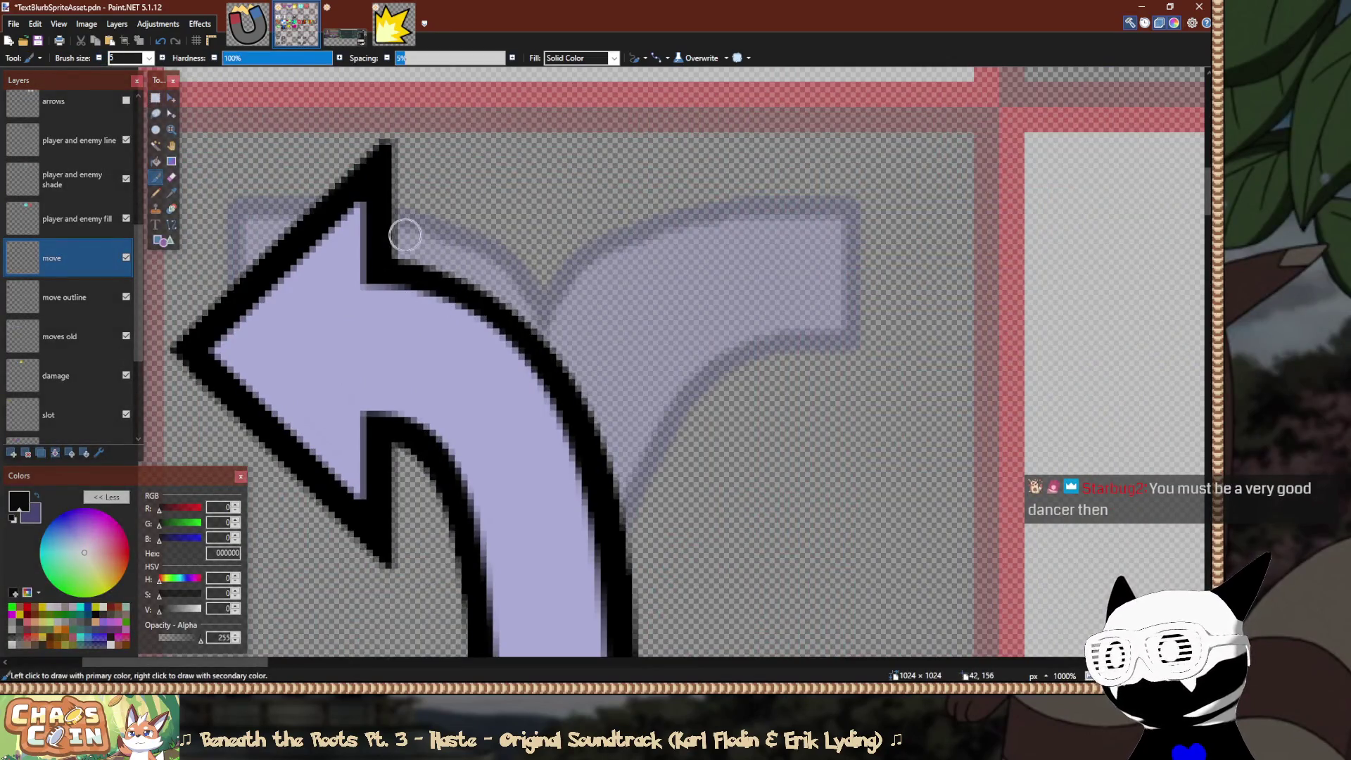
pyautogui.scroll(5, 380, 232)
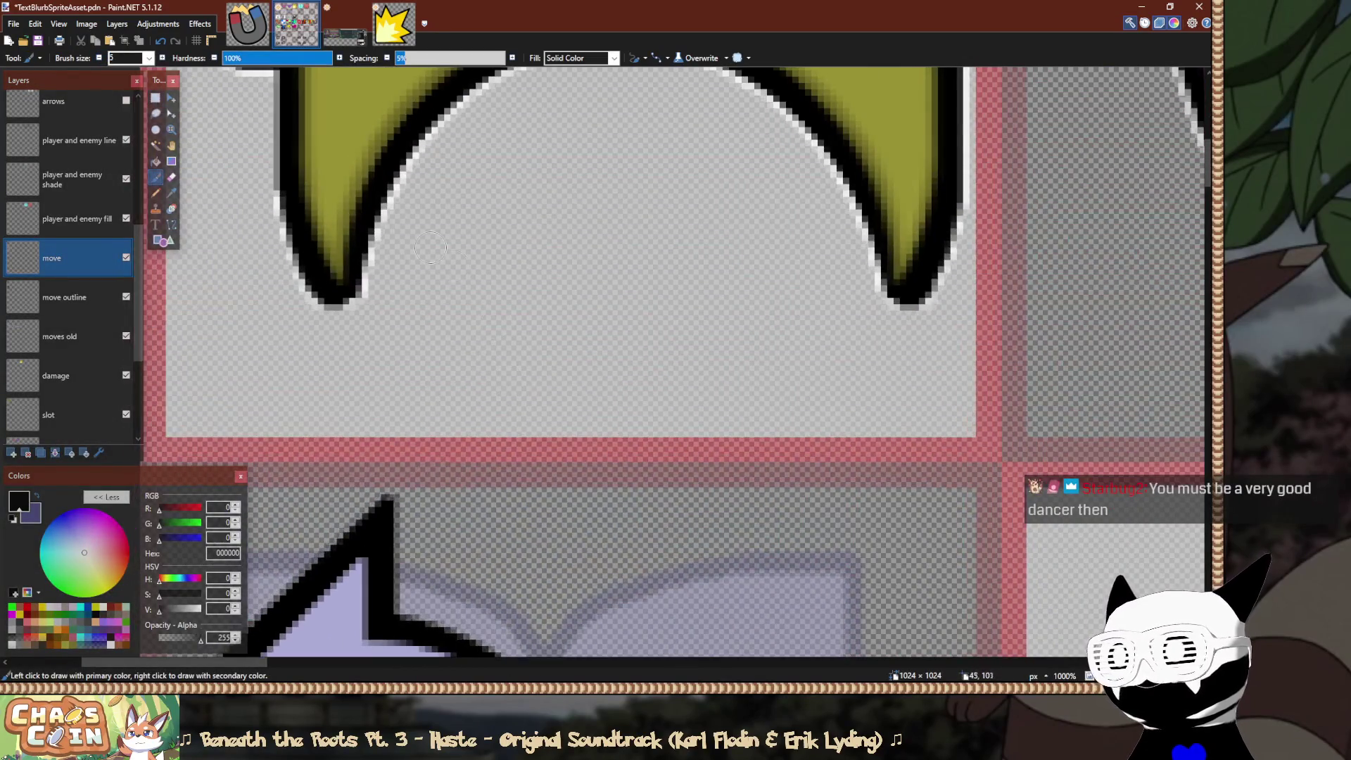
pyautogui.hscroll(7, 473, 308)
pyautogui.scroll(3, 473, 307)
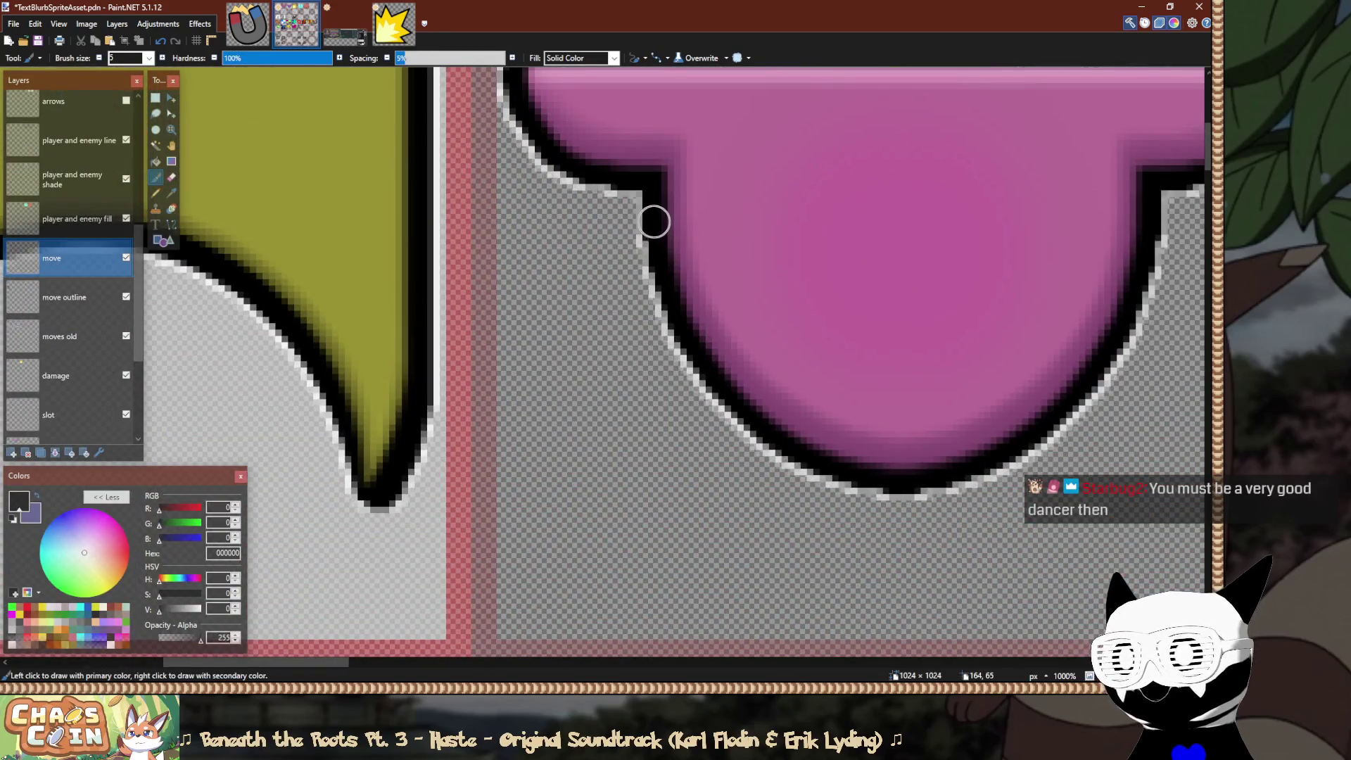
pyautogui.hscroll(-10, 654, 222)
pyautogui.scroll(-8, 654, 221)
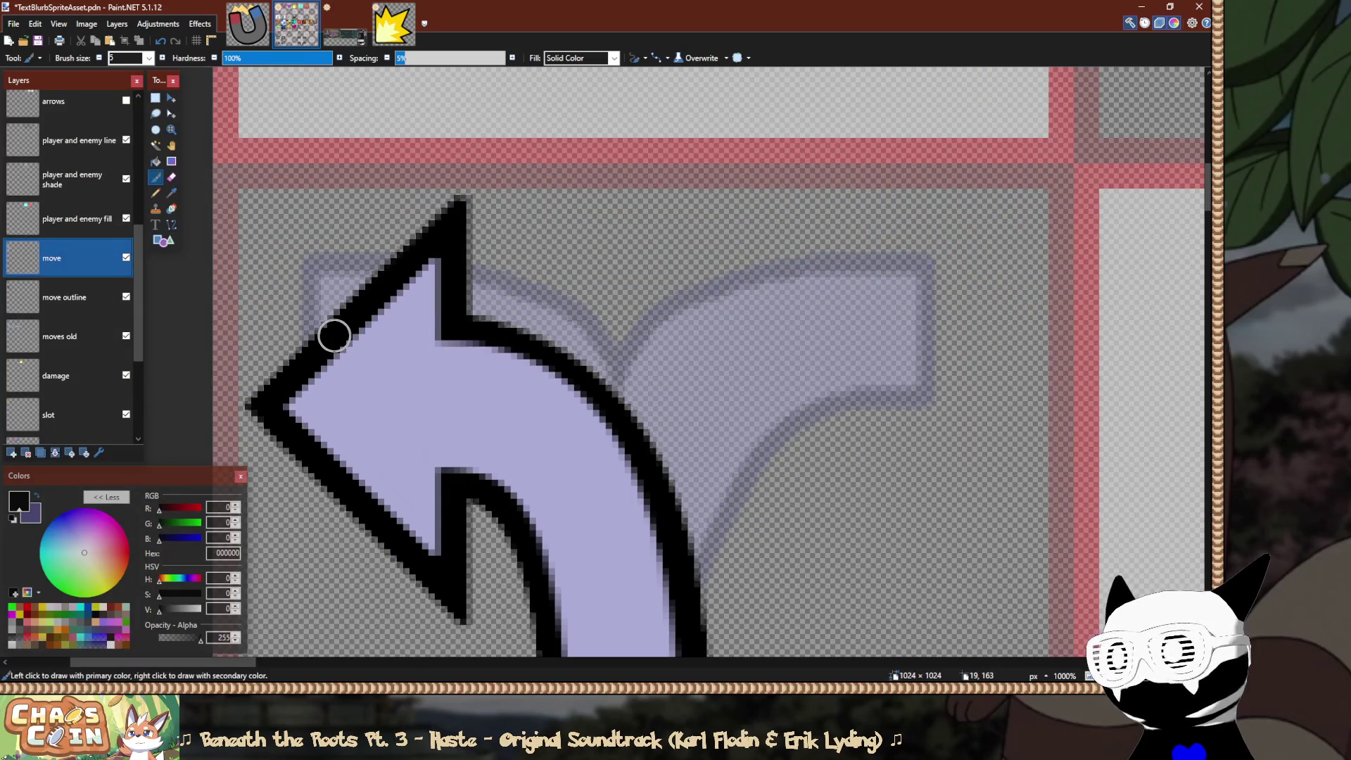
# On the move outline layer, swap colours, pick Paint Bucket at alpha 0, and zoom out over the sheet.
pyautogui.hotkey('alt', 'pagedown')
pyautogui.press('x')
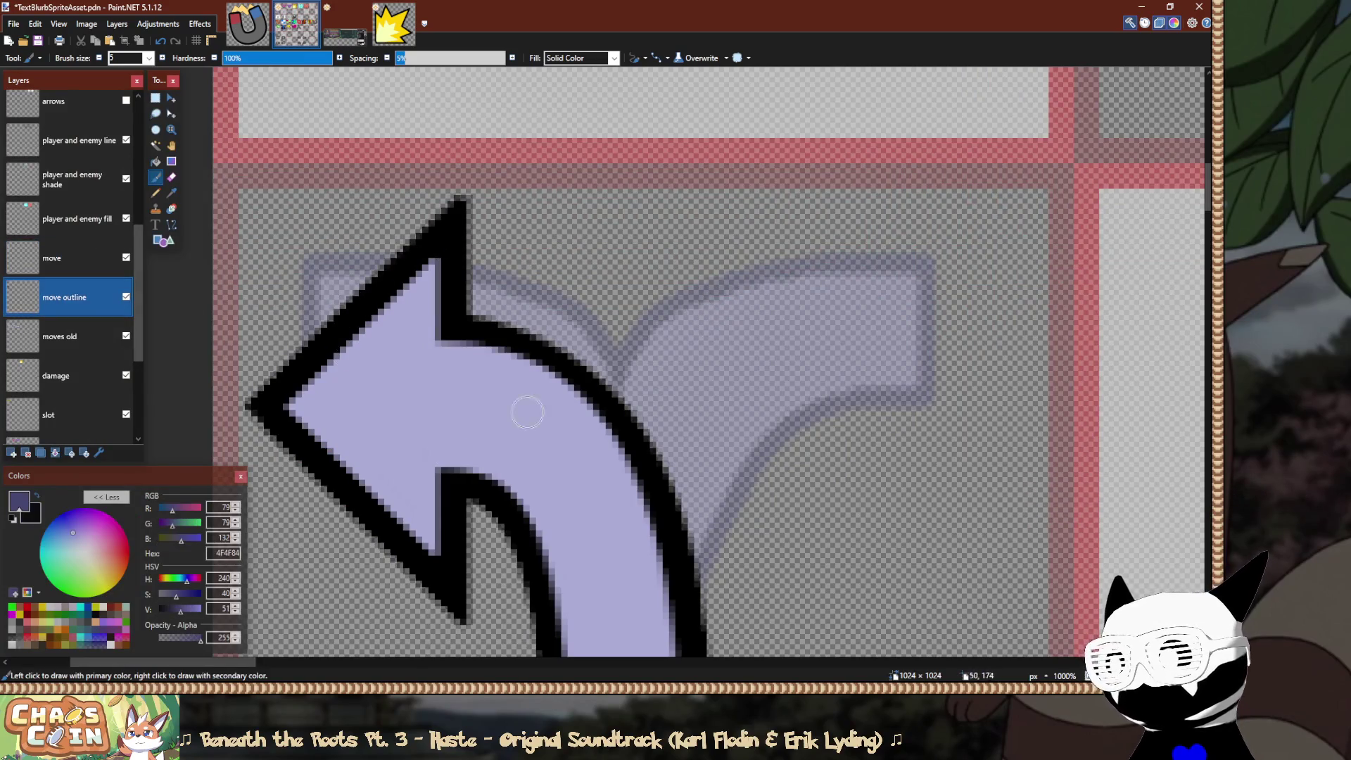
pyautogui.press('f')
pyautogui.moveTo(200, 637); pyautogui.dragTo(159, 637)
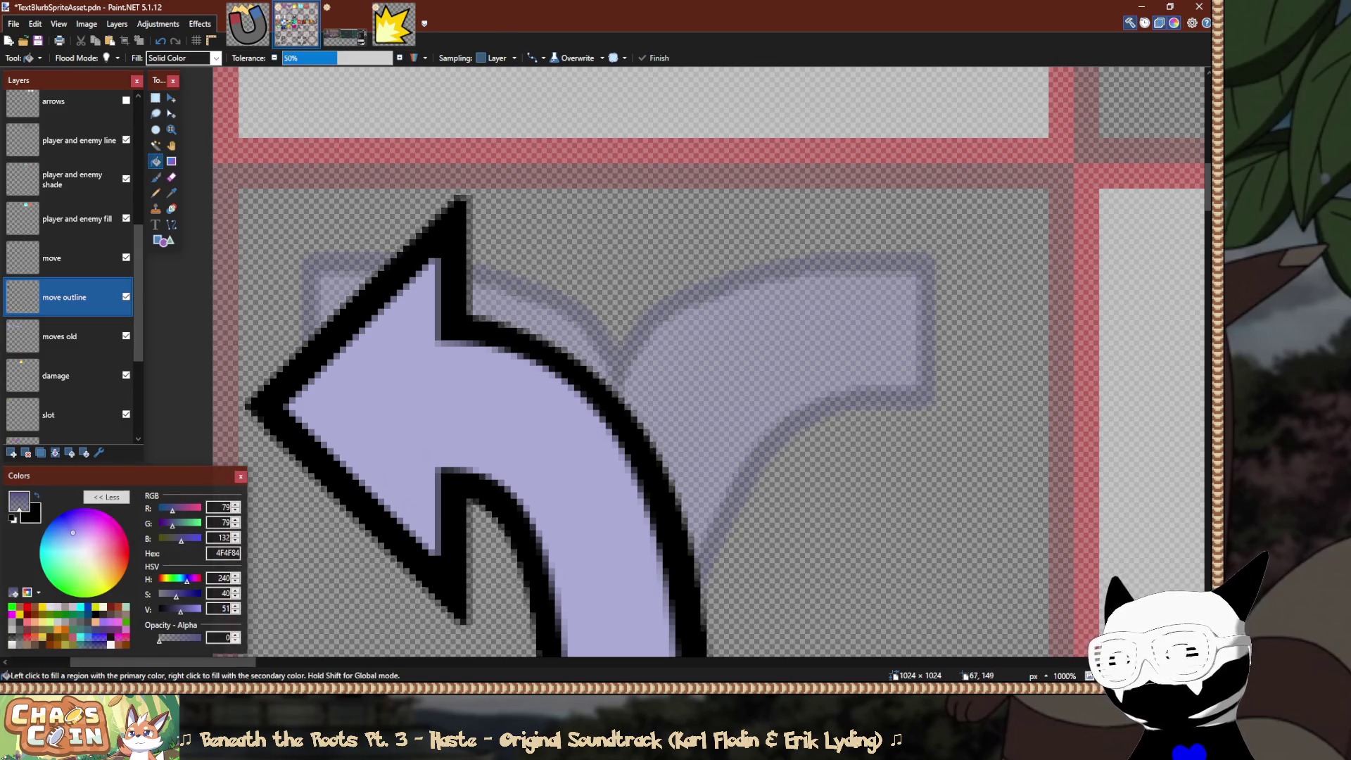
pyautogui.moveTo(576, 247); pyautogui.dragTo(599, 141)
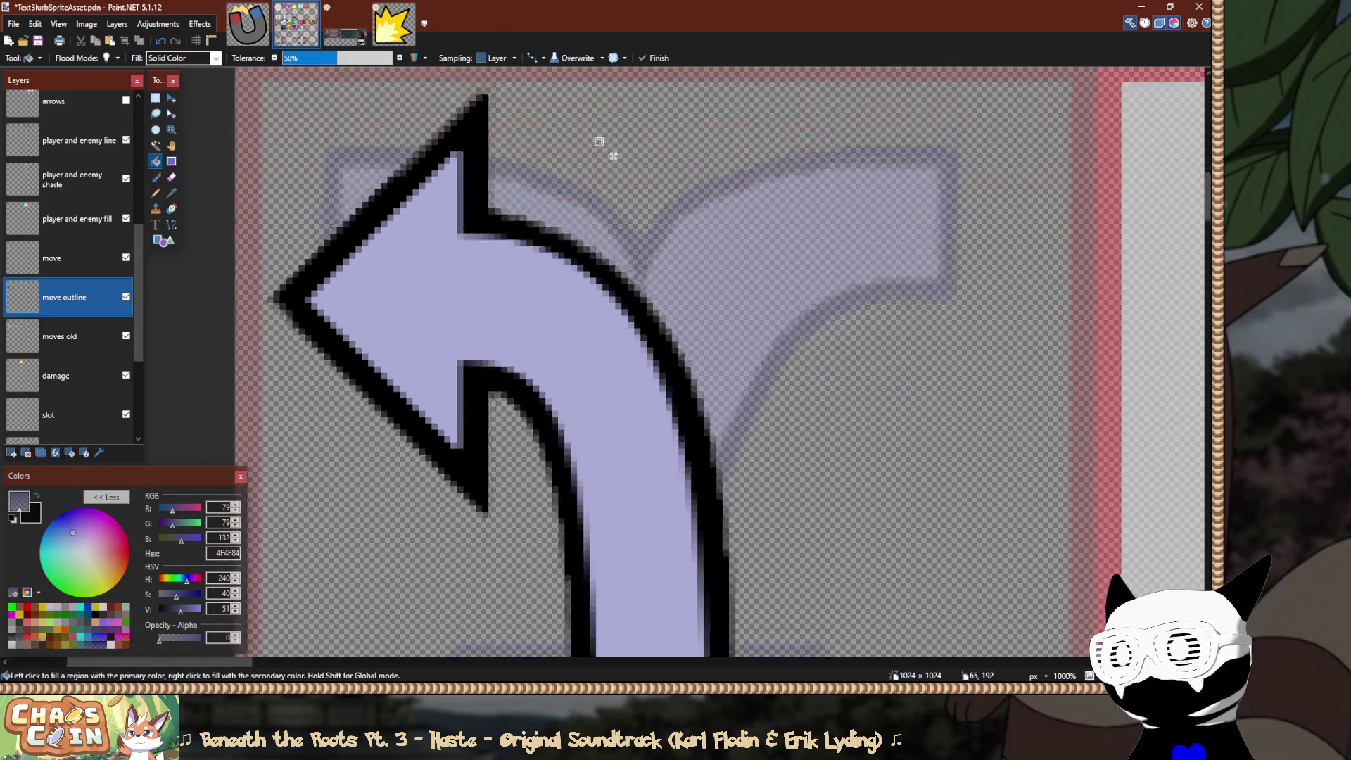
pyautogui.scroll(-1, 599, 141)
pyautogui.scroll(-6, 698, 323)
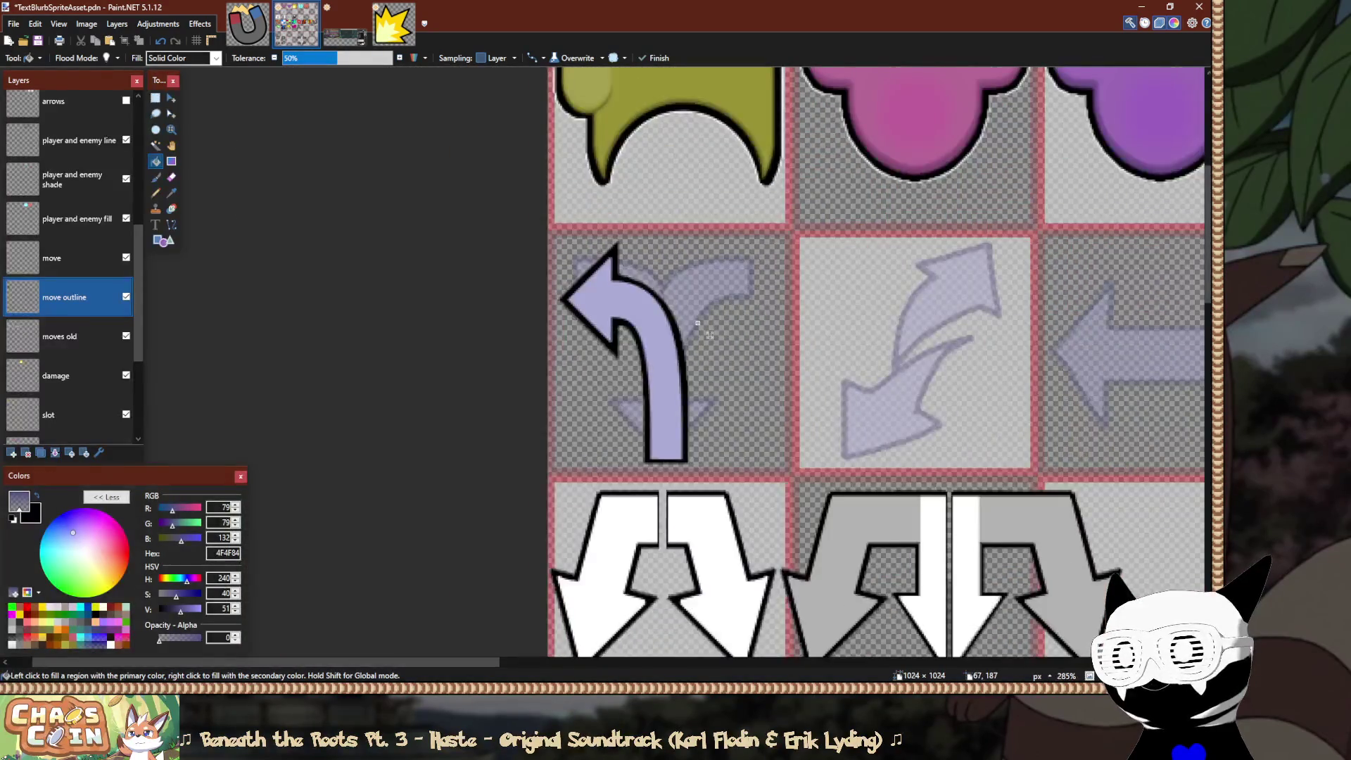
pyautogui.scroll(-2, 698, 323)
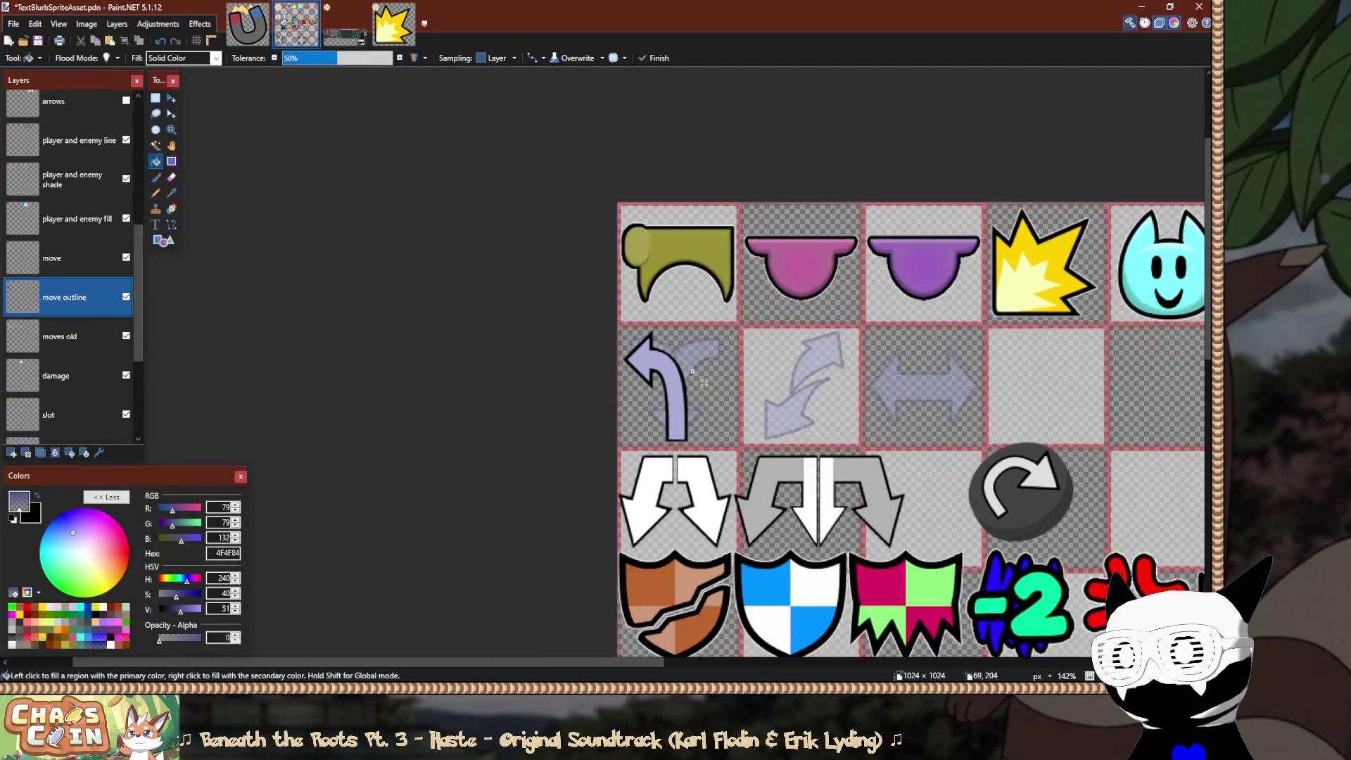
pyautogui.scroll(3, 704, 383)
# On the move layer, drag a 64×128 rectangle selection from 4,140 over the arrow cell's left half.
pyautogui.press('s')
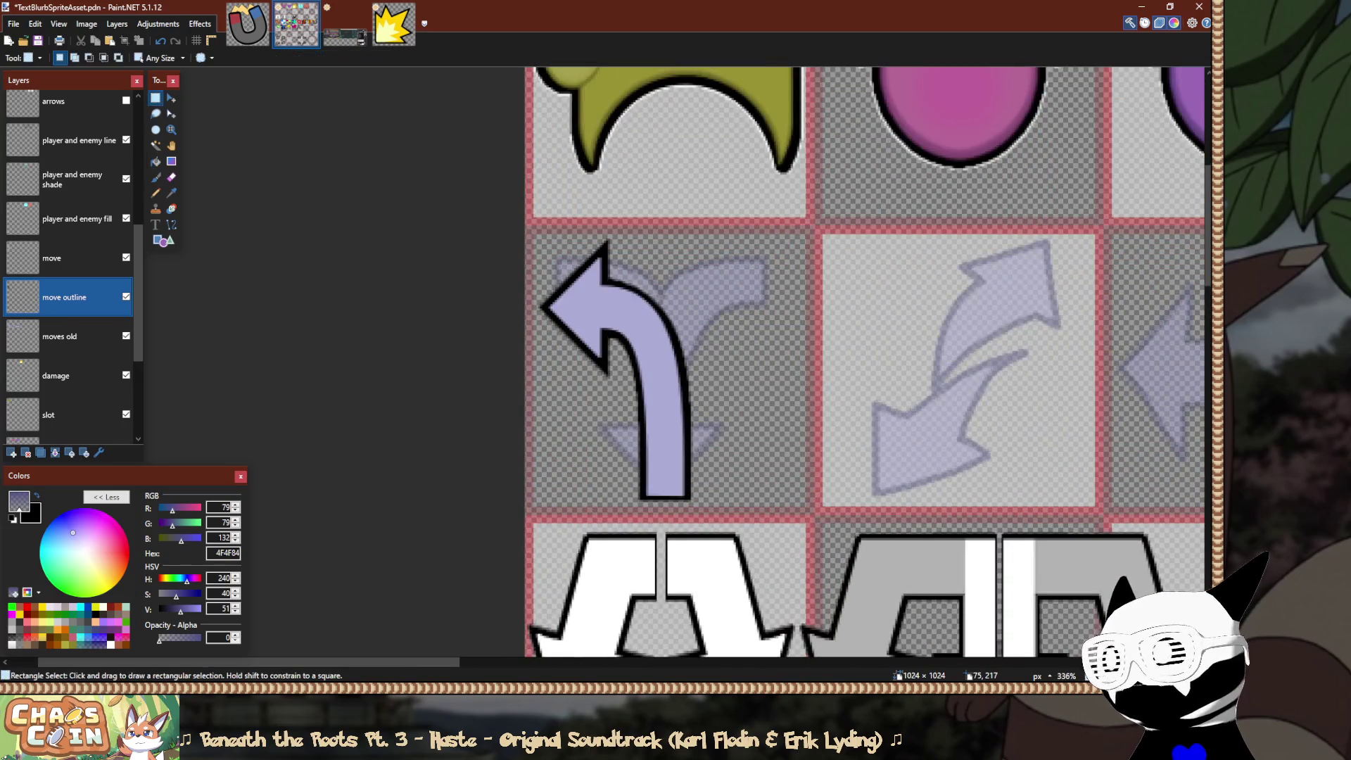
pyautogui.scroll(3, 704, 383)
pyautogui.click(70, 258)
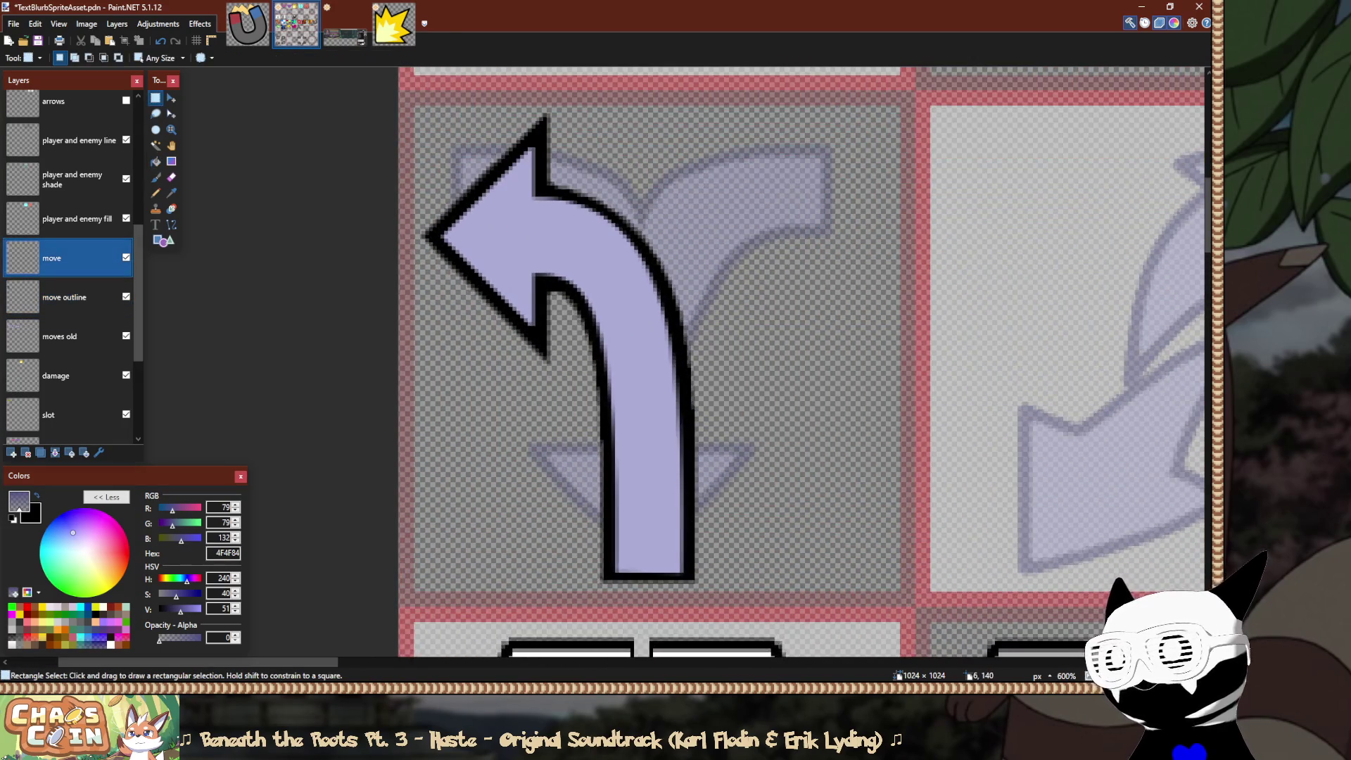
pyautogui.scroll(4, 420, 158)
pyautogui.moveTo(409, 106); pyautogui.dragTo(567, 352)
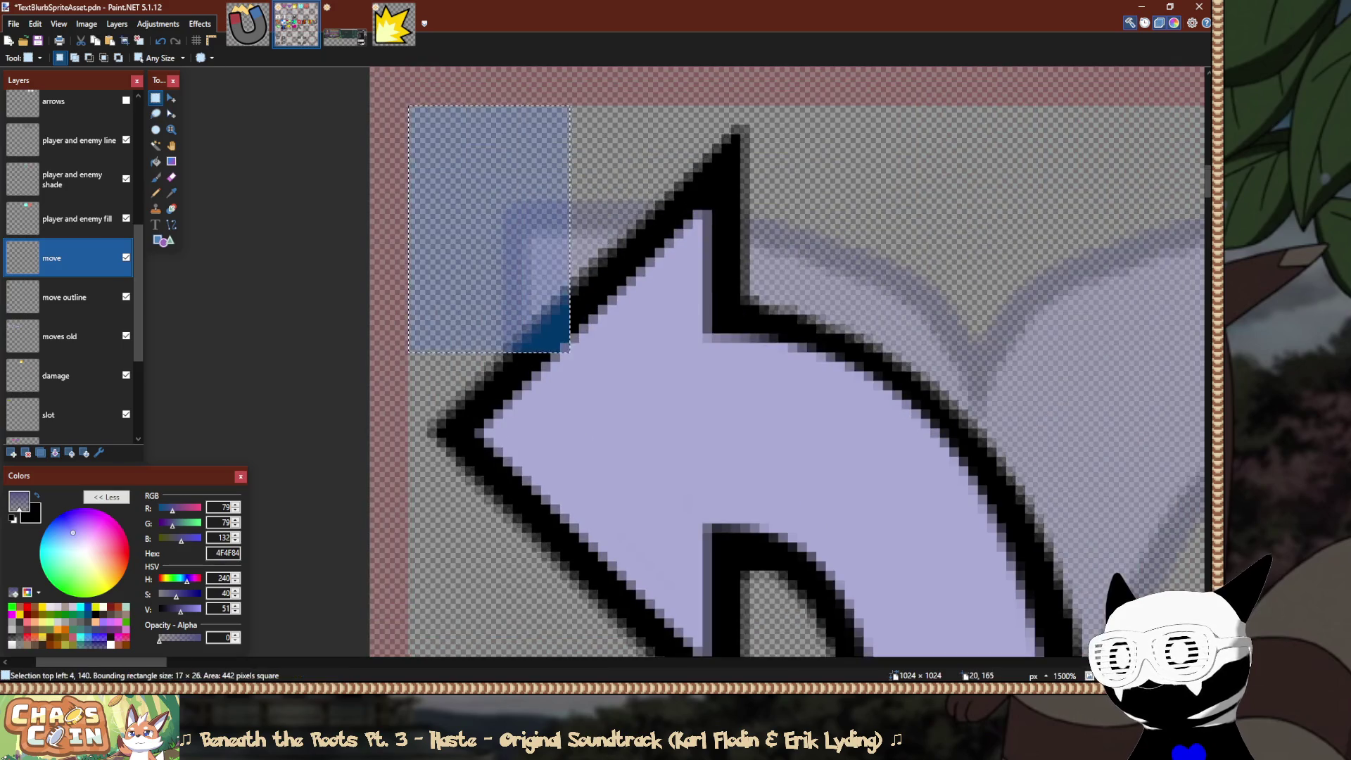
pyautogui.scroll(-5, 472, 352)
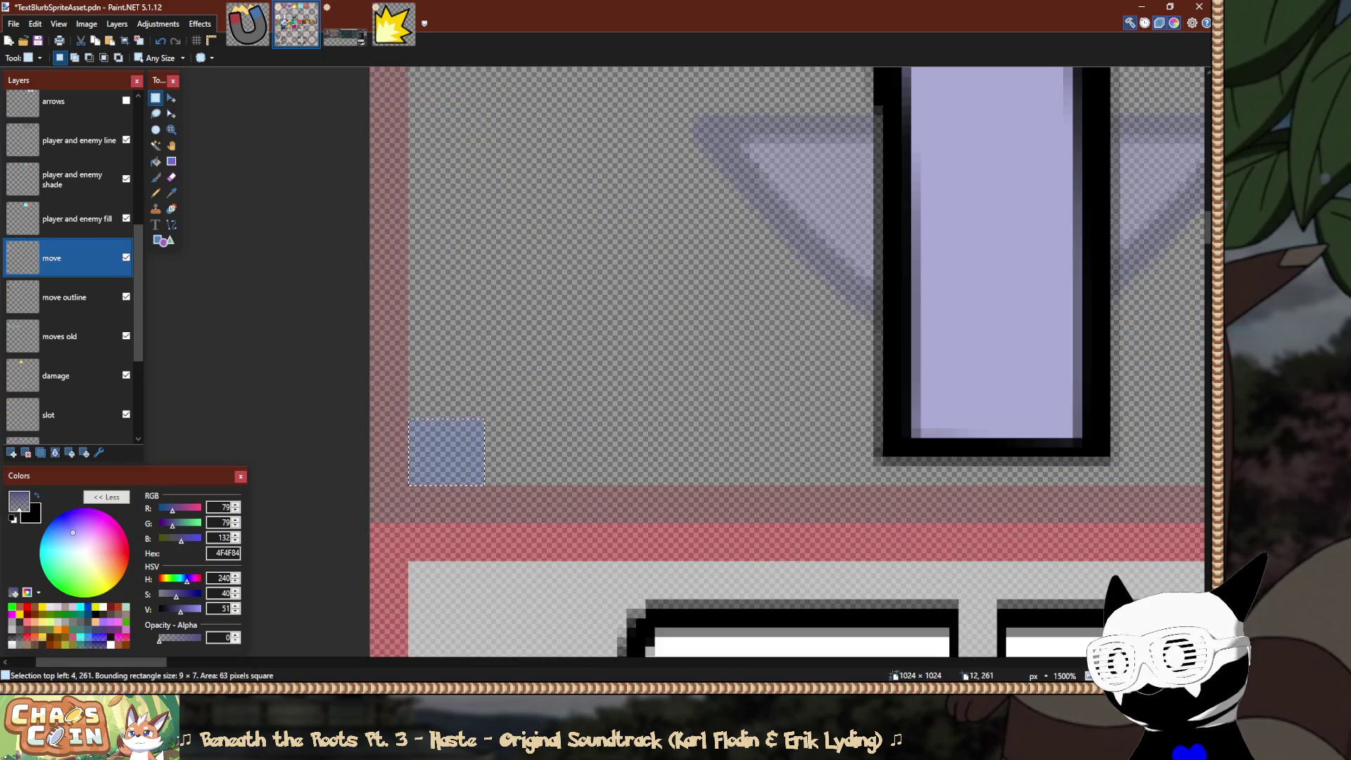
pyautogui.scroll(3, 394, 465)
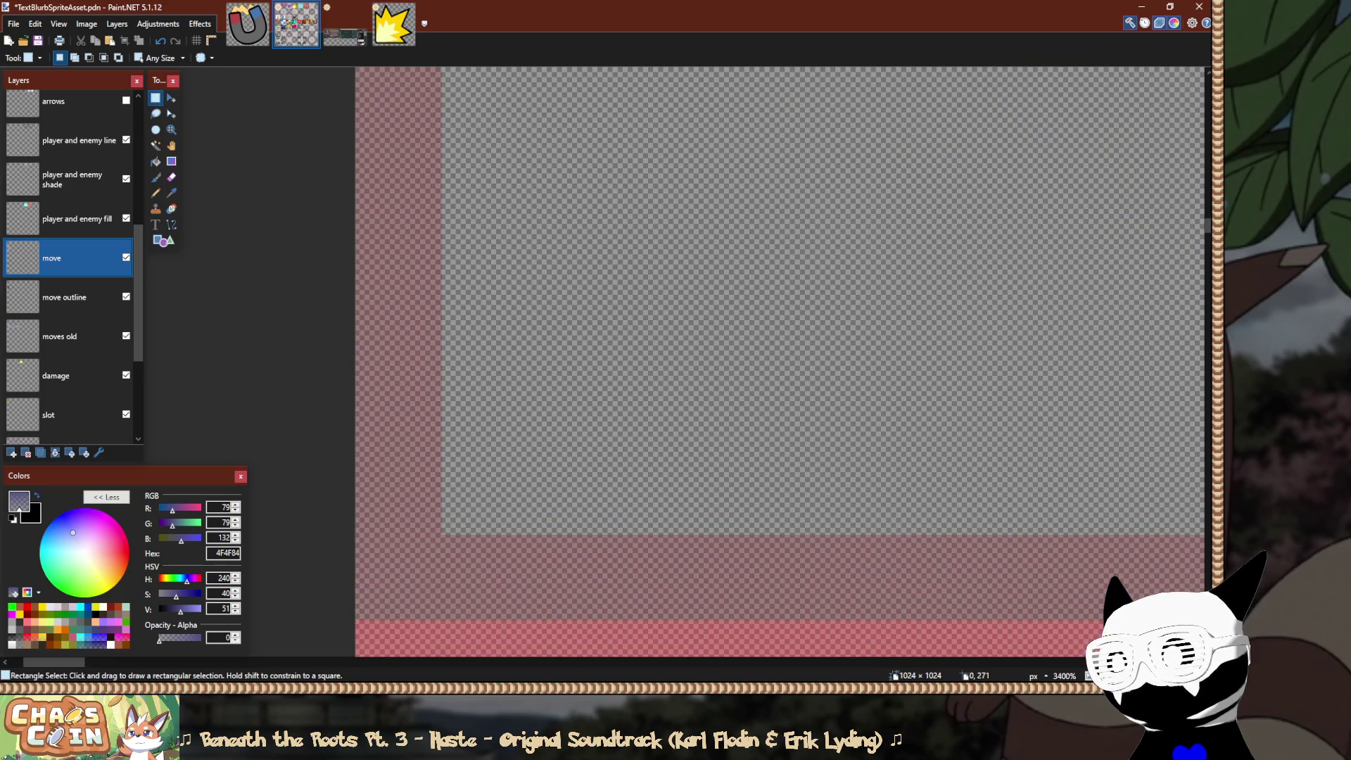
pyautogui.moveTo(366, 608)
pyautogui.mouseDown()
pyautogui.moveTo(559, 401)
pyautogui.moveTo(643, 179)
pyautogui.moveTo(619, 116)
pyautogui.moveTo(686, 247)
pyautogui.moveTo(689, 314)
pyautogui.moveTo(713, 311)
pyautogui.mouseUp()
pyautogui.scroll(-7, 496, 459)
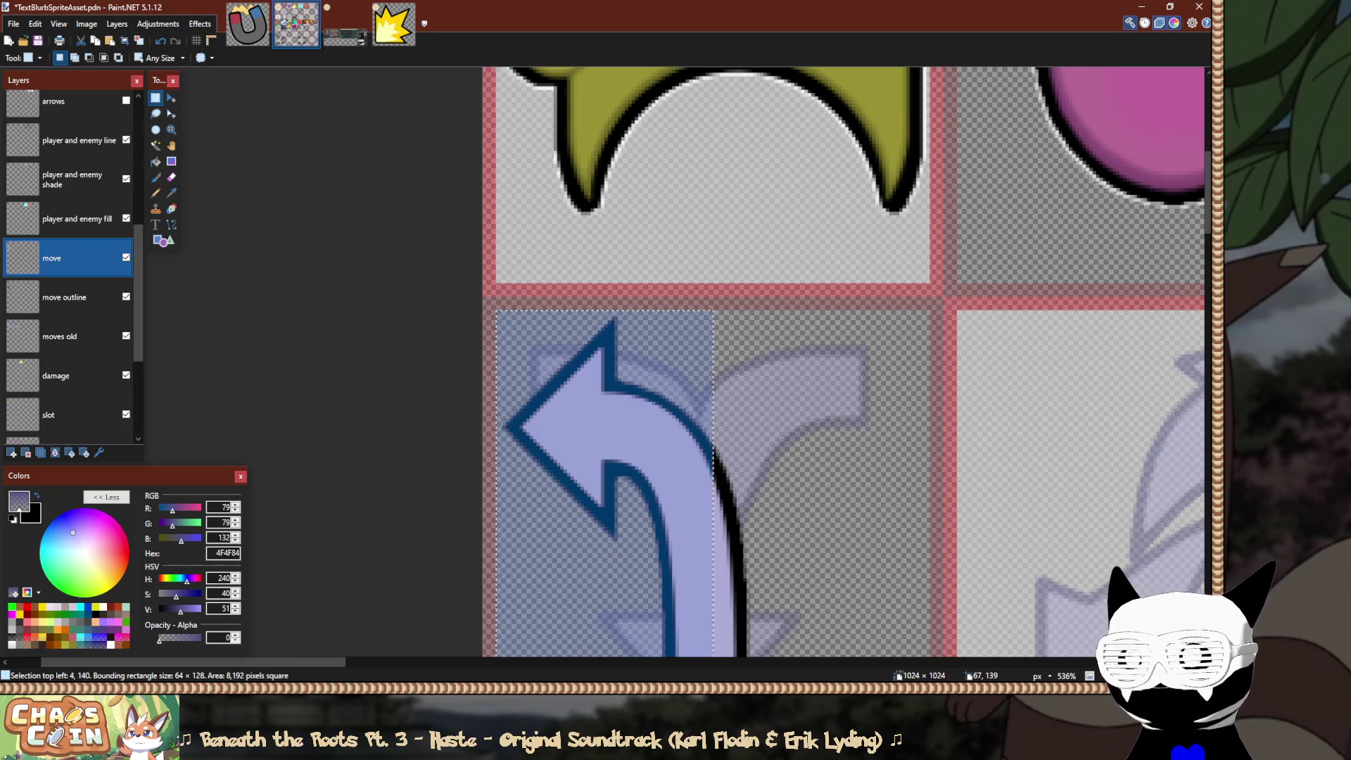
pyautogui.scroll(2, 735, 311)
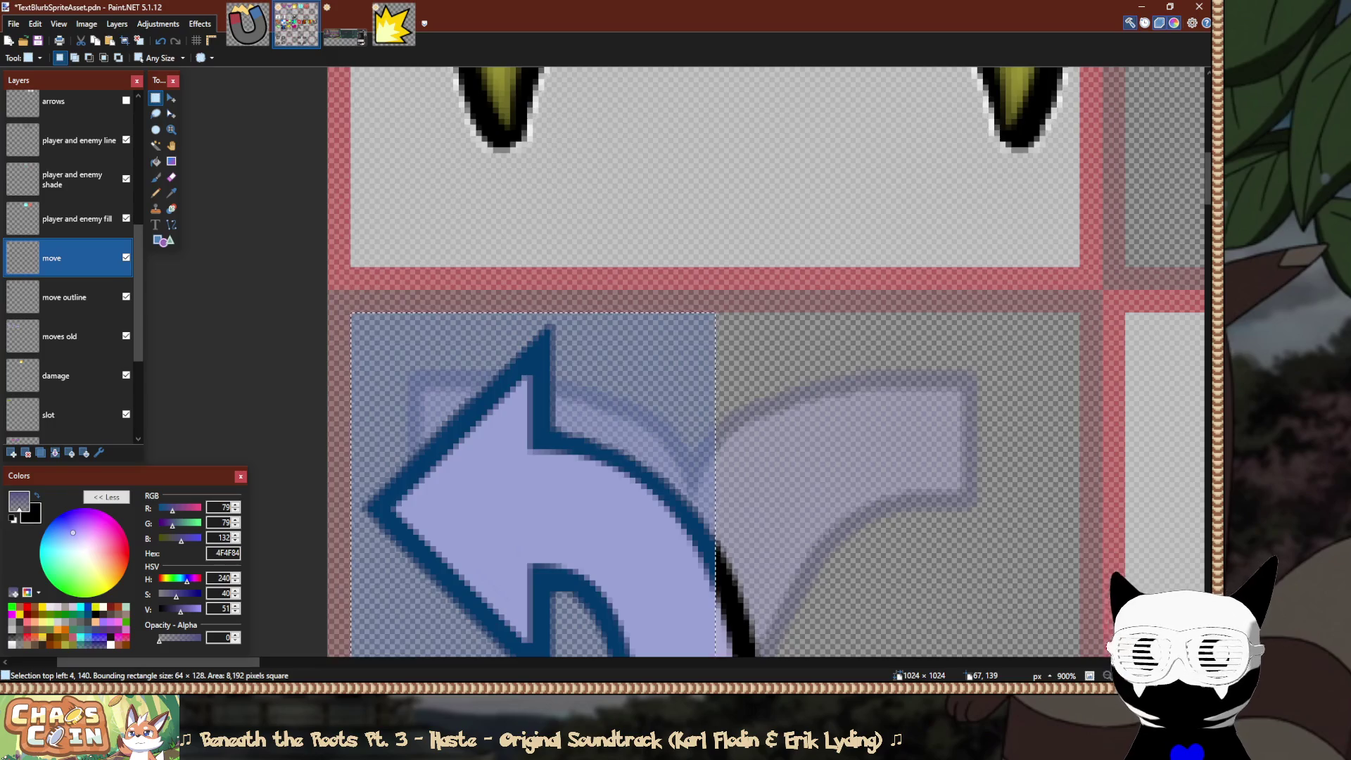
pyautogui.scroll(-4, 717, 309)
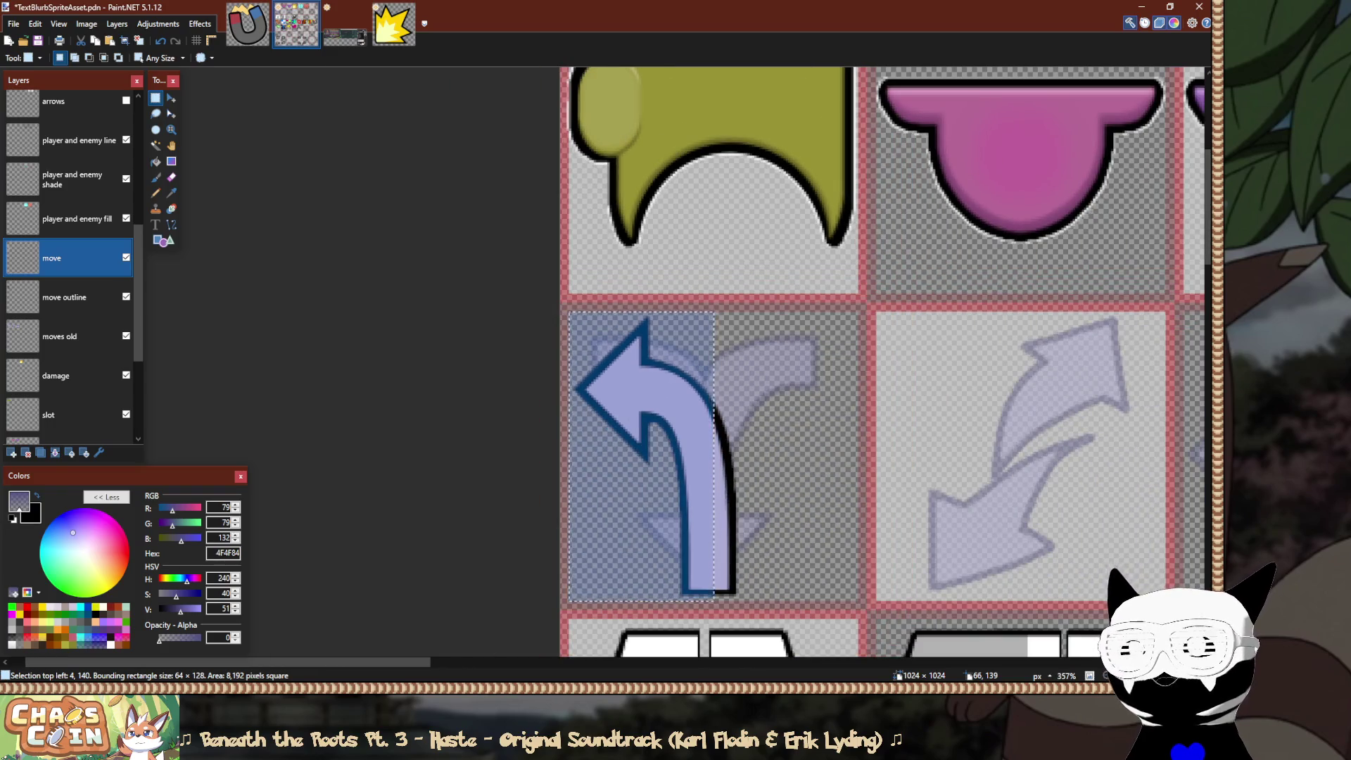
pyautogui.scroll(2, 725, 302)
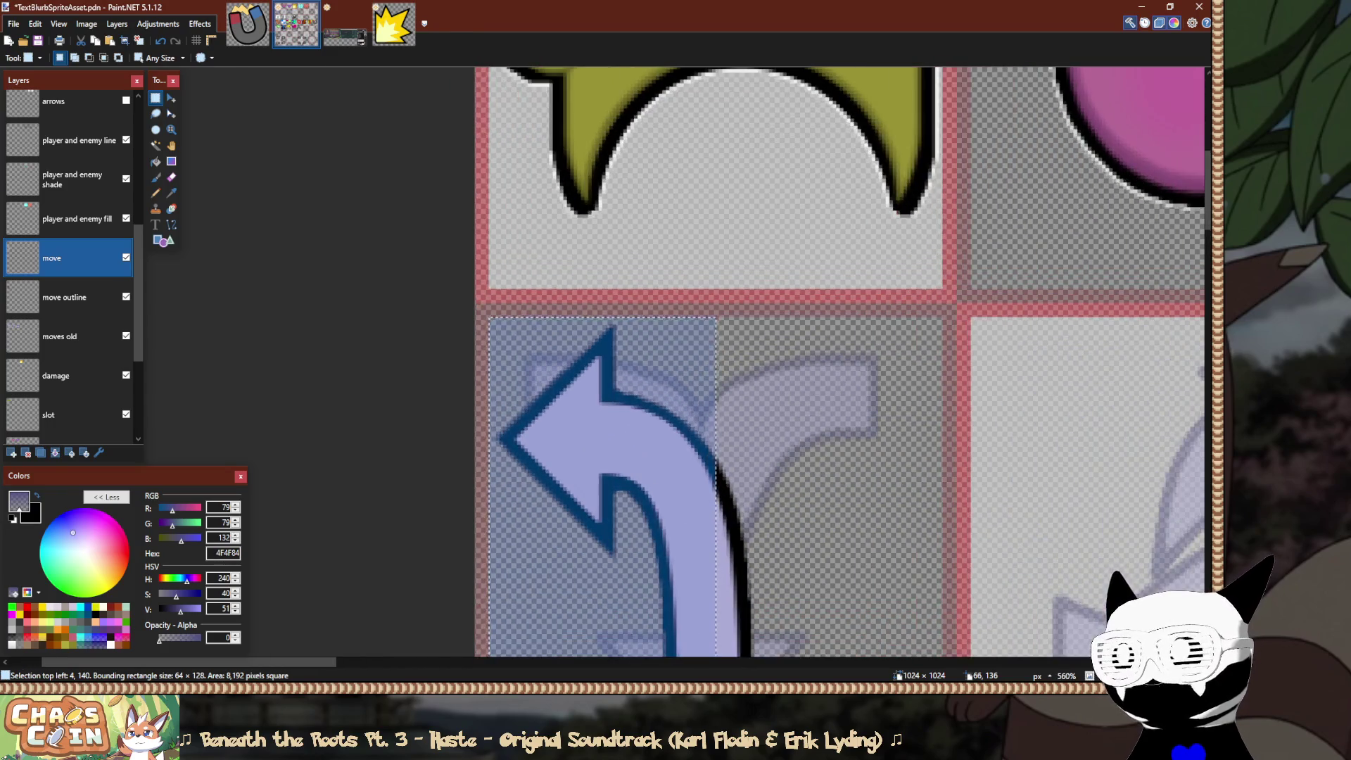
pyautogui.scroll(-2, 757, 331)
pyautogui.moveTo(758, 331); pyautogui.dragTo(707, 296)
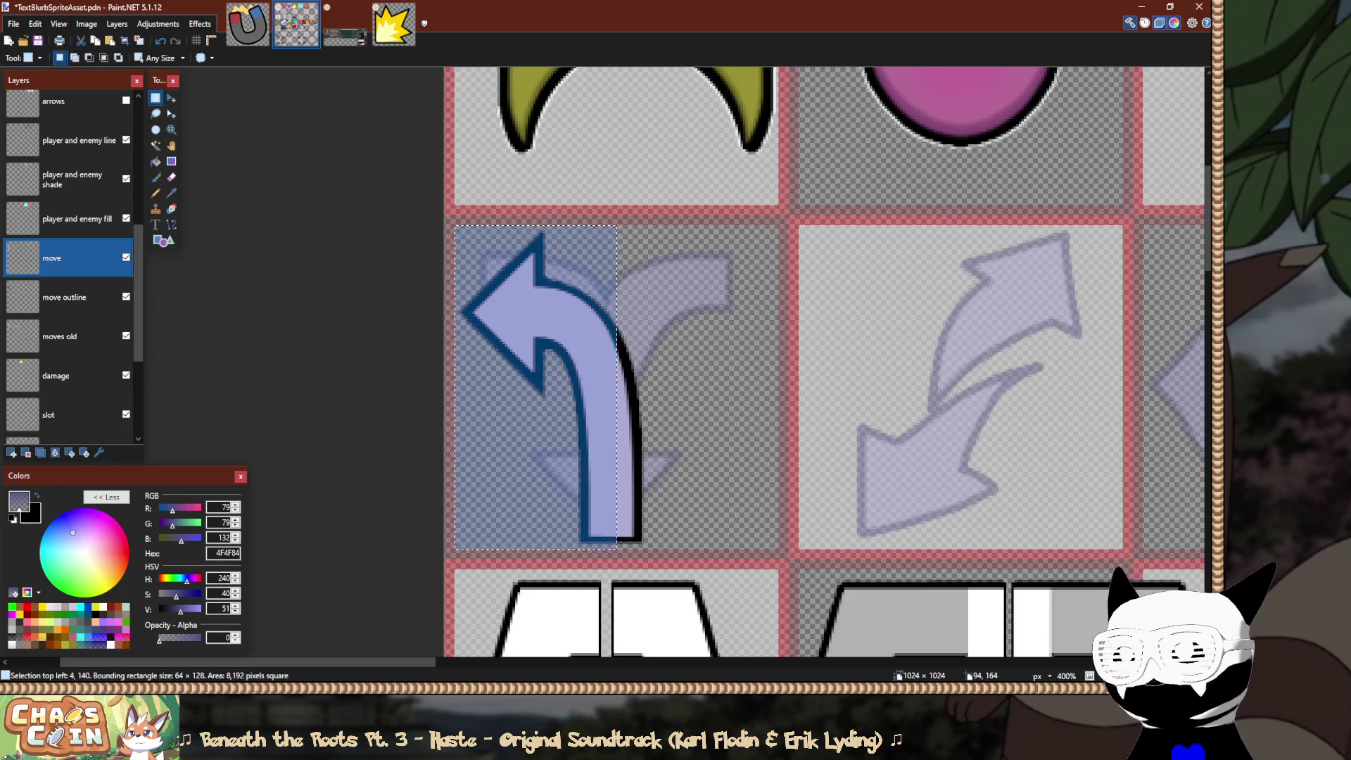
# Flip a copy of the left-half fill and nudge it 64 px right on the move layer.
pyautogui.press('m')
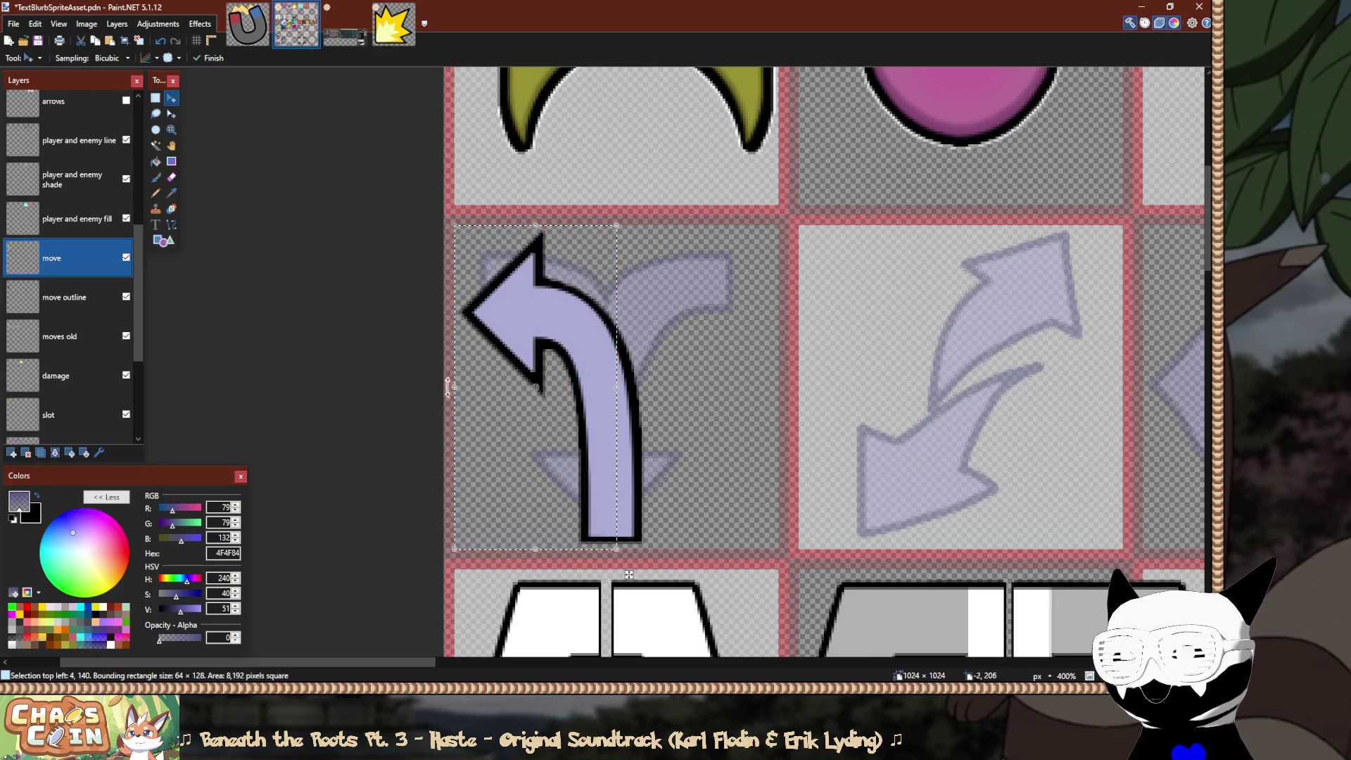
pyautogui.press('Right')
pyautogui.press('Right')
pyautogui.press('Right')
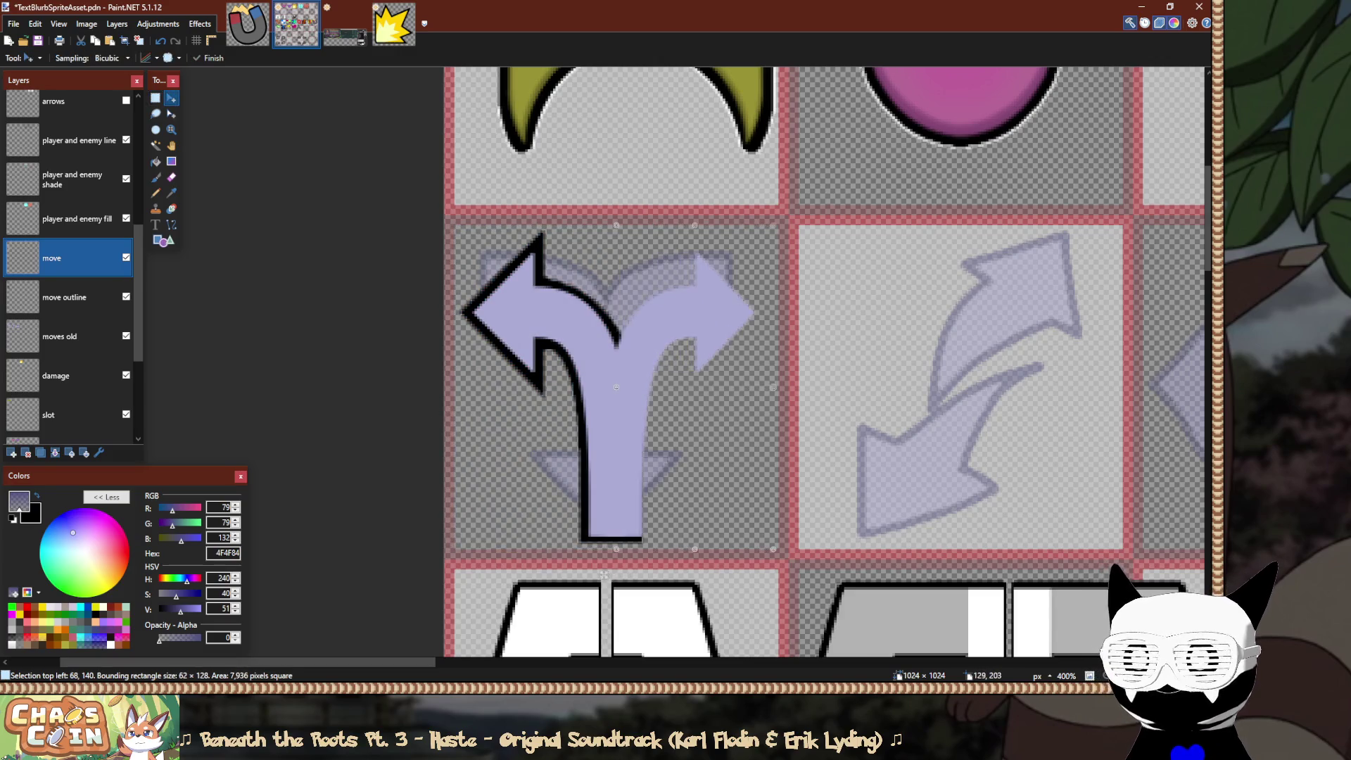
pyautogui.scroll(2, 605, 570)
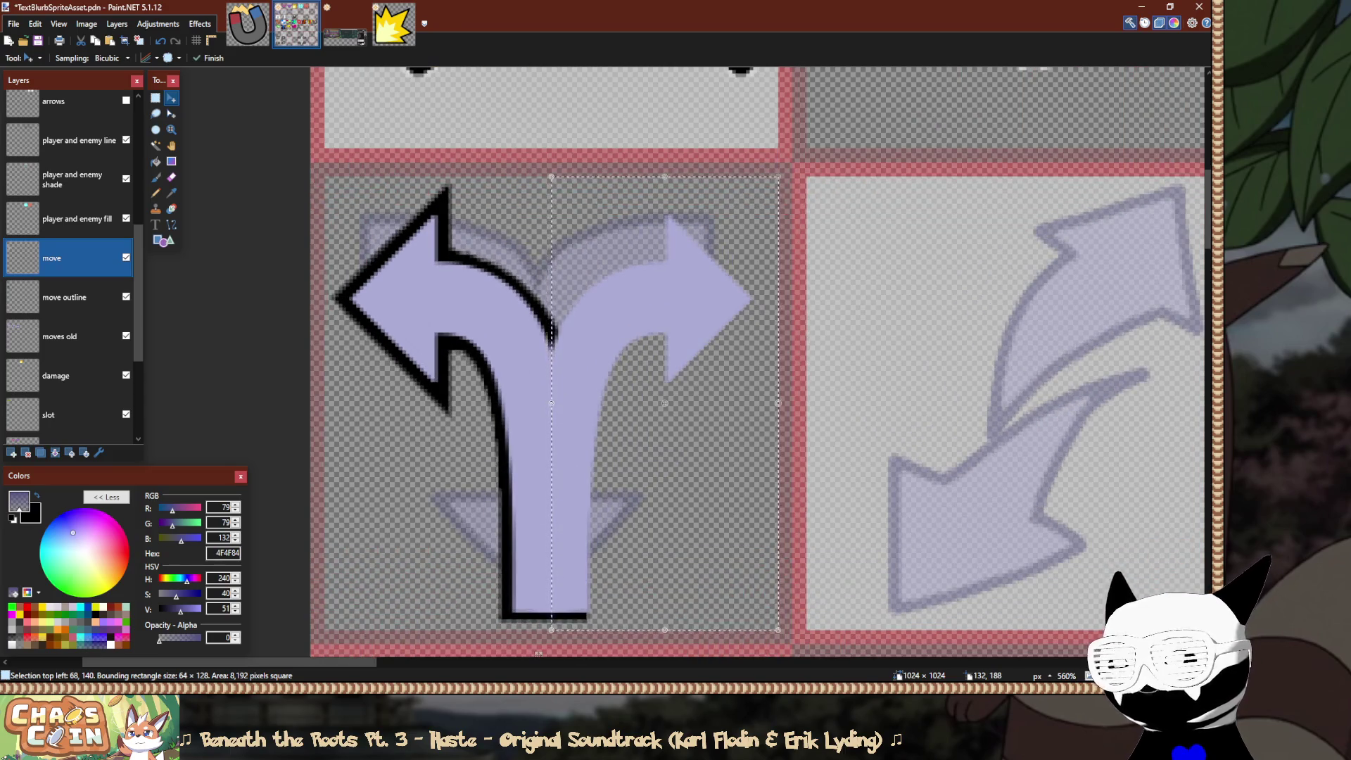
pyautogui.hotkey('ctrl', 'd')
# On the move outline layer, paste a mirrored outline copy on the right and stretch it to fit.
pyautogui.press('s')
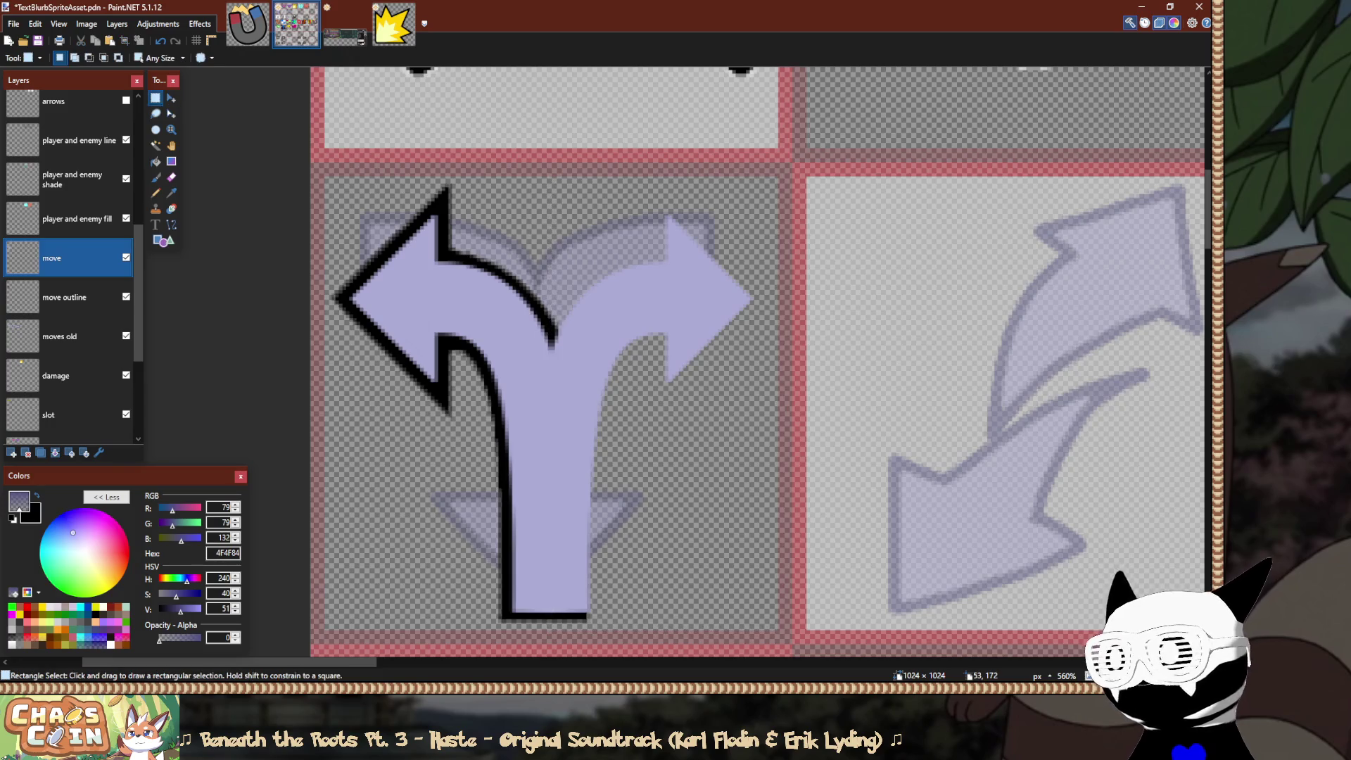
pyautogui.keyDown('ctrl'); pyautogui.click(77, 297); pyautogui.keyUp('ctrl')
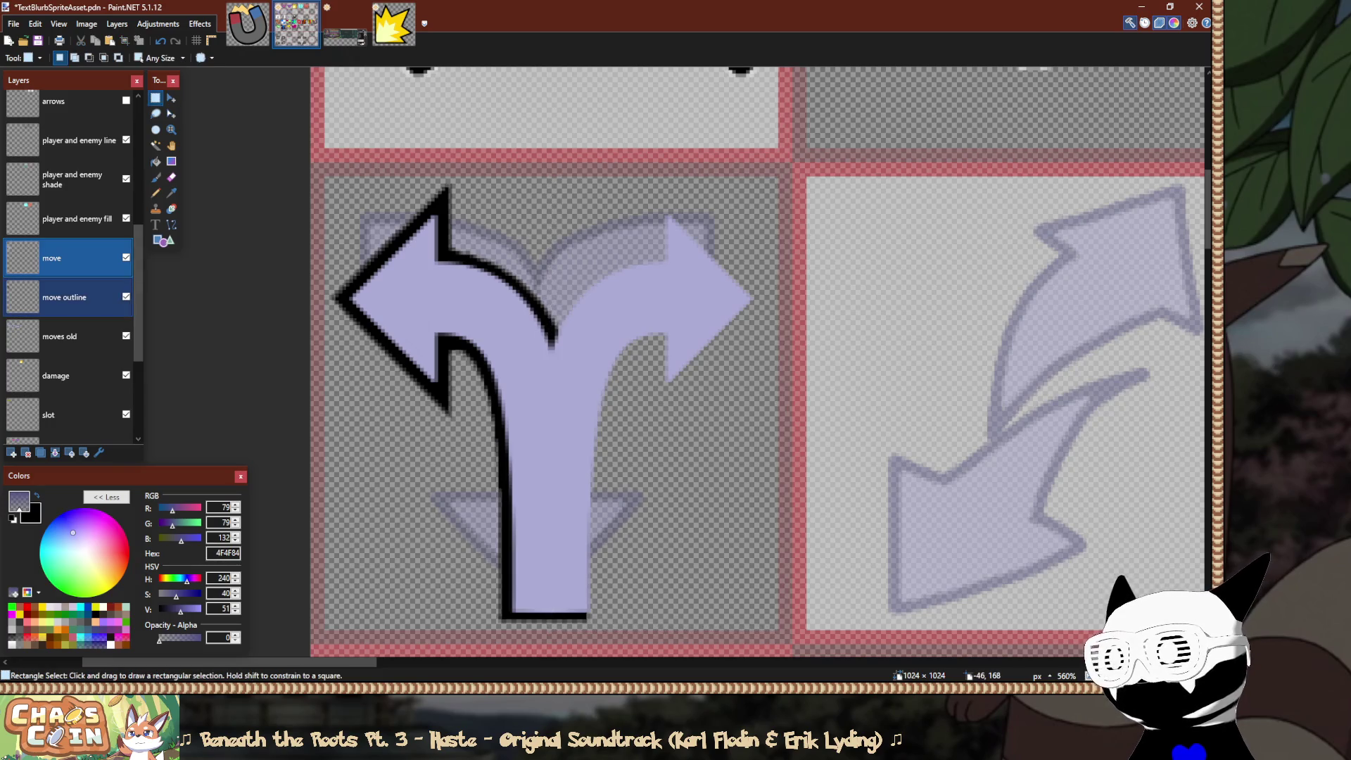
pyautogui.click(78, 297)
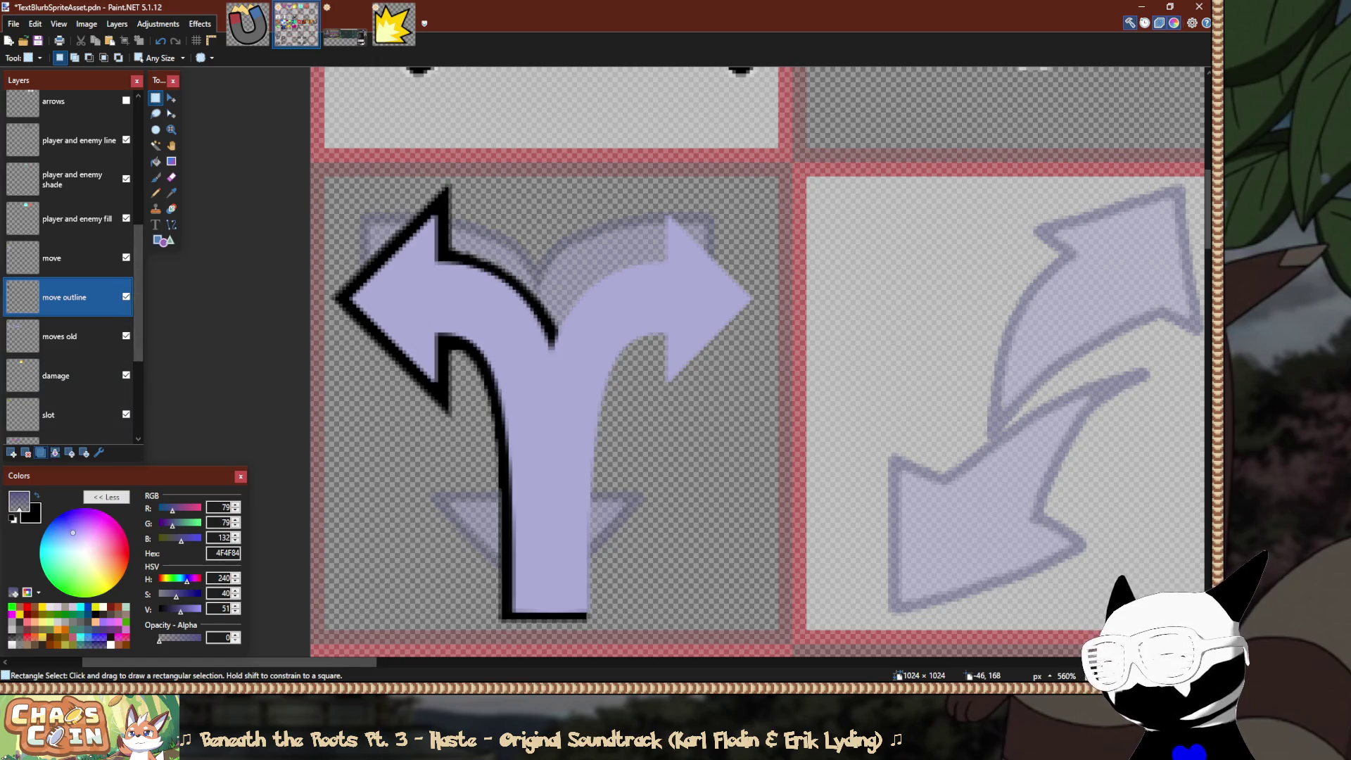
pyautogui.scroll(5, 325, 185)
pyautogui.moveTo(322, 172)
pyautogui.mouseDown()
pyautogui.moveTo(366, 240)
pyautogui.moveTo(936, 647)
pyautogui.moveTo(1041, 503)
pyautogui.moveTo(1111, 518)
pyautogui.moveTo(1086, 517)
pyautogui.mouseUp()
pyautogui.scroll(-3, 1085, 517)
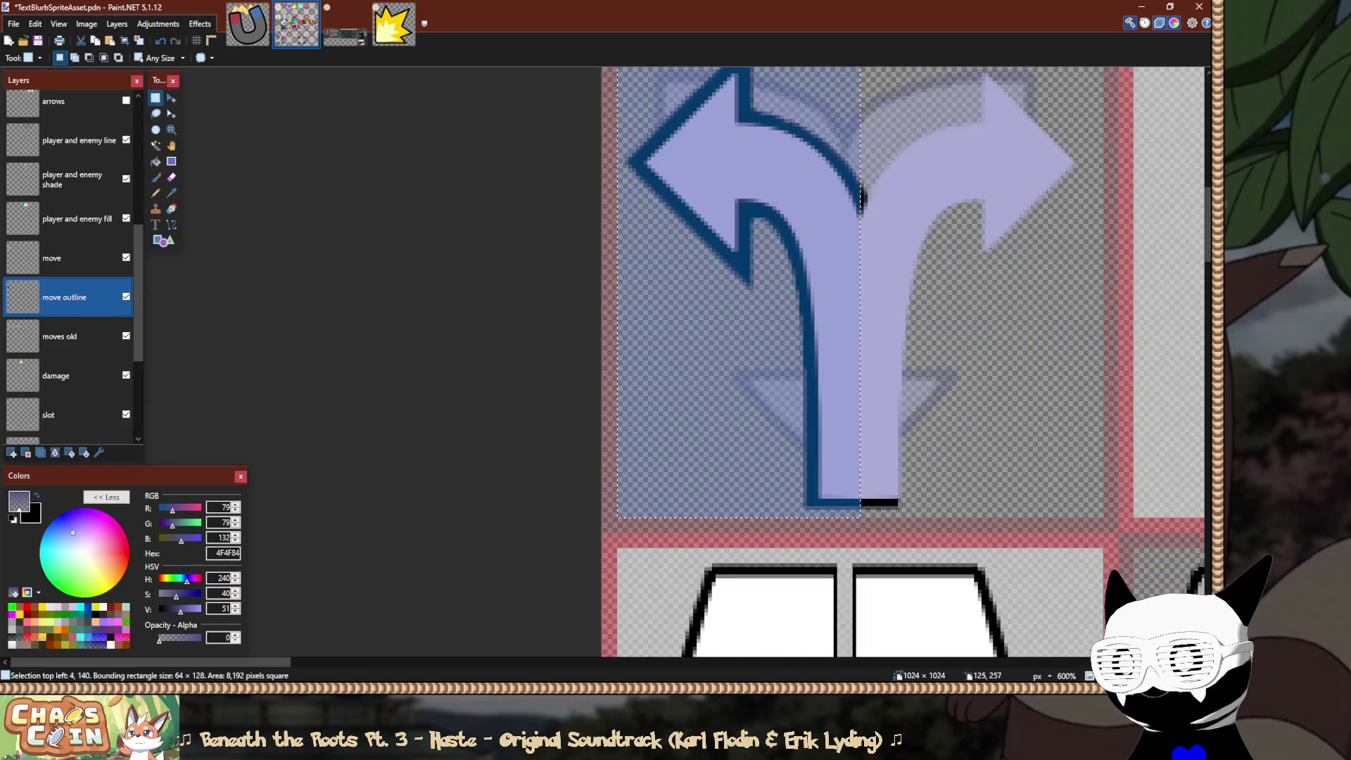
pyautogui.hscroll(3, 1075, 476)
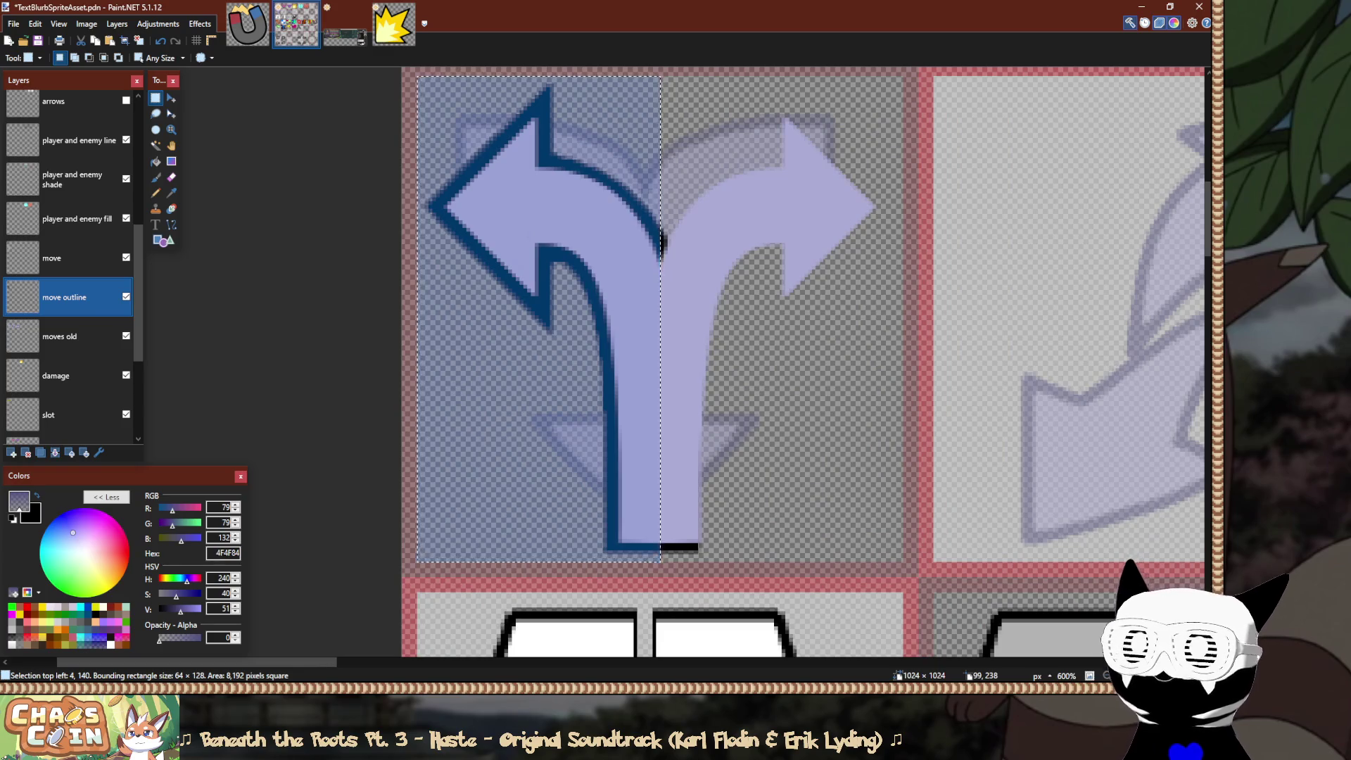
pyautogui.scroll(-2, 820, 489)
pyautogui.hotkey('ctrl', 'v')
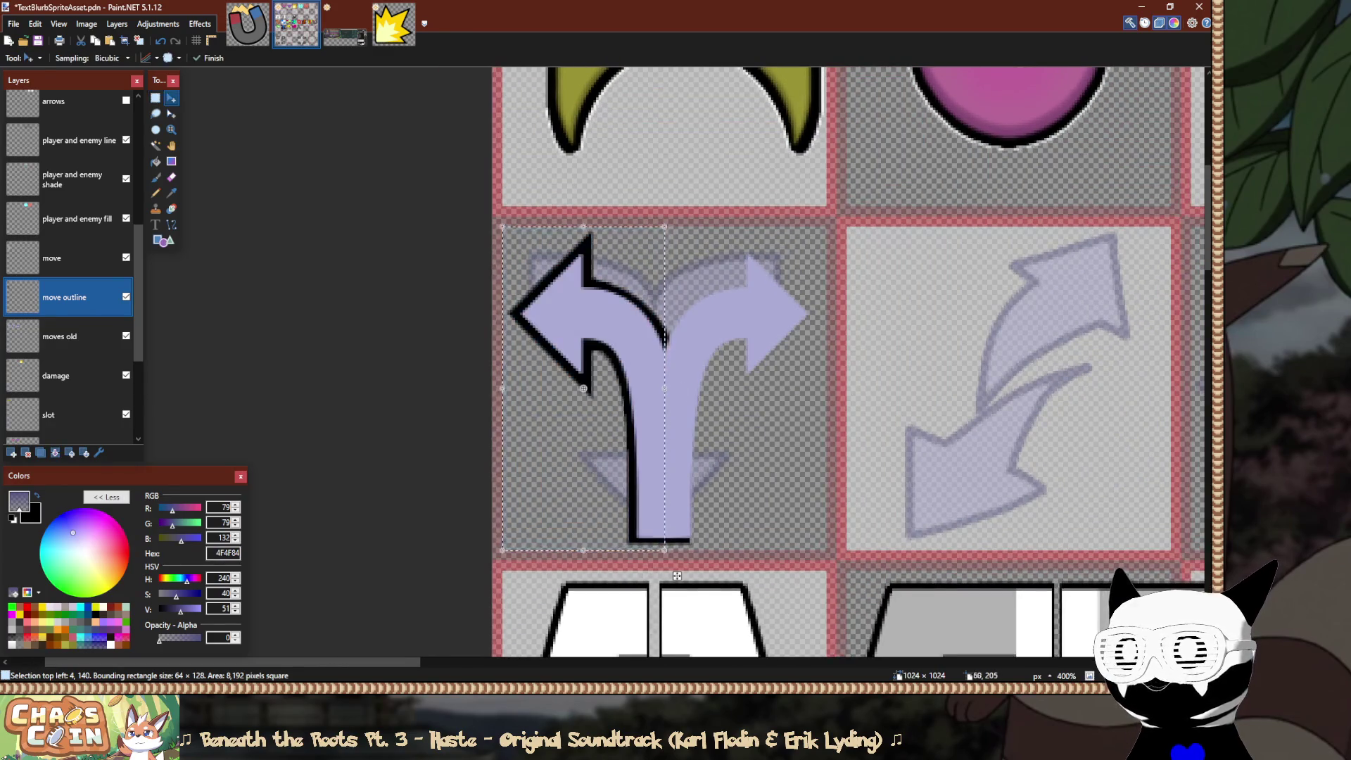
pyautogui.moveTo(809, 388); pyautogui.dragTo(827, 388)
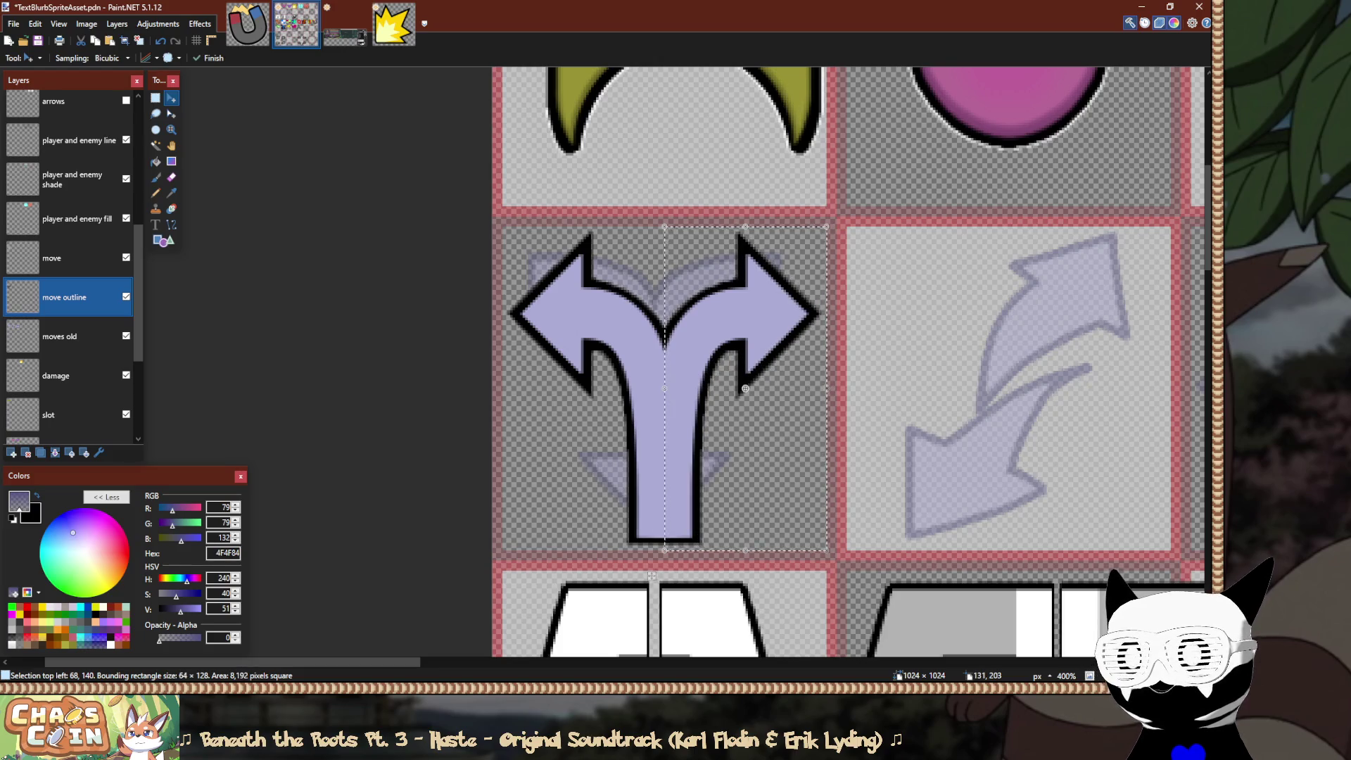
pyautogui.press('s')
pyautogui.scroll(-6, 703, 394)
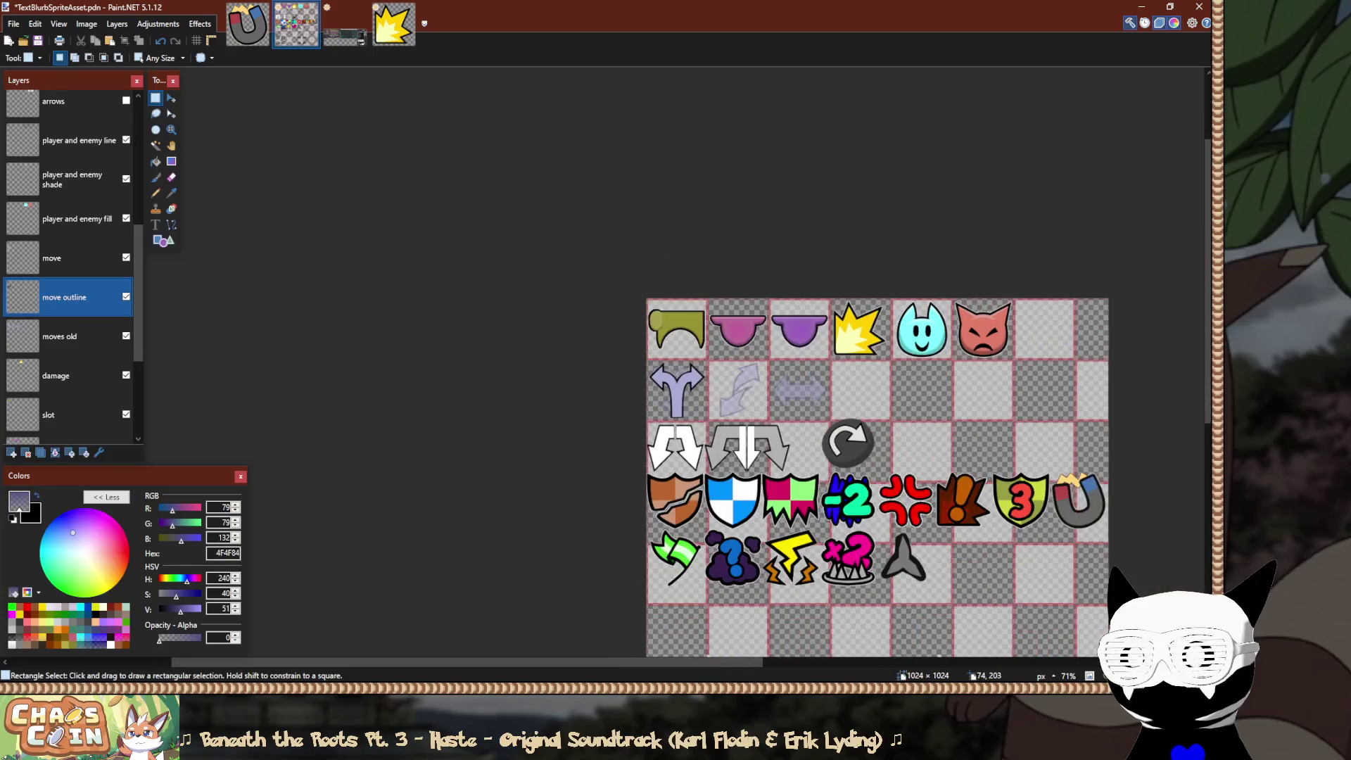
pyautogui.scroll(-3, 684, 399)
pyautogui.scroll(-2, 822, 406)
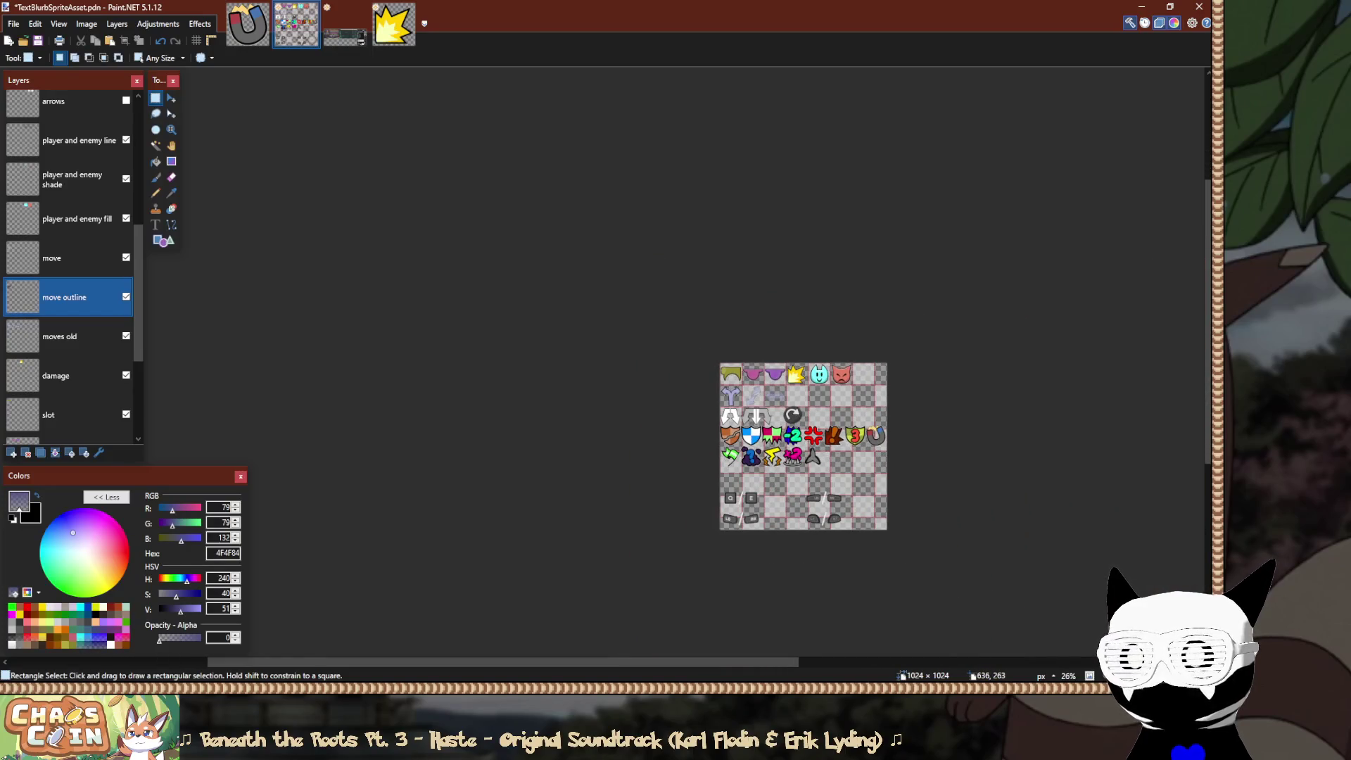
pyautogui.scroll(2, 821, 409)
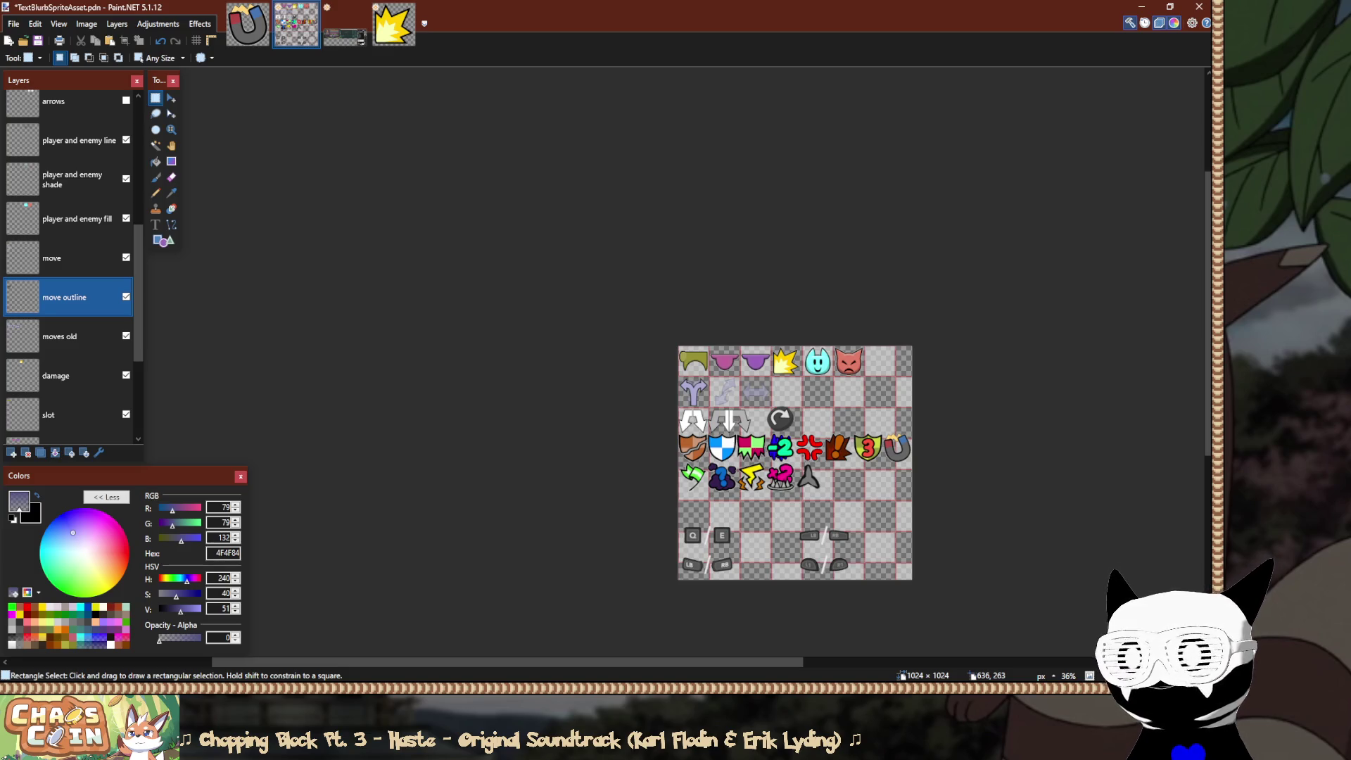
pyautogui.scroll(3, 821, 403)
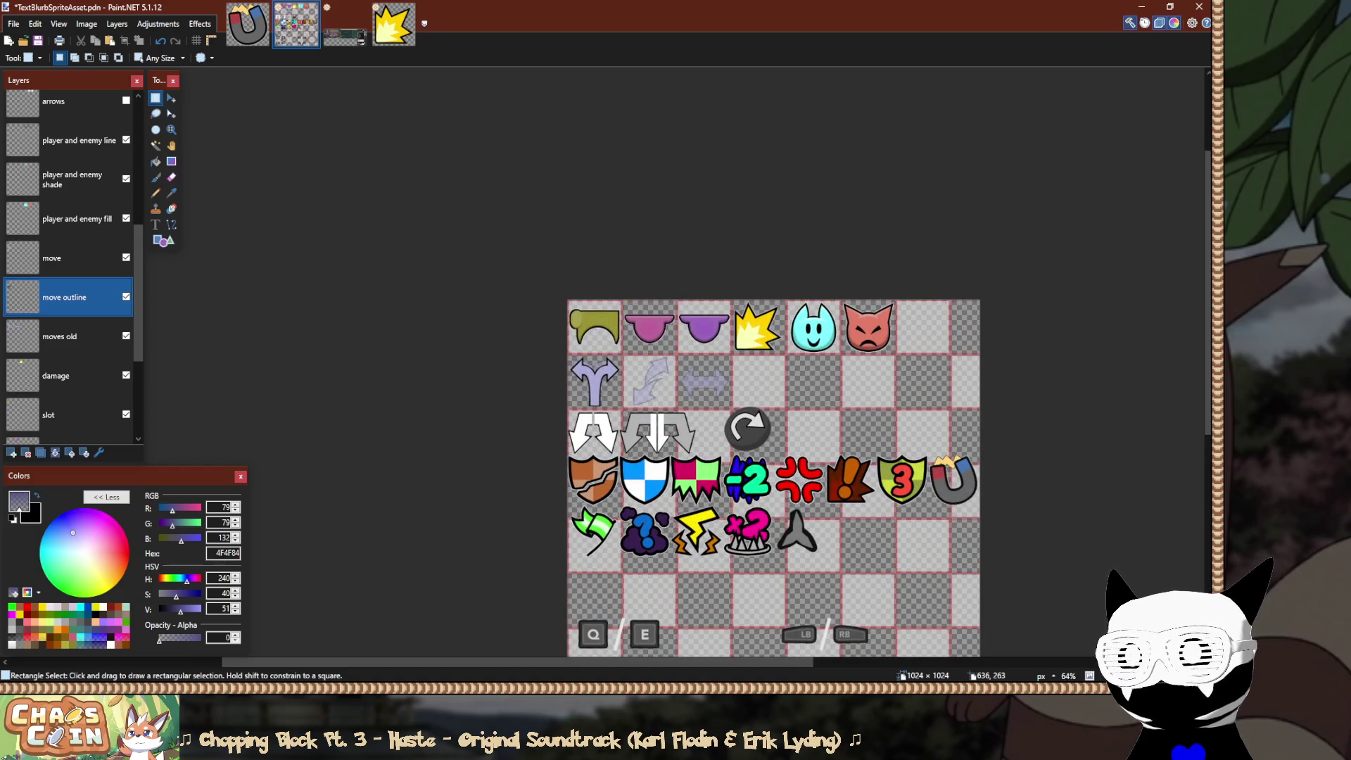
pyautogui.scroll(2, 688, 403)
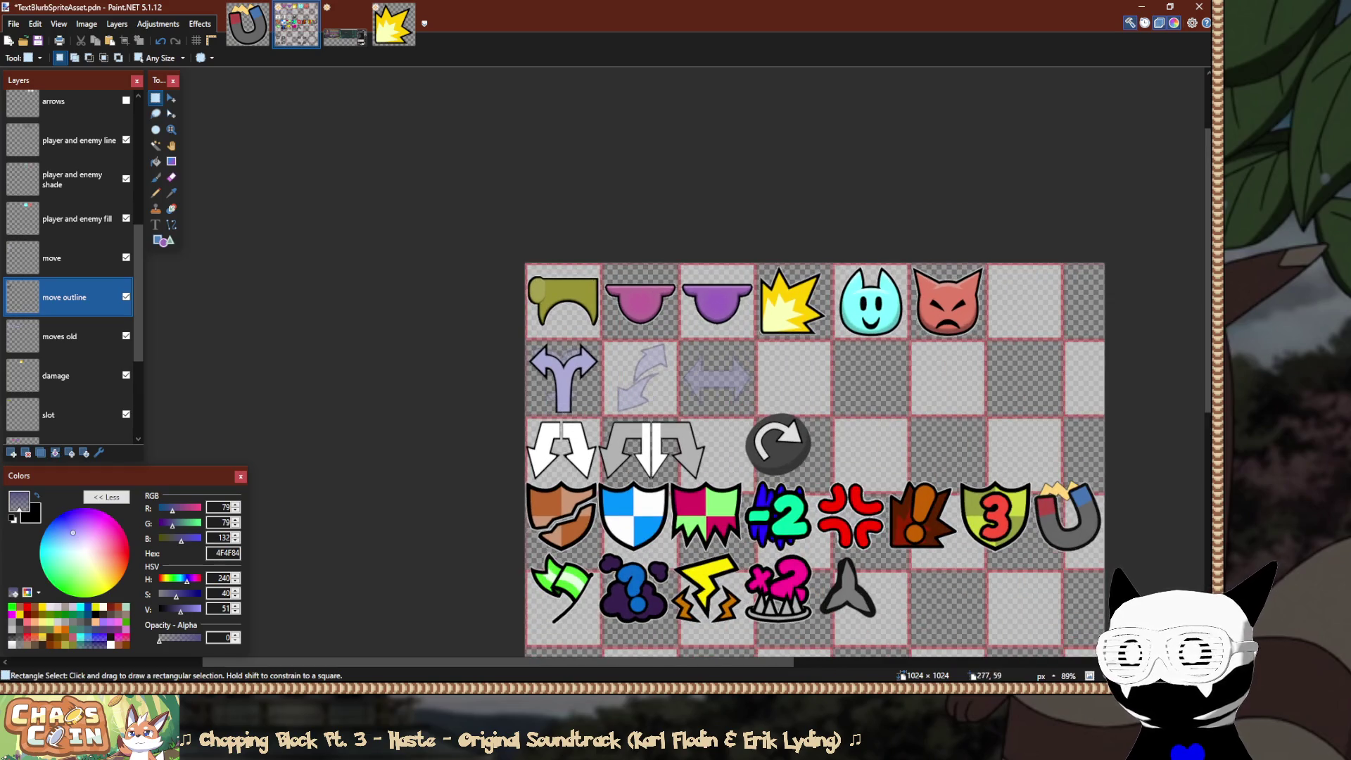
pyautogui.scroll(3, 633, 324)
pyautogui.scroll(2, 634, 331)
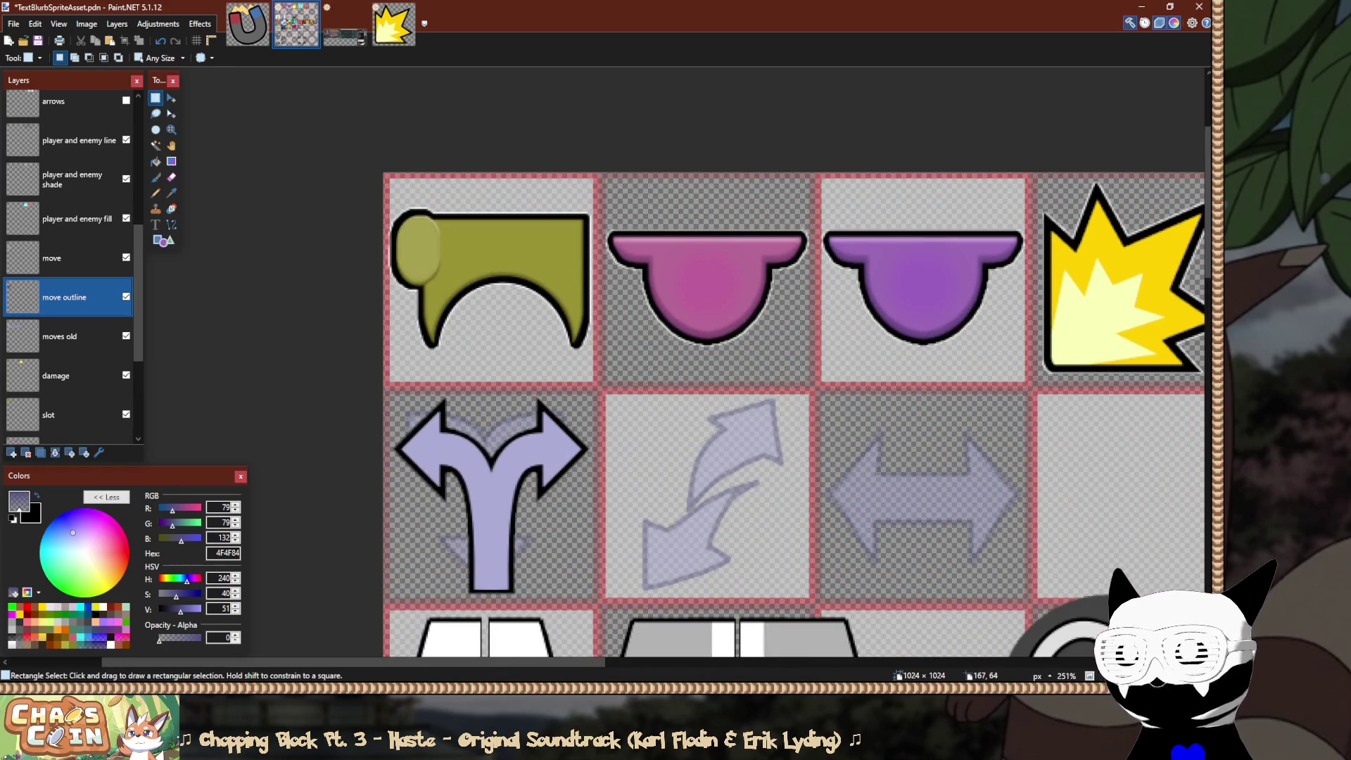
pyautogui.scroll(4, 410, 501)
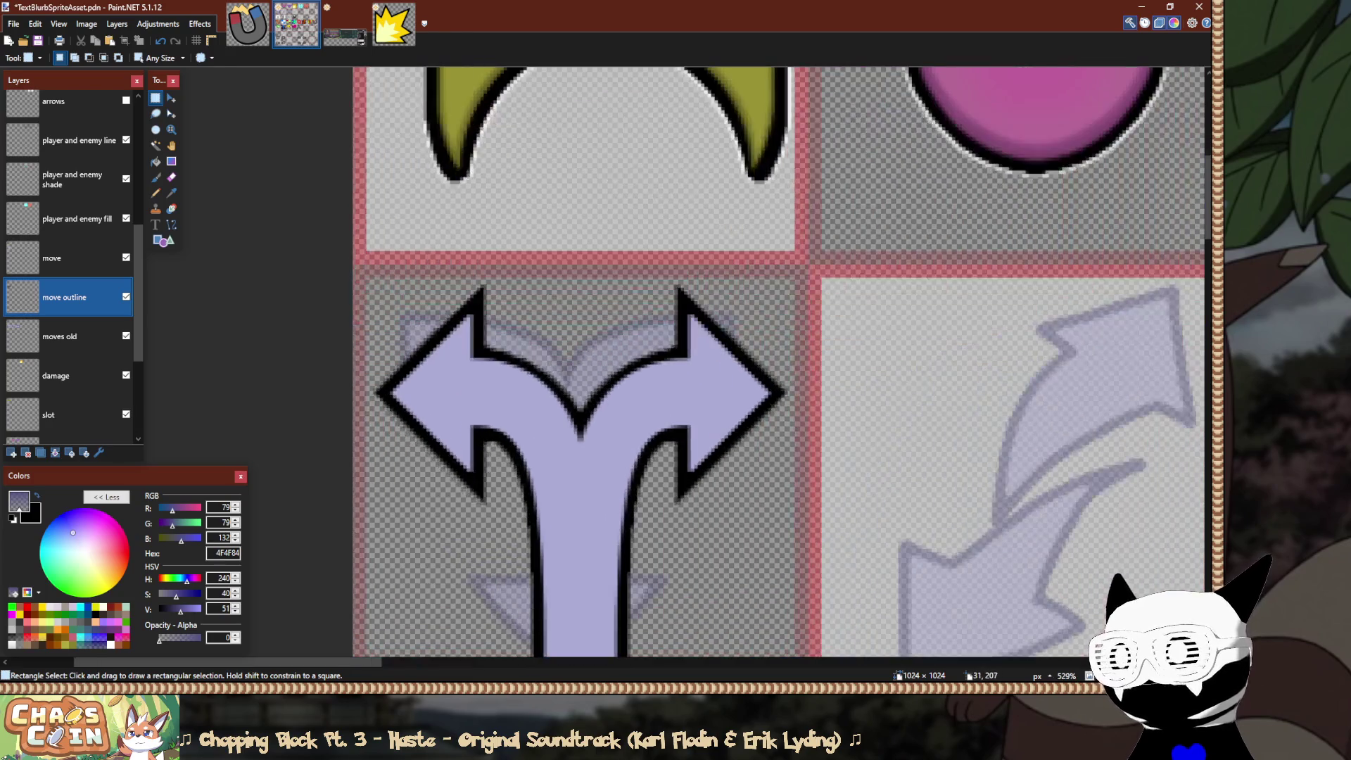
pyautogui.scroll(-2, 781, 362)
pyautogui.scroll(-6, 377, 442)
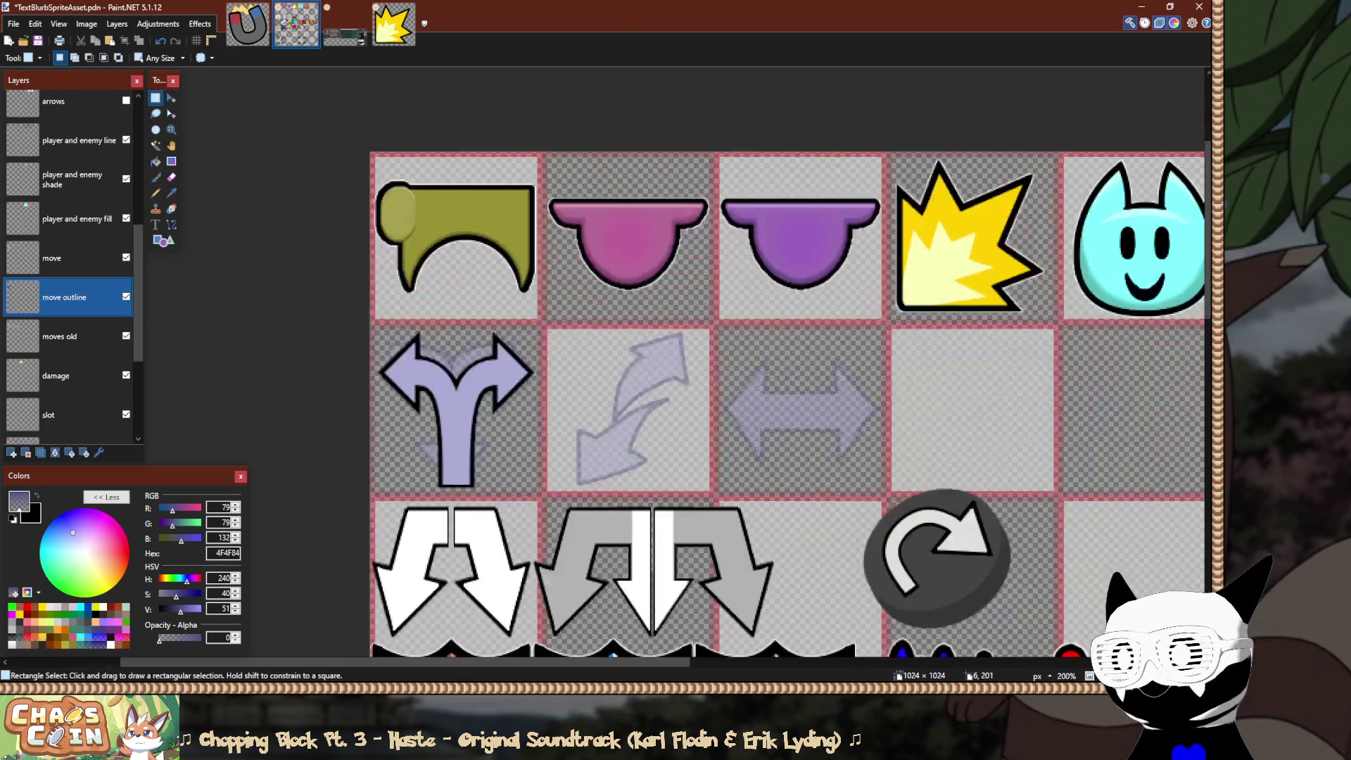
pyautogui.scroll(-2, 379, 420)
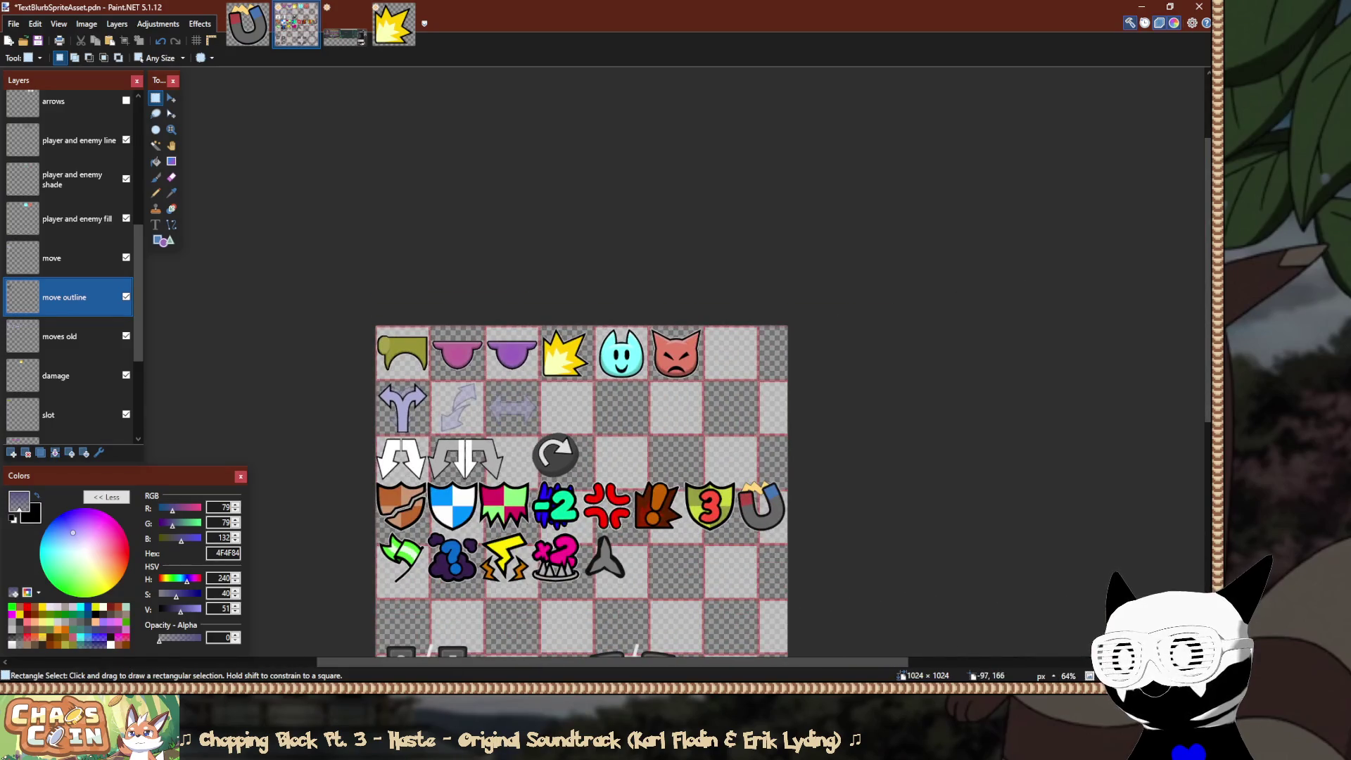
pyautogui.scroll(-1, 333, 402)
pyautogui.scroll(4, 334, 402)
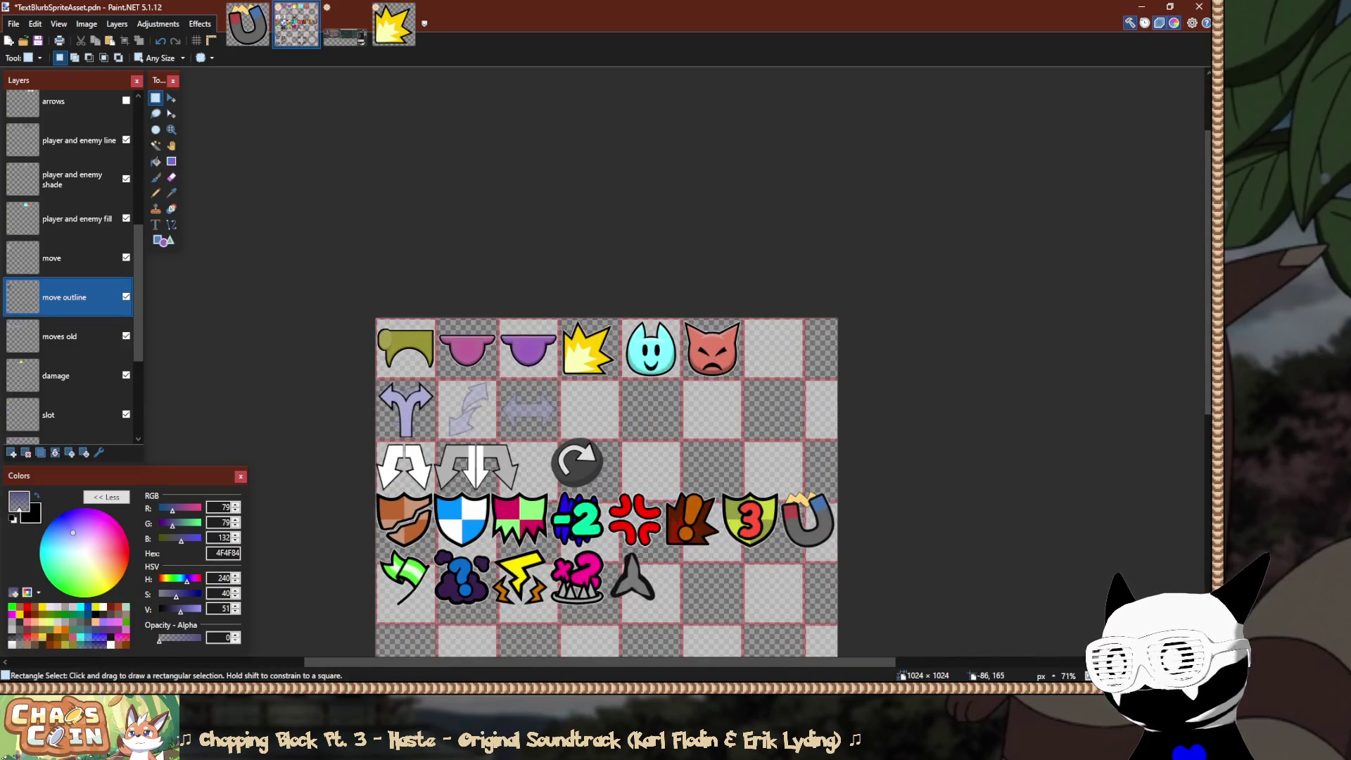
pyautogui.scroll(3, 335, 402)
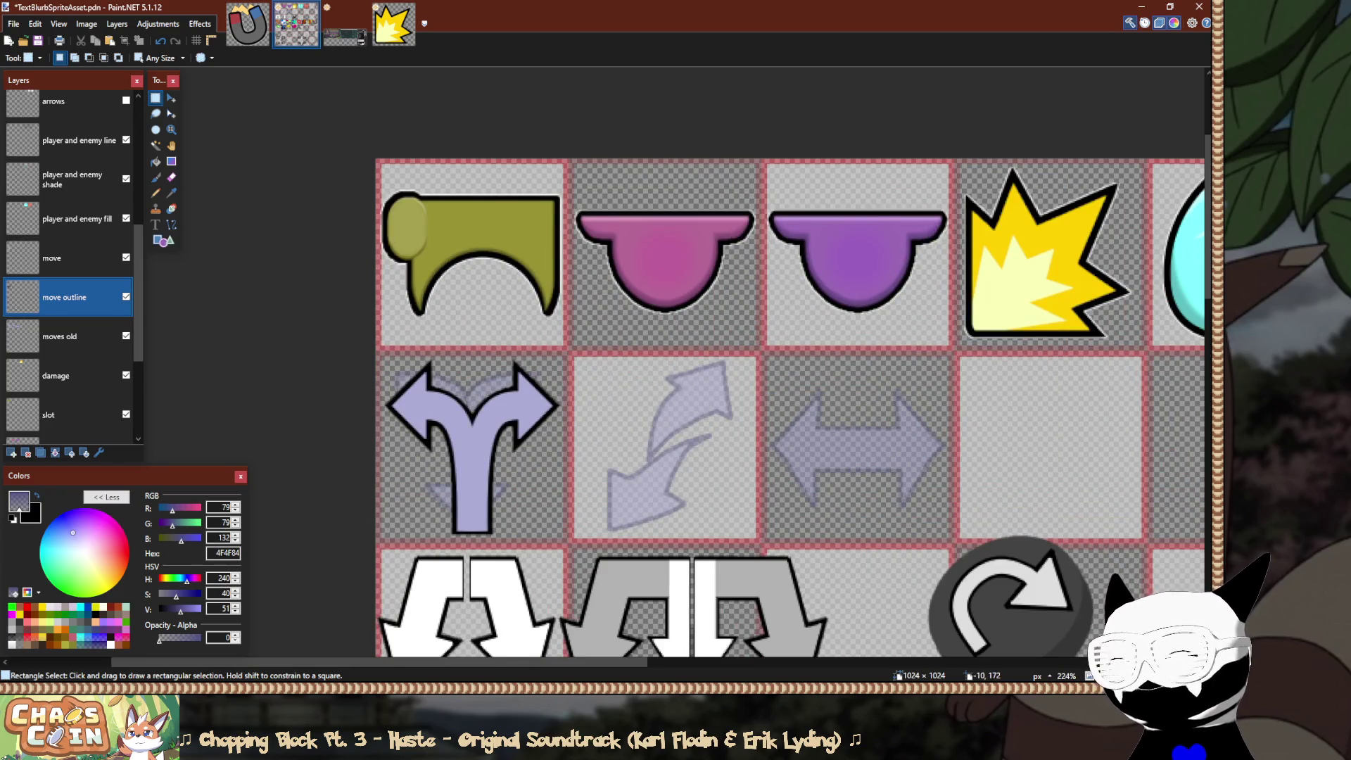
pyautogui.scroll(-2, 360, 429)
pyautogui.scroll(-3, 362, 421)
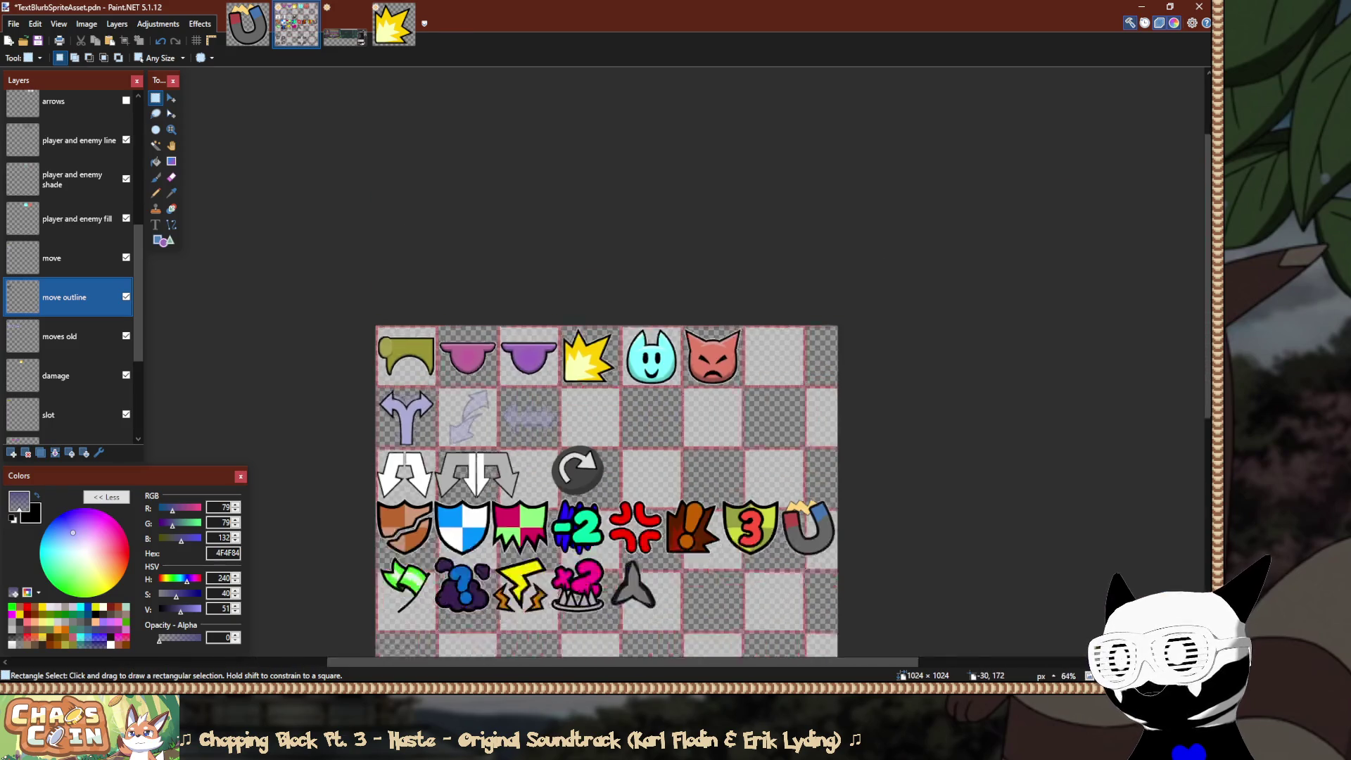
pyautogui.scroll(2, 362, 415)
pyautogui.scroll(10, 373, 429)
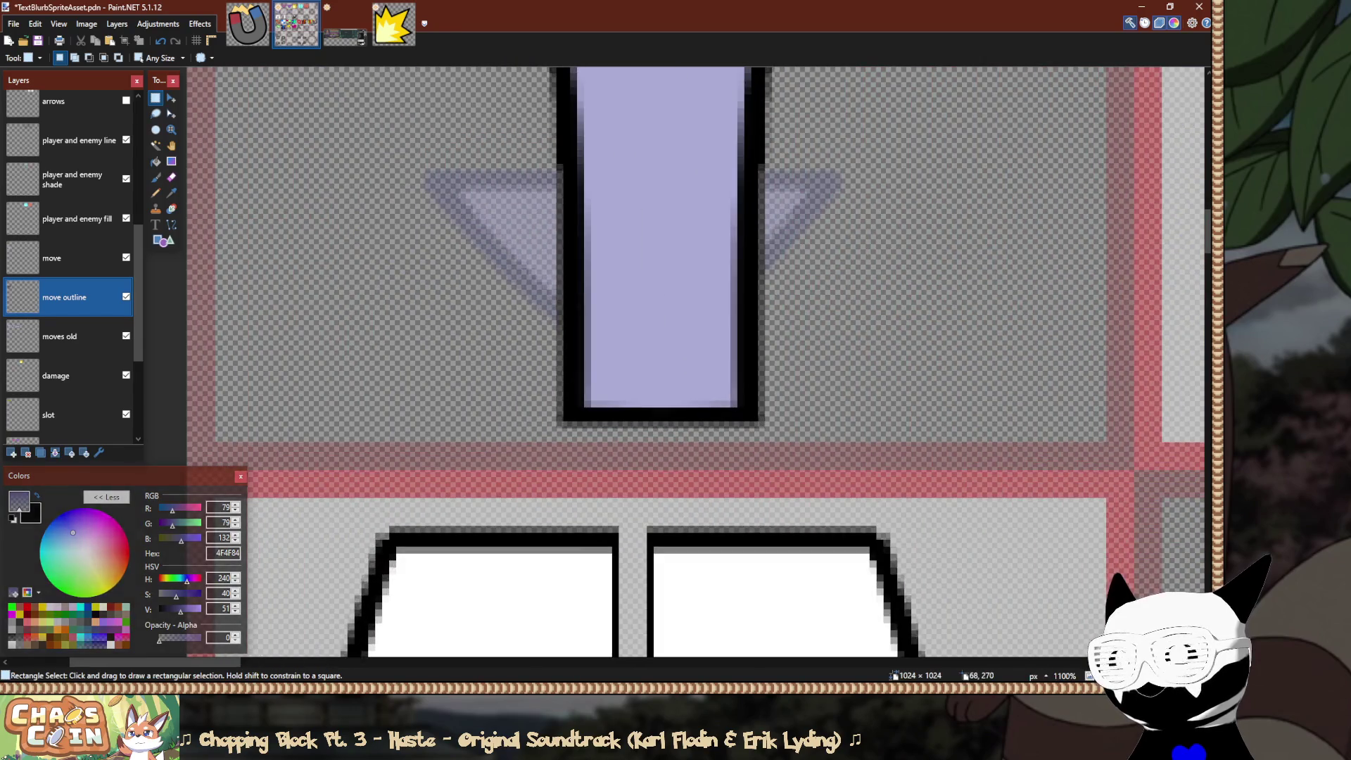
pyautogui.scroll(3, 647, 455)
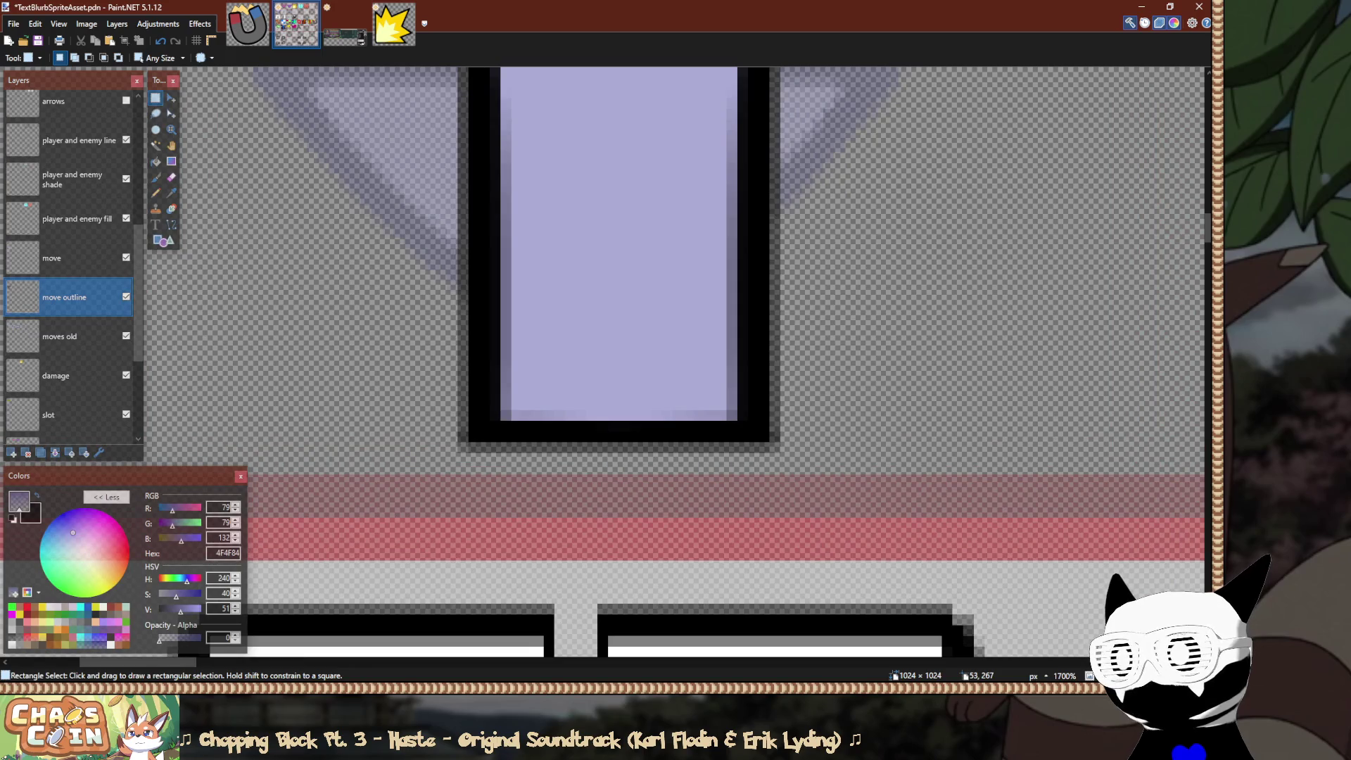
pyautogui.moveTo(459, 469)
pyautogui.mouseDown()
pyautogui.moveTo(774, 344)
pyautogui.moveTo(774, 327)
pyautogui.mouseUp()
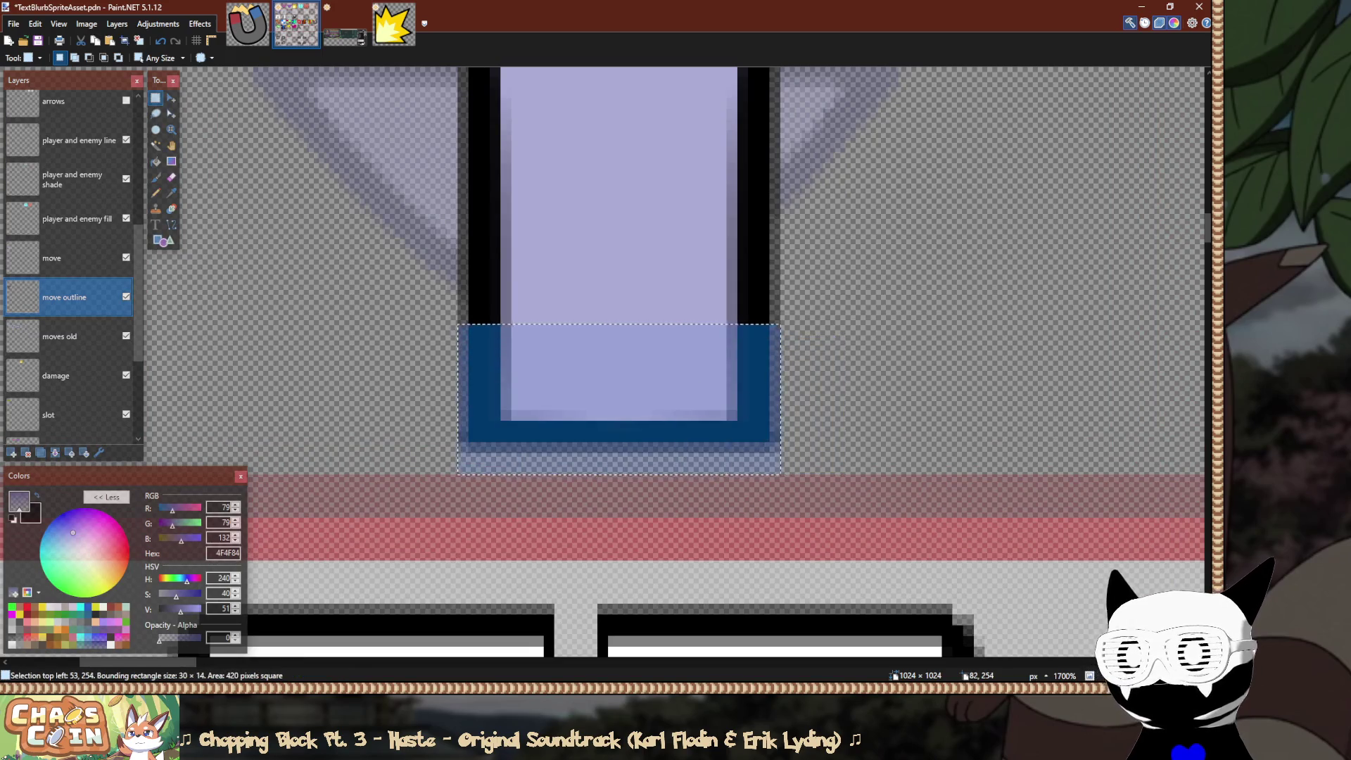
pyautogui.click(802, 486)
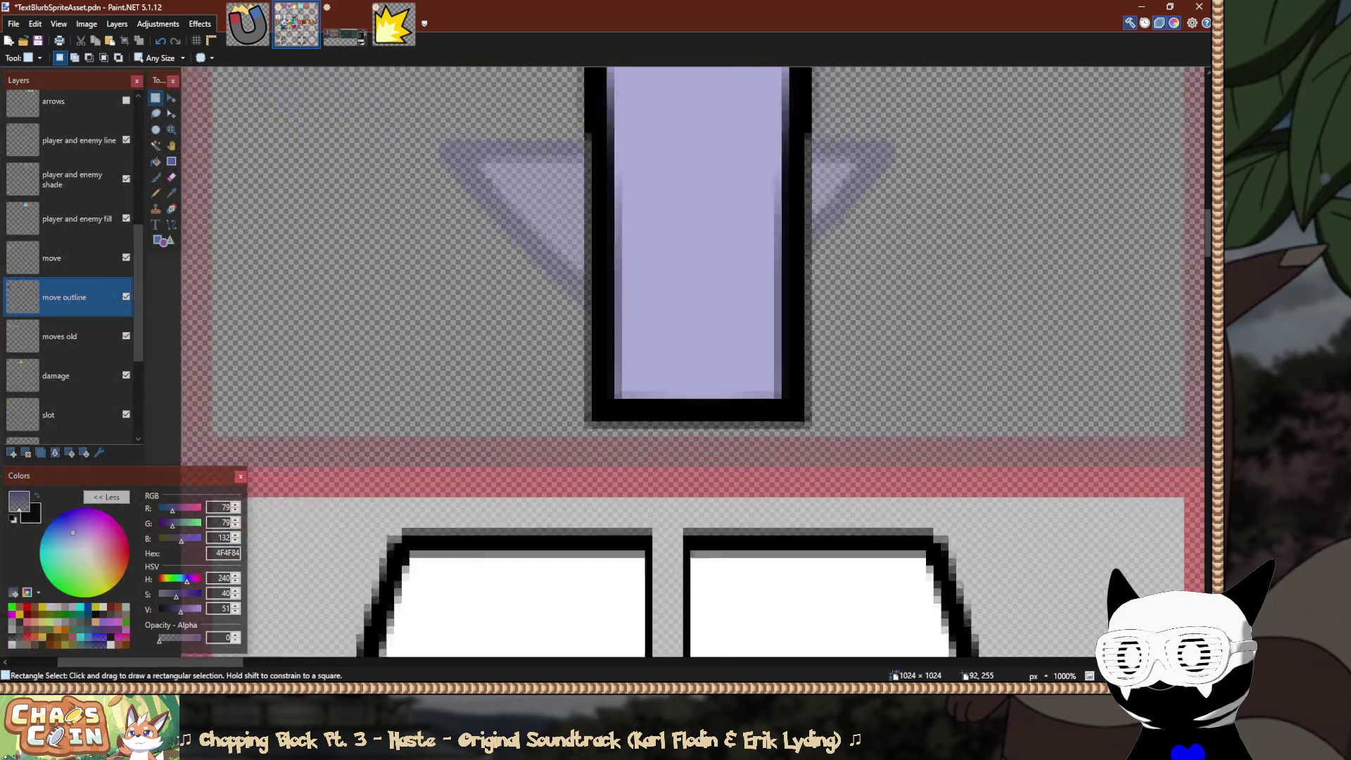
pyautogui.scroll(-5, 803, 492)
pyautogui.scroll(-2, 635, 341)
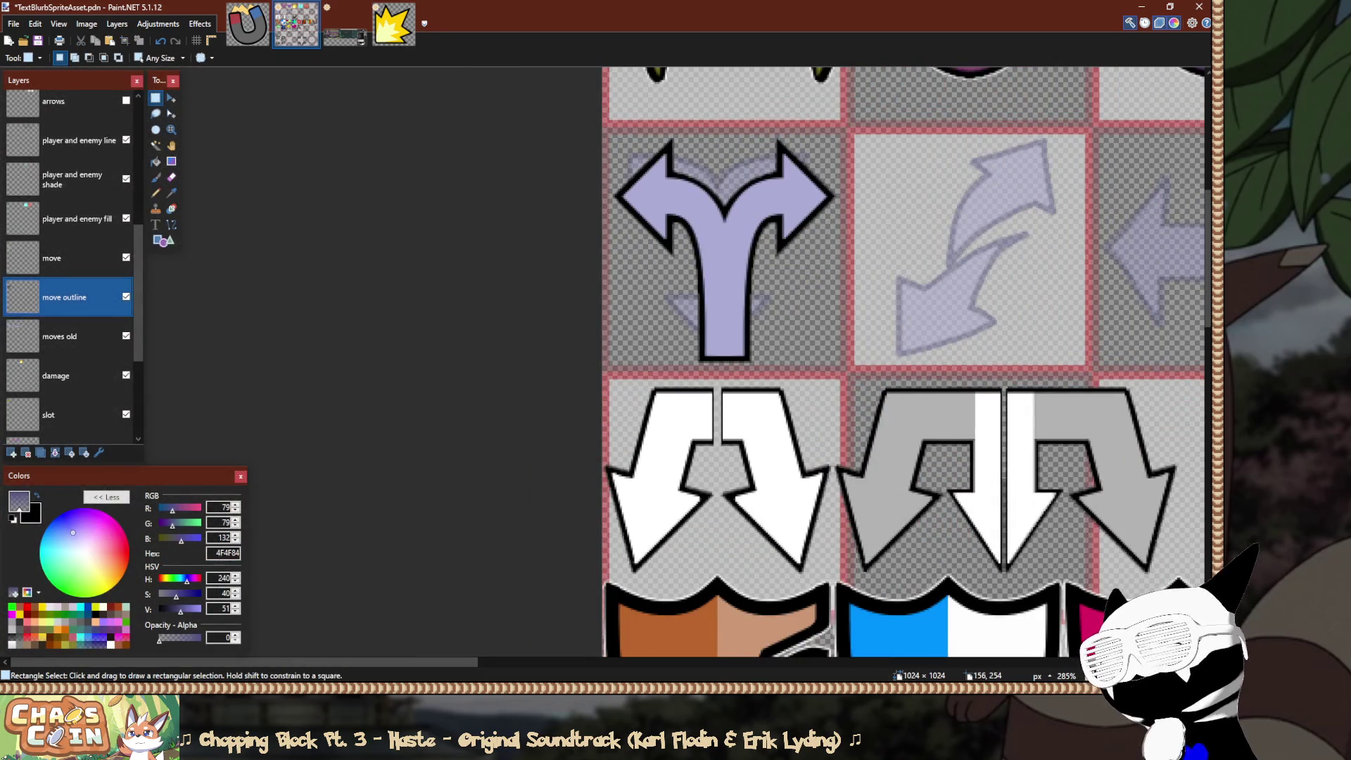
pyautogui.scroll(4, 766, 129)
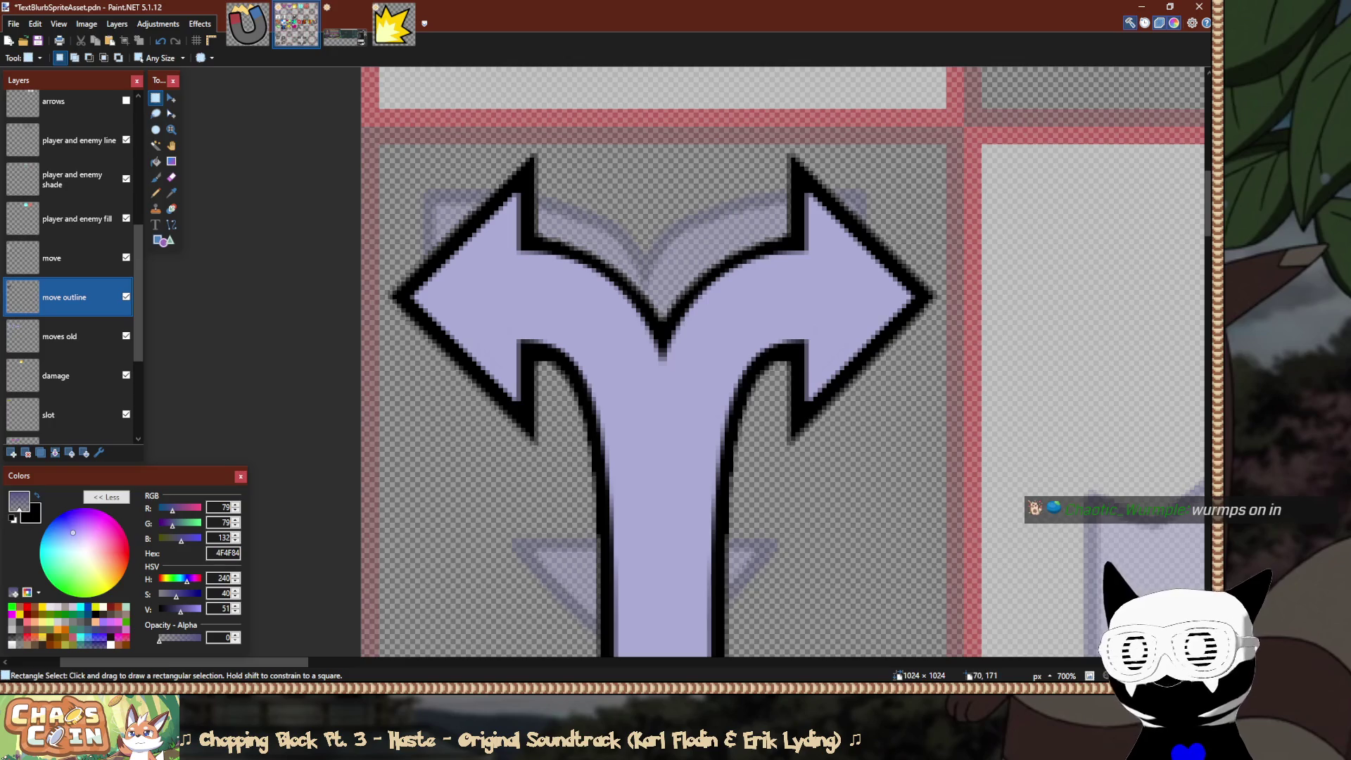
# Add a new layer, save the sheet, and move Layer 23 above the move layer.
pyautogui.scroll(4, 458, 260)
pyautogui.scroll(2, 739, 362)
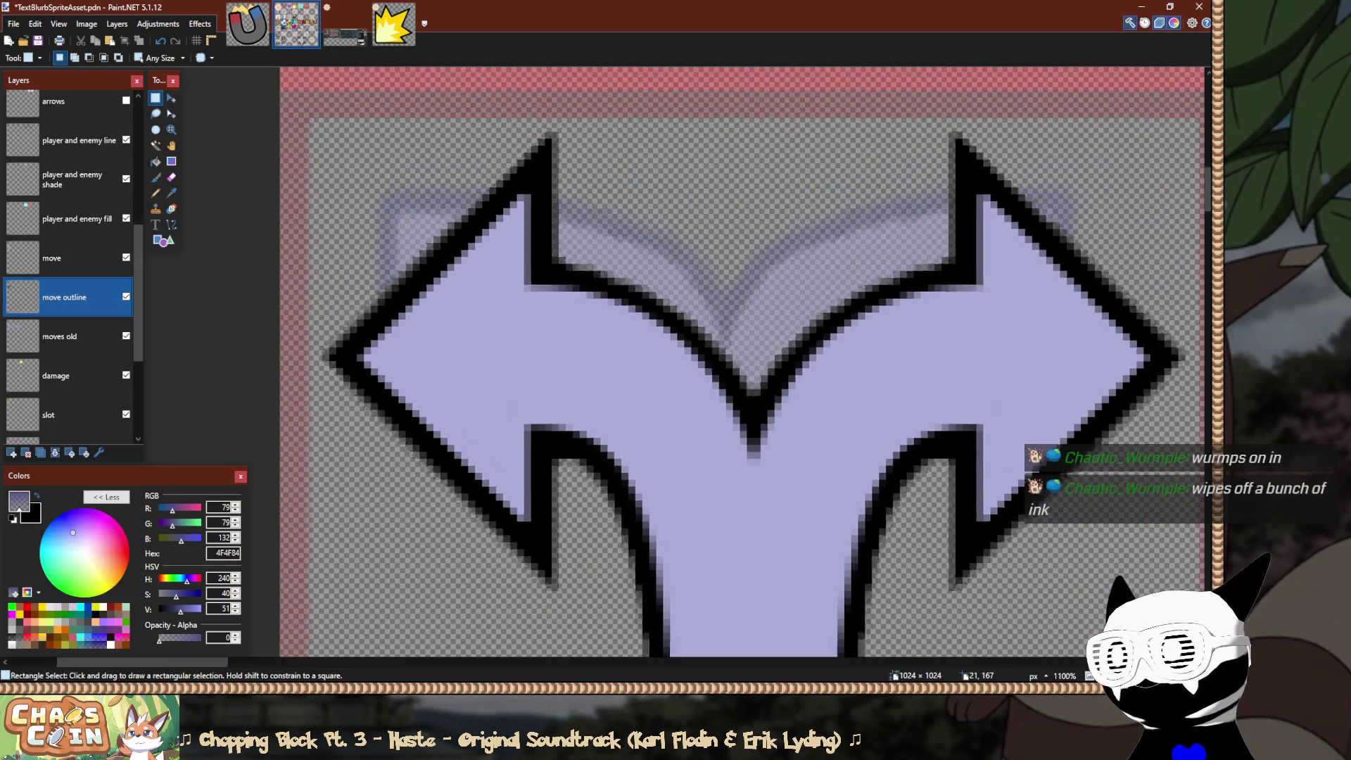
pyautogui.click(63, 258)
pyautogui.click(63, 297)
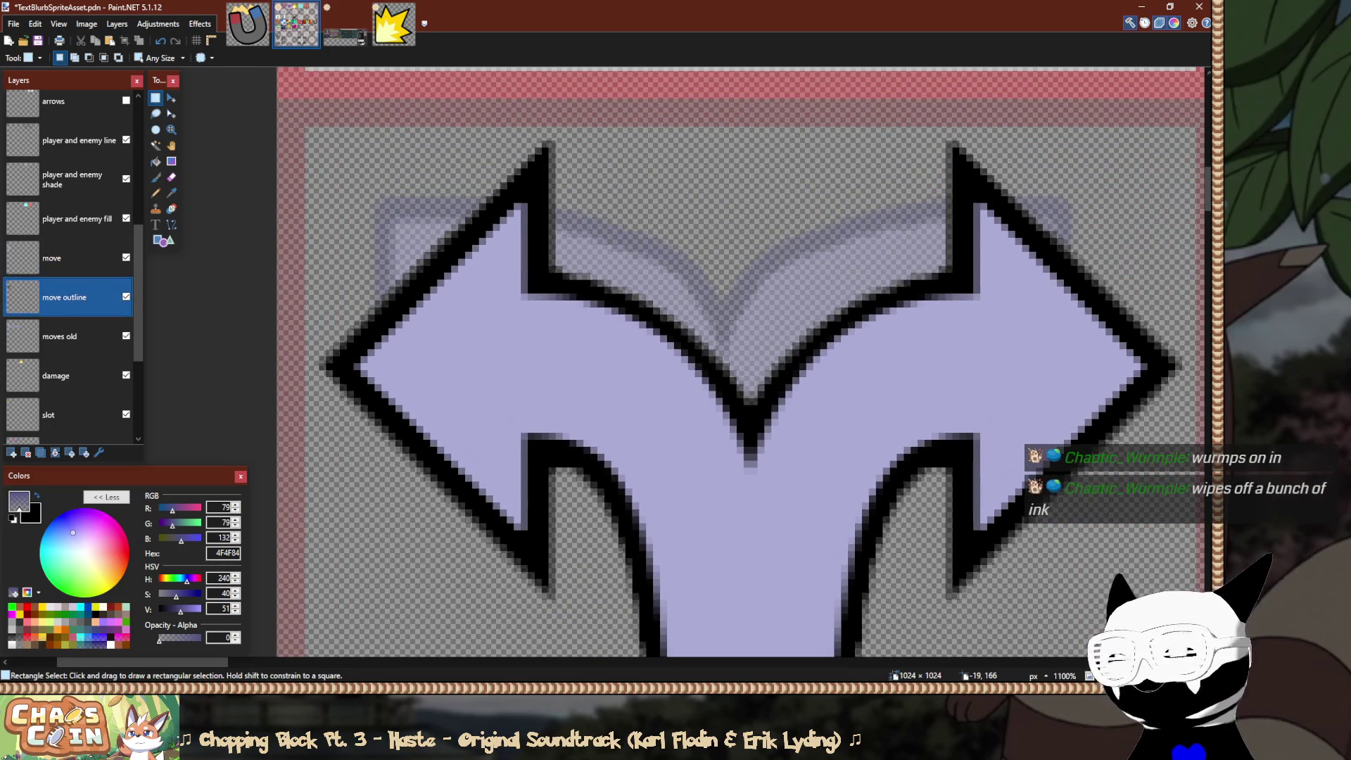
pyautogui.click(12, 452)
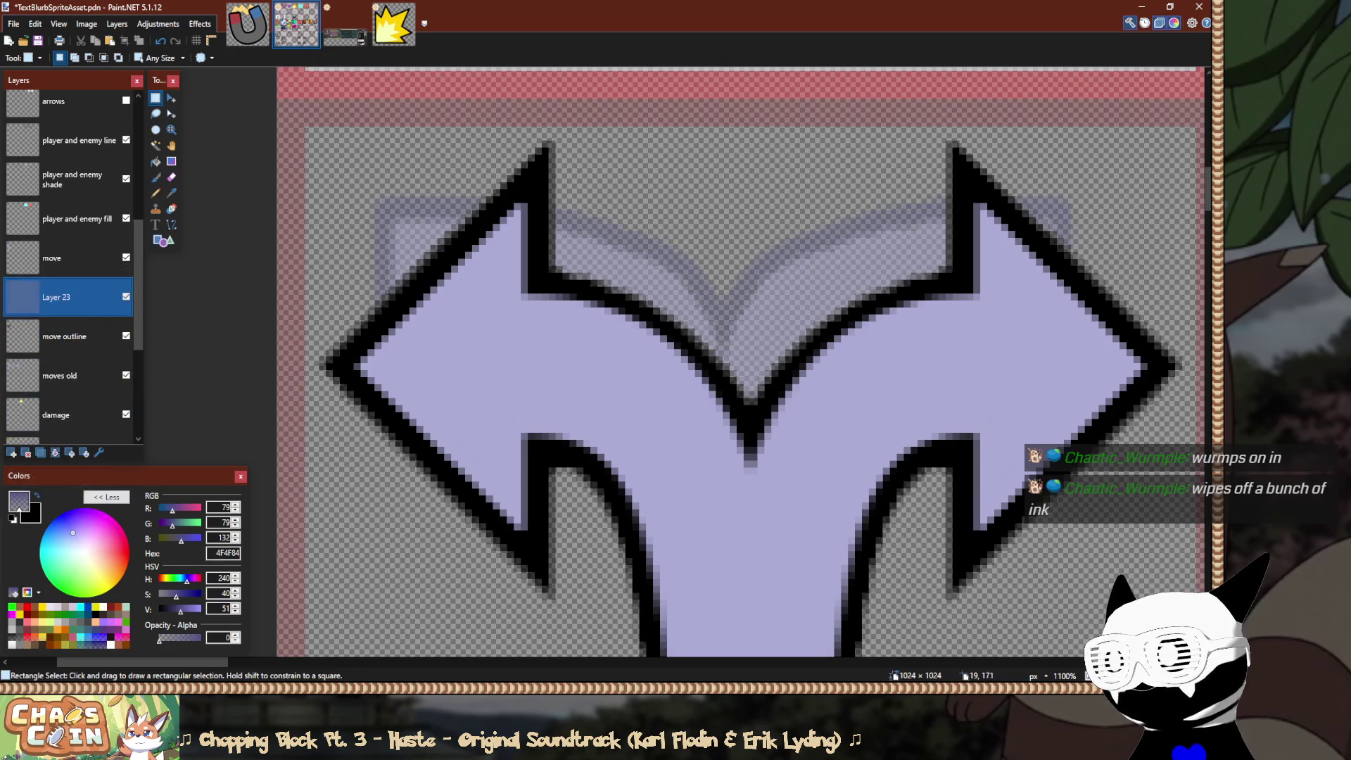
pyautogui.keyDown('ctrl'); pyautogui.scroll(-3, 594, 279); pyautogui.keyUp('ctrl')
pyautogui.hotkey('ctrl', 's')
pyautogui.click(69, 452)
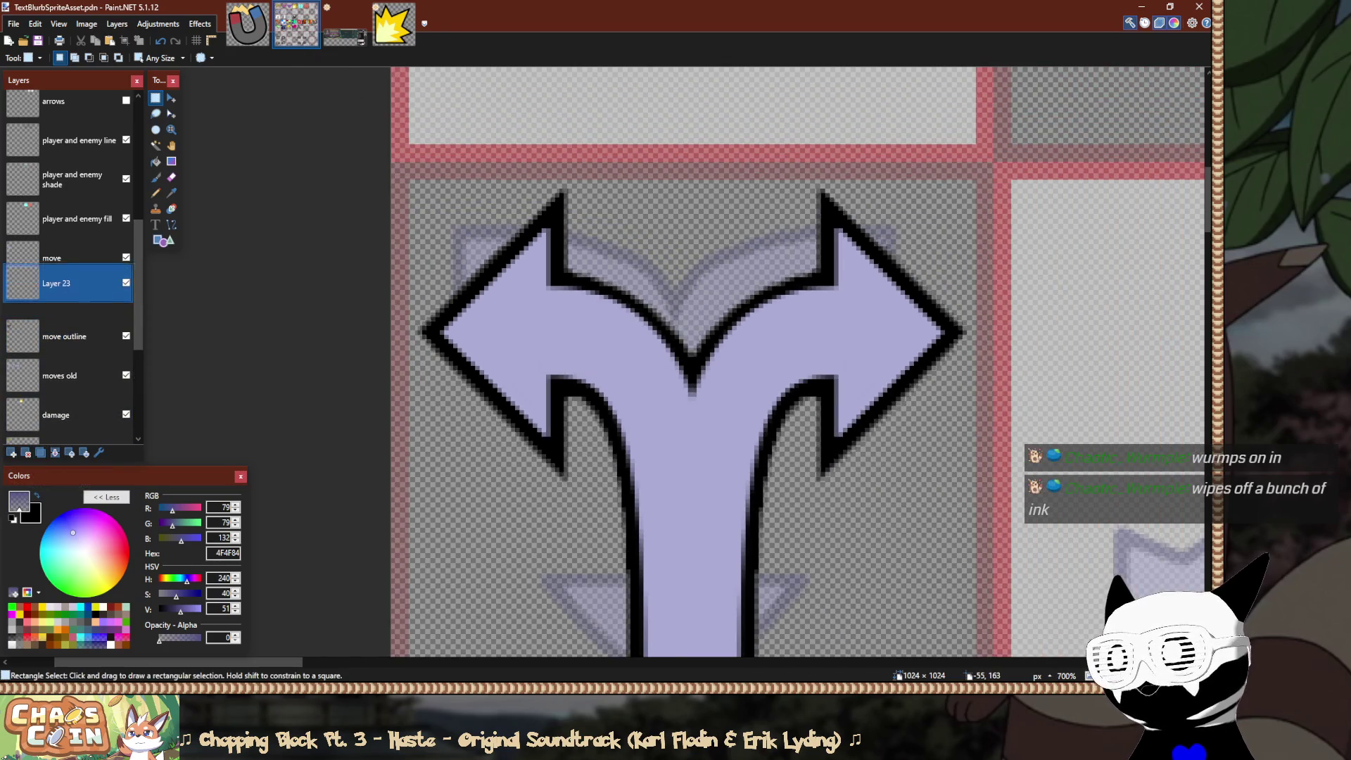
# Try a Magic Wand selection on the fork arrow's purple fill, then deselect.
pyautogui.click(64, 297)
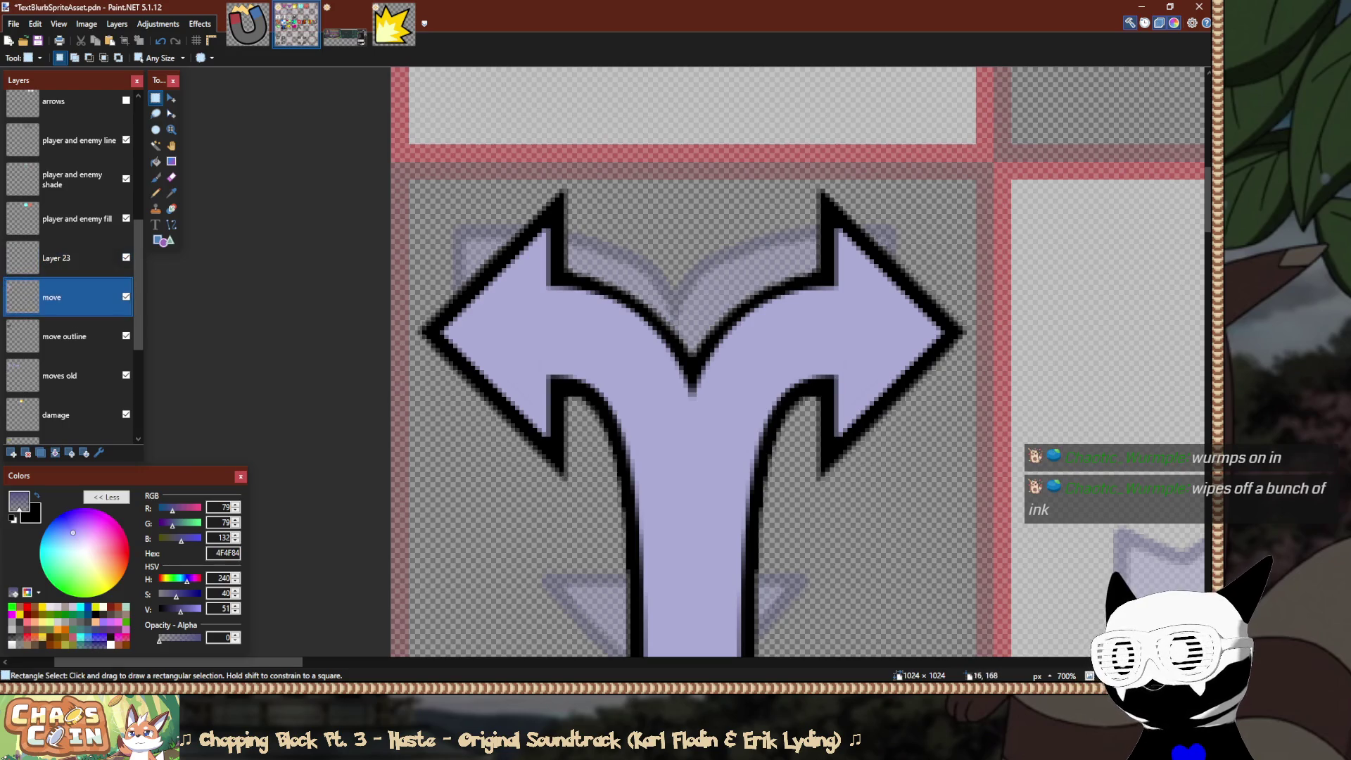
pyautogui.press('s')
pyautogui.press('s')
pyautogui.press('s')
pyautogui.click(566, 301)
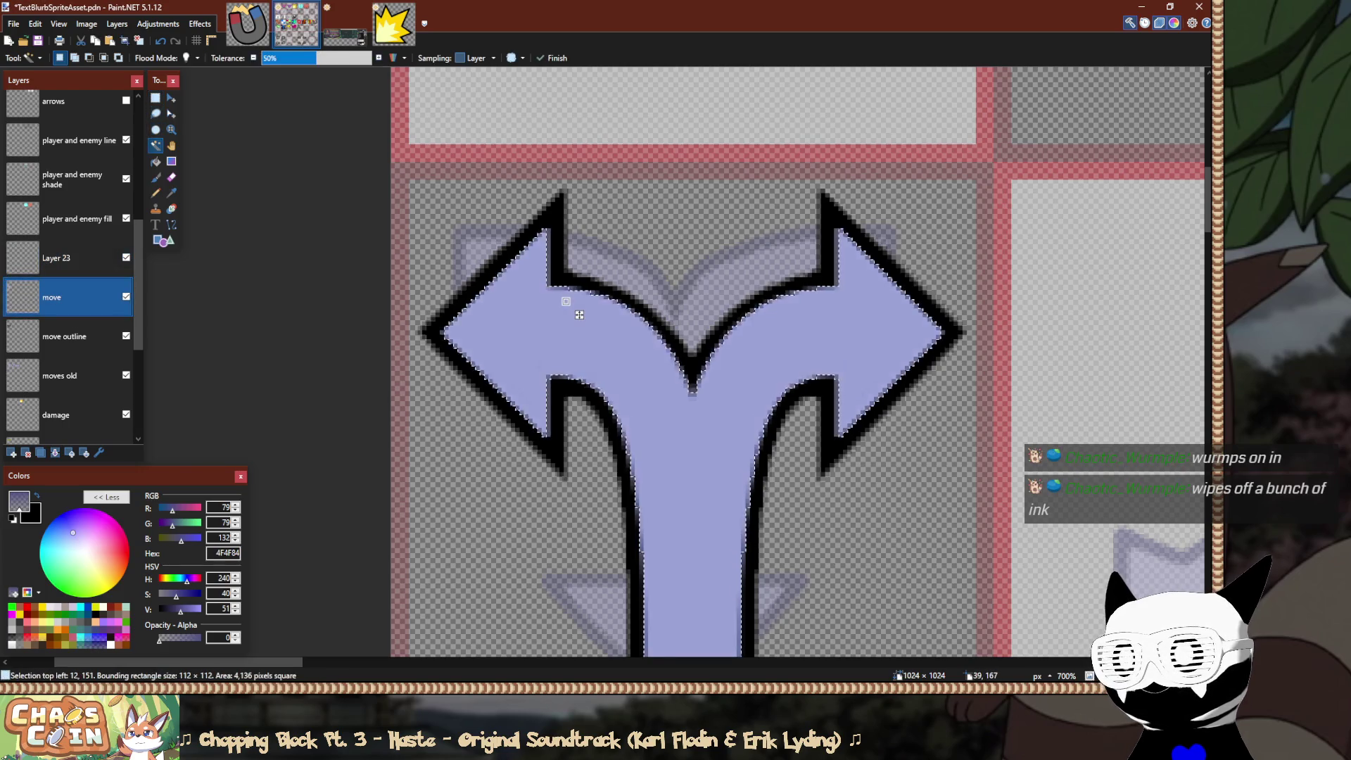
pyautogui.click(341, 57)
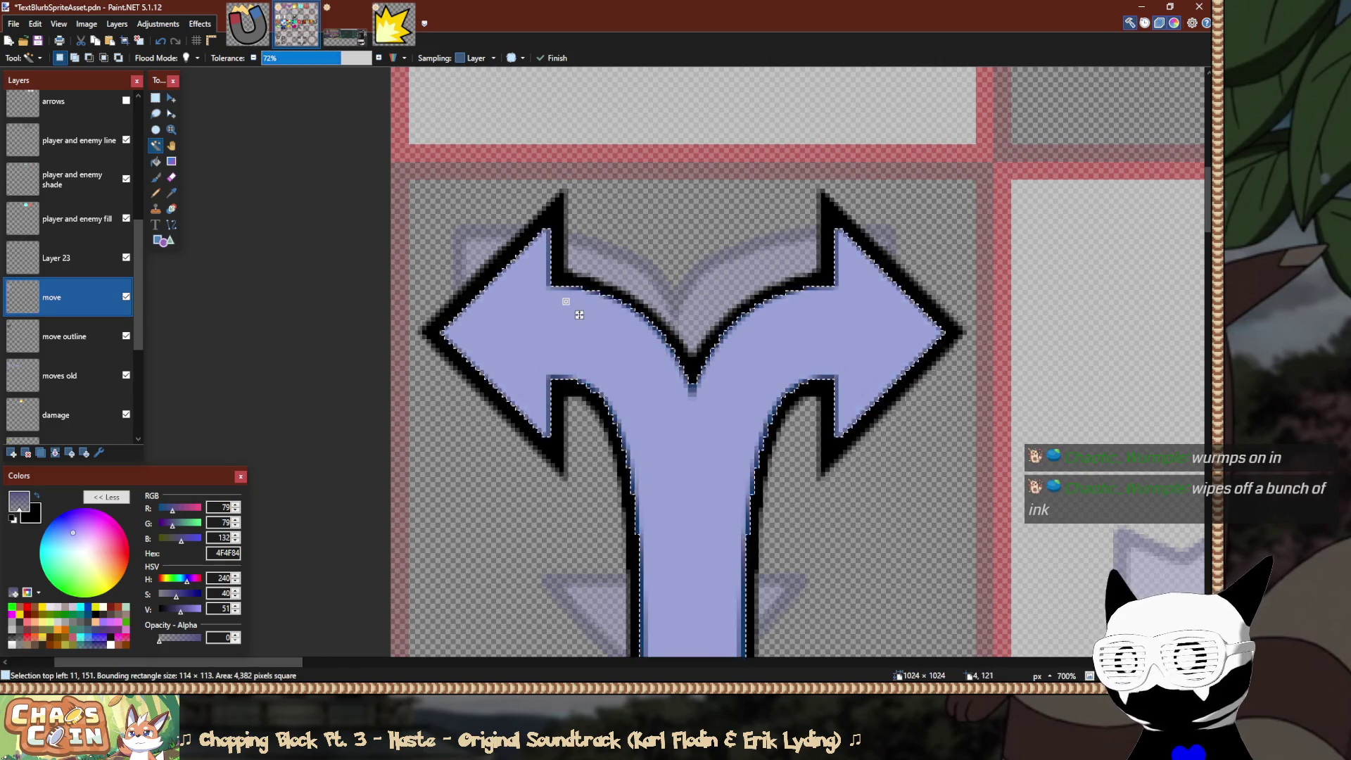
pyautogui.hotkey('ctrl', 'd')
pyautogui.press('s')
pyautogui.scroll(-3, 579, 314)
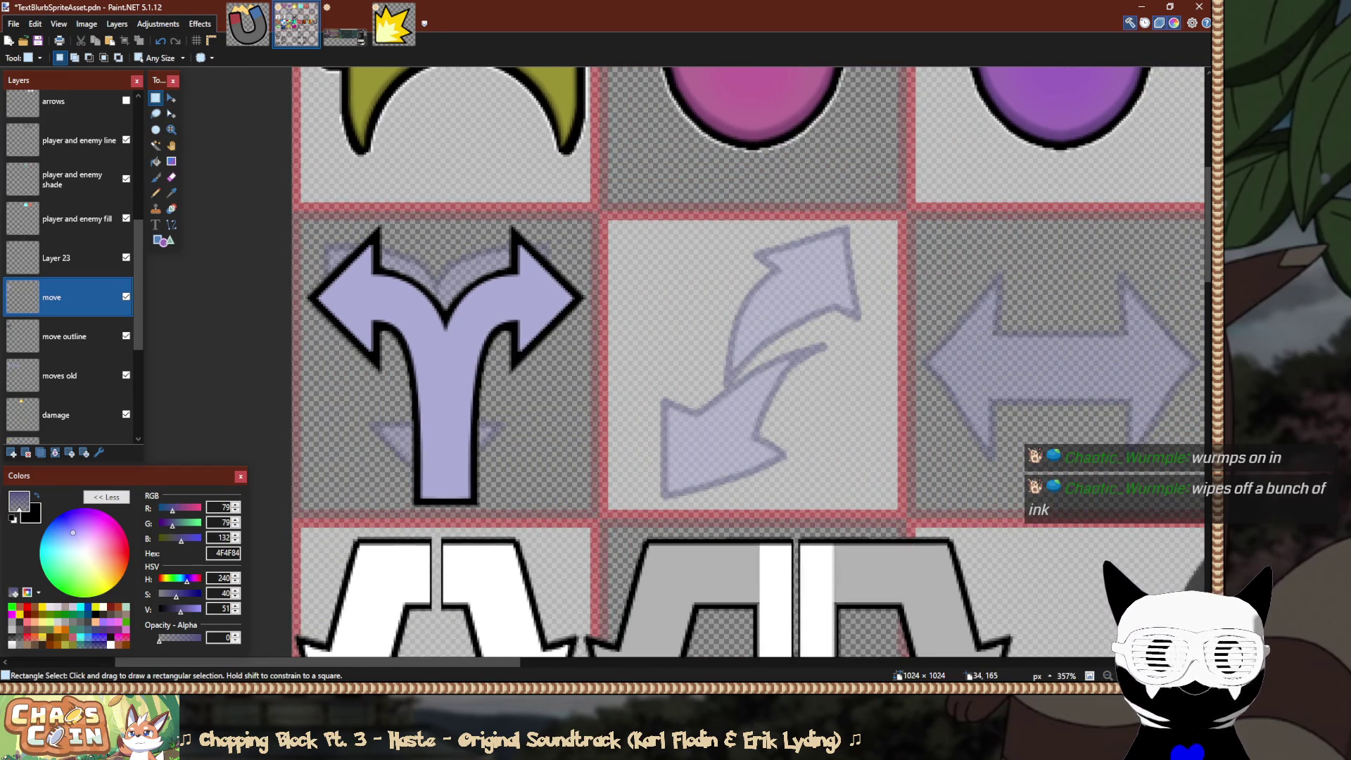
pyautogui.scroll(-2, 370, 277)
pyautogui.scroll(-2, 373, 292)
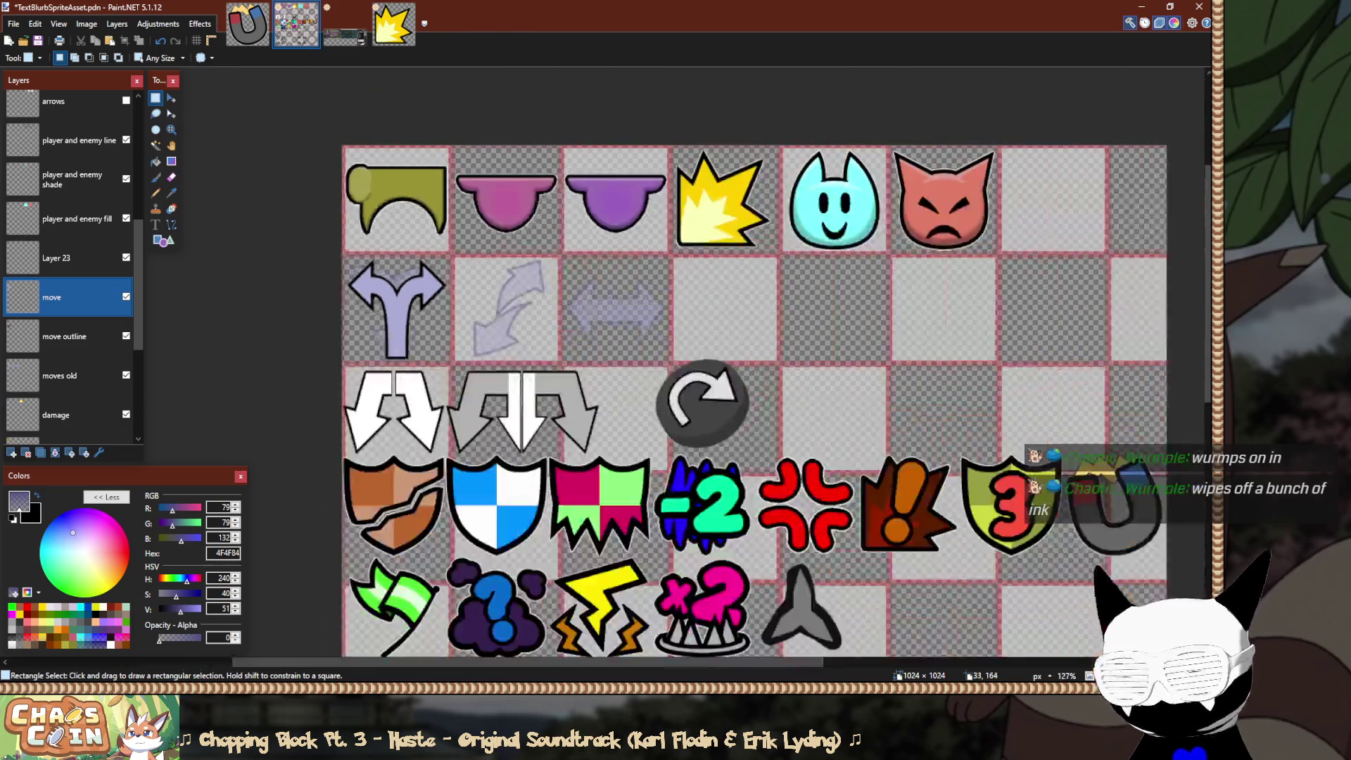
pyautogui.press('e')
pyautogui.hotkey('ctrl', 'shift', 'f')
pyautogui.keyDown('ctrl'); pyautogui.click(161, 58); pyautogui.keyUp('ctrl')
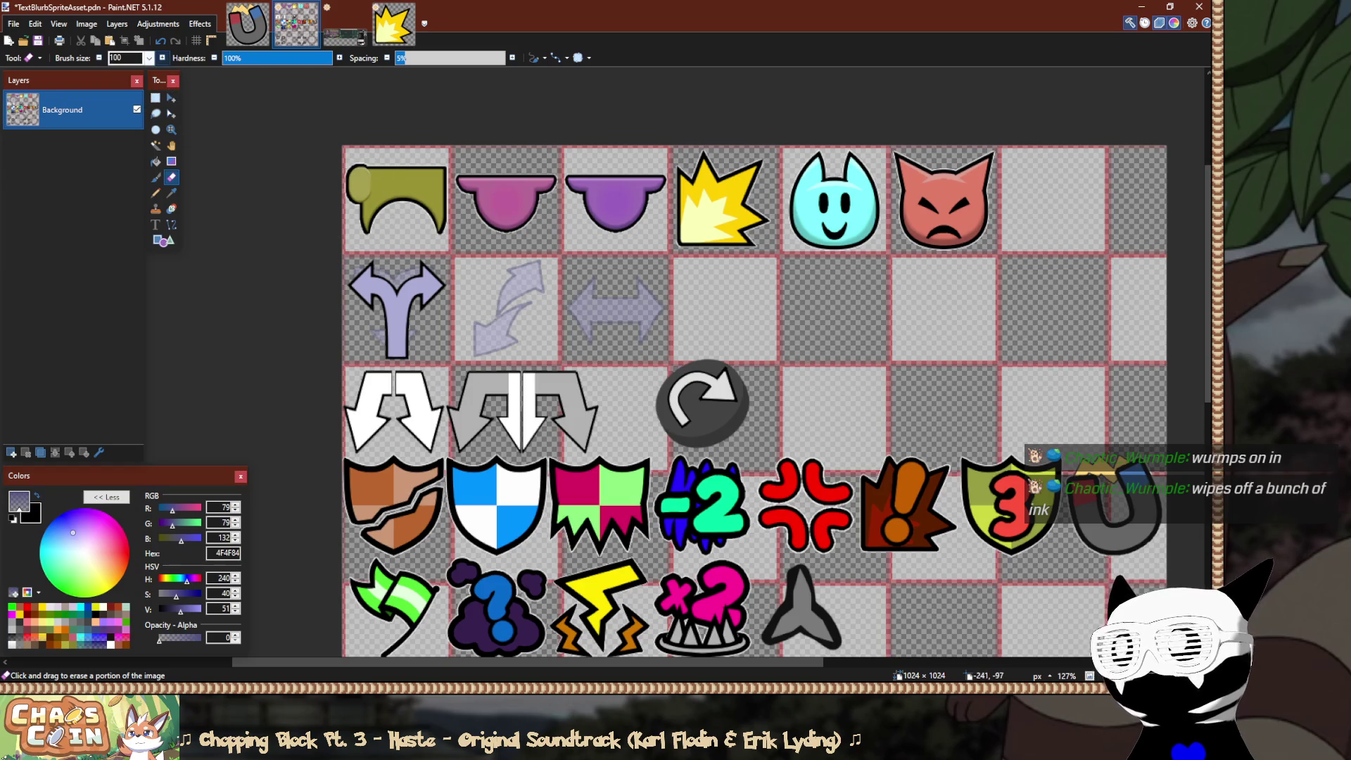
pyautogui.click(148, 58)
pyautogui.click(130, 211)
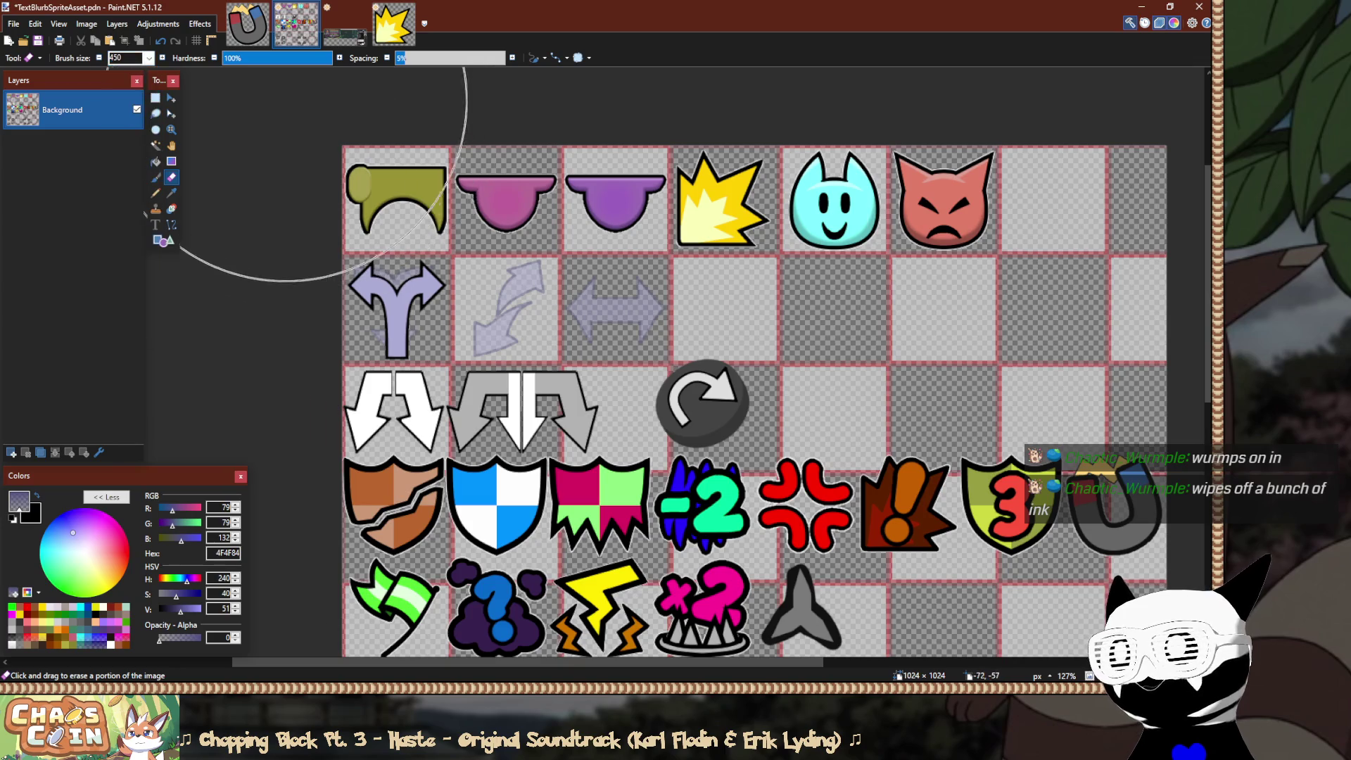
pyautogui.scroll(-4, 788, 448)
pyautogui.keyDown('ctrl'); pyautogui.scroll(-5, 789, 448); pyautogui.keyUp('ctrl')
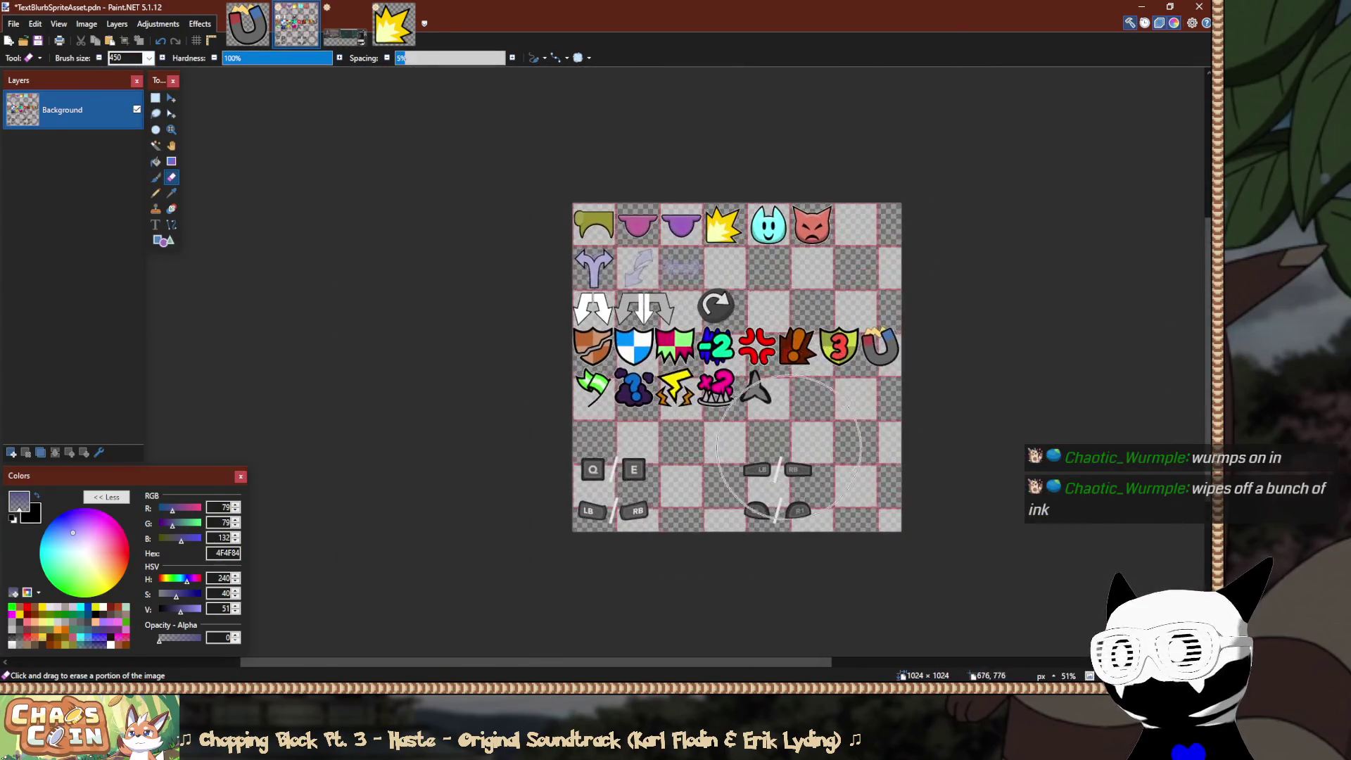
pyautogui.press('x')
pyautogui.moveTo(1002, 582); pyautogui.dragTo(563, 201)
pyautogui.keyDown('ctrl'); pyautogui.scroll(3, 649, 302); pyautogui.keyUp('ctrl')
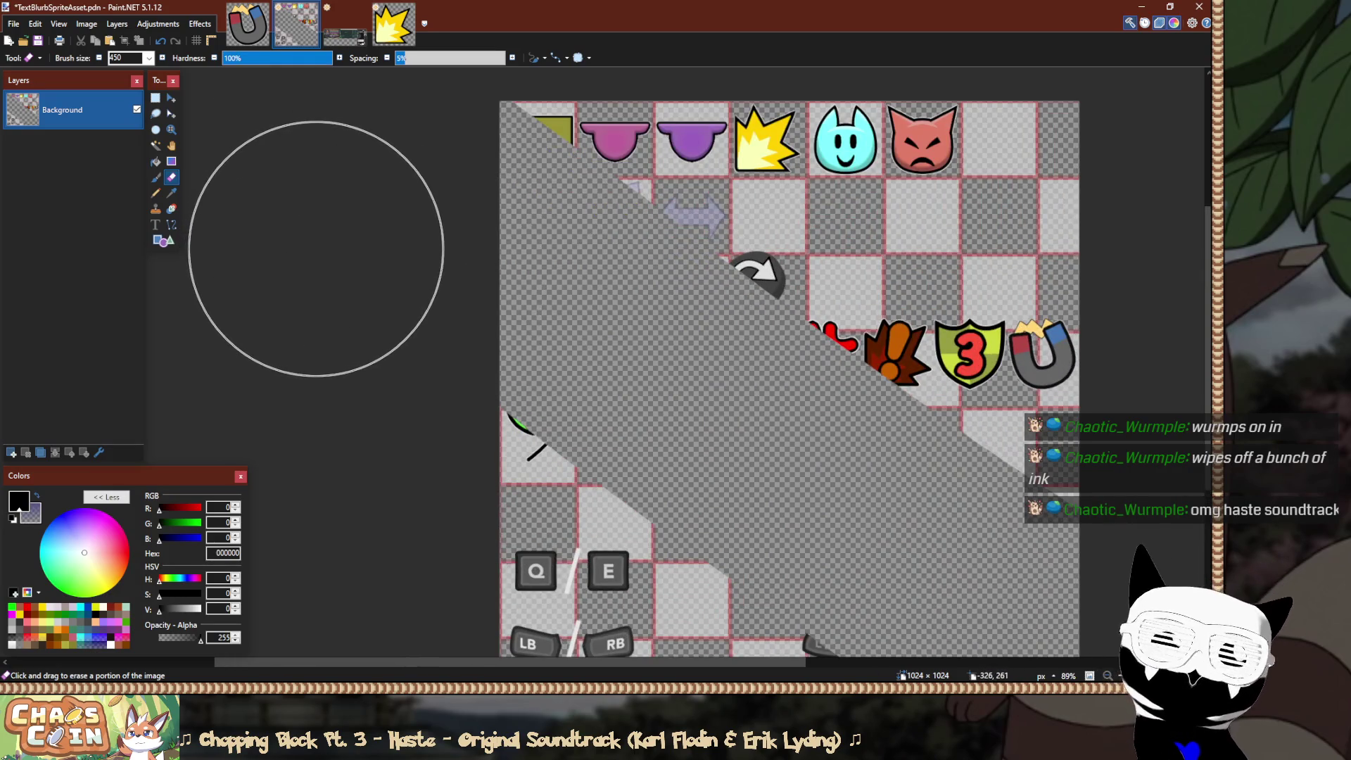
pyautogui.hotkey('ctrl', 'z')
pyautogui.hotkey('ctrl', 'z')
pyautogui.hotkey('ctrl', 'z')
pyautogui.press('s')
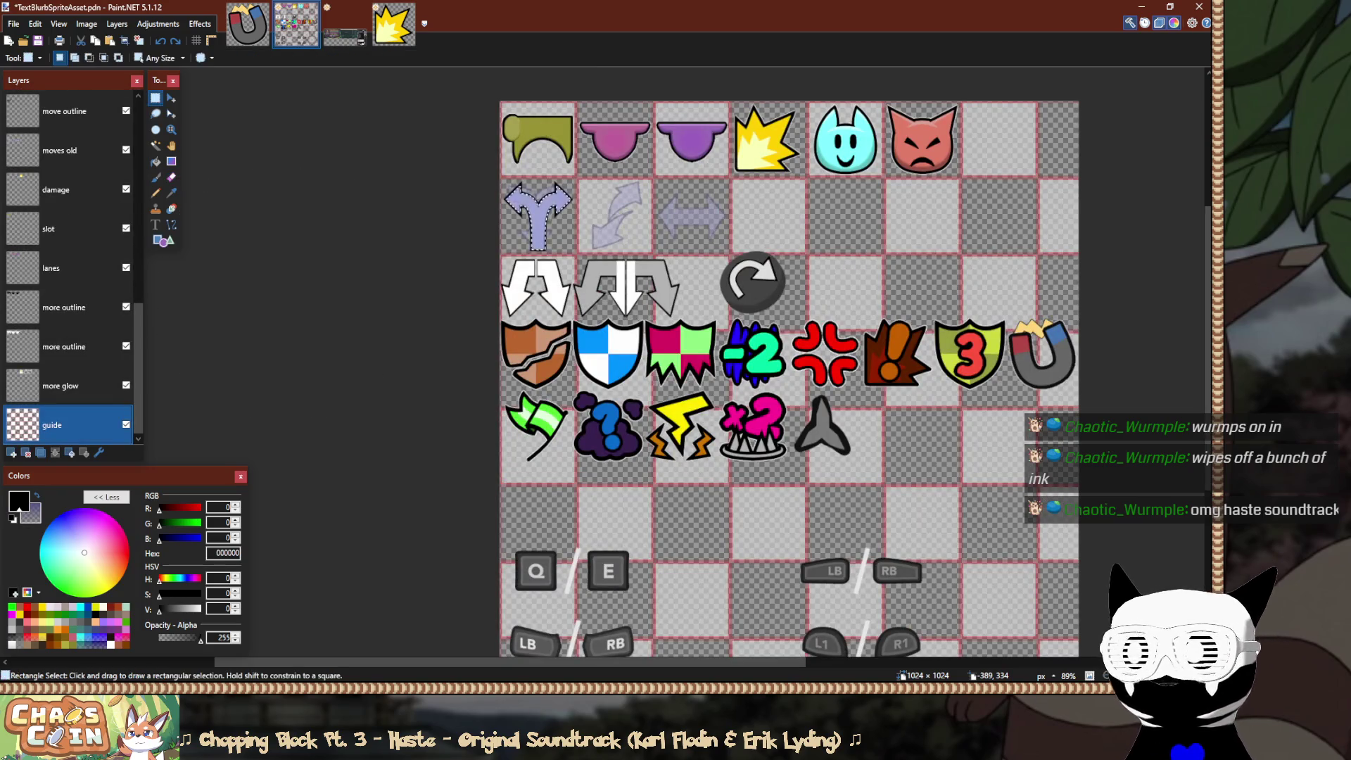
# Switch between the move and moves old layers, ending on moves old.
pyautogui.keyDown('ctrl'); pyautogui.scroll(5, 467, 216); pyautogui.keyUp('ctrl')
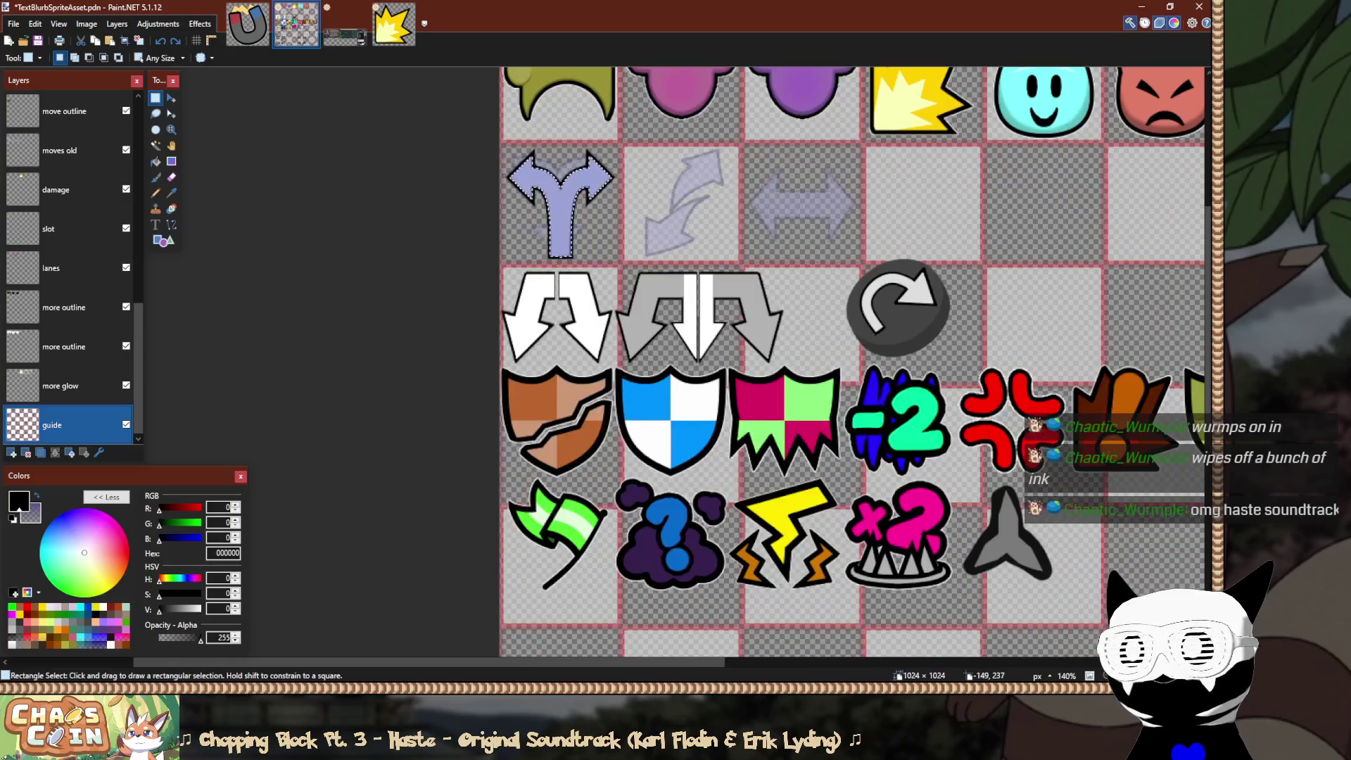
pyautogui.moveTo(465, 216); pyautogui.dragTo(337, 340)
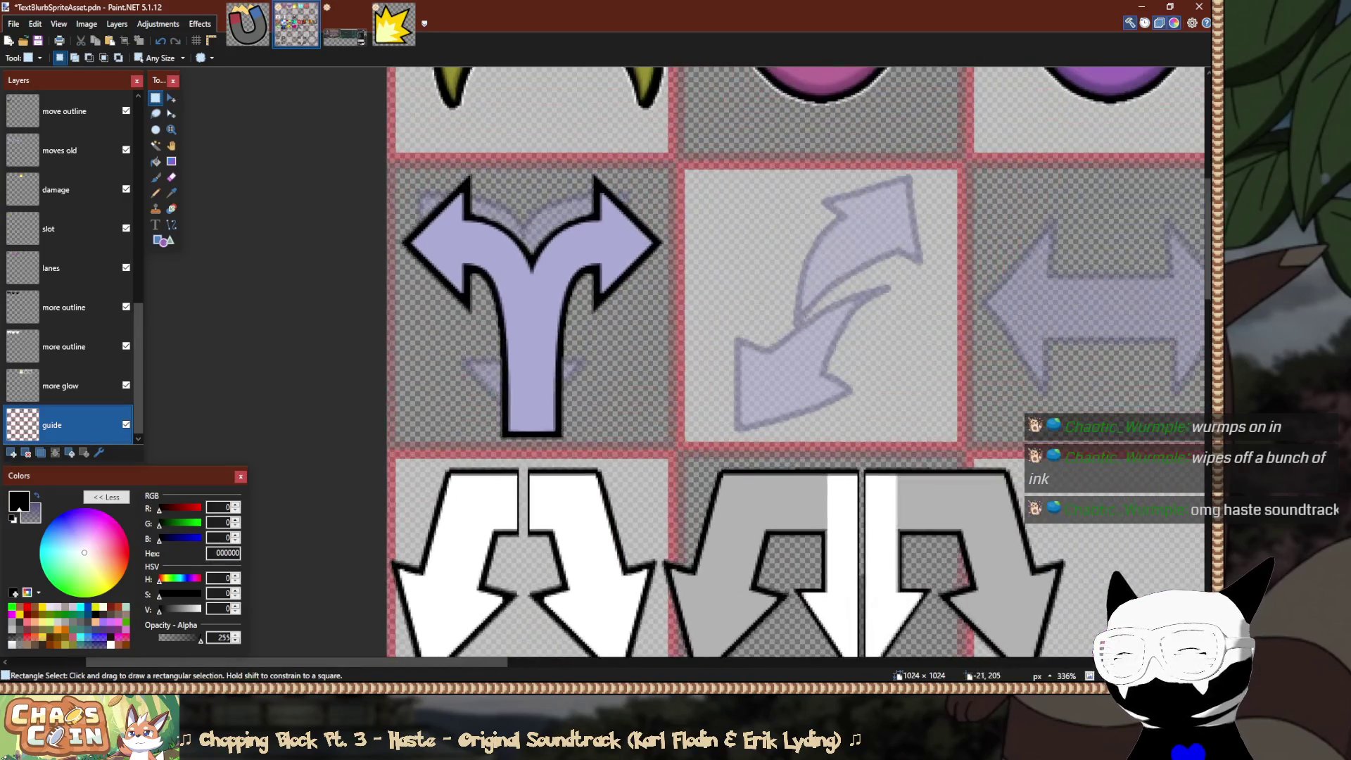
pyautogui.scroll(3, 355, 342)
pyautogui.scroll(-3, 356, 342)
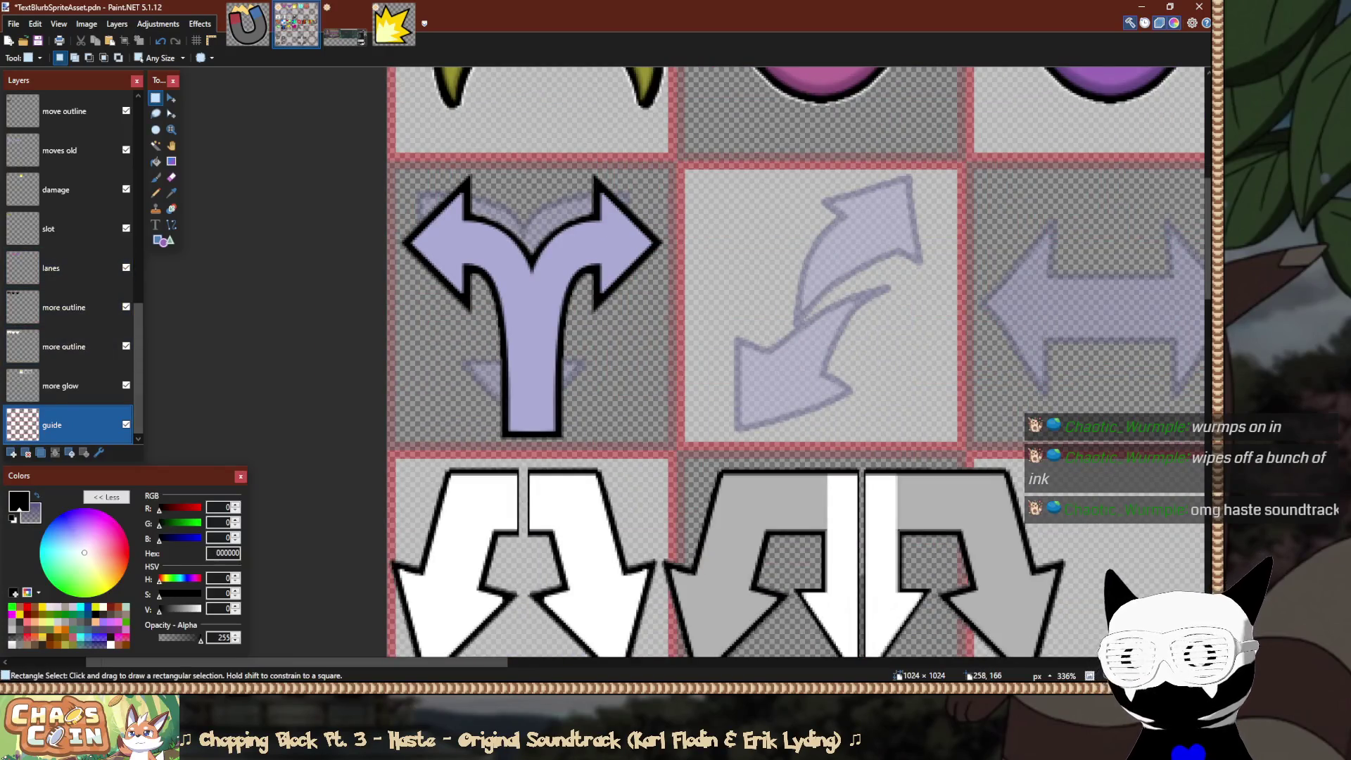
pyautogui.keyDown('ctrl'); pyautogui.scroll(2, 998, 265); pyautogui.keyUp('ctrl')
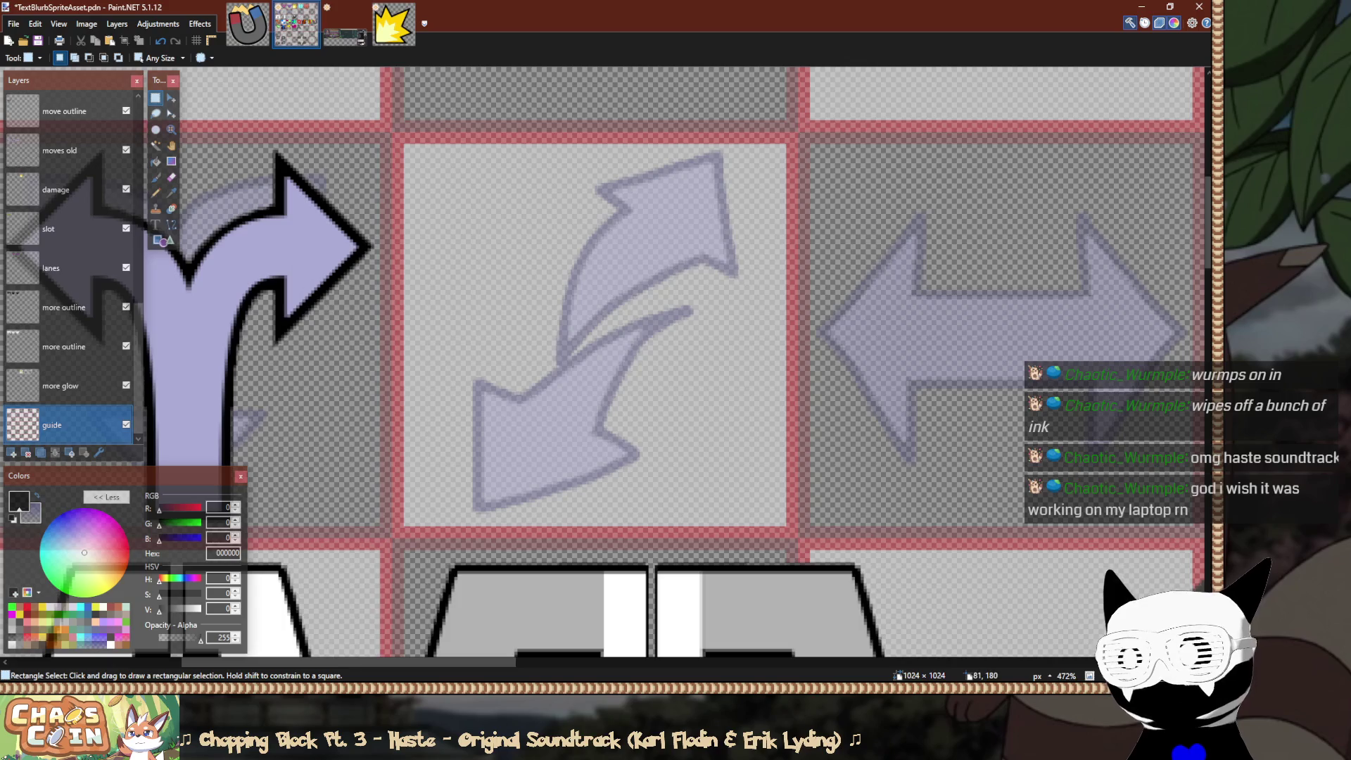
pyautogui.scroll(3, 70, 267)
pyautogui.click(70, 307)
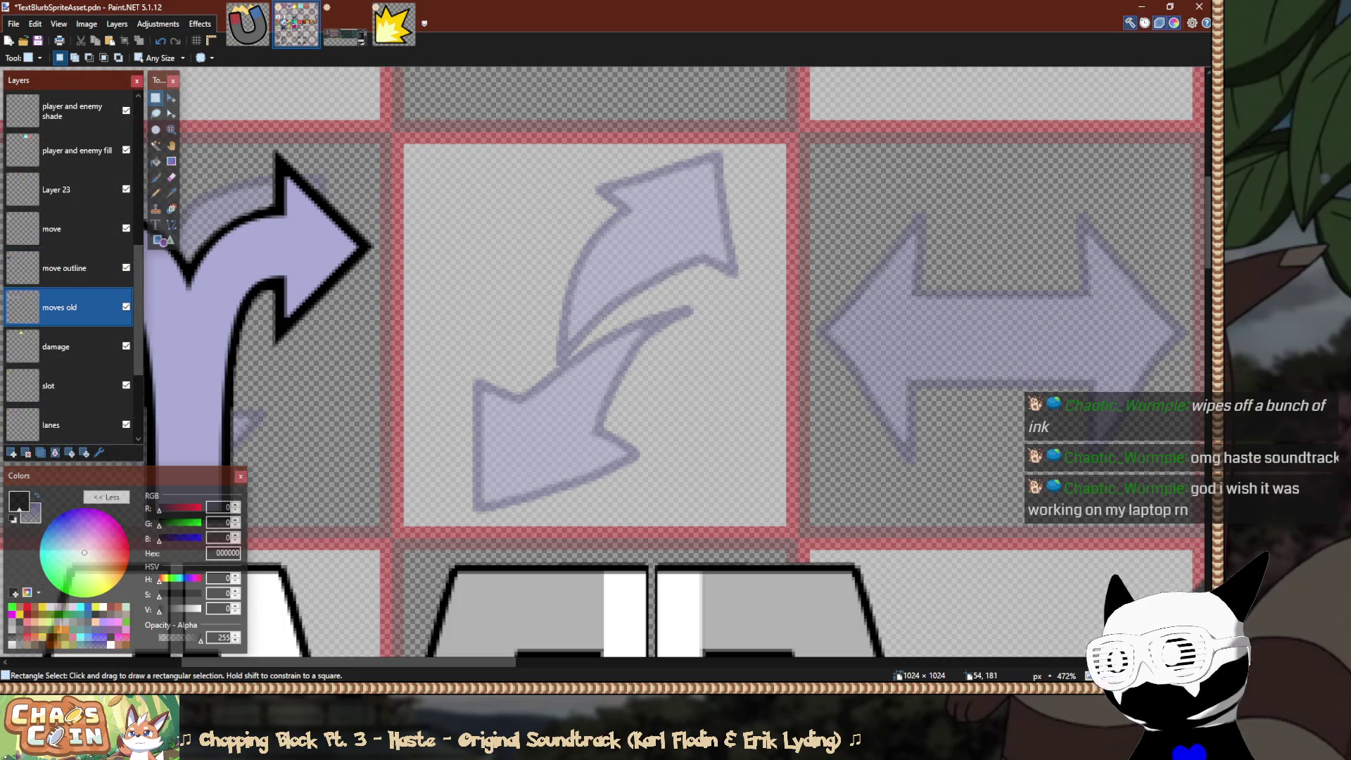
pyautogui.click(70, 228)
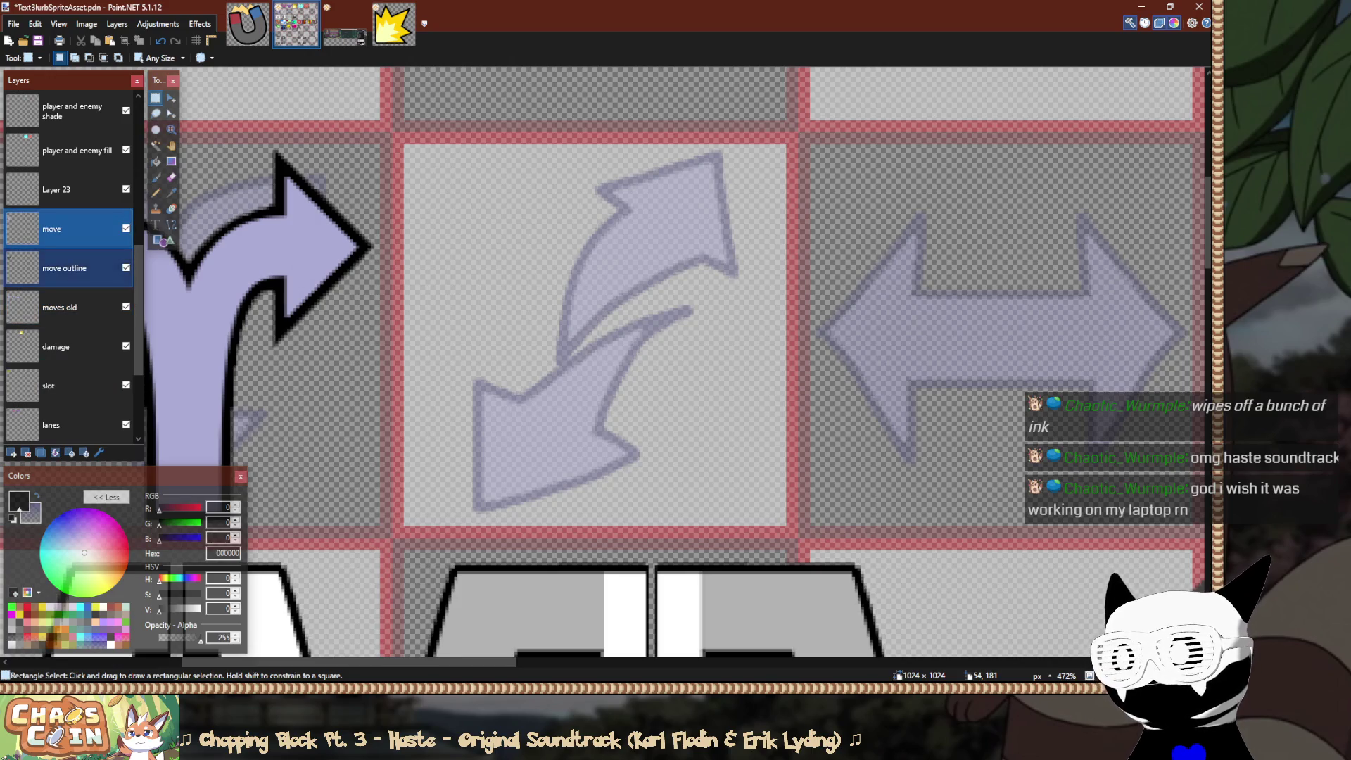
pyautogui.scroll(-1, 71, 267)
pyautogui.scroll(-3, 70, 268)
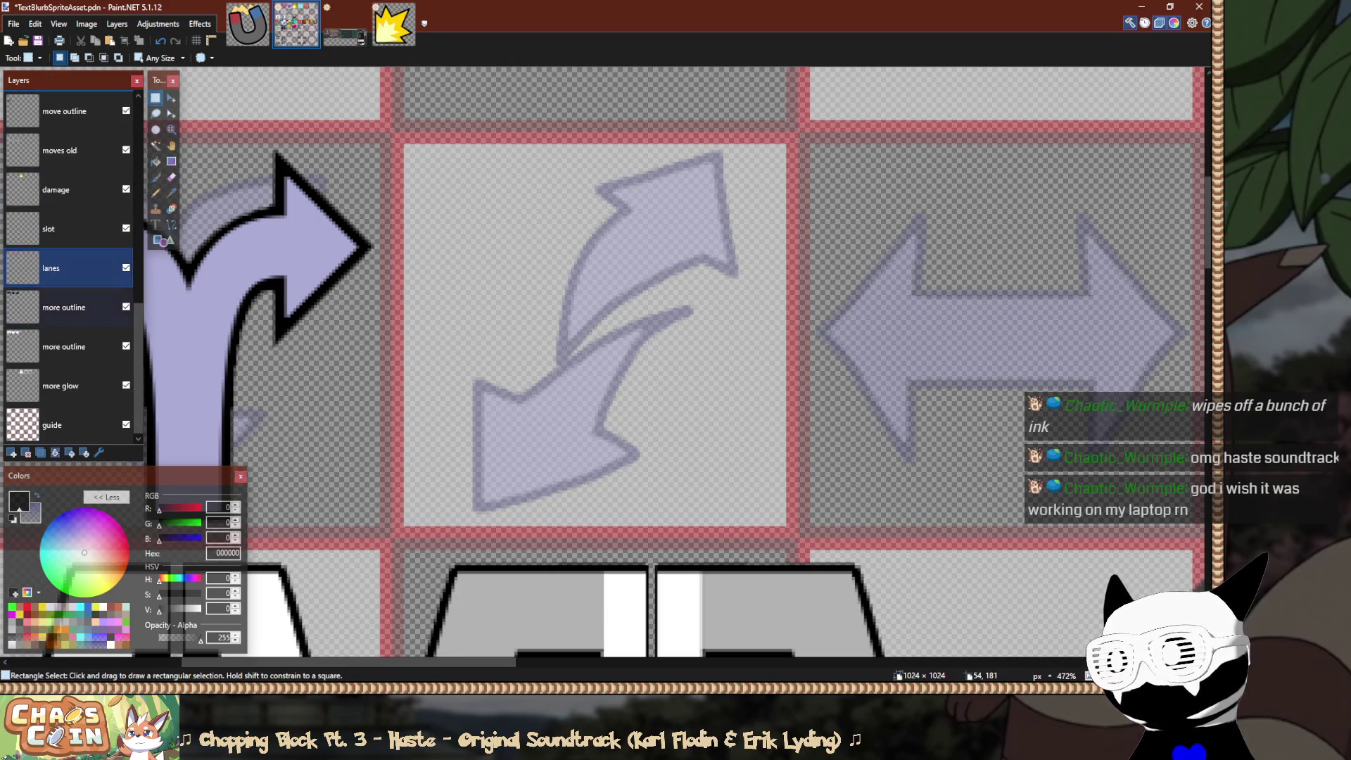
pyautogui.scroll(7, 71, 267)
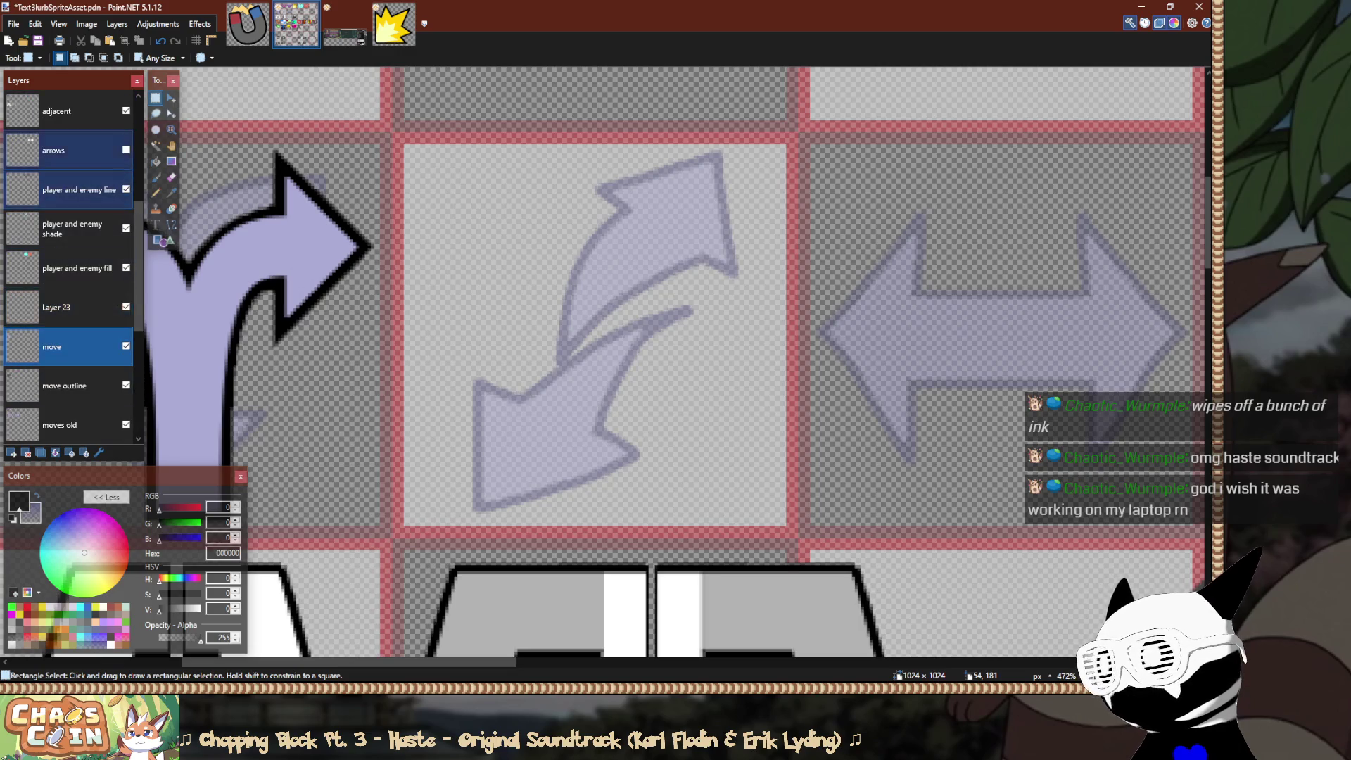
pyautogui.scroll(-1, 71, 345)
pyautogui.click(59, 385)
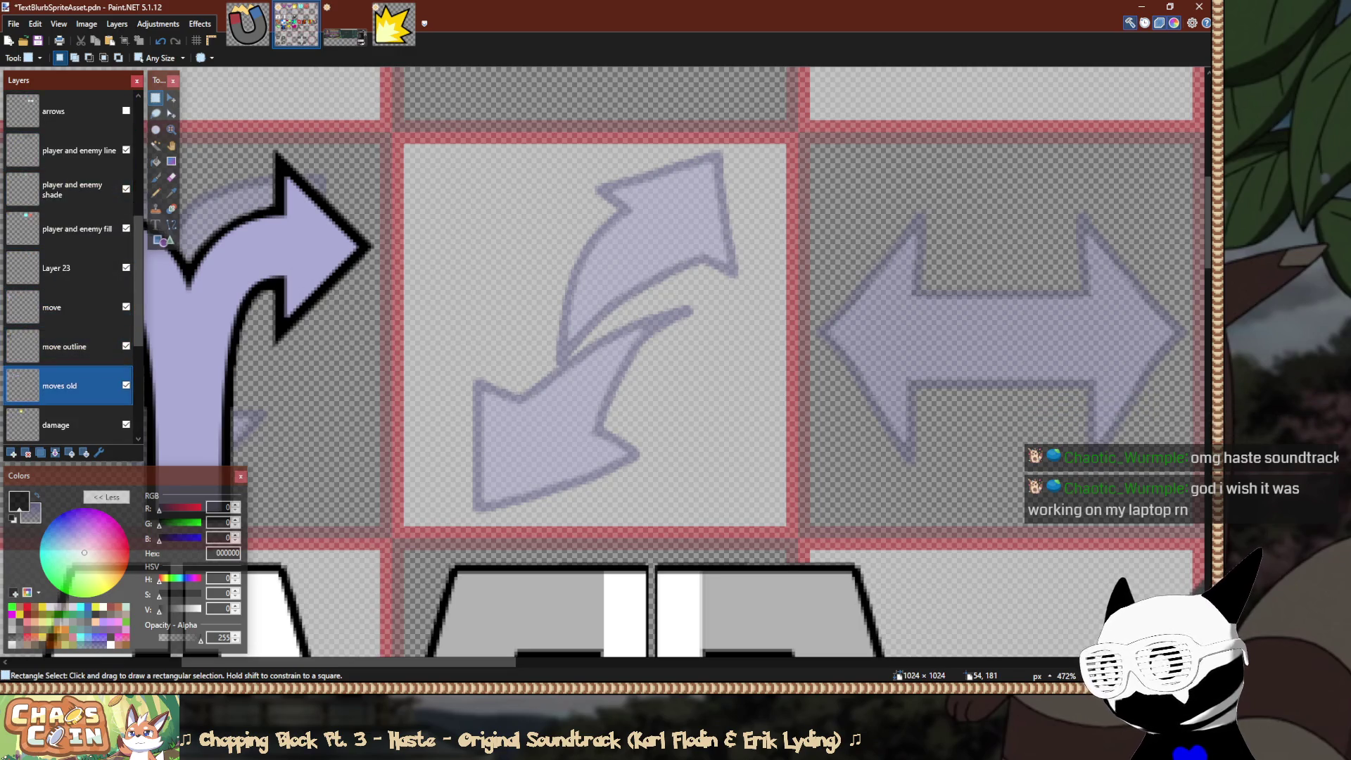
# Sample the old arrow's dark purple outline colour with the Color Picker.
pyautogui.press('k')
pyautogui.scroll(3, 615, 185)
pyautogui.scroll(2, 615, 186)
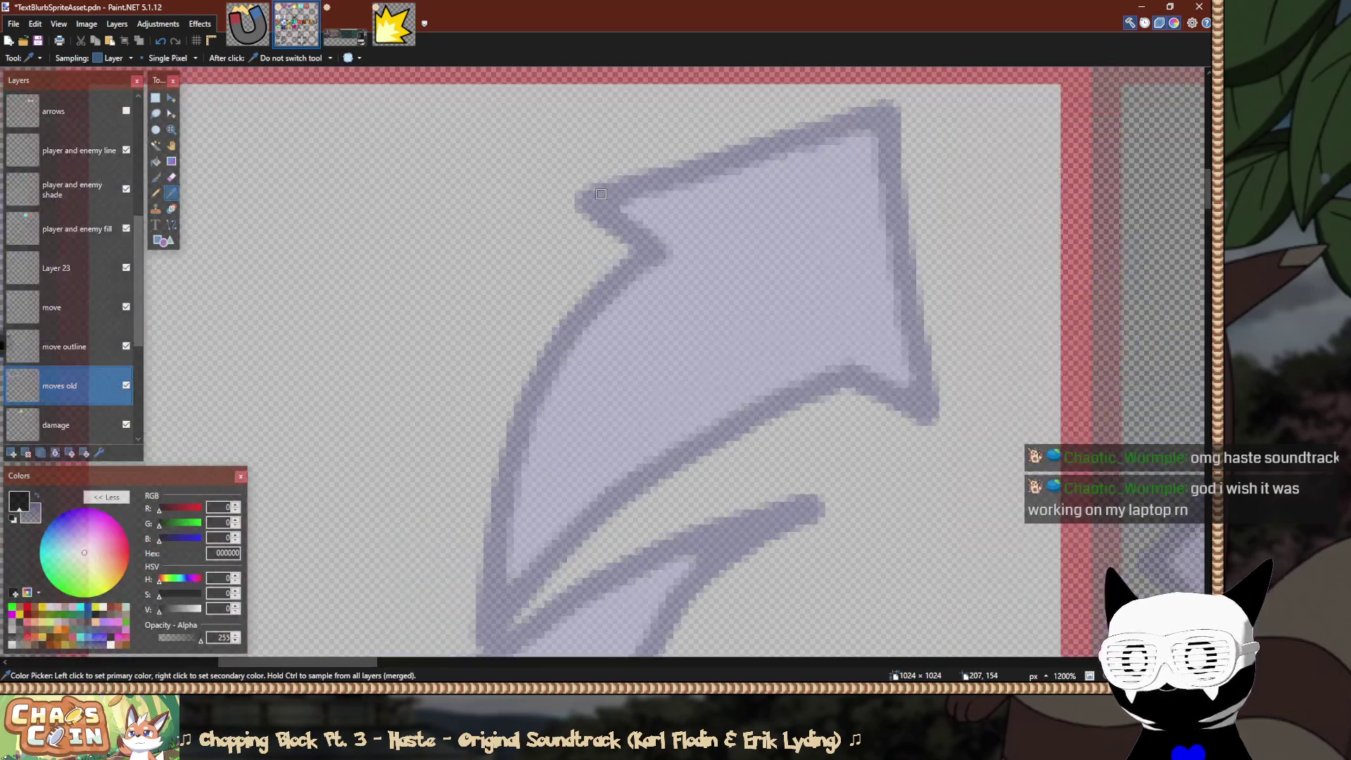
pyautogui.click(601, 202)
pyautogui.scroll(-2, 601, 202)
pyautogui.hscroll(-5, 516, 336)
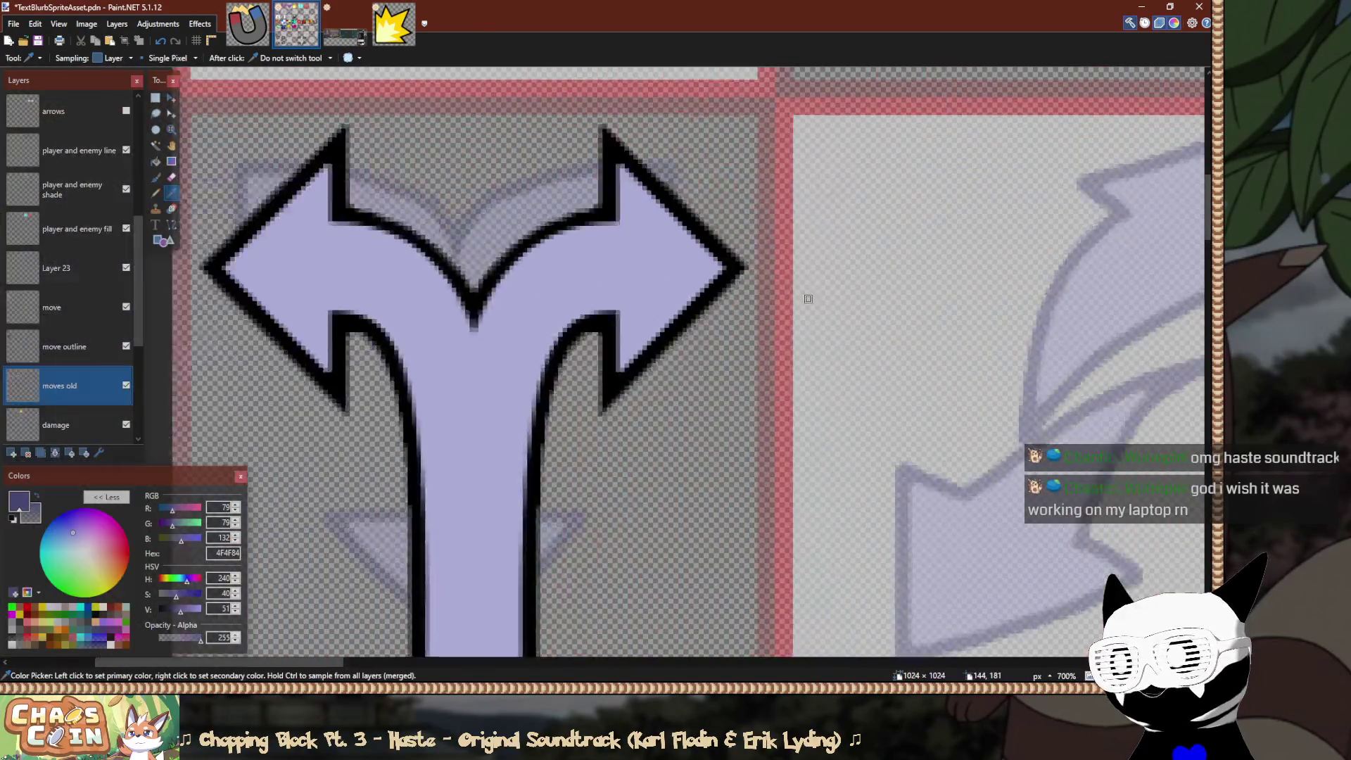
pyautogui.hscroll(-3, 516, 335)
# Set up the Paintbrush with size 13 and 33% hardness.
pyautogui.press('b')
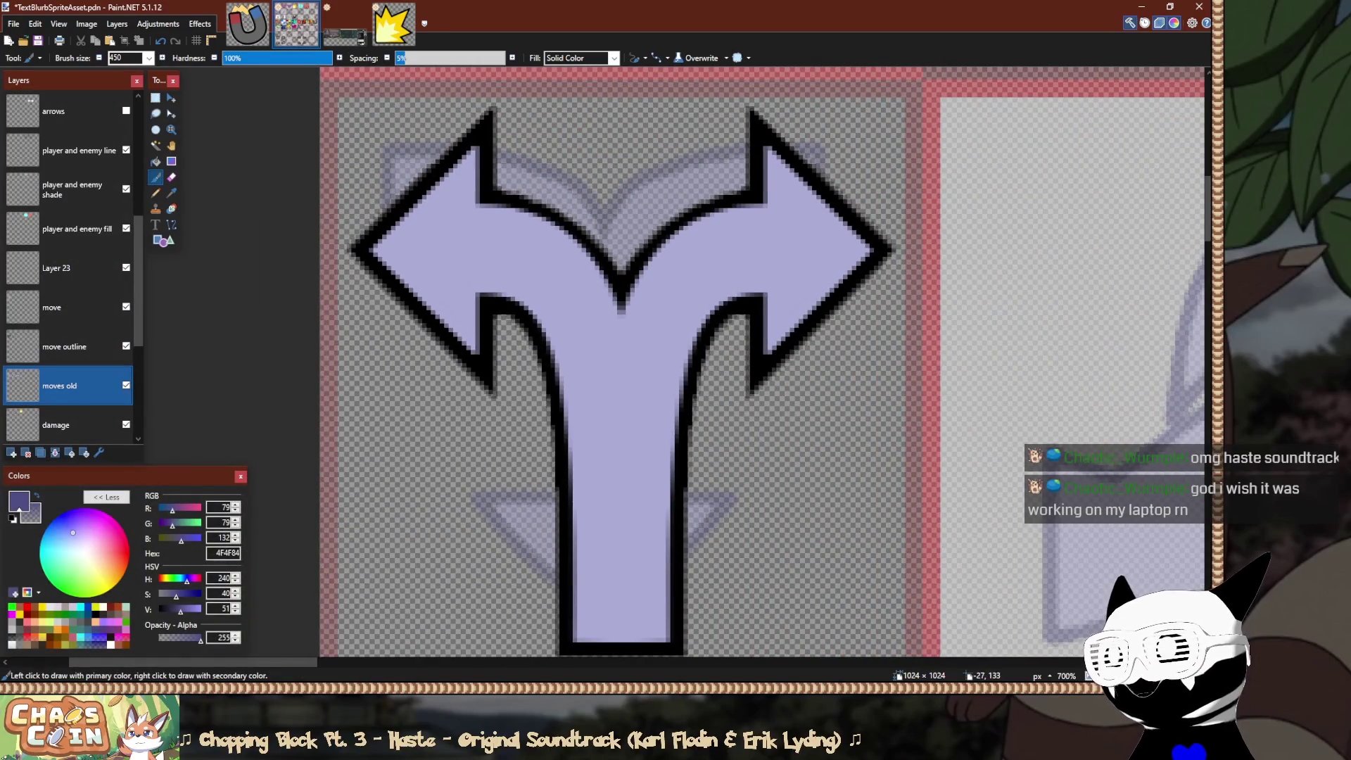
pyautogui.click(149, 57)
pyautogui.scroll(5, 134, 232)
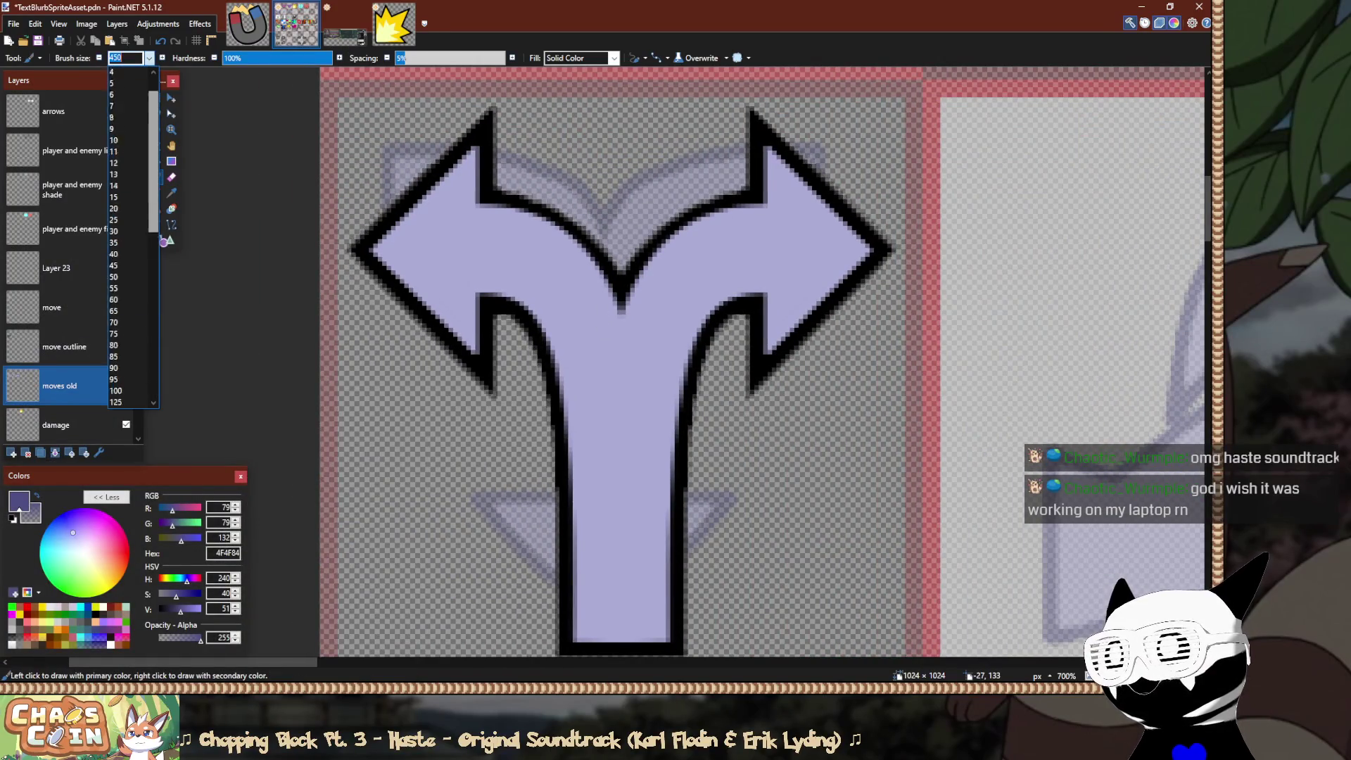
pyautogui.click(119, 105)
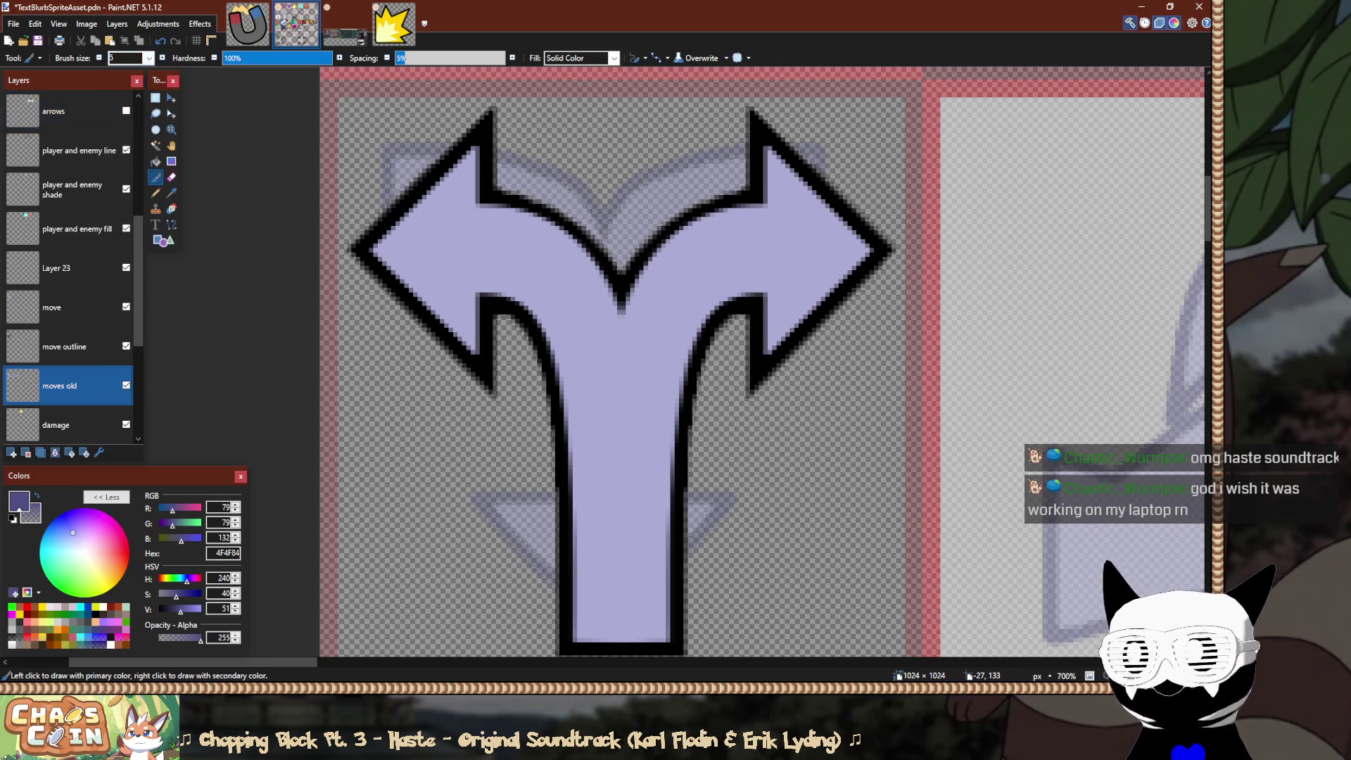
pyautogui.click(150, 58)
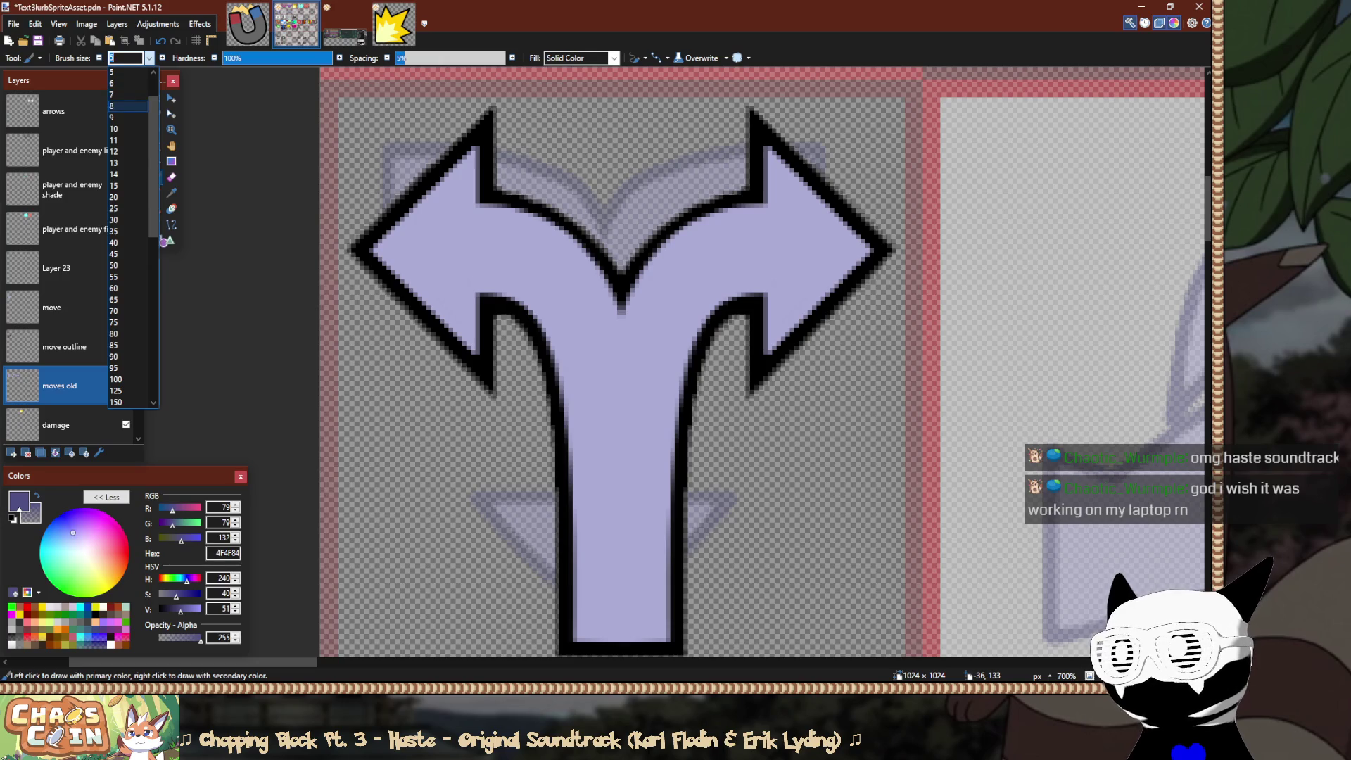
pyautogui.click(128, 106)
pyautogui.click(259, 57)
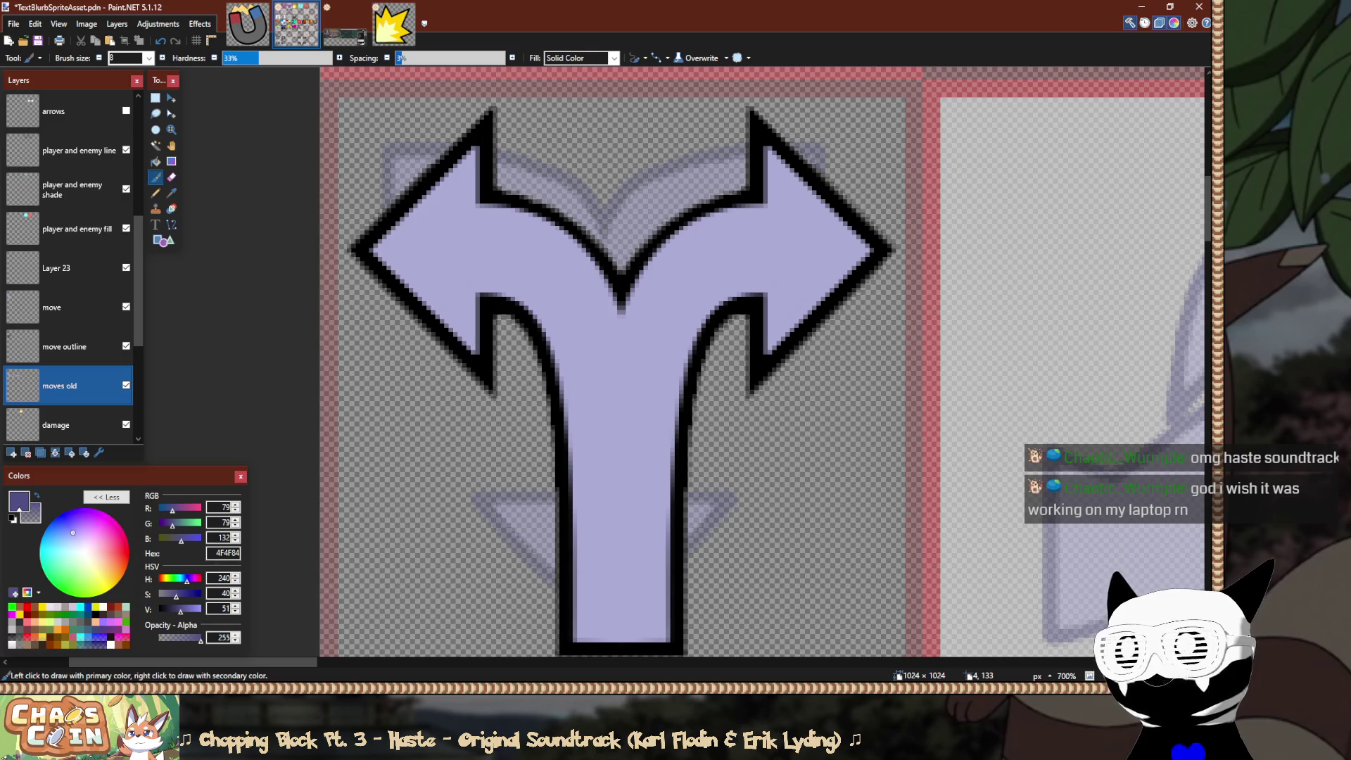
pyautogui.click(162, 58)
pyautogui.click(162, 58)
pyautogui.click(162, 57)
pyautogui.click(162, 58)
pyautogui.click(162, 58)
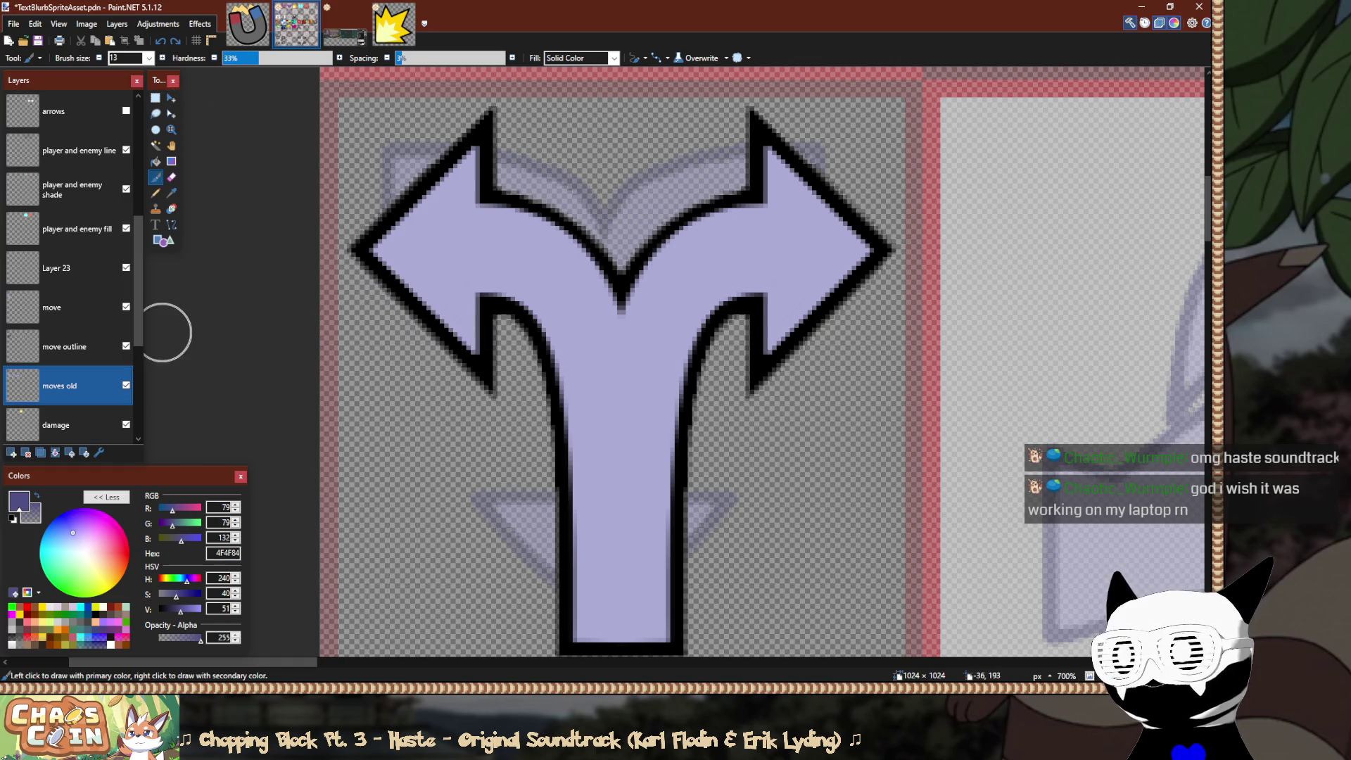
pyautogui.click(70, 308)
pyautogui.moveTo(361, 241); pyautogui.dragTo(489, 370)
pyautogui.hotkey('ctrl', 'z')
pyautogui.scroll(2, 431, 340)
pyautogui.scroll(-1, 475, 324)
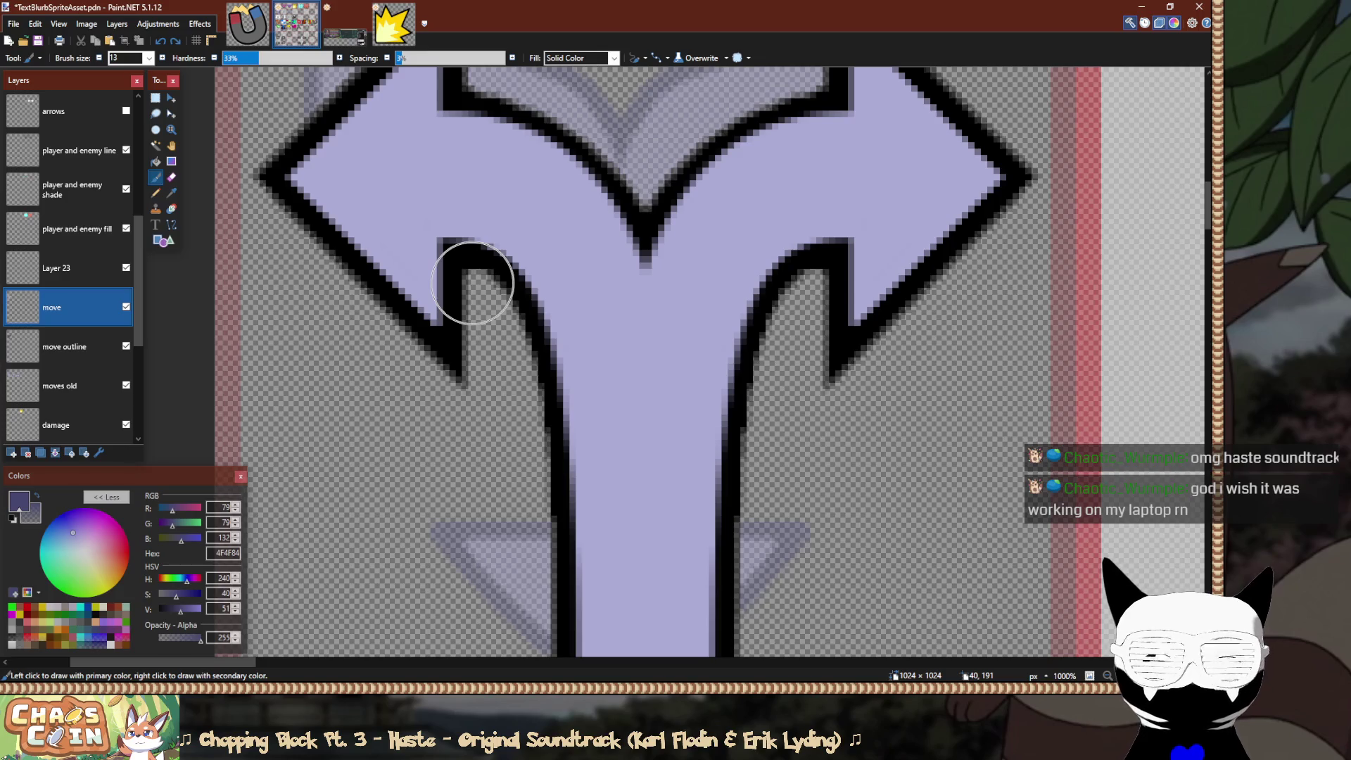
pyautogui.hotkey('ctrl', '[')
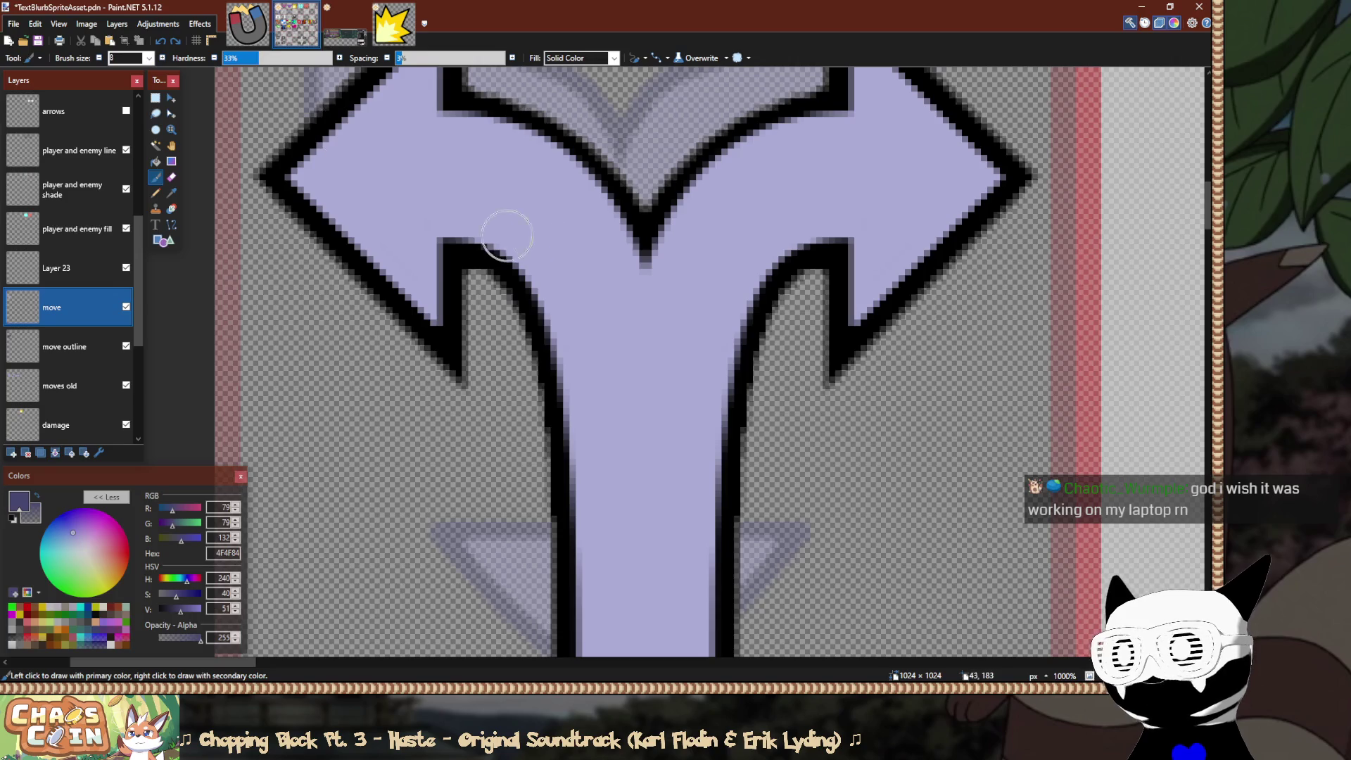
pyautogui.moveTo(443, 239)
pyautogui.mouseDown()
pyautogui.moveTo(513, 266)
pyautogui.moveTo(556, 324)
pyautogui.mouseUp()
pyautogui.hotkey('ctrl', 'z')
pyautogui.scroll(-3, 487, 231)
pyautogui.scroll(4, 478, 239)
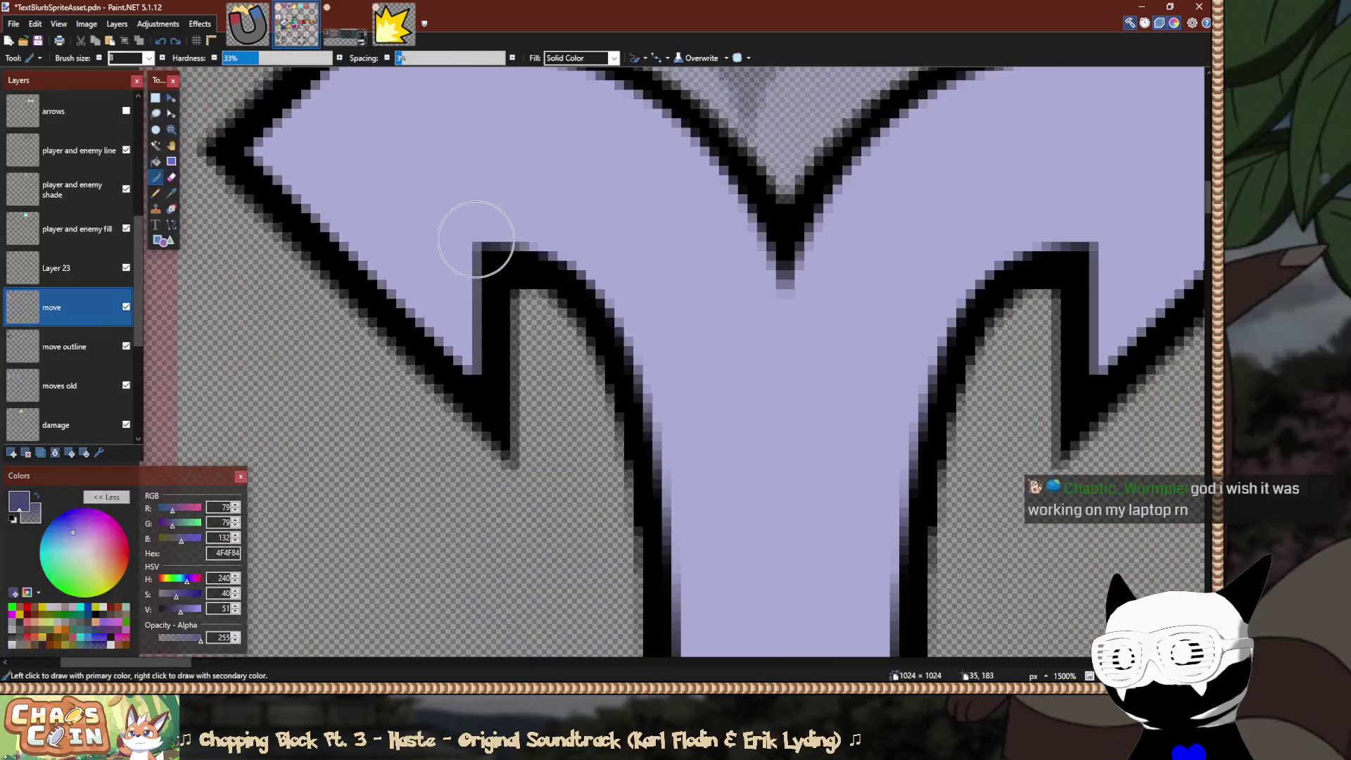
pyautogui.moveTo(465, 235); pyautogui.dragTo(672, 338)
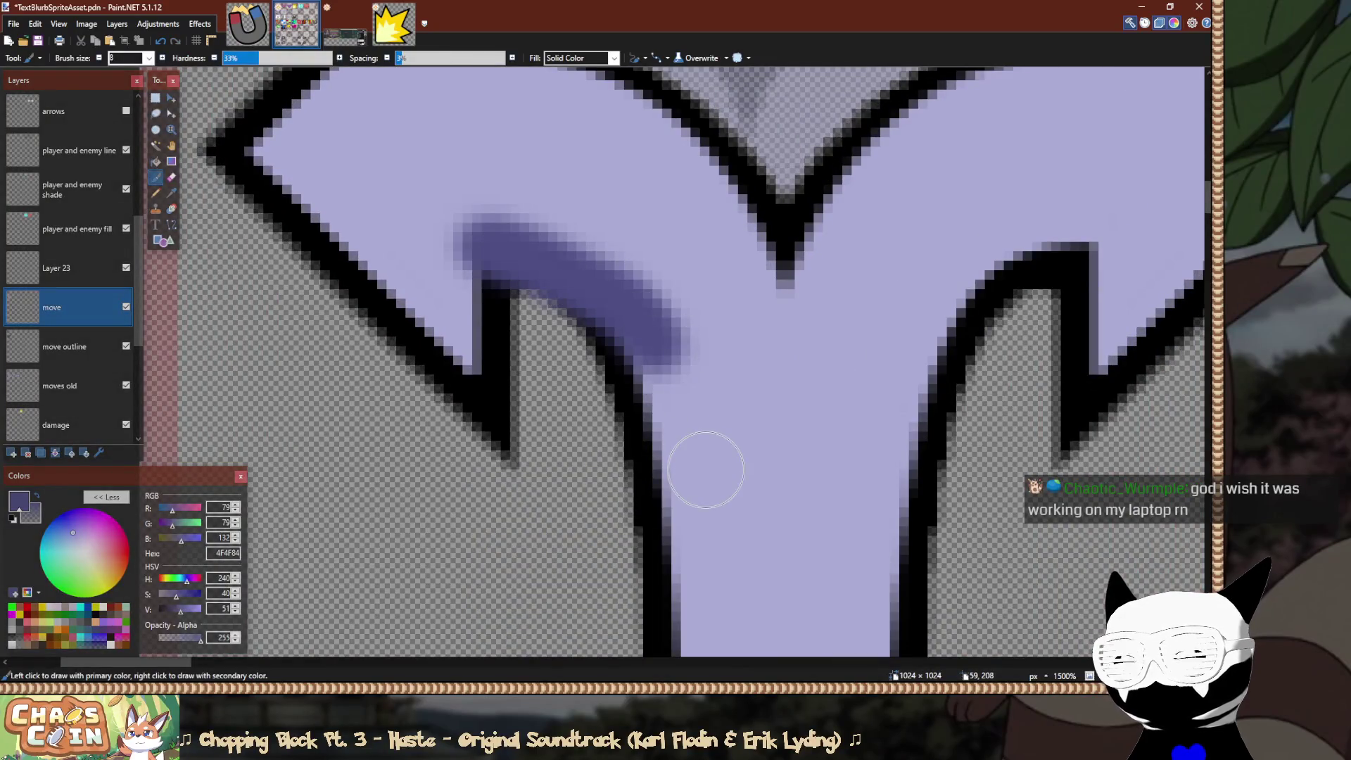
pyautogui.hotkey('ctrl', 'z')
pyautogui.moveTo(474, 235)
pyautogui.mouseDown()
pyautogui.moveTo(584, 278)
pyautogui.moveTo(618, 314)
pyautogui.moveTo(669, 445)
pyautogui.moveTo(694, 593)
pyautogui.mouseUp()
pyautogui.scroll(-3, 690, 493)
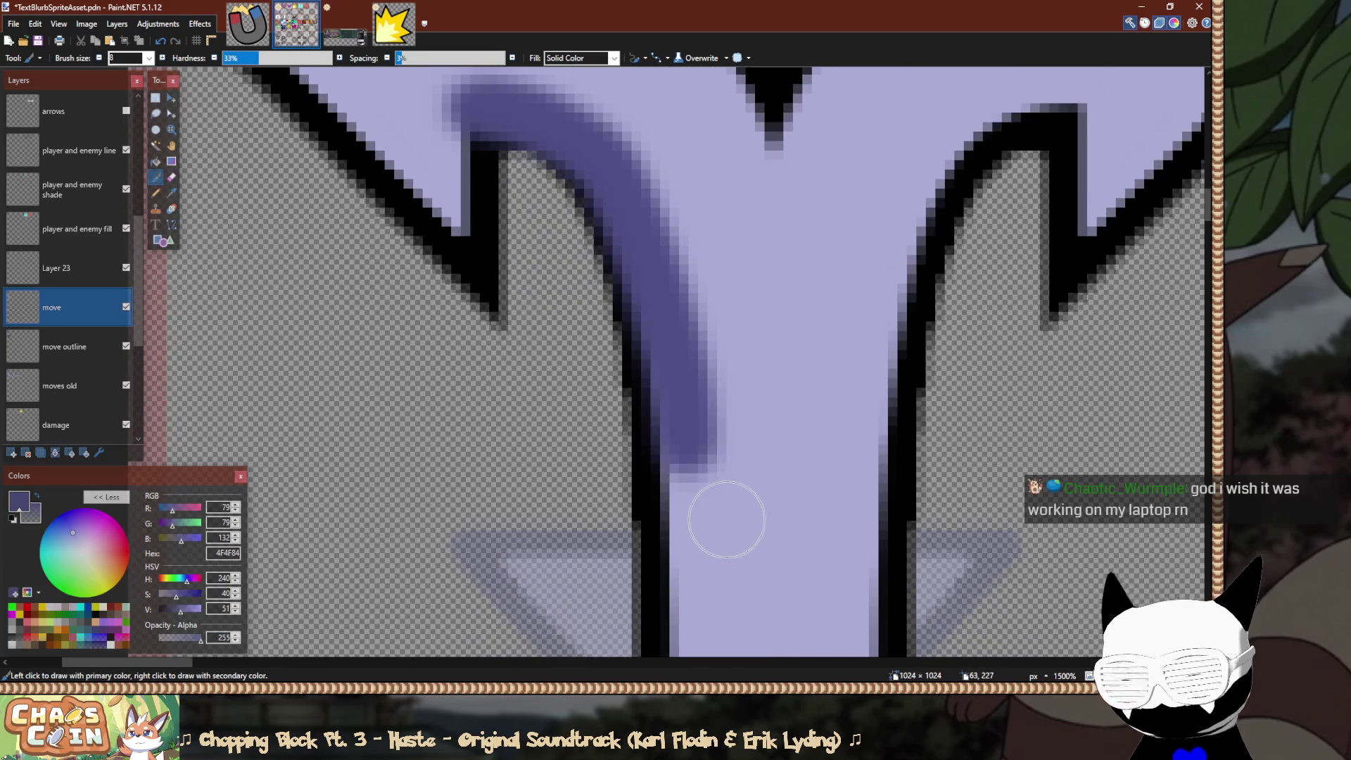
pyautogui.click(171, 177)
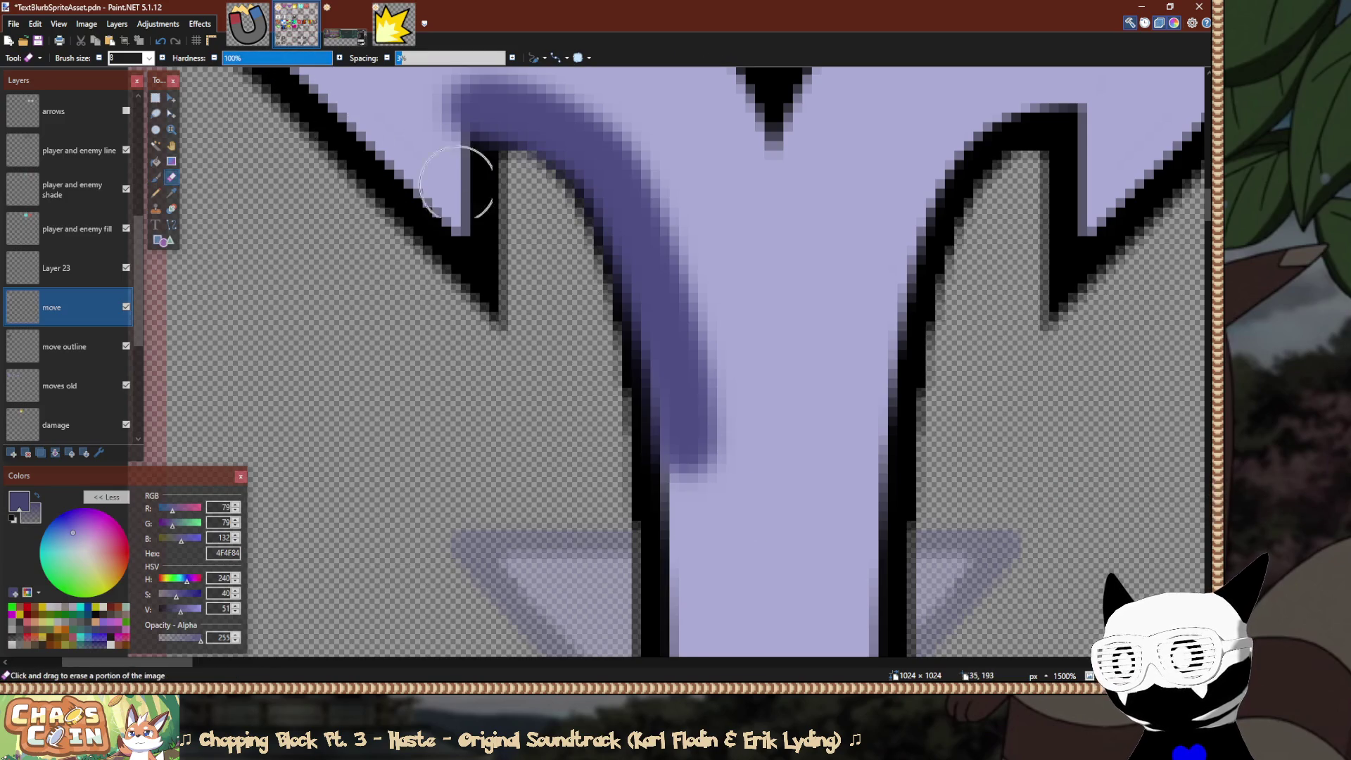
pyautogui.scroll(1, 458, 182)
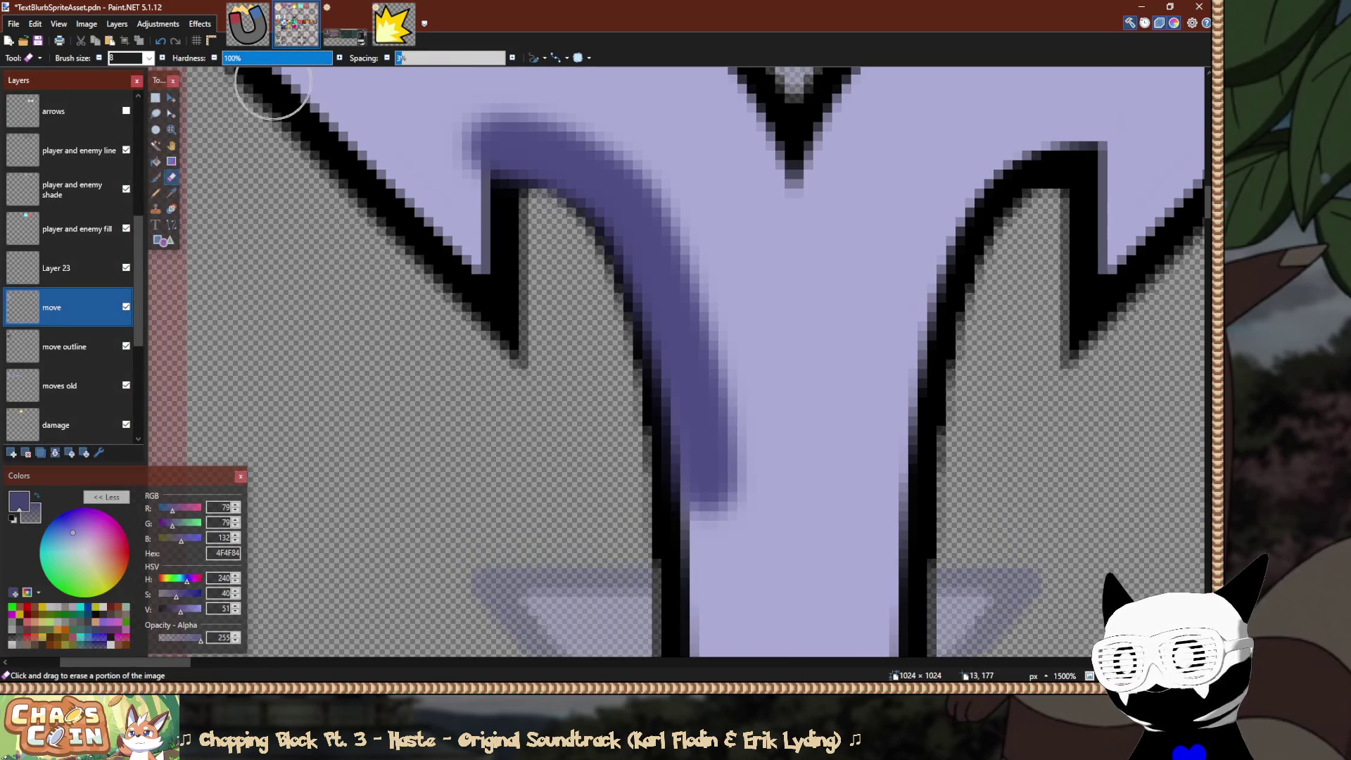
pyautogui.click(250, 58)
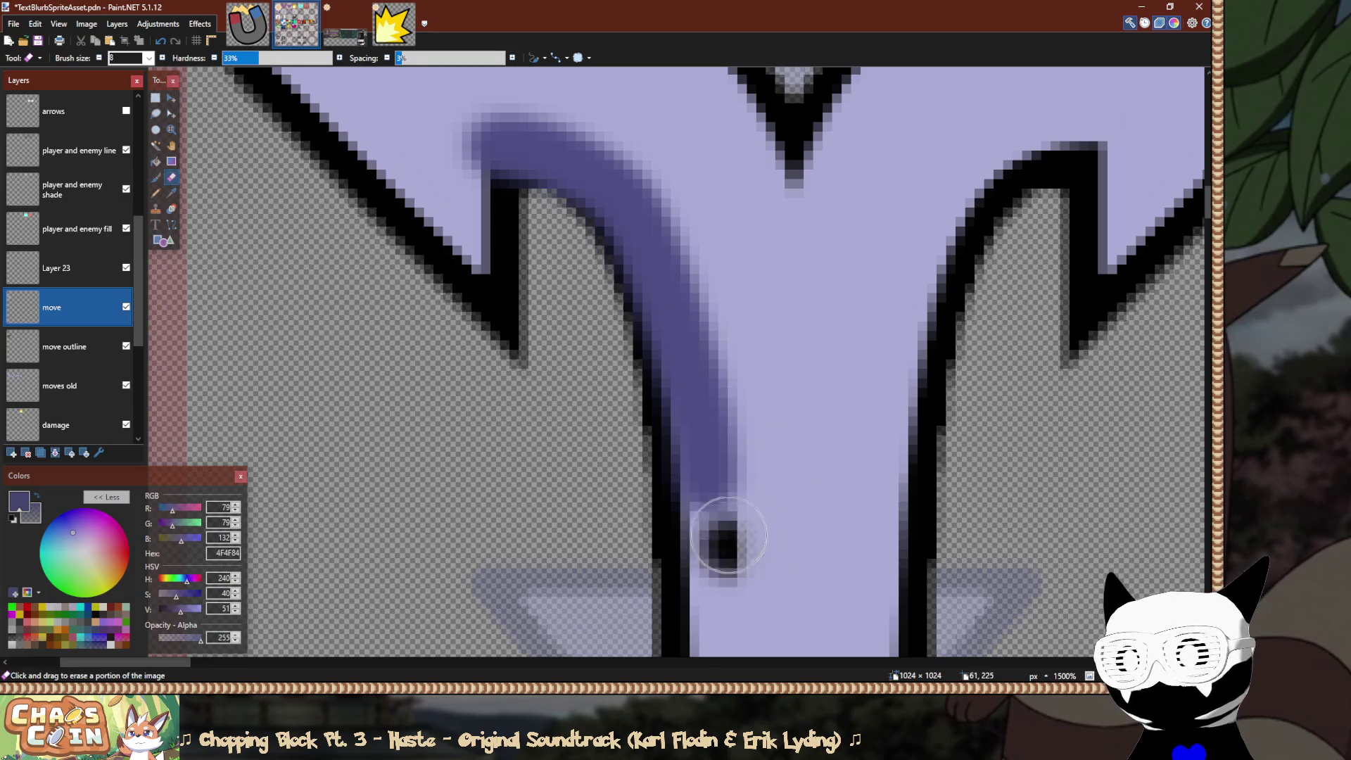
pyautogui.moveTo(733, 546); pyautogui.dragTo(711, 401)
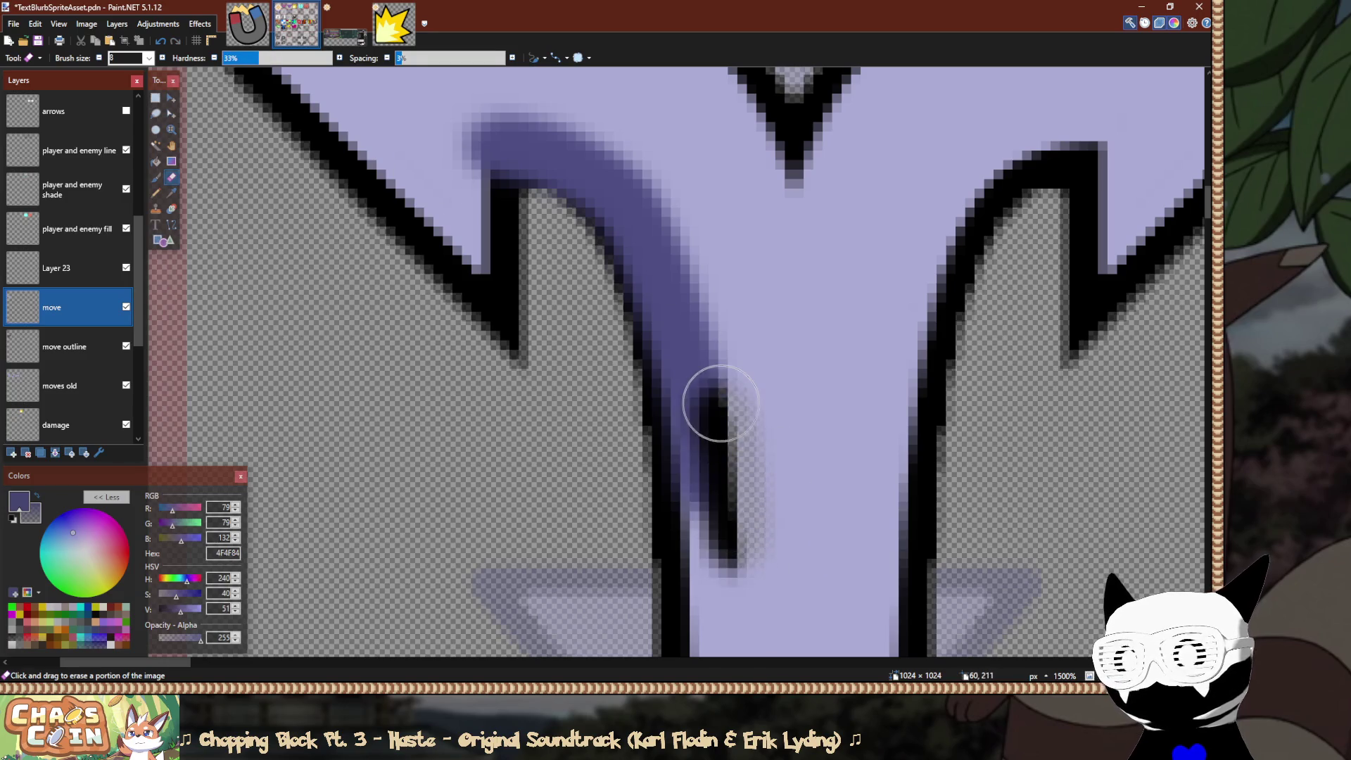
pyautogui.hotkey('ctrl', 'z')
pyautogui.hotkey('ctrl', 'z')
pyautogui.click(56, 268)
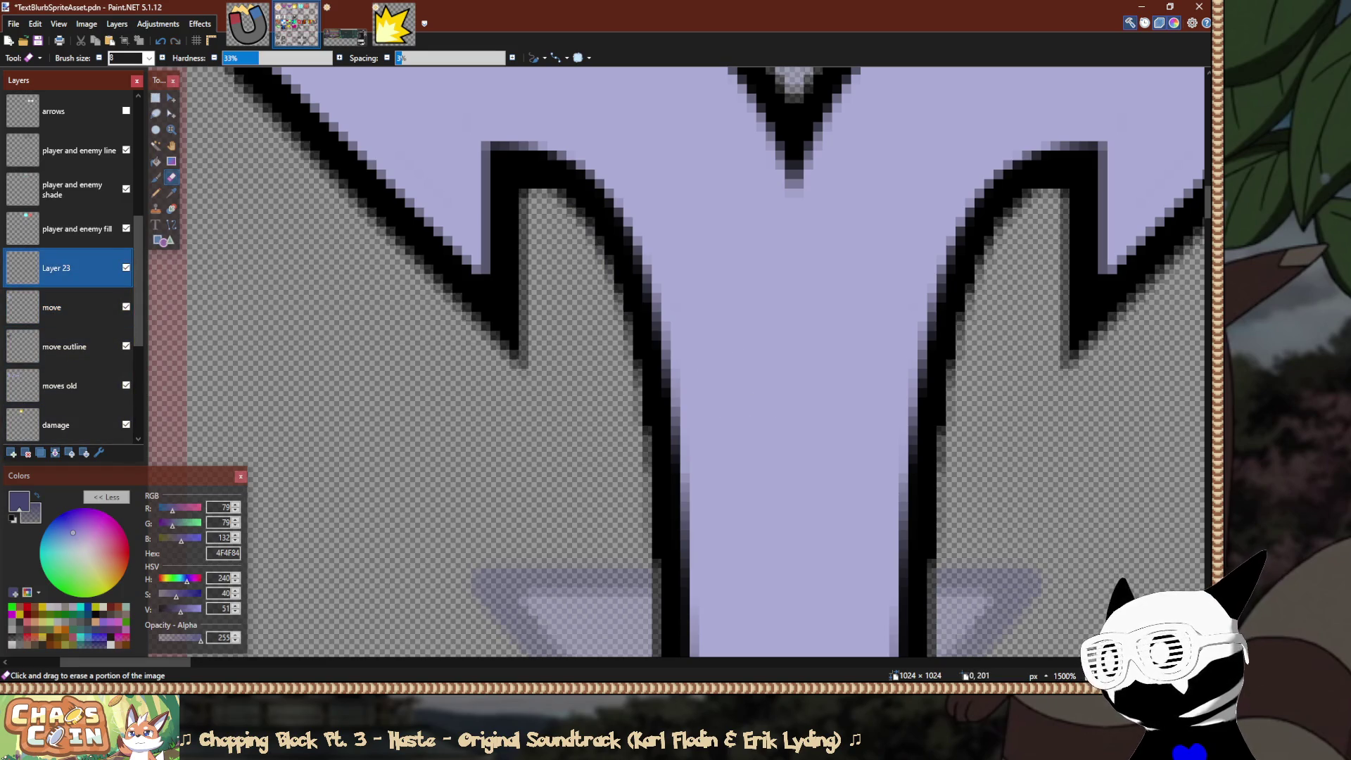
pyautogui.scroll(-5, 298, 336)
pyautogui.click(155, 145)
# Clear the selection and rename Layer 23 to 'move shade' in Layer Properties.
pyautogui.click(263, 58)
pyautogui.click(362, 422)
pyautogui.scroll(-5, 352, 423)
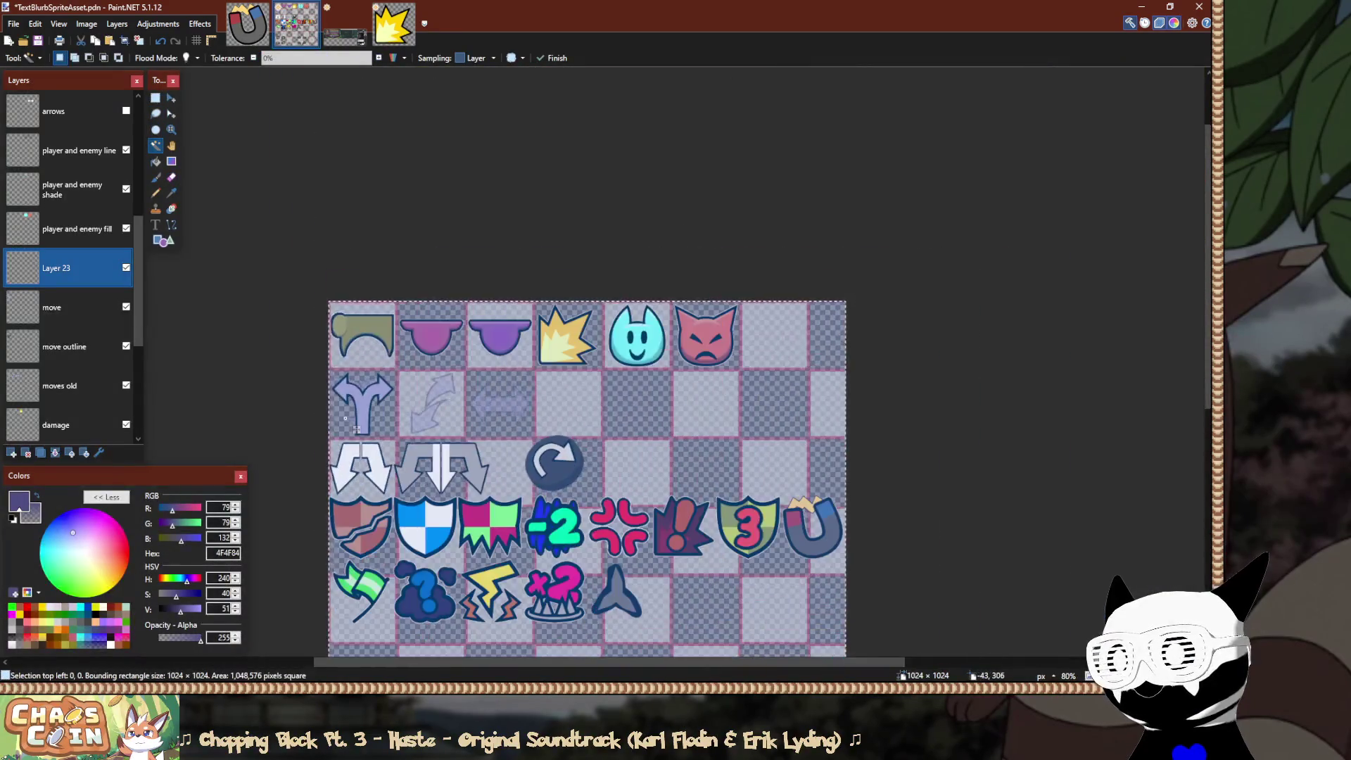
pyautogui.scroll(8, 345, 418)
pyautogui.press('s')
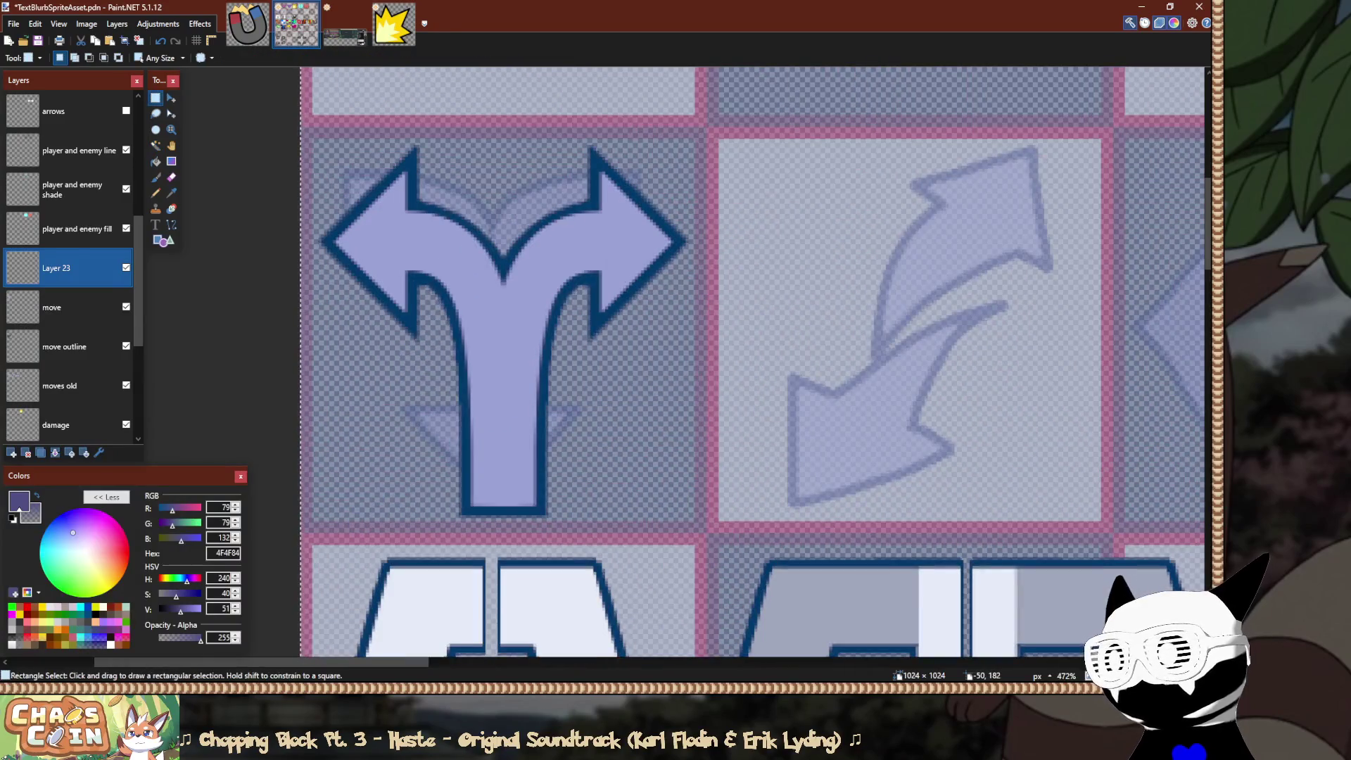
pyautogui.hotkey('ctrl', 'd')
pyautogui.press('F4')
pyautogui.write('move shade')
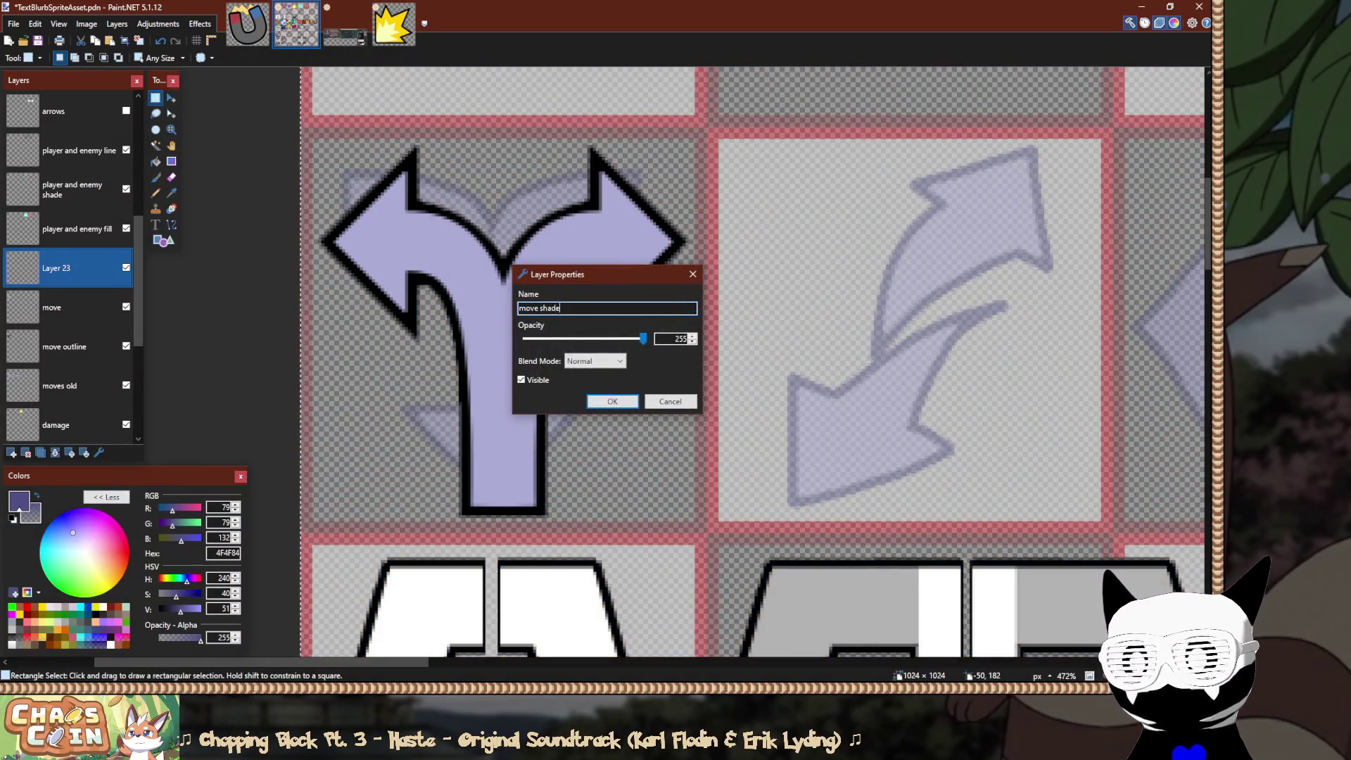
pyautogui.press('Return')
pyautogui.scroll(5, 422, 239)
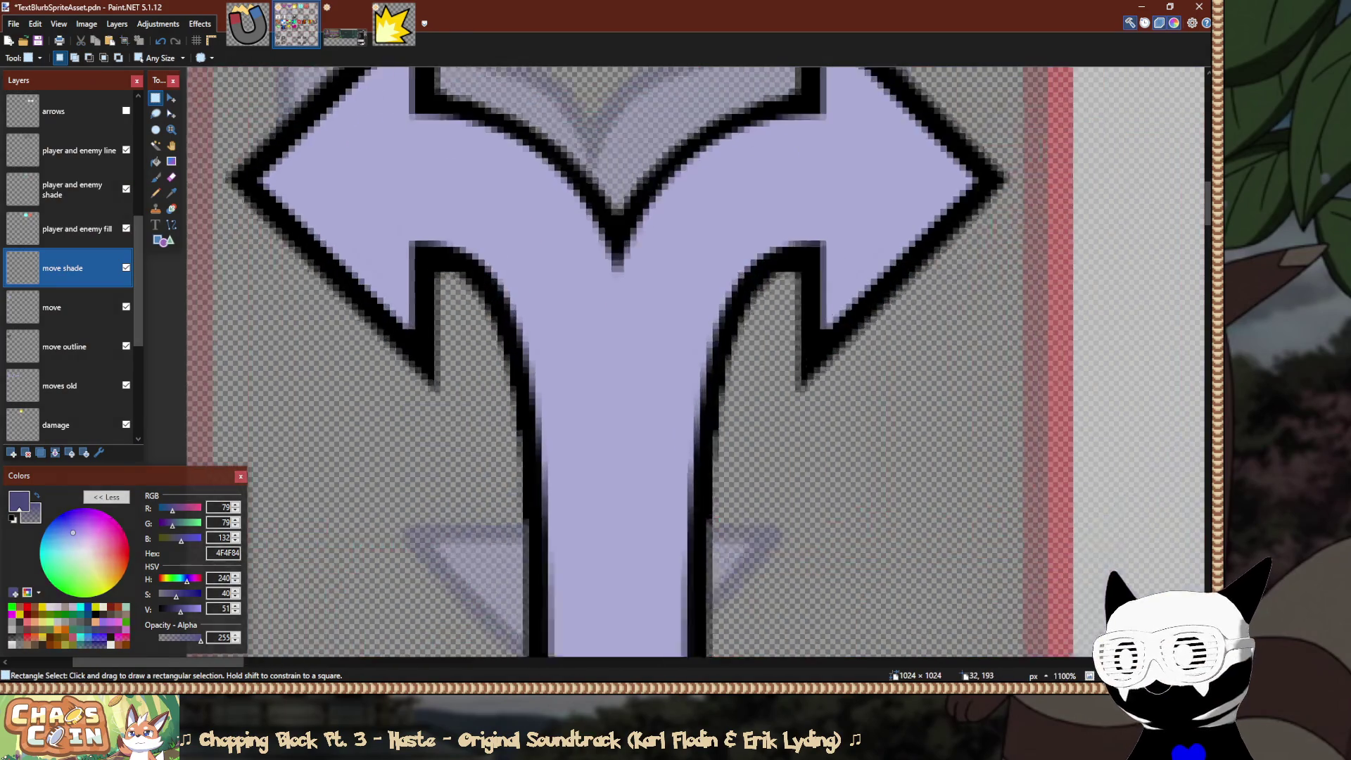
pyautogui.press('e')
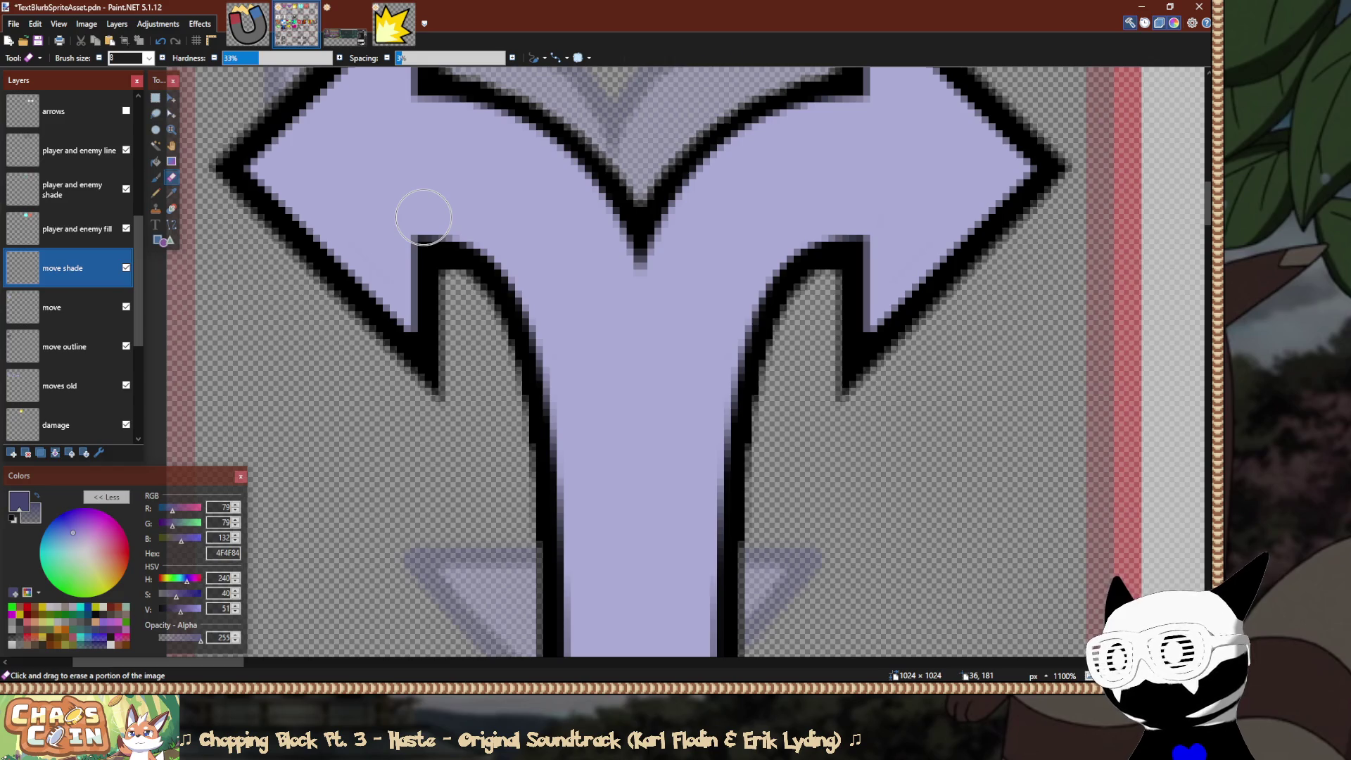
# Paint a dark purple shade stroke along the stem and left branch's inner edge.
pyautogui.press('b')
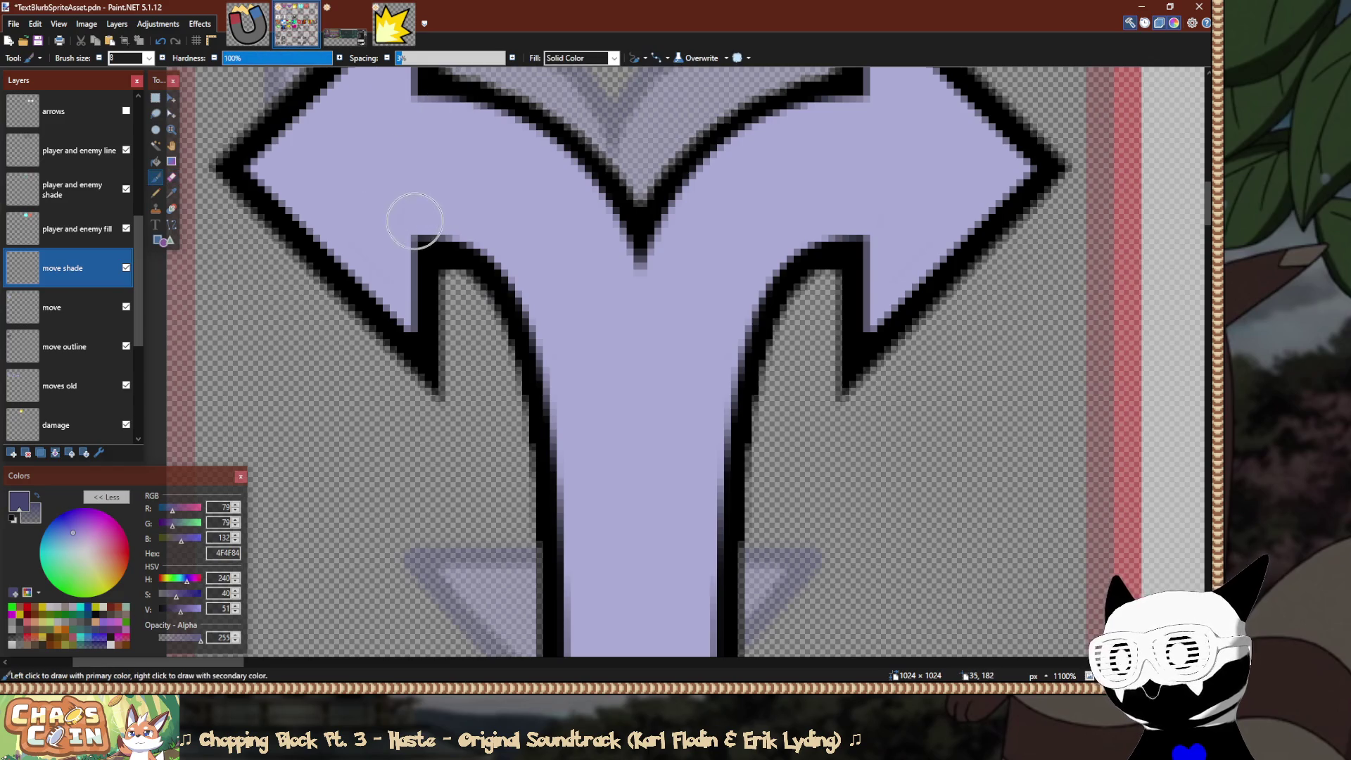
pyautogui.moveTo(413, 211)
pyautogui.mouseDown()
pyautogui.moveTo(467, 226)
pyautogui.moveTo(521, 273)
pyautogui.mouseUp()
pyautogui.hotkey('ctrl', 'z')
pyautogui.moveTo(415, 220)
pyautogui.mouseDown()
pyautogui.moveTo(476, 242)
pyautogui.moveTo(516, 286)
pyautogui.moveTo(548, 373)
pyautogui.mouseUp()
pyautogui.hotkey('ctrl', 'z')
pyautogui.moveTo(565, 544)
pyautogui.mouseDown()
pyautogui.moveTo(551, 384)
pyautogui.moveTo(520, 296)
pyautogui.moveTo(414, 207)
pyautogui.mouseUp()
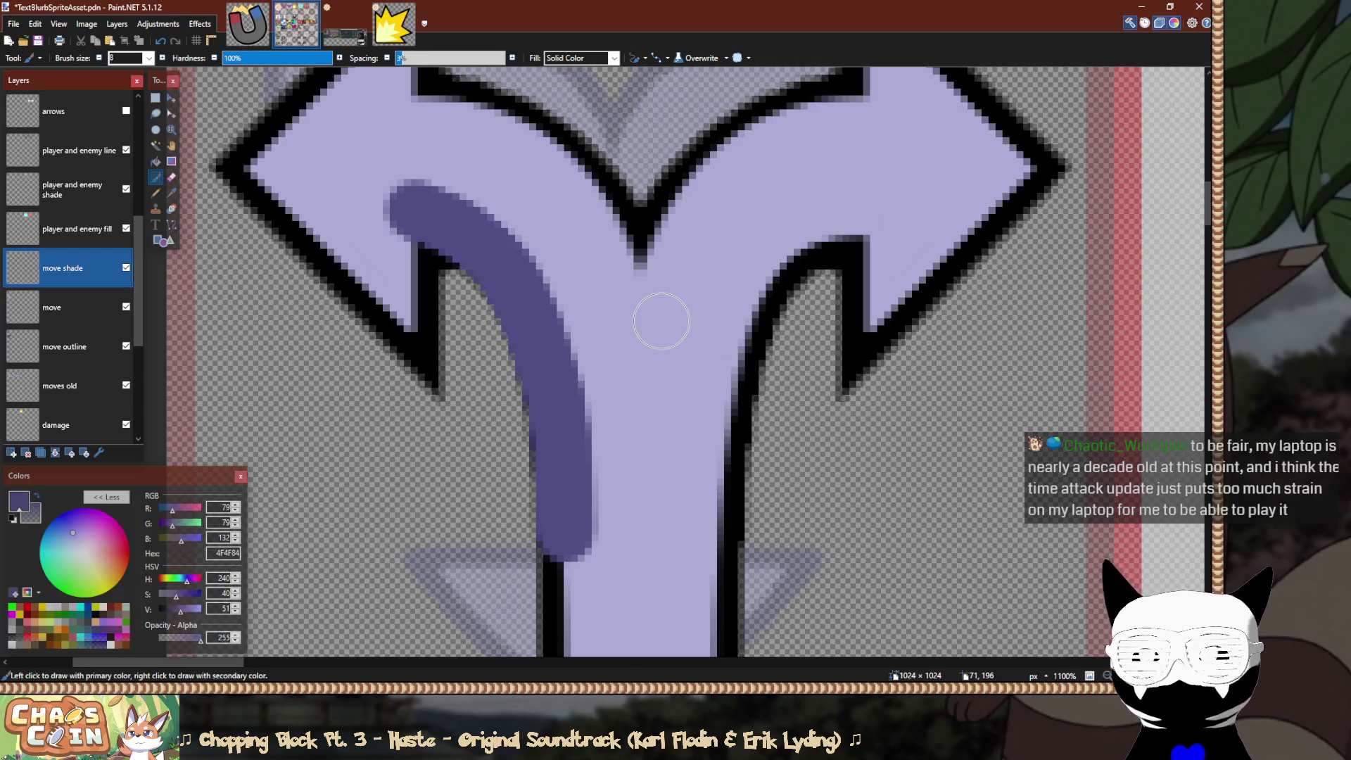
# Thin and soften the shade band's edges with a lower-hardness eraser.
pyautogui.press('e')
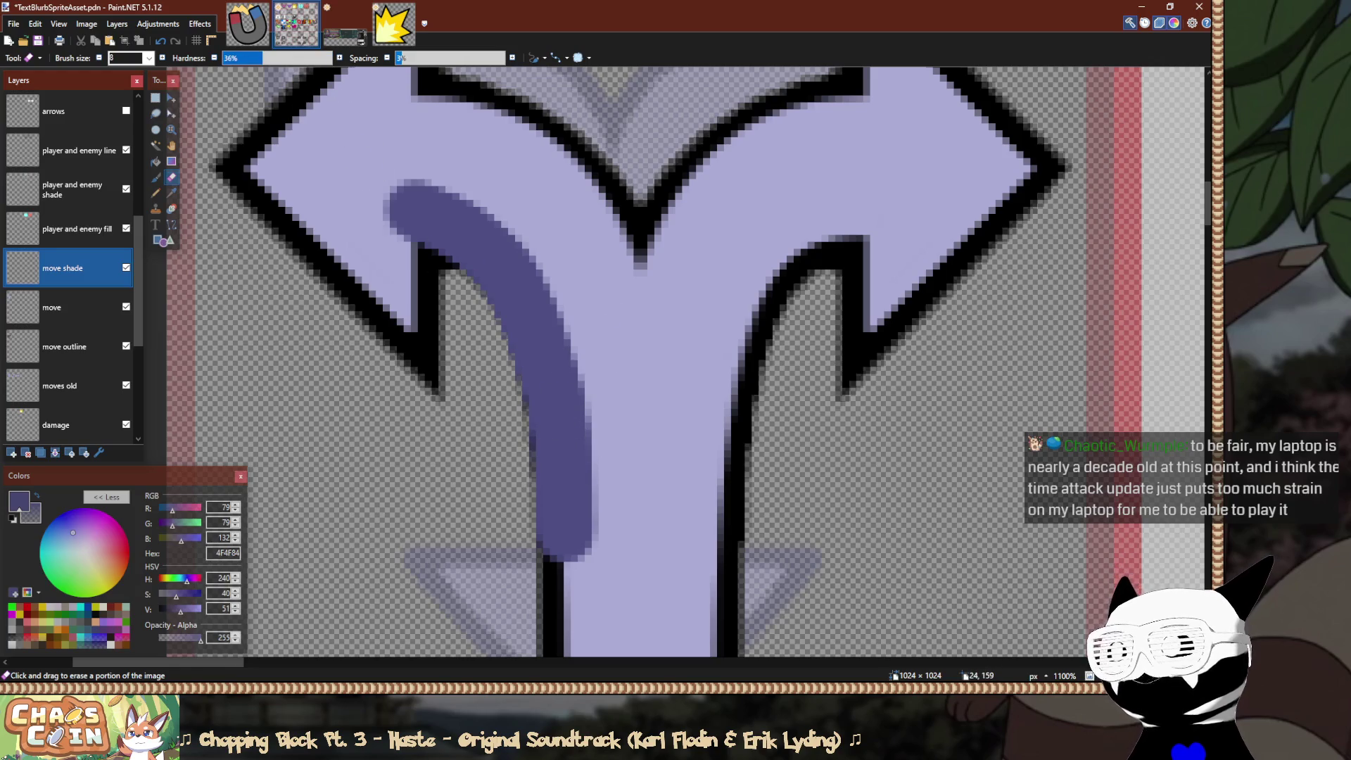
pyautogui.moveTo(262, 57); pyautogui.dragTo(259, 58)
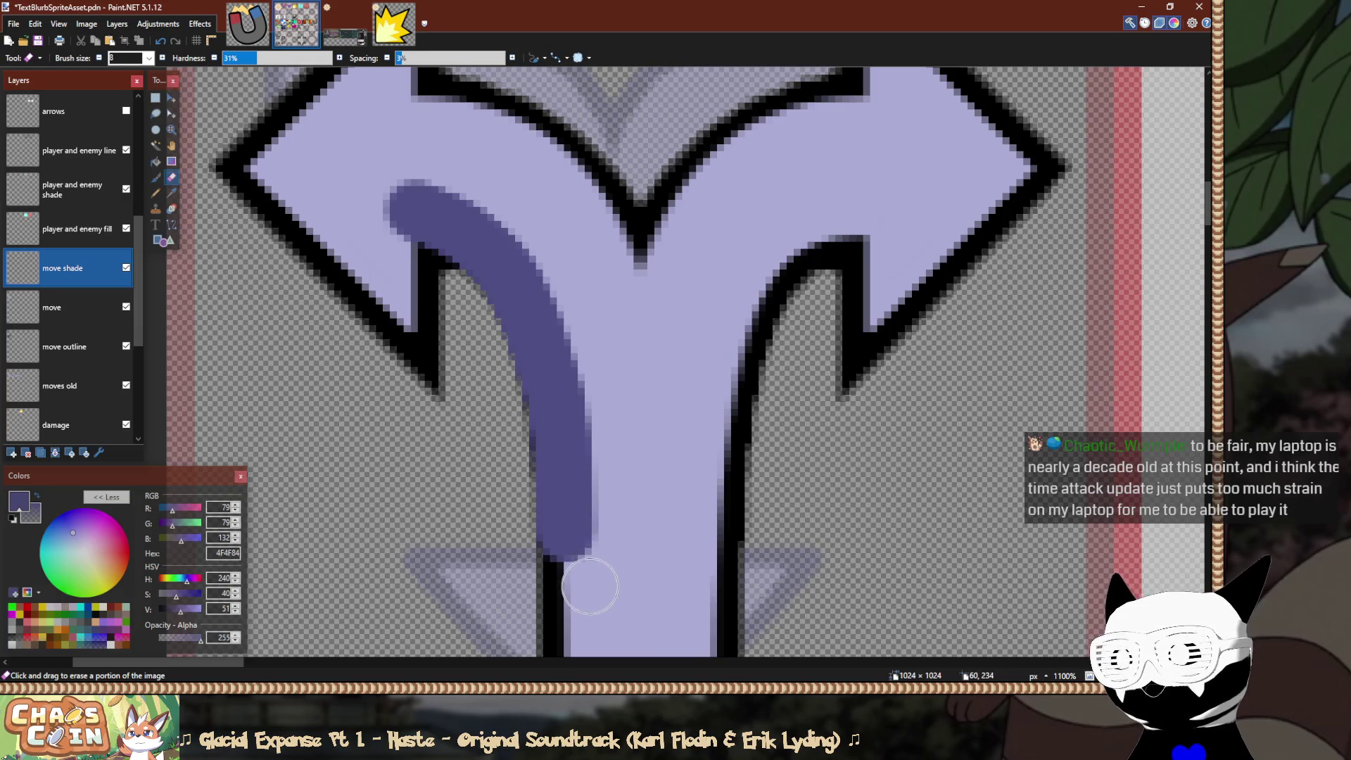
pyautogui.moveTo(590, 557)
pyautogui.mouseDown()
pyautogui.moveTo(571, 354)
pyautogui.moveTo(519, 242)
pyautogui.mouseUp()
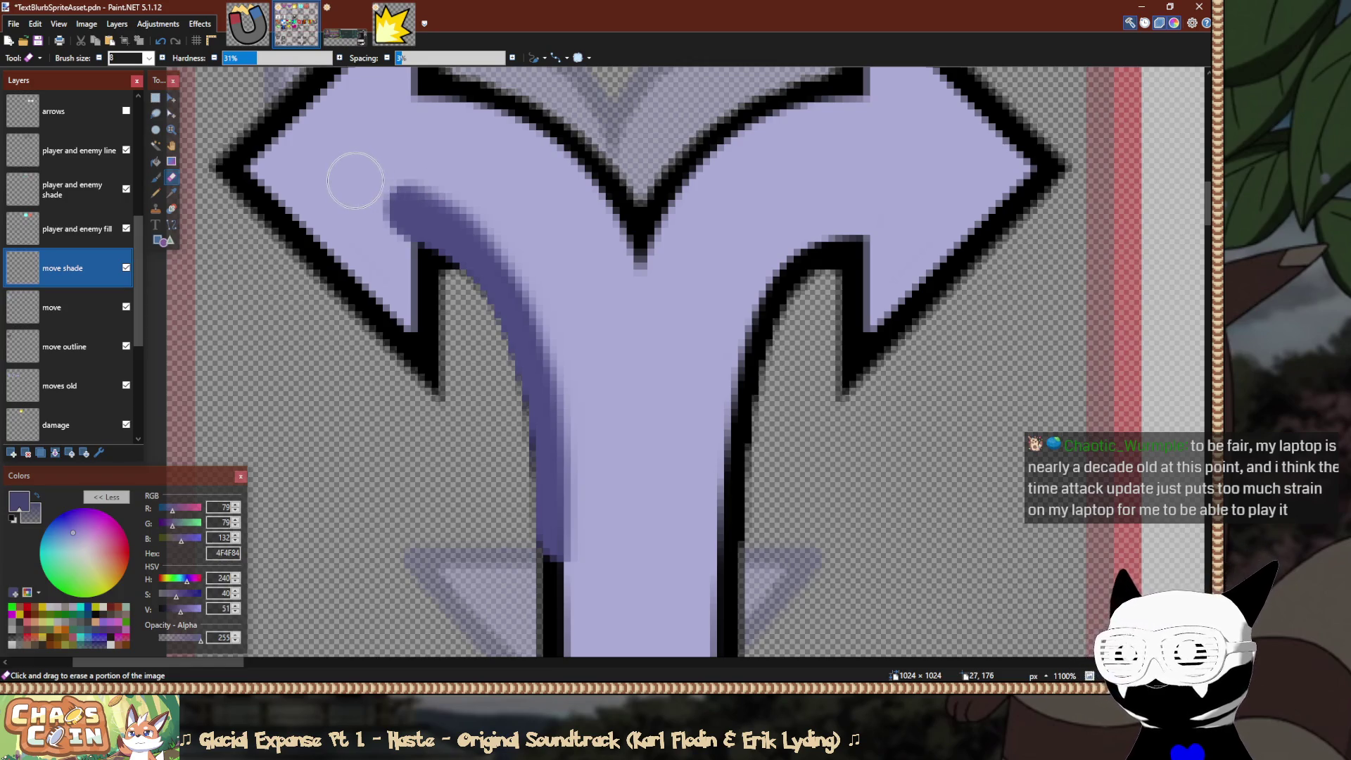
pyautogui.moveTo(368, 179); pyautogui.dragTo(383, 211)
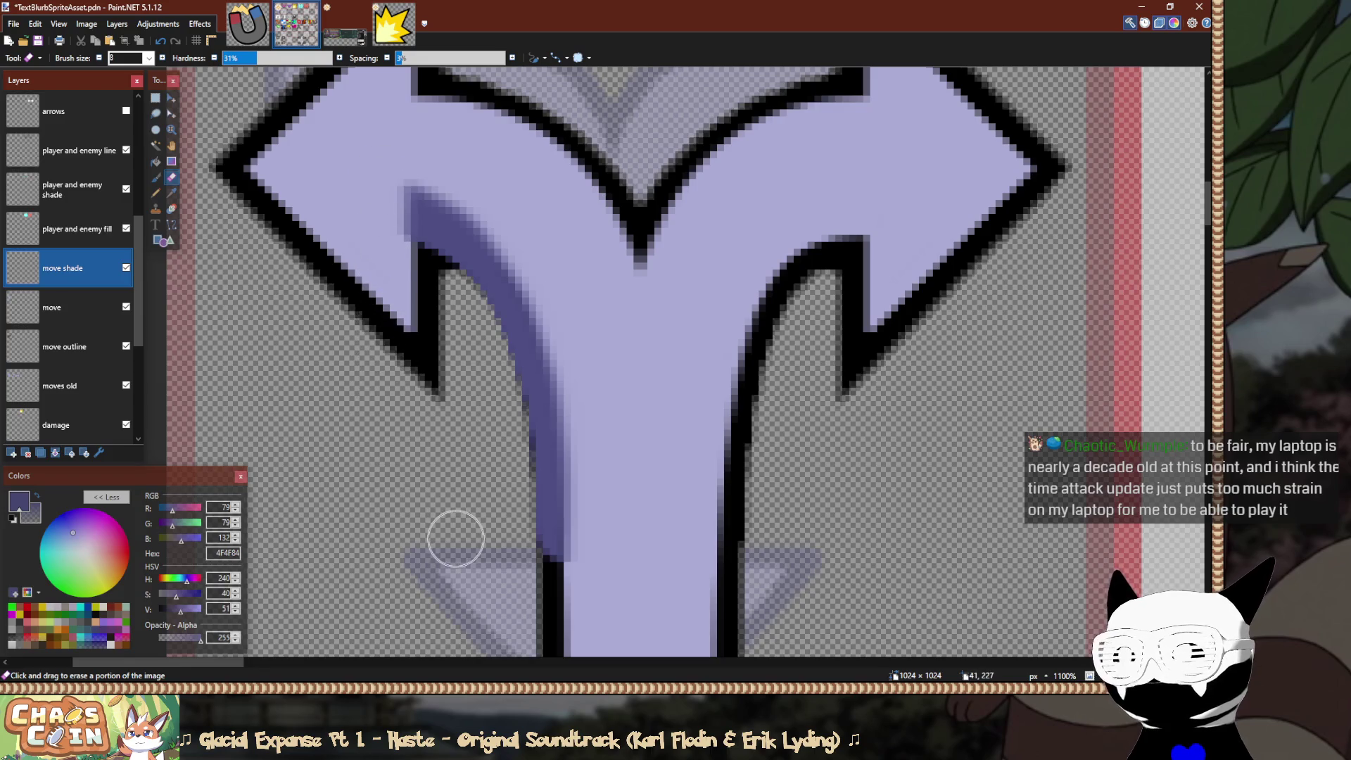
pyautogui.moveTo(537, 583)
pyautogui.mouseDown()
pyautogui.moveTo(531, 410)
pyautogui.moveTo(500, 338)
pyautogui.moveTo(458, 271)
pyautogui.moveTo(368, 250)
pyautogui.mouseUp()
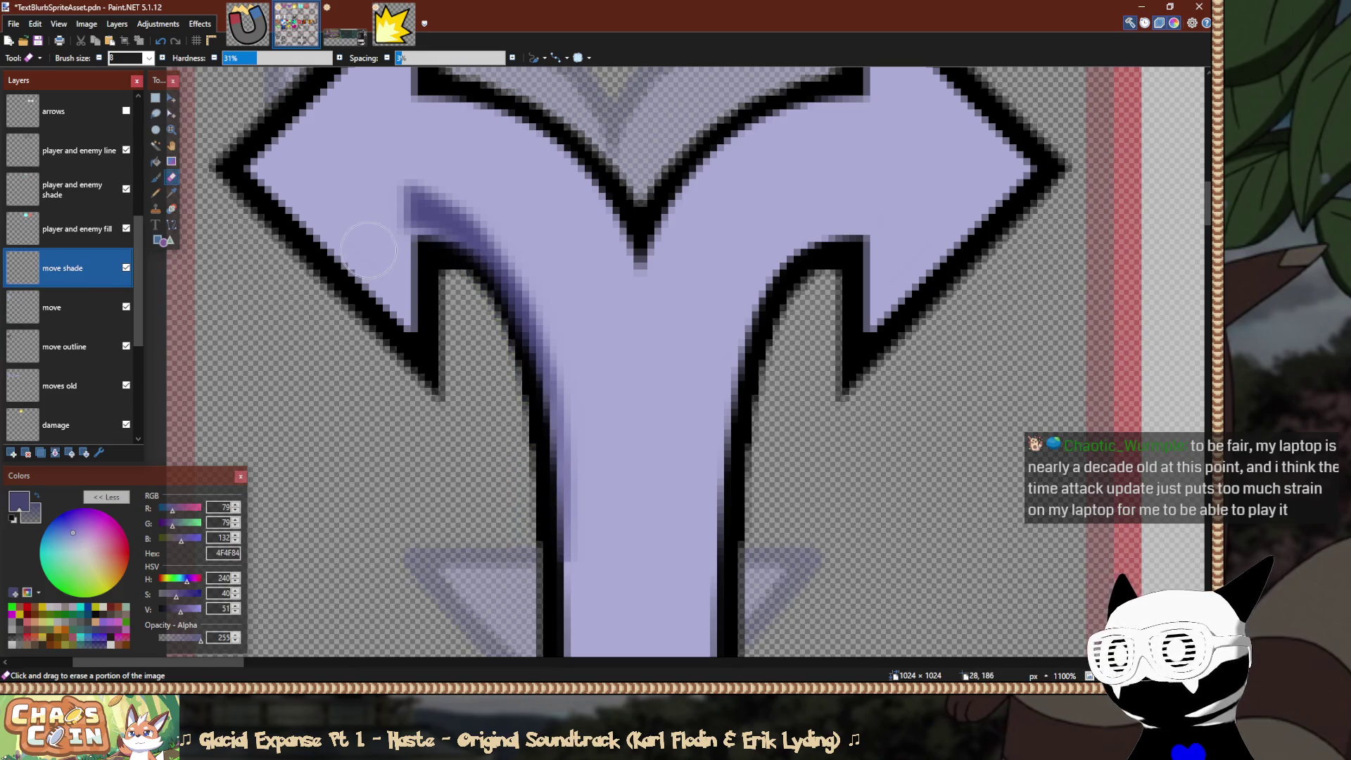
pyautogui.hotkey('ctrl', 'z')
pyautogui.moveTo(519, 513)
pyautogui.mouseDown()
pyautogui.moveTo(498, 347)
pyautogui.moveTo(473, 290)
pyautogui.moveTo(434, 262)
pyautogui.moveTo(508, 352)
pyautogui.moveTo(536, 440)
pyautogui.moveTo(549, 590)
pyautogui.moveTo(569, 621)
pyautogui.mouseUp()
pyautogui.hotkey('ctrl', 'z')
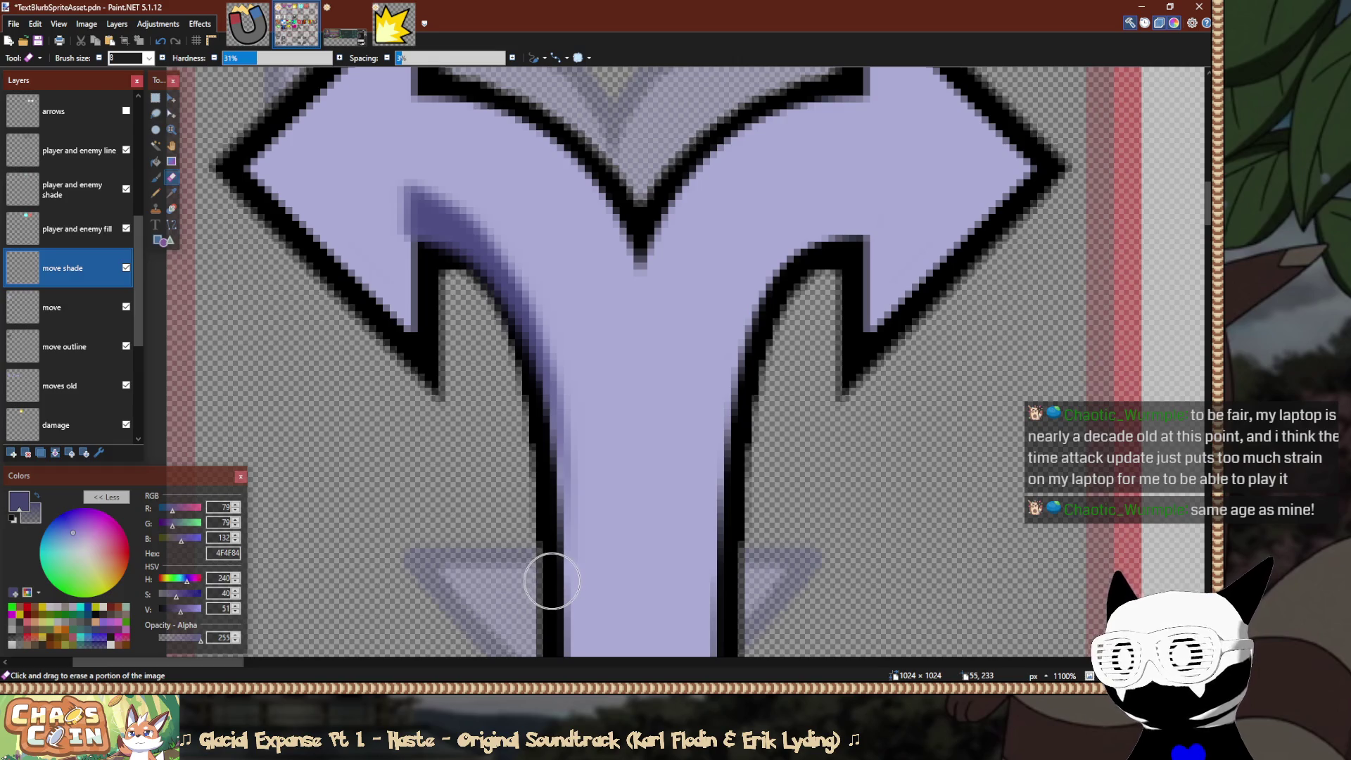
pyautogui.scroll(5, 540, 573)
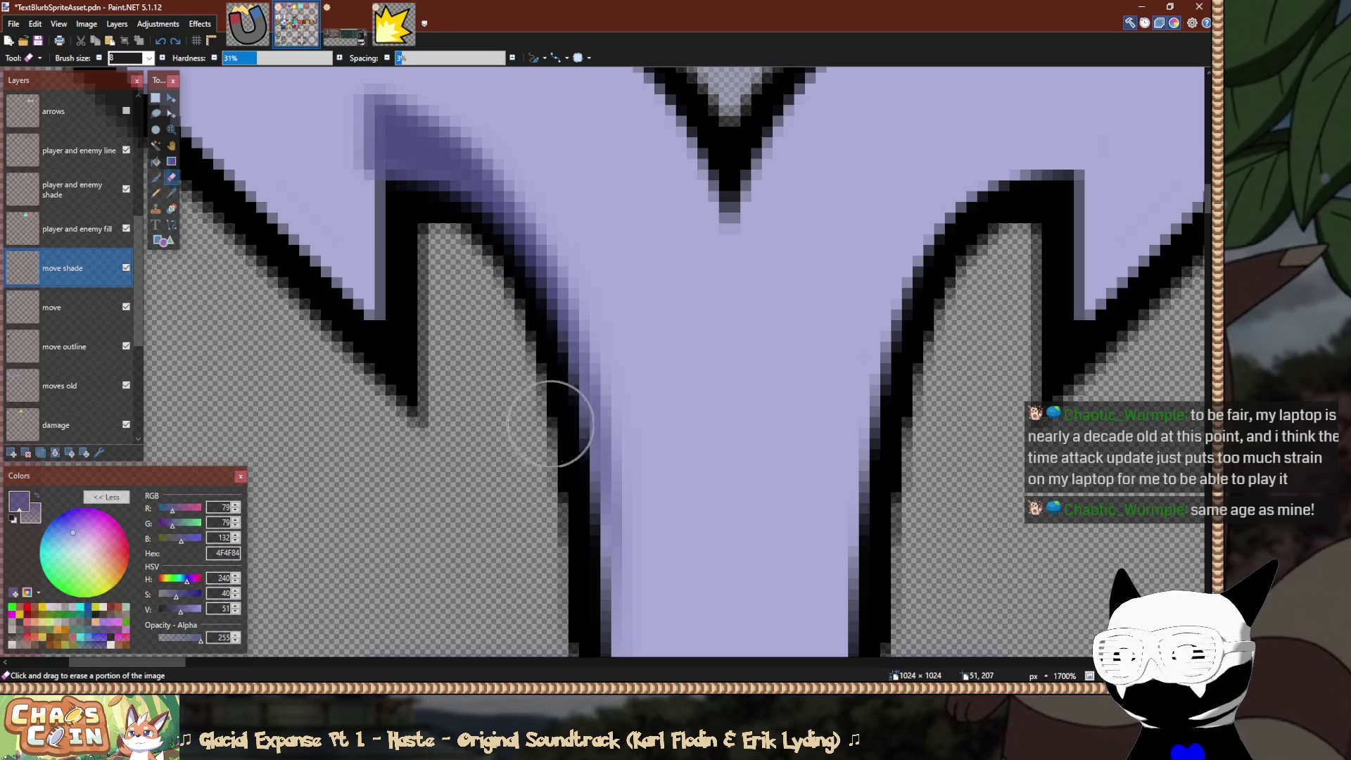
pyautogui.scroll(3, 401, 345)
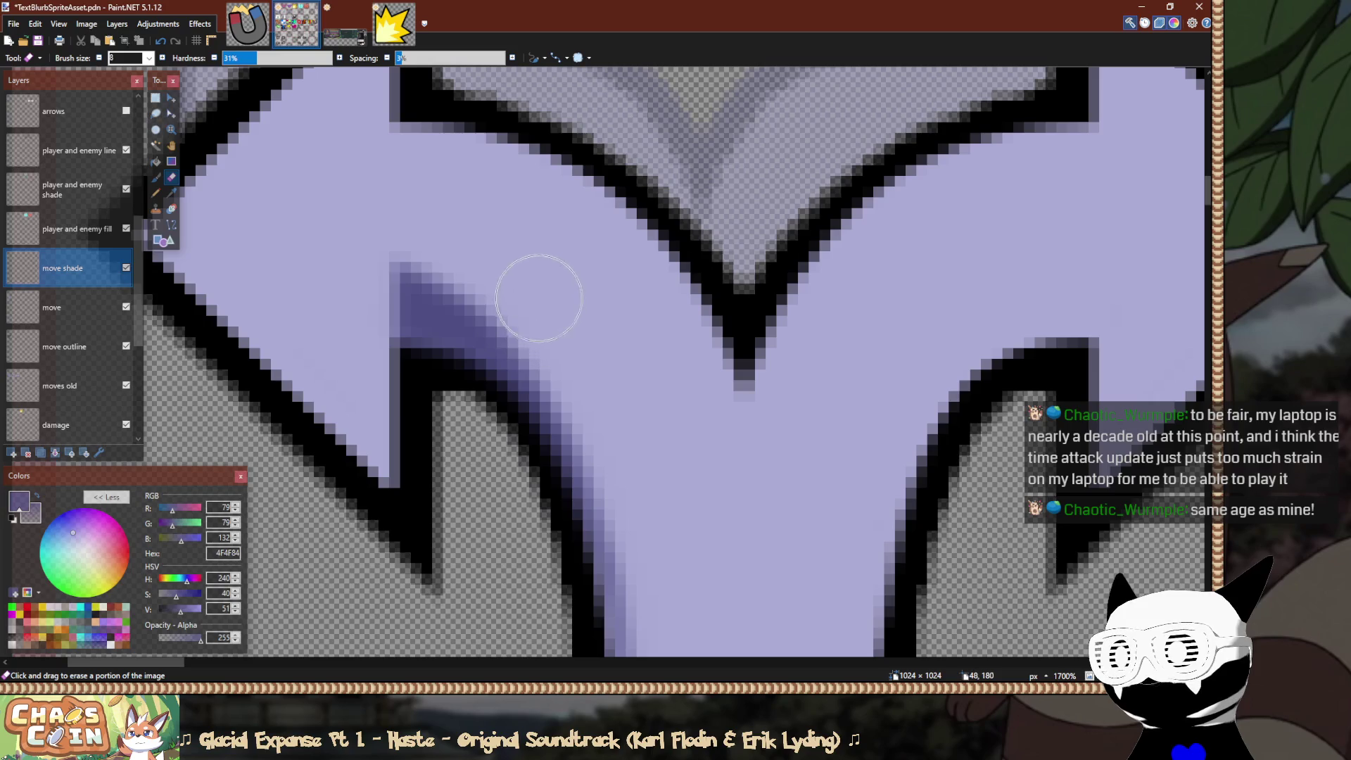
pyautogui.moveTo(539, 297); pyautogui.dragTo(342, 243)
pyautogui.moveTo(620, 421)
pyautogui.mouseDown()
pyautogui.moveTo(450, 310)
pyautogui.moveTo(287, 263)
pyautogui.mouseUp()
pyautogui.scroll(-10, 267, 257)
pyautogui.scroll(-3, 247, 255)
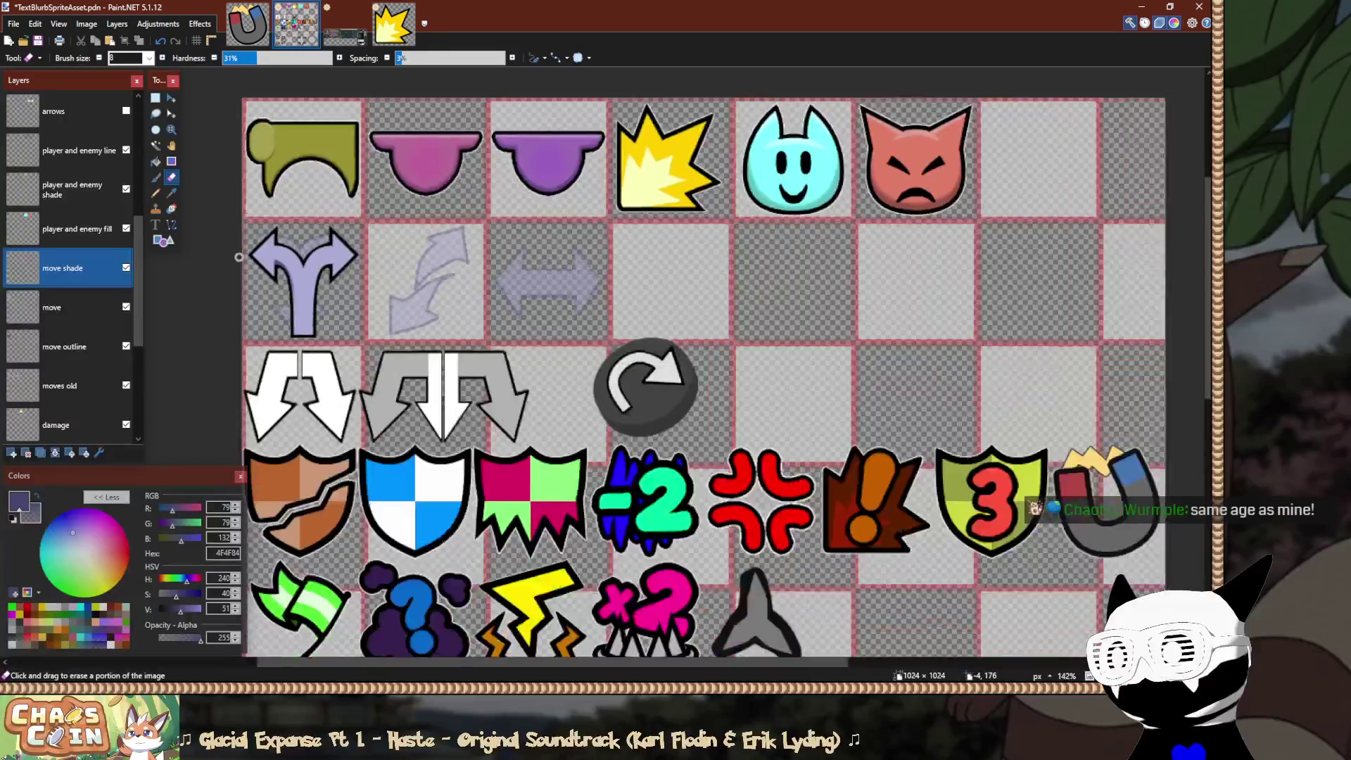
pyautogui.scroll(2, 238, 257)
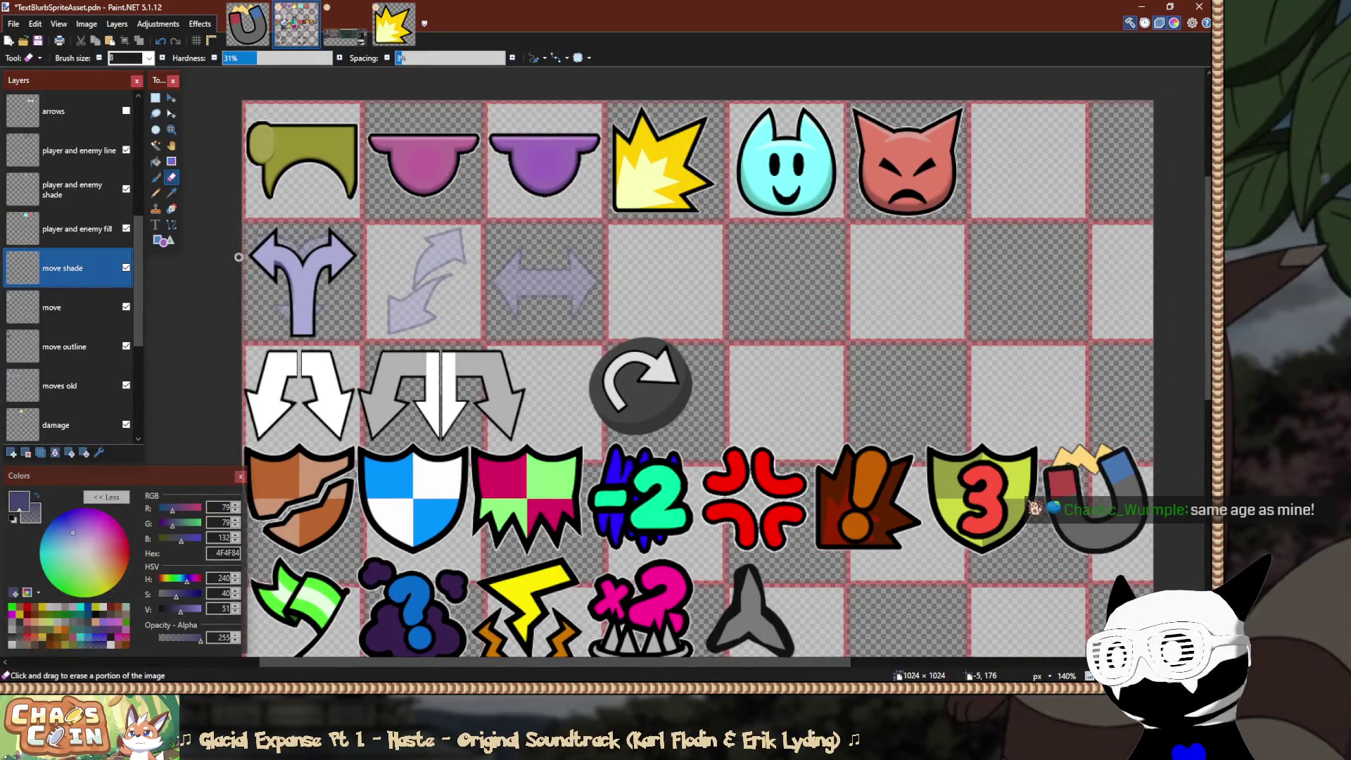
pyautogui.scroll(12, 278, 265)
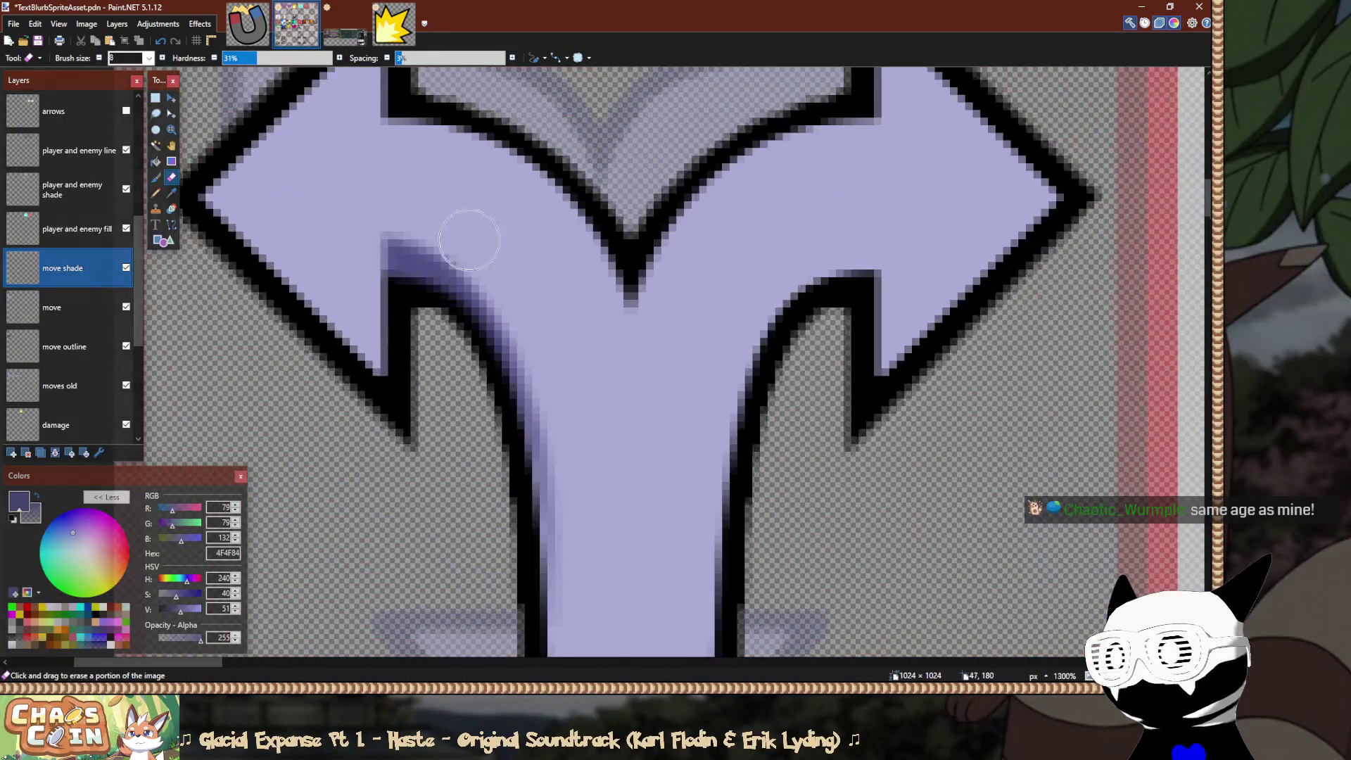
pyautogui.scroll(-12, 310, 340)
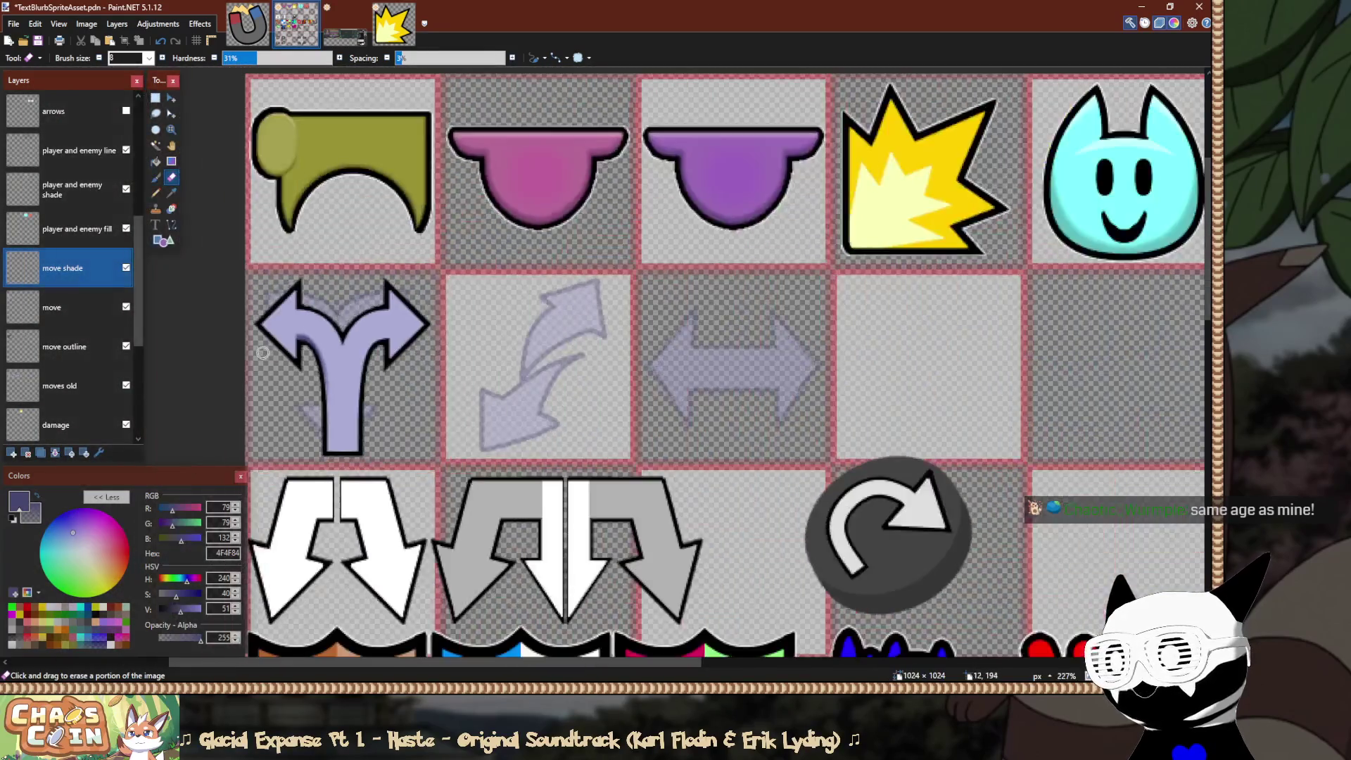
pyautogui.scroll(2, 245, 355)
pyautogui.scroll(-1, 239, 354)
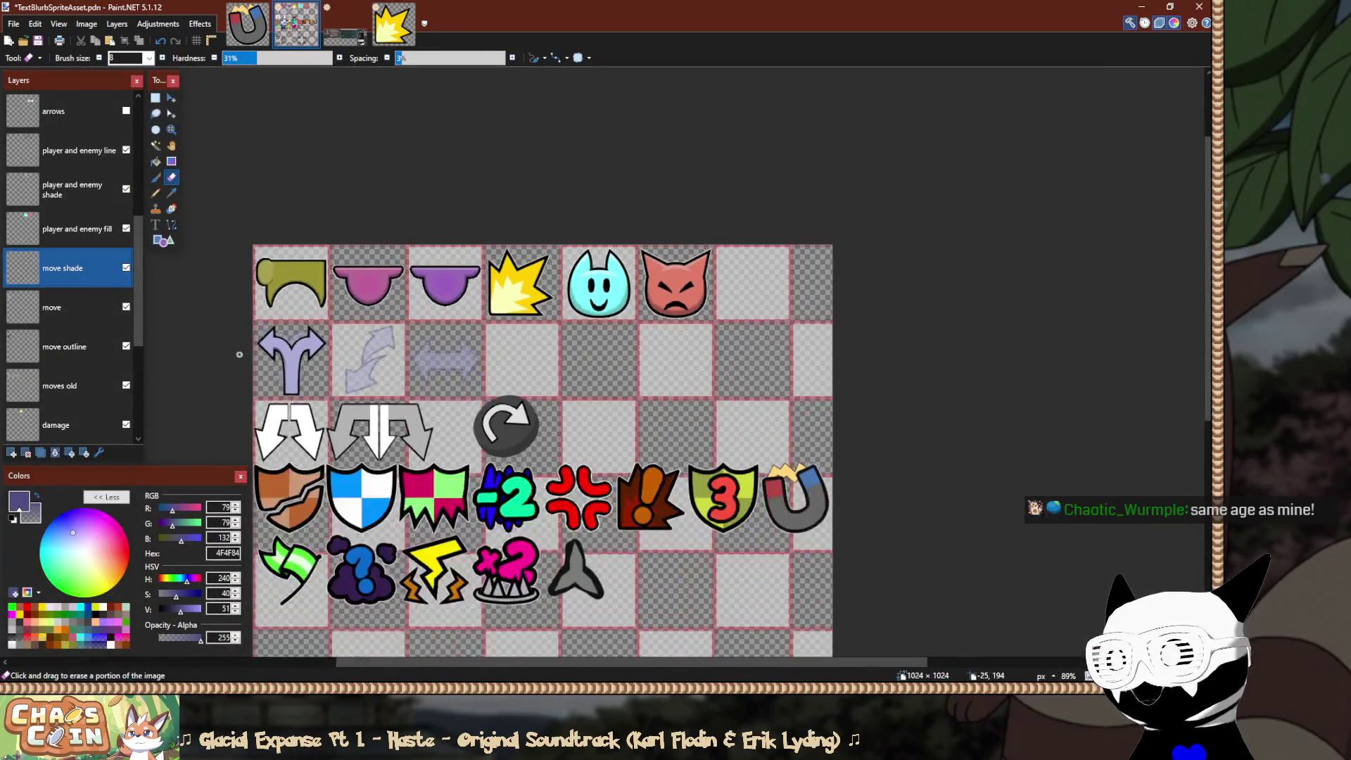
pyautogui.scroll(-1, 239, 355)
pyautogui.scroll(6, 235, 352)
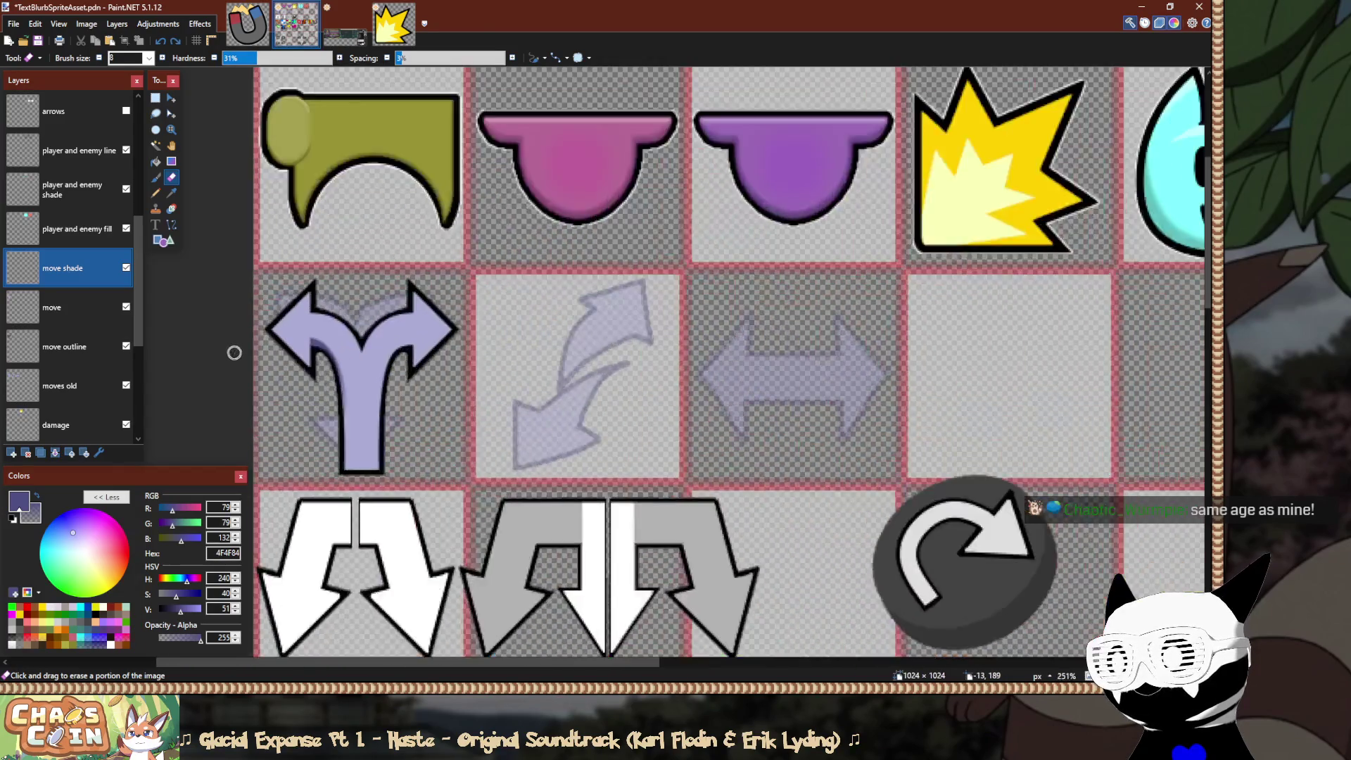
pyautogui.scroll(-6, 235, 353)
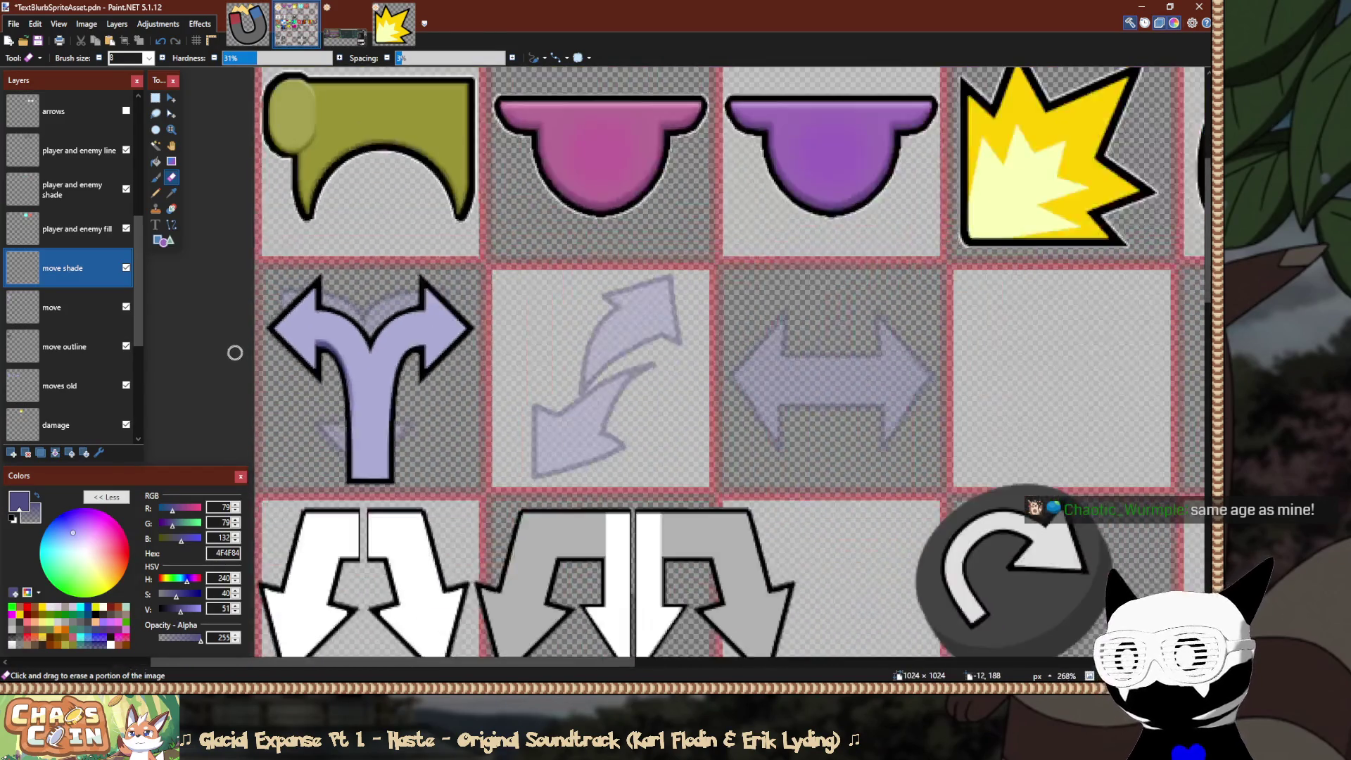
pyautogui.scroll(-2, 235, 352)
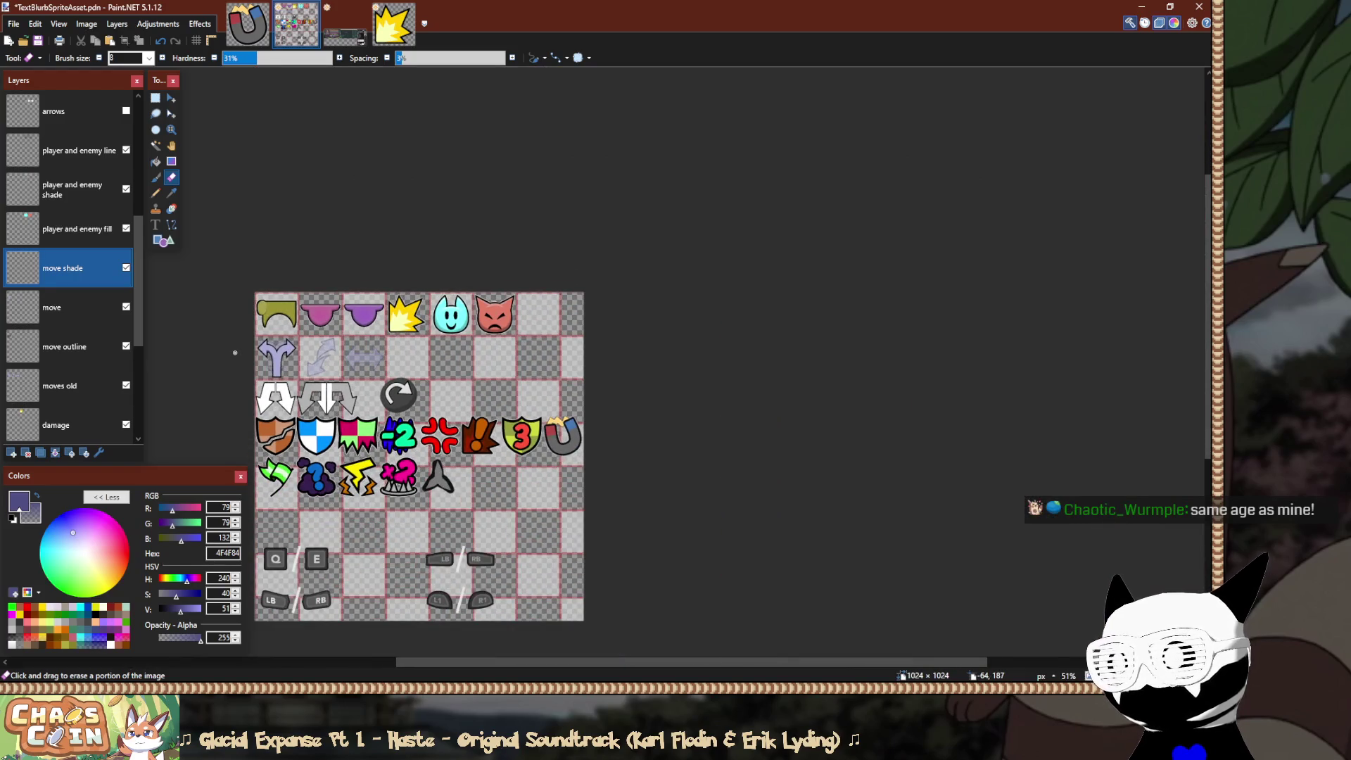
pyautogui.scroll(8, 235, 352)
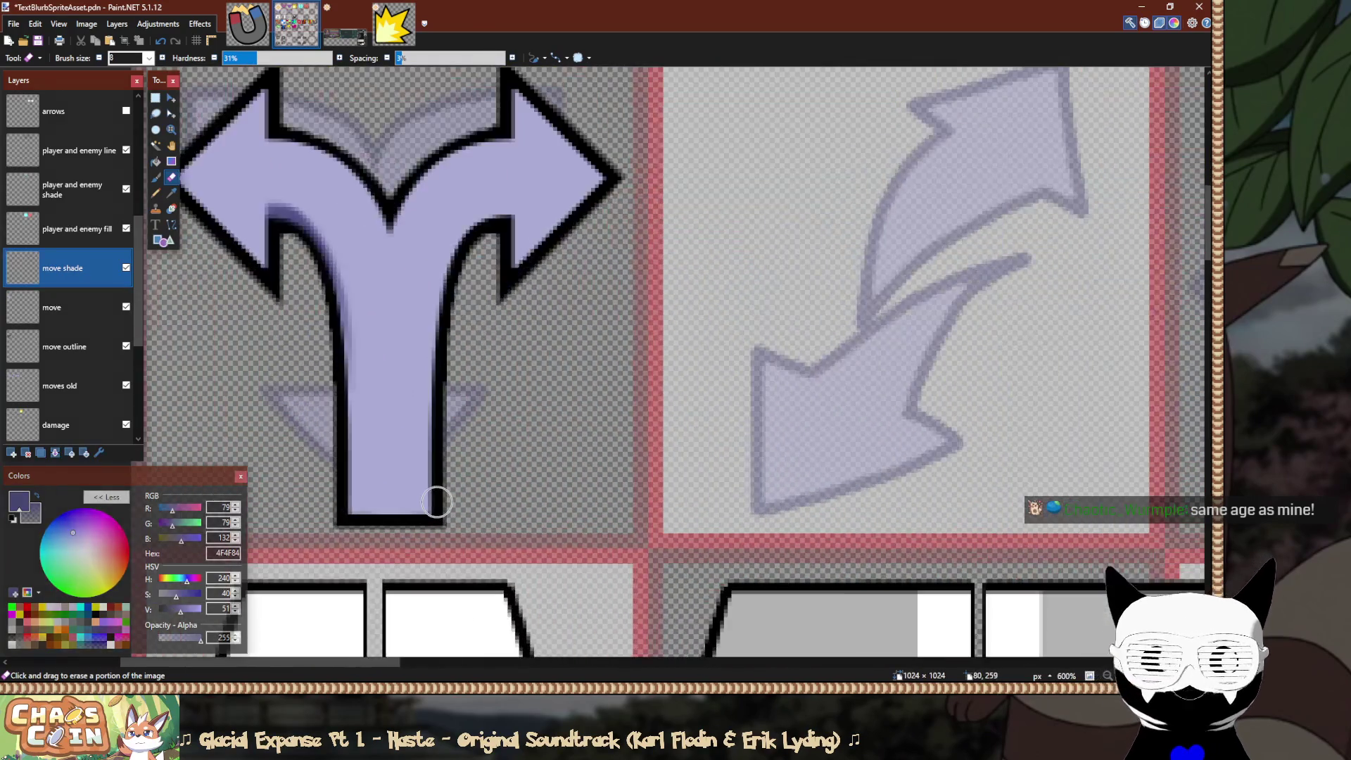
# Paint a dark purple shade stroke across the bottom of the fork arrow's stem.
pyautogui.scroll(3, 437, 502)
pyautogui.press('b')
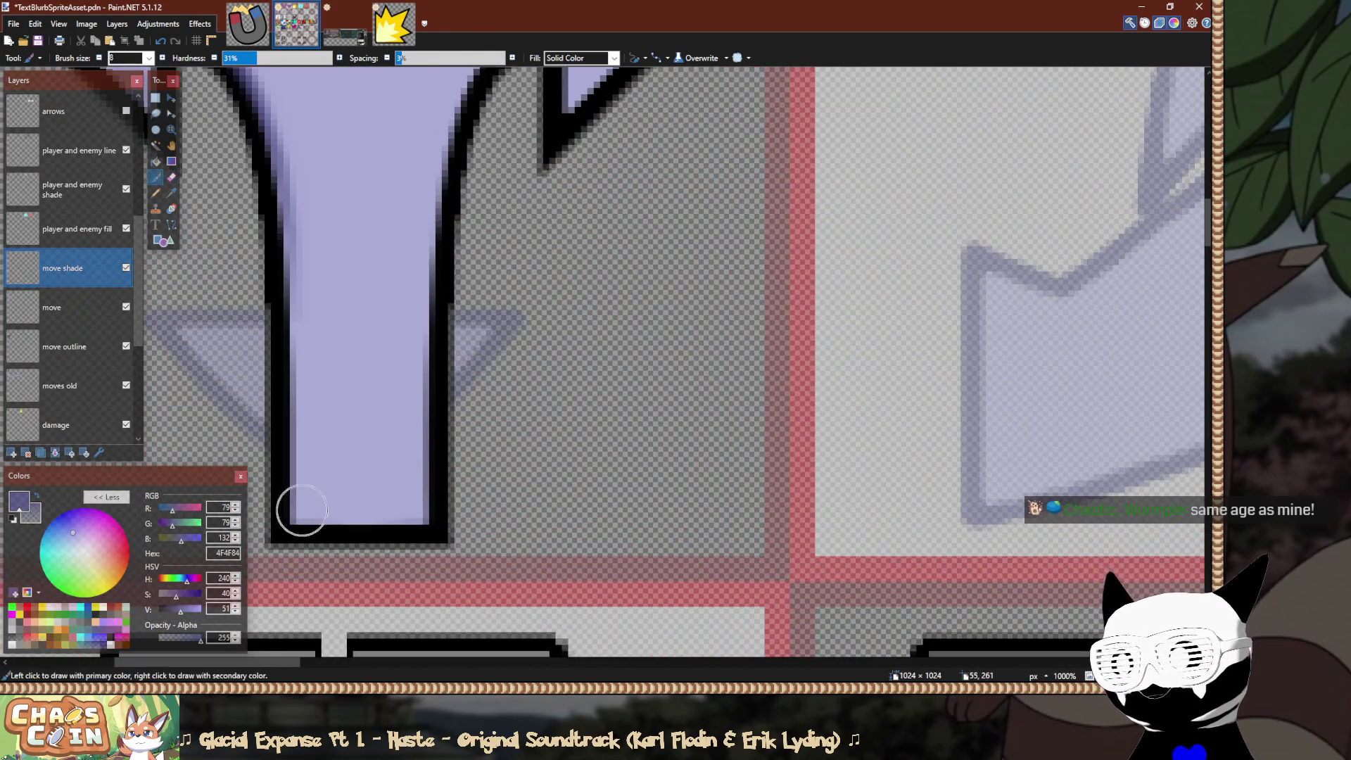
pyautogui.scroll(2, 302, 527)
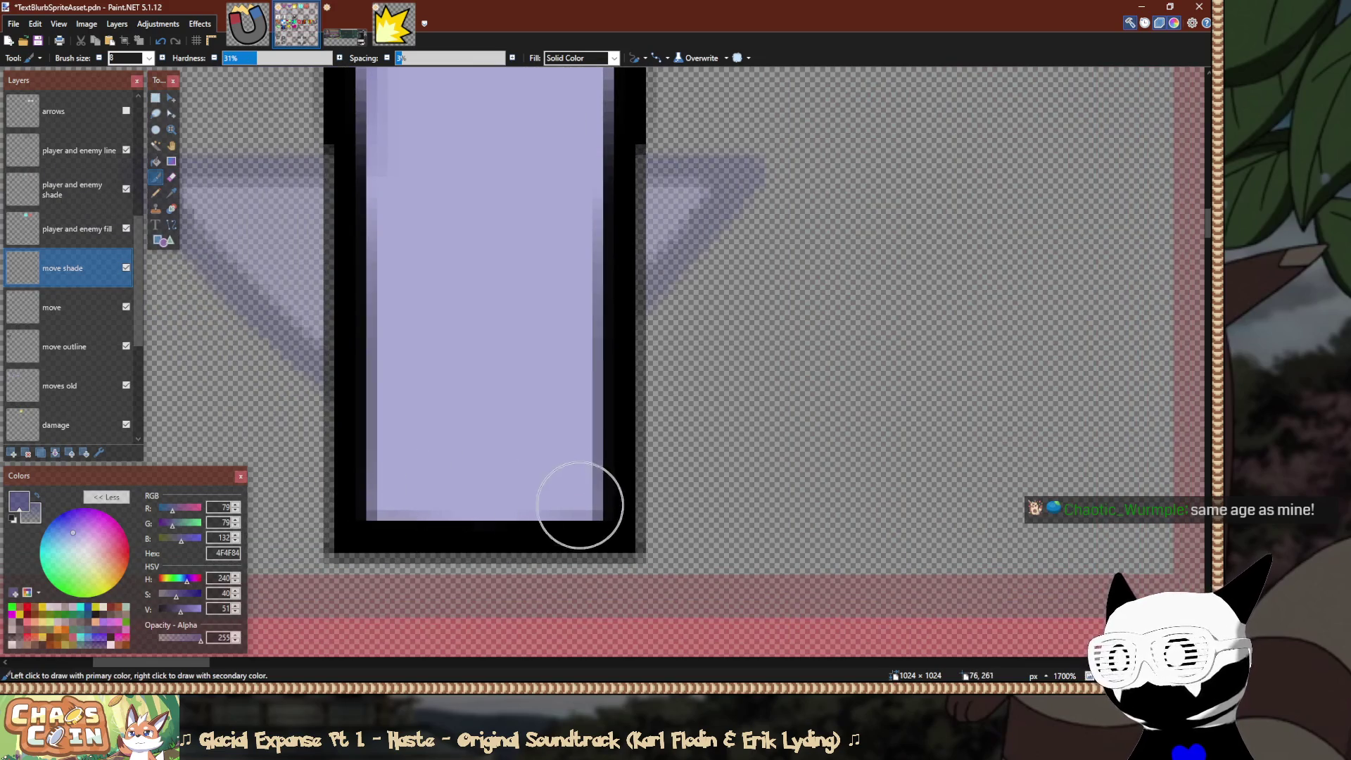
pyautogui.scroll(3, 447, 275)
pyautogui.press('e')
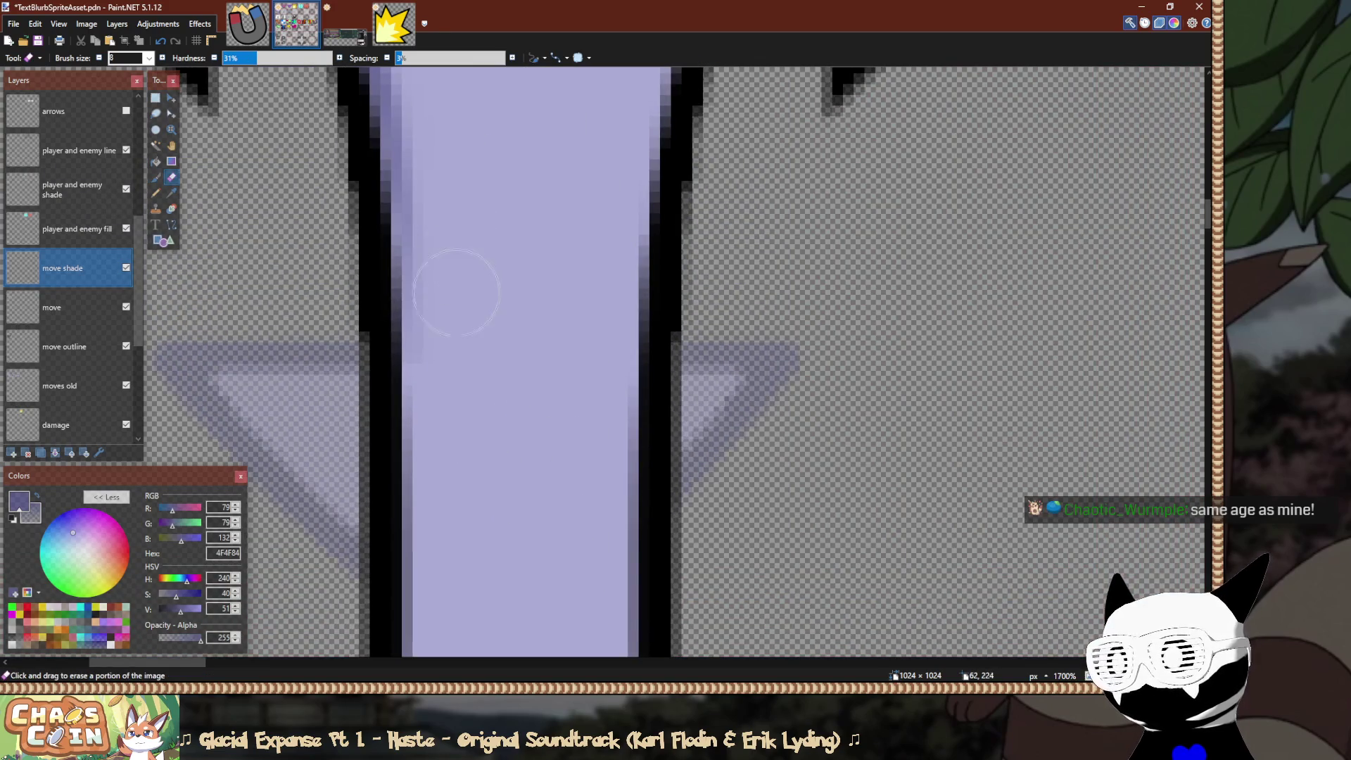
pyautogui.scroll(-3, 454, 527)
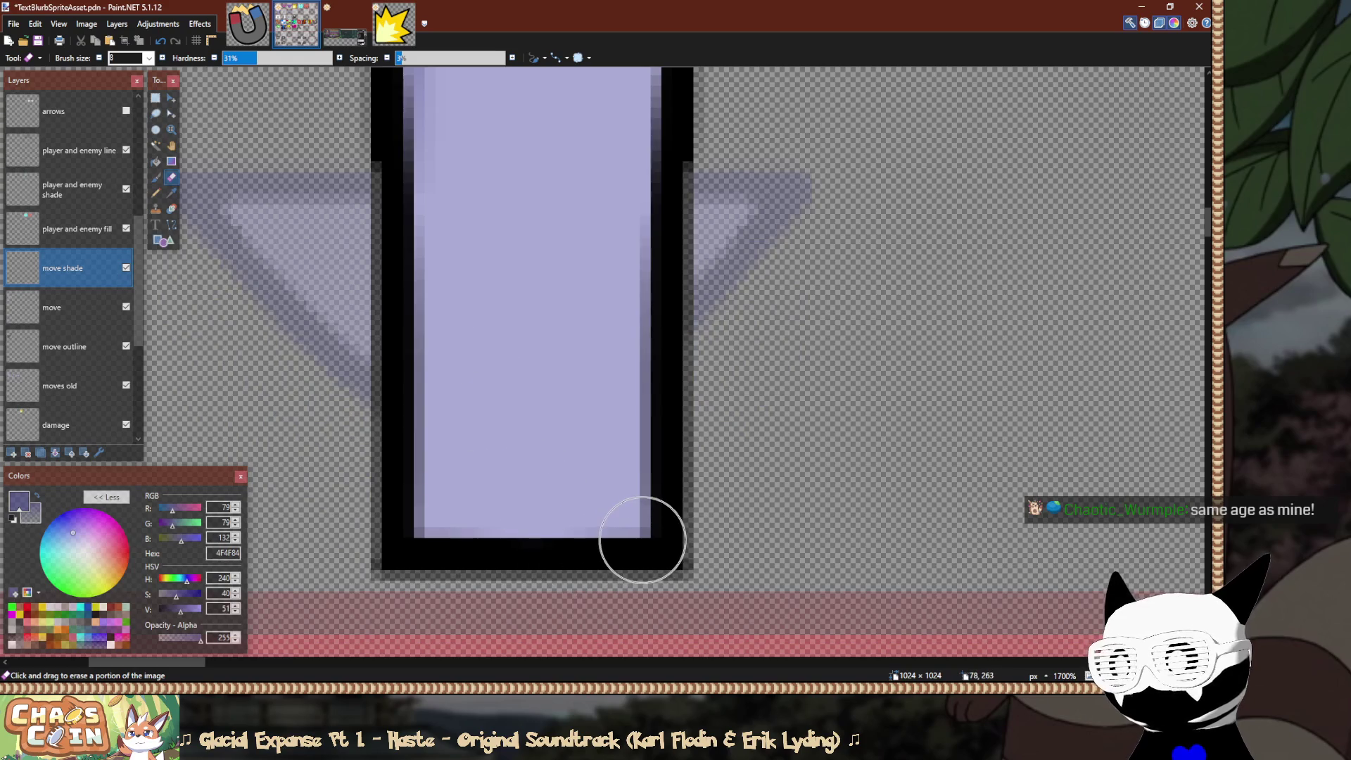
pyautogui.press('b')
pyautogui.moveTo(679, 535); pyautogui.dragTo(292, 536)
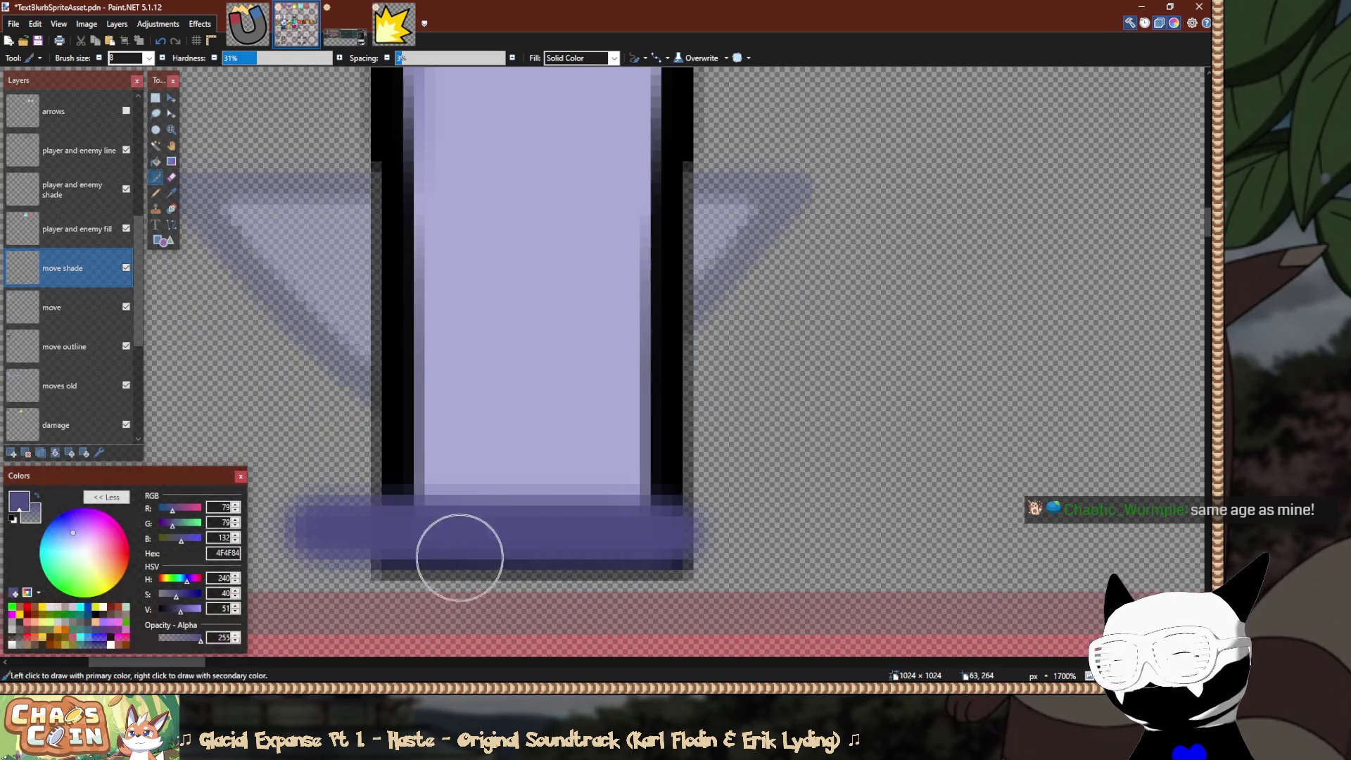
# Delete the shade spilling left of the stem, below its outline and at its lower-right corner.
pyautogui.press('s')
pyautogui.moveTo(253, 441); pyautogui.dragTo(403, 591)
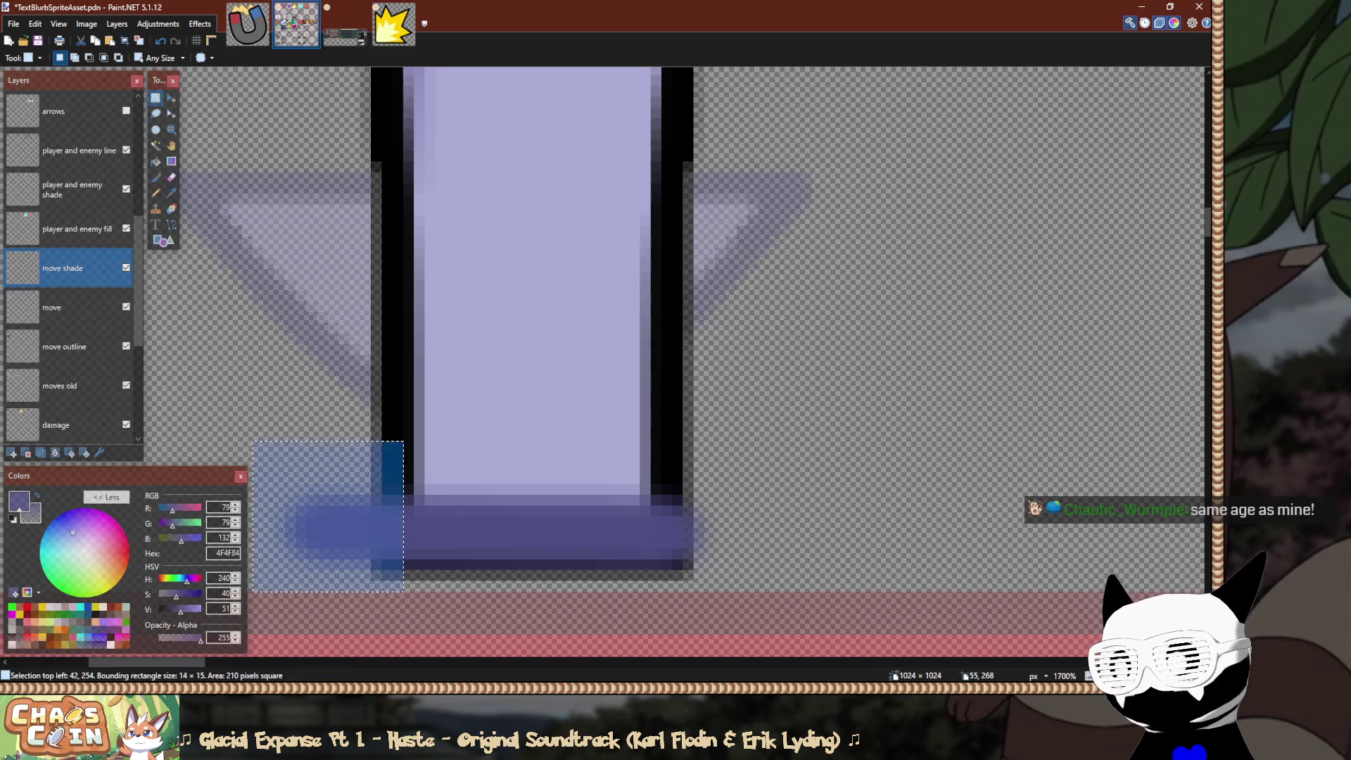
pyautogui.press('Delete')
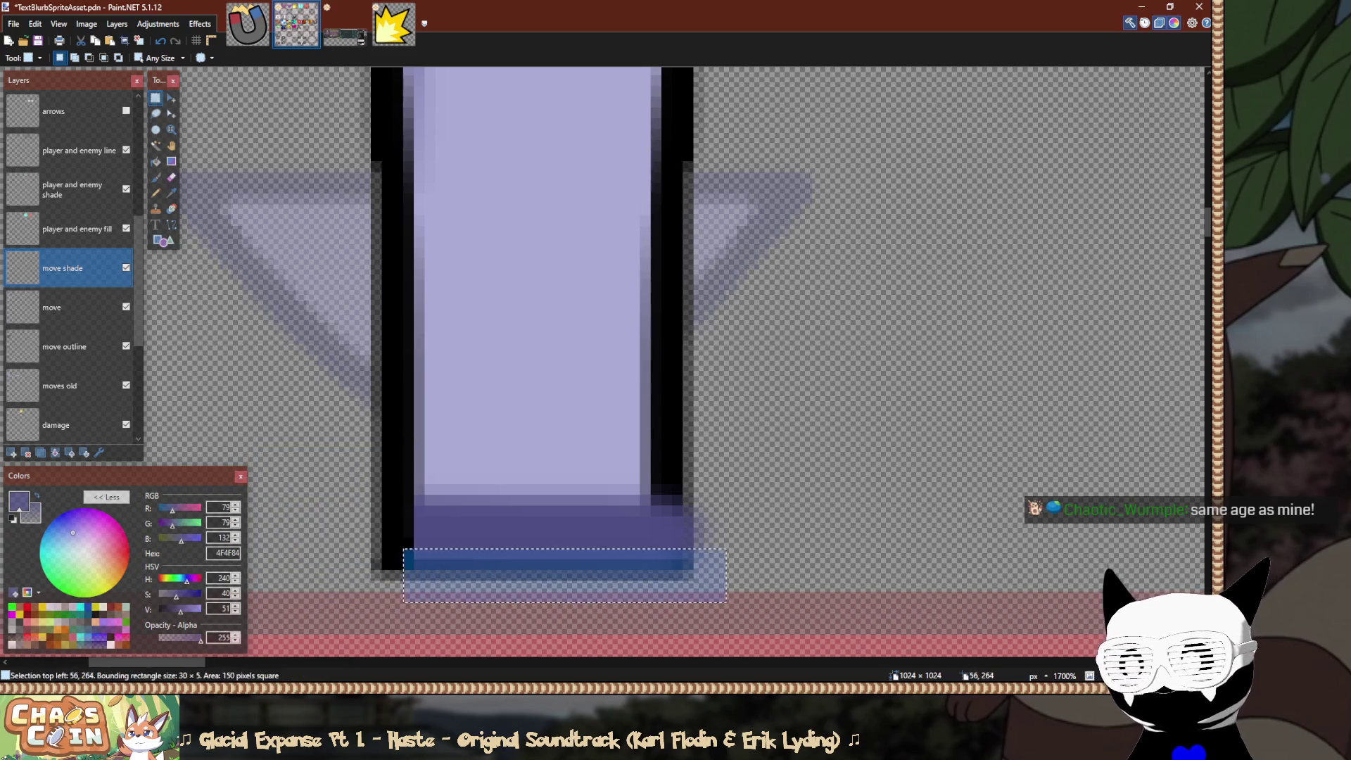
pyautogui.moveTo(672, 581); pyautogui.dragTo(403, 527)
pyautogui.click(679, 539)
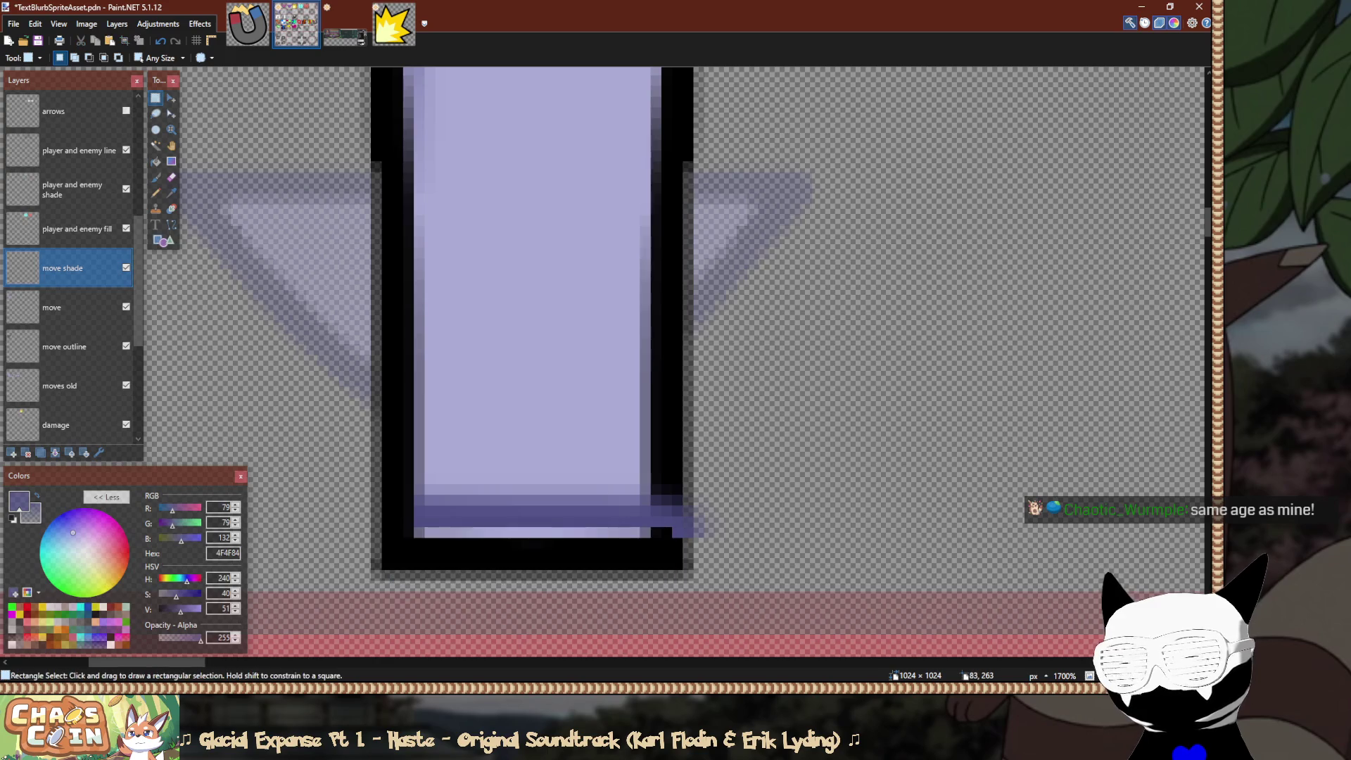
pyautogui.moveTo(727, 453); pyautogui.dragTo(655, 576)
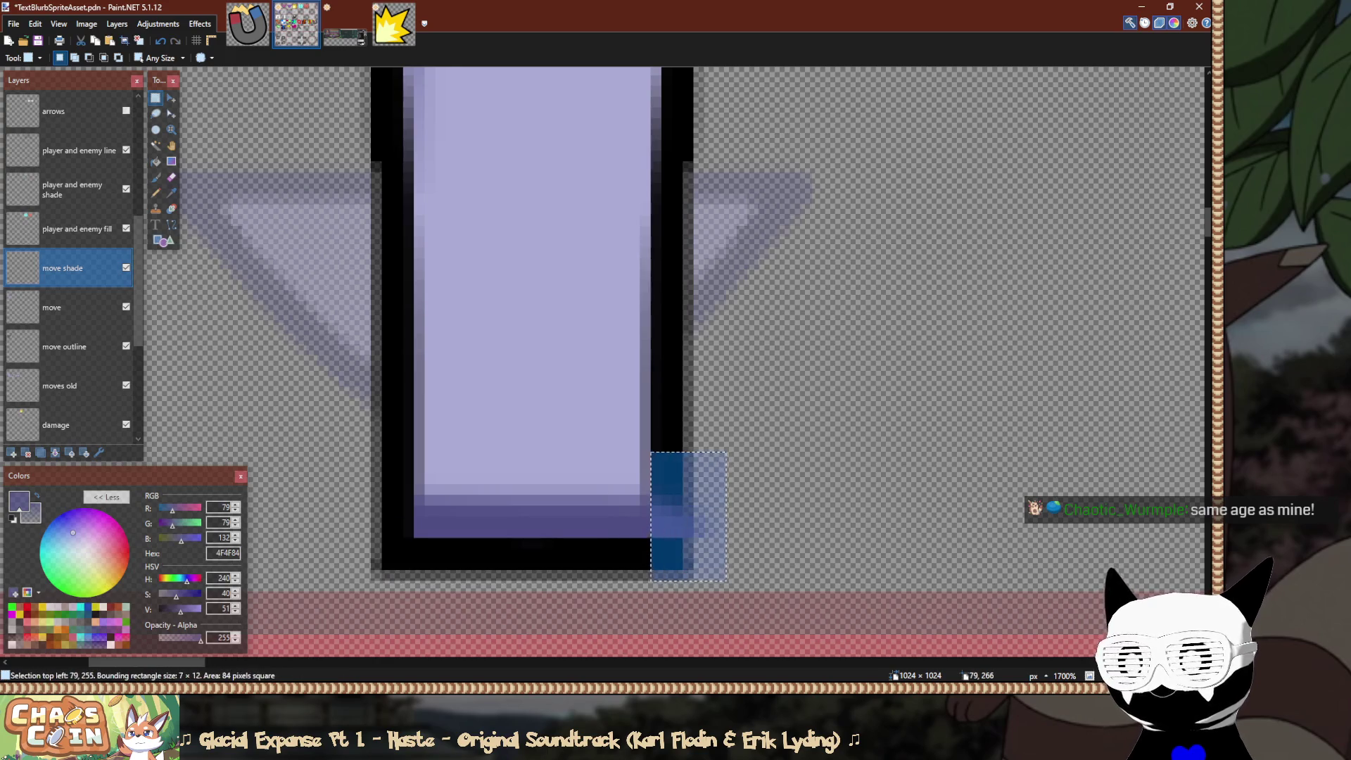
pyautogui.hotkey('ctrl', 'd')
pyautogui.scroll(-10, 786, 534)
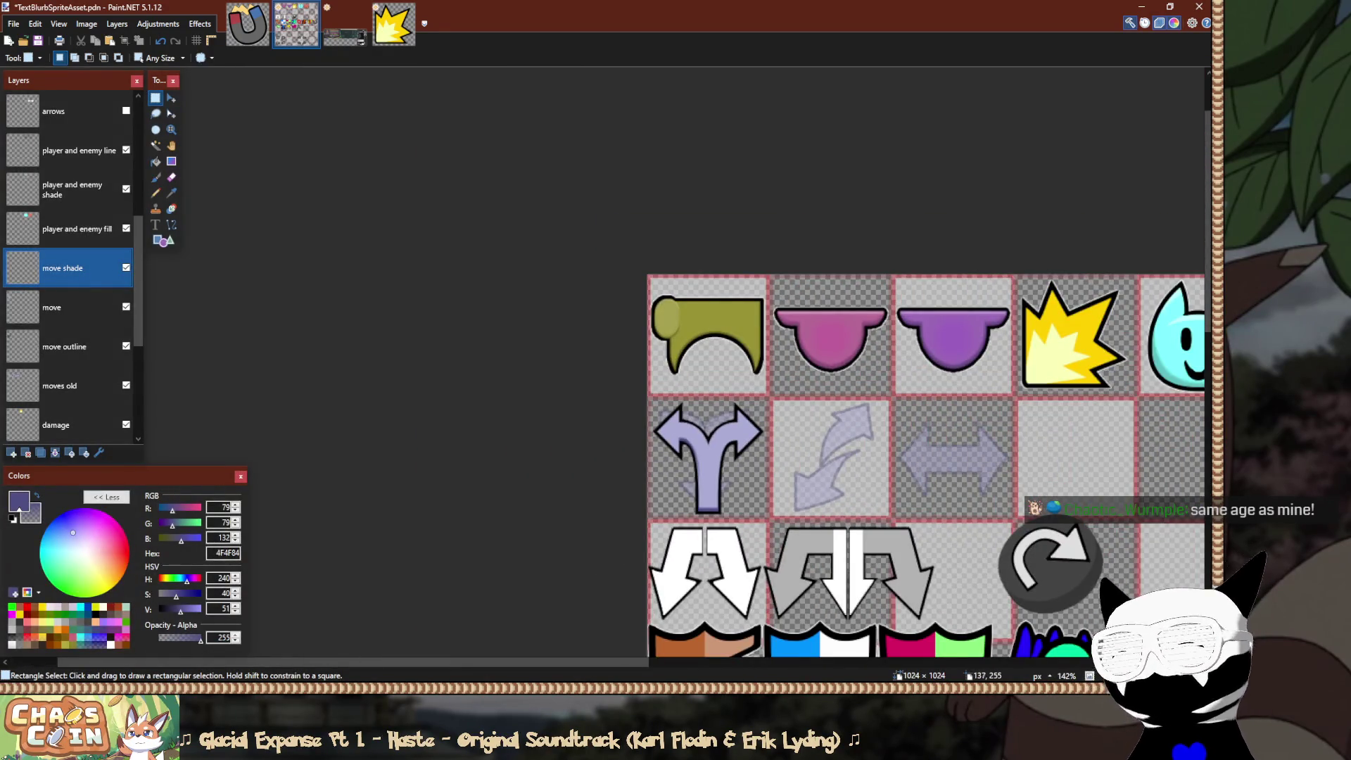
# Paint dark purple shade along the left arrowhead's lower-left edge with a soft brush.
pyautogui.scroll(-2, 784, 529)
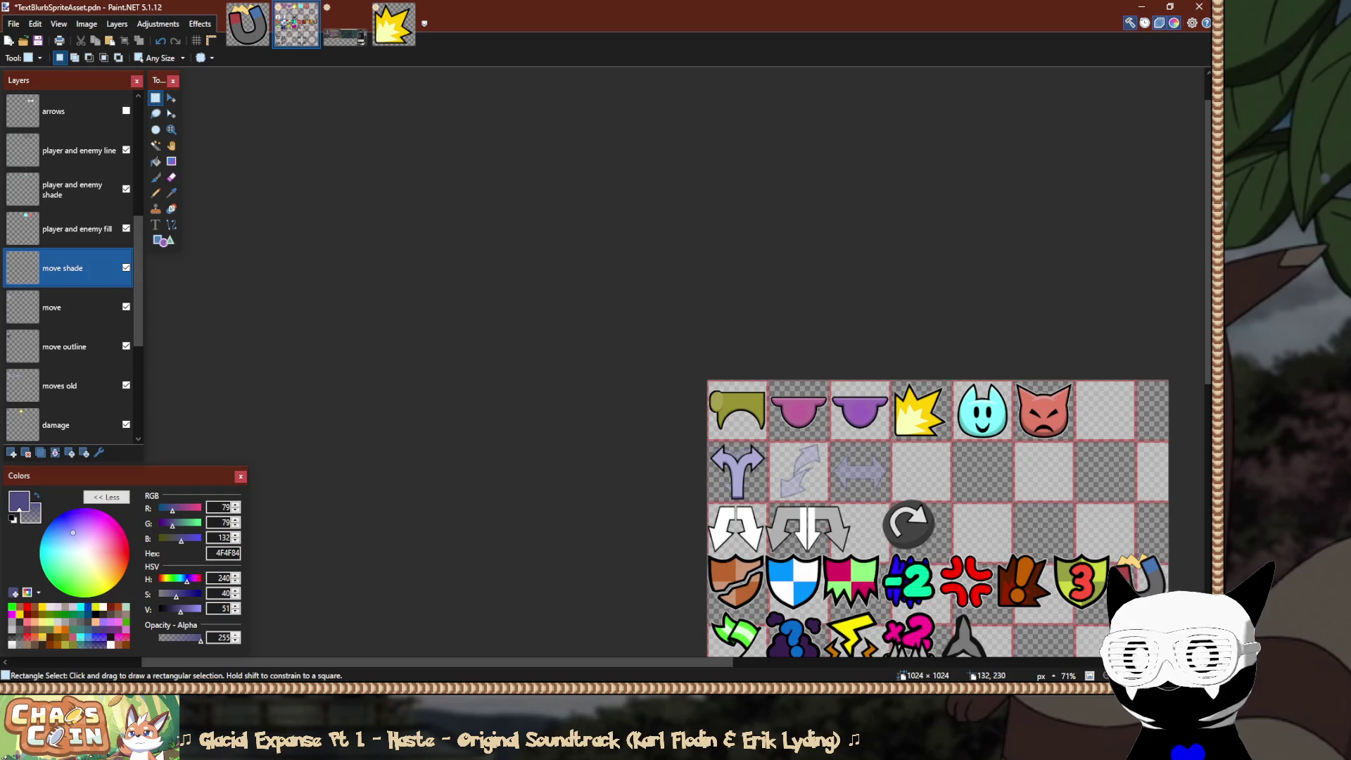
pyautogui.scroll(10, 773, 494)
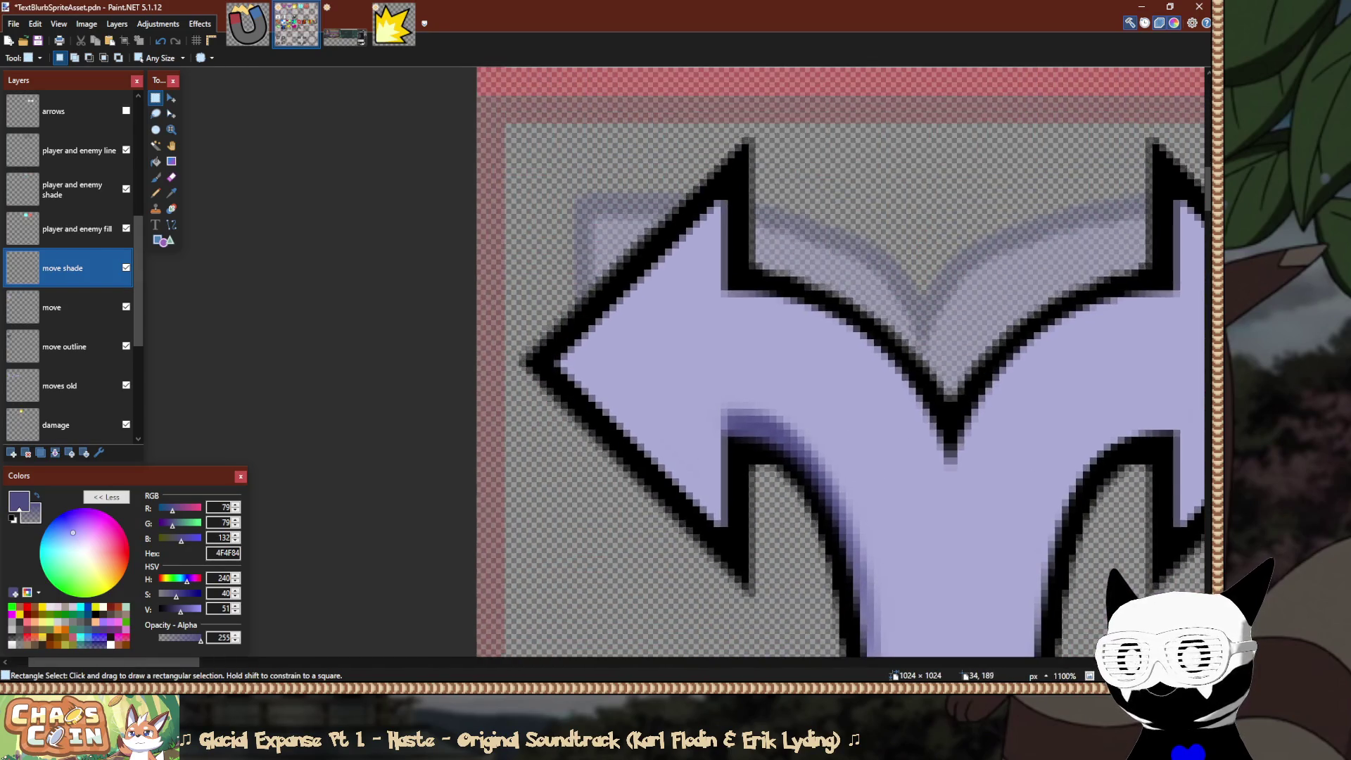
pyautogui.scroll(3, 774, 562)
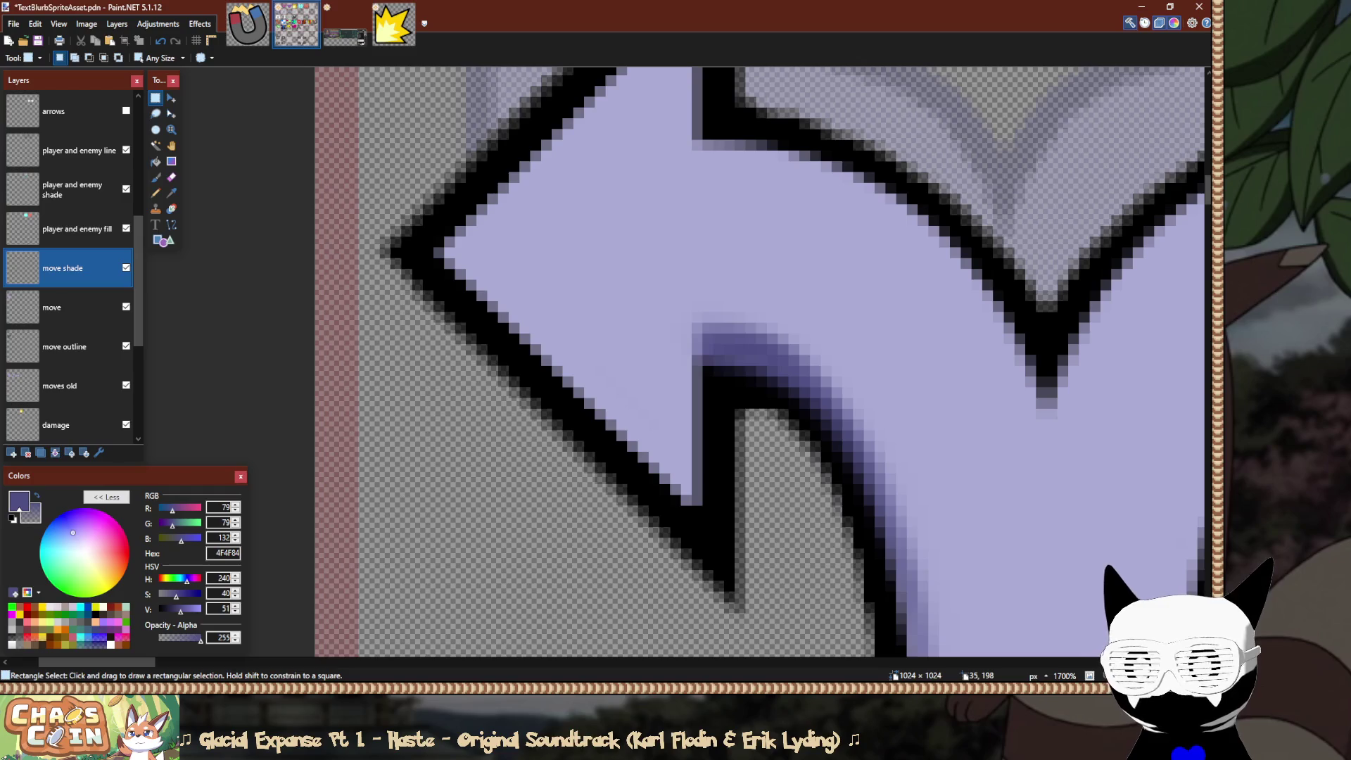
pyautogui.press('b')
pyautogui.moveTo(703, 537); pyautogui.dragTo(331, 179)
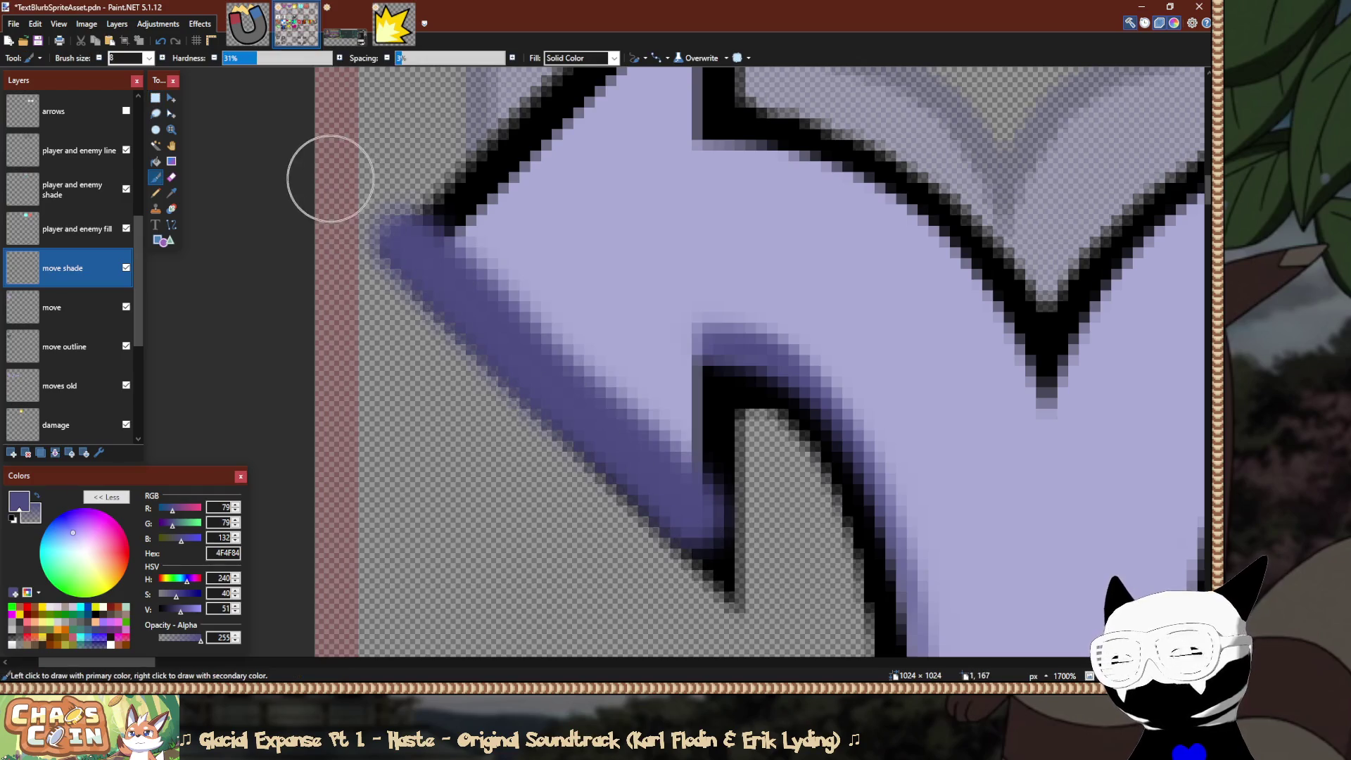
pyautogui.scroll(-3, 738, 549)
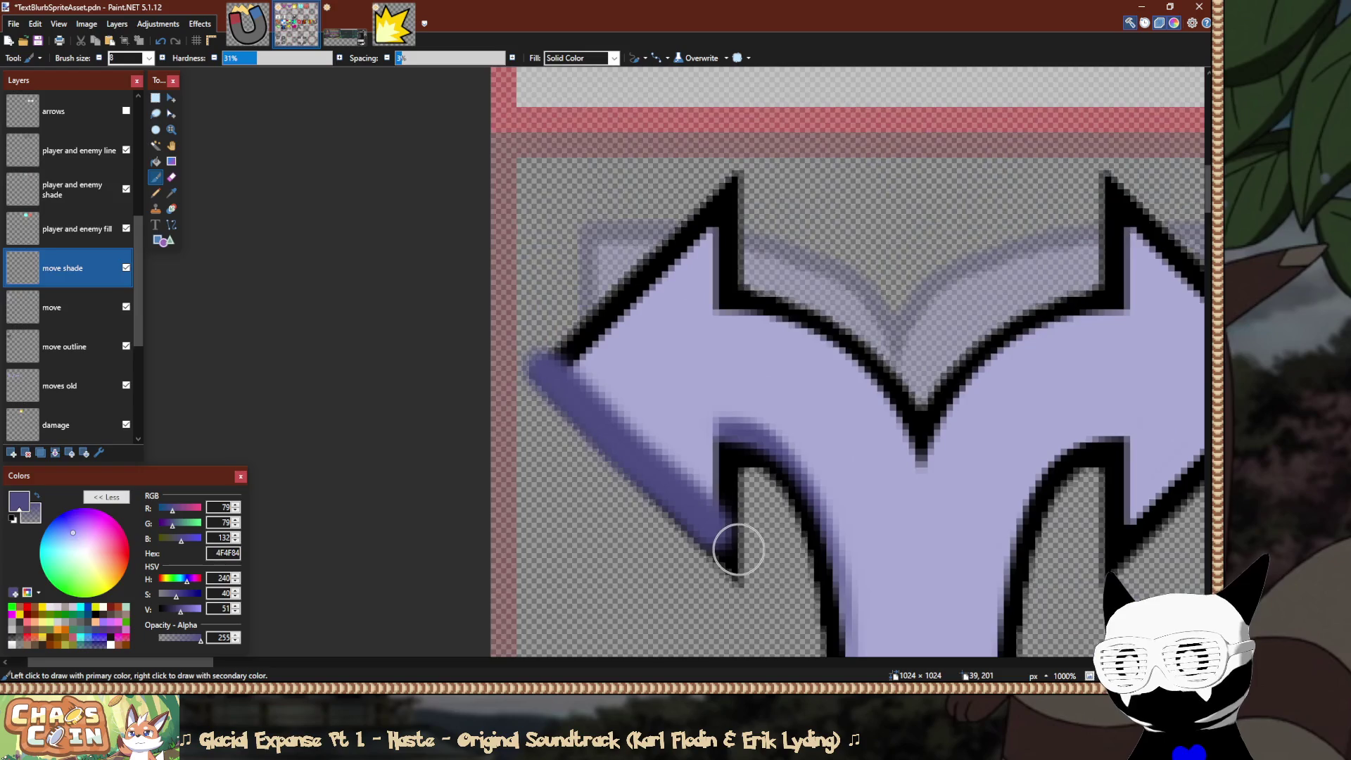
# Trim the shade with a transparent straight line from the inner corner to the left tip.
pyautogui.press('e')
pyautogui.press('o')
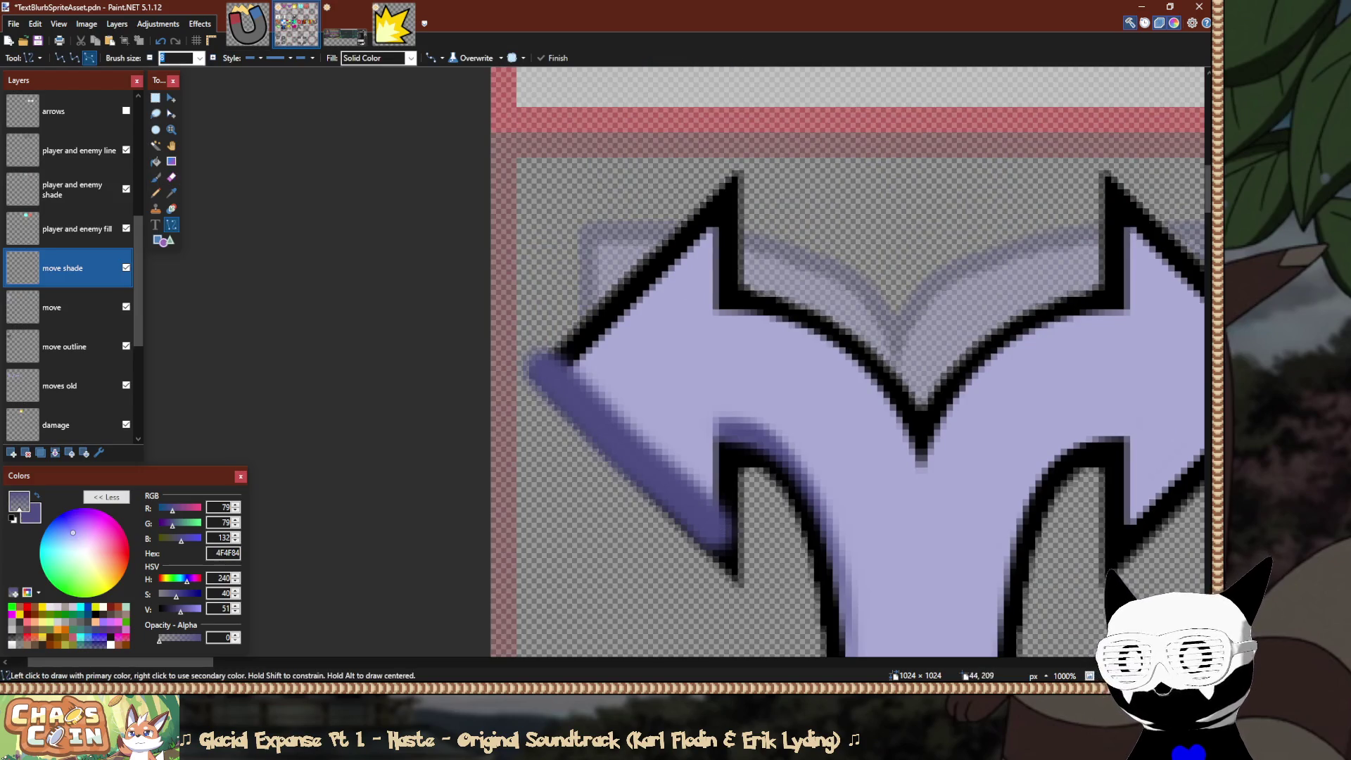
pyautogui.moveTo(732, 547); pyautogui.dragTo(531, 371)
pyautogui.press('x')
pyautogui.press('x')
pyautogui.press('x')
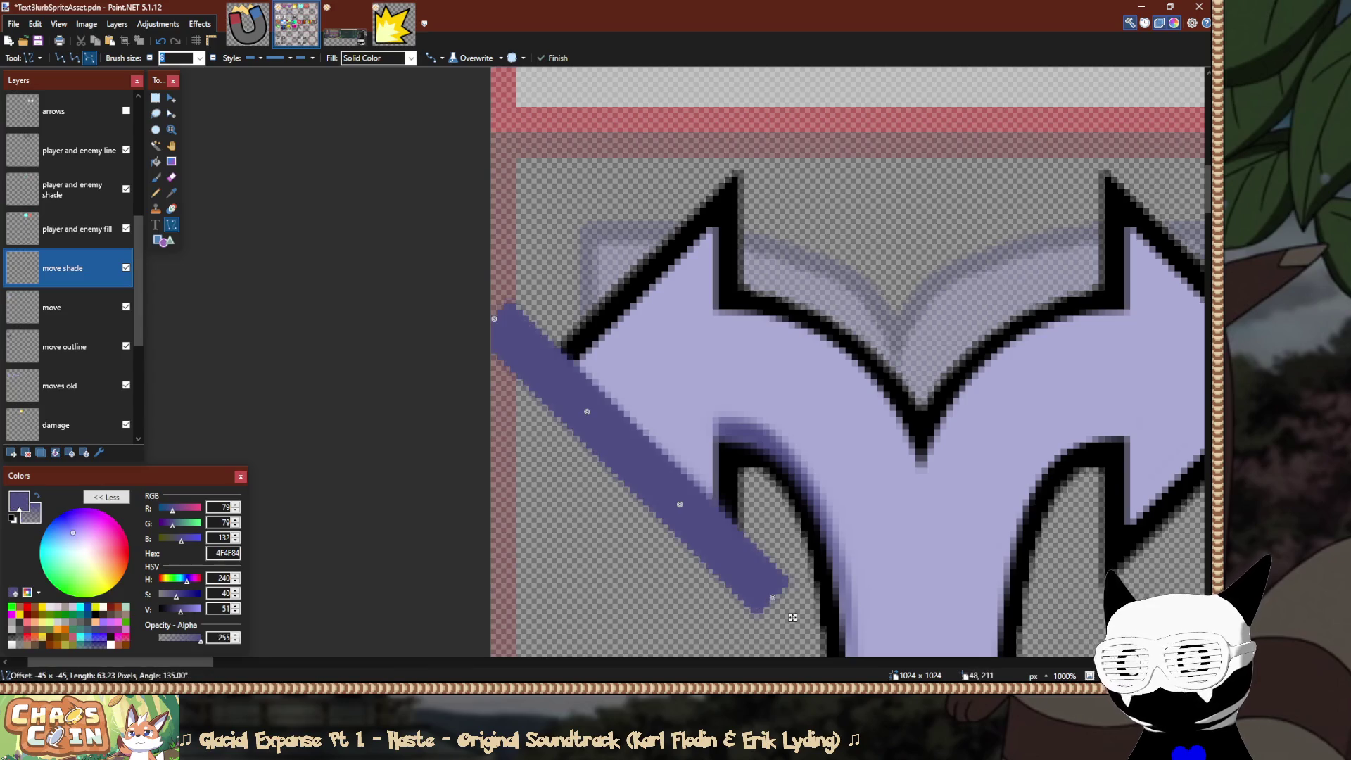
pyautogui.moveTo(793, 618); pyautogui.dragTo(761, 617)
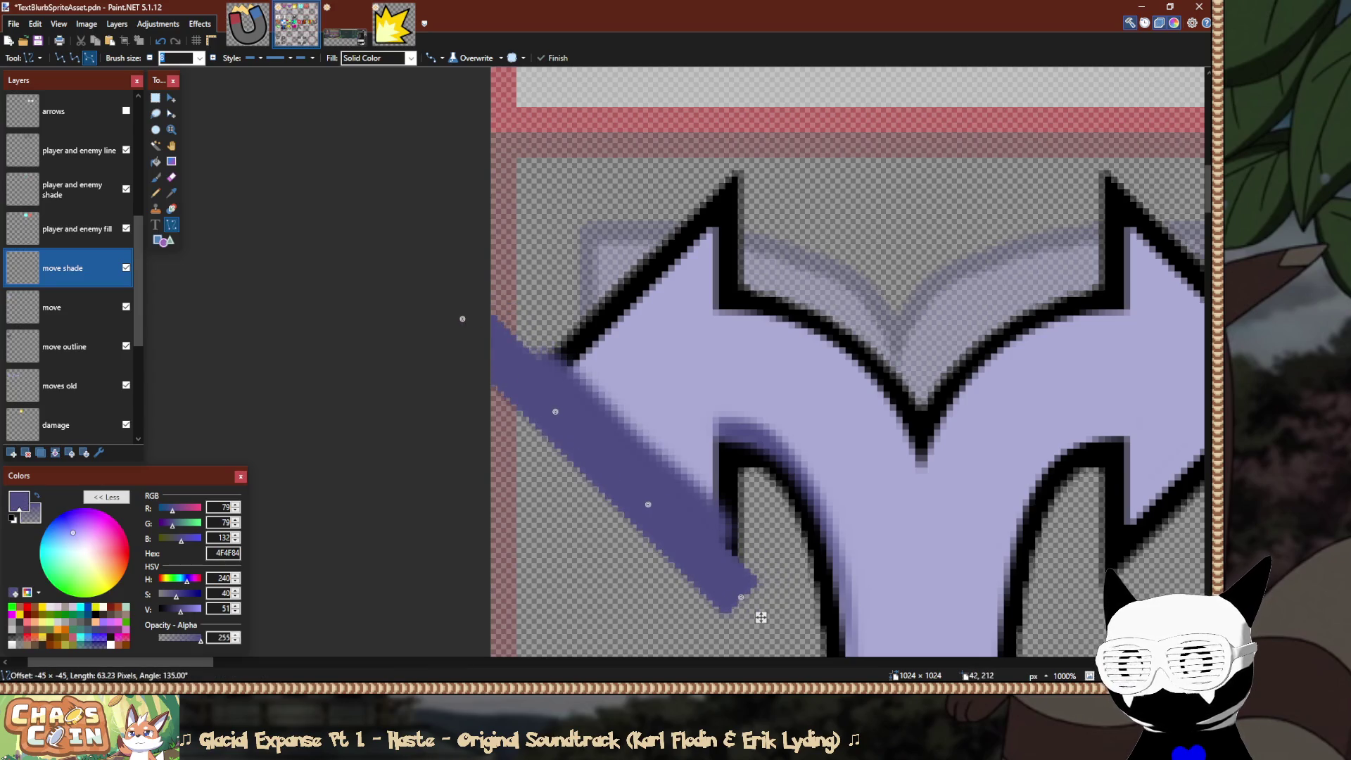
pyautogui.press('x')
pyautogui.press('x')
pyautogui.press('x')
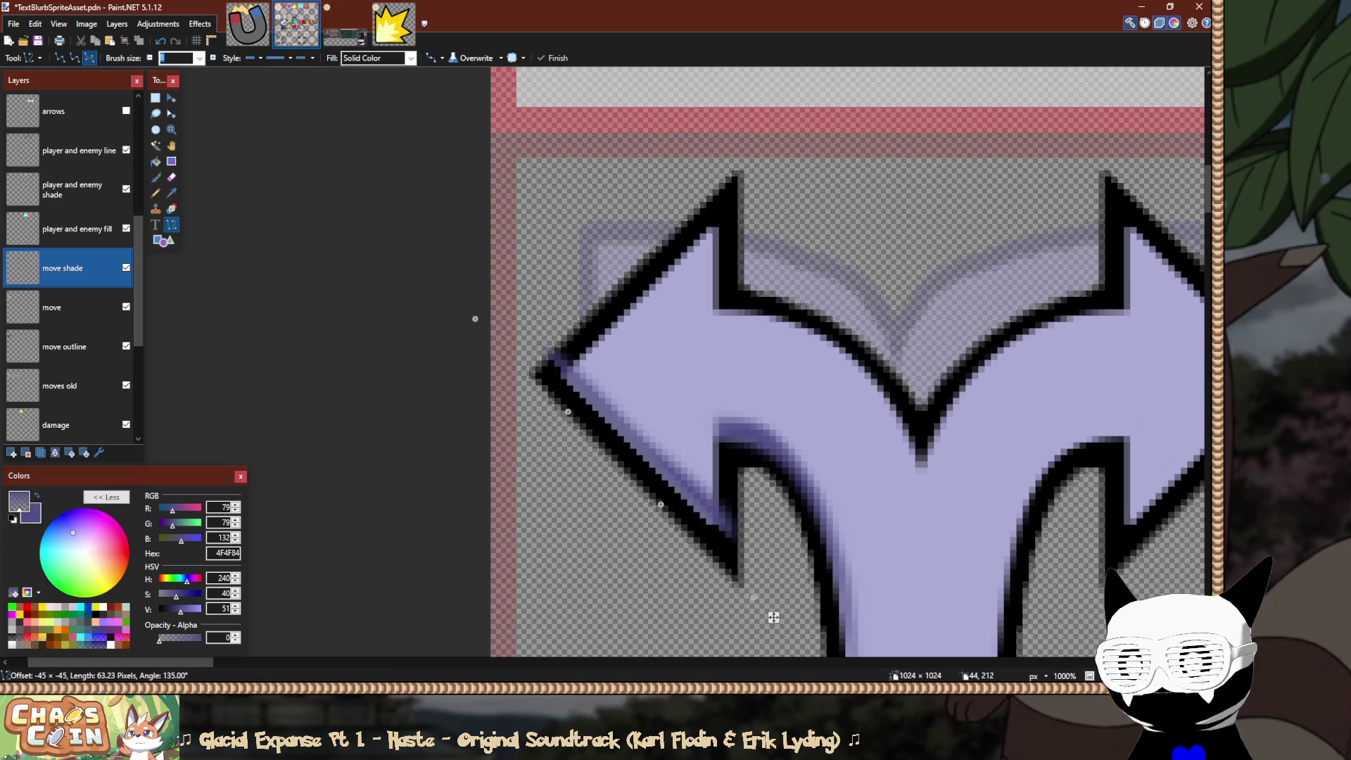
pyautogui.moveTo(761, 618); pyautogui.dragTo(760, 617)
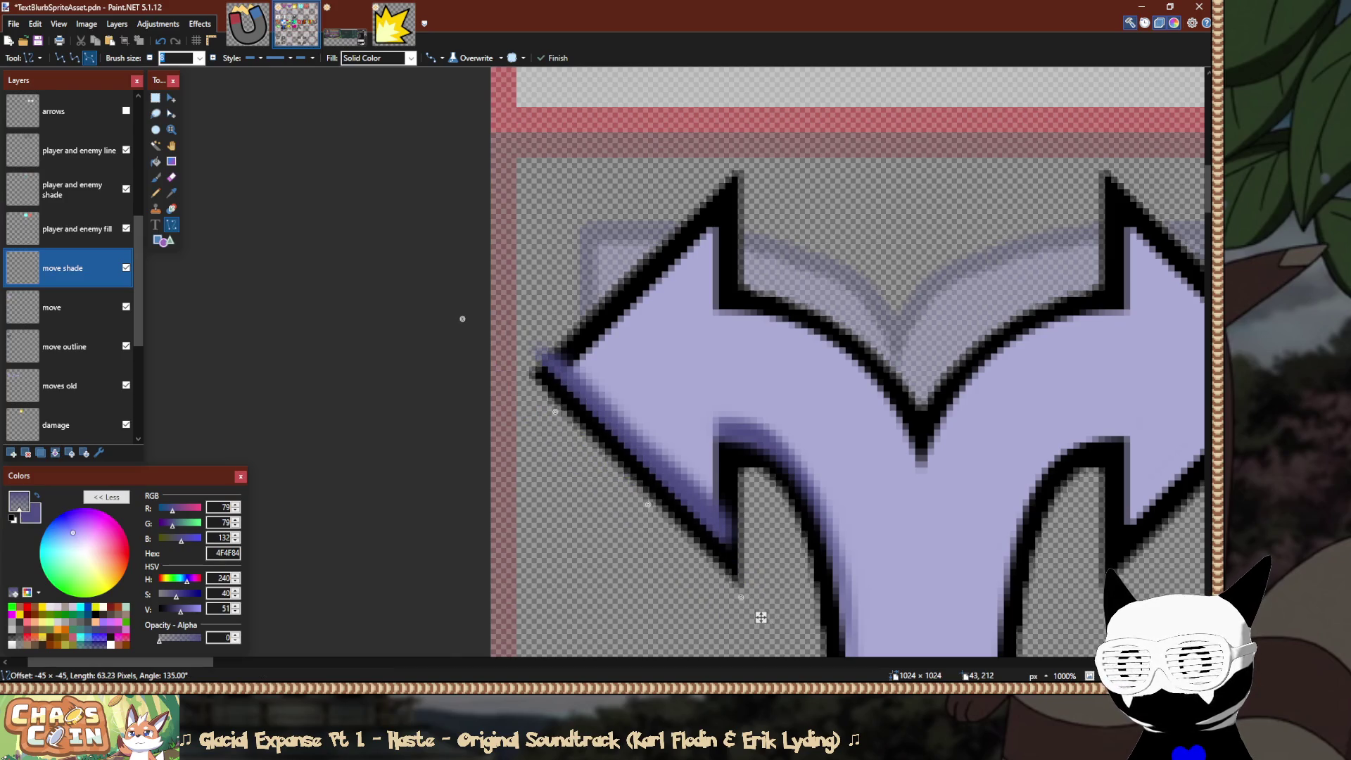
pyautogui.press('Return')
# Erase stray shade pixels at the arrow tip with a 100% hardness eraser.
pyautogui.scroll(4, 571, 419)
pyautogui.press('e')
pyautogui.press('x')
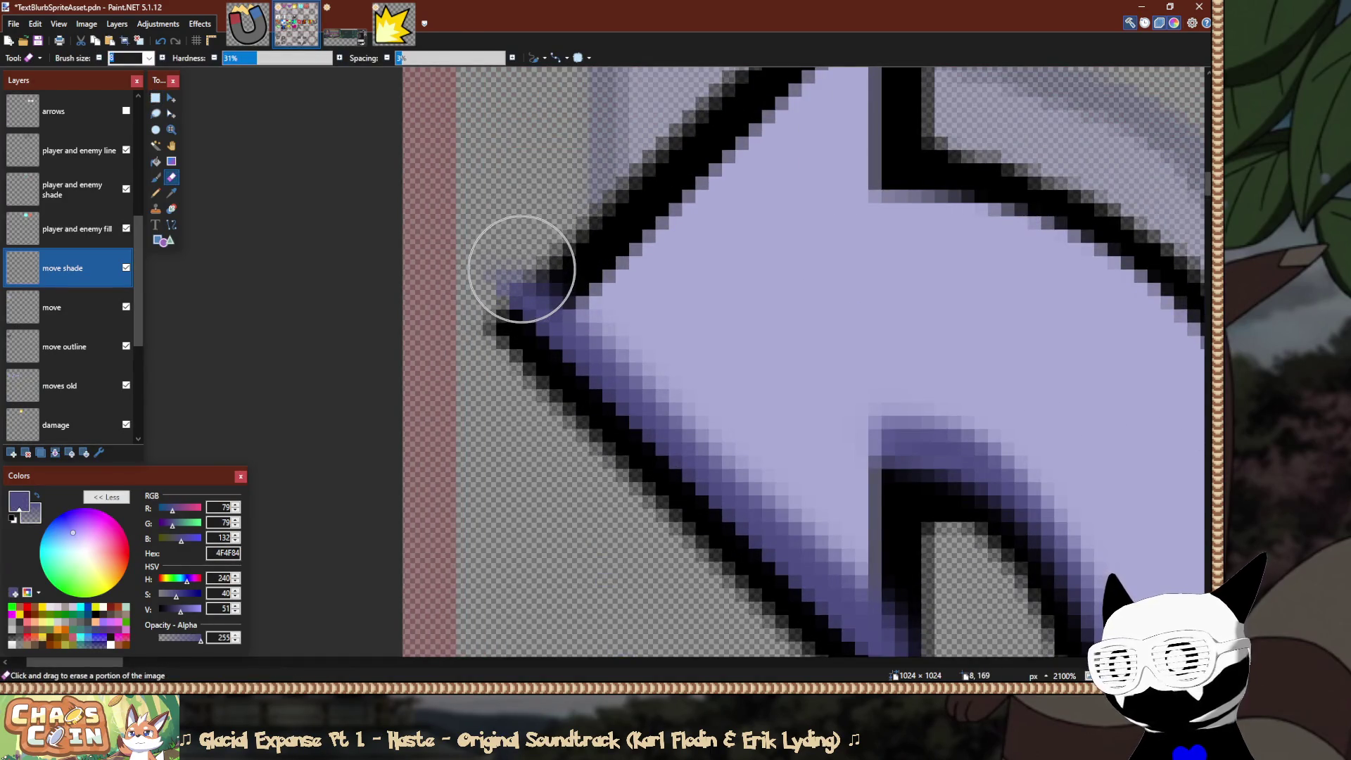
pyautogui.moveTo(257, 58); pyautogui.dragTo(334, 57)
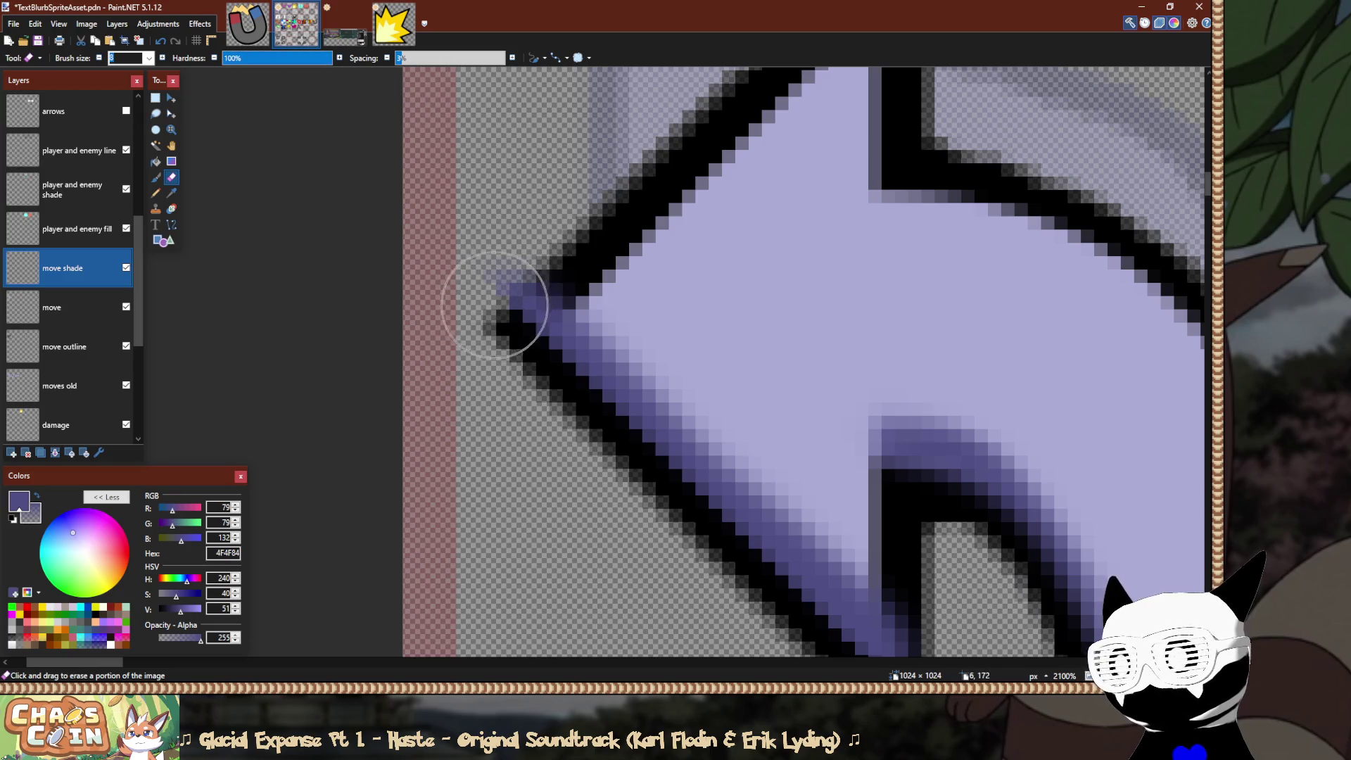
pyautogui.press('s')
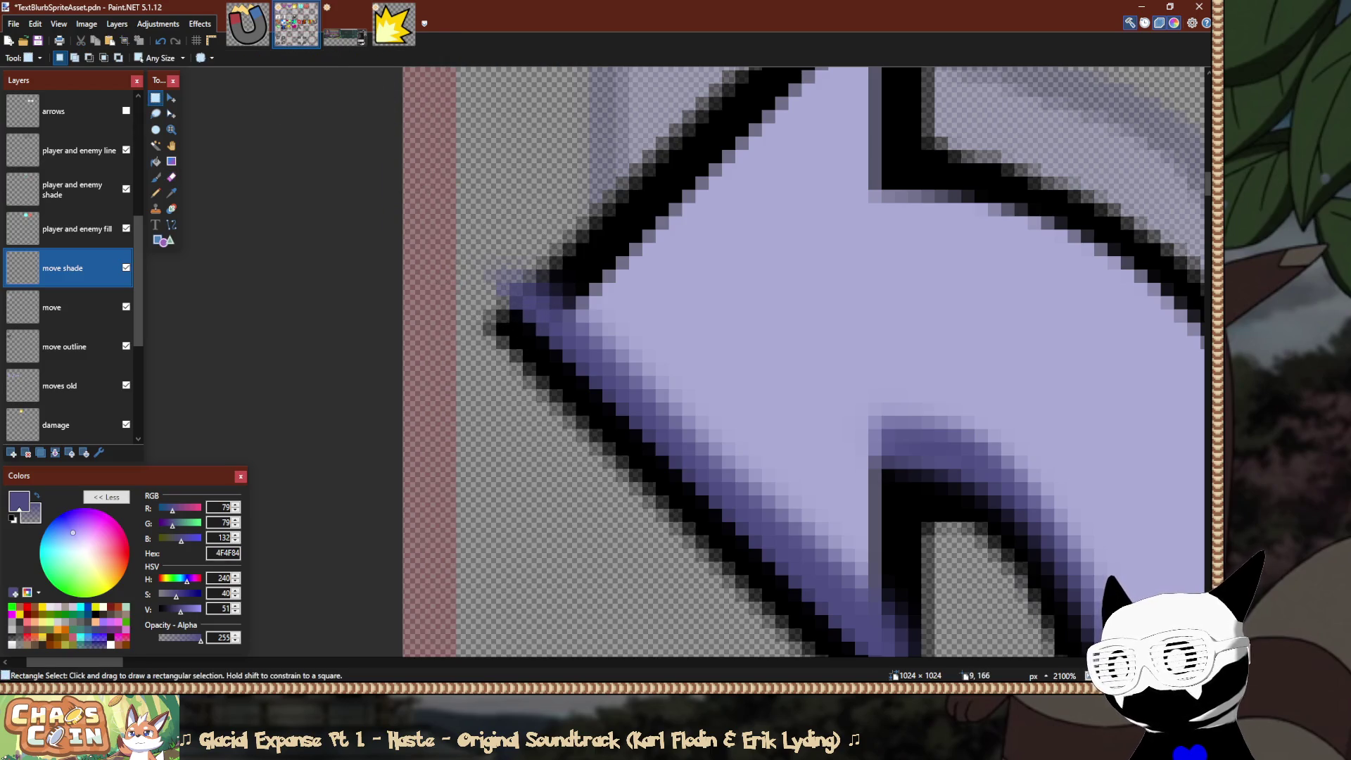
pyautogui.press('e')
pyautogui.click(507, 289)
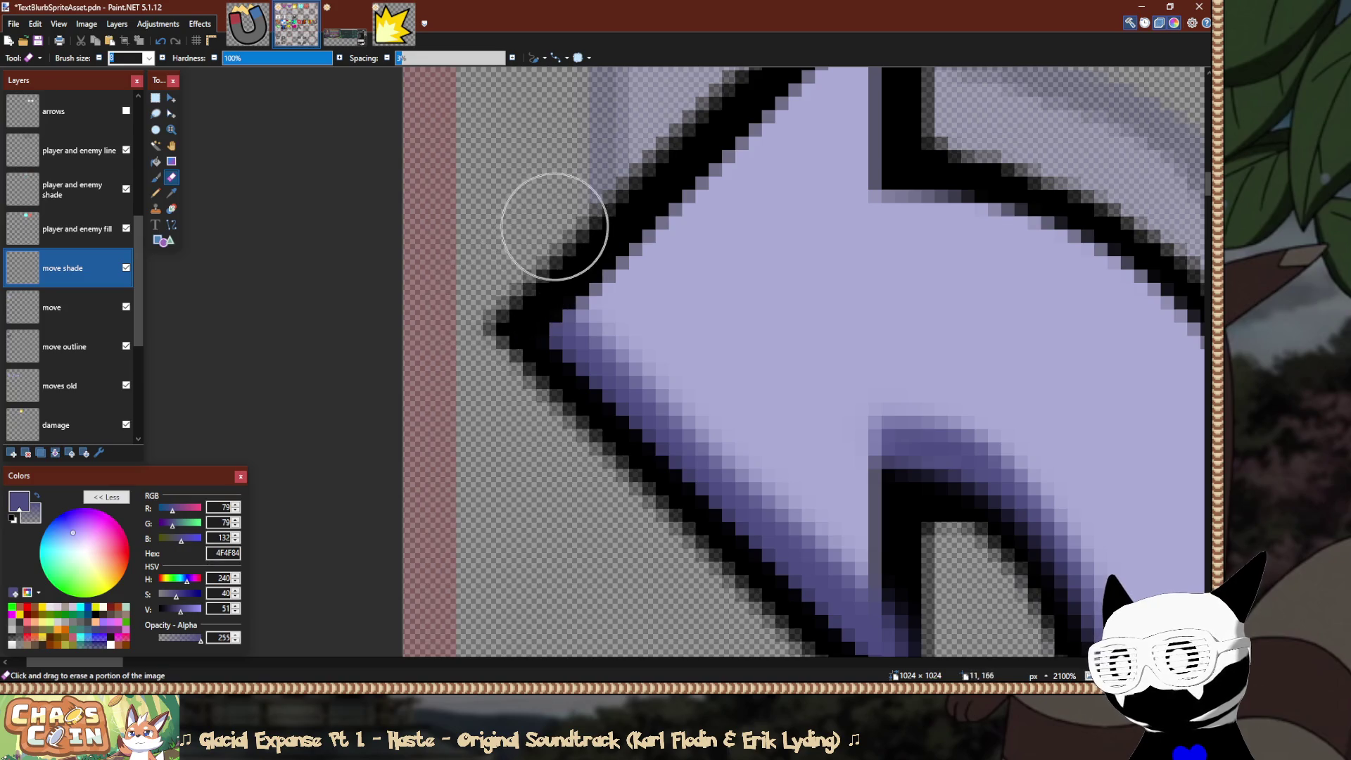
pyautogui.scroll(3, 1028, 537)
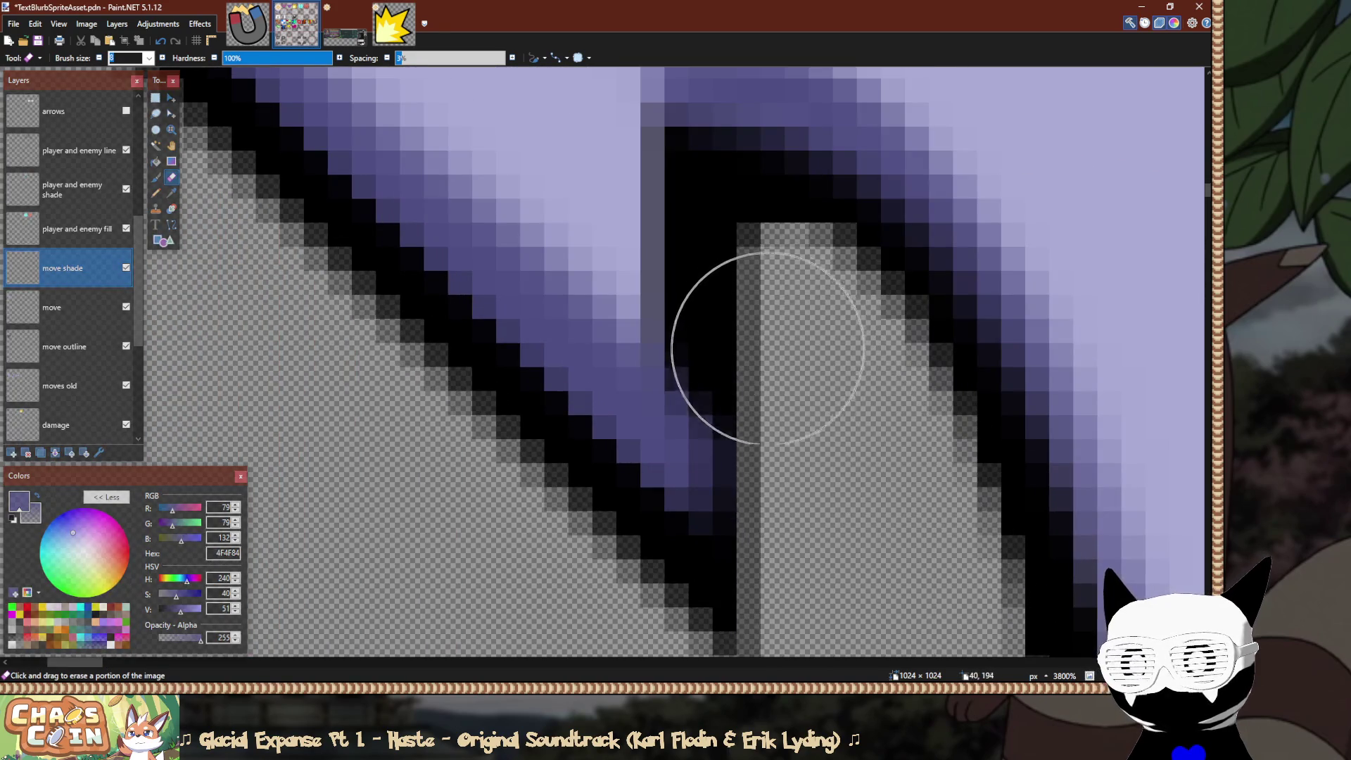
# Lasso-select the shading around the left arrowhead's tip and along its lower edge.
pyautogui.scroll(-10, 748, 537)
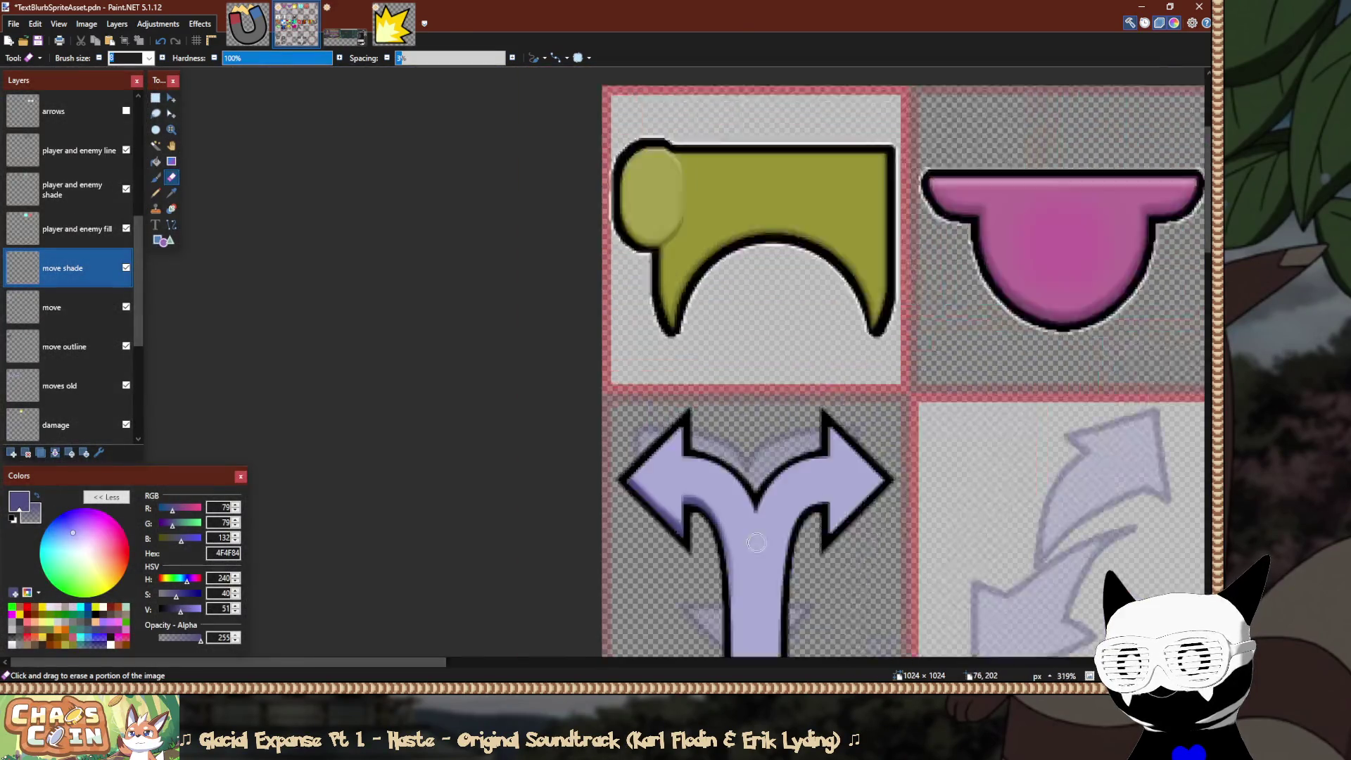
pyautogui.scroll(-6, 757, 543)
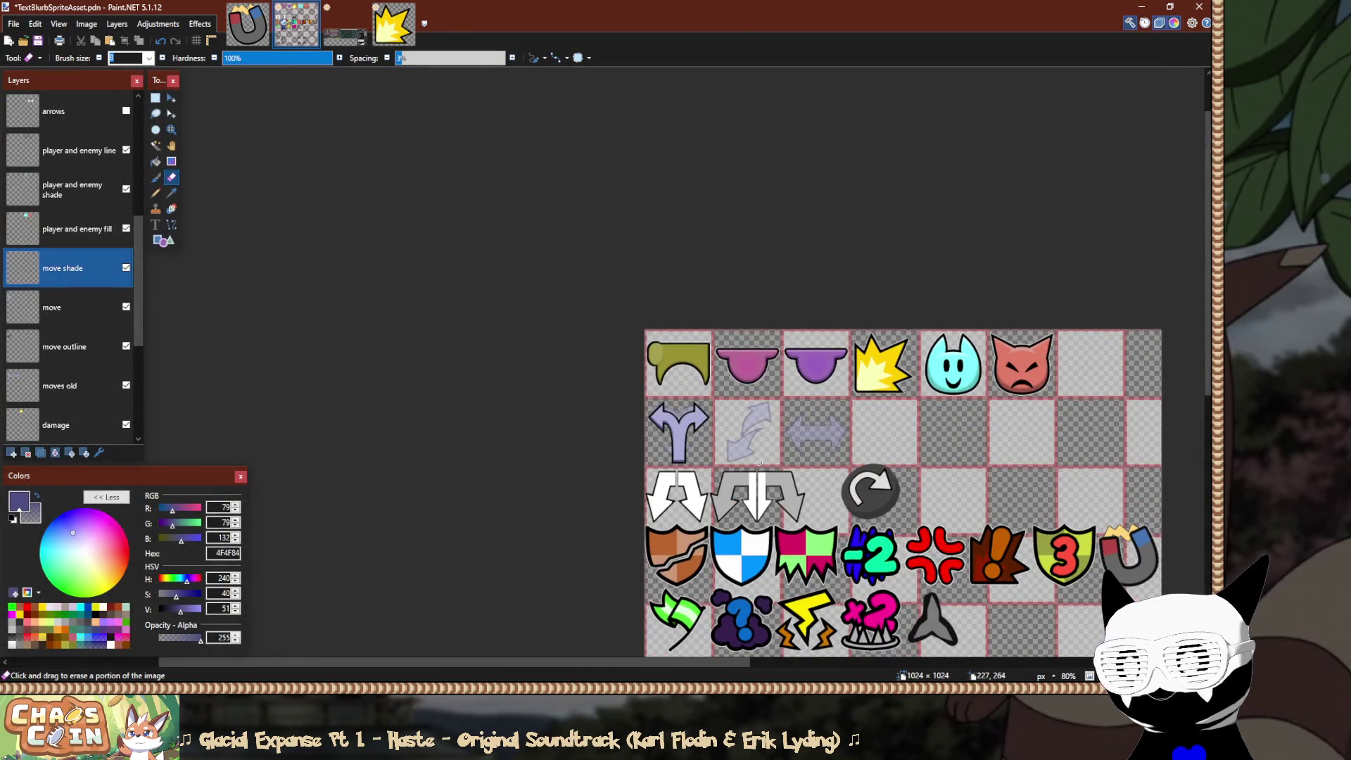
pyautogui.scroll(3, 760, 462)
pyautogui.scroll(-3, 691, 449)
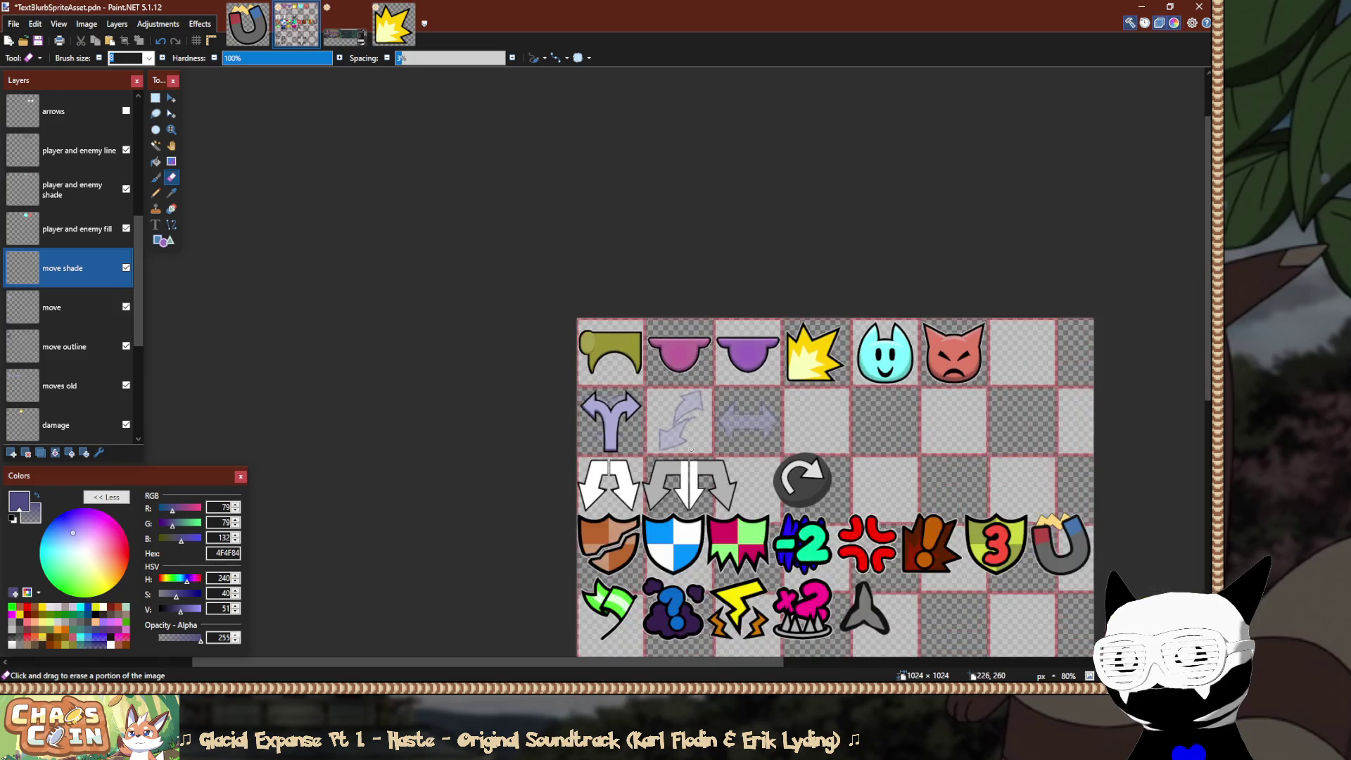
pyautogui.scroll(10, 691, 448)
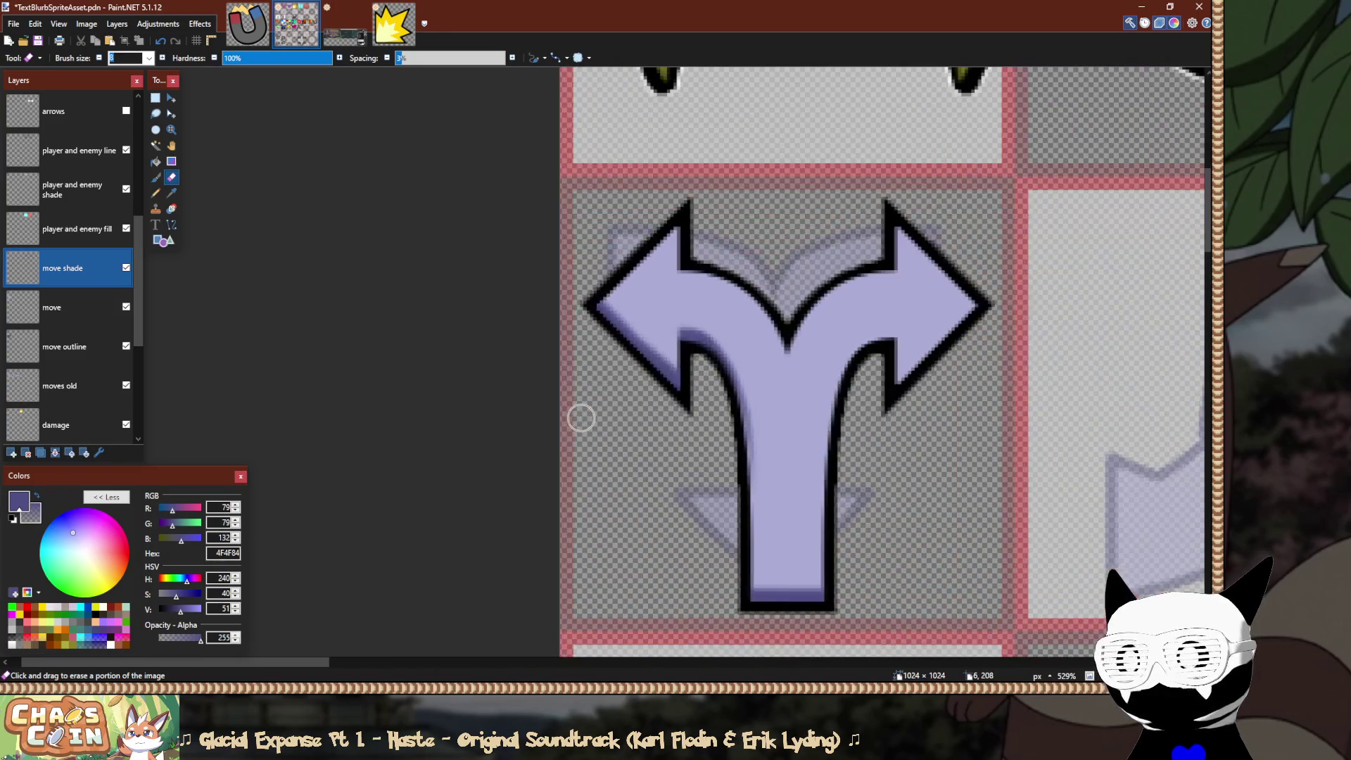
pyautogui.scroll(3, 657, 303)
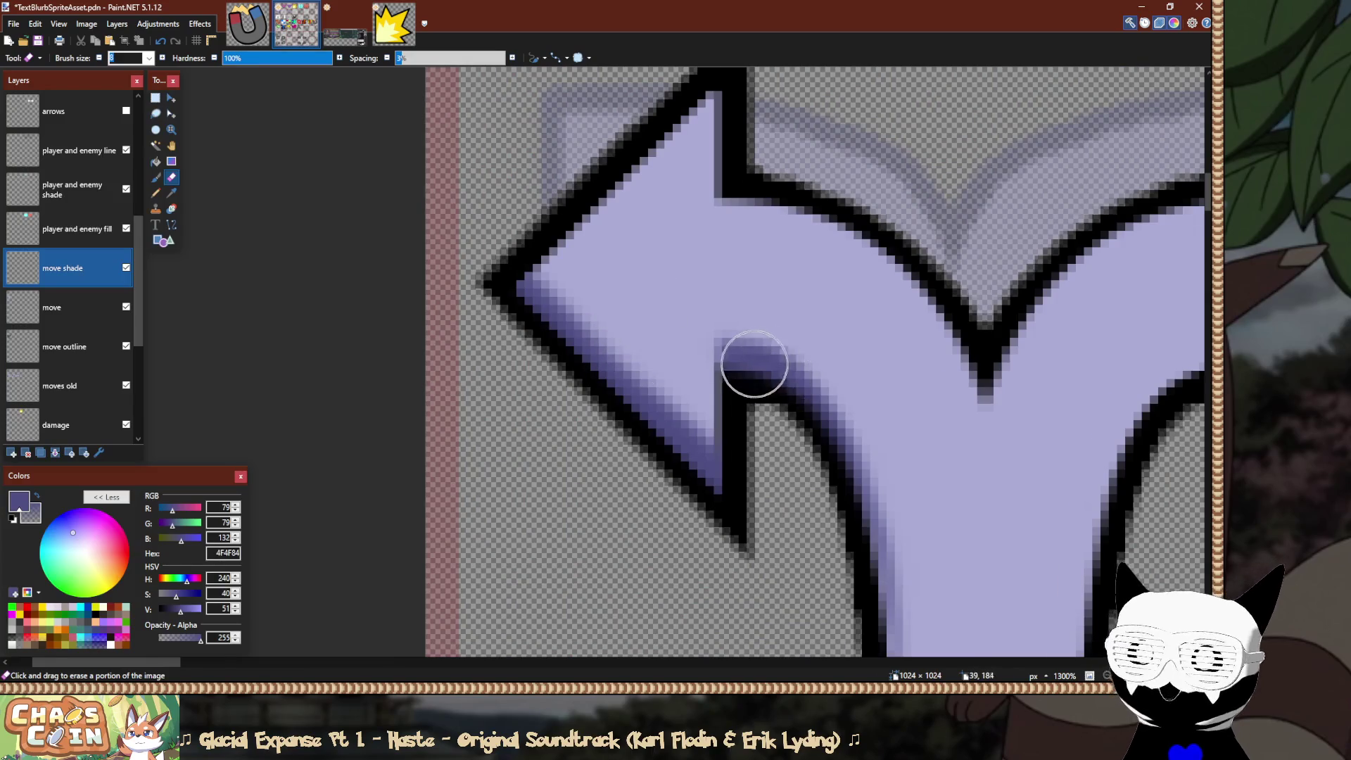
pyautogui.scroll(-2, 664, 371)
pyautogui.scroll(5, 618, 386)
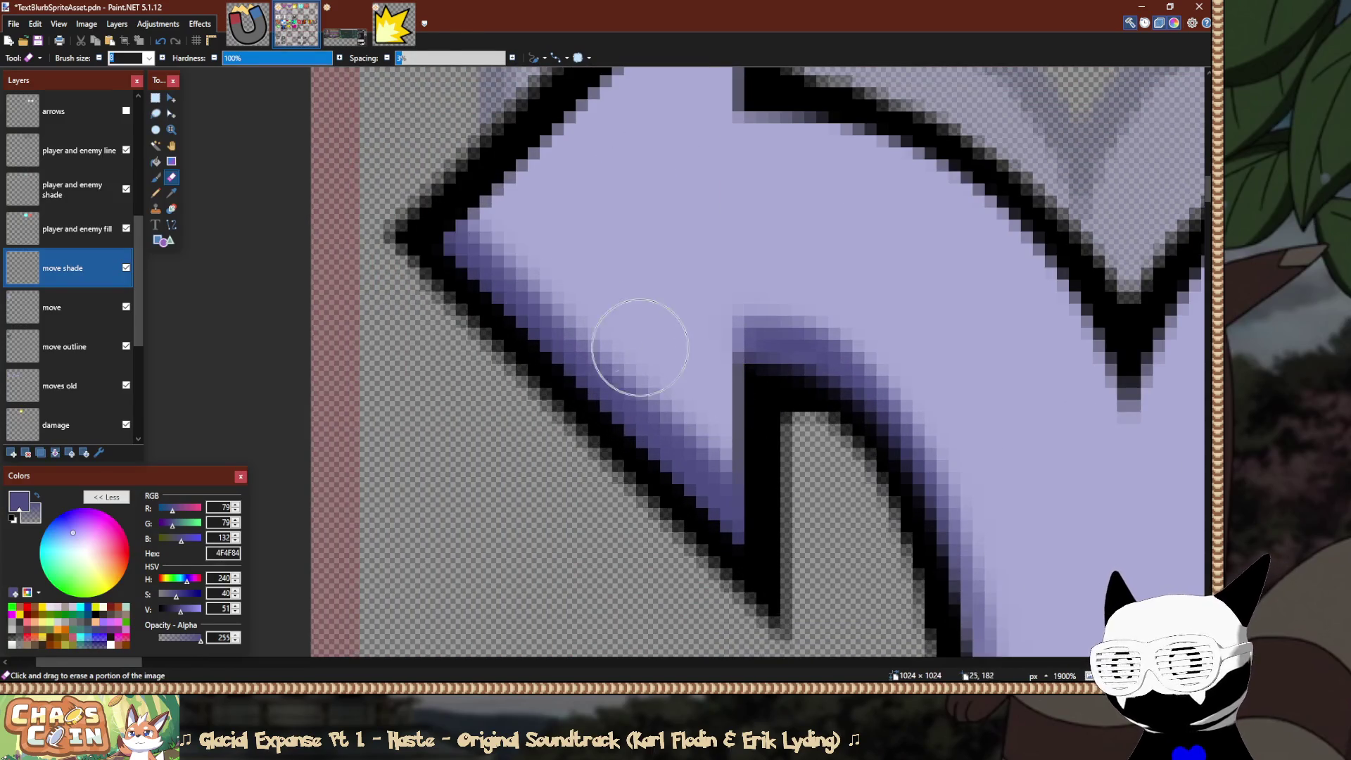
pyautogui.press('s')
pyautogui.press('s')
pyautogui.moveTo(535, 173)
pyautogui.mouseDown()
pyautogui.moveTo(415, 169)
pyautogui.moveTo(635, 602)
pyautogui.moveTo(819, 633)
pyautogui.moveTo(534, 338)
pyautogui.moveTo(517, 212)
pyautogui.moveTo(637, 211)
pyautogui.mouseUp()
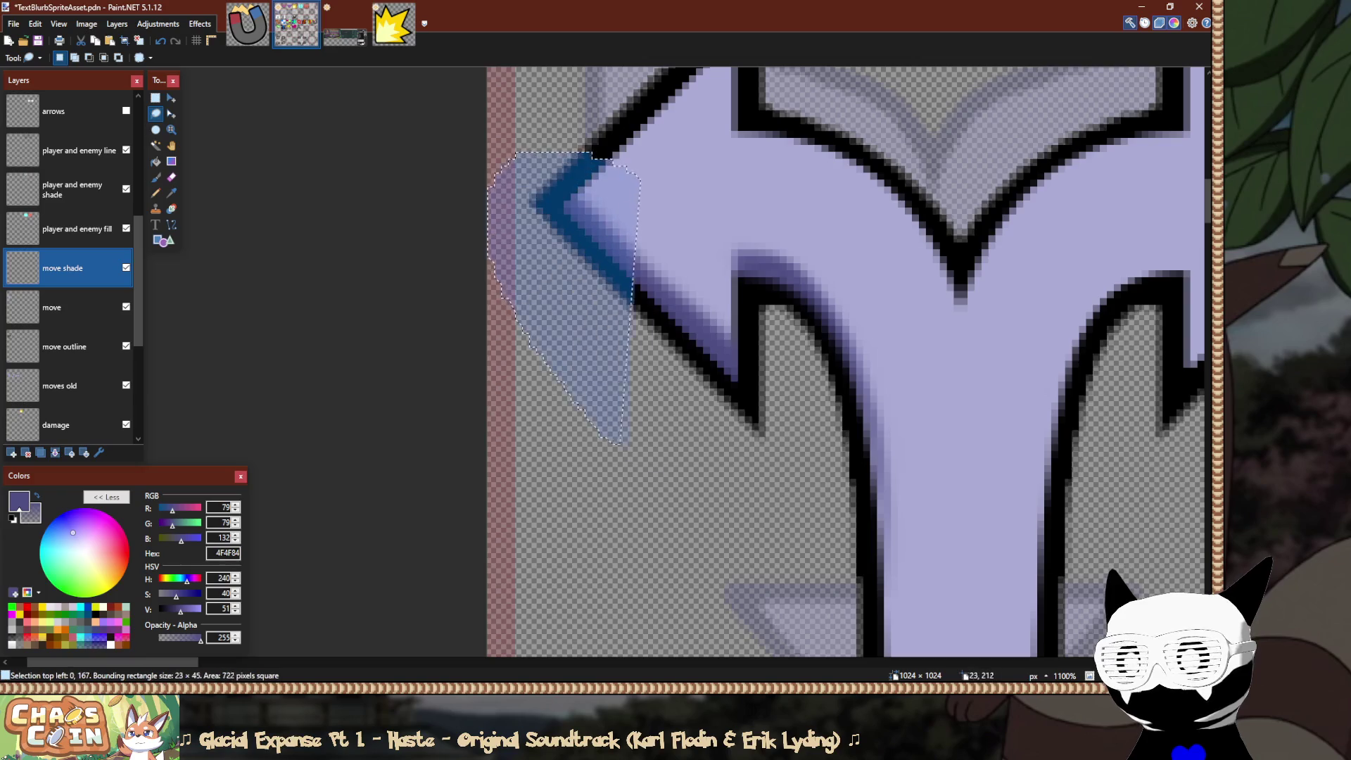
pyautogui.moveTo(625, 442); pyautogui.dragTo(806, 448)
pyautogui.moveTo(707, 240); pyautogui.dragTo(692, 185)
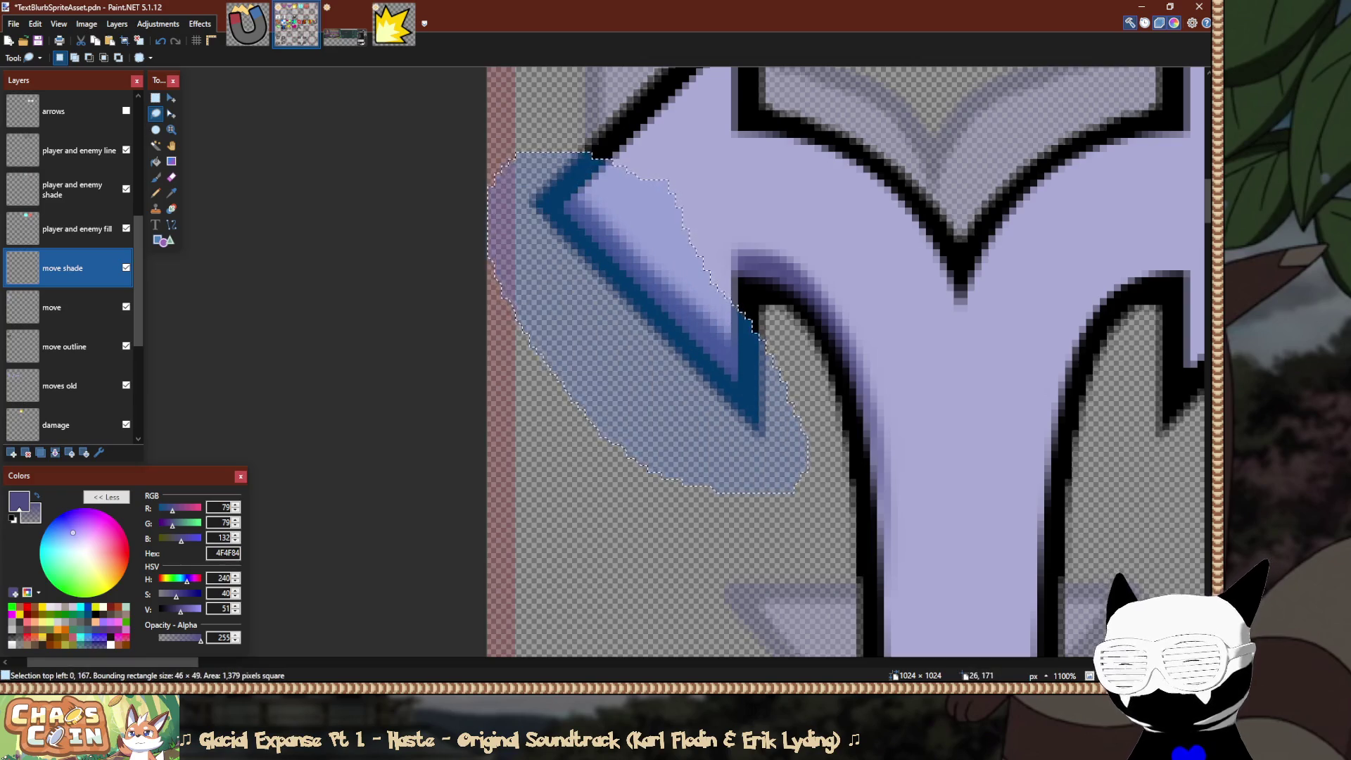
# Nudge the selected shading one pixel, then draw a line along the lower-left edge.
pyautogui.press('m')
pyautogui.press('Left')
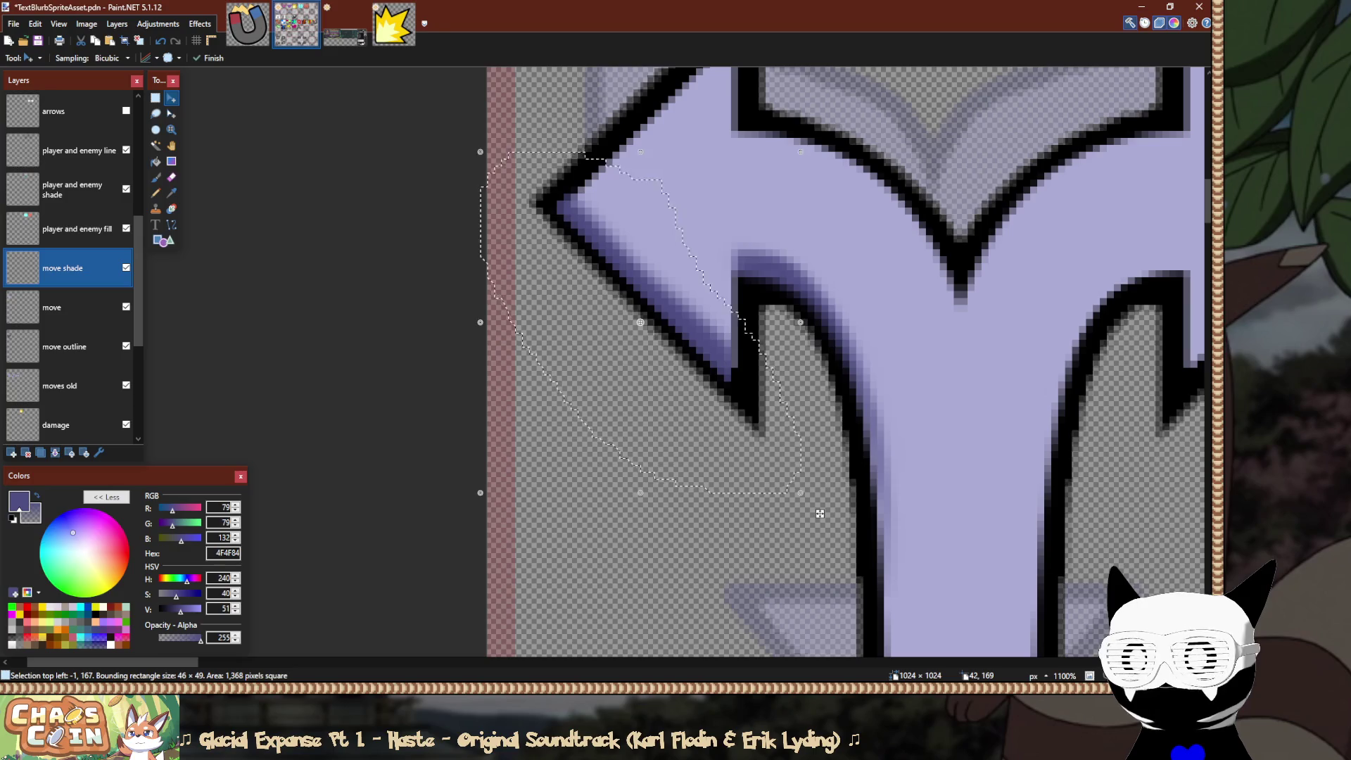
pyautogui.hotkey('ctrl', 'z')
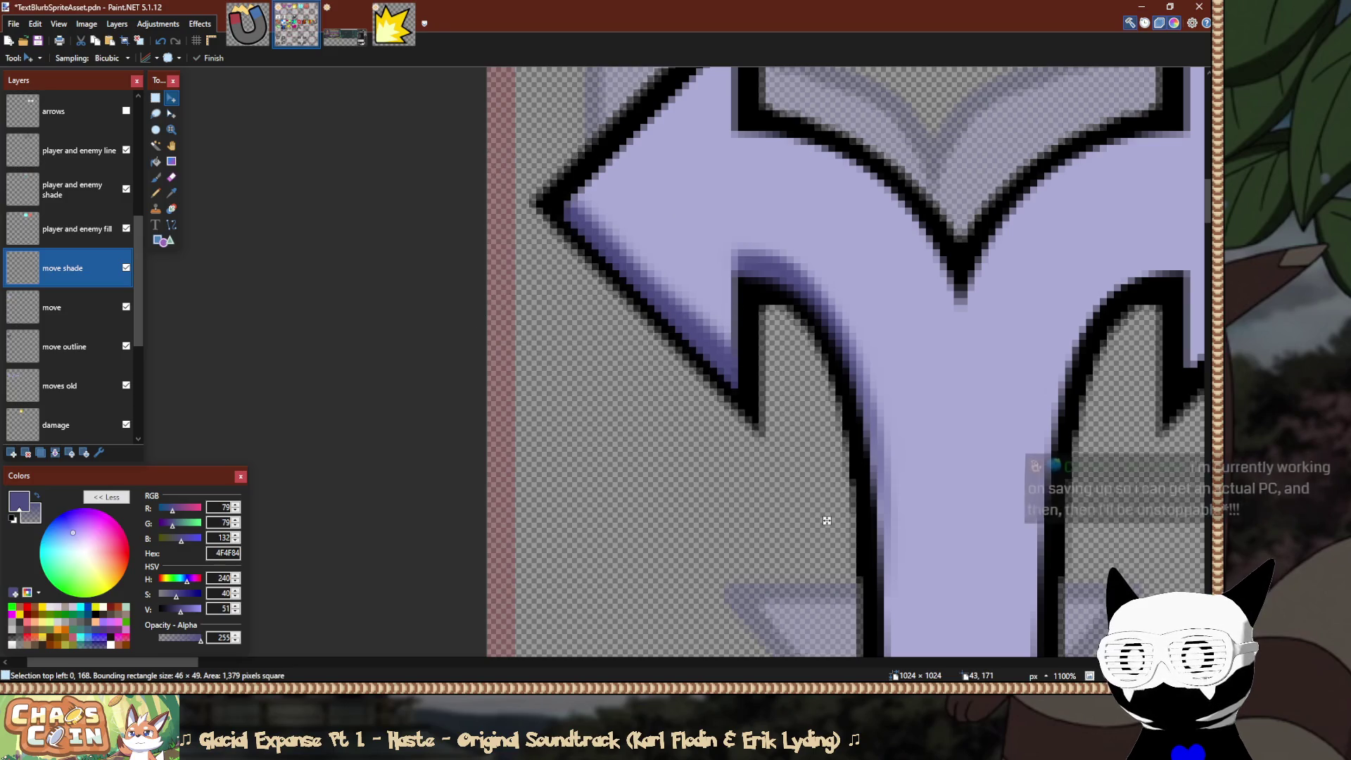
pyautogui.press('s')
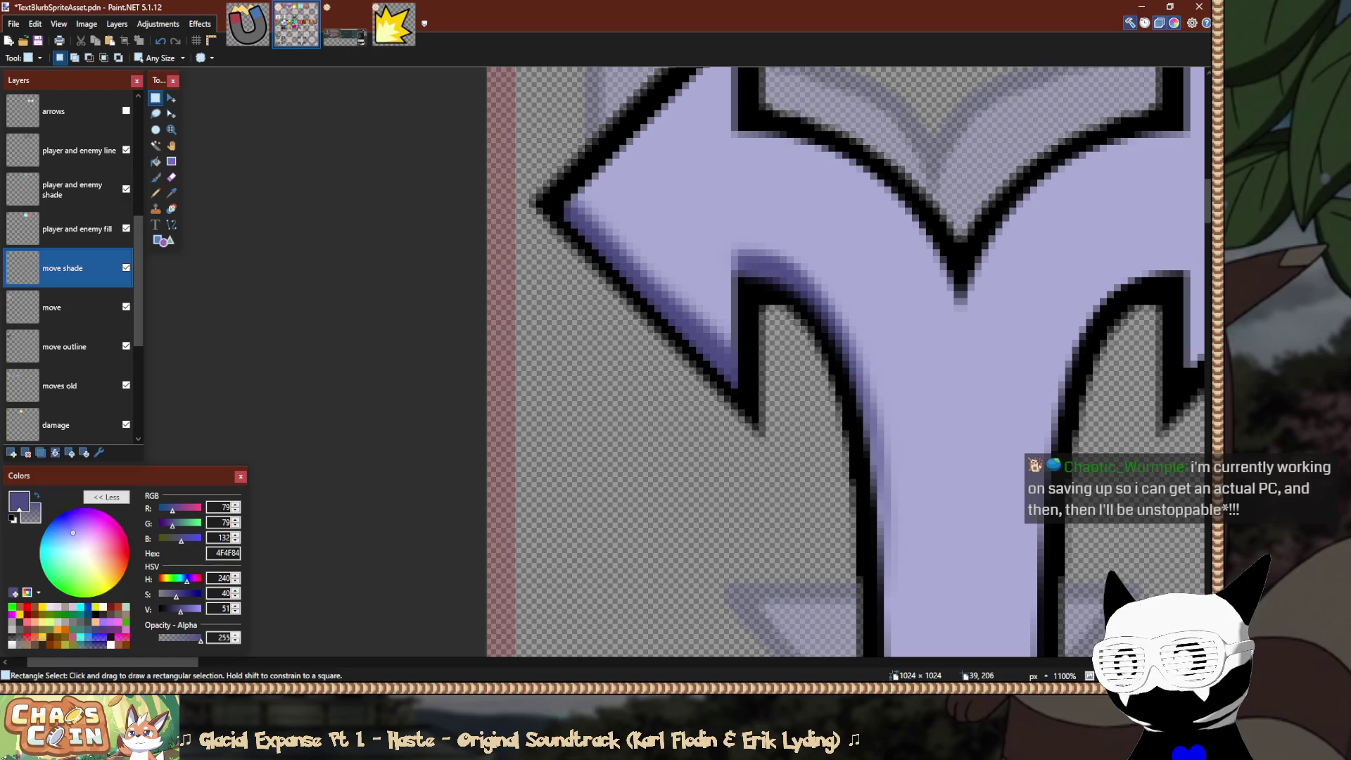
pyautogui.press('o')
pyautogui.moveTo(804, 447); pyautogui.dragTo(603, 247)
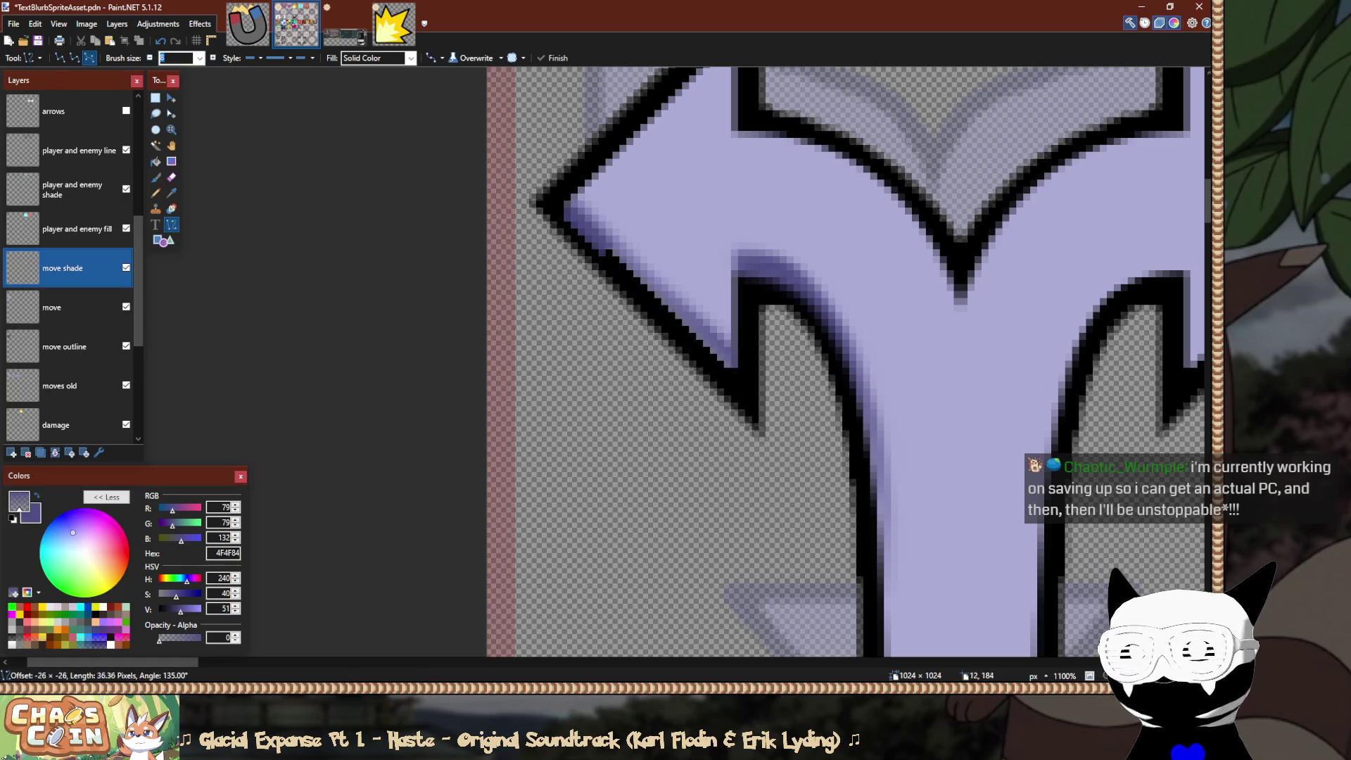
# Shift the pending line about 10 px left, commit it, and return to the Eraser.
pyautogui.moveTo(782, 454)
pyautogui.mouseDown()
pyautogui.moveTo(760, 453)
pyautogui.moveTo(776, 454)
pyautogui.mouseUp()
pyautogui.keyDown('ctrl'); pyautogui.scroll(-5, 776, 454); pyautogui.keyUp('ctrl')
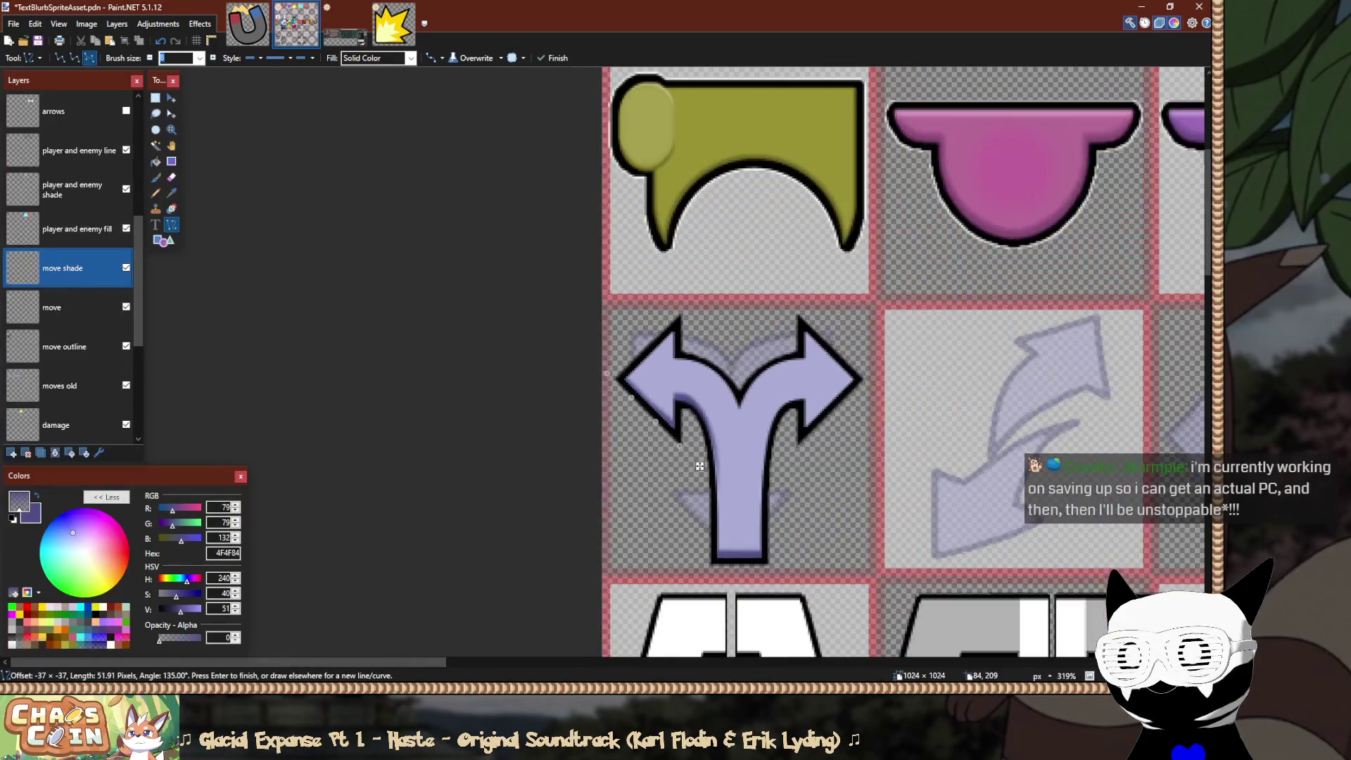
pyautogui.press('Return')
pyautogui.scroll(-2, 700, 466)
pyautogui.scroll(4, 700, 466)
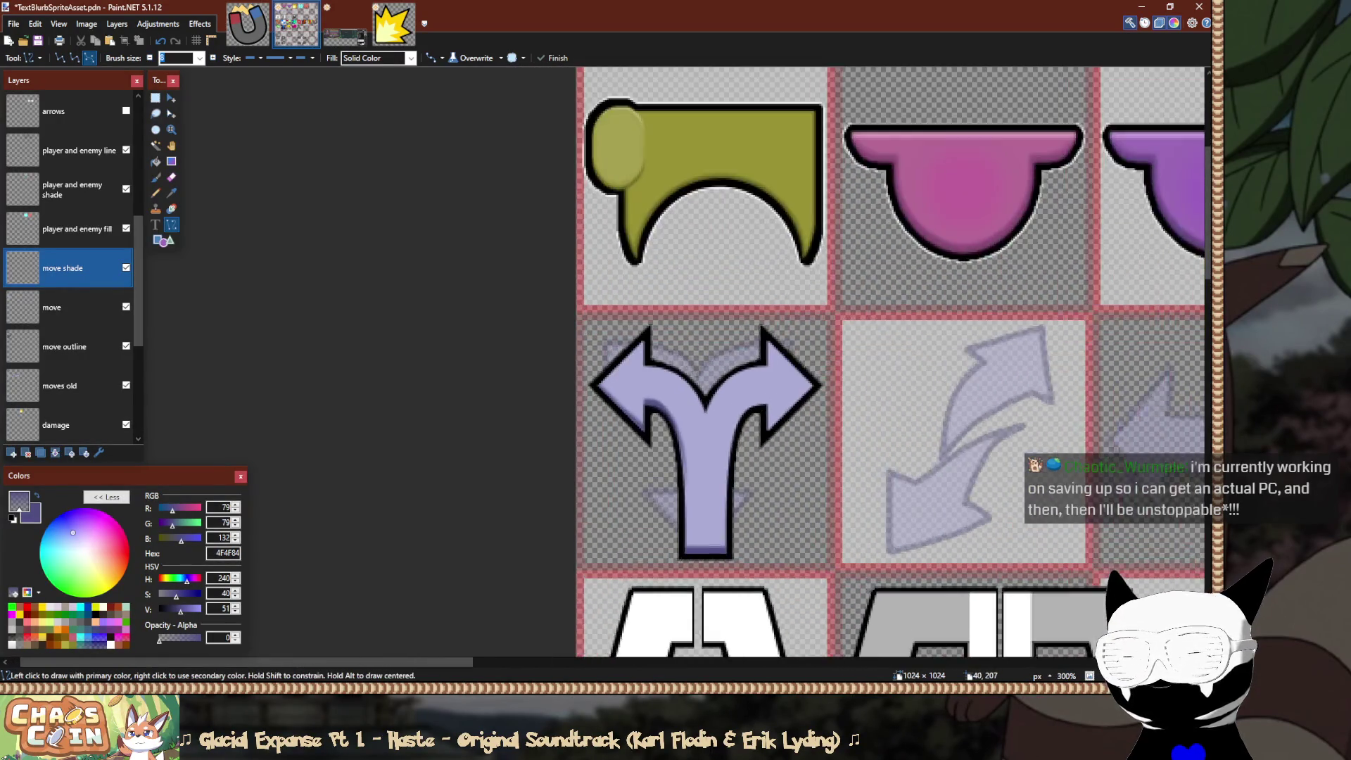
pyautogui.keyDown('ctrl'); pyautogui.scroll(5, 663, 461); pyautogui.keyUp('ctrl')
pyautogui.press('e')
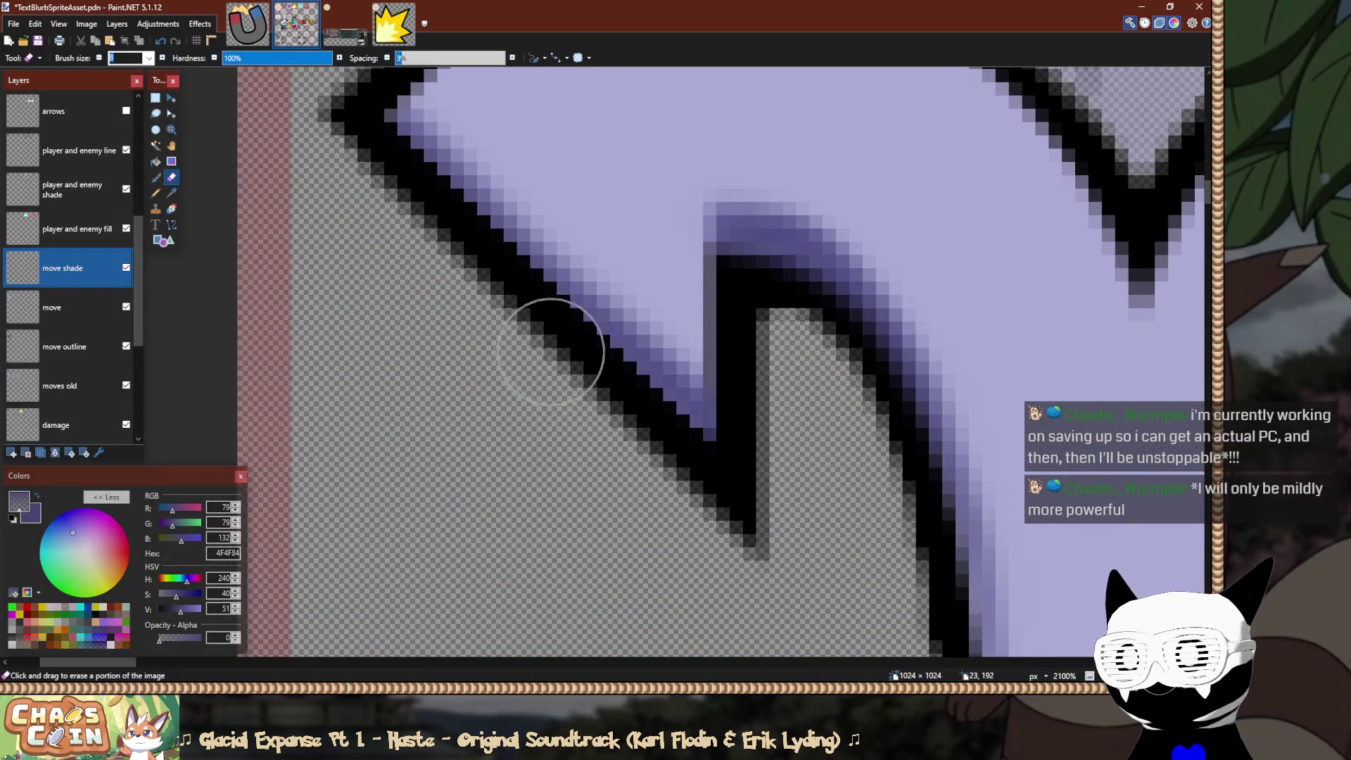
pyautogui.scroll(2, 497, 338)
pyautogui.hscroll(-1, 498, 337)
pyautogui.press('s')
pyautogui.press('e')
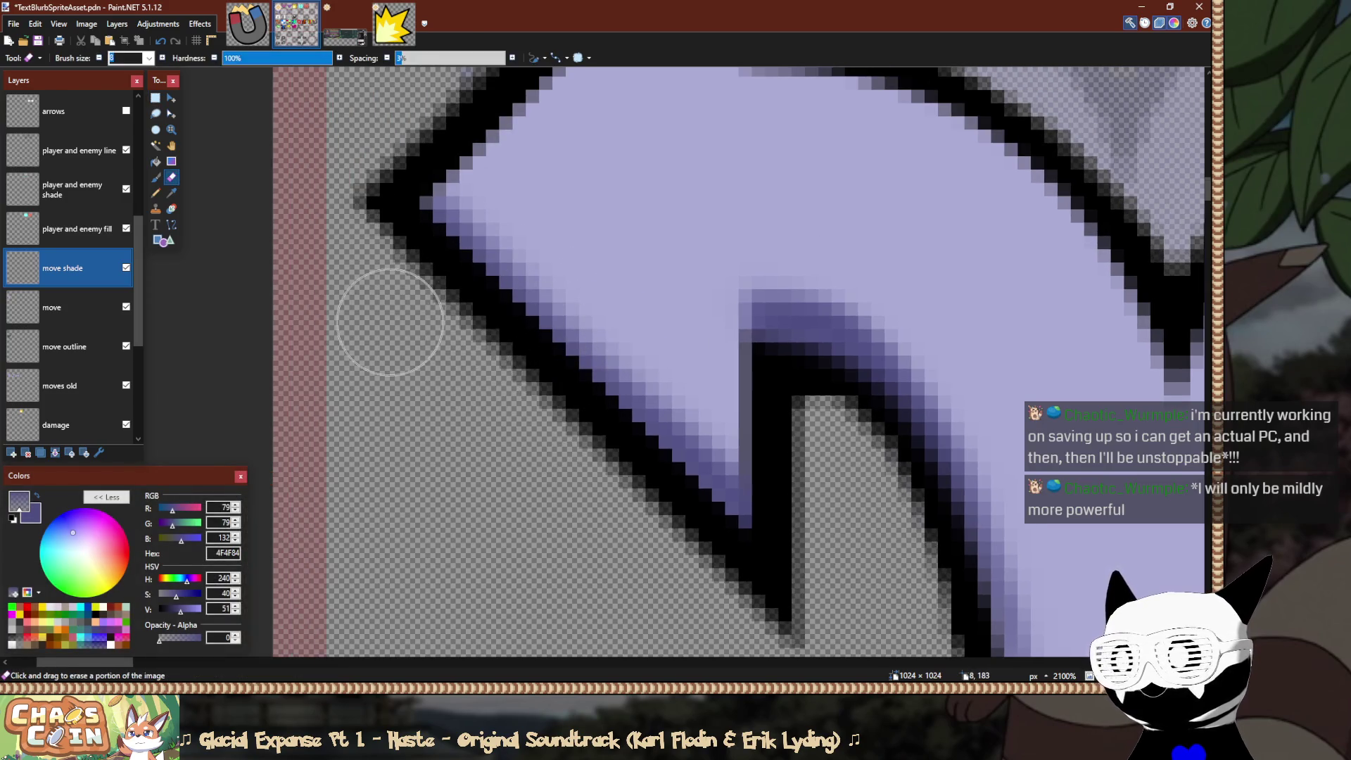
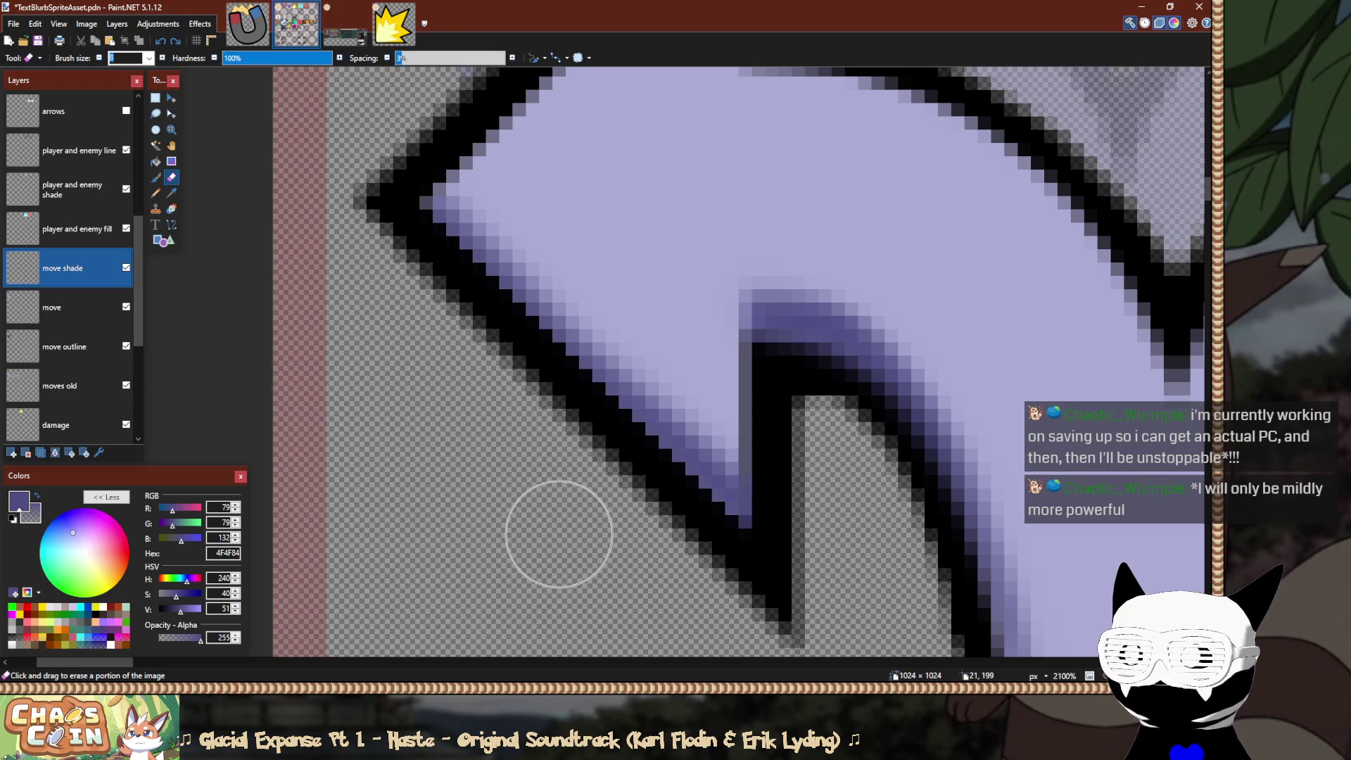
# Erase a thin diagonal line of pixels along the lower-left outline of the arrow's left branch.
pyautogui.press('o')
pyautogui.moveTo(798, 641); pyautogui.dragTo(320, 162)
pyautogui.scroll(-2, 819, 508)
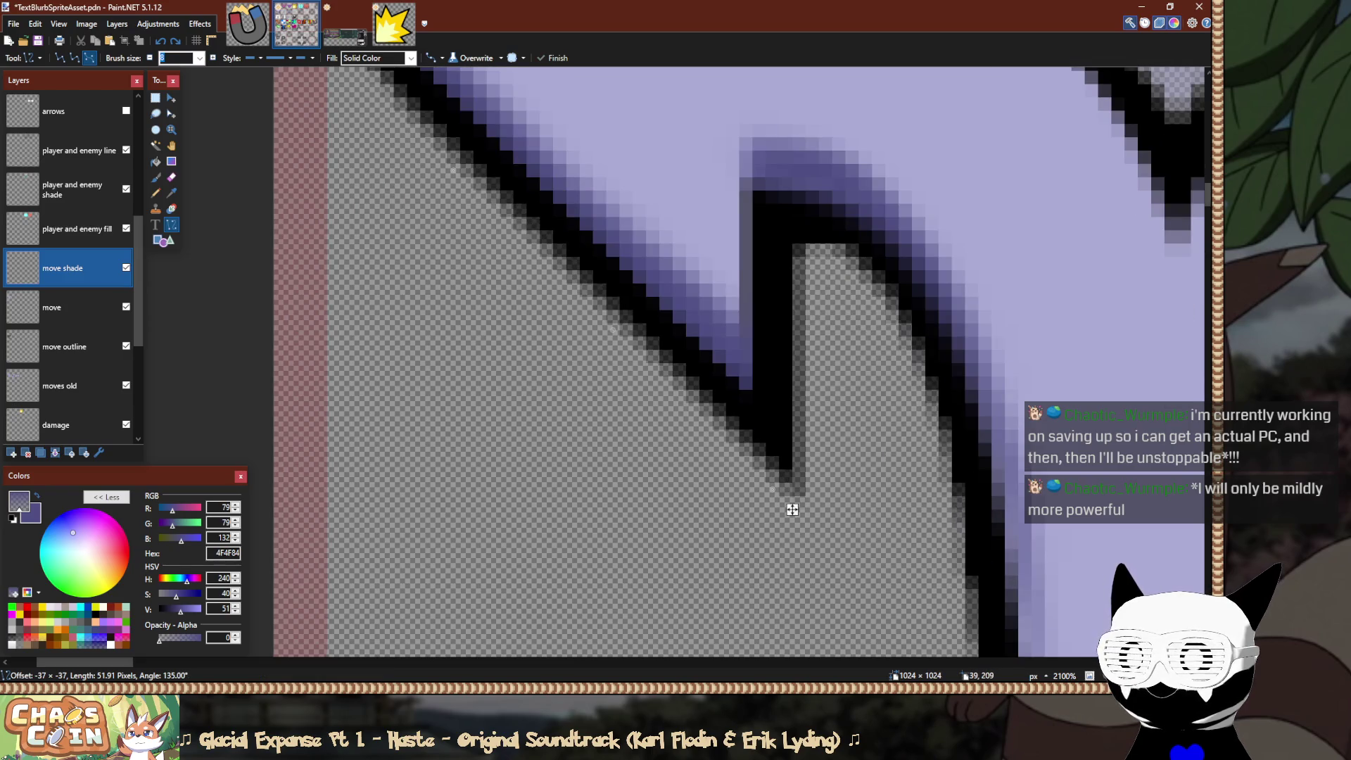
pyautogui.keyDown('ctrl'); pyautogui.scroll(-4, 802, 513); pyautogui.keyUp('ctrl')
pyautogui.press('s')
pyautogui.keyDown('ctrl'); pyautogui.scroll(-8, 807, 523); pyautogui.keyUp('ctrl')
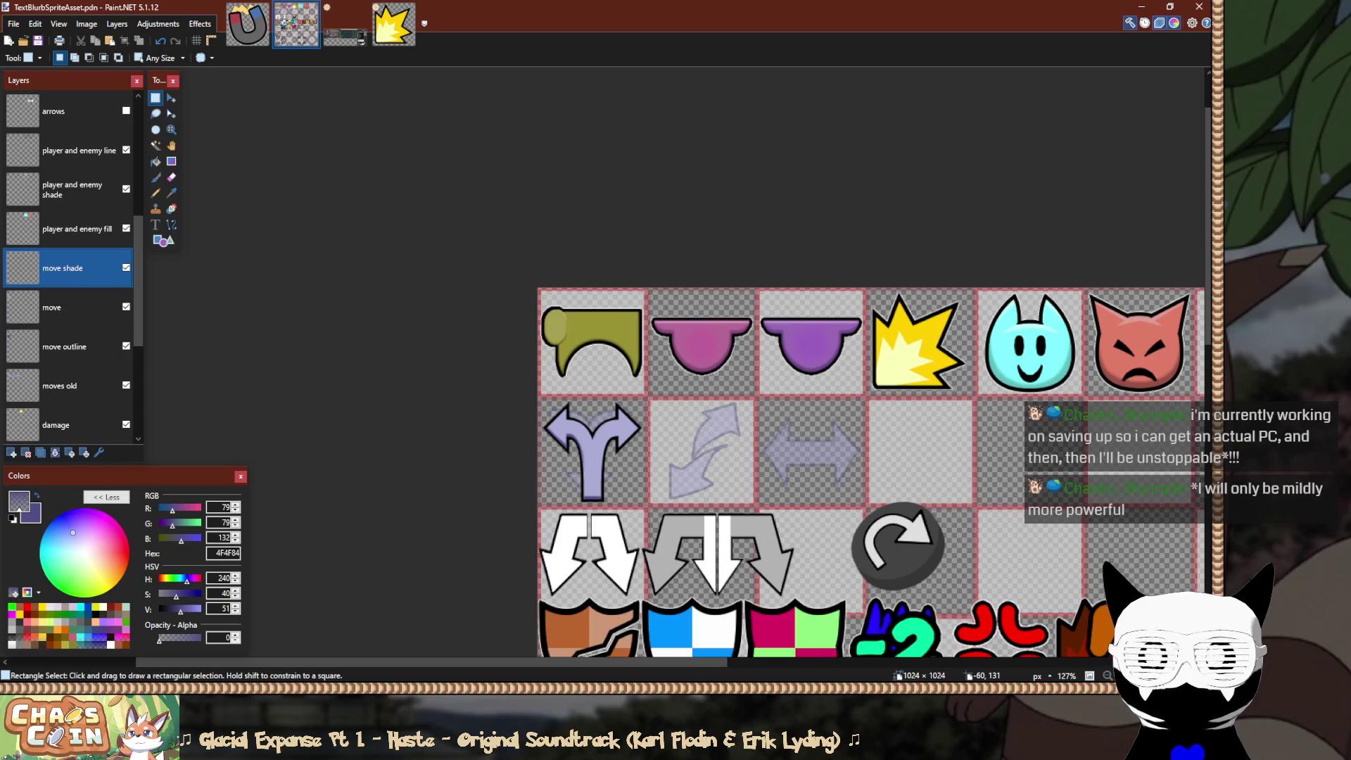
# Shrink the rectangle selection to the arrow tile's 64×128 left half.
pyautogui.scroll(9, 528, 437)
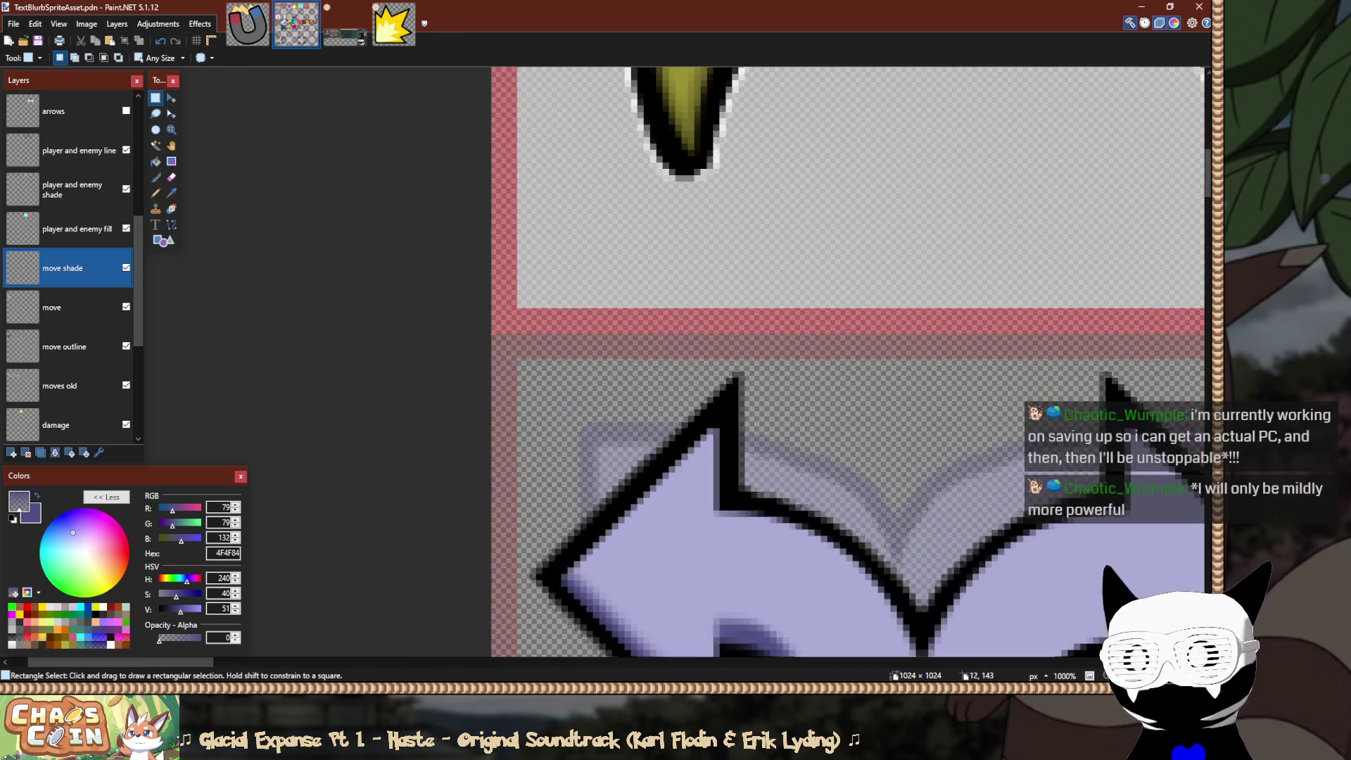
pyautogui.scroll(1, 567, 379)
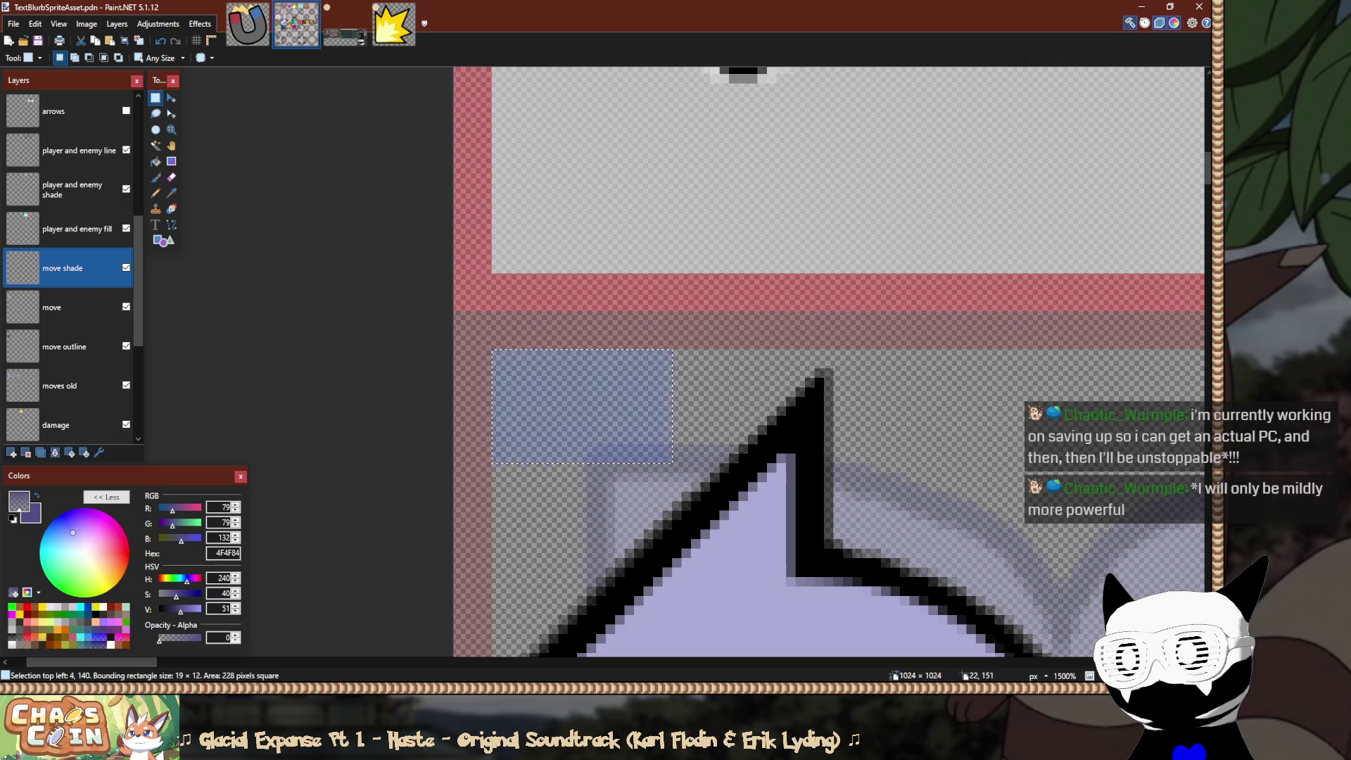
pyautogui.scroll(-5, 901, 542)
pyautogui.moveTo(881, 520); pyautogui.dragTo(792, 441)
pyautogui.scroll(5, 796, 443)
pyautogui.scroll(-5, 792, 442)
# Paste a copy of the left half, place it over the right half and commit it.
pyautogui.hotkey('ctrl', 'v')
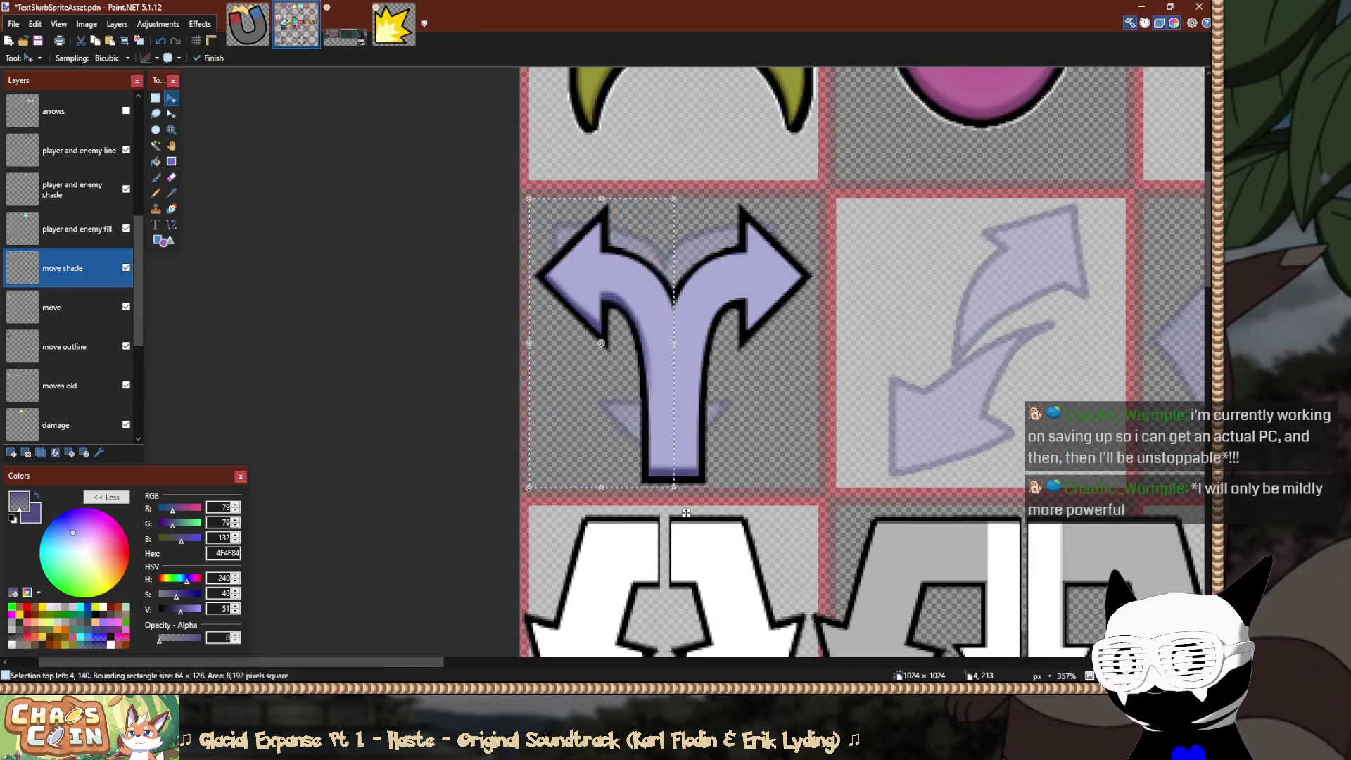
pyautogui.moveTo(500, 513); pyautogui.dragTo(660, 513)
pyautogui.moveTo(814, 343); pyautogui.dragTo(818, 343)
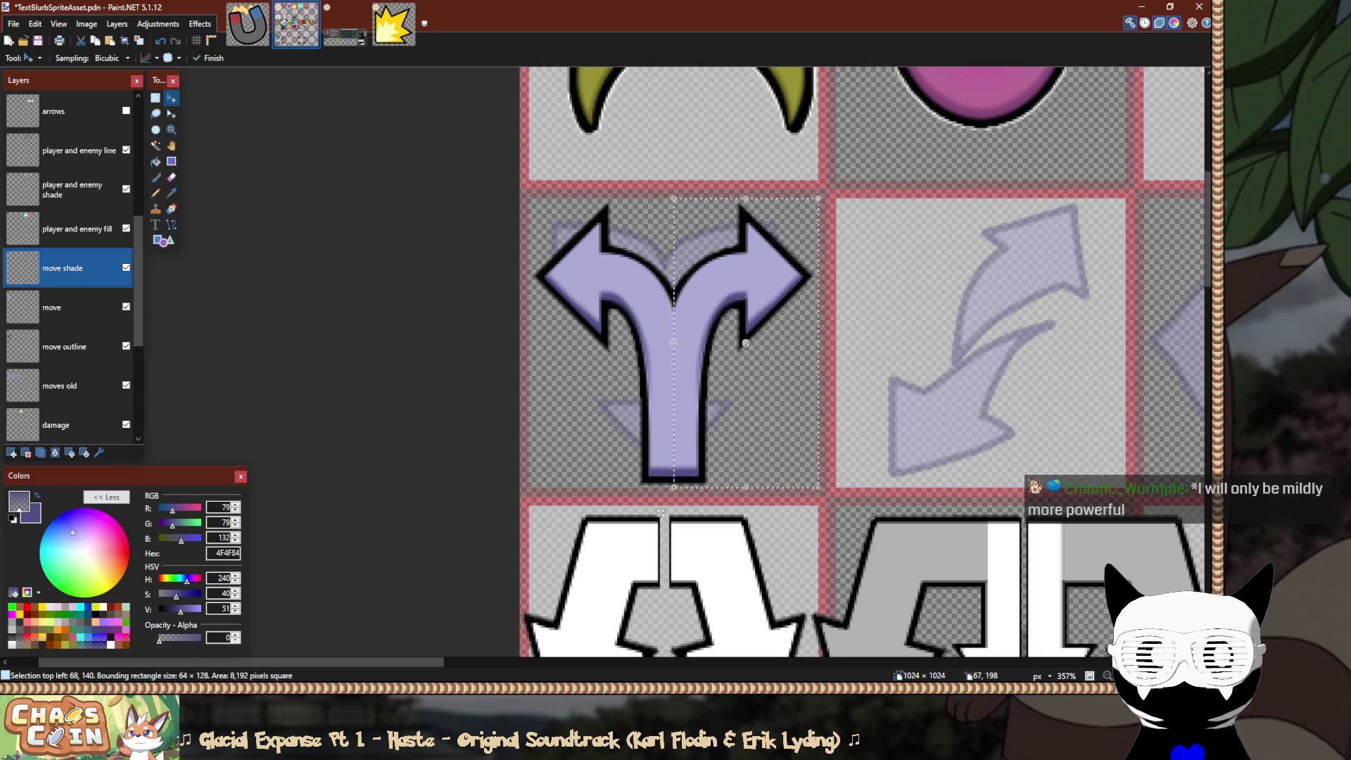
pyautogui.hotkey('ctrl', 'd')
pyautogui.scroll(-10, 570, 334)
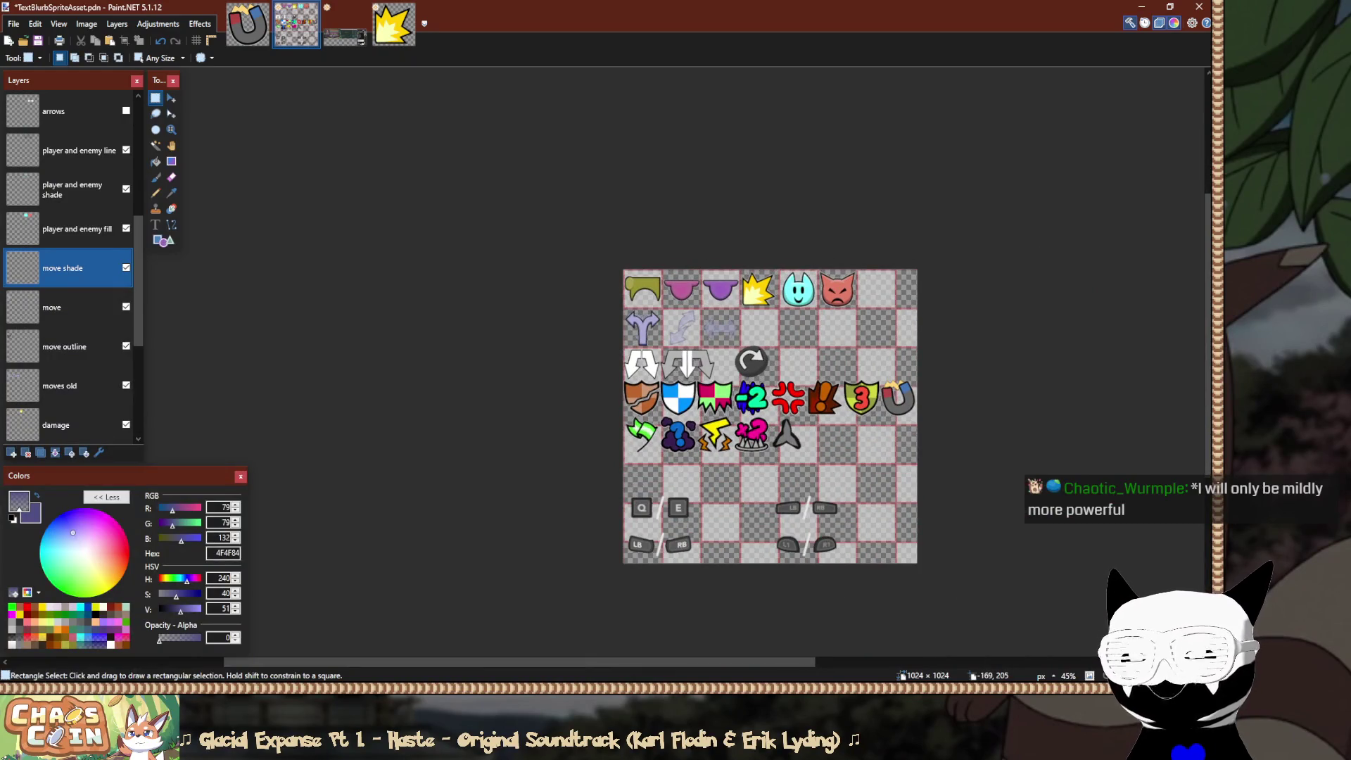
# Merge the bottom 'more outline' layer down into 'more glow' and set the primary colour to FFFFFF.
pyautogui.scroll(12, 575, 329)
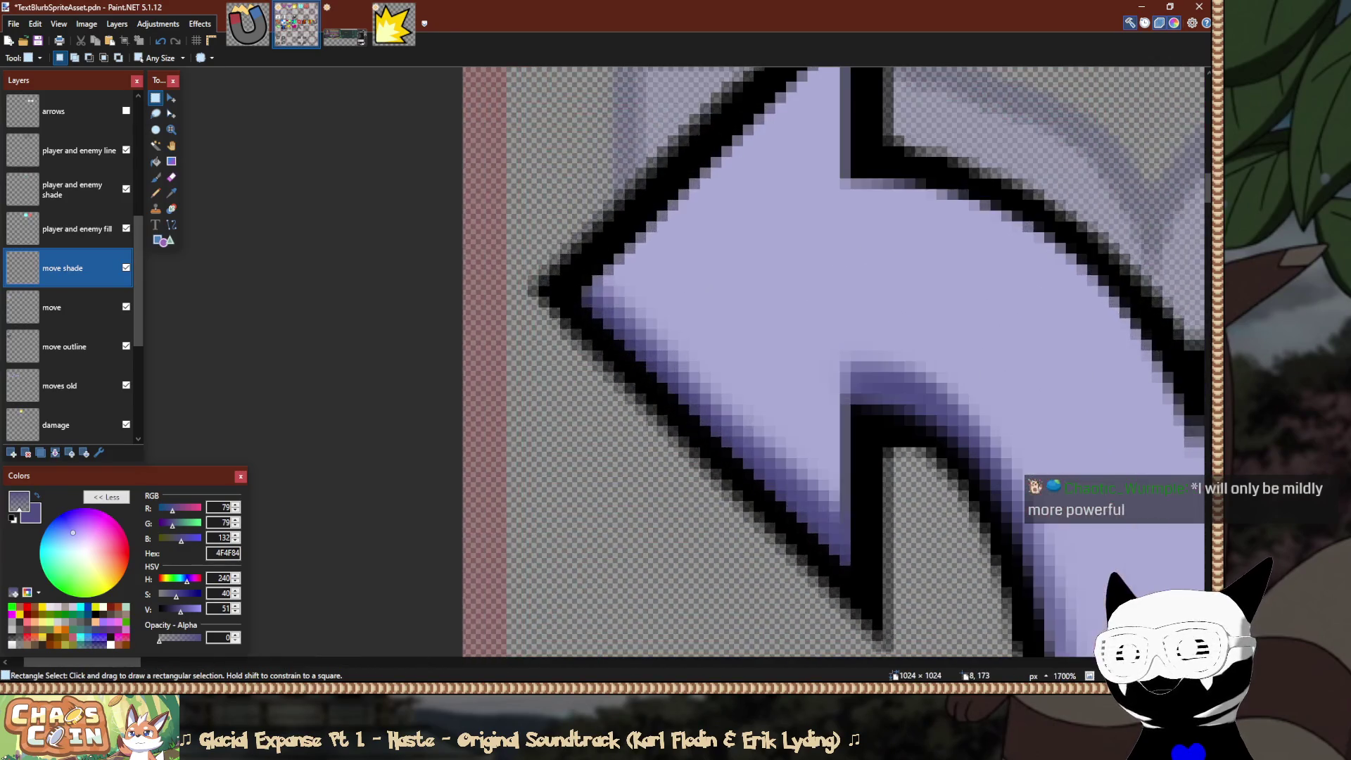
pyautogui.moveTo(528, 280); pyautogui.dragTo(502, 292)
pyautogui.hscroll(10, 528, 268)
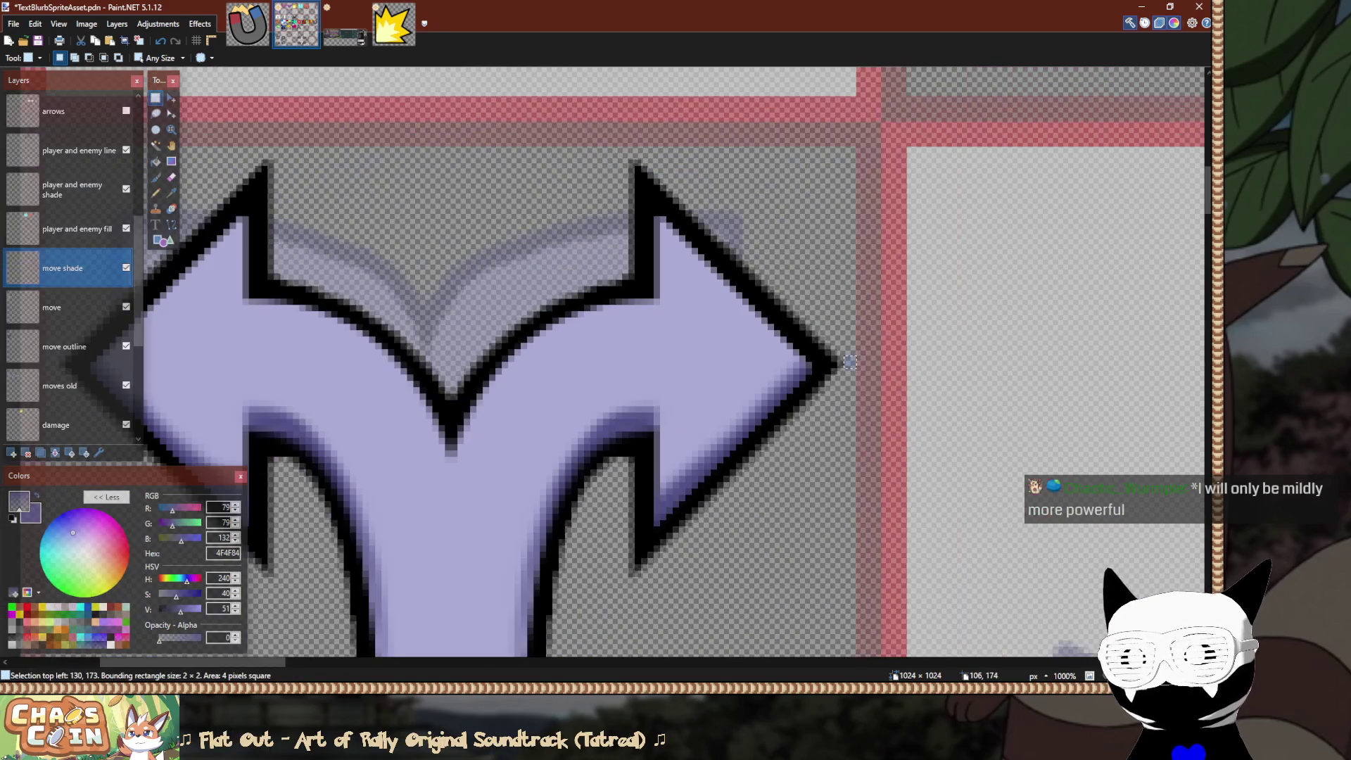
pyautogui.scroll(-5, 946, 356)
pyautogui.keyDown('ctrl'); pyautogui.click(63, 308); pyautogui.keyUp('ctrl')
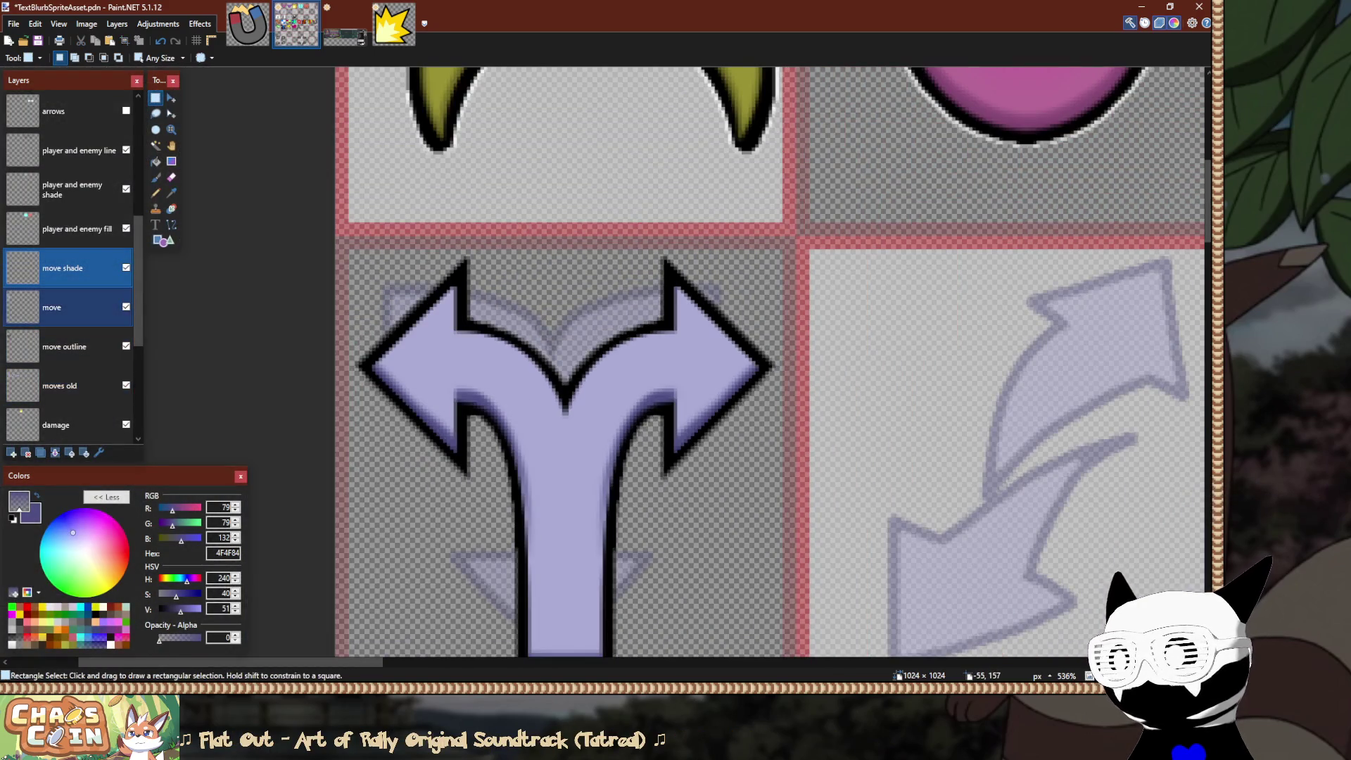
pyautogui.press('Down')
pyautogui.press('Down')
pyautogui.press('Down')
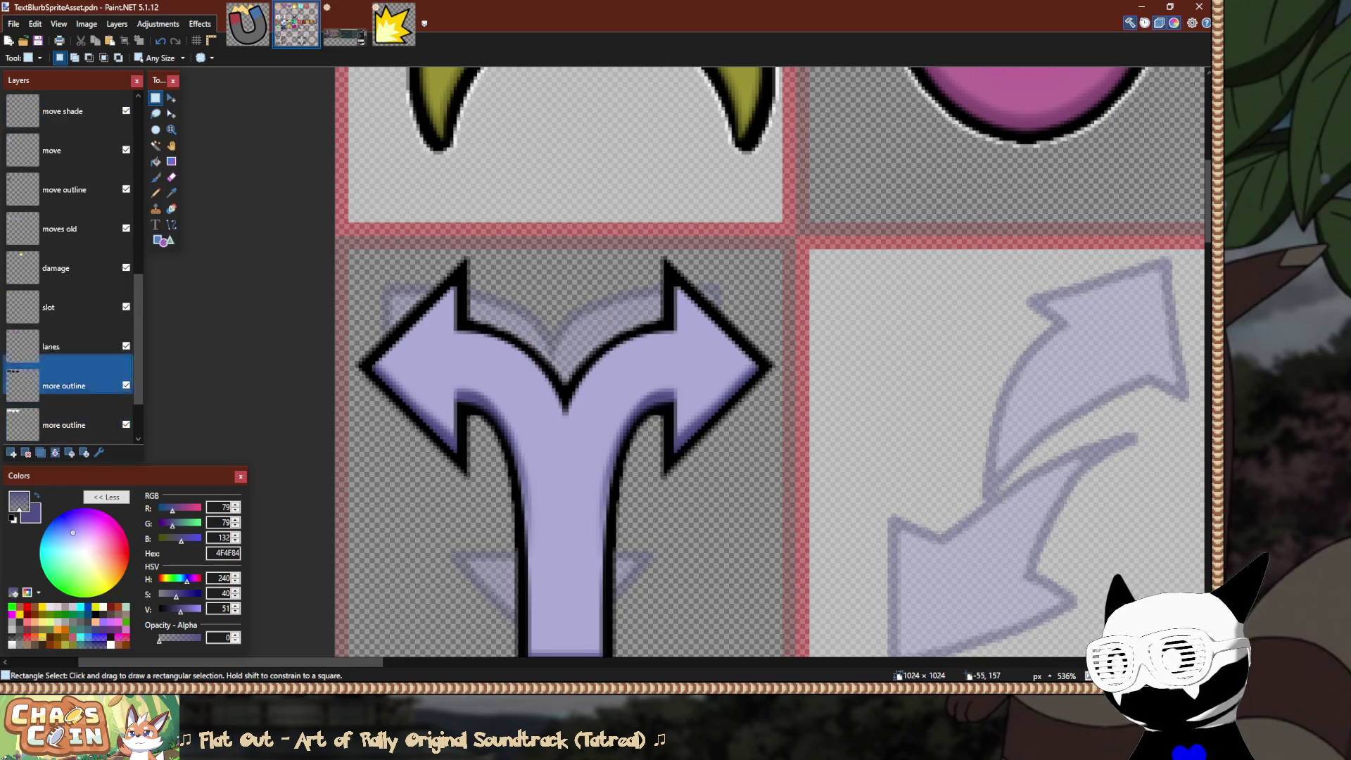
pyautogui.scroll(-1, 70, 352)
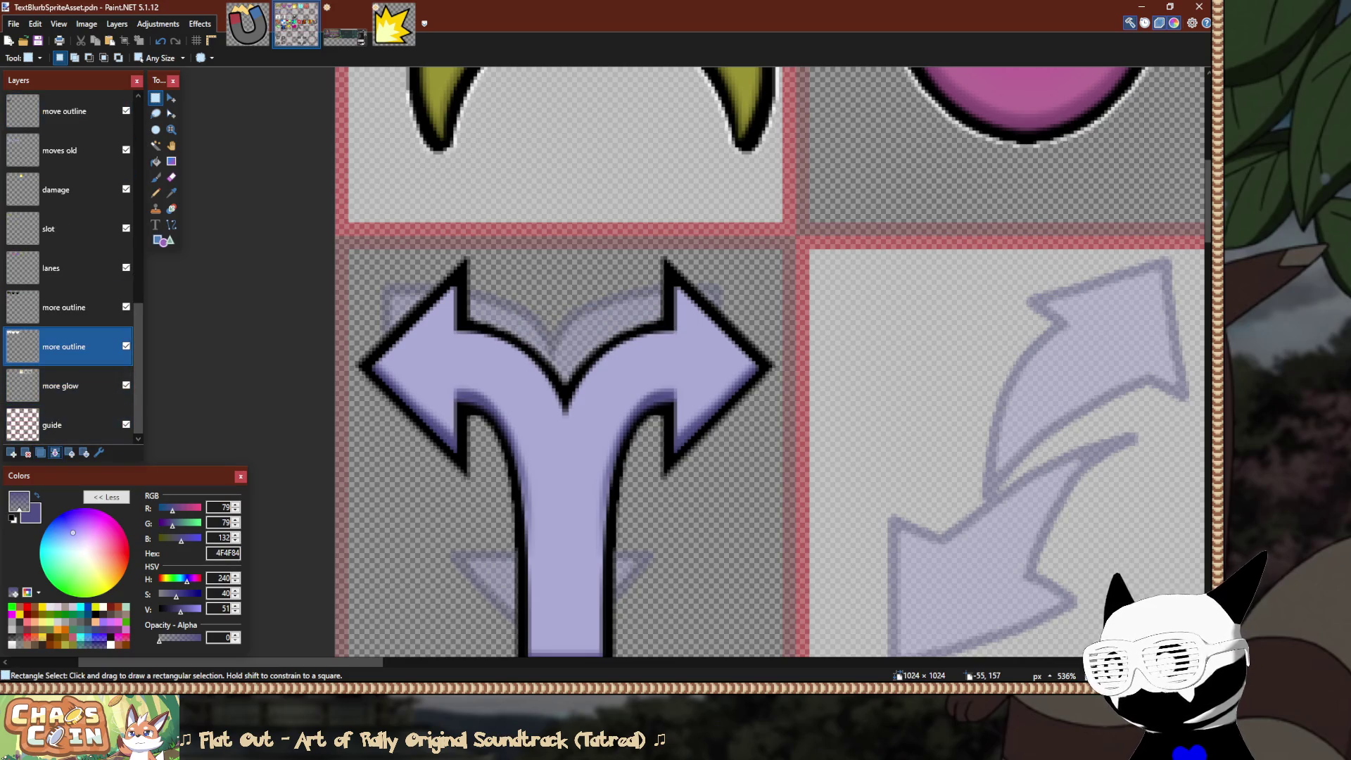
pyautogui.click(55, 453)
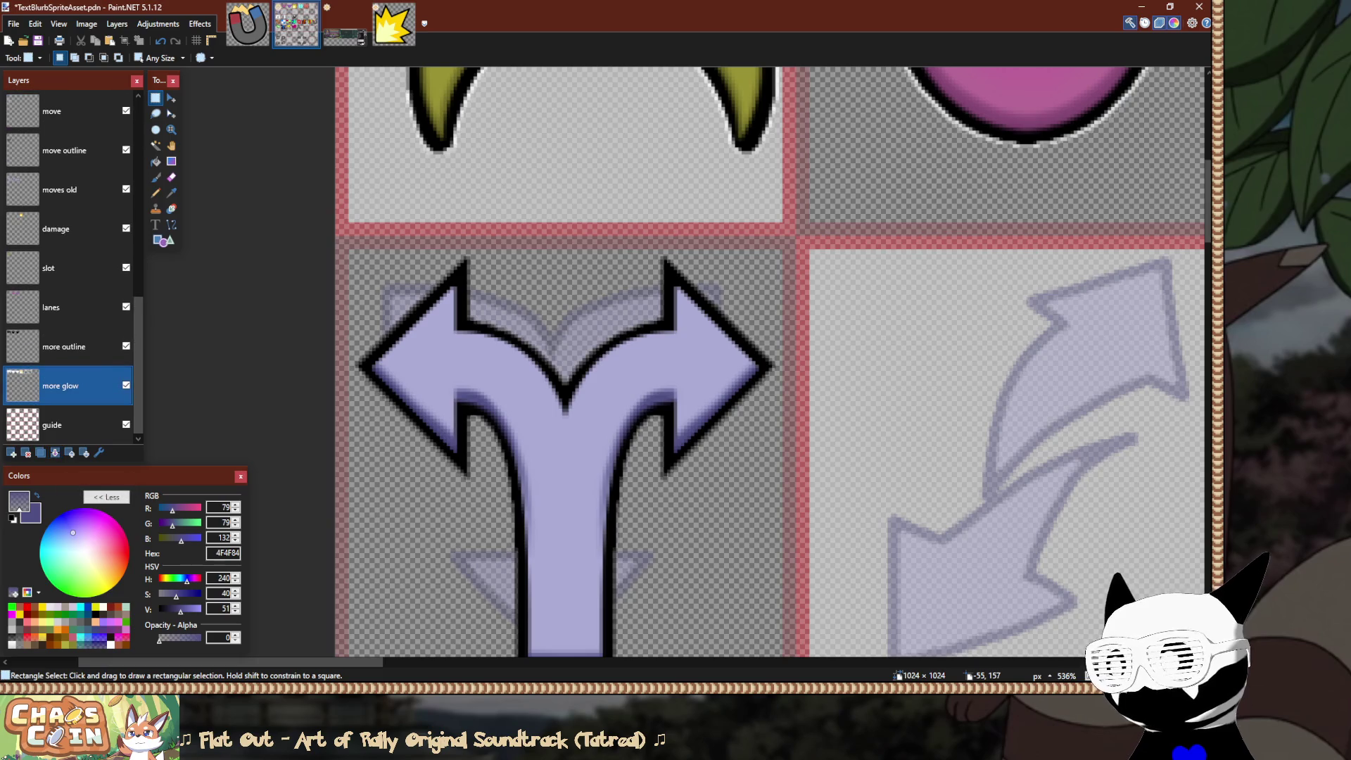
pyautogui.write('FFFFFF')
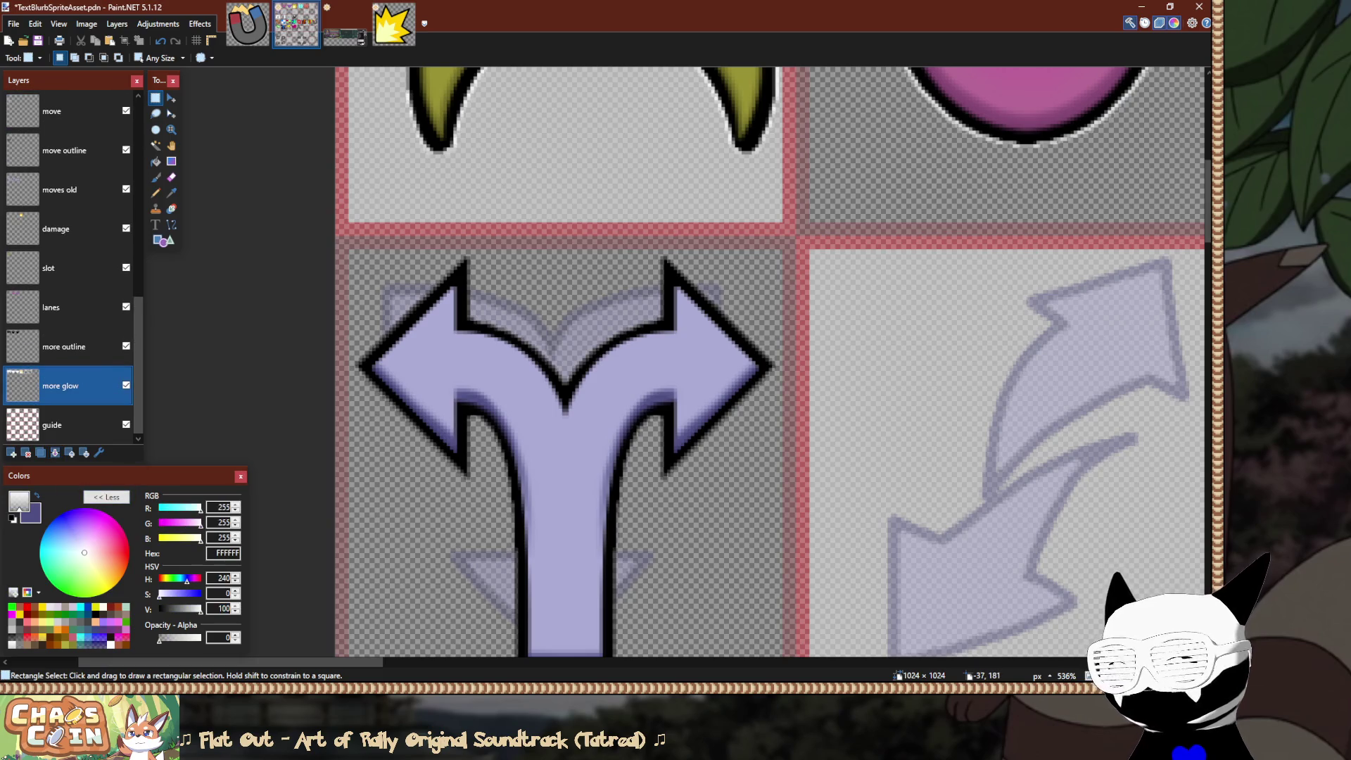
pyautogui.write('xx')
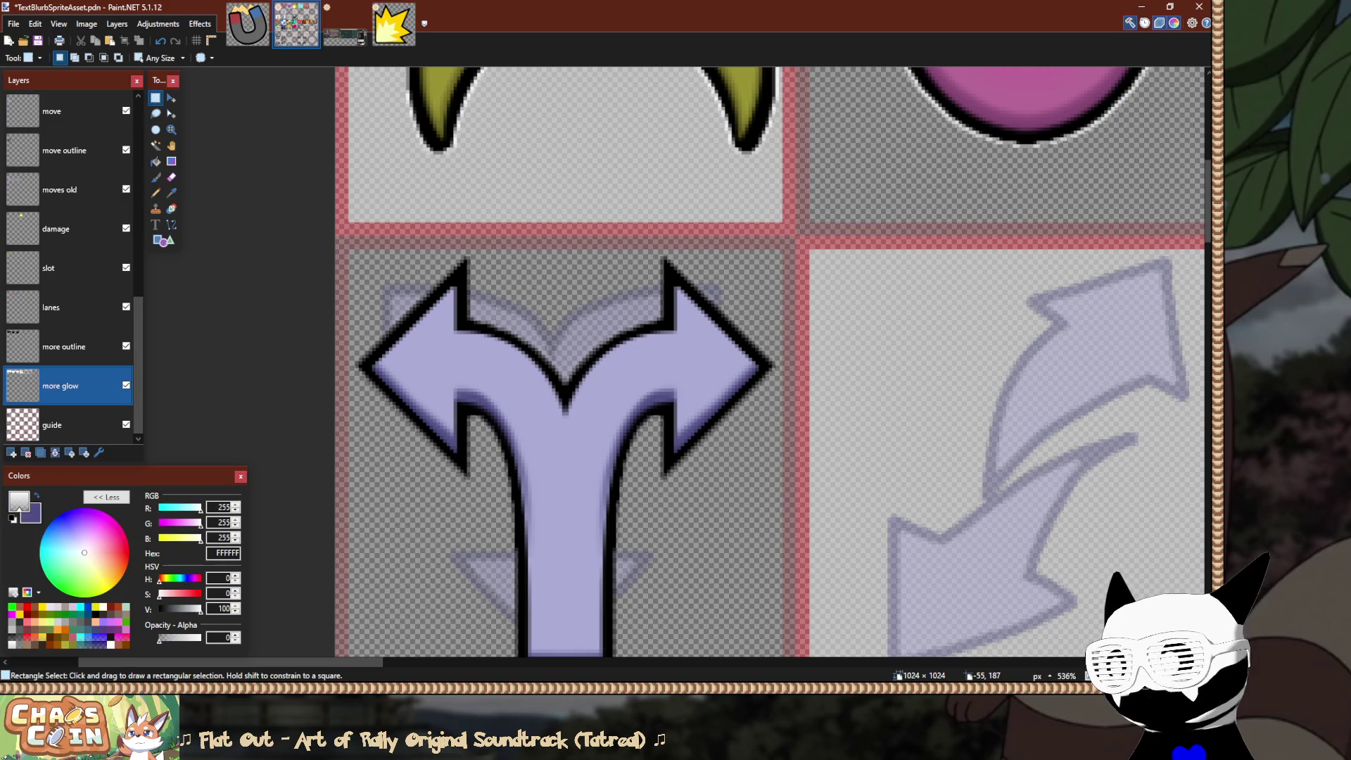
# Drag a 'move outline' layer copy down above 'more glow' and hide the upper copy.
pyautogui.click(65, 150)
pyautogui.click(126, 150)
pyautogui.click(126, 150)
pyautogui.moveTo(65, 150); pyautogui.dragTo(65, 347)
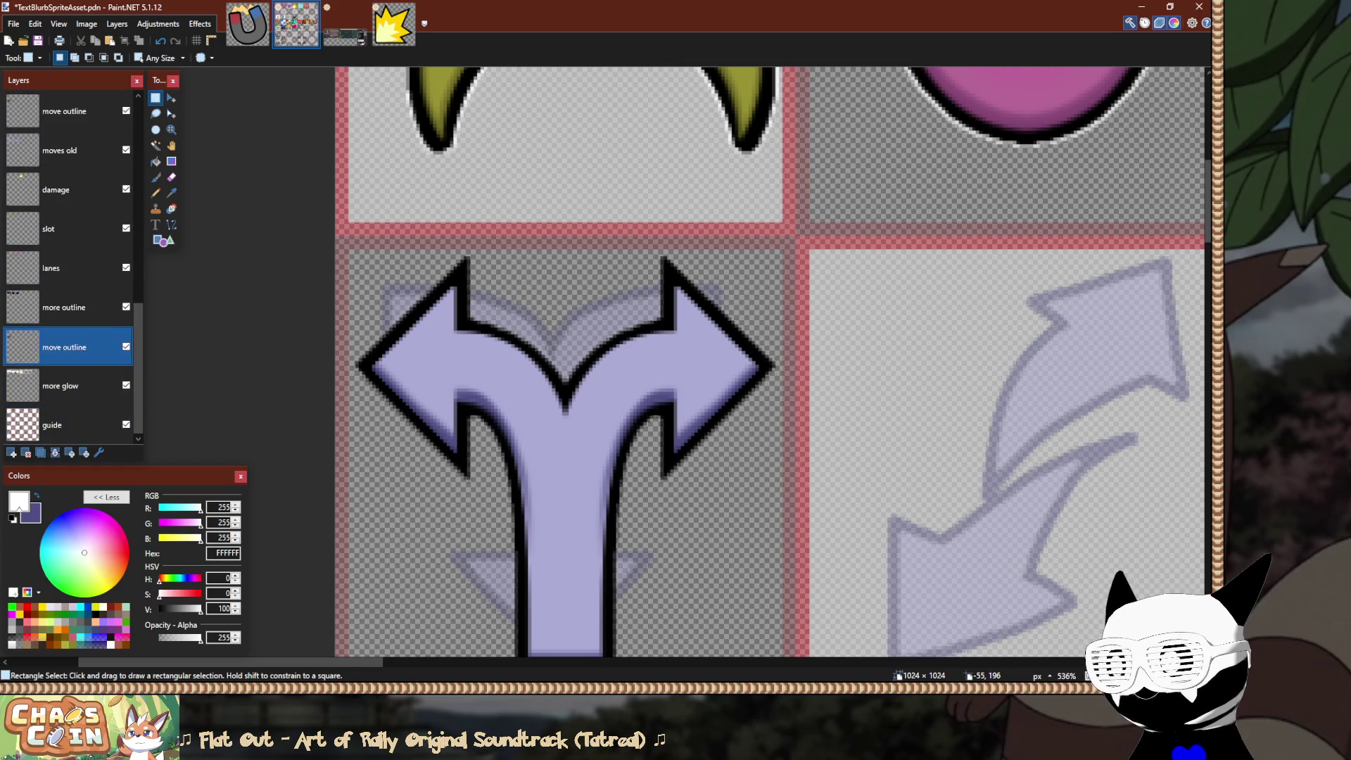
pyautogui.click(126, 110)
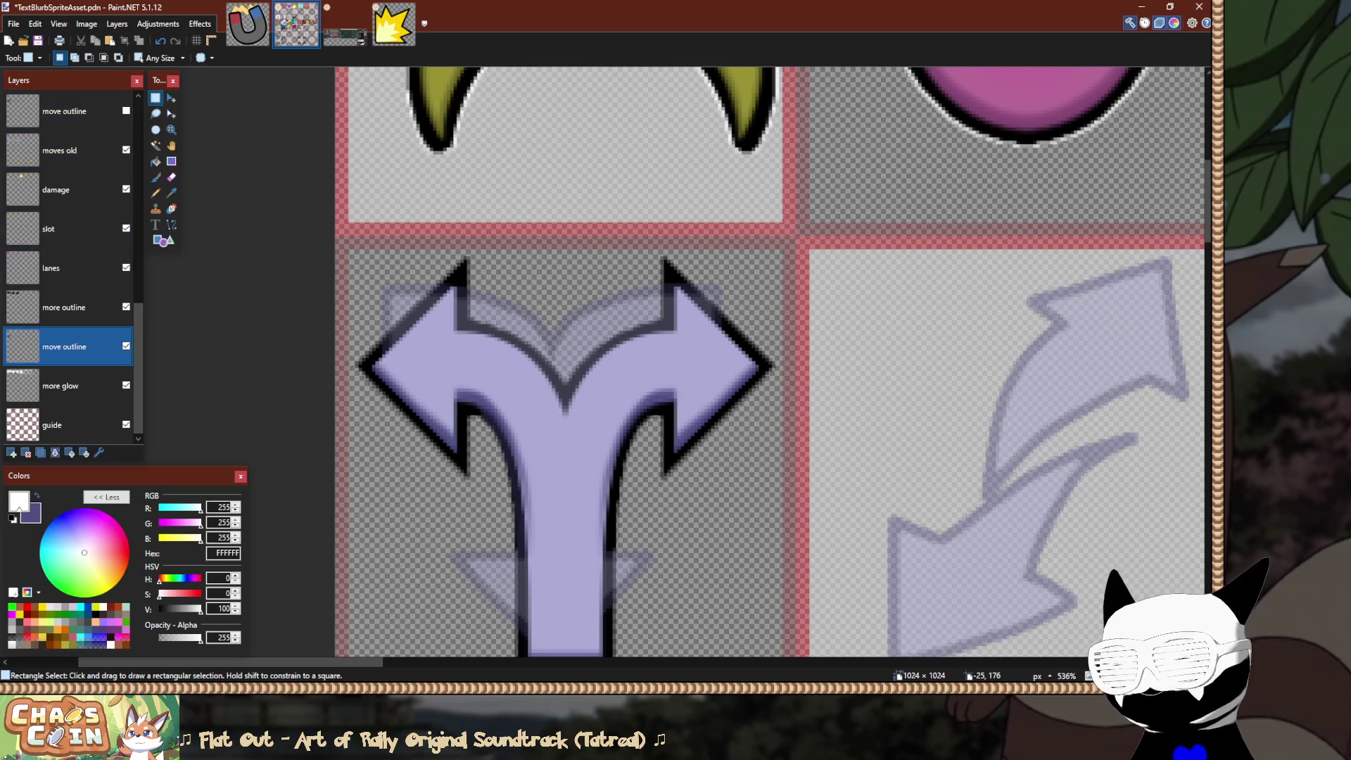
pyautogui.scroll(2, 402, 338)
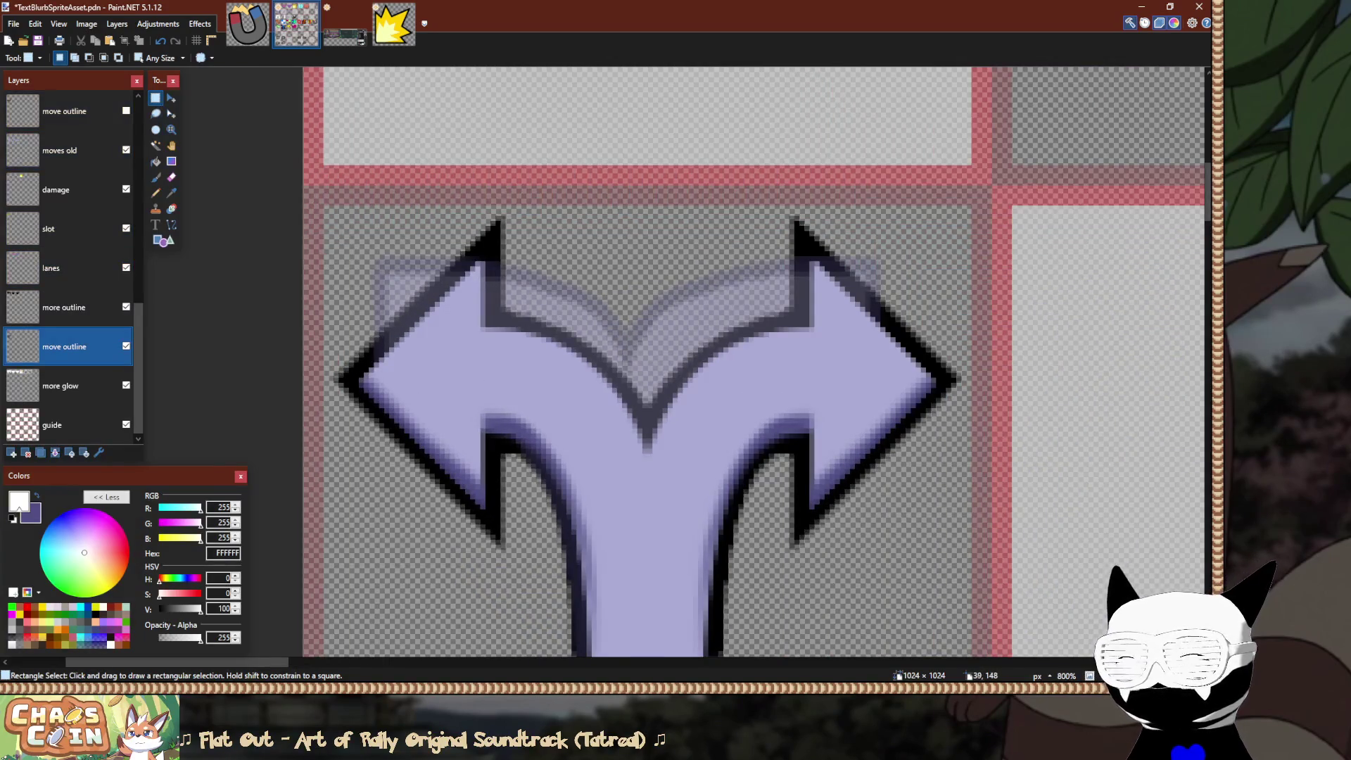
# Fill the lower arrow outline white at 50% tolerance, then re-show the black outline above.
pyautogui.press('f')
pyautogui.moveTo(333, 58); pyautogui.dragTo(338, 58)
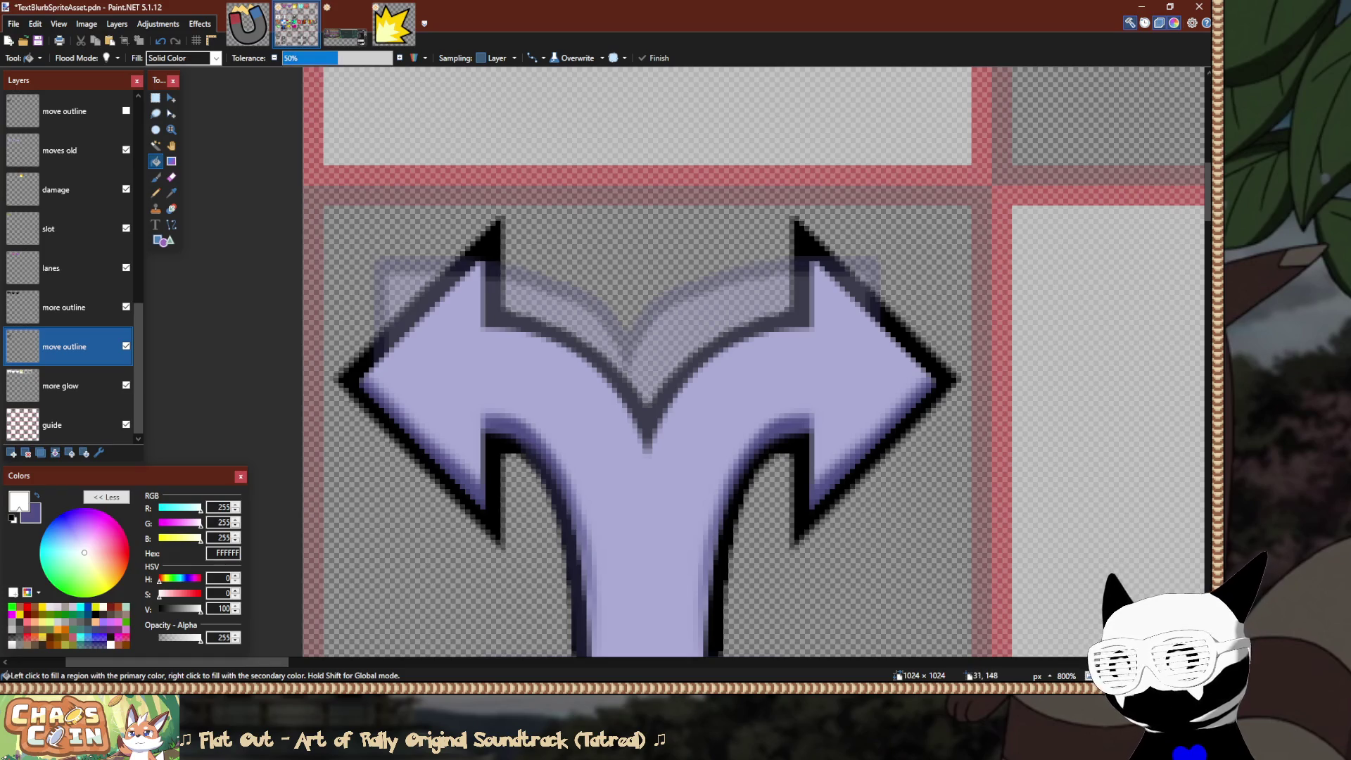
pyautogui.click(492, 248)
pyautogui.hotkey('alt', 'pageup')
pyautogui.hotkey('alt', 'pageup')
pyautogui.hotkey('alt', 'pageup')
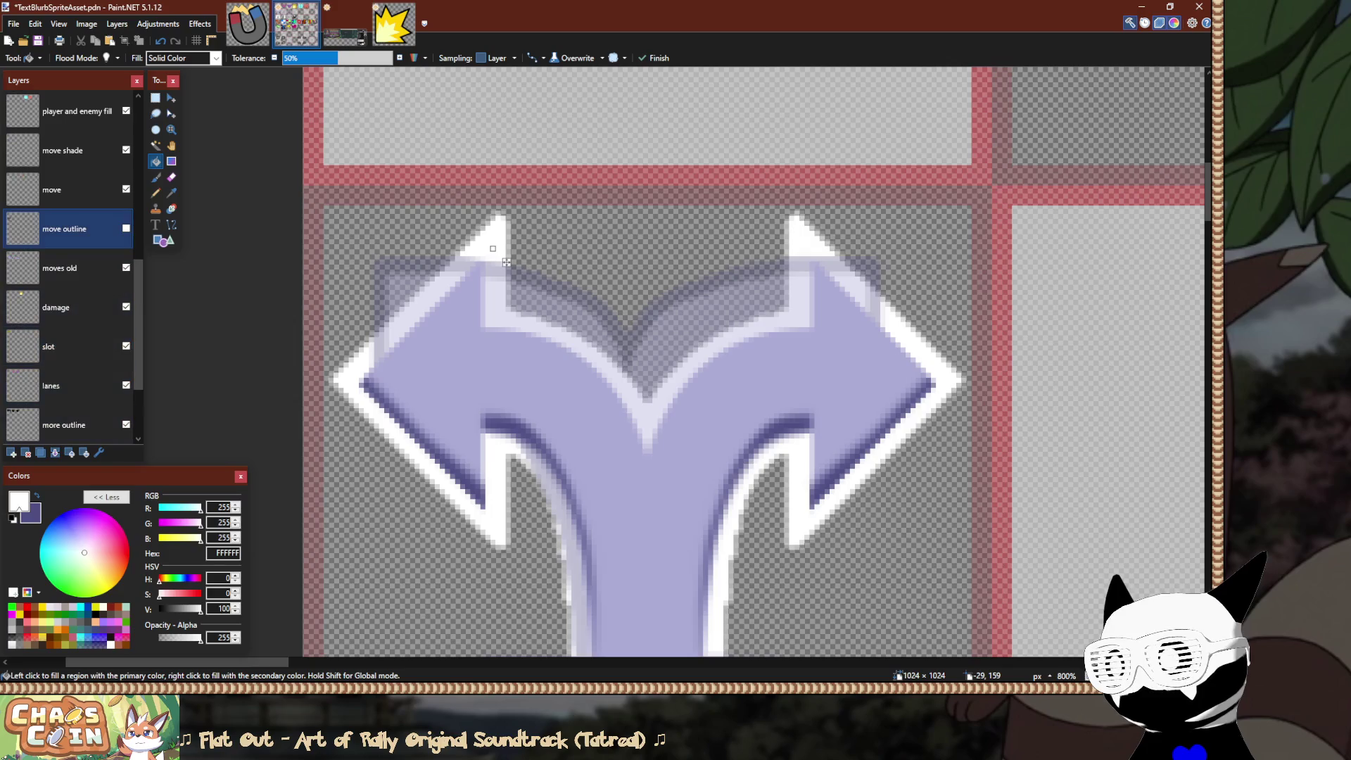
pyautogui.hotkey('ctrl', 'z')
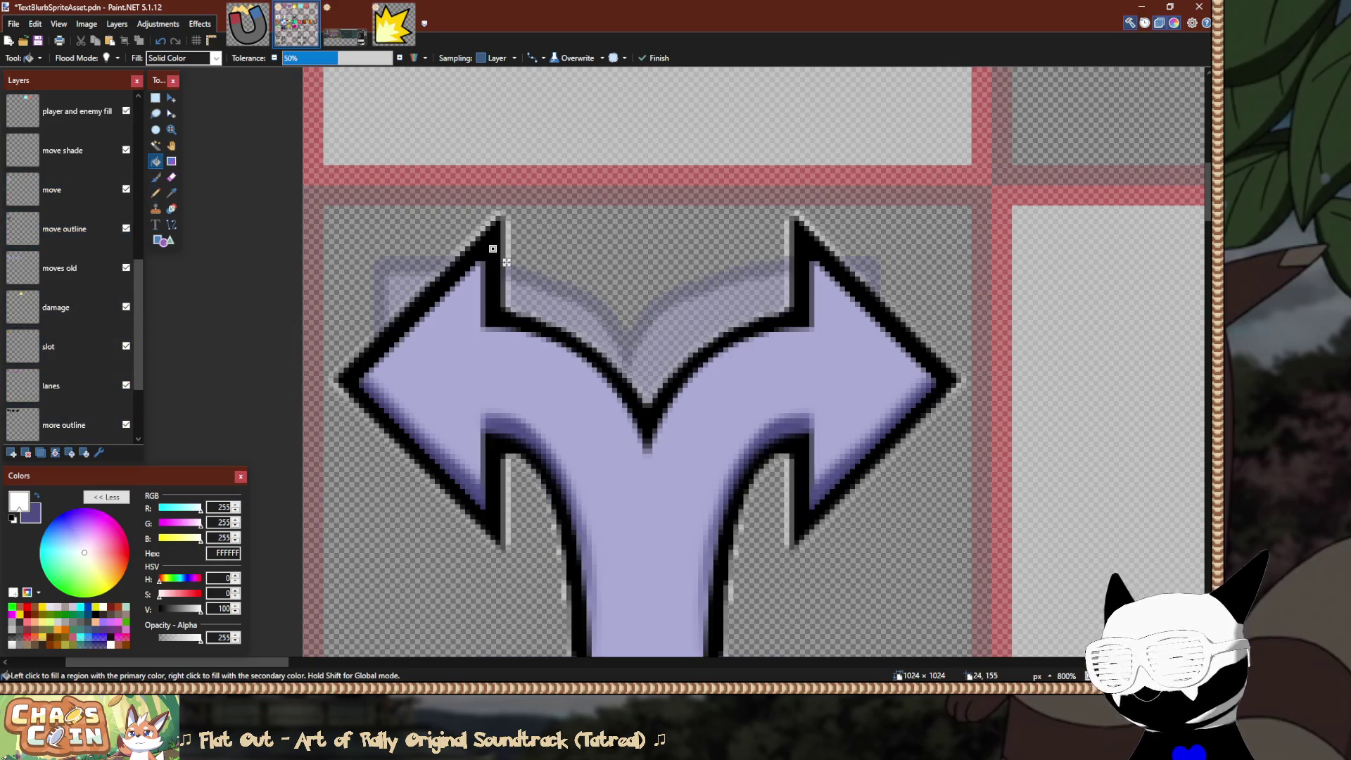
pyautogui.scroll(-8, 457, 281)
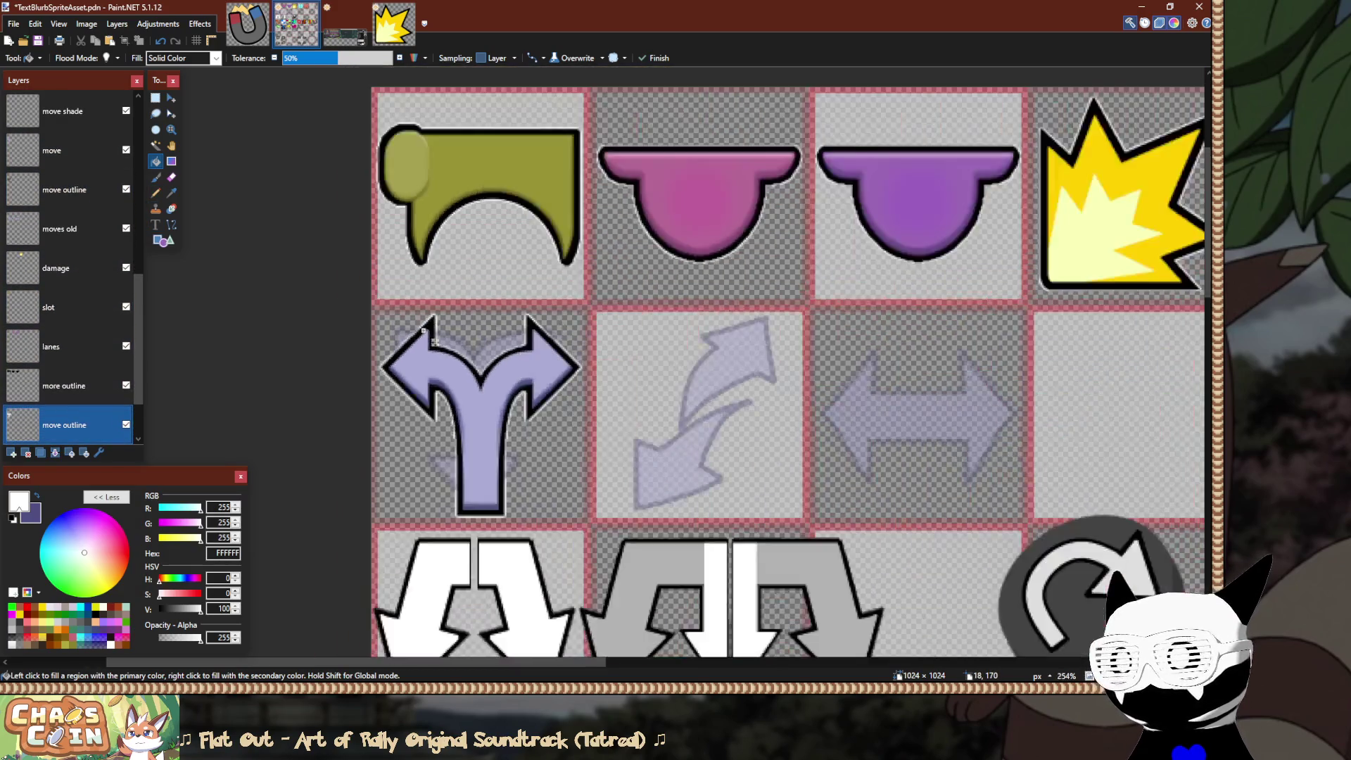
pyautogui.scroll(-3, 425, 355)
pyautogui.scroll(2, 422, 357)
pyautogui.press('s')
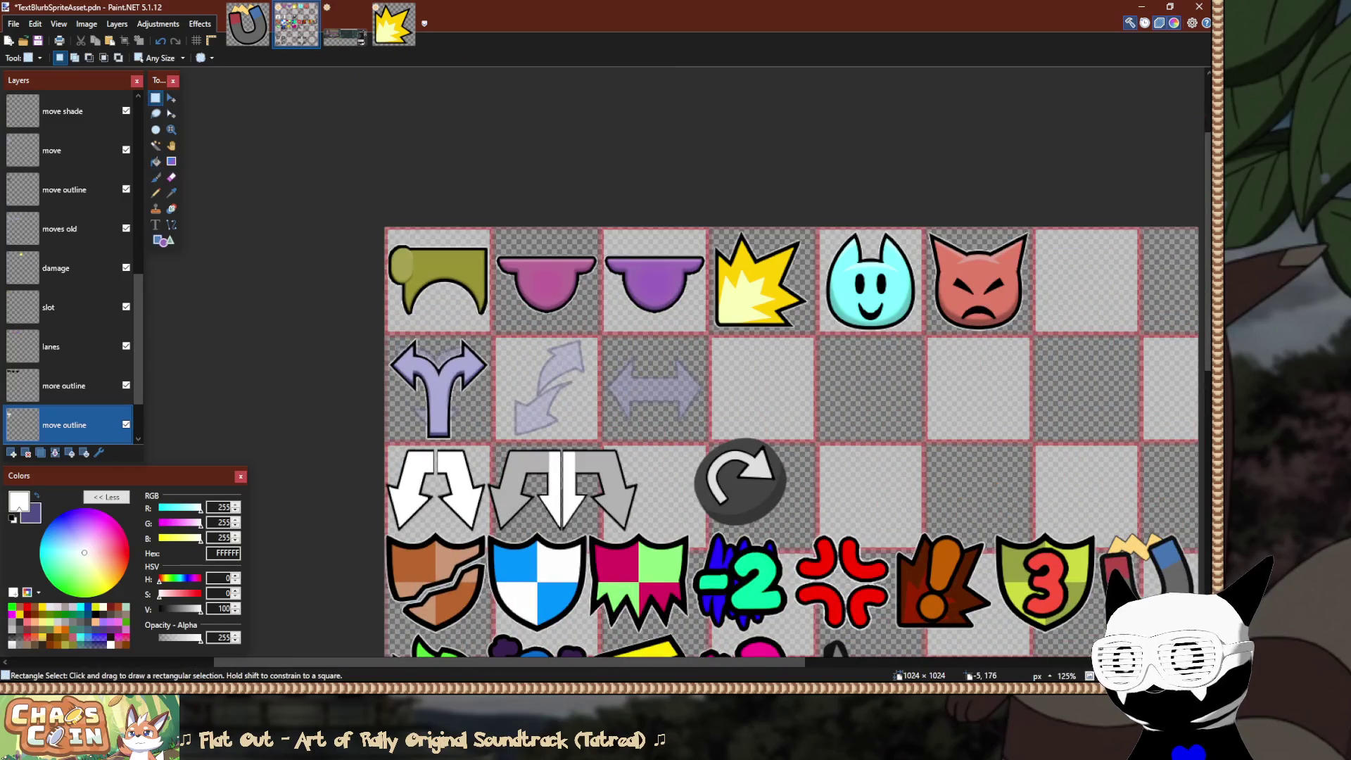
pyautogui.click(70, 151)
pyautogui.scroll(2, 70, 282)
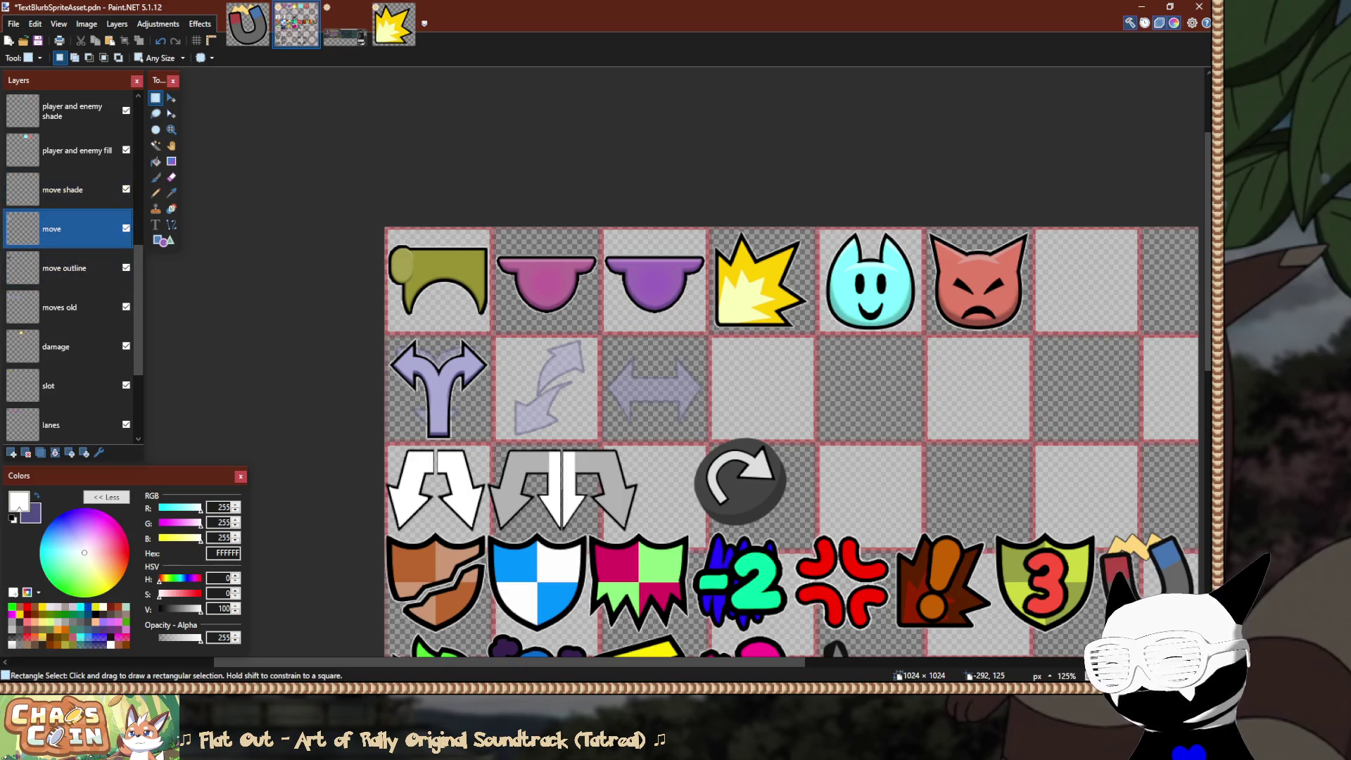
pyautogui.click(60, 308)
pyautogui.moveTo(386, 326); pyautogui.dragTo(476, 425)
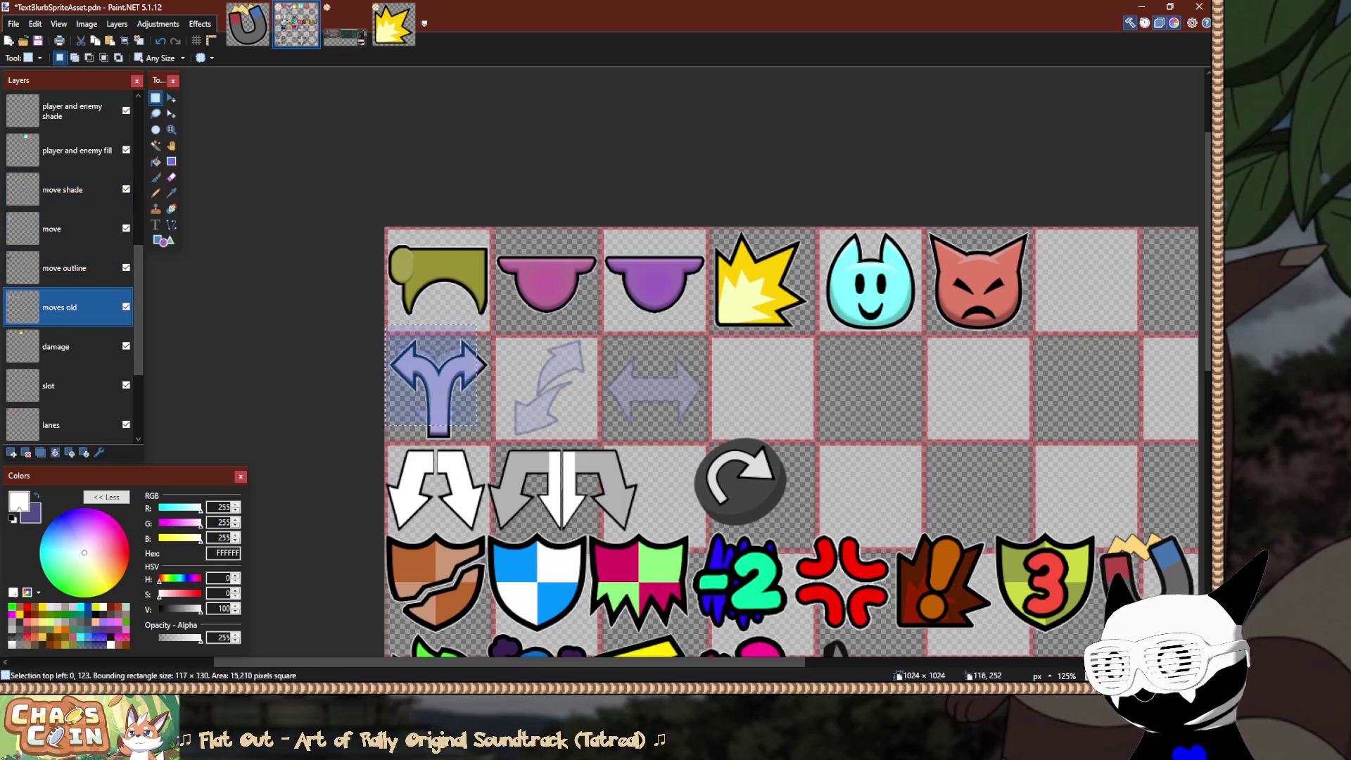
pyautogui.click(505, 454)
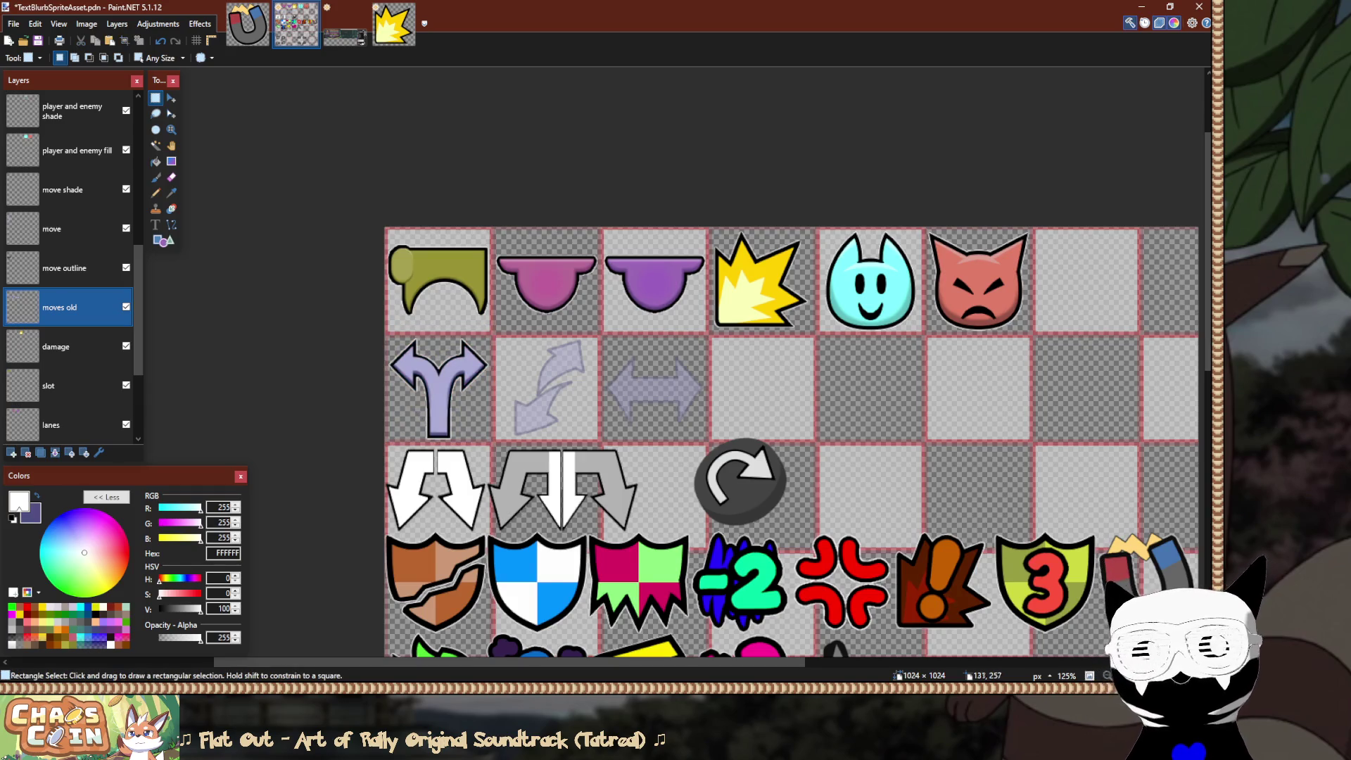
pyautogui.scroll(-3, 504, 462)
pyautogui.scroll(1, 505, 462)
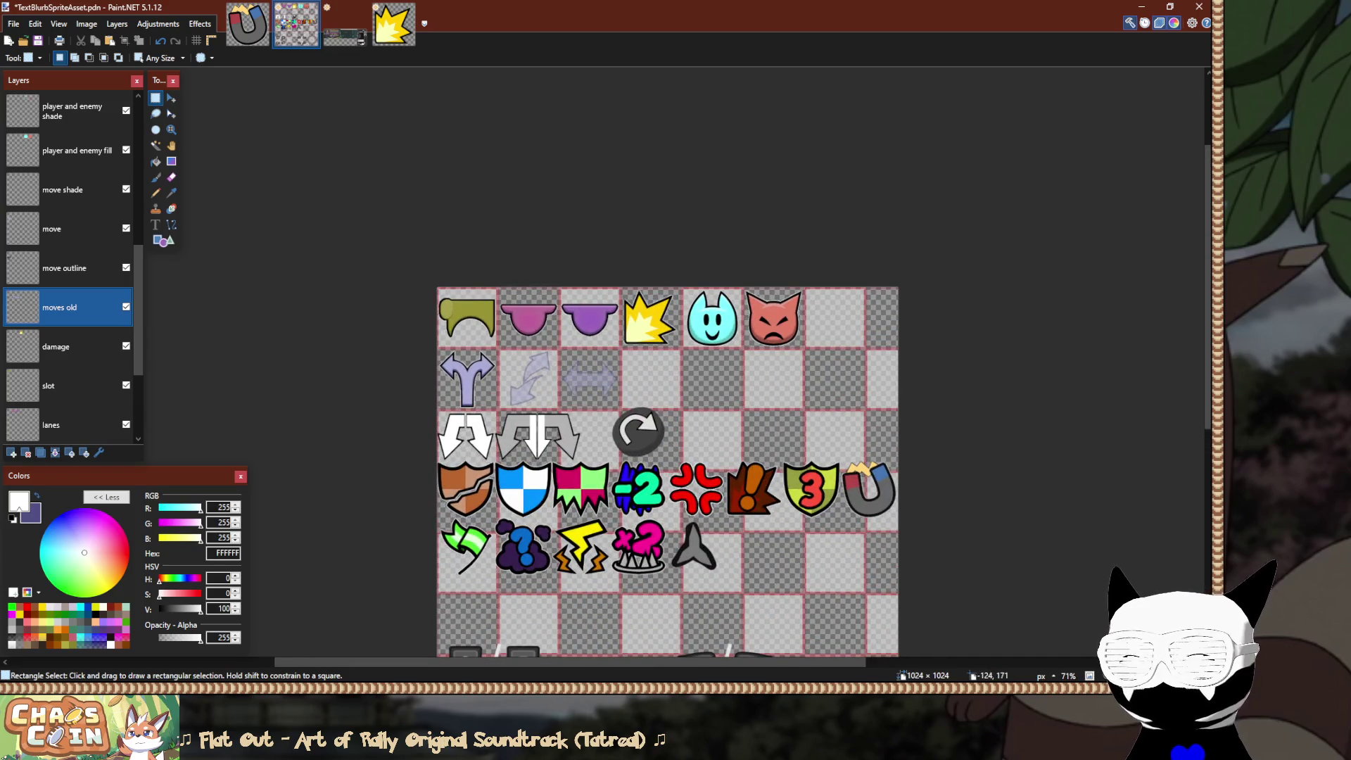
pyautogui.scroll(7, 468, 398)
pyautogui.scroll(-5, 484, 408)
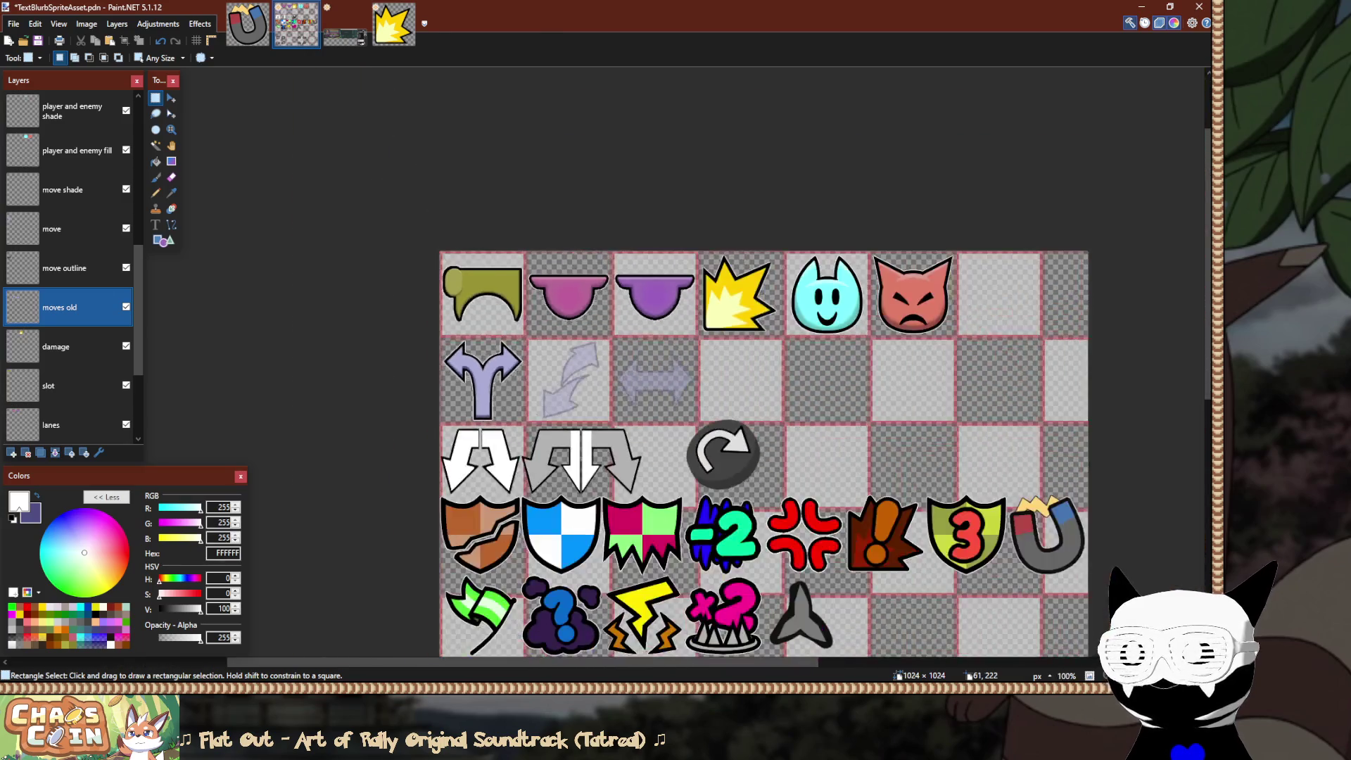
pyautogui.scroll(-3, 483, 408)
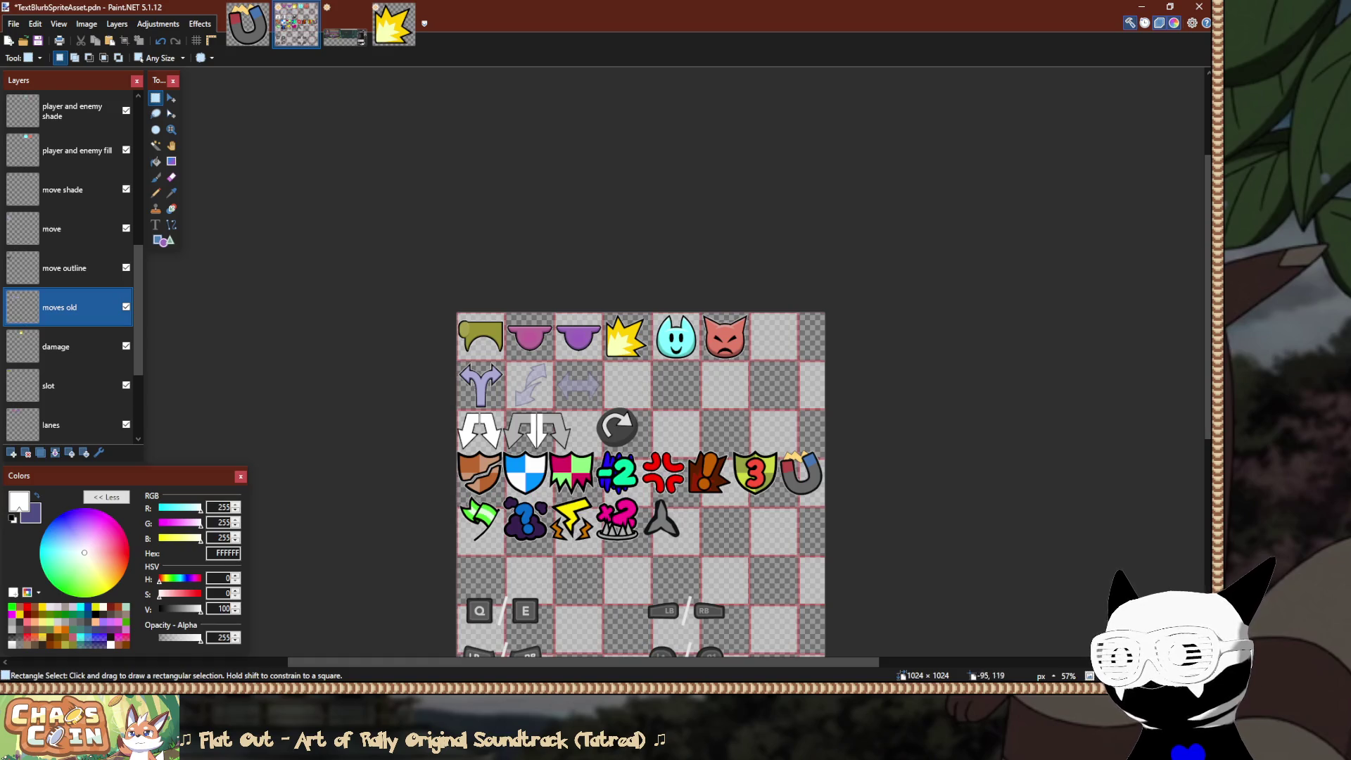
pyautogui.scroll(3, 519, 380)
pyautogui.scroll(2, 531, 387)
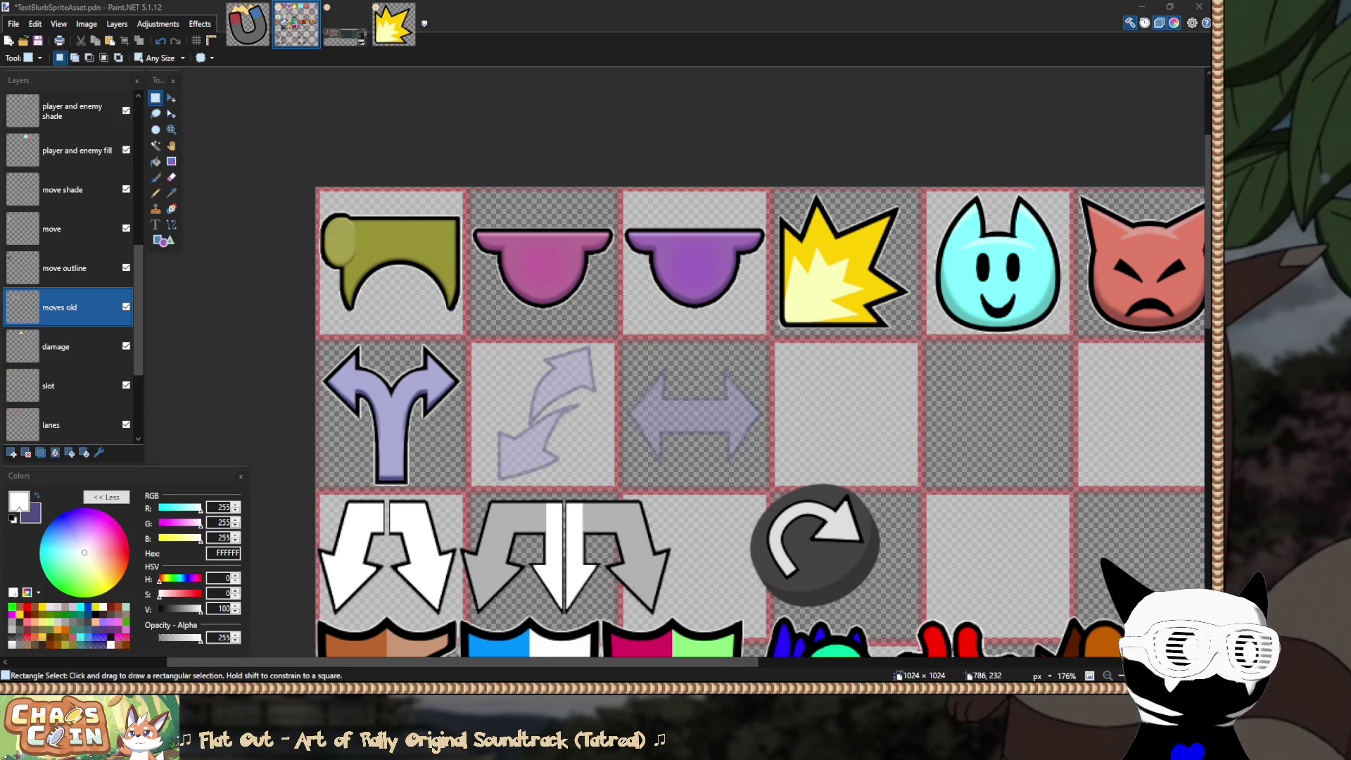
pyautogui.hotkey('alt', 'Tab')
# Enlarge the Sublime Text editor font twice and switch to CoinDescriptions.yaml.
pyautogui.hotkey('ctrl', '=')
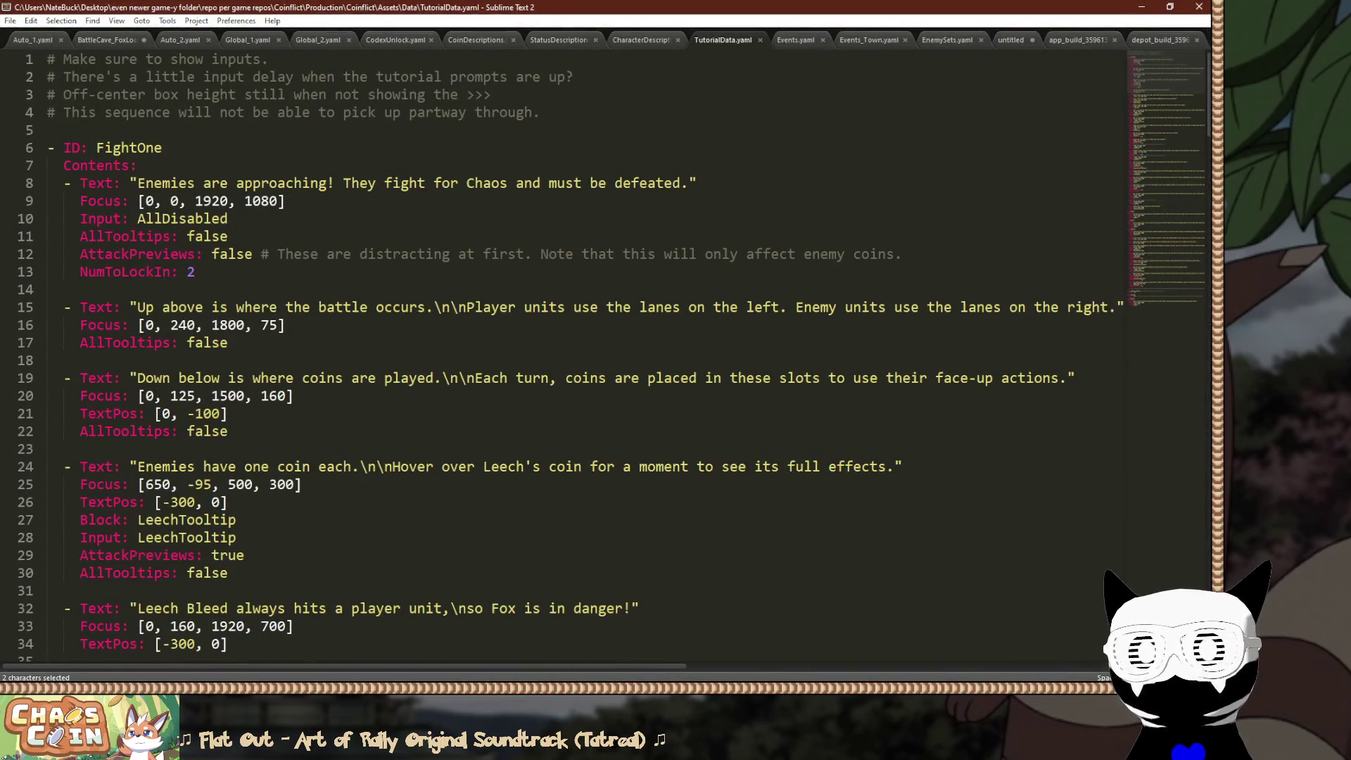
pyautogui.hotkey('ctrl', '=')
pyautogui.hotkey('ctrl', 'Tab')
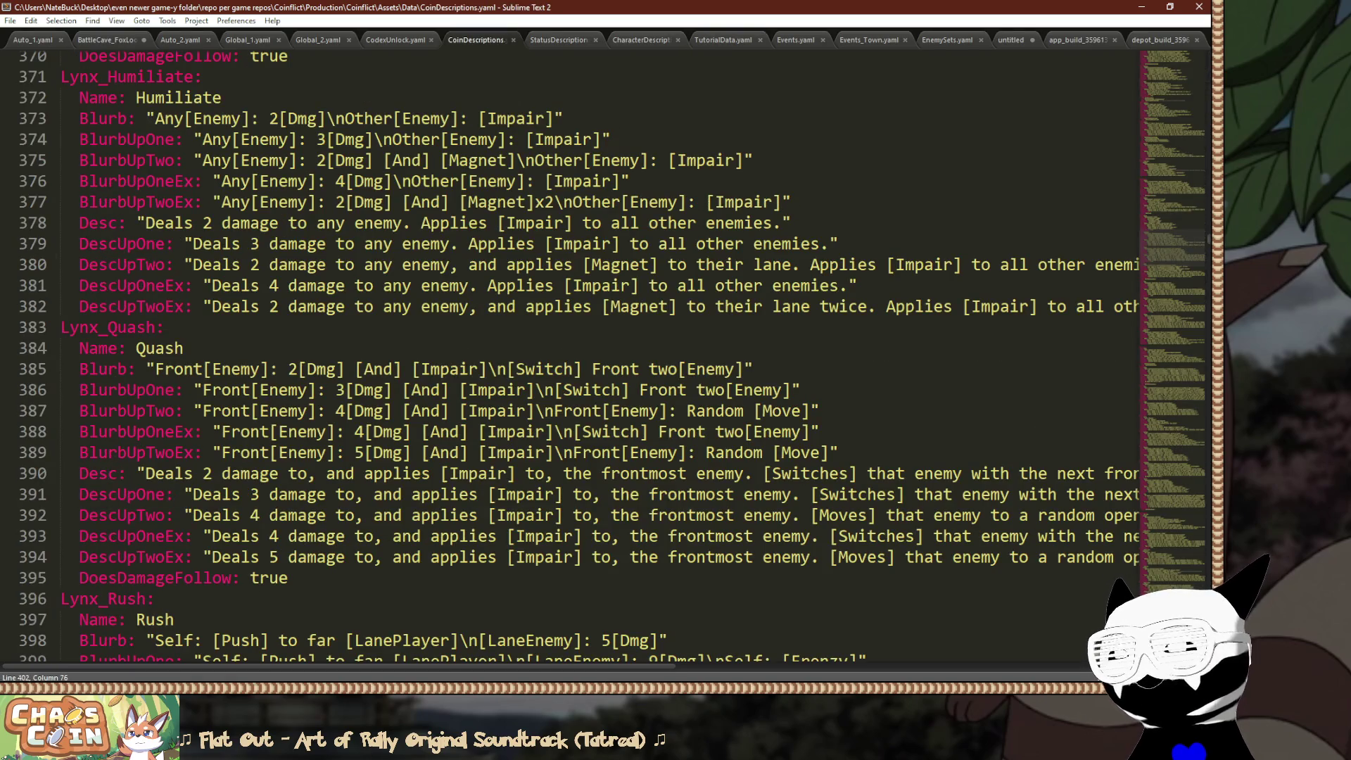
pyautogui.scroll(-9, 605, 352)
# Search for 'moose', select the word Push in the Moose_Feint blurb, then return to Paint.NET.
pyautogui.hotkey('ctrl', 'f')
pyautogui.write('m')
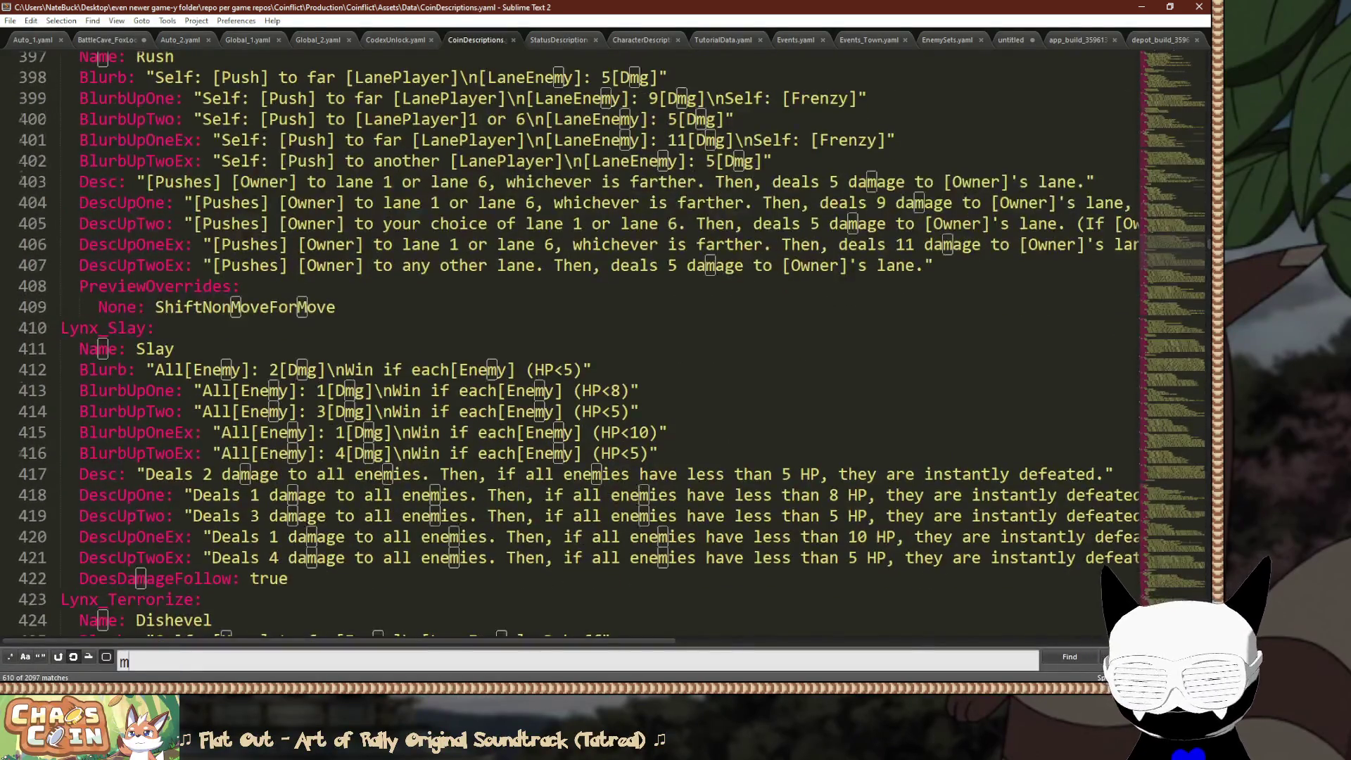
pyautogui.write('oose')
pyautogui.click(211, 323)
pyautogui.press('Escape')
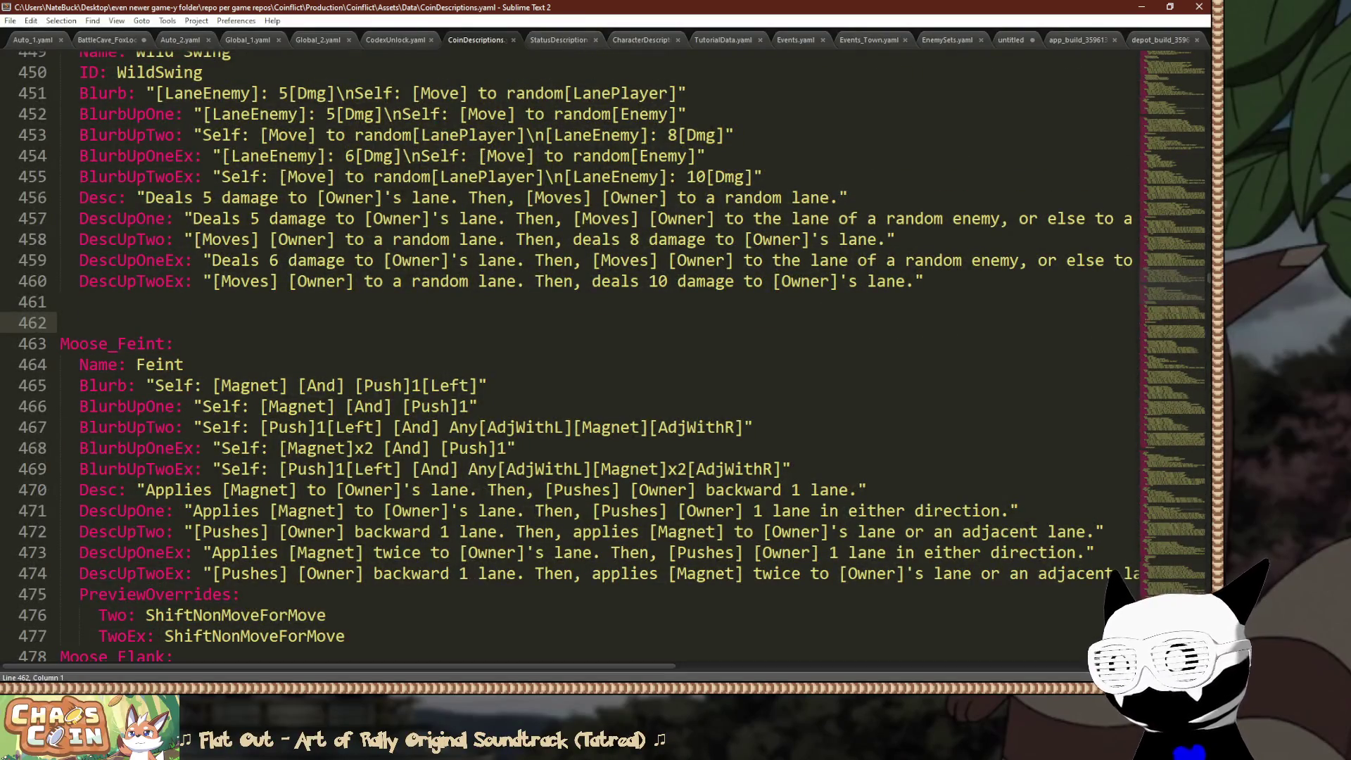
pyautogui.scroll(-2, 602, 357)
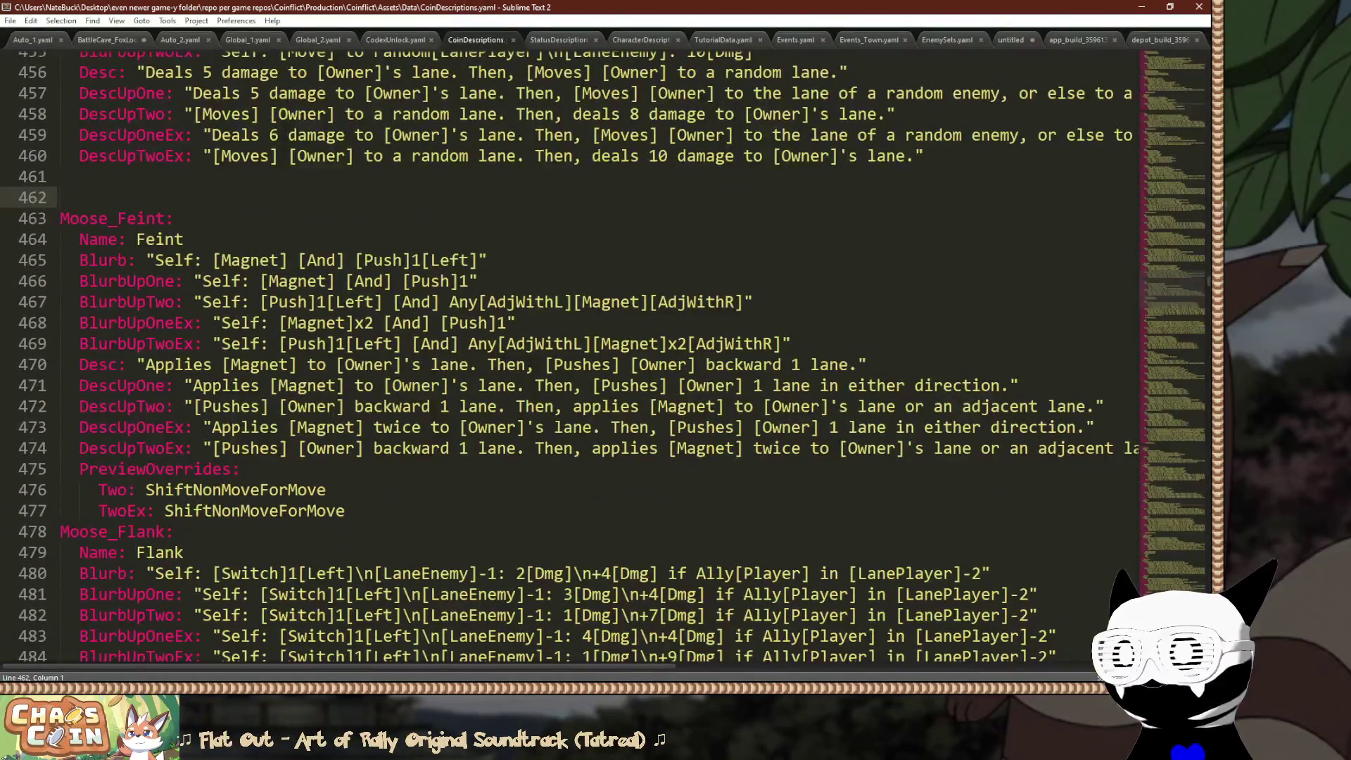
pyautogui.moveTo(478, 260); pyautogui.dragTo(213, 260)
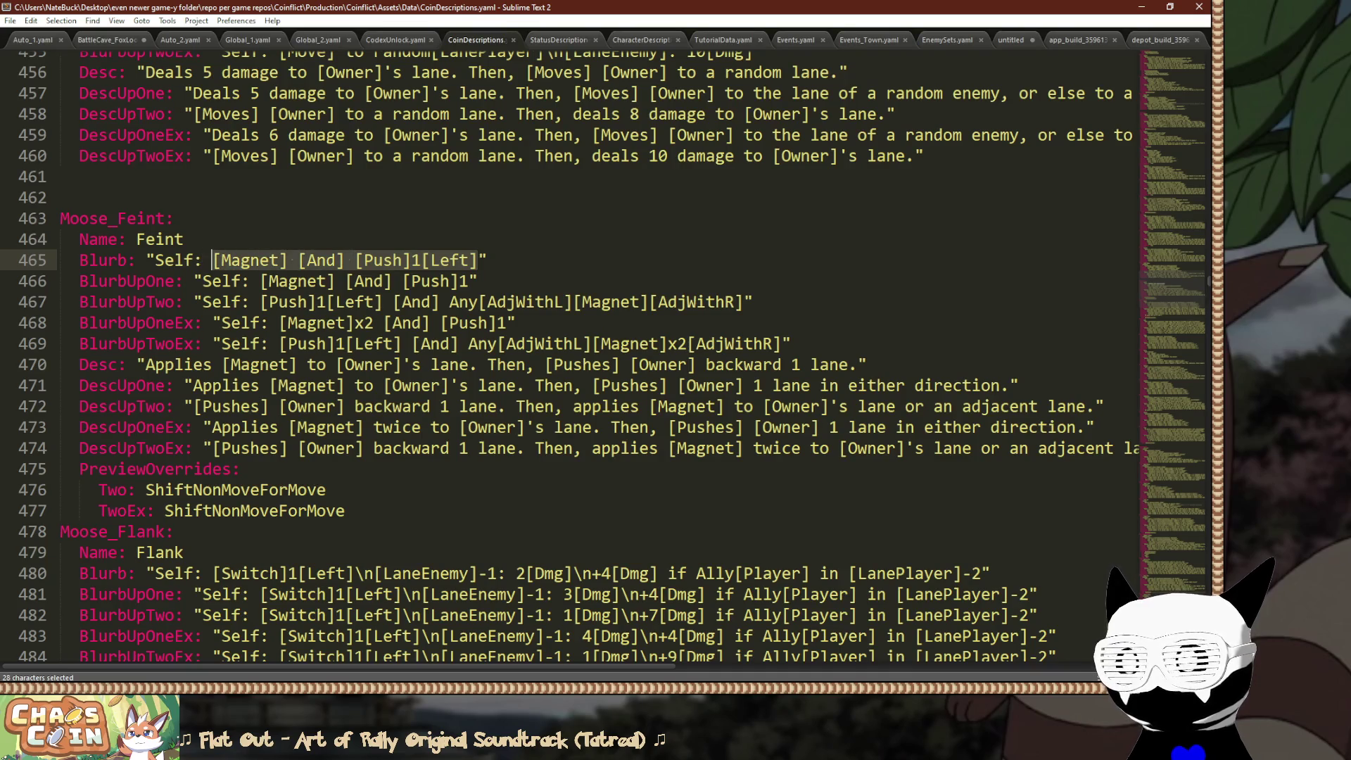
pyautogui.click(487, 261)
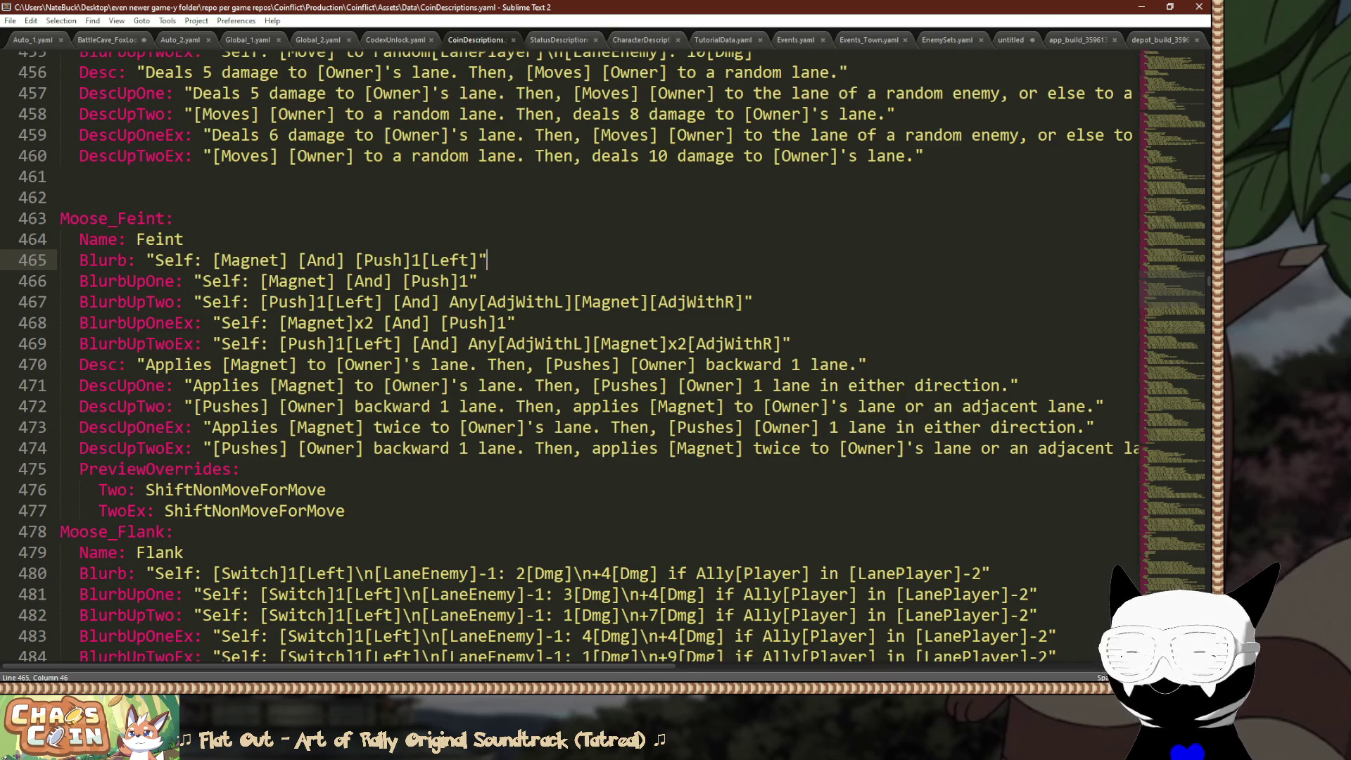
pyautogui.moveTo(402, 260)
pyautogui.mouseDown()
pyautogui.moveTo(348, 260)
pyautogui.moveTo(412, 260)
pyautogui.mouseUp()
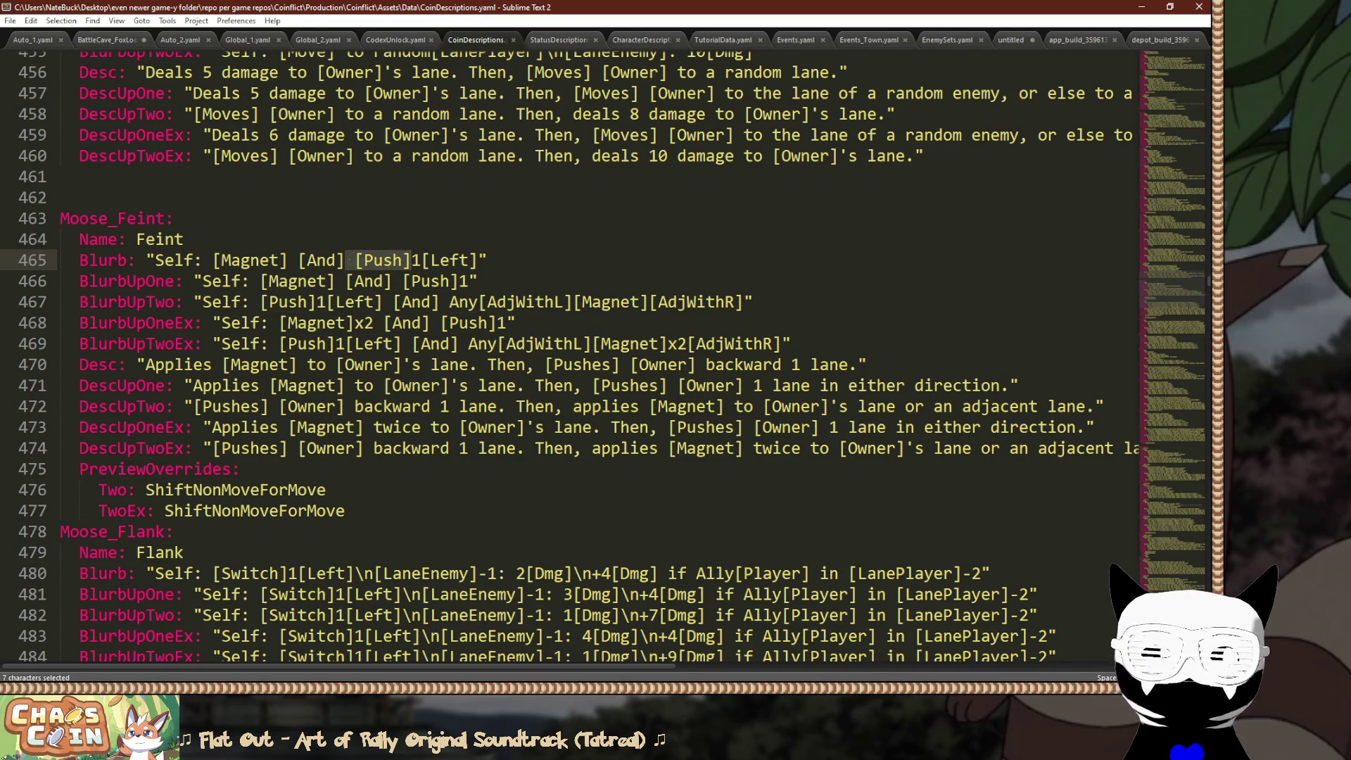
pyautogui.hotkey('alt', 'Tab')
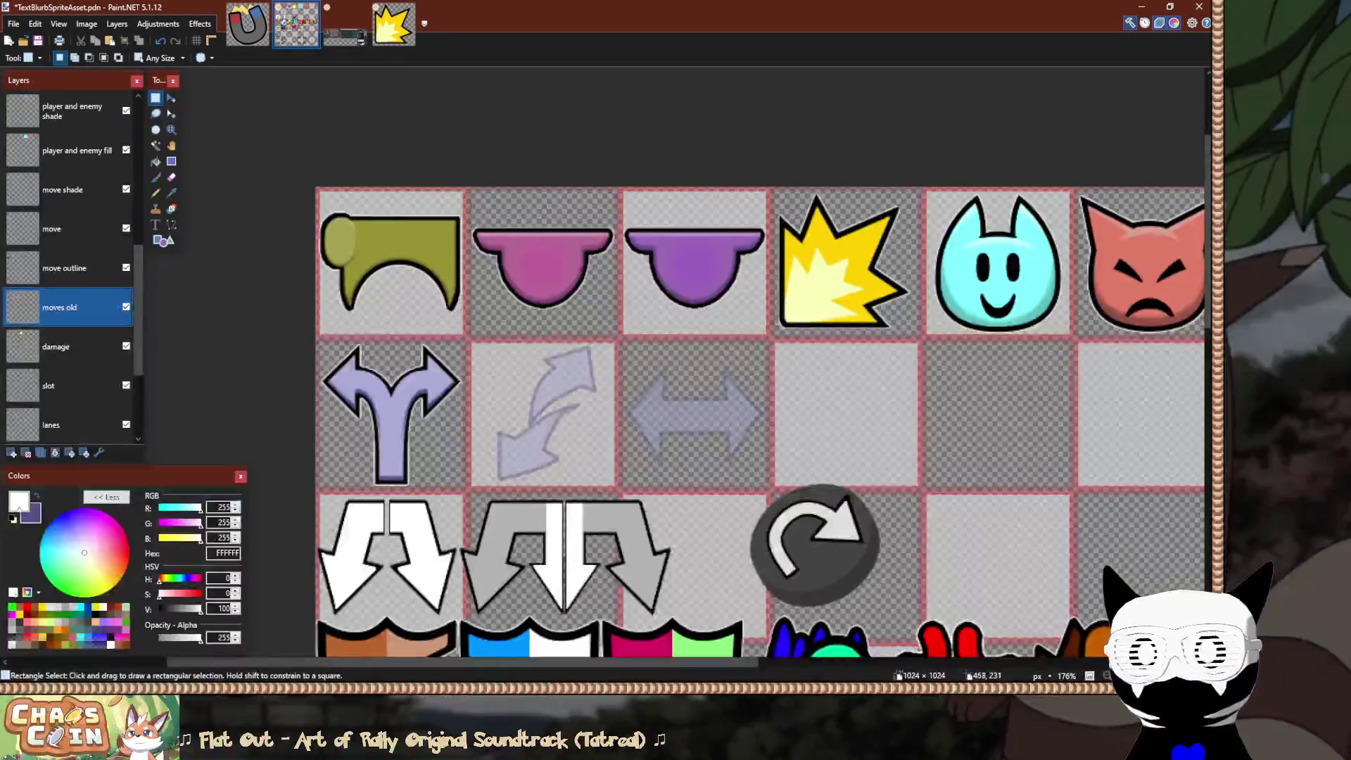
# Raise the 'moves old' layer opacity to 255, then return to Sublime Text.
pyautogui.press('F4')
pyautogui.moveTo(563, 372)
pyautogui.mouseDown()
pyautogui.moveTo(634, 371)
pyautogui.moveTo(777, 470)
pyautogui.mouseUp()
pyautogui.click(613, 401)
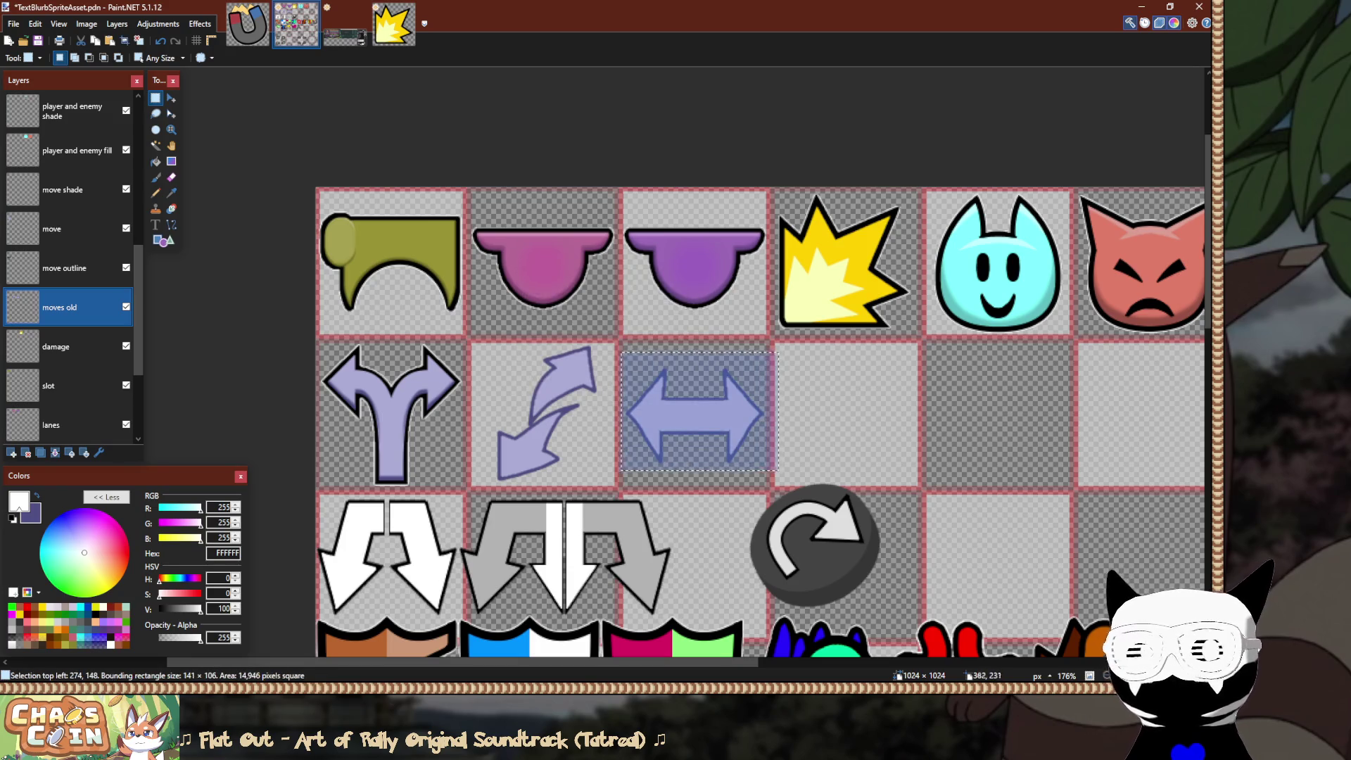
pyautogui.scroll(1, 67, 190)
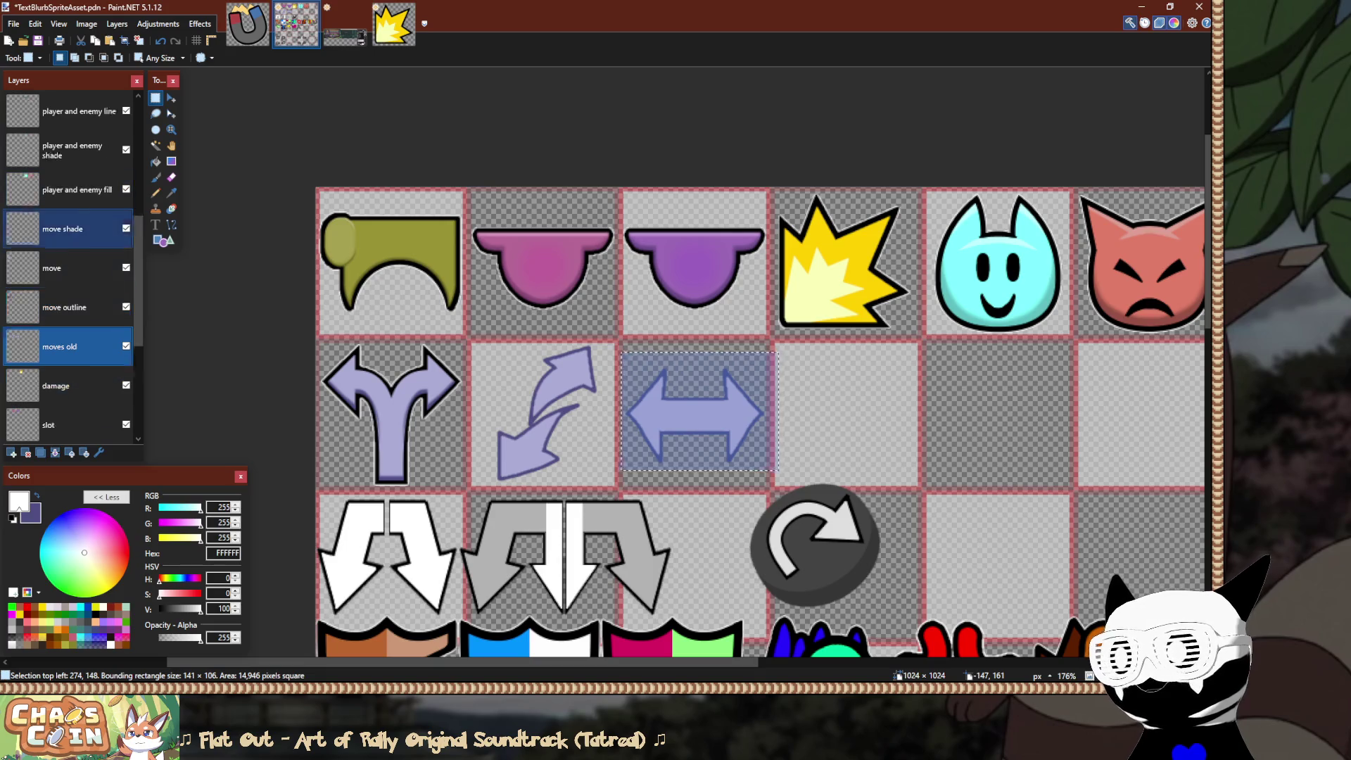
pyautogui.hscroll(3, 640, 418)
pyautogui.hotkey('alt', 'Tab')
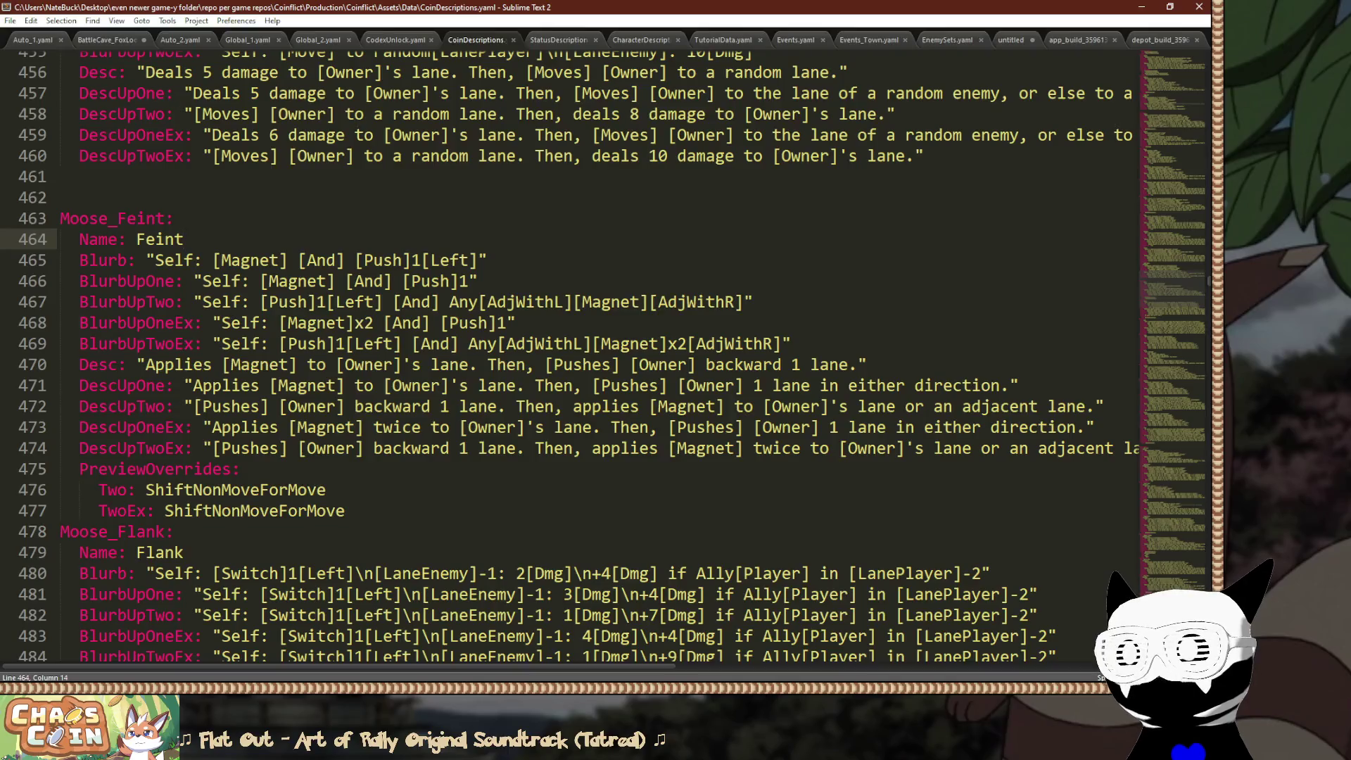
# Select and review '[Push]1[Left]' in the Feint blurb on line 465, then return to Paint.NET.
pyautogui.moveTo(357, 260)
pyautogui.mouseDown()
pyautogui.moveTo(479, 260)
pyautogui.moveTo(334, 260)
pyautogui.moveTo(411, 260)
pyautogui.mouseUp()
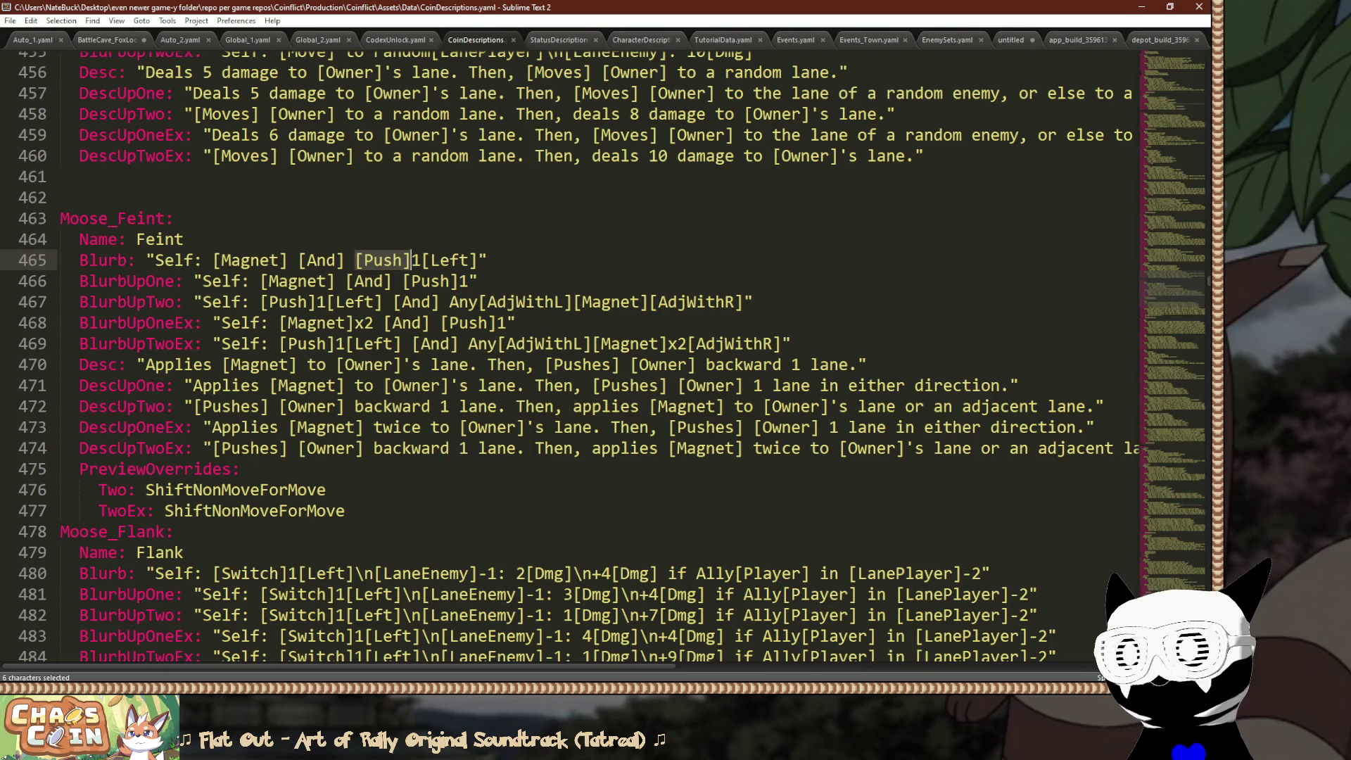
pyautogui.click(440, 261)
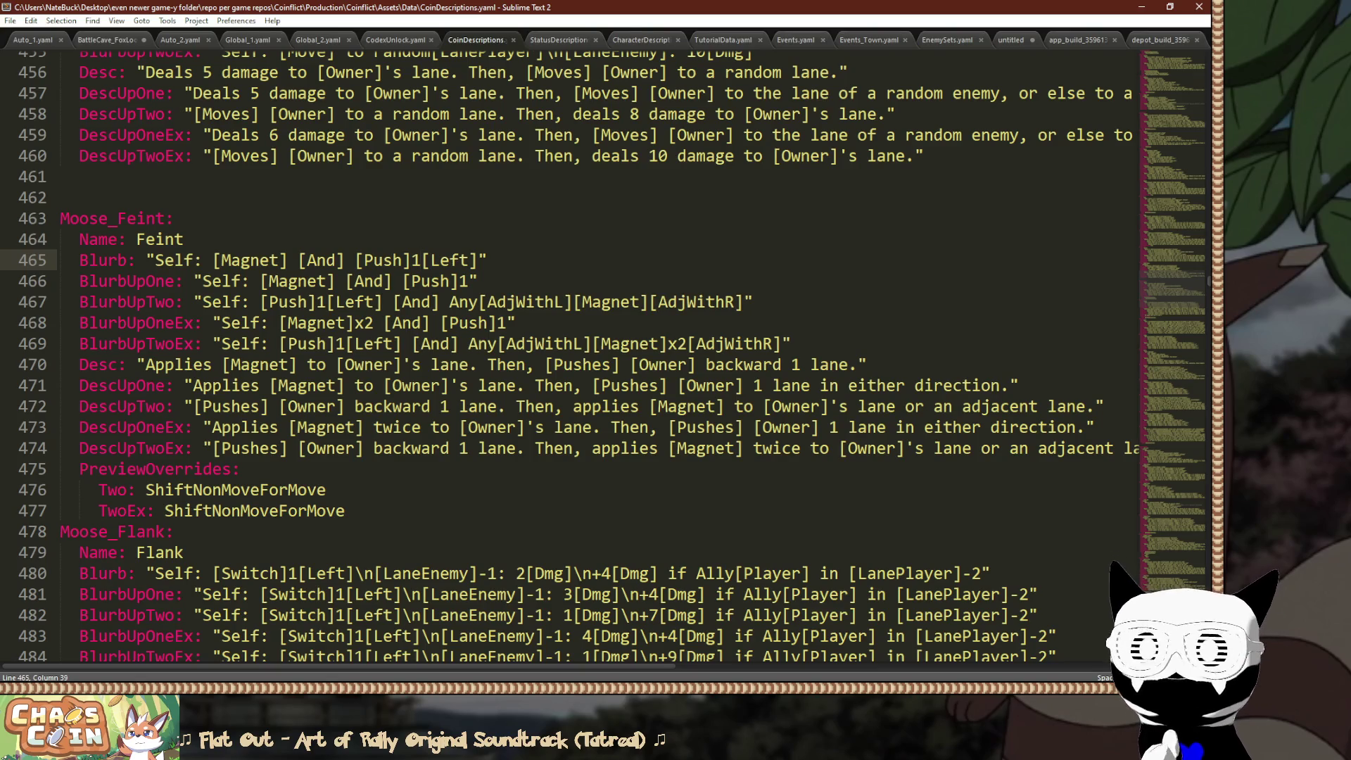
pyautogui.moveTo(480, 260); pyautogui.dragTo(363, 260)
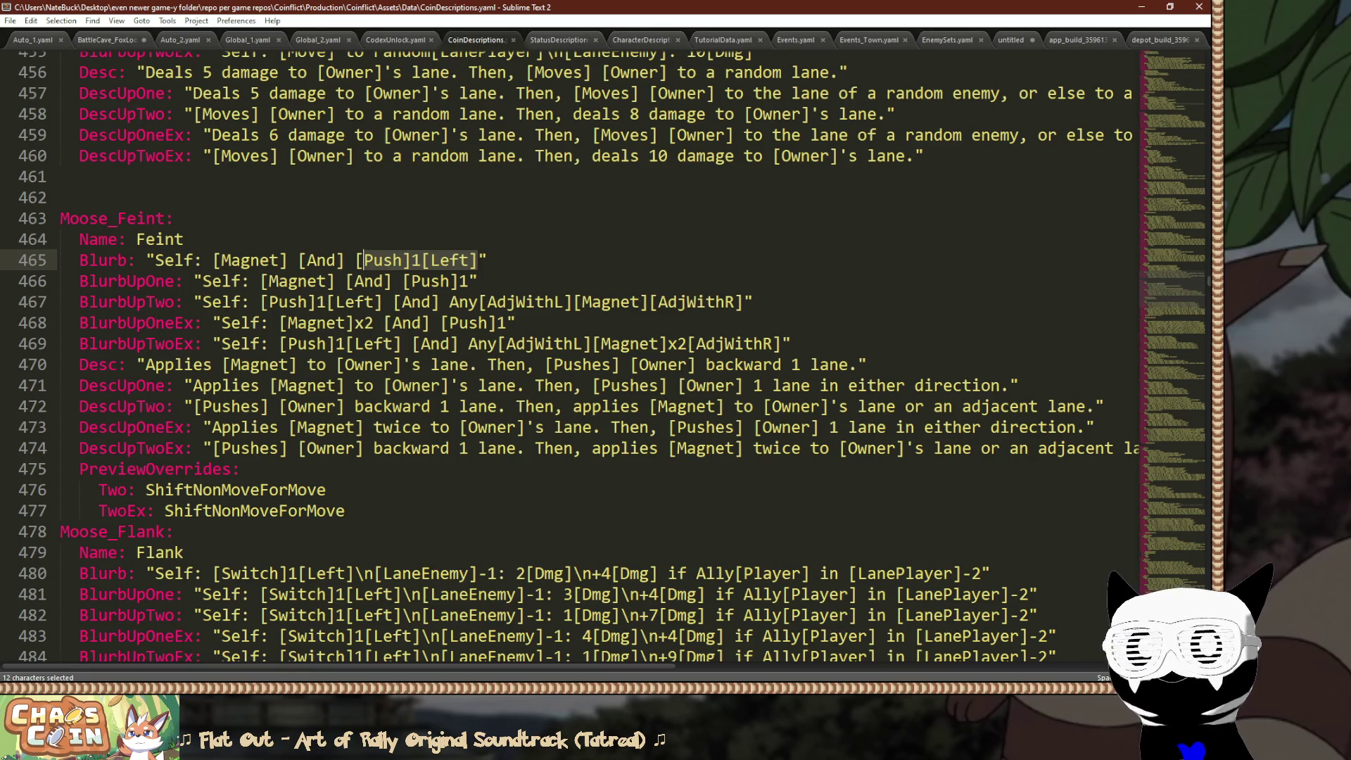
pyautogui.hotkey('alt', 'Tab')
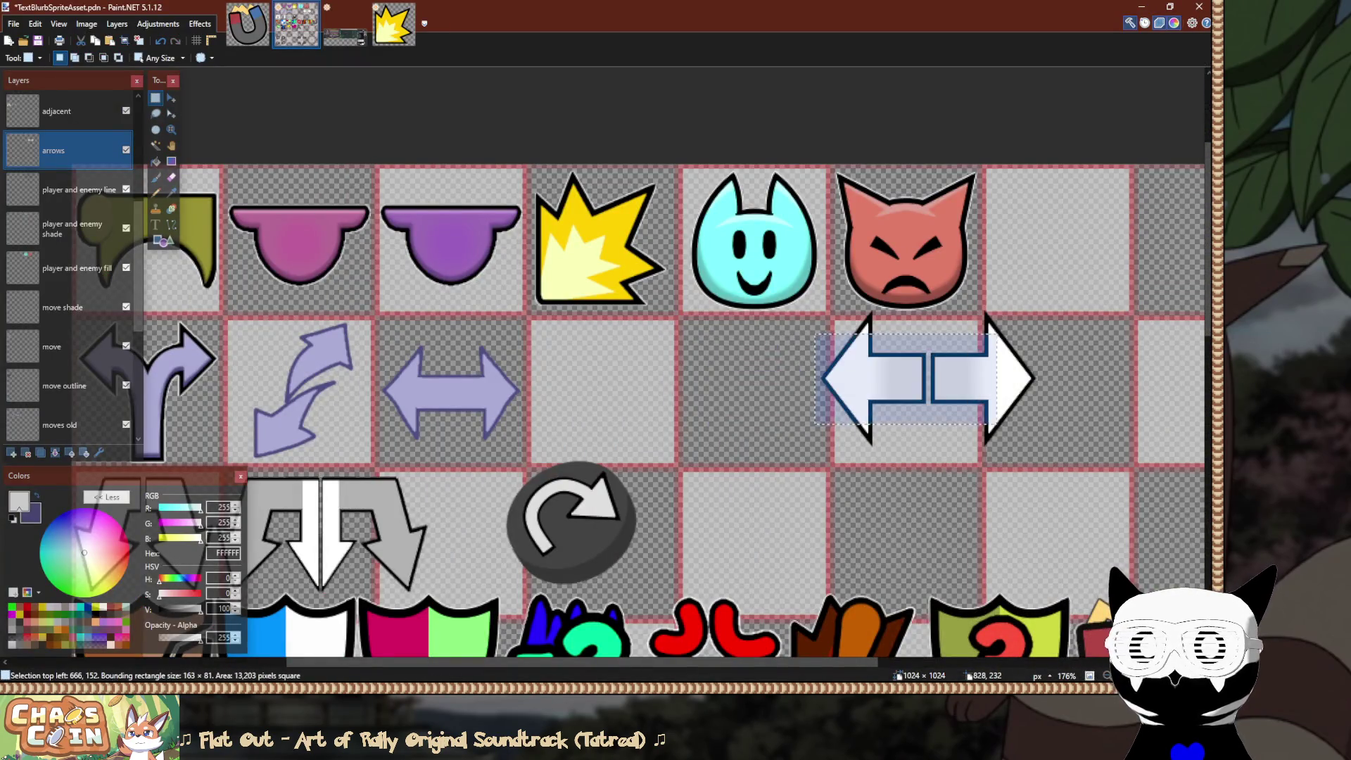
# Shift the selected white split arrow slightly left and down.
pyautogui.hscroll(5, 606, 405)
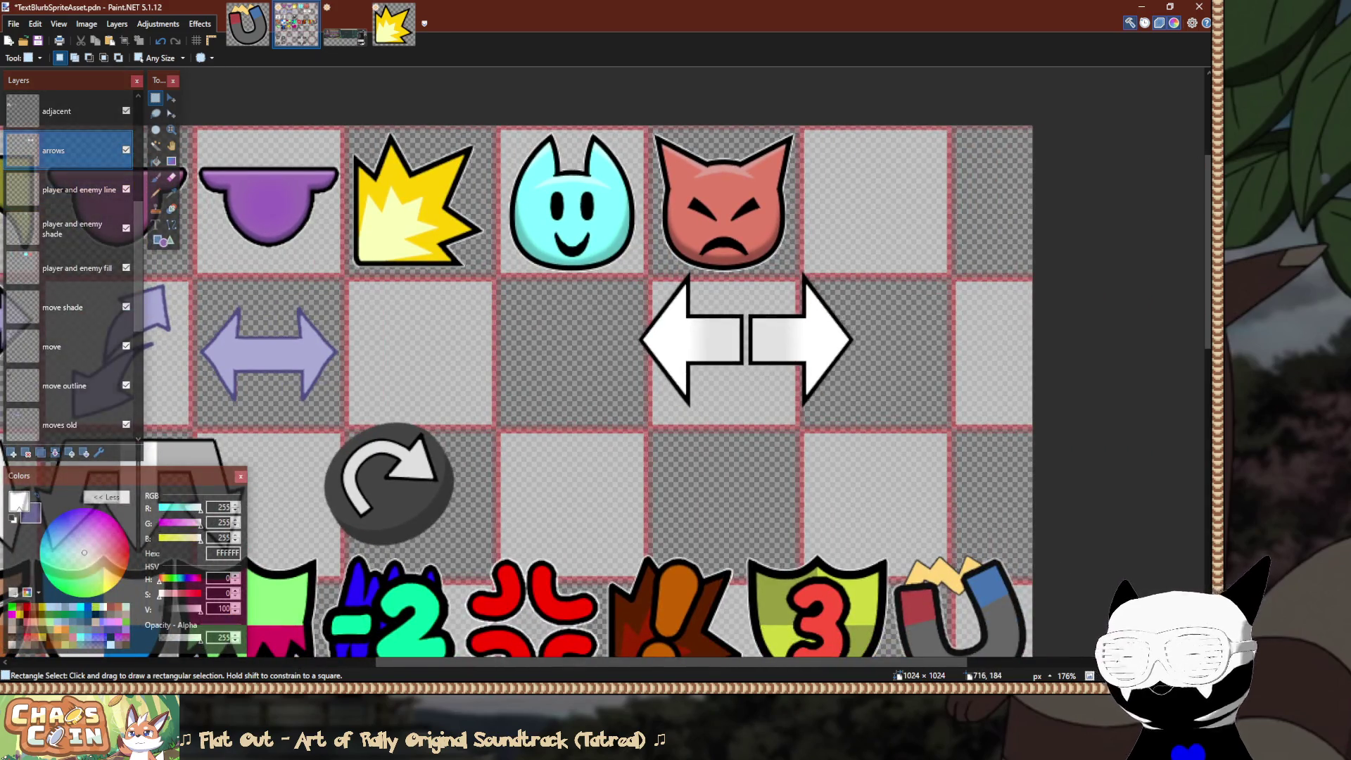
pyautogui.press('m')
pyautogui.moveTo(729, 342)
pyautogui.mouseDown()
pyautogui.moveTo(712, 356)
pyautogui.moveTo(543, 331)
pyautogui.mouseUp()
pyautogui.scroll(4, 537, 332)
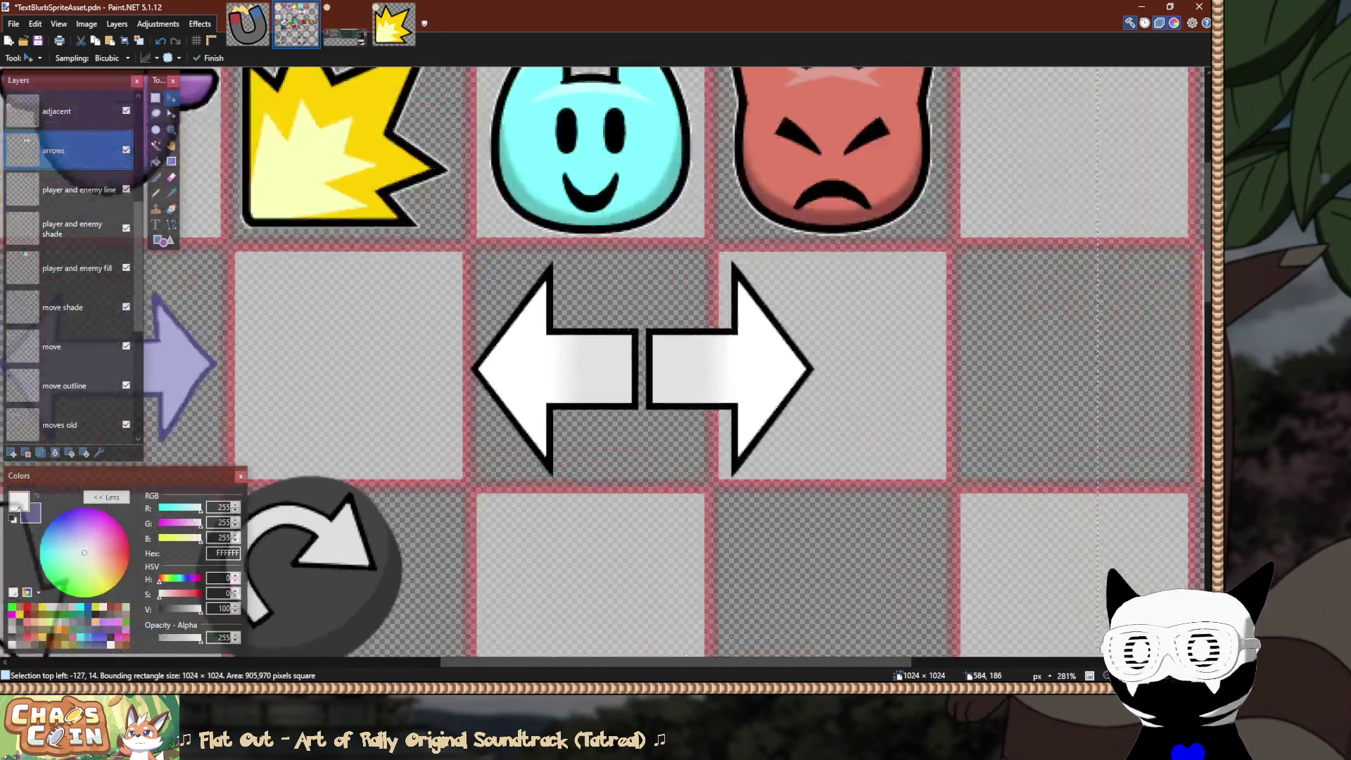
pyautogui.scroll(7, 551, 315)
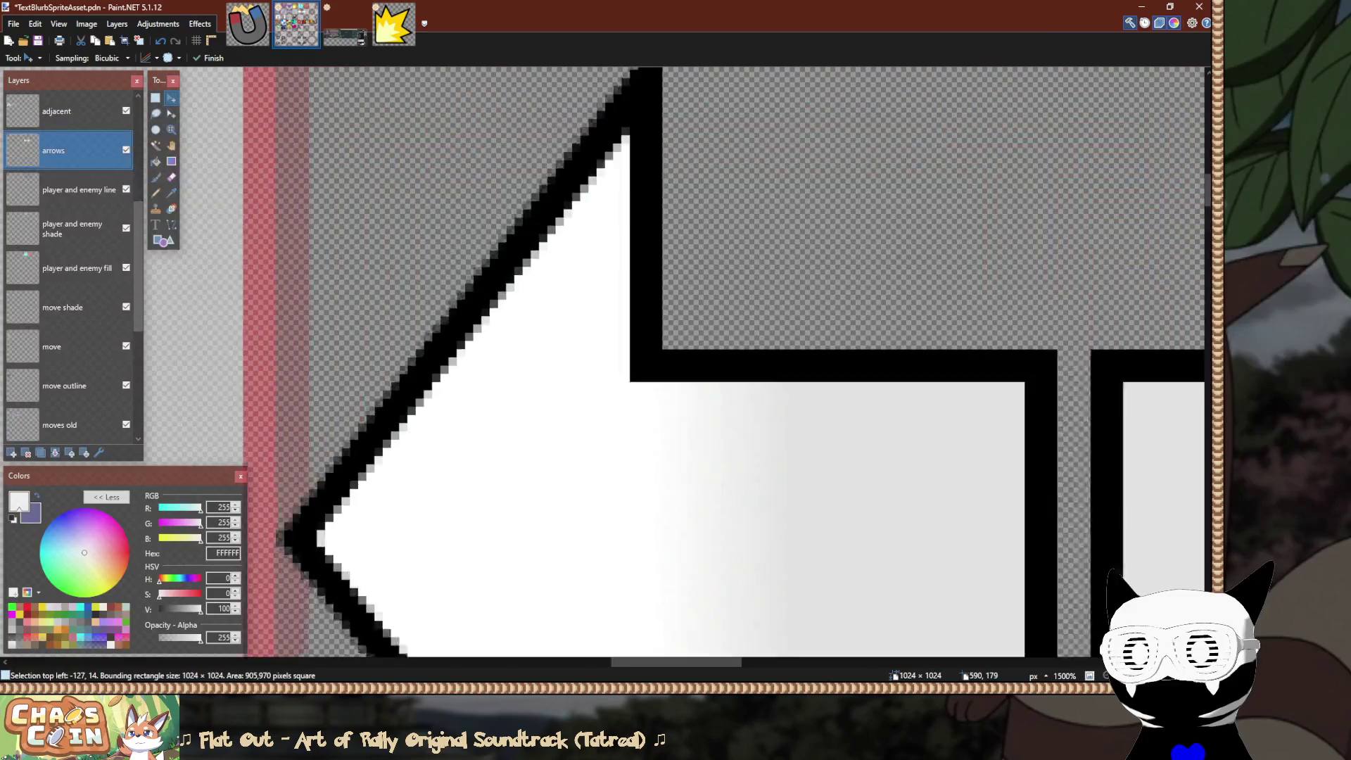
pyautogui.press('e')
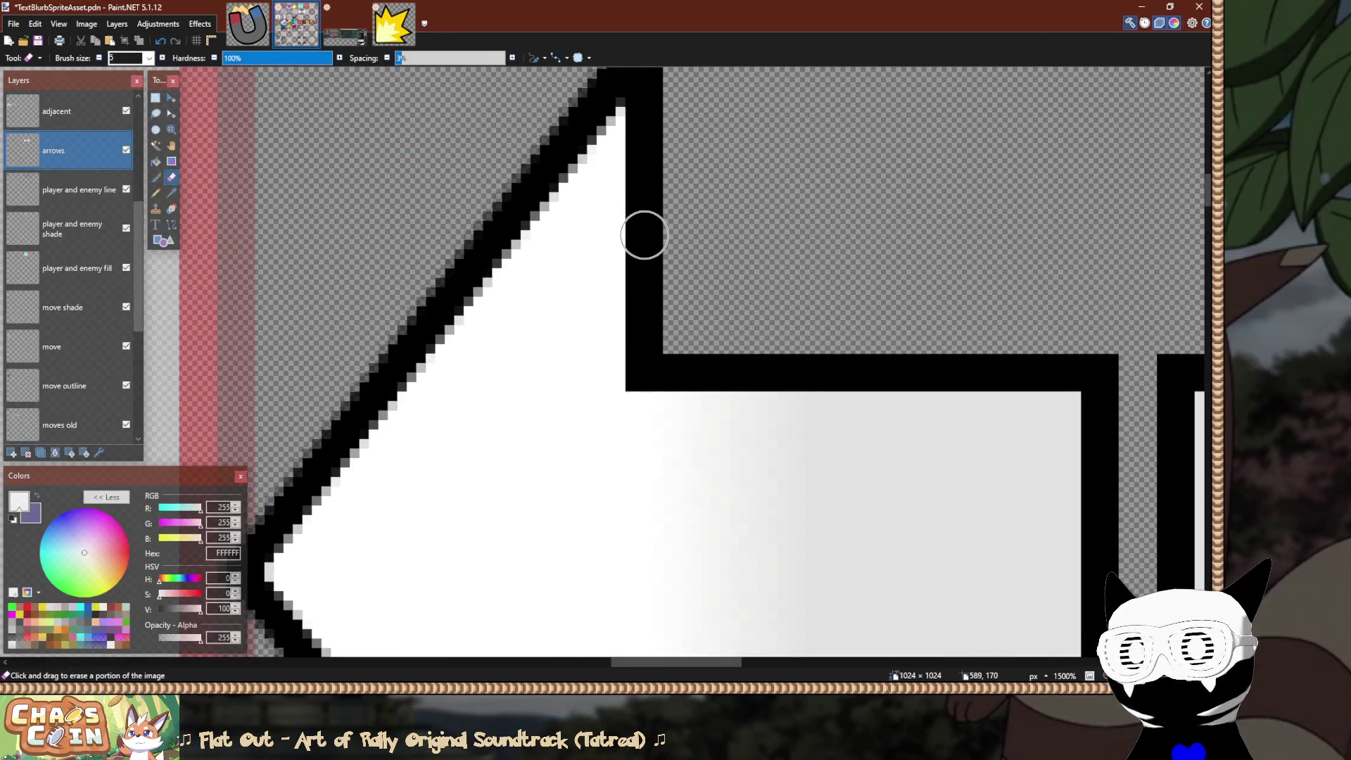
pyautogui.scroll(-7, 519, 204)
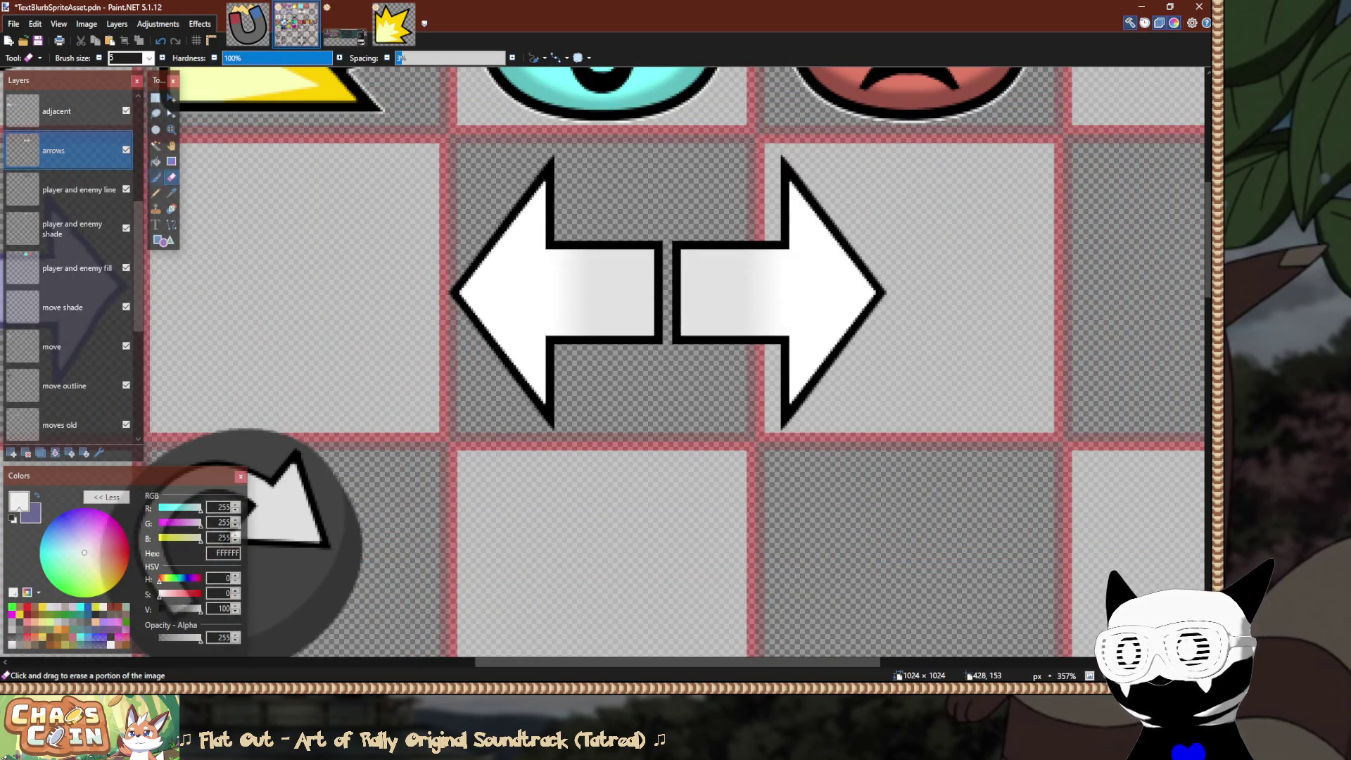
# Nudge the arrows up and left, then drag them one grid cell to the right.
pyautogui.press('m')
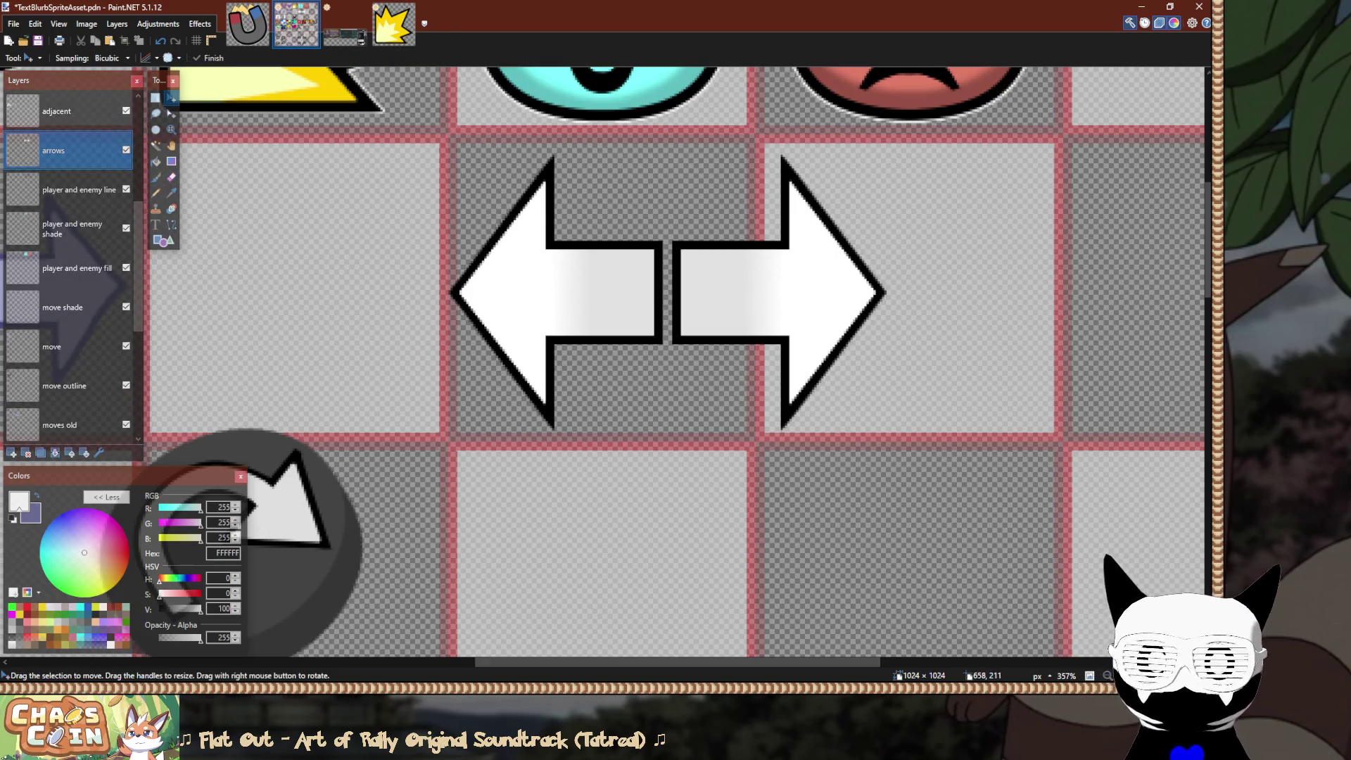
pyautogui.press('Up')
pyautogui.press('Up')
pyautogui.press('Up')
pyautogui.moveTo(770, 312); pyautogui.dragTo(827, 308)
pyautogui.press('Left')
pyautogui.press('Left')
pyautogui.press('Left')
pyautogui.press('Left')
pyautogui.press('Left')
pyautogui.press('Left')
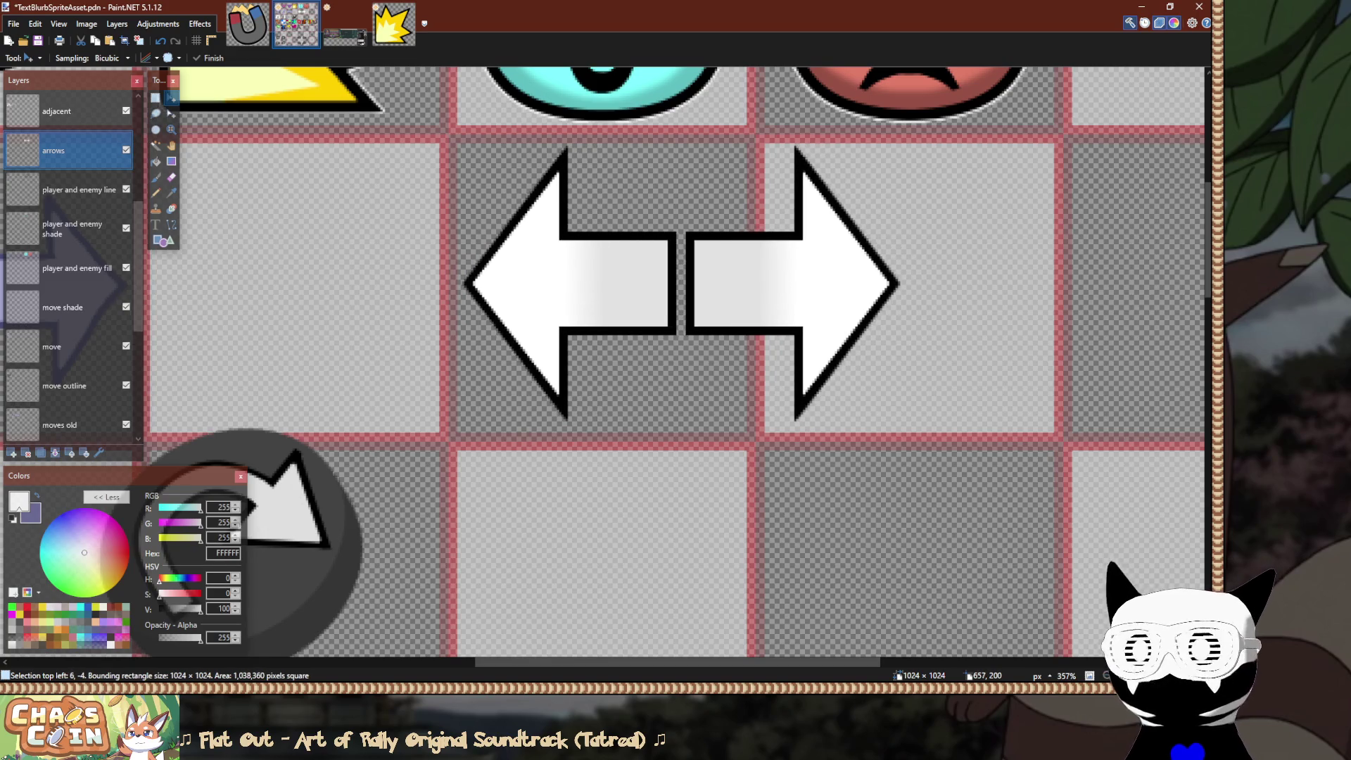
pyautogui.moveTo(803, 315); pyautogui.dragTo(1139, 315)
pyautogui.hscroll(3, 675, 317)
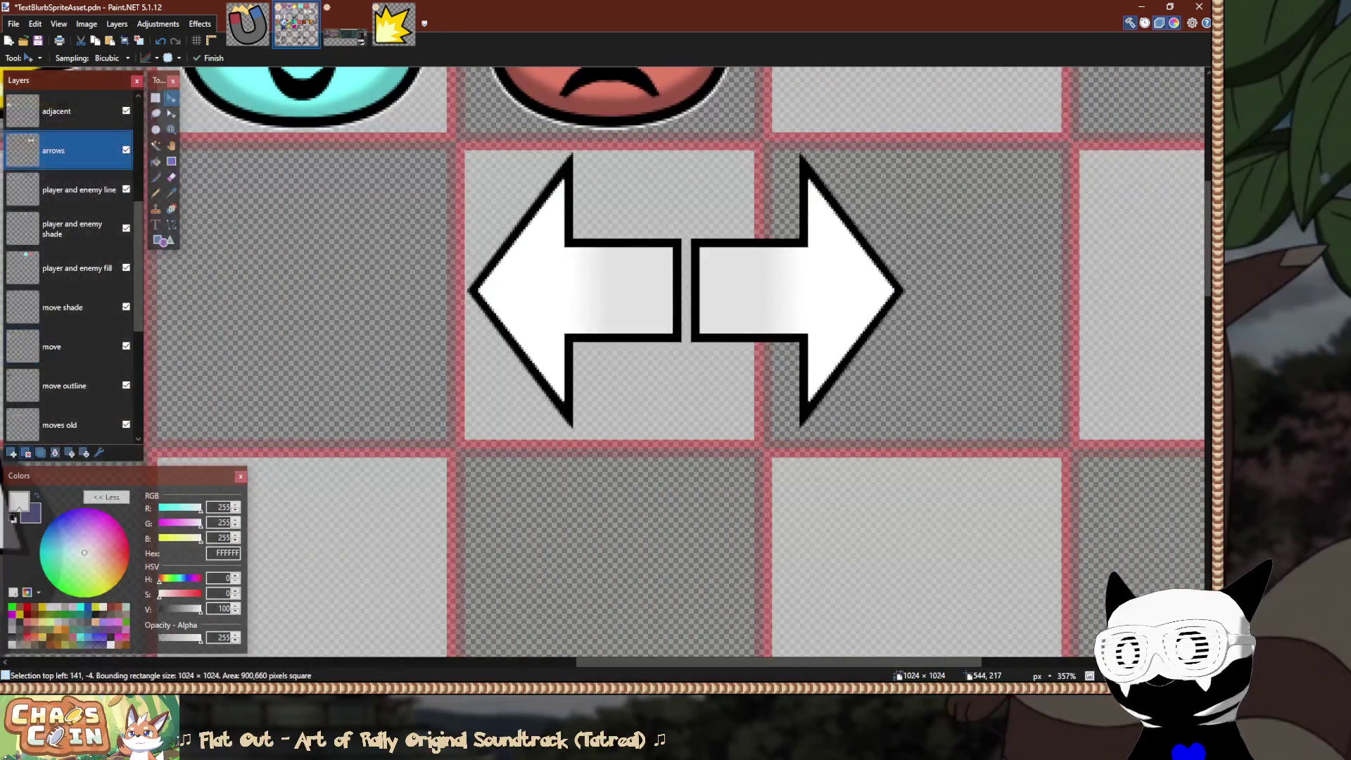
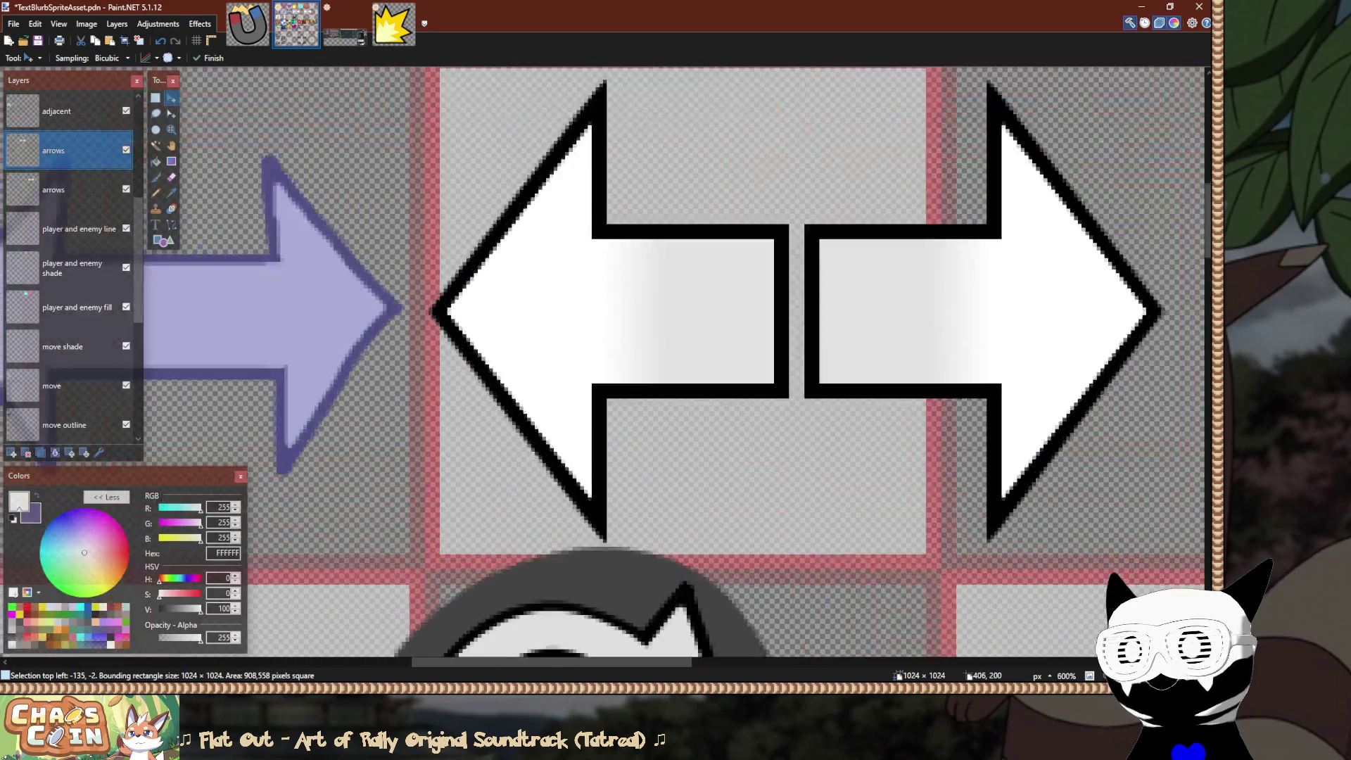
# Nudge the arrow sprites one pixel right, then one pixel up and back down.
pyautogui.press('Right')
pyautogui.press('Right')
pyautogui.press('Right')
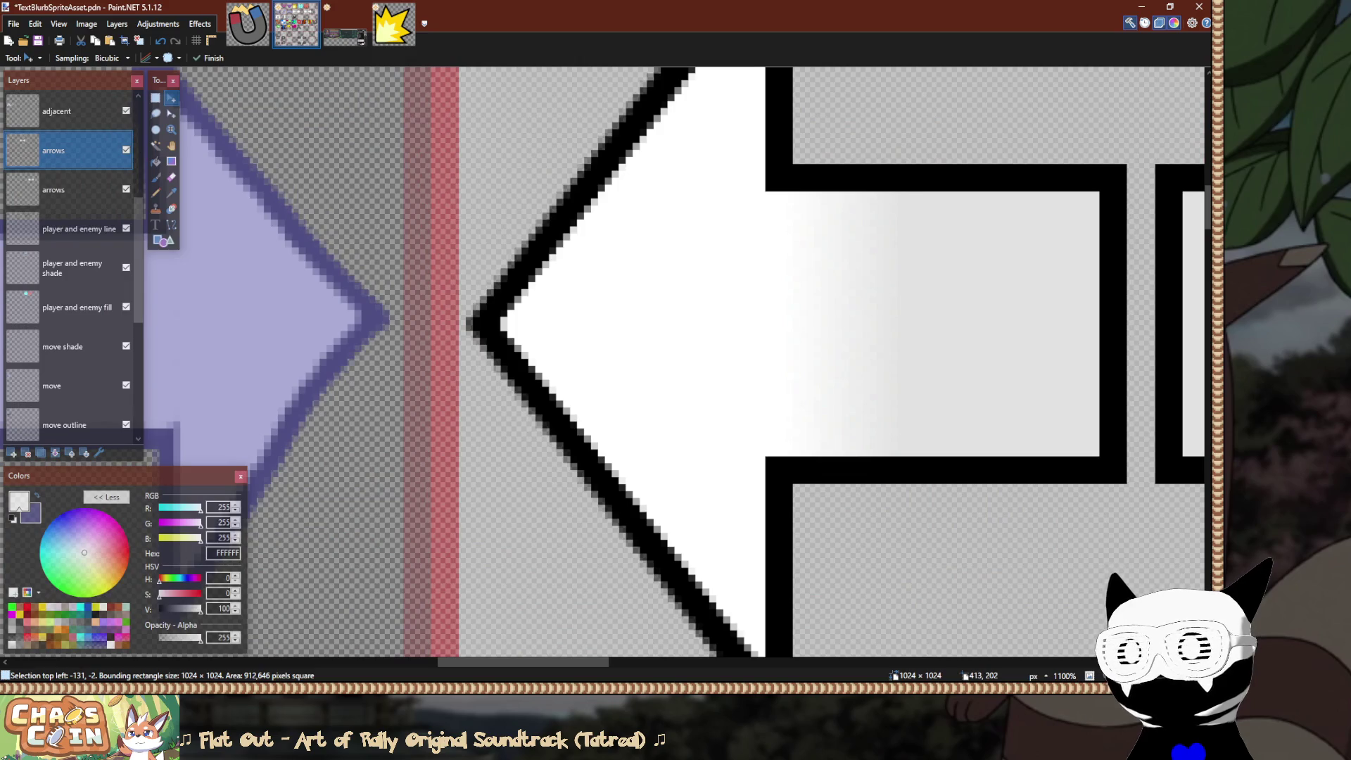
pyautogui.scroll(3, 795, 366)
pyautogui.hscroll(1, 796, 366)
pyautogui.scroll(-6, 795, 366)
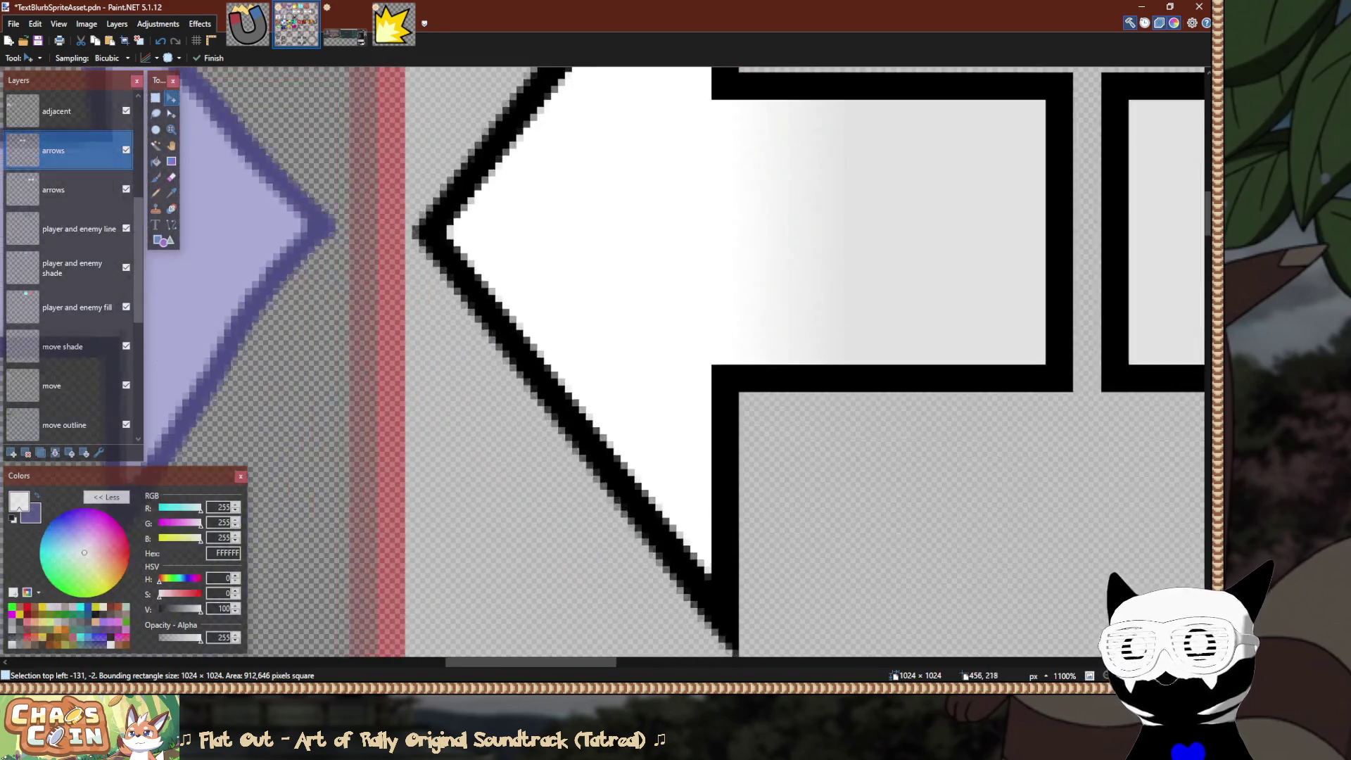
pyautogui.press('Up')
pyautogui.press('Down')
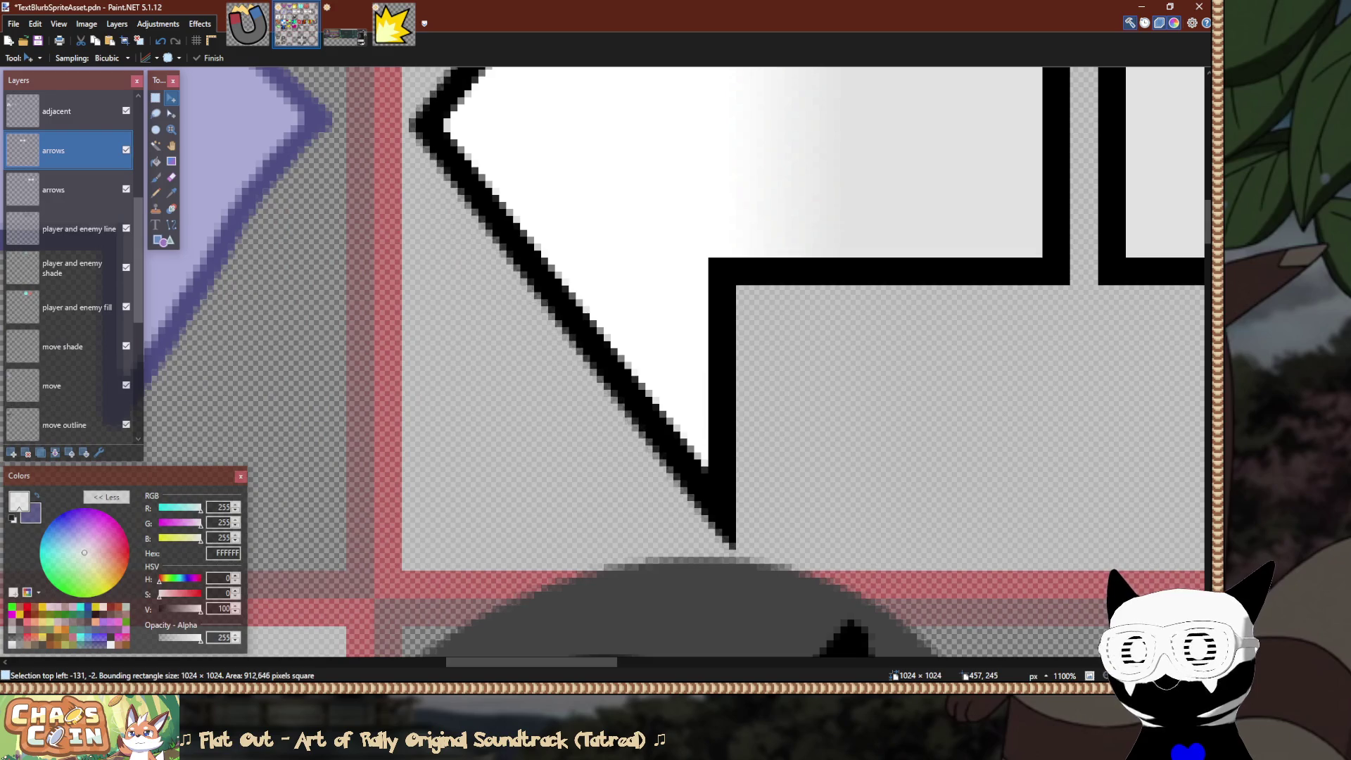
# Select the right white arrow and slide it left, then undo the move and deselect.
pyautogui.press('s')
pyautogui.moveTo(841, 570); pyautogui.dragTo(667, 551)
pyautogui.scroll(5, 767, 119)
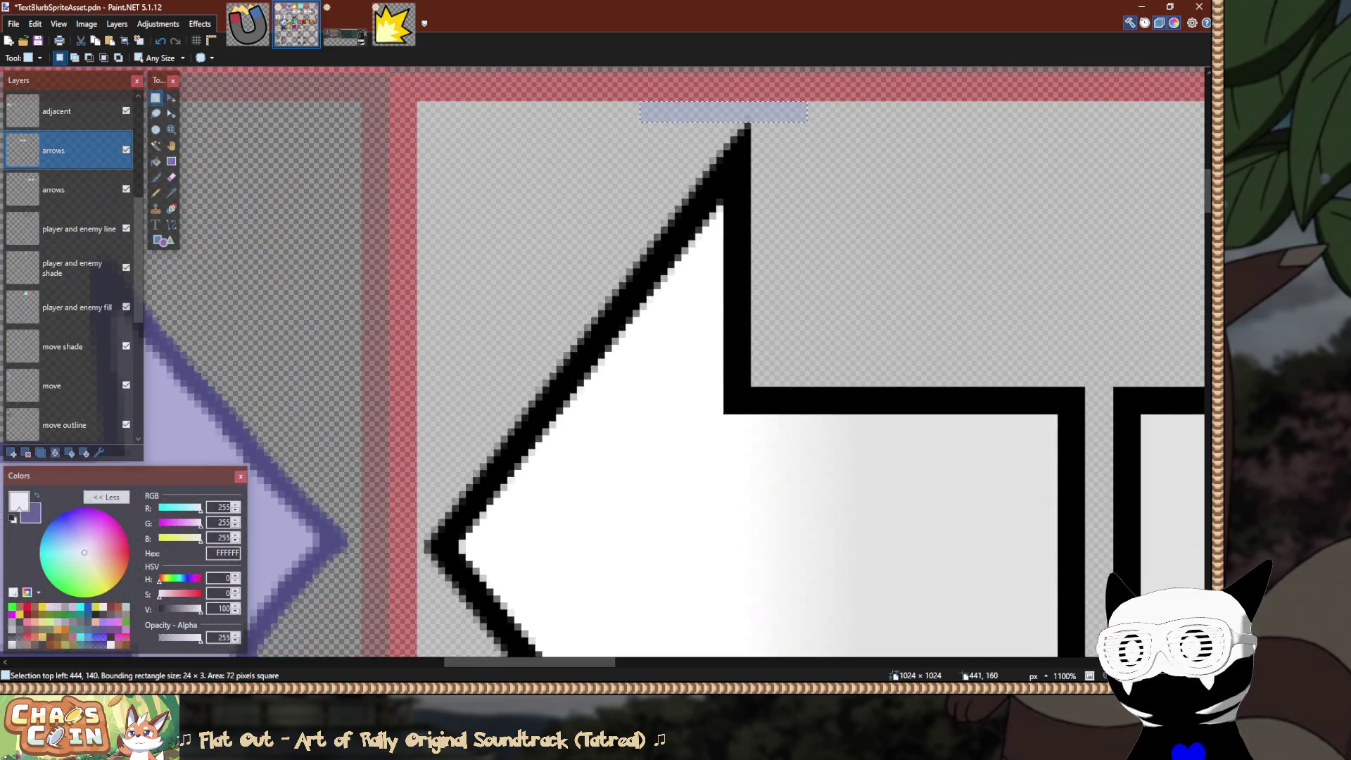
pyautogui.keyDown('ctrl'); pyautogui.scroll(-4, 675, 359); pyautogui.keyUp('ctrl')
pyautogui.hscroll(5, 676, 358)
pyautogui.keyDown('ctrl'); pyautogui.scroll(-2, 676, 359); pyautogui.keyUp('ctrl')
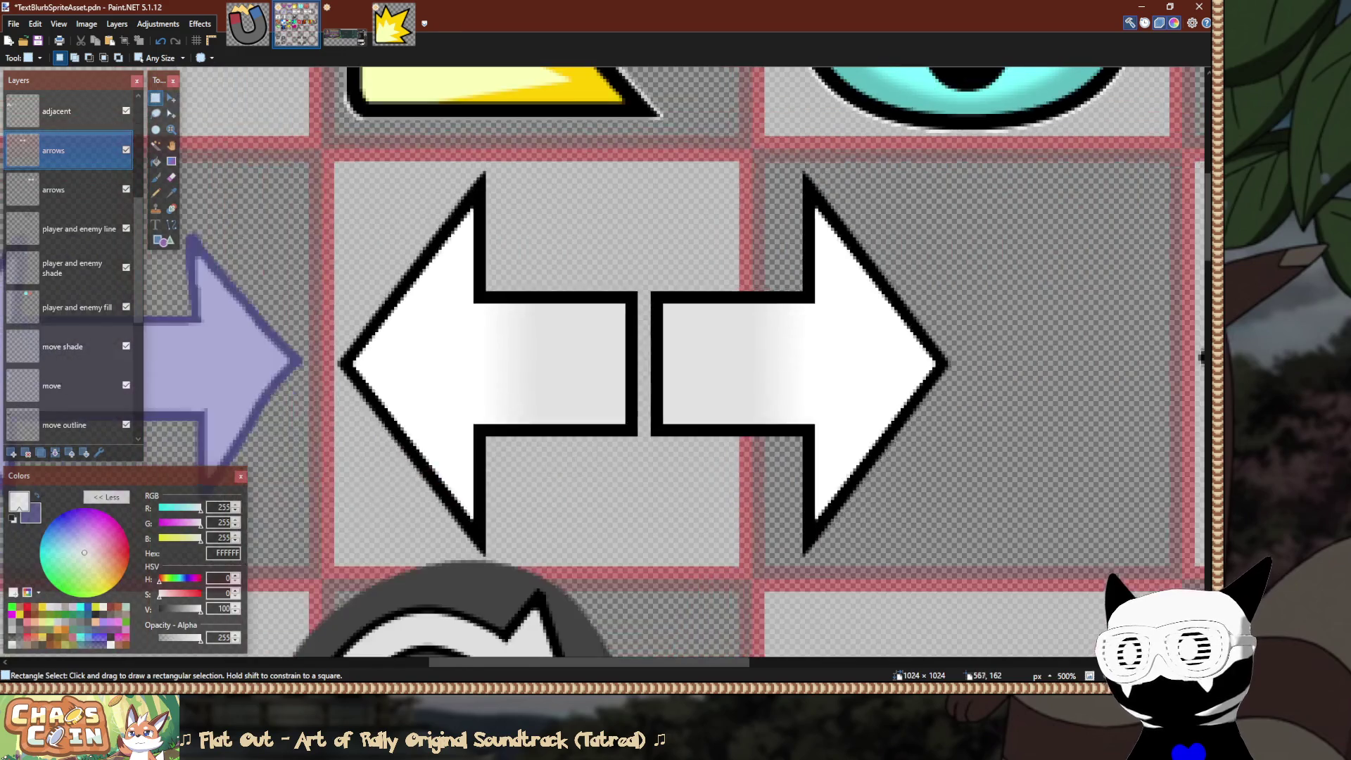
pyautogui.moveTo(999, 159)
pyautogui.mouseDown()
pyautogui.moveTo(715, 527)
pyautogui.moveTo(665, 565)
pyautogui.mouseUp()
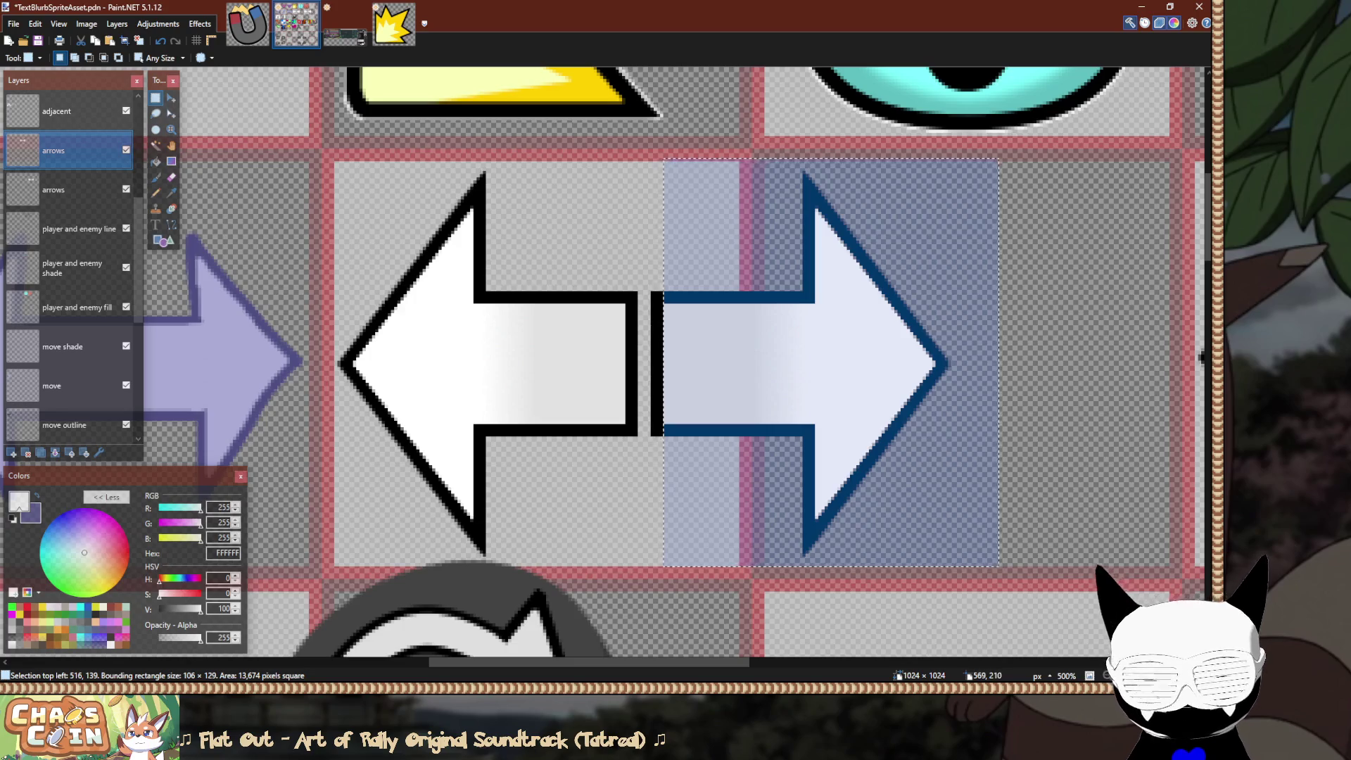
pyautogui.press('m')
pyautogui.moveTo(1018, 588)
pyautogui.mouseDown()
pyautogui.moveTo(836, 589)
pyautogui.moveTo(856, 589)
pyautogui.mouseUp()
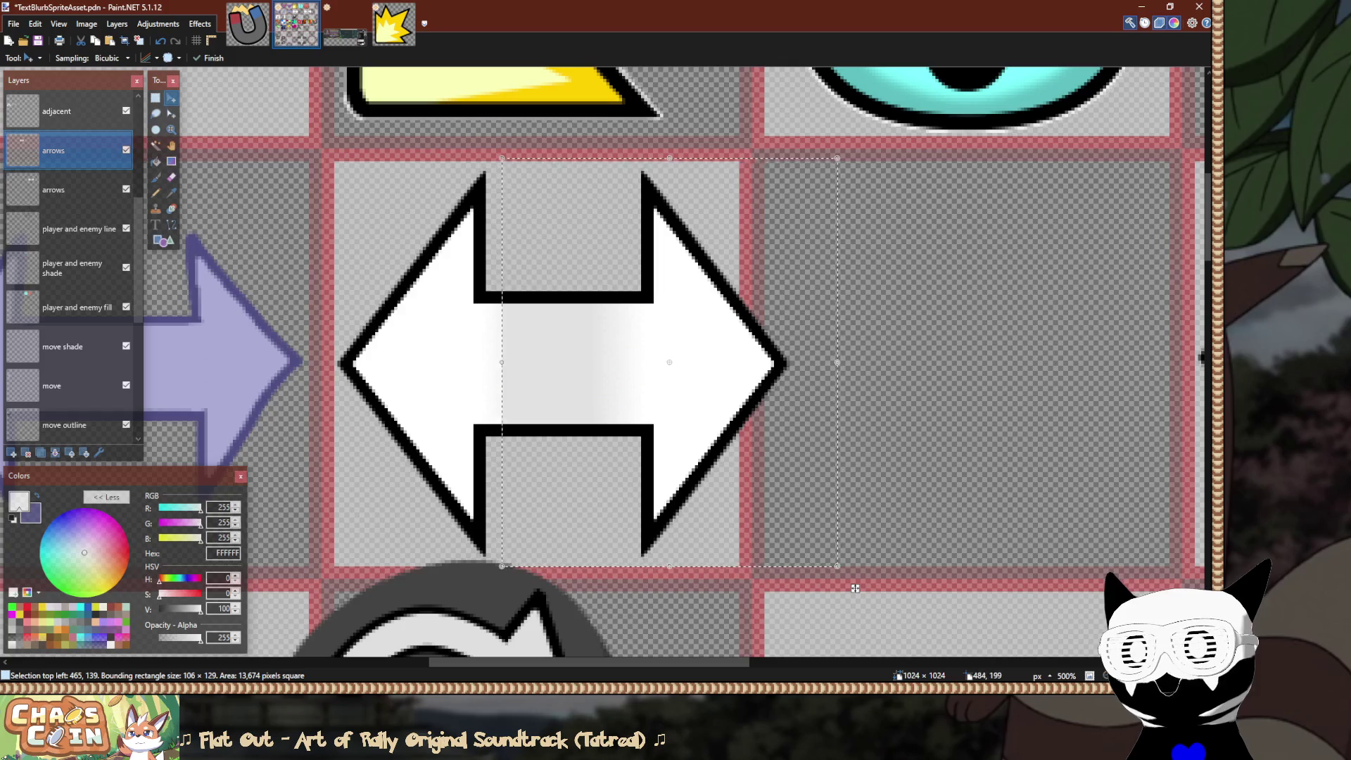
pyautogui.hotkey('ctrl', 'z')
pyautogui.press('s')
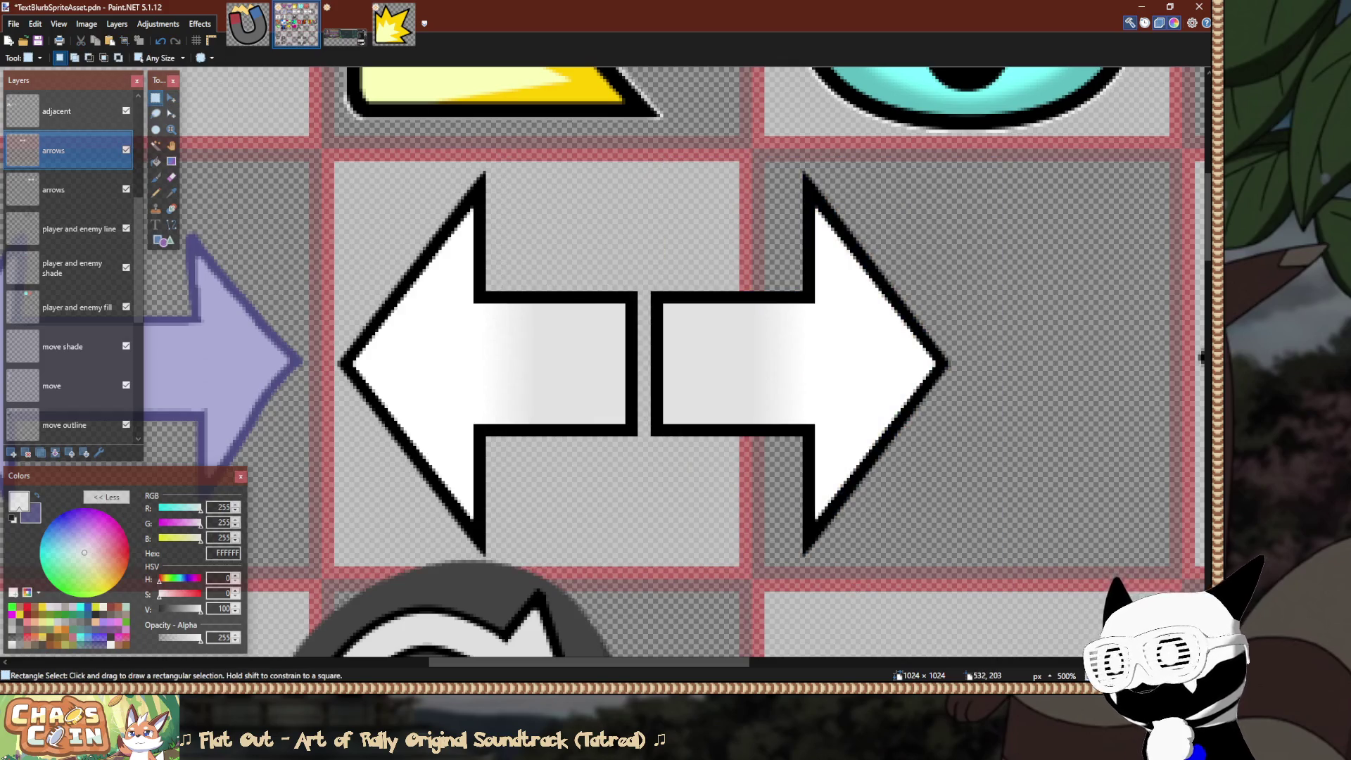
pyautogui.scroll(-5, 631, 358)
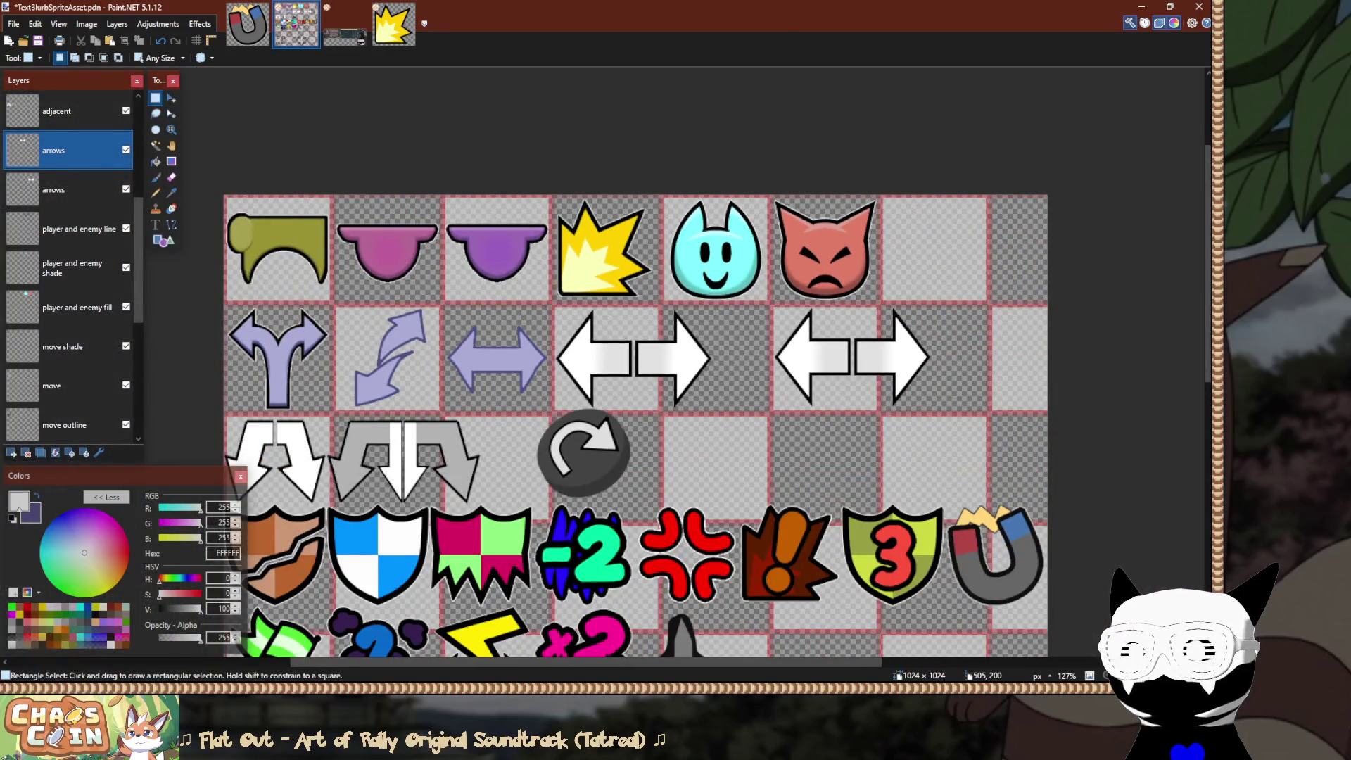
# Make move shade the only active layer and select the forked arrow's lower stem.
pyautogui.scroll(4, 621, 374)
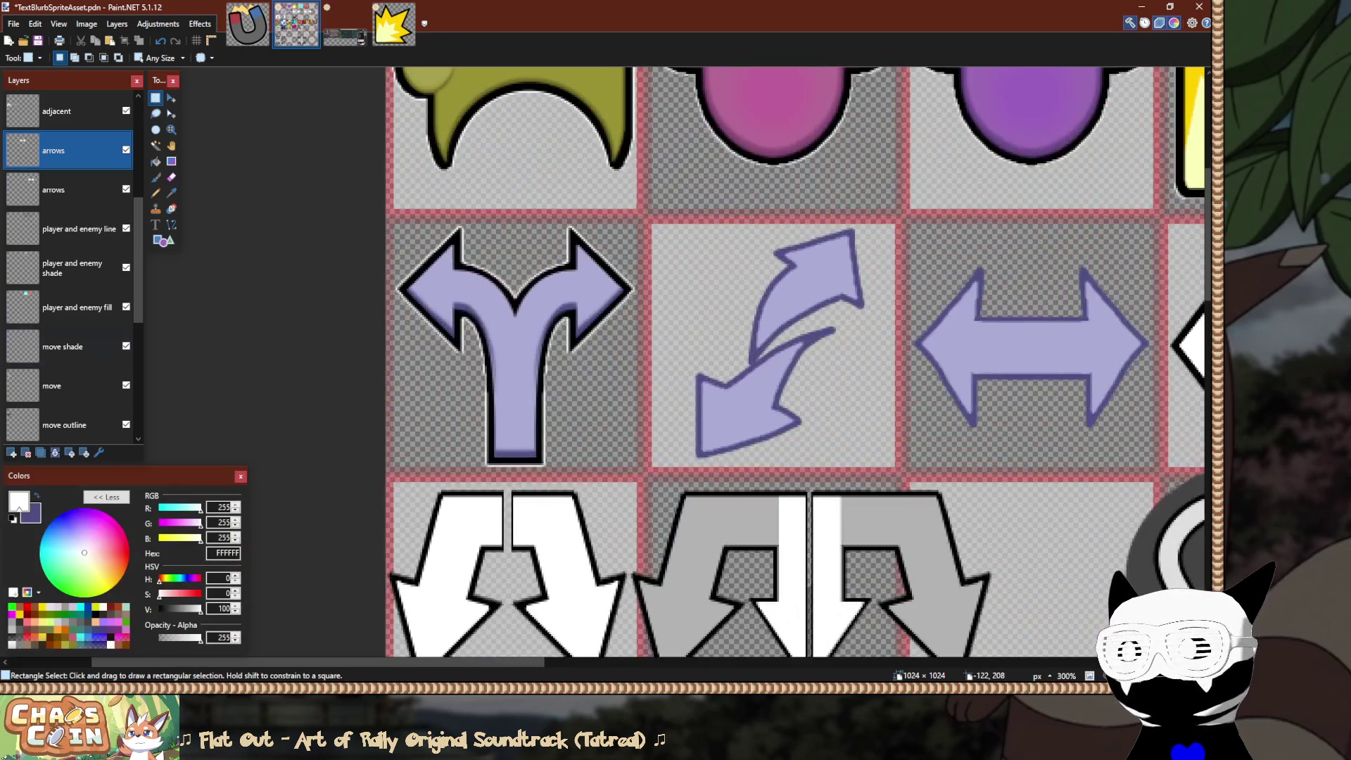
pyautogui.click(63, 346)
pyautogui.click(52, 385)
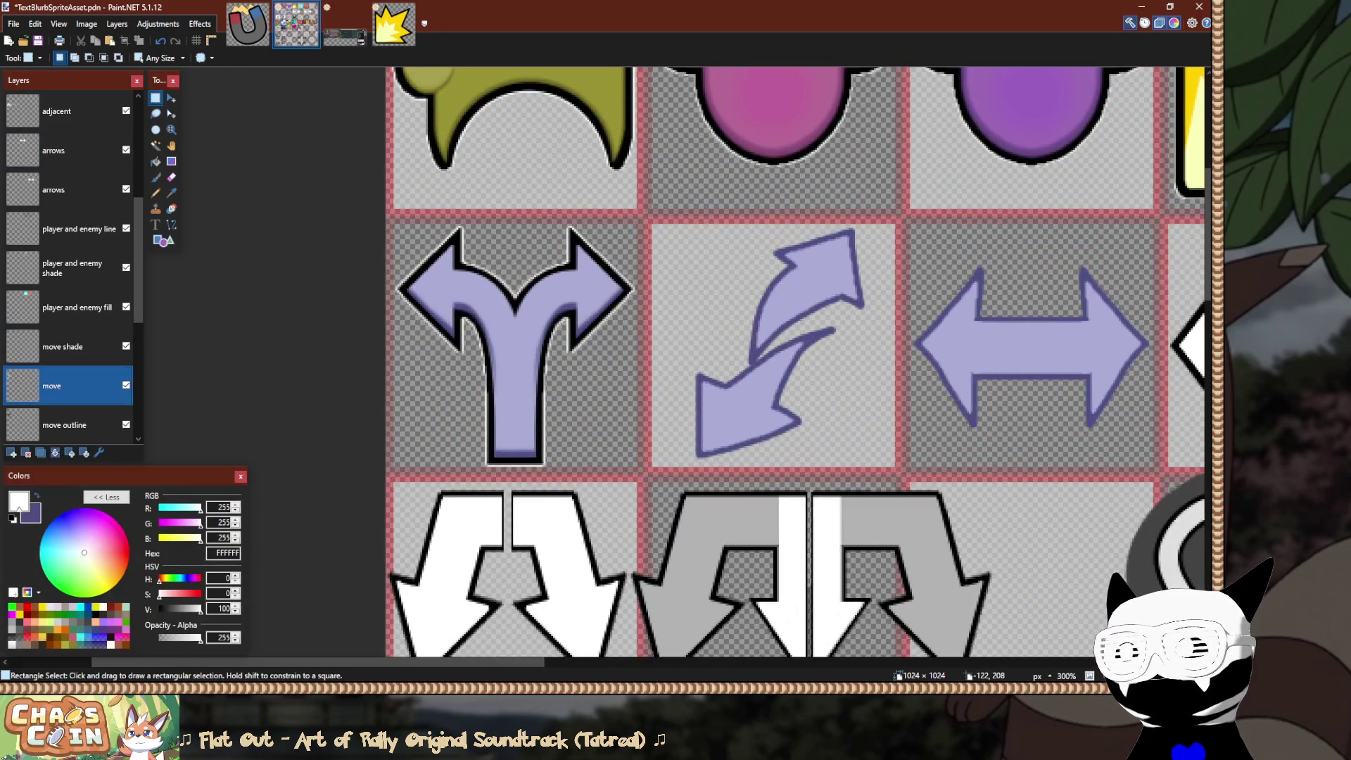
pyautogui.scroll(2, 462, 396)
pyautogui.click(64, 346)
pyautogui.scroll(3, 620, 430)
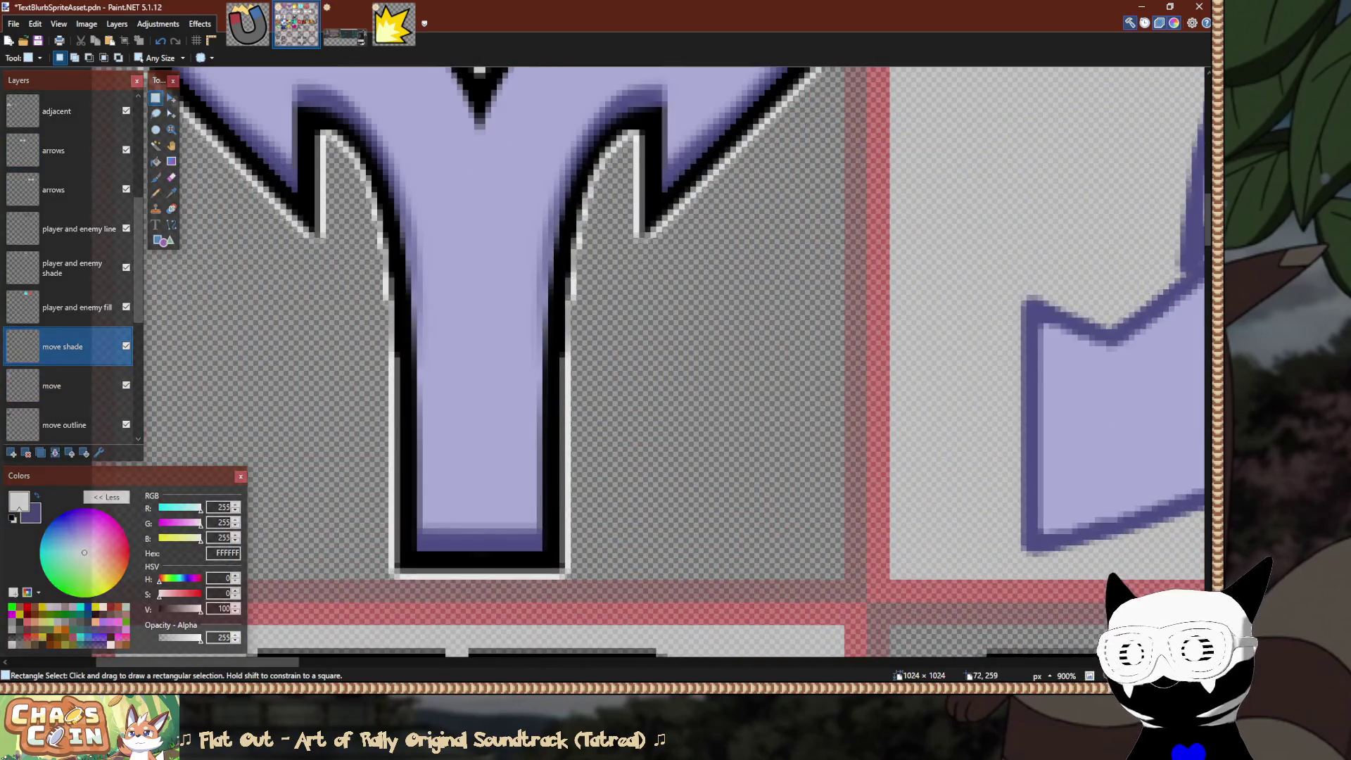
pyautogui.moveTo(419, 544)
pyautogui.mouseDown()
pyautogui.moveTo(464, 462)
pyautogui.moveTo(542, 386)
pyautogui.mouseUp()
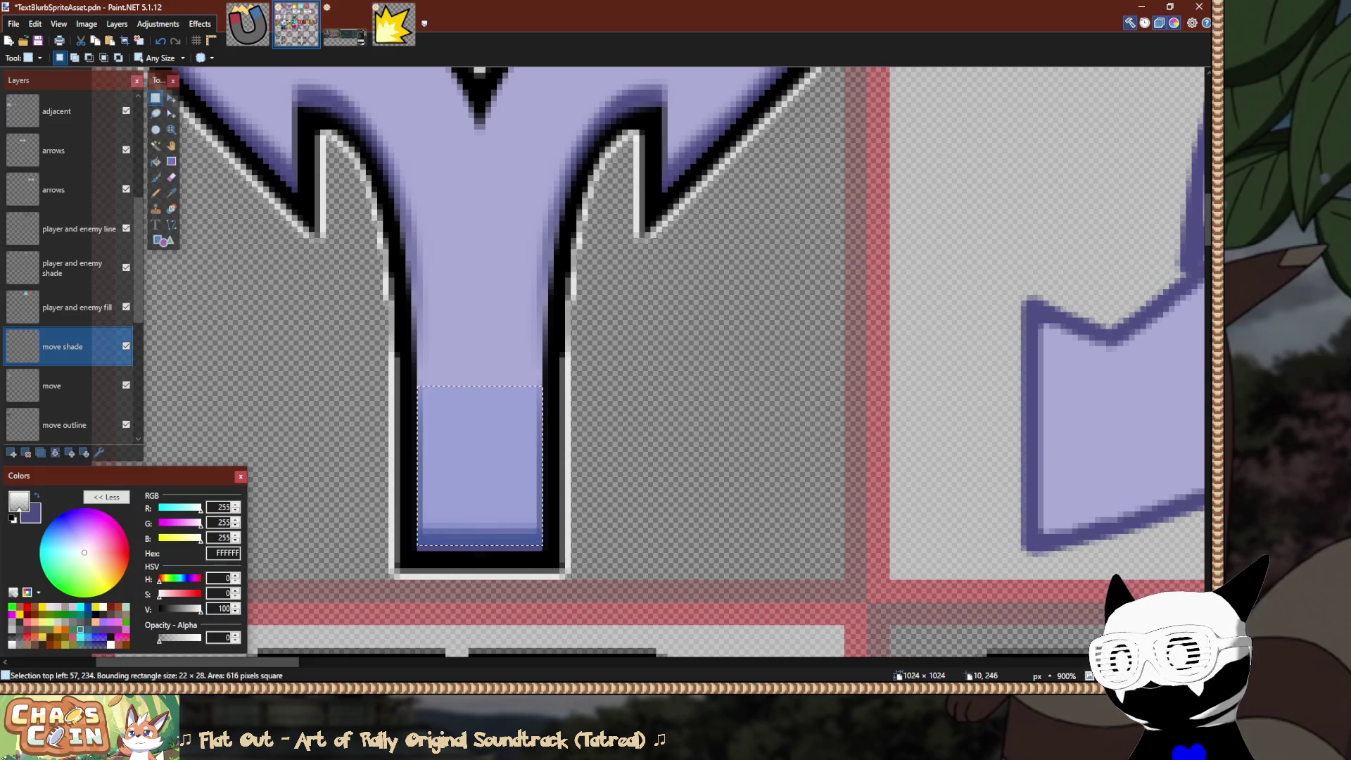
# Set the secondary colour to dark purple 4F4F84 and drag a vertical gradient down the stem.
pyautogui.click(31, 513)
pyautogui.press('f')
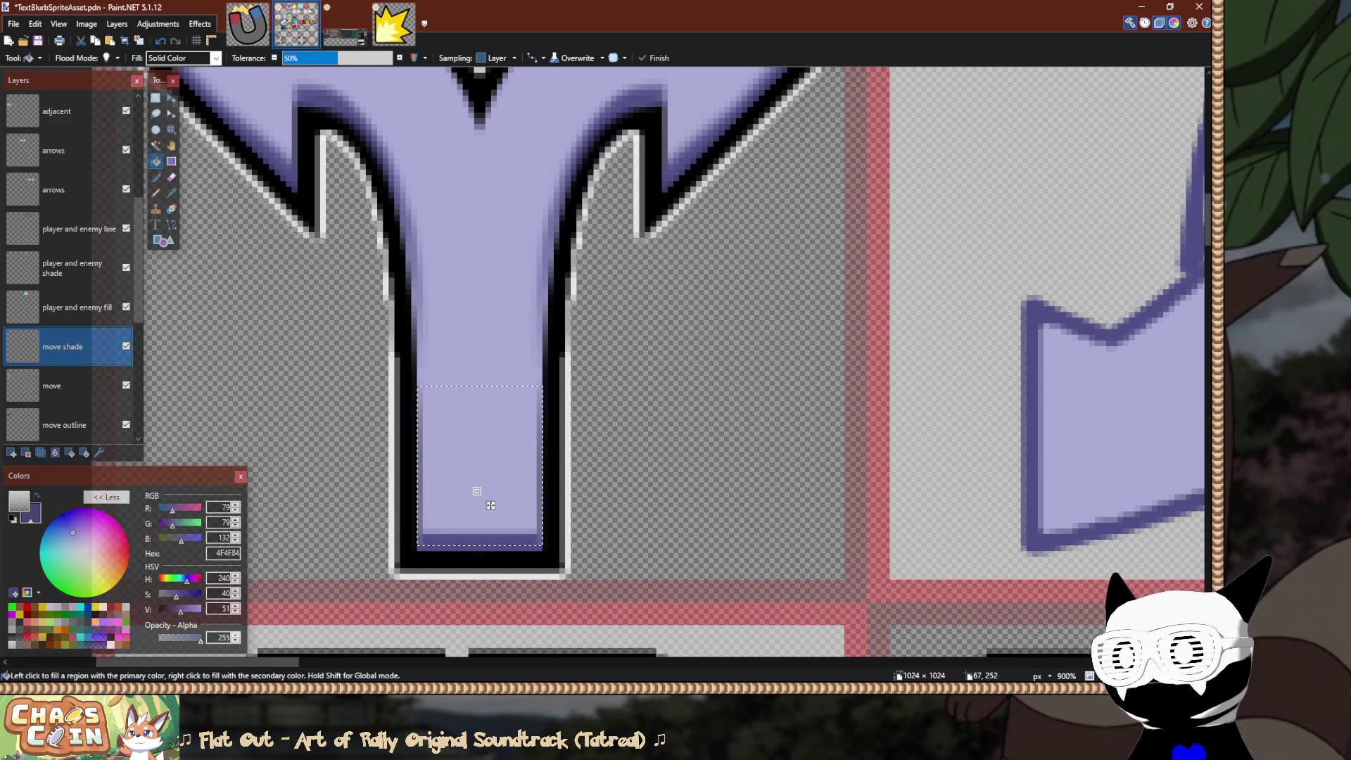
pyautogui.press('g')
pyautogui.moveTo(484, 449)
pyautogui.mouseDown()
pyautogui.moveTo(483, 557)
pyautogui.moveTo(484, 536)
pyautogui.mouseUp()
pyautogui.moveTo(483, 408); pyautogui.dragTo(483, 535)
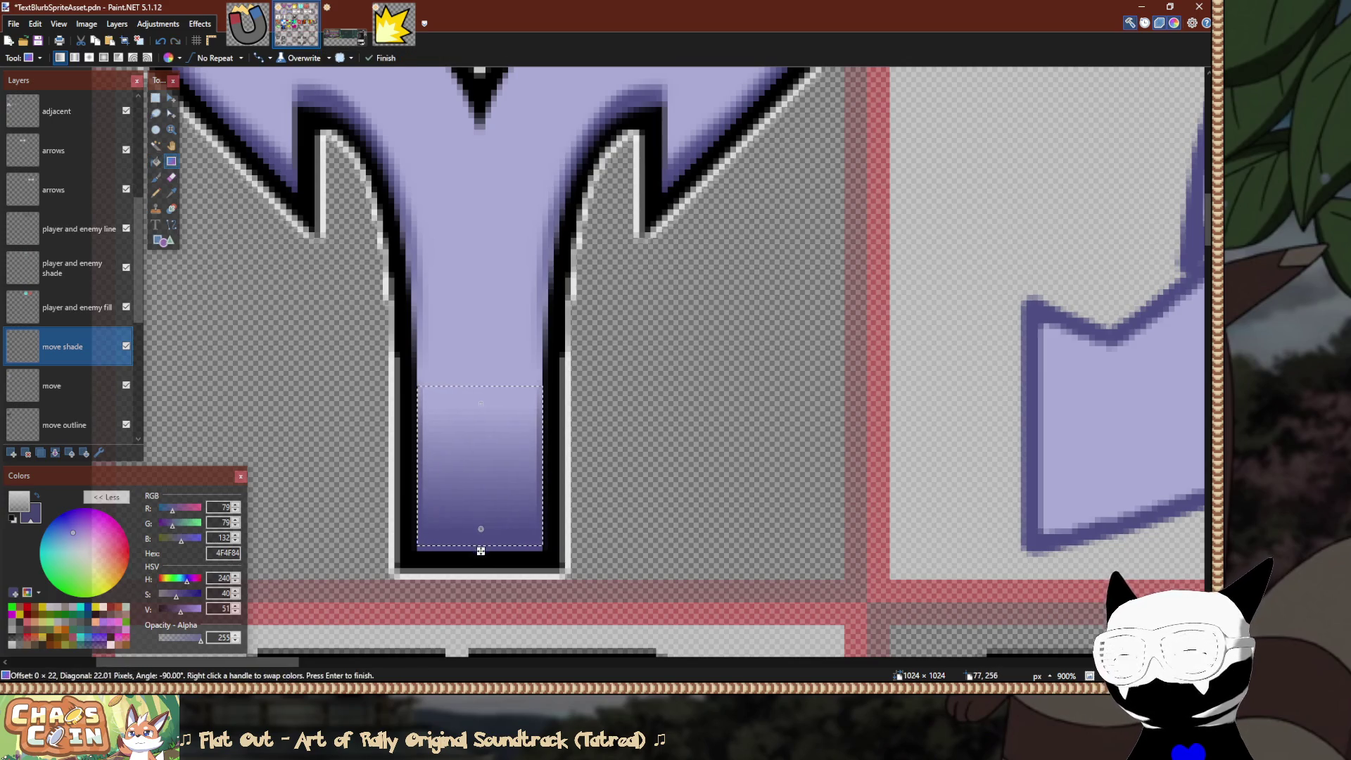
pyautogui.press('s')
# Redraw the stem's light-to-dark vertical purple gradient and confirm it.
pyautogui.scroll(-6, 619, 517)
pyautogui.scroll(-5, 620, 517)
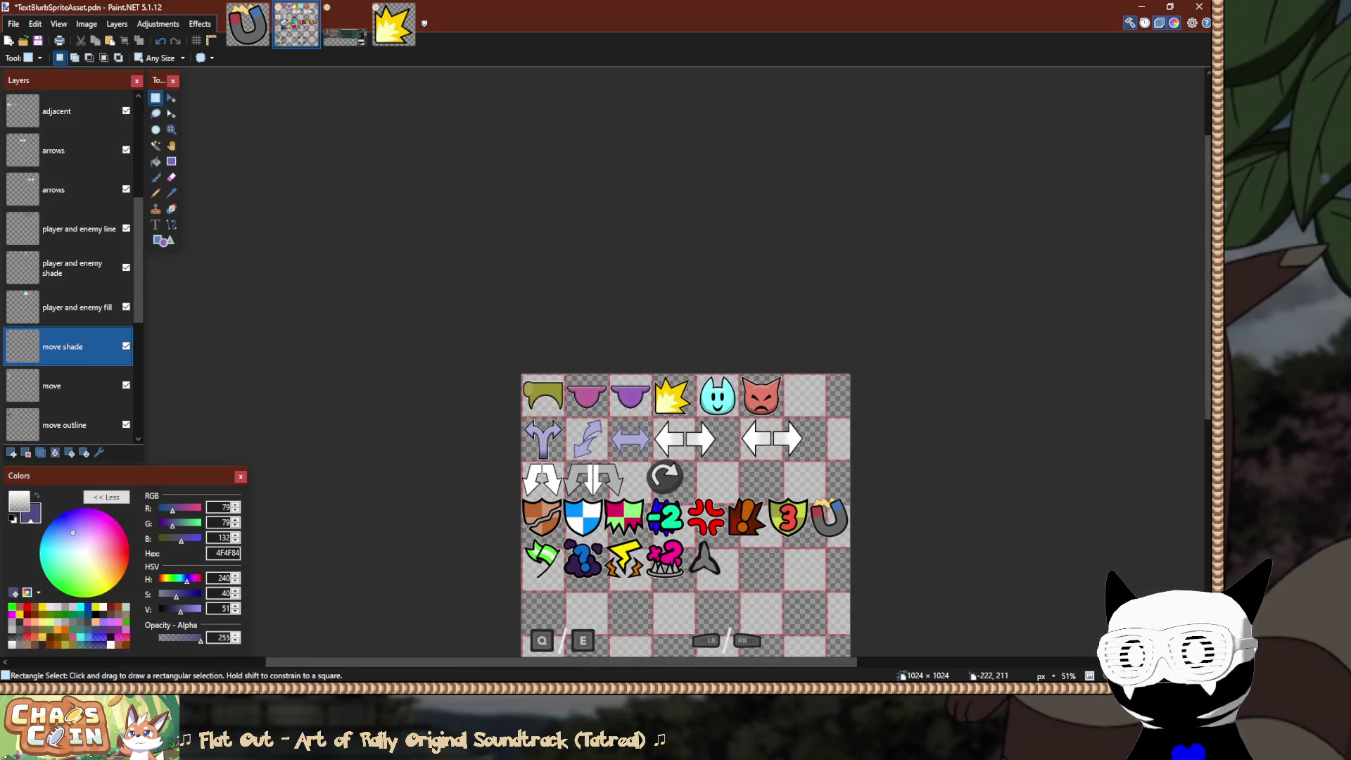
pyautogui.press('g')
pyautogui.moveTo(543, 448); pyautogui.dragTo(543, 455)
pyautogui.click(451, 441)
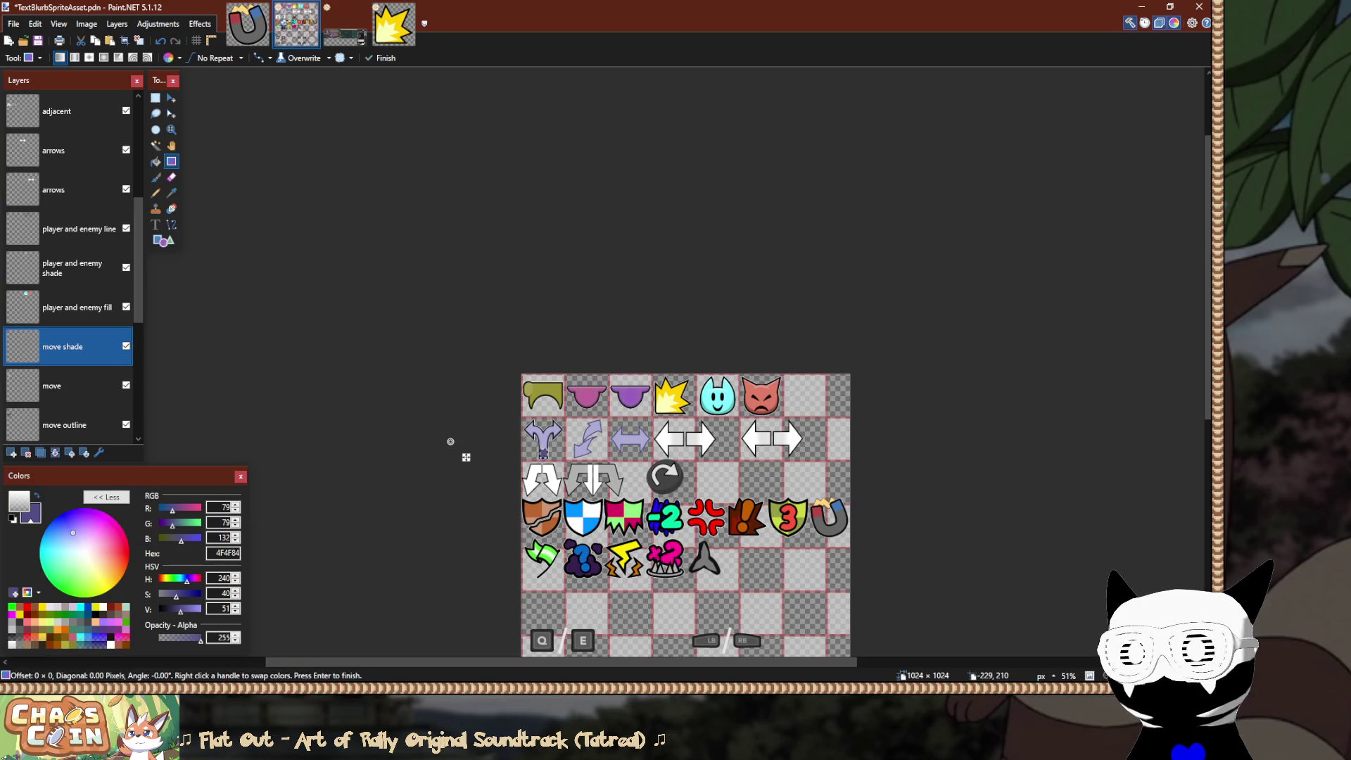
pyautogui.scroll(10, 542, 454)
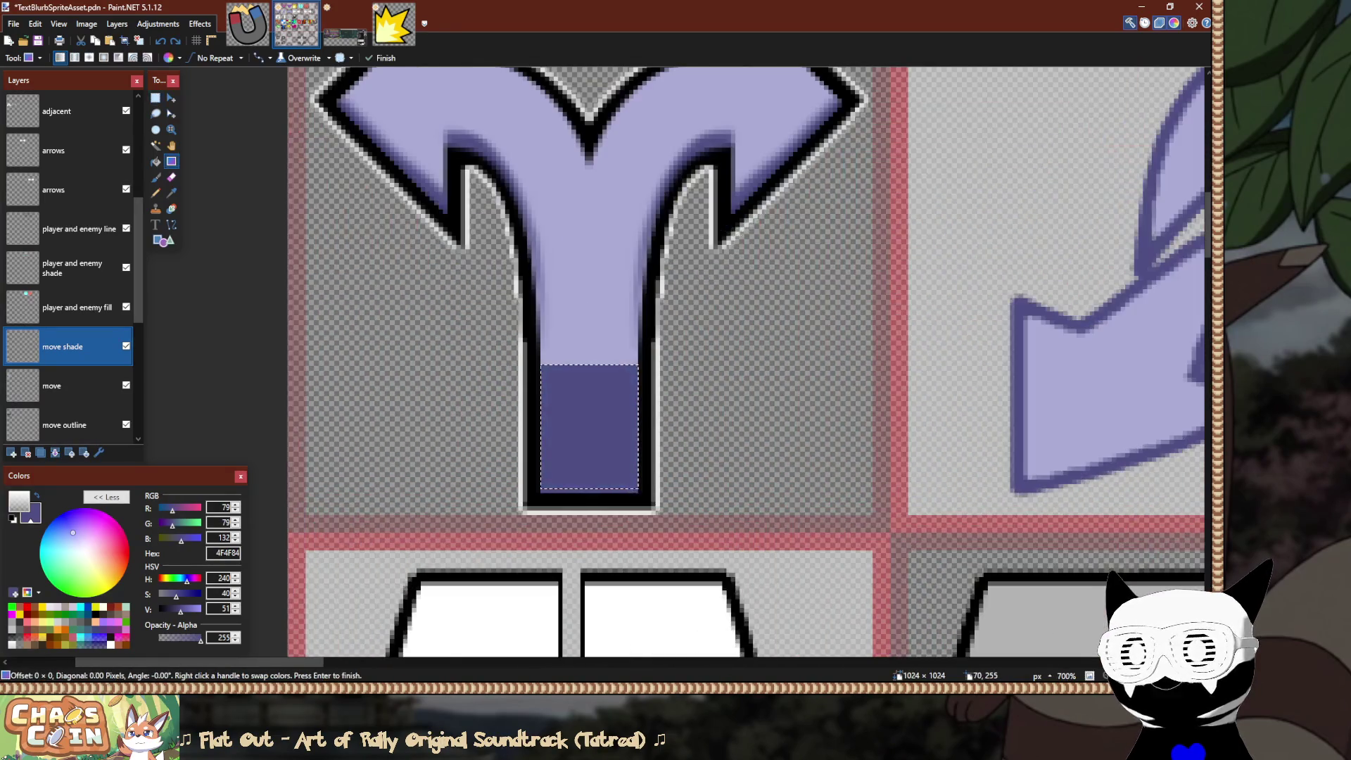
pyautogui.moveTo(590, 380); pyautogui.dragTo(590, 486)
pyautogui.press('Return')
pyautogui.press('s')
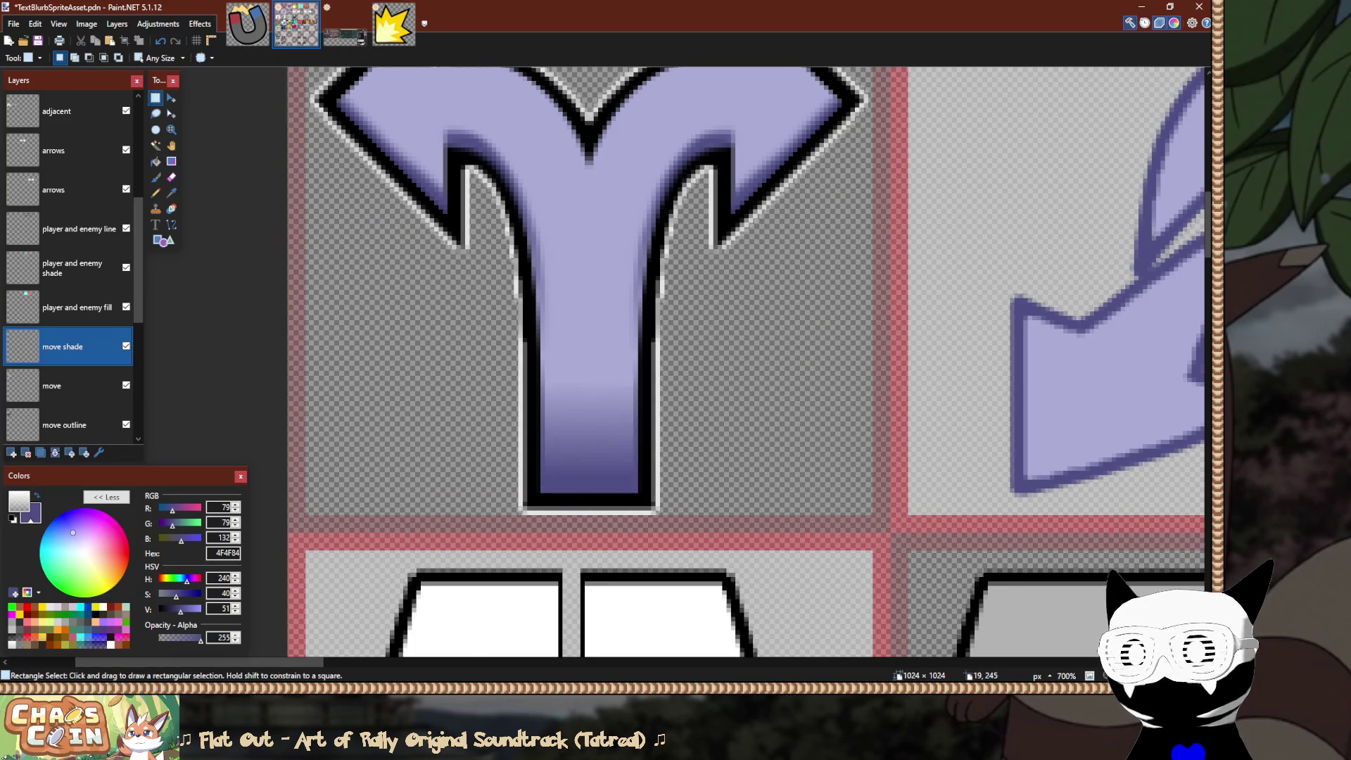
pyautogui.scroll(-10, 332, 419)
pyautogui.scroll(-3, 331, 422)
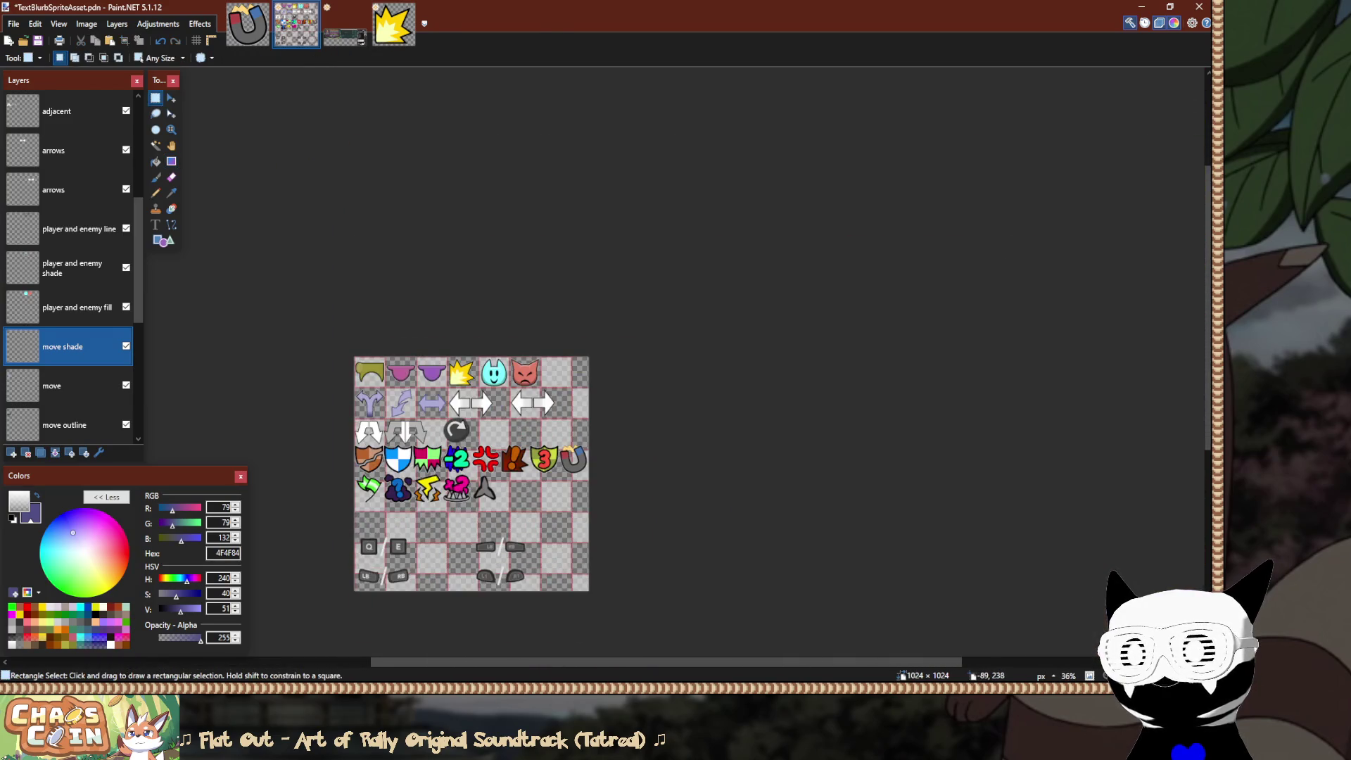
# Select the left arrow's bar and set the primary colour to white with opacity 255.
pyautogui.scroll(5, 331, 418)
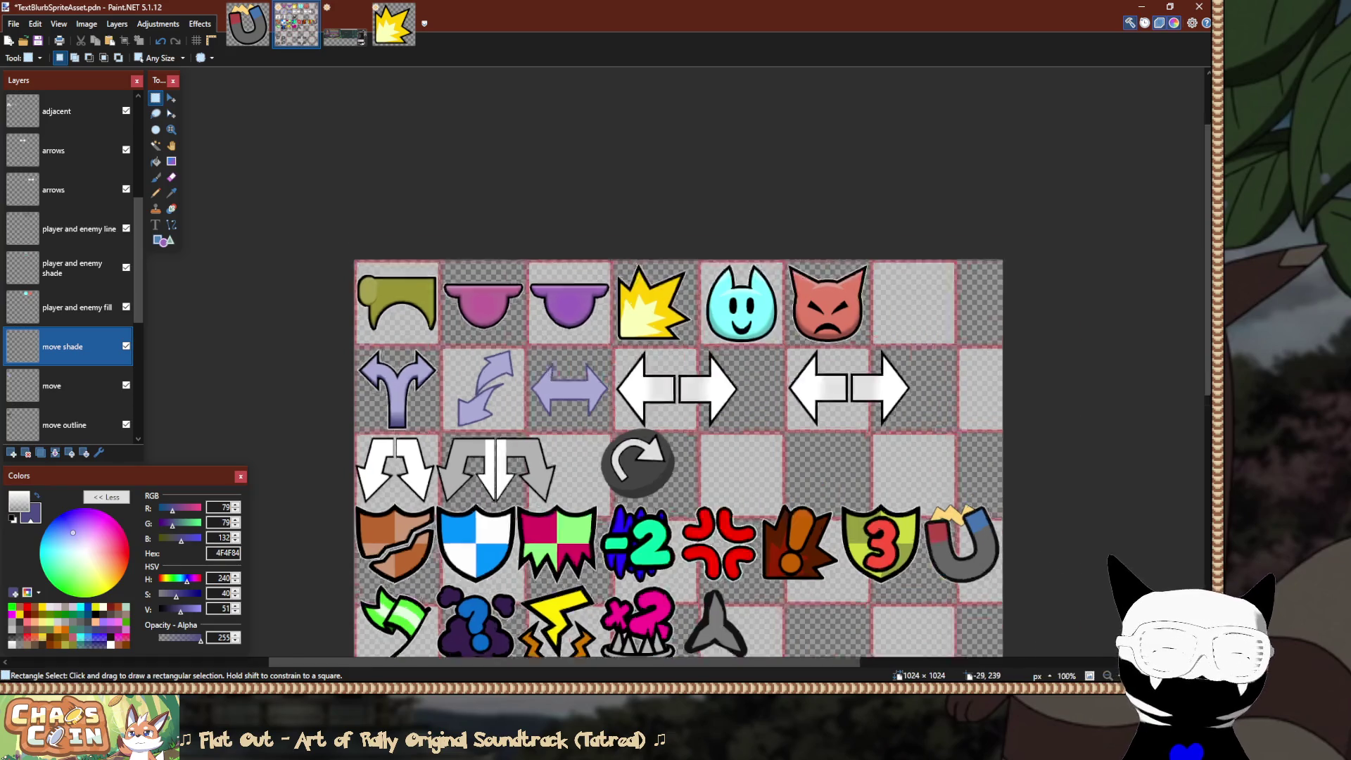
pyautogui.scroll(5, 862, 394)
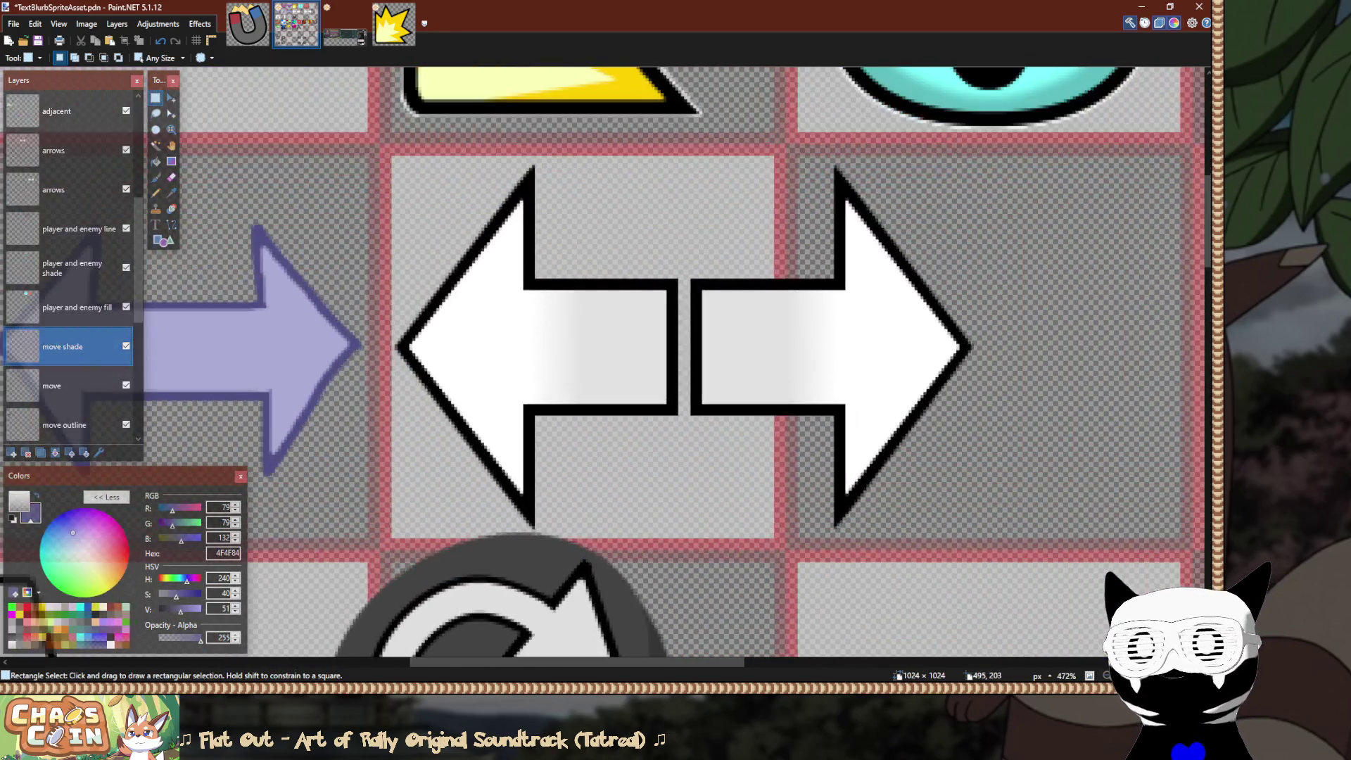
pyautogui.scroll(3, 683, 352)
pyautogui.scroll(-2, 683, 352)
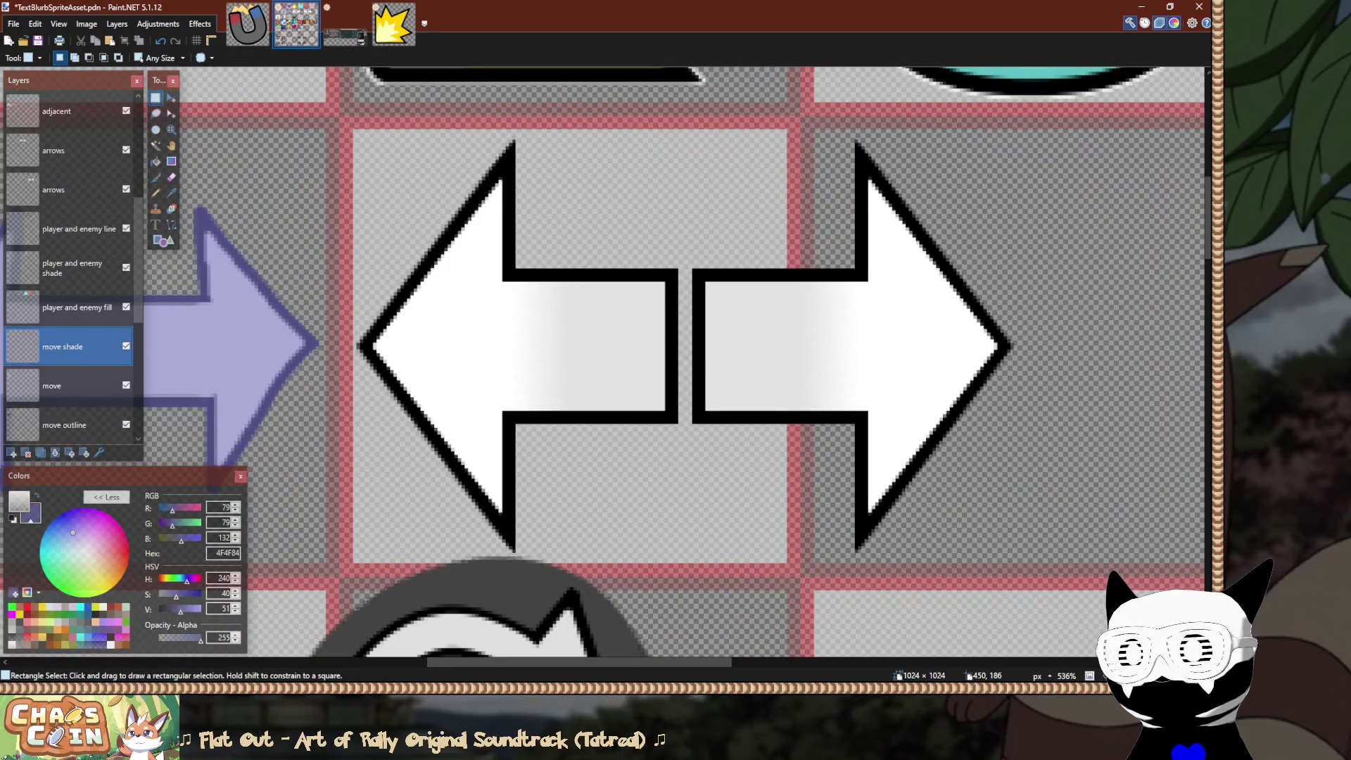
pyautogui.scroll(2, 503, 281)
pyautogui.moveTo(503, 281)
pyautogui.mouseDown()
pyautogui.moveTo(534, 471)
pyautogui.moveTo(743, 470)
pyautogui.mouseUp()
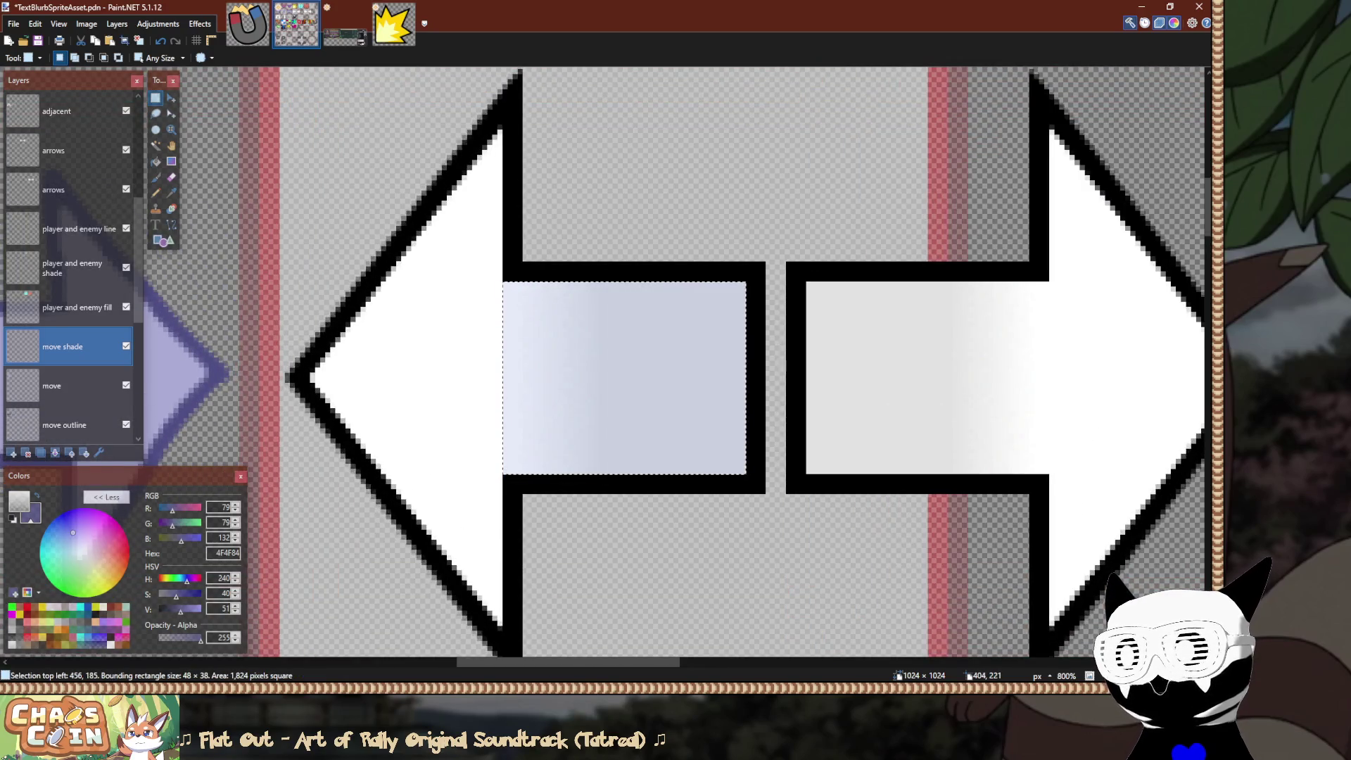
pyautogui.press('f')
pyautogui.click(19, 502)
pyautogui.tripleClick(222, 637)
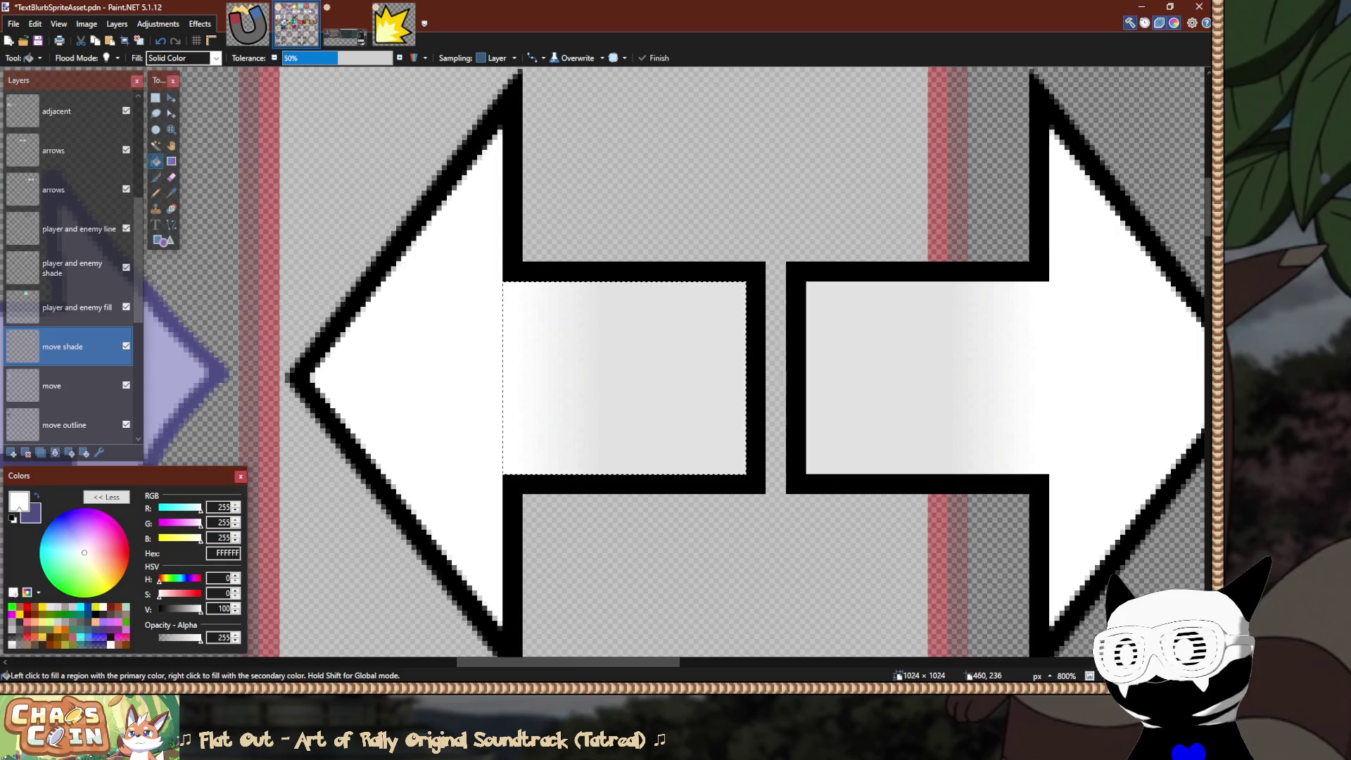
pyautogui.write('255')
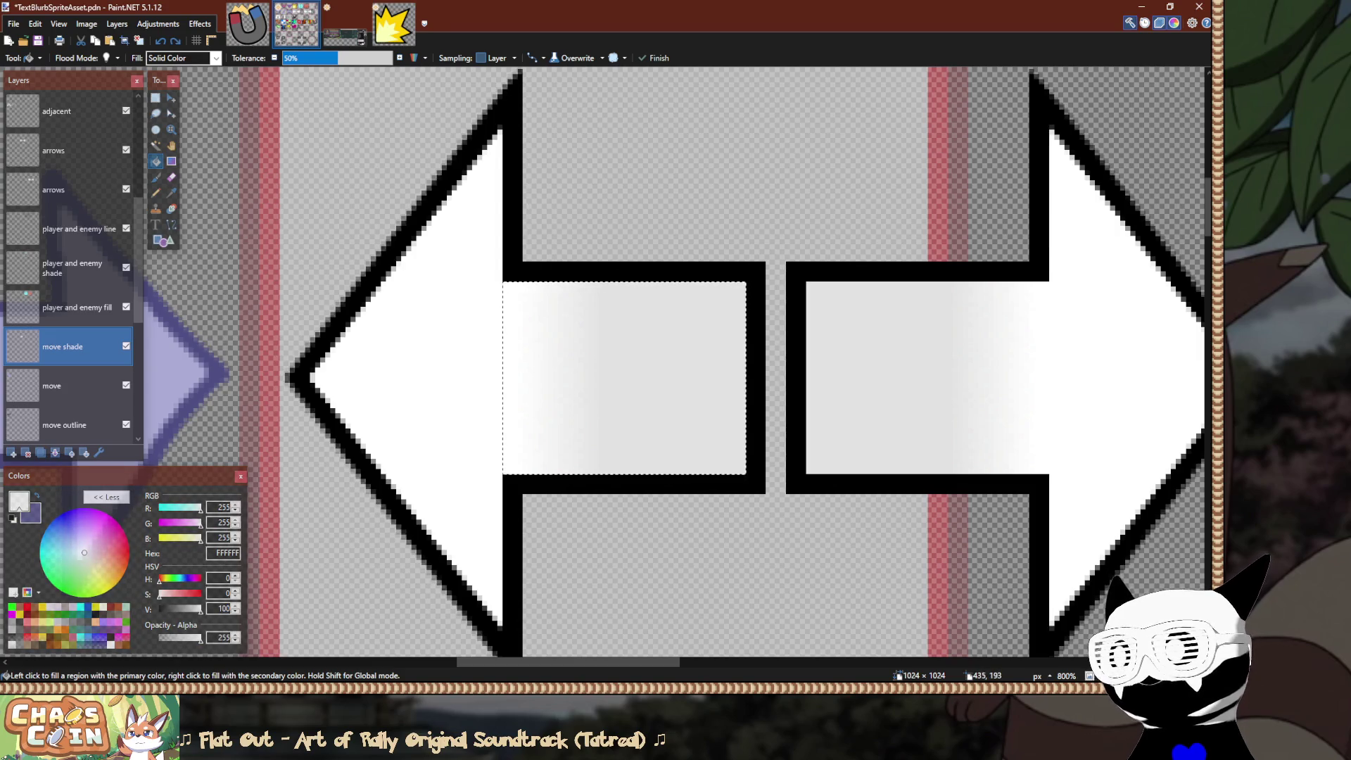
# Fill the left arrow's bar solid white on the arrows layer and deselect.
pyautogui.hotkey('ctrl', 'd')
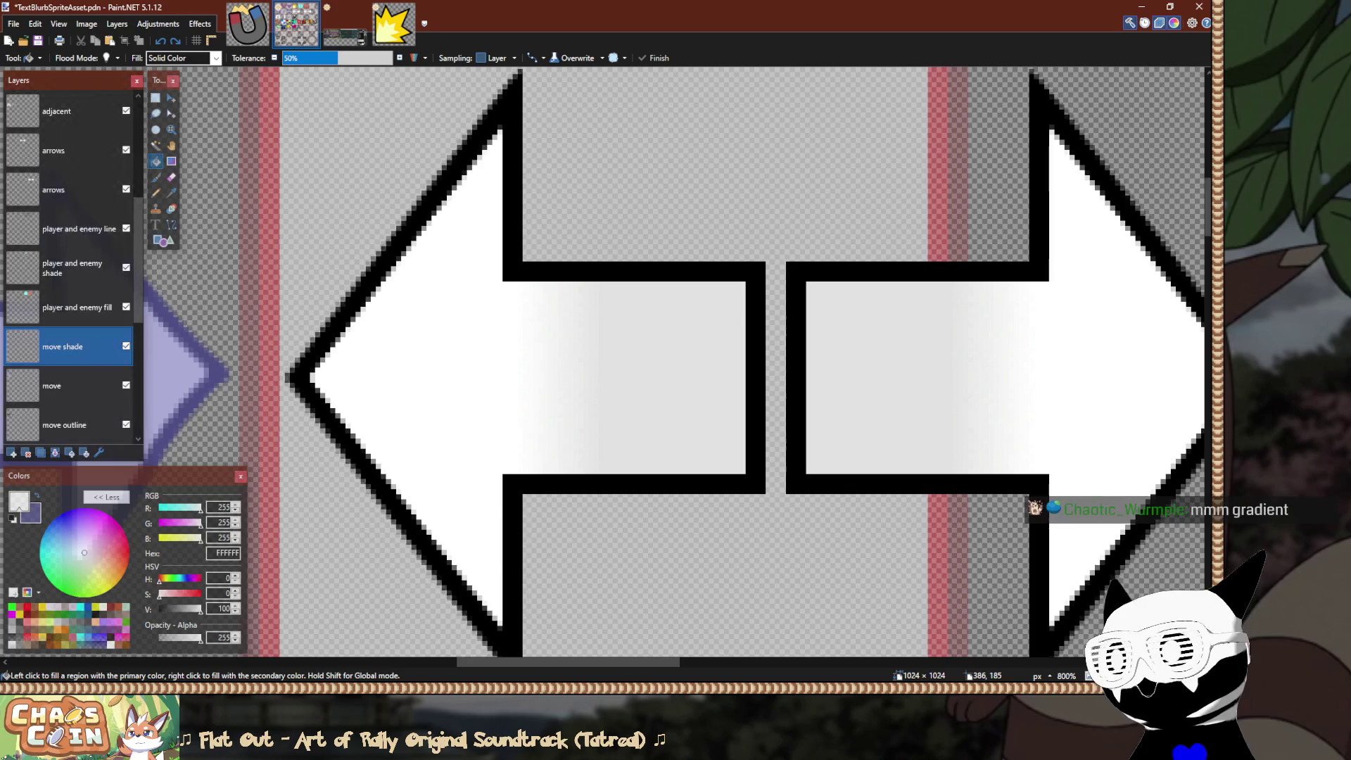
pyautogui.hotkey('ctrl', 'z')
pyautogui.click(70, 149)
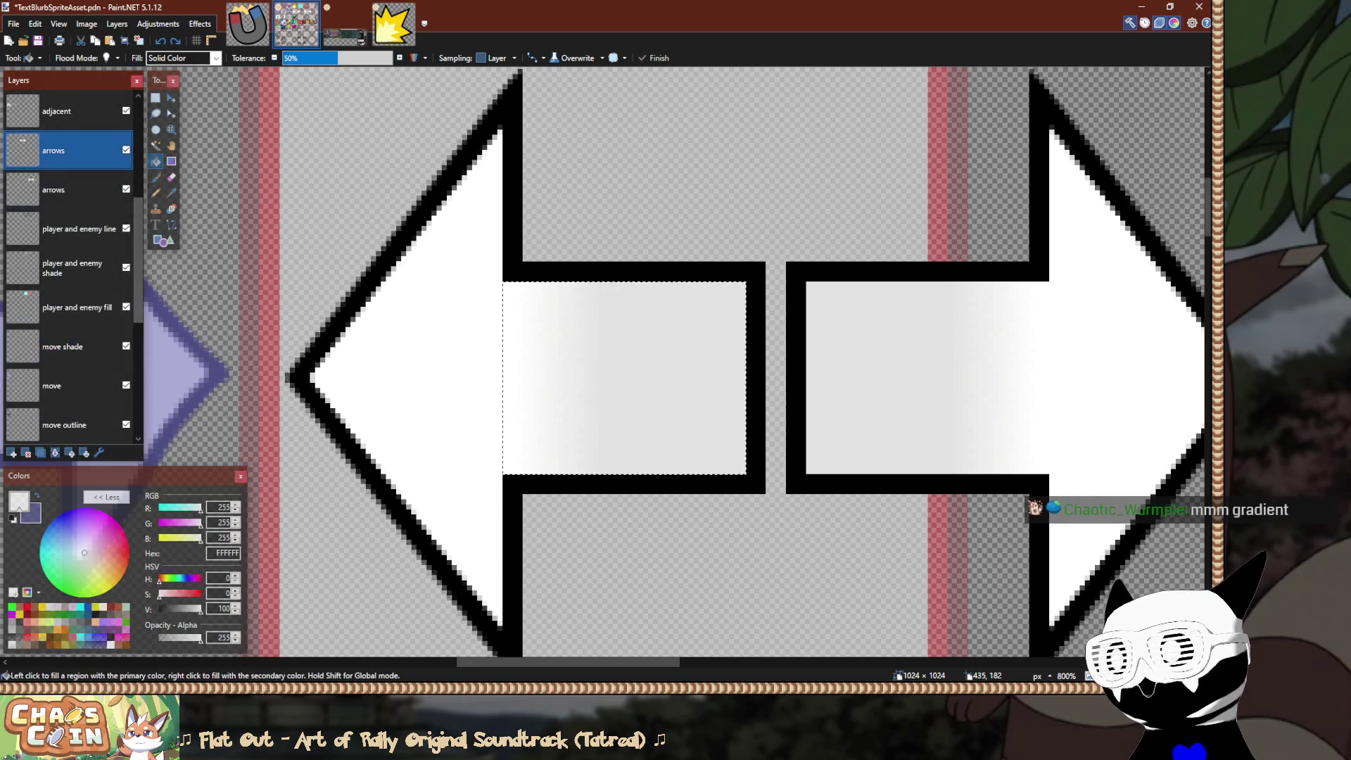
pyautogui.click(564, 322)
pyautogui.press('s')
pyautogui.hotkey('ctrl', 'd')
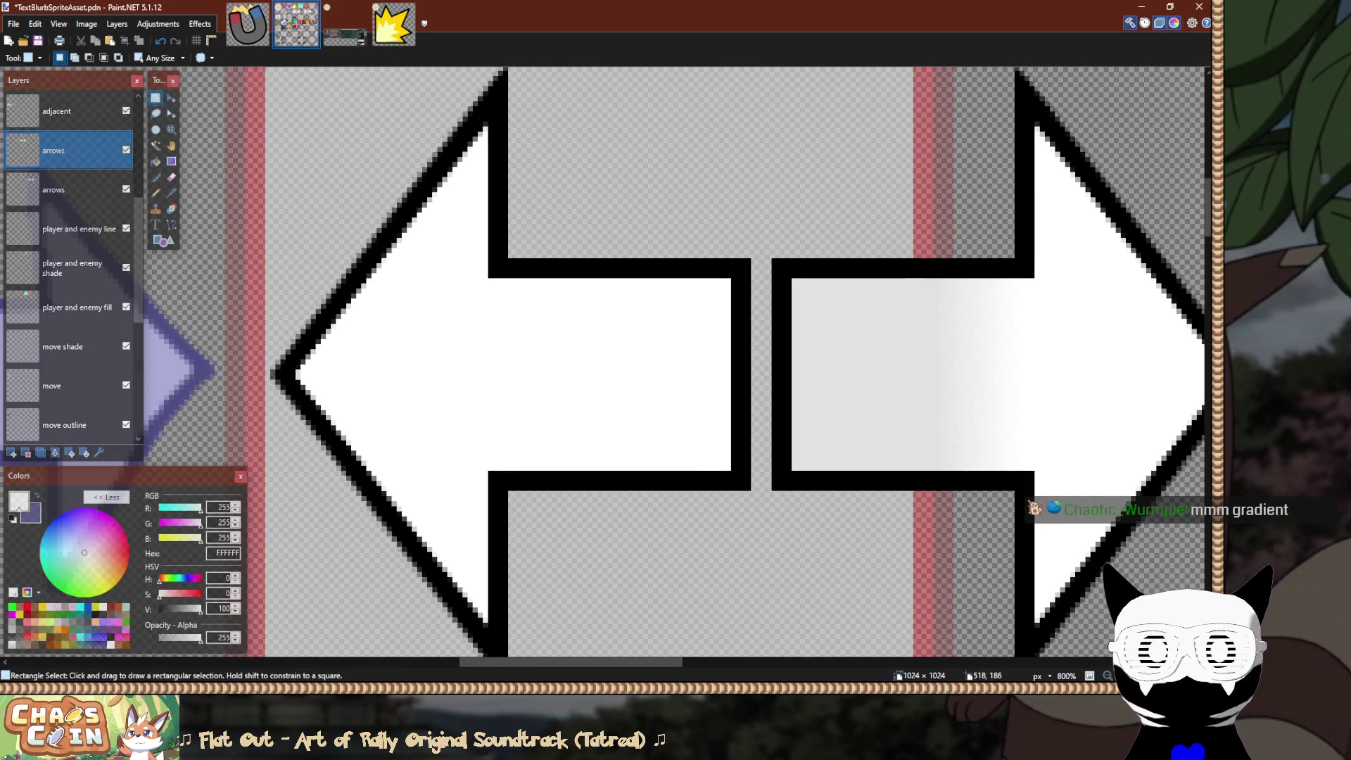
# Fill the right arrow's bar solid white over its gradient and deselect.
pyautogui.moveTo(791, 278); pyautogui.dragTo(1050, 471)
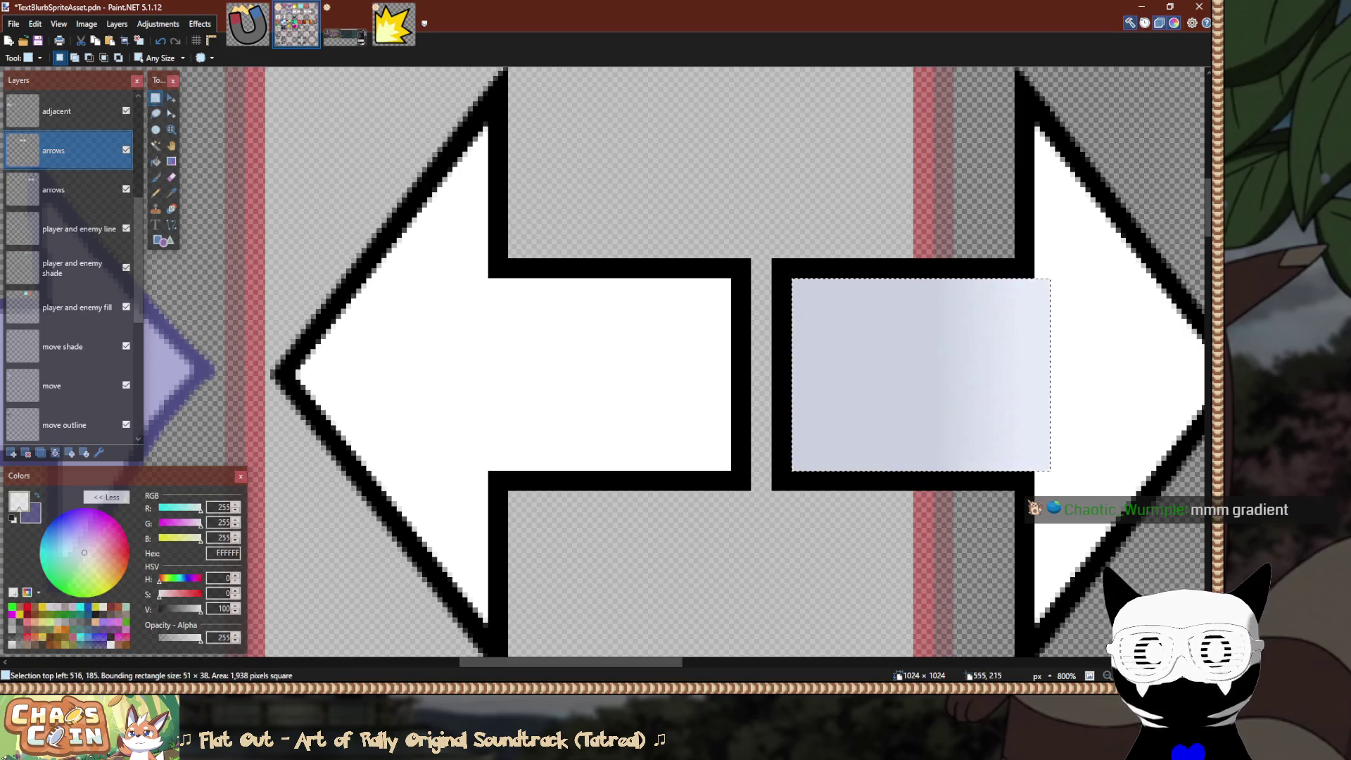
pyautogui.press('f')
pyautogui.click(945, 407)
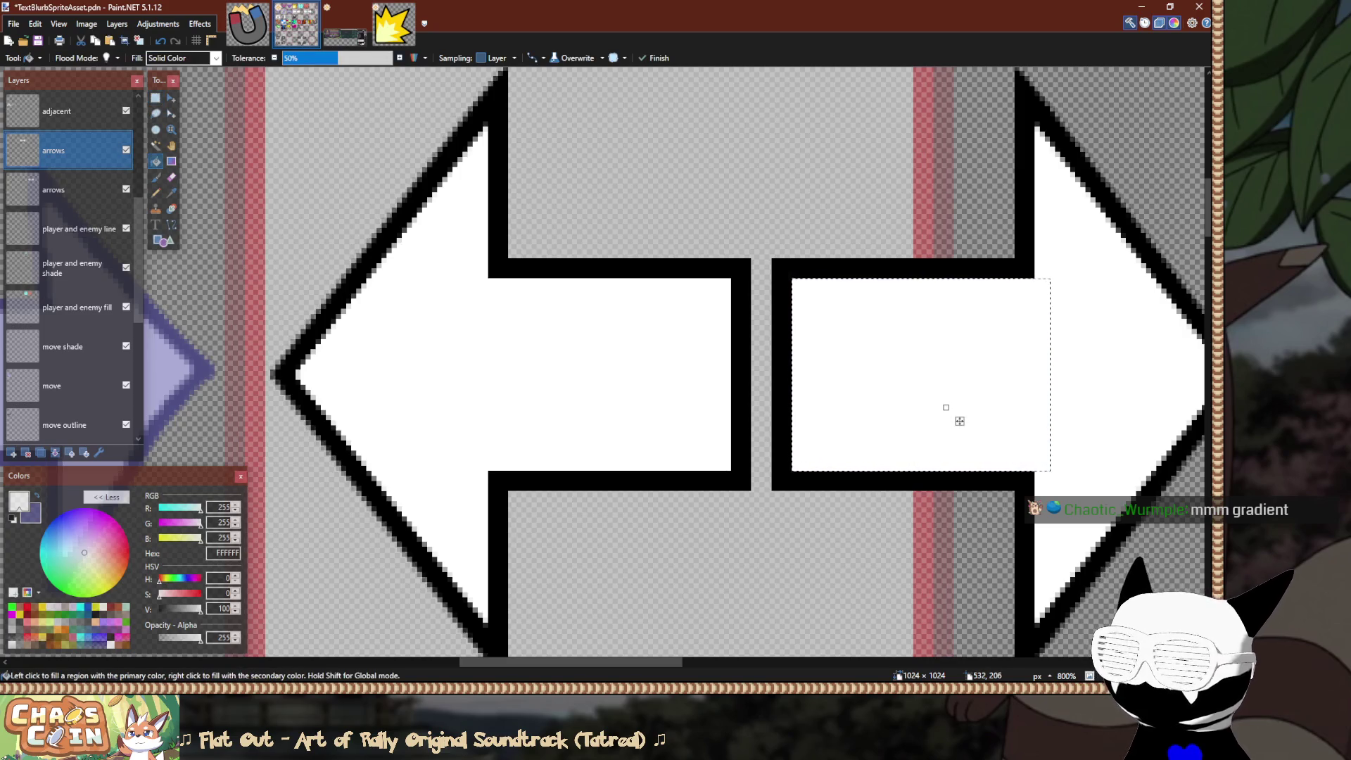
pyautogui.press('s')
pyautogui.hotkey('ctrl', 'd')
pyautogui.scroll(-2, 959, 421)
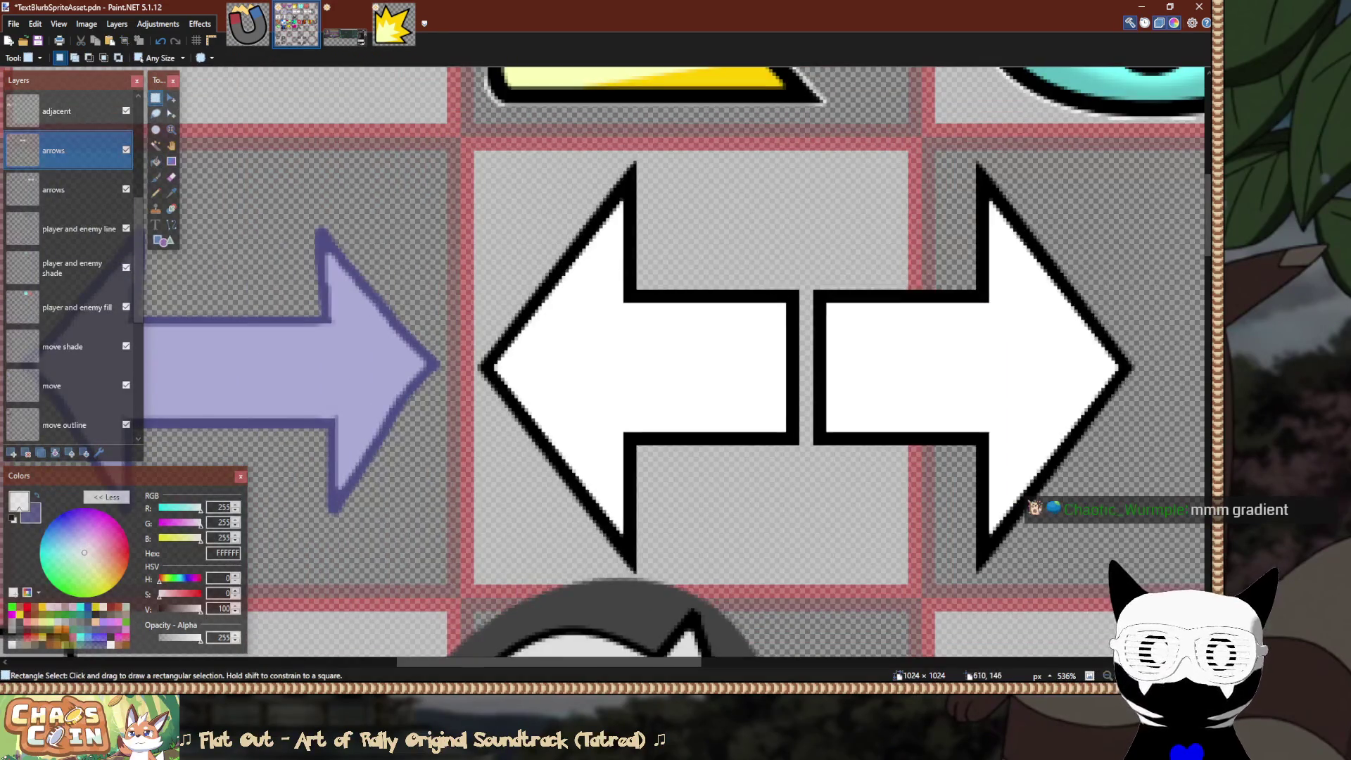
# Select the right arrow piece and slide it left until it butts against the left arrow.
pyautogui.moveTo(1159, 157); pyautogui.dragTo(891, 584)
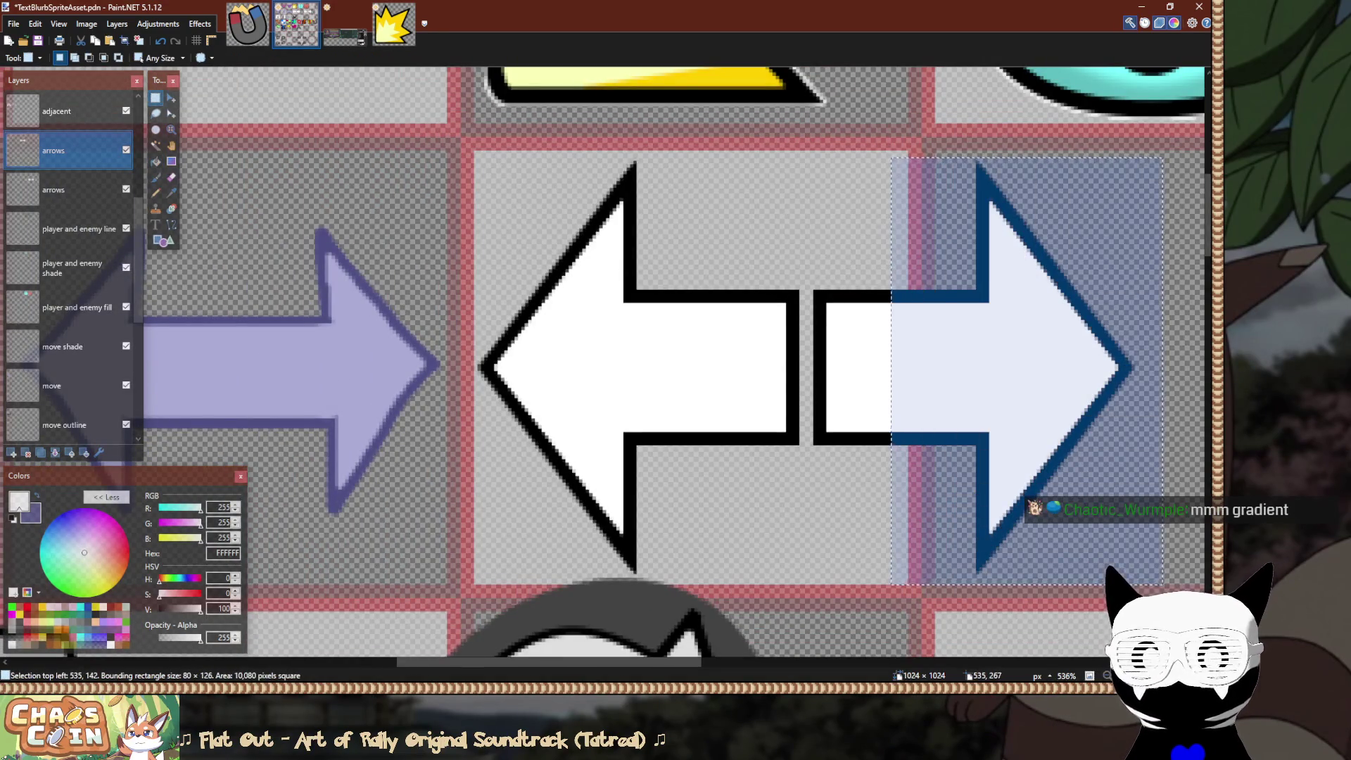
pyautogui.press('m')
pyautogui.moveTo(1196, 608); pyautogui.dragTo(950, 608)
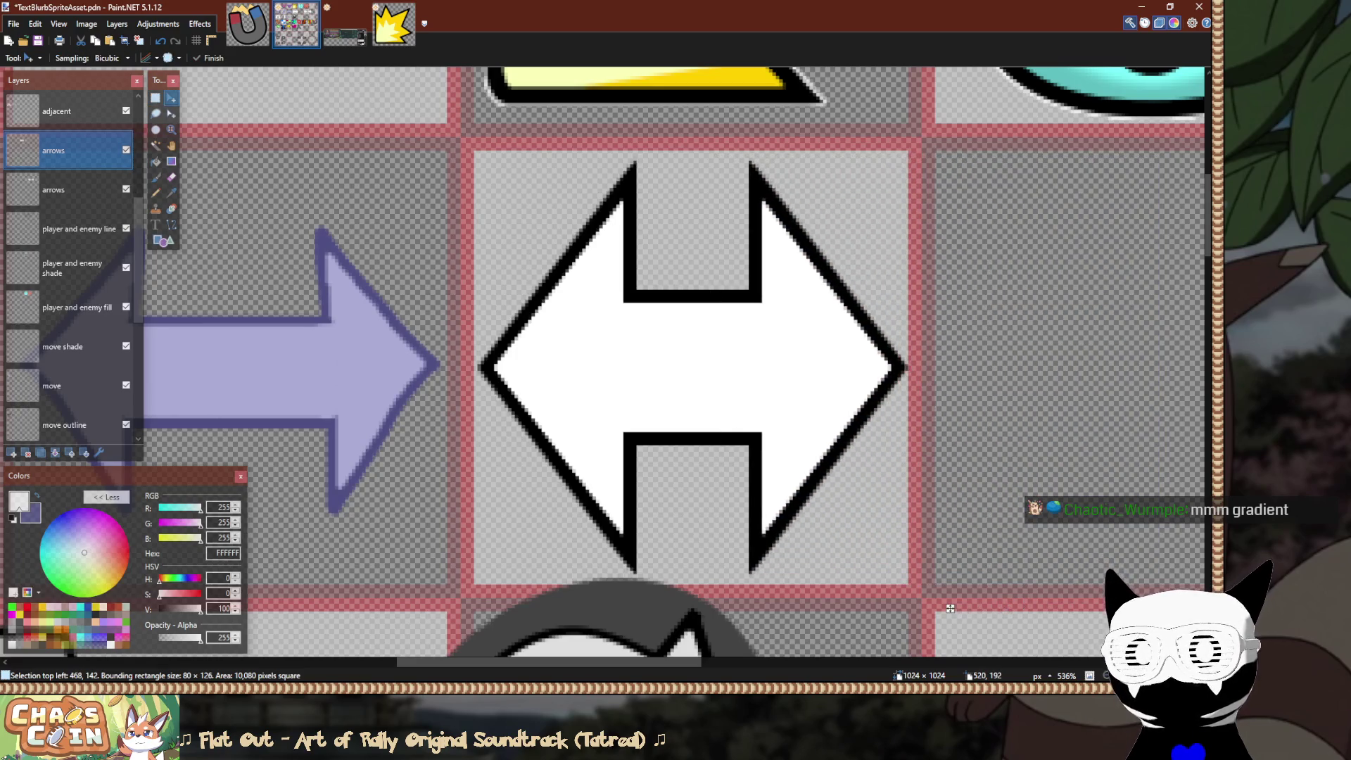
pyautogui.scroll(3, 882, 333)
pyautogui.scroll(2, 910, 341)
pyautogui.hscroll(5, 879, 345)
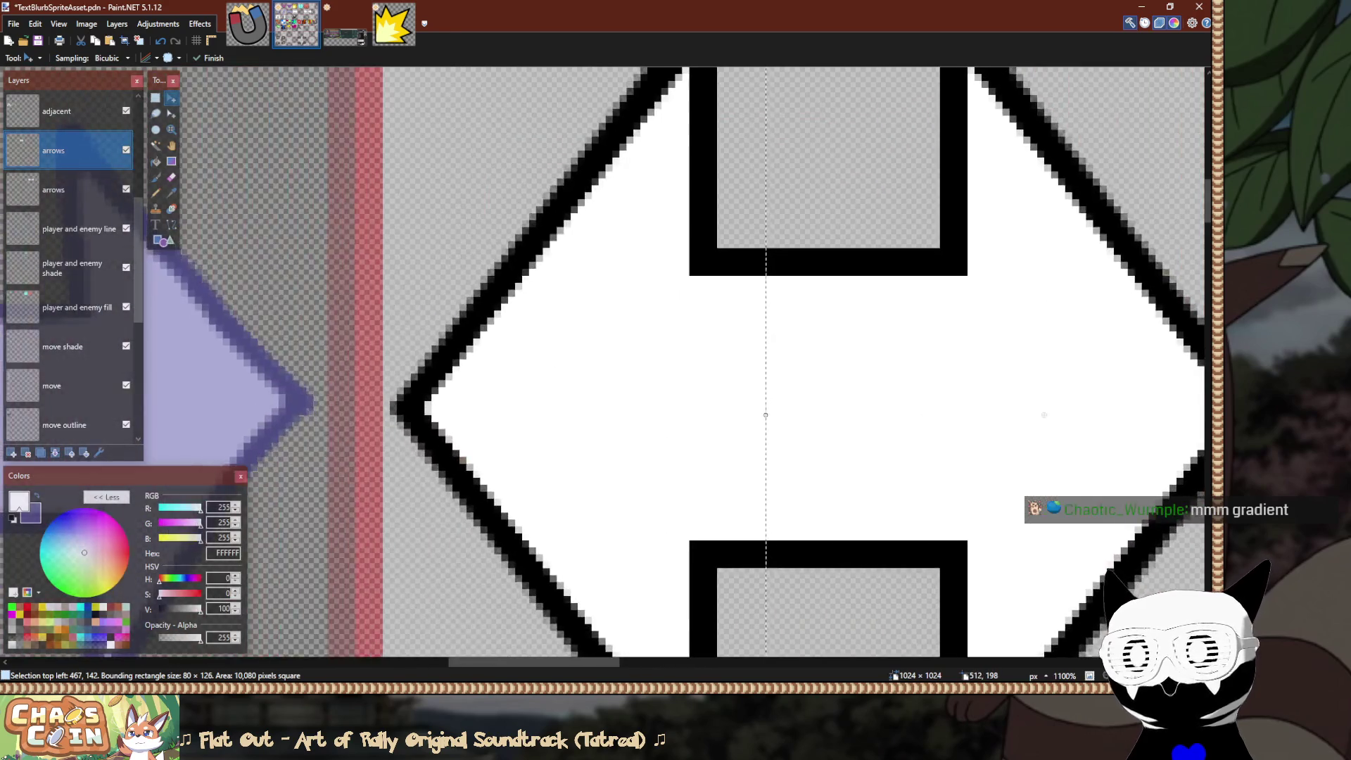
pyautogui.hscroll(-5, 875, 348)
pyautogui.press('s')
pyautogui.scroll(-8, 838, 380)
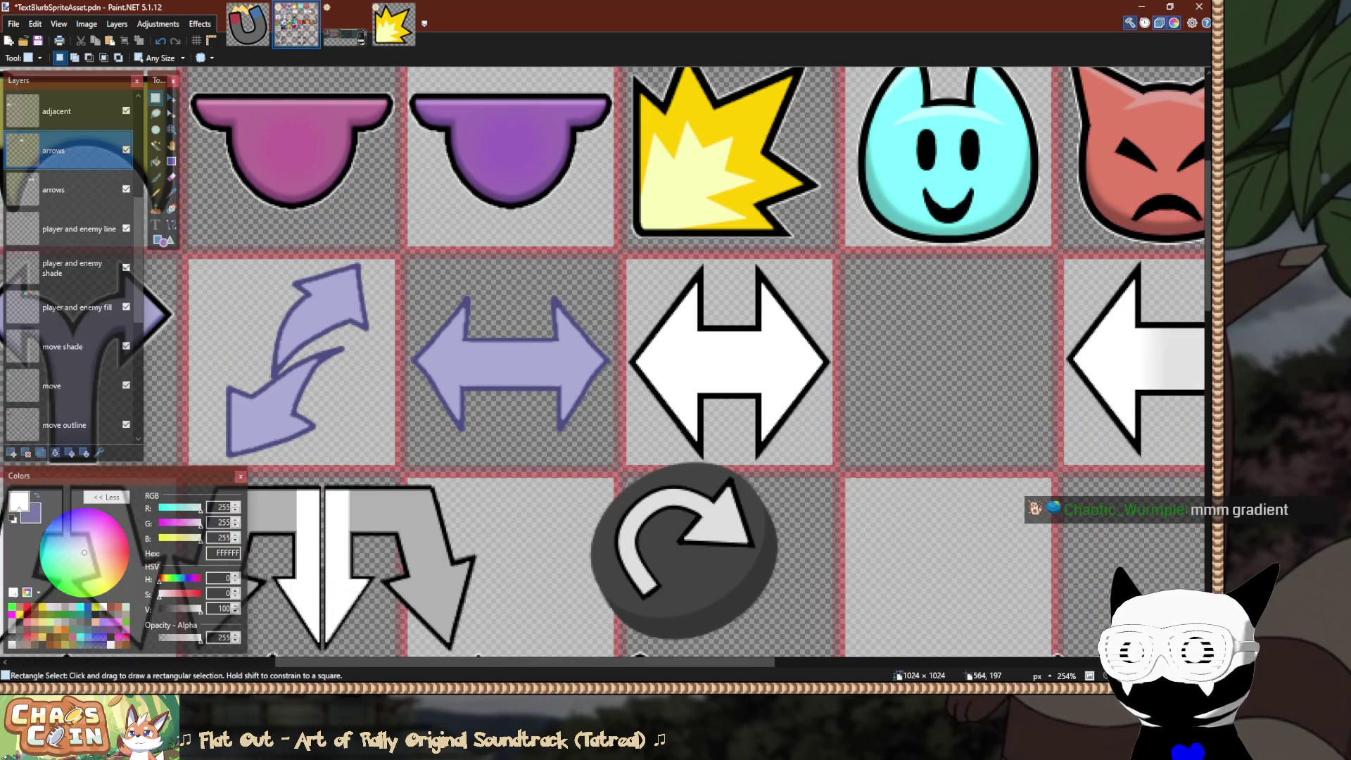
pyautogui.scroll(-4, 729, 350)
pyautogui.scroll(-2, 876, 355)
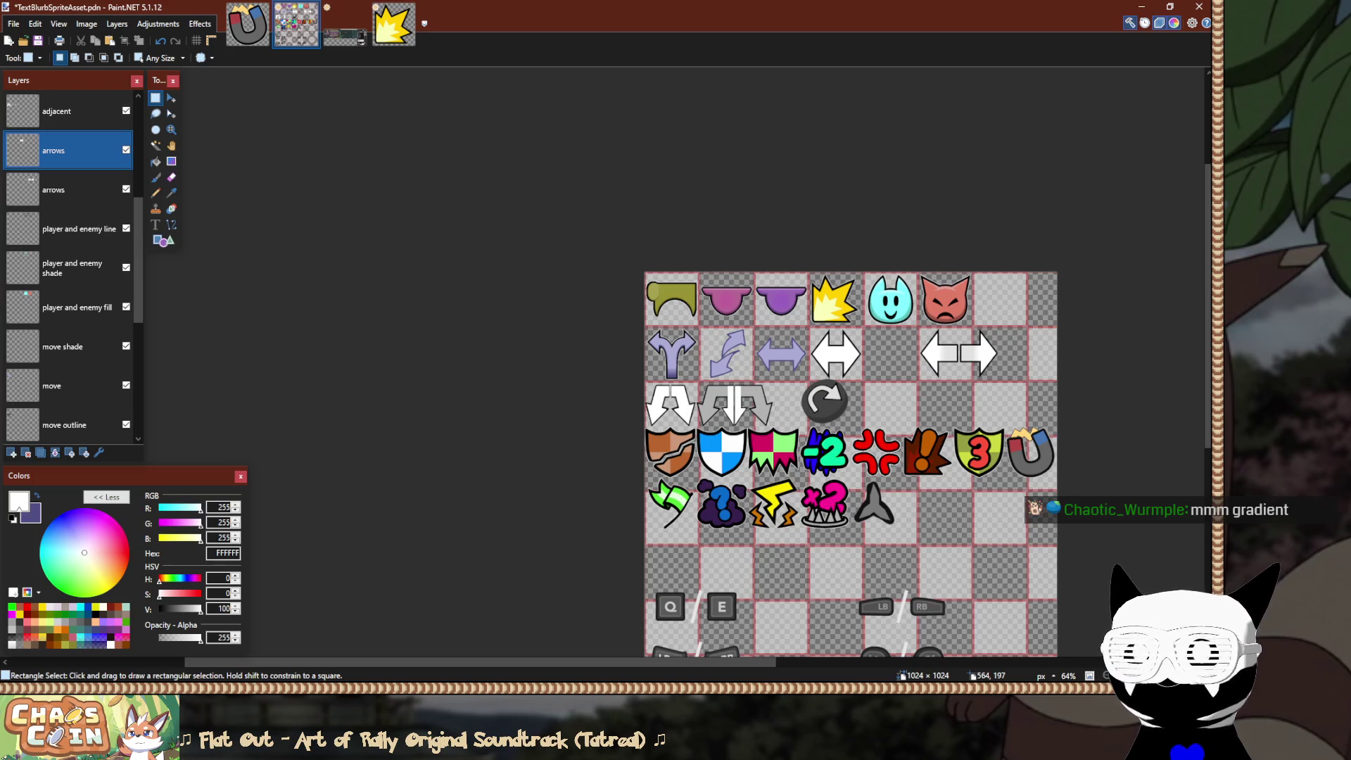
pyautogui.scroll(5, 888, 357)
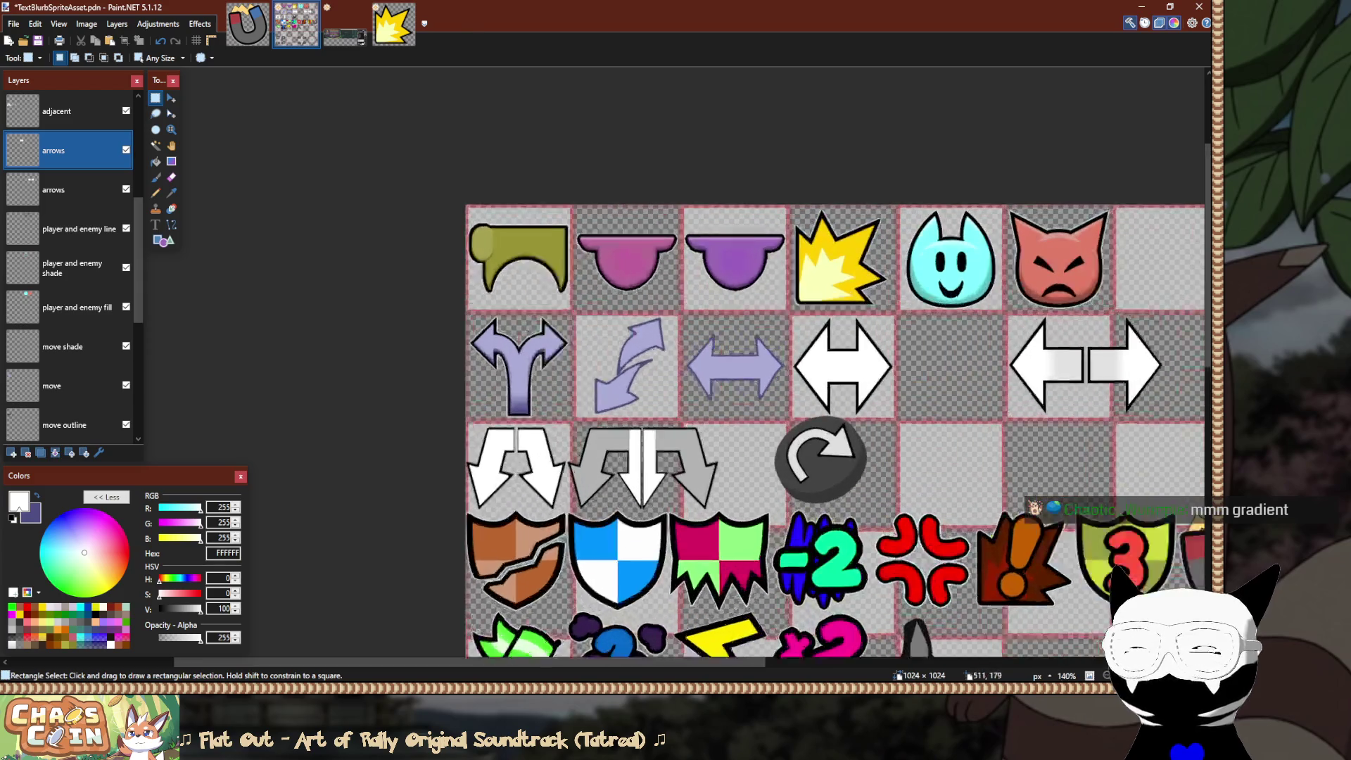
pyautogui.scroll(5, 801, 325)
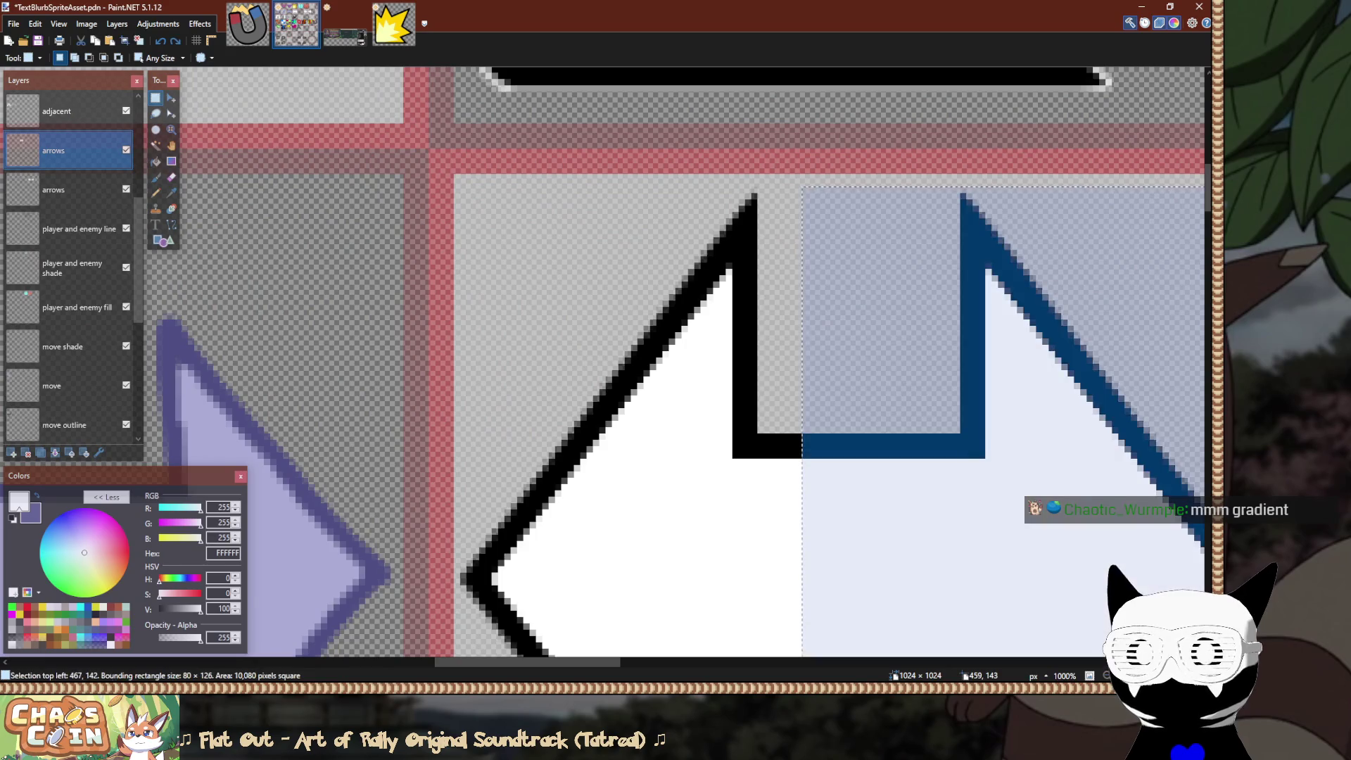
pyautogui.scroll(-10, 779, 205)
pyautogui.scroll(-7, 800, 200)
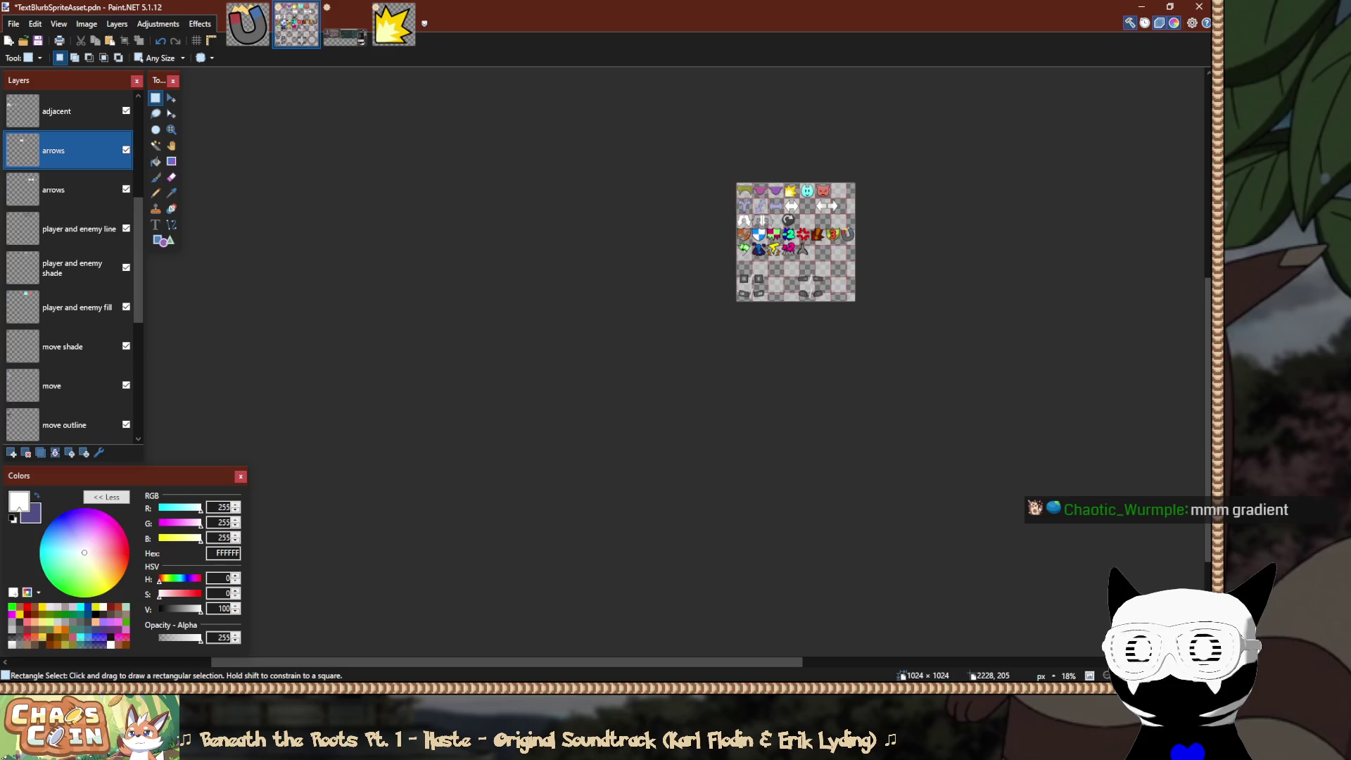
pyautogui.scroll(2, 997, 208)
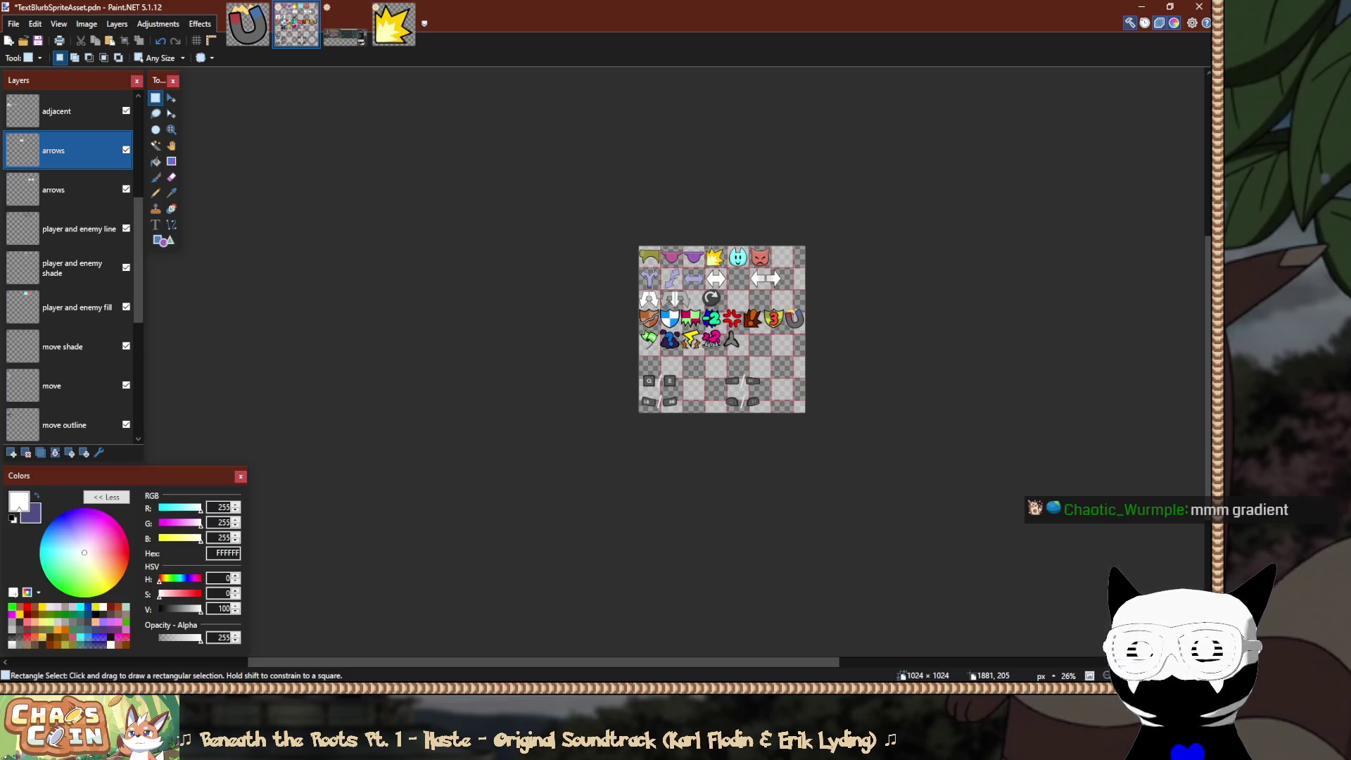
pyautogui.scroll(10, 728, 288)
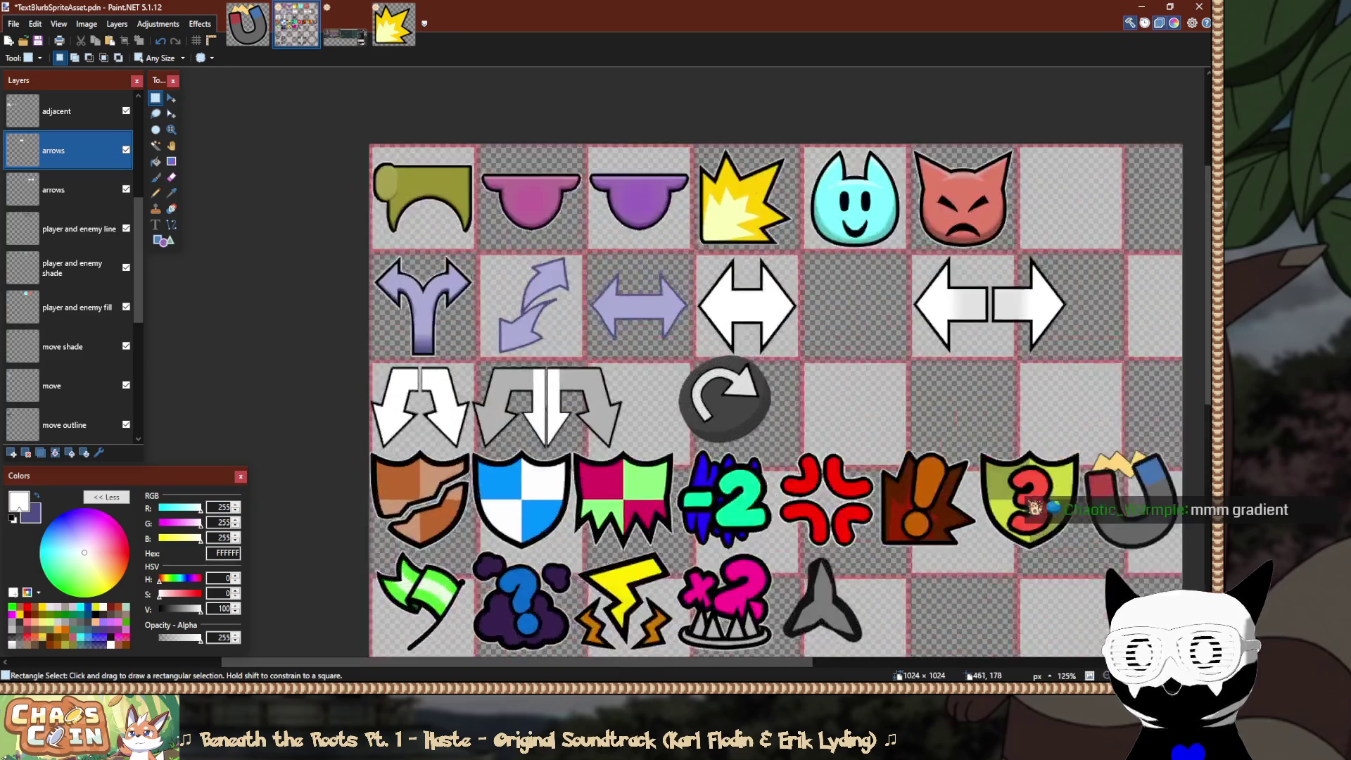
pyautogui.scroll(4, 760, 324)
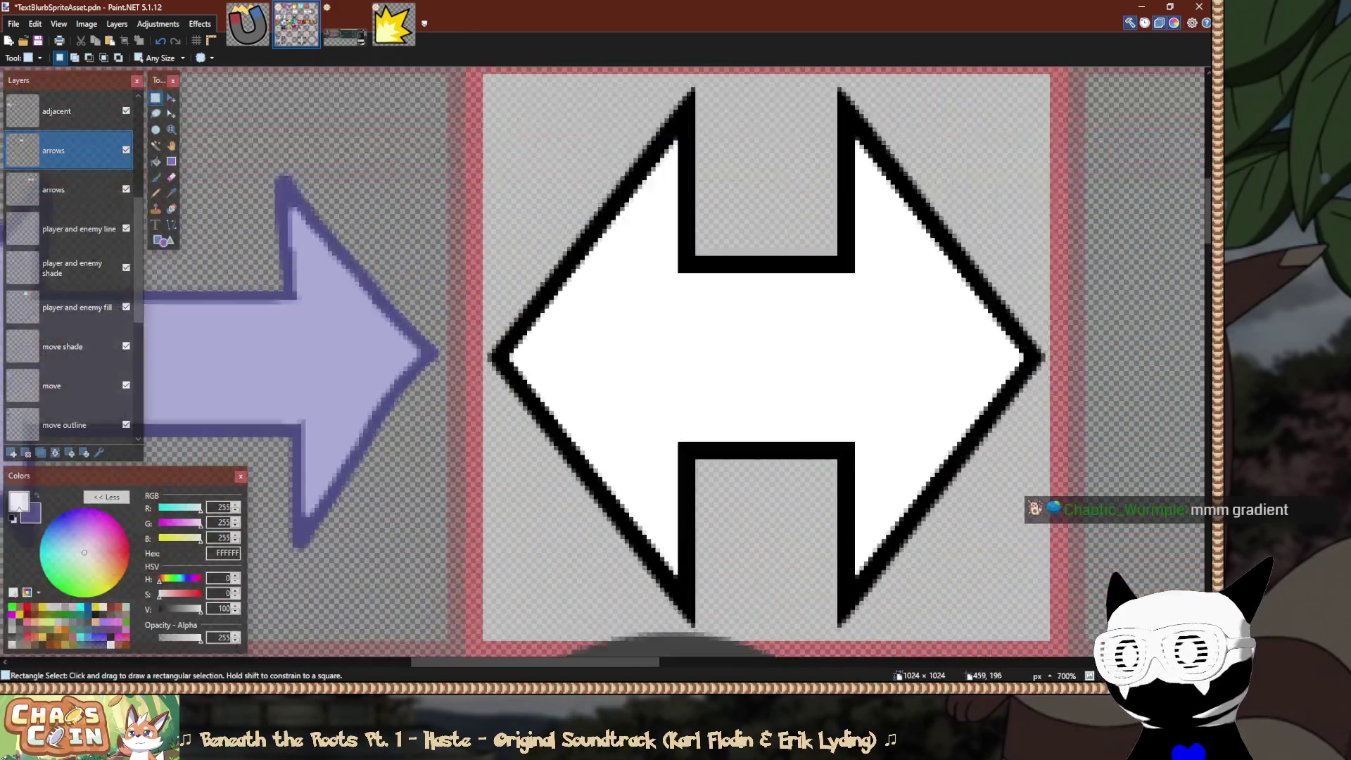
# Raise the arrow's top notch about 6 pixels and lower its bottom notch about 2 pixels.
pyautogui.moveTo(660, 313)
pyautogui.mouseDown()
pyautogui.moveTo(902, 245)
pyautogui.moveTo(877, 225)
pyautogui.mouseUp()
pyautogui.press('m')
pyautogui.moveTo(903, 324); pyautogui.dragTo(903, 292)
pyautogui.press('s')
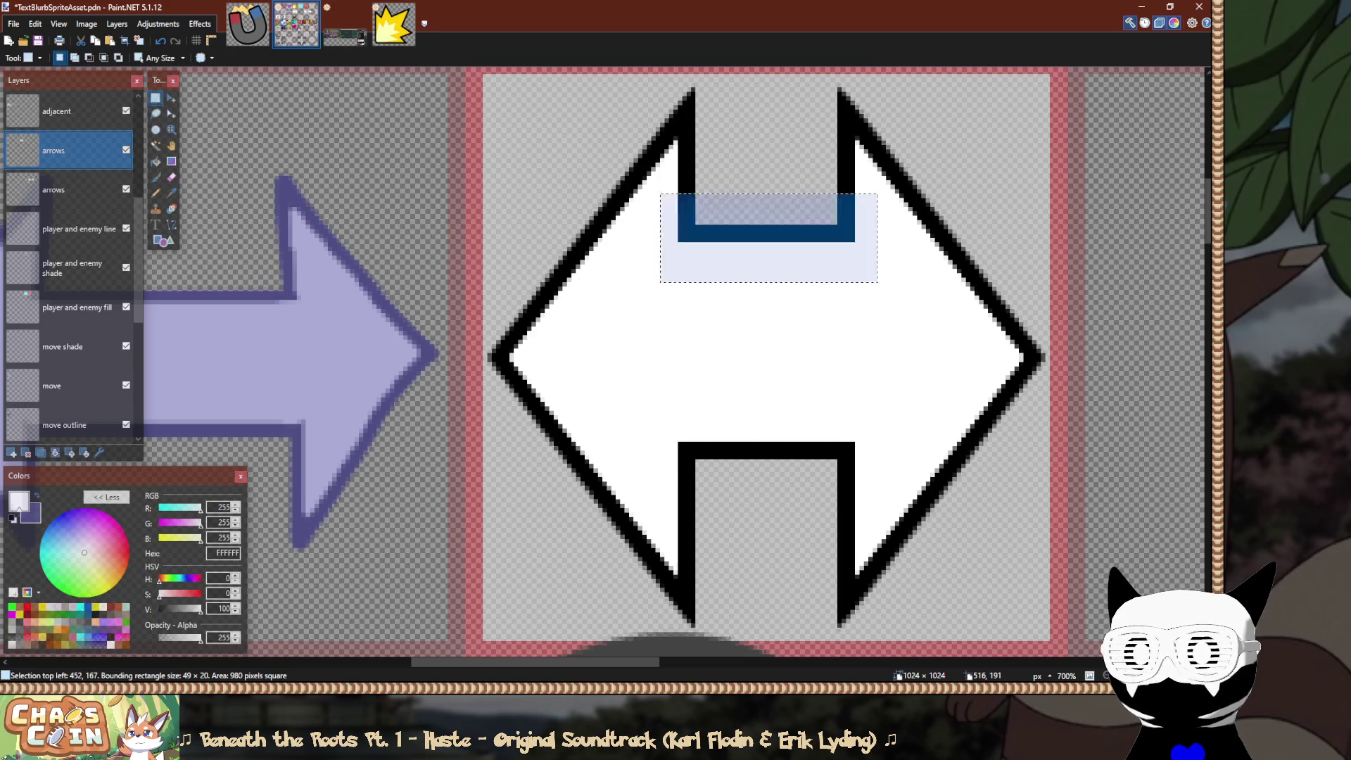
pyautogui.moveTo(665, 375)
pyautogui.mouseDown()
pyautogui.moveTo(900, 486)
pyautogui.moveTo(873, 494)
pyautogui.moveTo(892, 535)
pyautogui.mouseUp()
pyautogui.press('m')
pyautogui.press('s')
pyautogui.keyDown('ctrl'); pyautogui.scroll(-10, 893, 534); pyautogui.keyUp('ctrl')
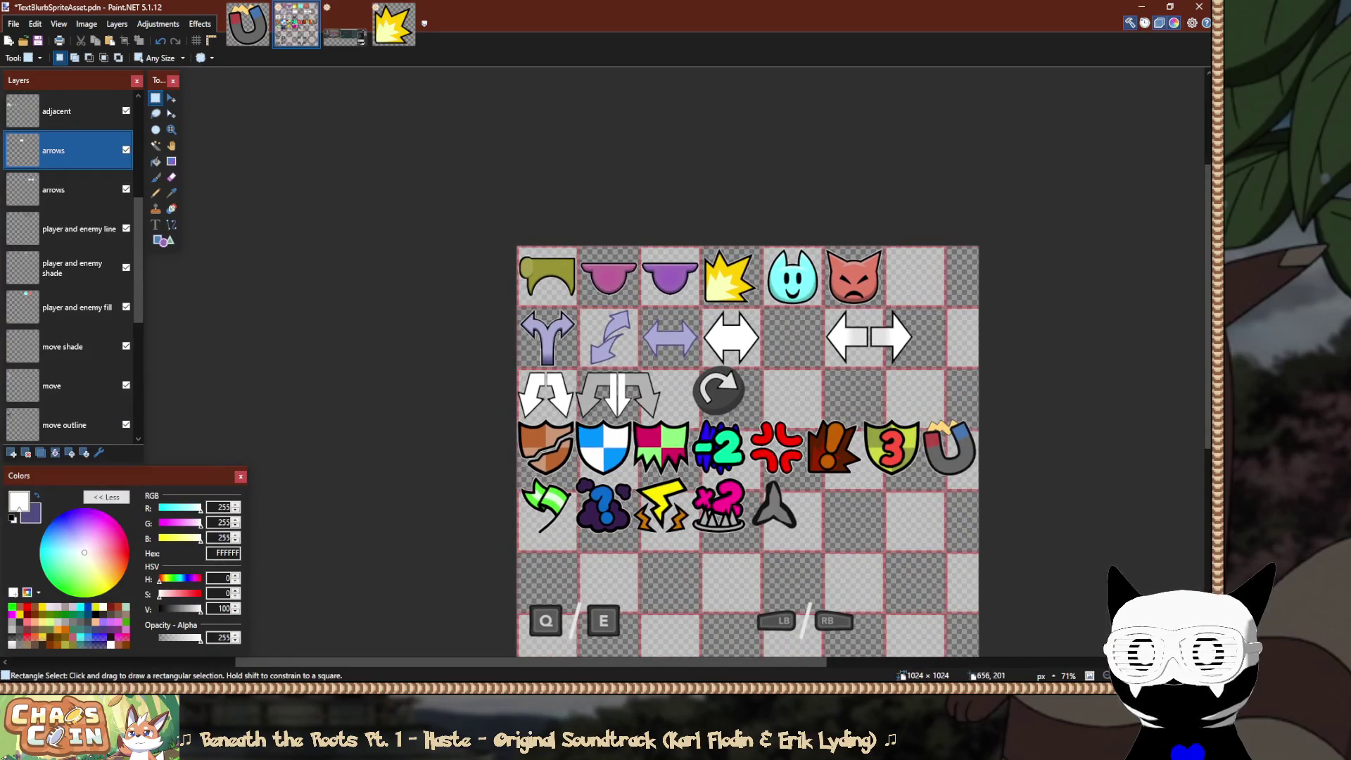
pyautogui.scroll(-1, 813, 337)
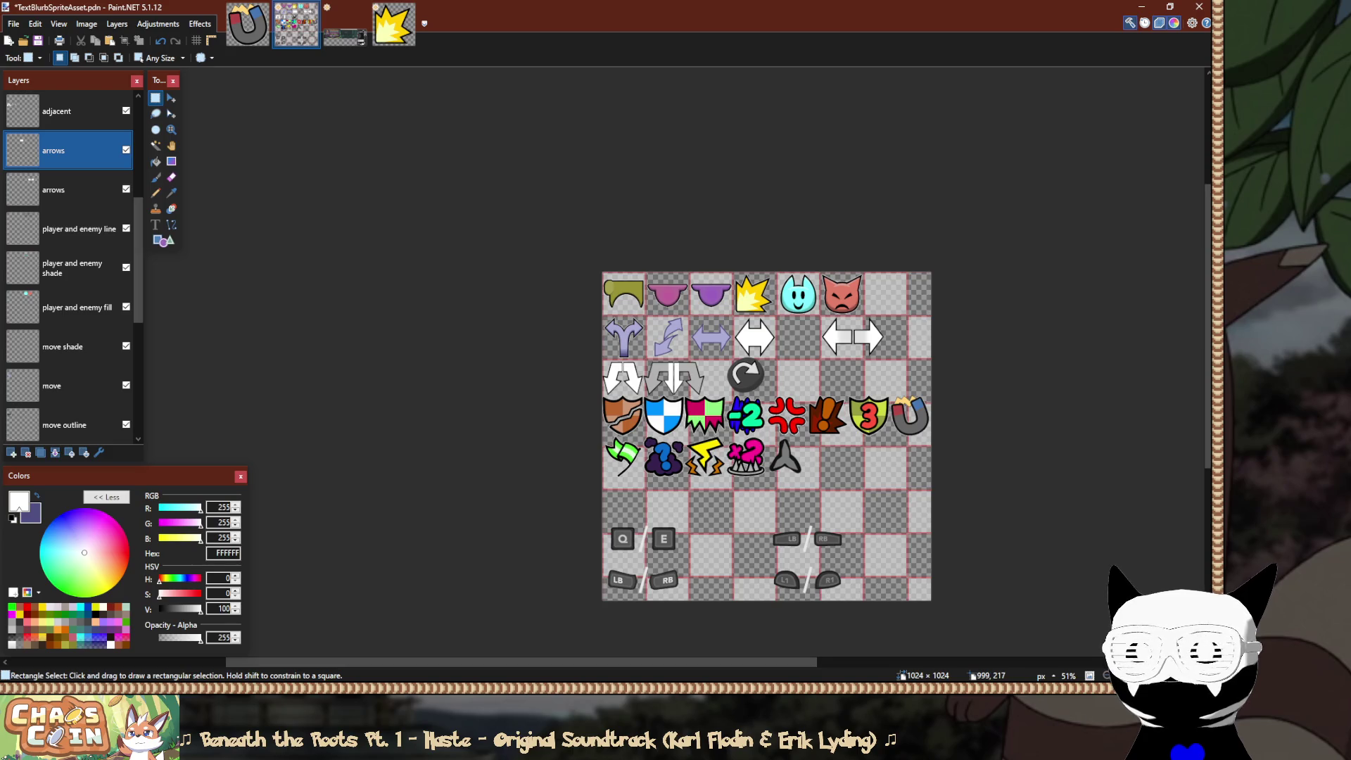
pyautogui.scroll(-1, 923, 342)
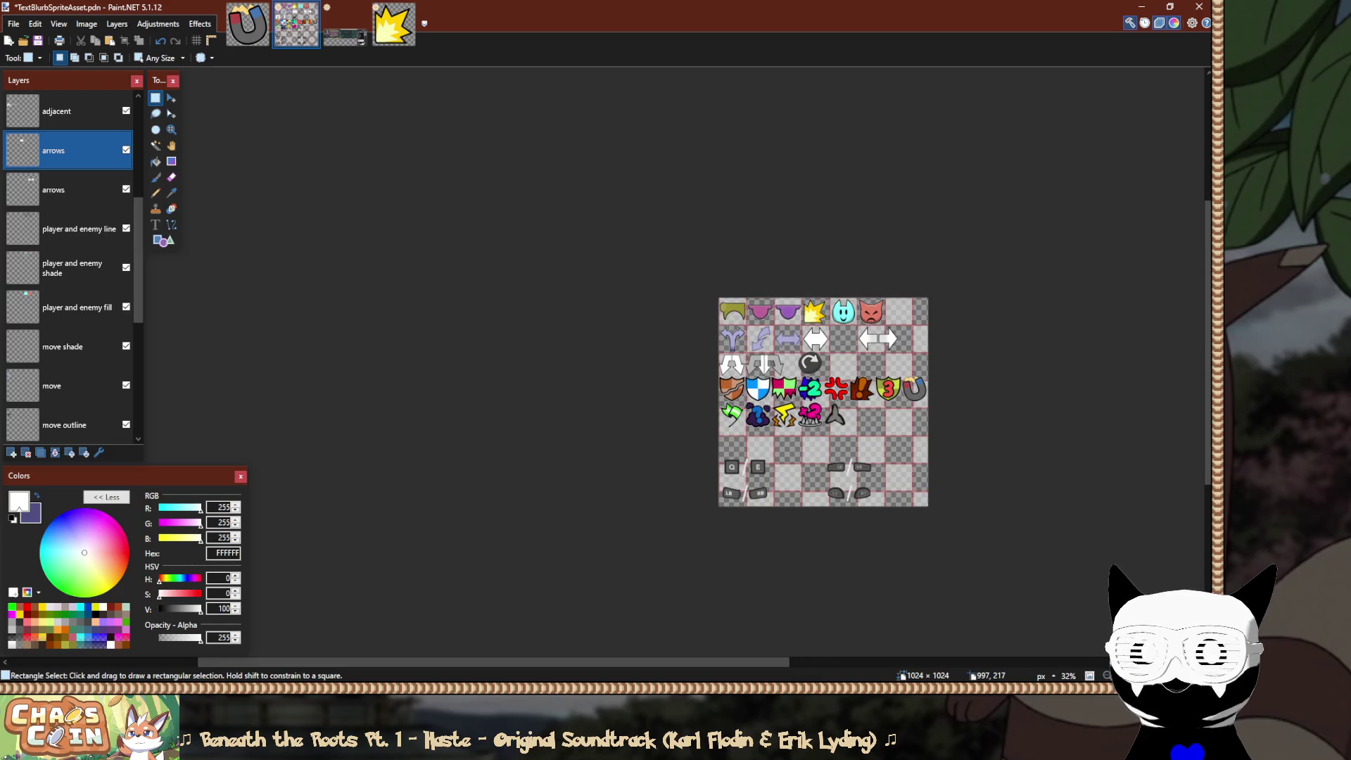
pyautogui.scroll(1, 923, 343)
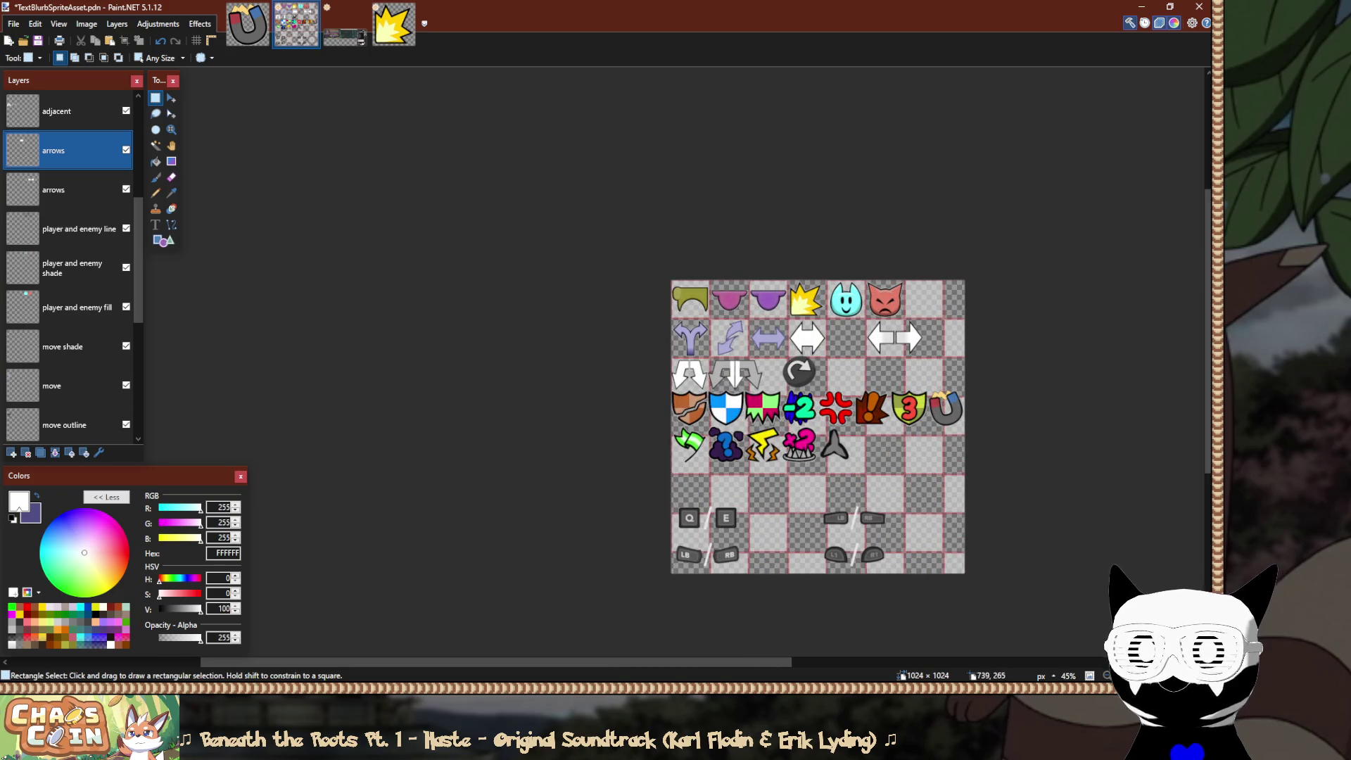
pyautogui.scroll(2, 880, 355)
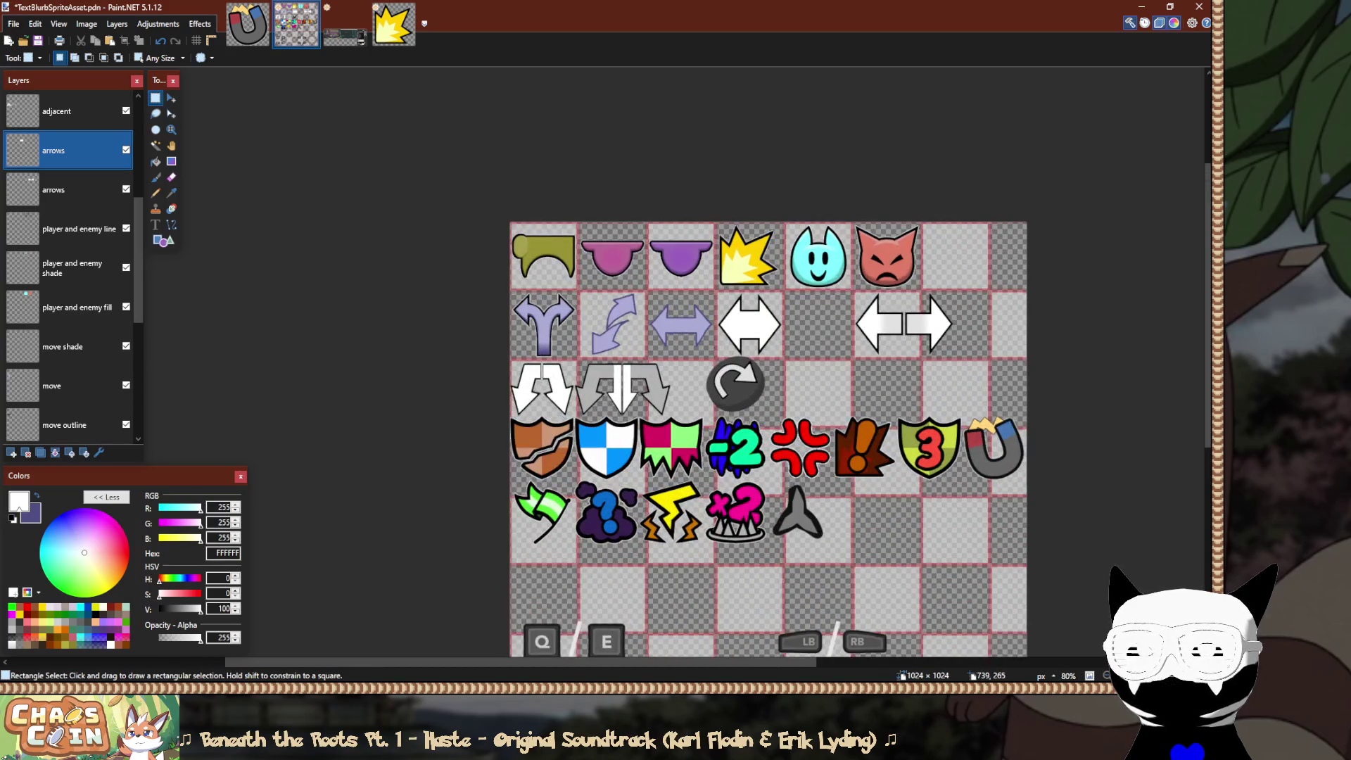
pyautogui.scroll(-4, 799, 352)
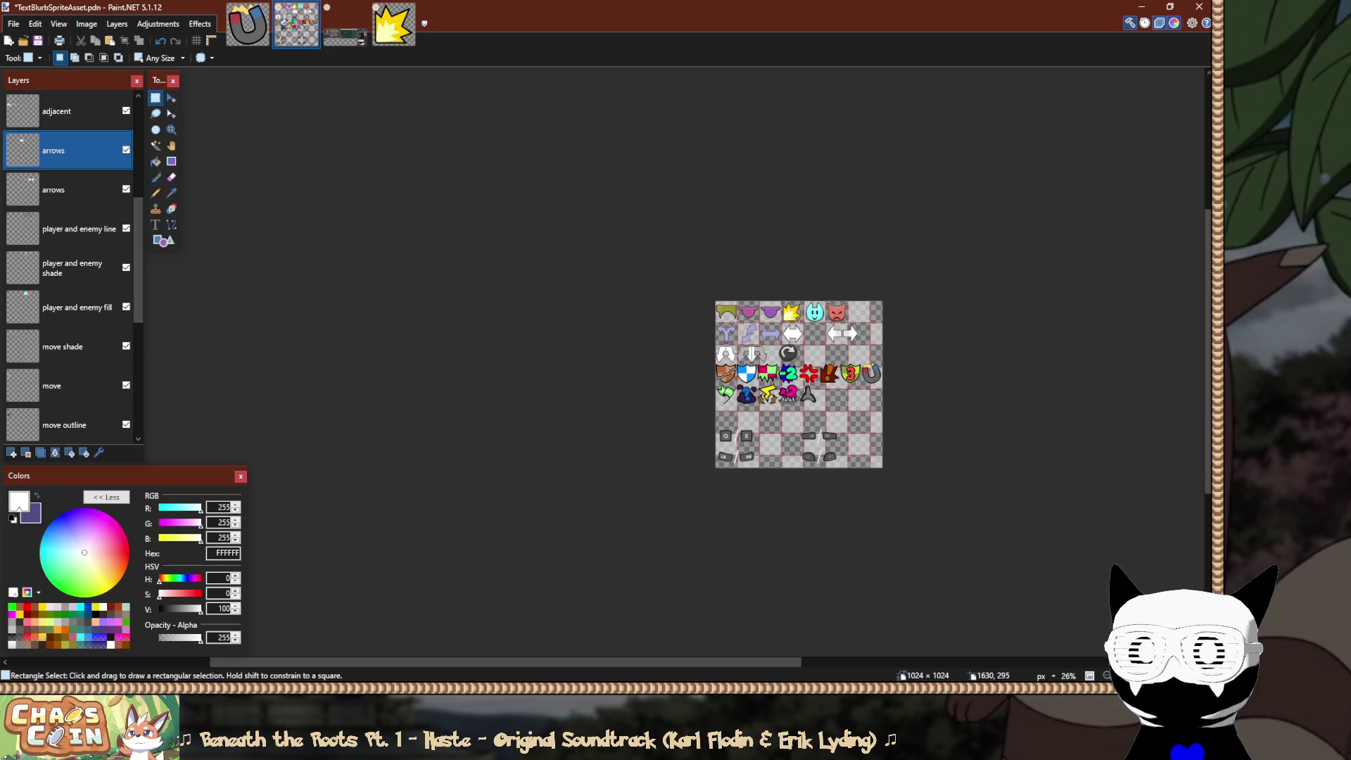
pyautogui.scroll(2, 817, 335)
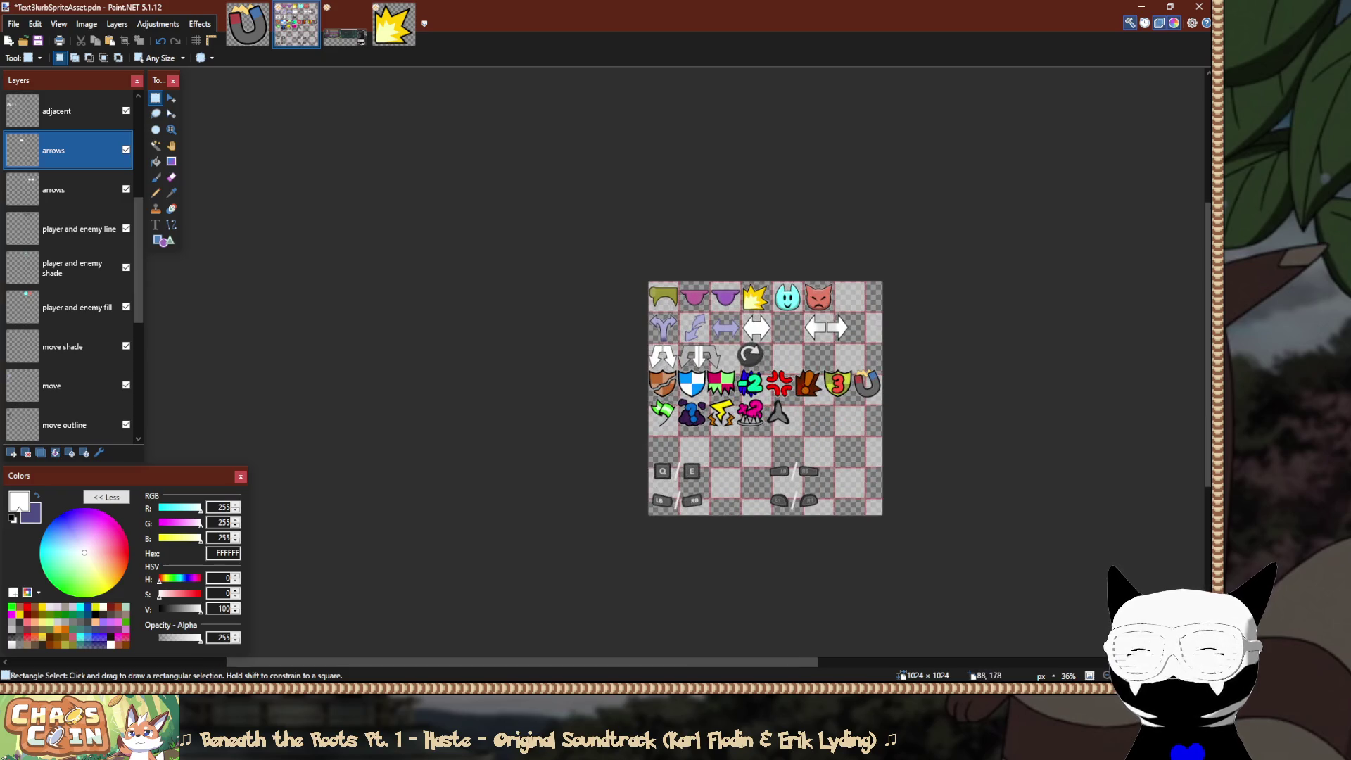
pyautogui.scroll(10, 748, 331)
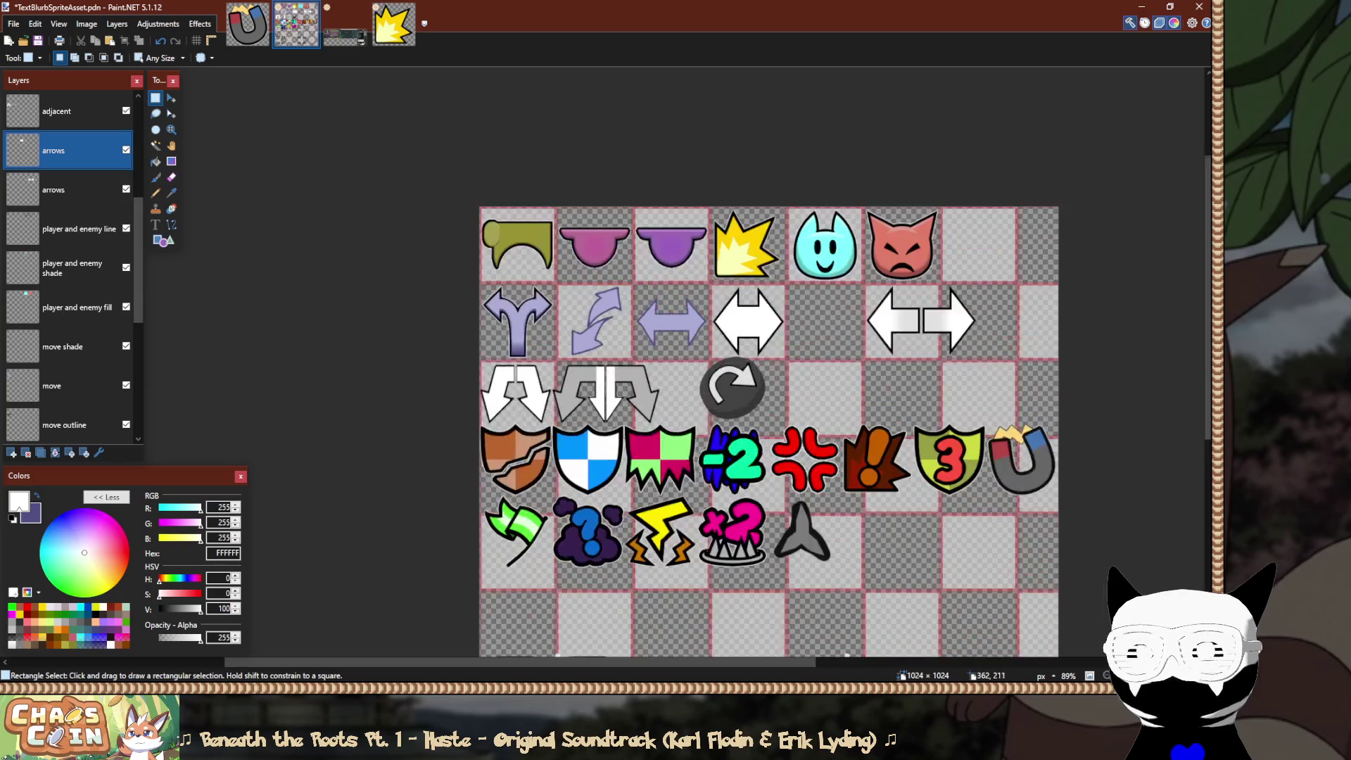
pyautogui.moveTo(788, 321); pyautogui.dragTo(853, 358)
# Clear the arrow selection, delete the white double arrow's layer, and add a new blank layer.
pyautogui.press('m')
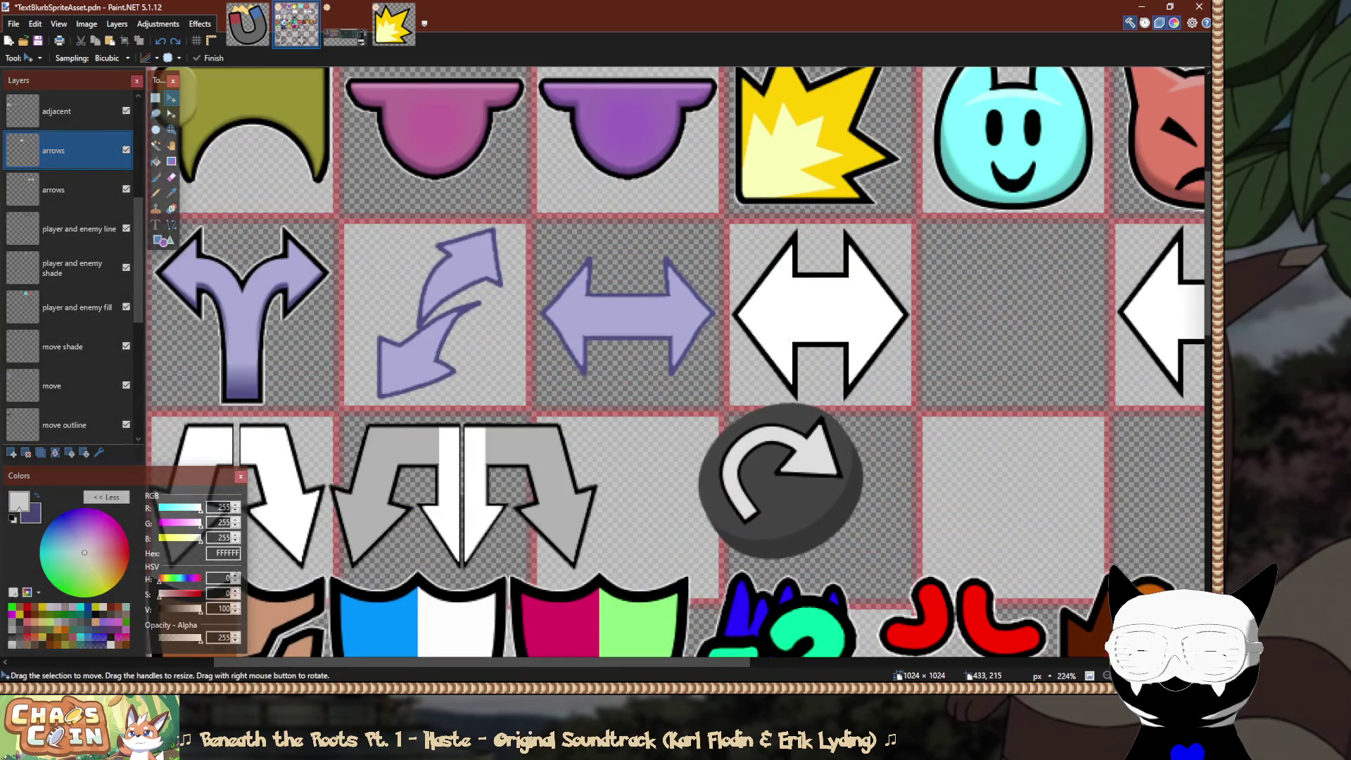
pyautogui.moveTo(788, 320); pyautogui.dragTo(808, 226)
pyautogui.moveTo(854, 358); pyautogui.dragTo(921, 405)
pyautogui.hotkey('ctrl', 'd')
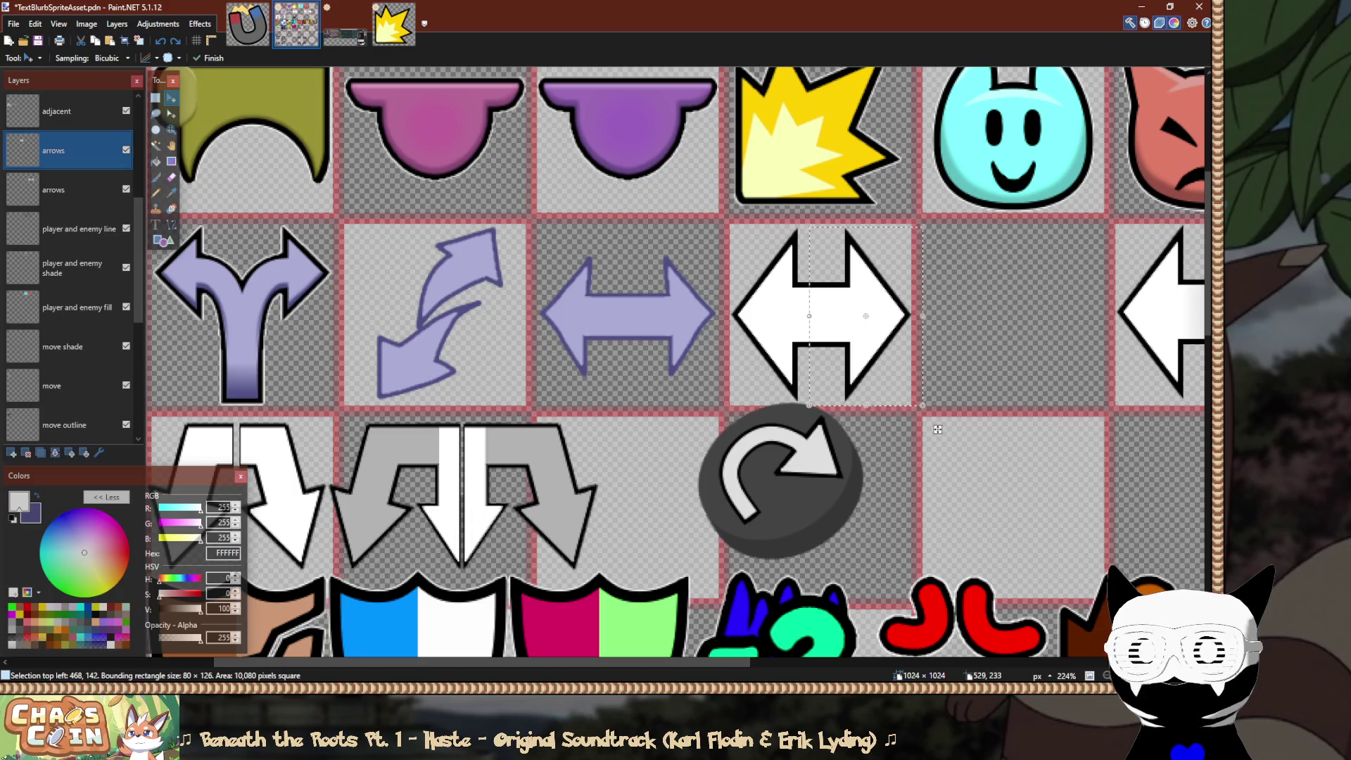
pyautogui.press('s')
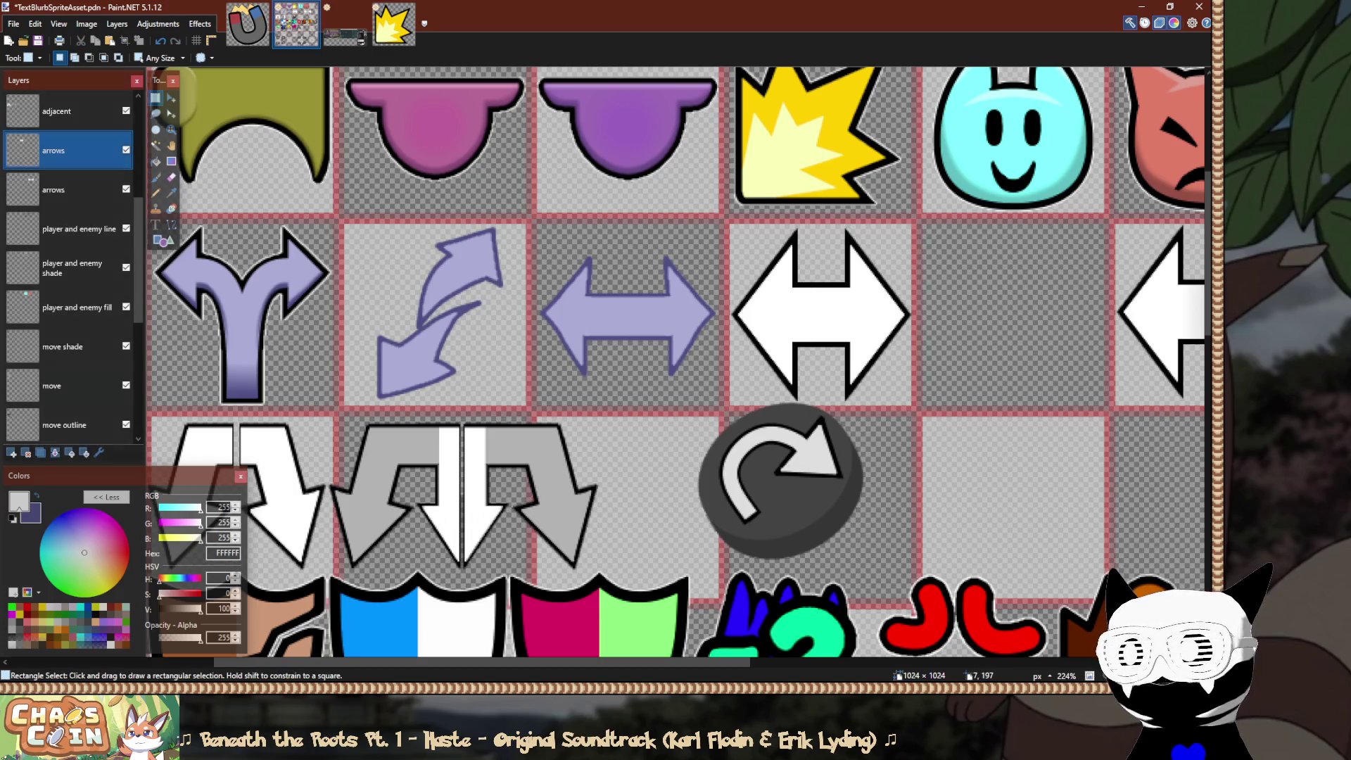
pyautogui.hotkey('ctrl', 'shift', 'Delete')
pyautogui.hotkey('ctrl', 'shift', 'n')
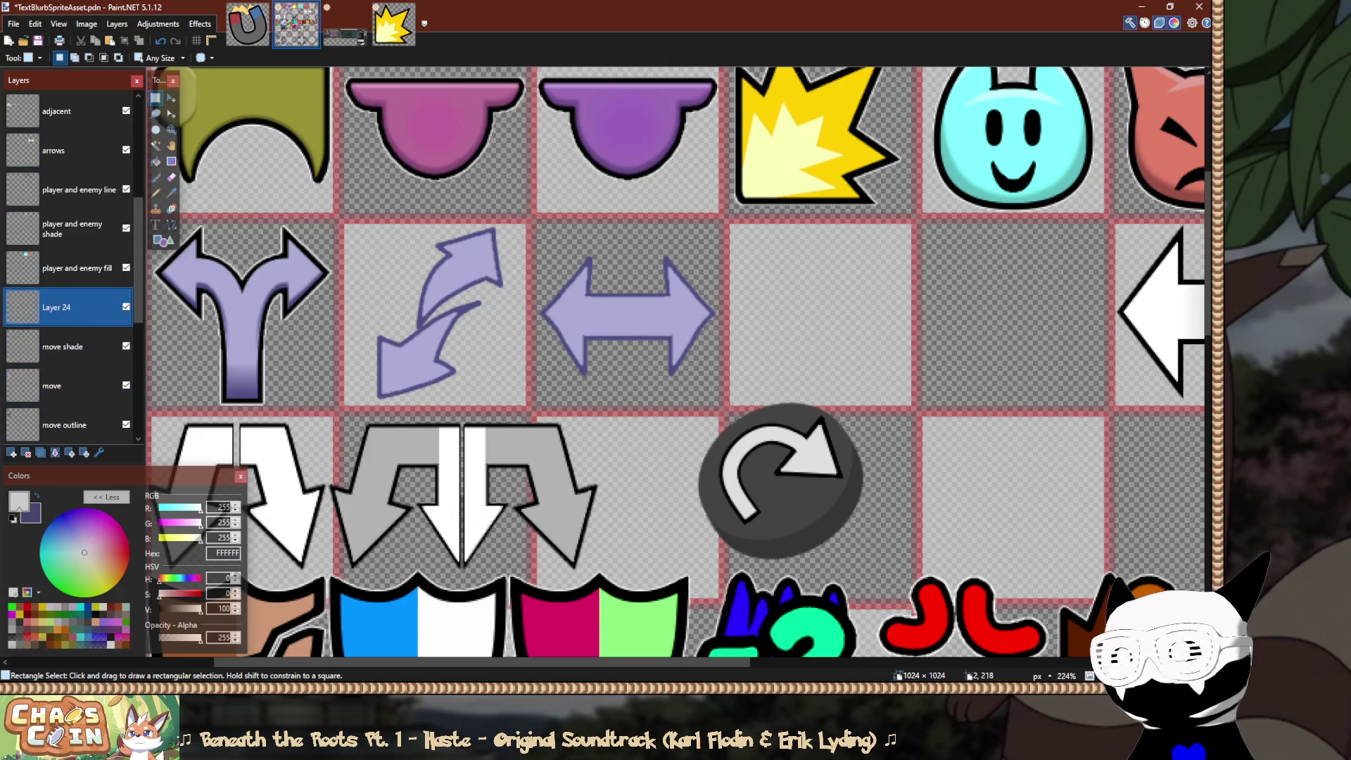
# Rename the new layer to 'push'.
pyautogui.press('F4')
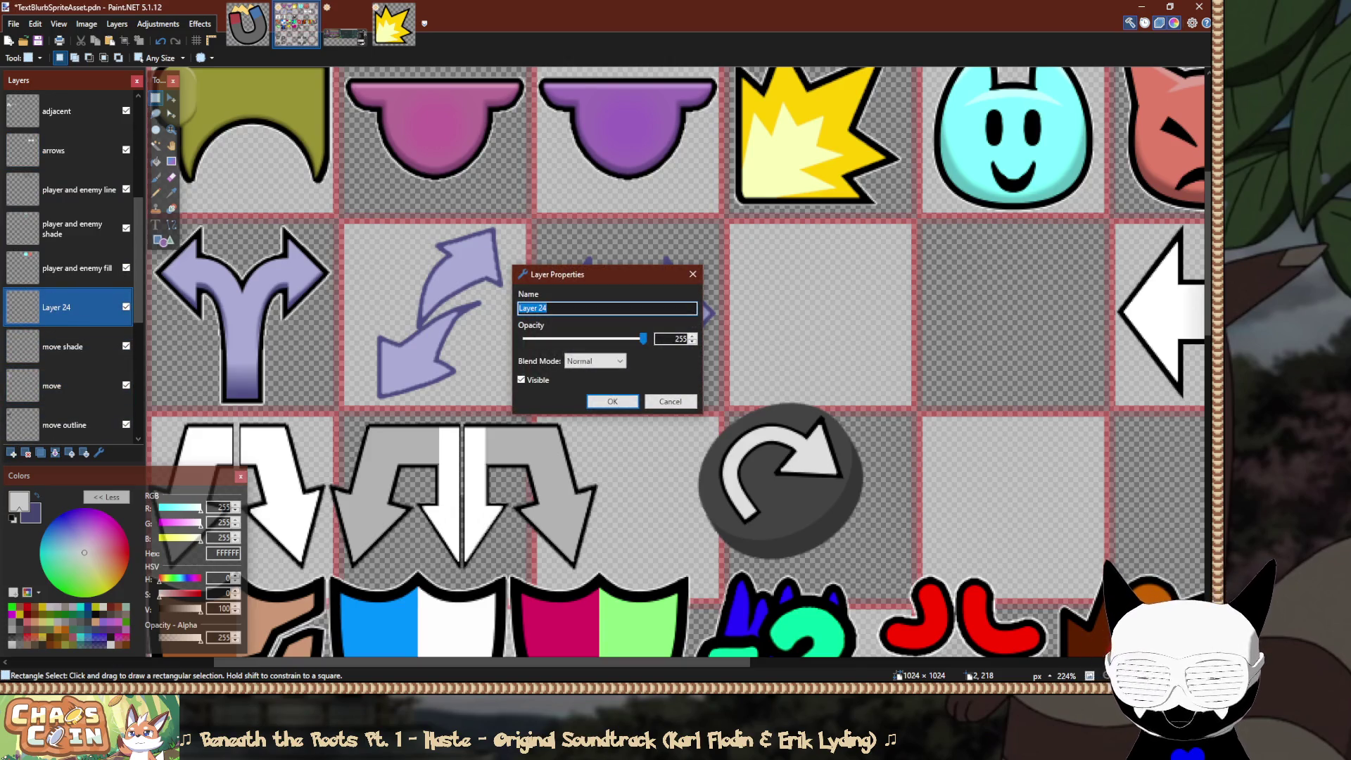
pyautogui.write('puis')
pyautogui.write('sh')
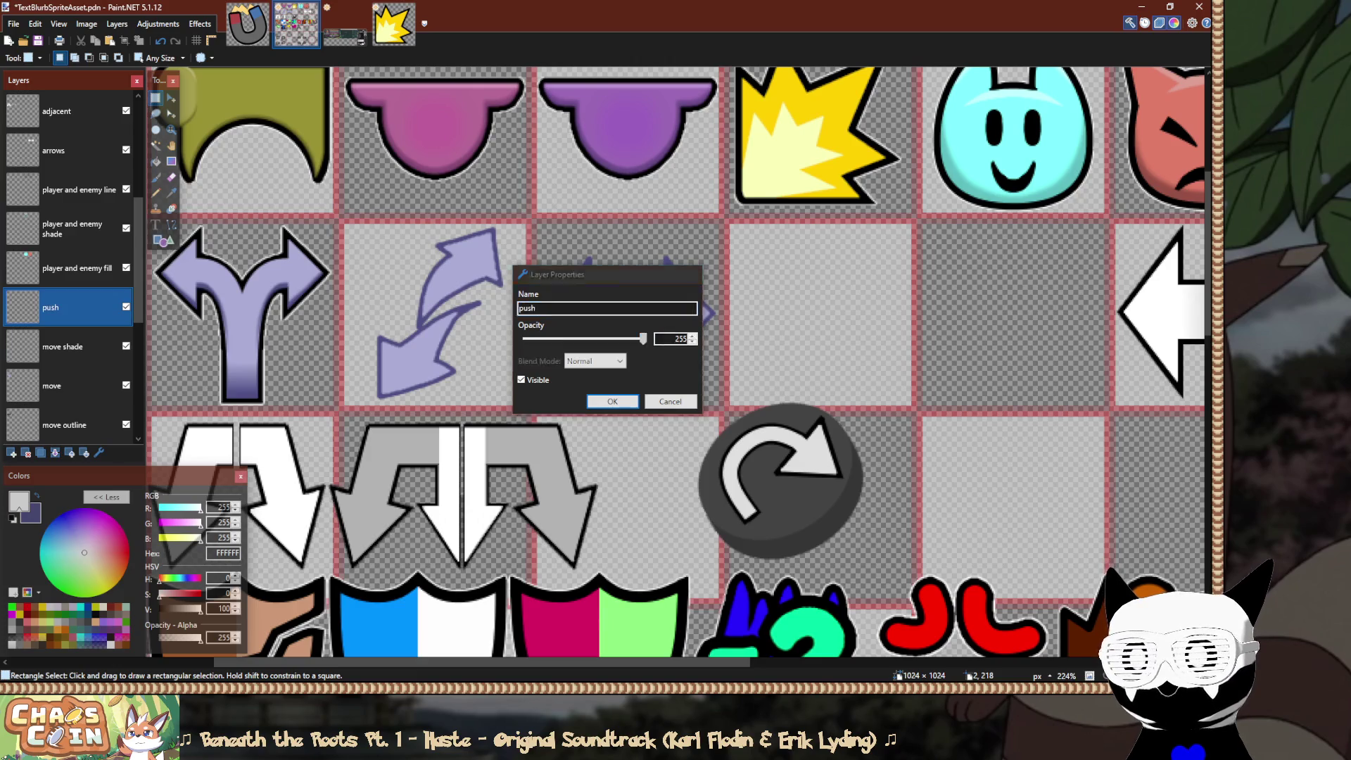
pyautogui.press('Return')
pyautogui.keyDown('ctrl'); pyautogui.scroll(3, 213, 348); pyautogui.keyUp('ctrl')
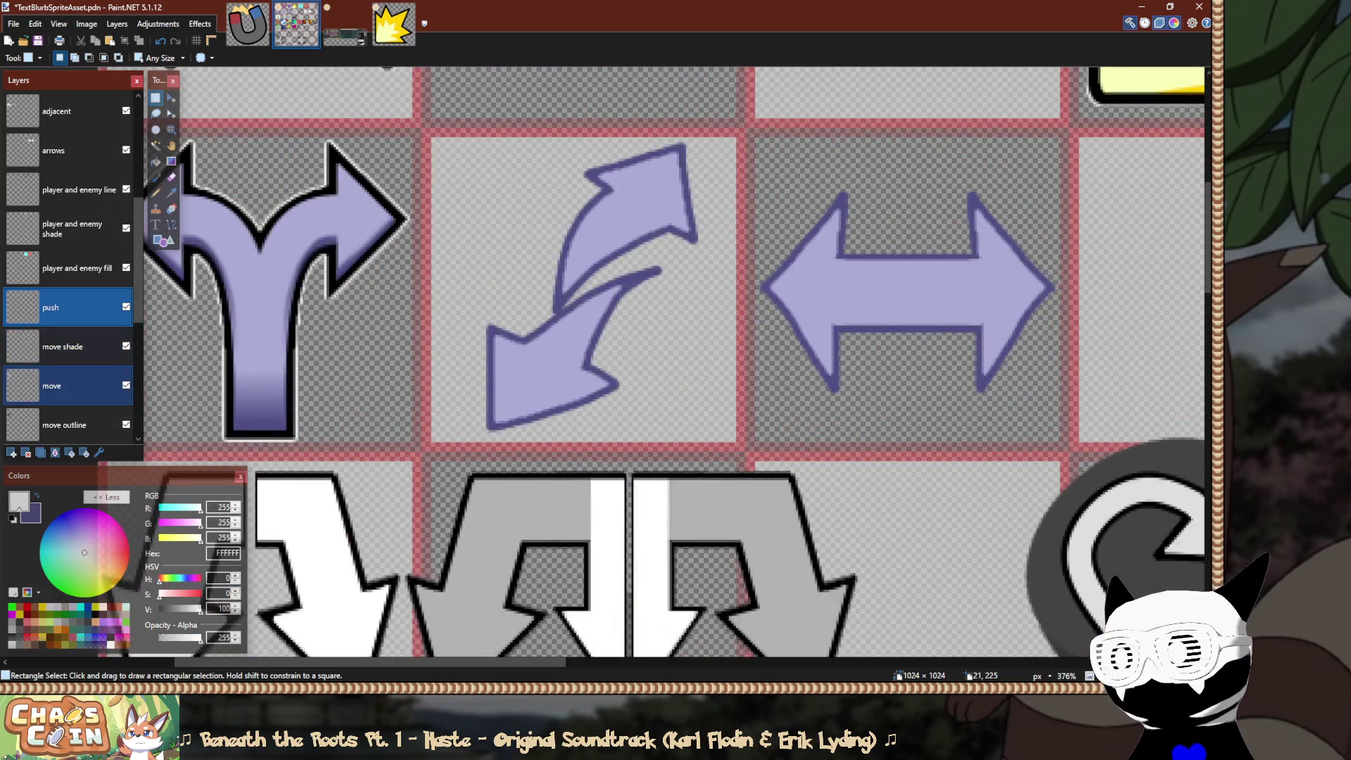
pyautogui.scroll(-2, 70, 346)
pyautogui.scroll(-1, 71, 346)
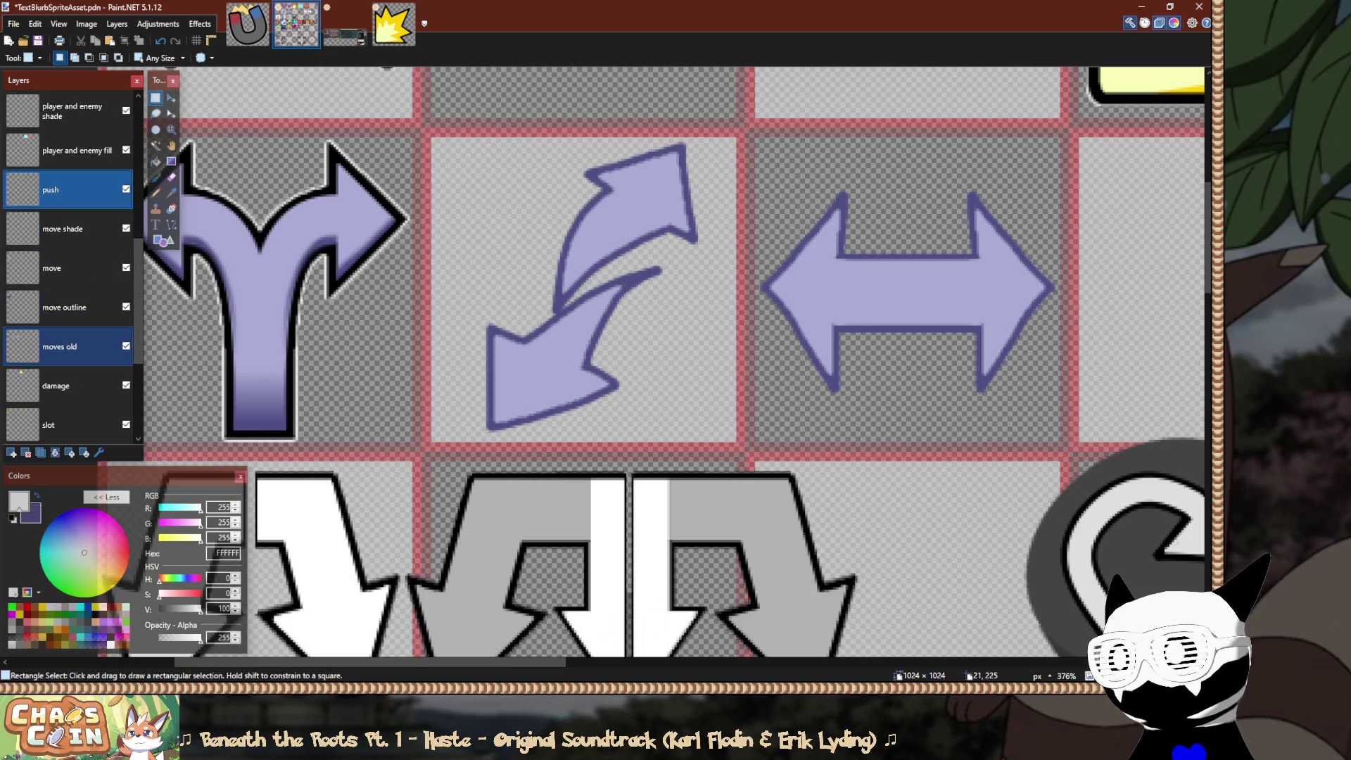
# Lower the moves old layer's opacity in its layer properties.
pyautogui.doubleClick(60, 346)
pyautogui.moveTo(643, 338); pyautogui.dragTo(582, 338)
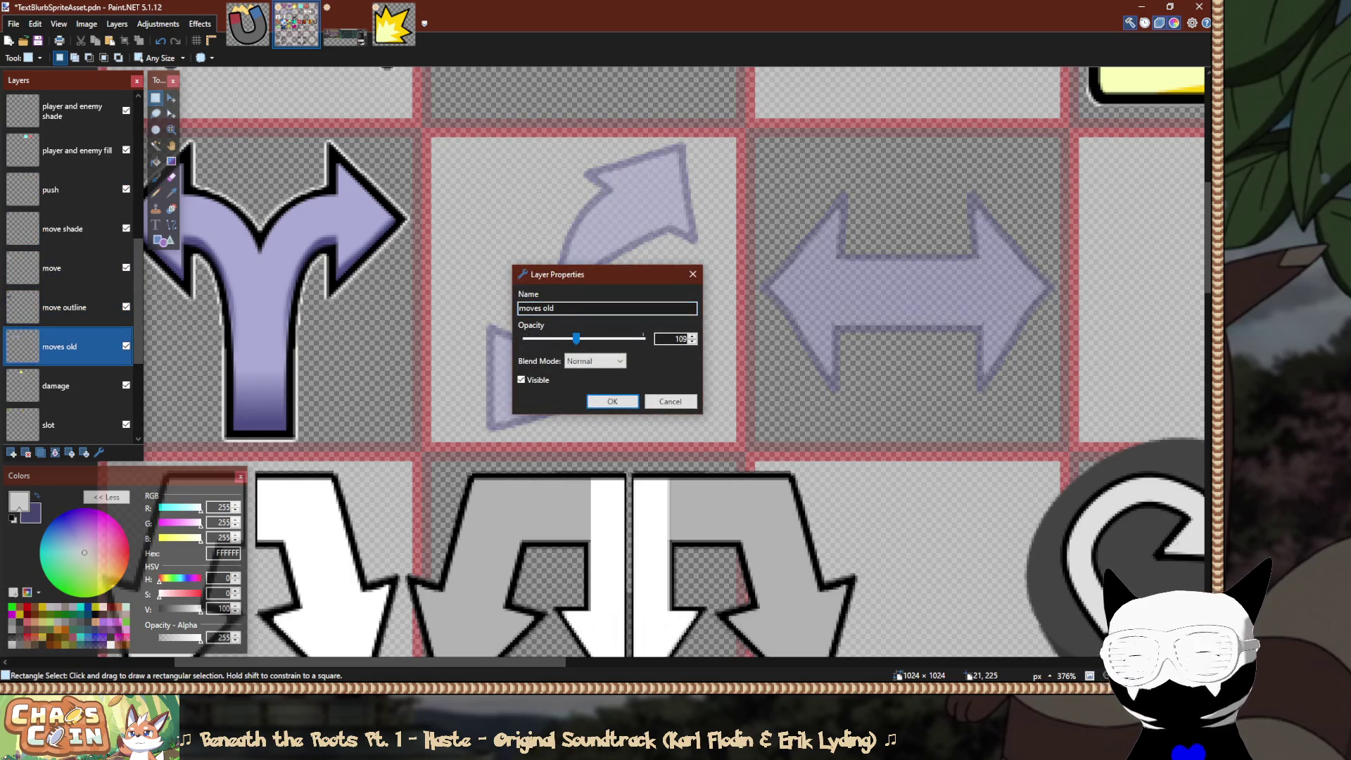
pyautogui.click(612, 401)
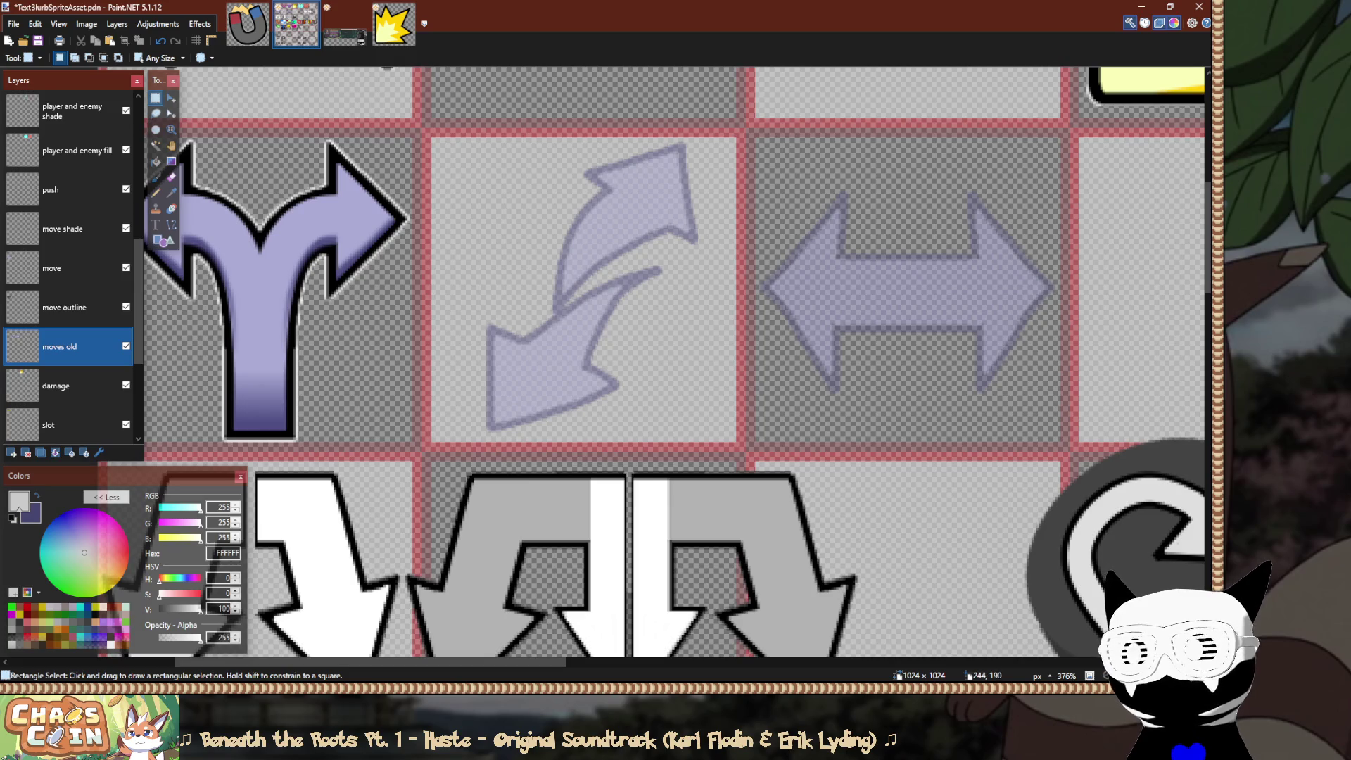
# Save the sprite sheet as TextBlurbSpriteAsset.pdn.
pyautogui.hscroll(2, 676, 366)
pyautogui.hotkey('ctrl', 's')
pyautogui.hscroll(1, 603, 366)
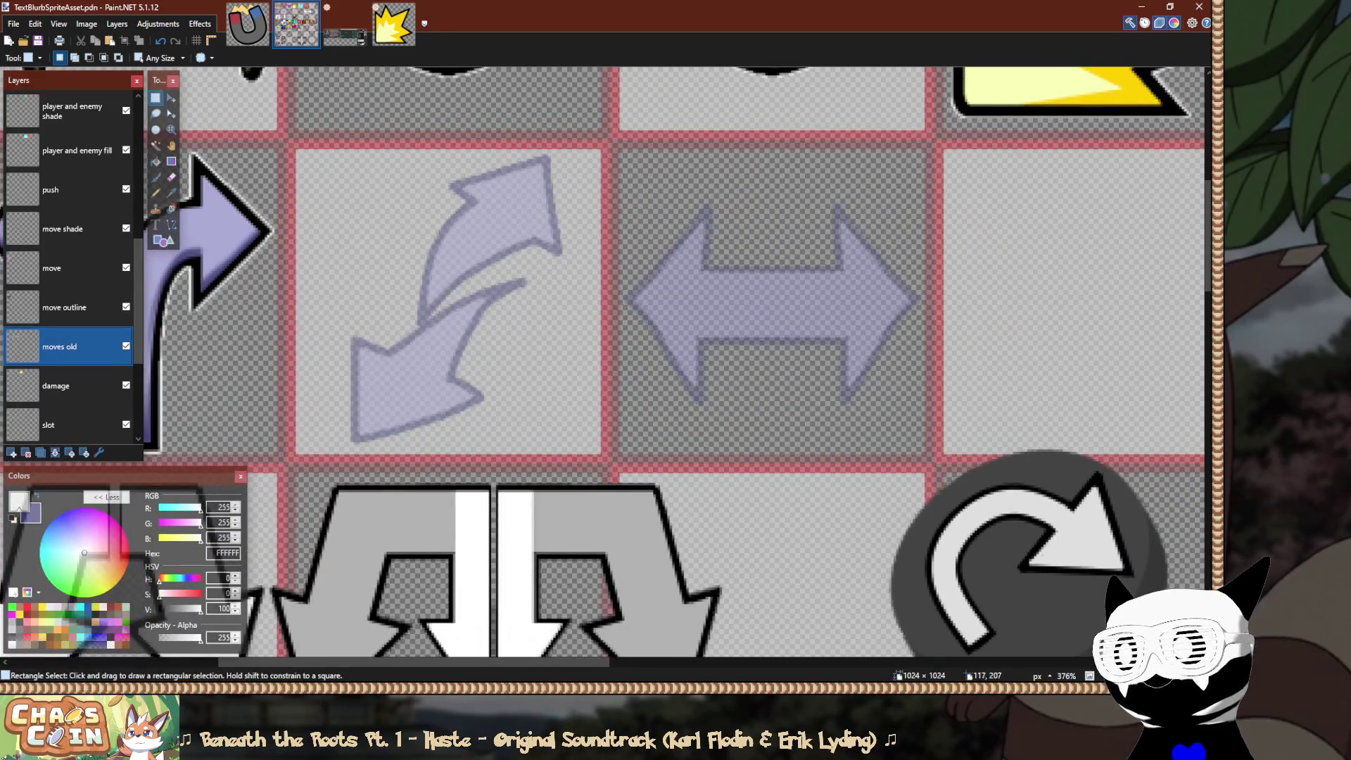
# On the push layer, sample the arrow's lavender at full opacity, then sample black (000000) as the primary colour.
pyautogui.click(71, 190)
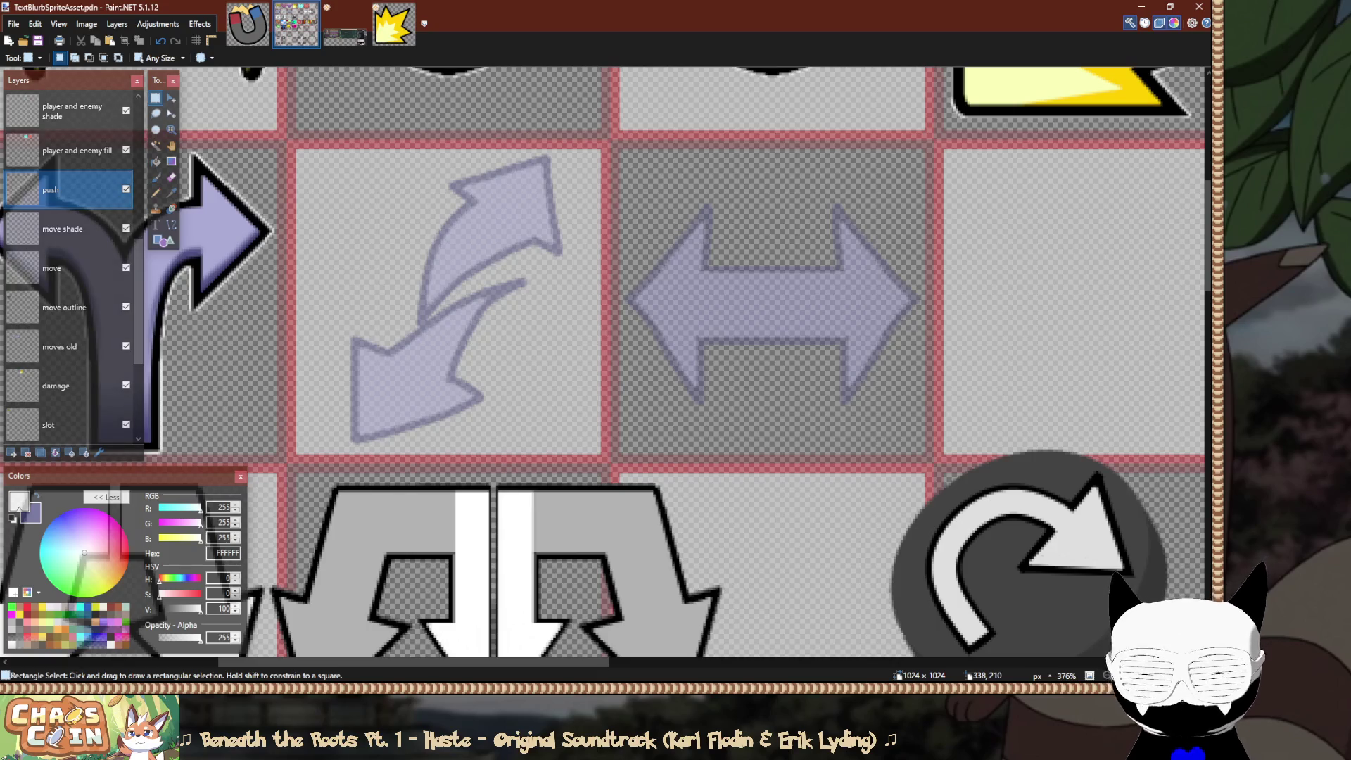
pyautogui.press('k')
pyautogui.click(754, 305)
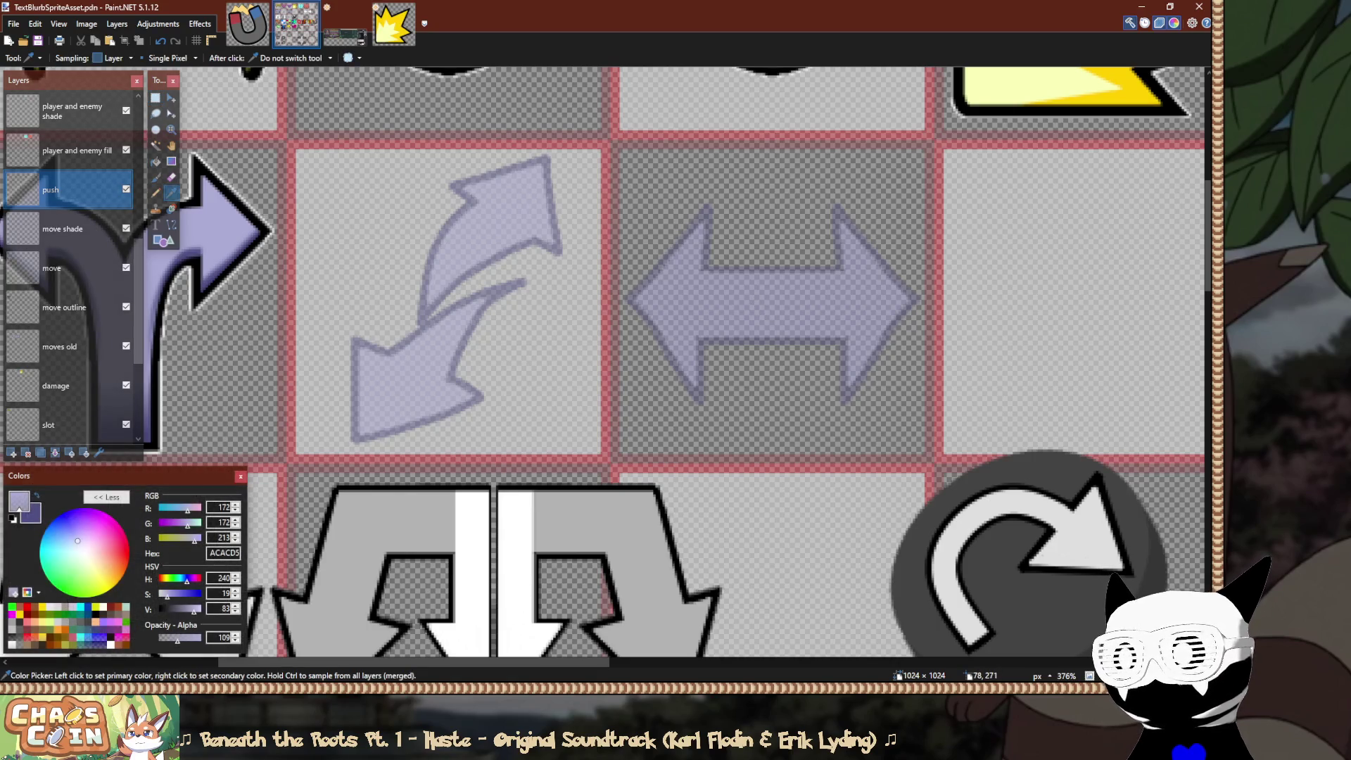
pyautogui.moveTo(177, 638); pyautogui.dragTo(200, 637)
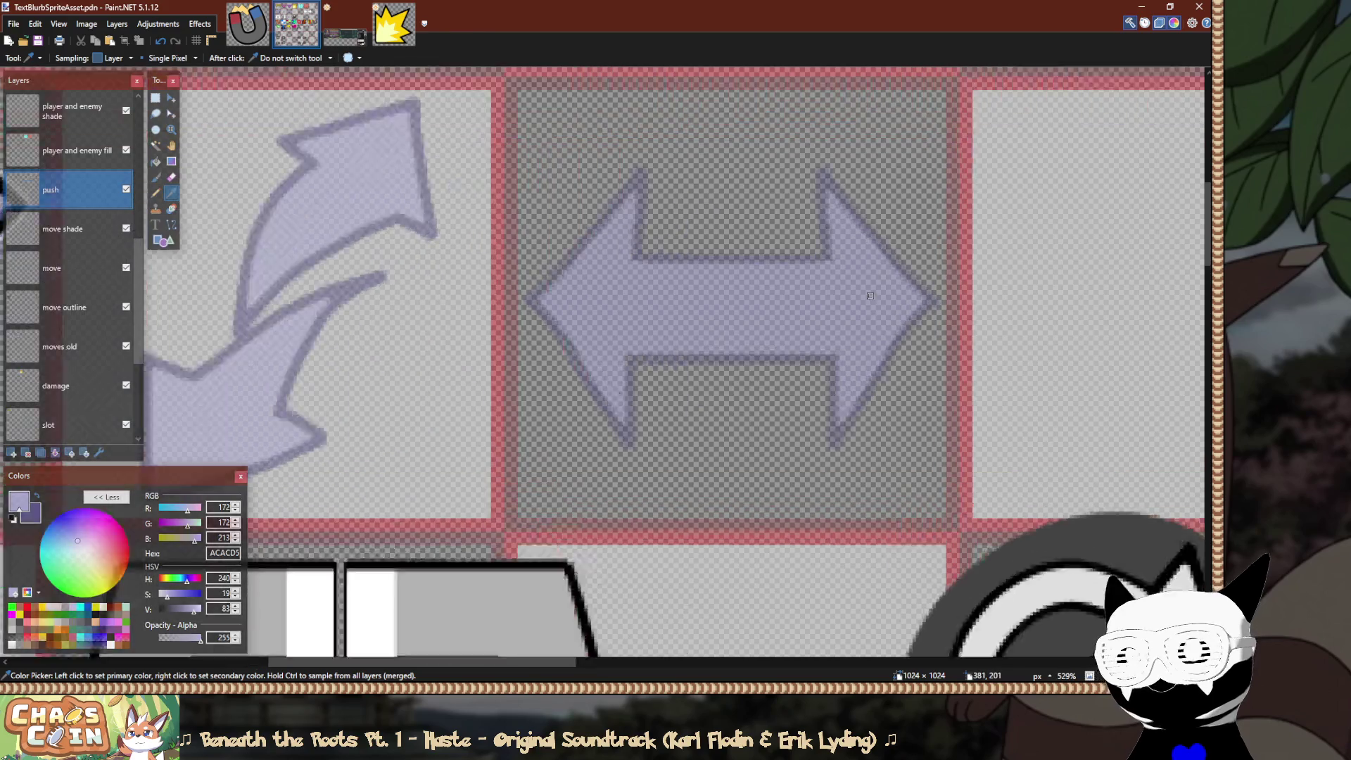
pyautogui.scroll(3, 616, 281)
pyautogui.moveTo(616, 280); pyautogui.dragTo(693, 294)
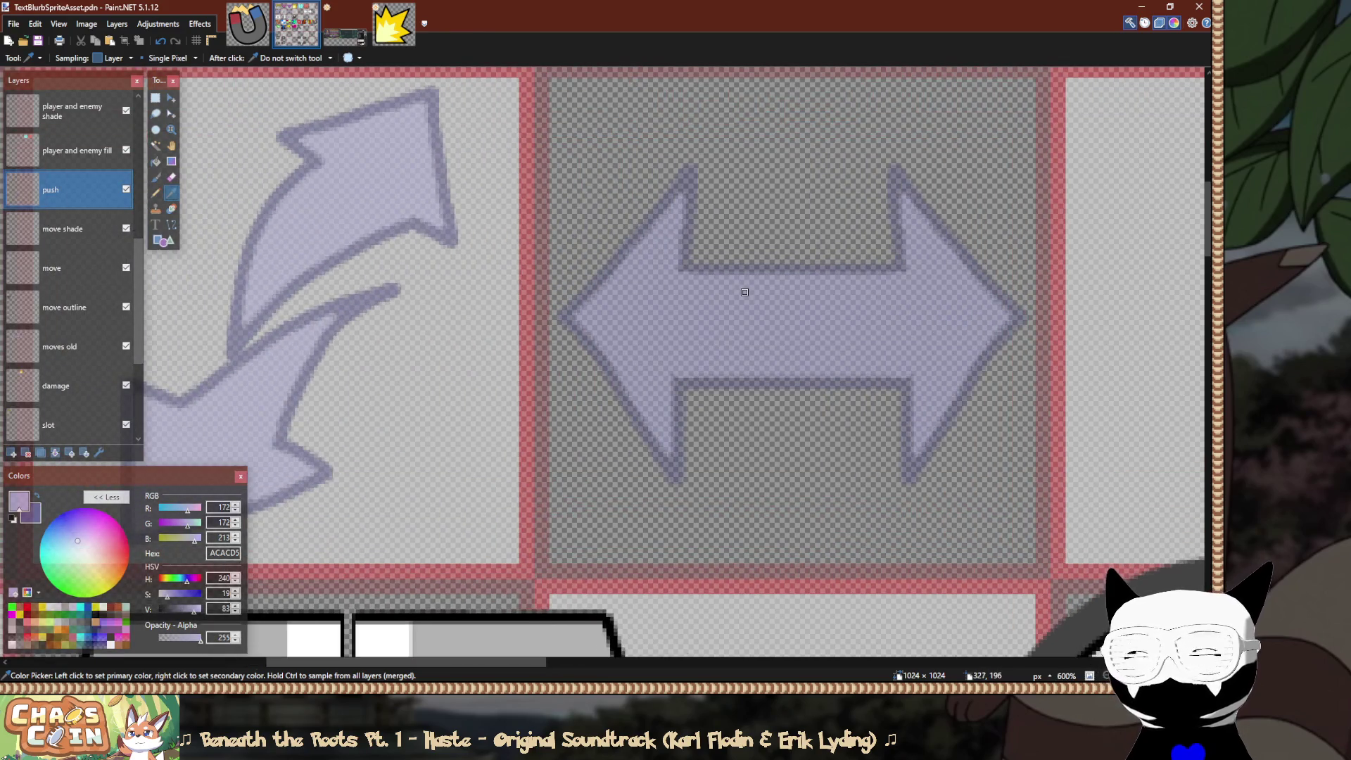
pyautogui.click(273, 584)
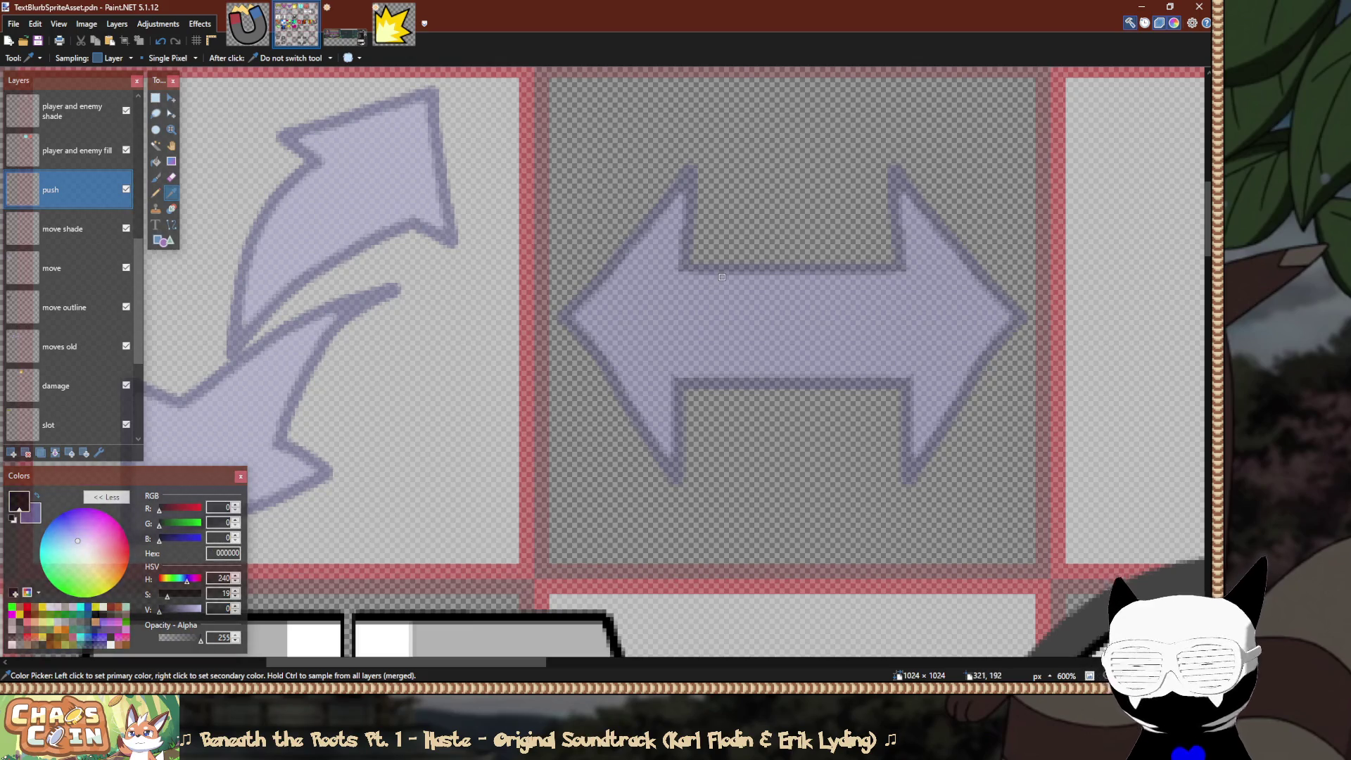
pyautogui.press('o')
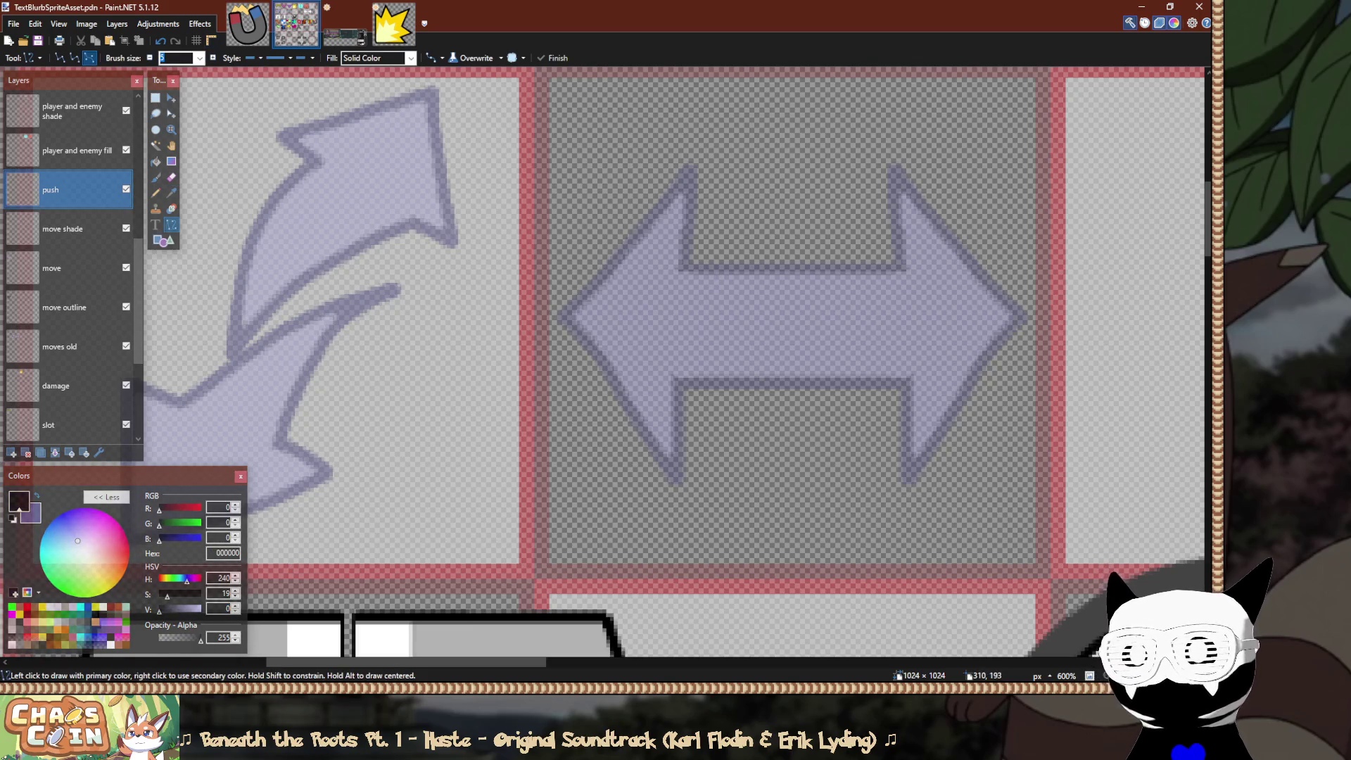
# Draw a long black diagonal line rising up-right from the double arrow's left tip.
pyautogui.scroll(1, 676, 366)
pyautogui.scroll(2, 562, 369)
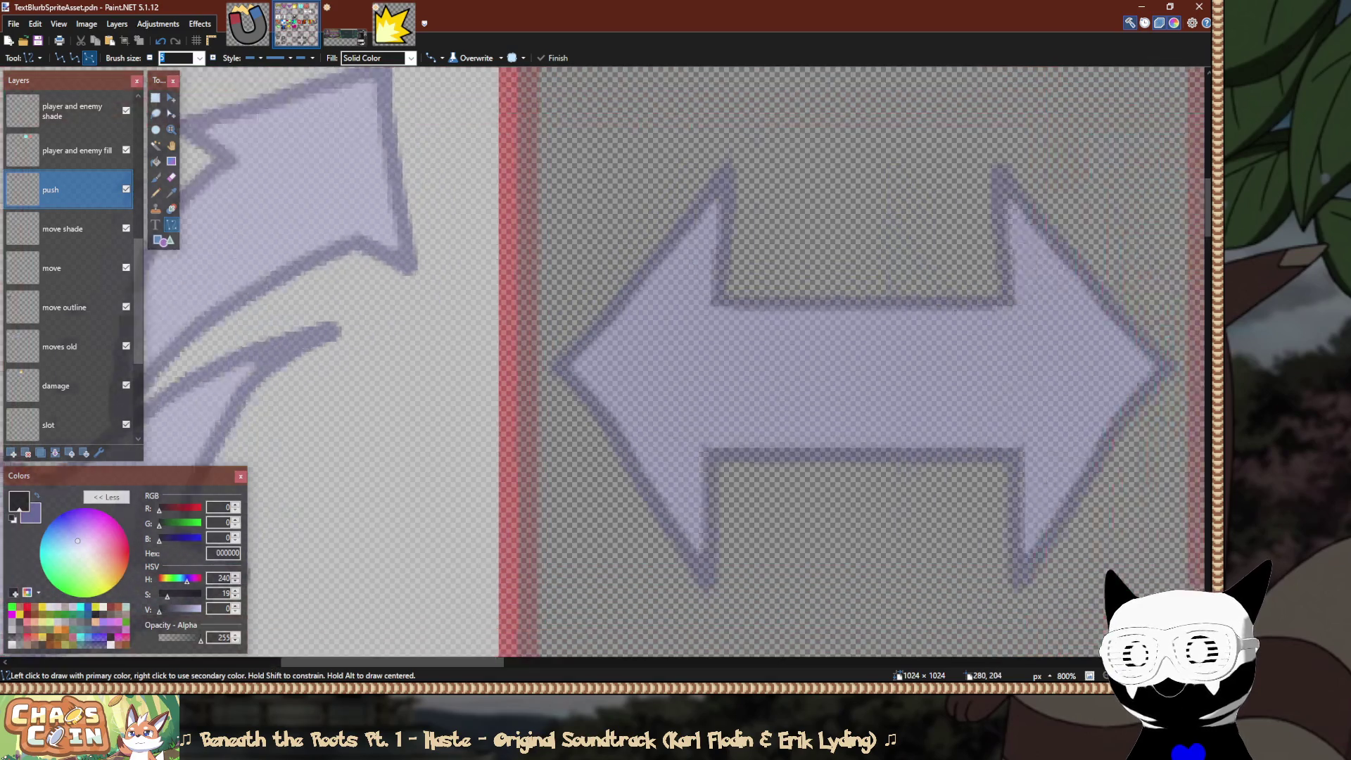
pyautogui.moveTo(533, 392)
pyautogui.mouseDown()
pyautogui.moveTo(603, 347)
pyautogui.moveTo(820, 106)
pyautogui.mouseUp()
pyautogui.scroll(-1, 841, 412)
pyautogui.hotkey('ctrl', 'z')
pyautogui.moveTo(520, 484)
pyautogui.mouseDown()
pyautogui.moveTo(779, 338)
pyautogui.moveTo(862, 146)
pyautogui.mouseUp()
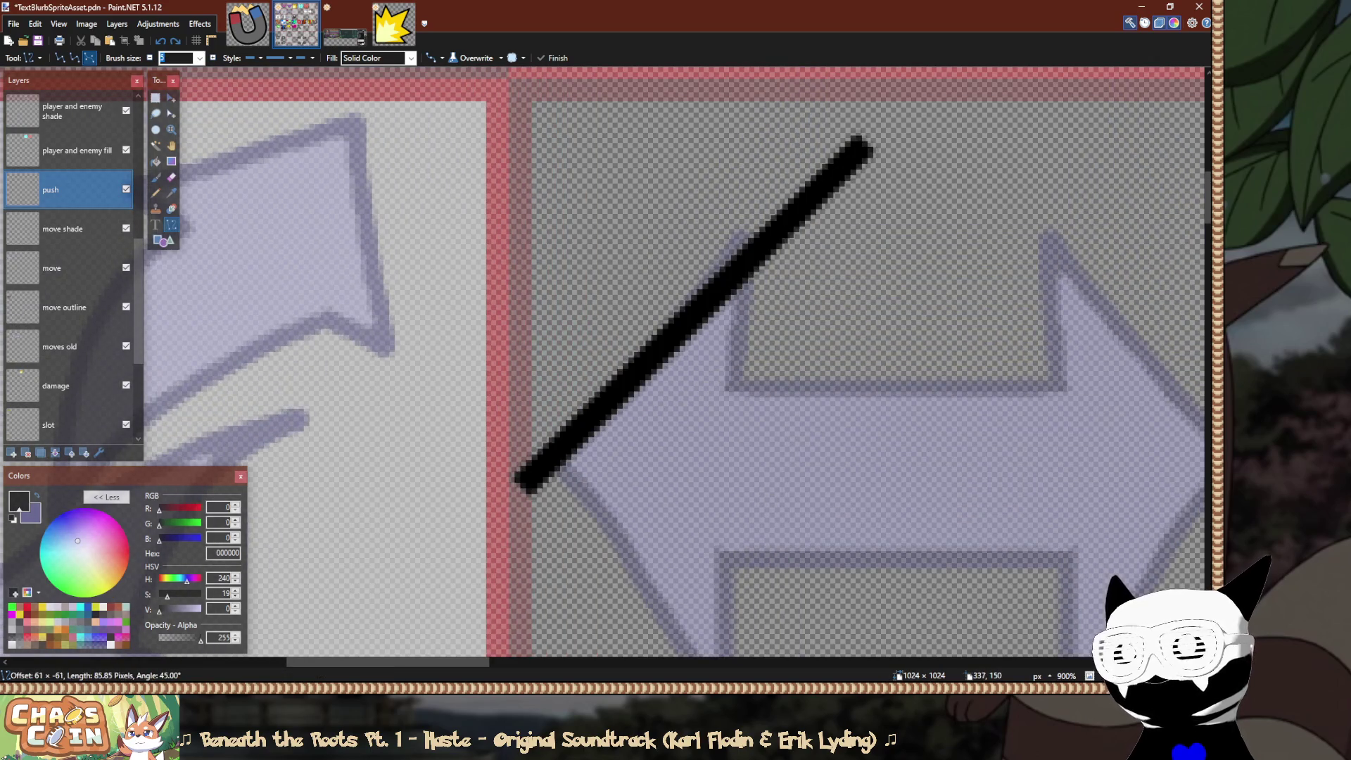
pyautogui.hscroll(-5, 675, 366)
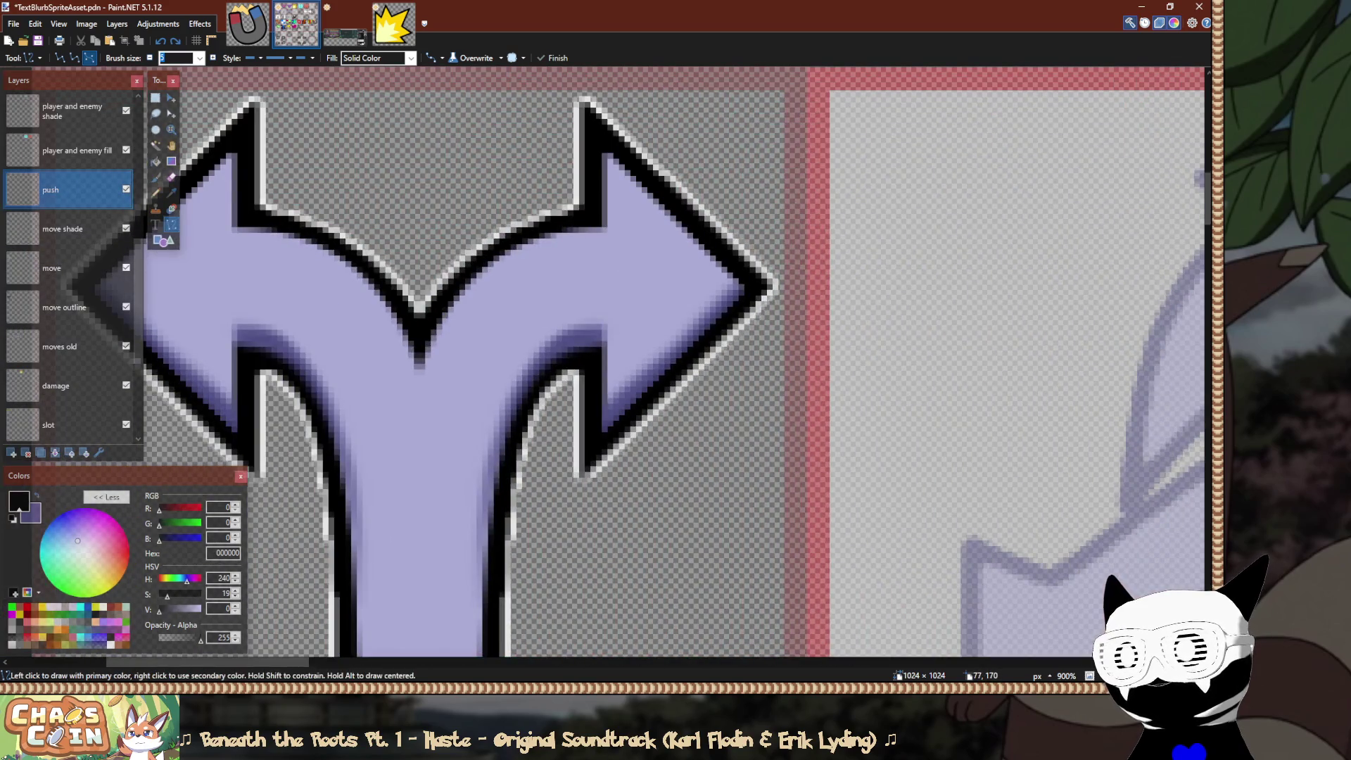
pyautogui.hscroll(-3, 676, 366)
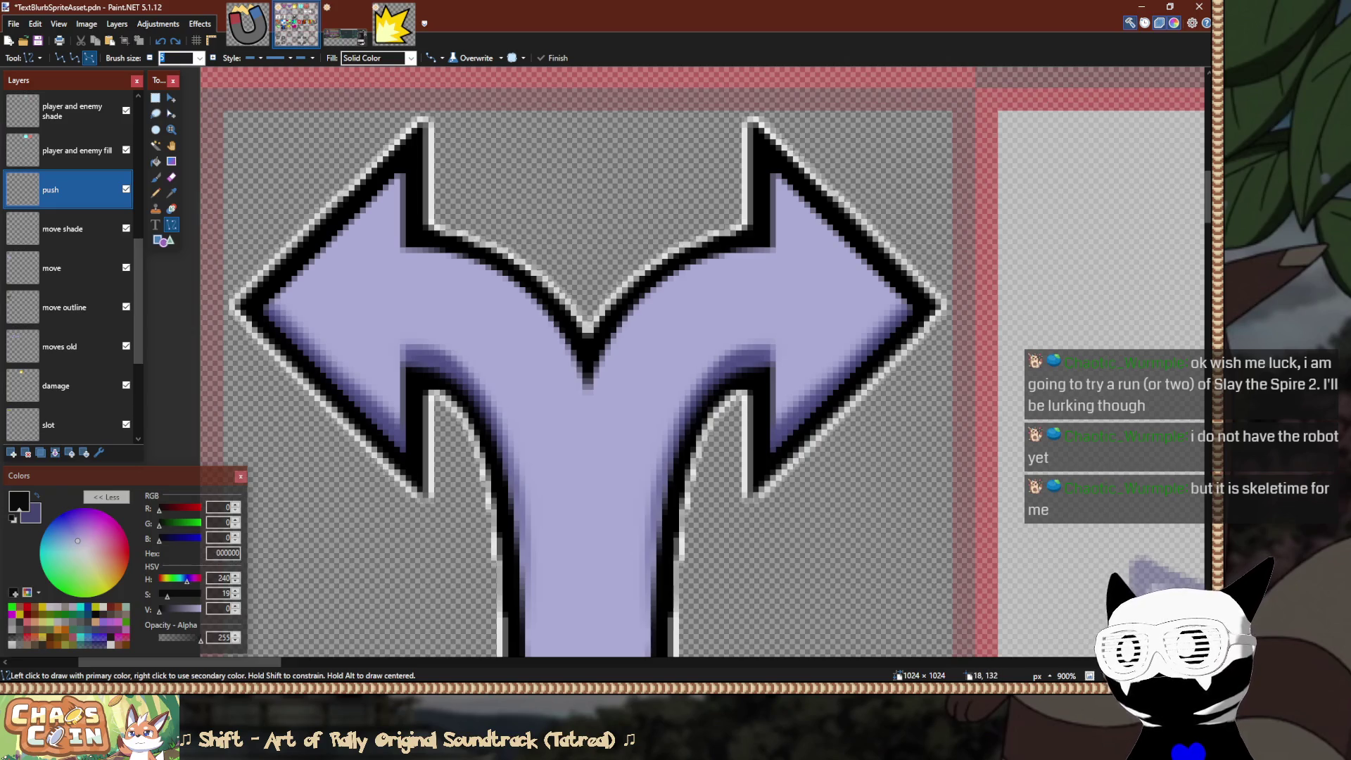
# Draw the left arrowhead's two black outline lines: a 45° line up from the left tip and a lower line.
pyautogui.write('4')
pyautogui.hscroll(10, 605, 366)
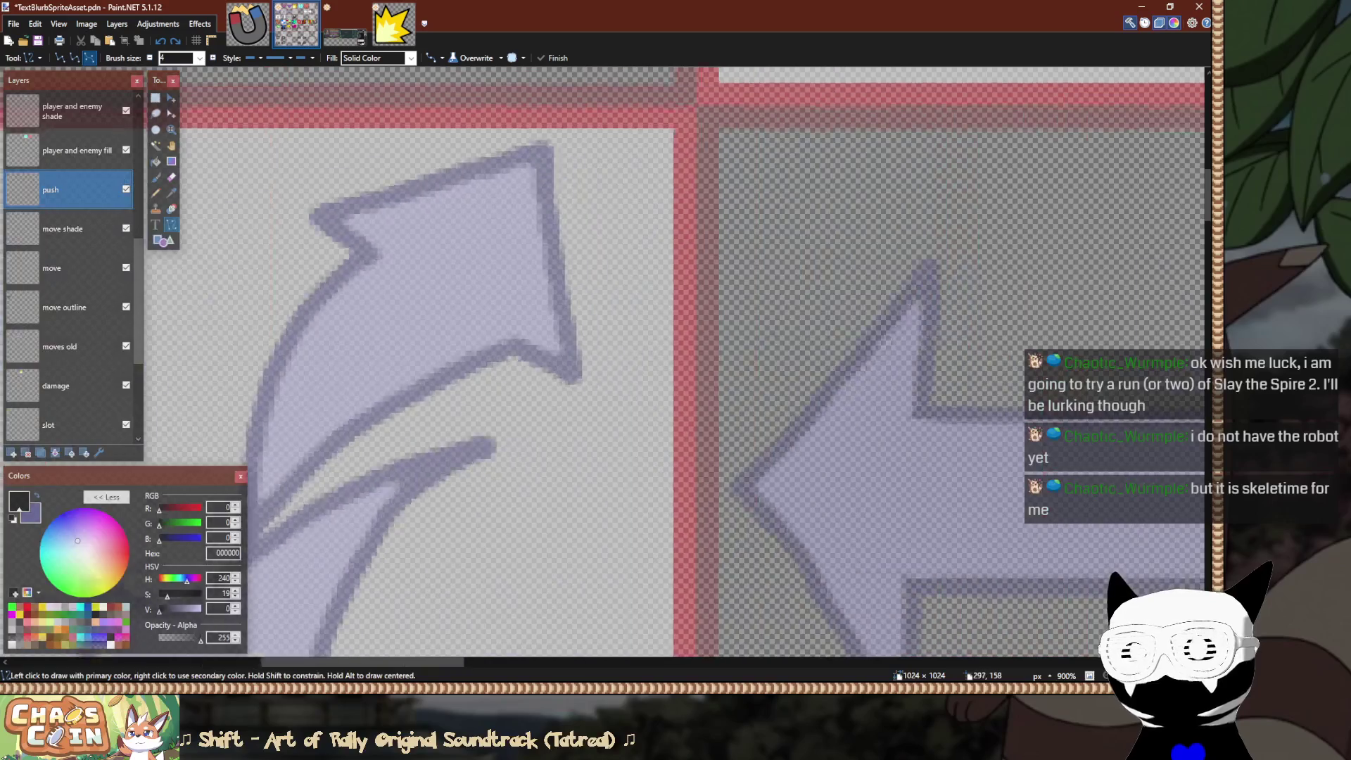
pyautogui.scroll(-1, 606, 366)
pyautogui.moveTo(504, 446); pyautogui.dragTo(825, 125)
pyautogui.scroll(-2, 825, 125)
pyautogui.press('Return')
pyautogui.moveTo(512, 371)
pyautogui.mouseDown()
pyautogui.moveTo(588, 485)
pyautogui.moveTo(761, 610)
pyautogui.moveTo(814, 603)
pyautogui.moveTo(774, 337)
pyautogui.moveTo(980, 386)
pyautogui.moveTo(988, 565)
pyautogui.mouseUp()
pyautogui.scroll(-5, 761, 609)
pyautogui.scroll(-2, 988, 565)
pyautogui.press('Return')
# Sample the dark purple colour, make it fully transparent, and move the line's lower end onto the arrow tip.
pyautogui.scroll(4, 774, 88)
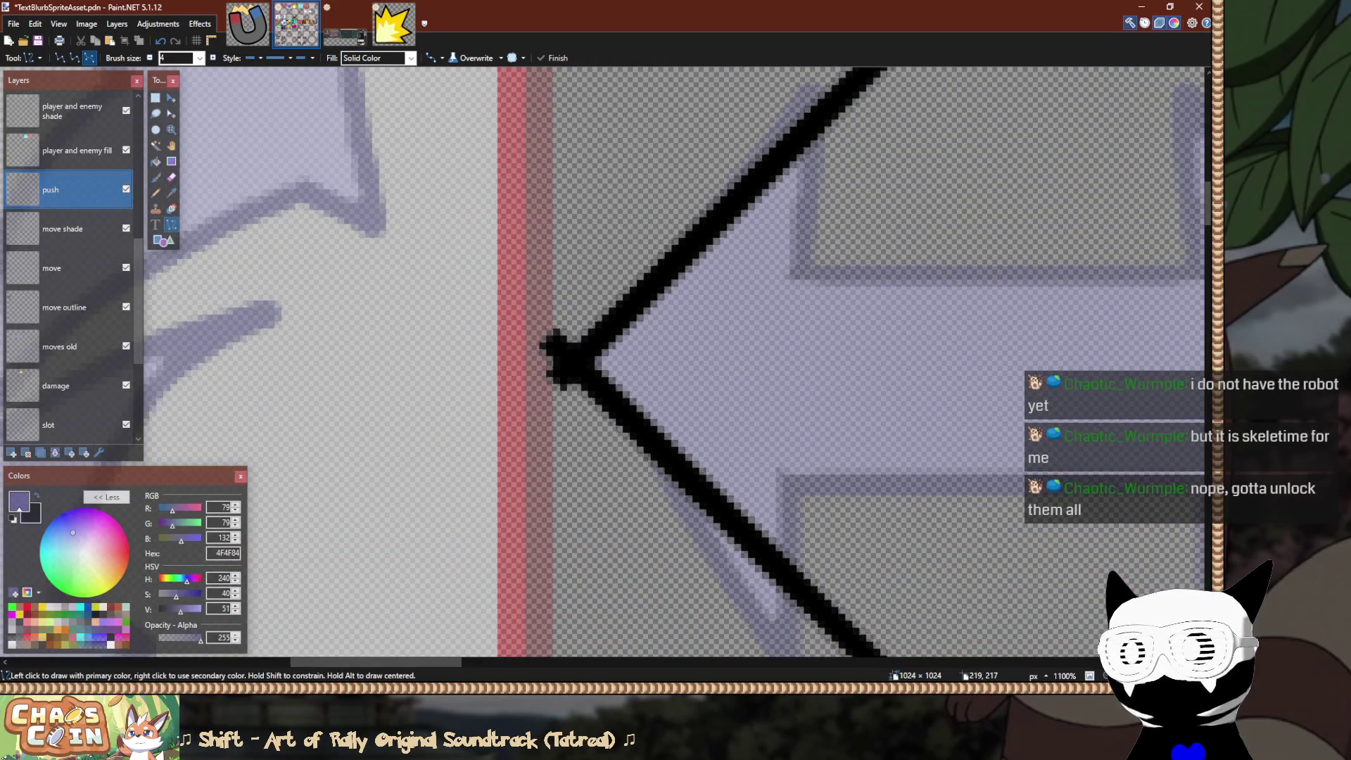
pyautogui.click(302, 197)
pyautogui.moveTo(200, 638); pyautogui.dragTo(159, 637)
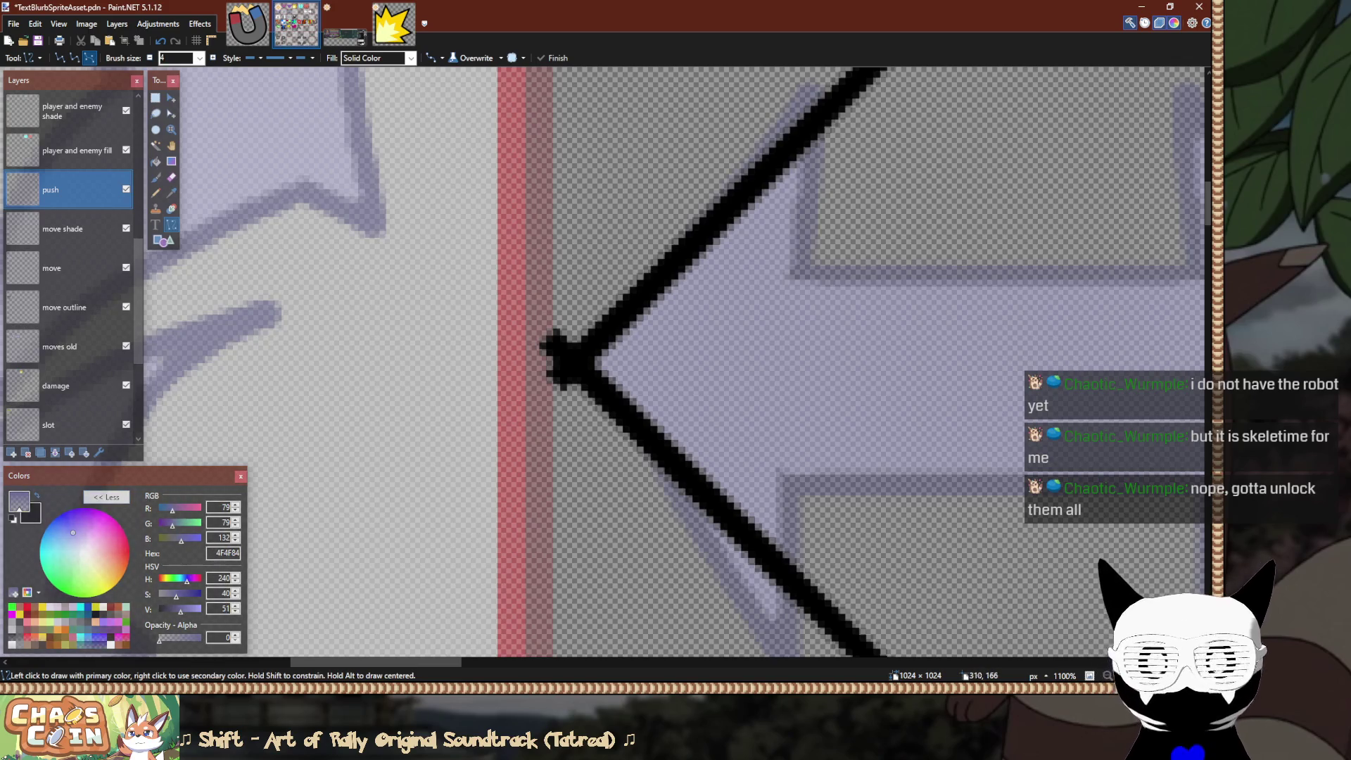
pyautogui.moveTo(553, 352); pyautogui.dragTo(558, 371)
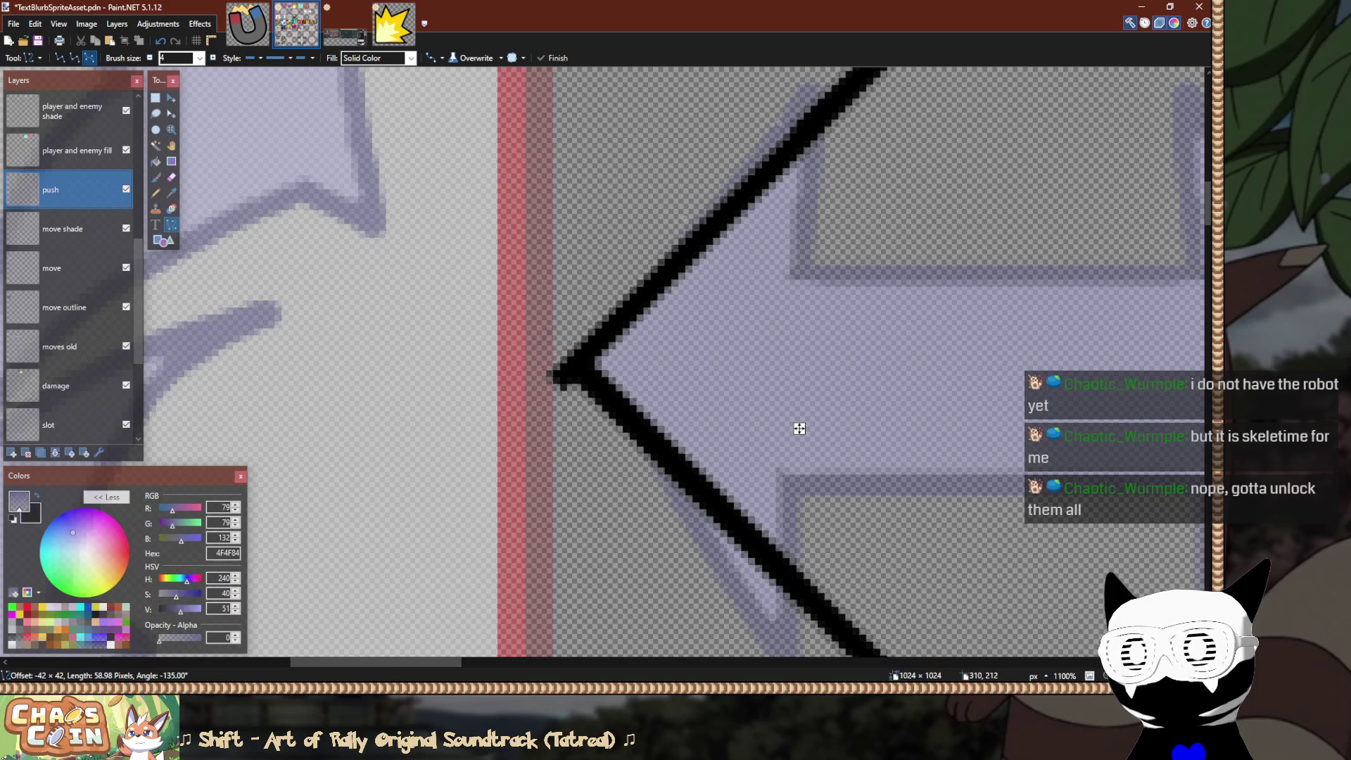
pyautogui.press('Return')
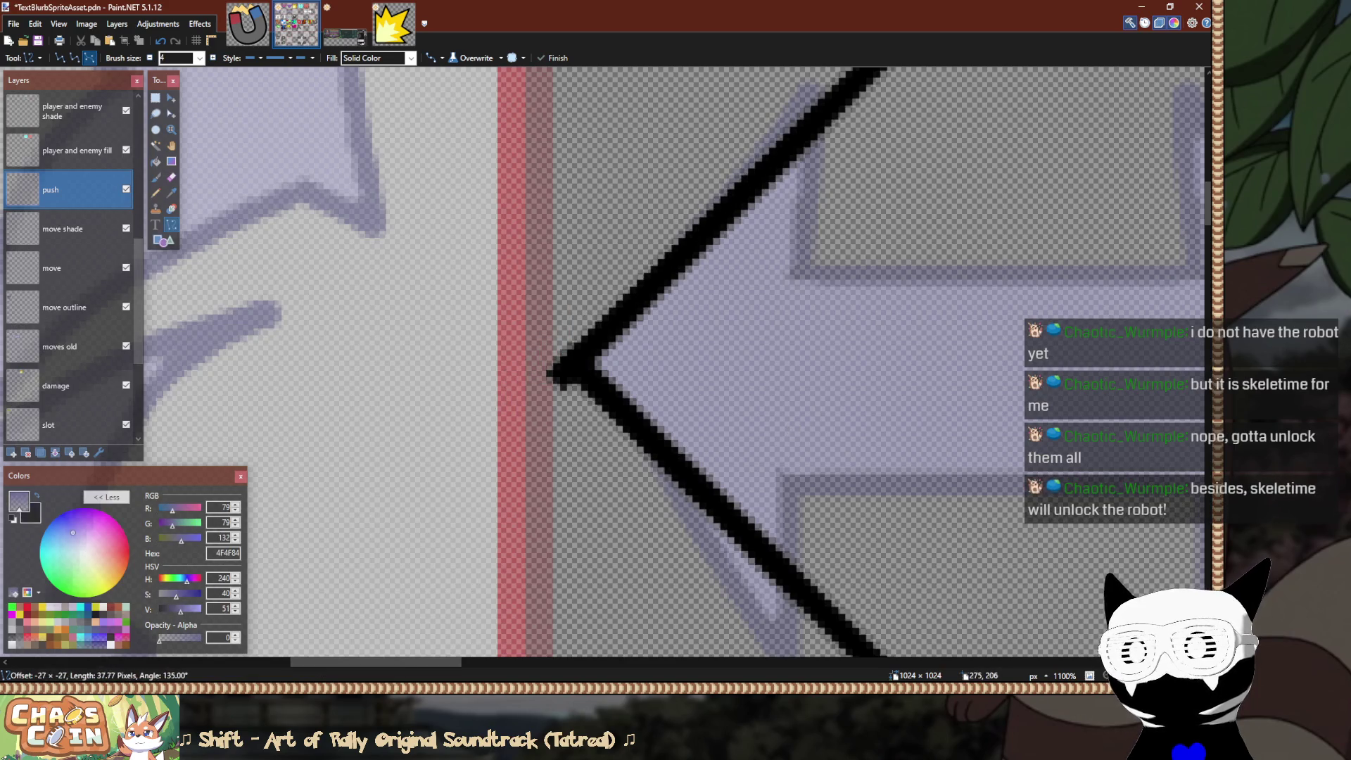
# Select the whole canvas, then clear the selection.
pyautogui.press('s')
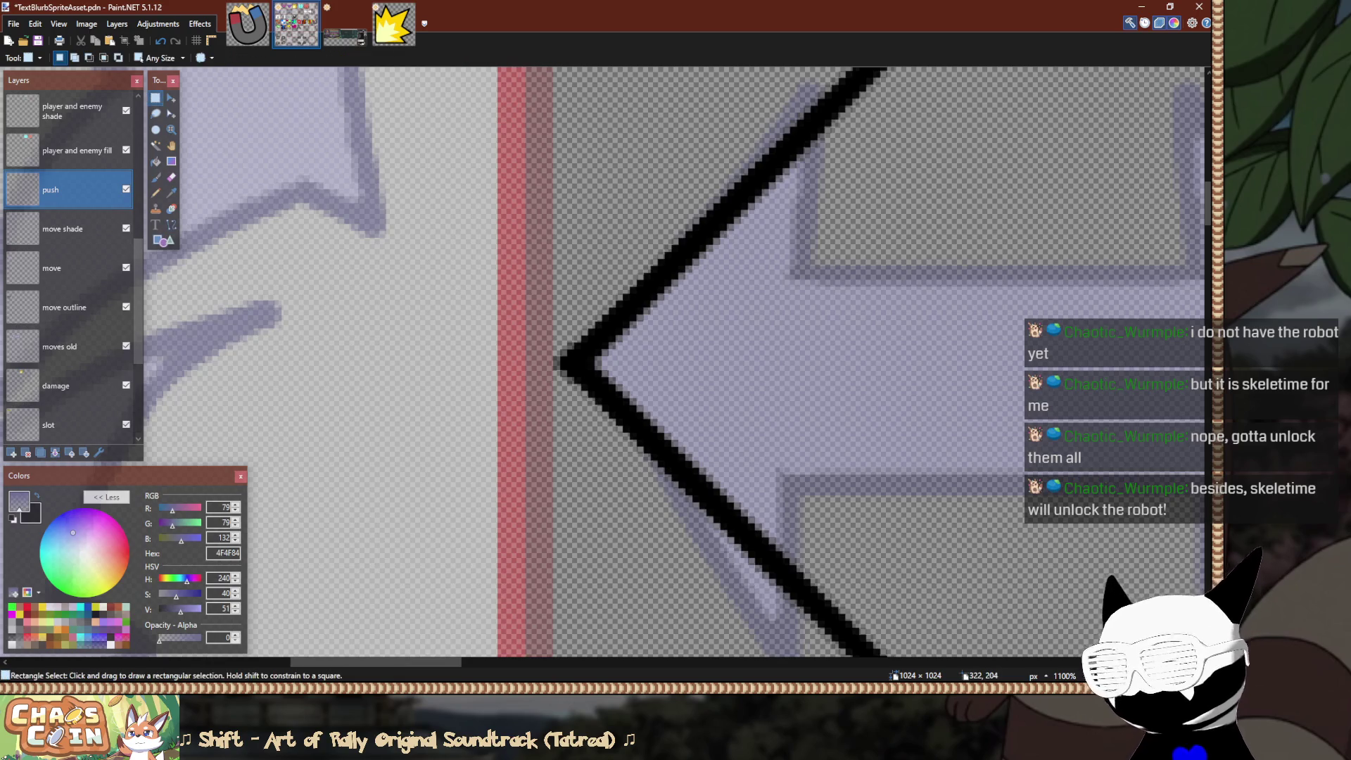
pyautogui.scroll(-5, 765, 317)
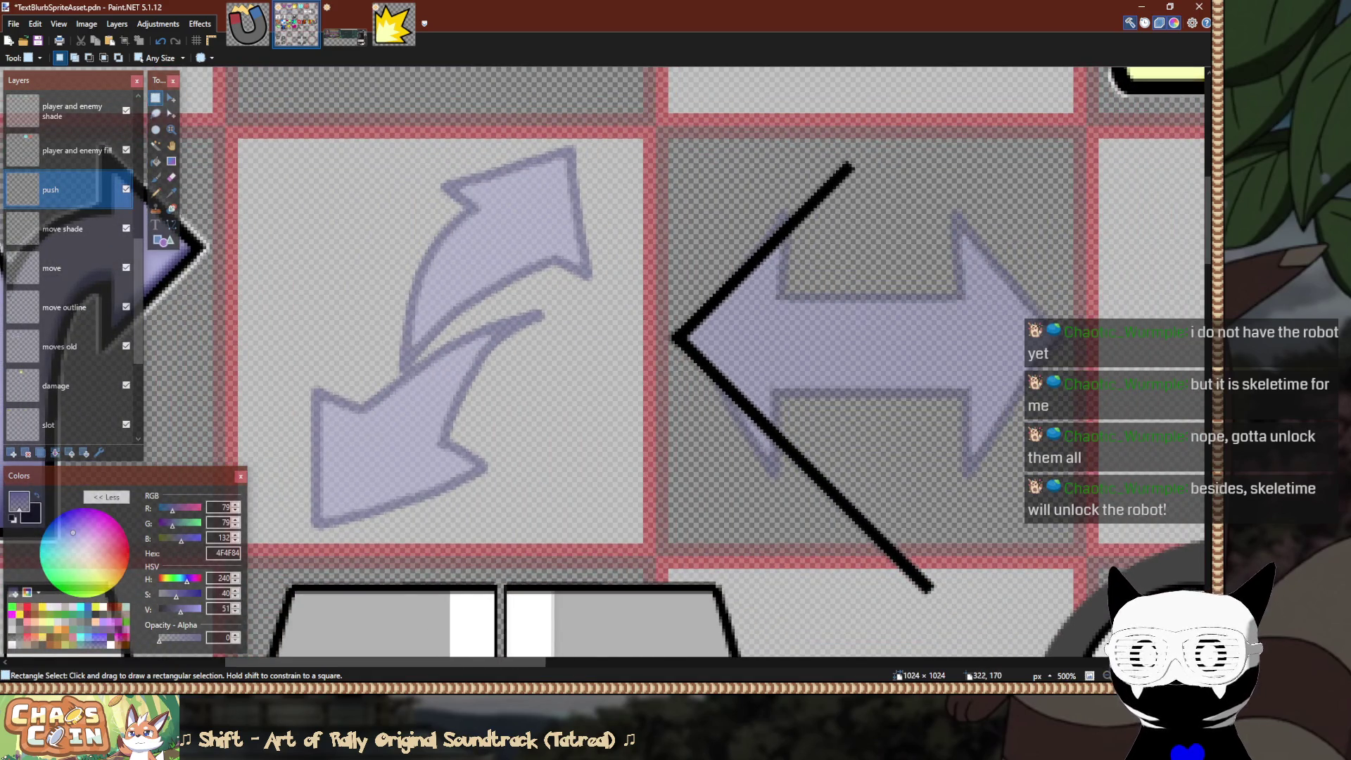
pyautogui.press('o')
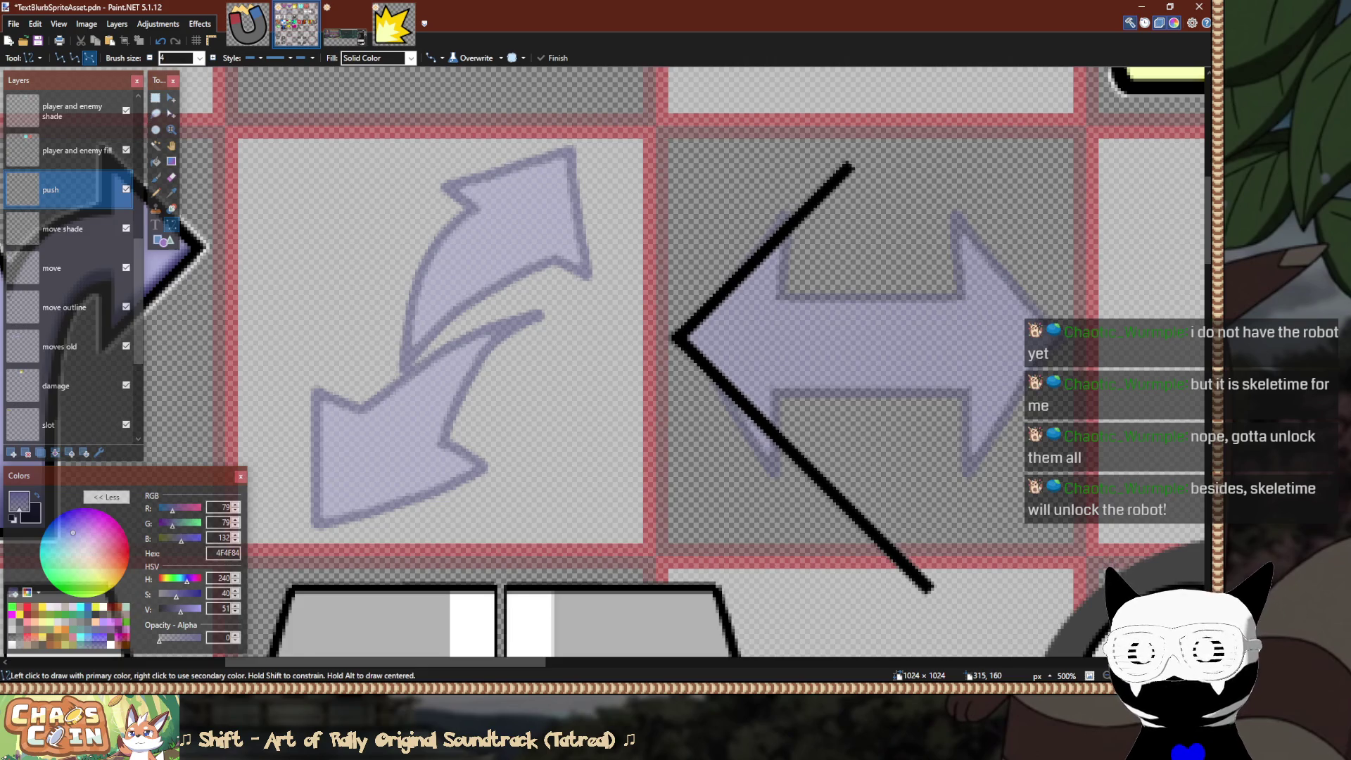
pyautogui.scroll(8, 708, 303)
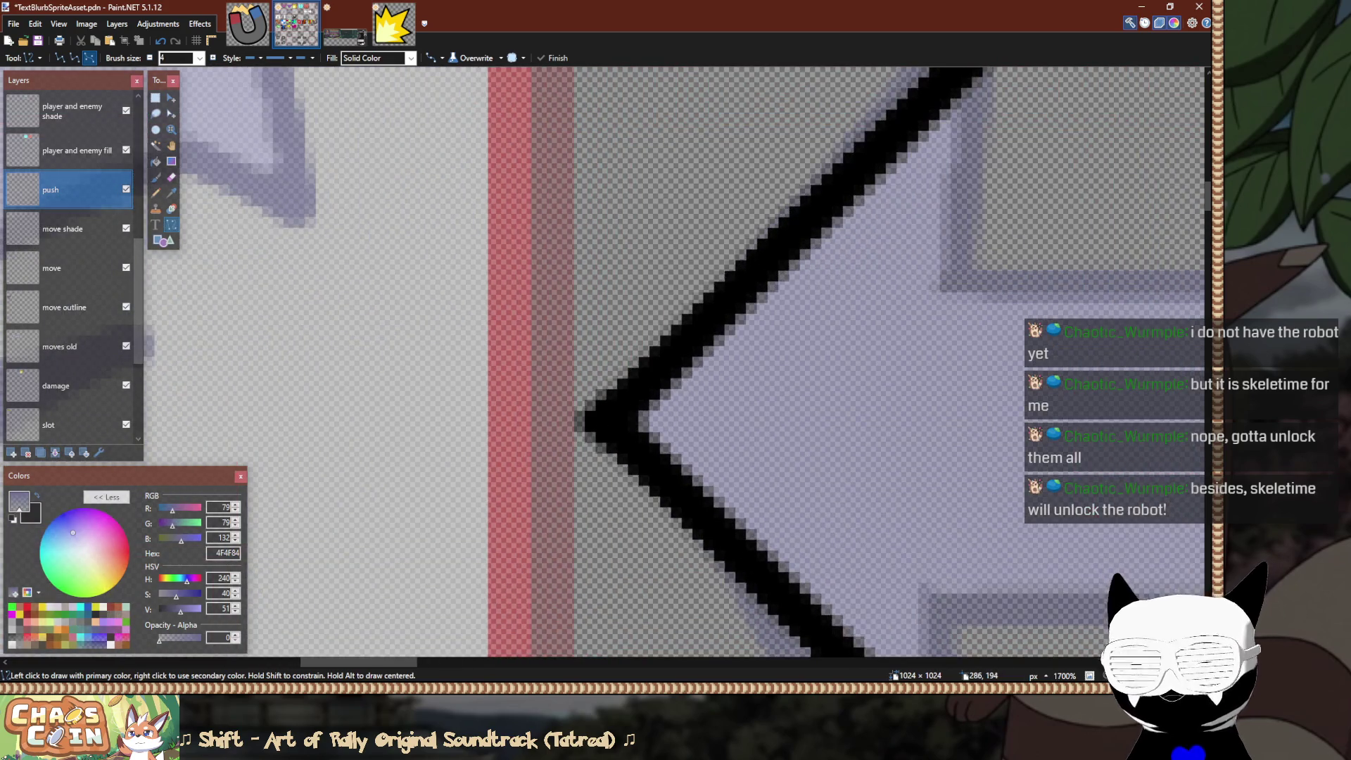
pyautogui.press('m')
pyautogui.scroll(-2, 764, 327)
pyautogui.press('s')
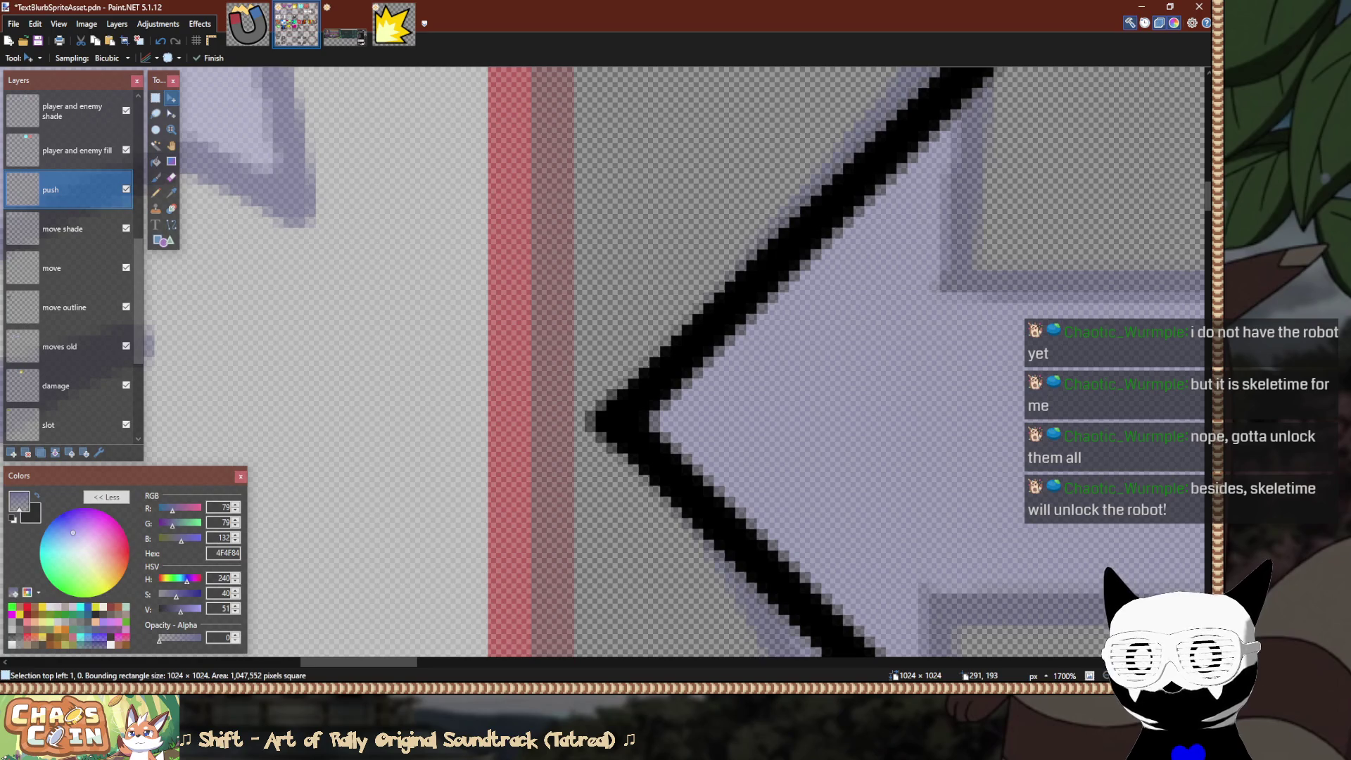
pyautogui.hotkey('ctrl', 'a')
pyautogui.scroll(-3, 455, 297)
pyautogui.hotkey('ctrl', 'd')
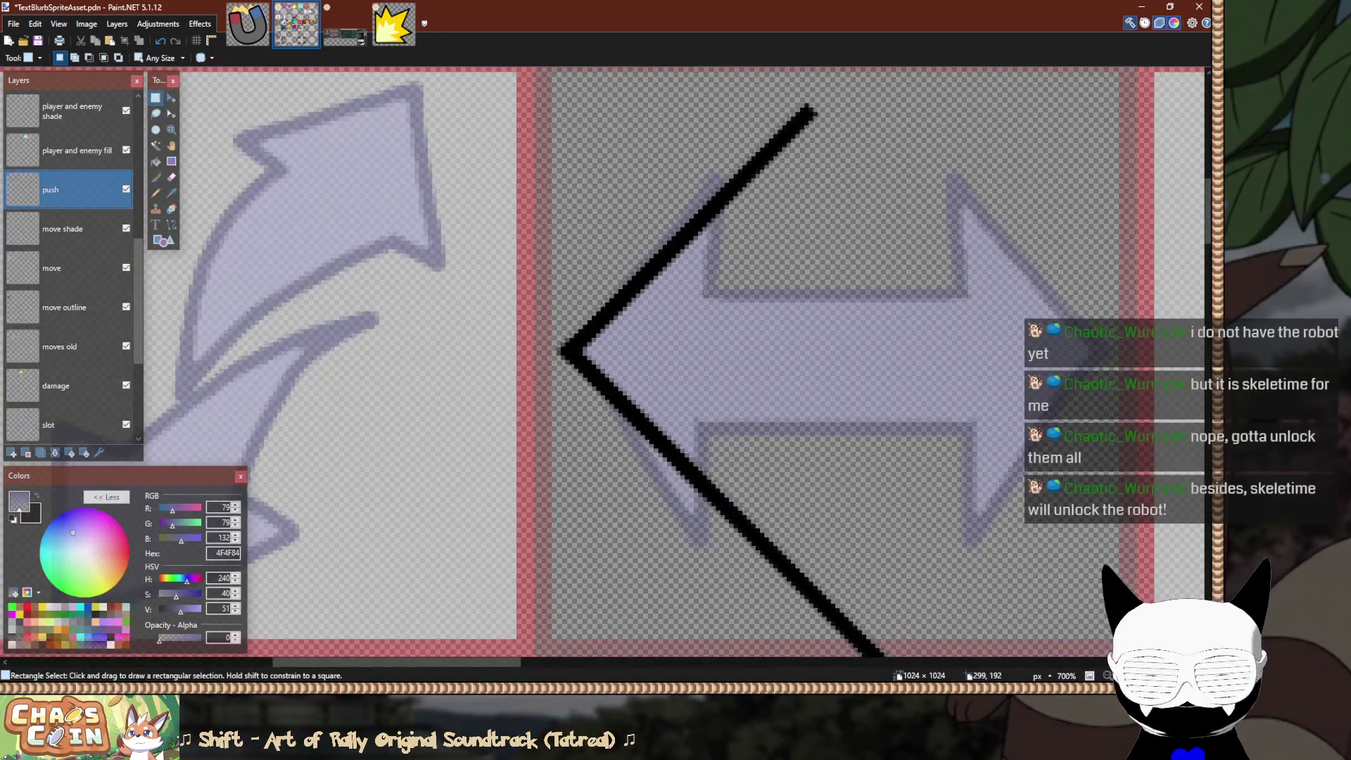
# Try a transparent vertical gap through the black diagonal, then undo it and make black the colour again.
pyautogui.press('o')
pyautogui.moveTo(739, 118); pyautogui.dragTo(739, 493)
pyautogui.hotkey('ctrl', 'z')
pyautogui.press('x')
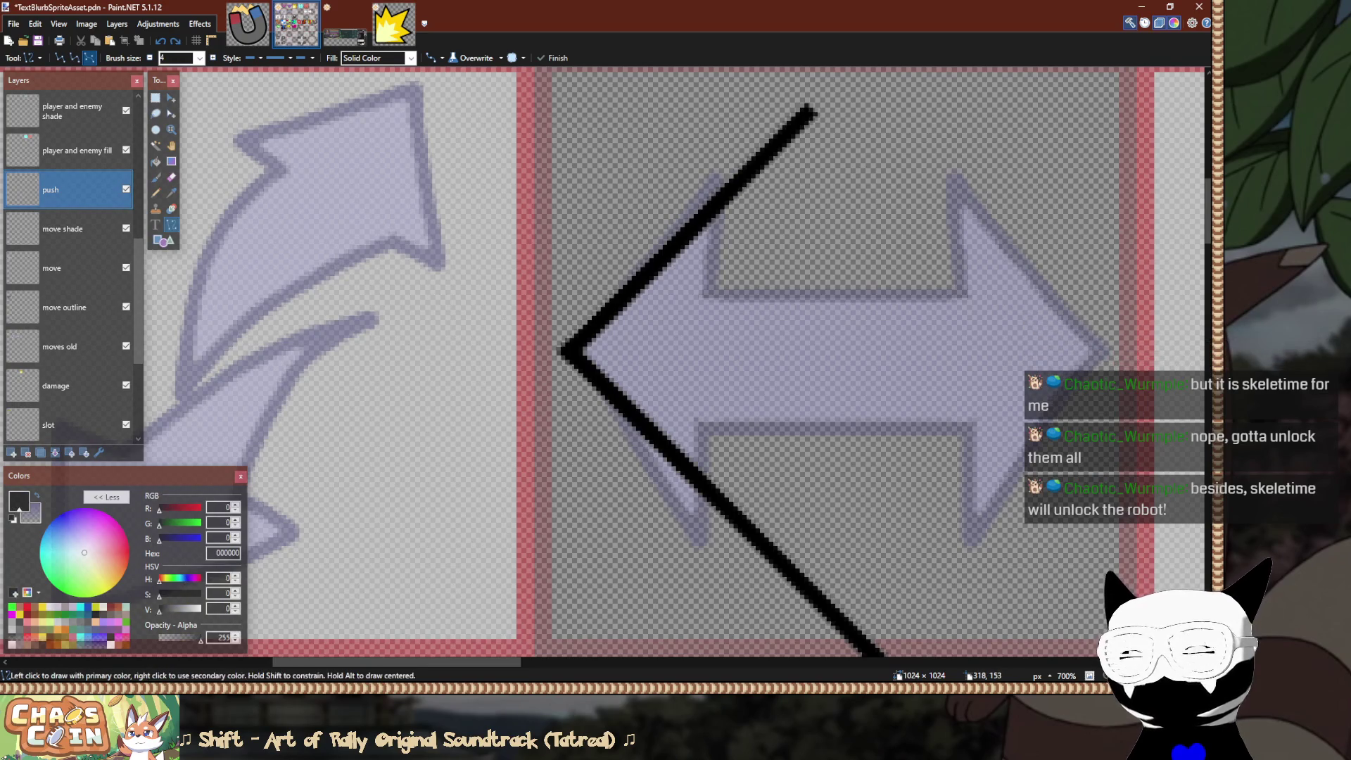
# Draw the vertical black stroke across the arrowhead and cut a gap through it at the top crossing.
pyautogui.moveTo(744, 135)
pyautogui.mouseDown()
pyautogui.moveTo(743, 580)
pyautogui.moveTo(723, 437)
pyautogui.moveTo(723, 121)
pyautogui.mouseUp()
pyautogui.hotkey('ctrl', 'z')
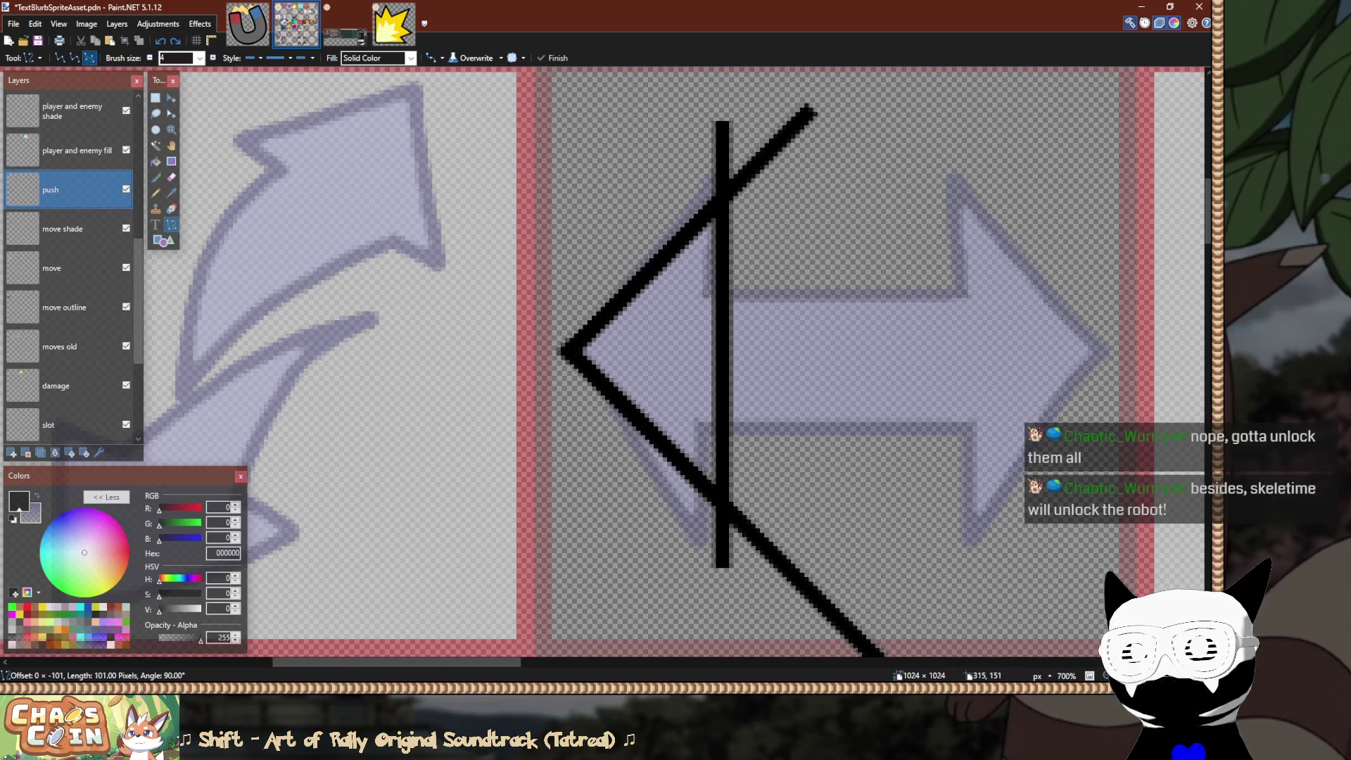
pyautogui.press('e')
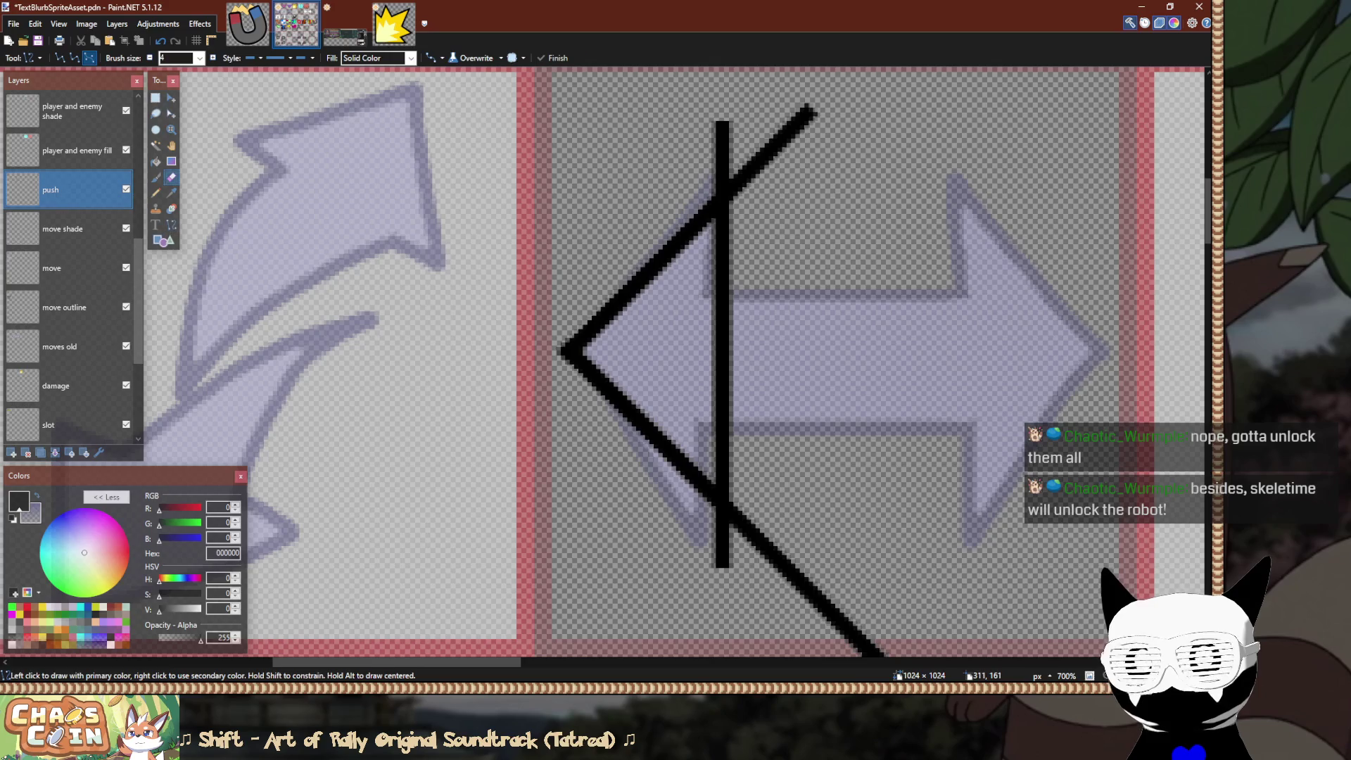
pyautogui.scroll(3, 703, 175)
pyautogui.scroll(-2, 761, 153)
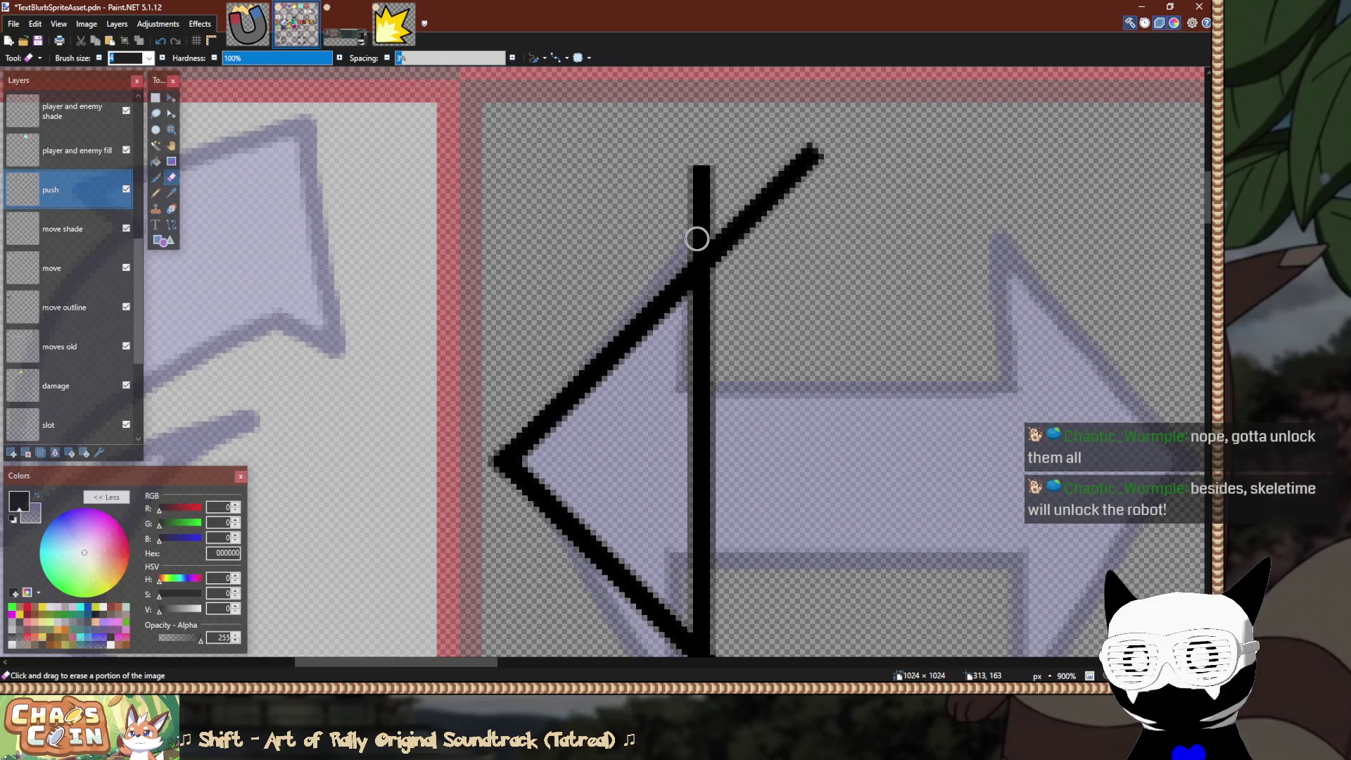
pyautogui.hotkey('ctrl', 'z')
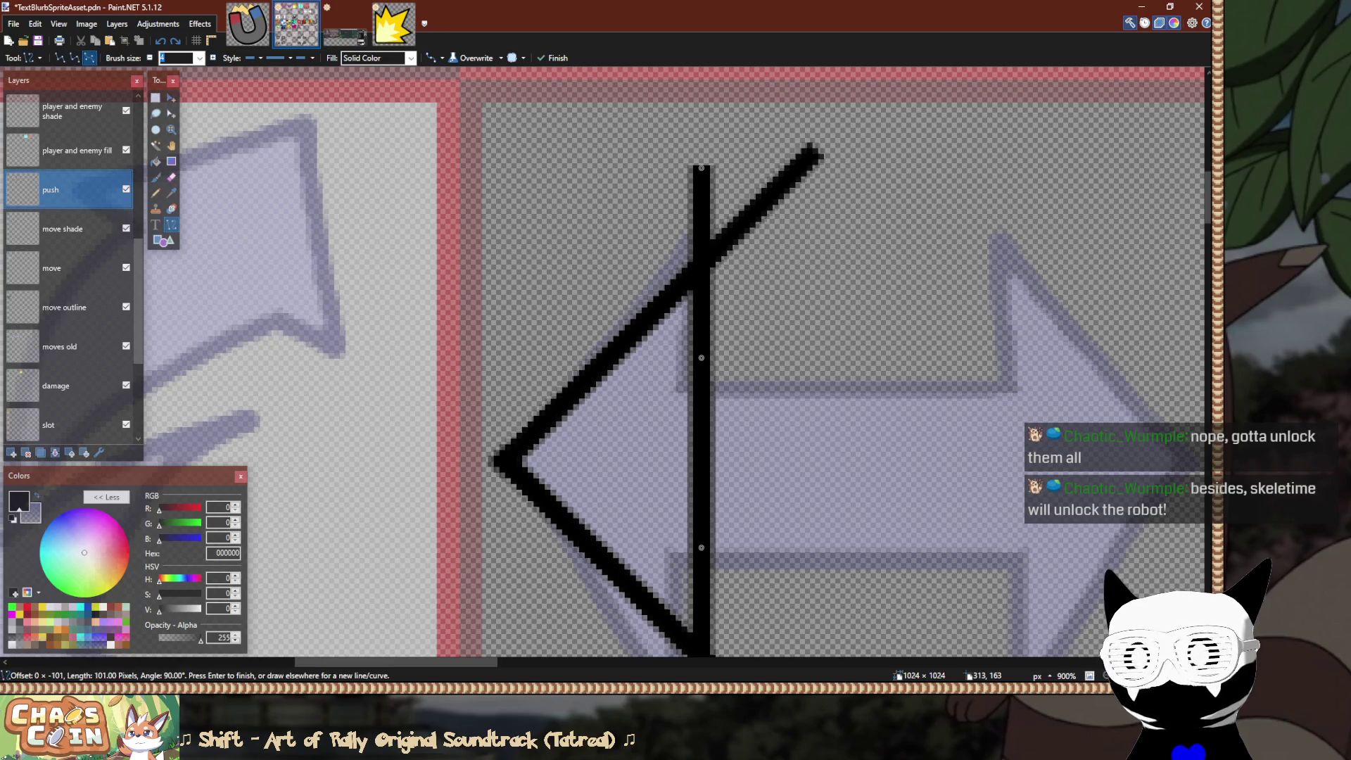
pyautogui.press('Return')
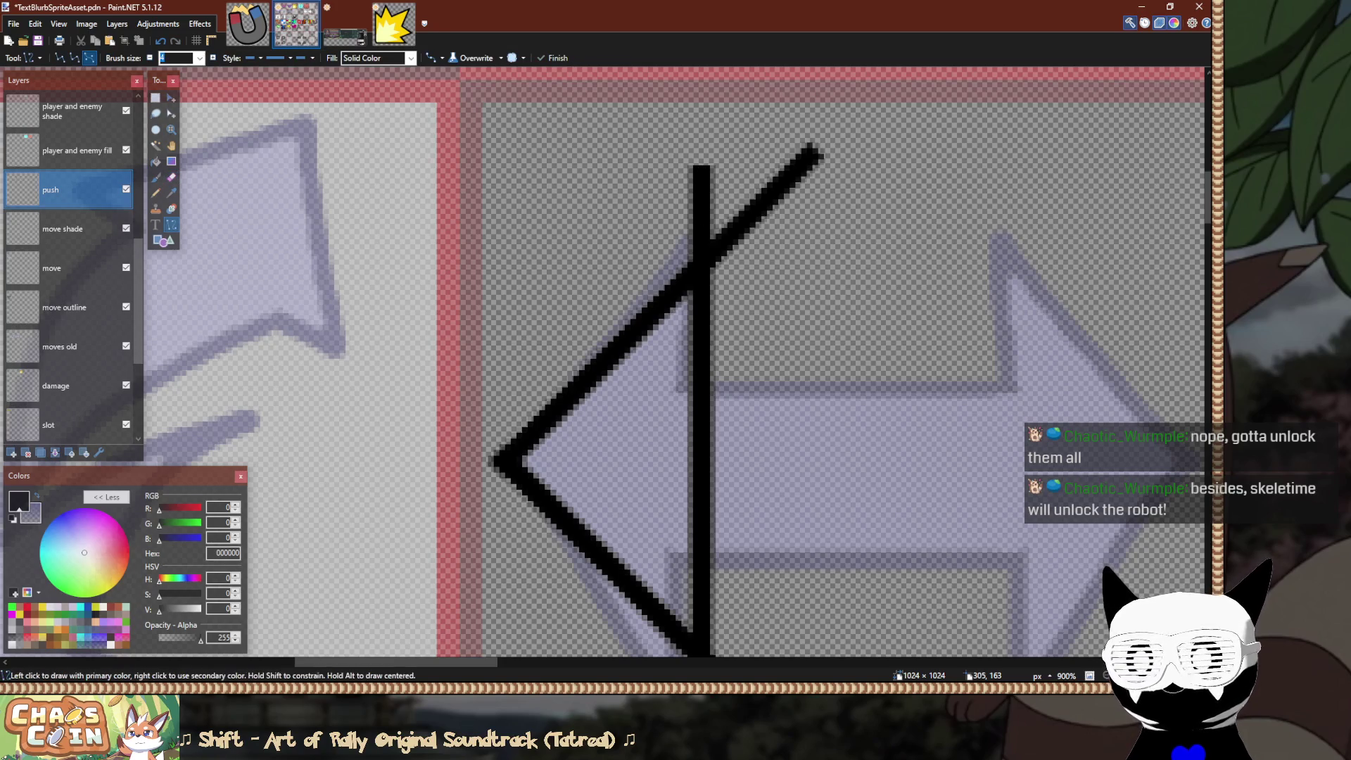
pyautogui.moveTo(662, 273); pyautogui.dragTo(815, 119)
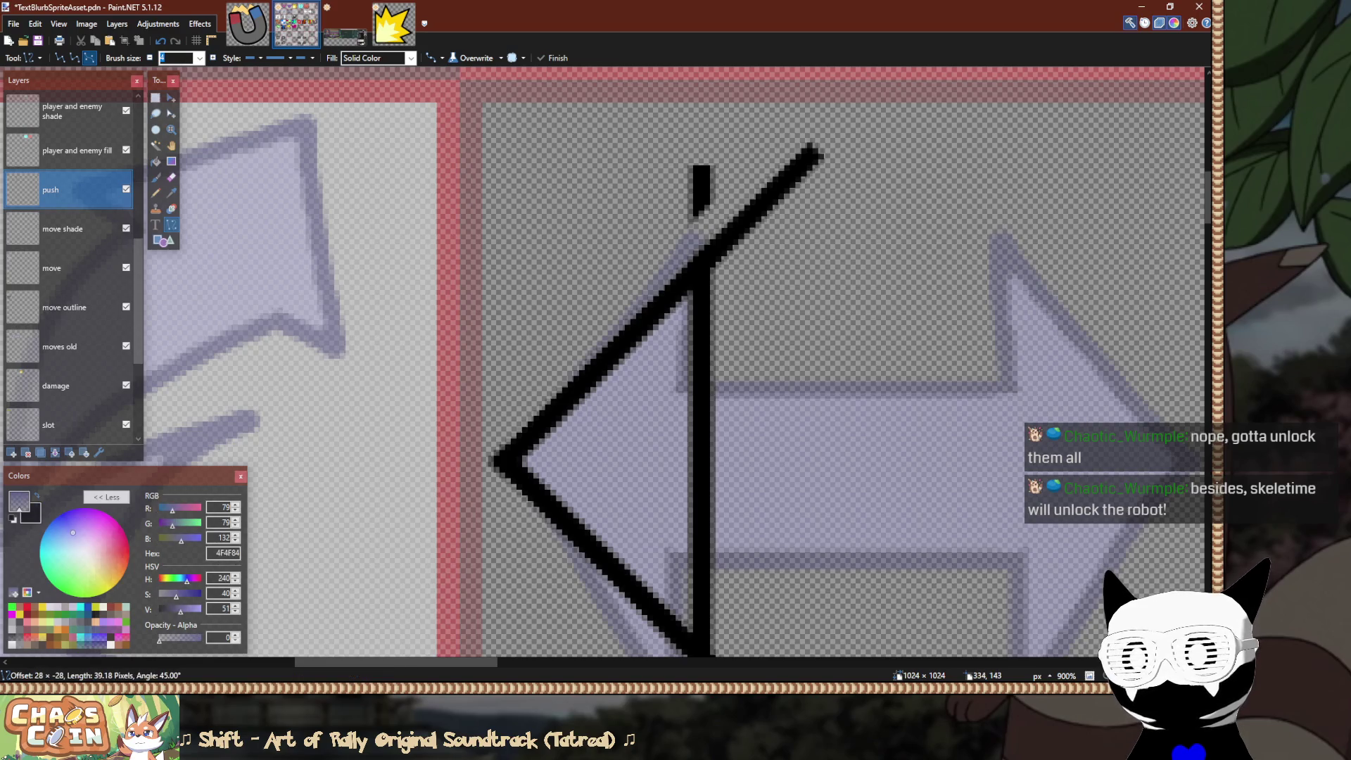
pyautogui.scroll(2, 791, 232)
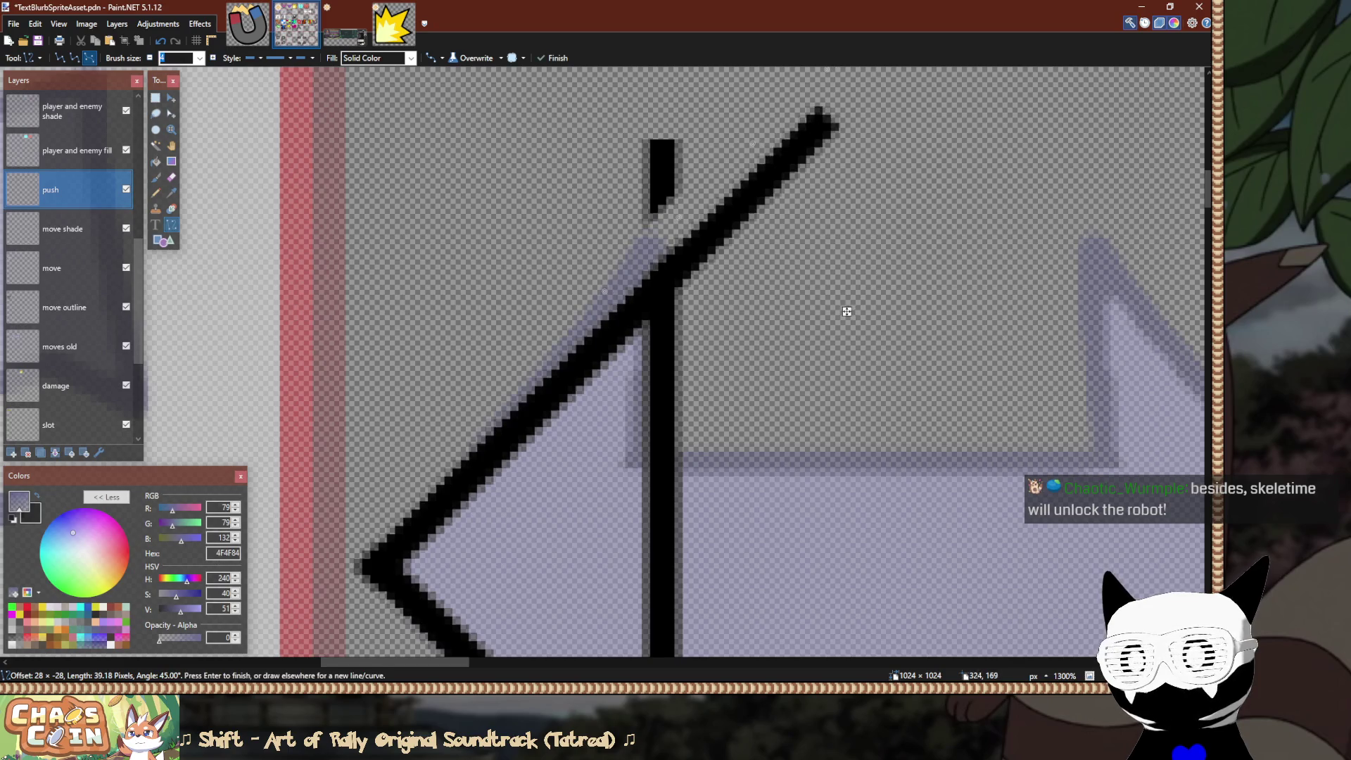
pyautogui.press('s')
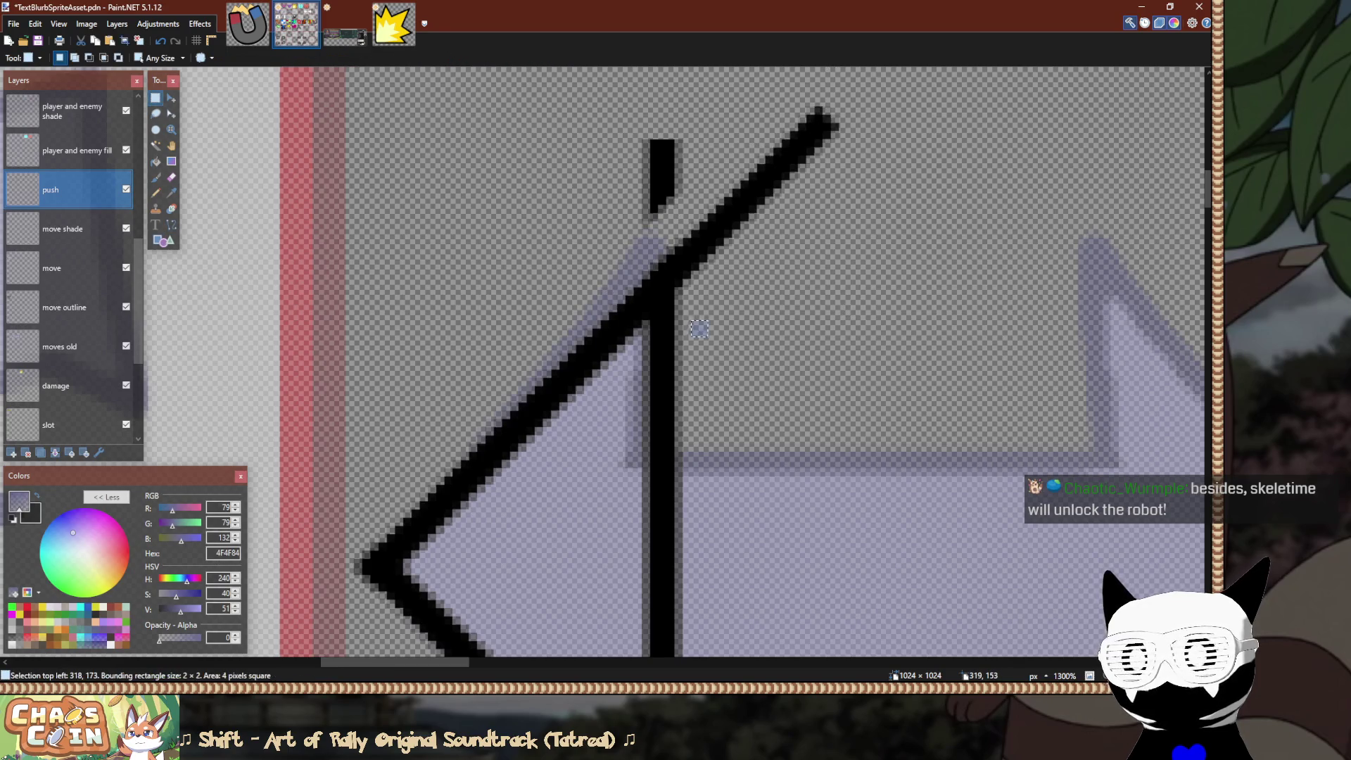
# Shift the line pixels near the crossing upward and delete the stray strokes above the arrowhead tip.
pyautogui.moveTo(675, 470)
pyautogui.mouseDown()
pyautogui.moveTo(681, 484)
pyautogui.moveTo(789, 280)
pyautogui.mouseUp()
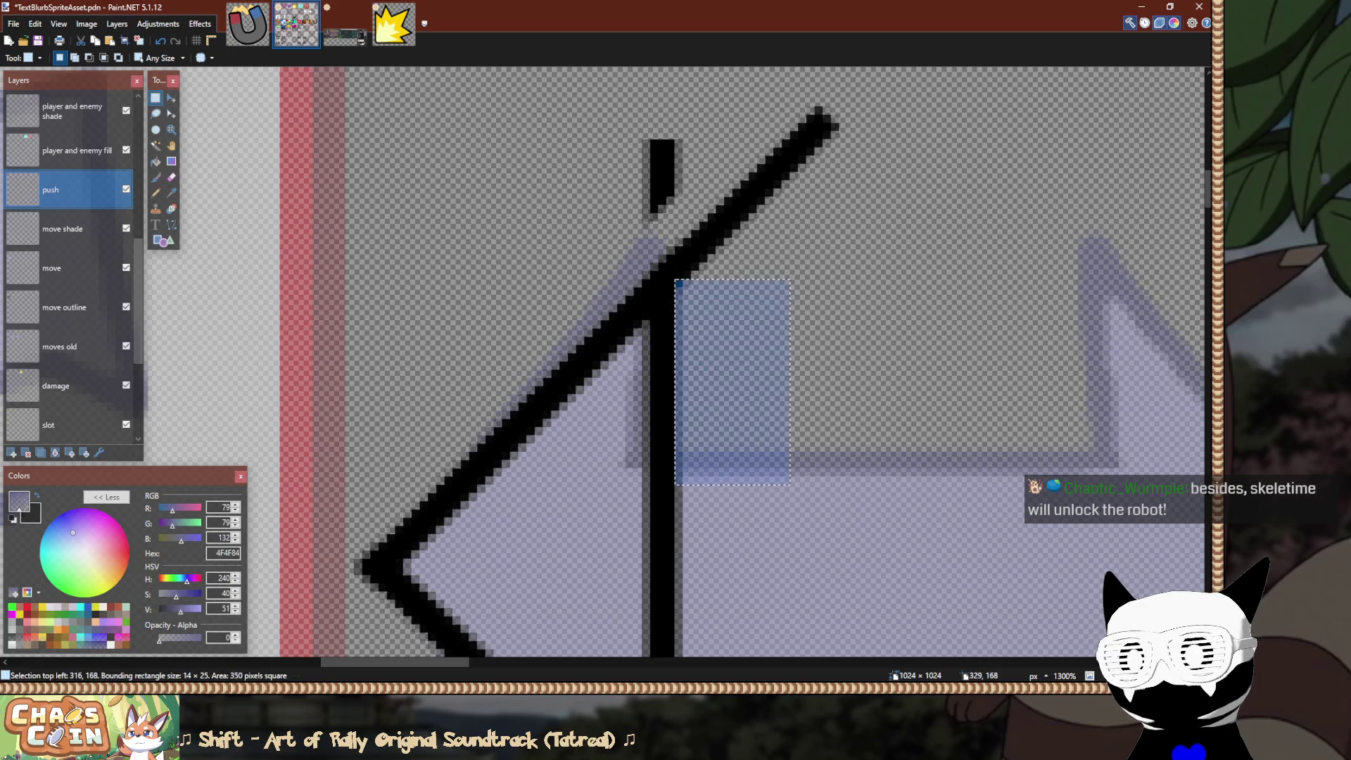
pyautogui.press('m')
pyautogui.moveTo(803, 501); pyautogui.dragTo(804, 402)
pyautogui.press('s')
pyautogui.moveTo(879, 121)
pyautogui.mouseDown()
pyautogui.moveTo(637, 190)
pyautogui.moveTo(640, 205)
pyautogui.mouseUp()
pyautogui.hotkey('ctrl', 'd')
pyautogui.moveTo(574, 100); pyautogui.dragTo(936, 213)
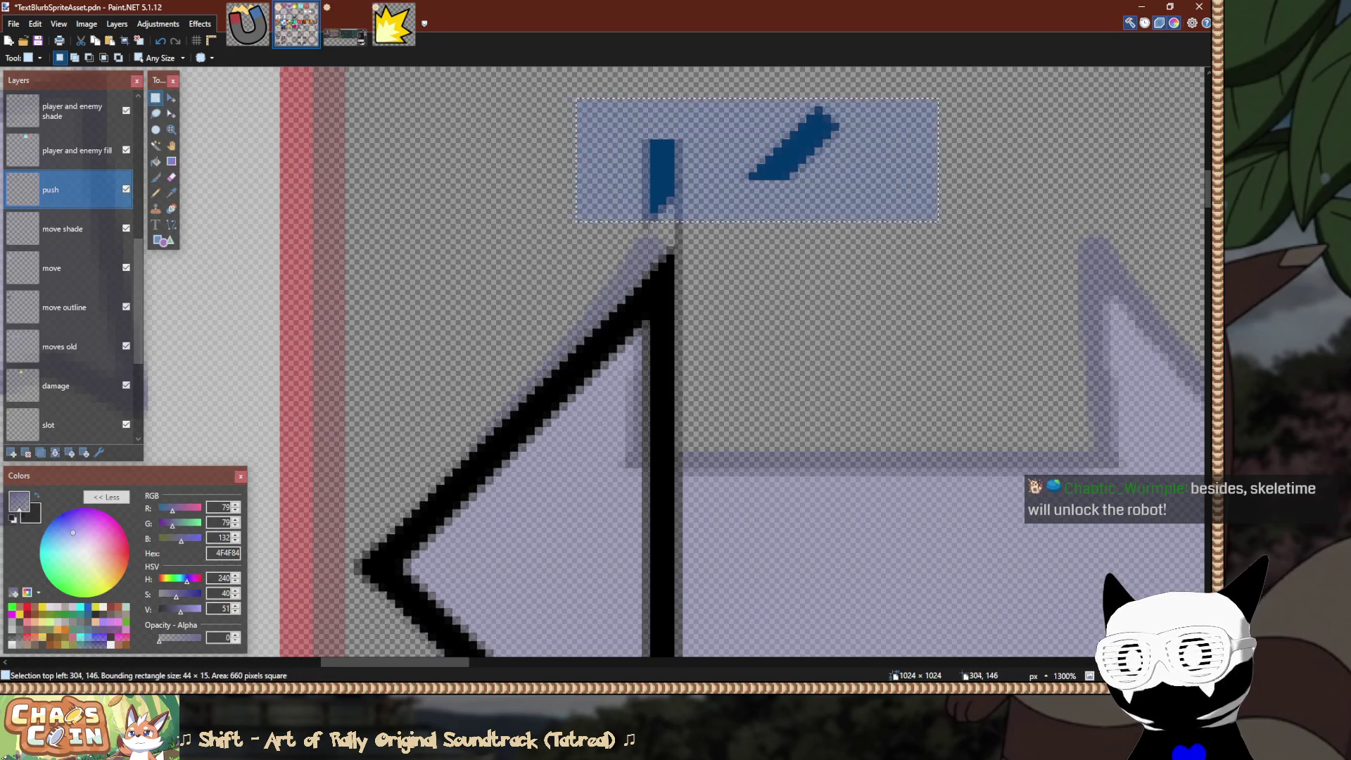
pyautogui.press('Delete')
pyautogui.moveTo(609, 115); pyautogui.dragTo(728, 237)
pyautogui.hotkey('ctrl', 'd')
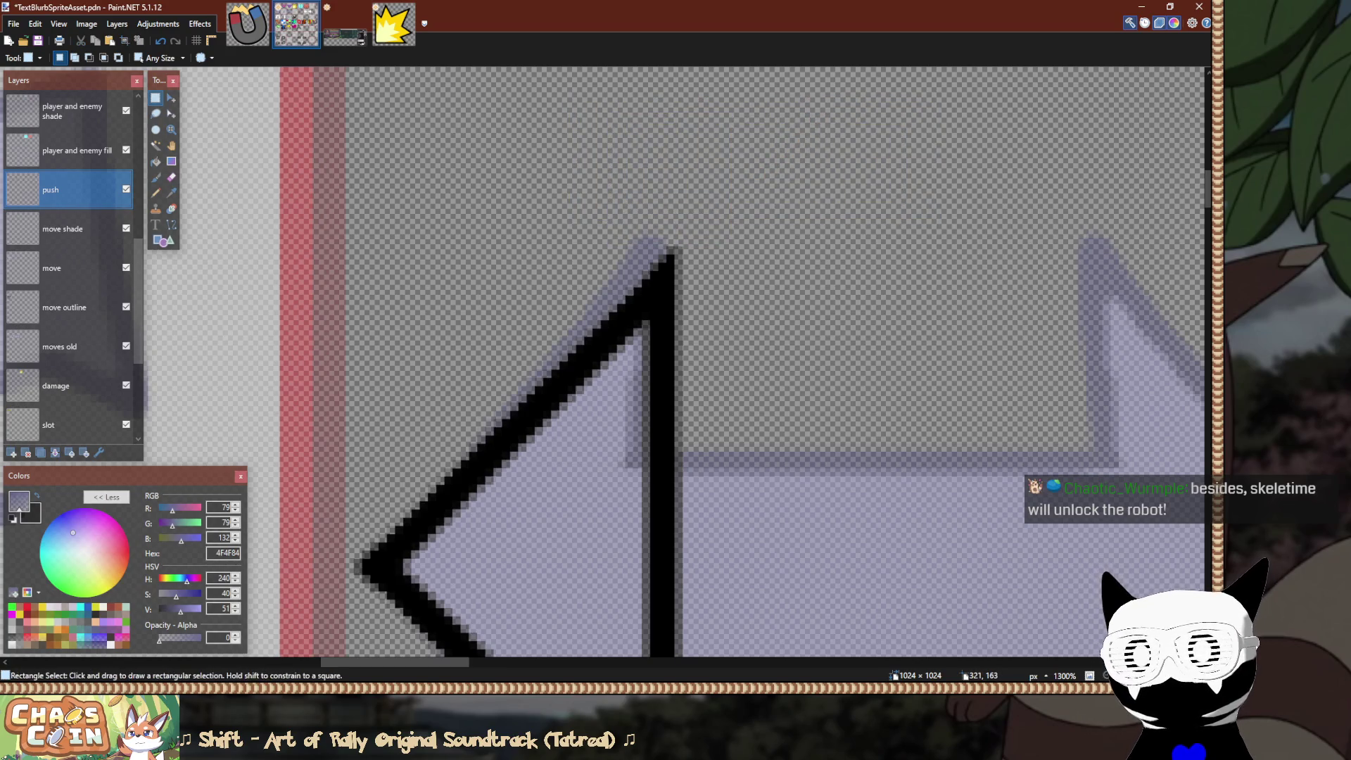
# Draw a transparent line to erase a gap where the lower diagonal crosses the vertical stroke.
pyautogui.scroll(-3, 703, 352)
pyautogui.scroll(-2, 704, 352)
pyautogui.scroll(1, 704, 352)
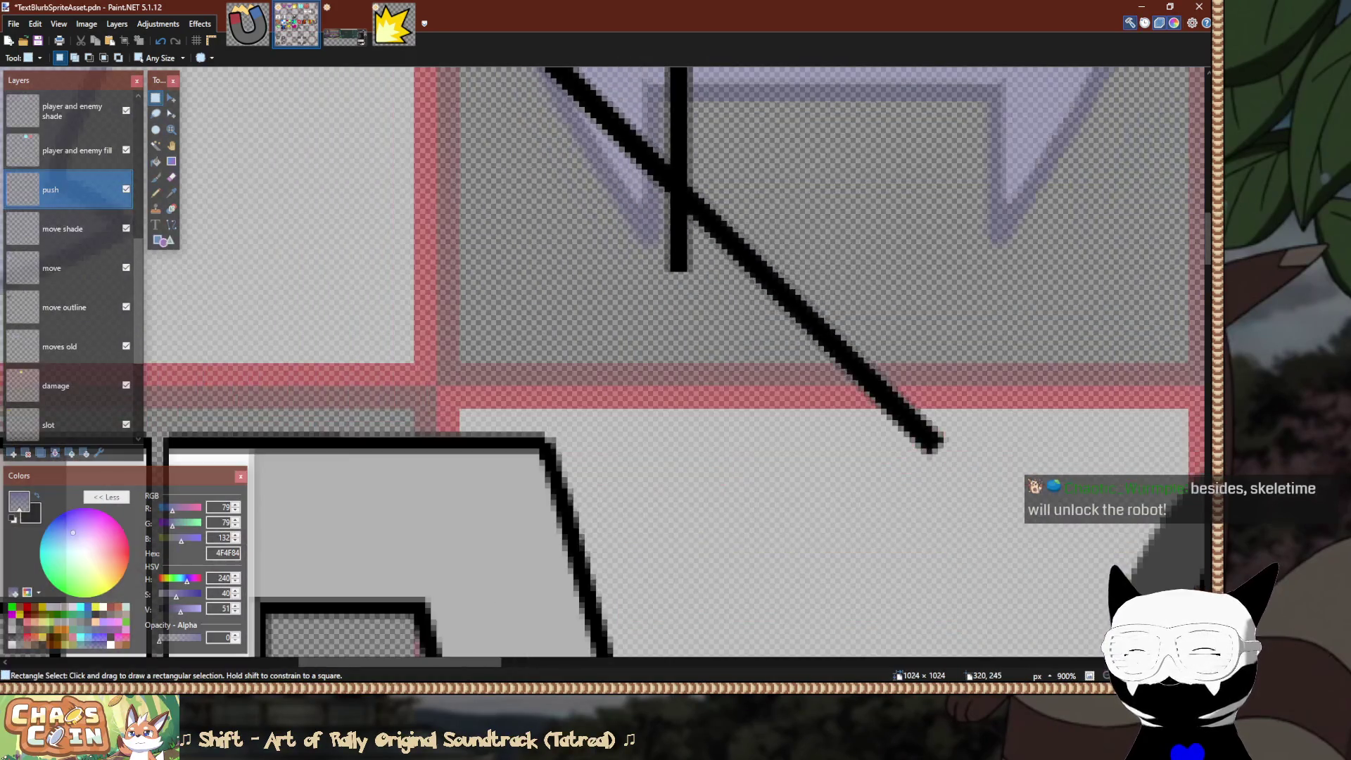
pyautogui.scroll(2, 675, 352)
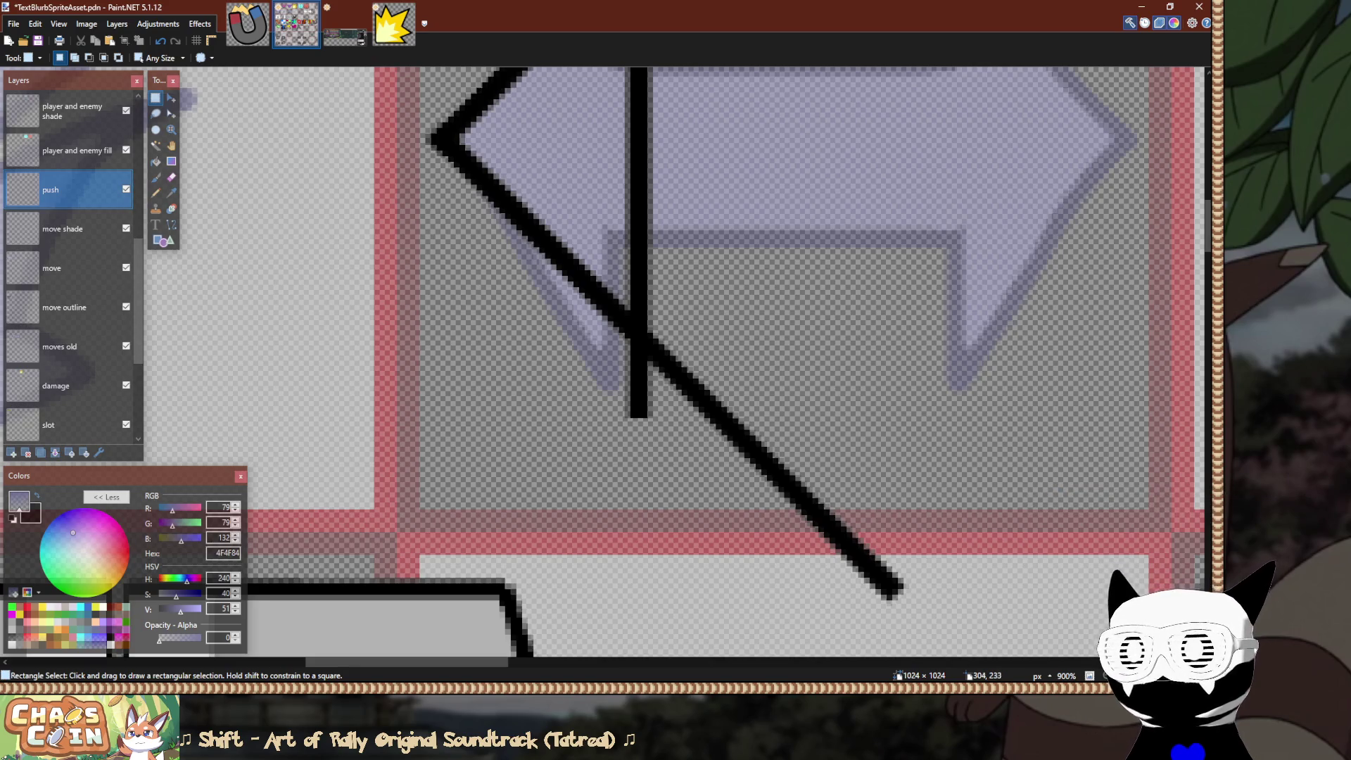
pyautogui.scroll(1, 600, 318)
pyautogui.press('o')
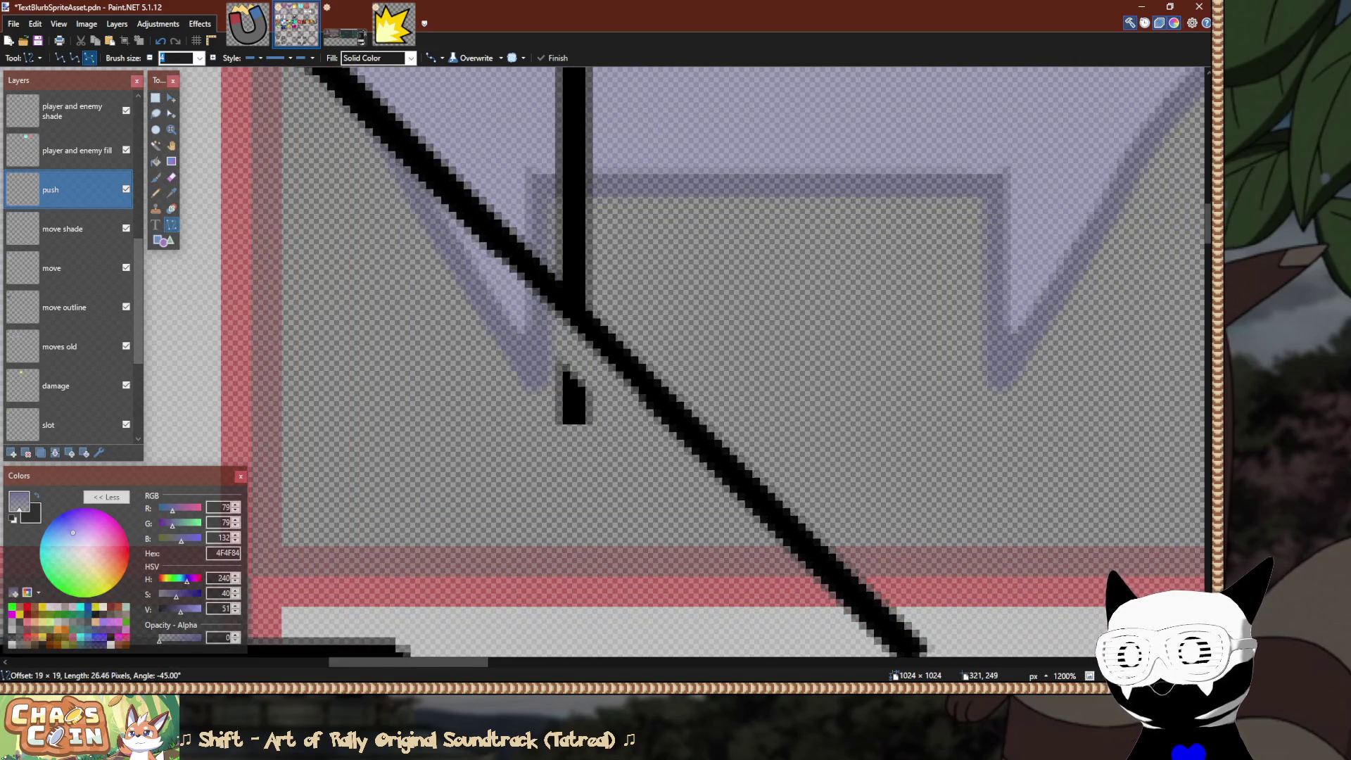
pyautogui.moveTo(485, 270)
pyautogui.mouseDown()
pyautogui.moveTo(638, 456)
pyautogui.moveTo(717, 506)
pyautogui.mouseUp()
pyautogui.scroll(2, 732, 518)
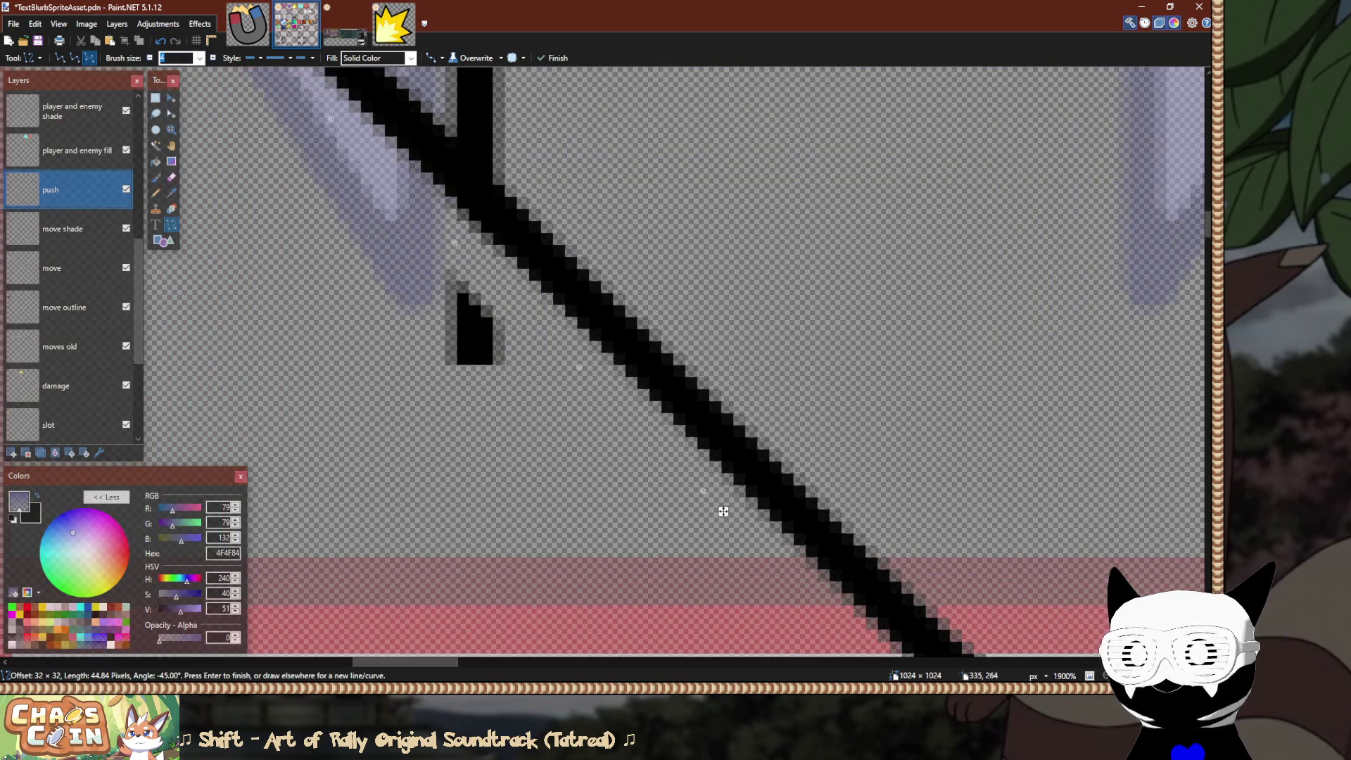
pyautogui.scroll(-2, 732, 521)
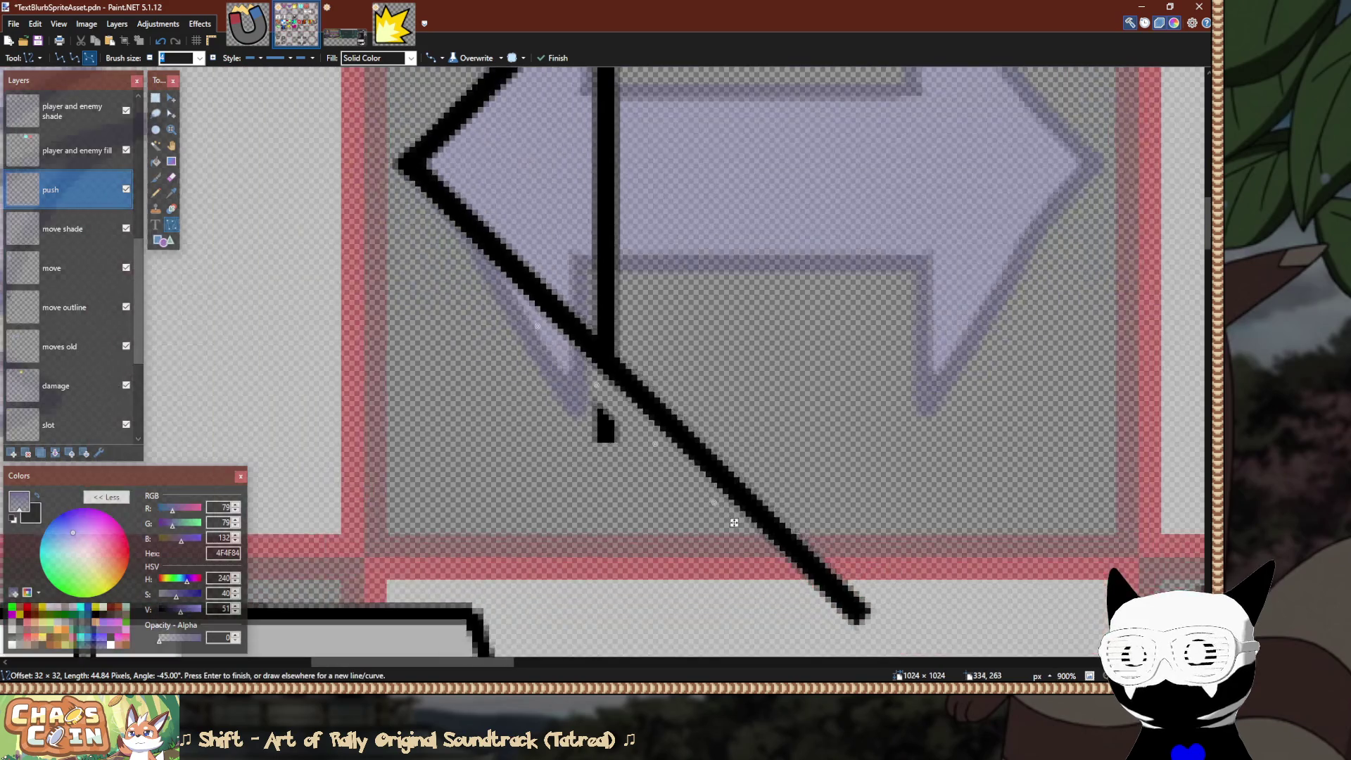
pyautogui.press('Return')
pyautogui.scroll(2, 613, 211)
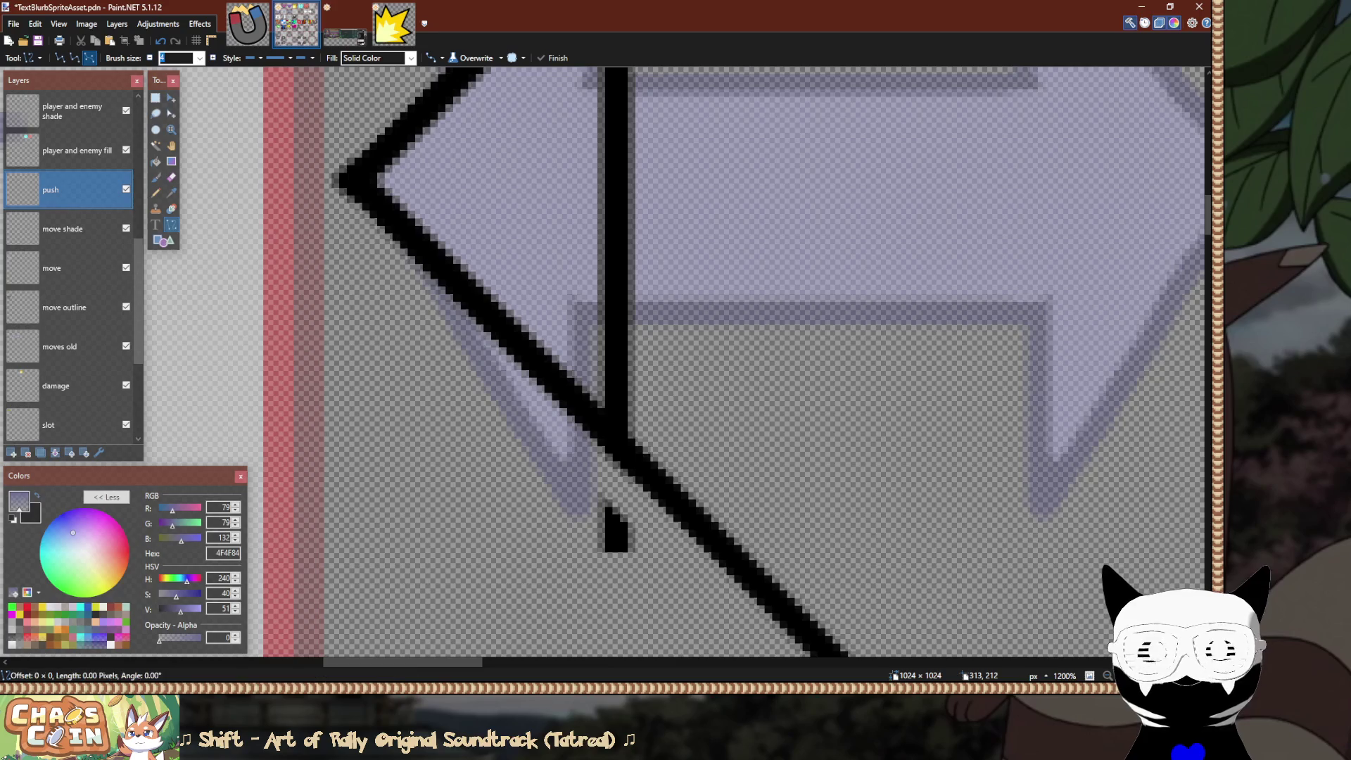
# Move the vertical stroke and the area to its right down about 8 pixels.
pyautogui.press('s')
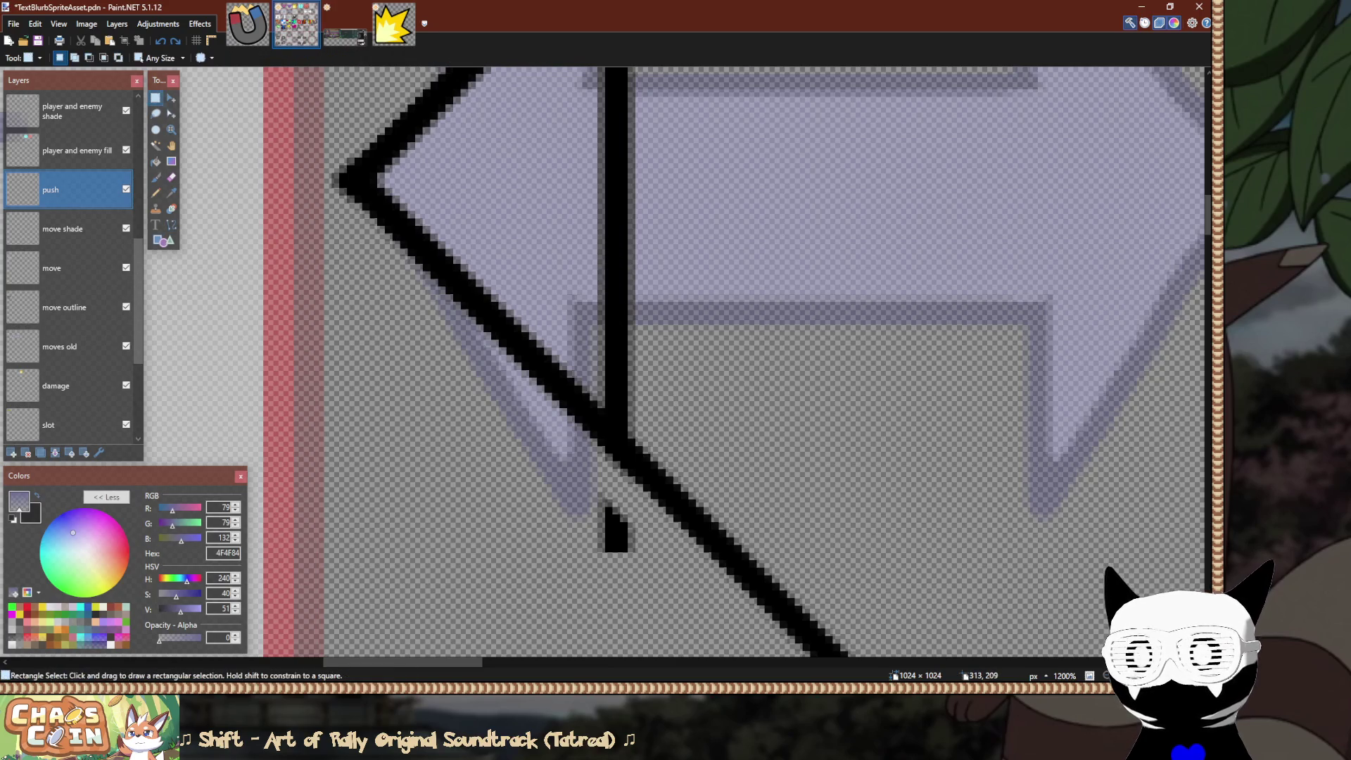
pyautogui.moveTo(609, 207); pyautogui.dragTo(677, 397)
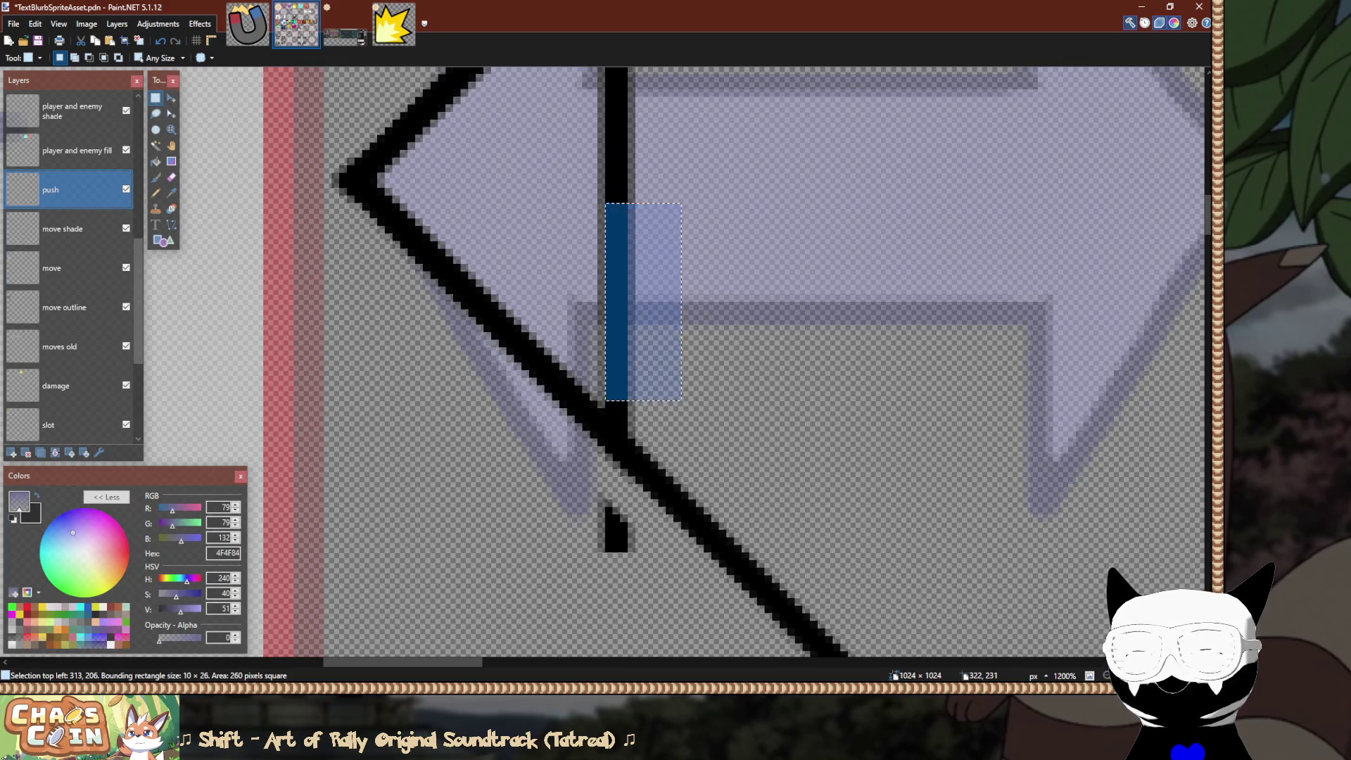
pyautogui.hotkey('ctrl', 'd')
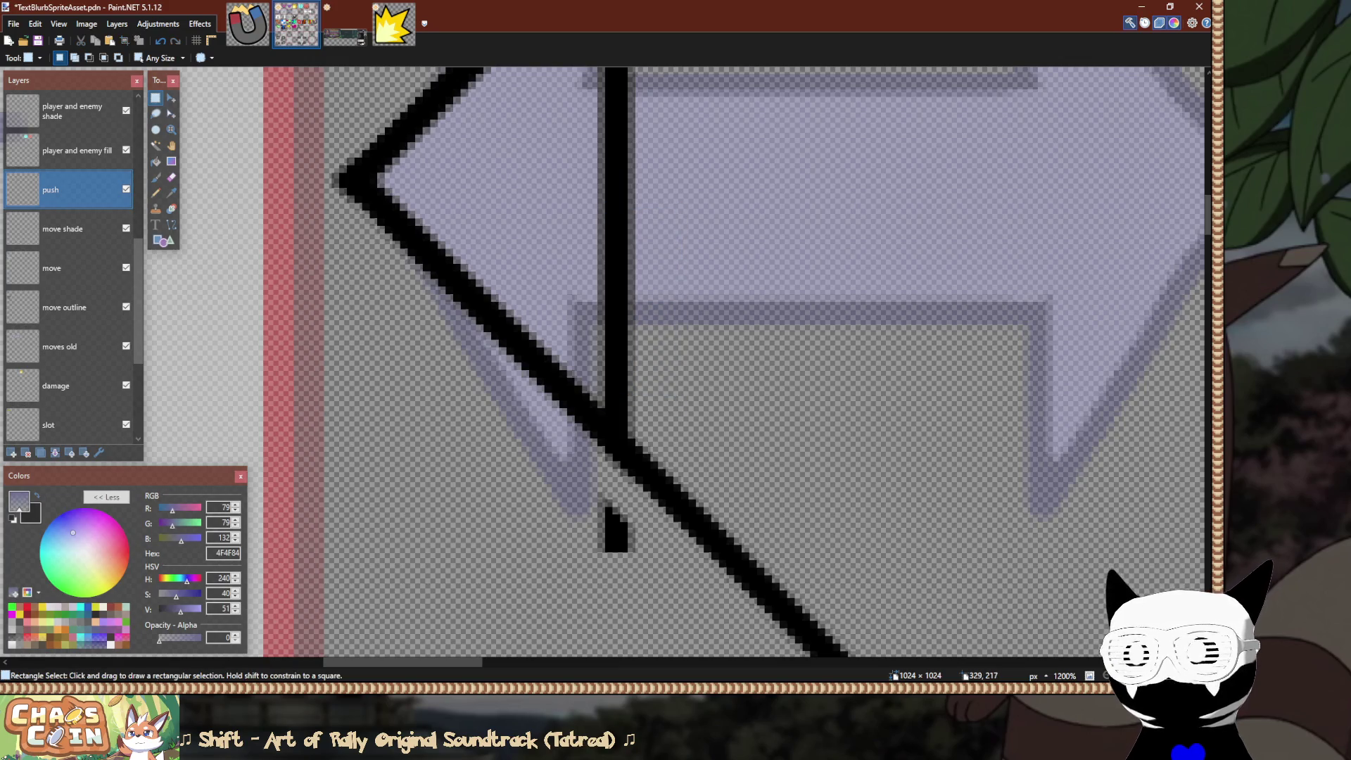
pyautogui.press('m')
pyautogui.moveTo(688, 425)
pyautogui.mouseDown()
pyautogui.moveTo(691, 496)
pyautogui.moveTo(691, 458)
pyautogui.mouseUp()
pyautogui.press('s')
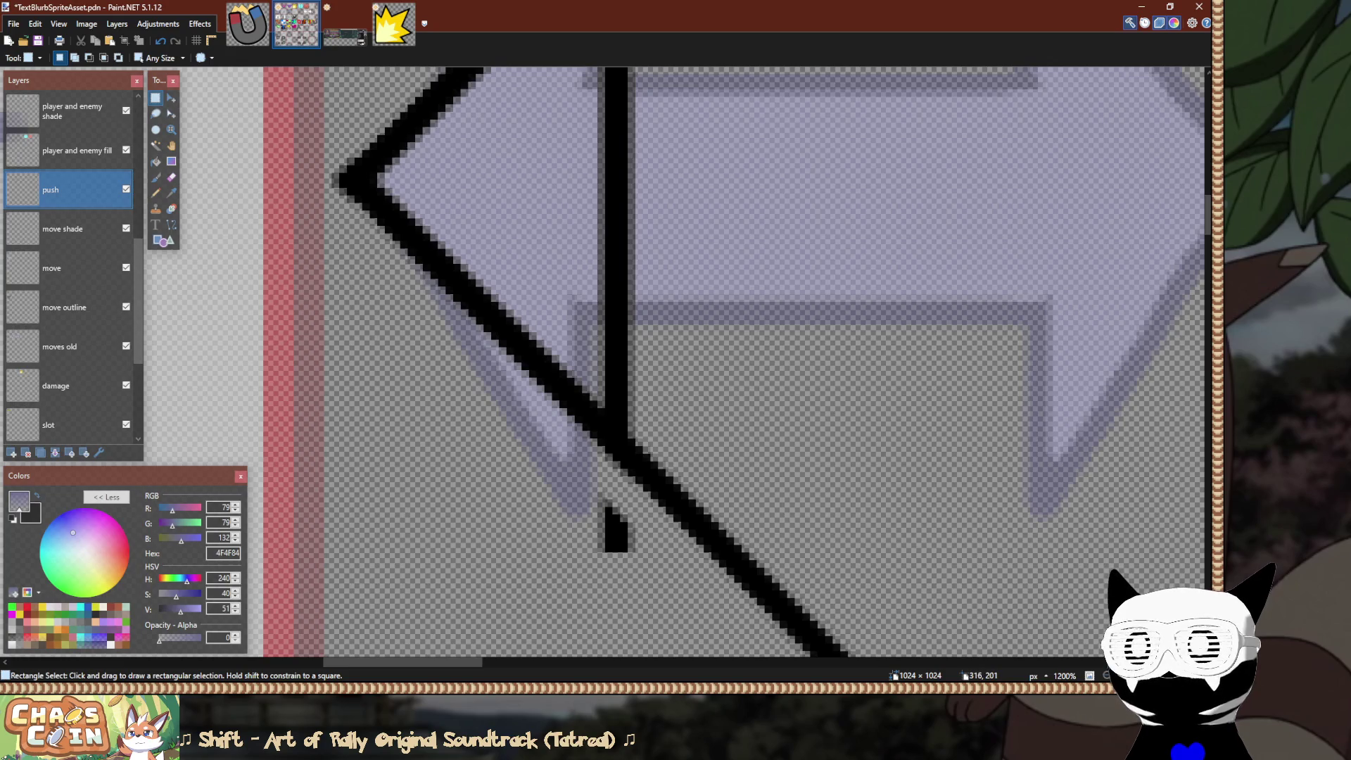
pyautogui.moveTo(628, 166)
pyautogui.mouseDown()
pyautogui.moveTo(664, 398)
pyautogui.moveTo(727, 416)
pyautogui.mouseUp()
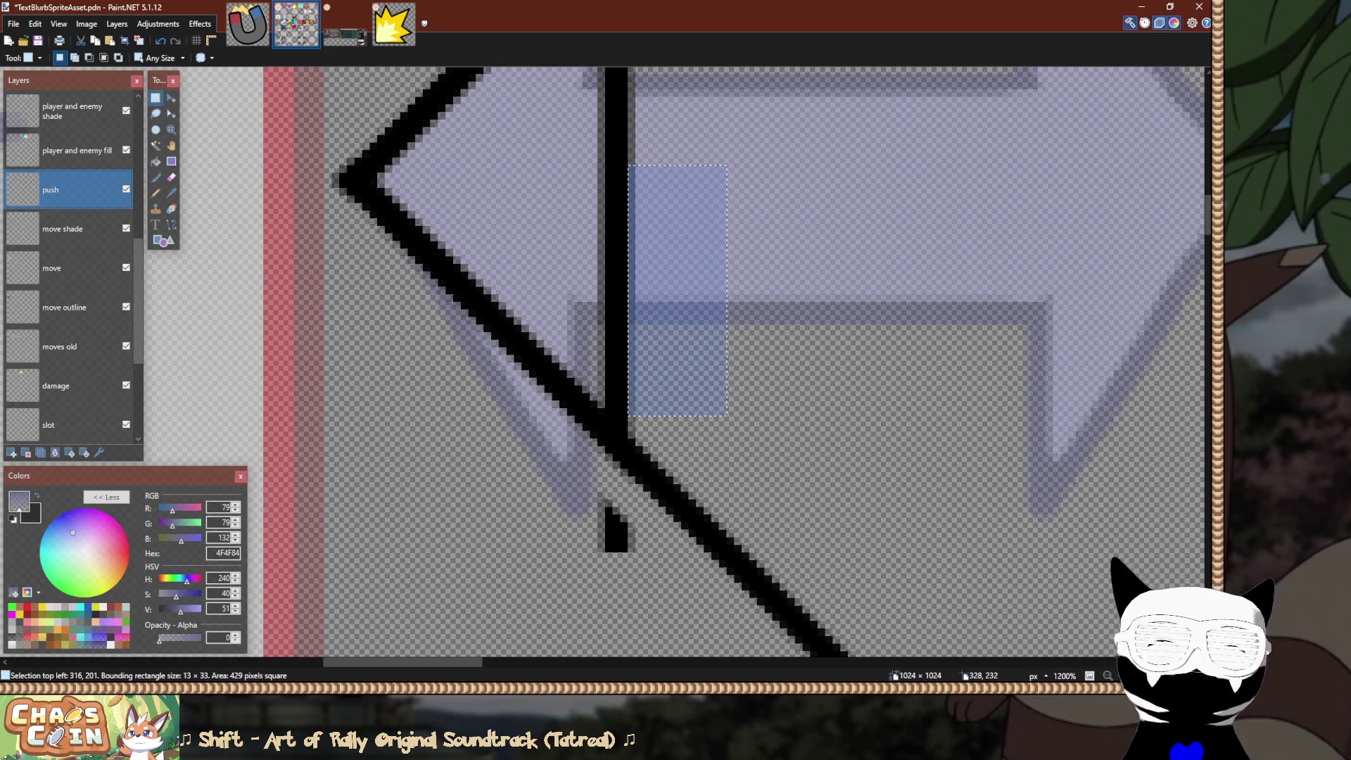
pyautogui.press('m')
pyautogui.moveTo(733, 447); pyautogui.dragTo(736, 502)
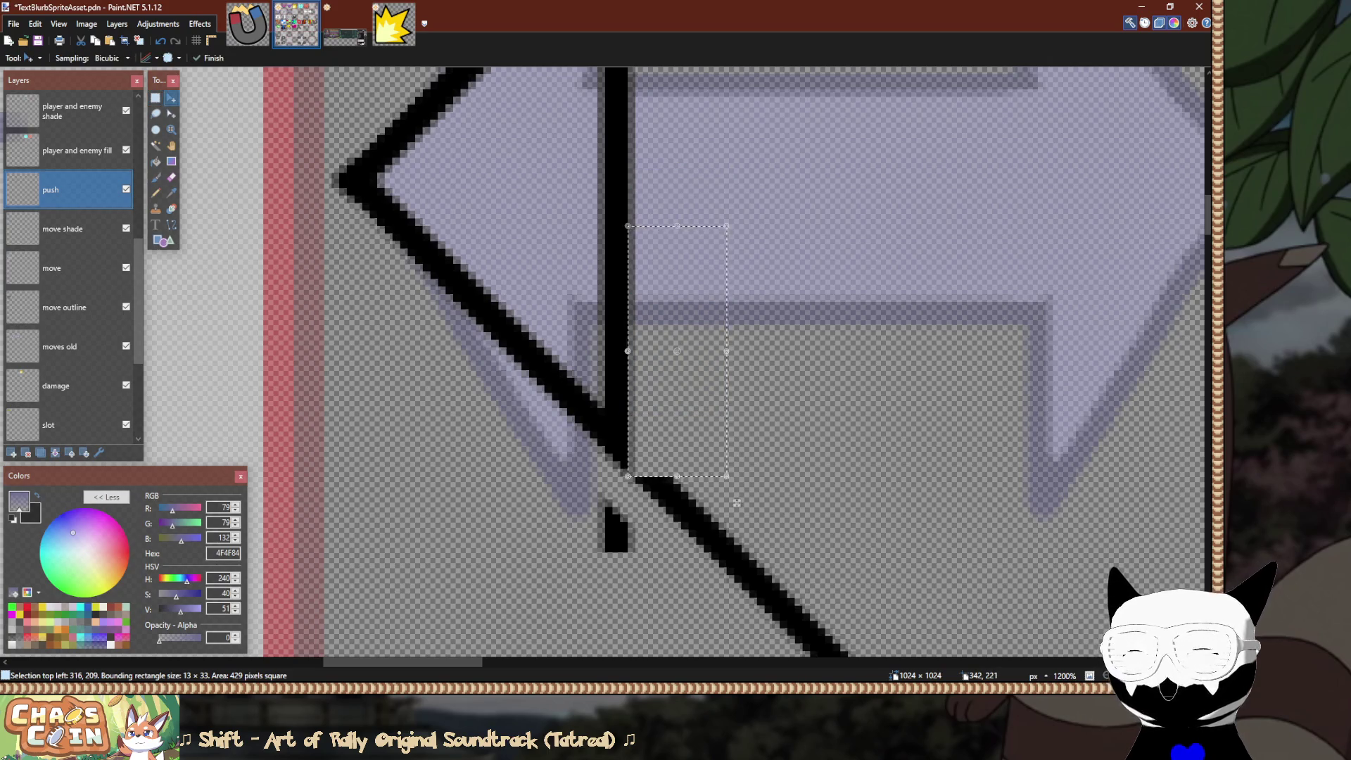
pyautogui.press('s')
# Delete the leftover black stub and diagonal tail below the crossing, then deselect.
pyautogui.scroll(-2, 736, 503)
pyautogui.moveTo(547, 517); pyautogui.dragTo(767, 381)
pyautogui.press('Delete')
pyautogui.moveTo(752, 321)
pyautogui.mouseDown()
pyautogui.moveTo(604, 429)
pyautogui.moveTo(638, 434)
pyautogui.moveTo(585, 367)
pyautogui.mouseUp()
pyautogui.scroll(-3, 692, 450)
pyautogui.moveTo(691, 223); pyautogui.dragTo(998, 499)
pyautogui.press('Delete')
pyautogui.hotkey('ctrl', 'd')
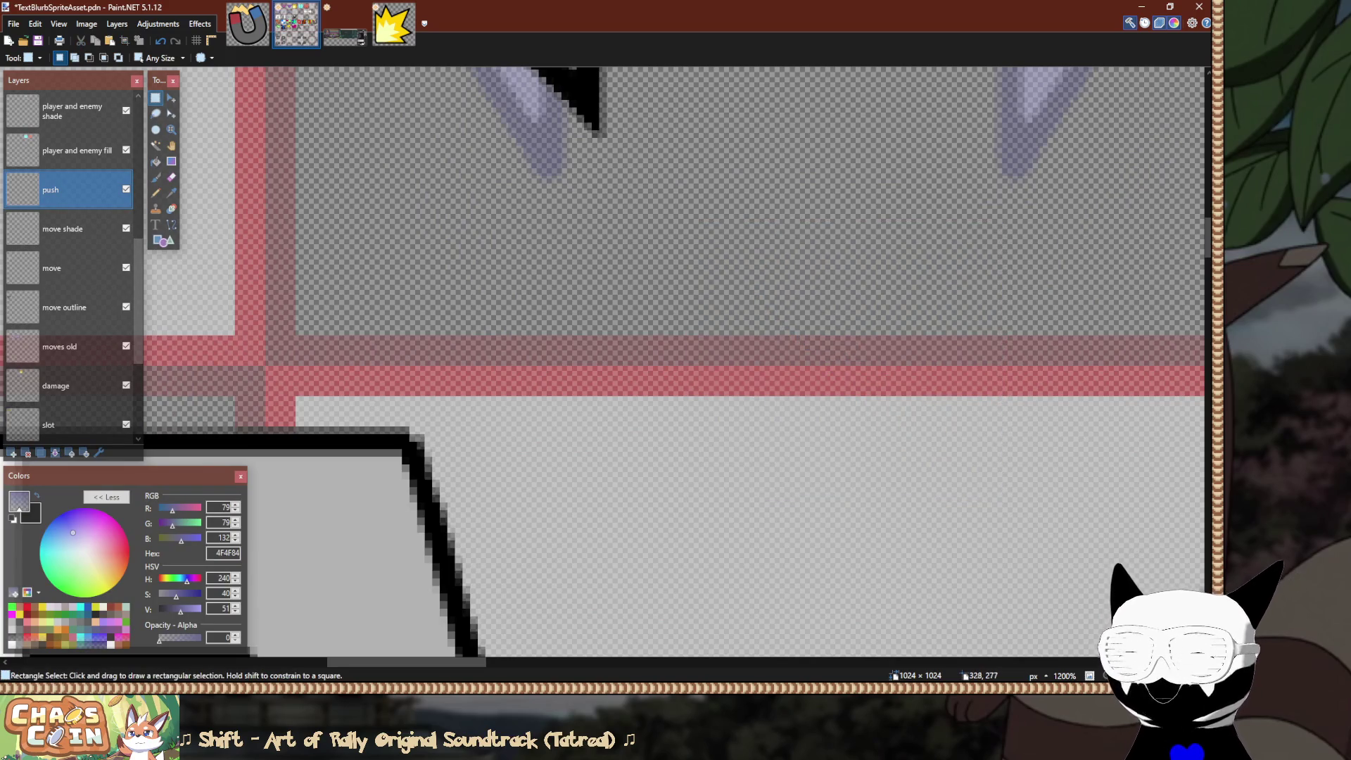
pyautogui.keyDown('ctrl'); pyautogui.scroll(-1, 675, 352); pyautogui.keyUp('ctrl')
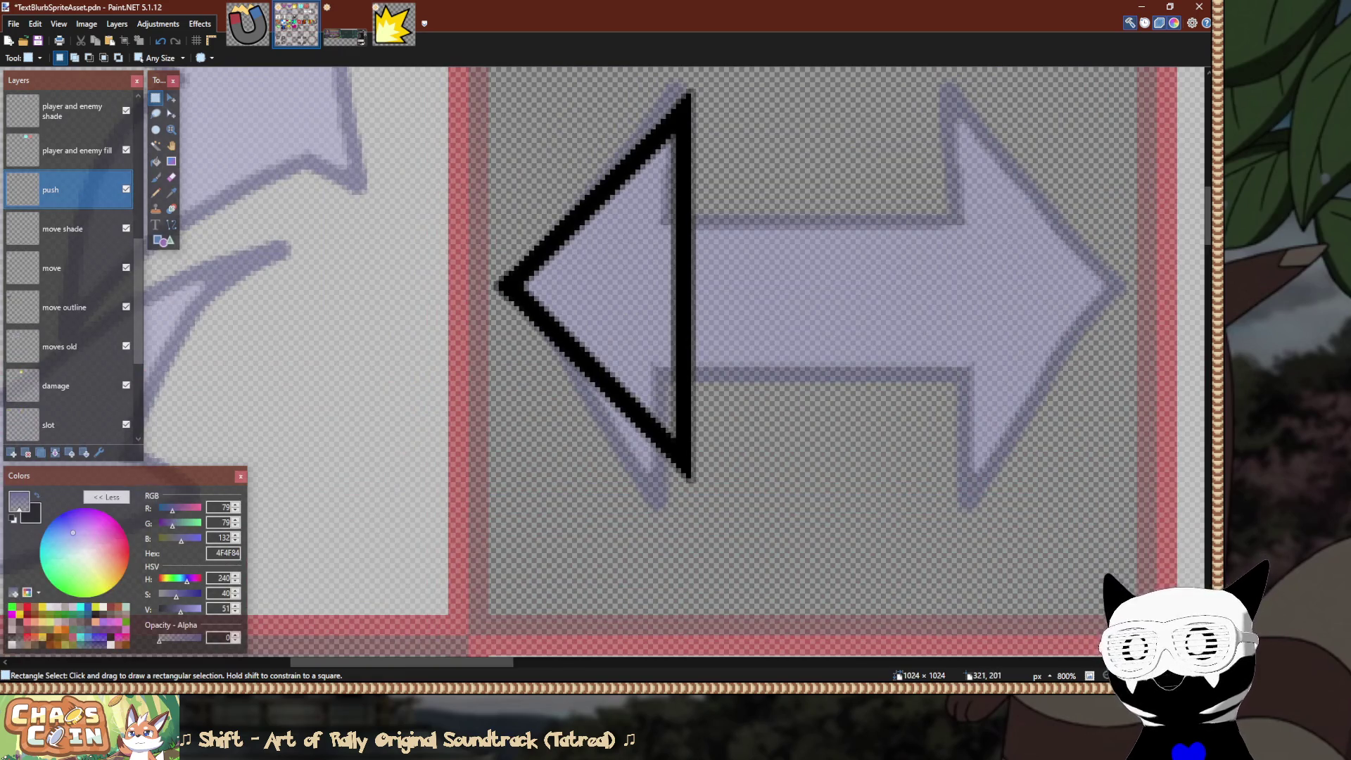
pyautogui.keyDown('ctrl'); pyautogui.scroll(1, 719, 293); pyautogui.keyUp('ctrl')
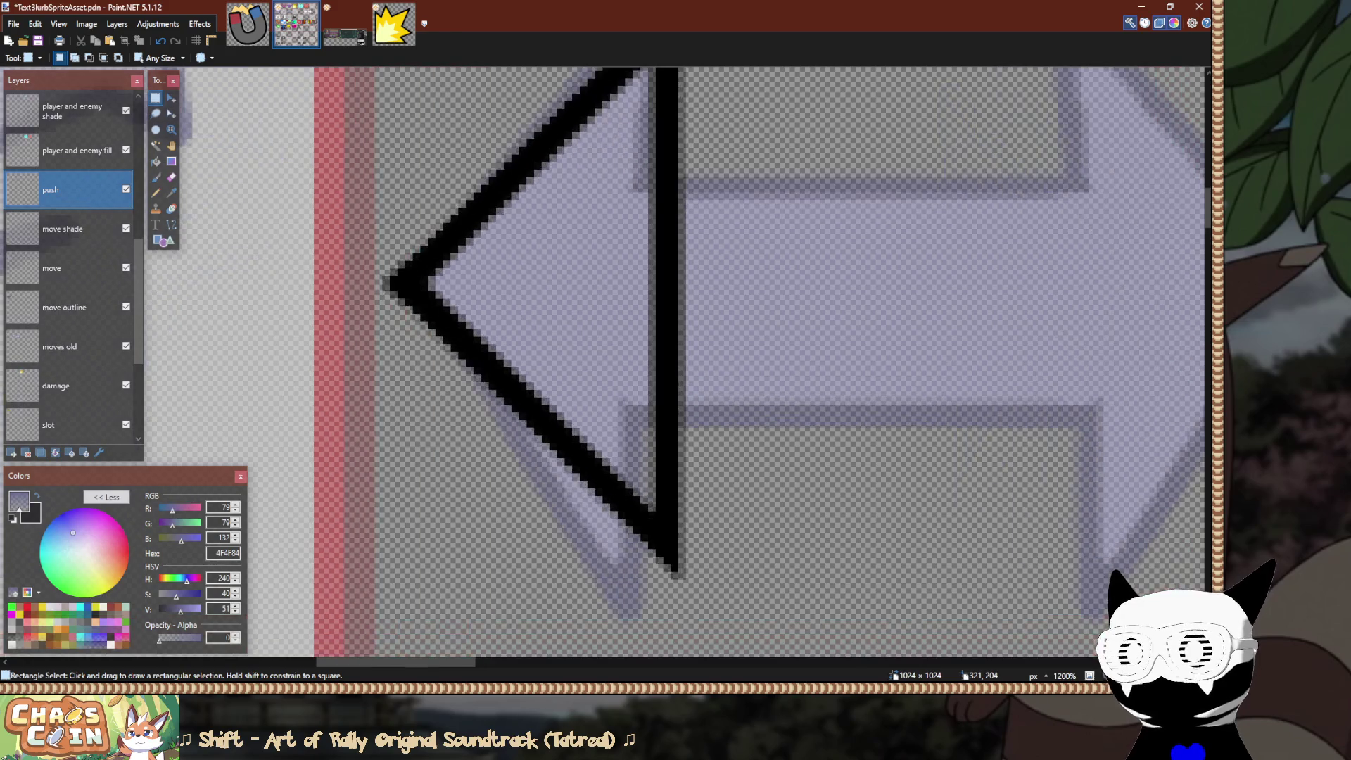
pyautogui.keyDown('ctrl'); pyautogui.scroll(-3, 720, 289); pyautogui.keyUp('ctrl')
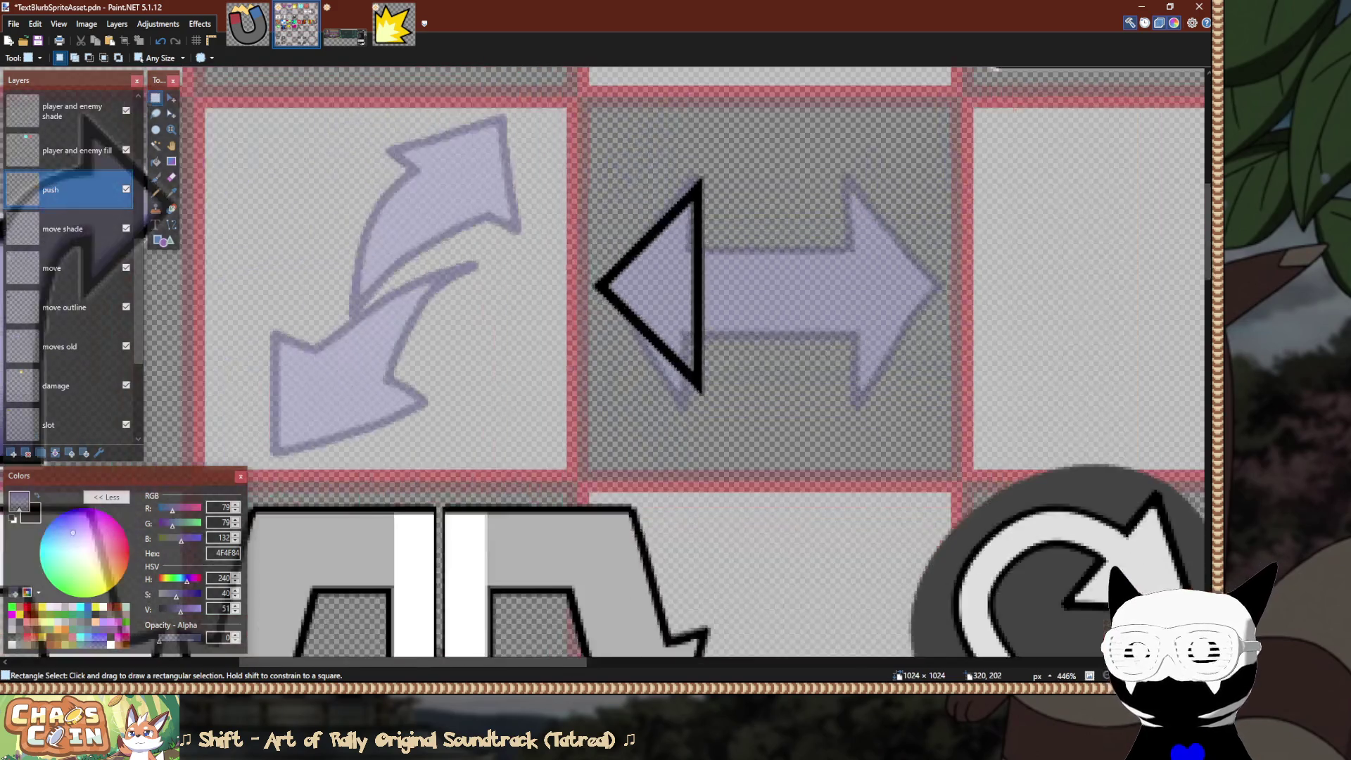
pyautogui.keyDown('ctrl'); pyautogui.scroll(-3, 704, 289); pyautogui.keyUp('ctrl')
pyautogui.keyDown('ctrl'); pyautogui.scroll(3, 704, 288); pyautogui.keyUp('ctrl')
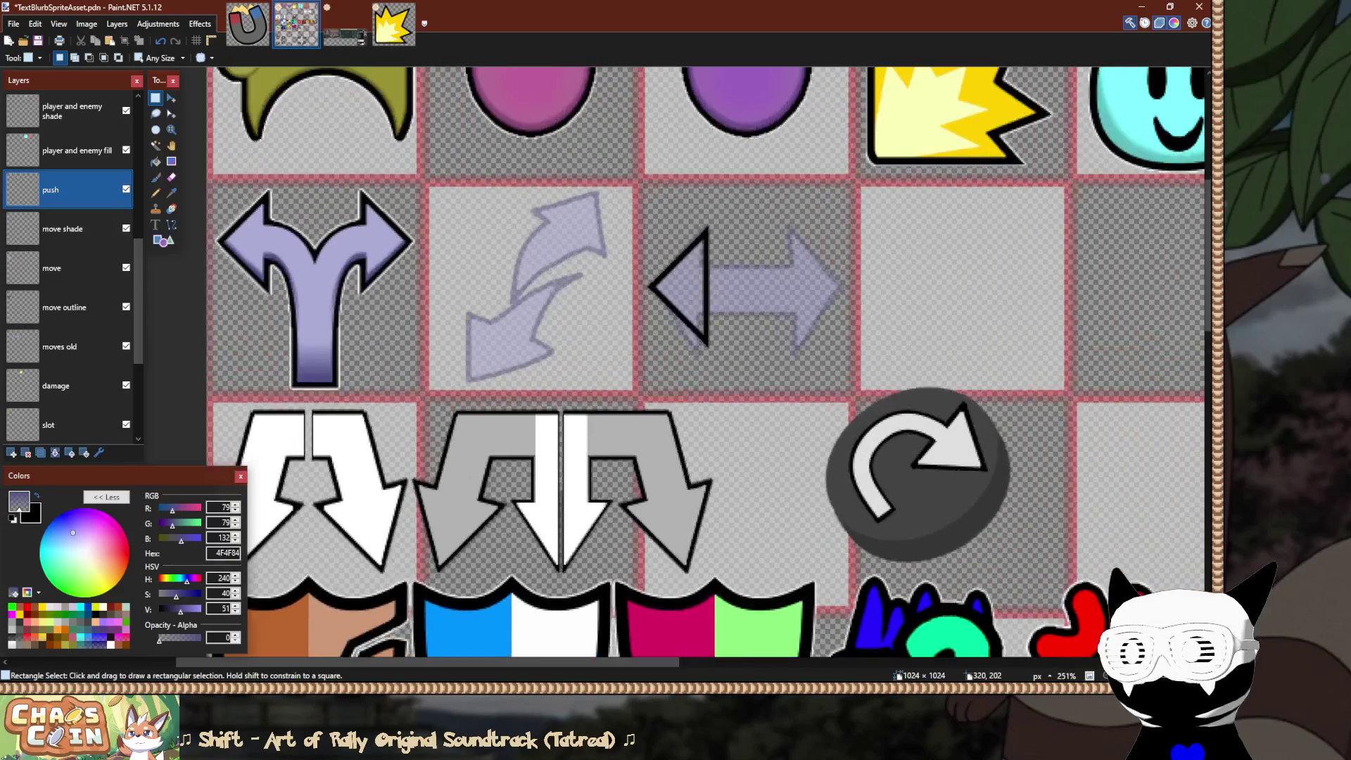
pyautogui.keyDown('ctrl'); pyautogui.scroll(2, 700, 288); pyautogui.keyUp('ctrl')
pyautogui.keyDown('ctrl'); pyautogui.scroll(-1, 701, 288); pyautogui.keyUp('ctrl')
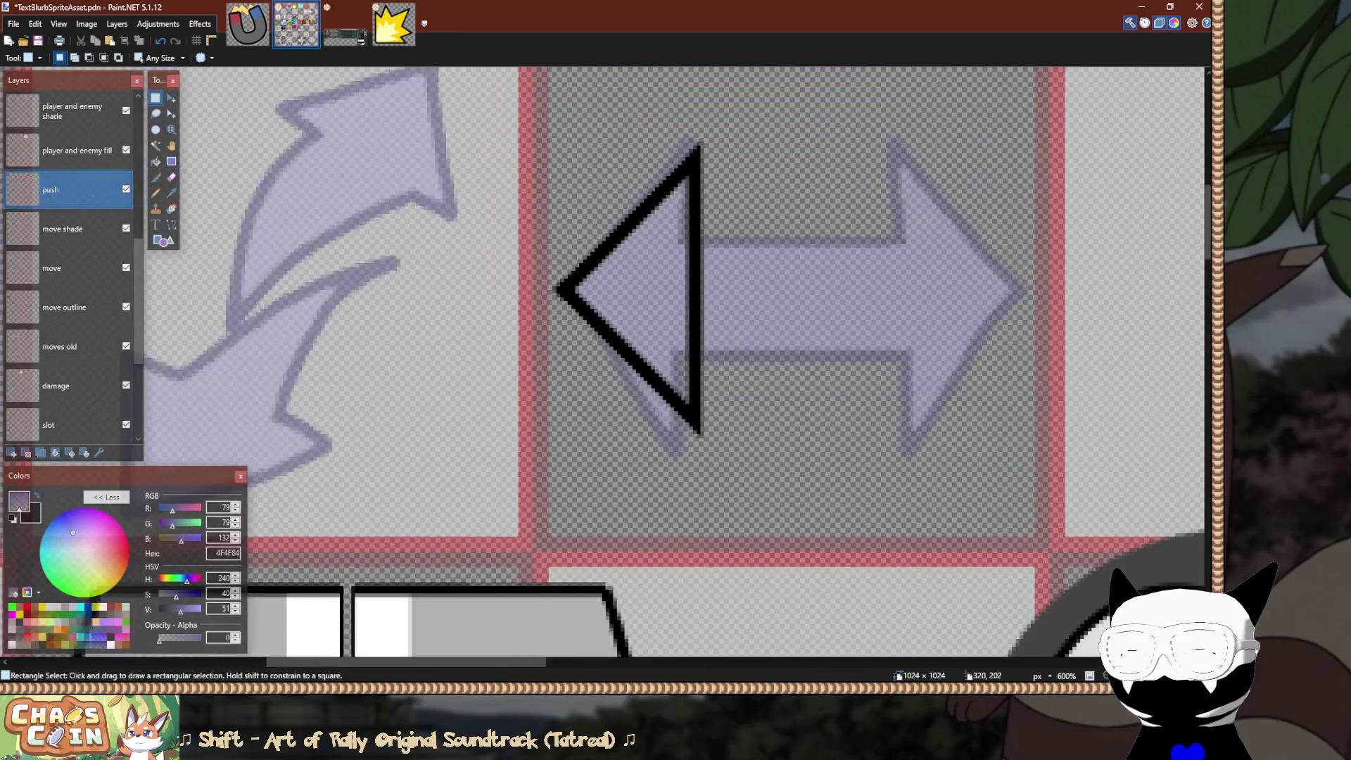
pyautogui.hscroll(-5, 700, 289)
pyautogui.scroll(2, 700, 288)
pyautogui.keyDown('ctrl'); pyautogui.scroll(-3, 457, 313); pyautogui.keyUp('ctrl')
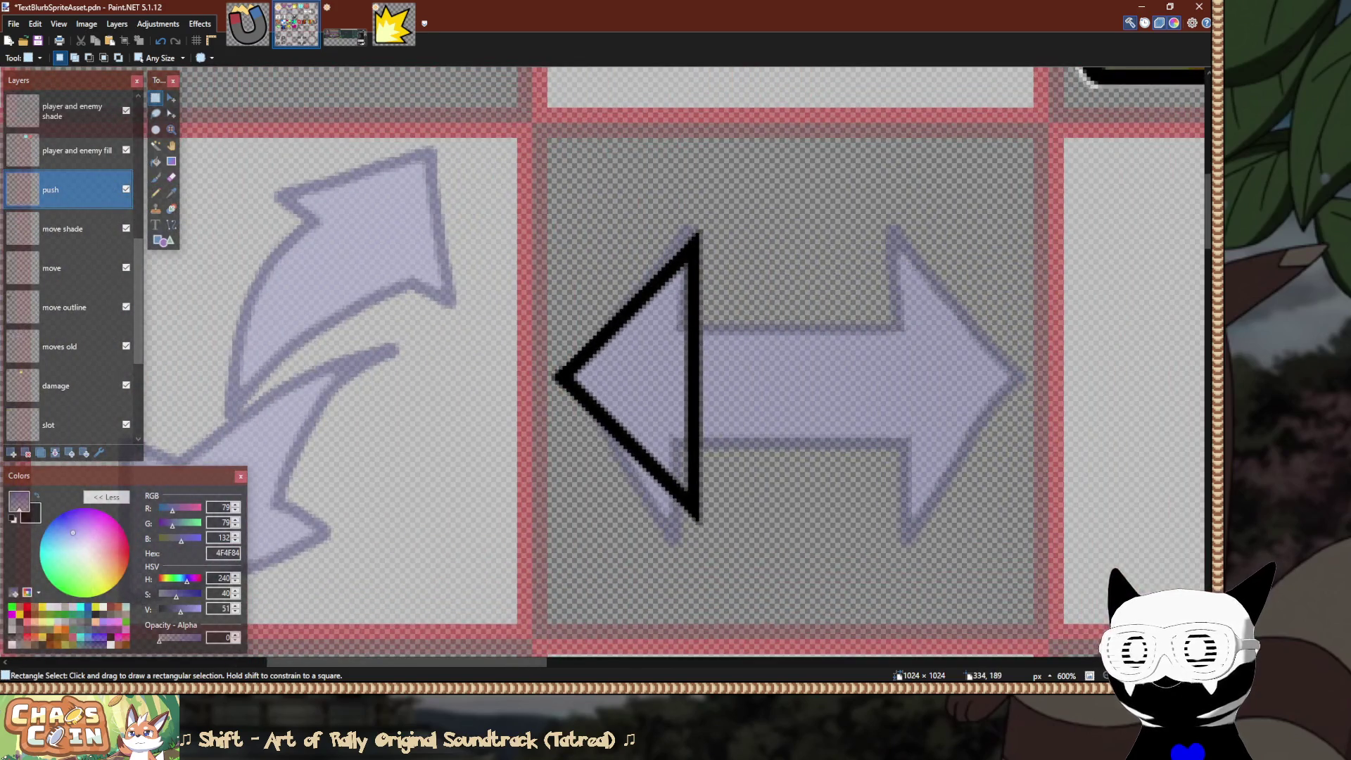
pyautogui.keyDown('ctrl'); pyautogui.scroll(-2, 456, 313); pyautogui.keyUp('ctrl')
pyautogui.keyDown('ctrl'); pyautogui.scroll(-2, 767, 326); pyautogui.keyUp('ctrl')
pyautogui.keyDown('ctrl'); pyautogui.scroll(6, 767, 325); pyautogui.keyUp('ctrl')
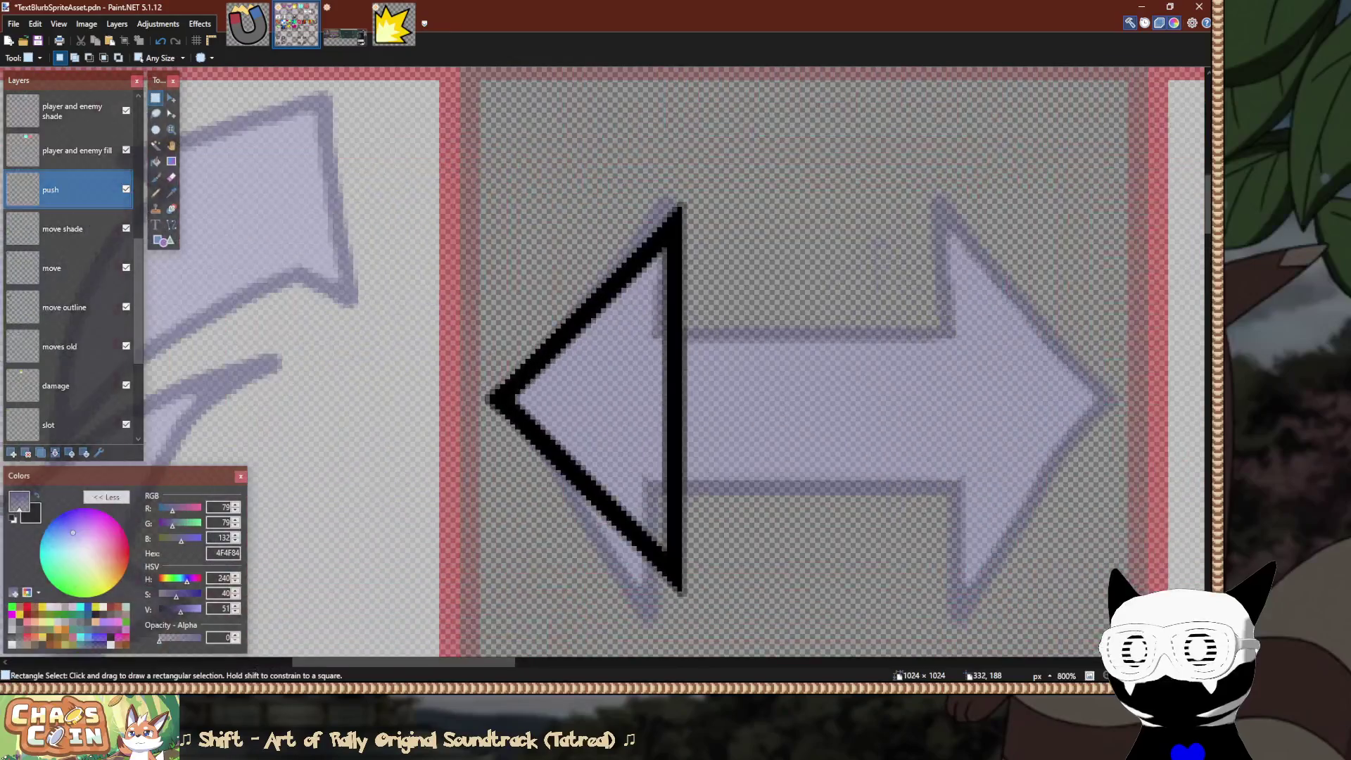
pyautogui.keyDown('ctrl'); pyautogui.scroll(-8, 799, 345); pyautogui.keyUp('ctrl')
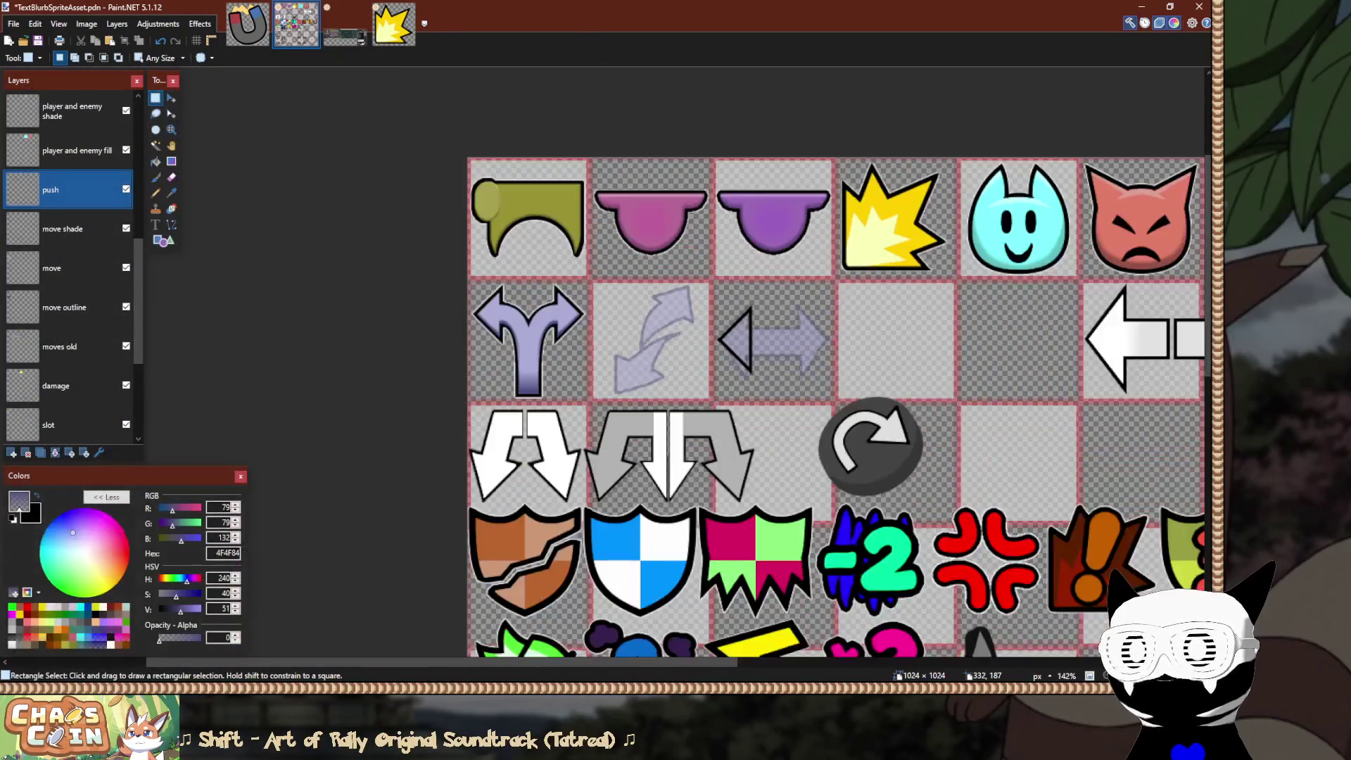
pyautogui.keyDown('ctrl'); pyautogui.scroll(2, 800, 345); pyautogui.keyUp('ctrl')
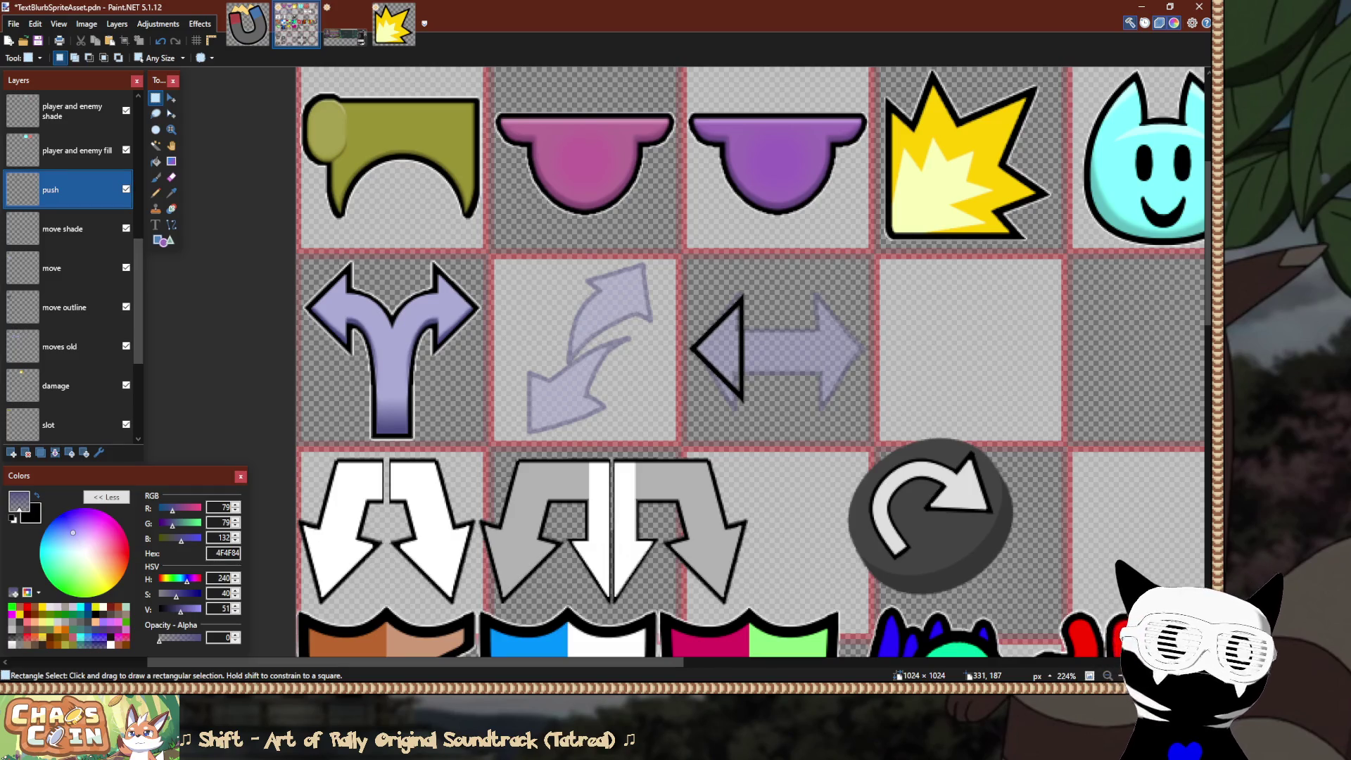
pyautogui.keyDown('ctrl'); pyautogui.scroll(3, 815, 354); pyautogui.keyUp('ctrl')
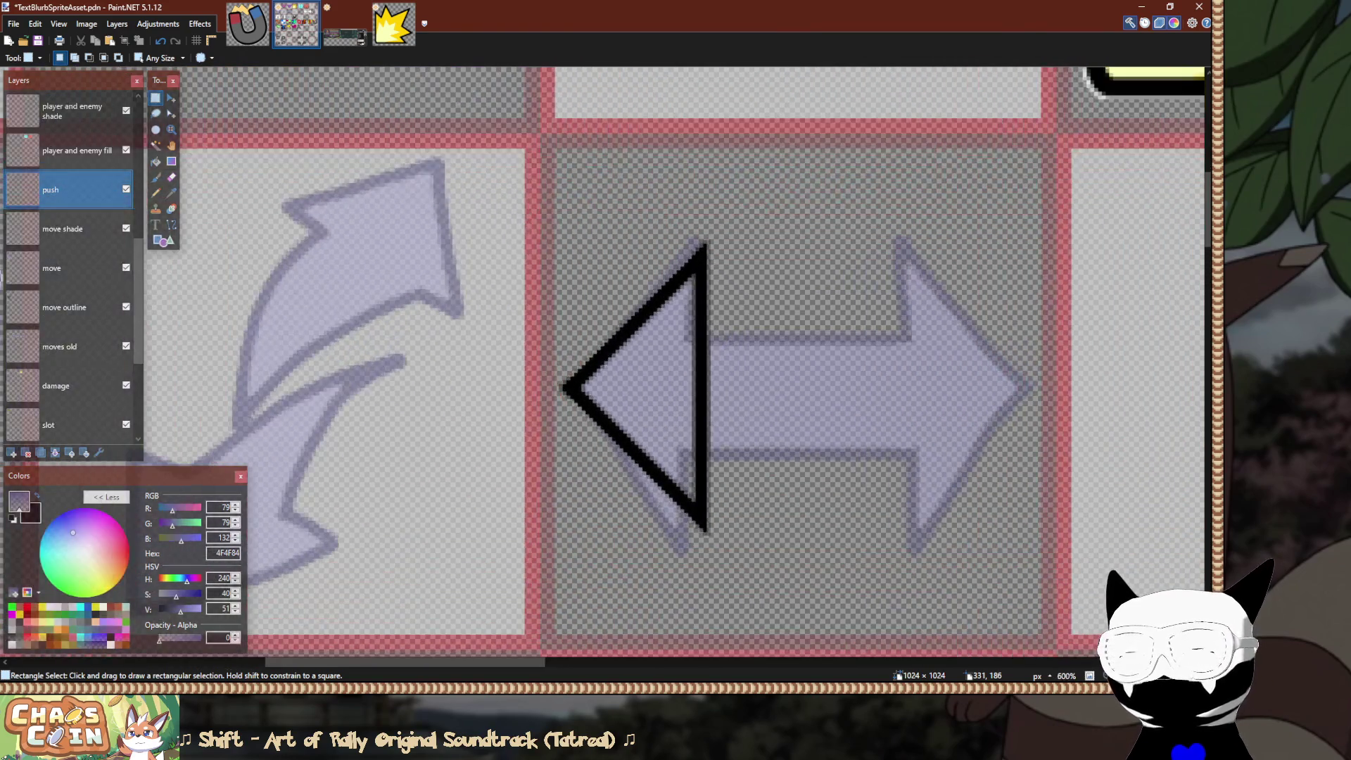
pyautogui.keyDown('ctrl'); pyautogui.scroll(-2, 704, 380); pyautogui.keyUp('ctrl')
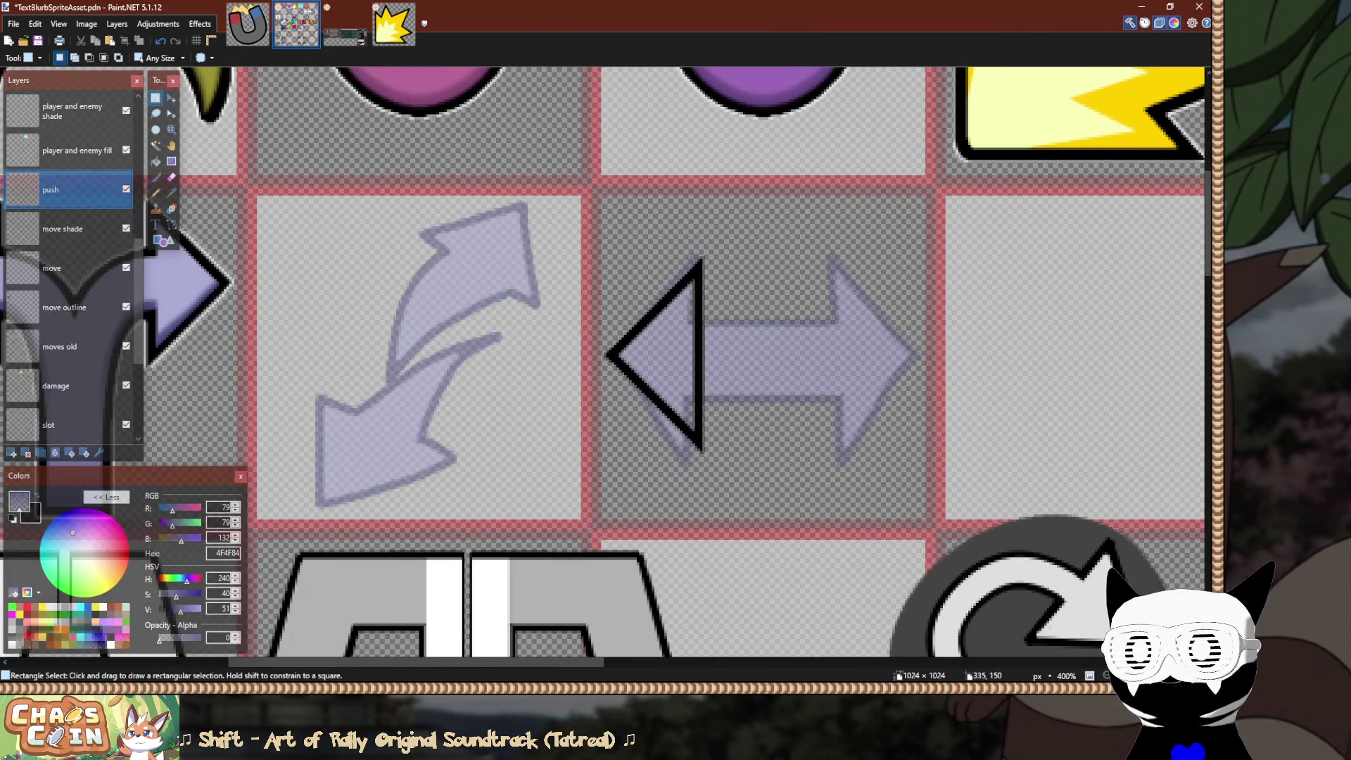
pyautogui.keyDown('ctrl'); pyautogui.scroll(2, 704, 380); pyautogui.keyUp('ctrl')
pyautogui.keyDown('ctrl'); pyautogui.scroll(3, 703, 380); pyautogui.keyUp('ctrl')
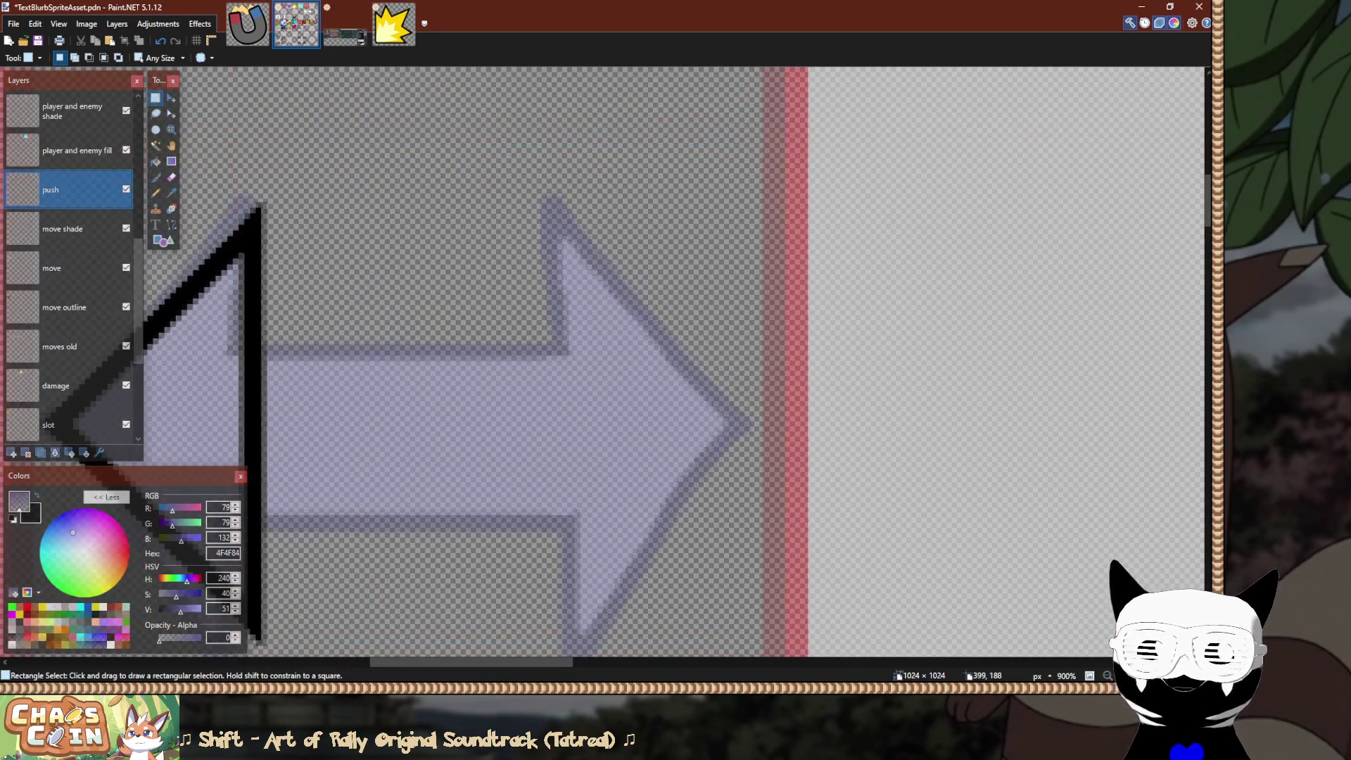
pyautogui.press('x')
# Draw a black diagonal line along the right arrowhead's upper edge down to its tip.
pyautogui.press('o')
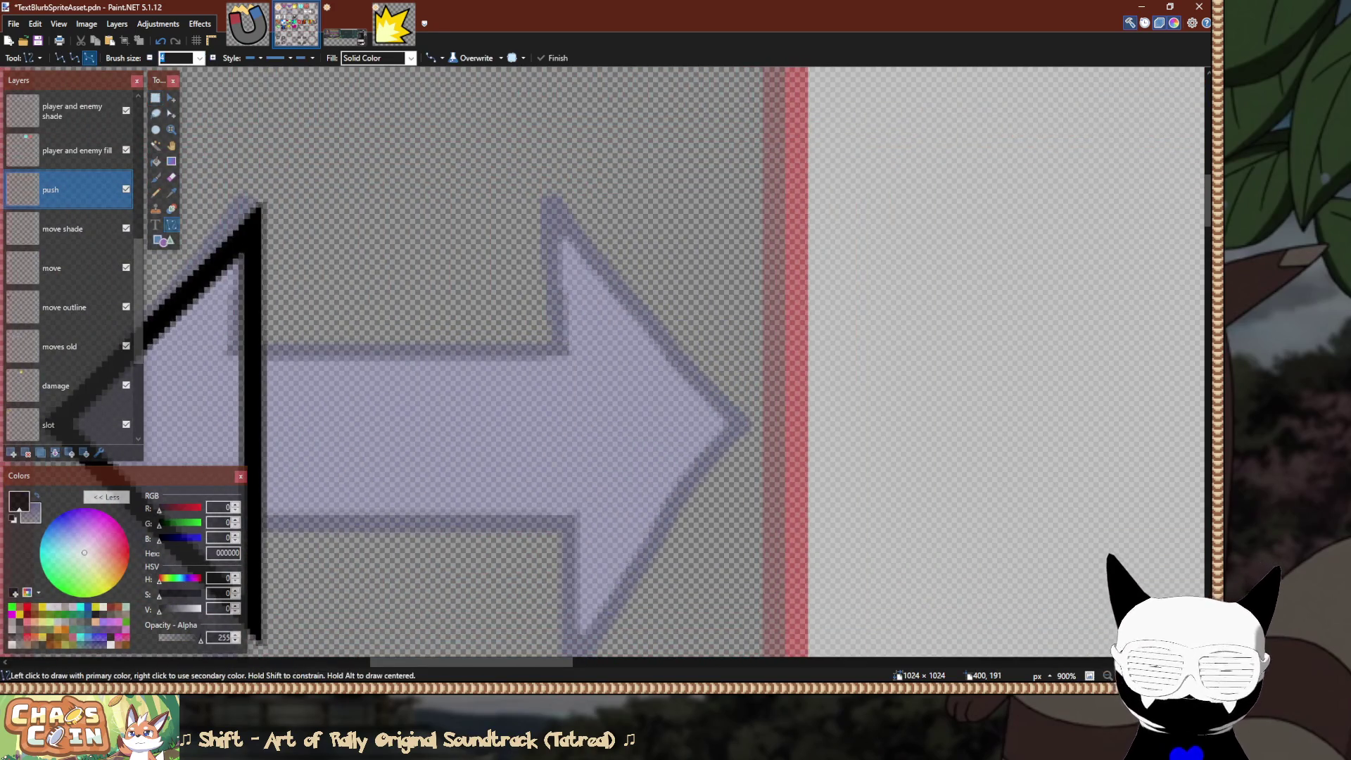
pyautogui.keyDown('ctrl'); pyautogui.scroll(-3, 606, 366); pyautogui.keyUp('ctrl')
pyautogui.moveTo(772, 448); pyautogui.dragTo(626, 202)
pyautogui.press('Escape')
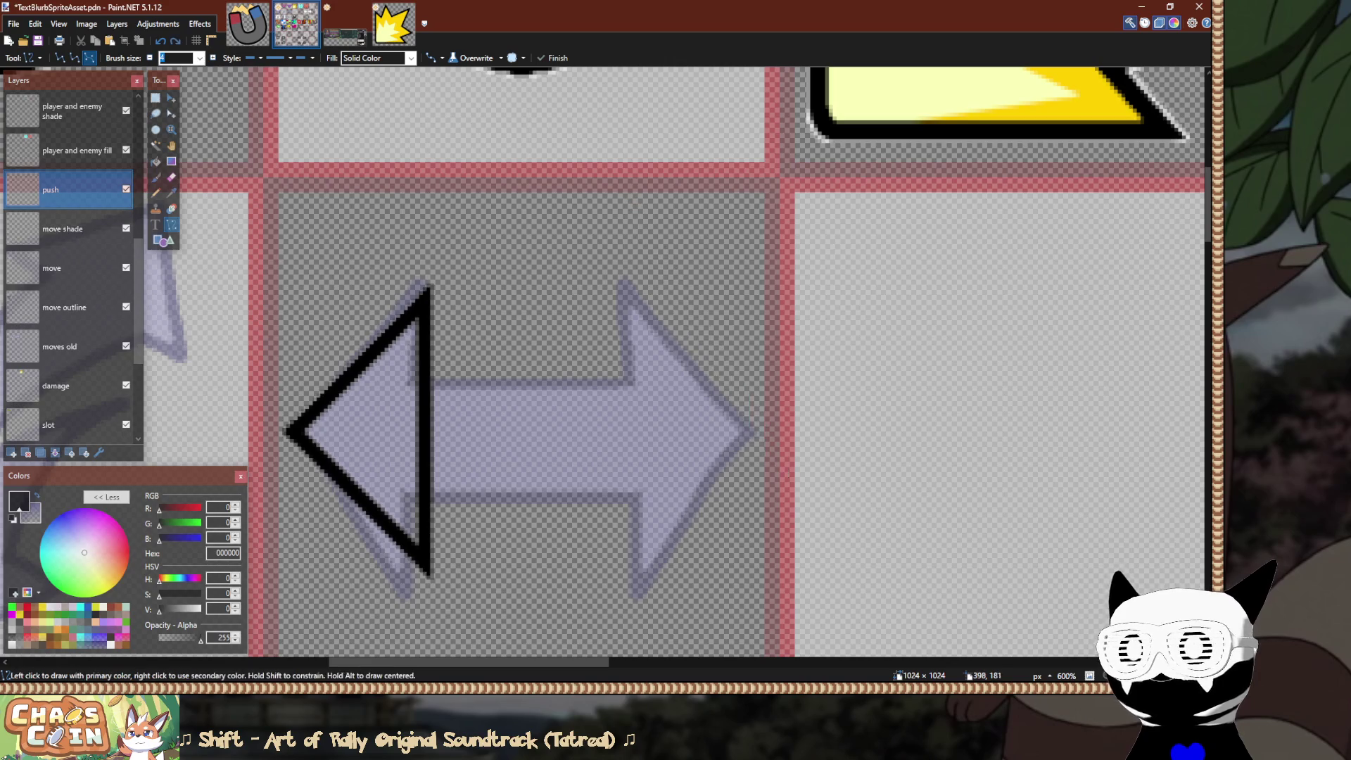
pyautogui.moveTo(763, 440)
pyautogui.mouseDown()
pyautogui.moveTo(594, 274)
pyautogui.moveTo(628, 213)
pyautogui.moveTo(618, 188)
pyautogui.moveTo(546, 220)
pyautogui.moveTo(608, 178)
pyautogui.mouseUp()
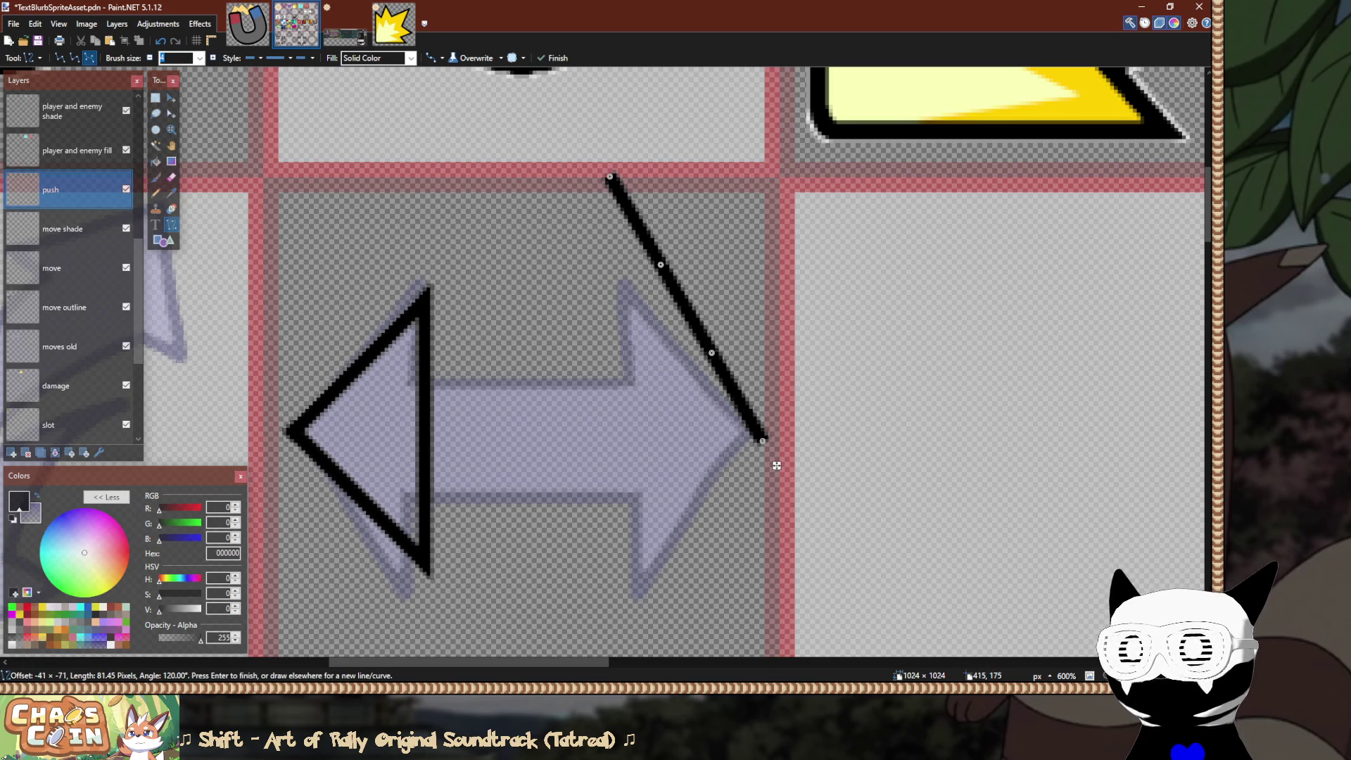
pyautogui.moveTo(788, 394)
pyautogui.mouseDown()
pyautogui.moveTo(618, 644)
pyautogui.moveTo(627, 339)
pyautogui.moveTo(623, 352)
pyautogui.moveTo(803, 569)
pyautogui.mouseUp()
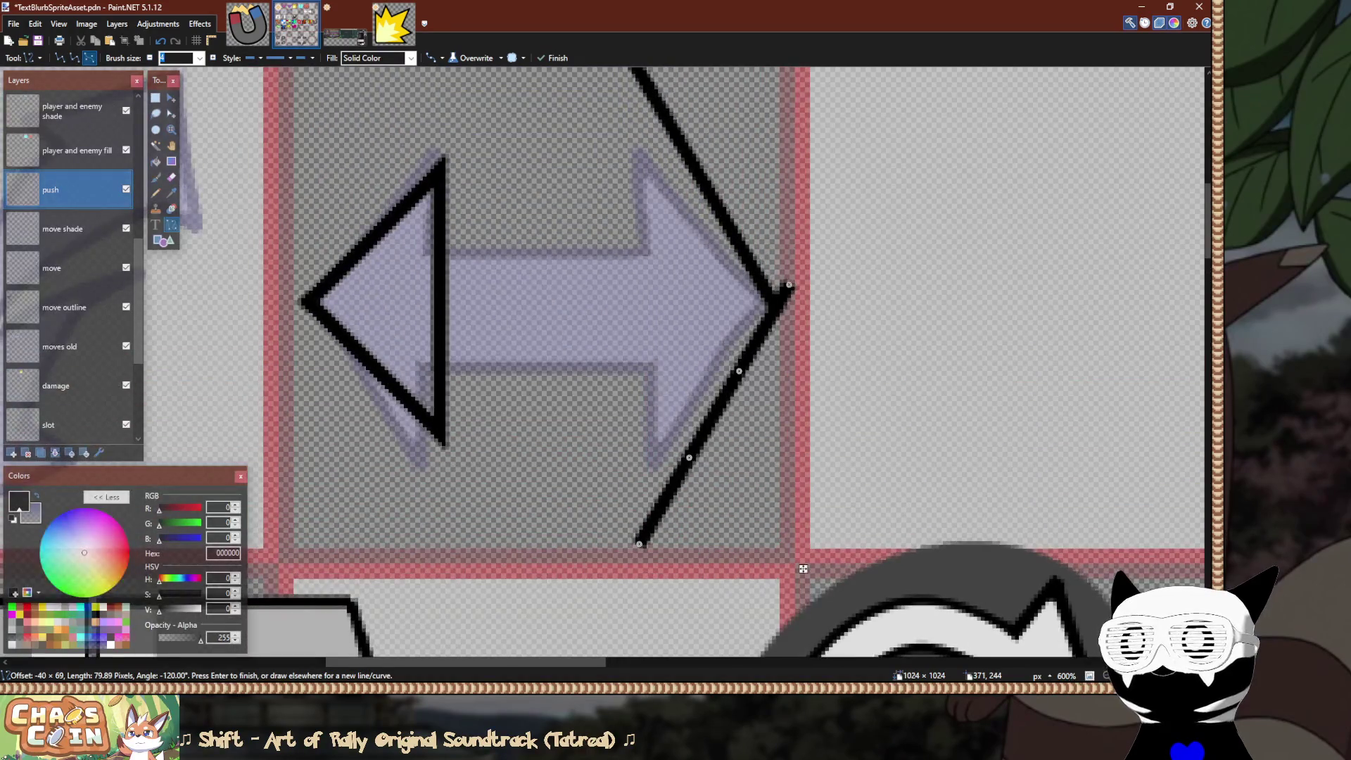
pyautogui.hotkey('ctrl', 'z')
pyautogui.hotkey('ctrl', 'z')
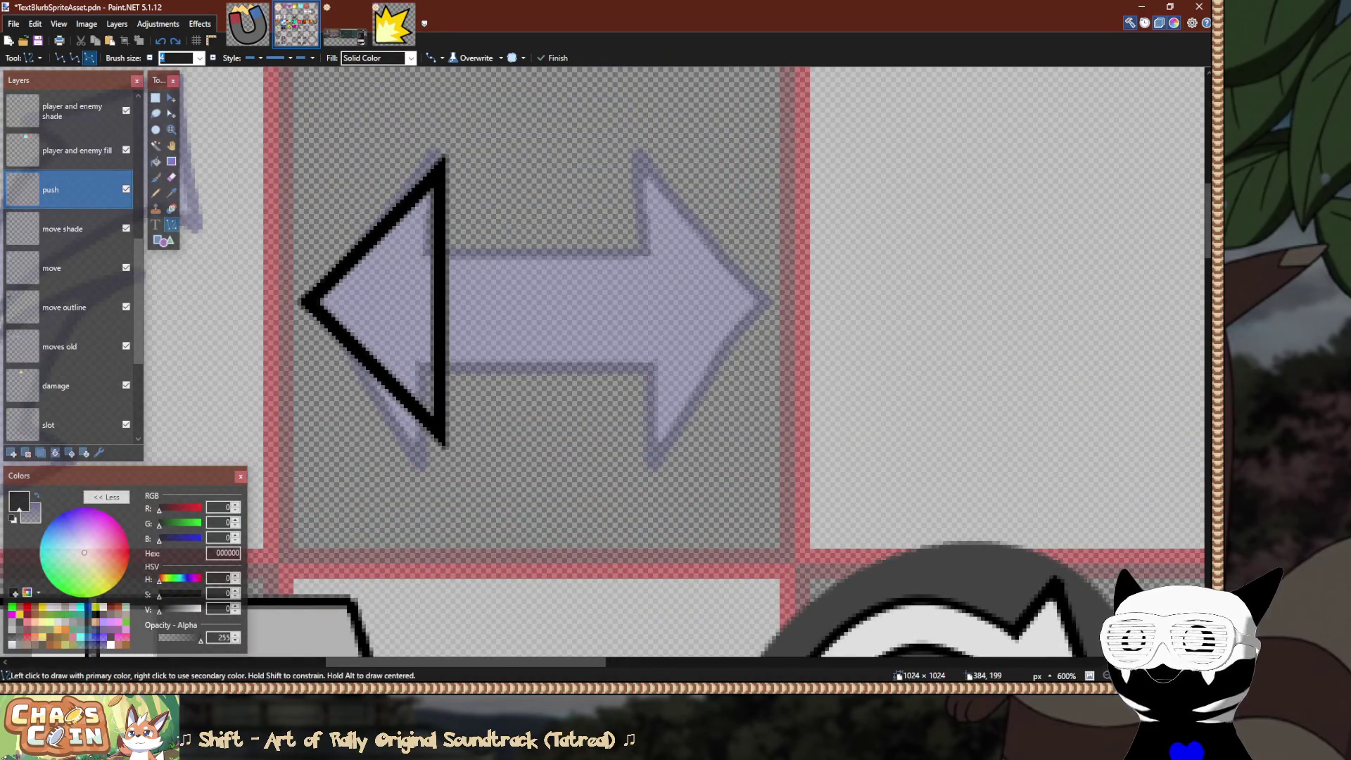
pyautogui.scroll(2, 605, 366)
pyautogui.moveTo(800, 416)
pyautogui.mouseDown()
pyautogui.moveTo(606, 226)
pyautogui.moveTo(618, 211)
pyautogui.moveTo(600, 174)
pyautogui.mouseUp()
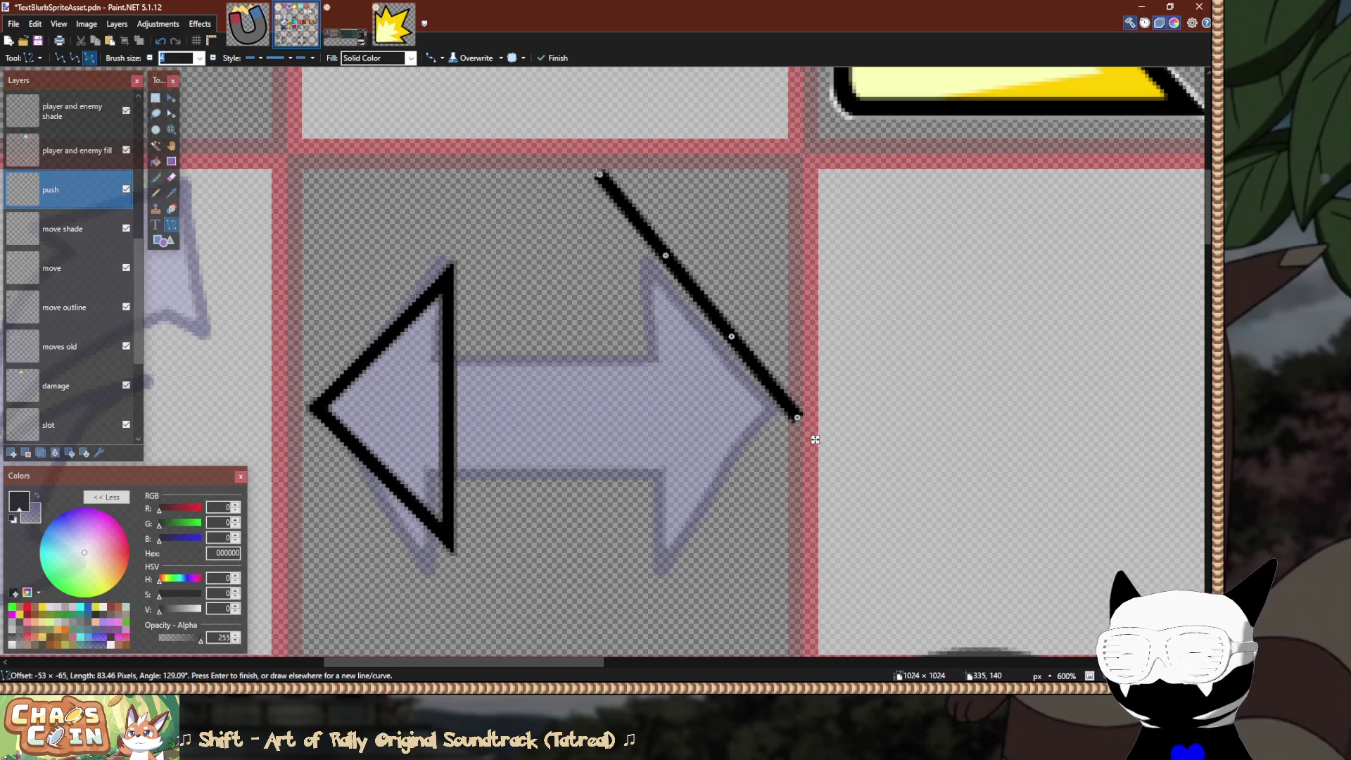
pyautogui.press('Return')
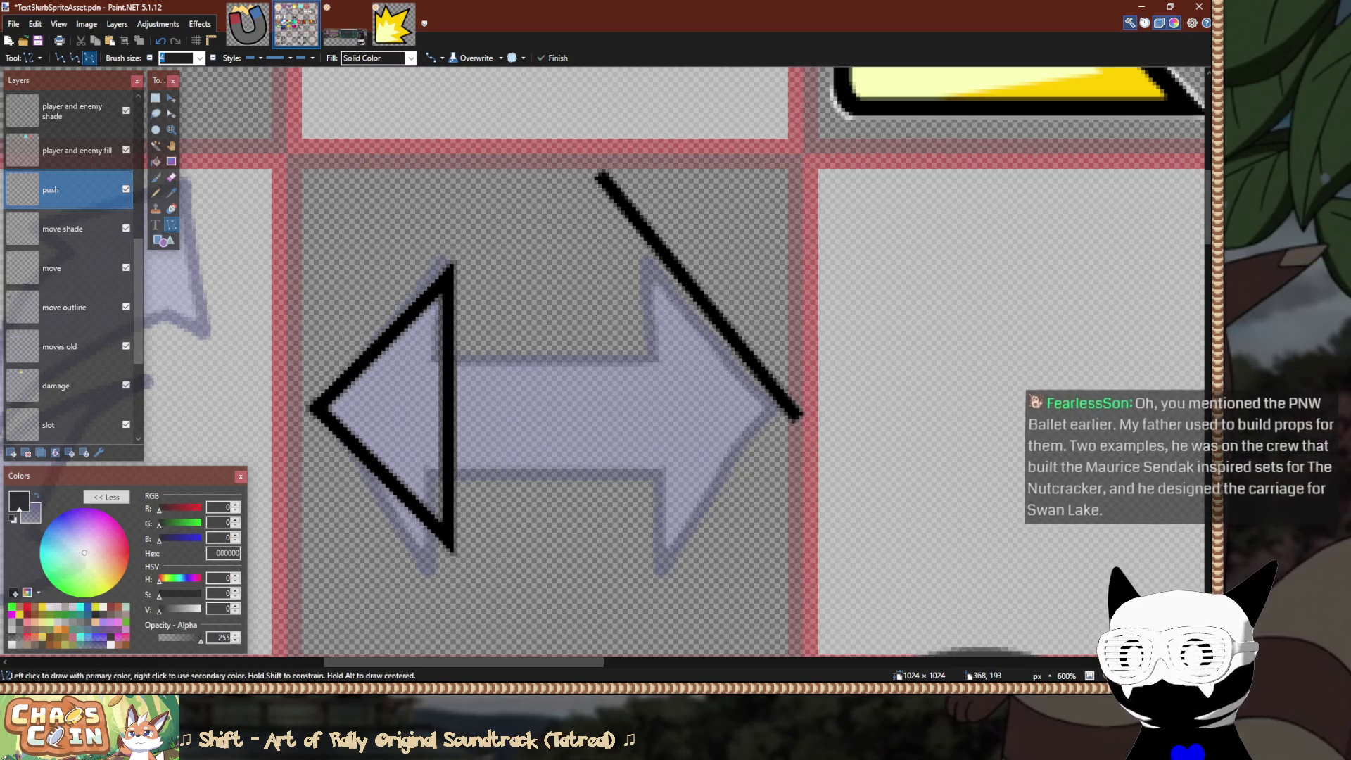
# Draw a vertical black line at the right arrowhead's base.
pyautogui.moveTo(655, 397); pyautogui.dragTo(656, 218)
pyautogui.press('Escape')
pyautogui.moveTo(653, 392); pyautogui.dragTo(653, 176)
pyautogui.press('s')
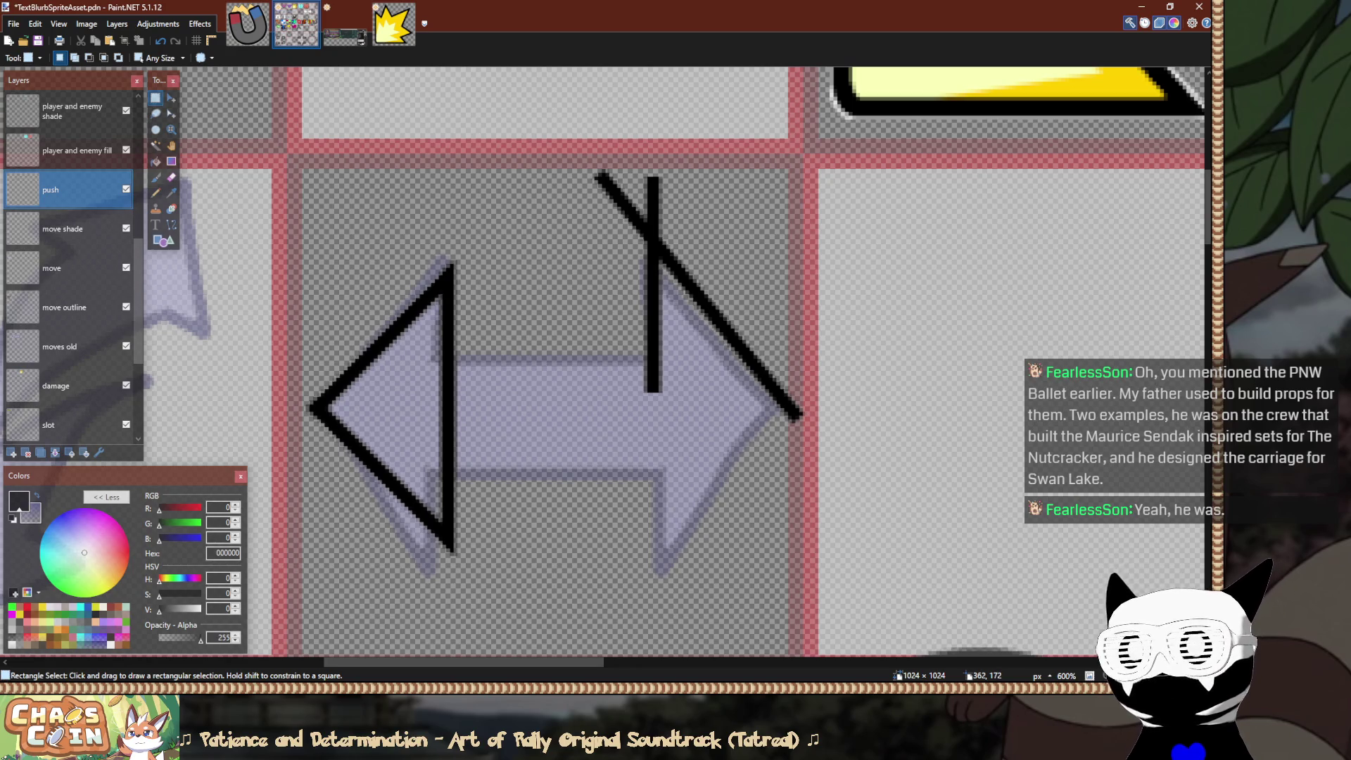
pyautogui.scroll(2, 627, 287)
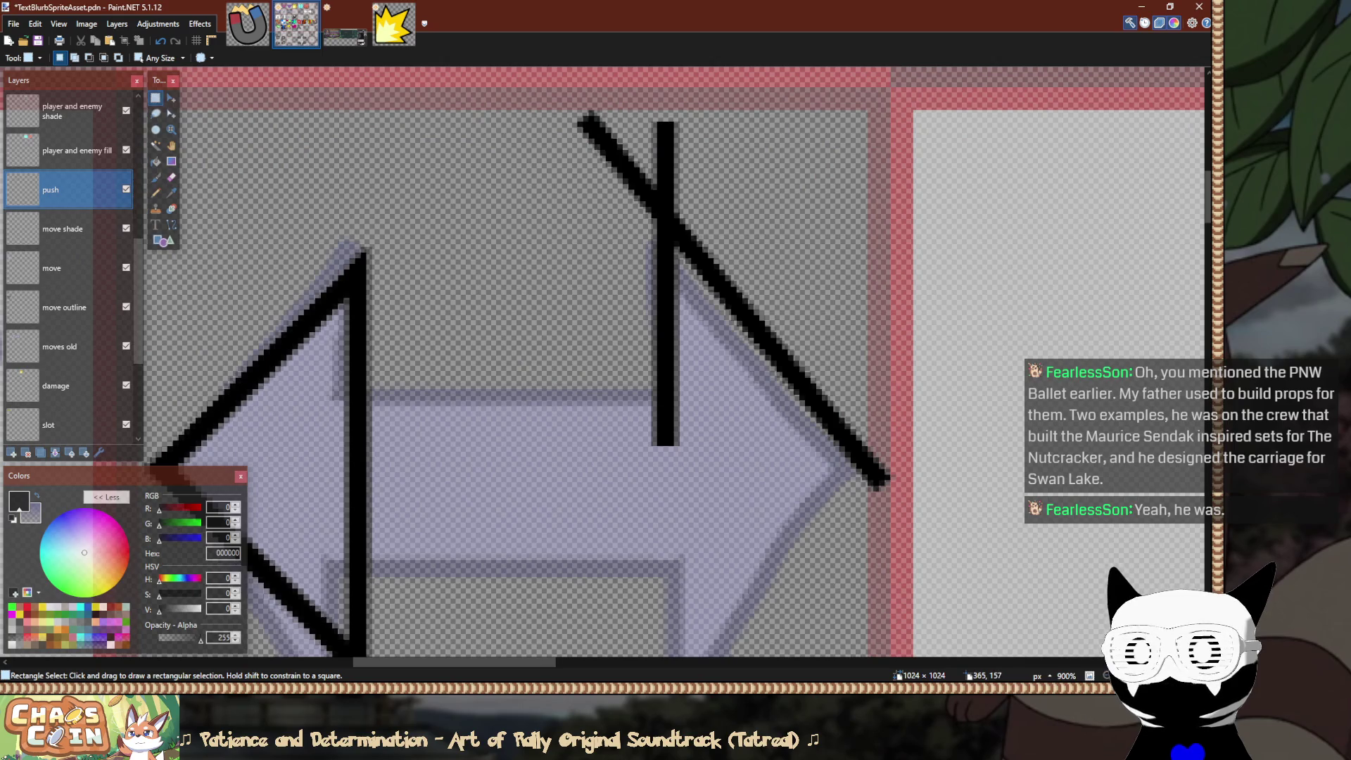
pyautogui.scroll(2, 644, 211)
# Erase the part of the vertical bar poking above the diagonal.
pyautogui.press('e')
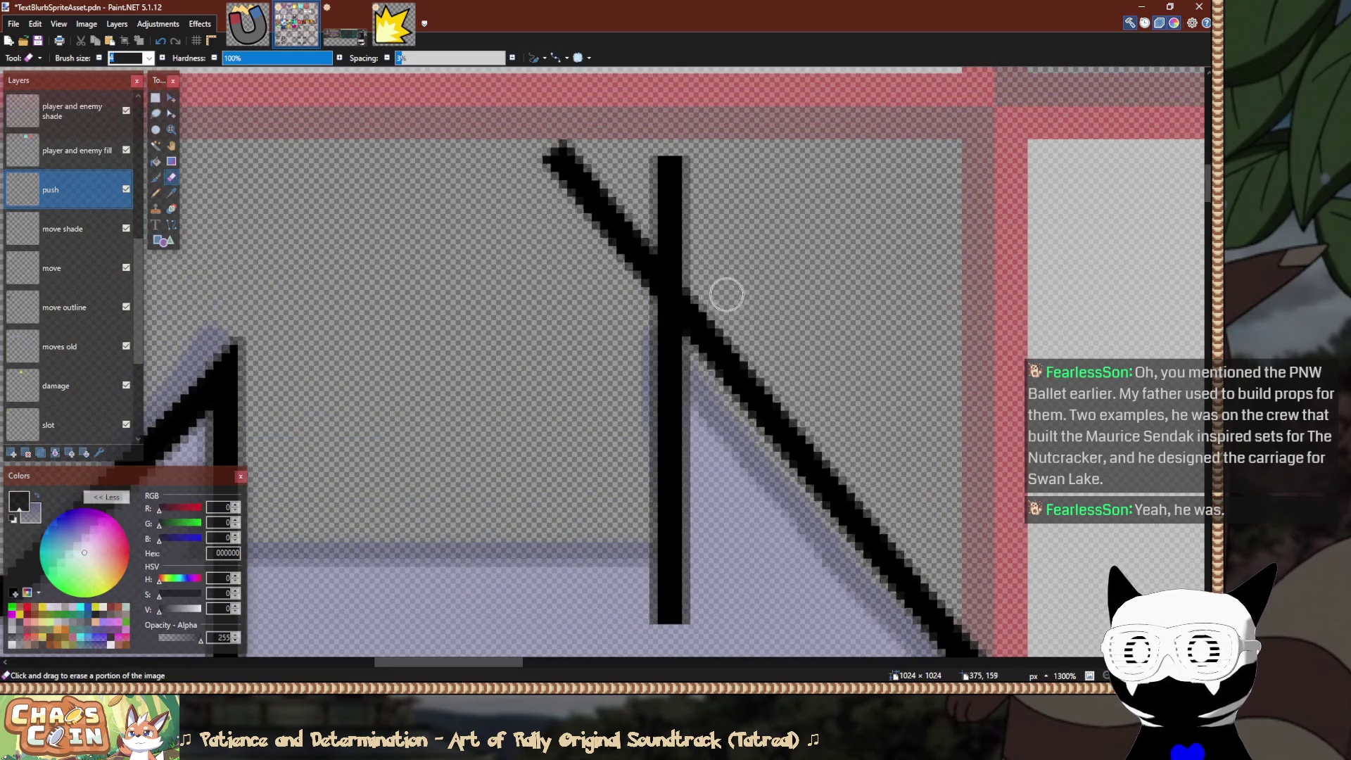
pyautogui.scroll(2, 718, 295)
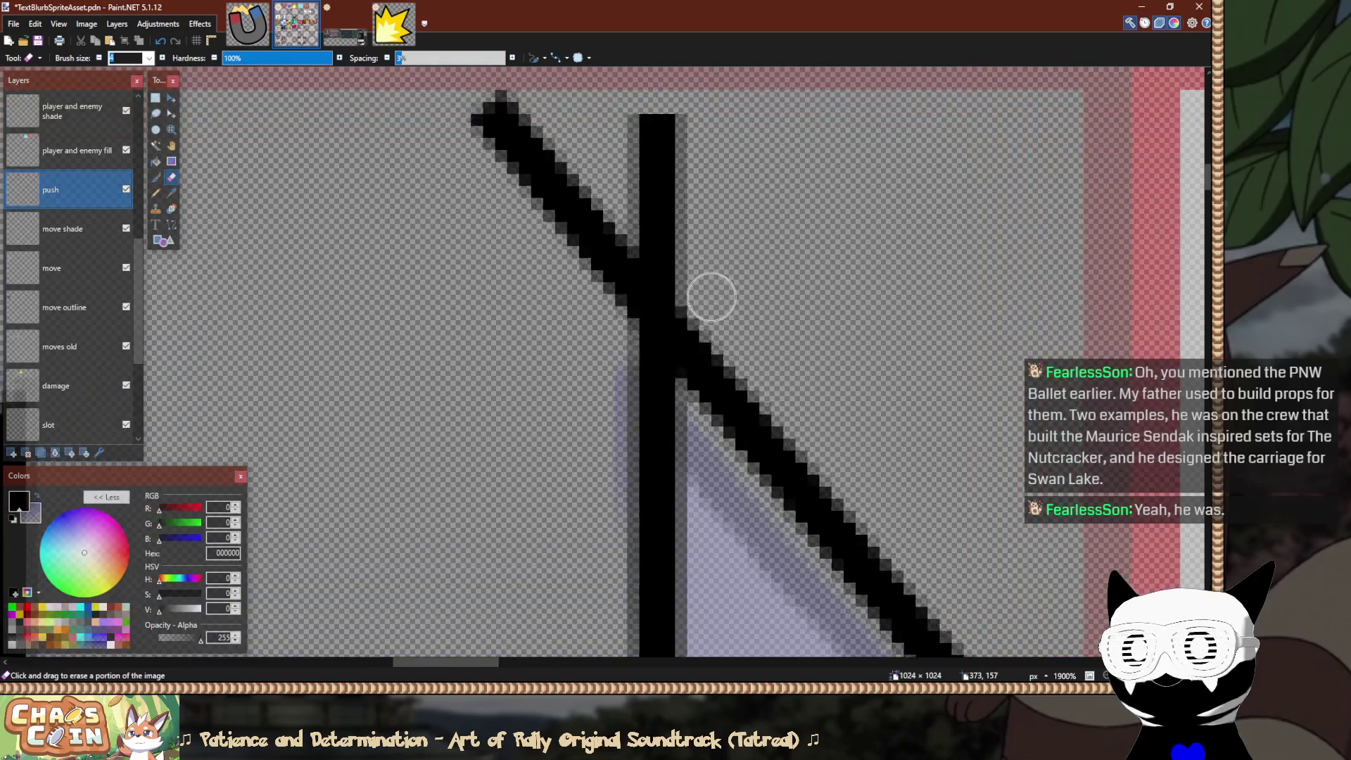
pyautogui.moveTo(707, 299); pyautogui.dragTo(628, 183)
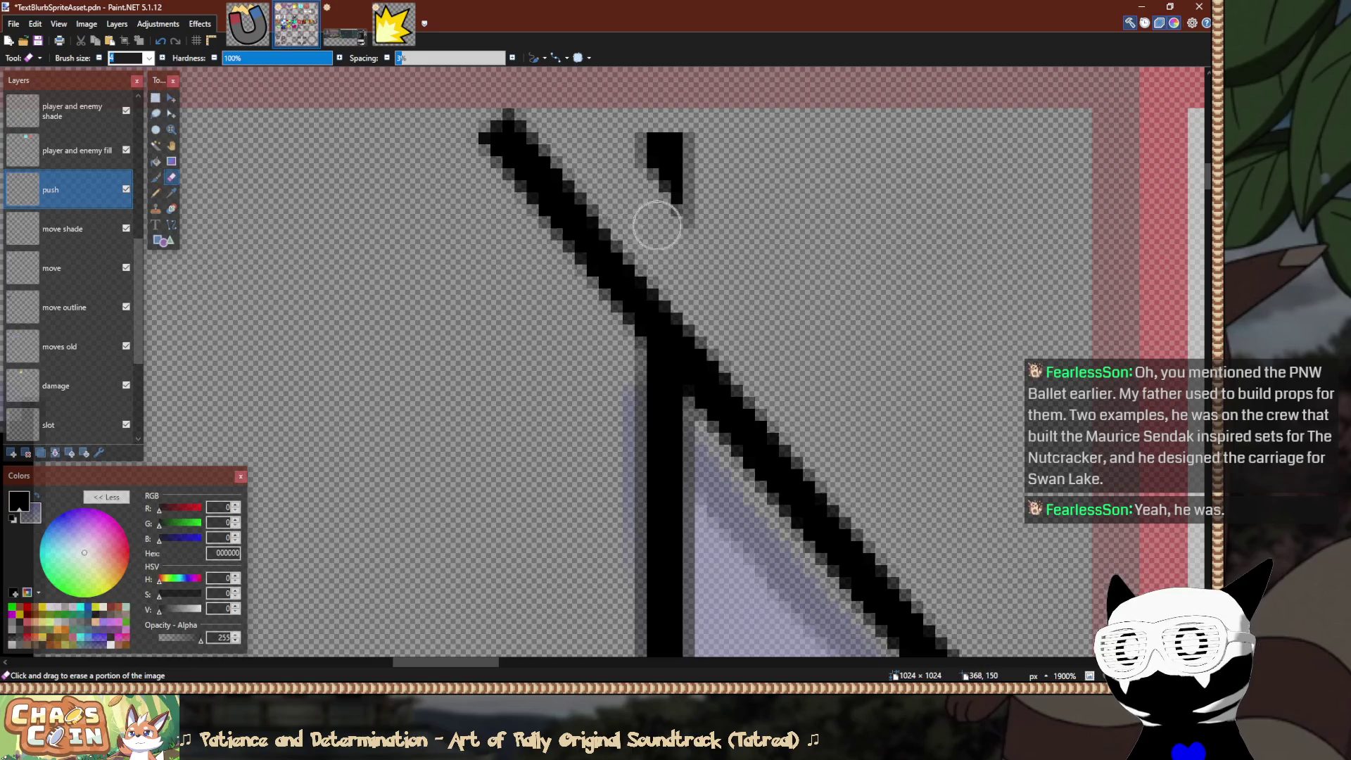
pyautogui.scroll(4, 717, 310)
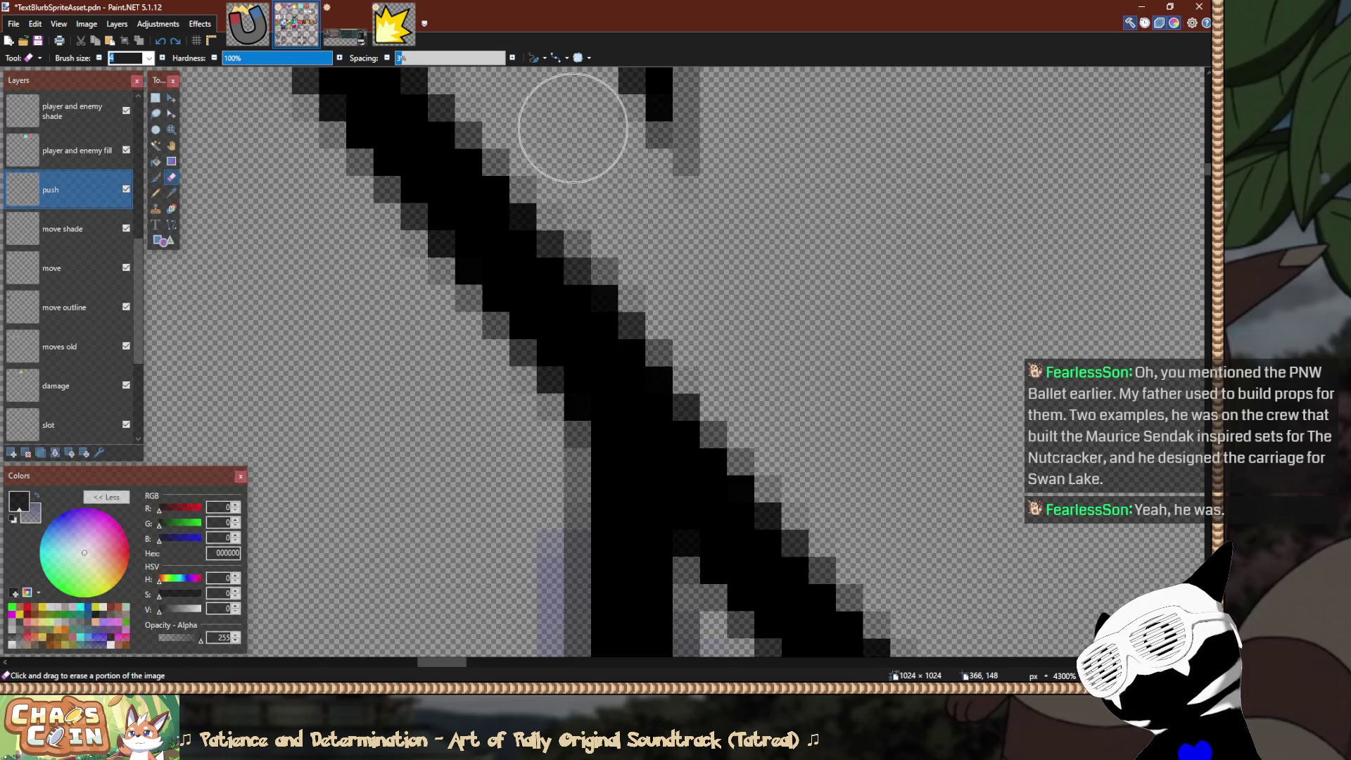
# Try erasing grey edge pixels along the diagonal stroke's upper edge, undoing the bad strokes.
pyautogui.moveTo(603, 172); pyautogui.dragTo(760, 379)
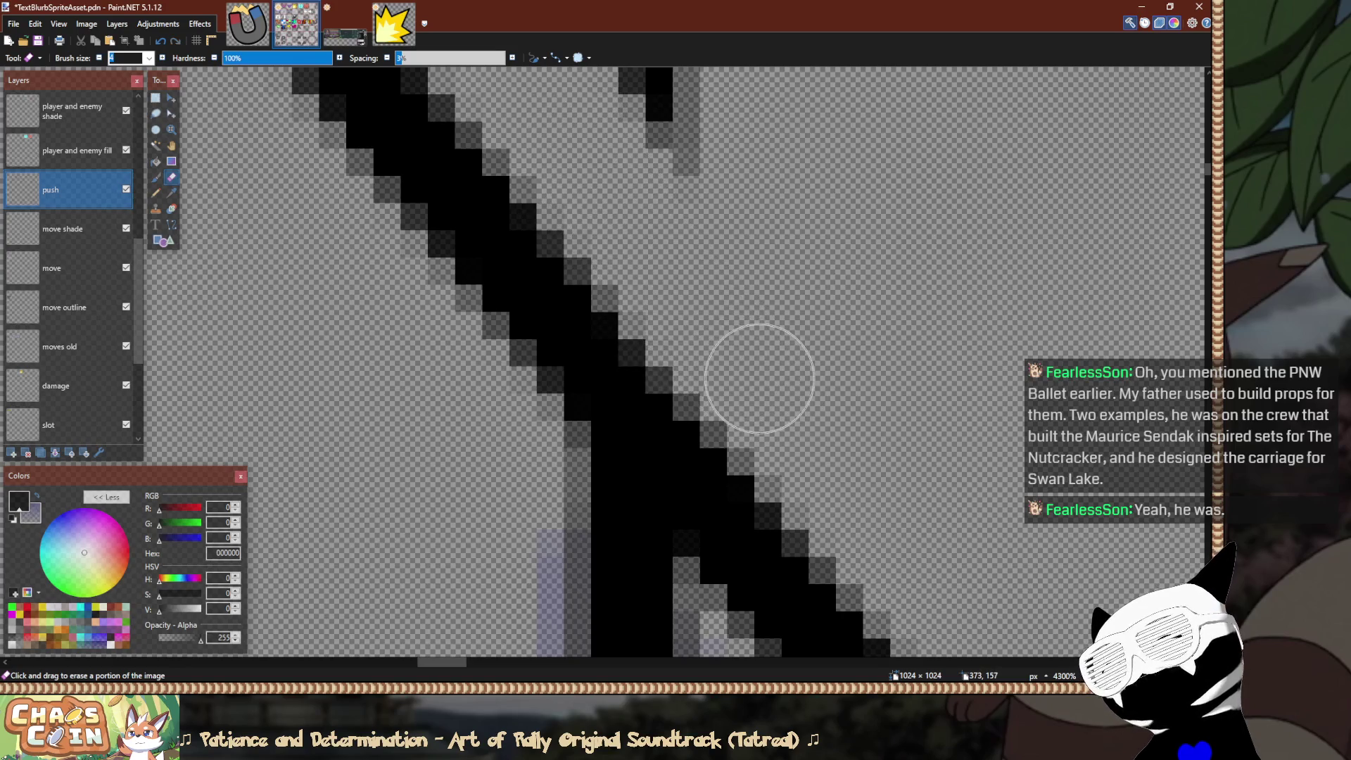
pyautogui.hotkey('ctrl', 'z')
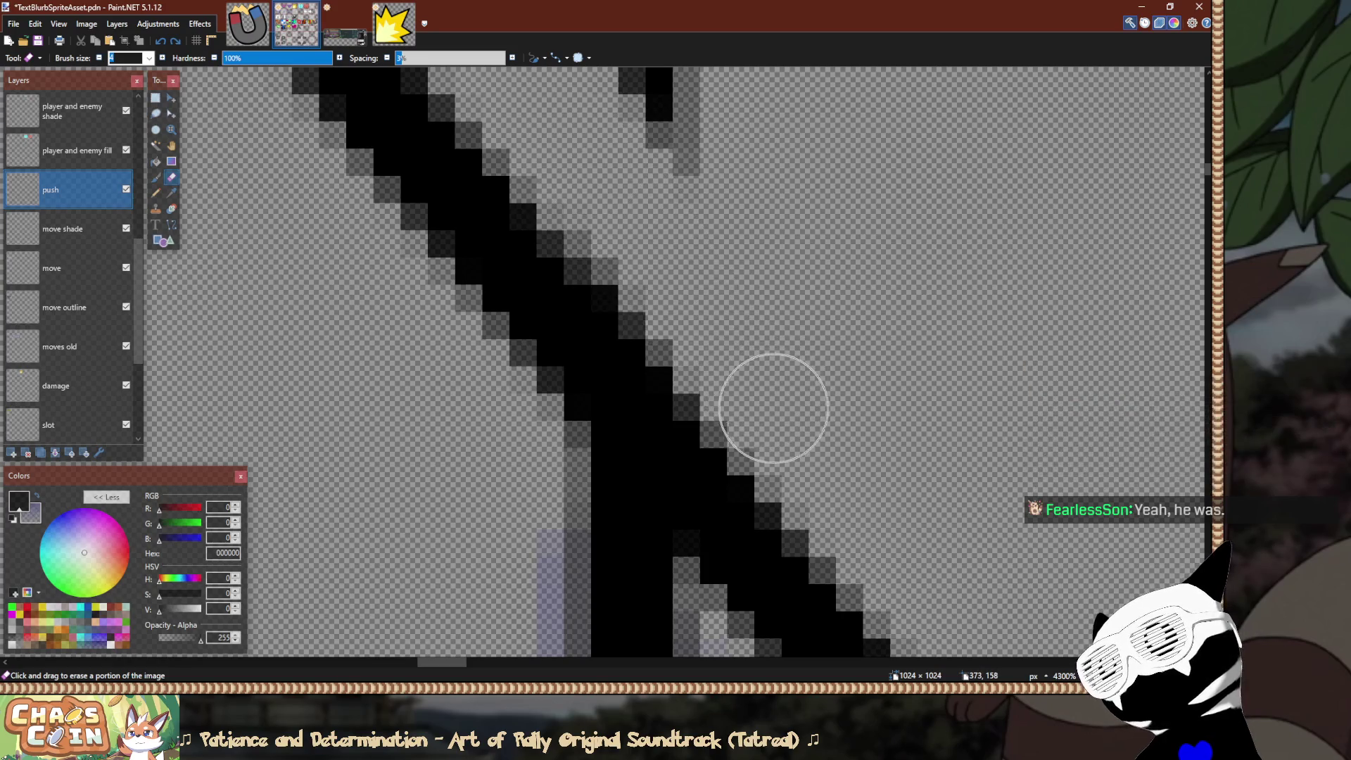
pyautogui.moveTo(763, 386); pyautogui.dragTo(600, 174)
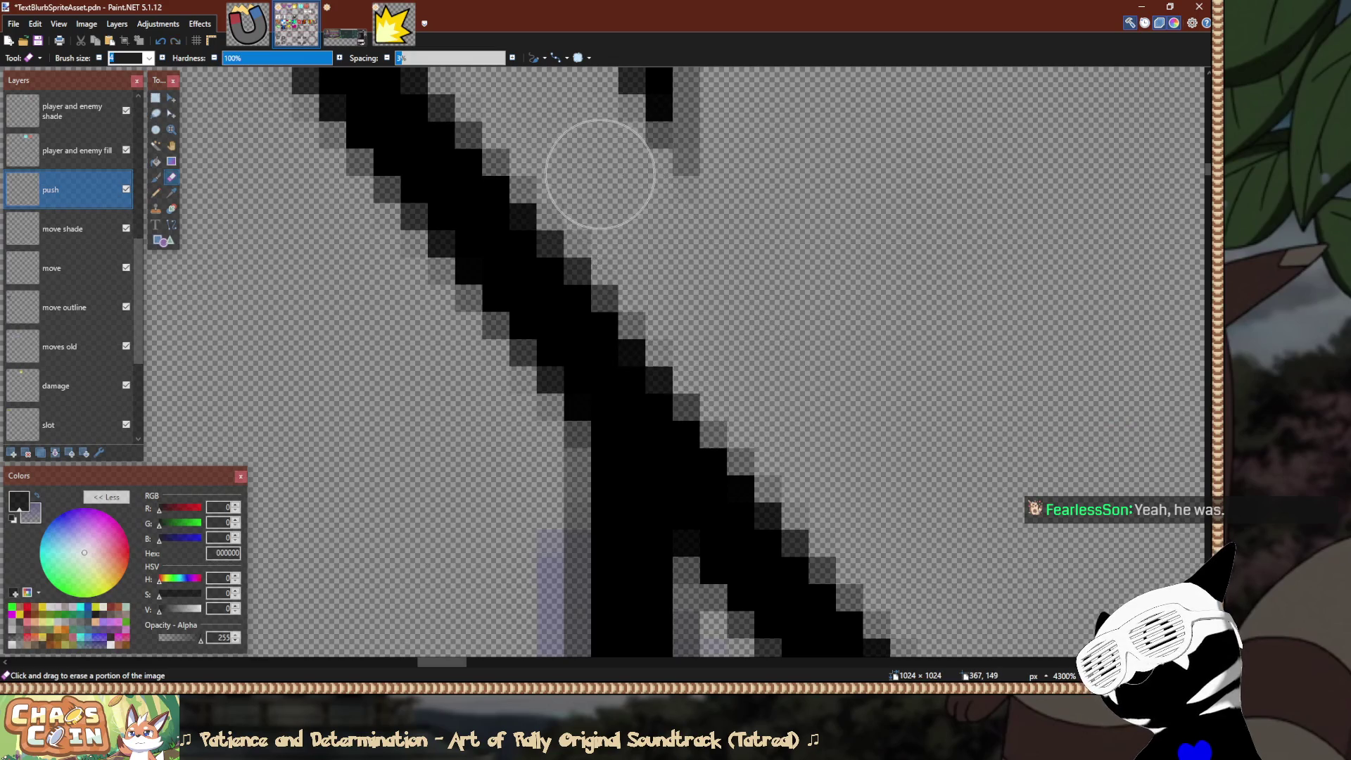
pyautogui.scroll(-2, 601, 174)
pyautogui.keyDown('ctrl'); pyautogui.scroll(2, 599, 175); pyautogui.keyUp('ctrl')
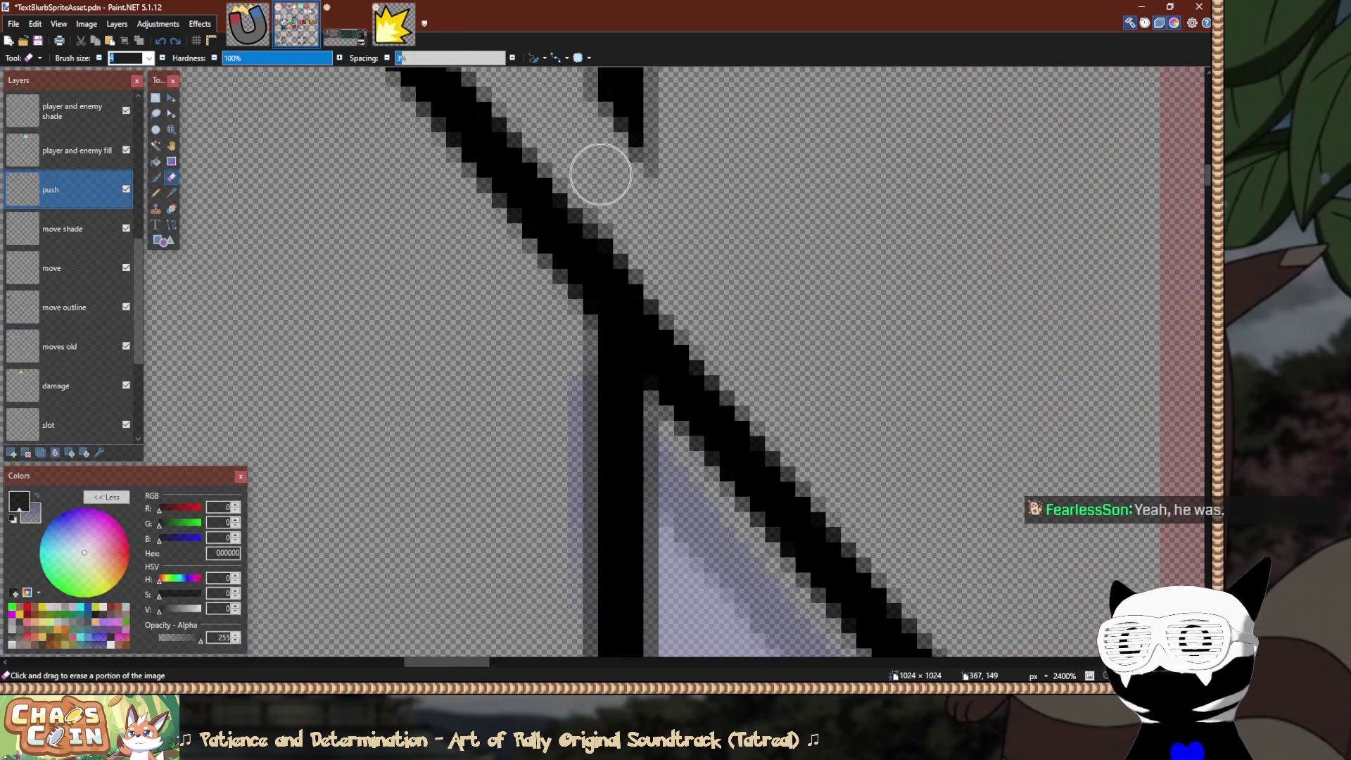
pyautogui.hotkey('ctrl', 'z')
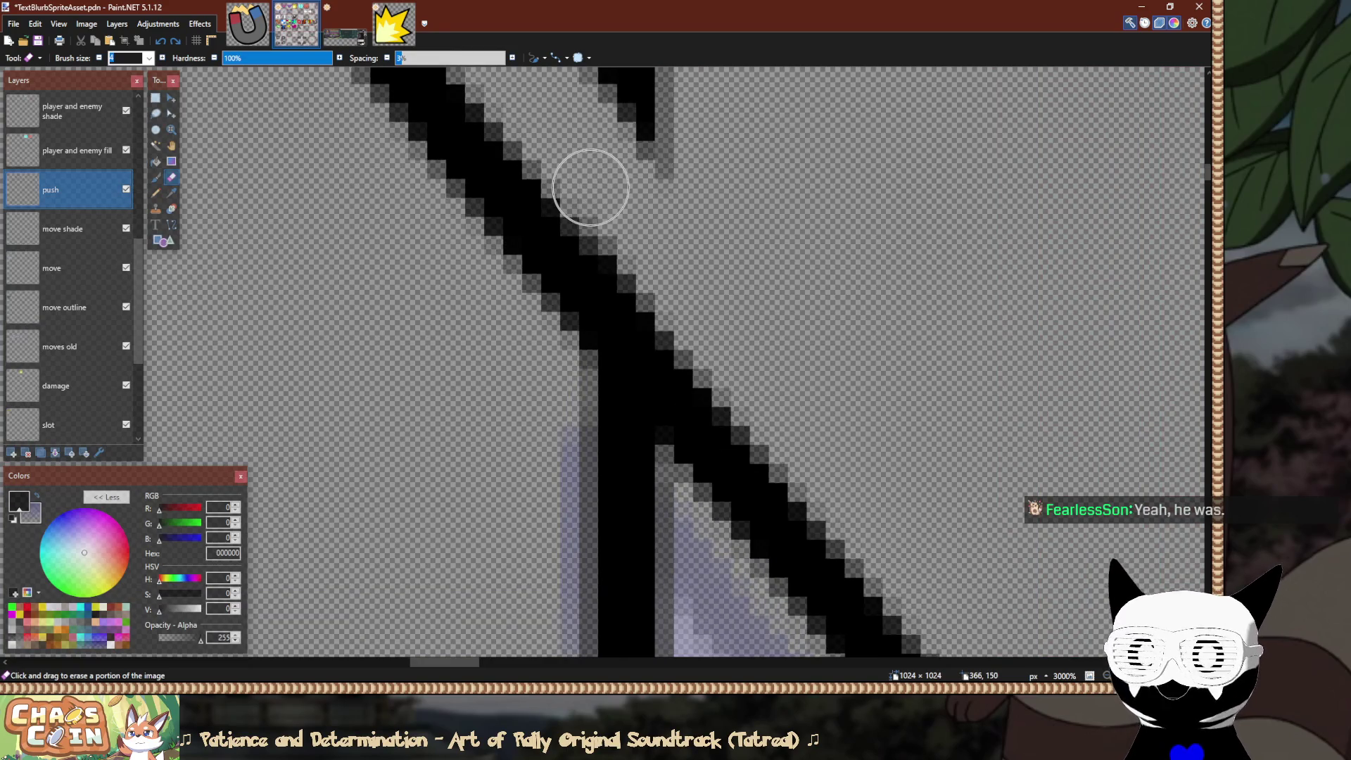
pyautogui.keyDown('ctrl'); pyautogui.scroll(2, 588, 184); pyautogui.keyUp('ctrl')
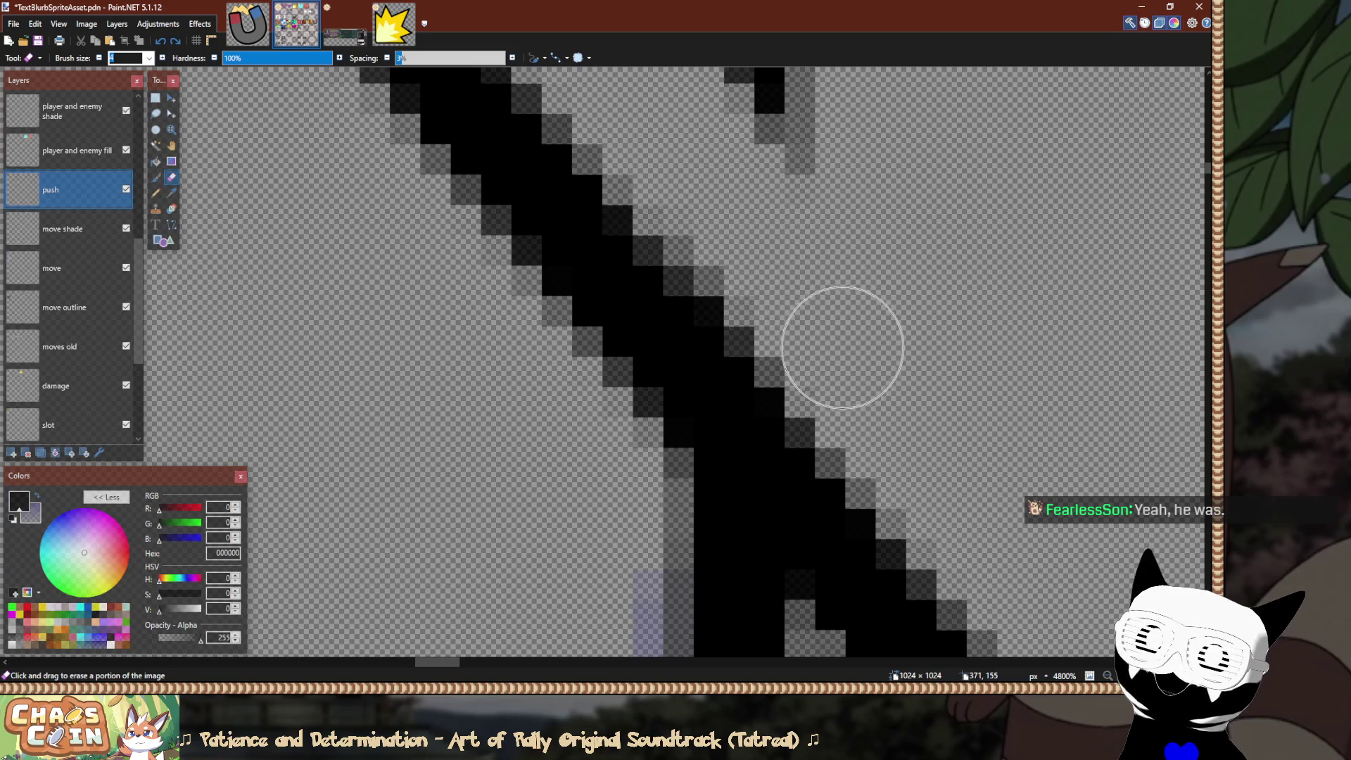
pyautogui.keyDown('ctrl'); pyautogui.scroll(-2, 694, 162); pyautogui.keyUp('ctrl')
pyautogui.keyDown('ctrl'); pyautogui.scroll(-5, 695, 159); pyautogui.keyUp('ctrl')
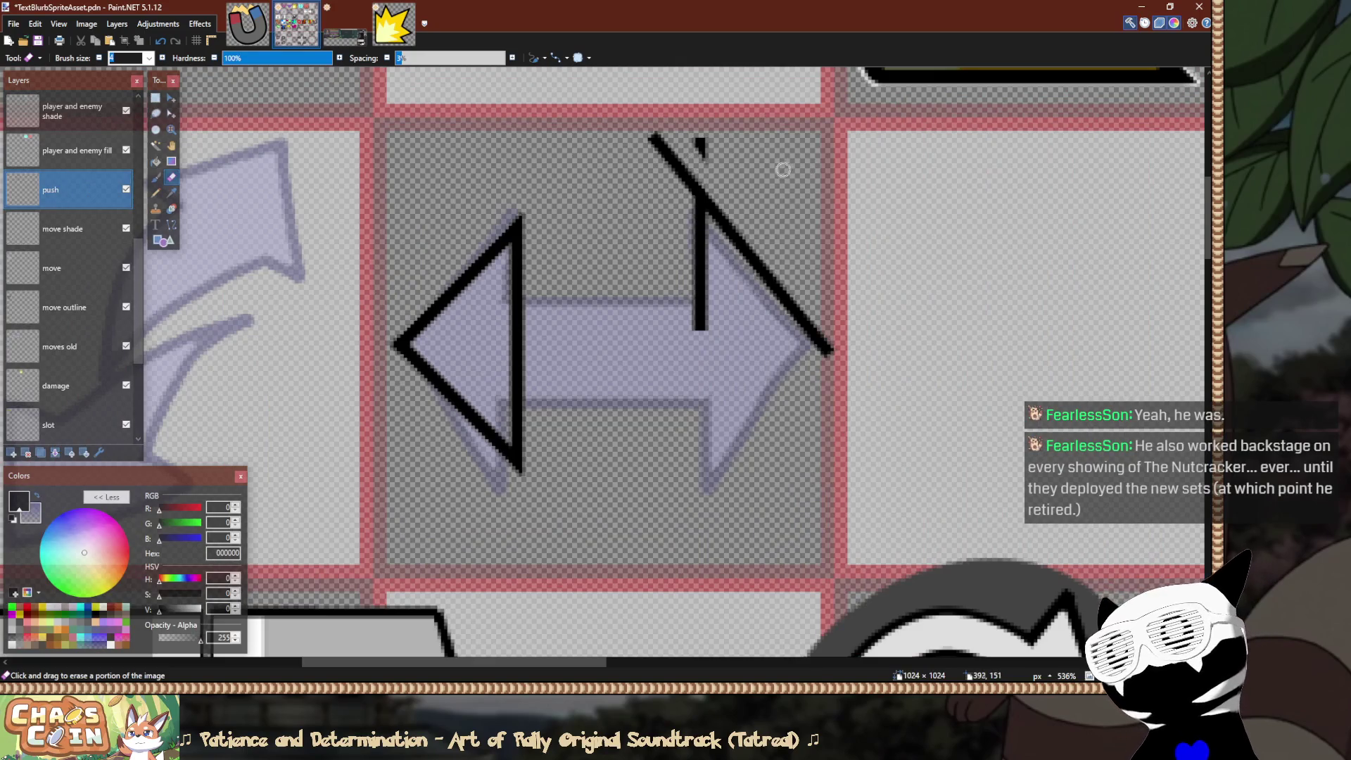
pyautogui.keyDown('ctrl'); pyautogui.scroll(4, 781, 166); pyautogui.keyUp('ctrl')
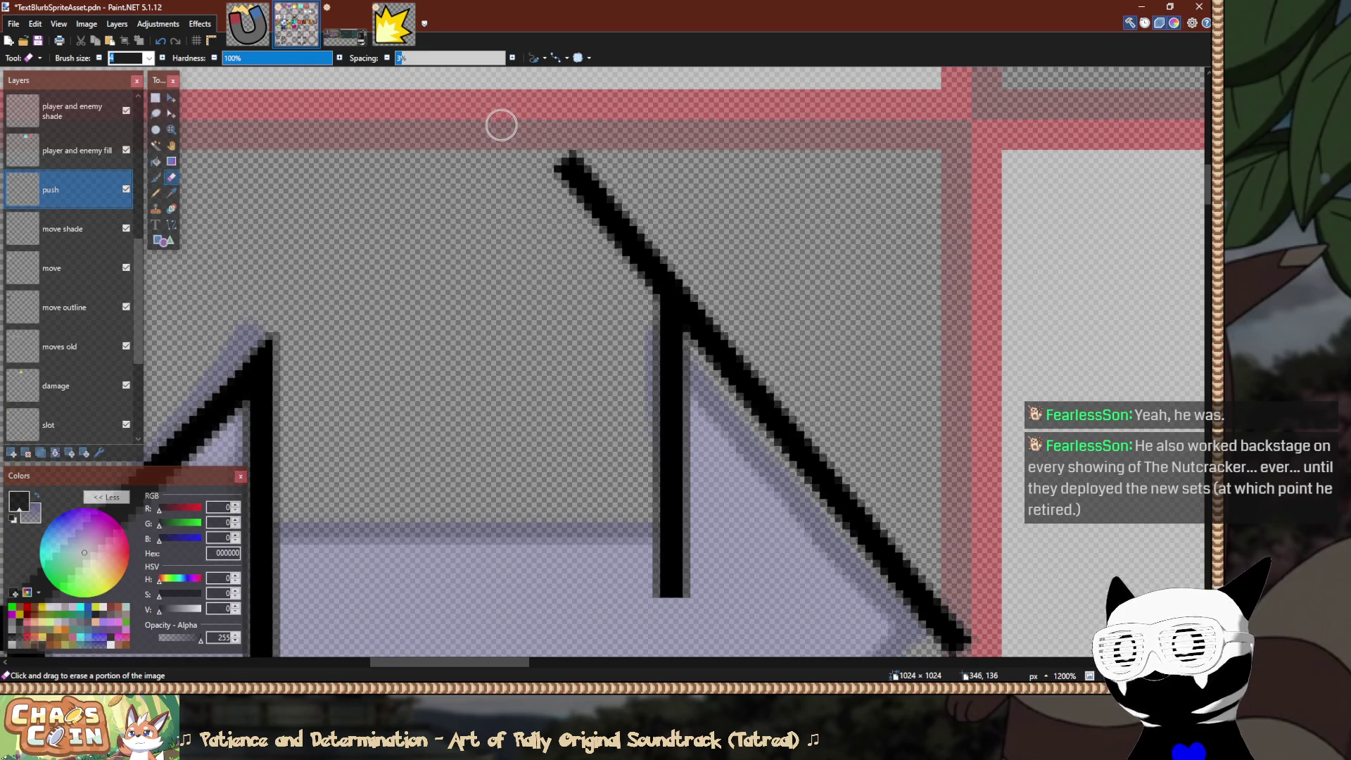
# Delete the diagonal stroke's overshooting upper end.
pyautogui.press('s')
pyautogui.moveTo(486, 114)
pyautogui.mouseDown()
pyautogui.moveTo(522, 142)
pyautogui.moveTo(613, 285)
pyautogui.moveTo(645, 369)
pyautogui.mouseUp()
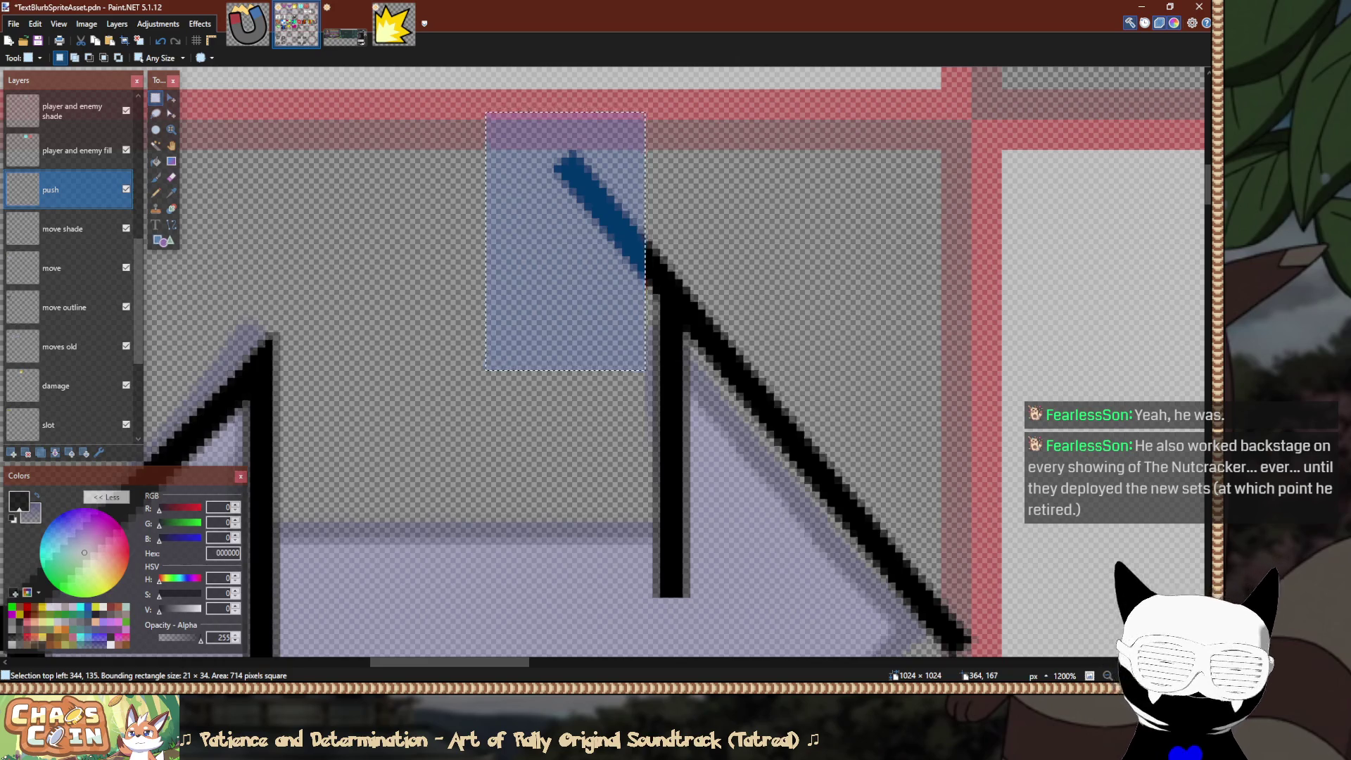
pyautogui.press('Delete')
pyautogui.scroll(3, 658, 383)
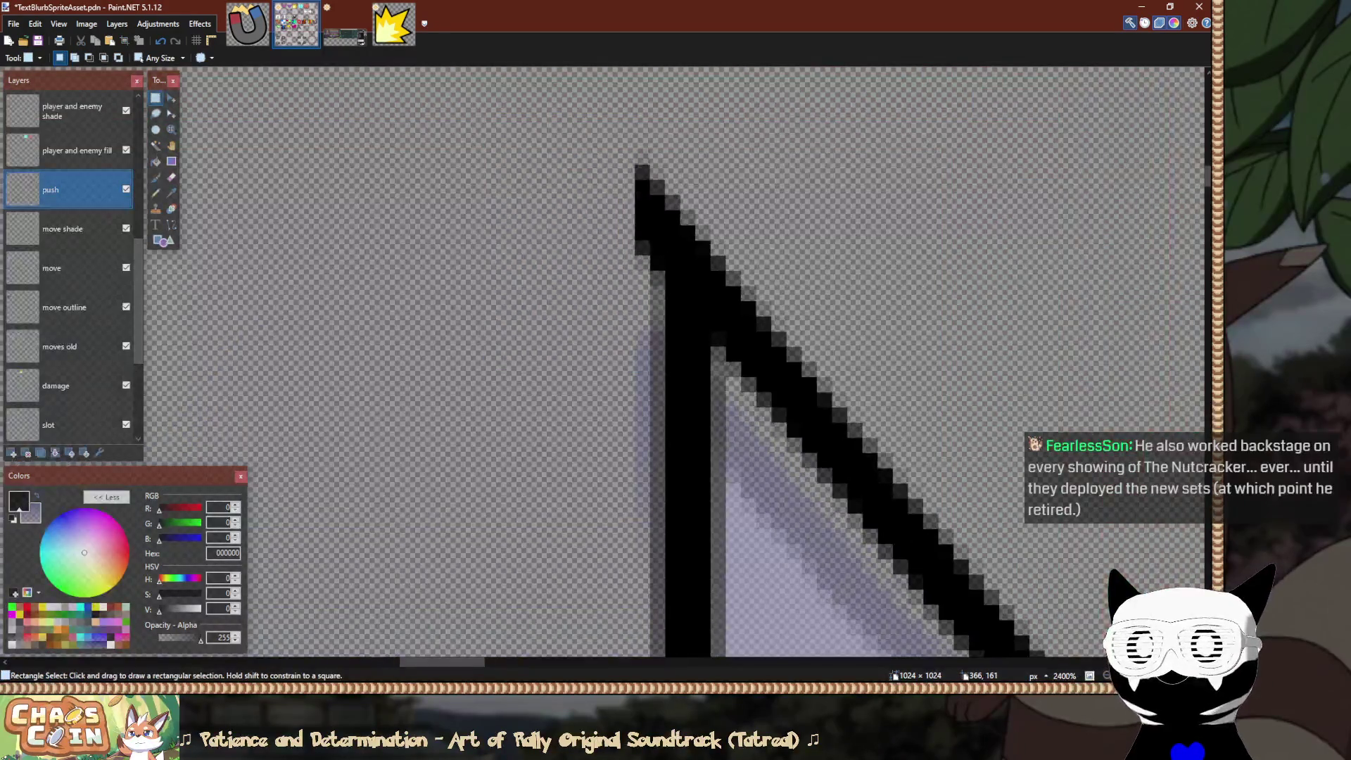
# Nudge a slice of the stroke tip upward and delete the stray pixels above the tip.
pyautogui.moveTo(658, 326)
pyautogui.mouseDown()
pyautogui.moveTo(572, 617)
pyautogui.moveTo(542, 619)
pyautogui.mouseUp()
pyautogui.press('m')
pyautogui.scroll(1, 778, 442)
pyautogui.moveTo(667, 655); pyautogui.dragTo(667, 565)
pyautogui.press('s')
pyautogui.moveTo(748, 160); pyautogui.dragTo(612, 235)
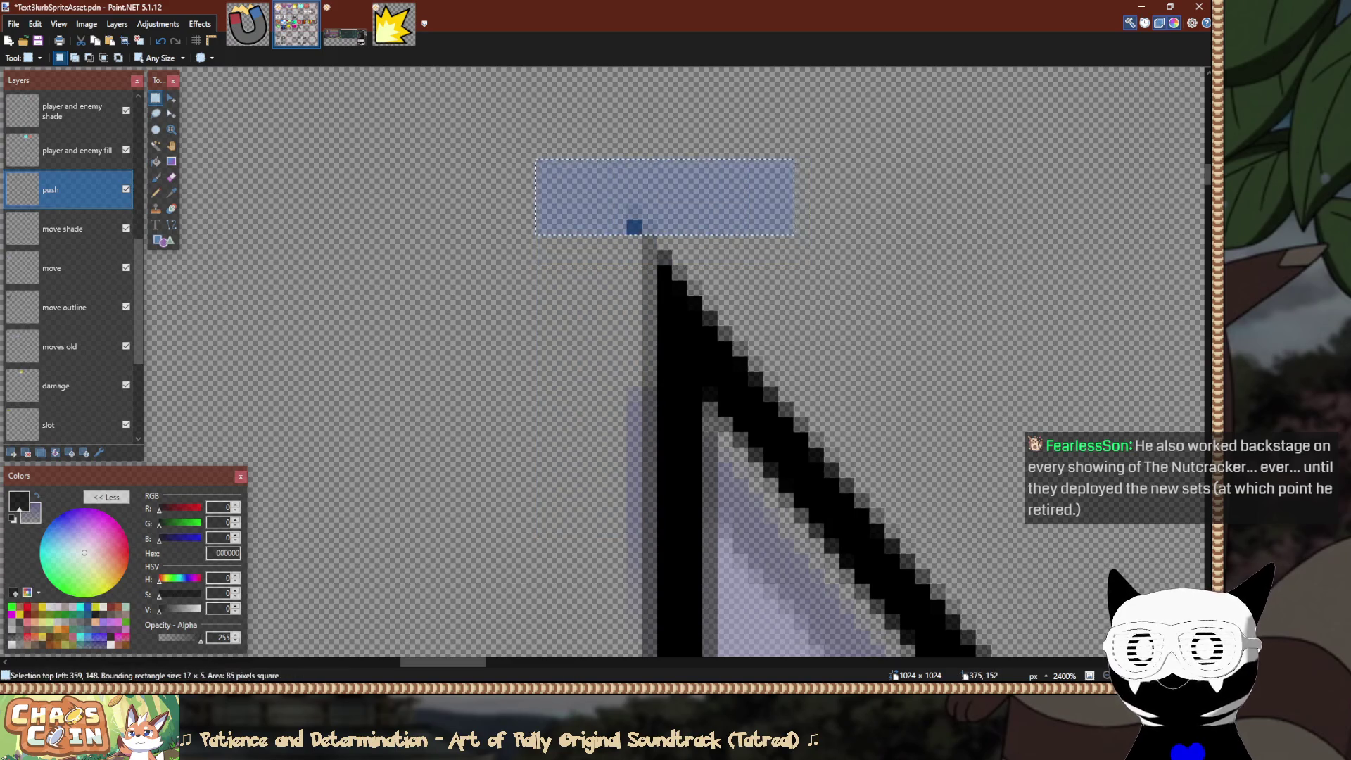
pyautogui.press('Delete')
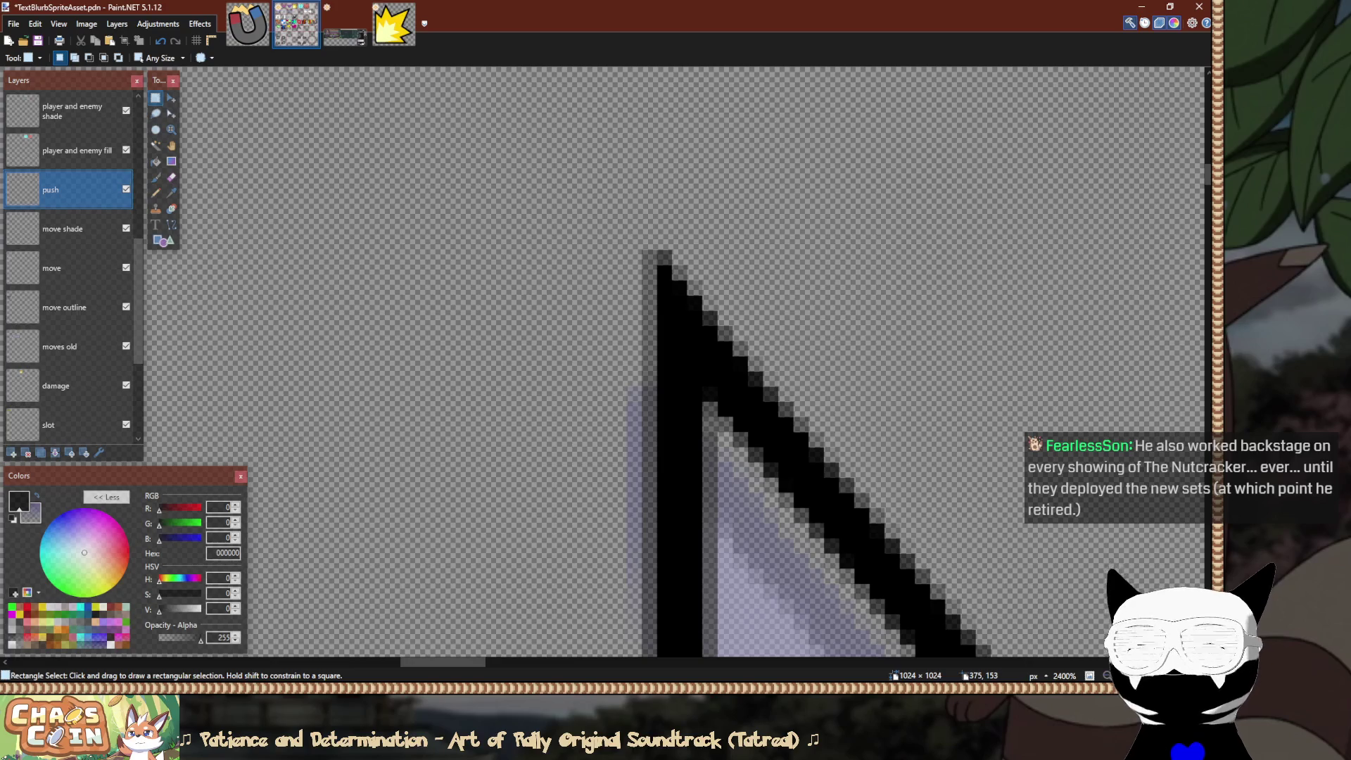
pyautogui.scroll(-4, 782, 249)
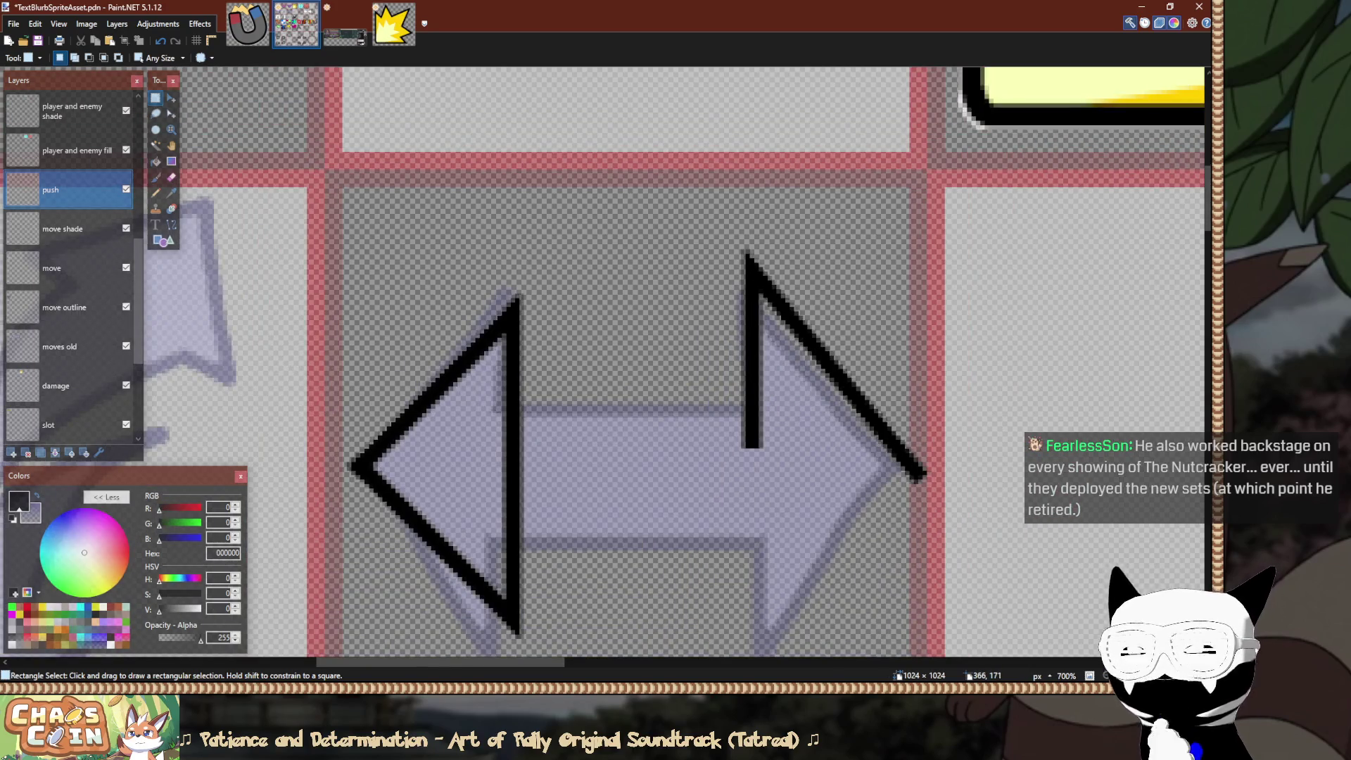
pyautogui.scroll(-4, 741, 313)
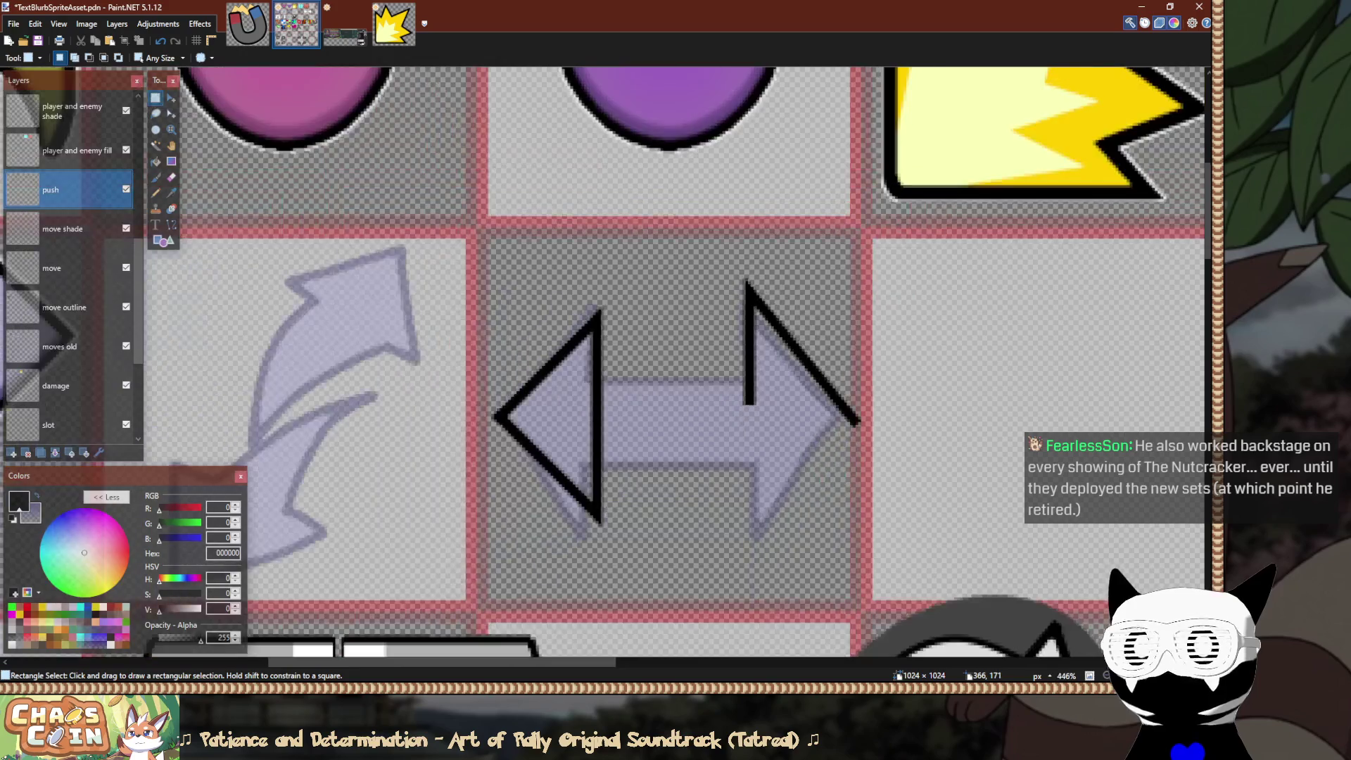
pyautogui.scroll(4, 769, 330)
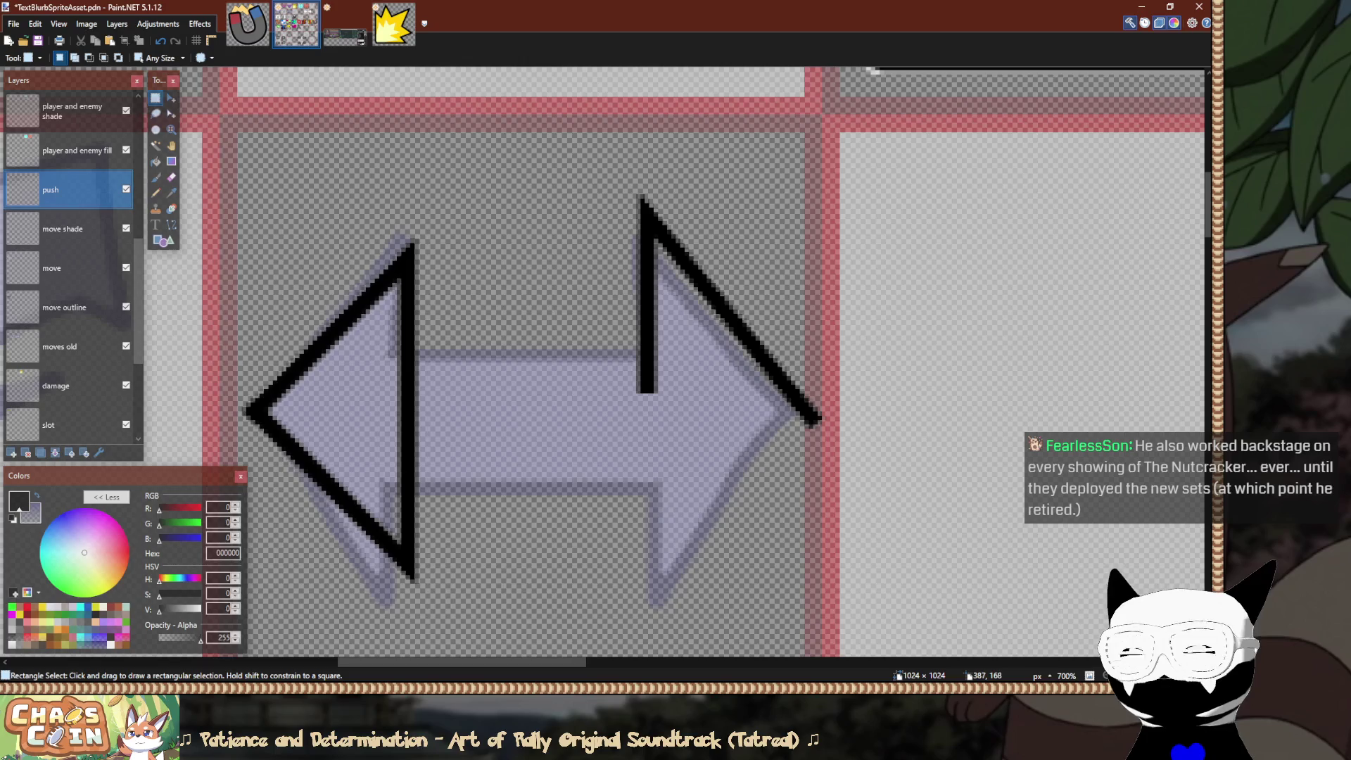
# Copy and paste the right arrowhead's upper diagonal, then undo the stretched paste.
pyautogui.moveTo(805, 133)
pyautogui.mouseDown()
pyautogui.moveTo(706, 423)
pyautogui.moveTo(664, 423)
pyautogui.moveTo(633, 387)
pyautogui.moveTo(610, 414)
pyautogui.mouseUp()
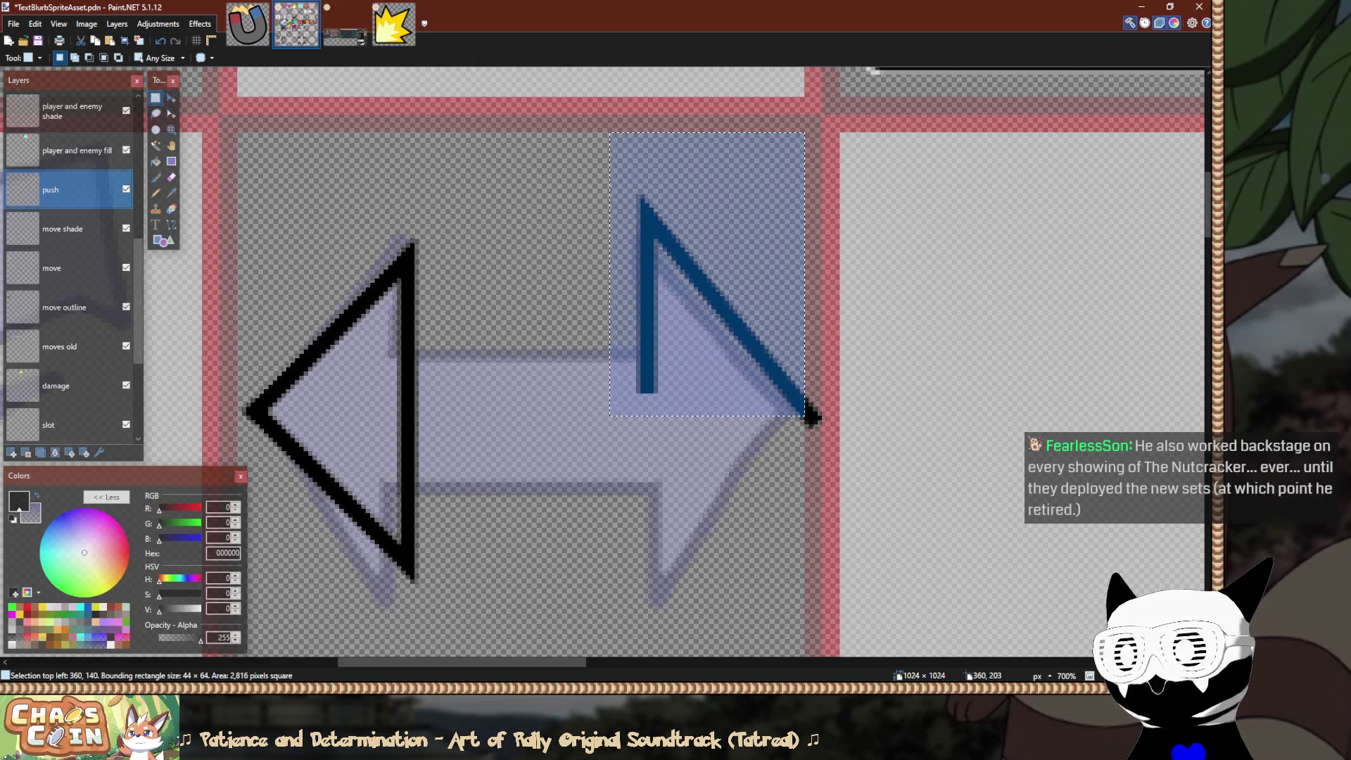
pyautogui.press('m')
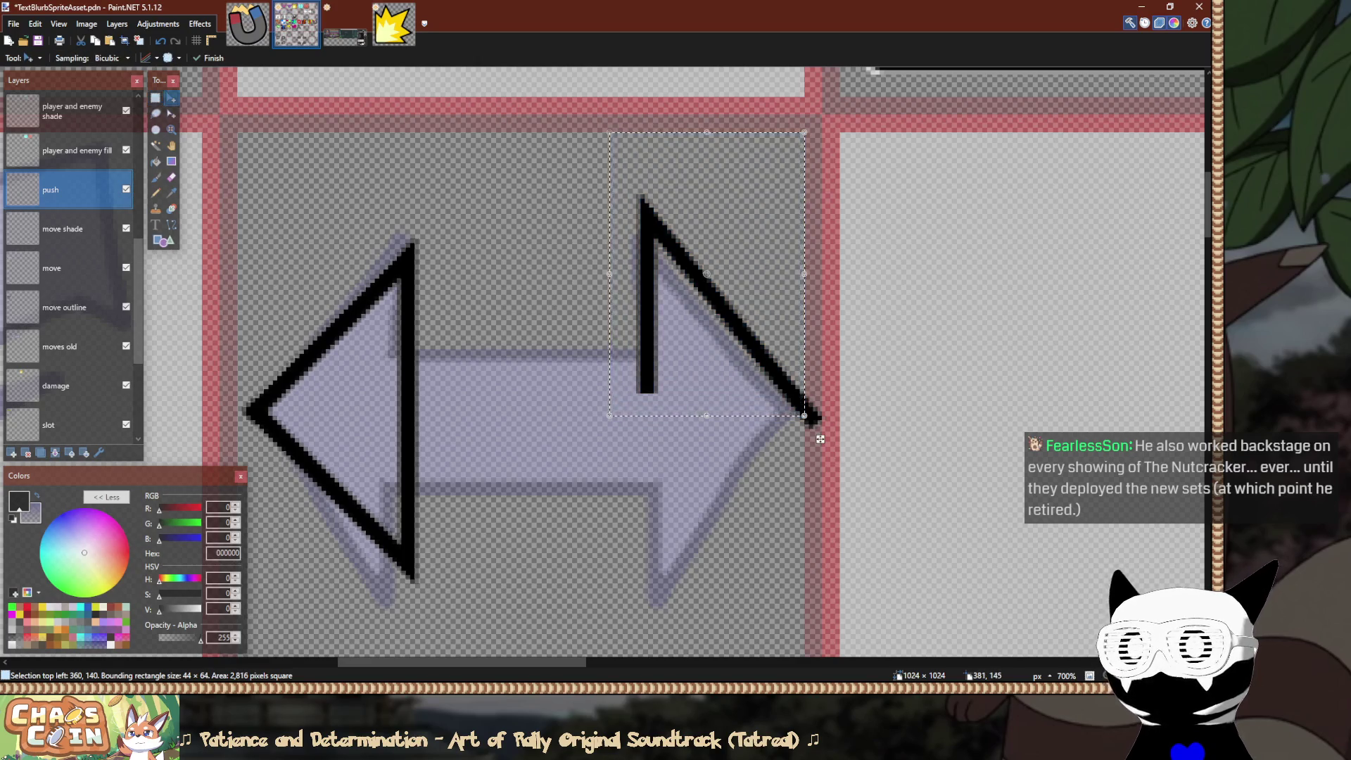
pyautogui.hotkey('ctrl', 'v')
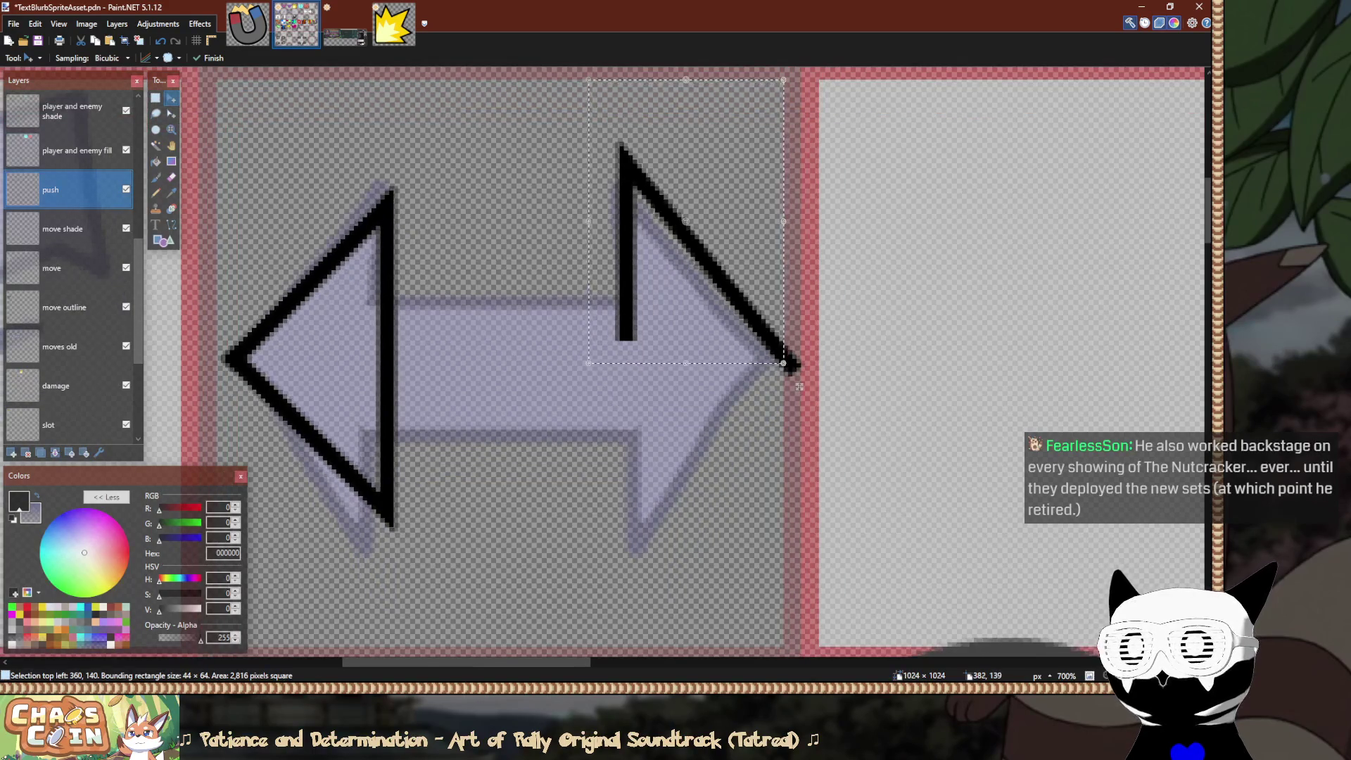
pyautogui.moveTo(805, 345); pyautogui.dragTo(799, 340)
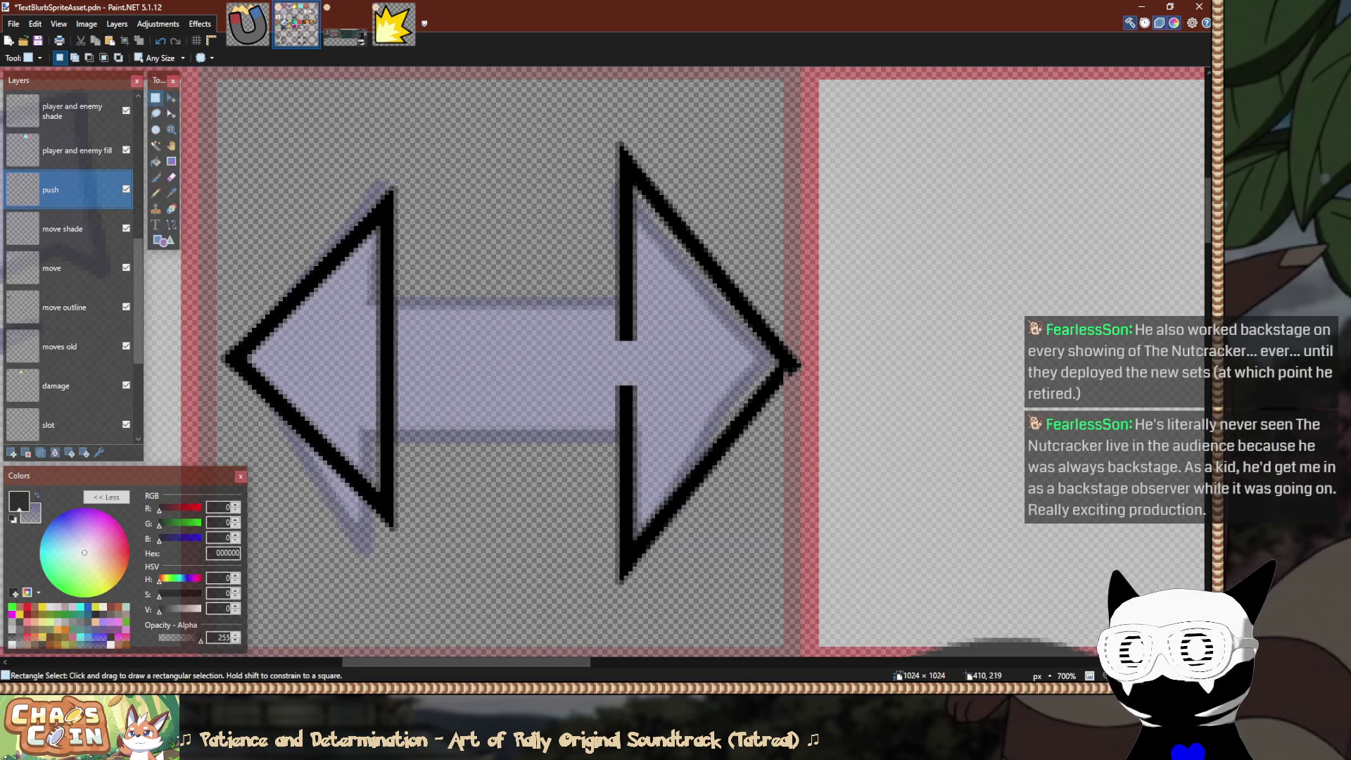
pyautogui.hotkey('ctrl', 'z')
pyautogui.press('s')
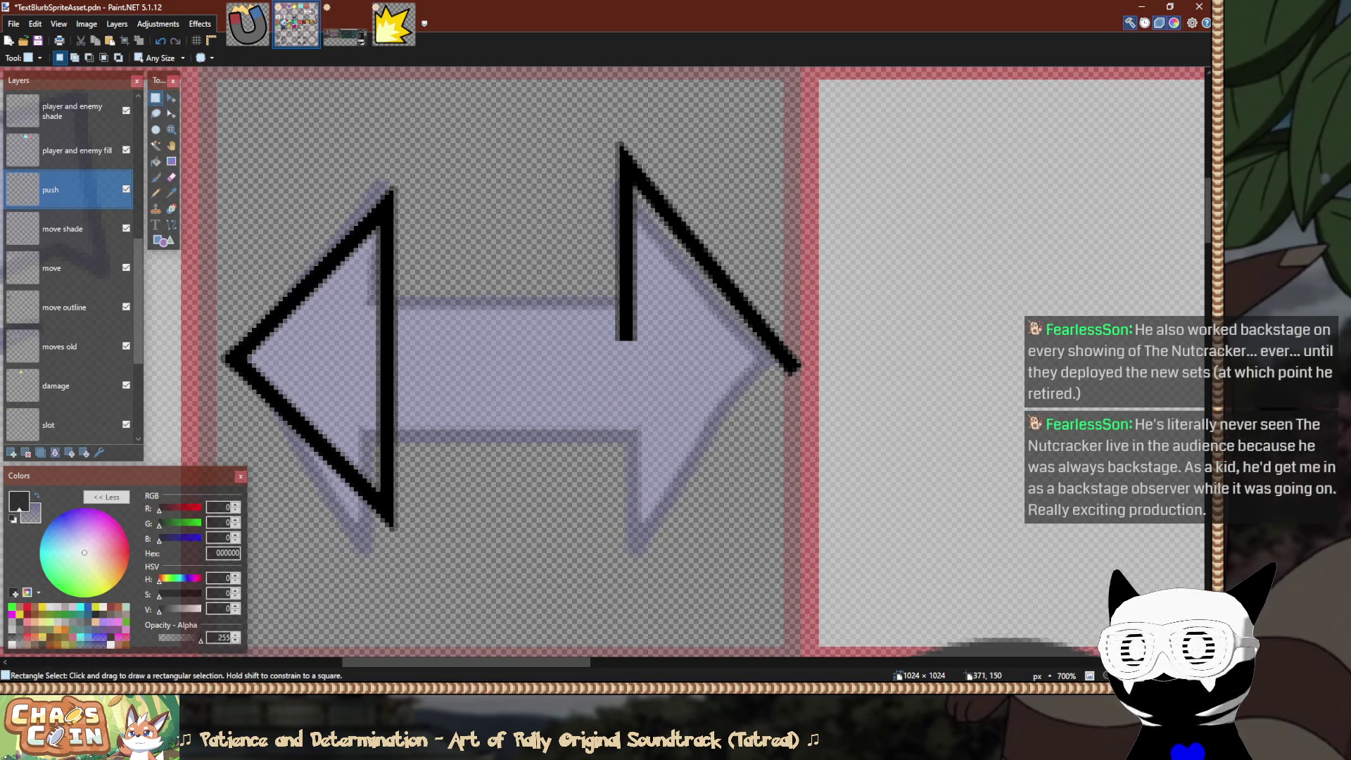
# Paste a vertically flipped copy of the upper half beneath it as the lower diagonal.
pyautogui.moveTo(567, 80)
pyautogui.mouseDown()
pyautogui.moveTo(855, 220)
pyautogui.moveTo(869, 325)
pyautogui.moveTo(899, 364)
pyautogui.mouseUp()
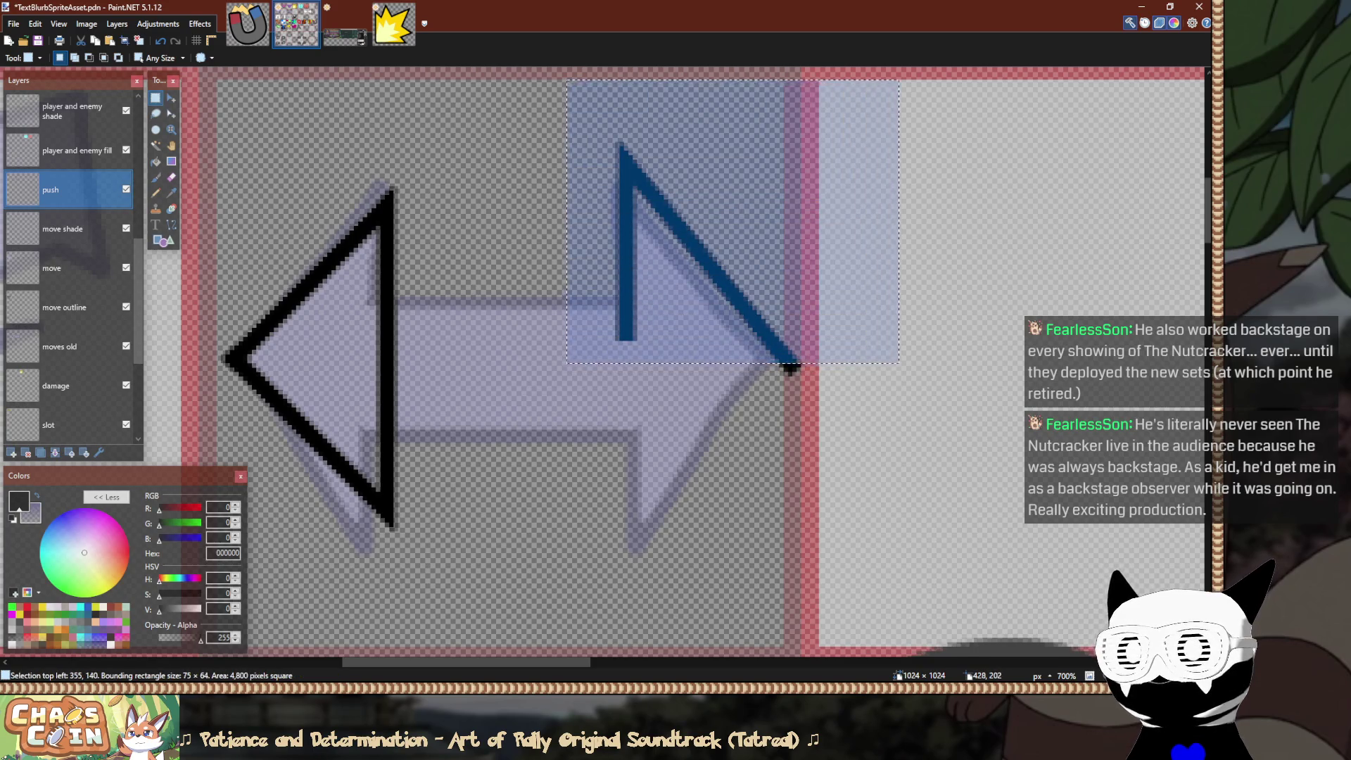
pyautogui.scroll(-1, 901, 370)
pyautogui.press('m')
pyautogui.hotkey('ctrl', 'c')
pyautogui.hotkey('ctrl', 'v')
pyautogui.press('Down')
pyautogui.press('Down')
pyautogui.press('Down')
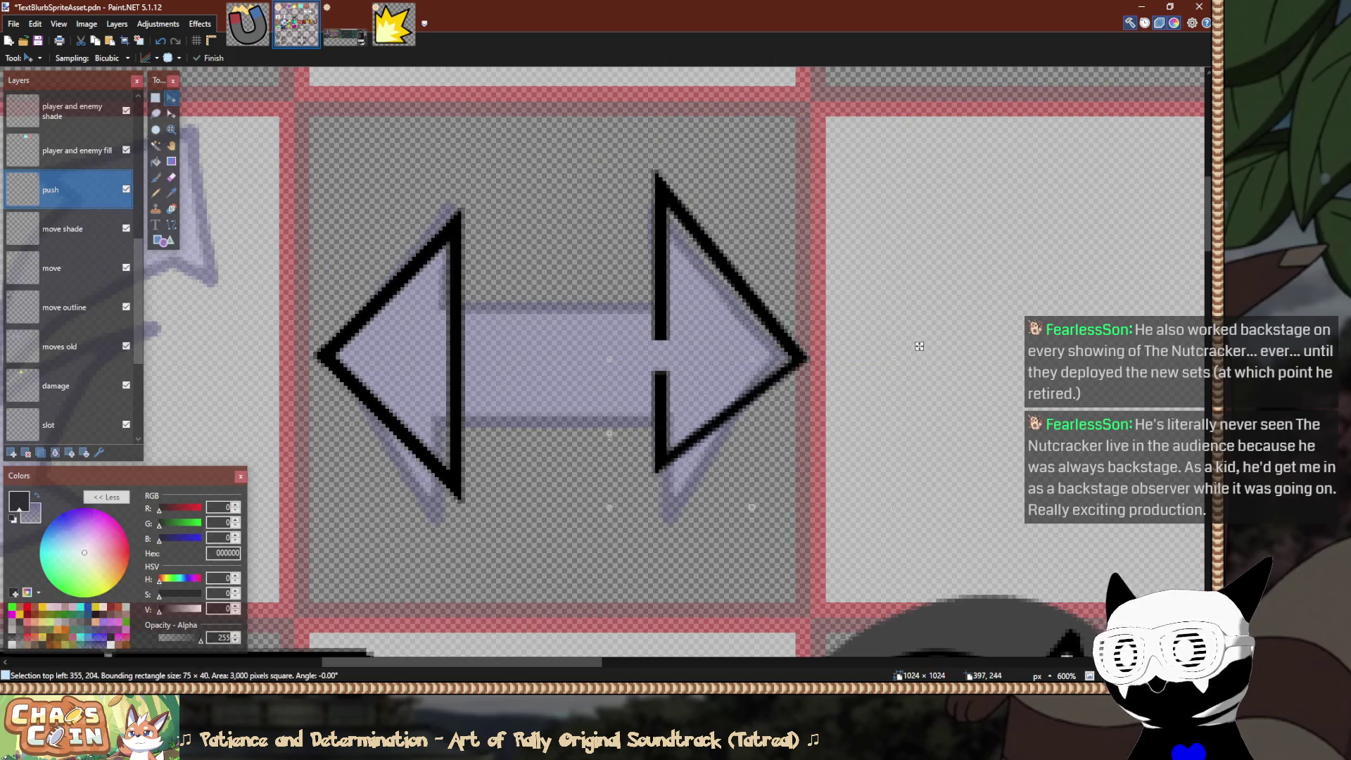
pyautogui.press('Return')
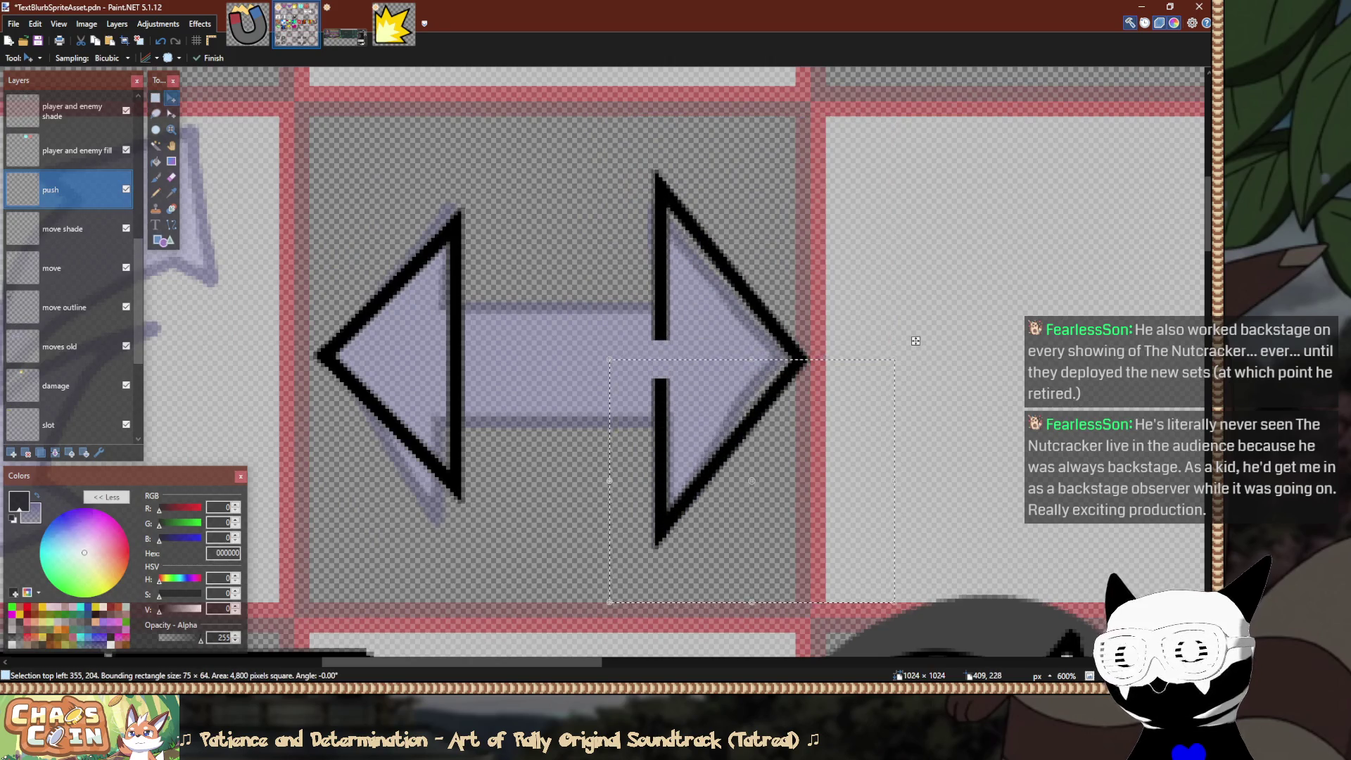
pyautogui.press('s')
pyautogui.scroll(-6, 759, 450)
pyautogui.scroll(-1, 689, 415)
pyautogui.scroll(6, 689, 415)
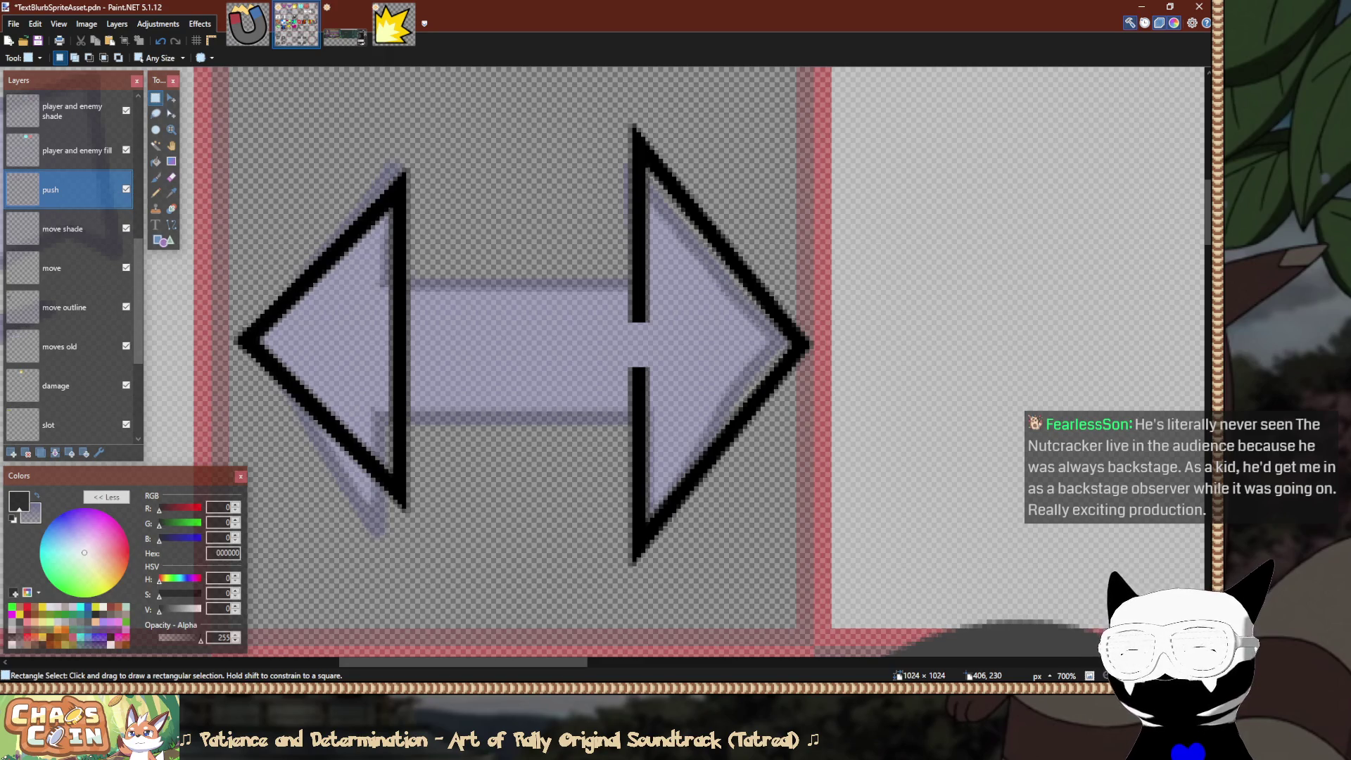
# Erase the black outline stubs around the shaft gap in the right arrowhead's base.
pyautogui.keyDown('ctrl'); pyautogui.scroll(2, 569, 320); pyautogui.keyUp('ctrl')
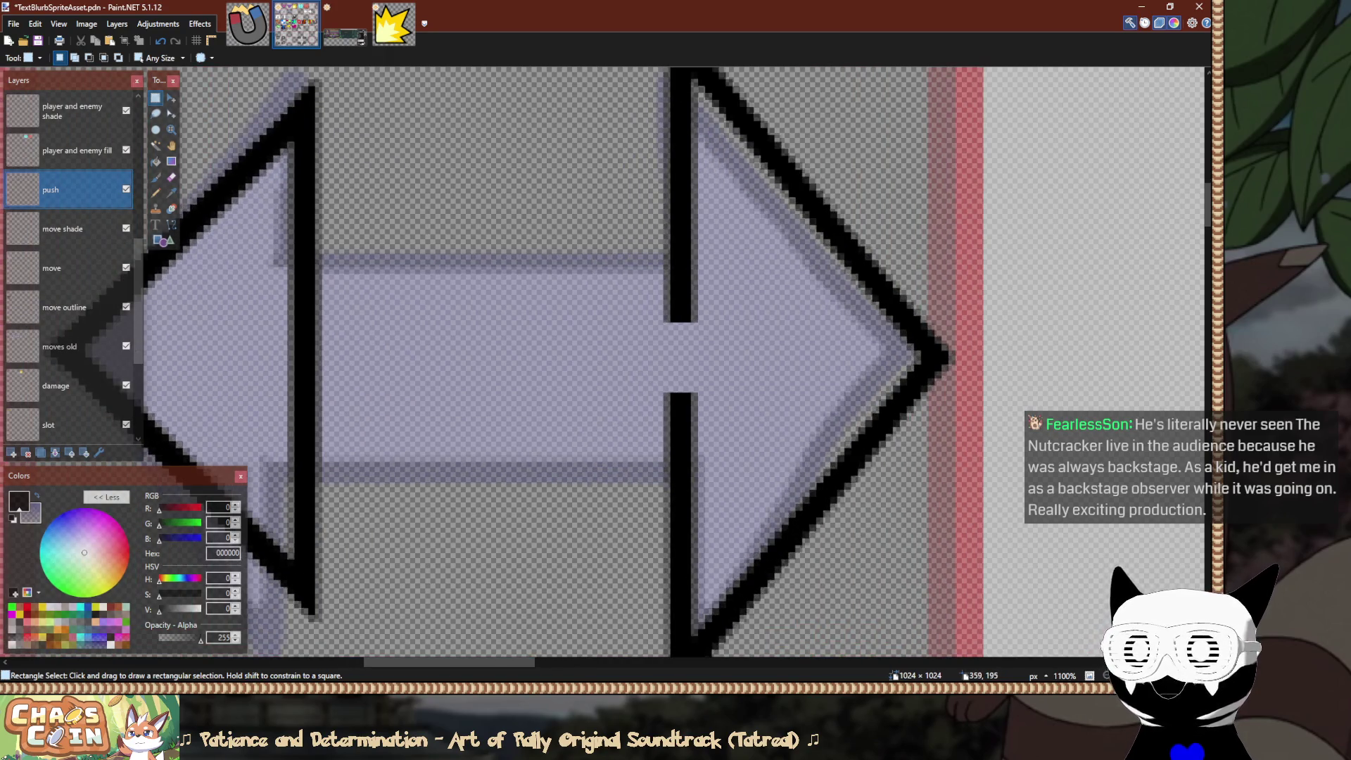
pyautogui.keyDown('ctrl'); pyautogui.scroll(2, 618, 290); pyautogui.keyUp('ctrl')
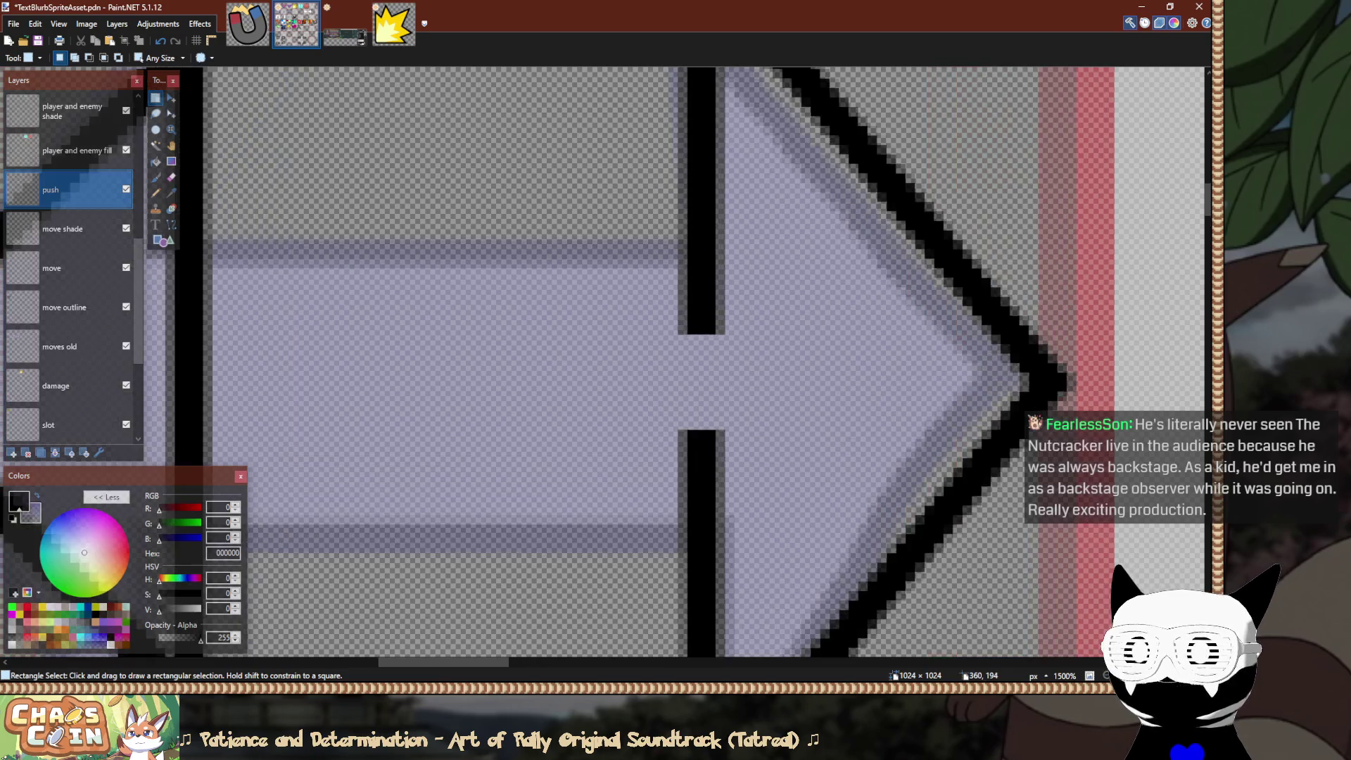
pyautogui.moveTo(621, 288)
pyautogui.mouseDown()
pyautogui.moveTo(754, 352)
pyautogui.moveTo(810, 495)
pyautogui.mouseUp()
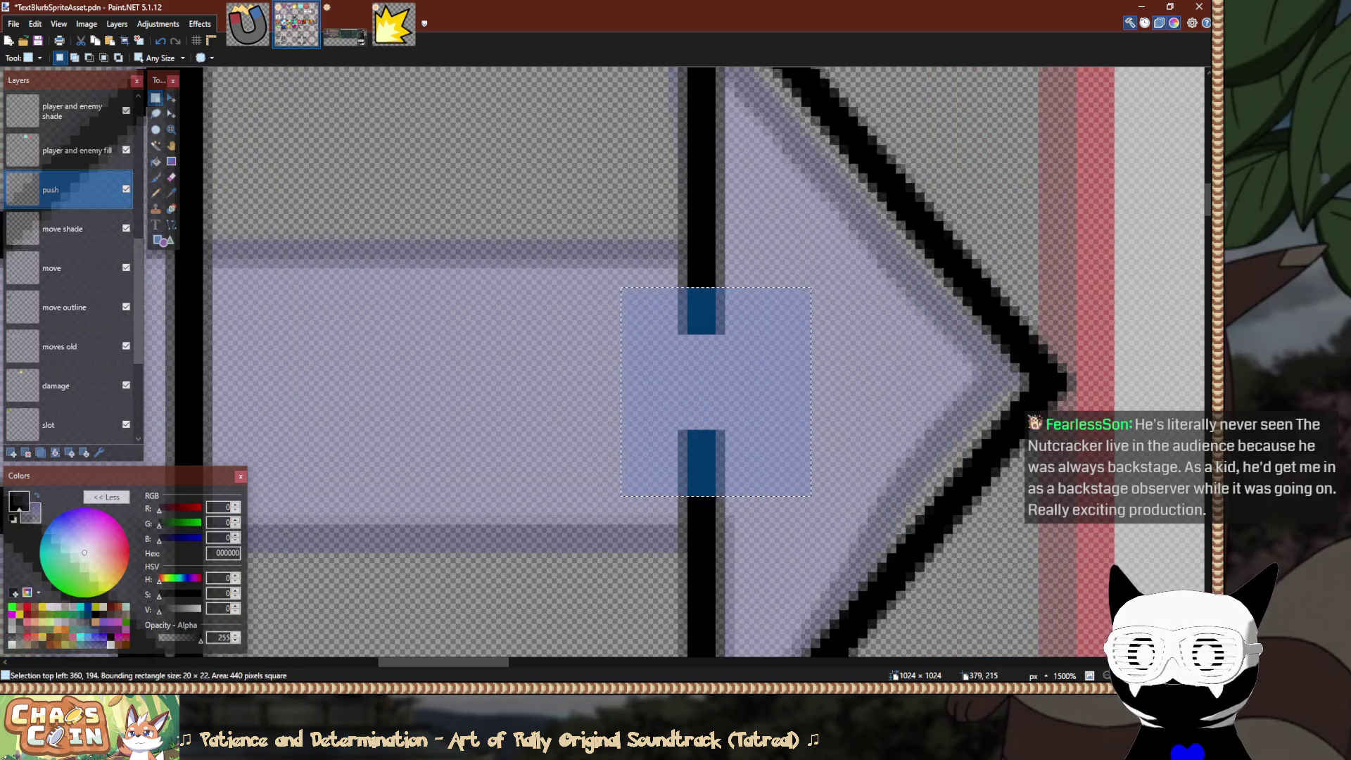
pyautogui.press('Delete')
pyautogui.hotkey('ctrl', 'd')
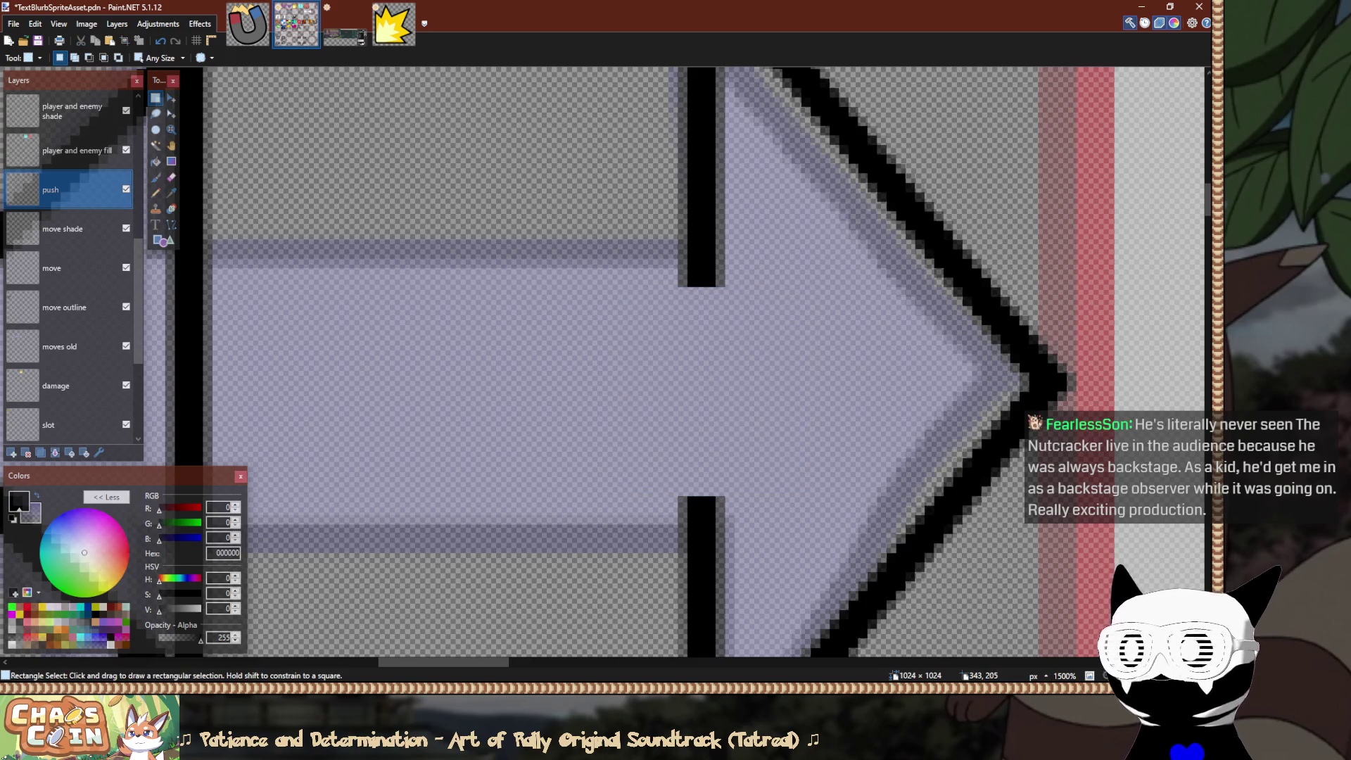
# Select the entire right arrowhead.
pyautogui.keyDown('ctrl'); pyautogui.scroll(-5, 473, 368); pyautogui.keyUp('ctrl')
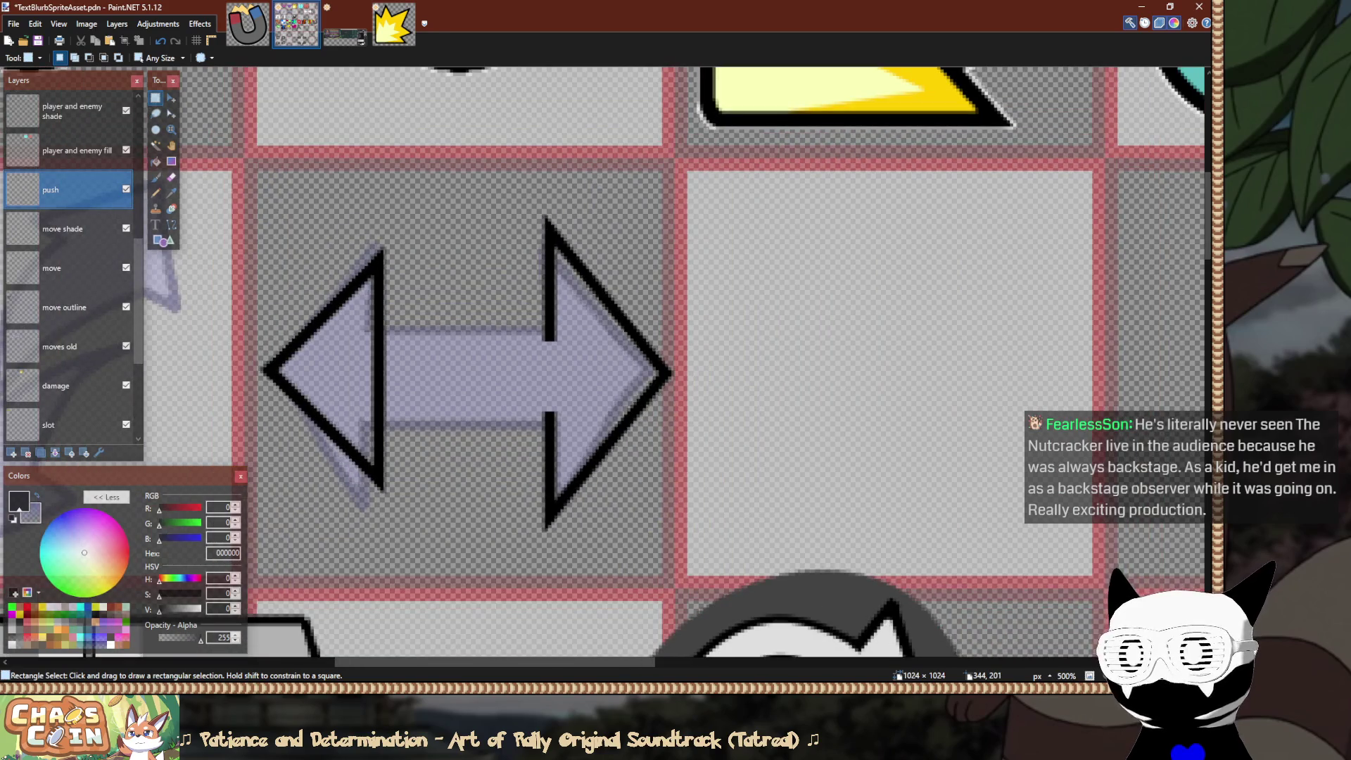
pyautogui.keyDown('ctrl'); pyautogui.scroll(6, 559, 363); pyautogui.keyUp('ctrl')
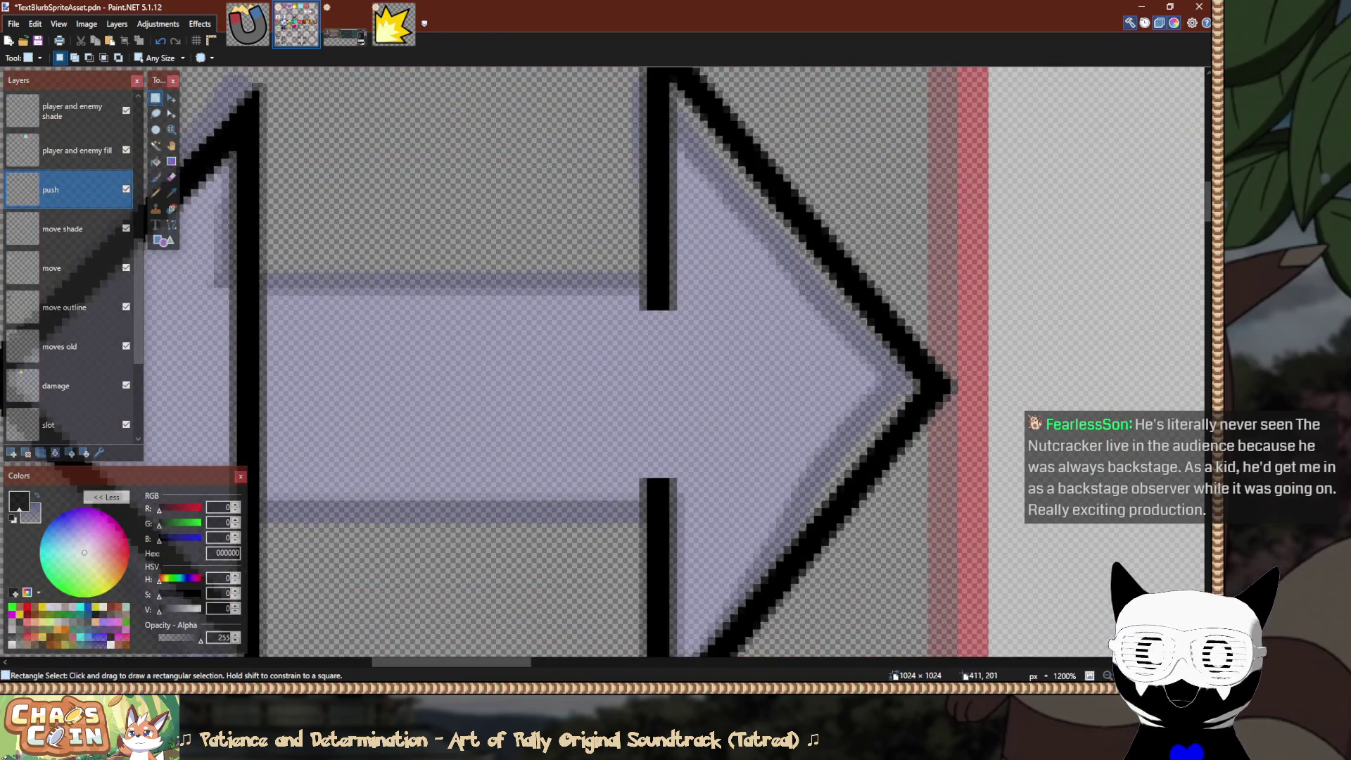
pyautogui.keyDown('ctrl'); pyautogui.scroll(-4, 971, 373); pyautogui.keyUp('ctrl')
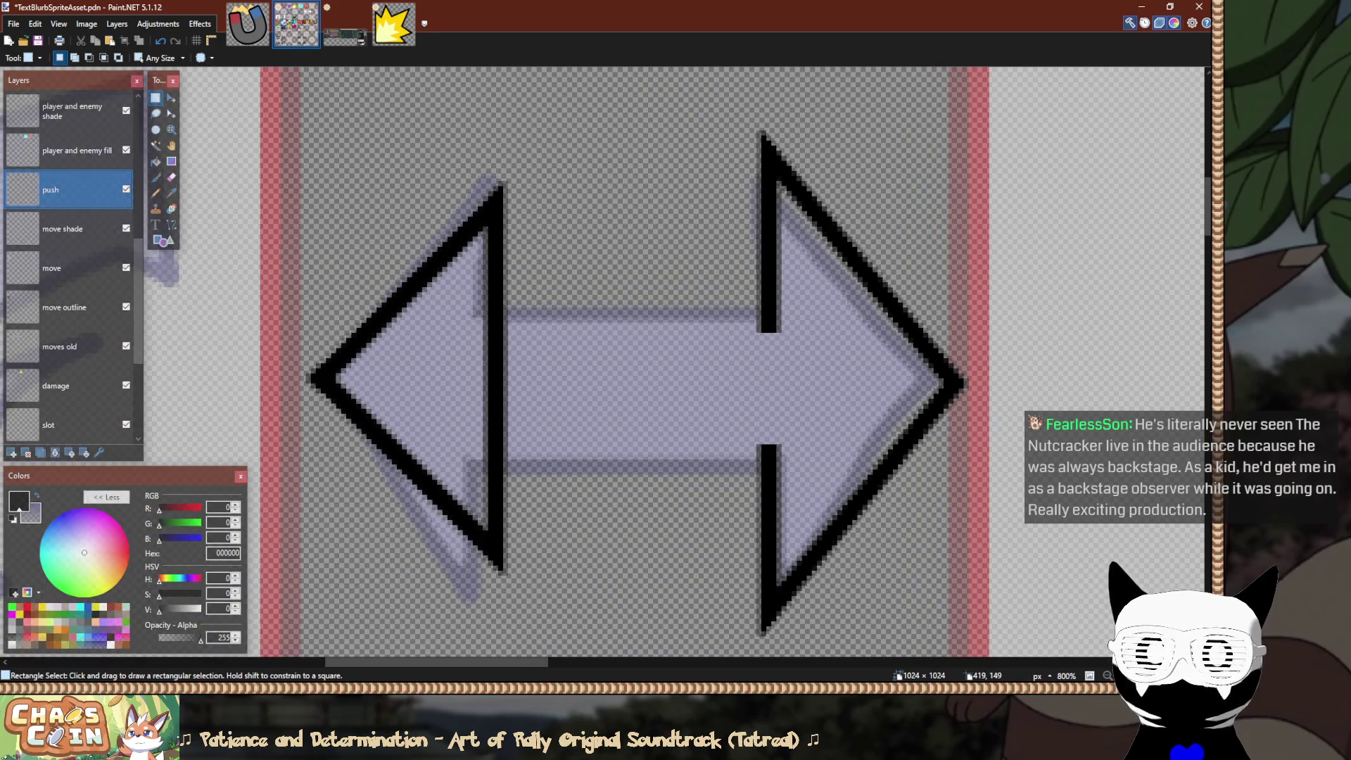
pyautogui.moveTo(686, 90)
pyautogui.mouseDown()
pyautogui.moveTo(987, 622)
pyautogui.moveTo(979, 646)
pyautogui.mouseUp()
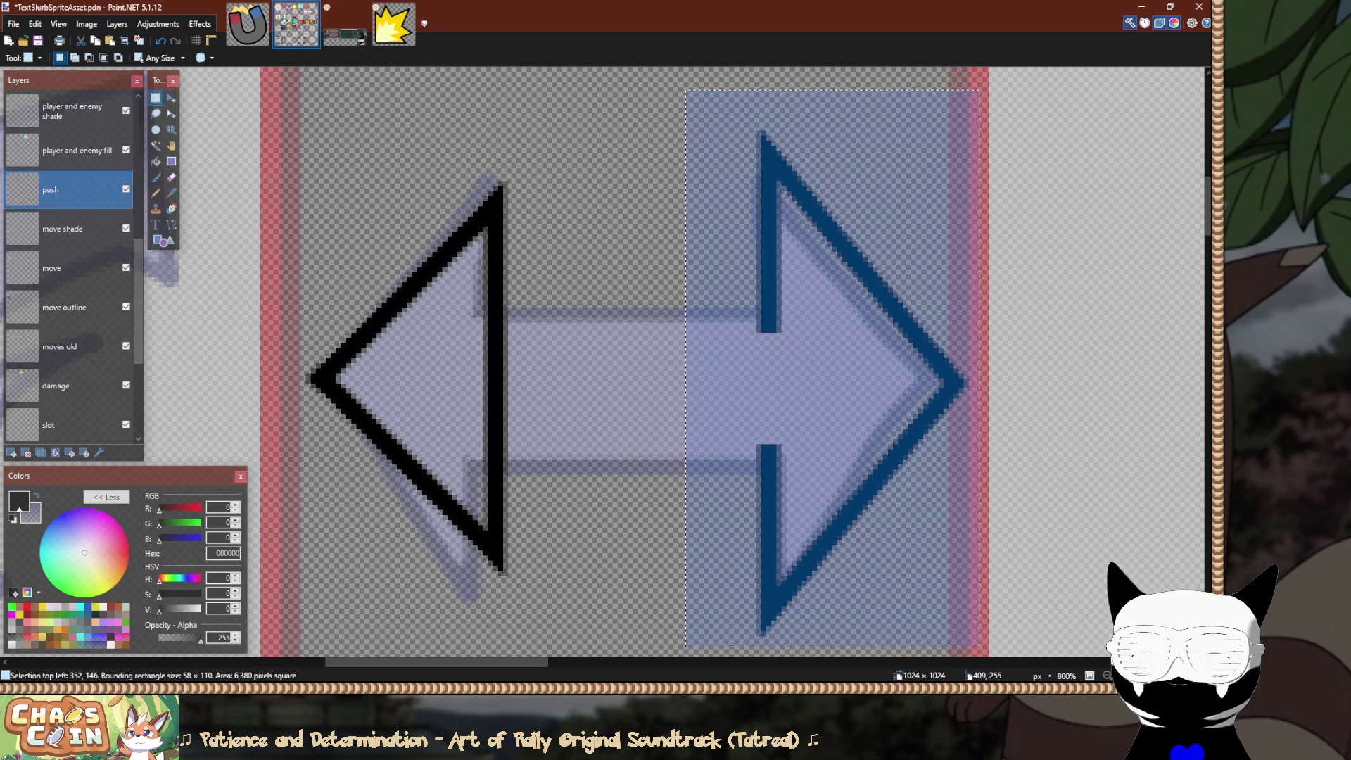
# Nudge the selected right arrowhead five pixels left toward the shaft, then deselect.
pyautogui.keyDown('ctrl'); pyautogui.scroll(4, 964, 383); pyautogui.keyUp('ctrl')
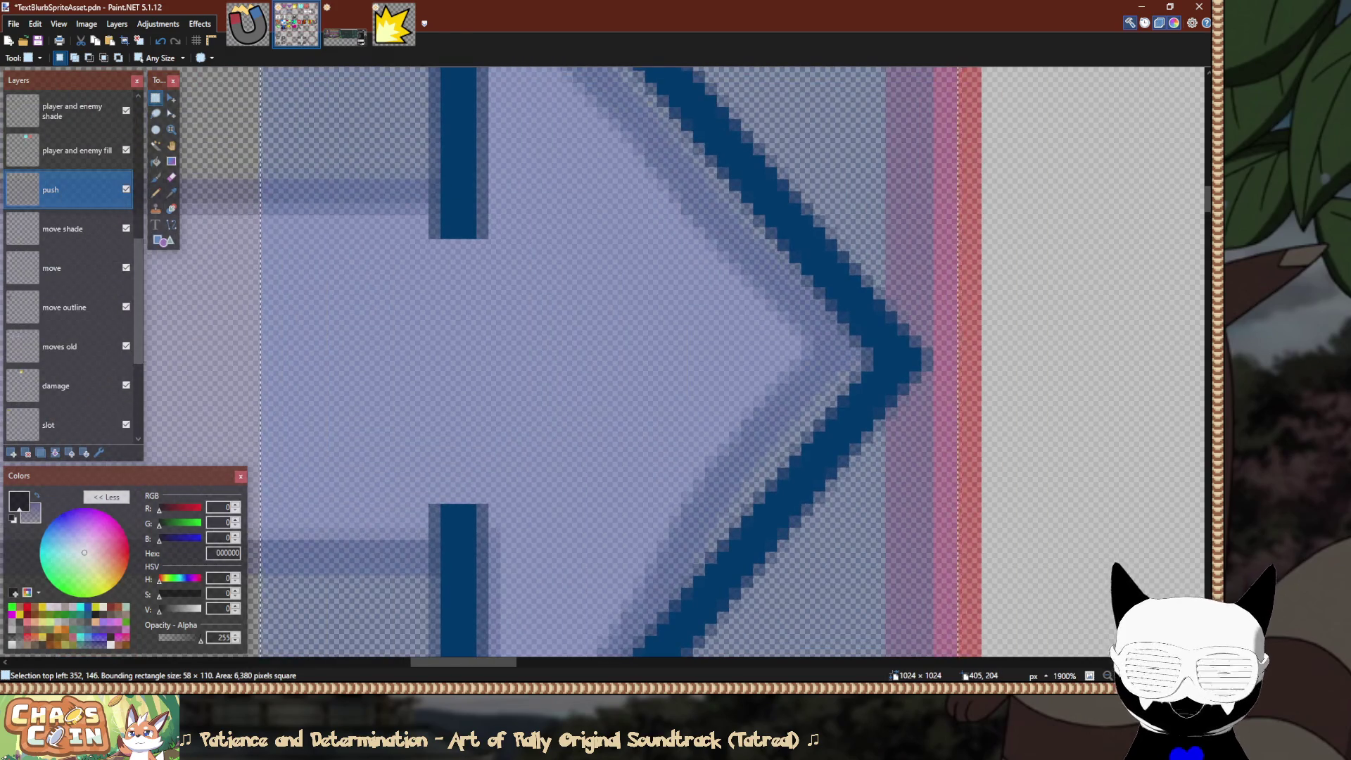
pyautogui.press('m')
pyautogui.press('Left')
pyautogui.press('Left')
pyautogui.press('Left')
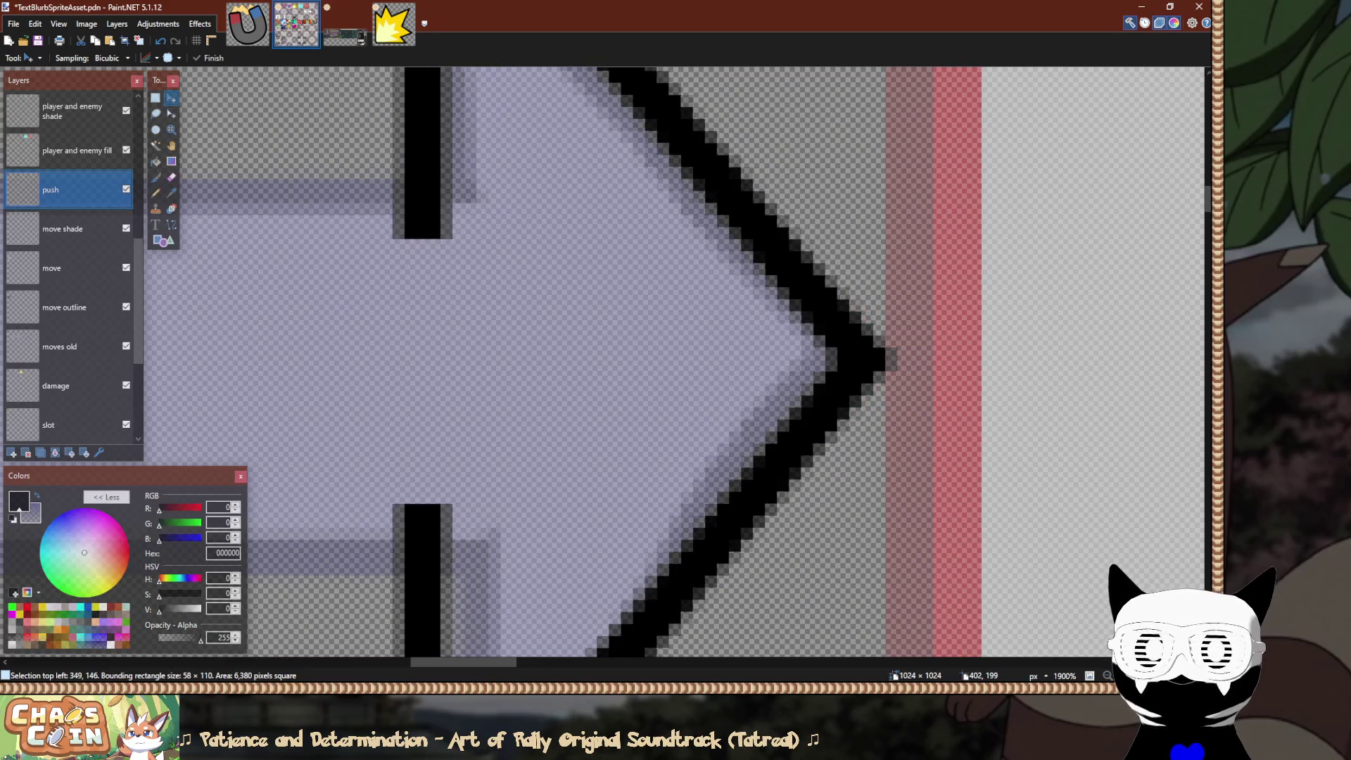
pyautogui.press('Left')
pyautogui.keyDown('ctrl'); pyautogui.scroll(-4, 875, 509); pyautogui.keyUp('ctrl')
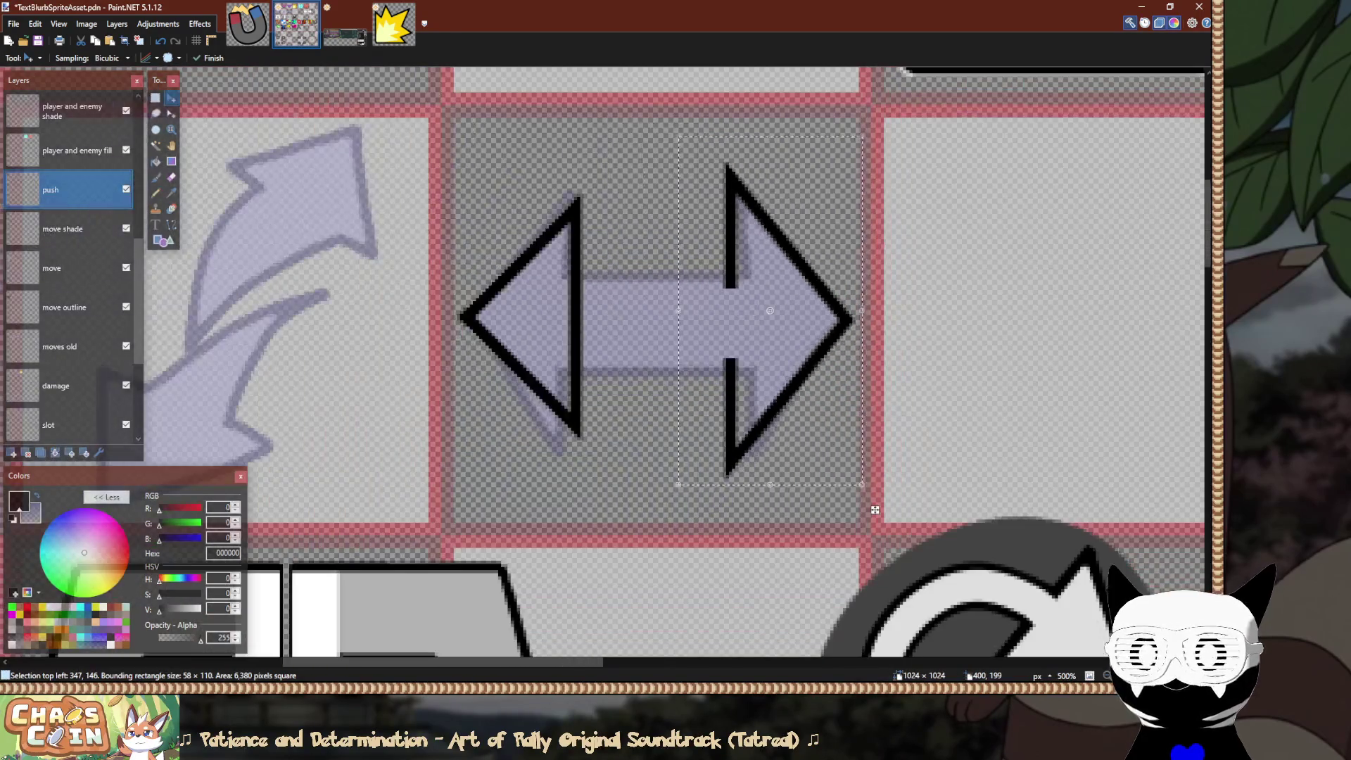
pyautogui.press('s')
pyautogui.hotkey('ctrl', 'd')
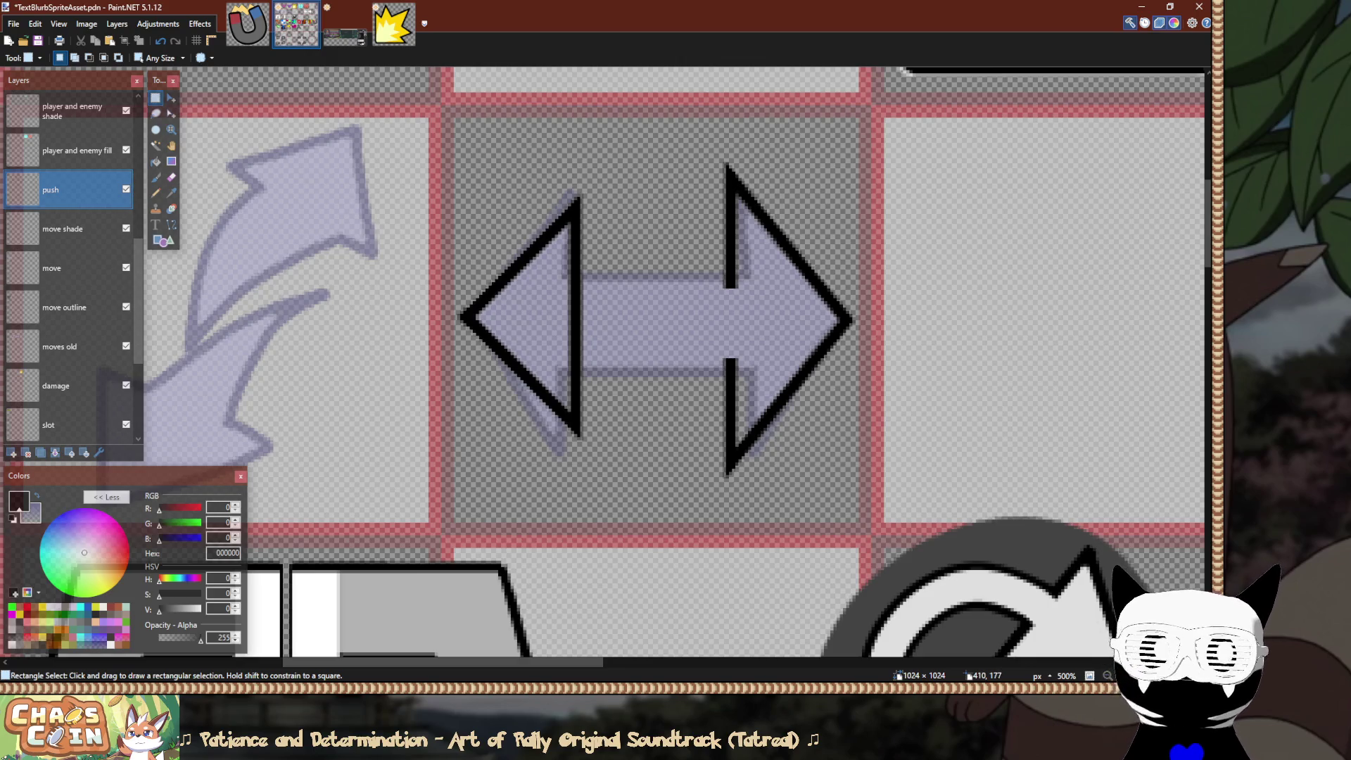
pyautogui.keyDown('ctrl'); pyautogui.scroll(2, 827, 216); pyautogui.keyUp('ctrl')
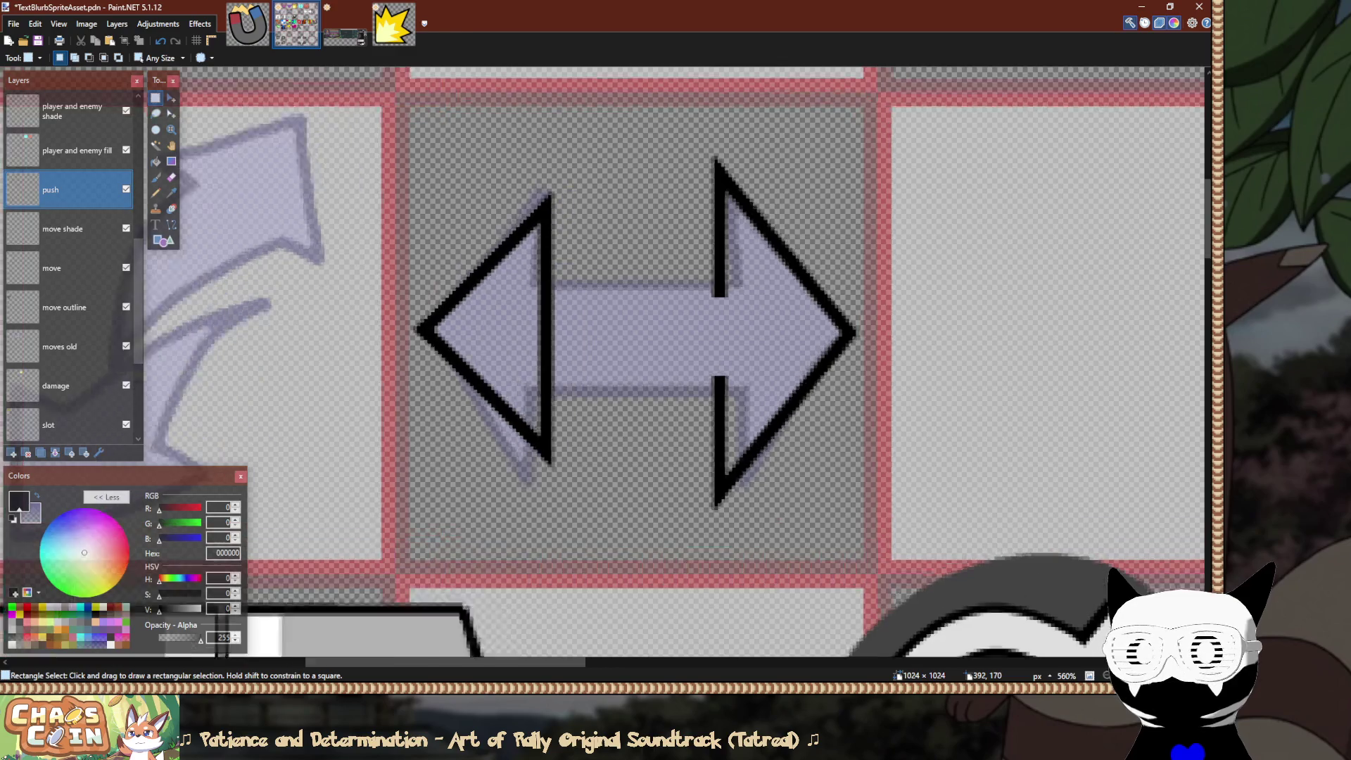
pyautogui.keyDown('ctrl'); pyautogui.scroll(2, 823, 204); pyautogui.keyUp('ctrl')
pyautogui.keyDown('ctrl'); pyautogui.scroll(-2, 823, 204); pyautogui.keyUp('ctrl')
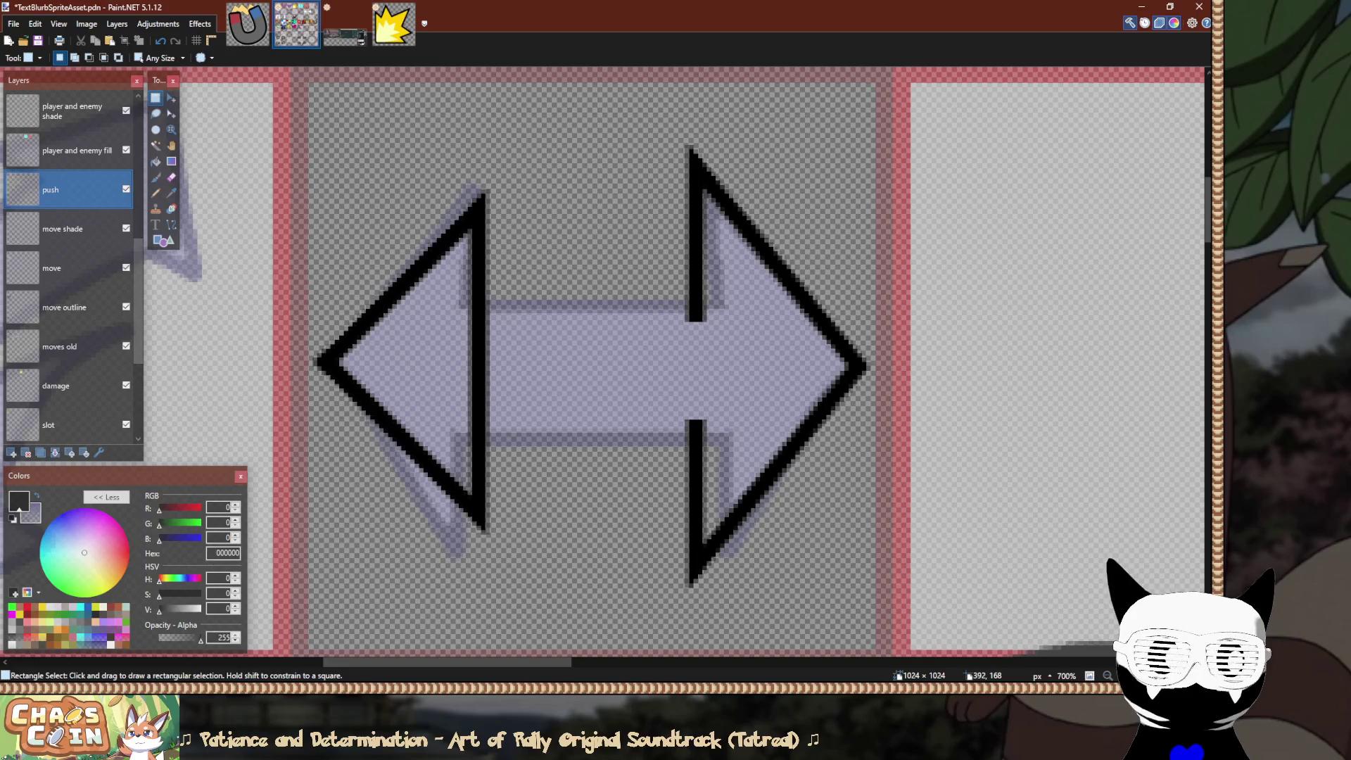
# Delete the black outline pixels where the right arrowhead's base crosses the shaft.
pyautogui.keyDown('ctrl'); pyautogui.scroll(-3, 718, 253); pyautogui.keyUp('ctrl')
pyautogui.keyDown('ctrl'); pyautogui.scroll(2, 591, 295); pyautogui.keyUp('ctrl')
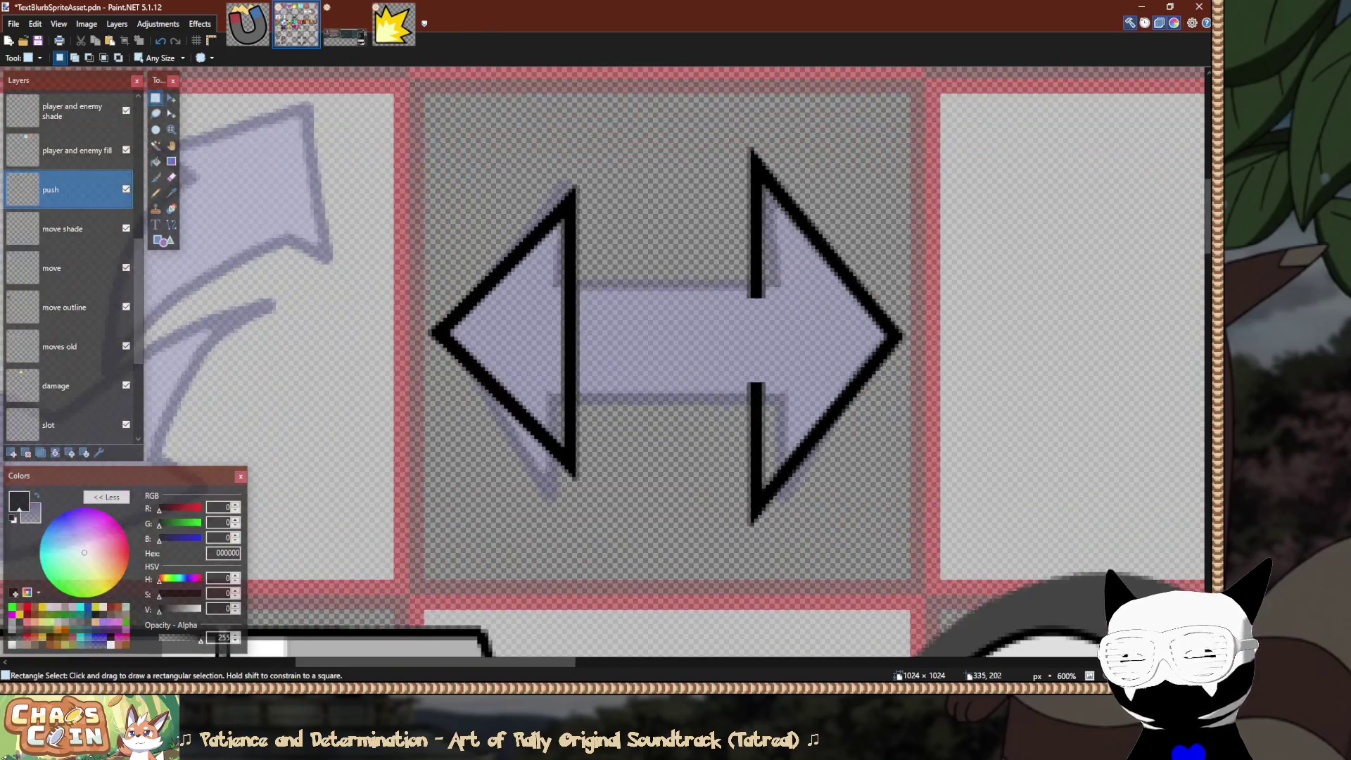
pyautogui.keyDown('ctrl'); pyautogui.scroll(3, 760, 264); pyautogui.keyUp('ctrl')
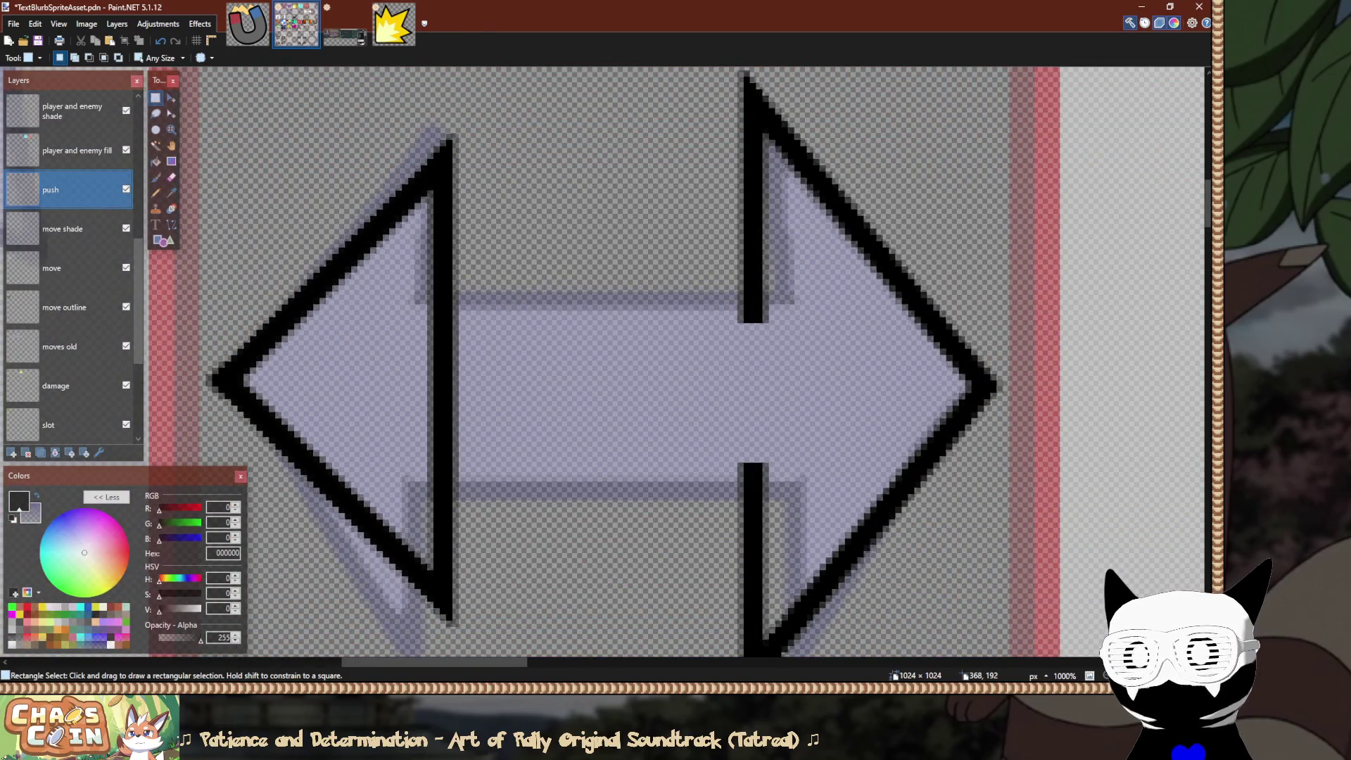
pyautogui.keyDown('ctrl'); pyautogui.scroll(2, 784, 314); pyautogui.keyUp('ctrl')
pyautogui.moveTo(802, 314); pyautogui.dragTo(653, 530)
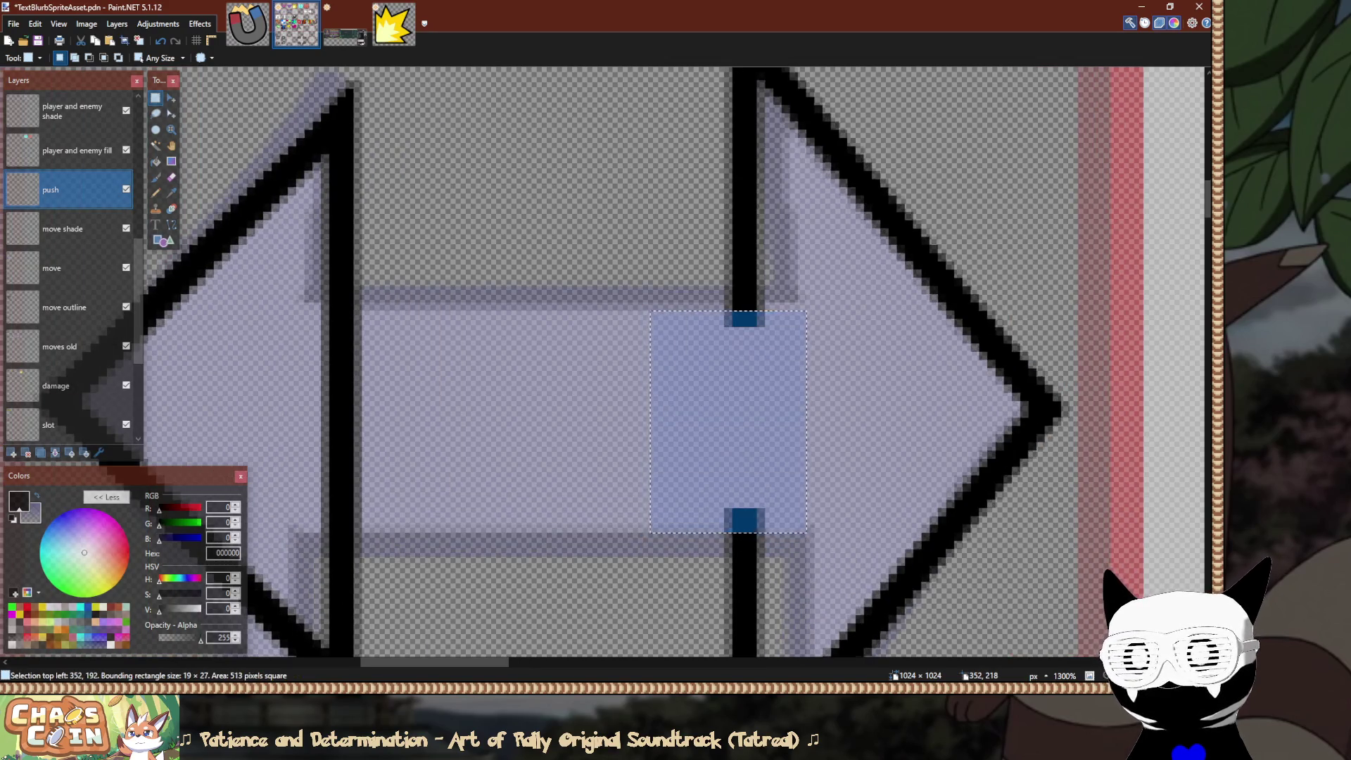
pyautogui.press('Delete')
pyautogui.hotkey('ctrl', 'd')
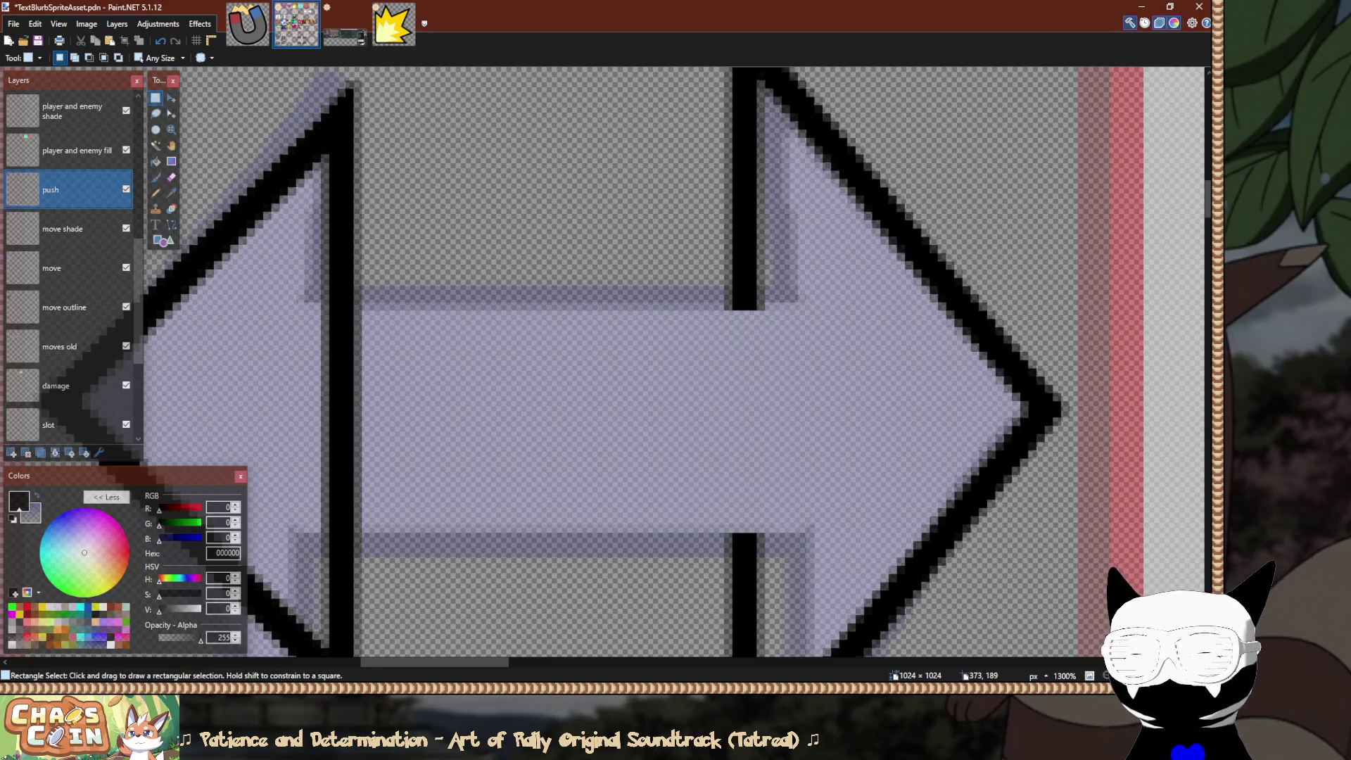
# Delete a slightly larger area across the shaft to trim the base stroke further.
pyautogui.moveTo(810, 299); pyautogui.dragTo(646, 546)
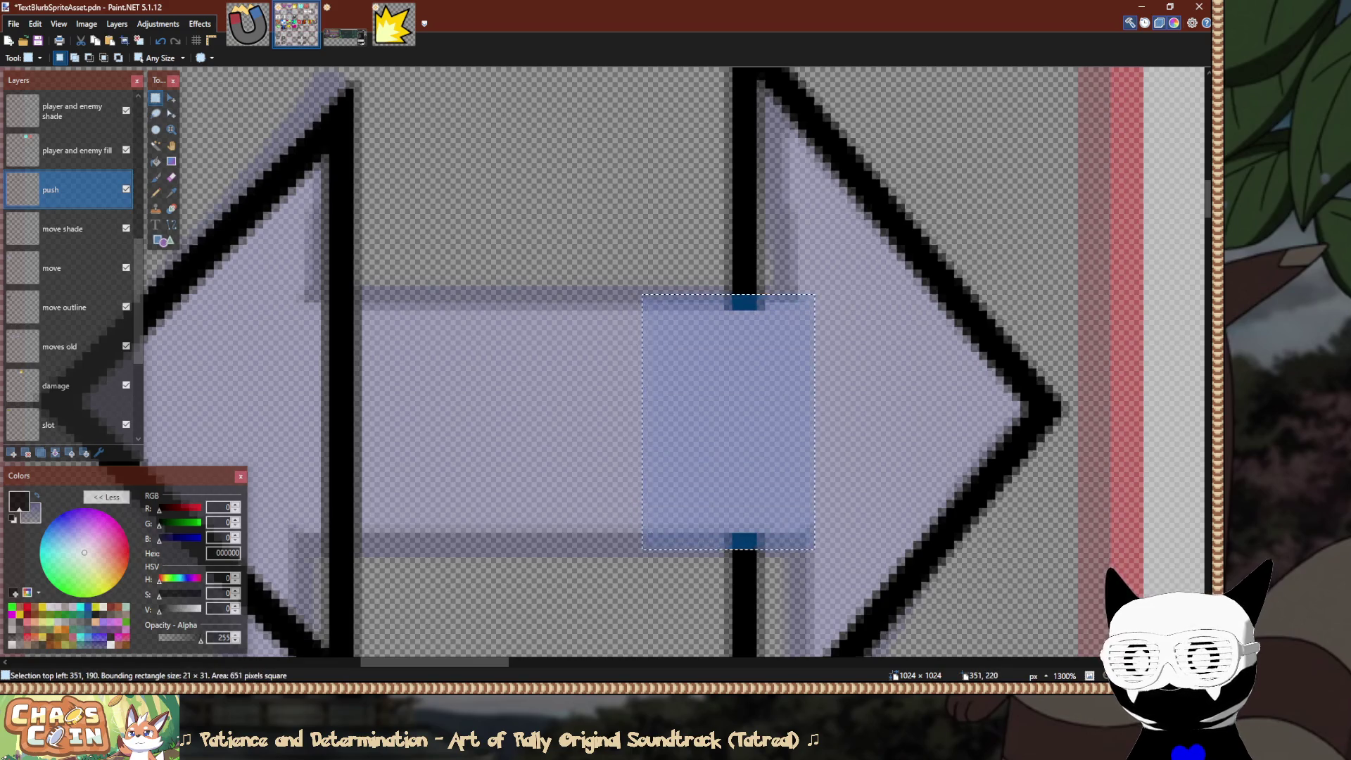
pyautogui.press('Delete')
pyautogui.hotkey('ctrl', 'd')
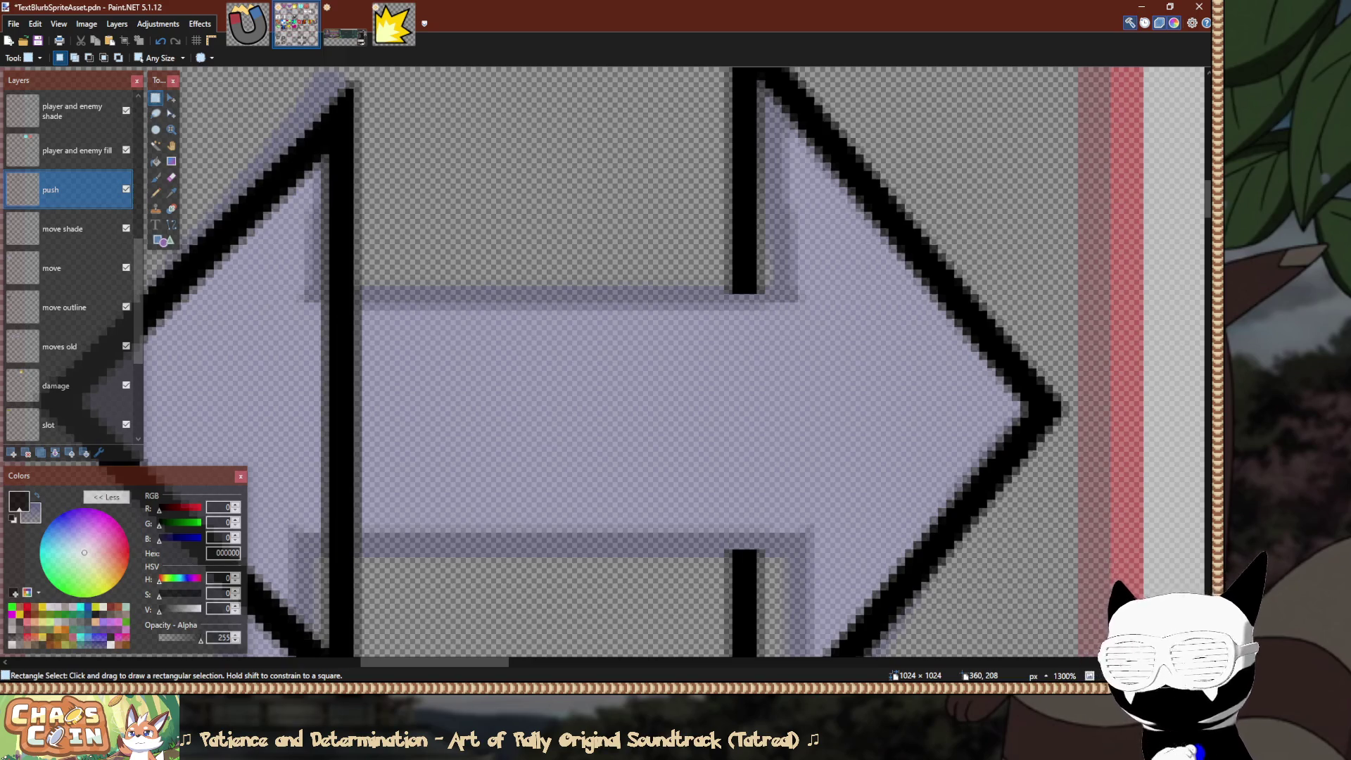
pyautogui.press('o')
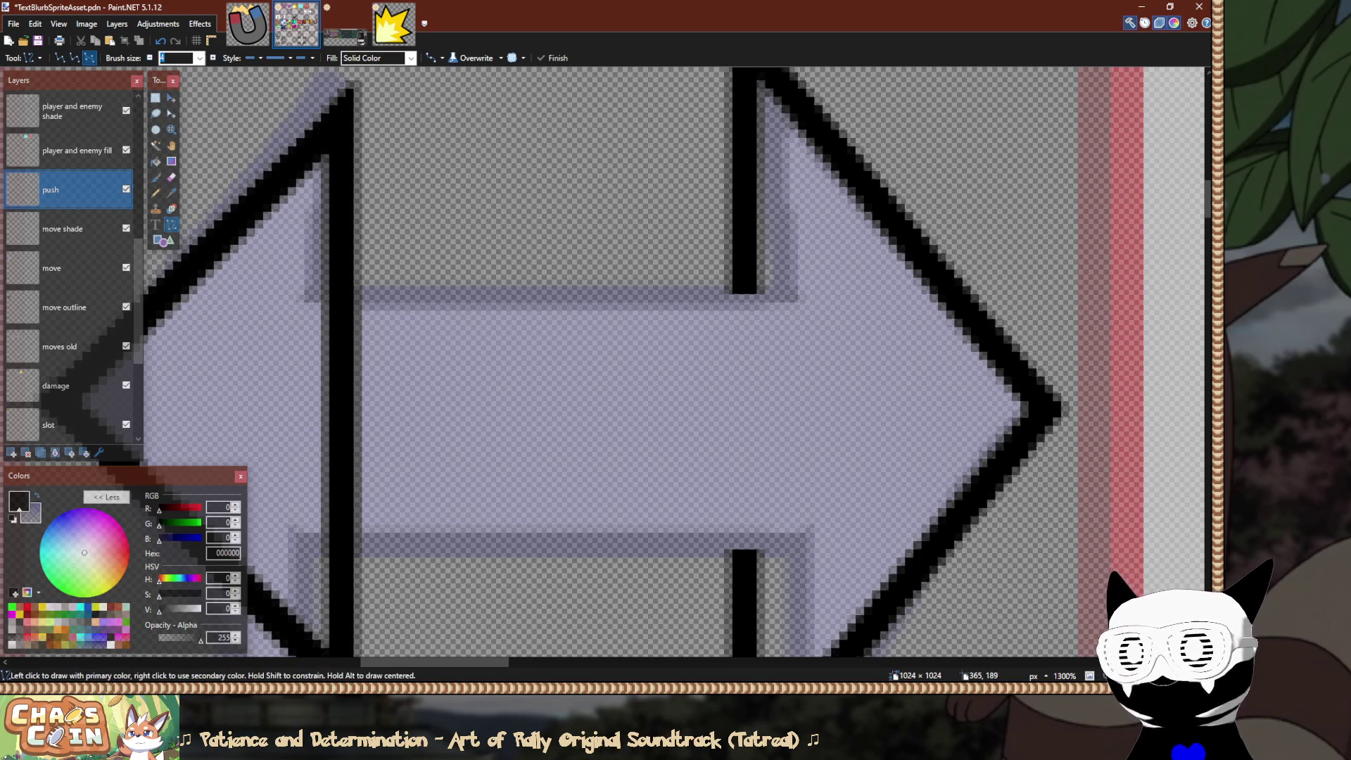
# Draw a 12 px black outline line along the shaft's top edge.
pyautogui.moveTo(743, 280); pyautogui.dragTo(462, 280)
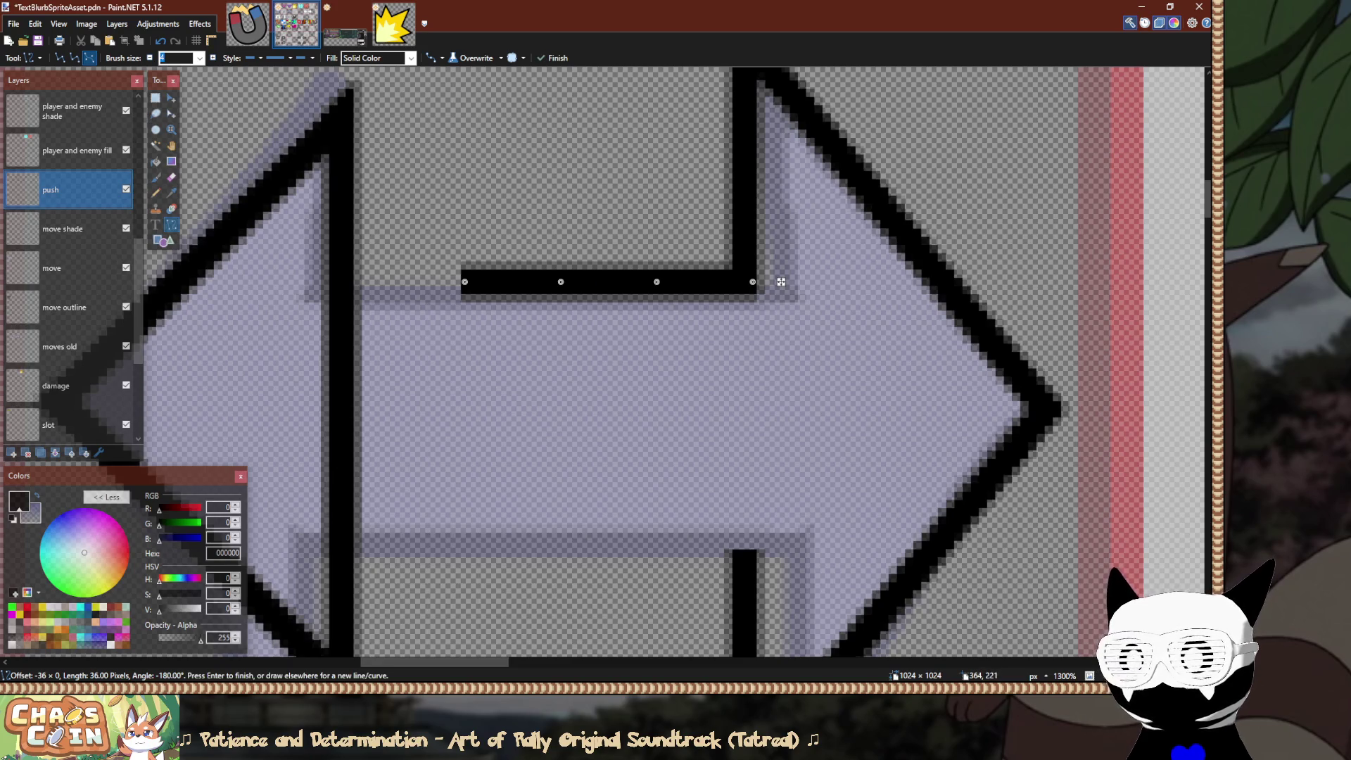
pyautogui.press('s')
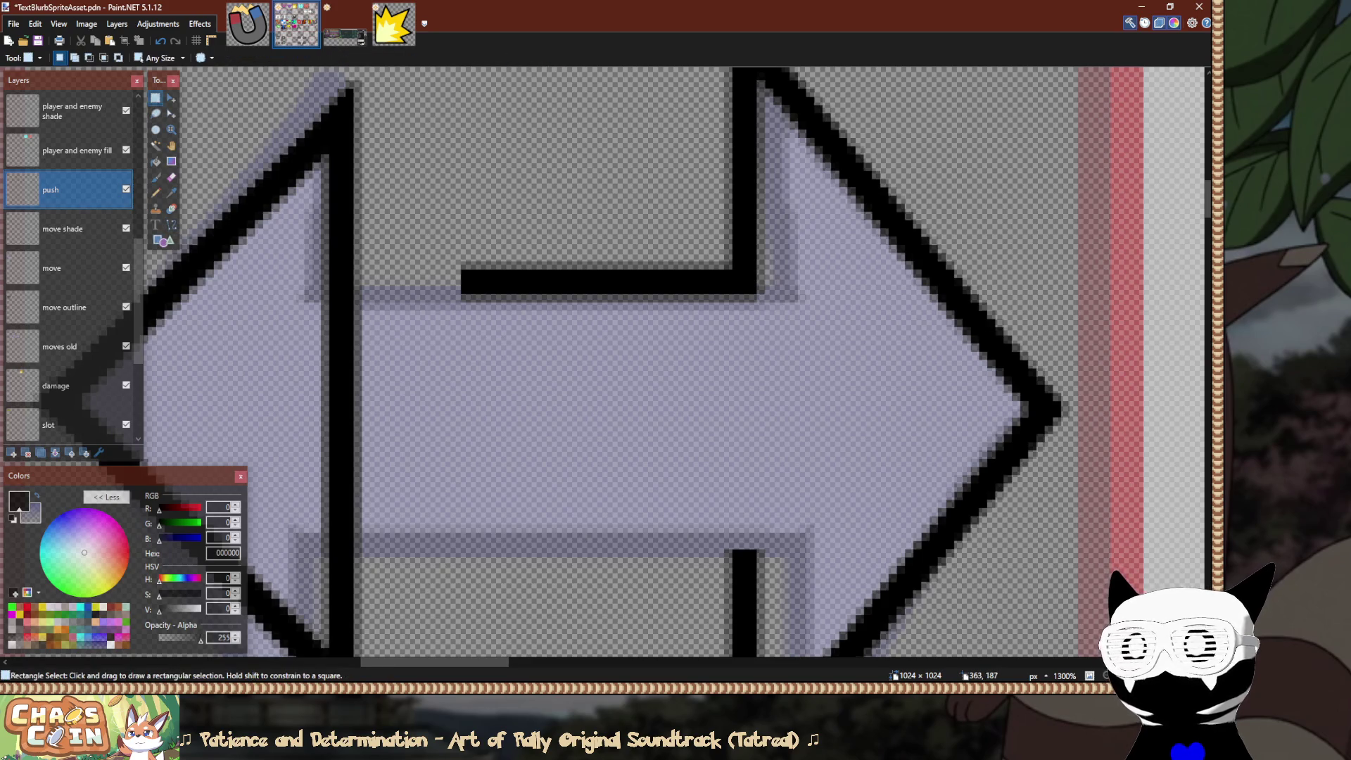
pyautogui.scroll(-1, 676, 362)
pyautogui.scroll(3, 675, 362)
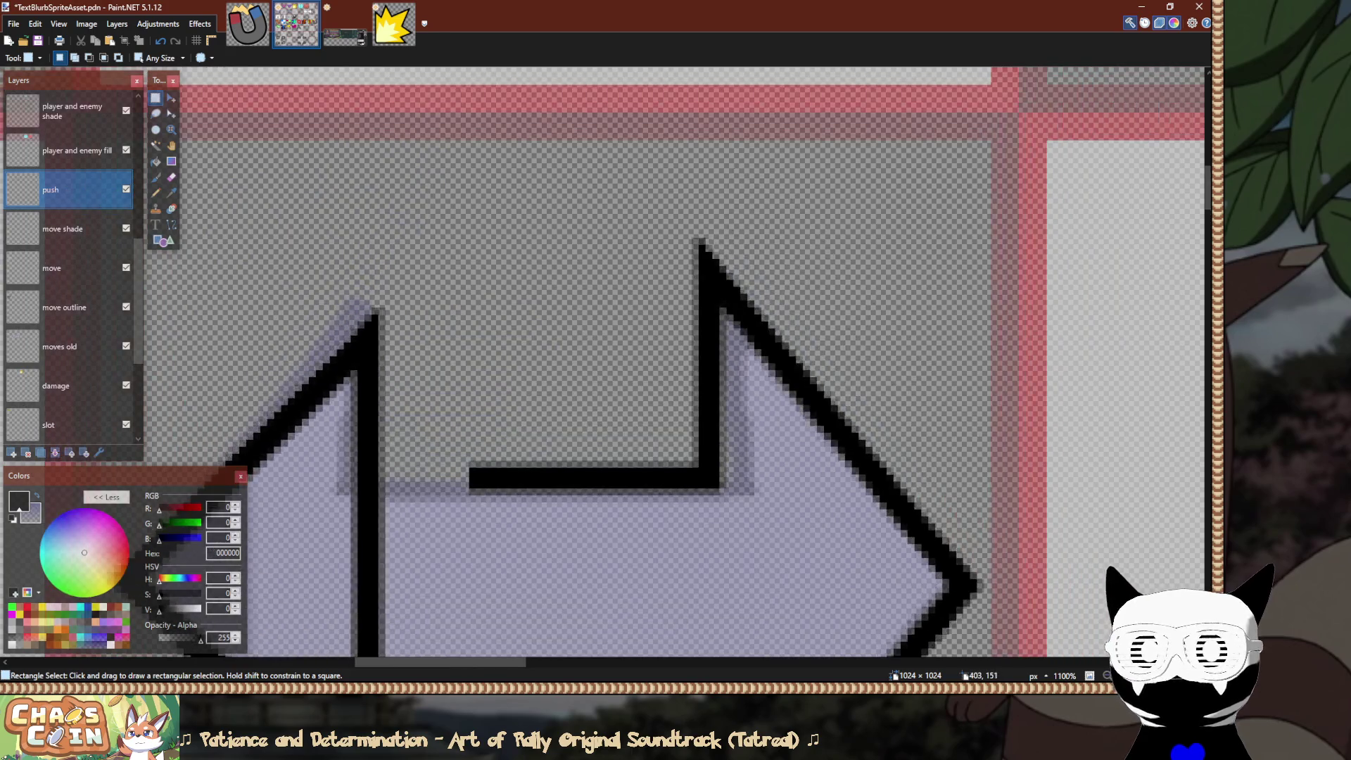
# Mirror the upper right outline vertically to form the shaft's bottom edge.
pyautogui.moveTo(990, 141)
pyautogui.mouseDown()
pyautogui.moveTo(528, 591)
pyautogui.moveTo(456, 586)
pyautogui.mouseUp()
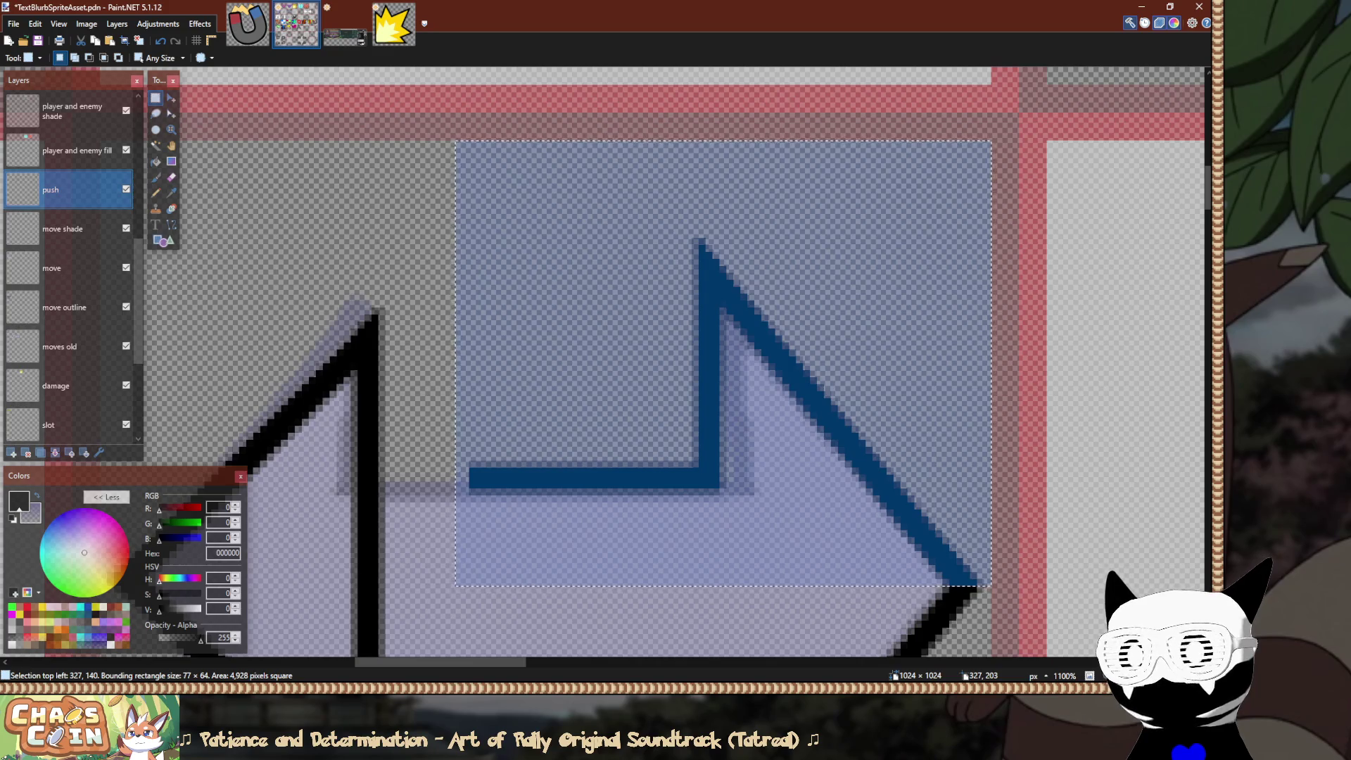
pyautogui.scroll(-5, 456, 586)
pyautogui.scroll(-2, 783, 427)
pyautogui.press('m')
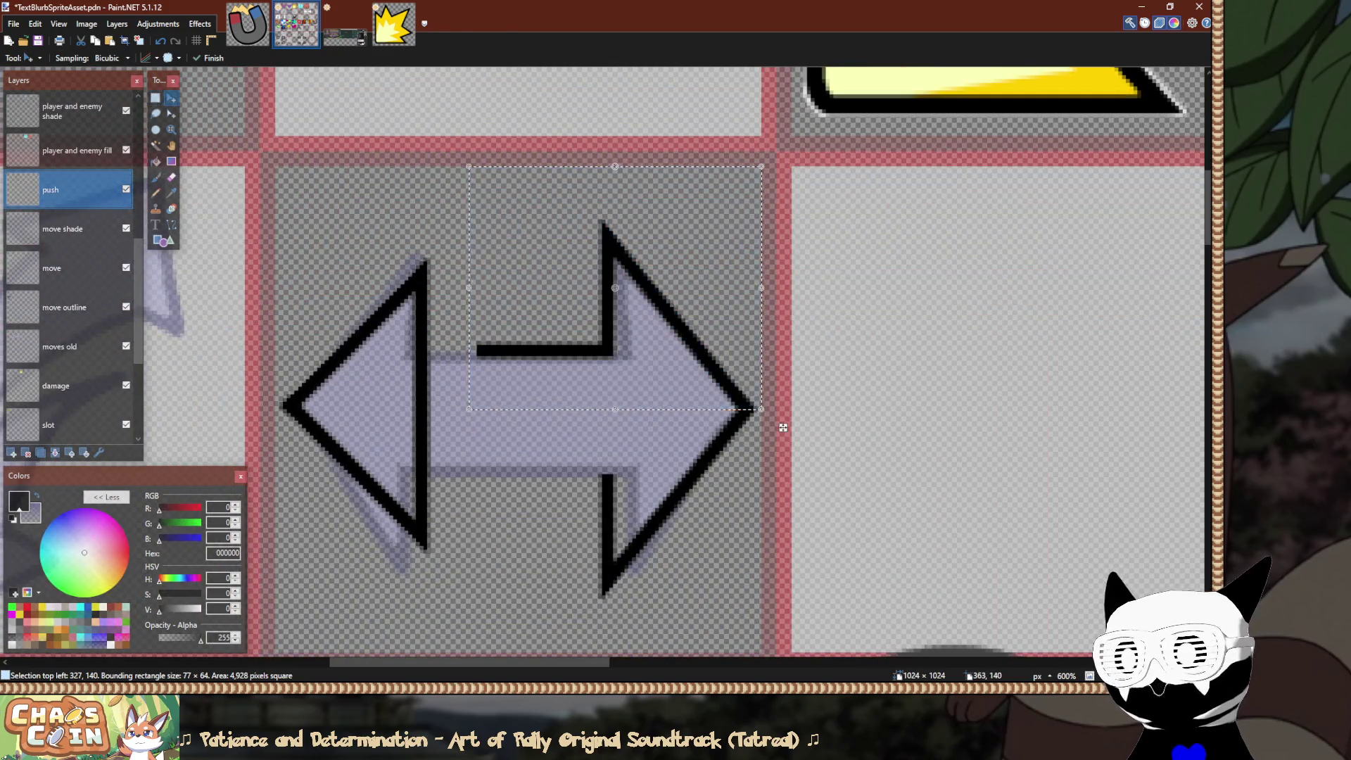
pyautogui.scroll(-5, 783, 427)
pyautogui.hotkey('ctrl', 'z')
pyautogui.hotkey('ctrl', 'd')
pyautogui.press('s')
pyautogui.scroll(3, 602, 362)
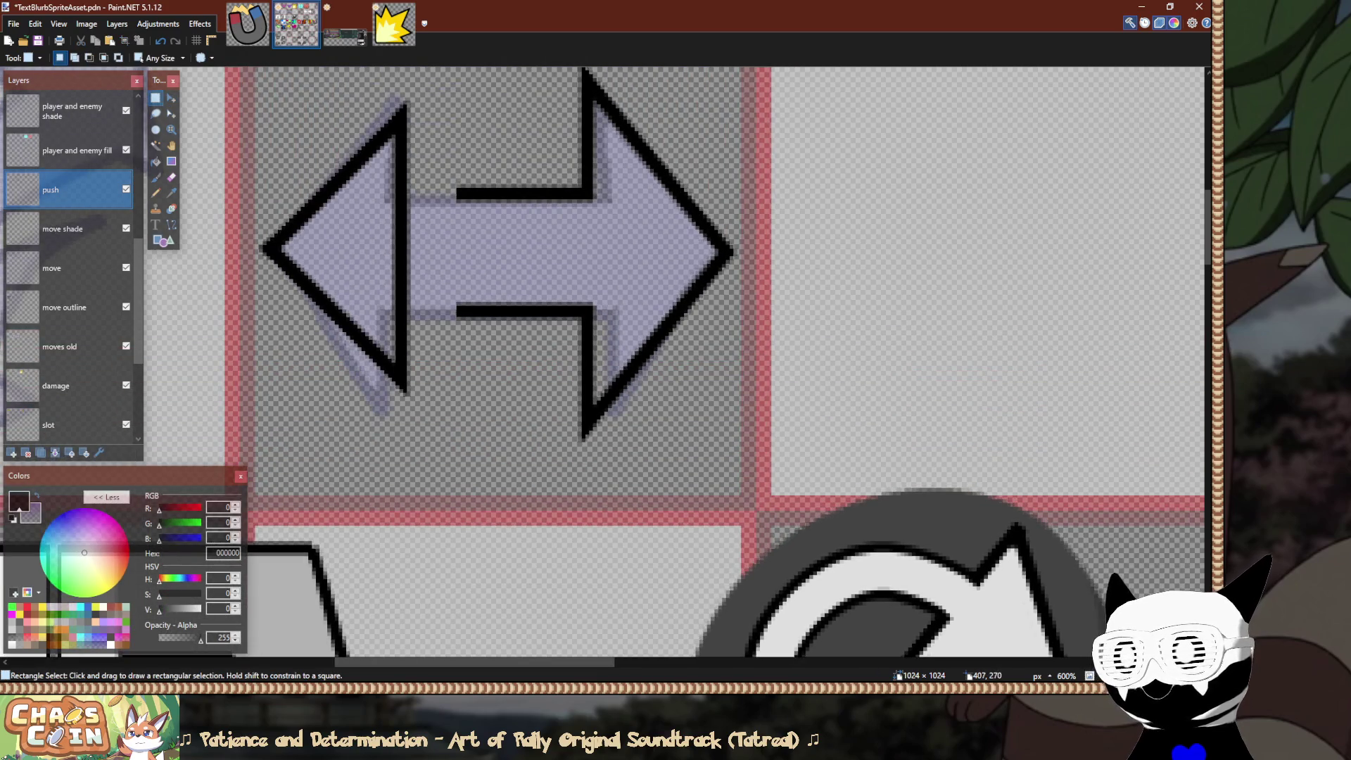
# Copy the arrow's right half, flip it horizontally and place it on the left side.
pyautogui.moveTo(741, 495)
pyautogui.mouseDown()
pyautogui.moveTo(591, 205)
pyautogui.moveTo(552, 74)
pyautogui.moveTo(573, 70)
pyautogui.moveTo(486, 528)
pyautogui.moveTo(499, 266)
pyautogui.mouseUp()
pyautogui.scroll(5, 573, 71)
pyautogui.scroll(-4, 492, 423)
pyautogui.scroll(-3, 732, 490)
pyautogui.scroll(-2, 733, 491)
pyautogui.press('m')
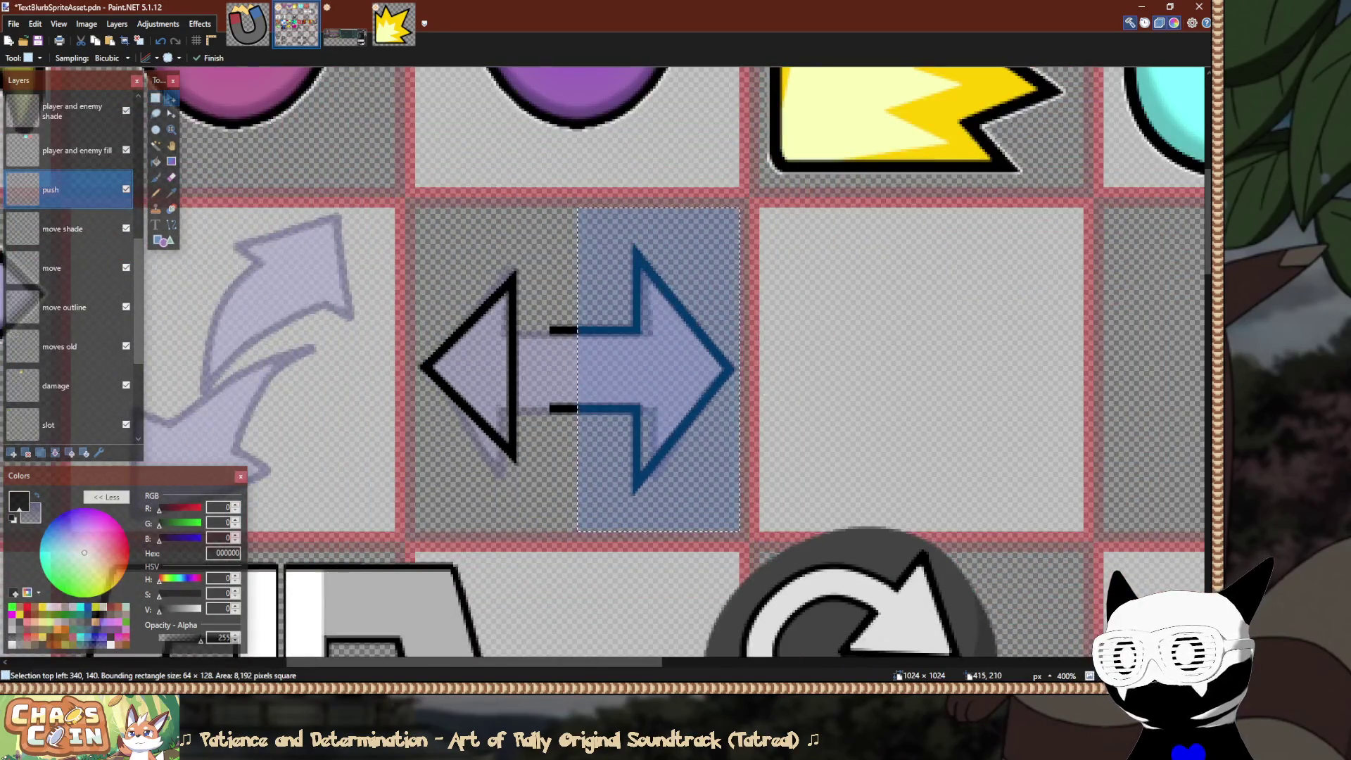
pyautogui.press('m')
pyautogui.moveTo(657, 370); pyautogui.dragTo(478, 370)
pyautogui.hotkey('ctrl', 'd')
pyautogui.press('s')
pyautogui.scroll(4, 584, 366)
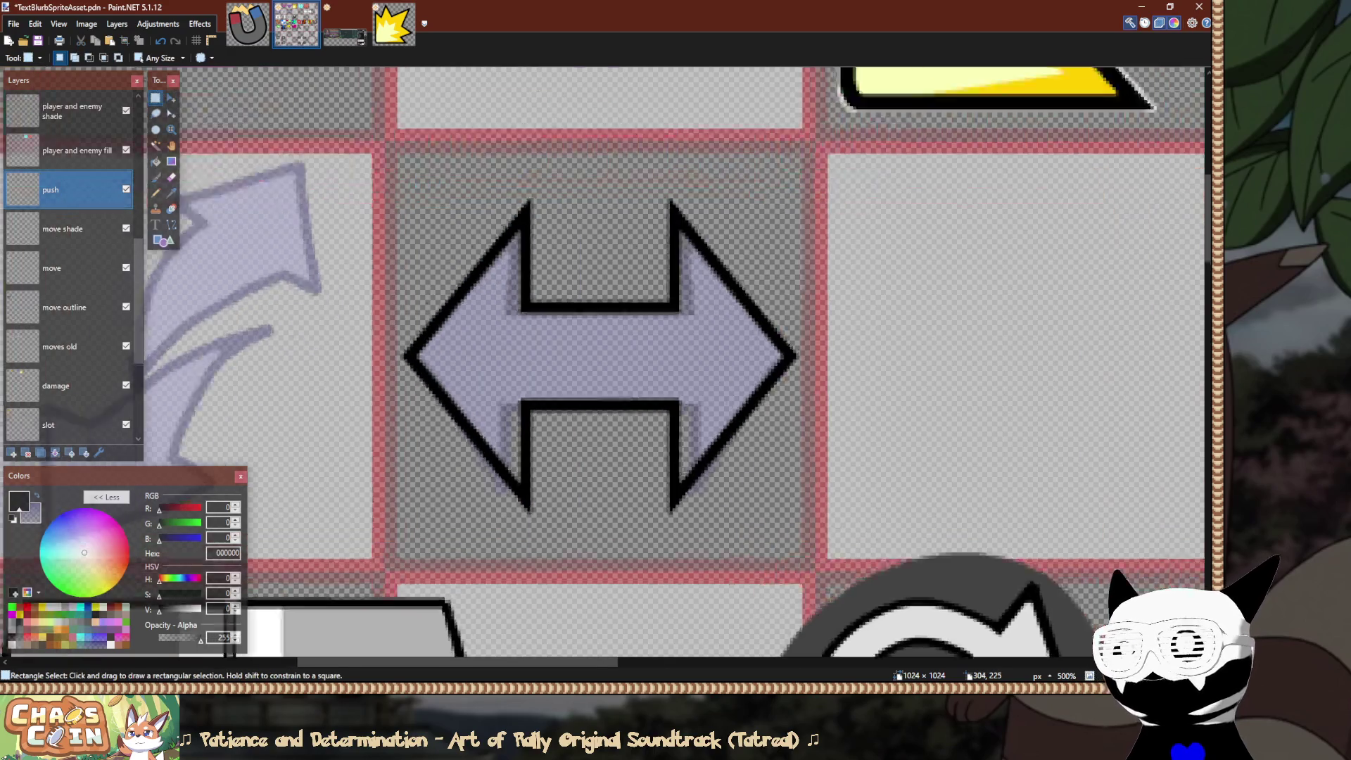
pyautogui.scroll(-3, 584, 366)
pyautogui.scroll(-5, 563, 458)
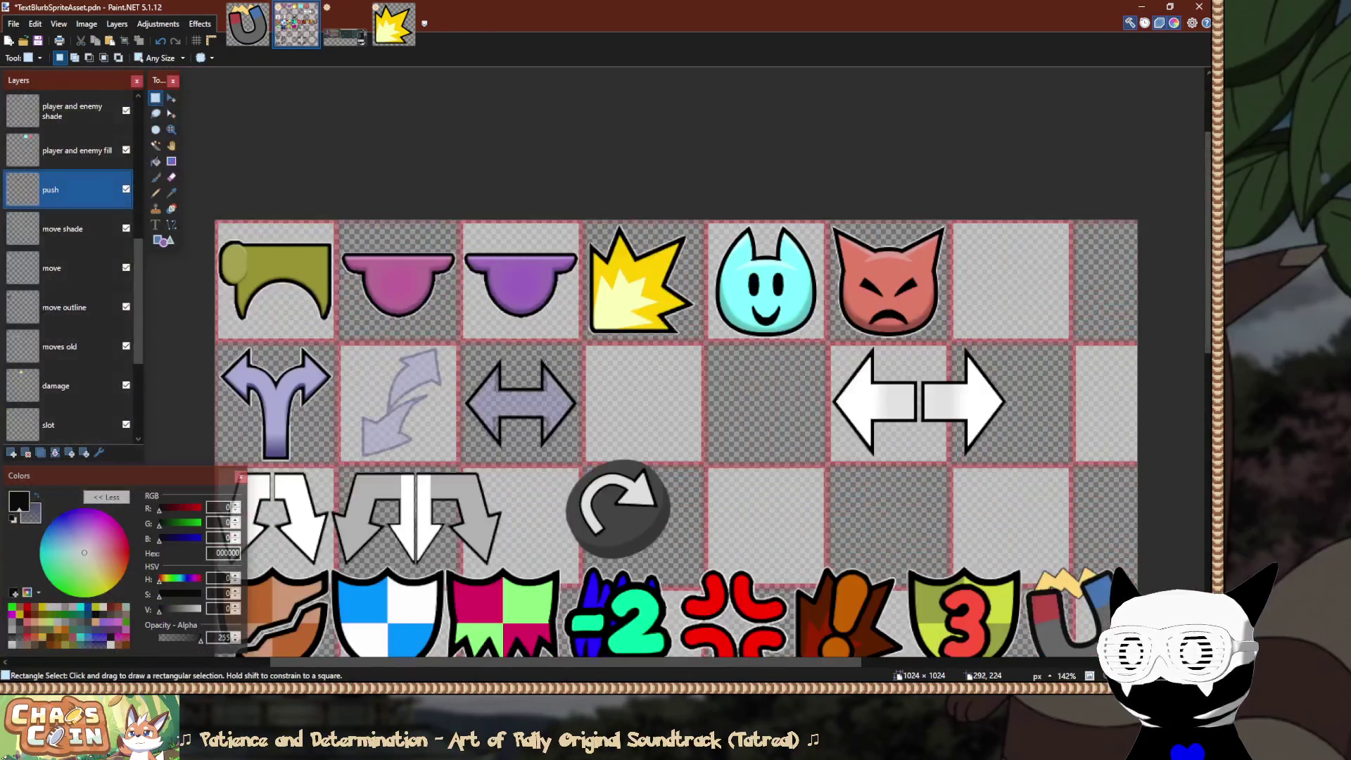
pyautogui.scroll(-3, 584, 478)
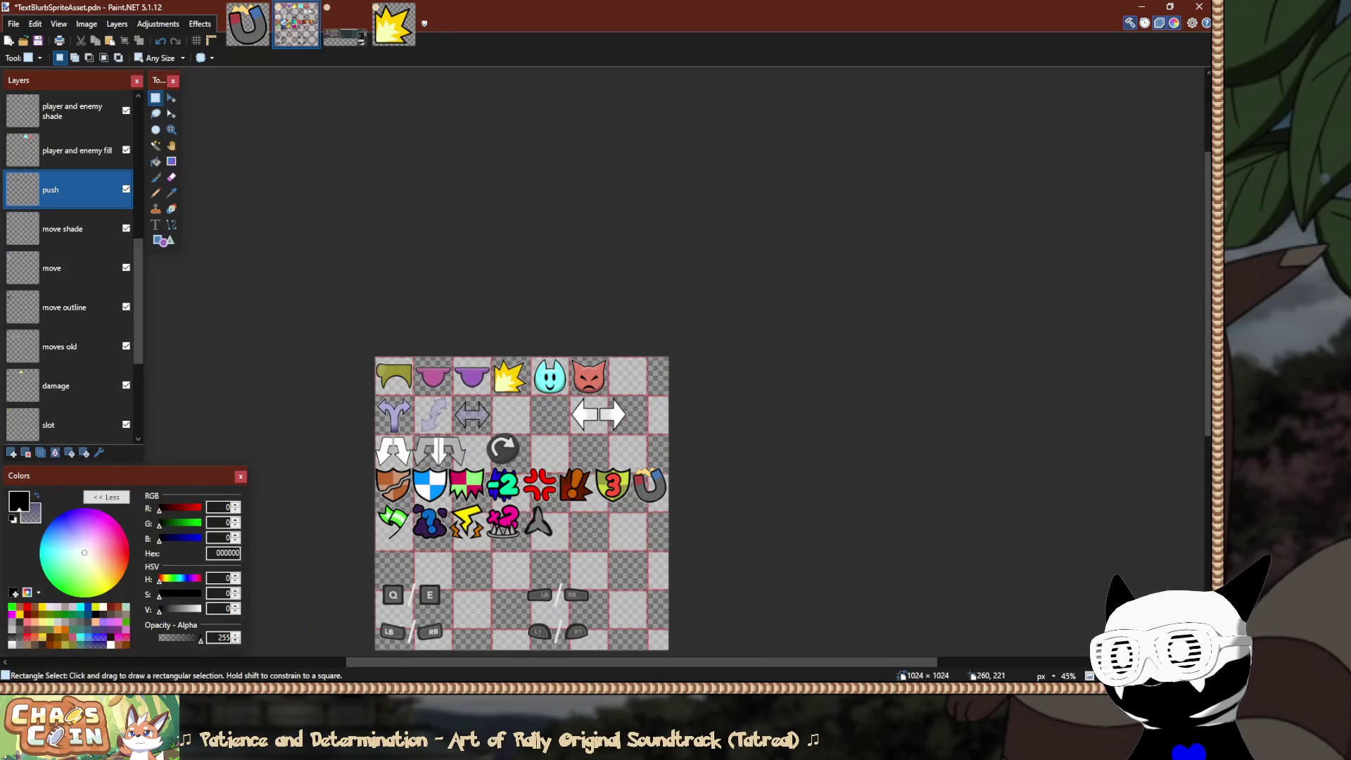
pyautogui.scroll(2, 584, 479)
pyautogui.keyDown('ctrl'); pyautogui.scroll(5, 451, 425); pyautogui.keyUp('ctrl')
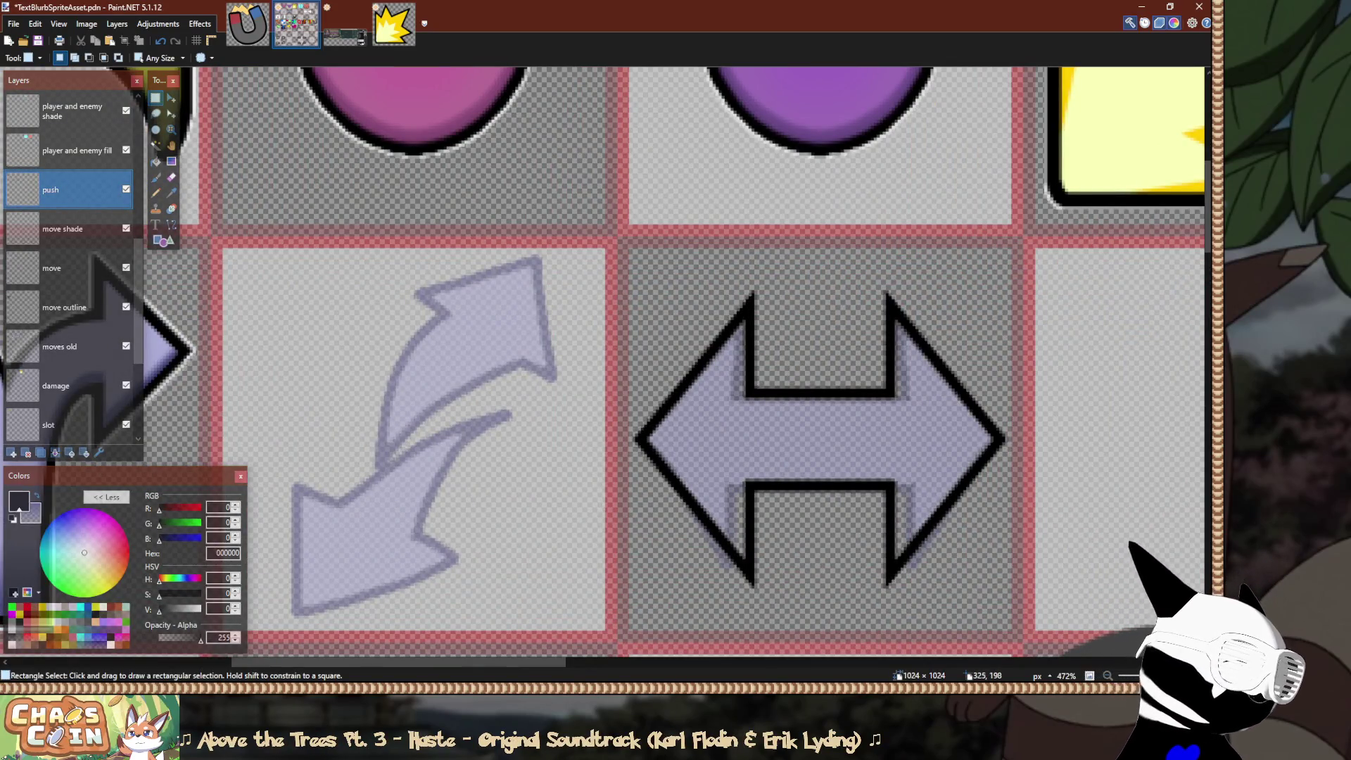
# Duplicate the push layer and rename the top copy 'push outline'.
pyautogui.keyDown('ctrl'); pyautogui.scroll(4, 771, 423); pyautogui.keyUp('ctrl')
pyautogui.keyDown('ctrl'); pyautogui.scroll(-5, 772, 422); pyautogui.keyUp('ctrl')
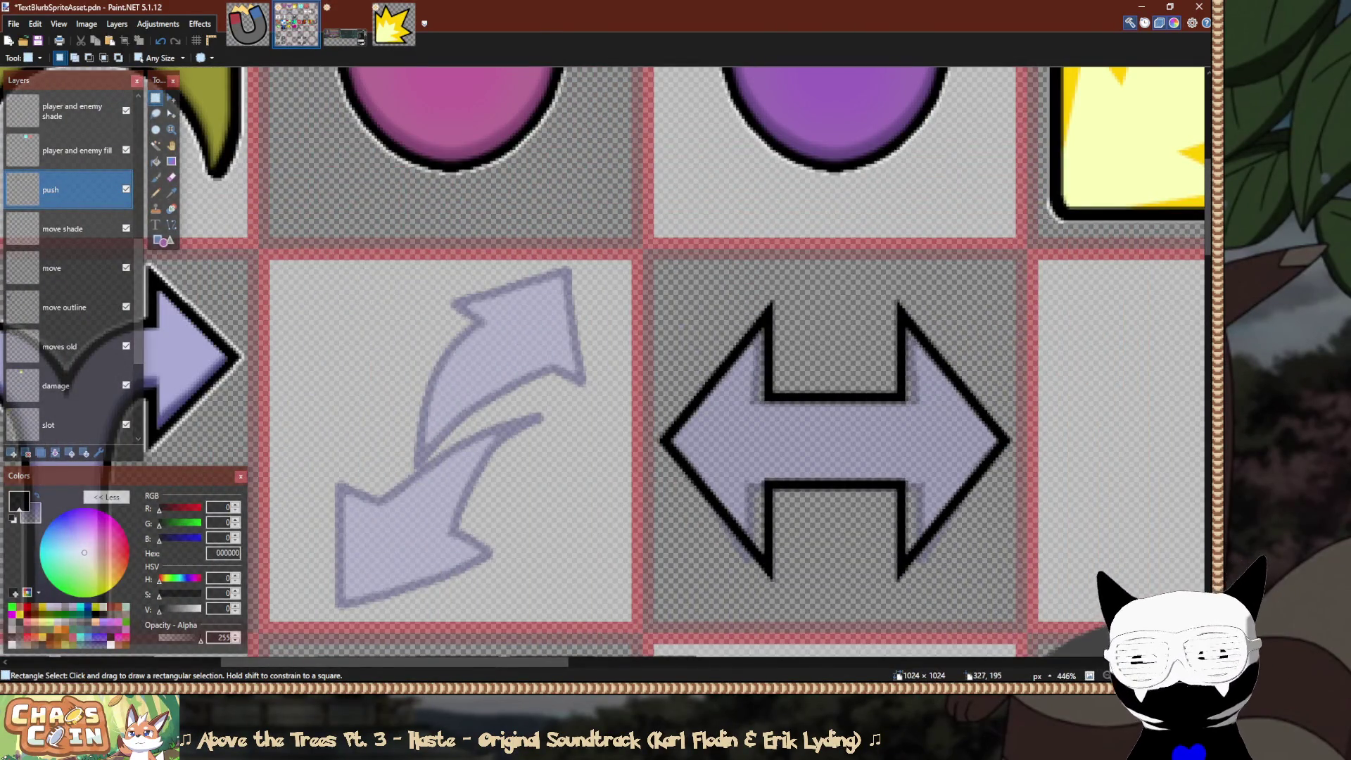
pyautogui.keyDown('ctrl'); pyautogui.scroll(3, 1091, 419); pyautogui.keyUp('ctrl')
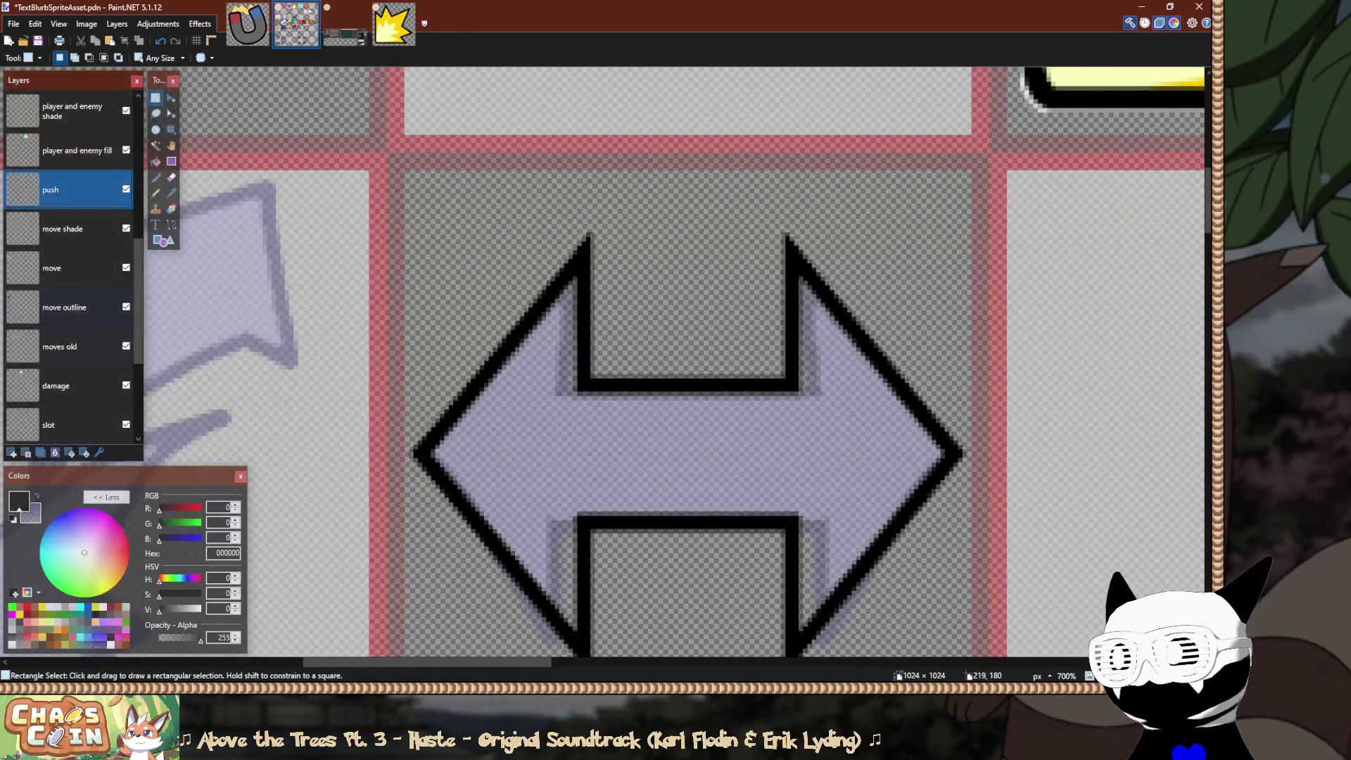
pyautogui.press('F4')
pyautogui.press('Return')
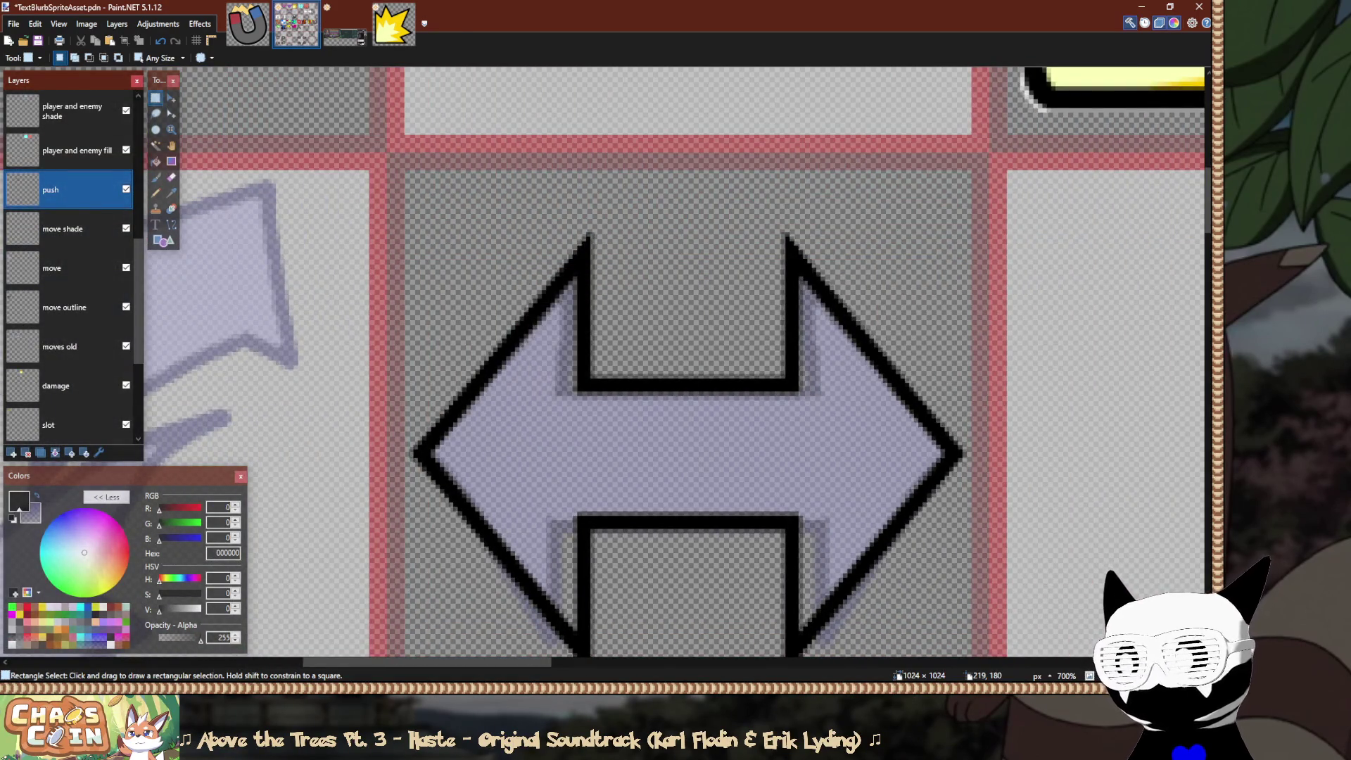
pyautogui.hotkey('ctrl', 'shift', 'd')
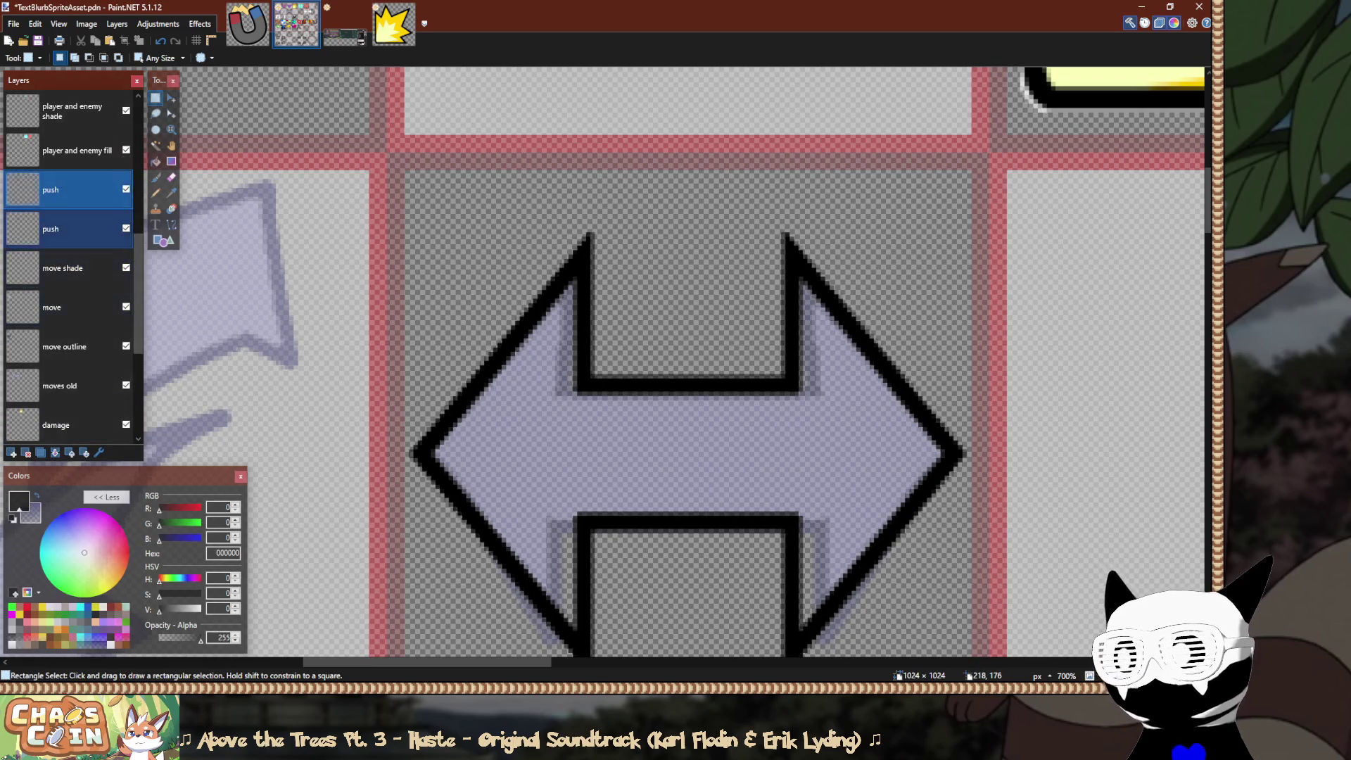
pyautogui.press('F4')
pyautogui.write('push outline')
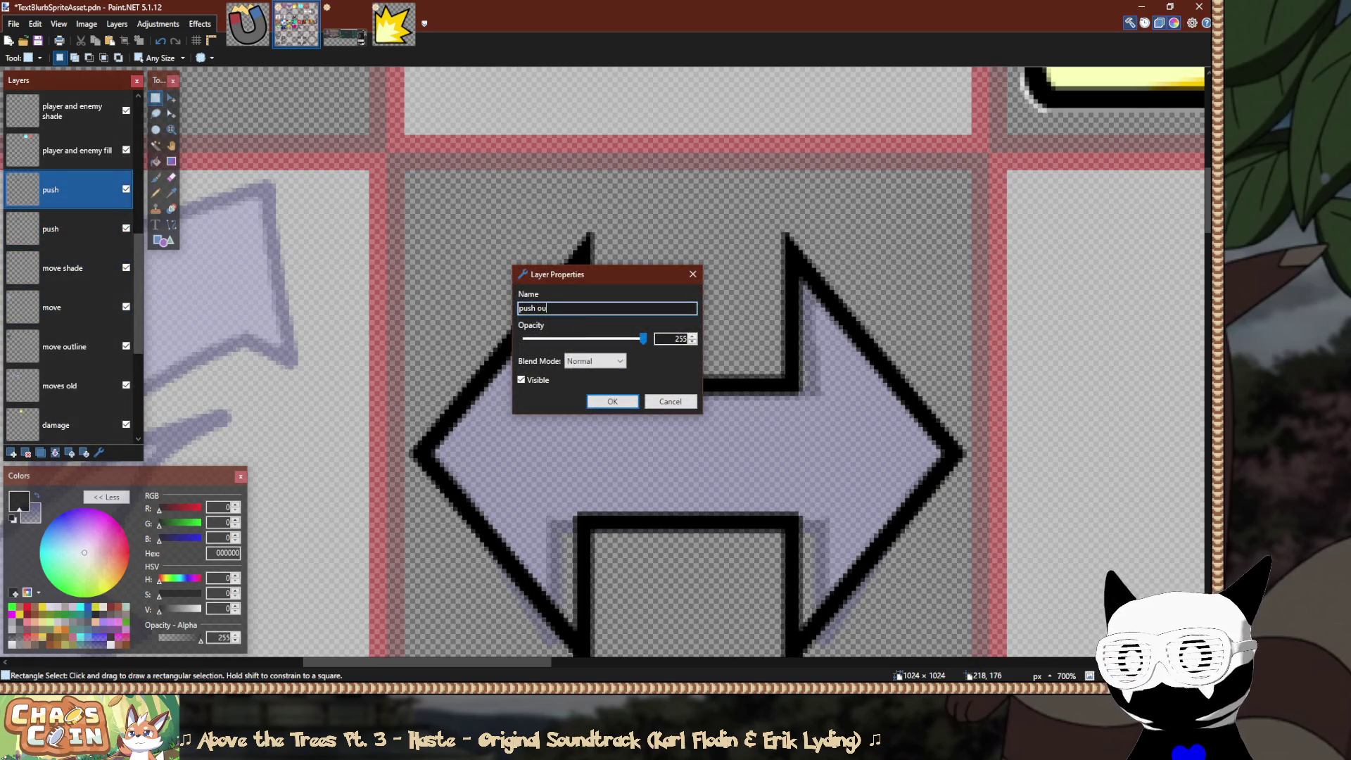
pyautogui.press('Return')
# Rename the original layer below 'push fill'.
pyautogui.hotkey('alt', 'pagedown')
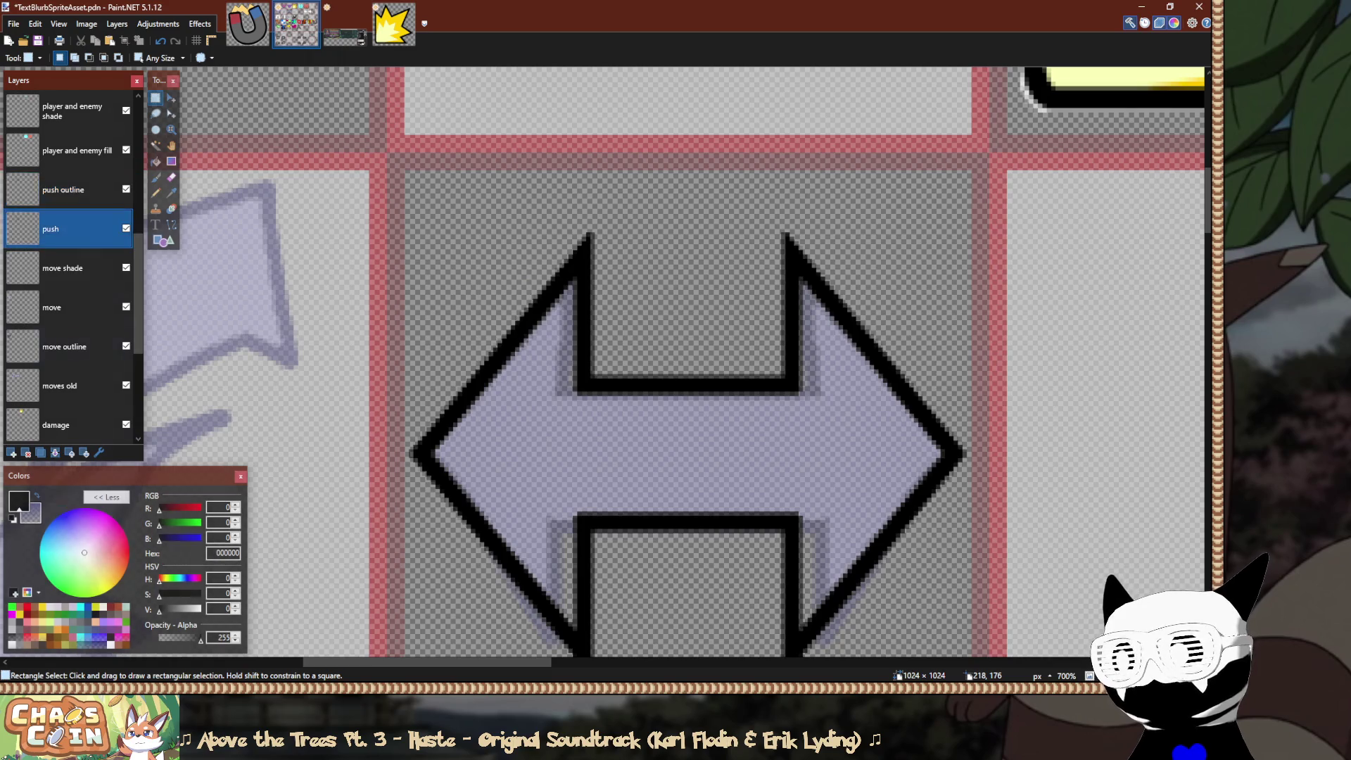
pyautogui.hotkey('ctrl', 'shift', 'n')
pyautogui.press('F4')
pyautogui.write('push fill')
pyautogui.press('Return')
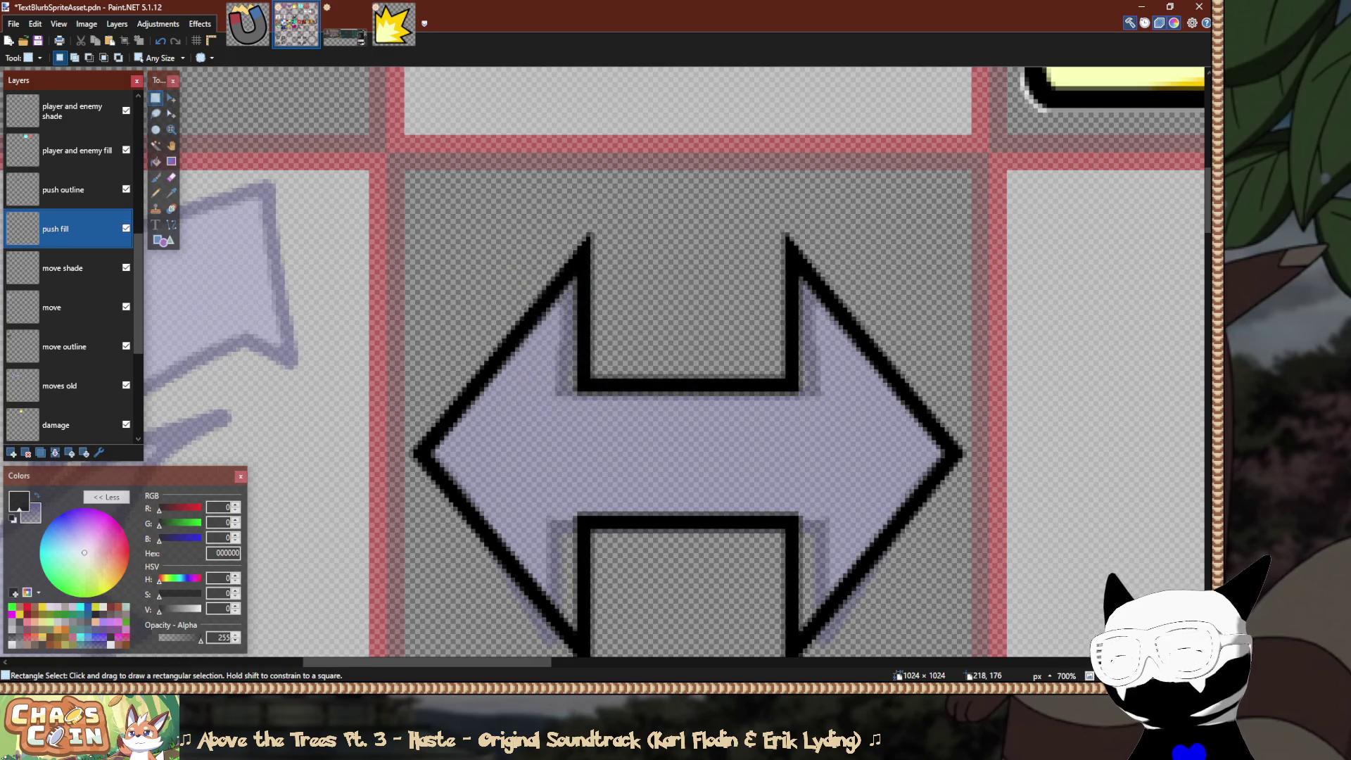
# Sample the move arrow's lavender as the paint colour and reactivate the push fill layer.
pyautogui.write('255')
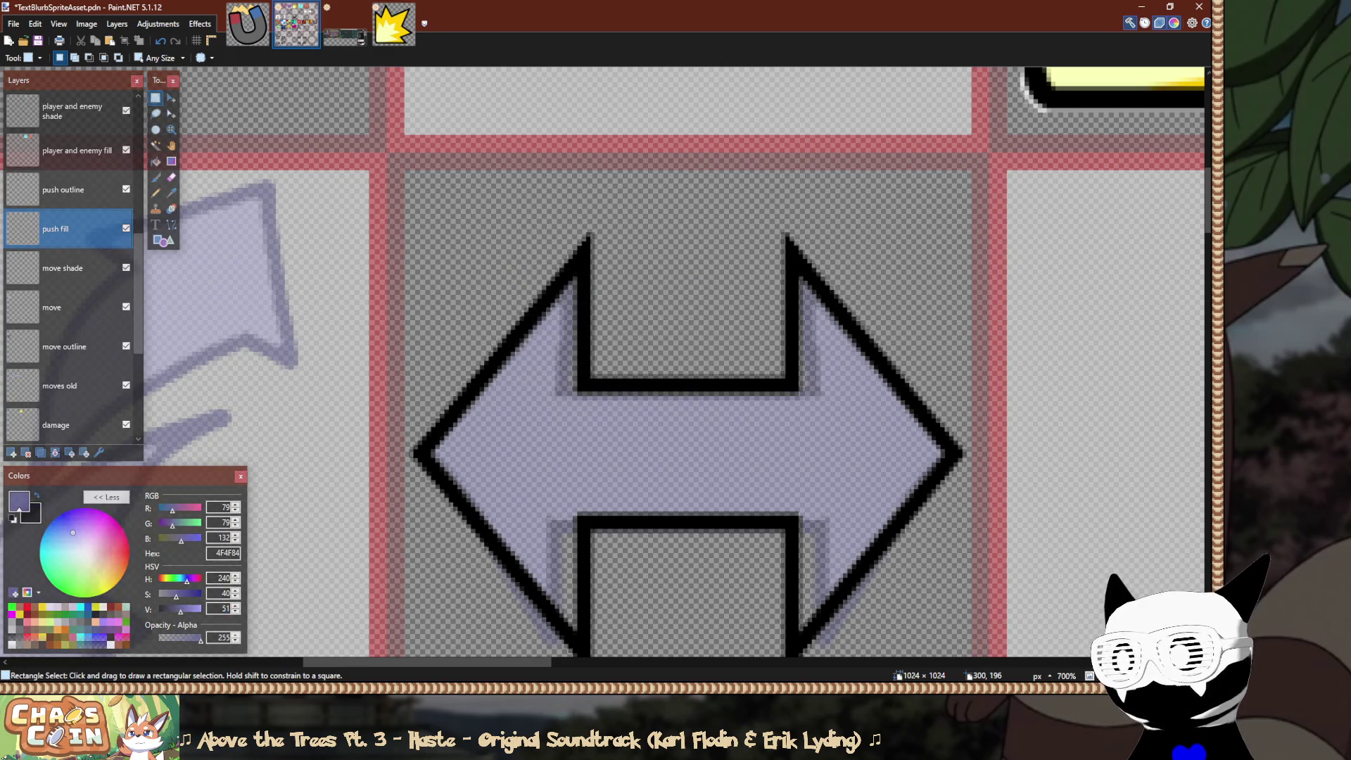
pyautogui.write('b')
pyautogui.moveTo(593, 440); pyautogui.dragTo(535, 428)
pyautogui.hotkey('ctrl', 'z')
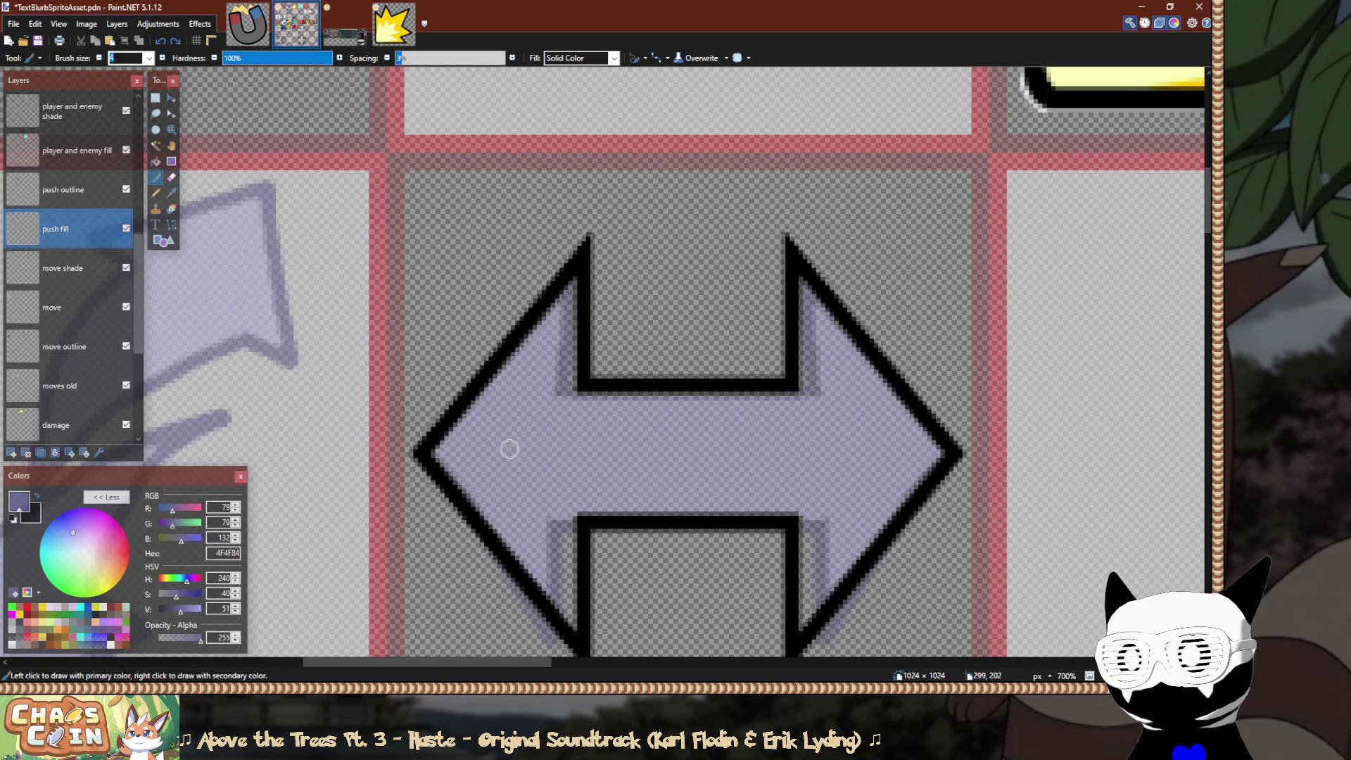
pyautogui.click(171, 193)
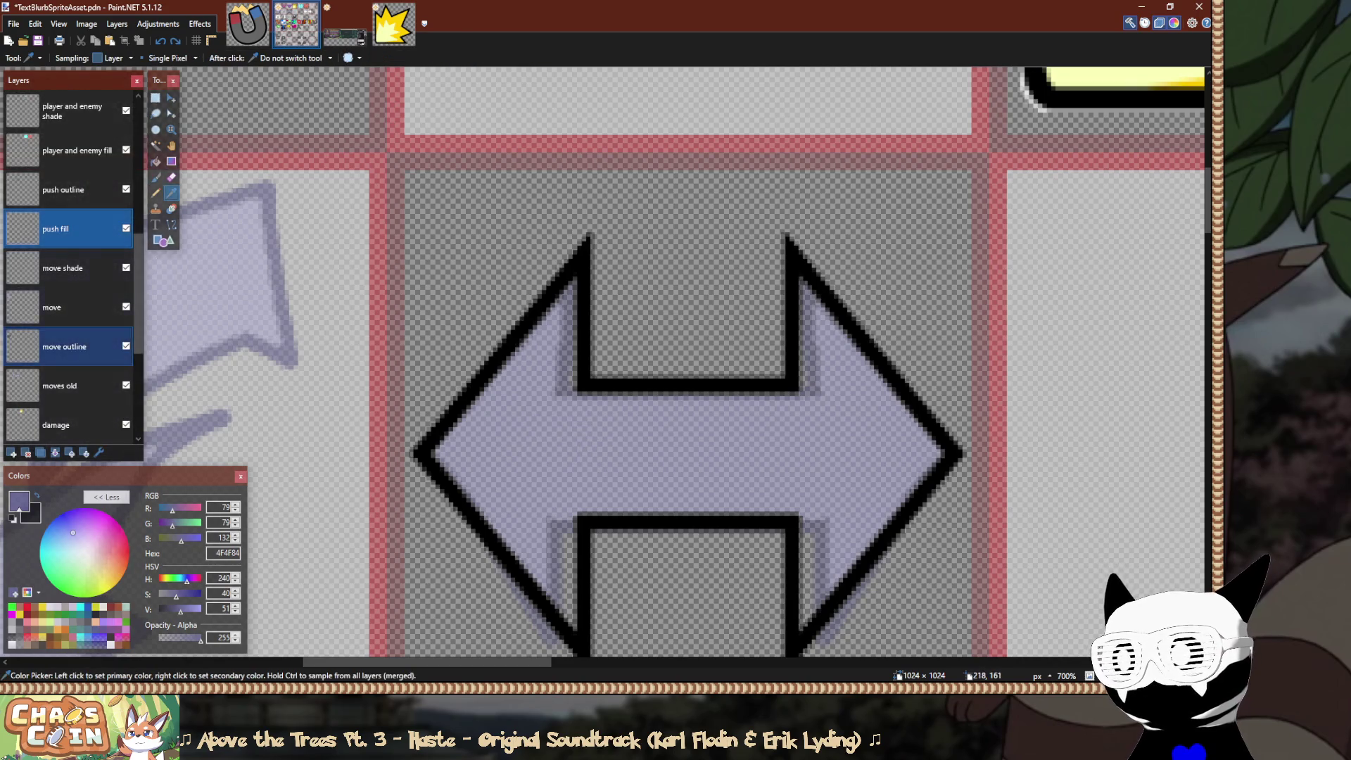
pyautogui.click(70, 308)
pyautogui.hscroll(-5, 563, 352)
pyautogui.click(316, 304)
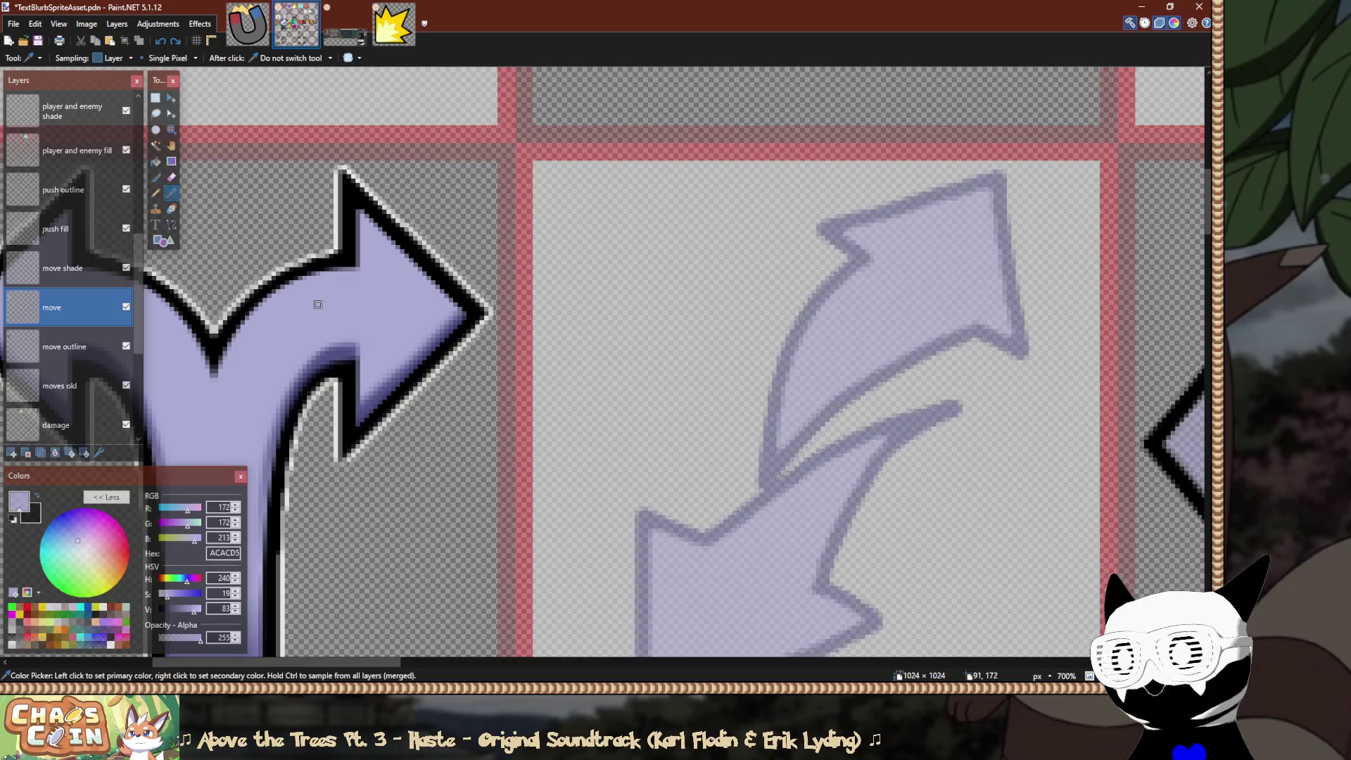
pyautogui.hscroll(5, 579, 309)
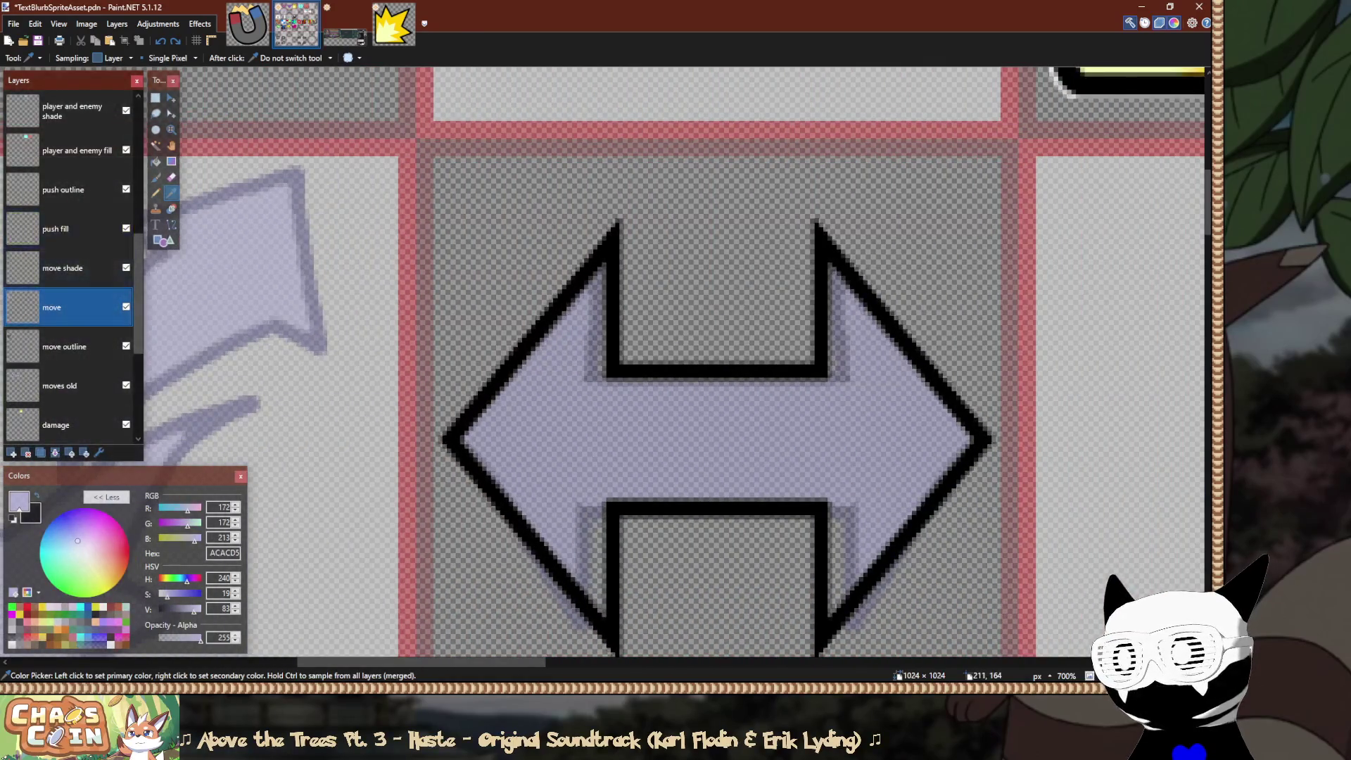
pyautogui.click(70, 229)
pyautogui.press('b')
# Brush lavender down the vertical inner edge and along the left head's inner edges.
pyautogui.moveTo(603, 266); pyautogui.dragTo(602, 405)
pyautogui.scroll(2, 600, 307)
pyautogui.moveTo(597, 266); pyautogui.dragTo(404, 510)
pyautogui.scroll(-2, 407, 326)
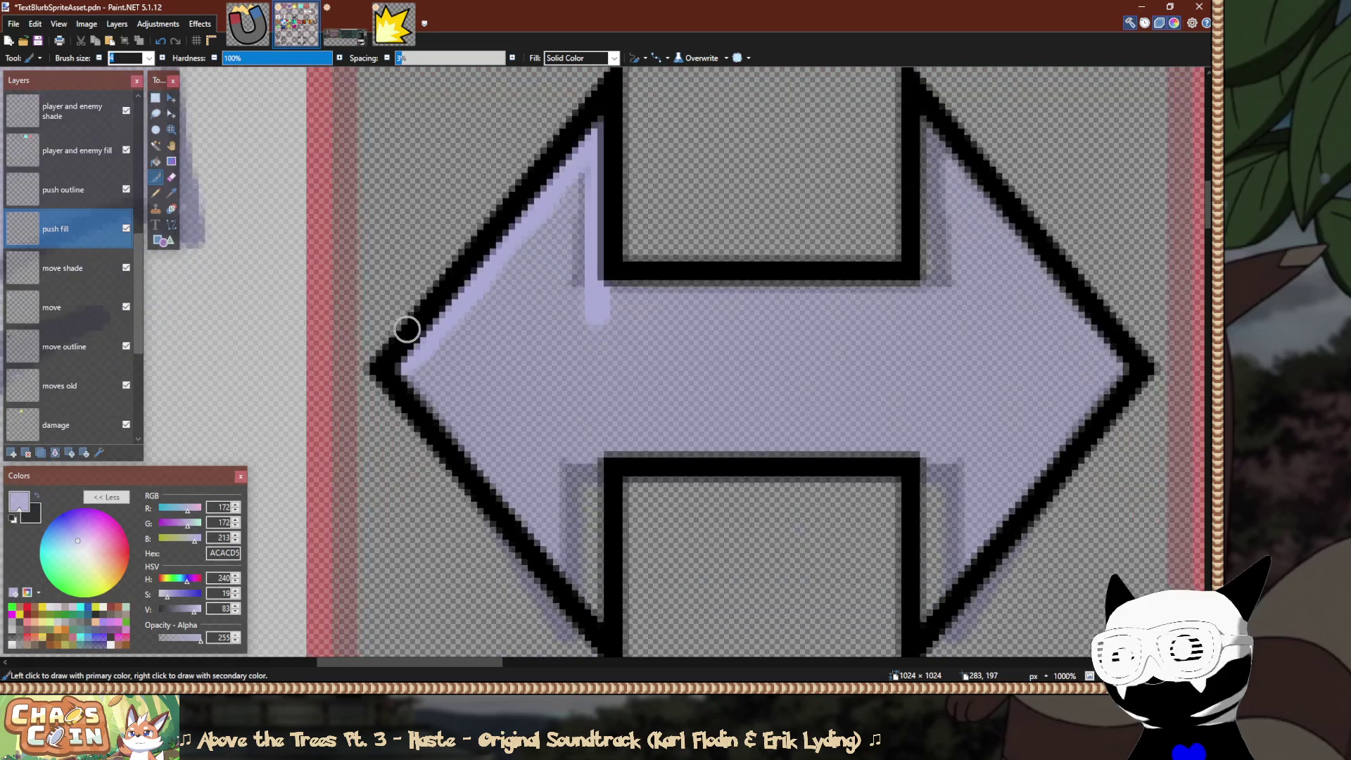
pyautogui.scroll(1, 395, 306)
pyautogui.scroll(-1, 397, 305)
pyautogui.scroll(3, 588, 527)
pyautogui.scroll(-1, 576, 476)
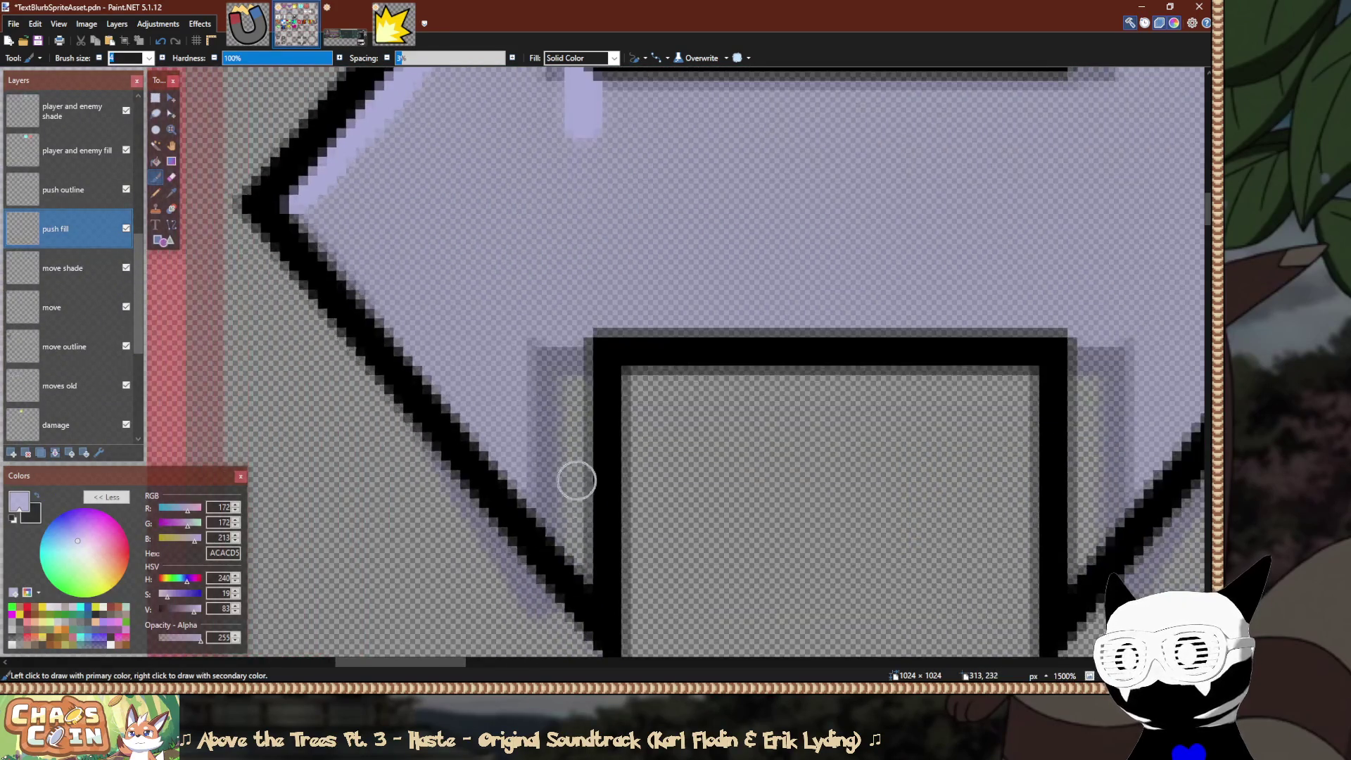
pyautogui.moveTo(584, 566); pyautogui.dragTo(278, 190)
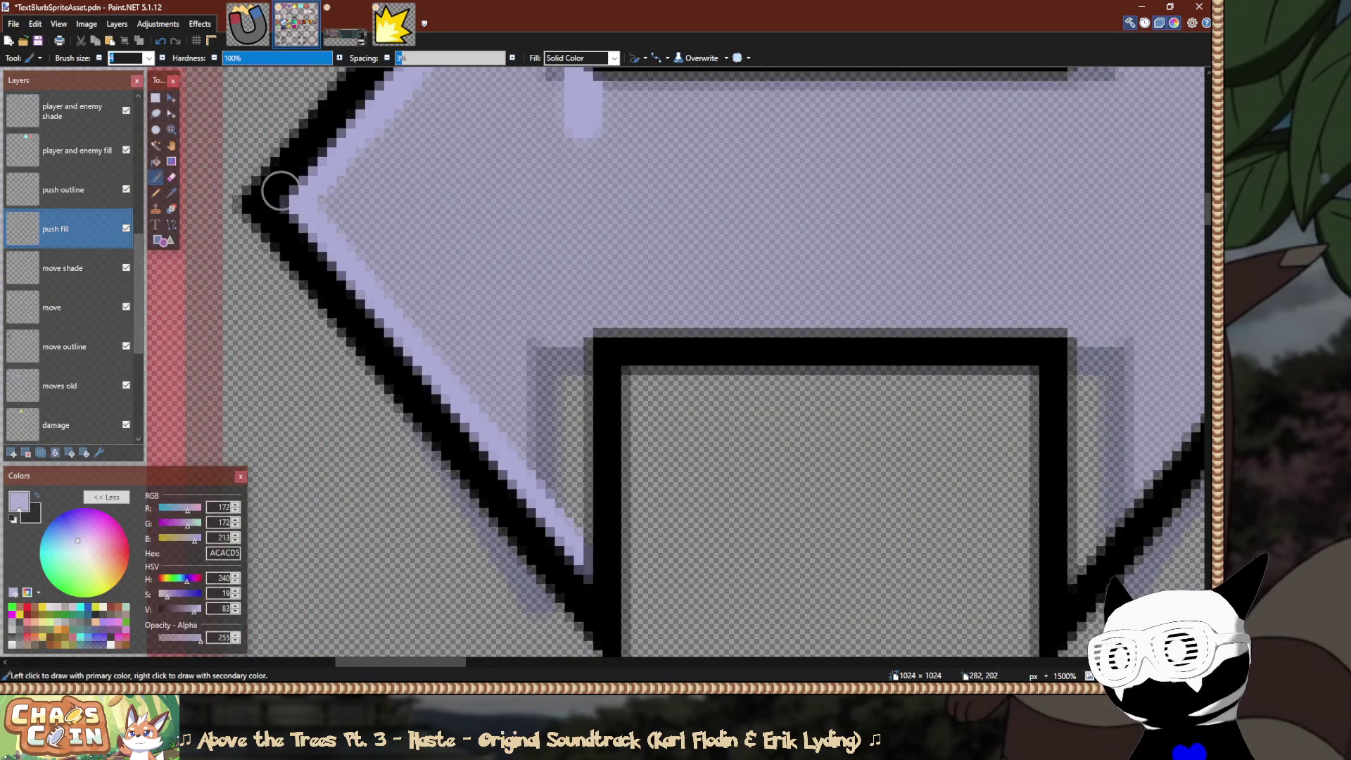
# Brush lavender along the notch edges and the right head's lower and upper diagonals.
pyautogui.moveTo(591, 582)
pyautogui.mouseDown()
pyautogui.moveTo(584, 314)
pyautogui.moveTo(1114, 330)
pyautogui.mouseUp()
pyautogui.hscroll(3, 1115, 331)
pyautogui.moveTo(779, 567); pyautogui.dragTo(782, 310)
pyautogui.moveTo(769, 534)
pyautogui.mouseDown()
pyautogui.moveTo(805, 531)
pyautogui.moveTo(922, 392)
pyautogui.mouseUp()
pyautogui.hotkey('ctrl', 'z')
pyautogui.moveTo(775, 563); pyautogui.dragTo(920, 380)
pyautogui.scroll(3, 926, 383)
pyautogui.hscroll(3, 925, 383)
pyautogui.moveTo(774, 552); pyautogui.dragTo(967, 316)
pyautogui.scroll(3, 943, 383)
pyautogui.hscroll(1, 944, 382)
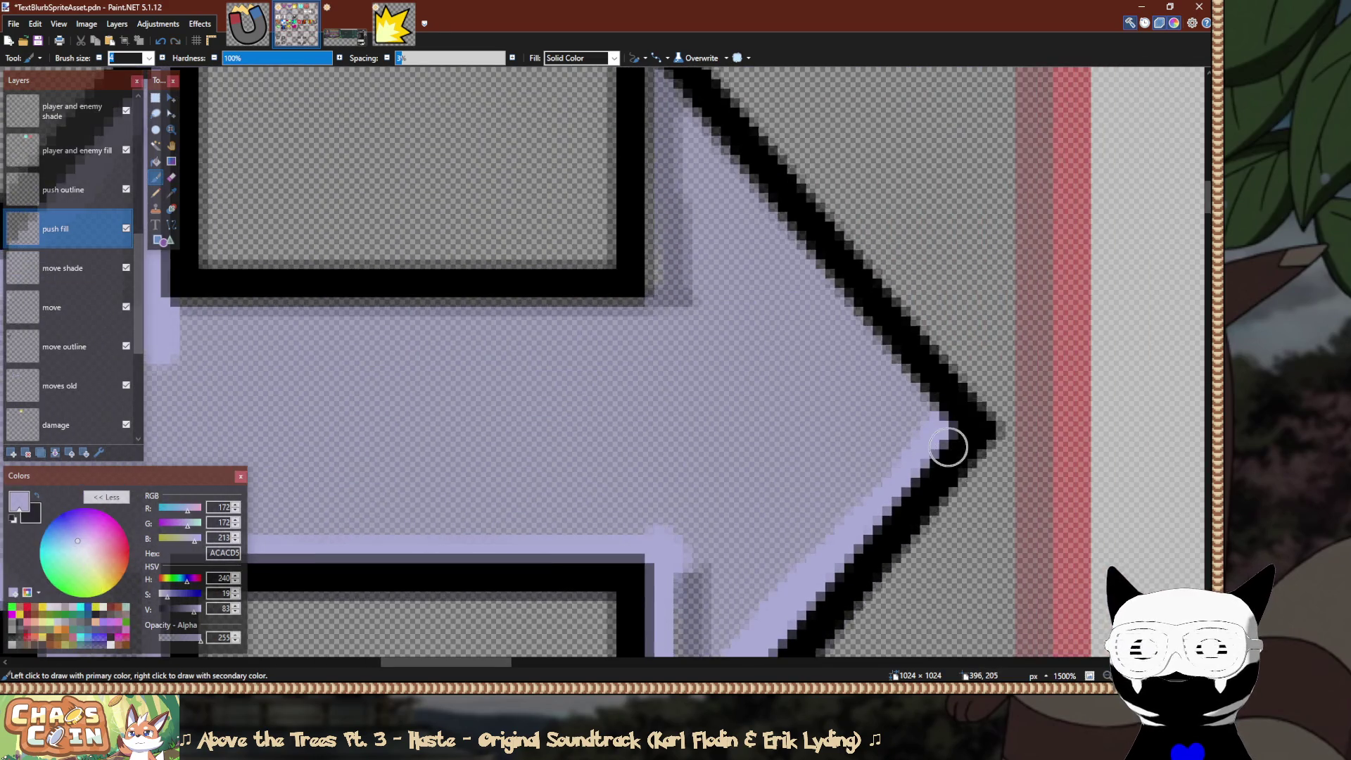
pyautogui.moveTo(951, 526)
pyautogui.mouseDown()
pyautogui.moveTo(643, 135)
pyautogui.moveTo(644, 416)
pyautogui.mouseUp()
pyautogui.hscroll(-2, 872, 380)
pyautogui.scroll(-1, 873, 380)
pyautogui.moveTo(876, 384)
pyautogui.mouseDown()
pyautogui.moveTo(844, 360)
pyautogui.moveTo(331, 363)
pyautogui.mouseUp()
pyautogui.hscroll(-3, 330, 363)
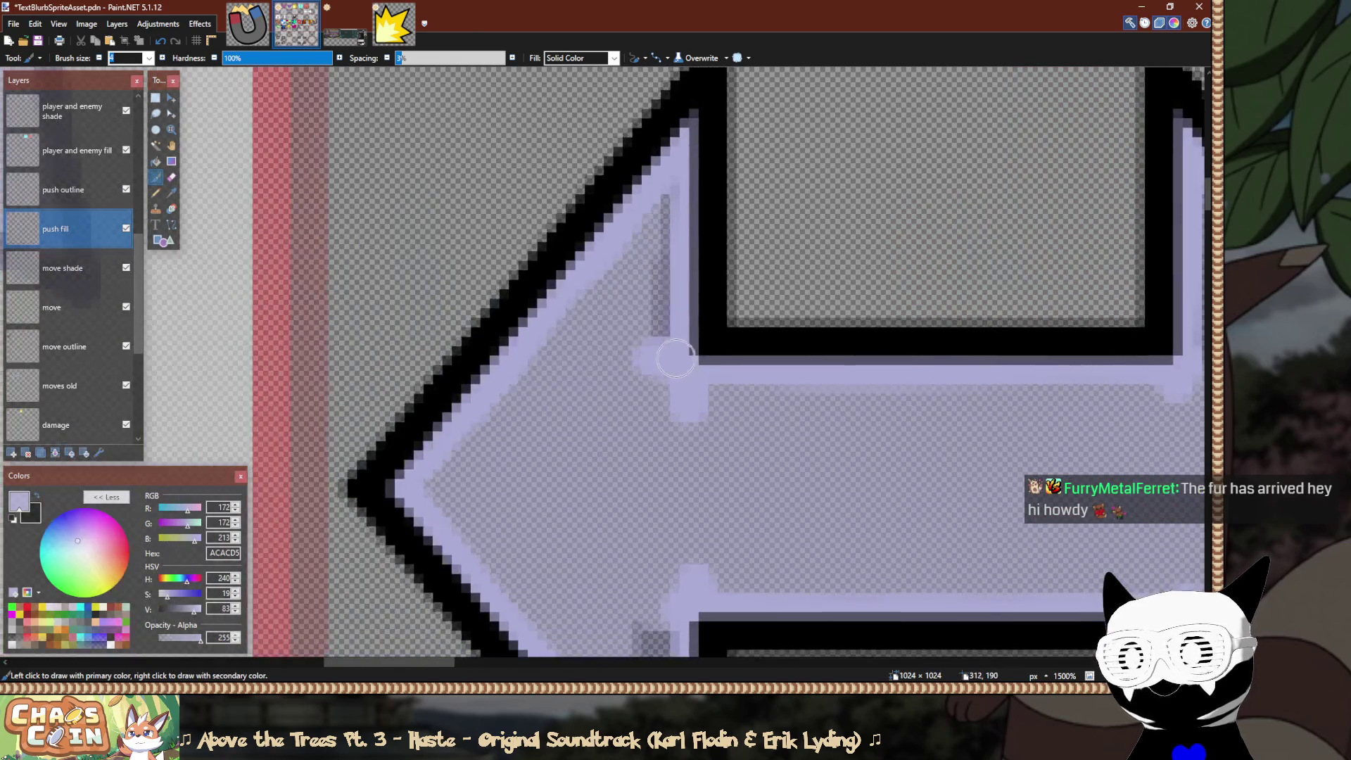
# Flood-fill the arrow interior with lavender, undoing the fill that spilled outside.
pyautogui.press('f')
pyautogui.click(589, 437)
pyautogui.keyDown('shift'); pyautogui.click(590, 436); pyautogui.keyUp('shift')
pyautogui.hotkey('ctrl', 'z')
pyautogui.hotkey('ctrl', 'y')
pyautogui.hotkey('ctrl', 'z')
pyautogui.scroll(-3, 520, 316)
pyautogui.scroll(-4, 520, 316)
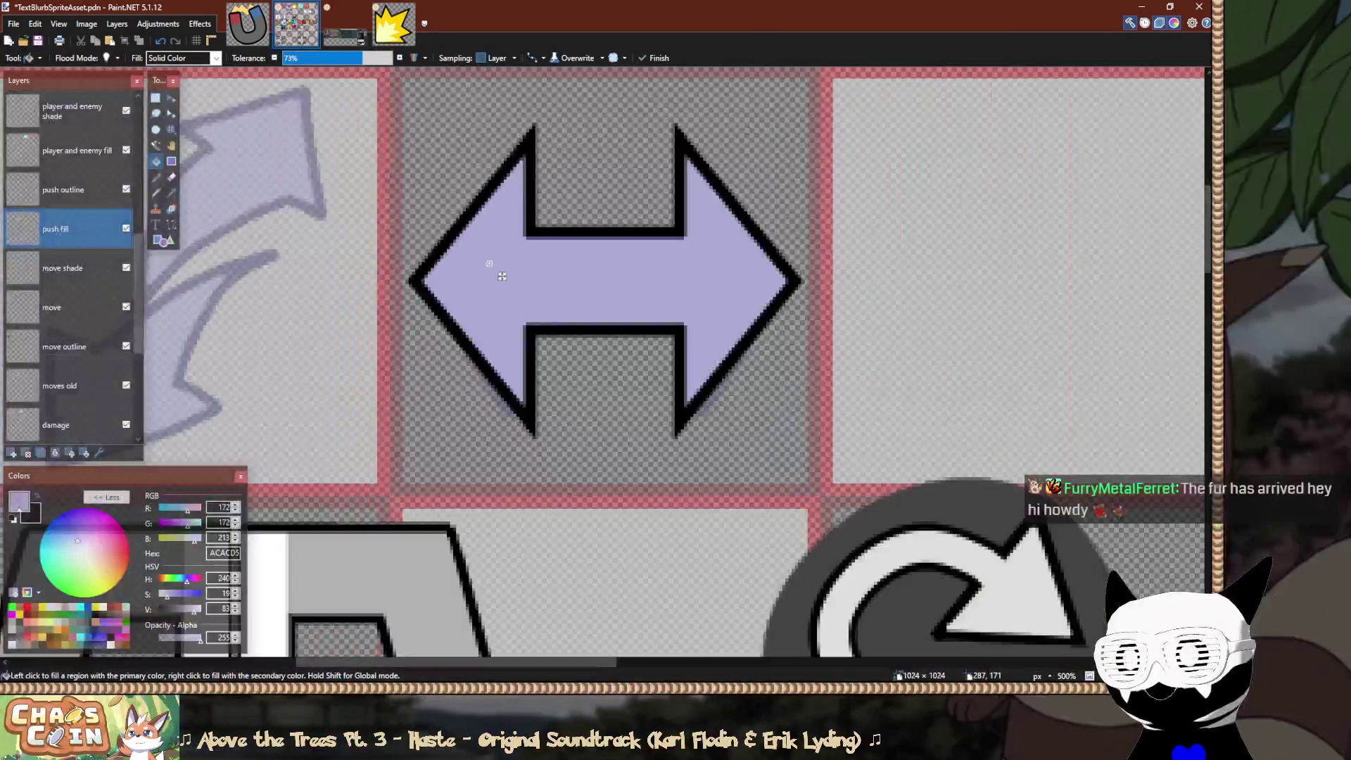
pyautogui.press('s')
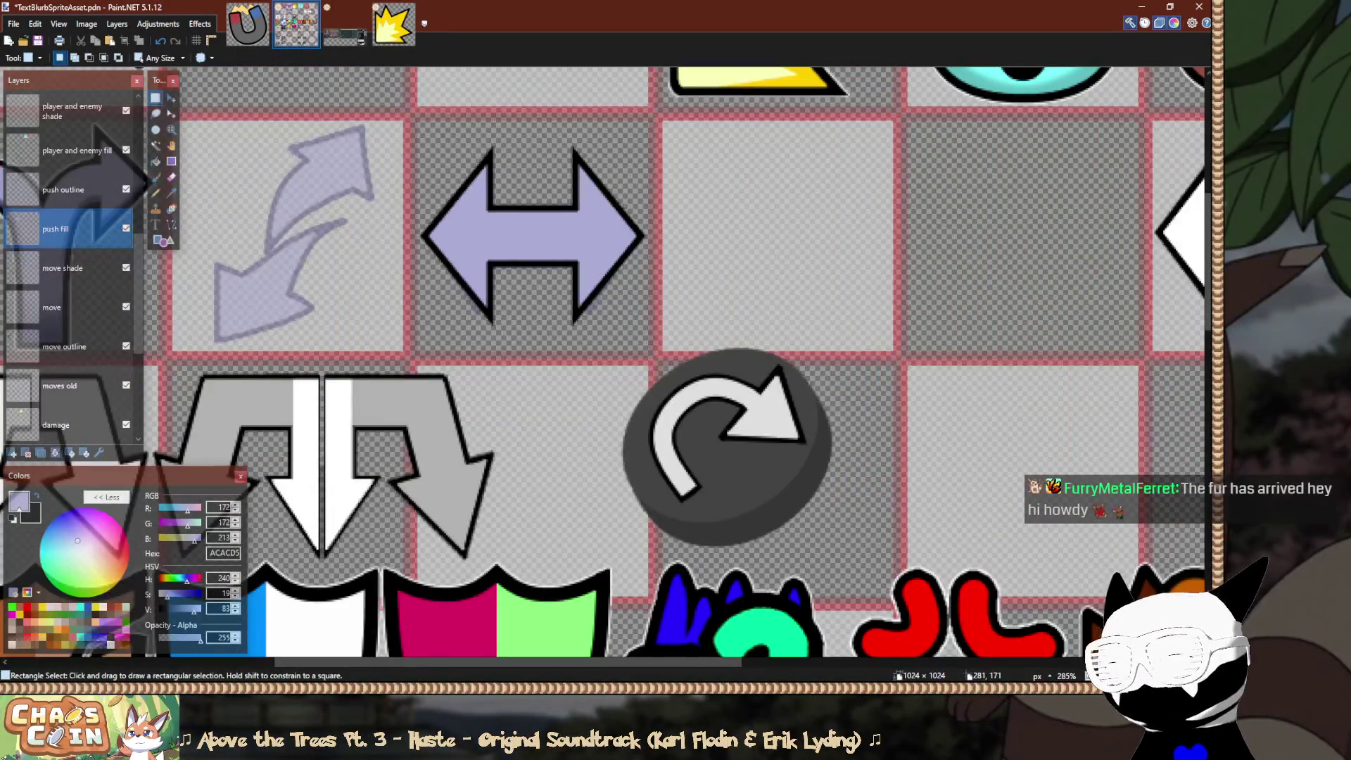
pyautogui.scroll(2, 428, 174)
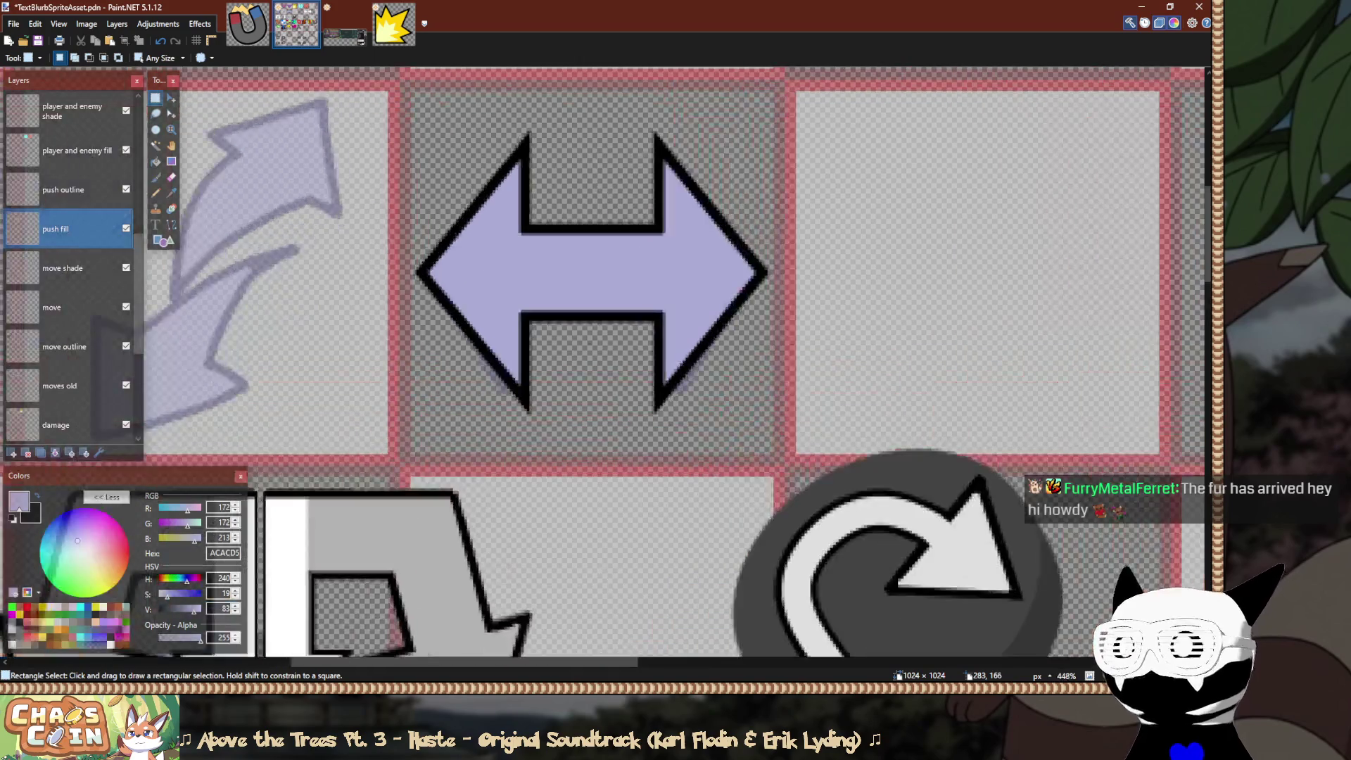
pyautogui.scroll(2, 431, 157)
pyautogui.scroll(1, 436, 162)
pyautogui.scroll(-5, 435, 162)
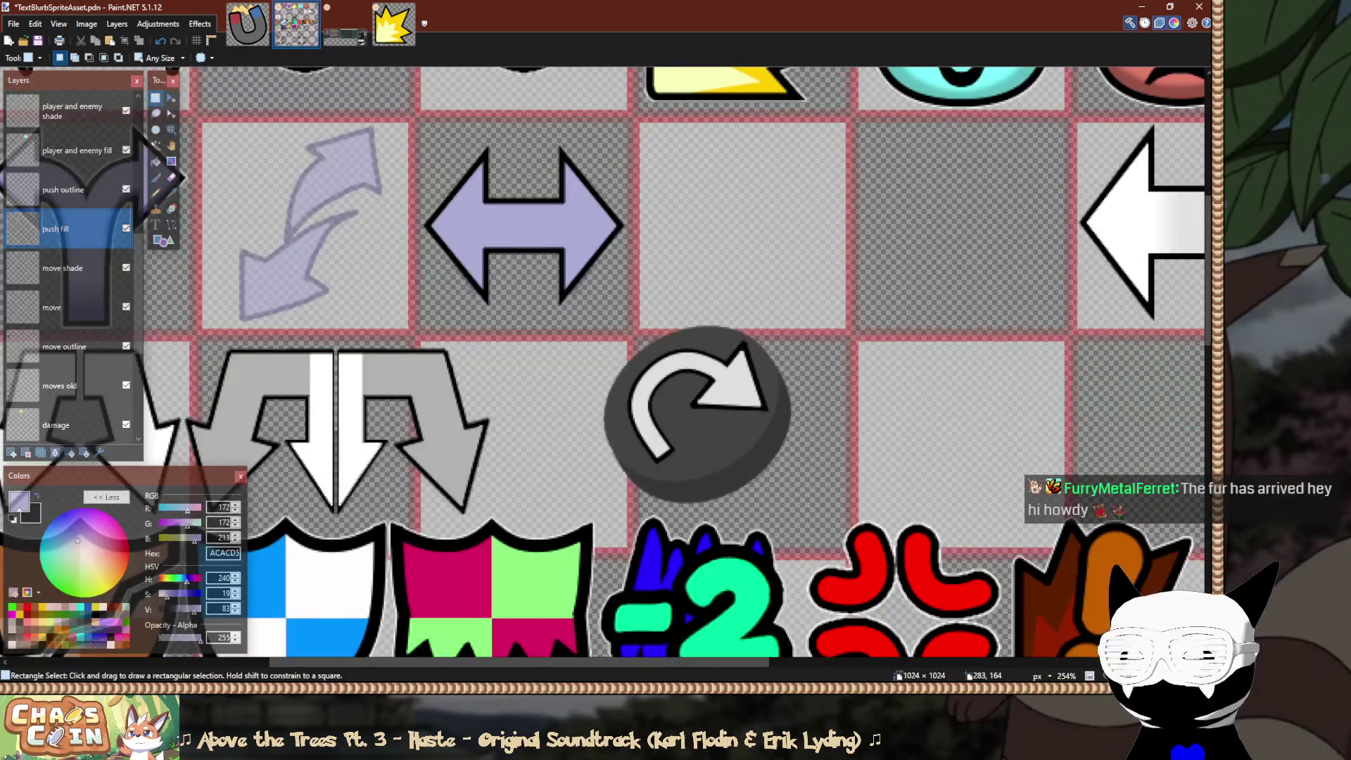
pyautogui.scroll(-4, 487, 207)
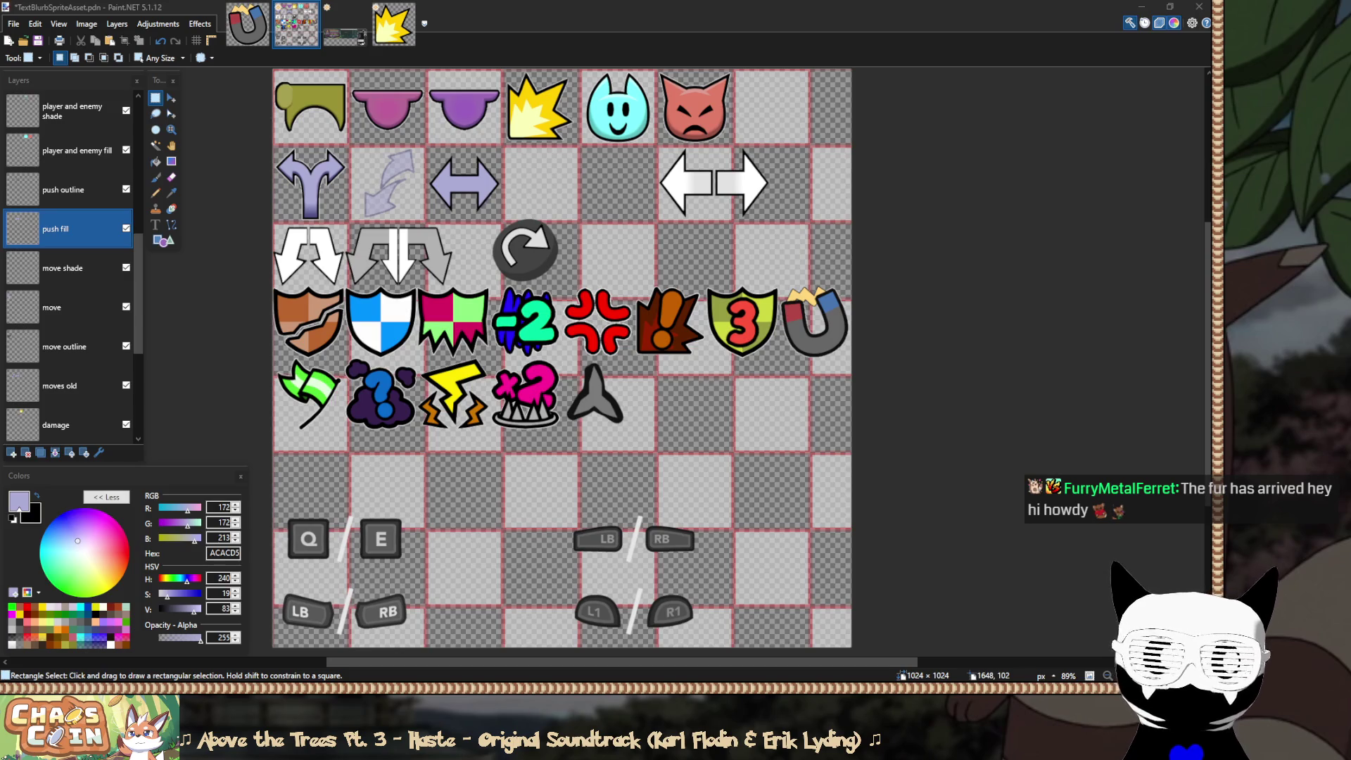
pyautogui.hotkey('alt', 'Tab')
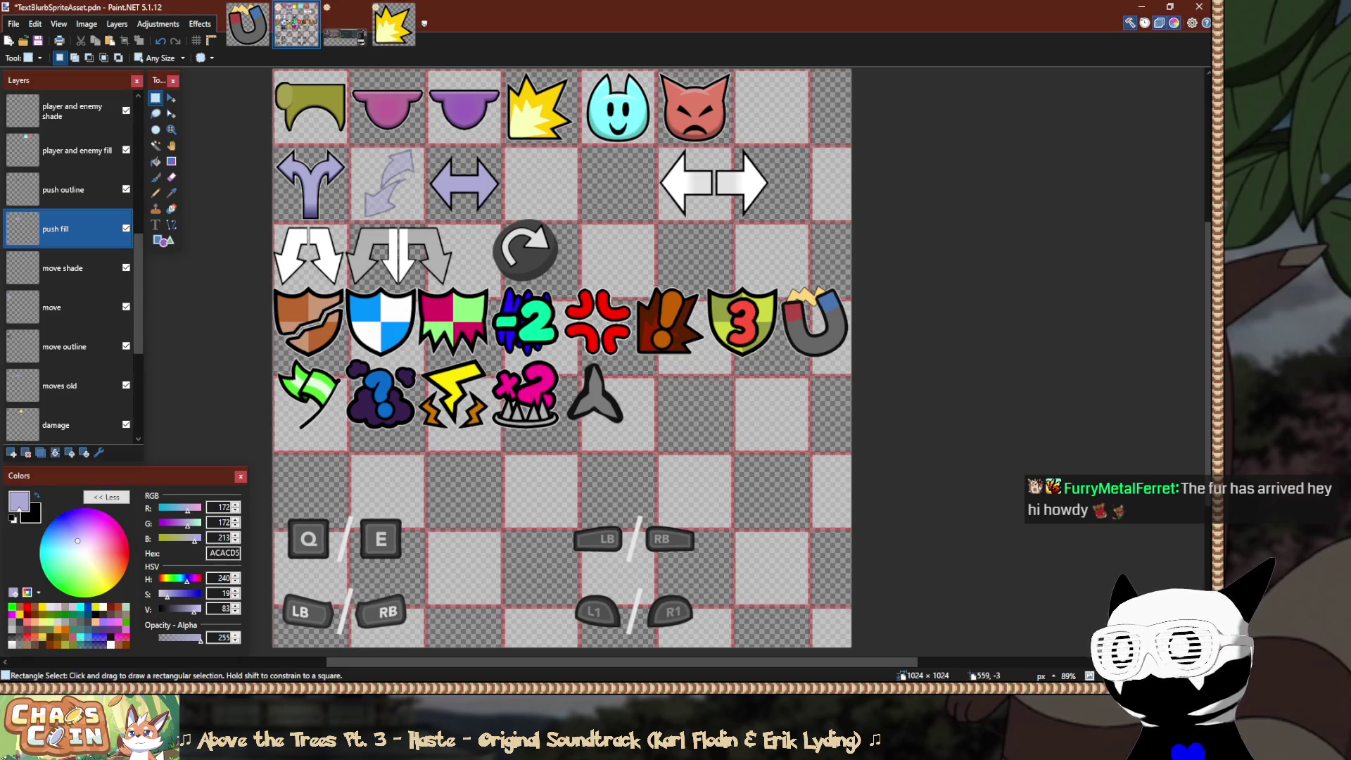
pyautogui.scroll(5, 422, 172)
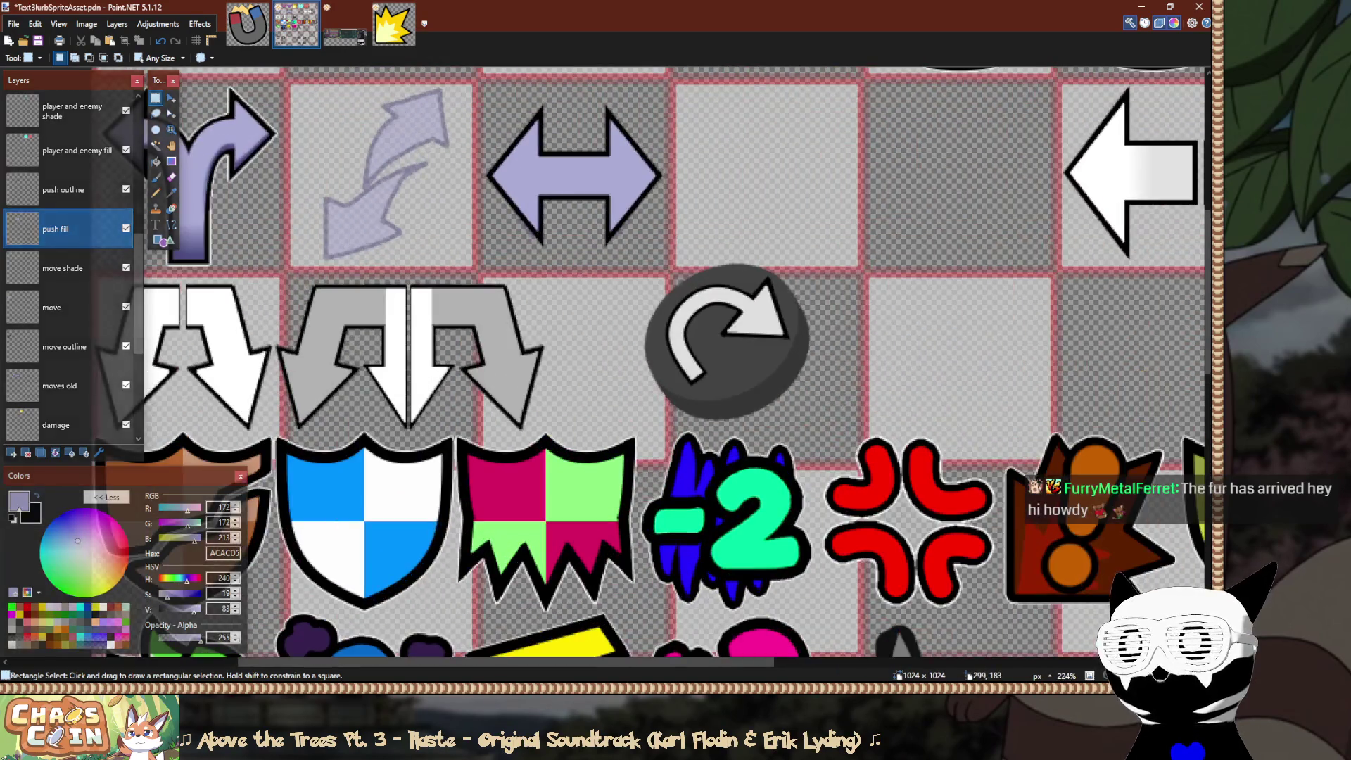
pyautogui.scroll(-5, 584, 179)
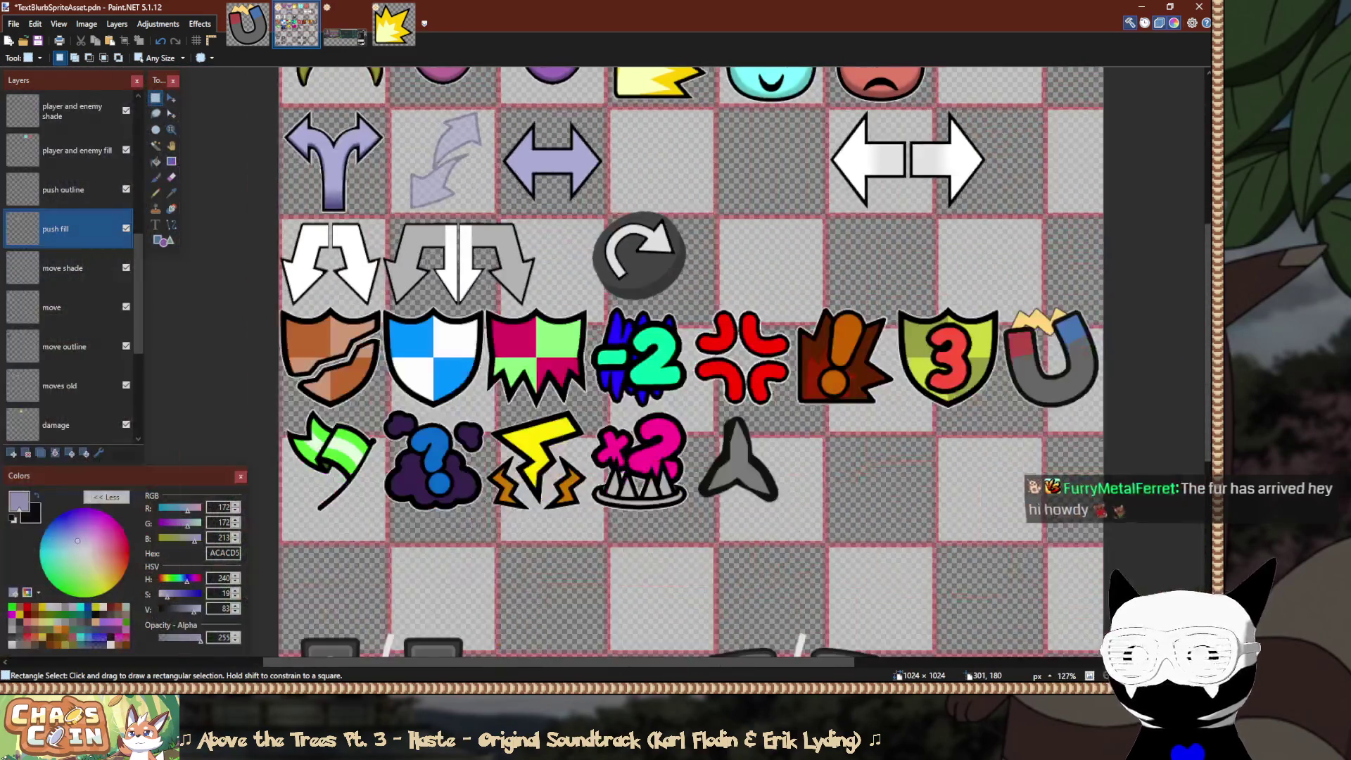
# Save the sprite sheet.
pyautogui.scroll(5, 584, 179)
pyautogui.hotkey('ctrl', 's')
pyautogui.hscroll(-5, 602, 366)
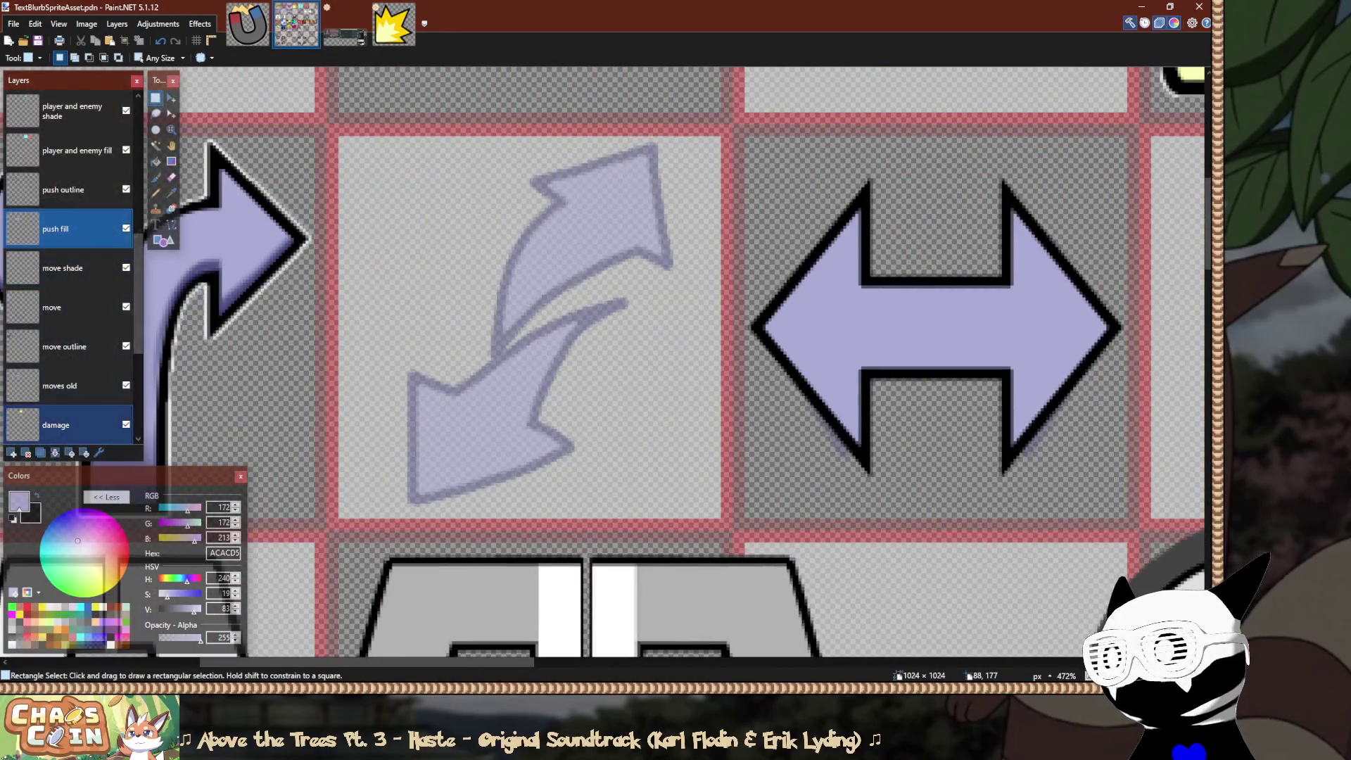
# Add a new layer above push fill and name it 'push shade'.
pyautogui.hotkey('ctrl', 'shift', 'n')
pyautogui.press('F4')
pyautogui.write('push shade')
pyautogui.press('Return')
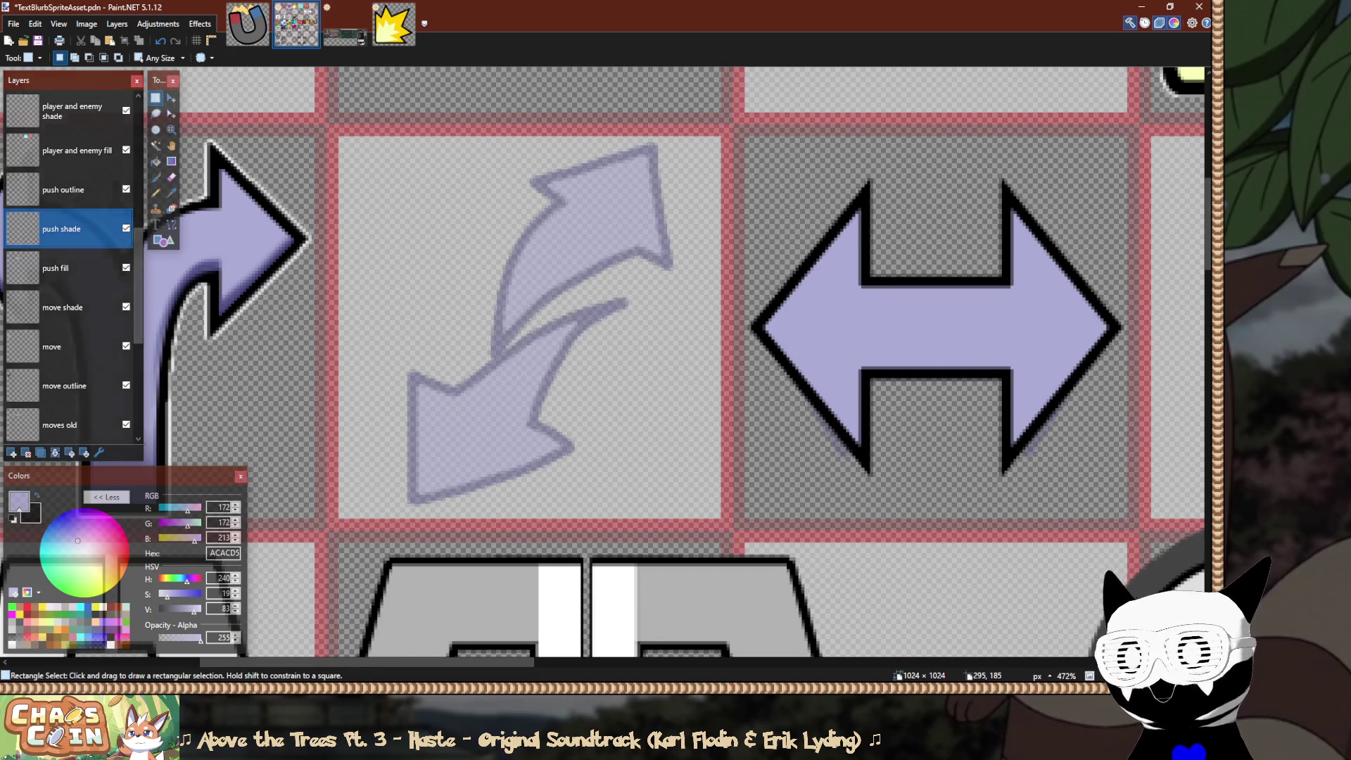
pyautogui.scroll(-4, 804, 270)
pyautogui.scroll(-5, 853, 309)
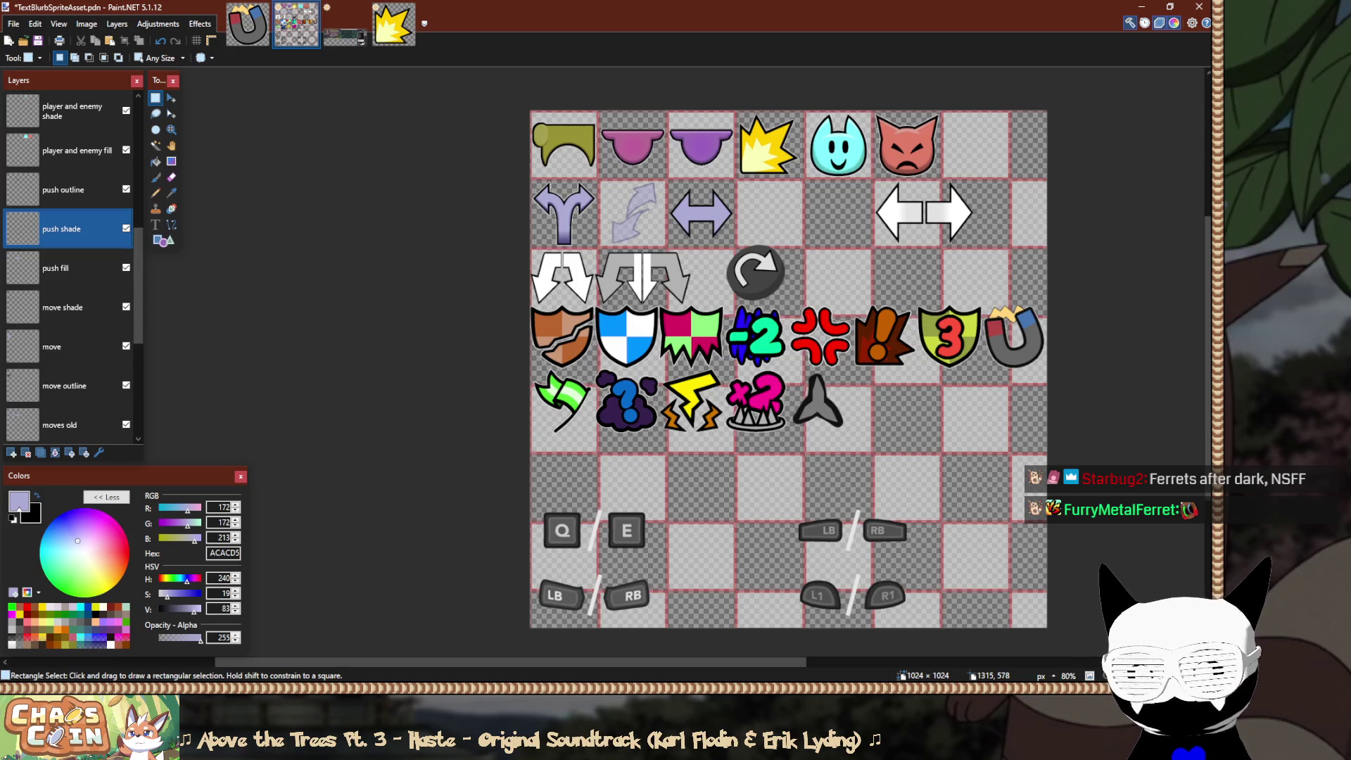
# Scroll around the sprite sheet to look over the forked arrow's existing shading.
pyautogui.scroll(3, 898, 229)
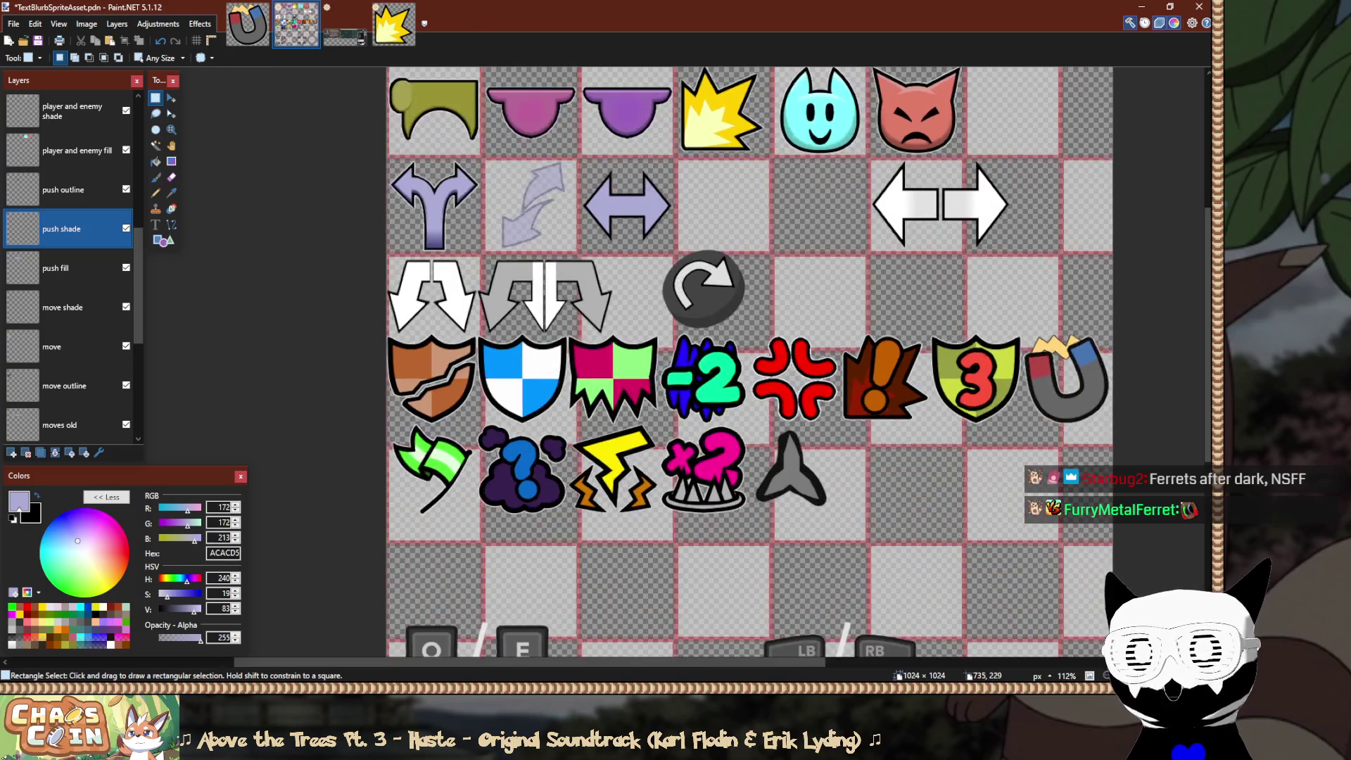
pyautogui.scroll(3, 588, 172)
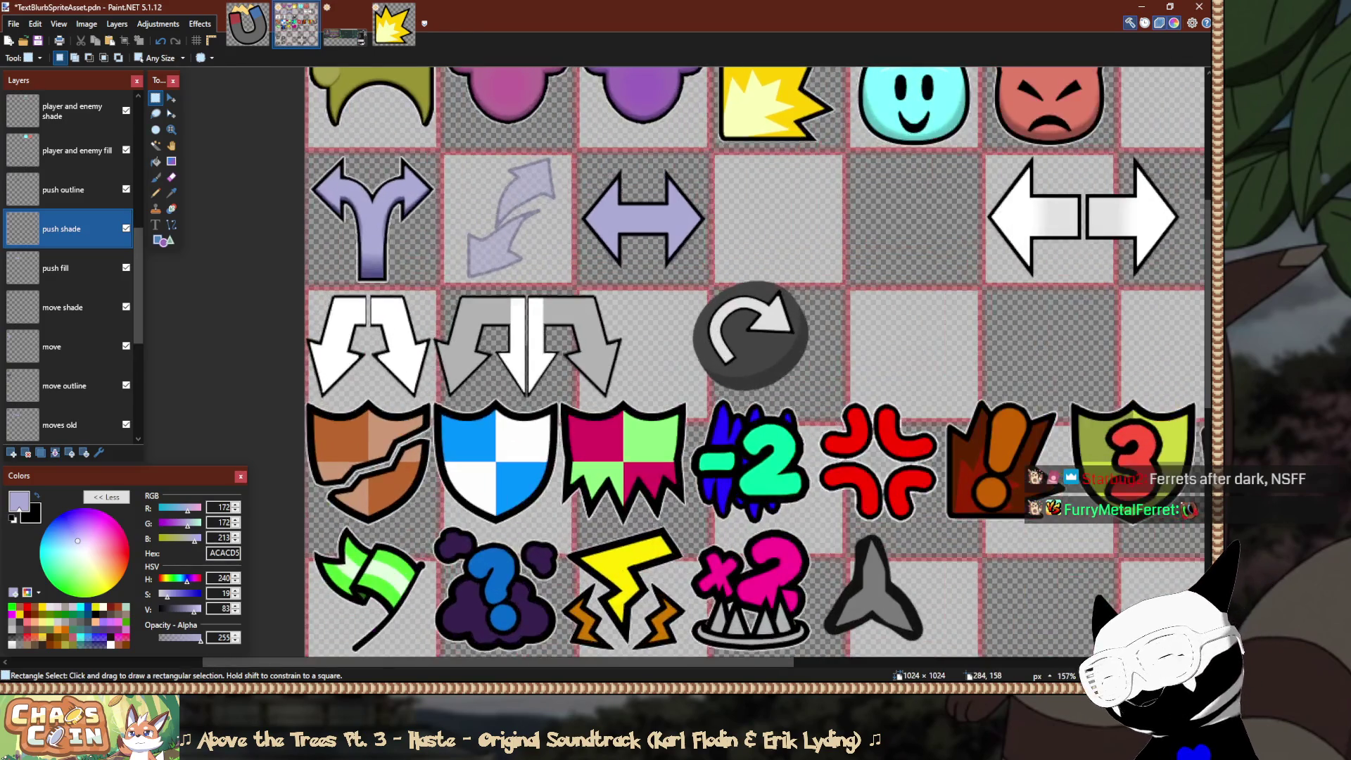
pyautogui.scroll(2, 588, 172)
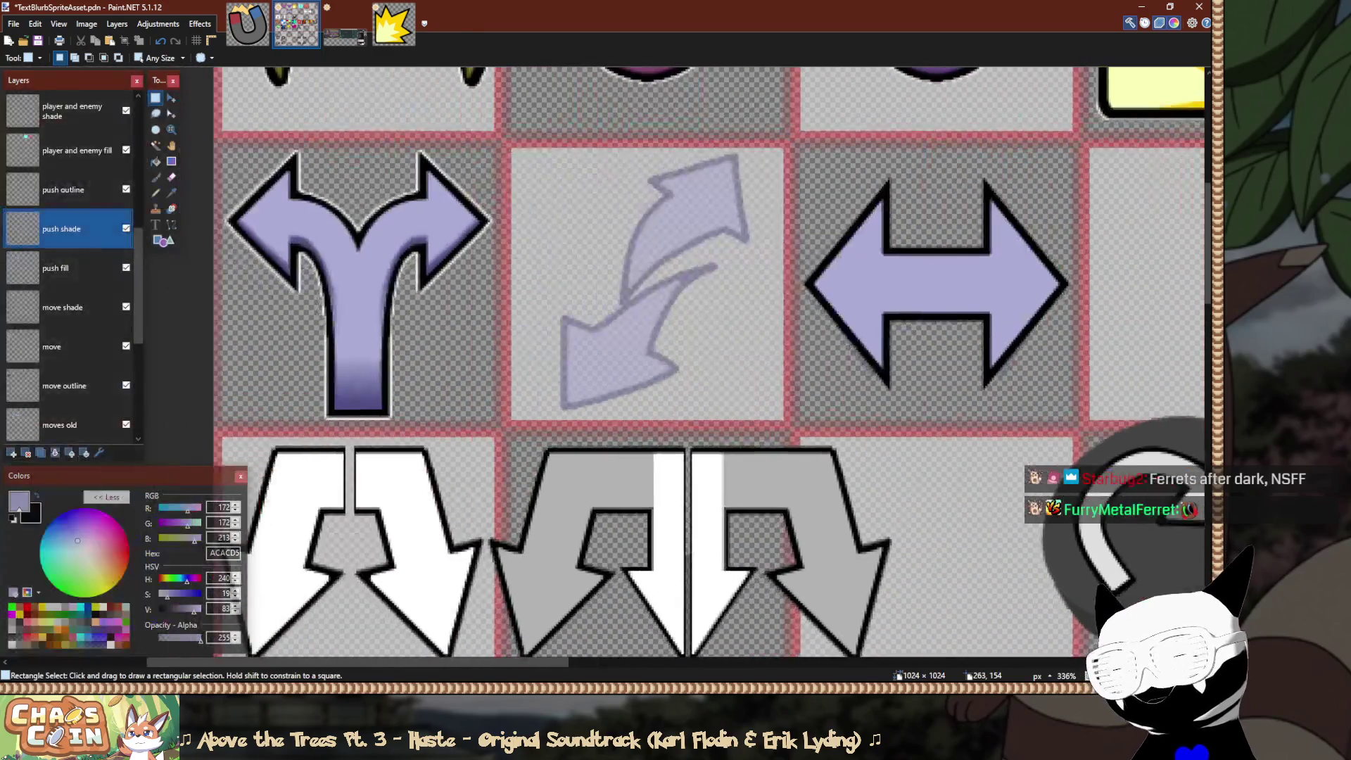
pyautogui.scroll(2, 774, 183)
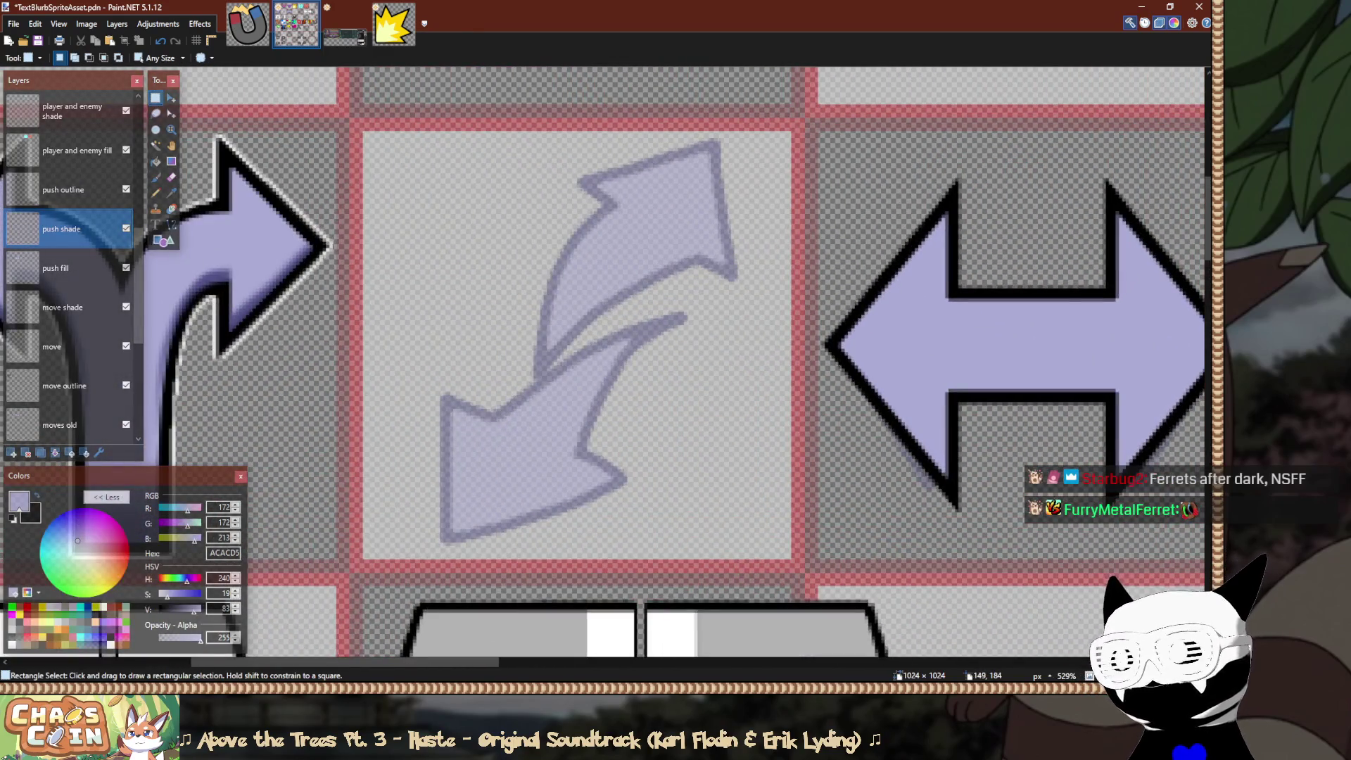
pyautogui.hscroll(-5, 405, 302)
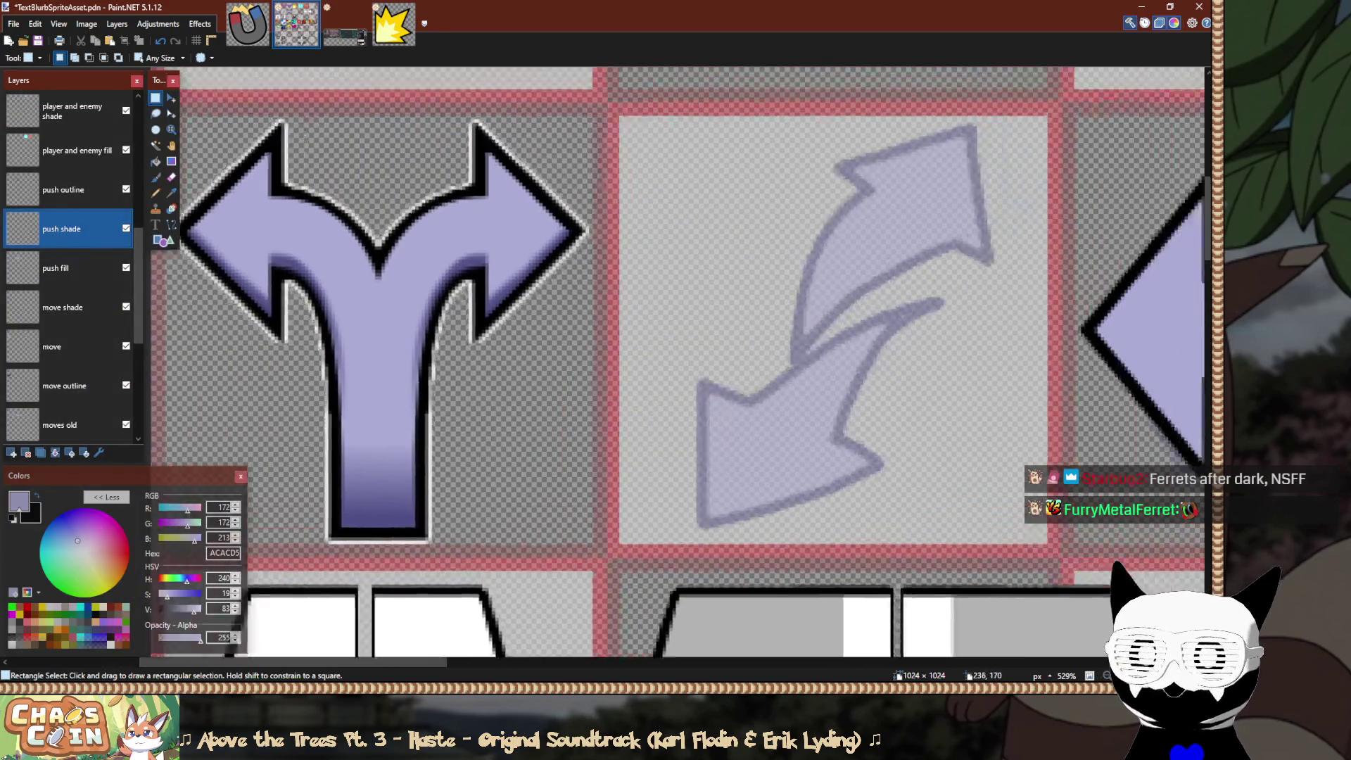
pyautogui.hscroll(7, 703, 366)
pyautogui.hscroll(-4, 676, 366)
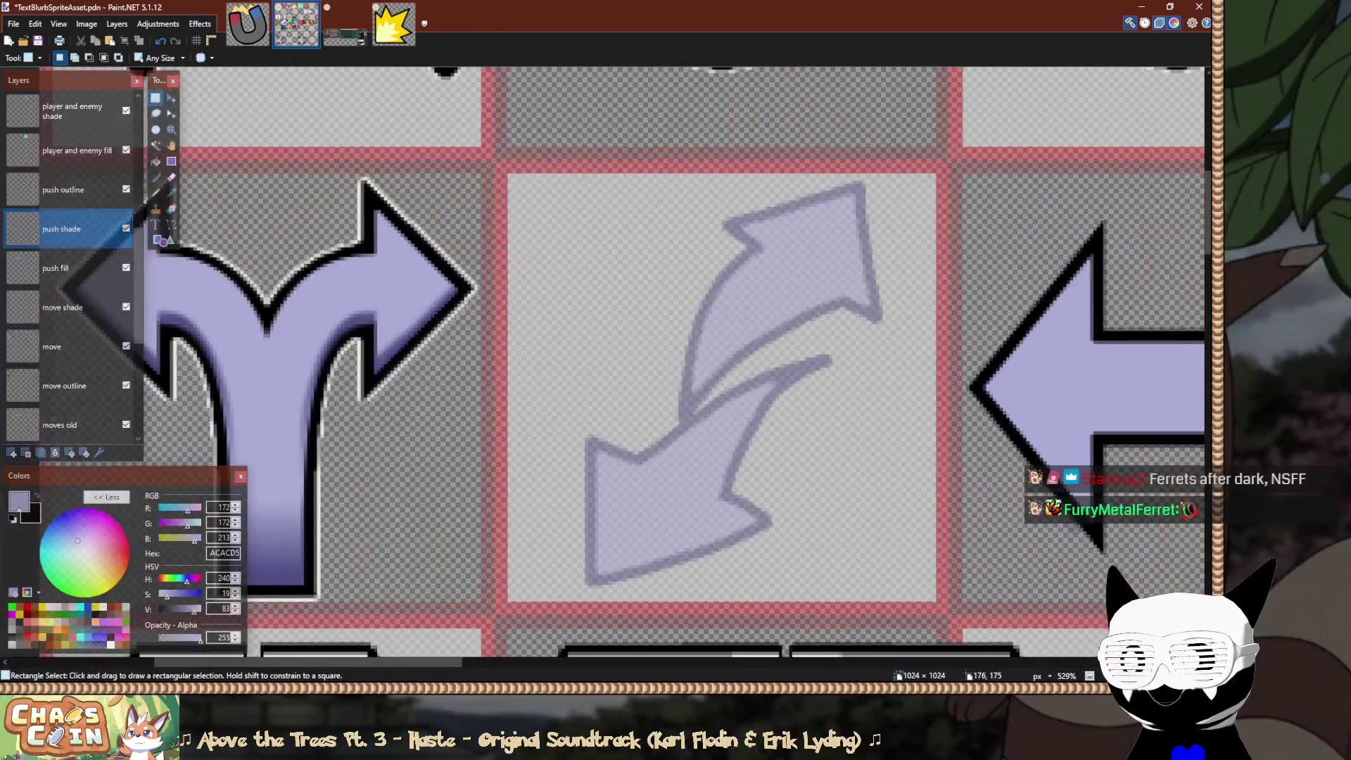
pyautogui.scroll(-1, 71, 308)
pyautogui.scroll(1, 71, 308)
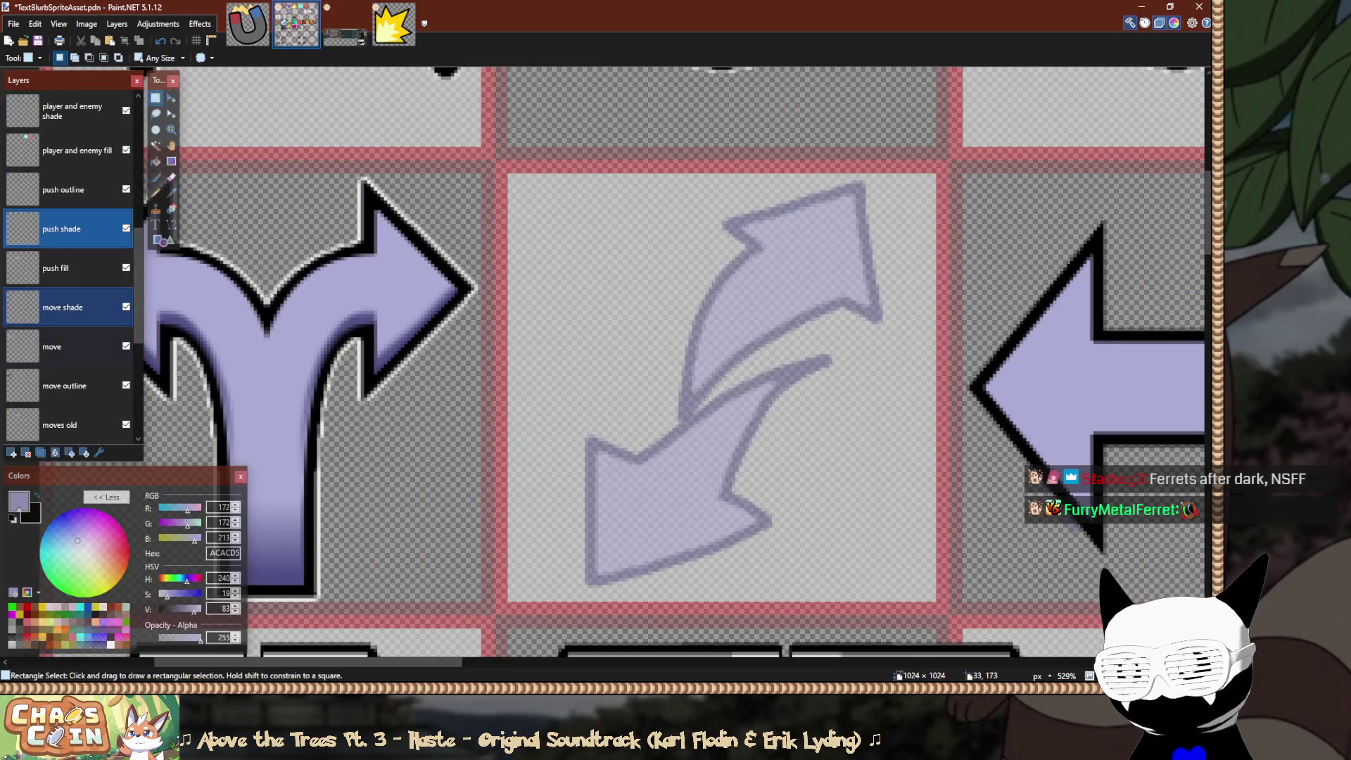
pyautogui.scroll(-1, 70, 308)
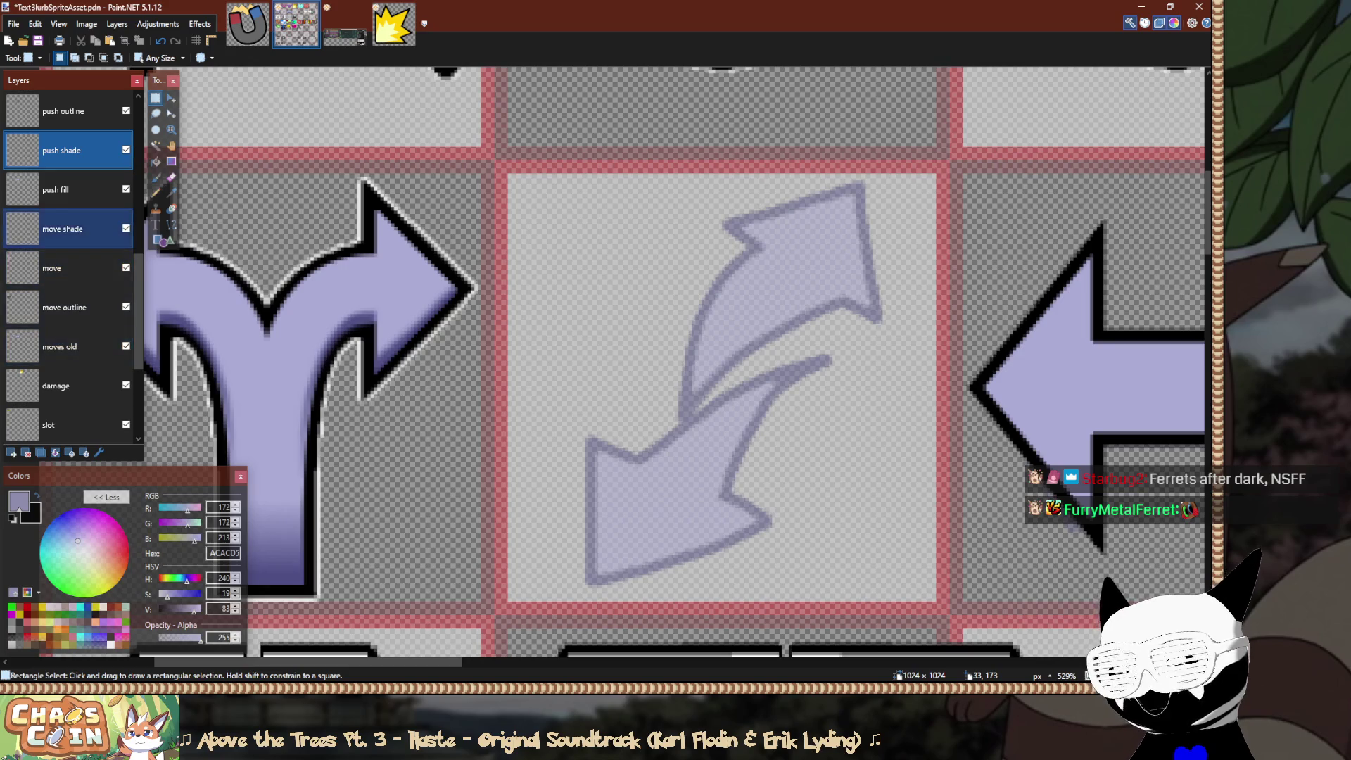
# Select the move shade layer and toggle its visibility off and on to compare.
pyautogui.click(71, 229)
pyautogui.click(126, 228)
pyautogui.click(126, 228)
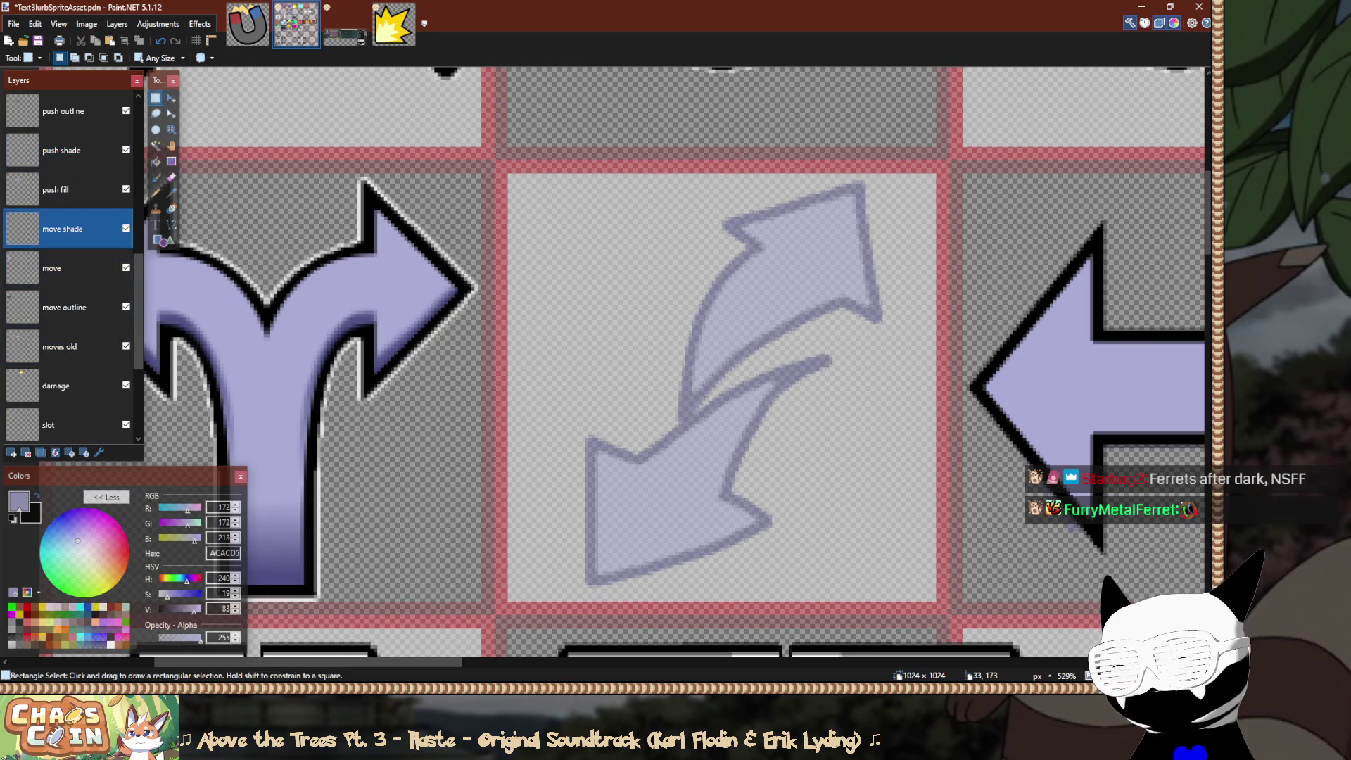
pyautogui.keyDown('ctrl'); pyautogui.scroll(5, 467, 287); pyautogui.keyUp('ctrl')
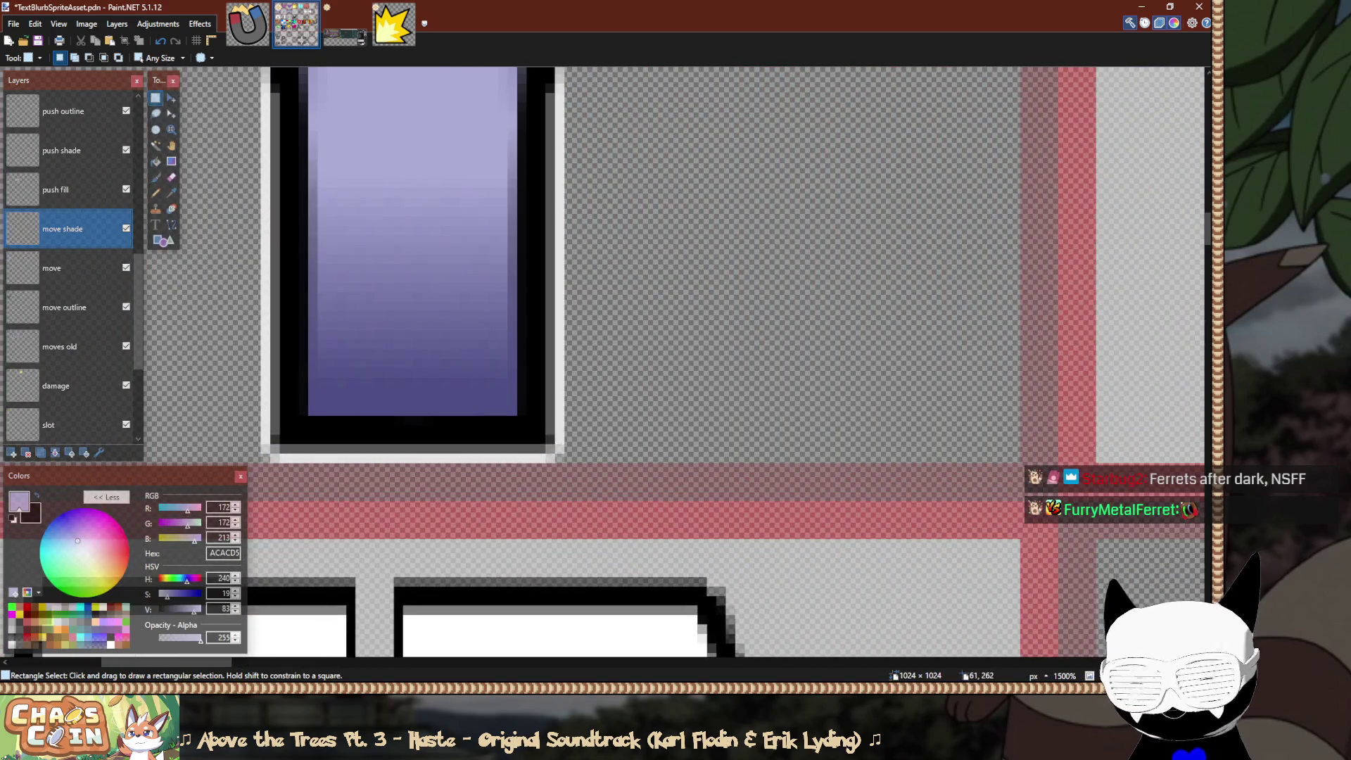
# Sample the opaque dark purple 4F4F84 from the forked arrow's shading with the Color Picker.
pyautogui.press('k')
pyautogui.click(350, 411)
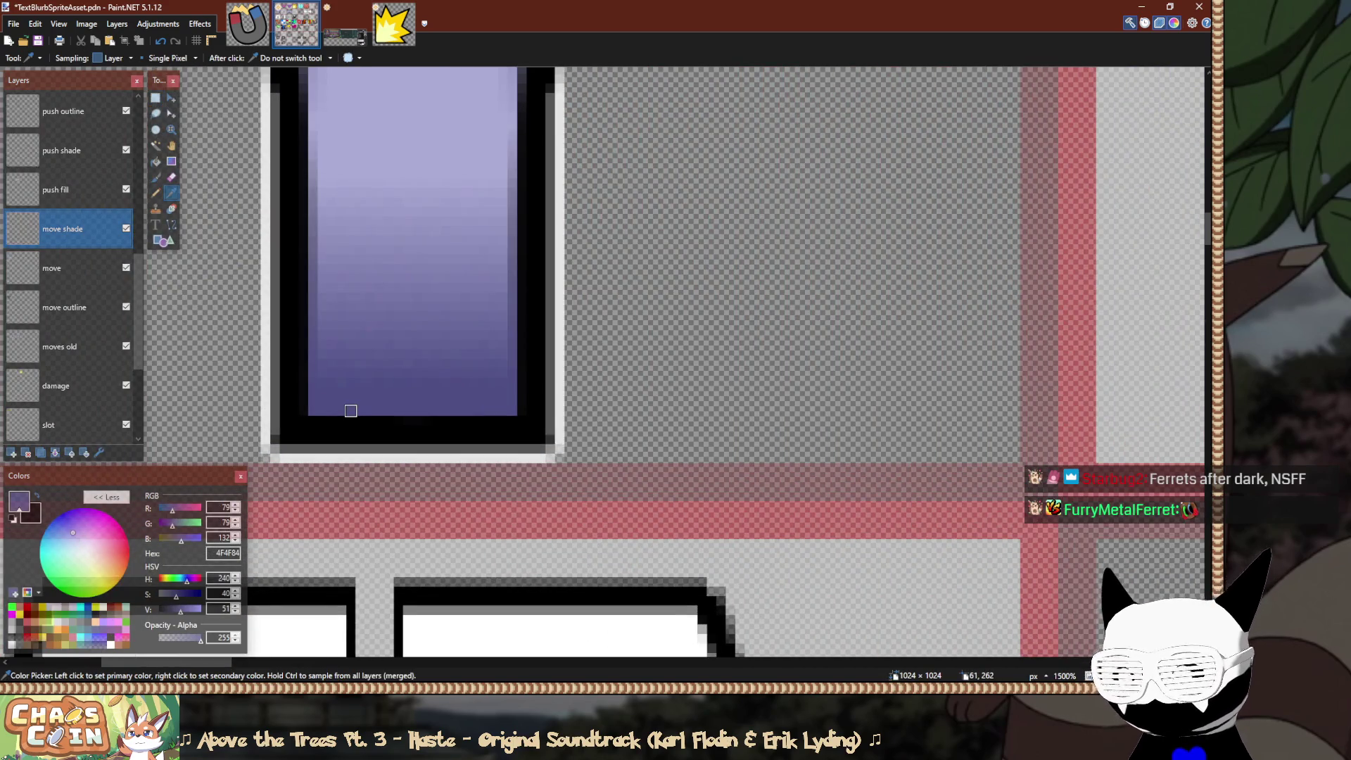
pyautogui.keyDown('ctrl'); pyautogui.scroll(-2, 350, 410); pyautogui.keyUp('ctrl')
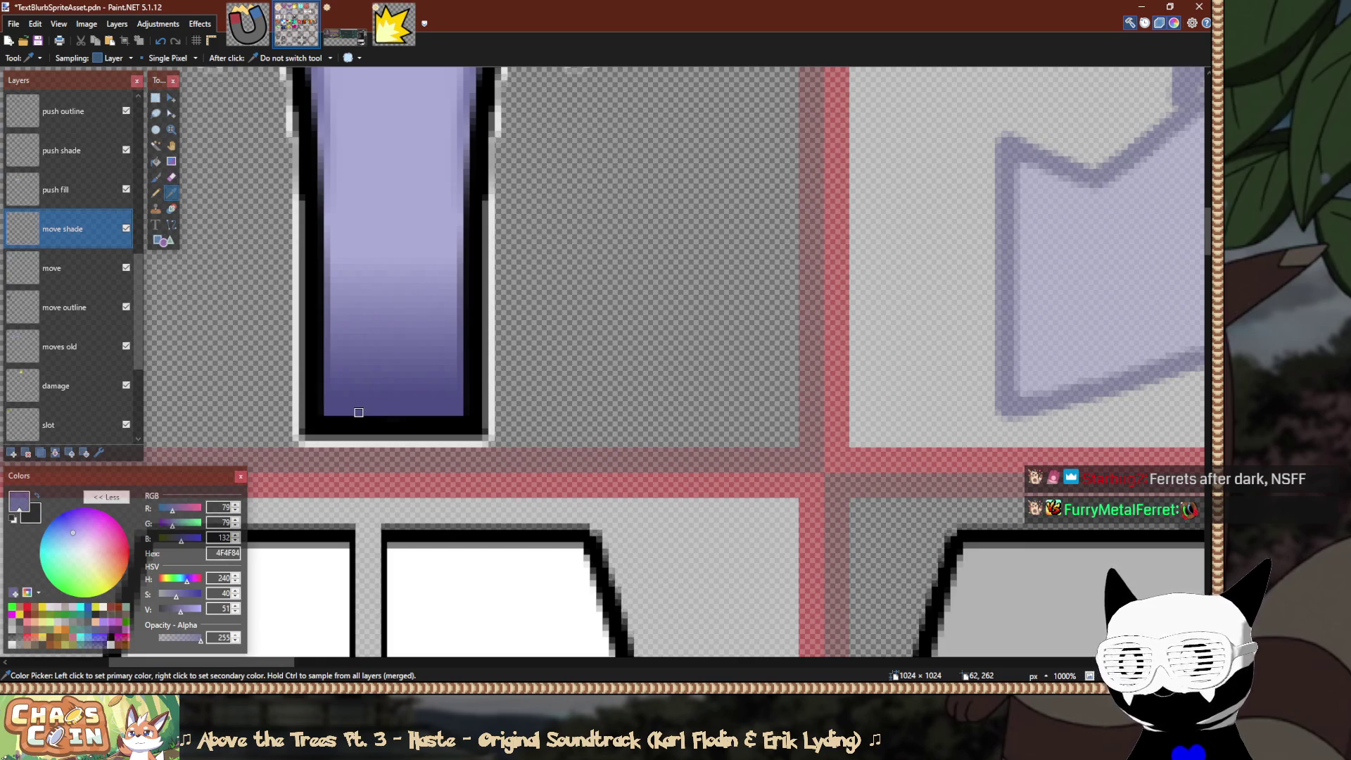
pyautogui.click(358, 412)
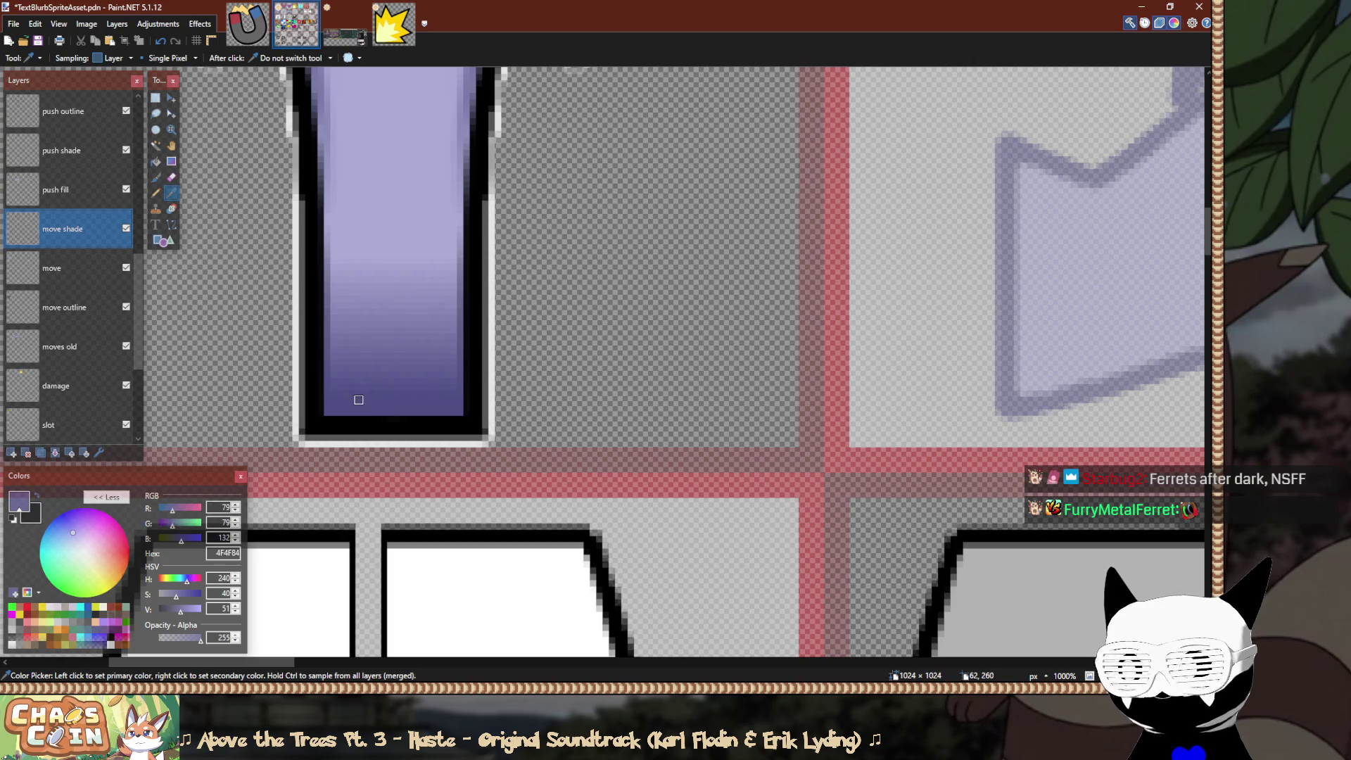
pyautogui.click(359, 412)
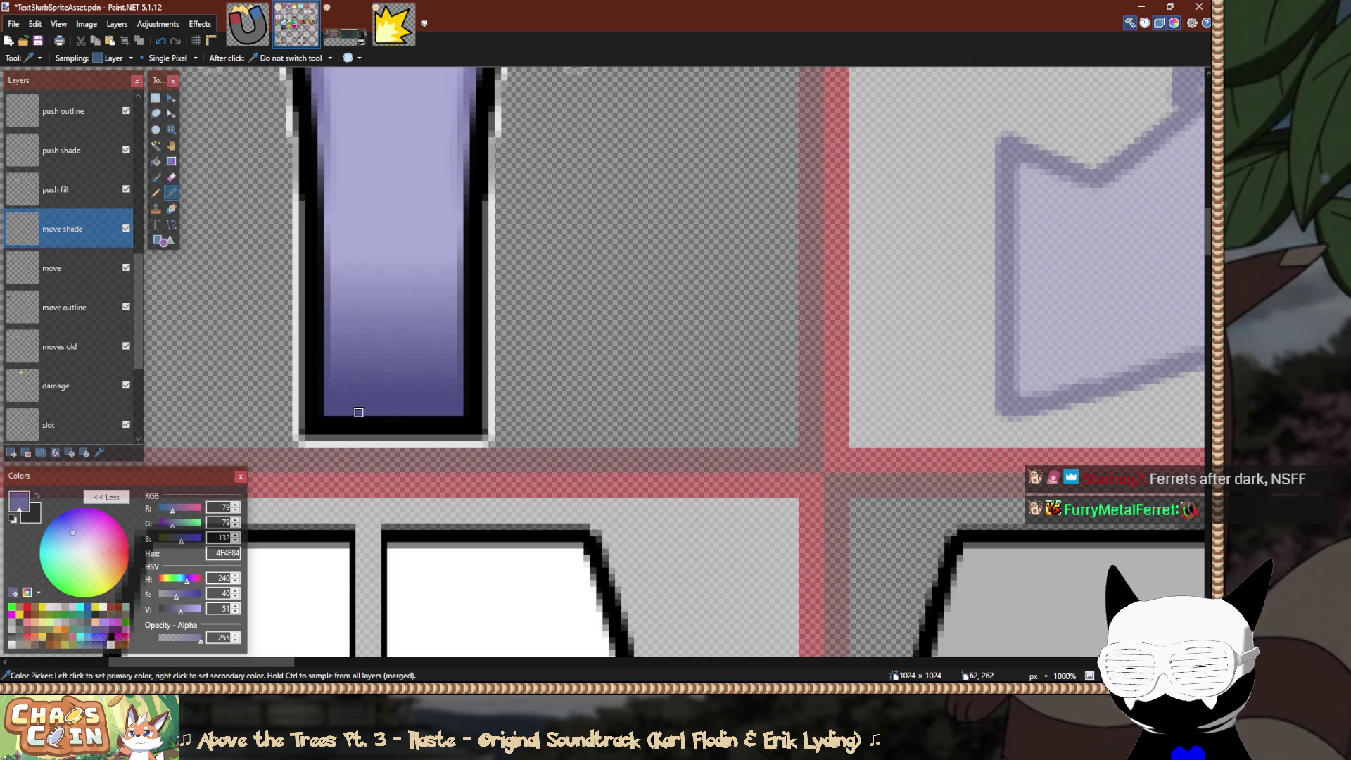
pyautogui.scroll(-5, 359, 412)
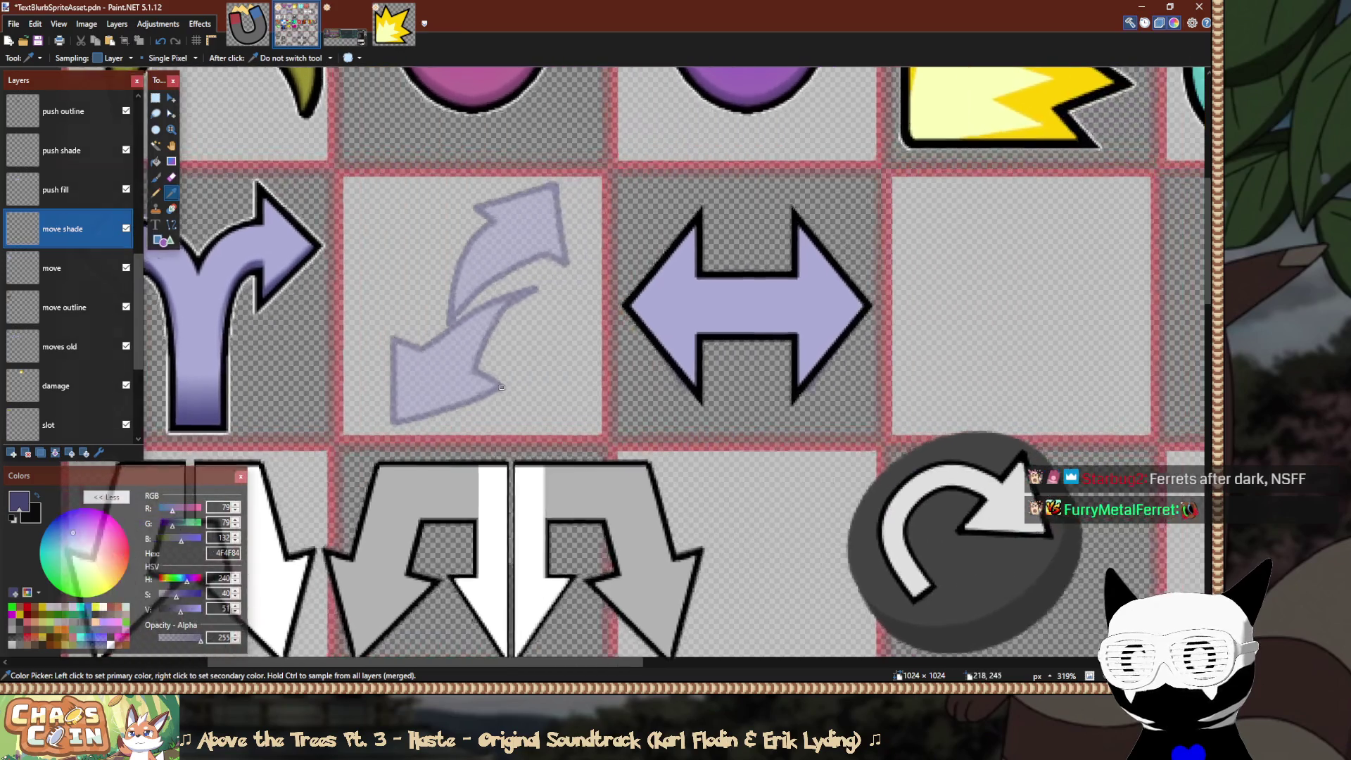
pyautogui.scroll(4, 739, 387)
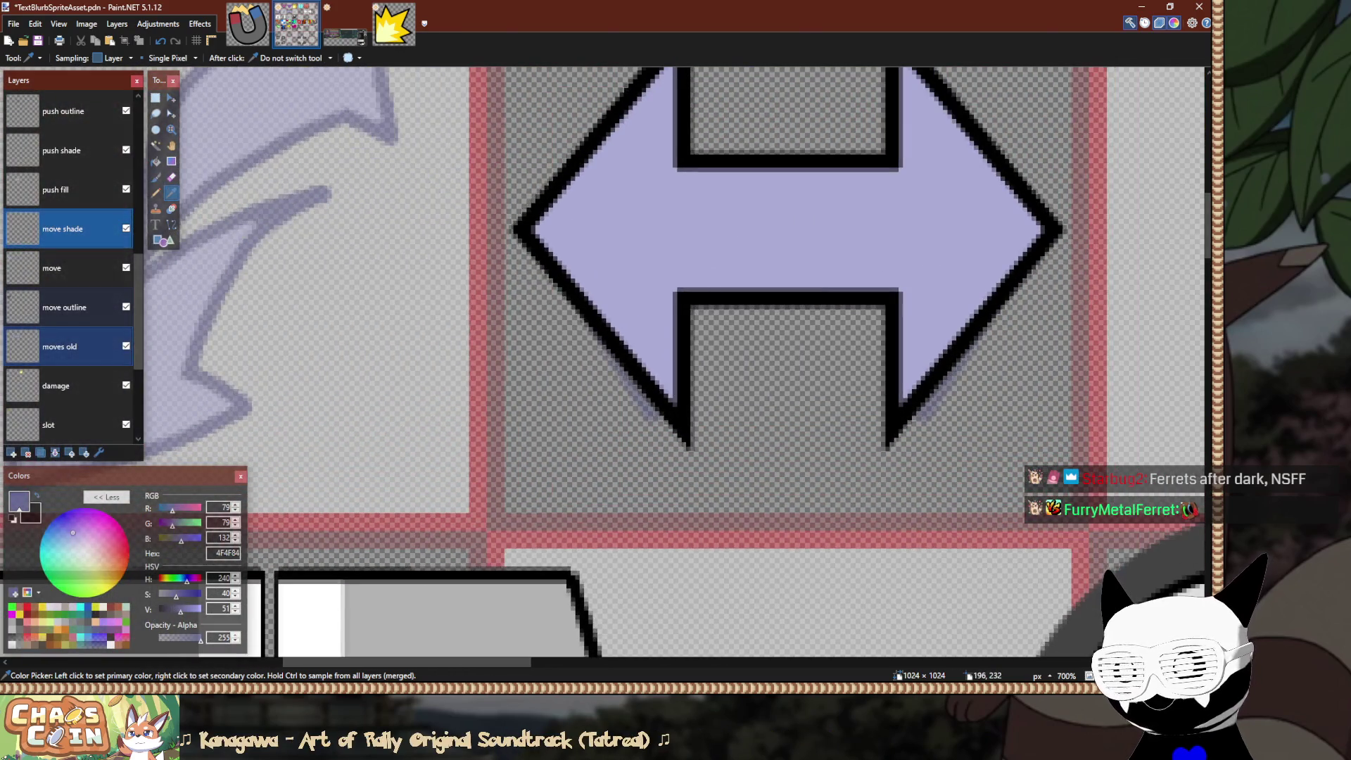
# Hide the faint 'moves old' sketch layer and bring the double arrow into view.
pyautogui.keyDown('ctrl'); pyautogui.click(64, 268); pyautogui.keyUp('ctrl')
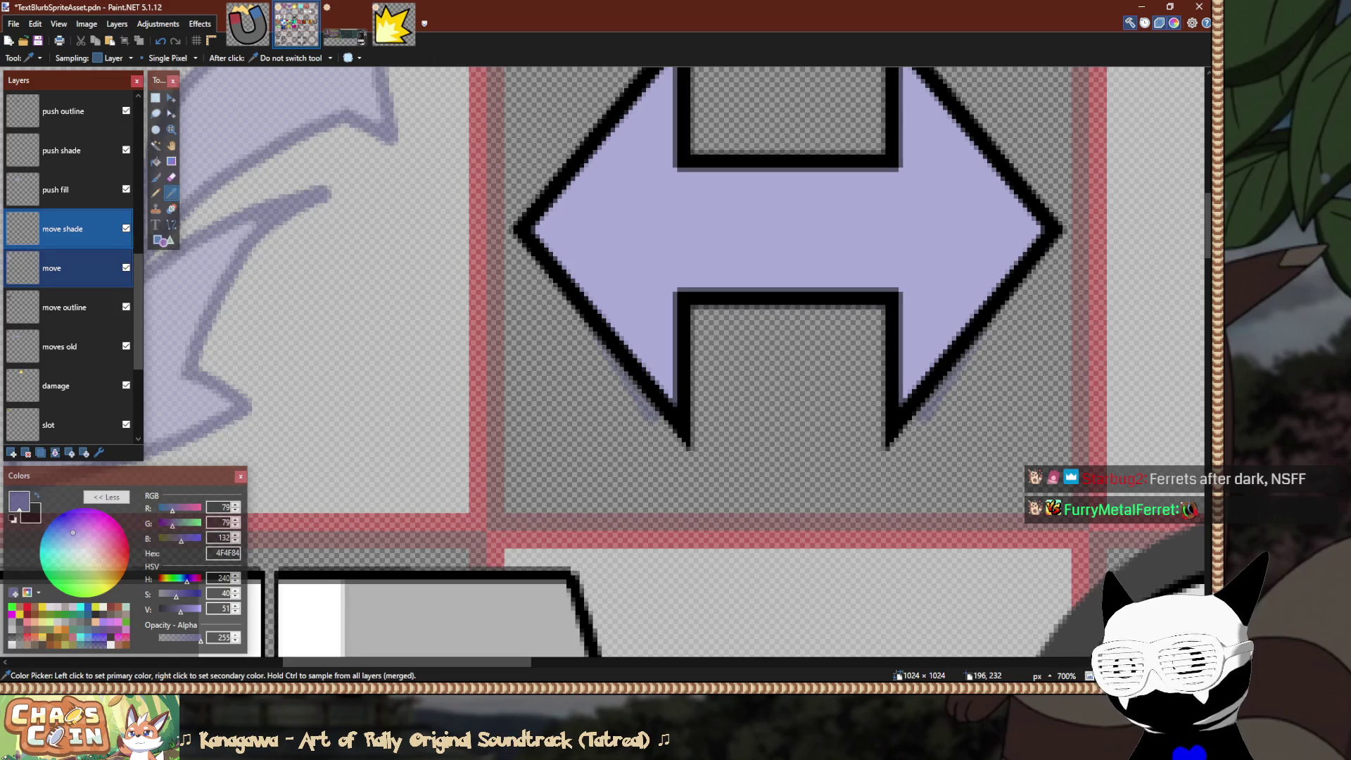
pyautogui.click(126, 345)
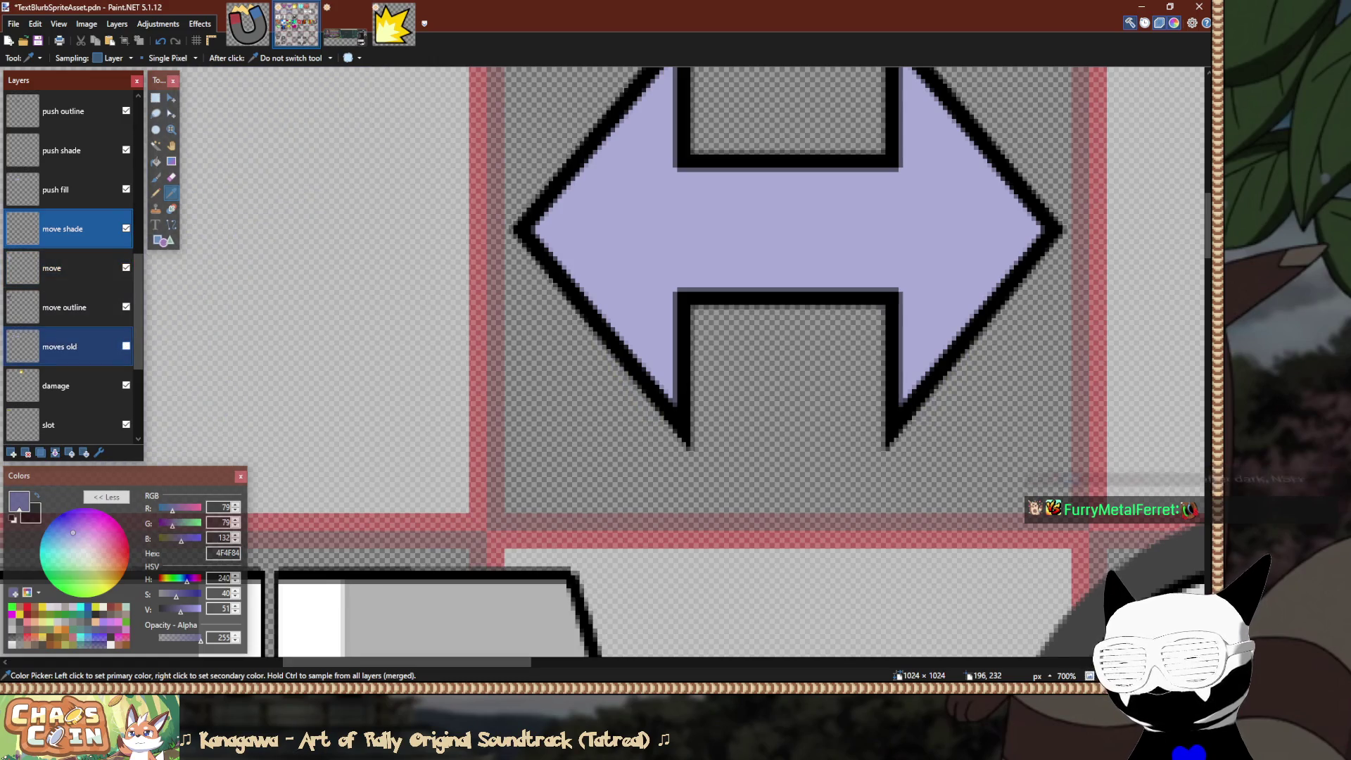
pyautogui.keyDown('ctrl'); pyautogui.click(63, 346); pyautogui.keyUp('ctrl')
pyautogui.scroll(-3, 269, 375)
pyautogui.moveTo(269, 375); pyautogui.dragTo(629, 367)
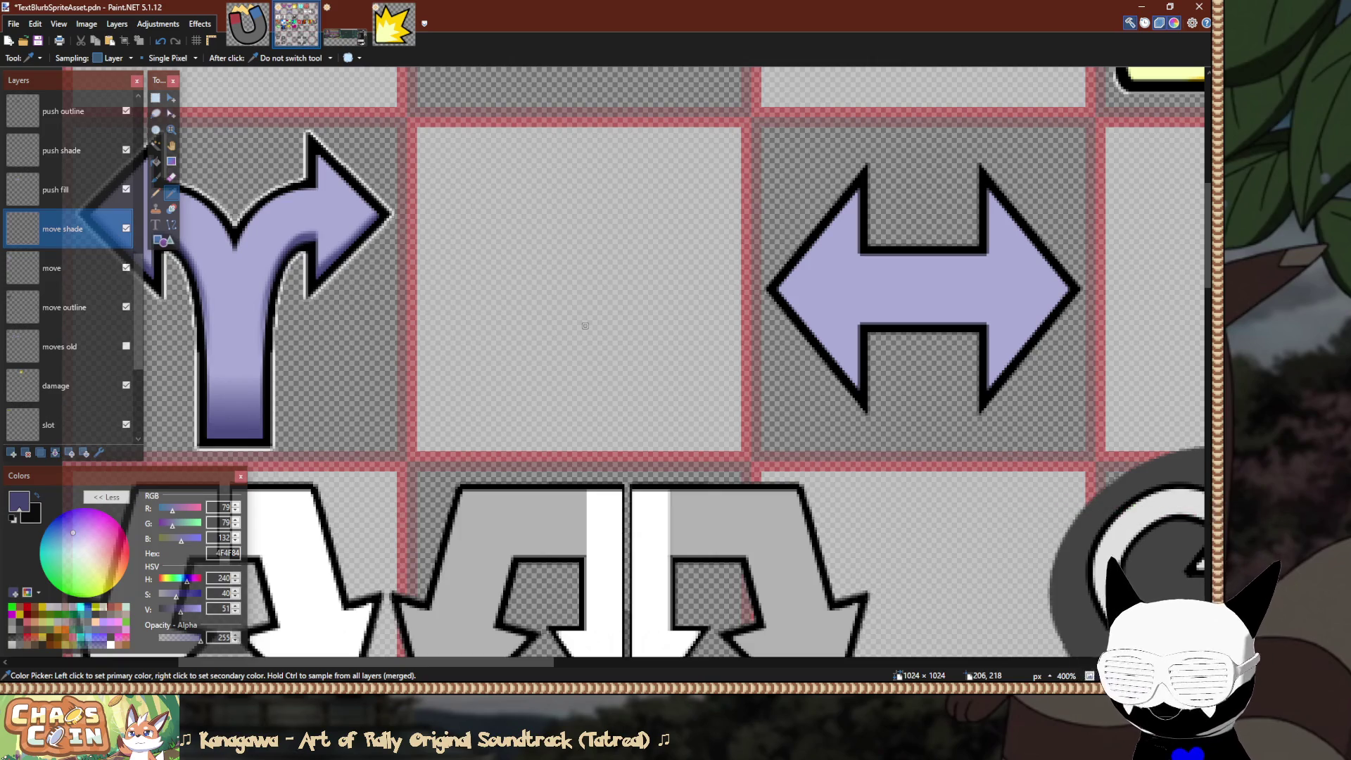
pyautogui.scroll(6, 833, 171)
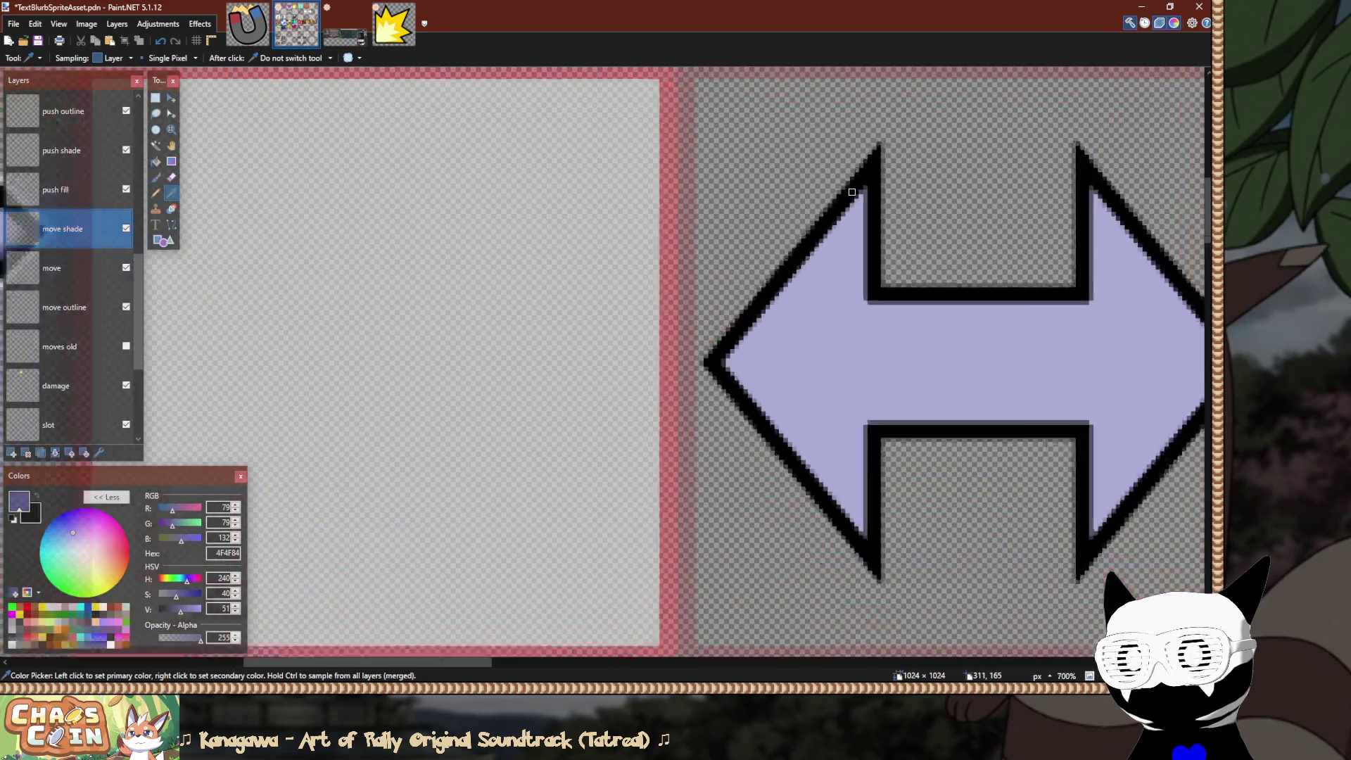
pyautogui.scroll(-6, 546, 298)
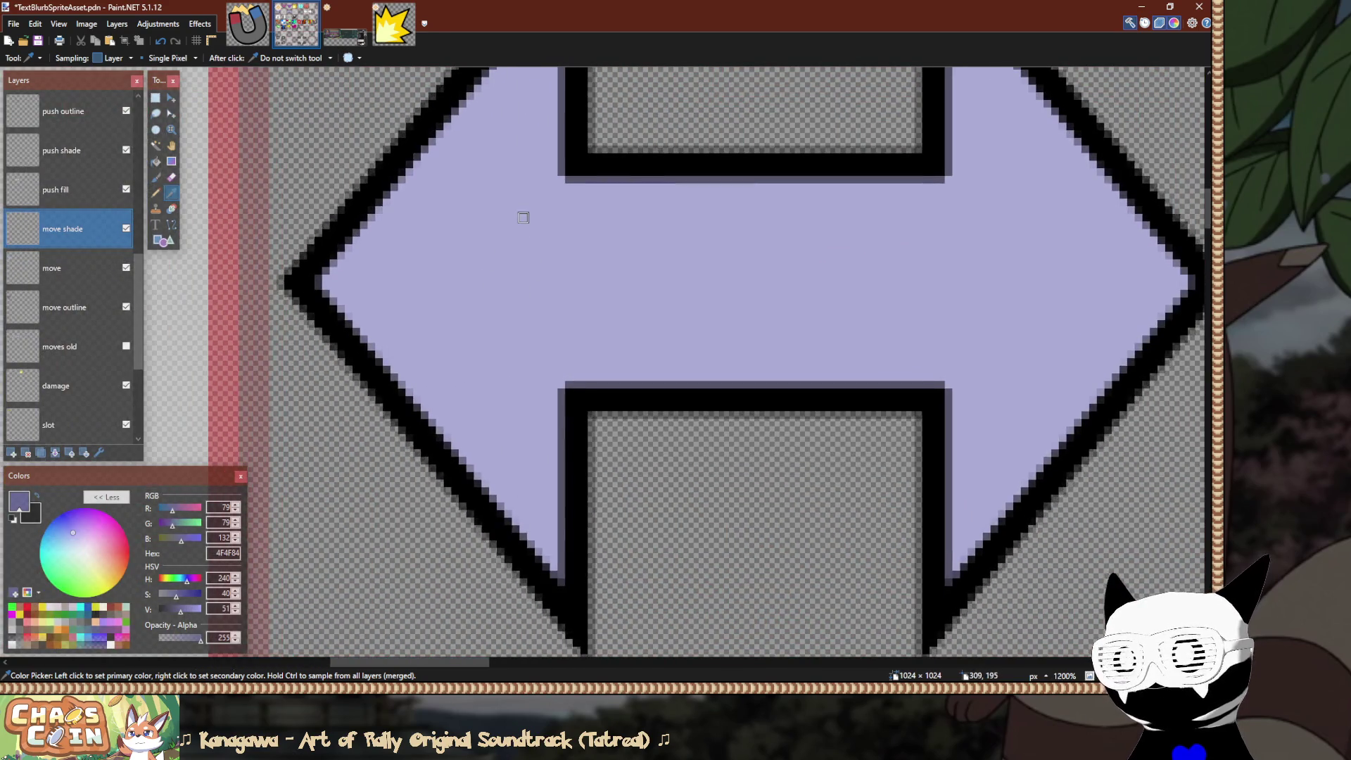
pyautogui.press('s')
pyautogui.hscroll(-4, 546, 298)
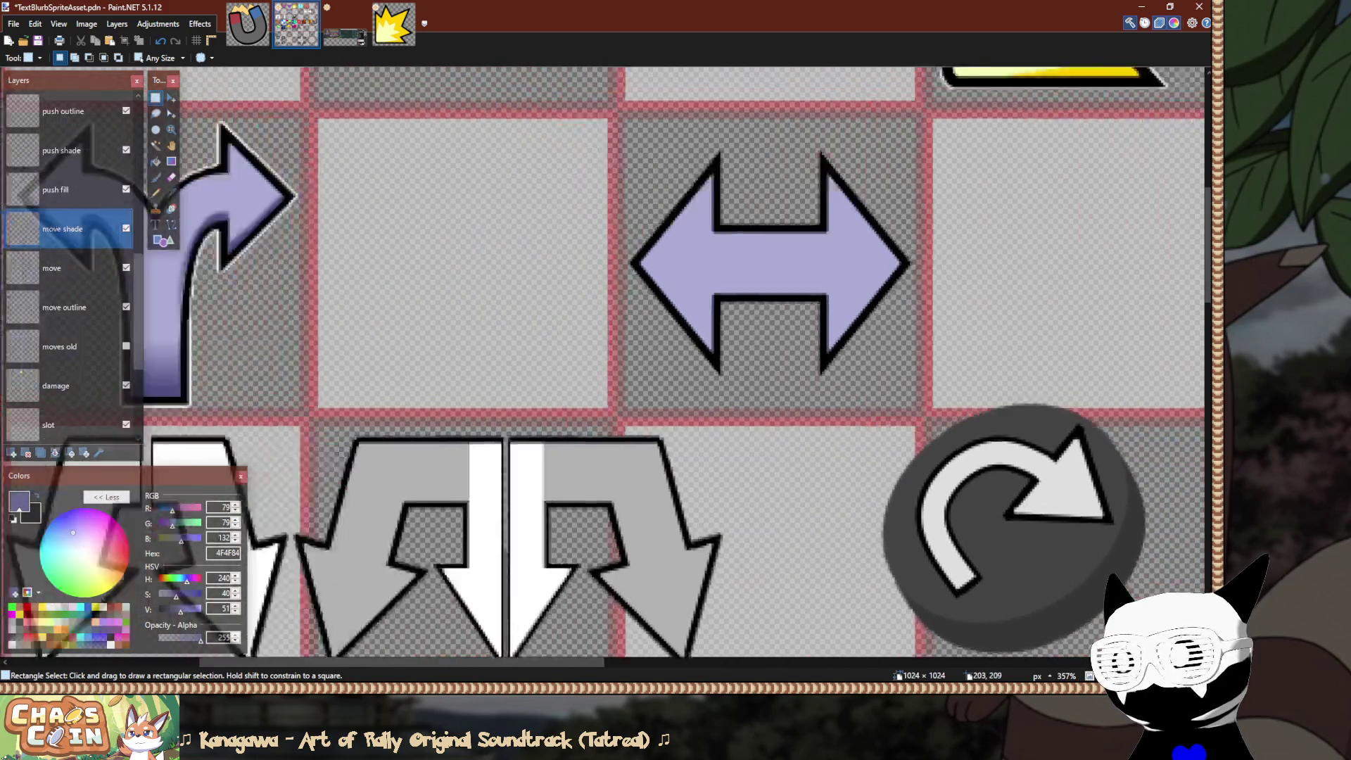
pyautogui.hscroll(-2, 503, 252)
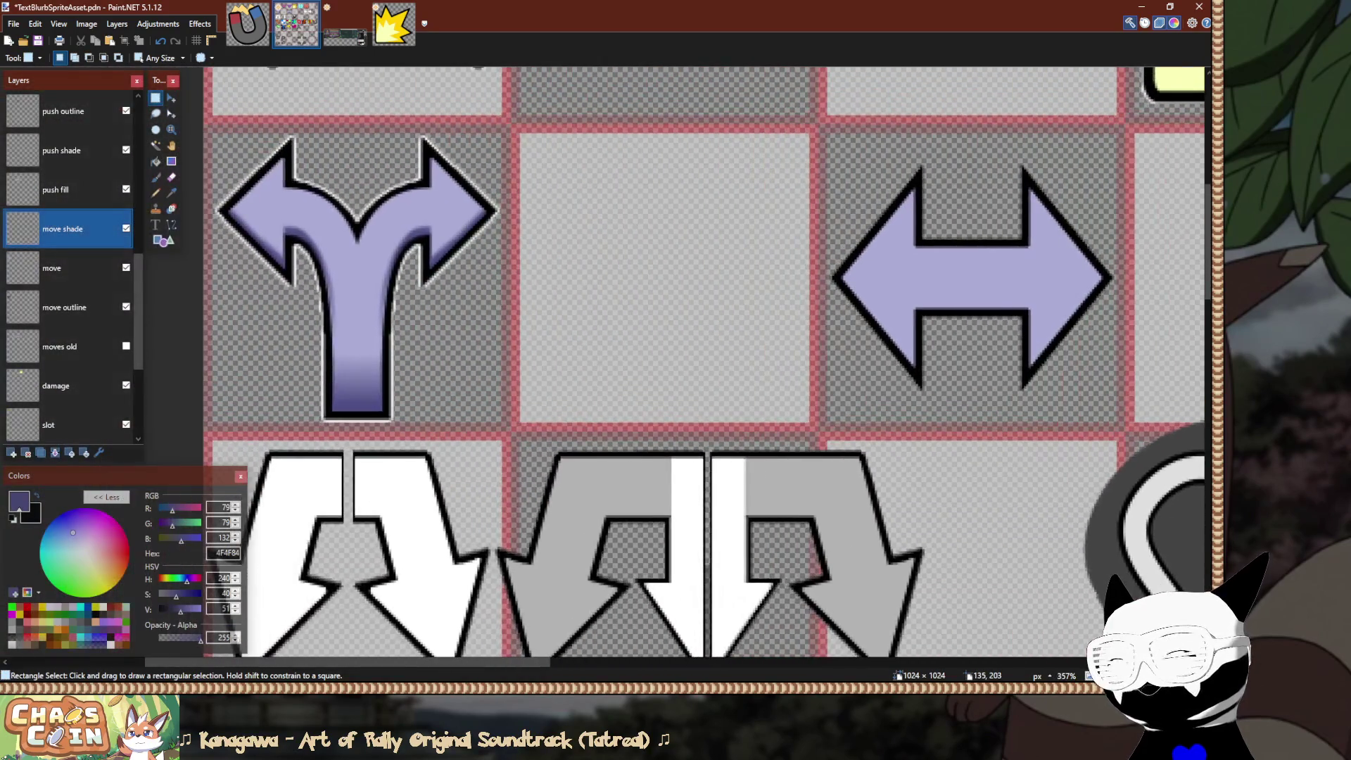
pyautogui.scroll(2, 504, 253)
pyautogui.scroll(2, 506, 283)
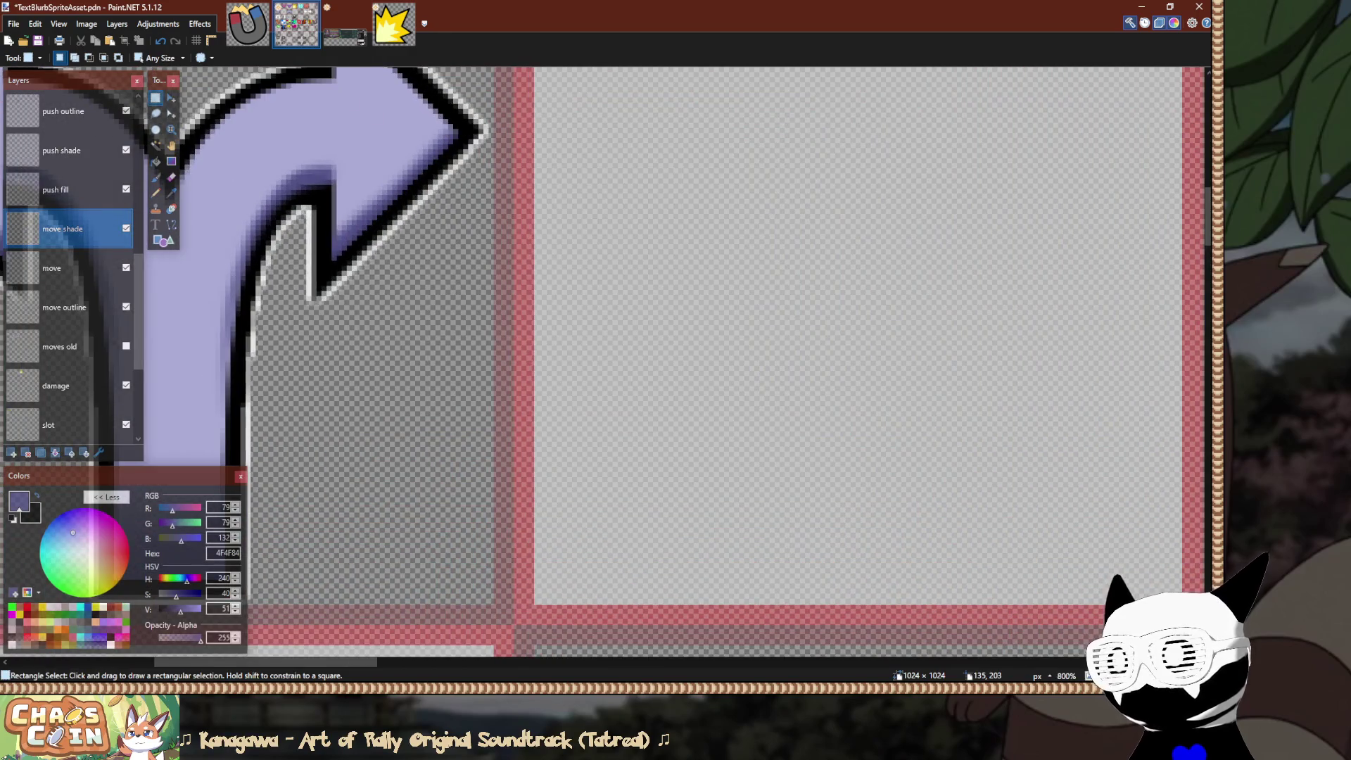
pyautogui.scroll(-2, 493, 288)
pyautogui.hscroll(-3, 711, 366)
pyautogui.scroll(1, 710, 366)
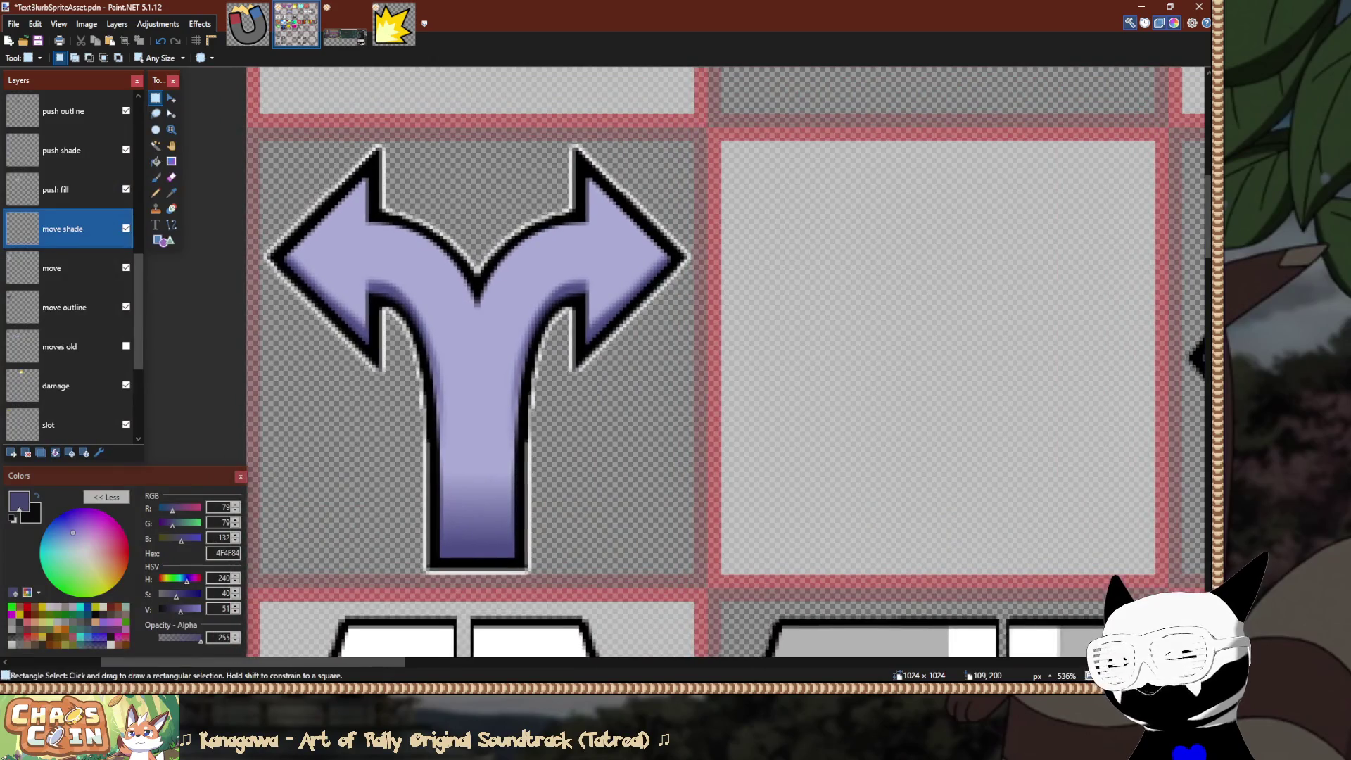
pyautogui.scroll(2, 395, 343)
pyautogui.scroll(5, 470, 353)
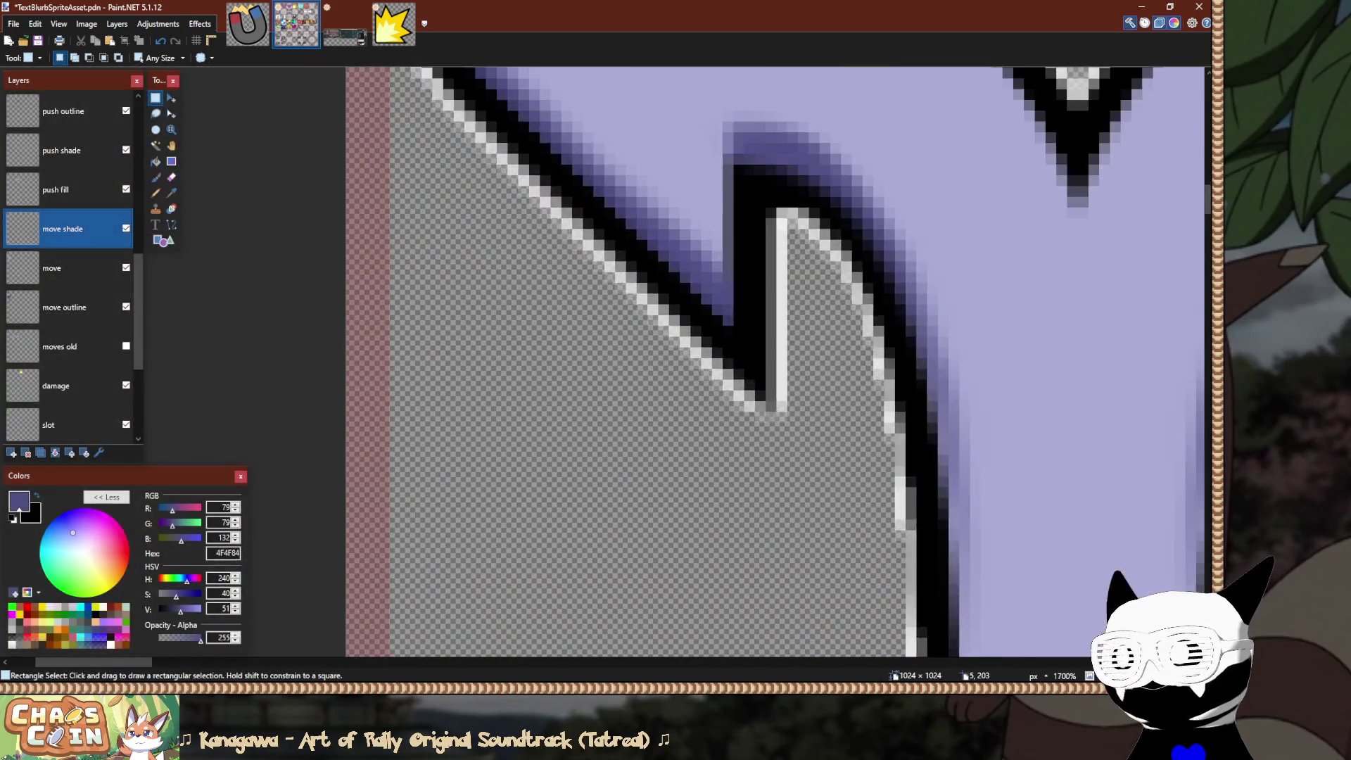
pyautogui.scroll(-1, 409, 364)
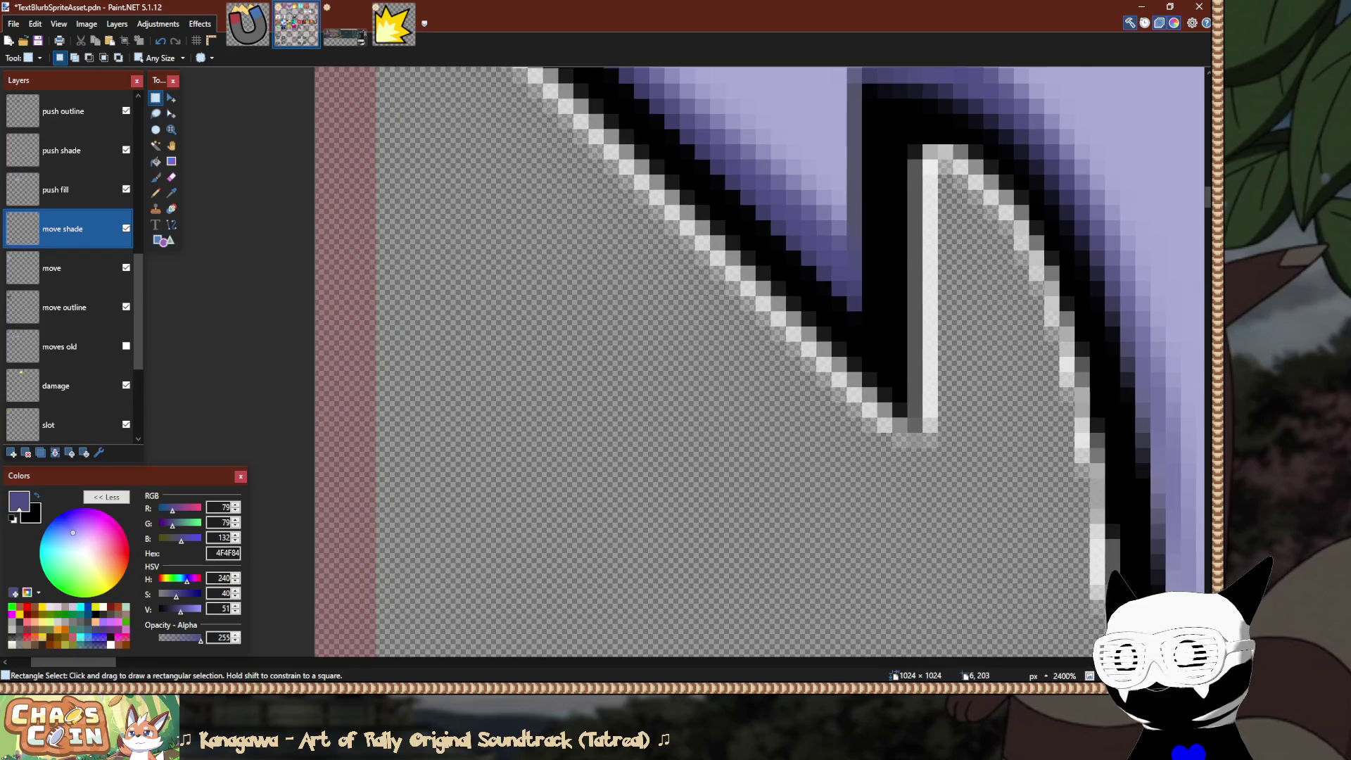
pyautogui.scroll(-1, 409, 364)
pyautogui.scroll(-5, 413, 364)
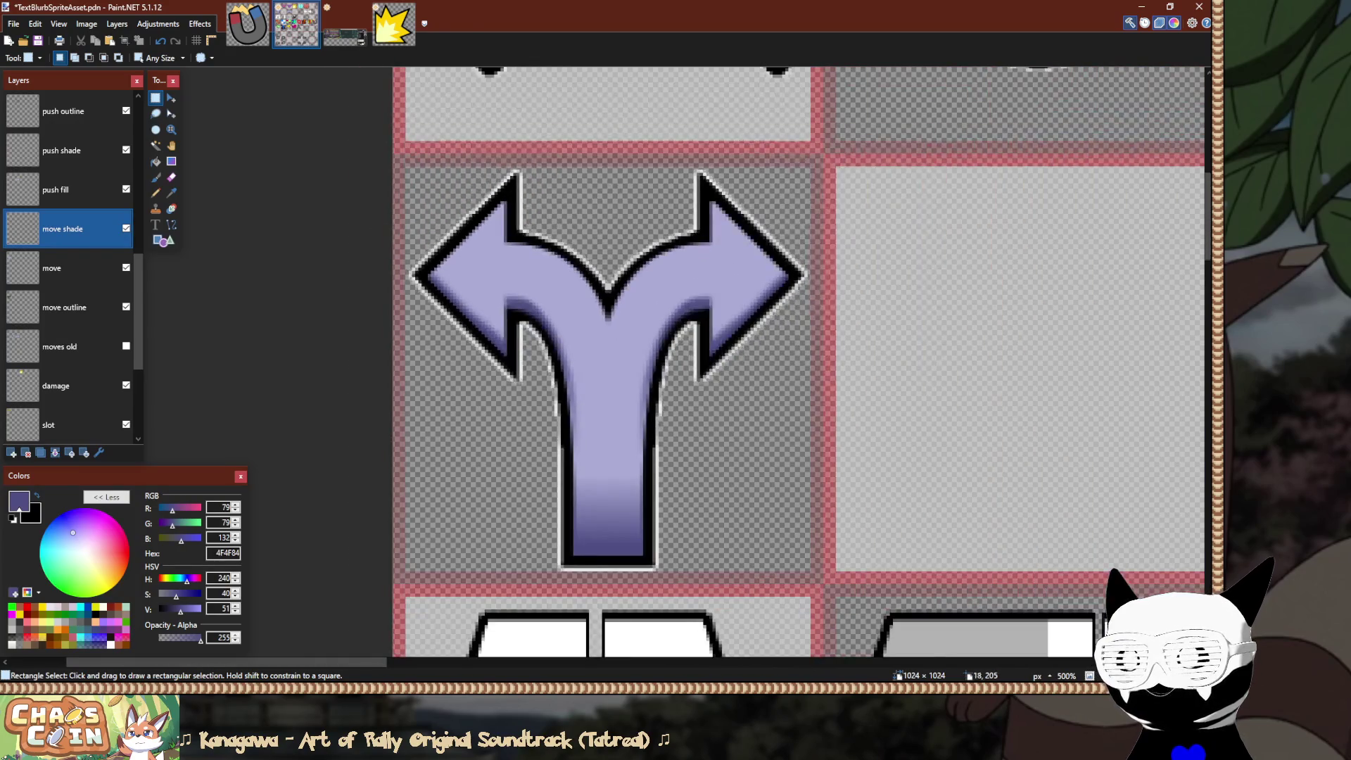
pyautogui.hscroll(5, 414, 364)
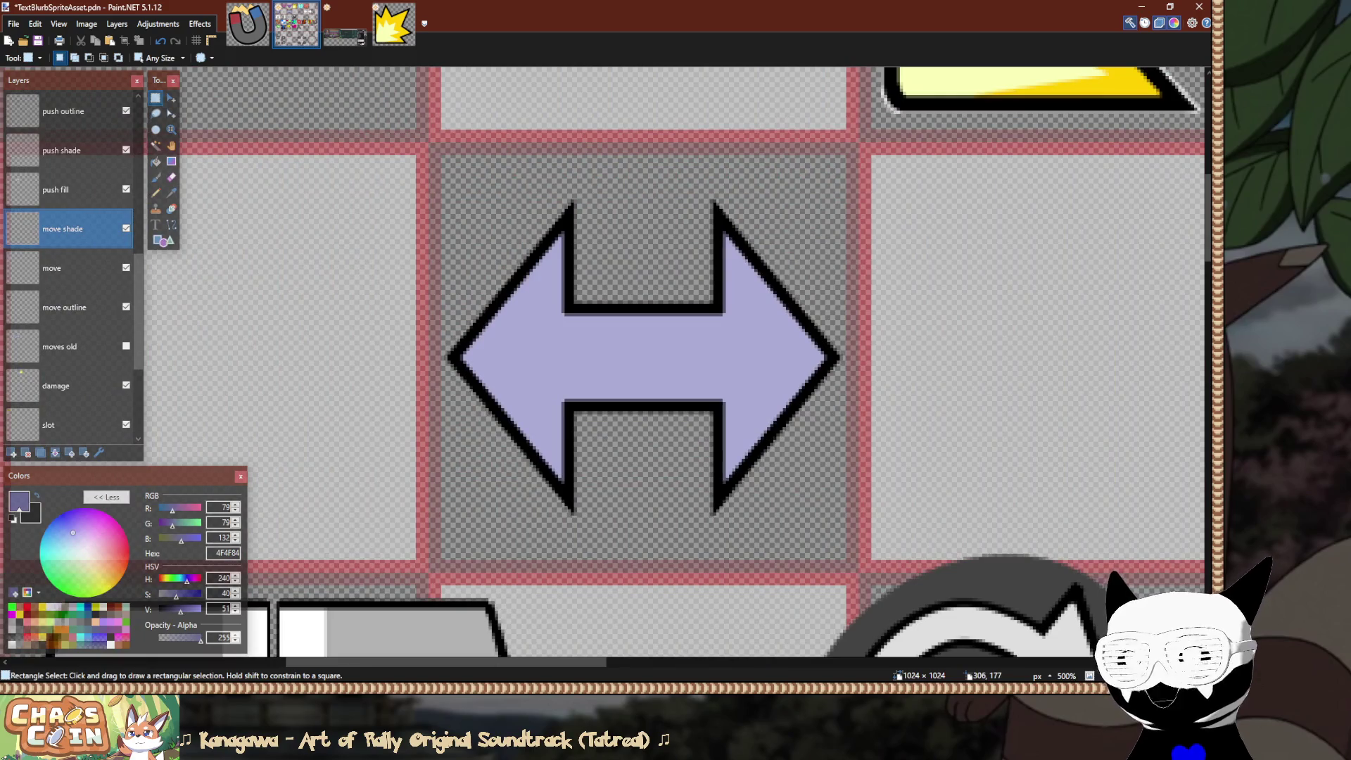
pyautogui.scroll(3, 534, 273)
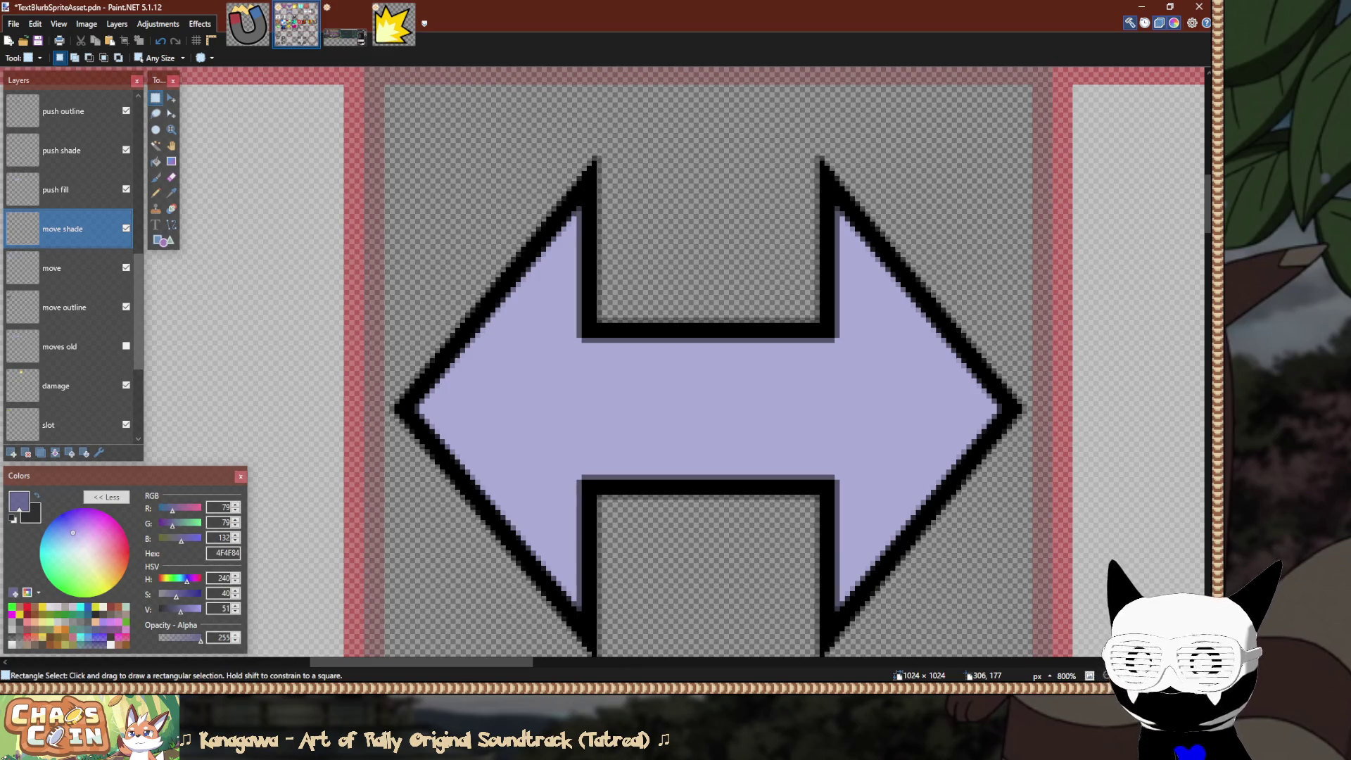
# Pan and zoom around the sprite sheet to inspect the flat lavender push arrow.
pyautogui.scroll(-2, 704, 359)
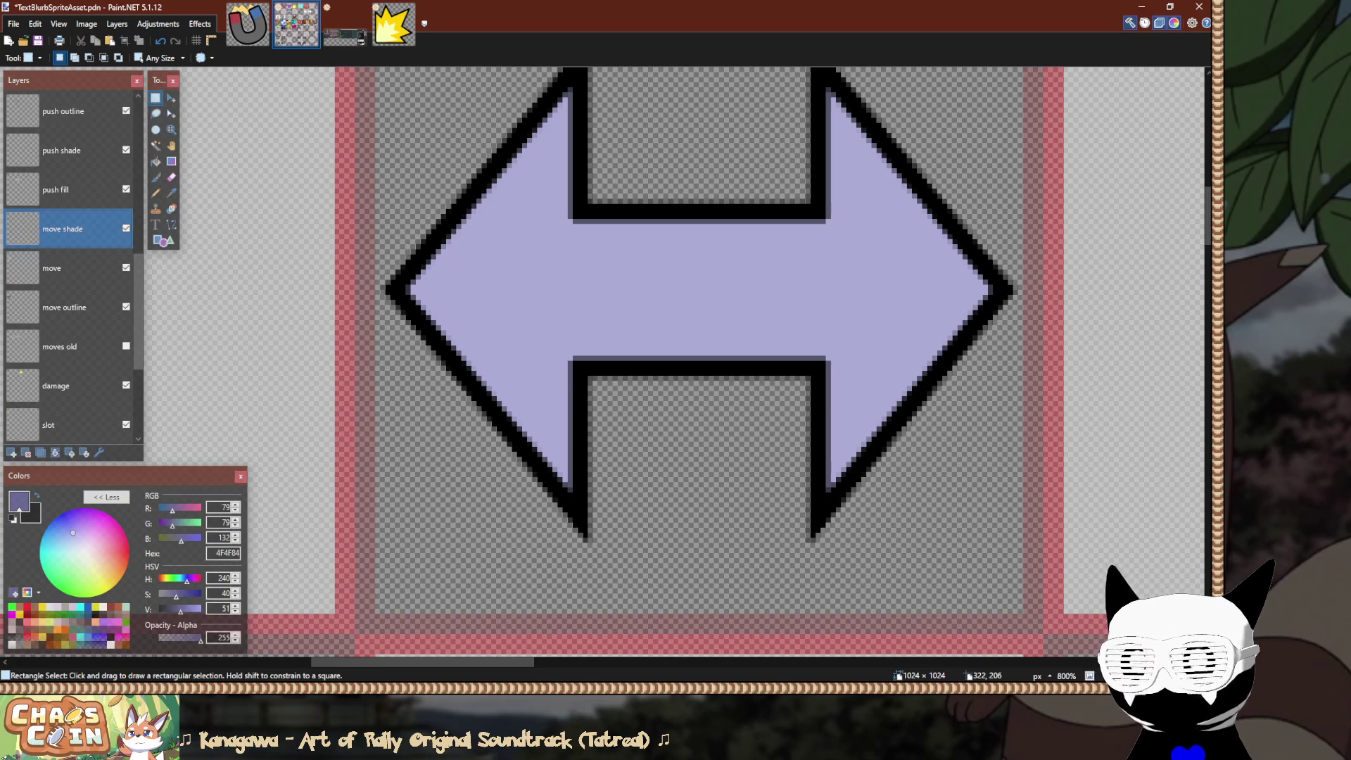
pyautogui.scroll(5, 700, 363)
pyautogui.scroll(-4, 700, 362)
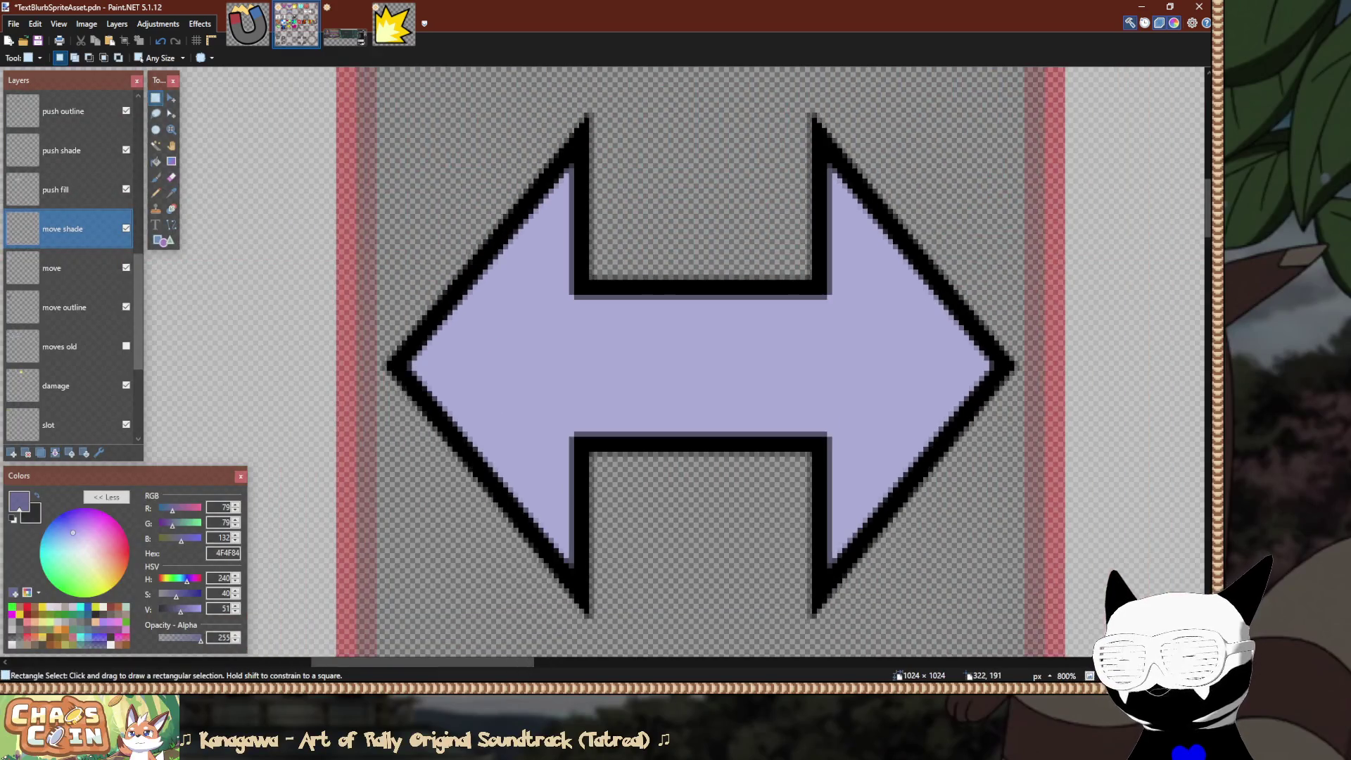
pyautogui.hscroll(2, 699, 362)
pyautogui.hscroll(1, 700, 363)
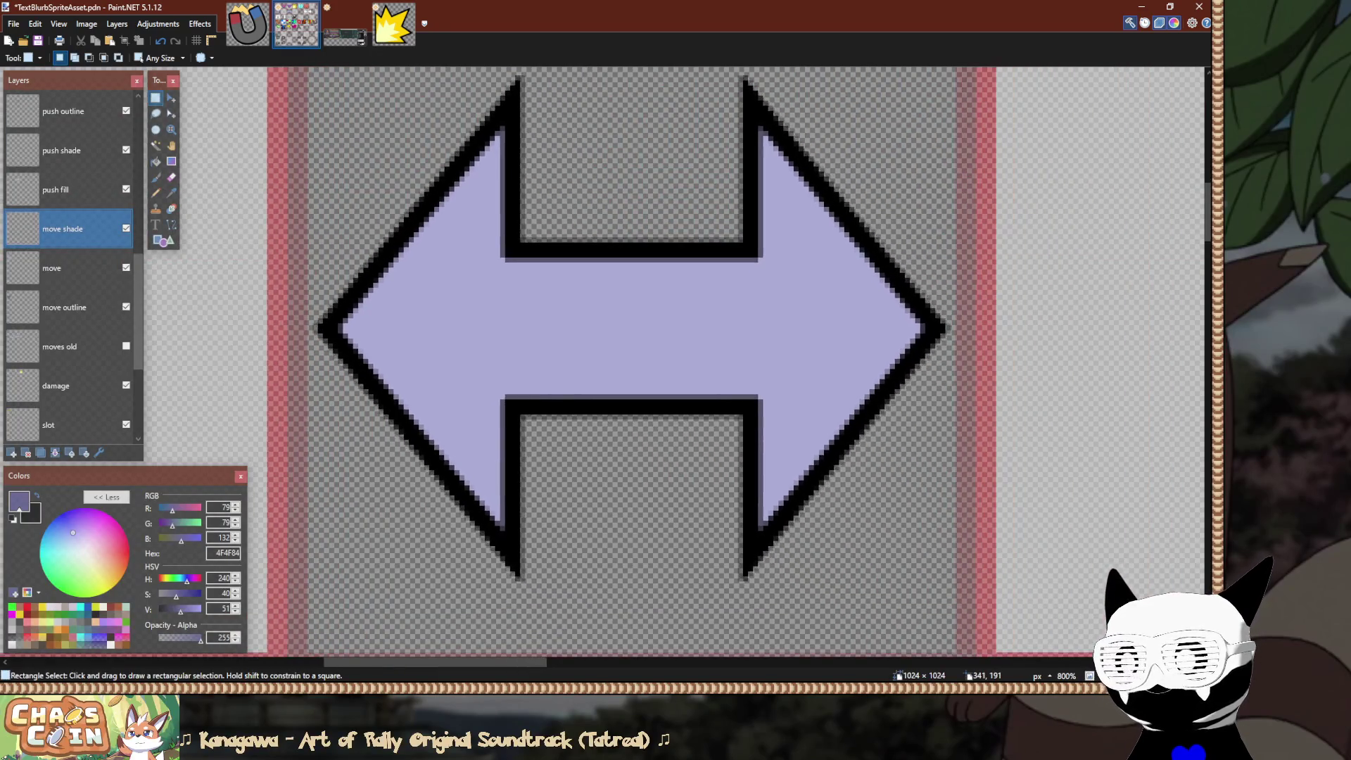
pyautogui.scroll(1, 699, 363)
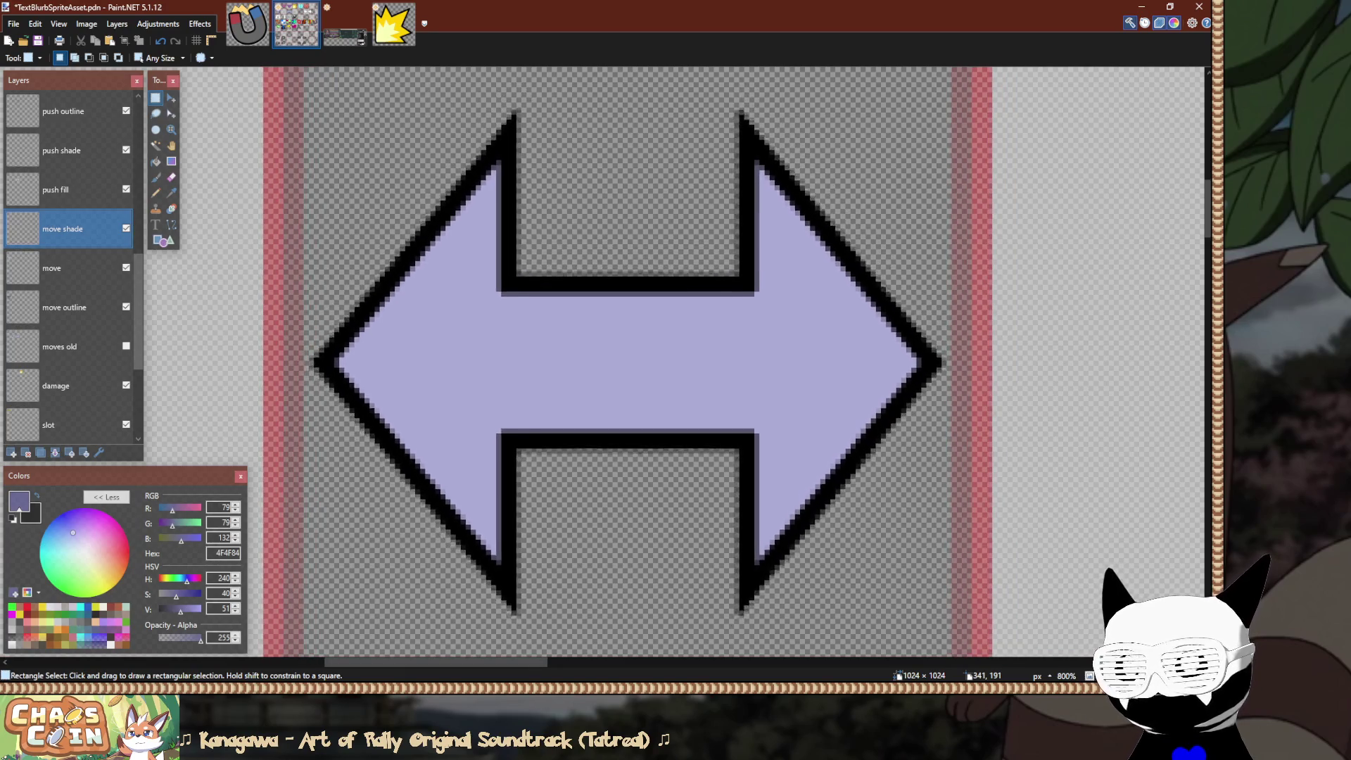
pyautogui.scroll(-1, 699, 362)
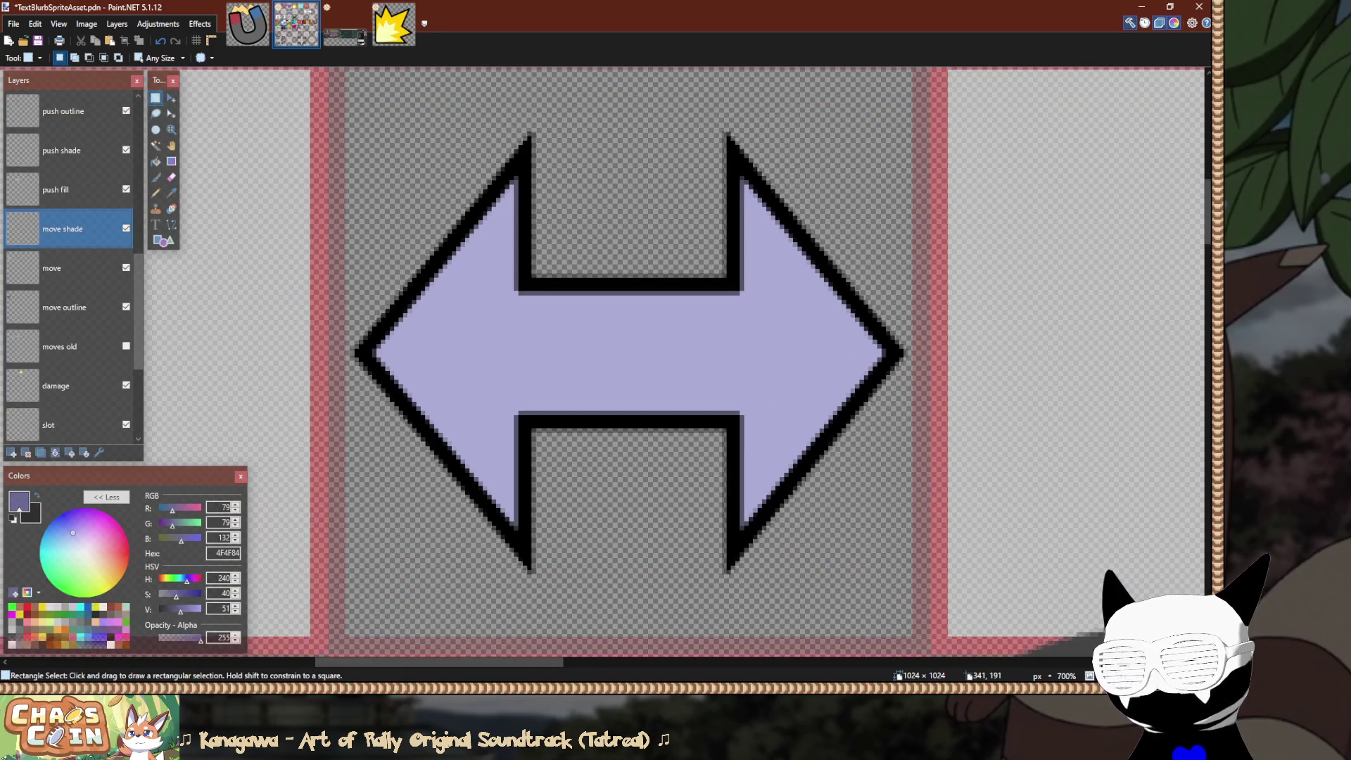
pyautogui.scroll(1, 699, 362)
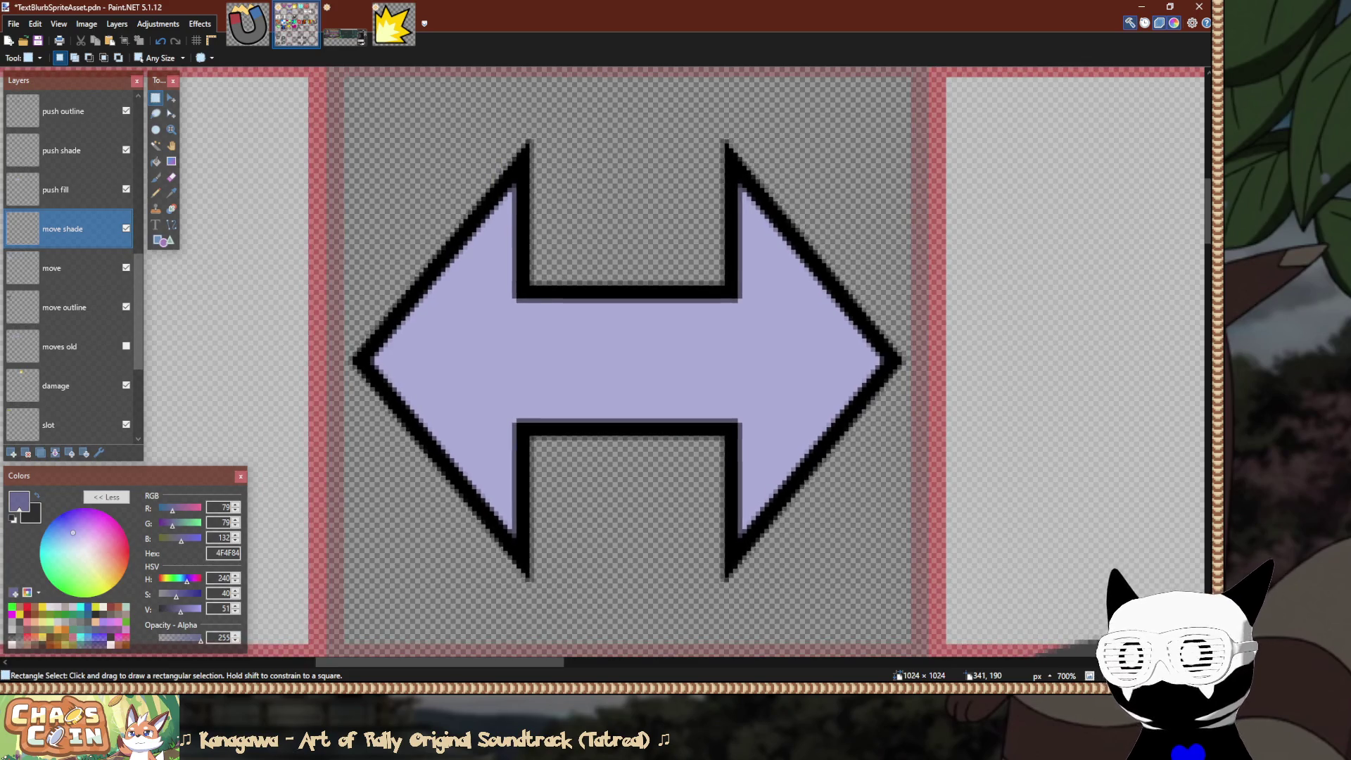
pyautogui.keyDown('ctrl'); pyautogui.scroll(-1, 631, 304); pyautogui.keyUp('ctrl')
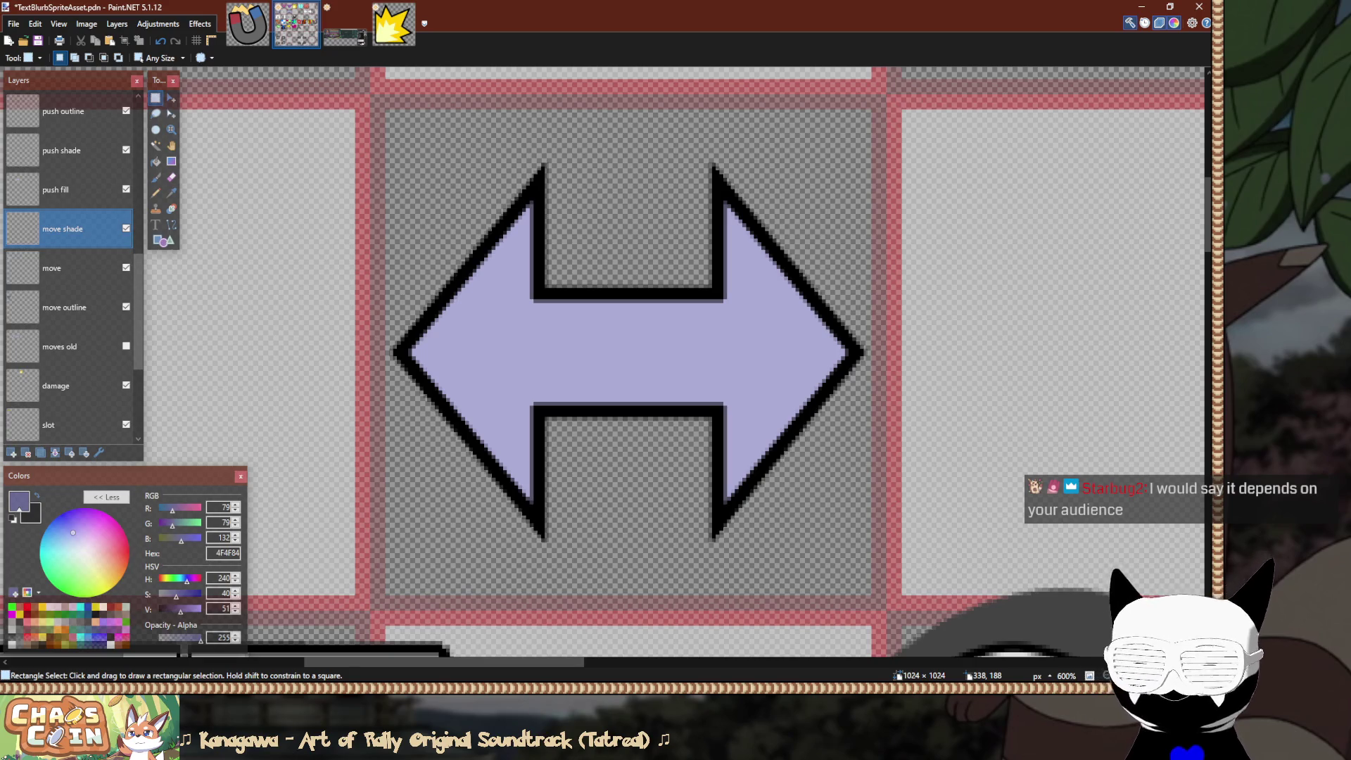
pyautogui.keyDown('ctrl'); pyautogui.scroll(4, 428, 426); pyautogui.keyUp('ctrl')
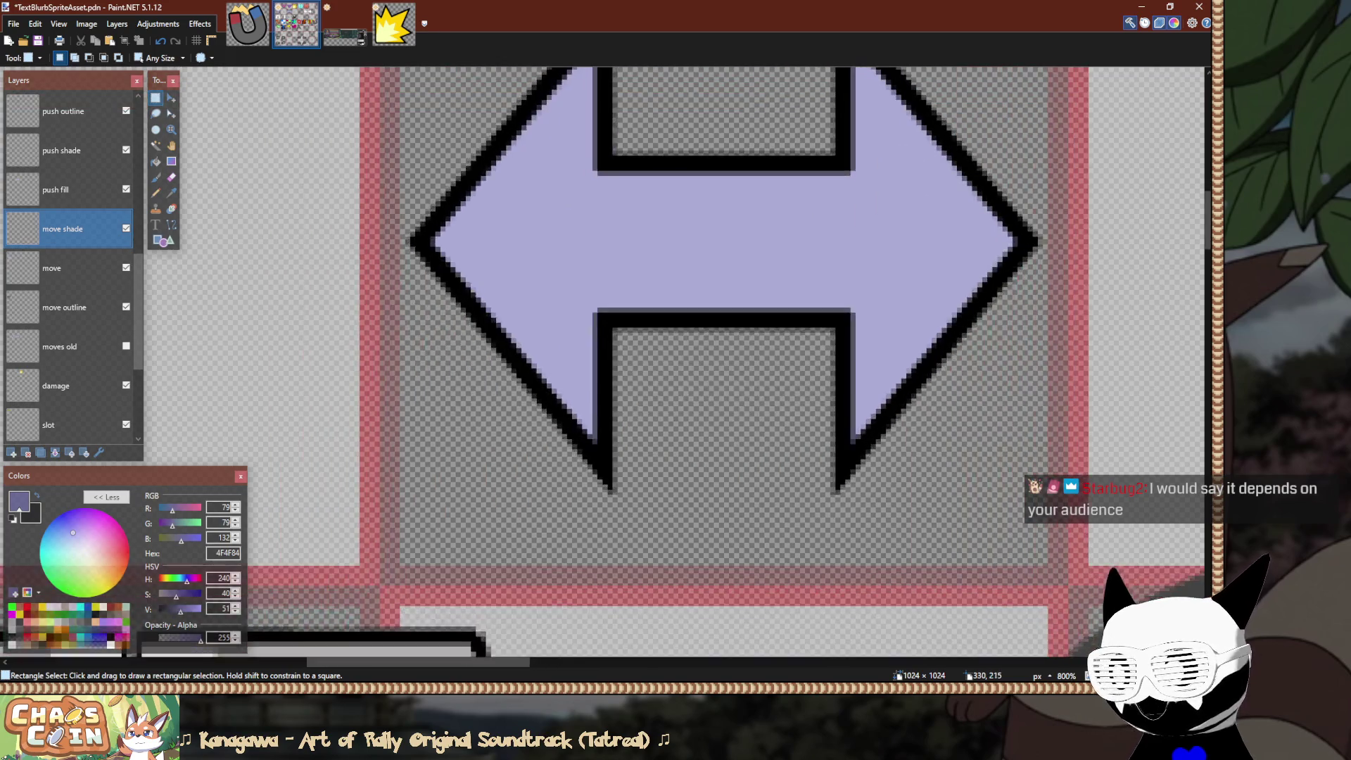
pyautogui.scroll(-1, 428, 426)
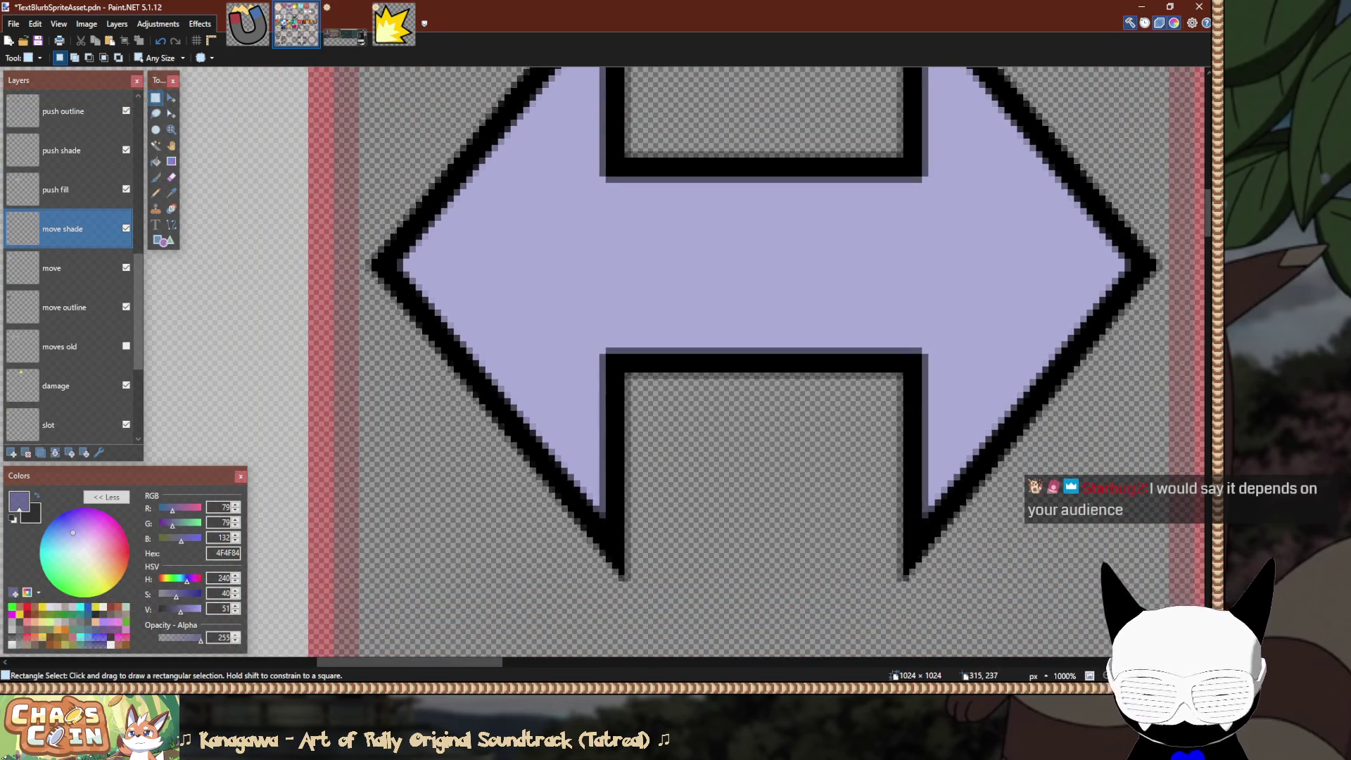
# Choose the Paintbrush at 49% hardness and size 9, targeting the push shade layer.
pyautogui.press('o')
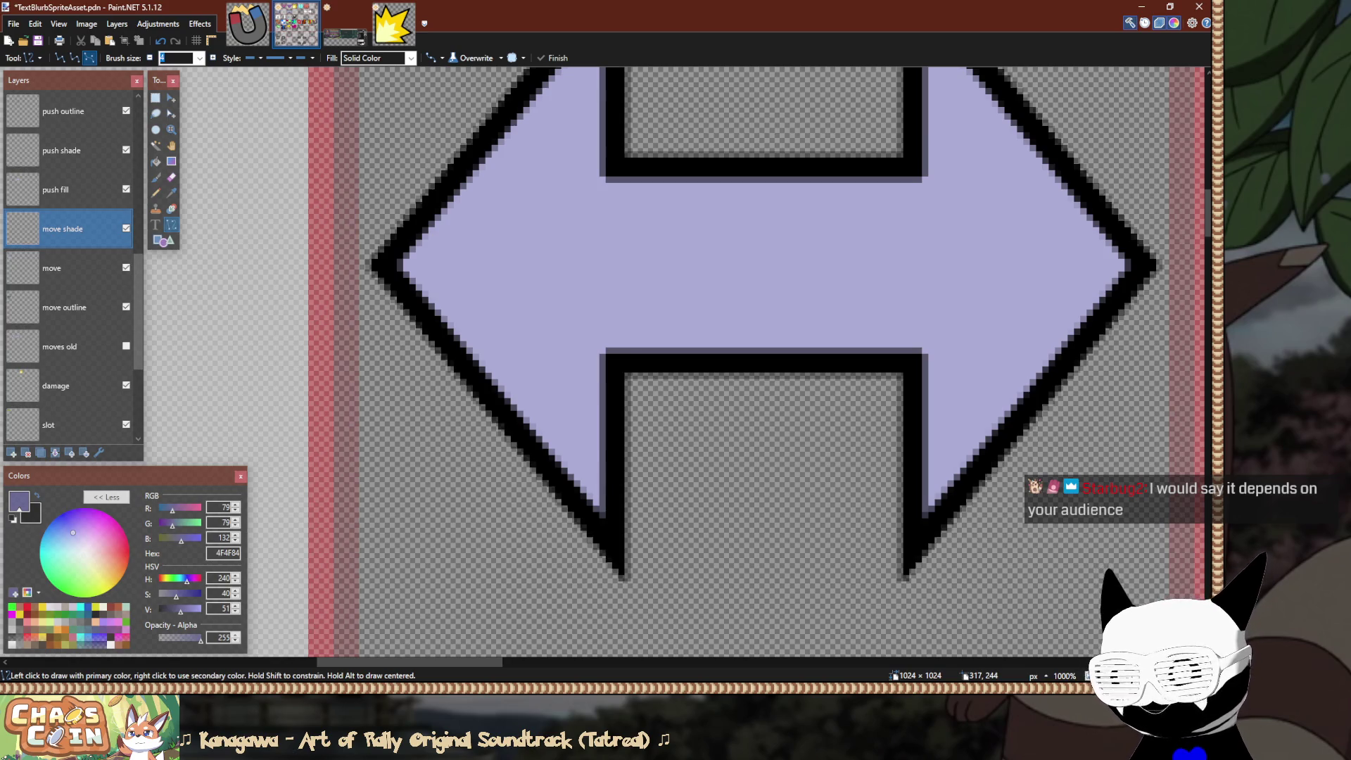
pyautogui.hscroll(-1, 744, 366)
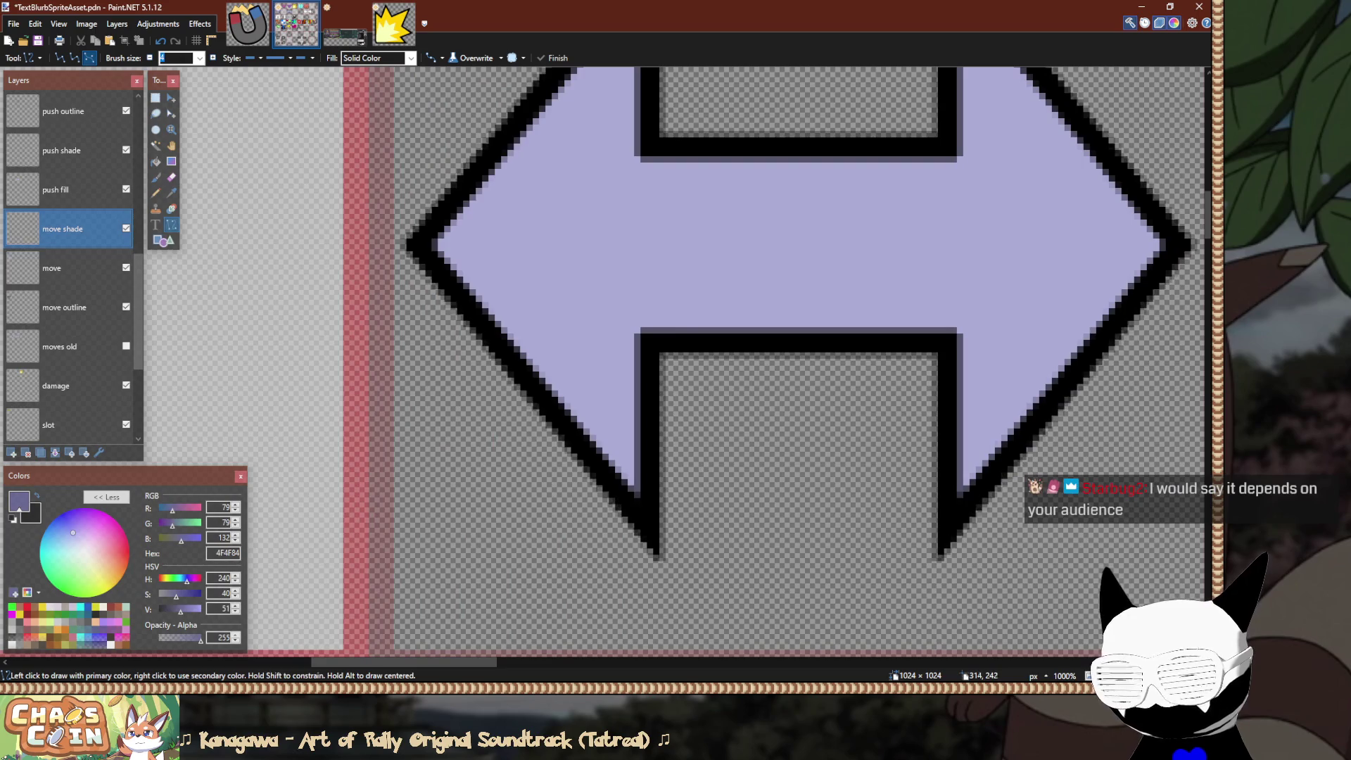
pyautogui.hscroll(-10, 605, 360)
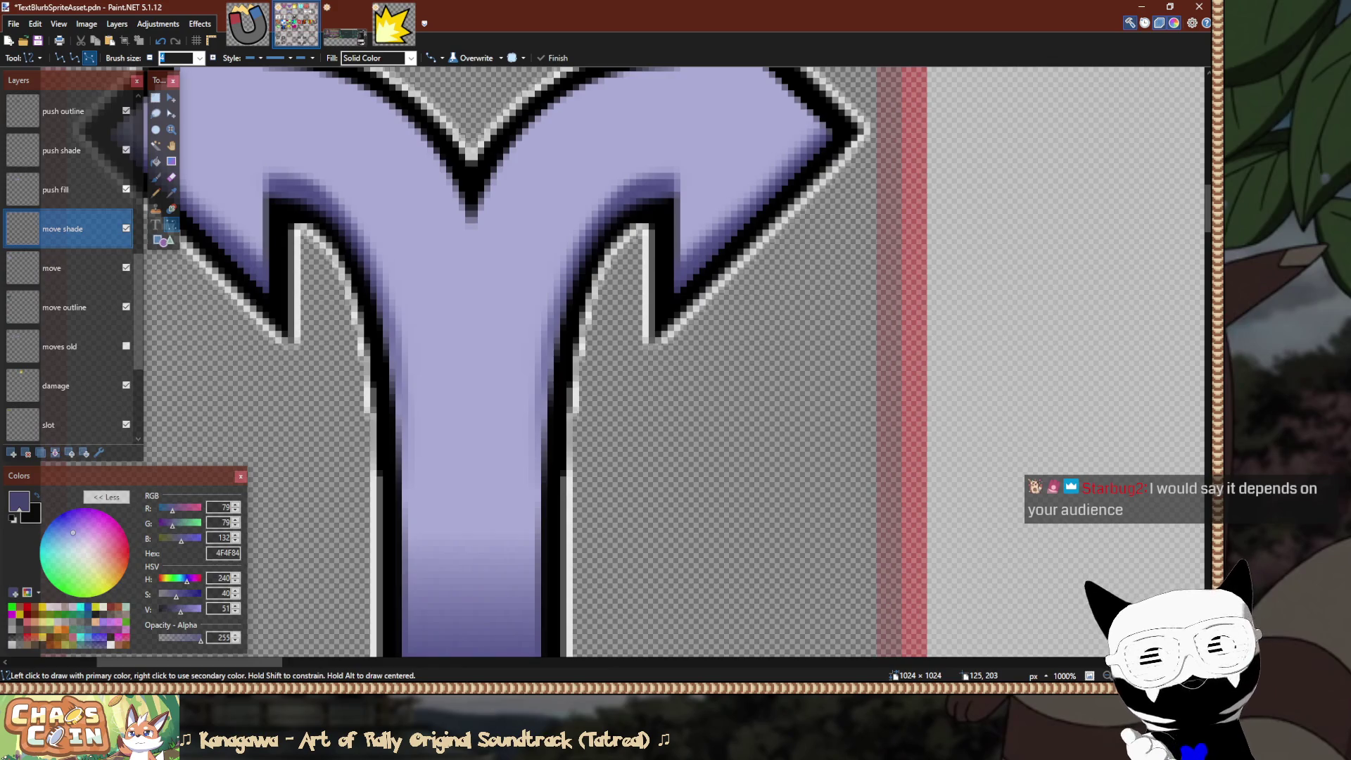
pyautogui.hscroll(10, 605, 360)
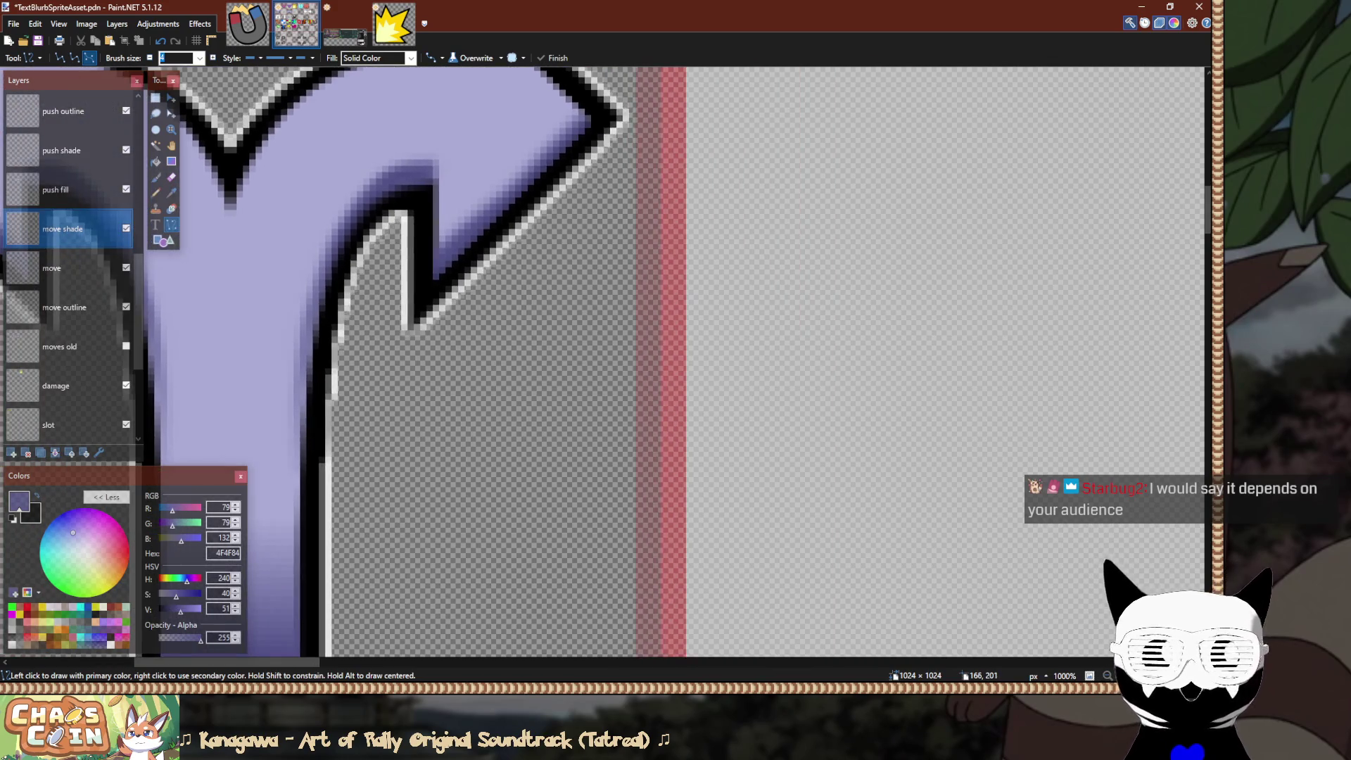
pyautogui.scroll(3, 605, 360)
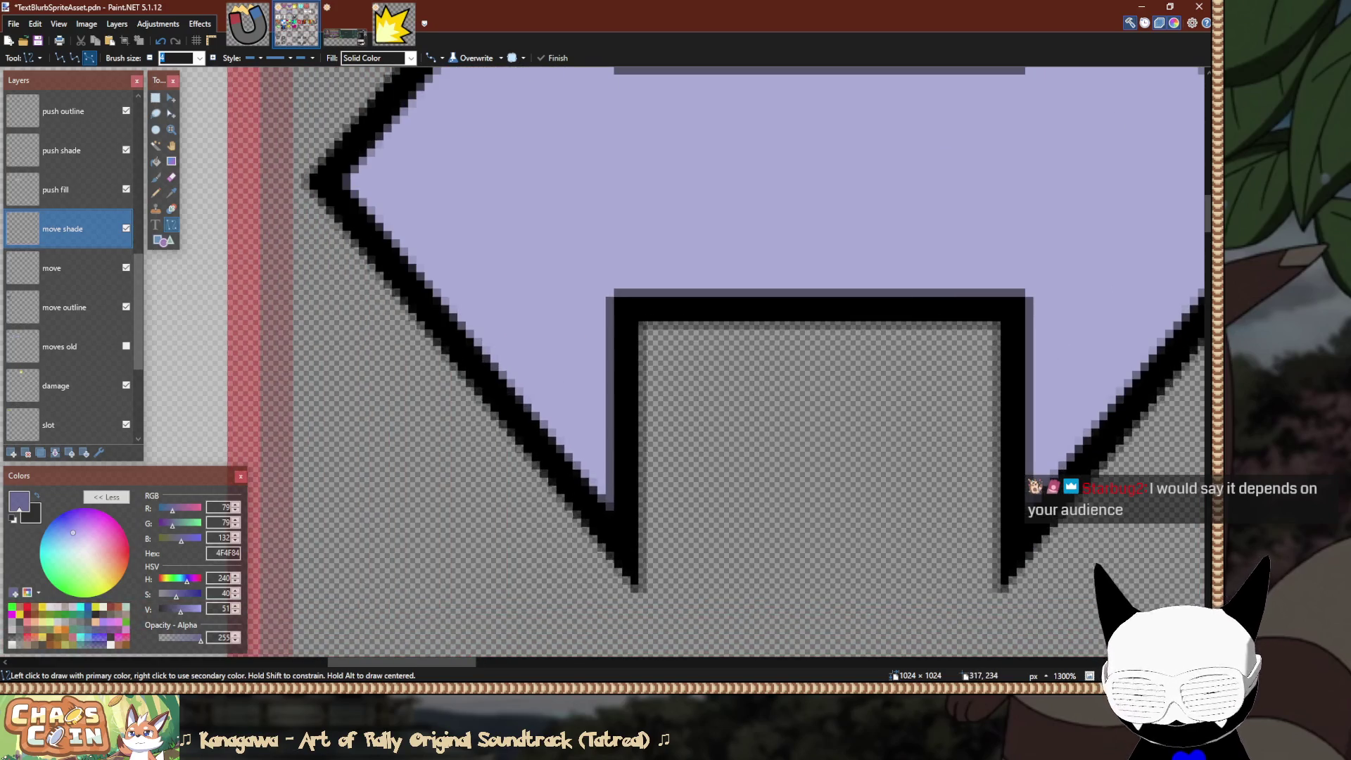
pyautogui.press('b')
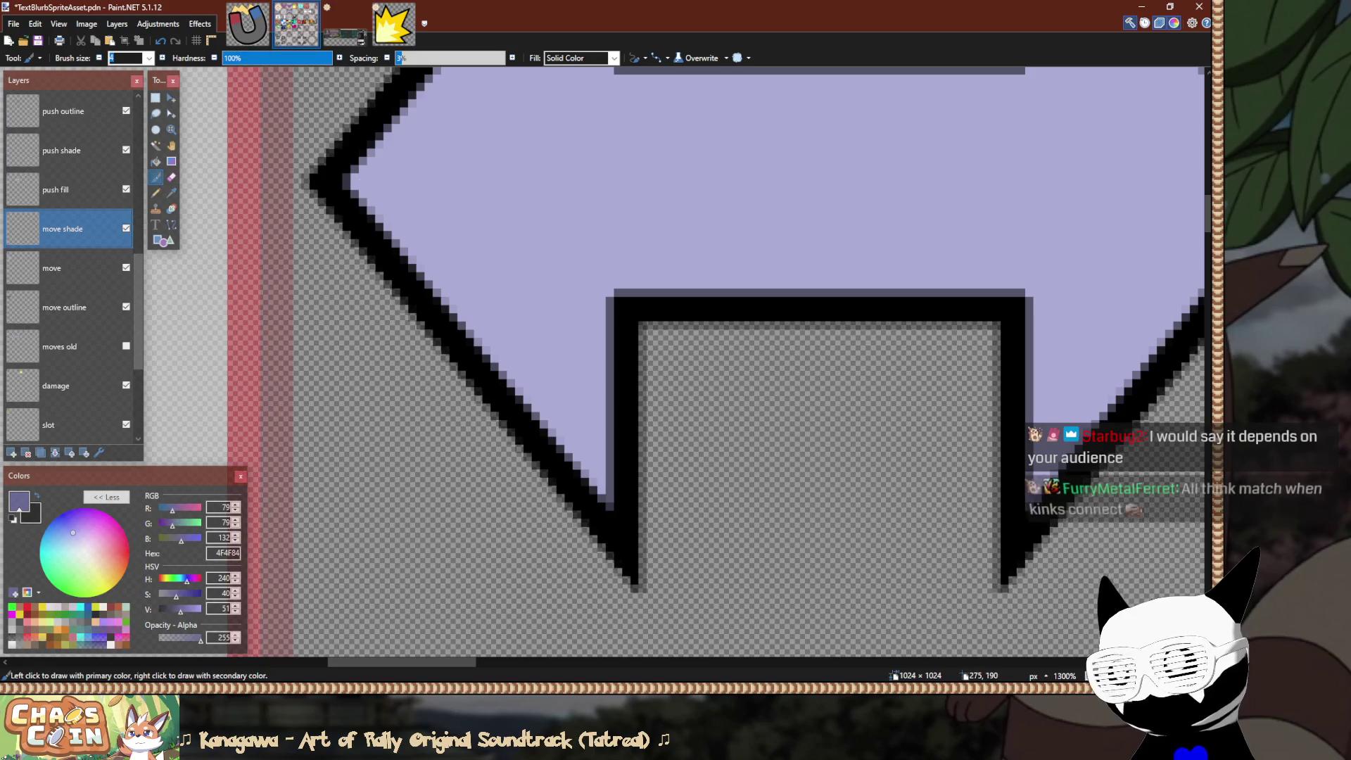
pyautogui.click(276, 58)
pyautogui.write('9')
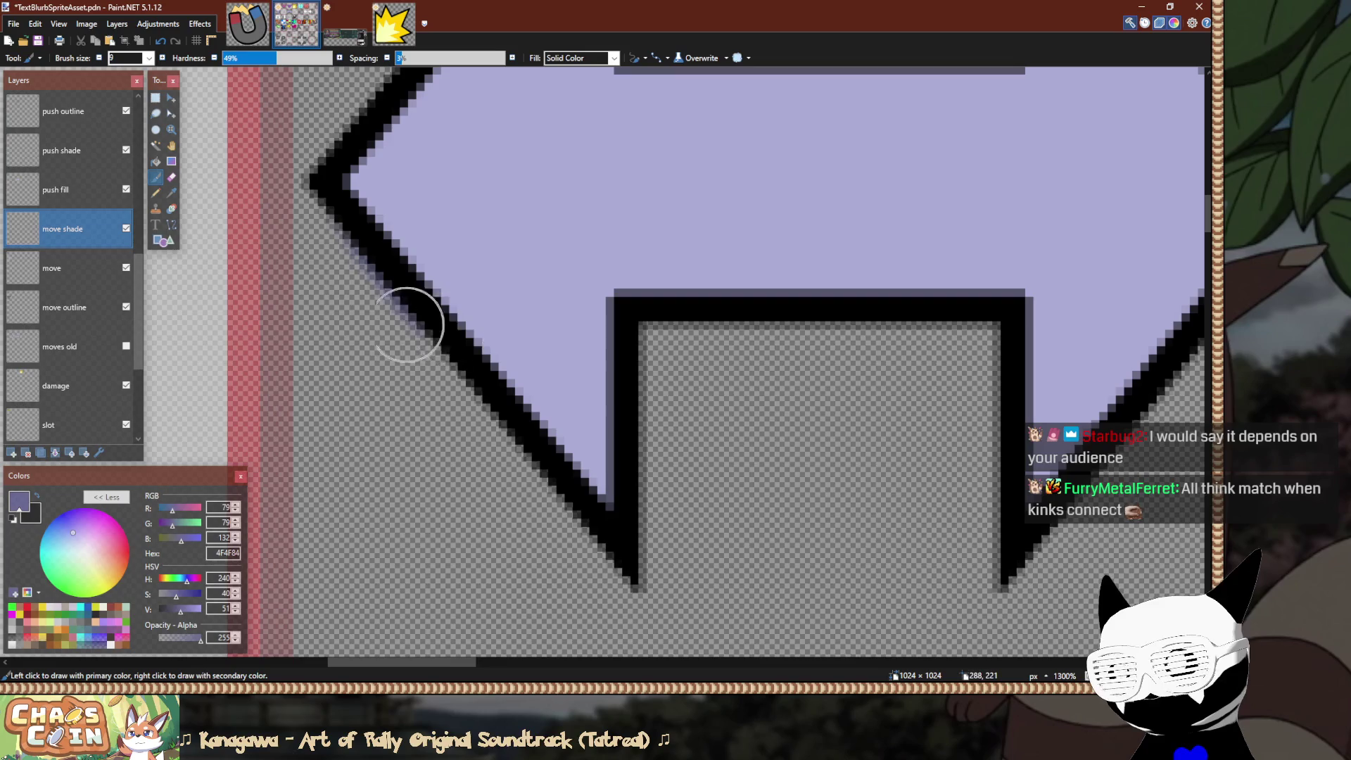
pyautogui.scroll(3, 70, 267)
pyautogui.click(67, 229)
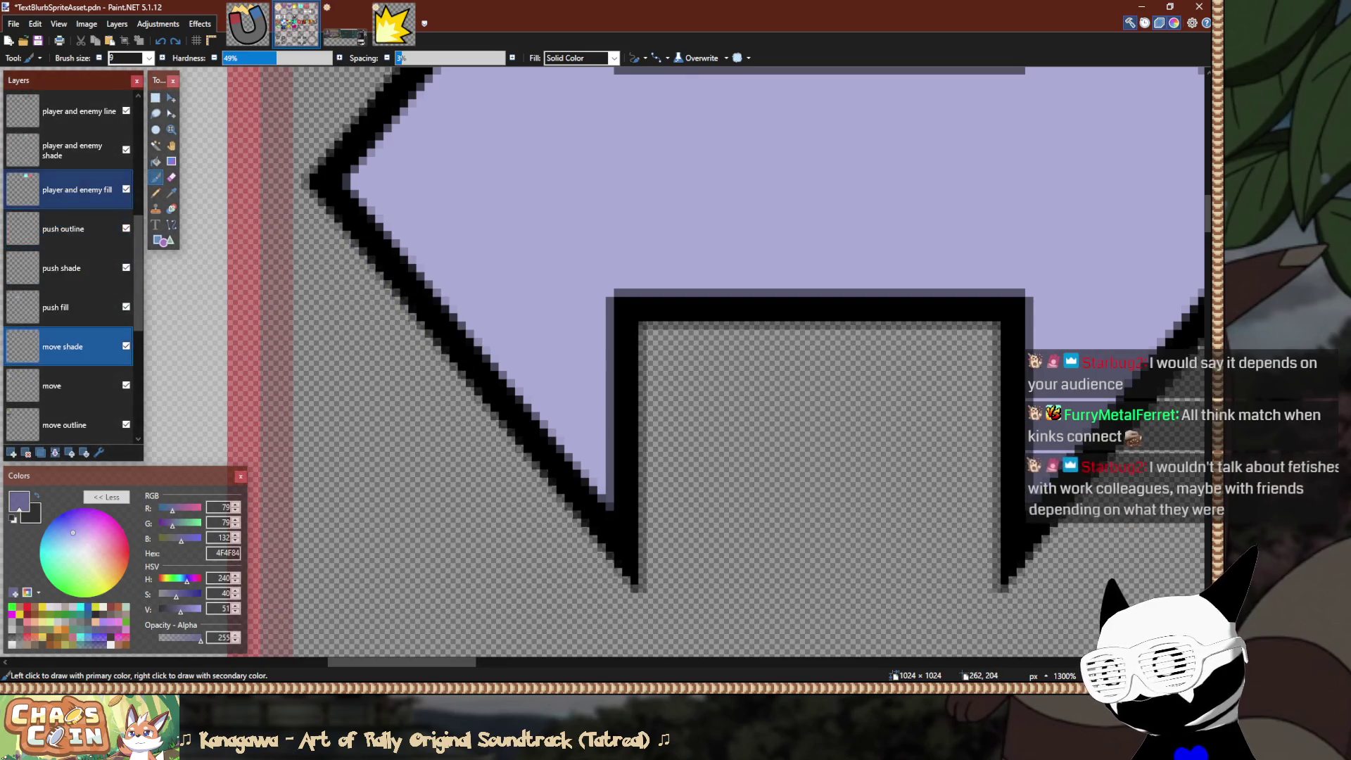
# On push shade, paint a dark purple stroke along the arrow's lower-left edge.
pyautogui.keyDown('shift'); pyautogui.click(67, 269); pyautogui.keyUp('shift')
pyautogui.click(67, 268)
pyautogui.moveTo(383, 130); pyautogui.dragTo(530, 386)
pyautogui.hotkey('ctrl', 'z')
pyautogui.moveTo(340, 187); pyautogui.dragTo(542, 509)
pyautogui.scroll(-3, 340, 289)
pyautogui.scroll(-3, 518, 325)
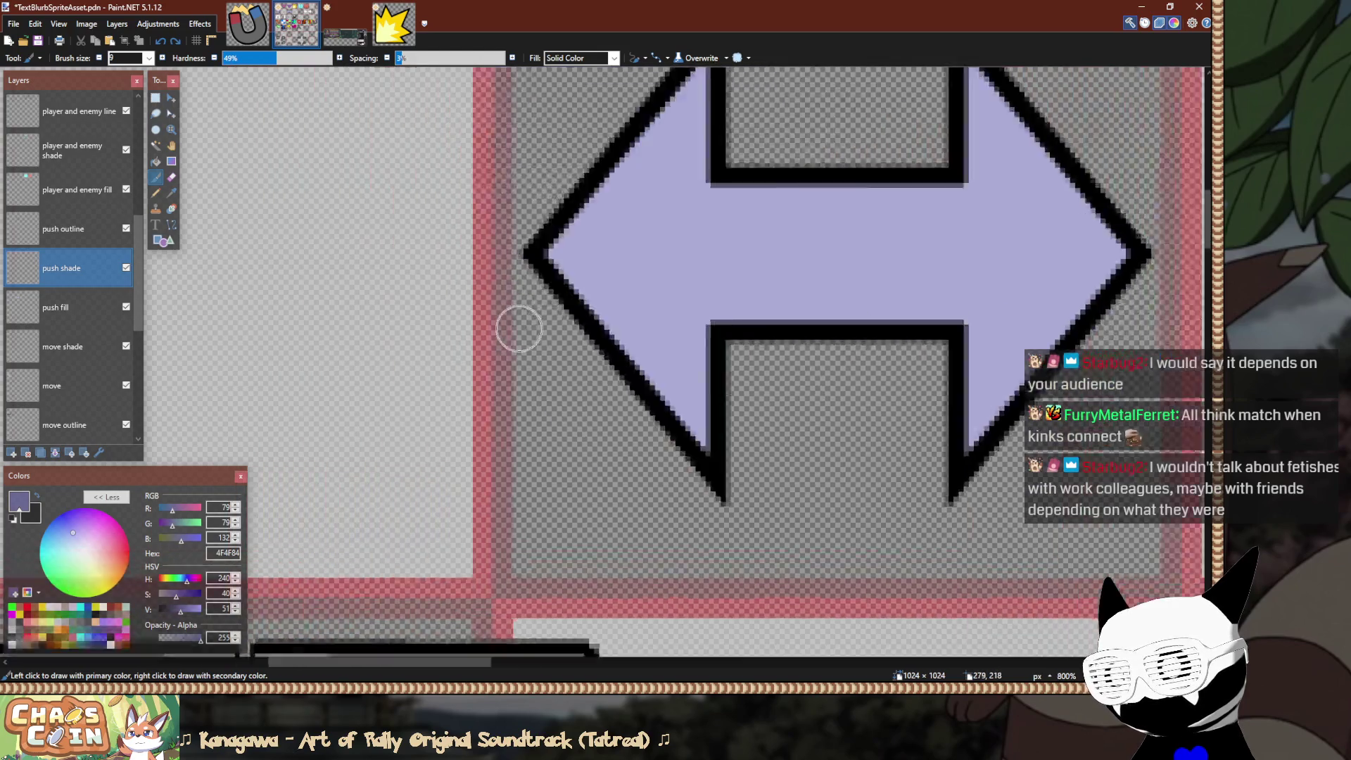
pyautogui.scroll(4, 259, 201)
pyautogui.scroll(2, 259, 201)
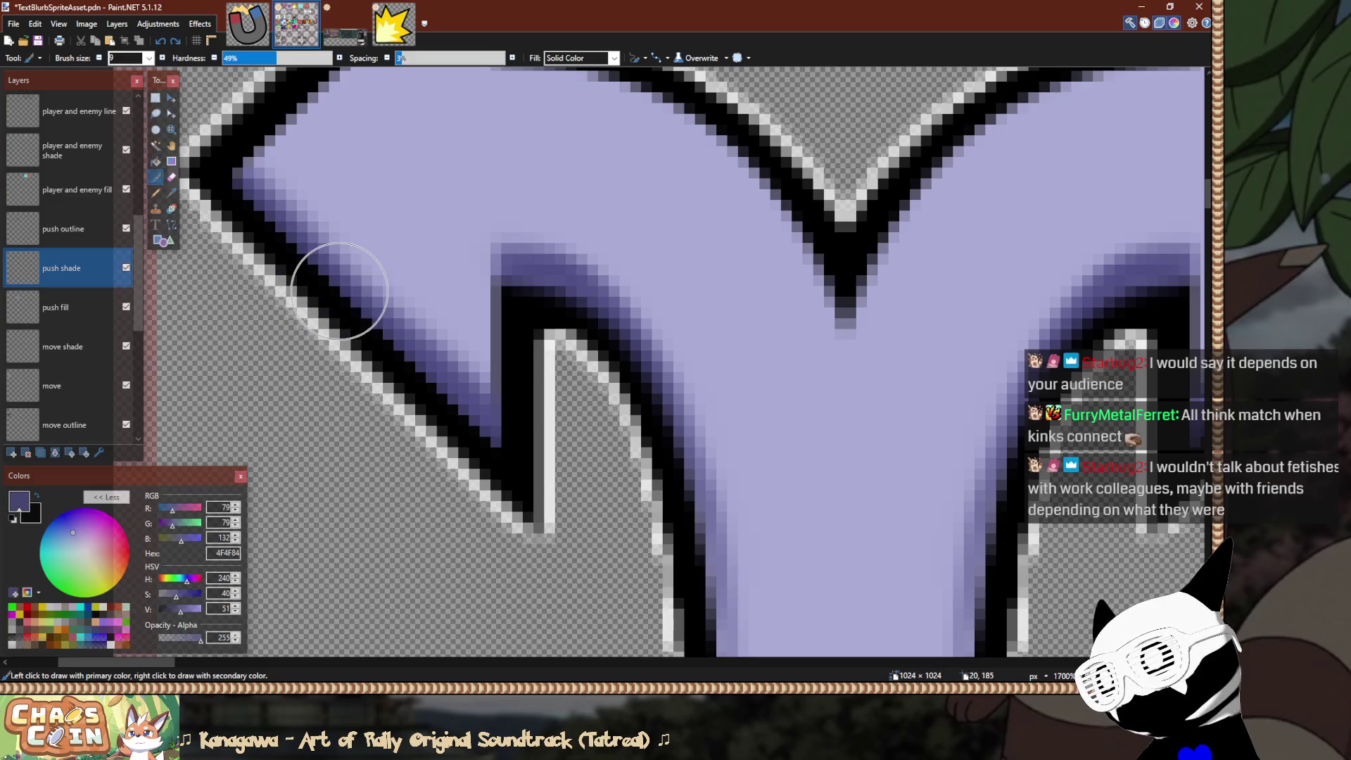
# Reduce the brush size to 8 and shade along the arrow head's edge.
pyautogui.click(99, 58)
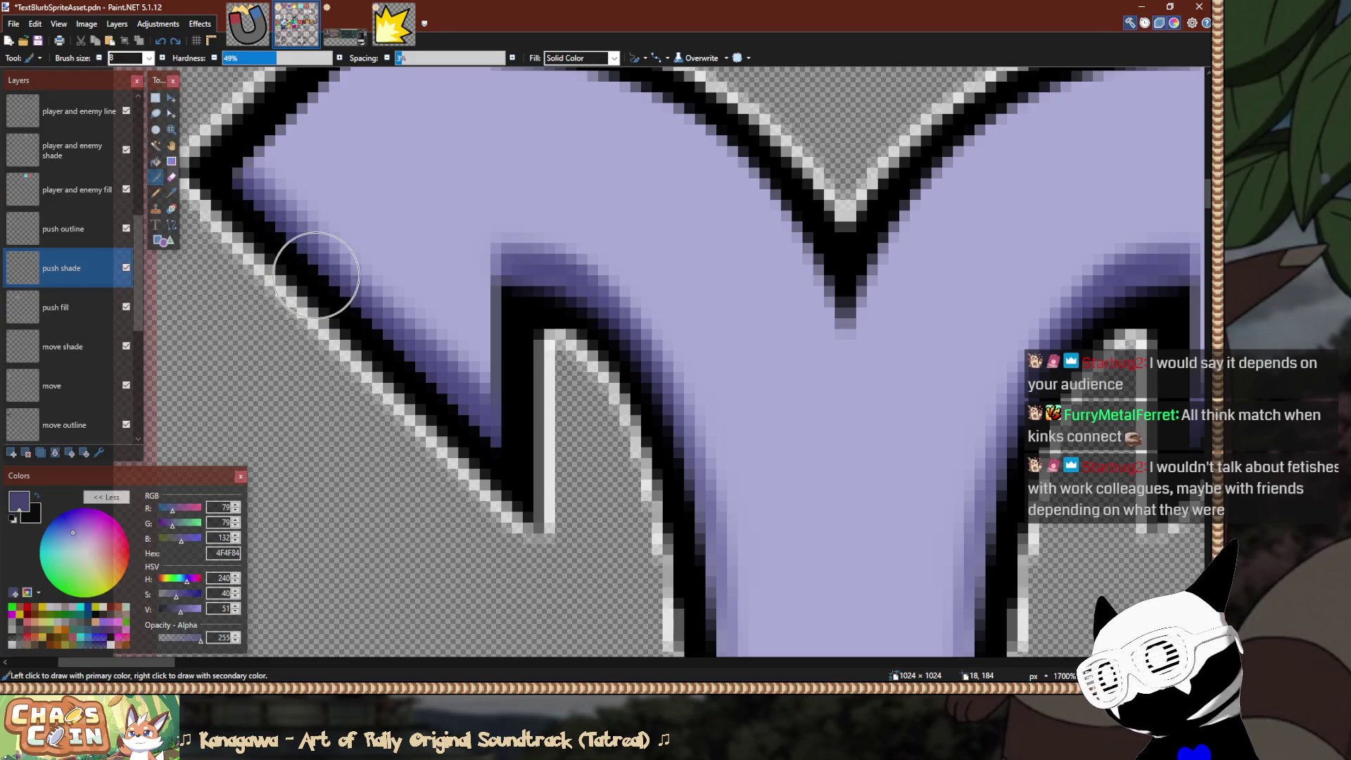
pyautogui.scroll(-4, 365, 336)
pyautogui.scroll(3, 458, 323)
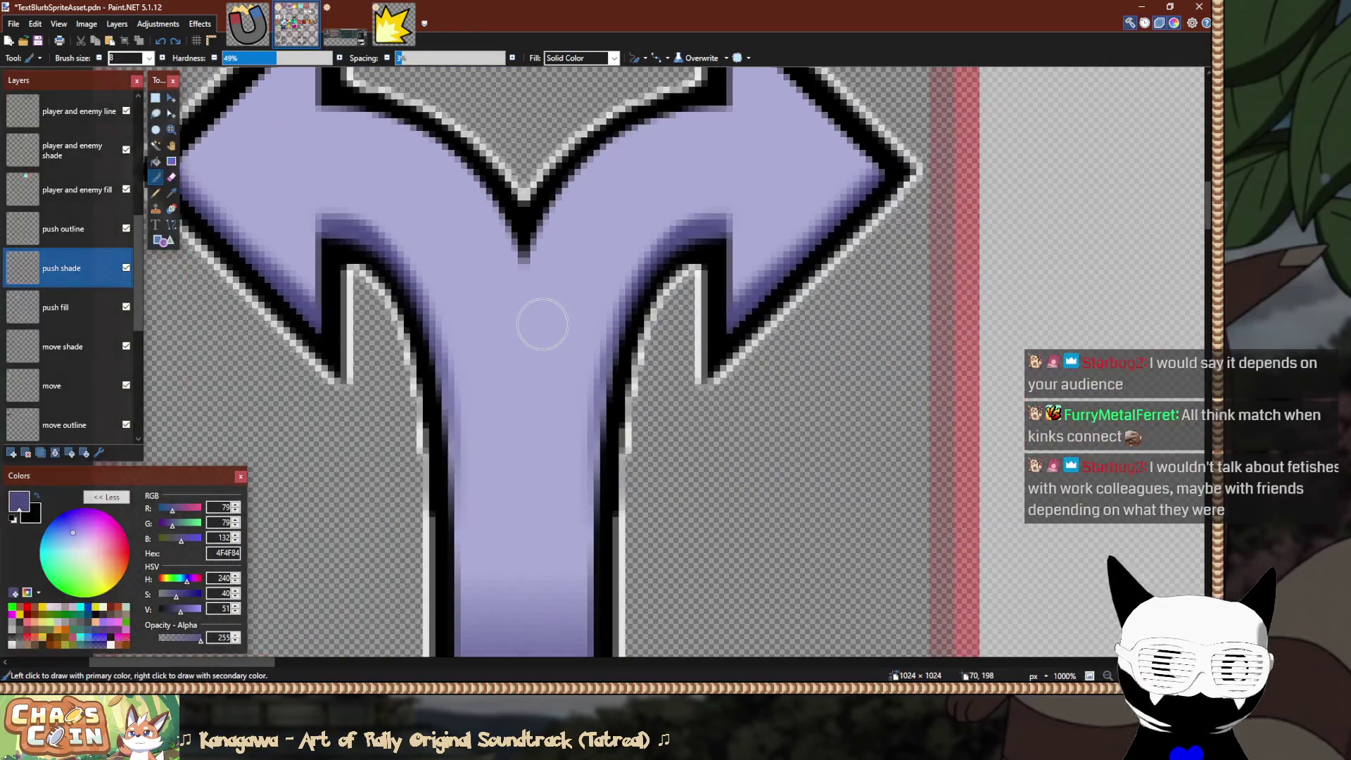
pyautogui.hscroll(10, 772, 347)
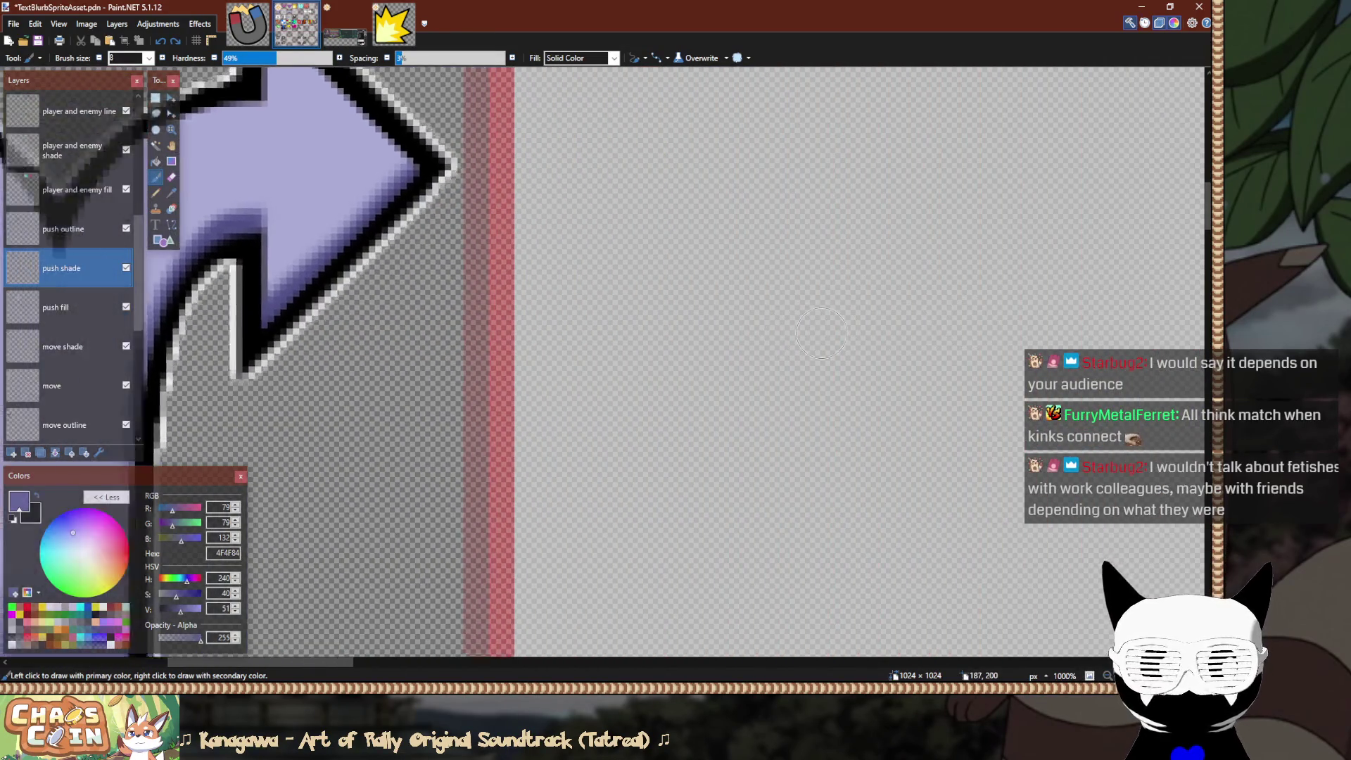
pyautogui.scroll(2, 804, 330)
pyautogui.scroll(-1, 664, 443)
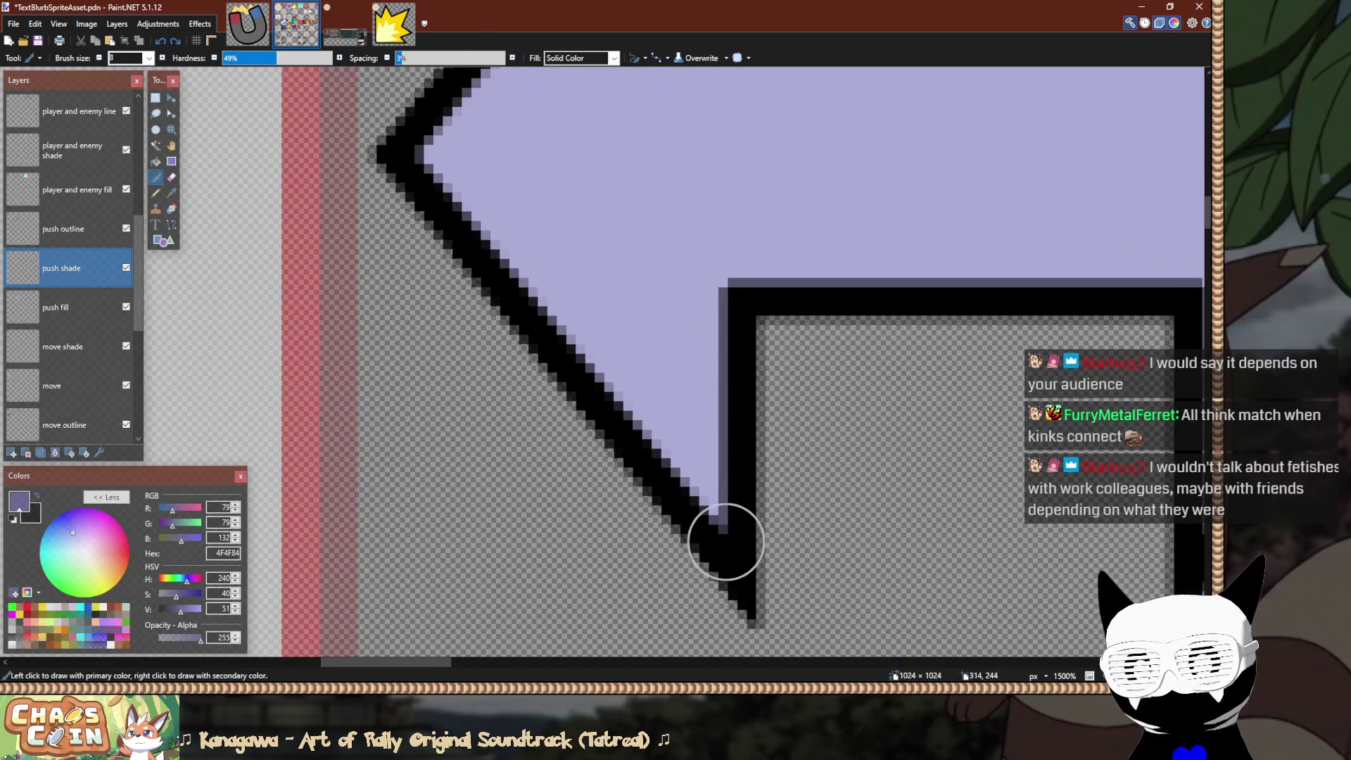
pyautogui.moveTo(718, 537); pyautogui.dragTo(643, 443)
# Paint a dark purple shade band along the top of the lower notch.
pyautogui.press('e')
pyautogui.scroll(-5, 778, 579)
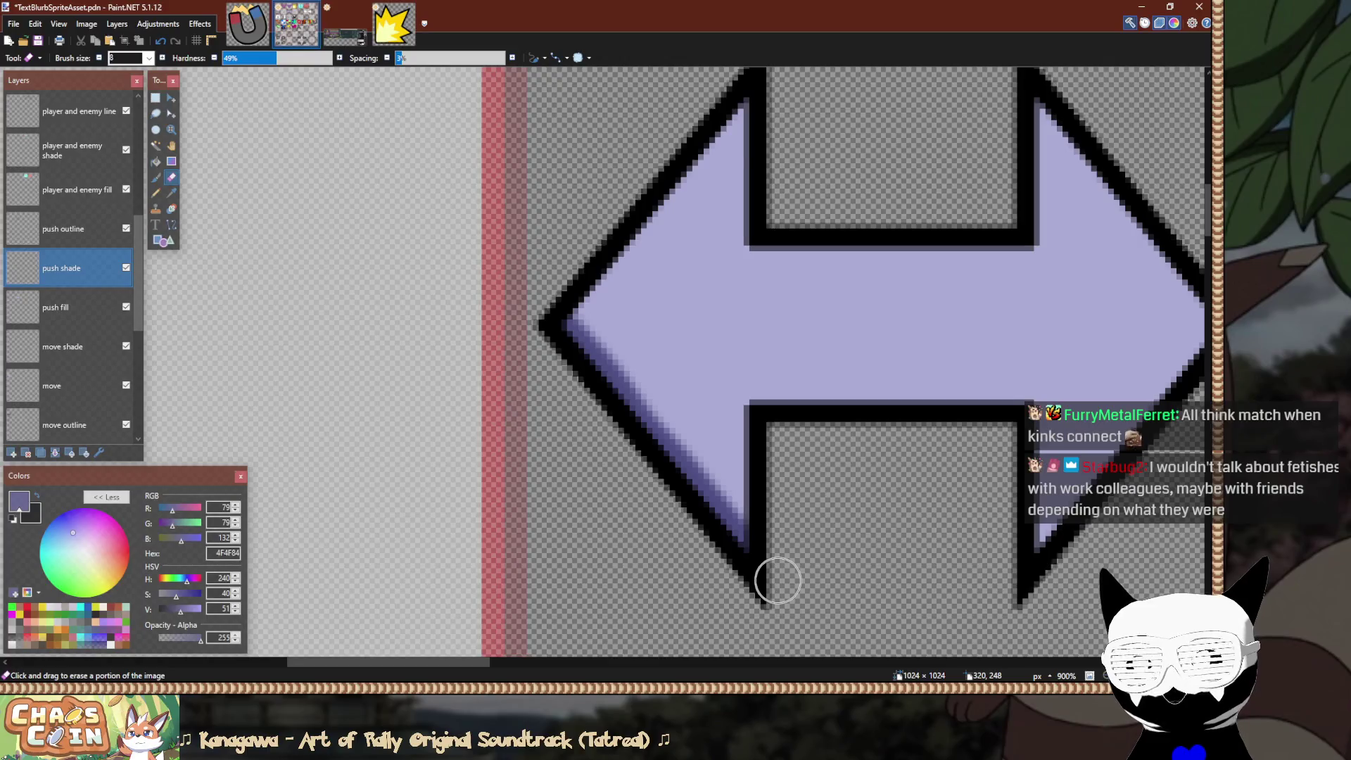
pyautogui.scroll(-2, 778, 579)
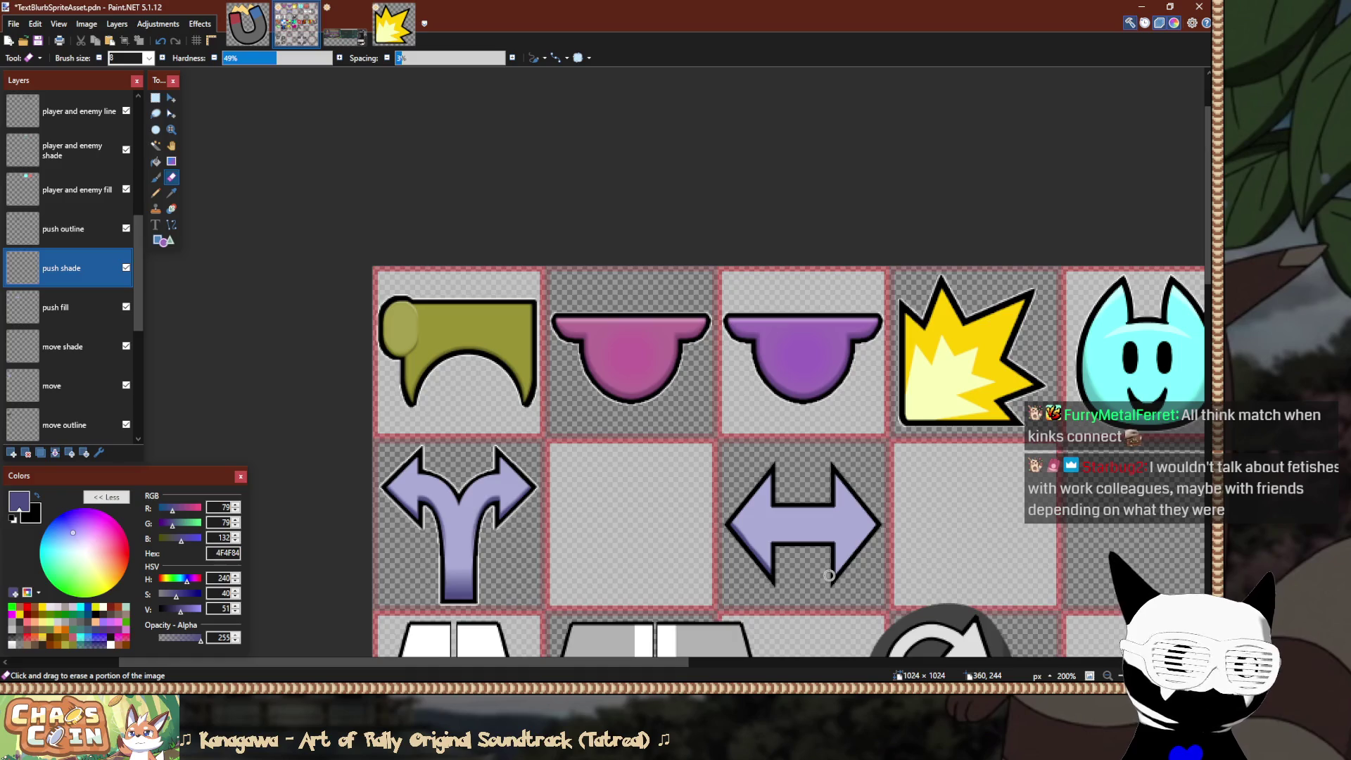
pyautogui.scroll(6, 829, 575)
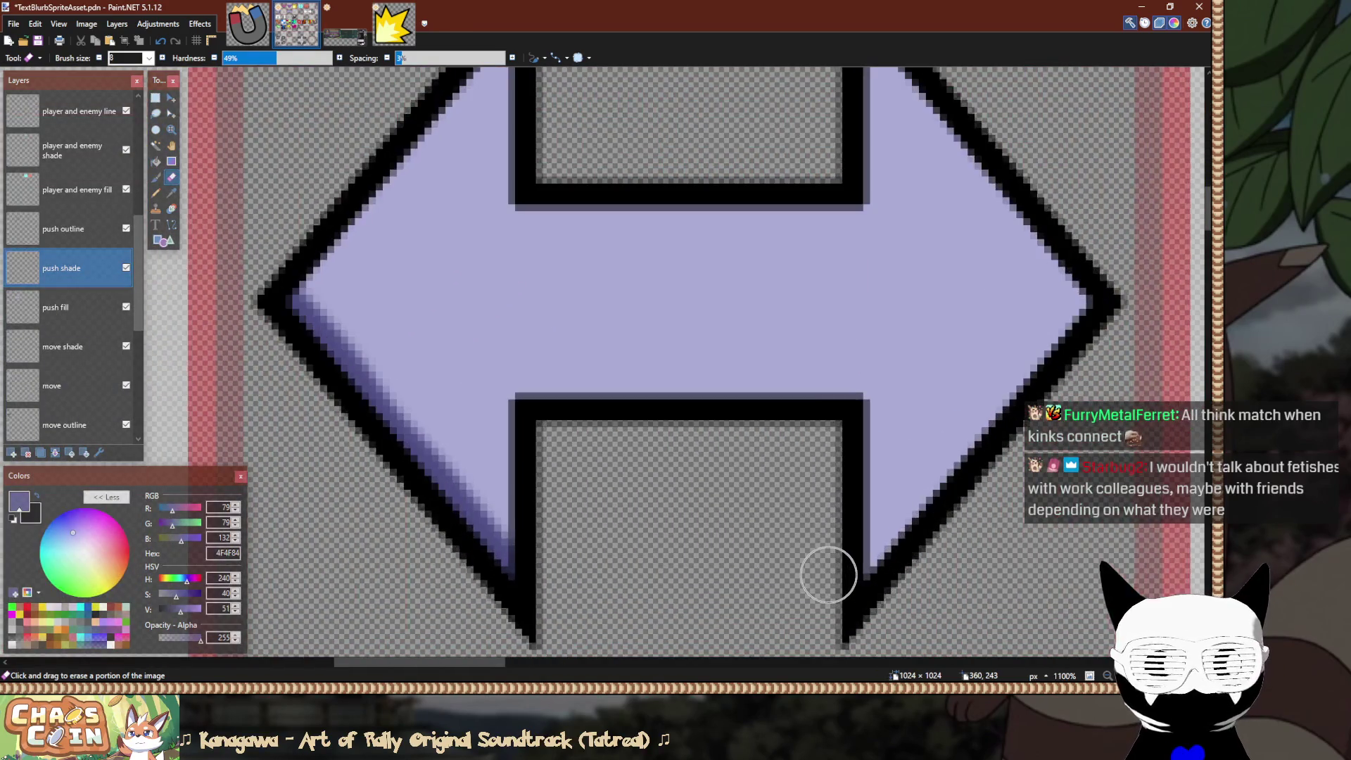
pyautogui.scroll(1, 774, 574)
pyautogui.scroll(3, 446, 338)
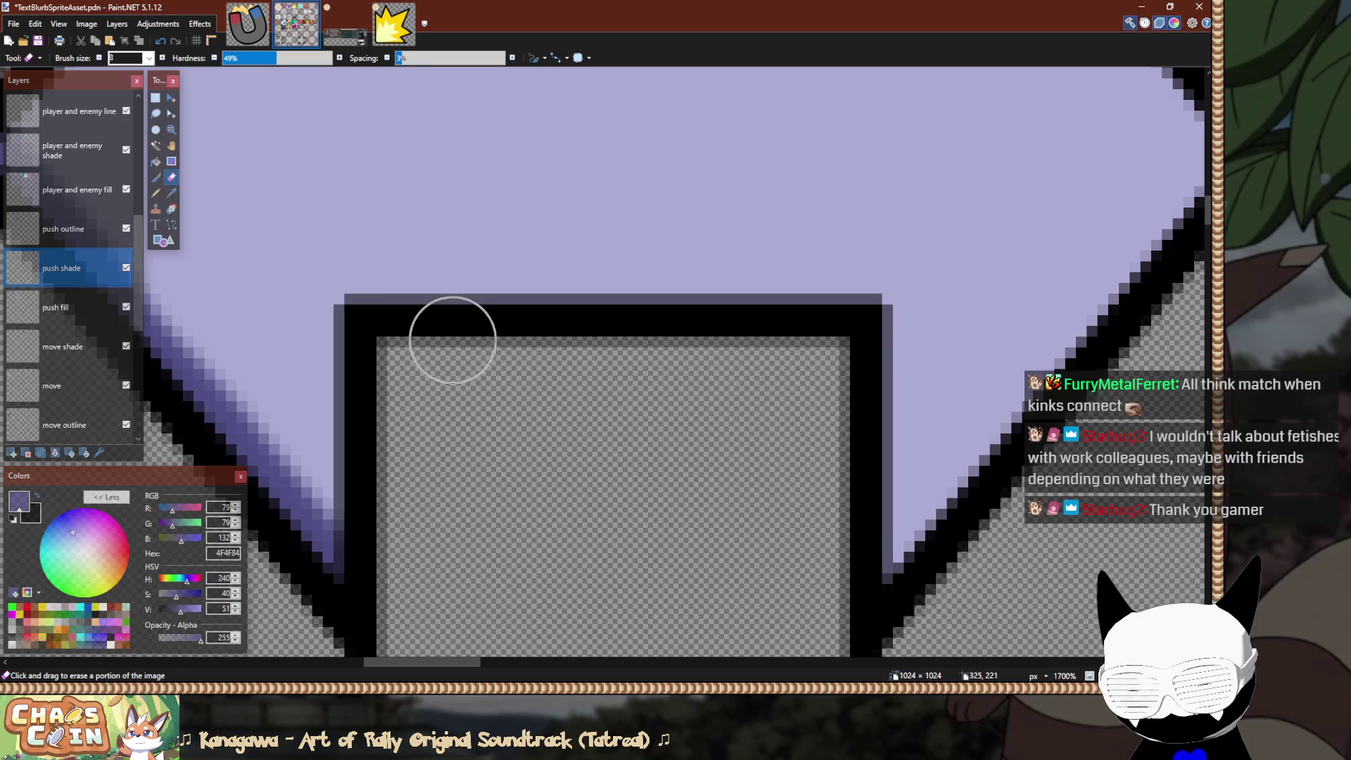
pyautogui.press('b')
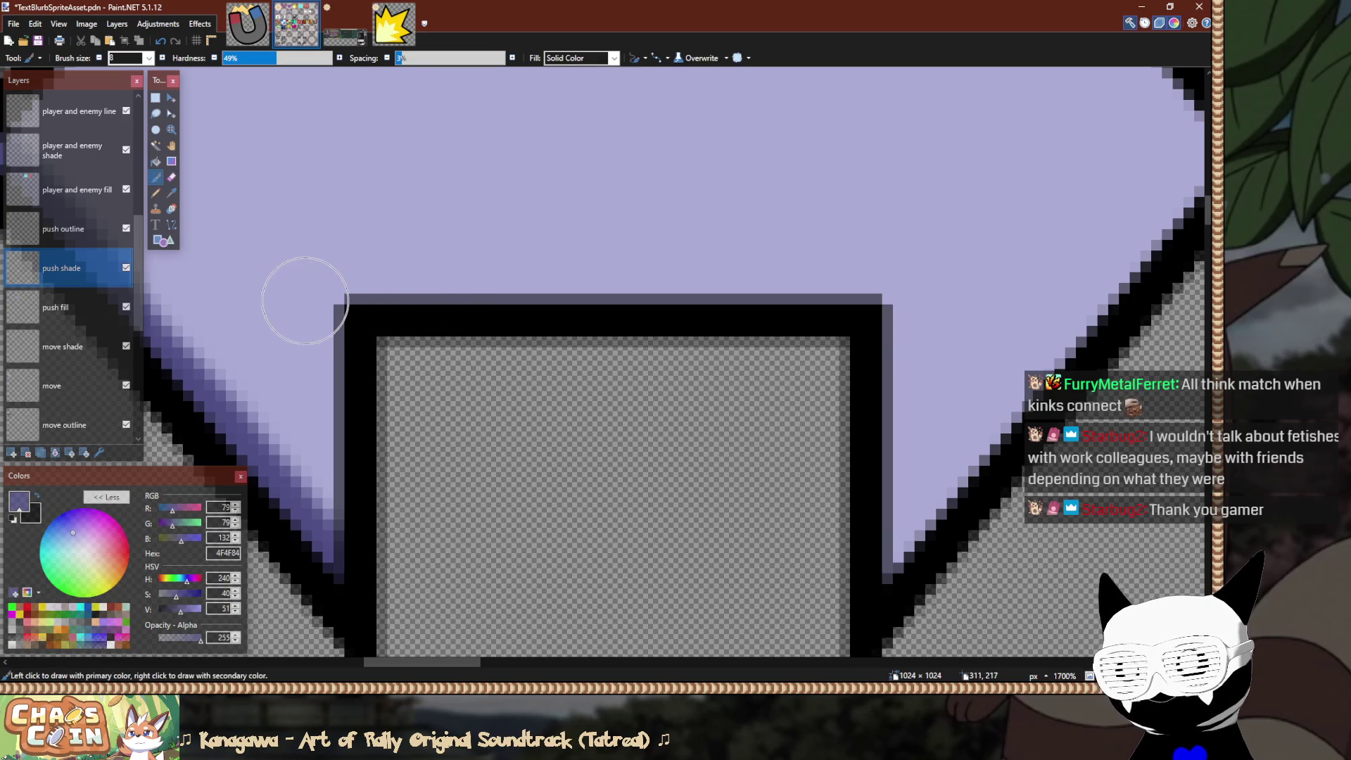
pyautogui.moveTo(298, 298); pyautogui.dragTo(703, 302)
pyautogui.moveTo(320, 306); pyautogui.dragTo(432, 383)
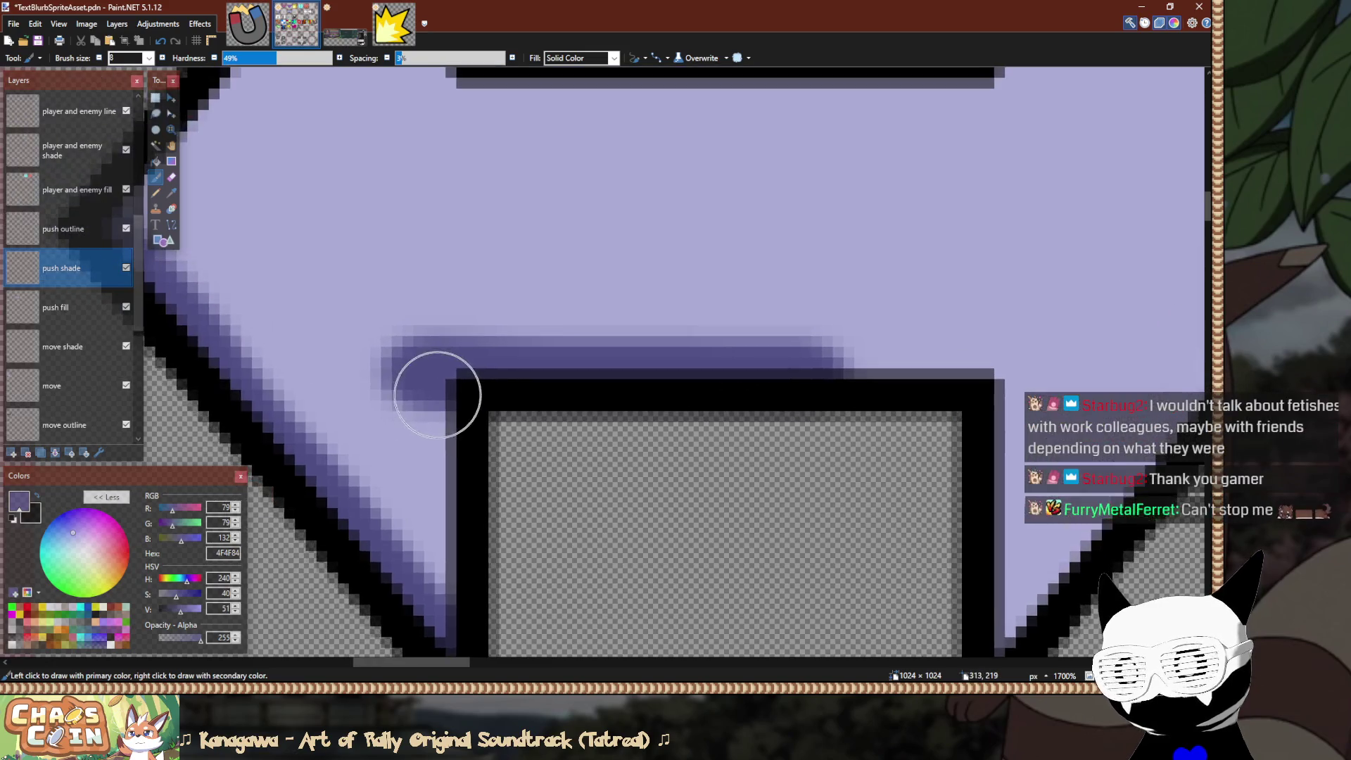
# Delete the excess shade left of the notch corner and erase stray pixels there.
pyautogui.press('s')
pyautogui.moveTo(361, 261)
pyautogui.mouseDown()
pyautogui.moveTo(454, 407)
pyautogui.moveTo(445, 432)
pyautogui.mouseUp()
pyautogui.press('Delete')
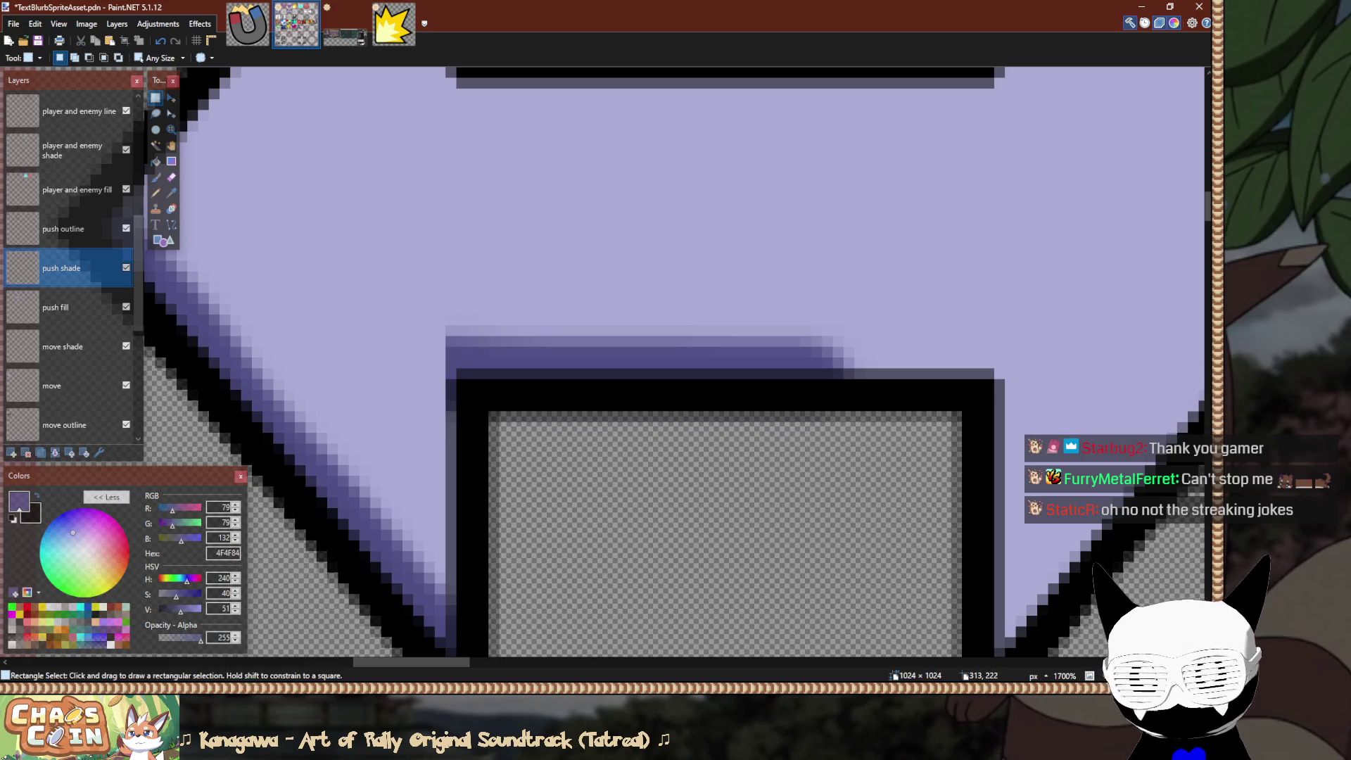
pyautogui.scroll(-10, 1122, 427)
pyautogui.scroll(9, 1123, 427)
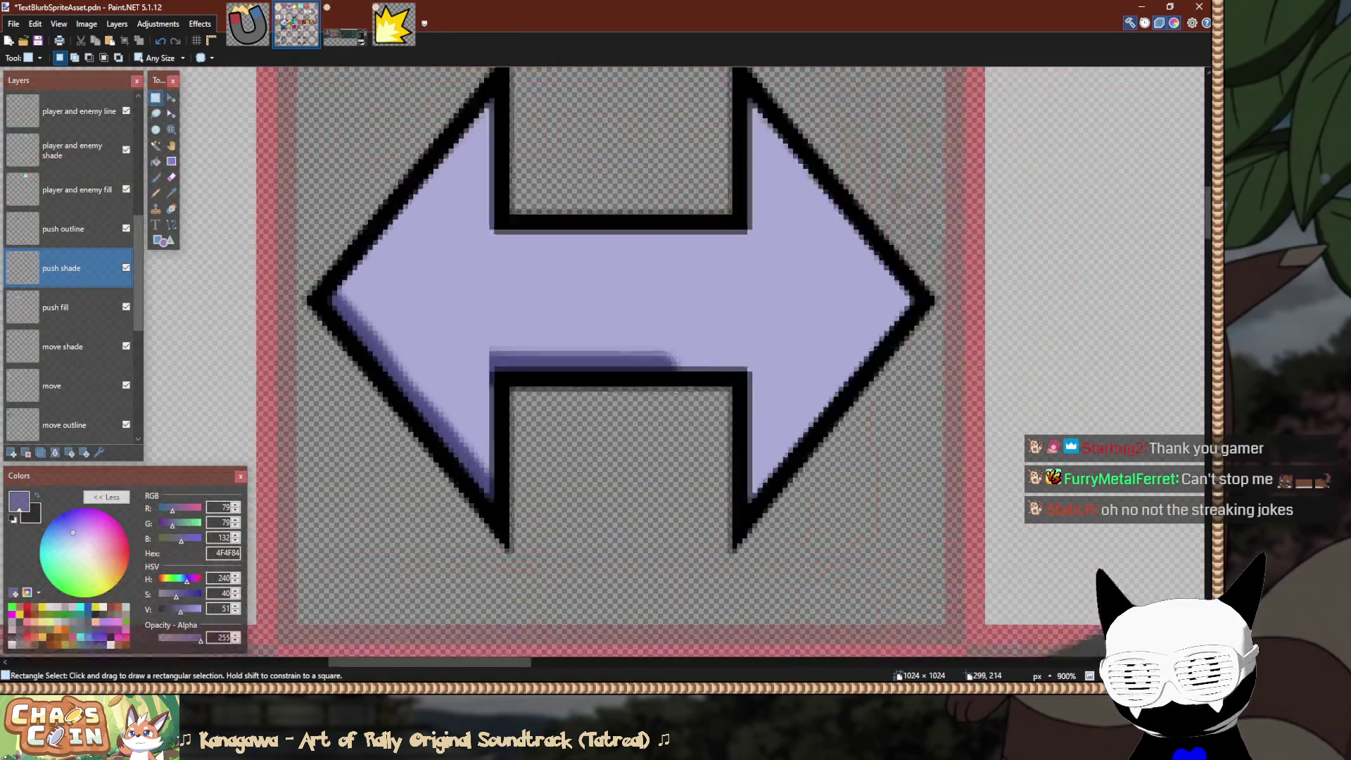
pyautogui.scroll(3, 508, 388)
pyautogui.press('e')
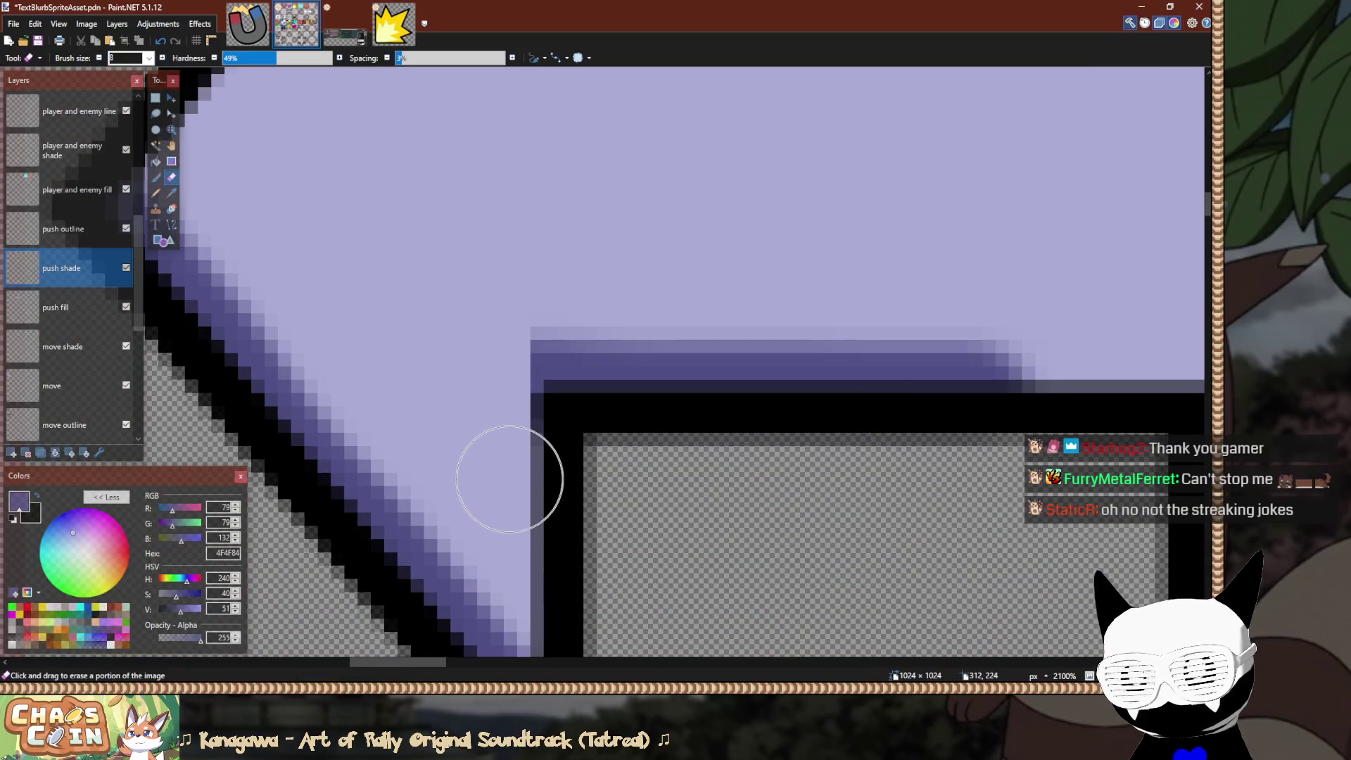
pyautogui.click(492, 378)
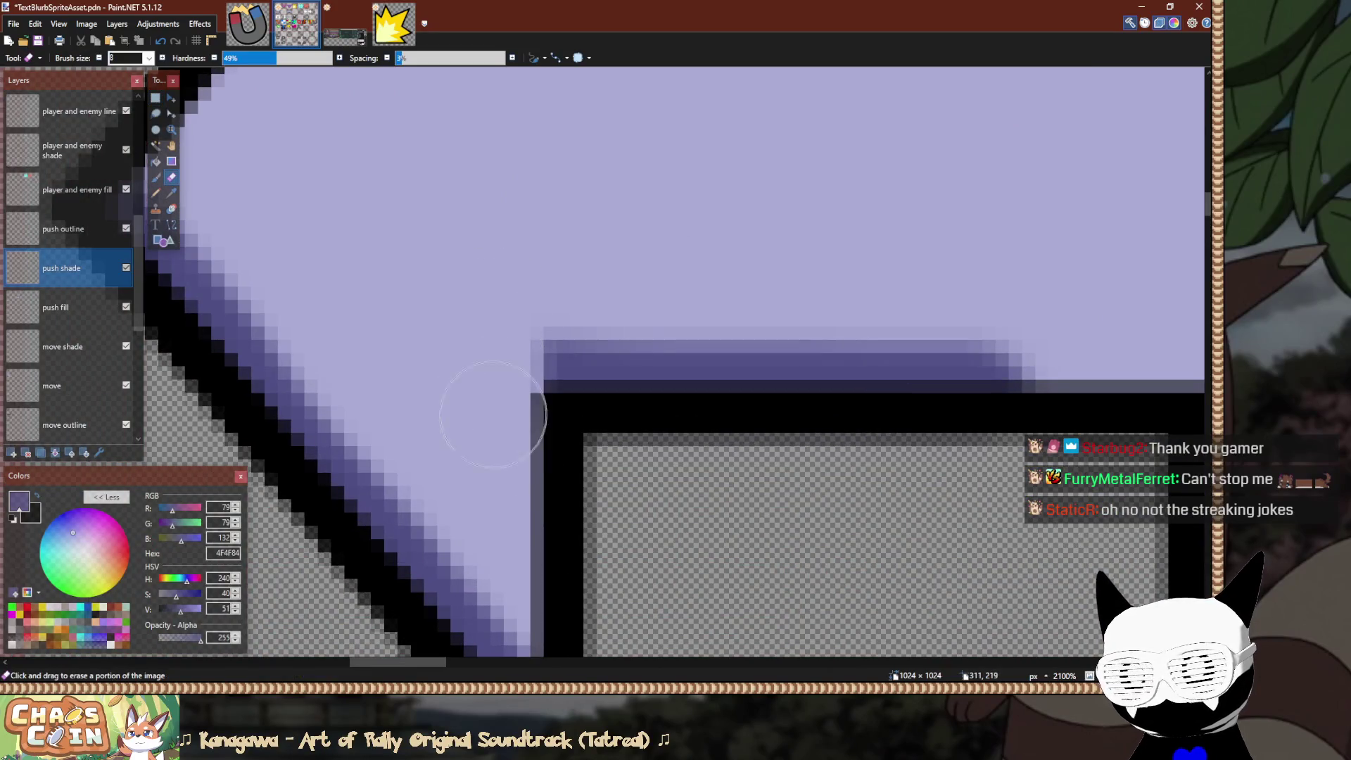
pyautogui.scroll(-15, 422, 268)
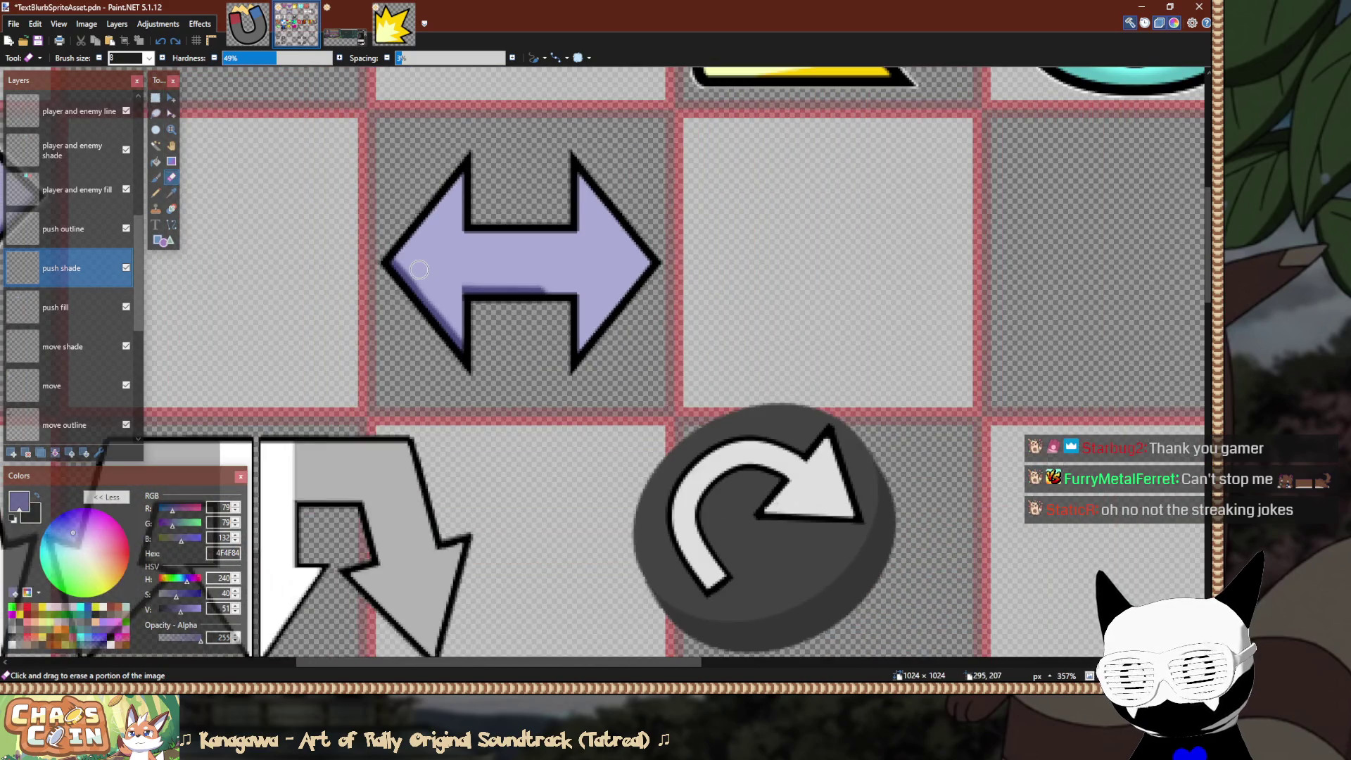
pyautogui.scroll(-3, 419, 269)
pyautogui.moveTo(419, 269); pyautogui.dragTo(541, 292)
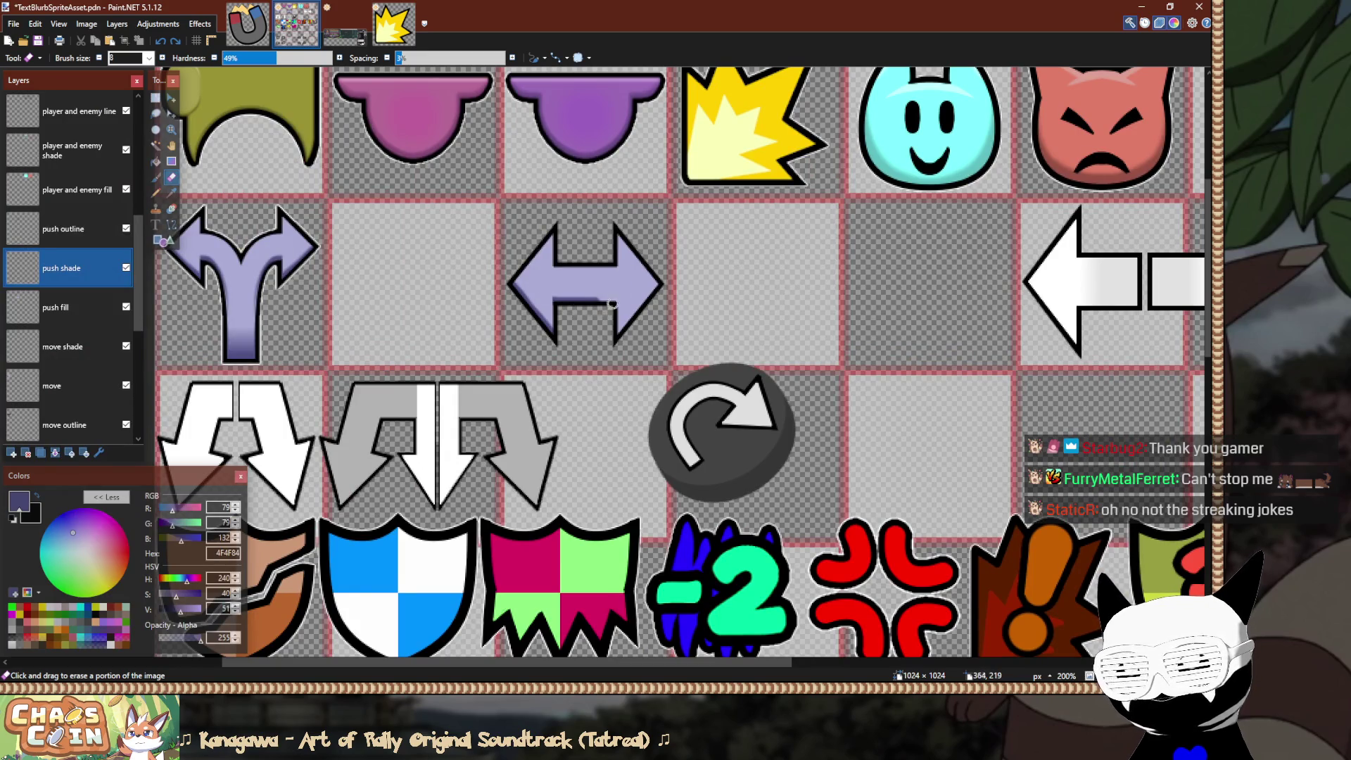
# Select the shade band beneath the shaft and move it onto the lower notch's outline.
pyautogui.scroll(5, 574, 302)
pyautogui.press('s')
pyautogui.moveTo(468, 262); pyautogui.dragTo(715, 306)
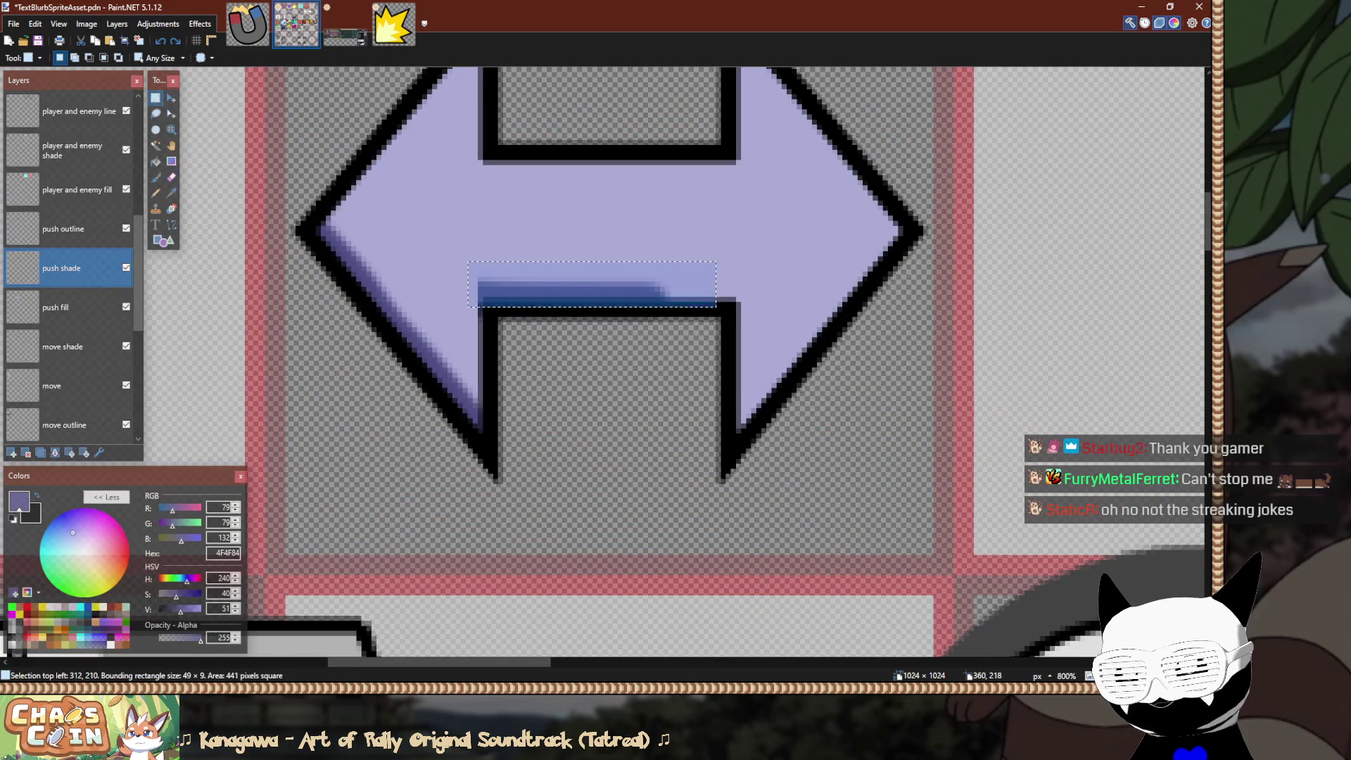
pyautogui.press('m')
pyautogui.moveTo(589, 293); pyautogui.dragTo(743, 339)
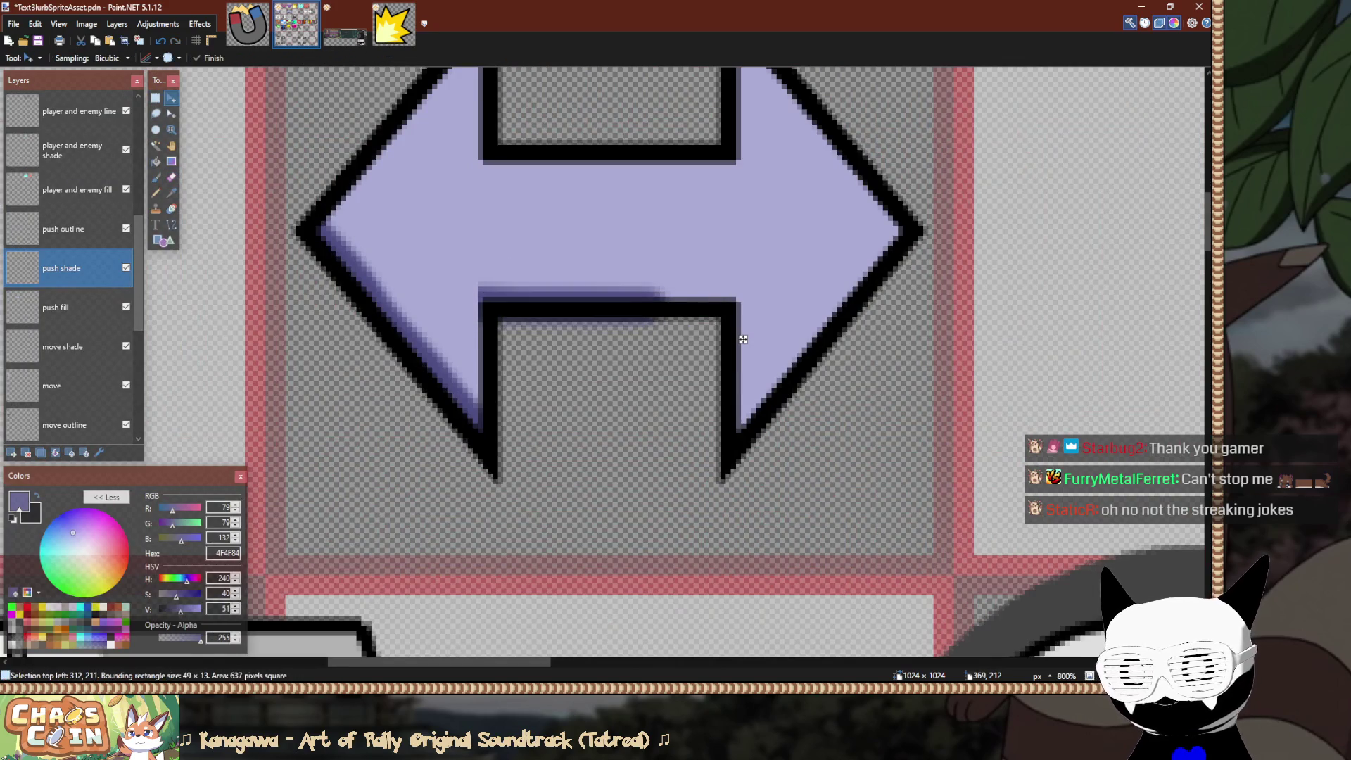
pyautogui.press('s')
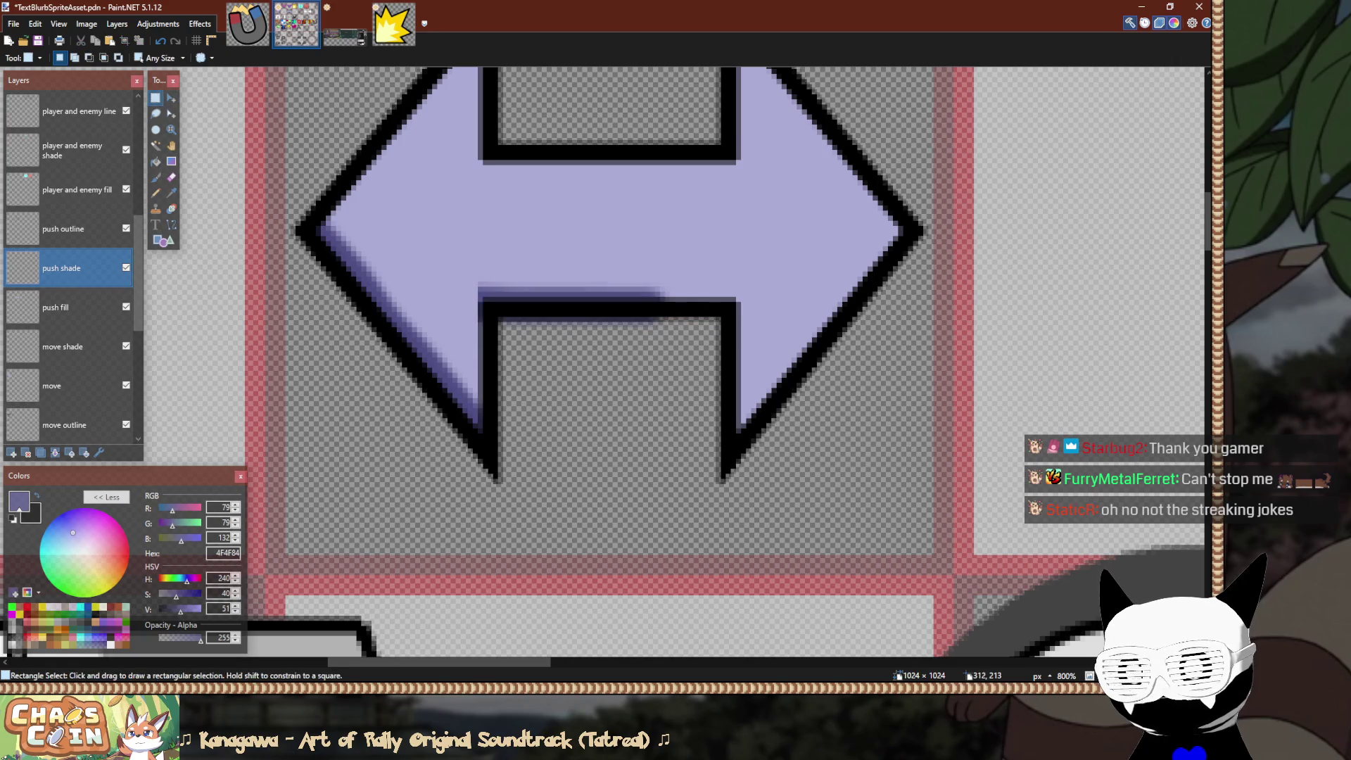
# Switch to the Eraser and inspect the shifted shade band up close.
pyautogui.press('e')
pyautogui.scroll(3, 468, 280)
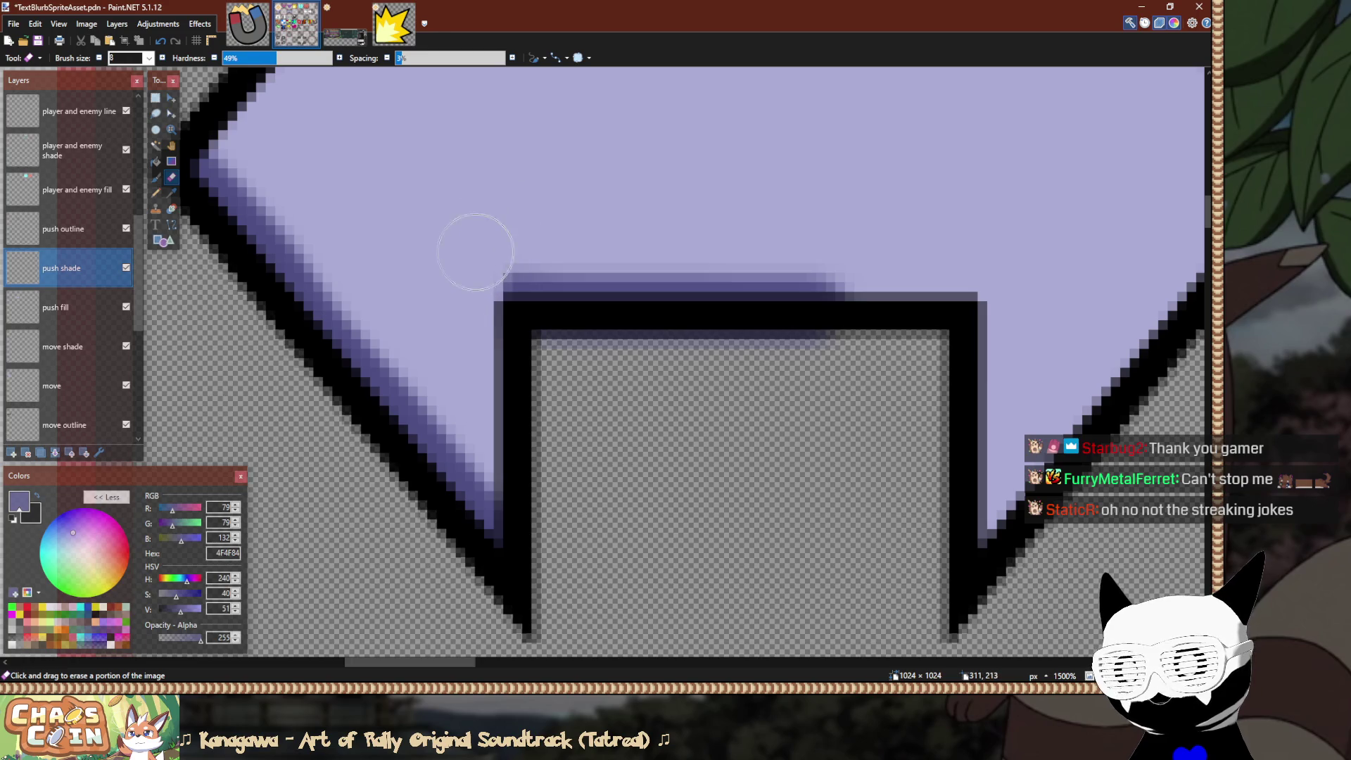
pyautogui.scroll(-5, 371, 261)
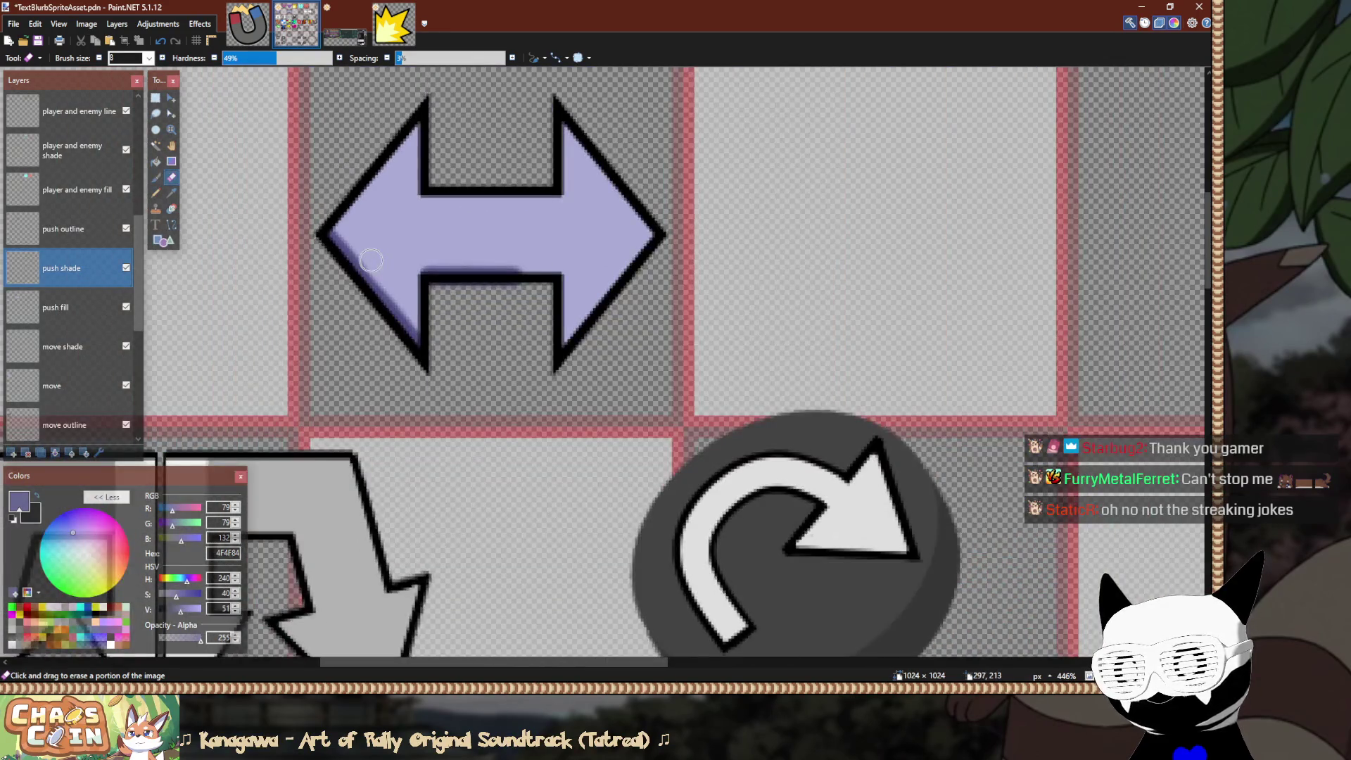
pyautogui.scroll(-6, 371, 260)
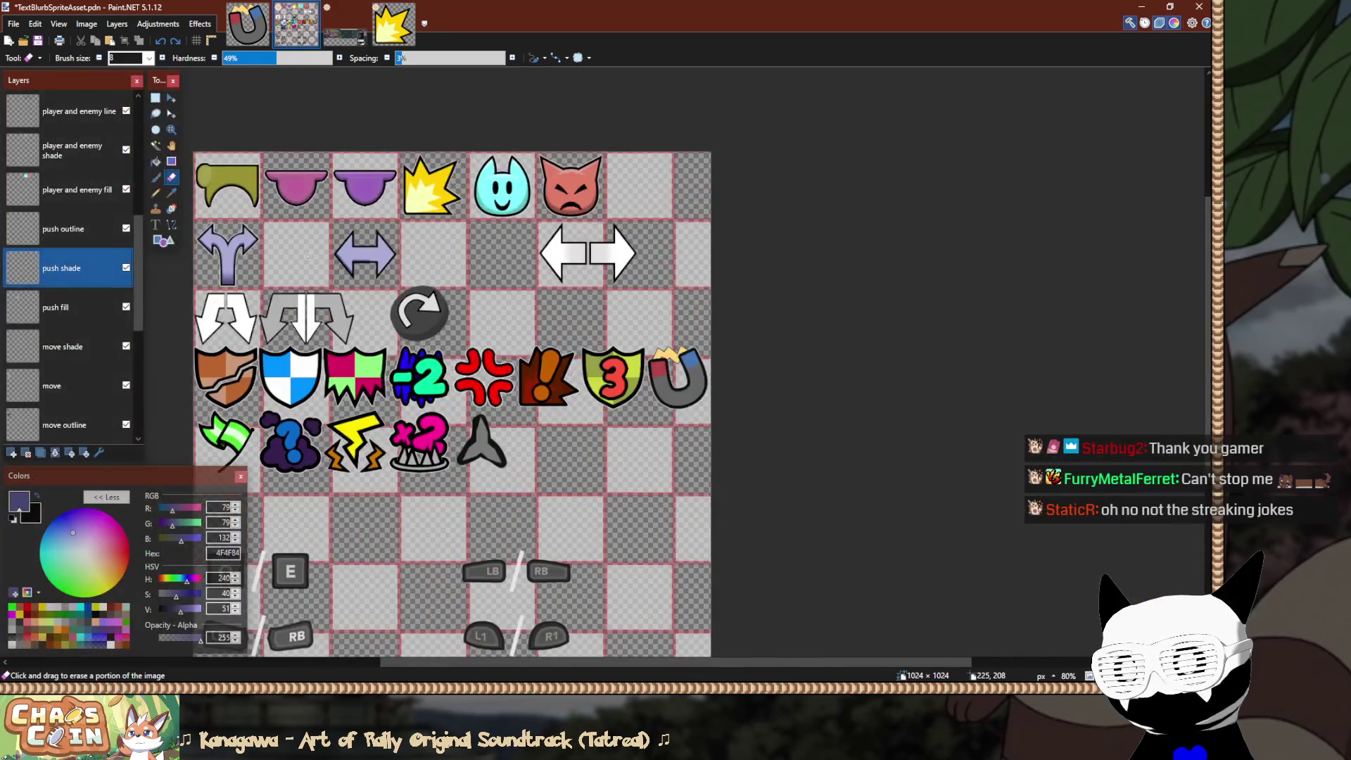
pyautogui.scroll(10, 609, 329)
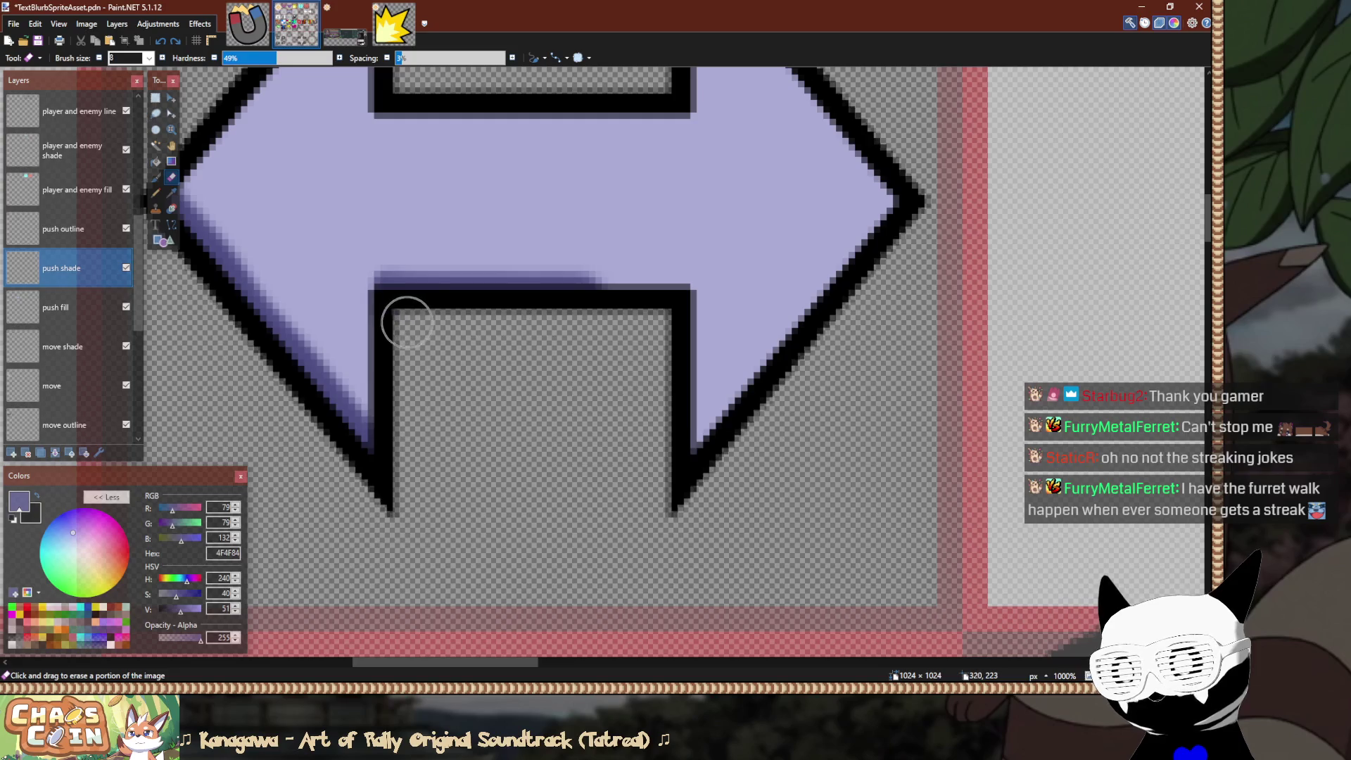
pyautogui.scroll(-6, 447, 363)
pyautogui.scroll(11, 443, 356)
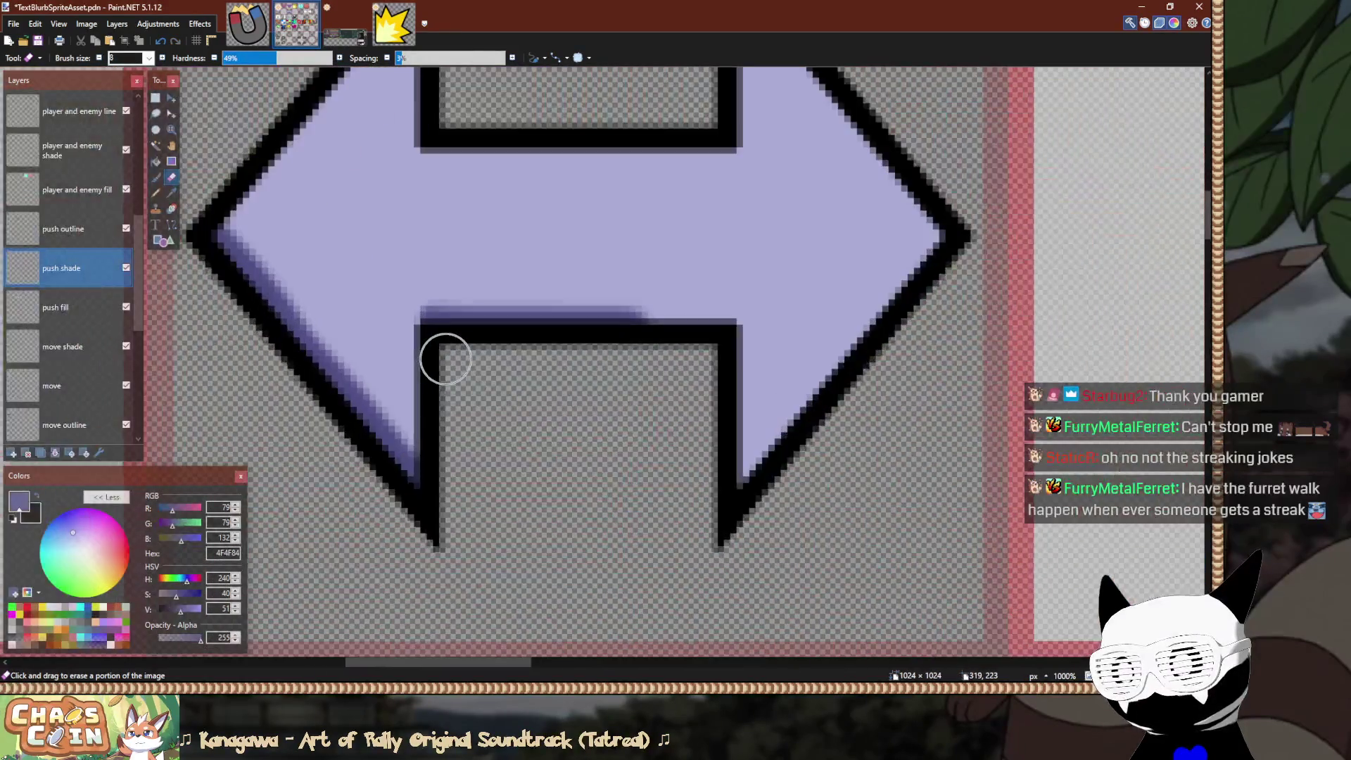
pyautogui.scroll(-1, 446, 358)
# Make trial selections of the shade band above the notch and beside its corner, then clear them.
pyautogui.hotkey('ctrl', 'a')
pyautogui.press('m')
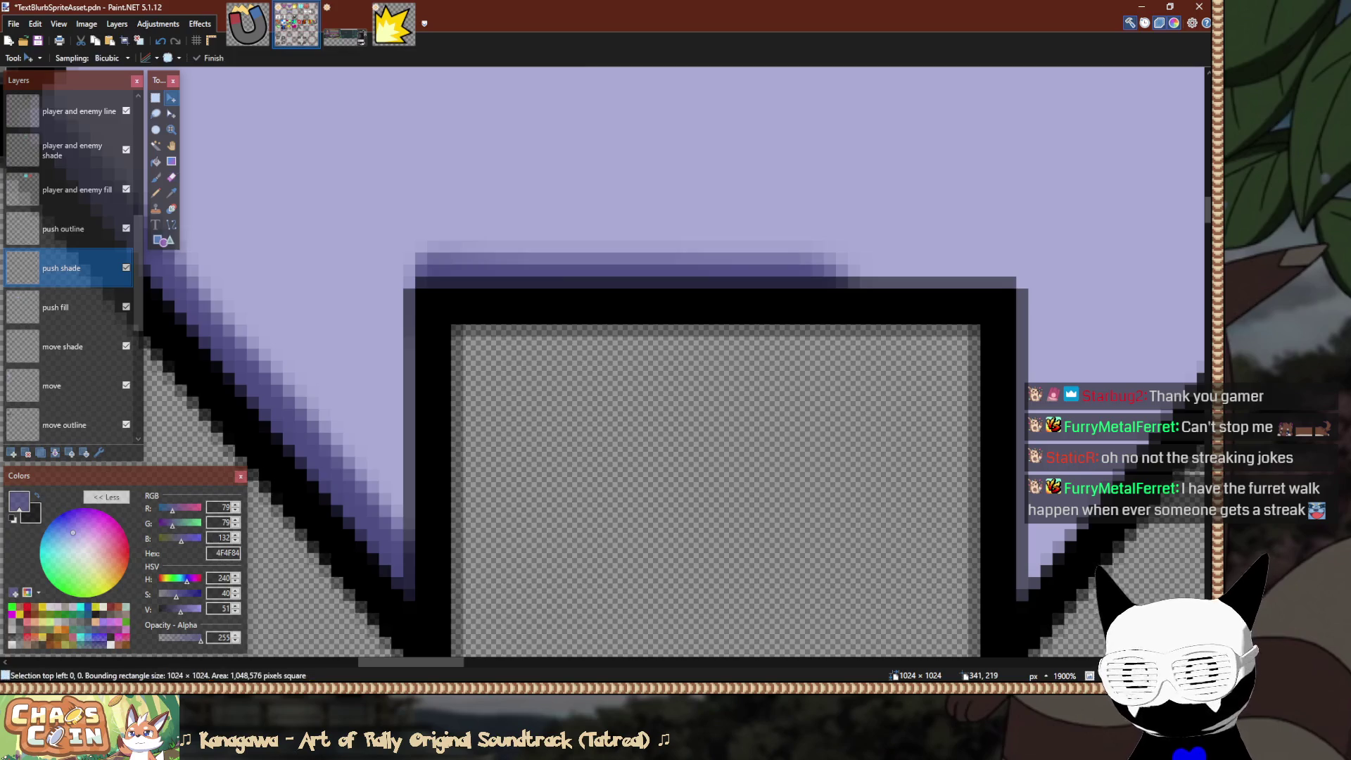
pyautogui.press('s')
pyautogui.moveTo(738, 192); pyautogui.dragTo(835, 241)
pyautogui.moveTo(728, 216)
pyautogui.mouseDown()
pyautogui.moveTo(451, 348)
pyautogui.moveTo(392, 348)
pyautogui.mouseUp()
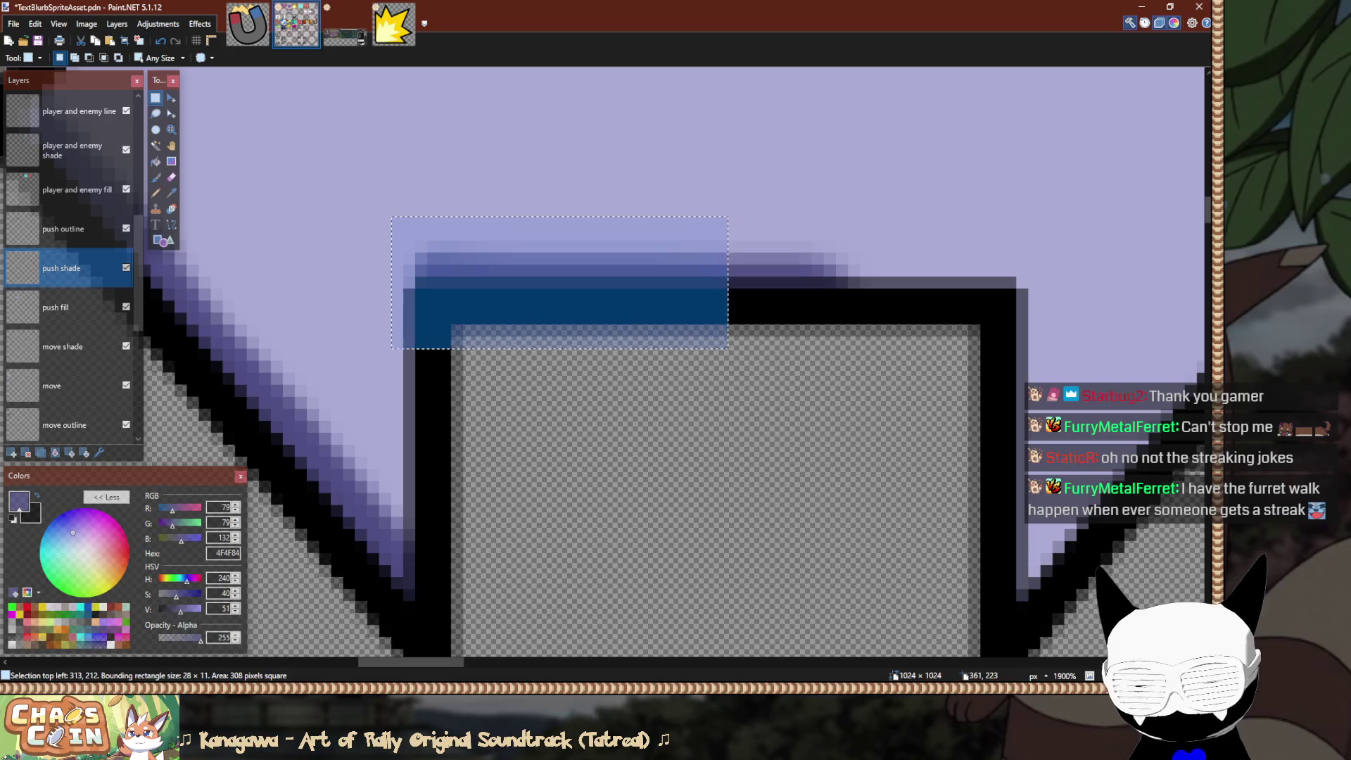
pyautogui.click(559, 283)
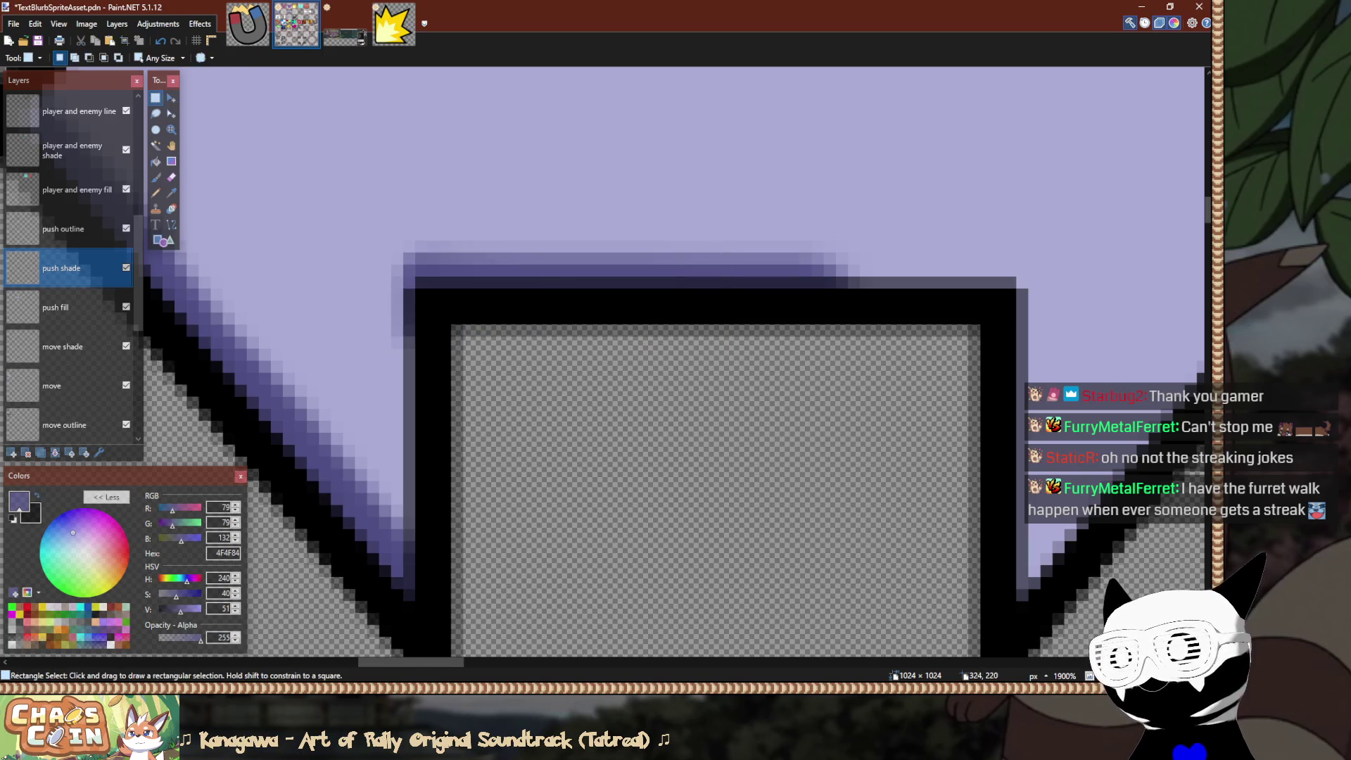
pyautogui.moveTo(344, 230); pyautogui.dragTo(397, 345)
pyautogui.click(396, 342)
pyautogui.scroll(-5, 396, 342)
pyautogui.scroll(4, 384, 313)
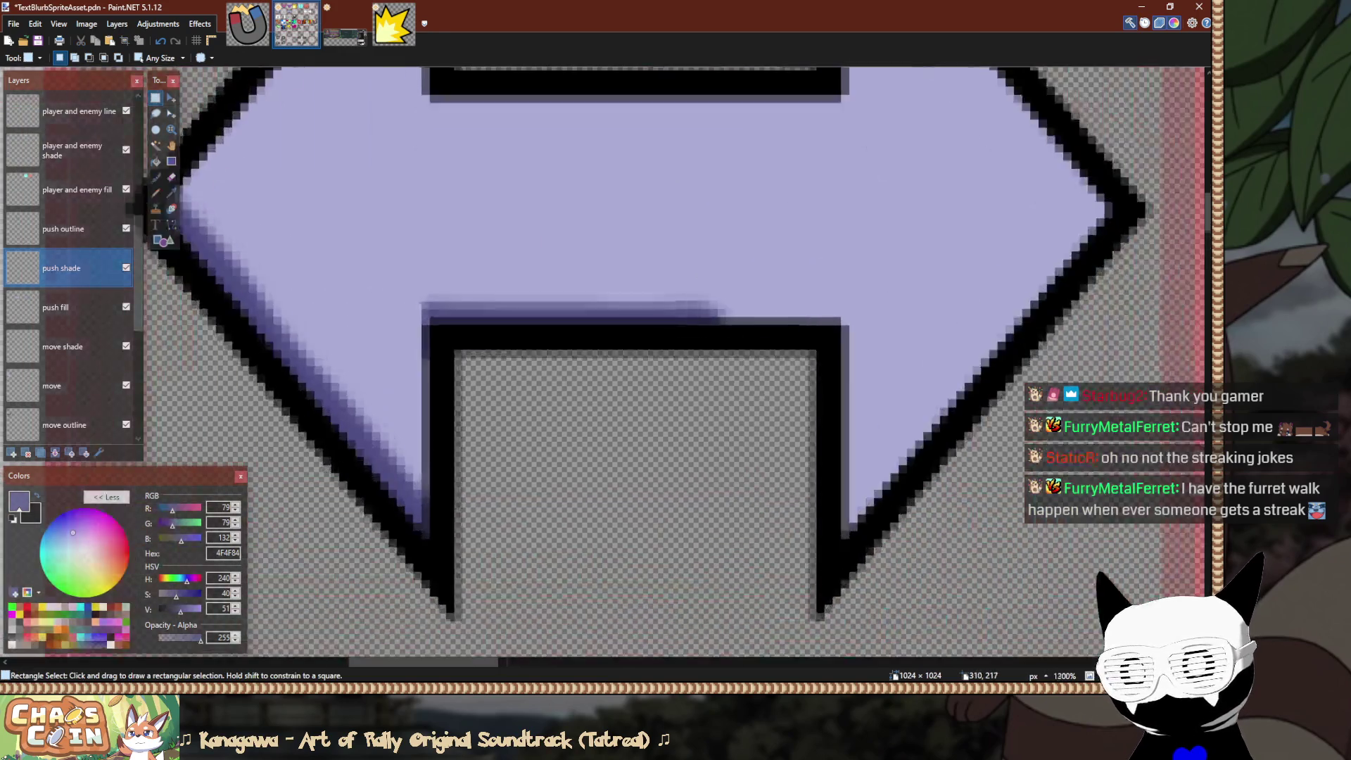
pyautogui.scroll(2, 378, 308)
pyautogui.press('e')
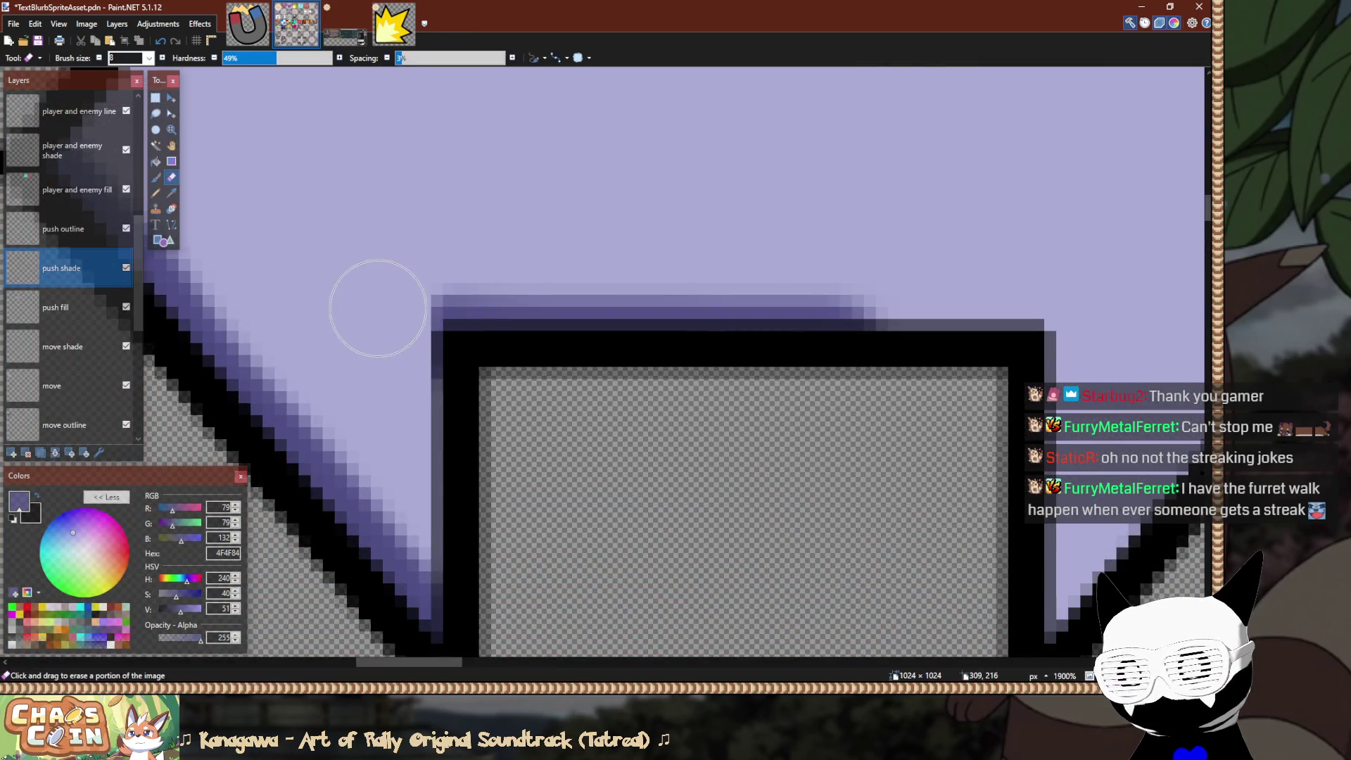
pyautogui.scroll(-6, 337, 303)
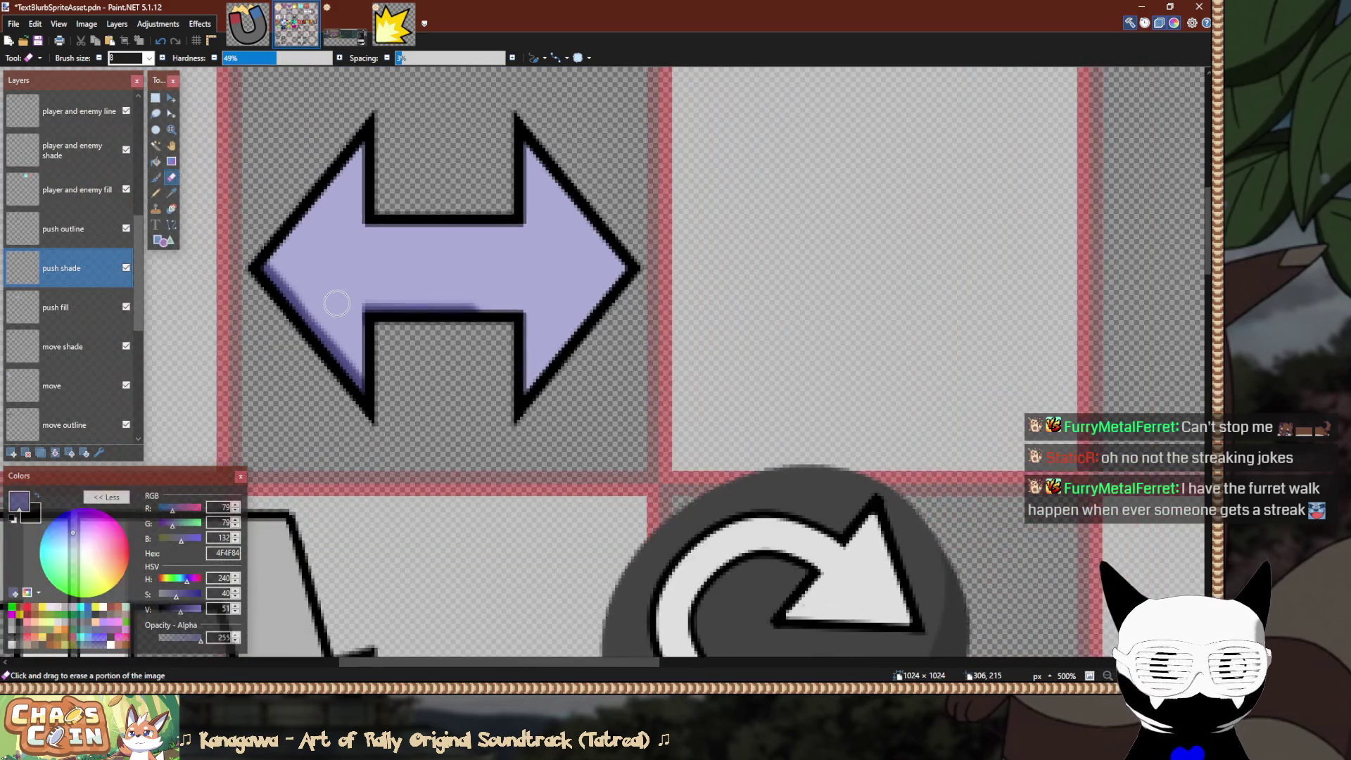
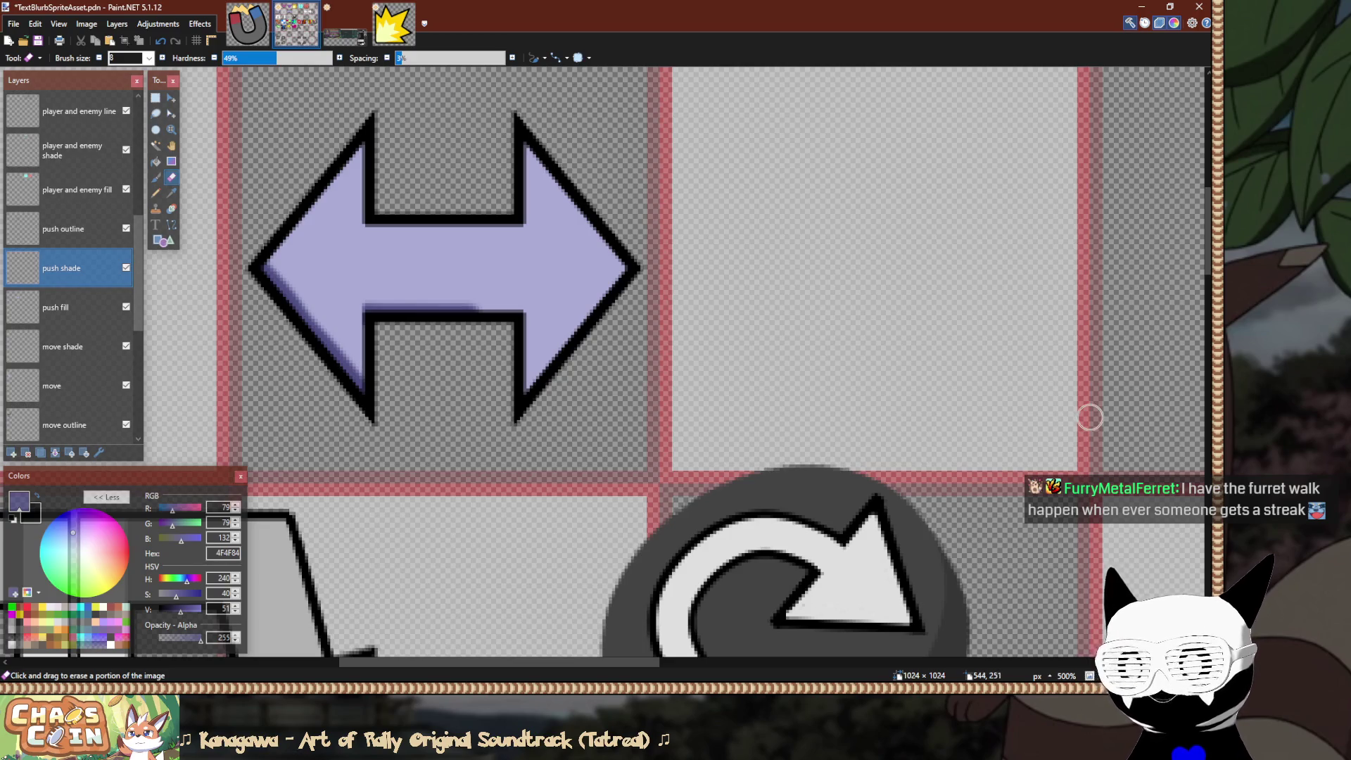
# Zoom in on the double arrow, try a selection at its lower-left, then clear it.
pyautogui.scroll(-2, 386, 202)
pyautogui.hscroll(-5, 342, 240)
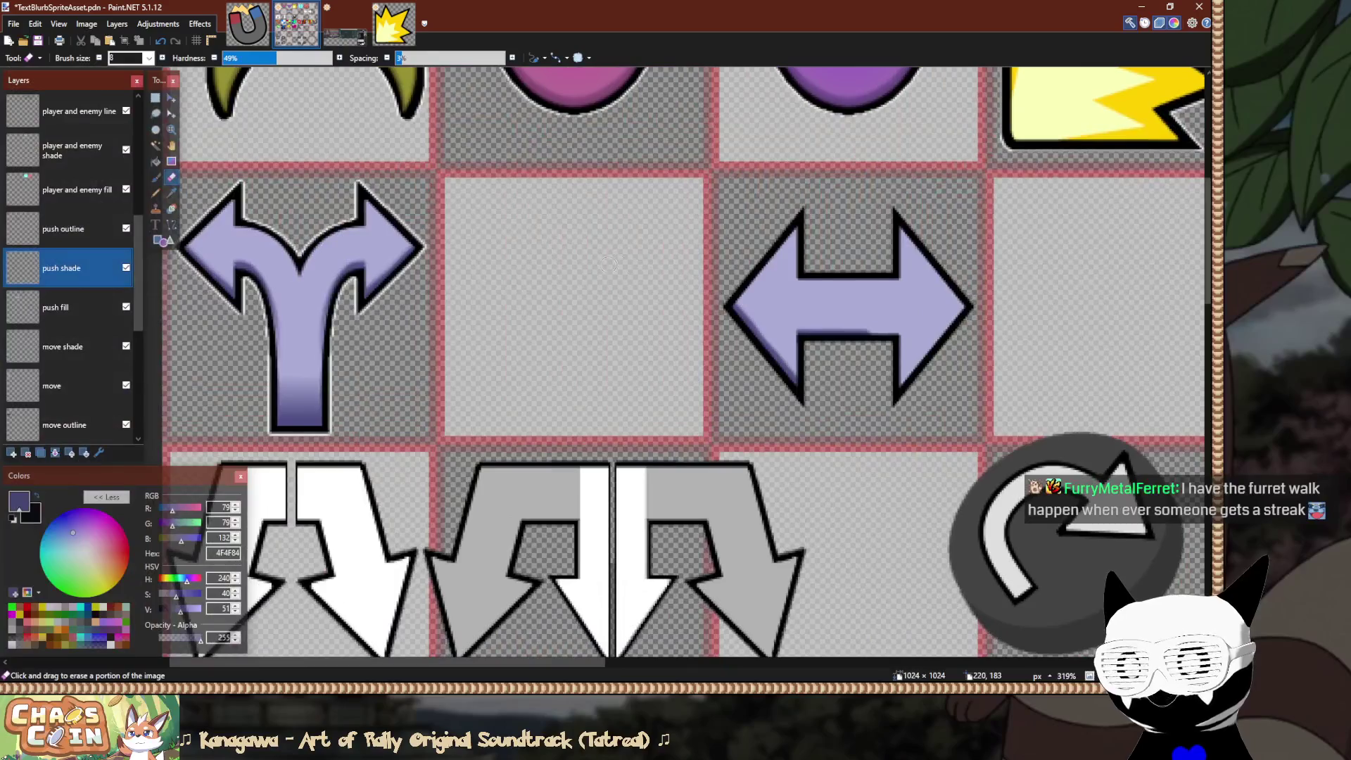
pyautogui.scroll(4, 875, 338)
pyautogui.scroll(1, 842, 332)
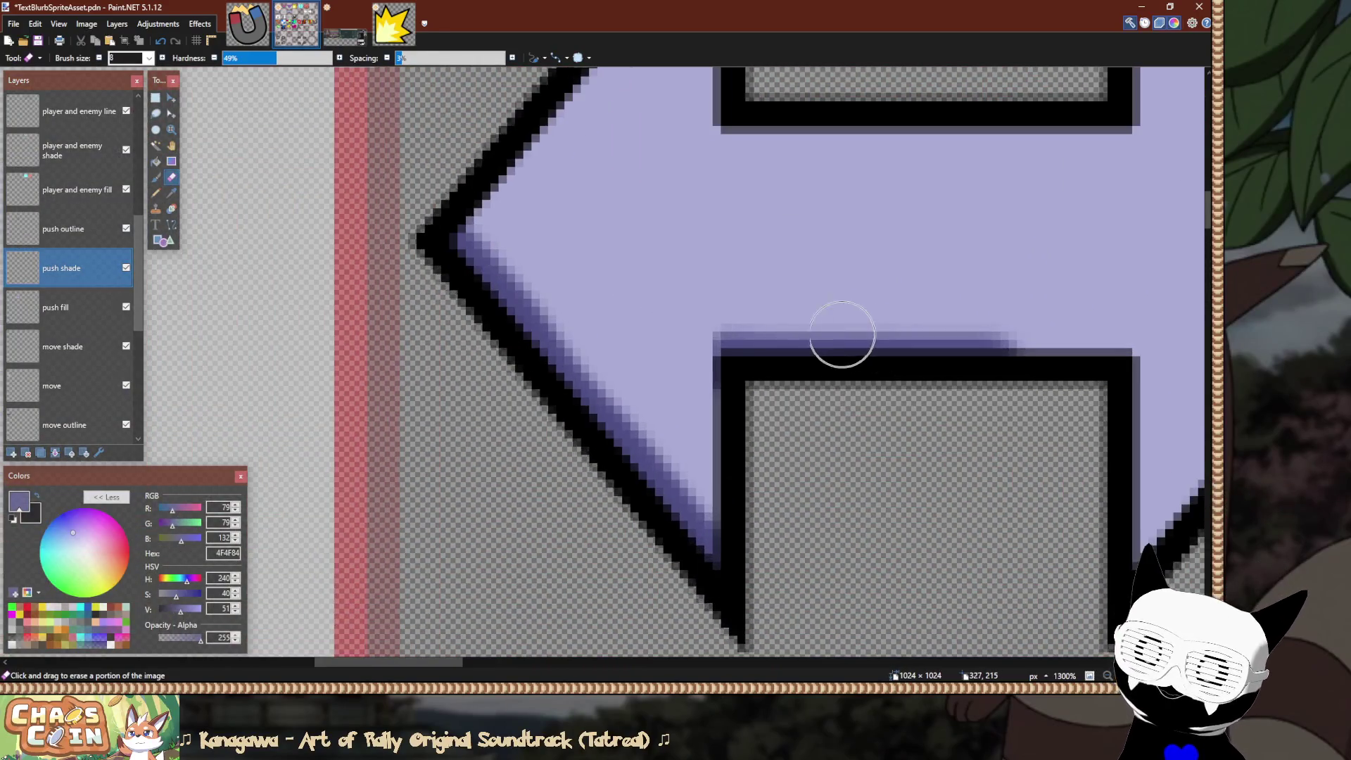
pyautogui.scroll(1, 621, 338)
pyautogui.scroll(-8, 614, 351)
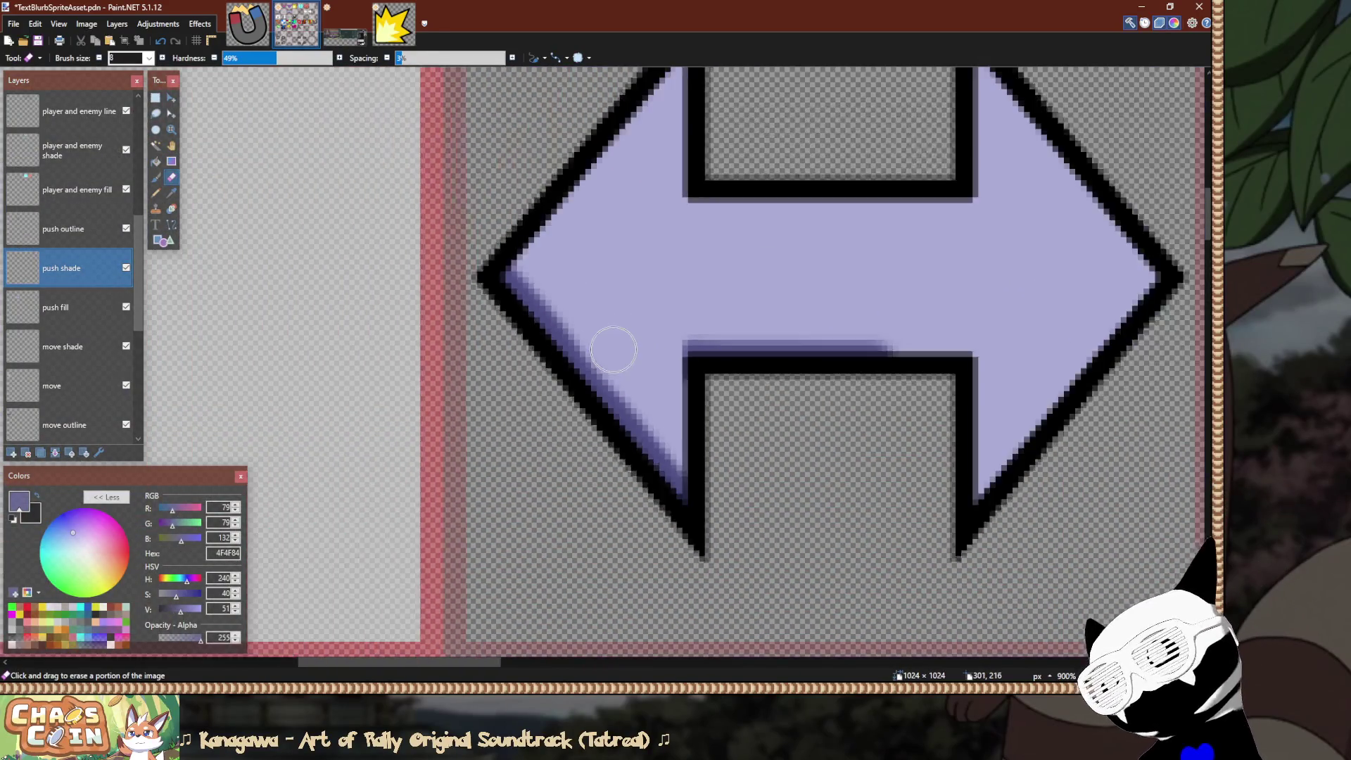
pyautogui.scroll(1, 502, 327)
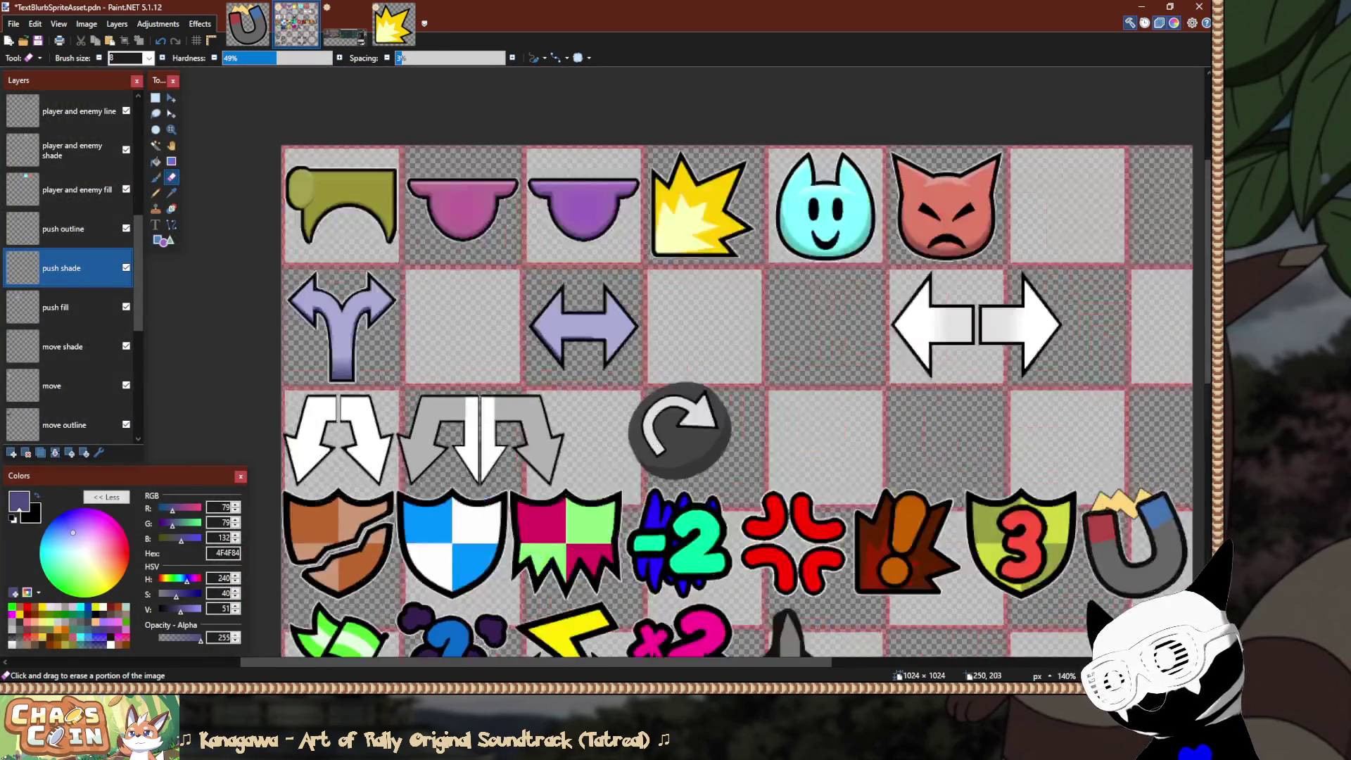
pyautogui.scroll(2, 504, 327)
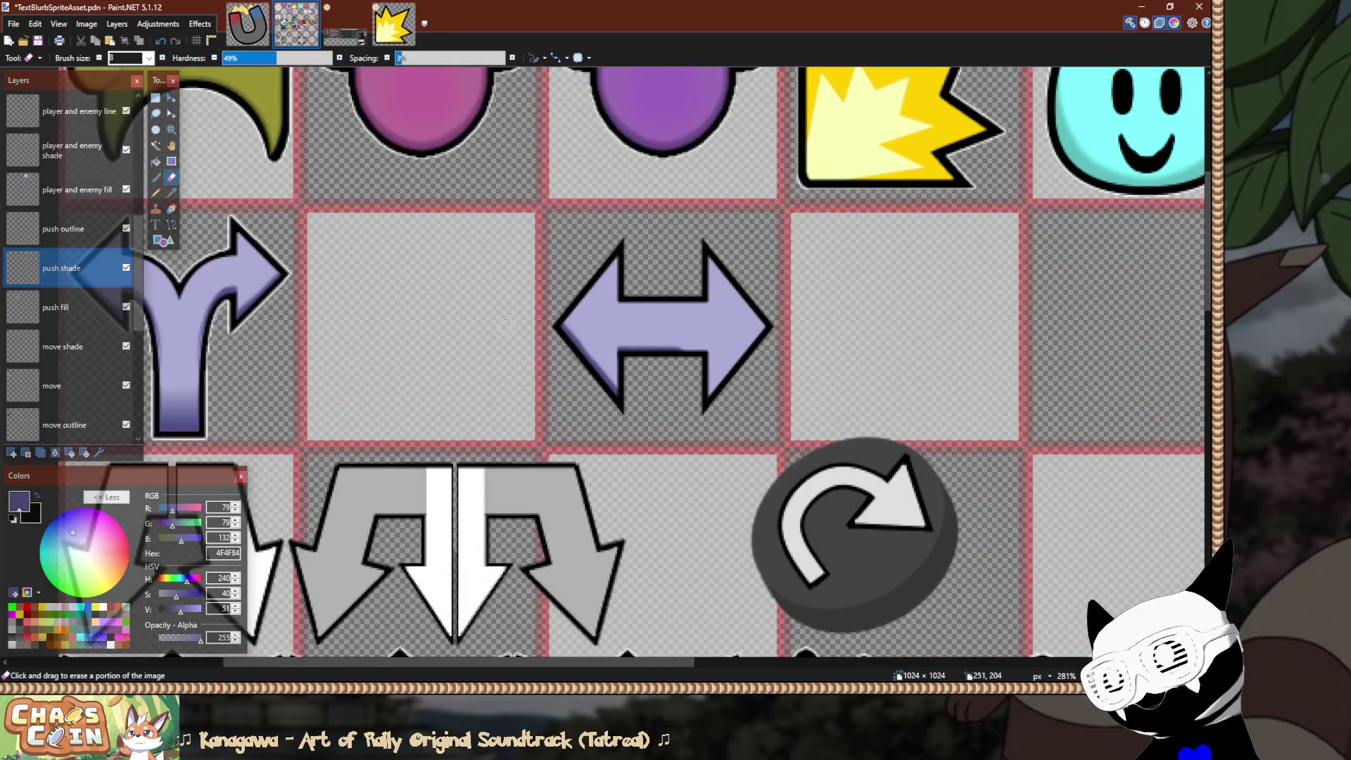
pyautogui.scroll(1, 506, 327)
pyautogui.scroll(1, 694, 317)
pyautogui.scroll(1, 604, 310)
pyautogui.scroll(1, 486, 448)
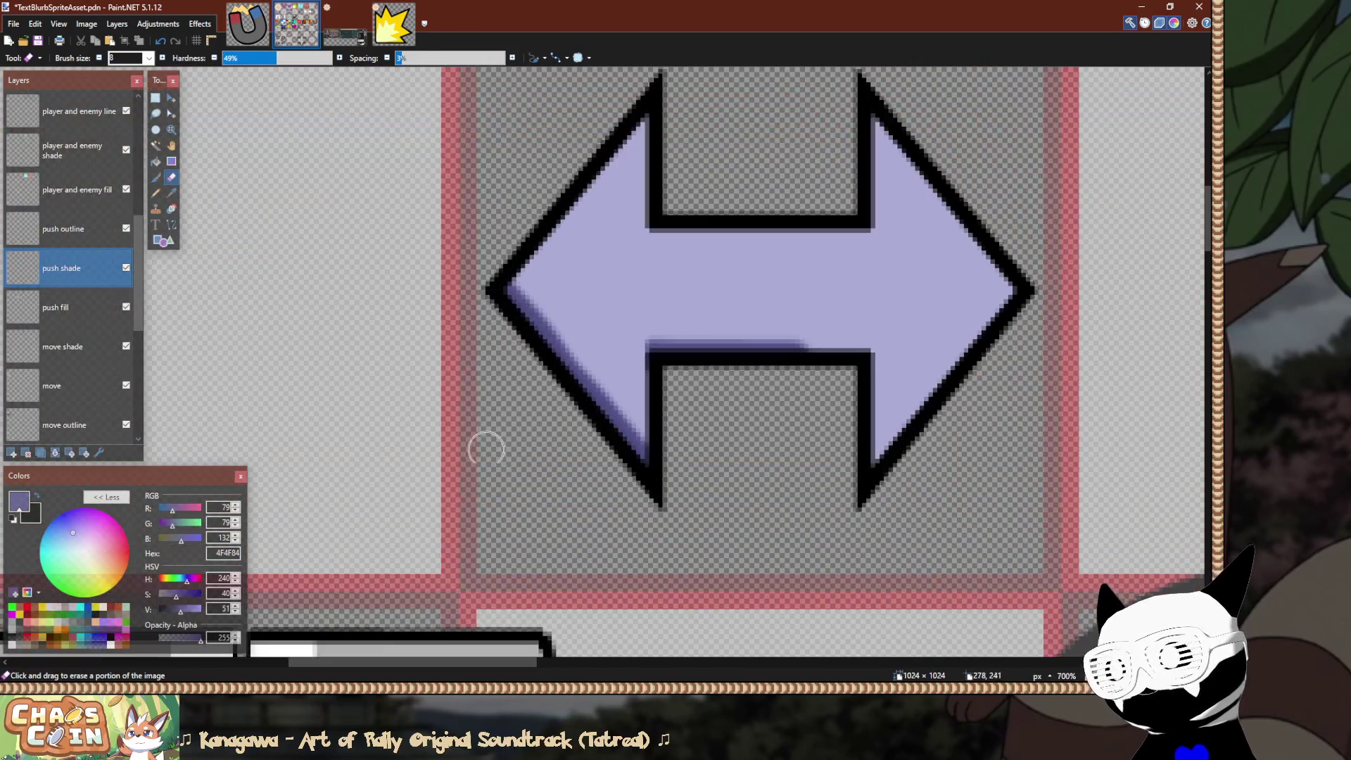
pyautogui.press('s')
pyautogui.moveTo(481, 569)
pyautogui.mouseDown()
pyautogui.moveTo(588, 394)
pyautogui.moveTo(491, 578)
pyautogui.moveTo(549, 453)
pyautogui.moveTo(543, 414)
pyautogui.moveTo(561, 414)
pyautogui.moveTo(706, 268)
pyautogui.mouseUp()
pyautogui.scroll(2, 491, 578)
pyautogui.scroll(-3, 549, 453)
pyautogui.scroll(-2, 543, 414)
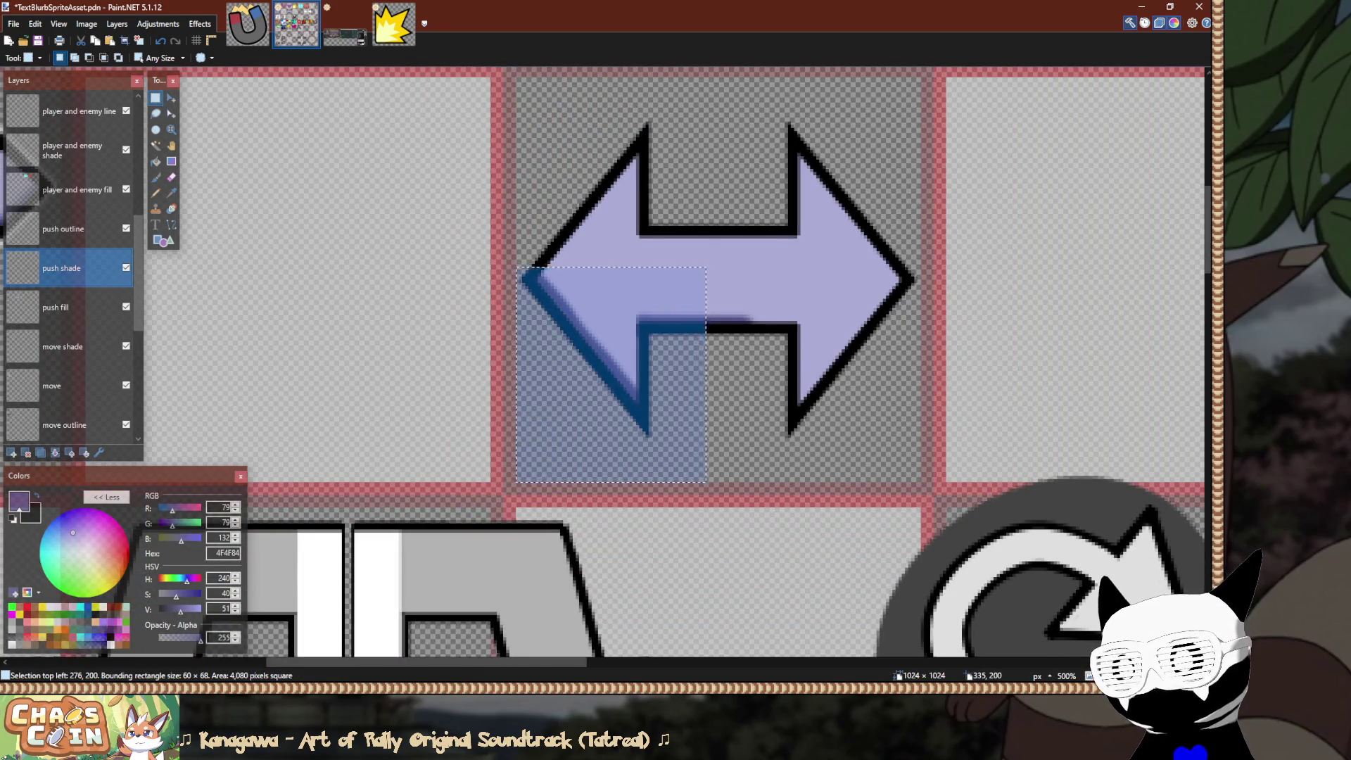
pyautogui.click(631, 326)
pyautogui.scroll(-3, 631, 327)
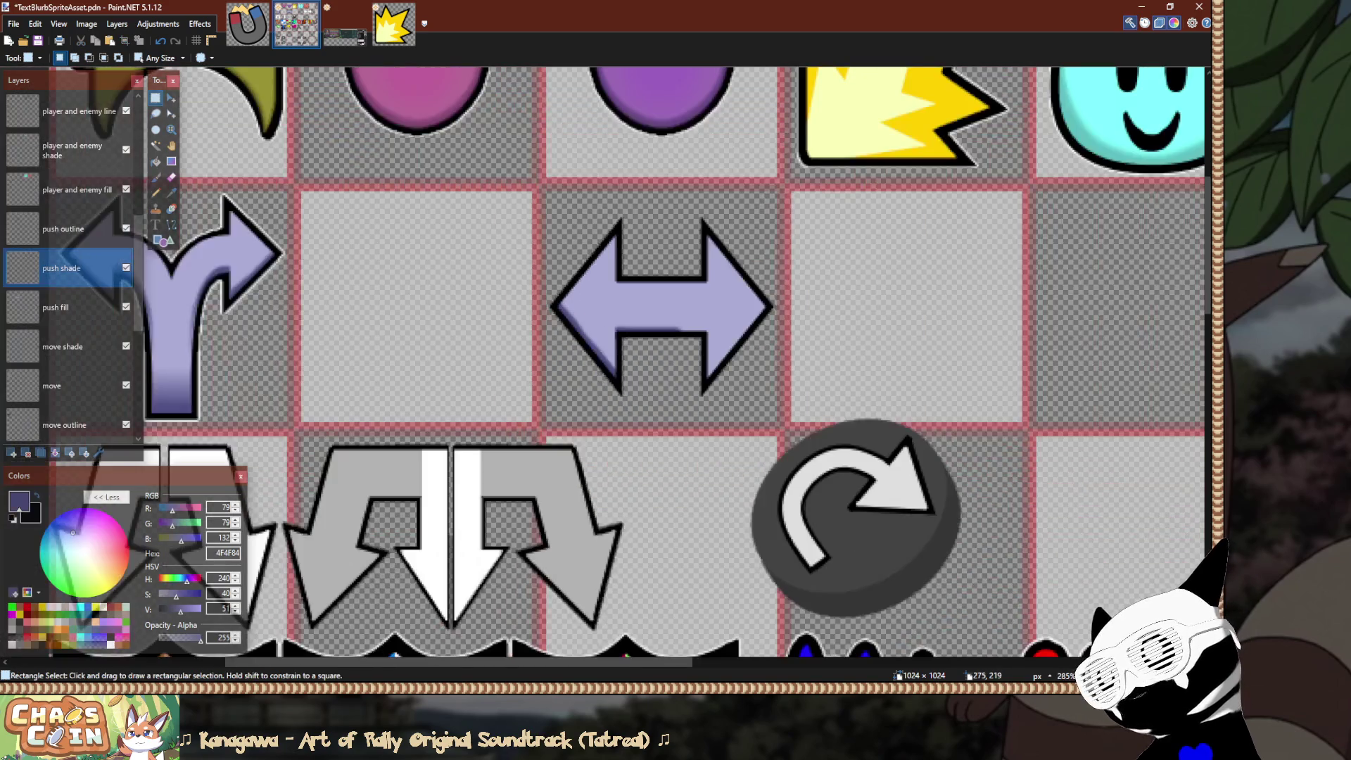
pyautogui.scroll(5, 631, 326)
pyautogui.scroll(5, 628, 326)
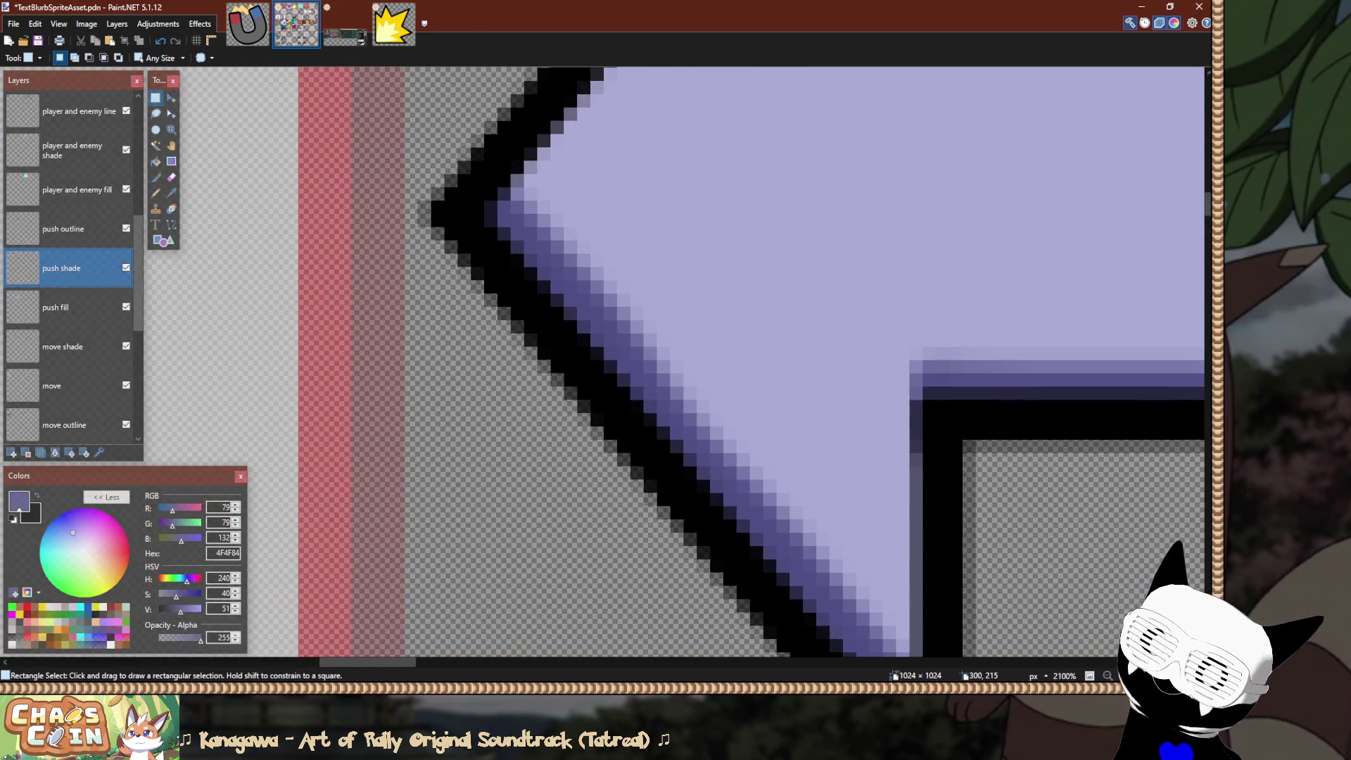
pyautogui.press('e')
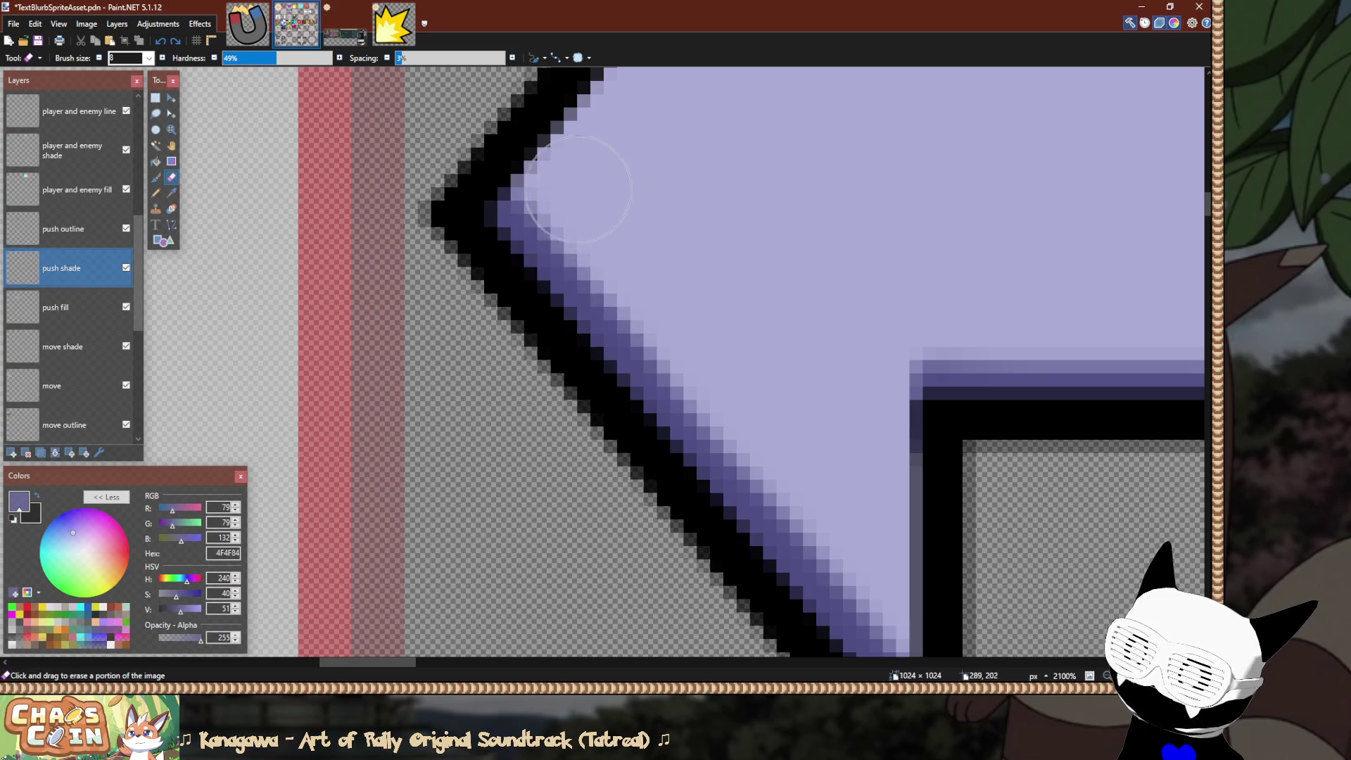
pyautogui.keyDown('ctrl'); pyautogui.scroll(-5, 488, 111); pyautogui.keyUp('ctrl')
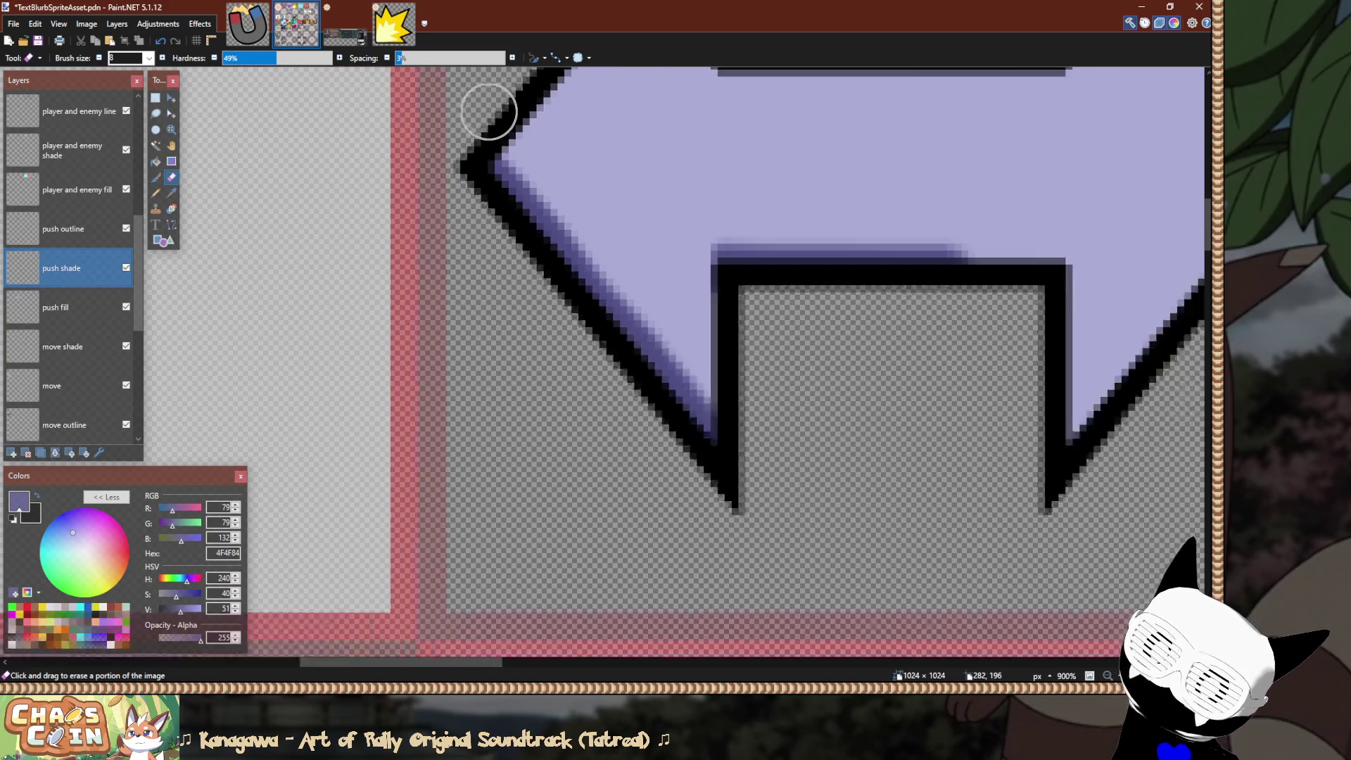
pyautogui.keyDown('ctrl'); pyautogui.scroll(-2, 488, 112); pyautogui.keyUp('ctrl')
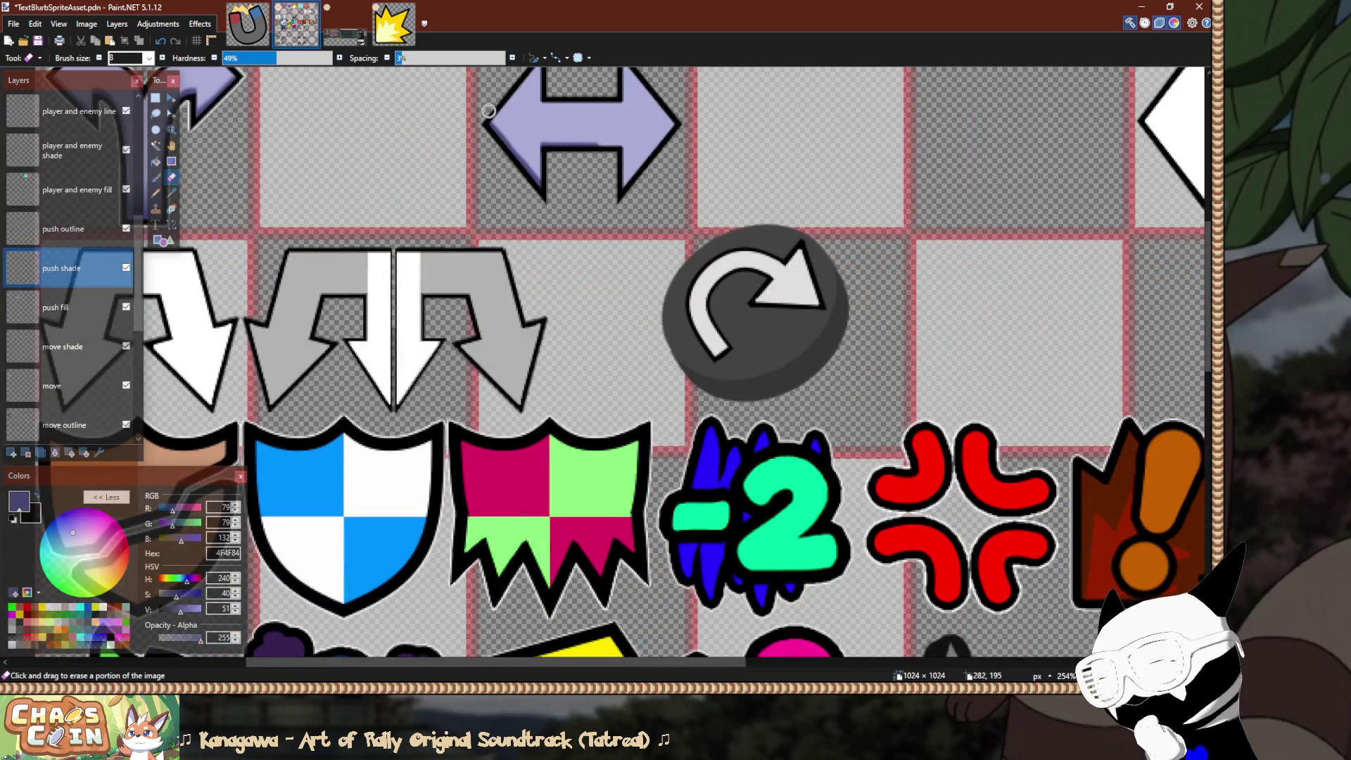
pyautogui.keyDown('ctrl'); pyautogui.scroll(7, 506, 217); pyautogui.keyUp('ctrl')
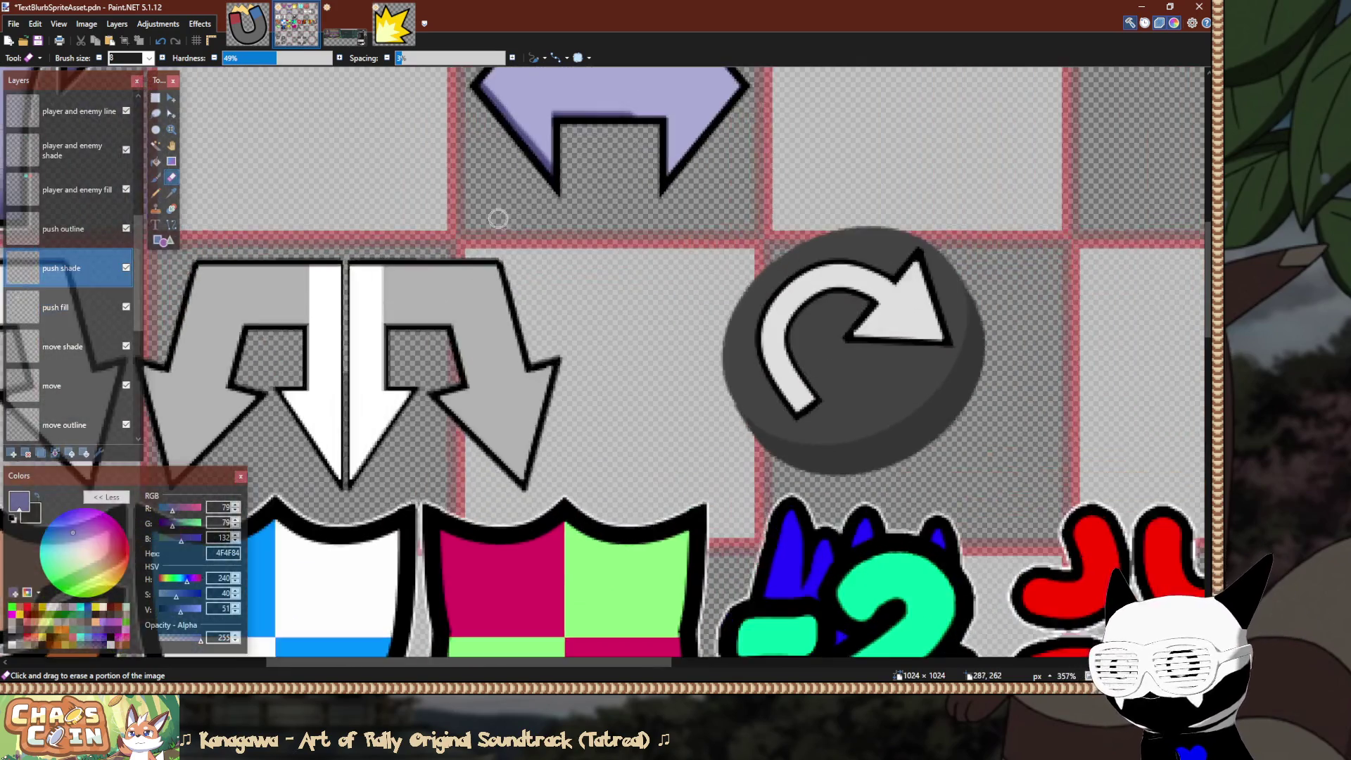
pyautogui.keyDown('ctrl'); pyautogui.scroll(1, 484, 219); pyautogui.keyUp('ctrl')
# Duplicate the arrow's left half, flip it horizontally, move it 64 px right, and deselect.
pyautogui.press('s')
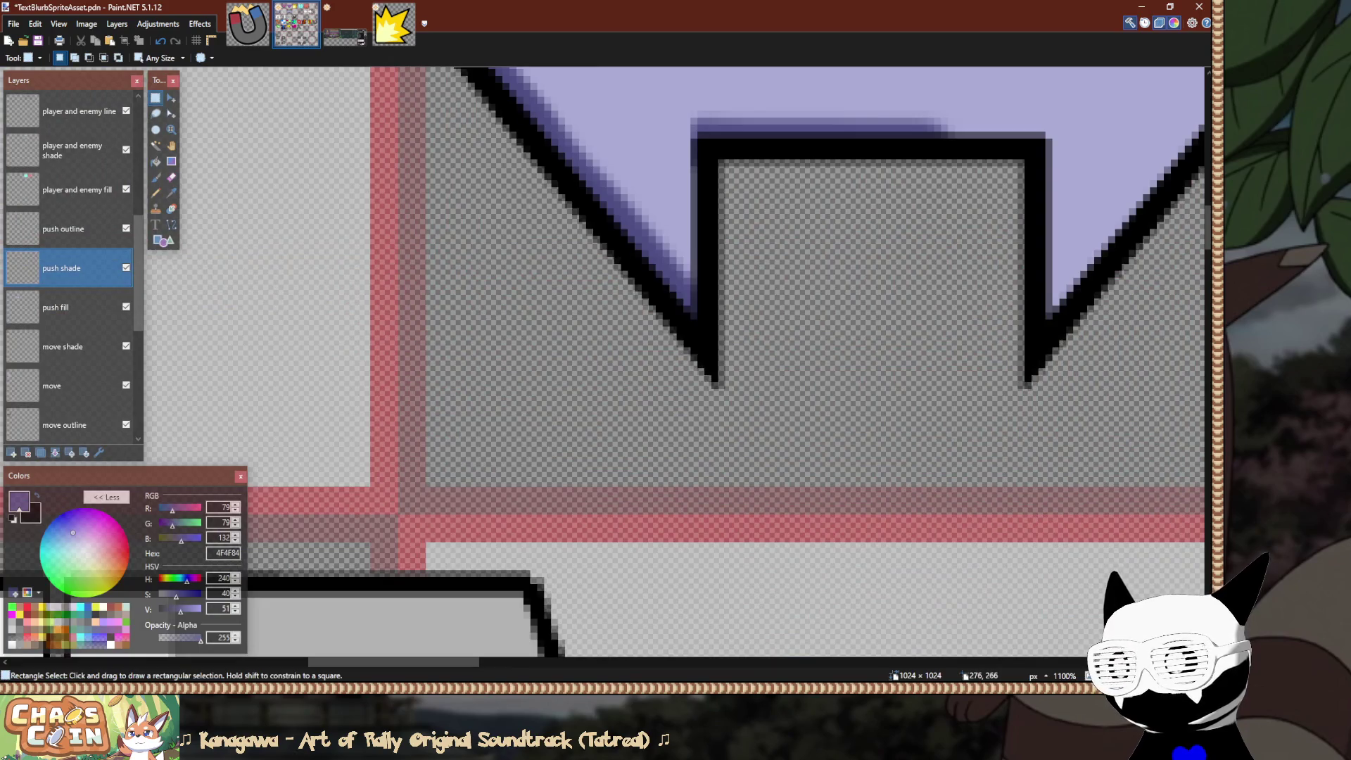
pyautogui.moveTo(426, 486)
pyautogui.mouseDown()
pyautogui.moveTo(560, 353)
pyautogui.moveTo(695, 164)
pyautogui.moveTo(704, 233)
pyautogui.moveTo(722, 242)
pyautogui.moveTo(712, 236)
pyautogui.mouseUp()
pyautogui.keyDown('ctrl'); pyautogui.scroll(-4, 561, 353); pyautogui.keyUp('ctrl')
pyautogui.scroll(3, 695, 164)
pyautogui.scroll(-1, 713, 236)
pyautogui.hscroll(1, 646, 595)
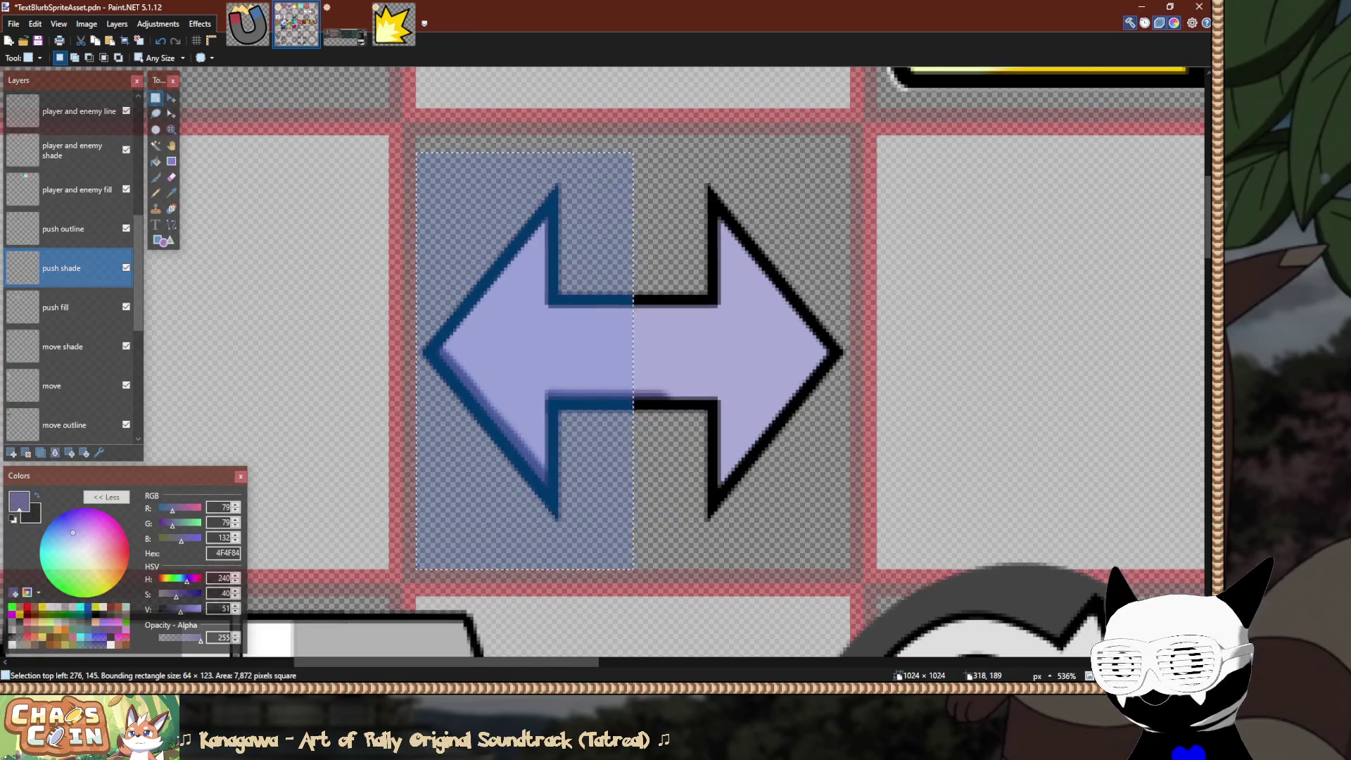
pyautogui.press('m')
pyautogui.hotkey('ctrl', 'shift', 'h')
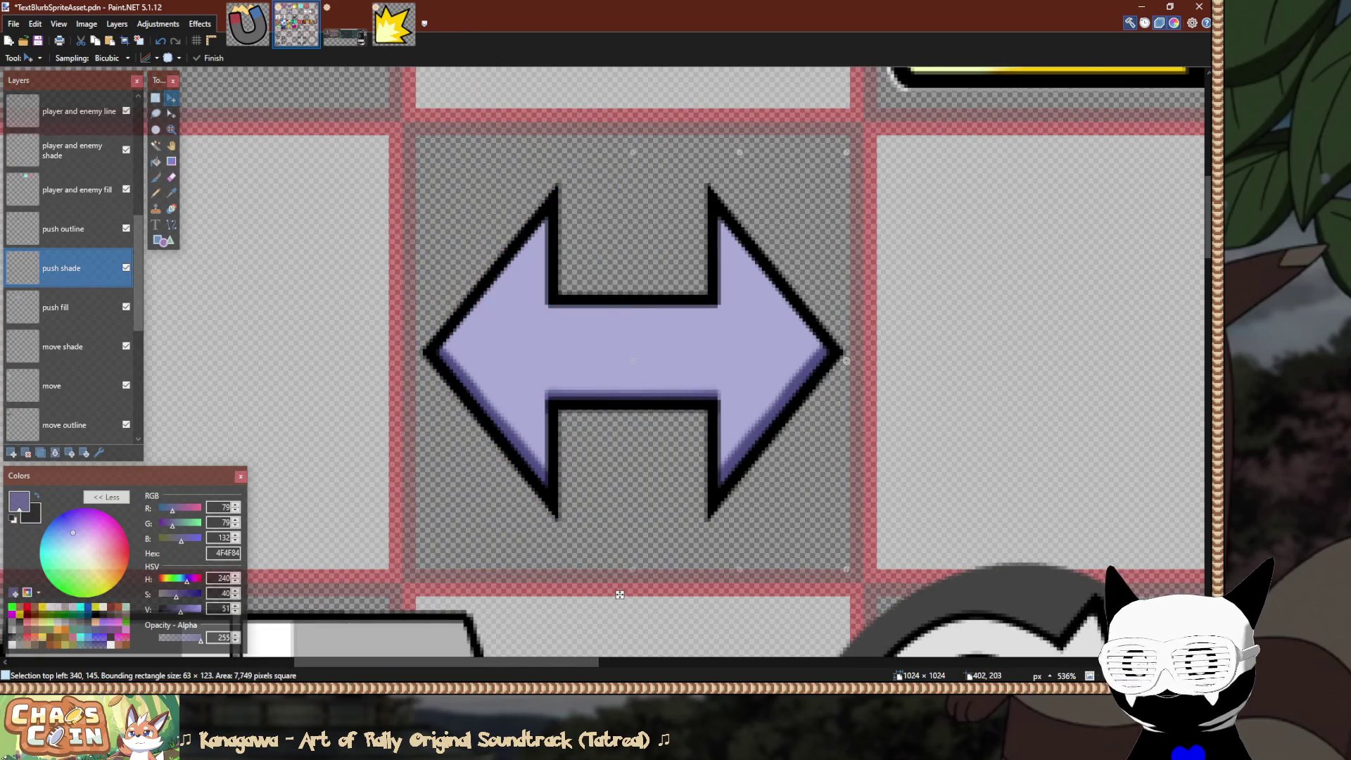
pyautogui.press('s')
pyautogui.hotkey('ctrl', 'd')
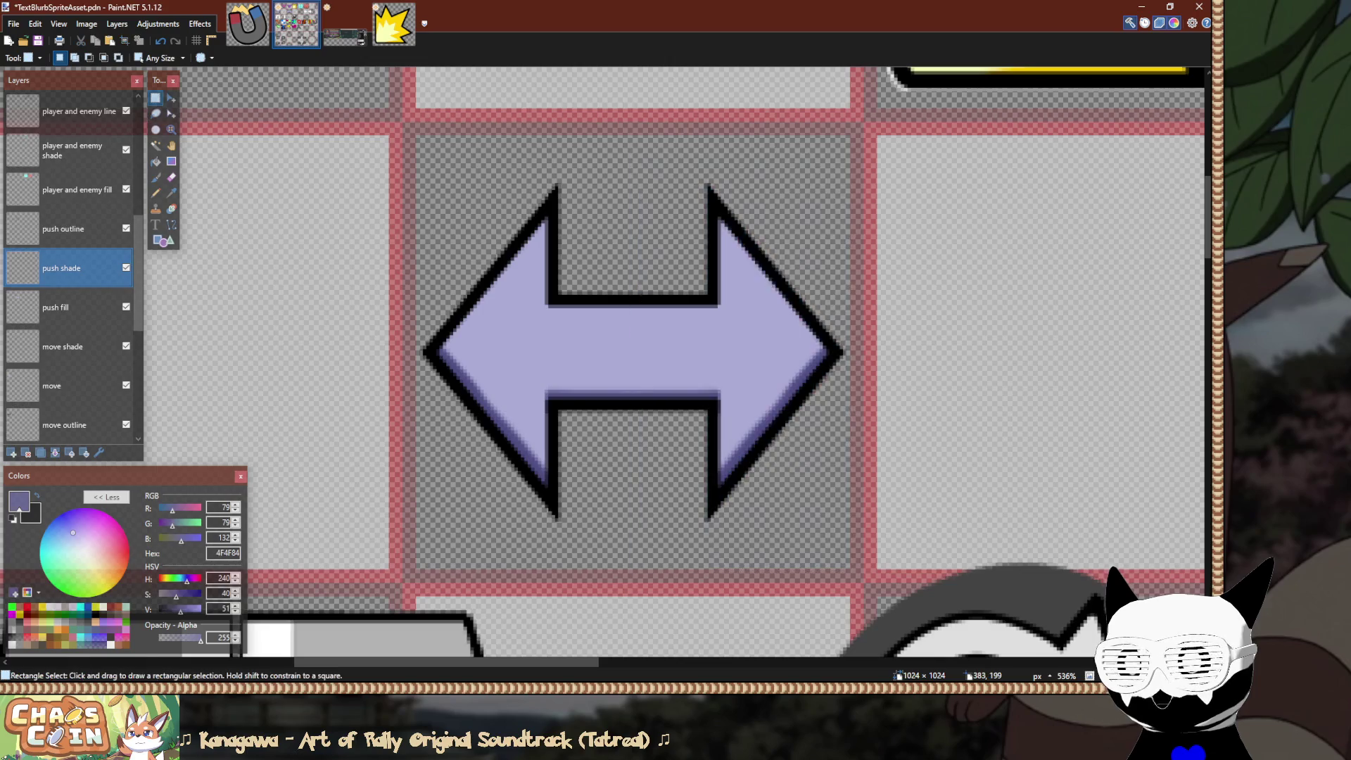
pyautogui.scroll(-2, 783, 321)
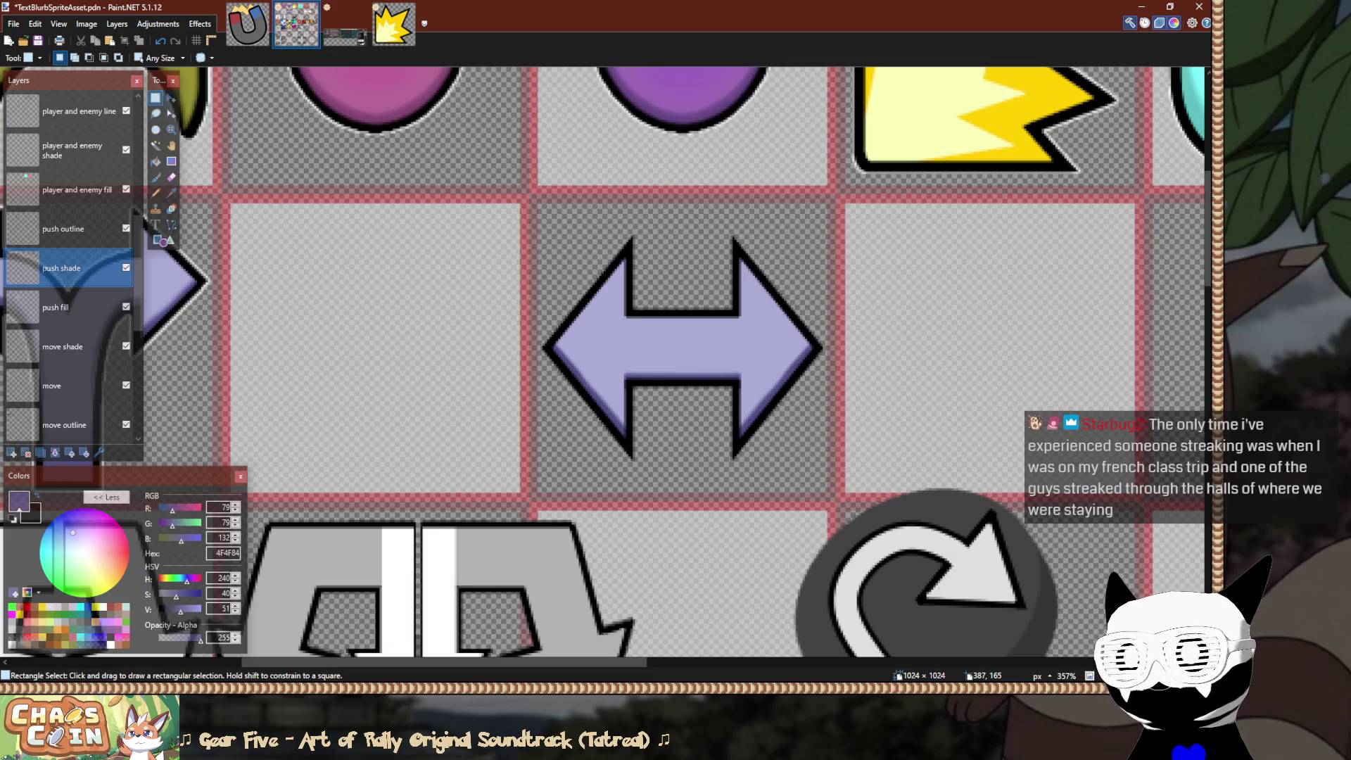
# Swap colours, set the primary colour's alpha to 0, and select the arrow shaft's middle.
pyautogui.scroll(-5, 683, 331)
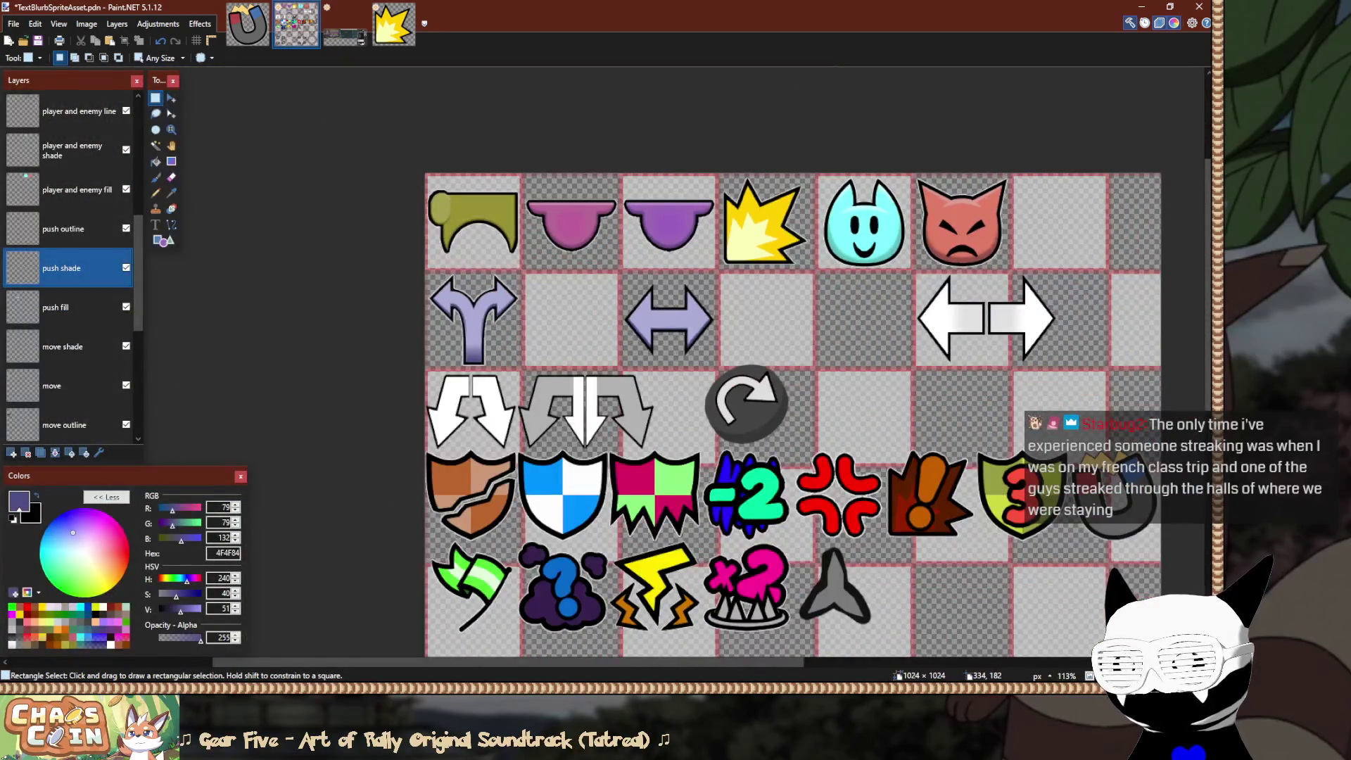
pyautogui.scroll(8, 691, 319)
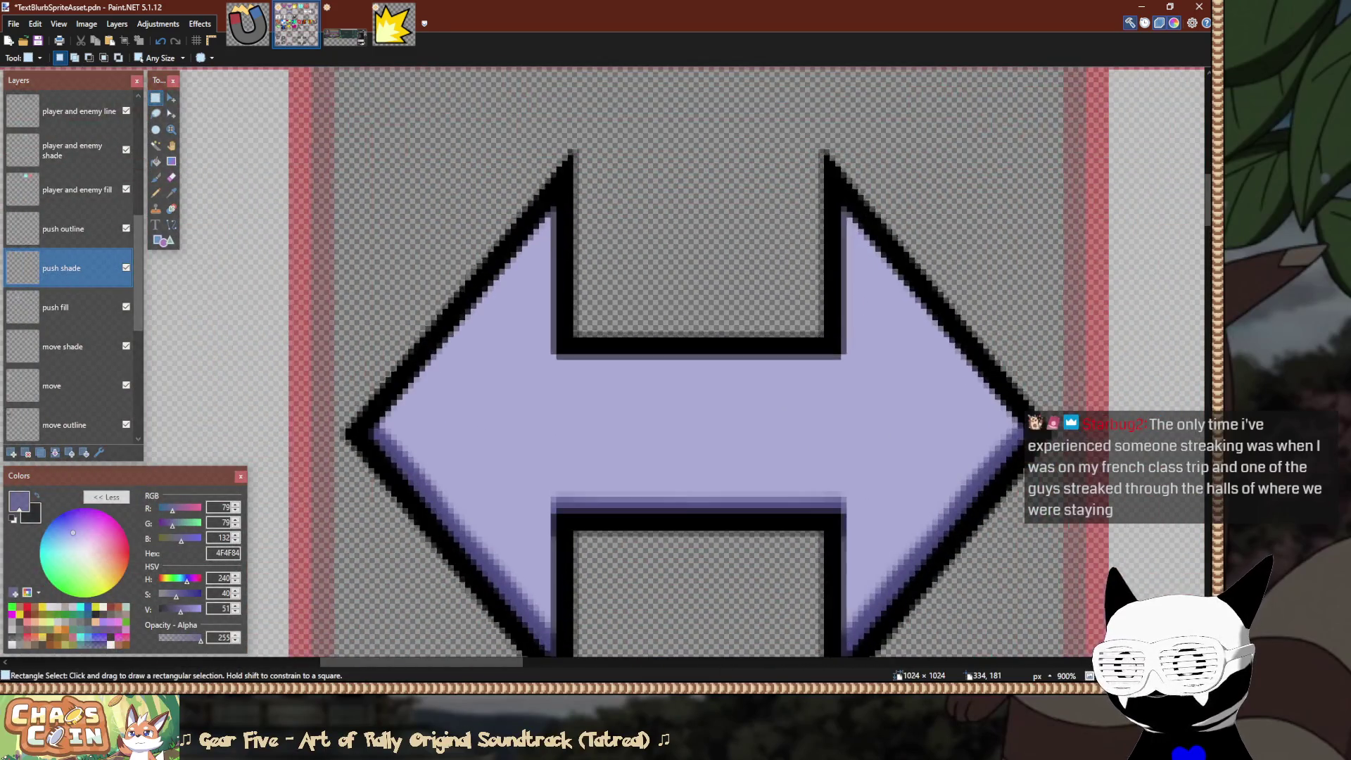
pyautogui.scroll(-3, 693, 363)
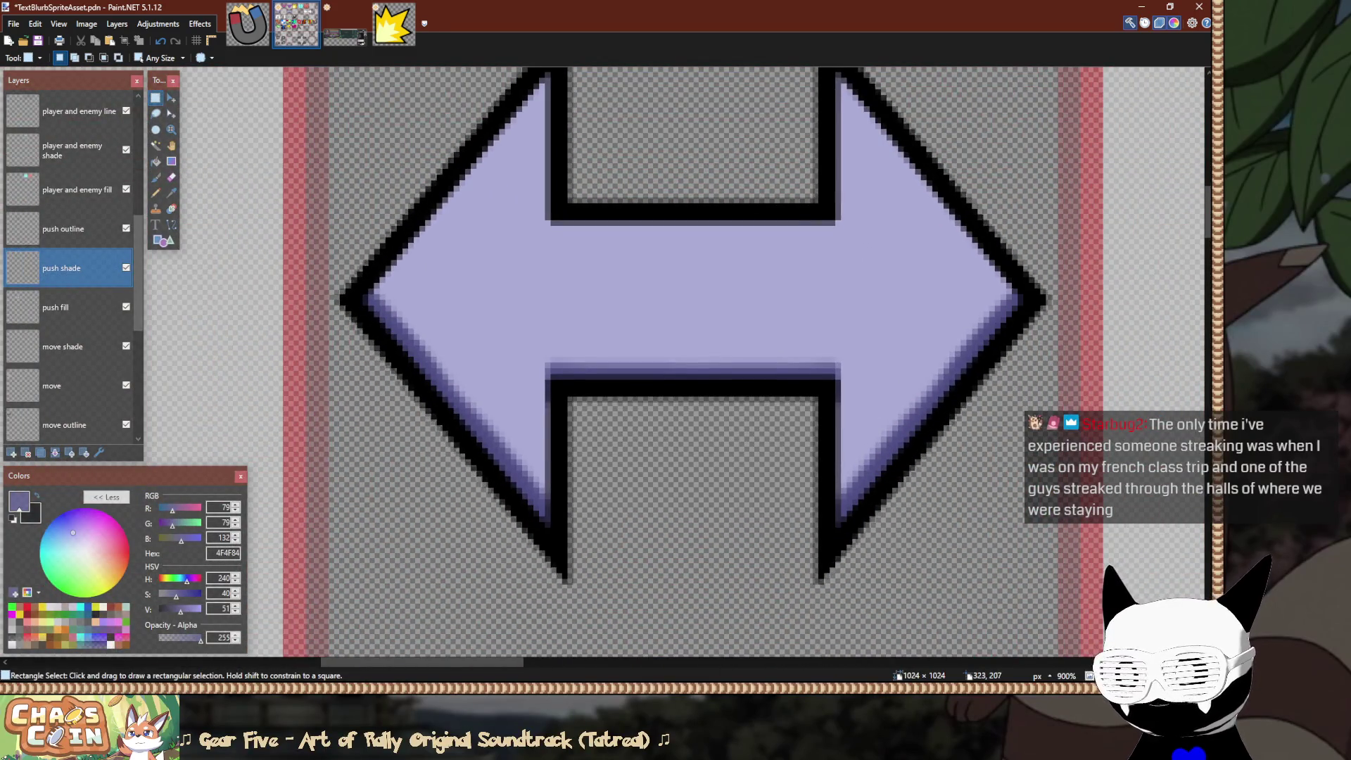
pyautogui.press('x')
pyautogui.moveTo(200, 639); pyautogui.dragTo(159, 639)
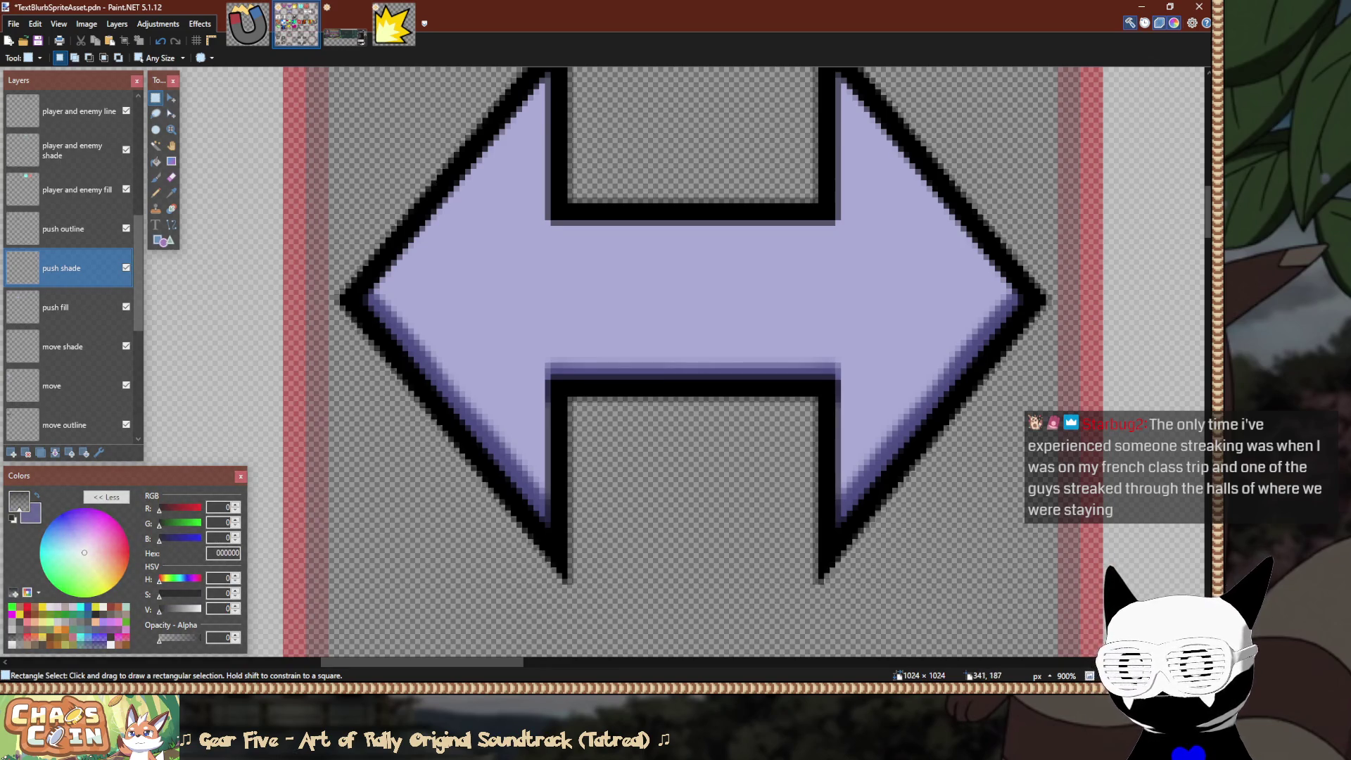
pyautogui.moveTo(553, 200)
pyautogui.mouseDown()
pyautogui.moveTo(680, 310)
pyautogui.moveTo(673, 394)
pyautogui.moveTo(829, 384)
pyautogui.moveTo(693, 399)
pyautogui.moveTo(676, 277)
pyautogui.moveTo(597, 292)
pyautogui.moveTo(679, 289)
pyautogui.mouseUp()
# Redraw the shaft gradient in purple at lowered opacity and commit it.
pyautogui.press('o')
pyautogui.hotkey('ctrl', 'z')
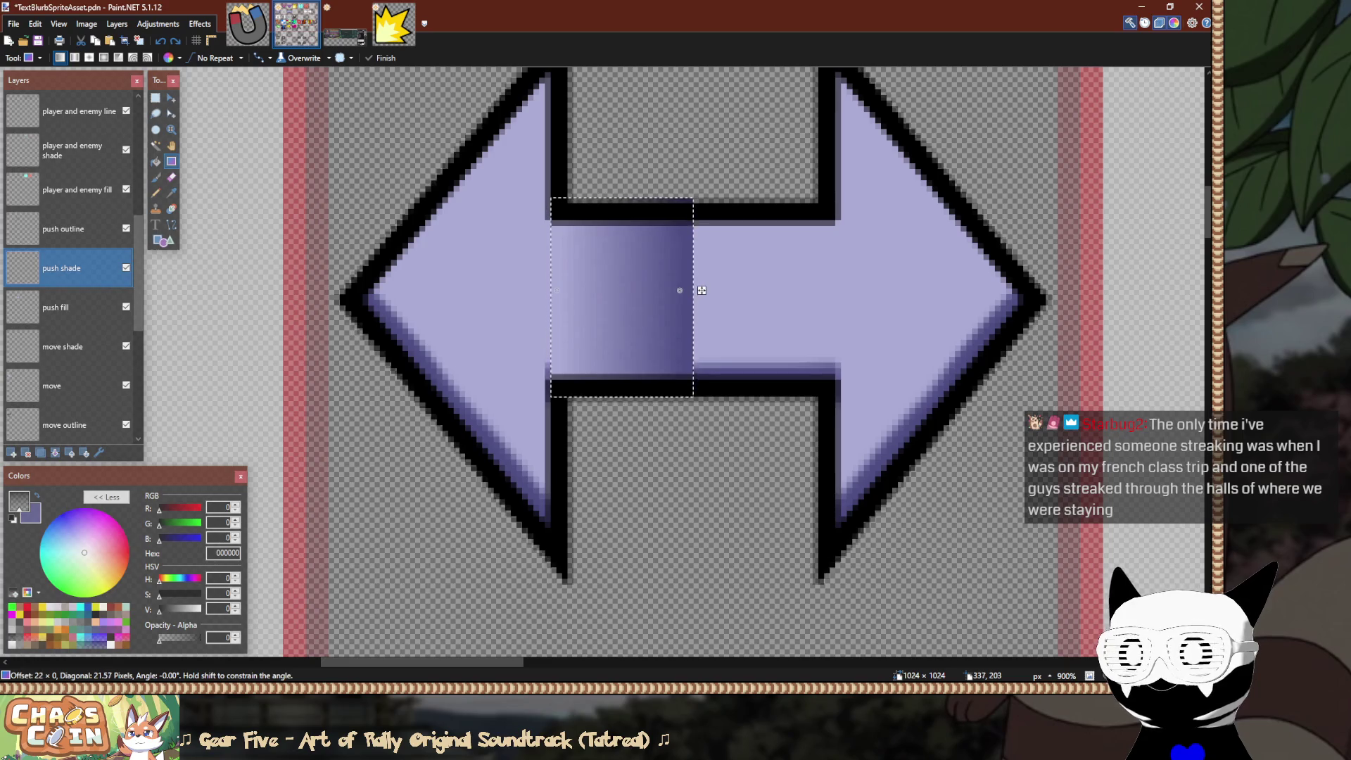
pyautogui.press('x')
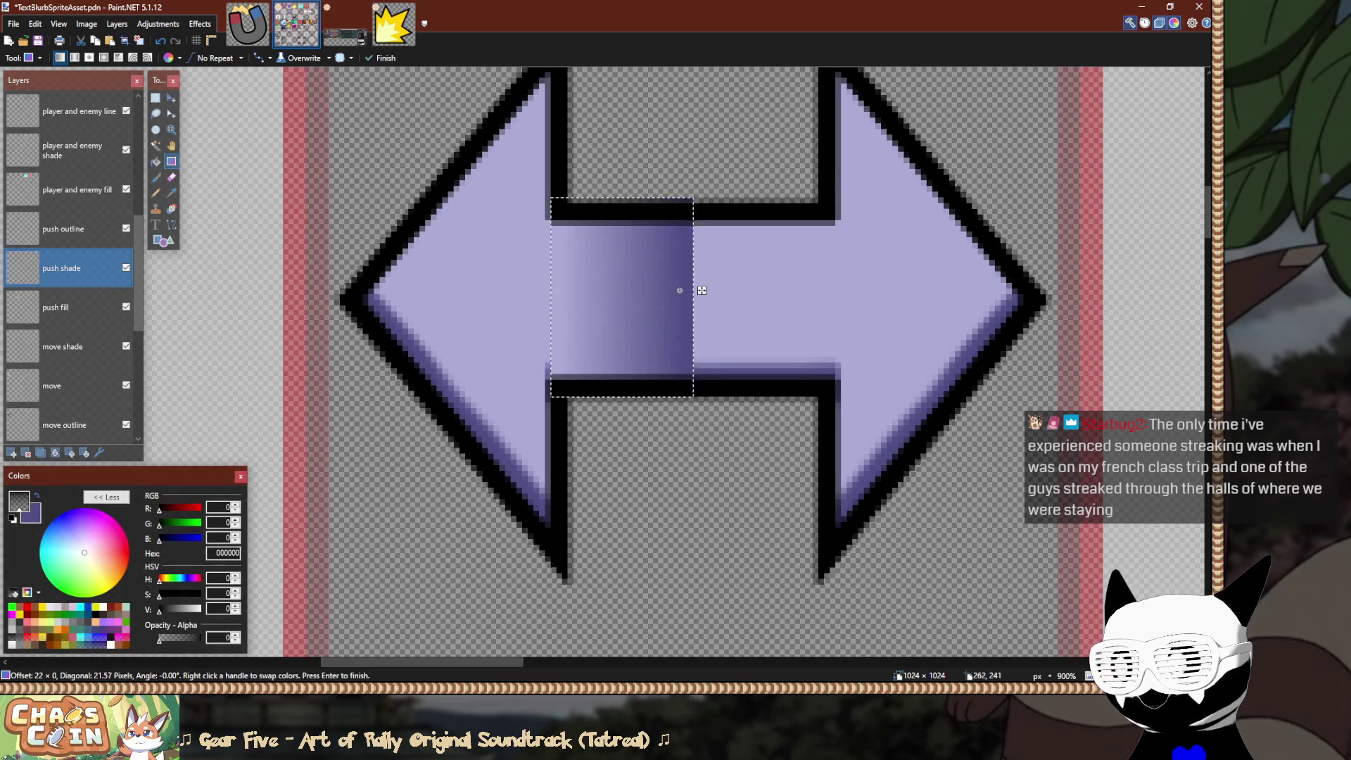
pyautogui.moveTo(200, 639); pyautogui.dragTo(169, 639)
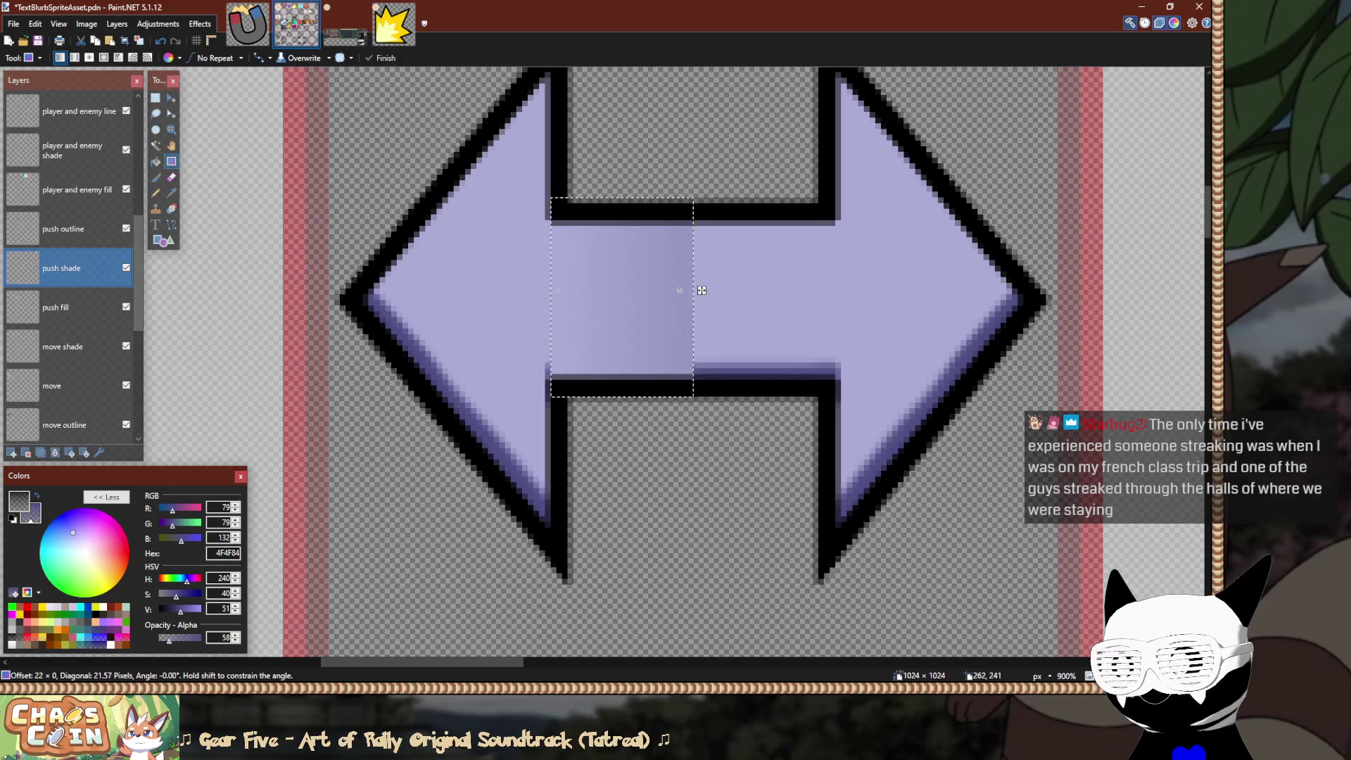
pyautogui.moveTo(170, 639); pyautogui.dragTo(171, 639)
pyautogui.click(467, 498)
pyautogui.scroll(-3, 471, 518)
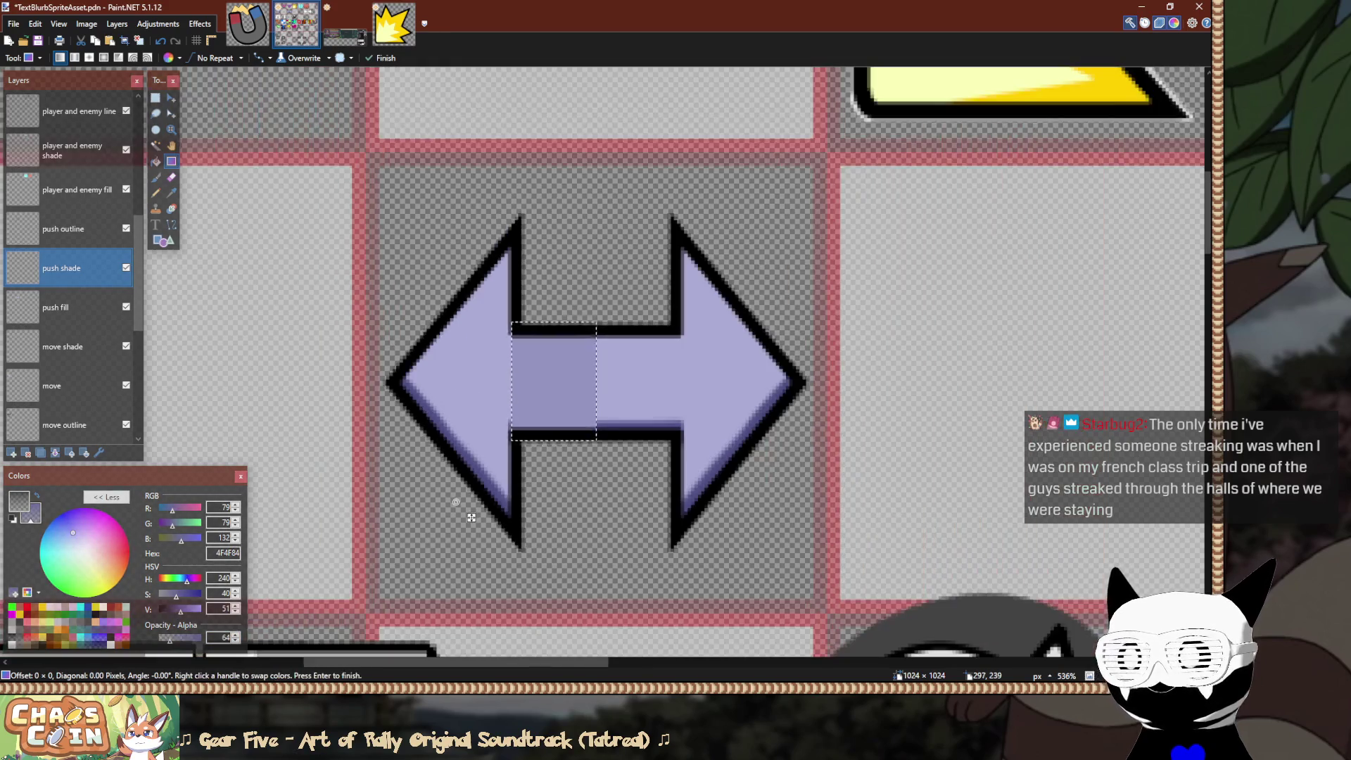
pyautogui.moveTo(472, 517); pyautogui.dragTo(428, 514)
pyautogui.press('s')
pyautogui.scroll(-2, 428, 514)
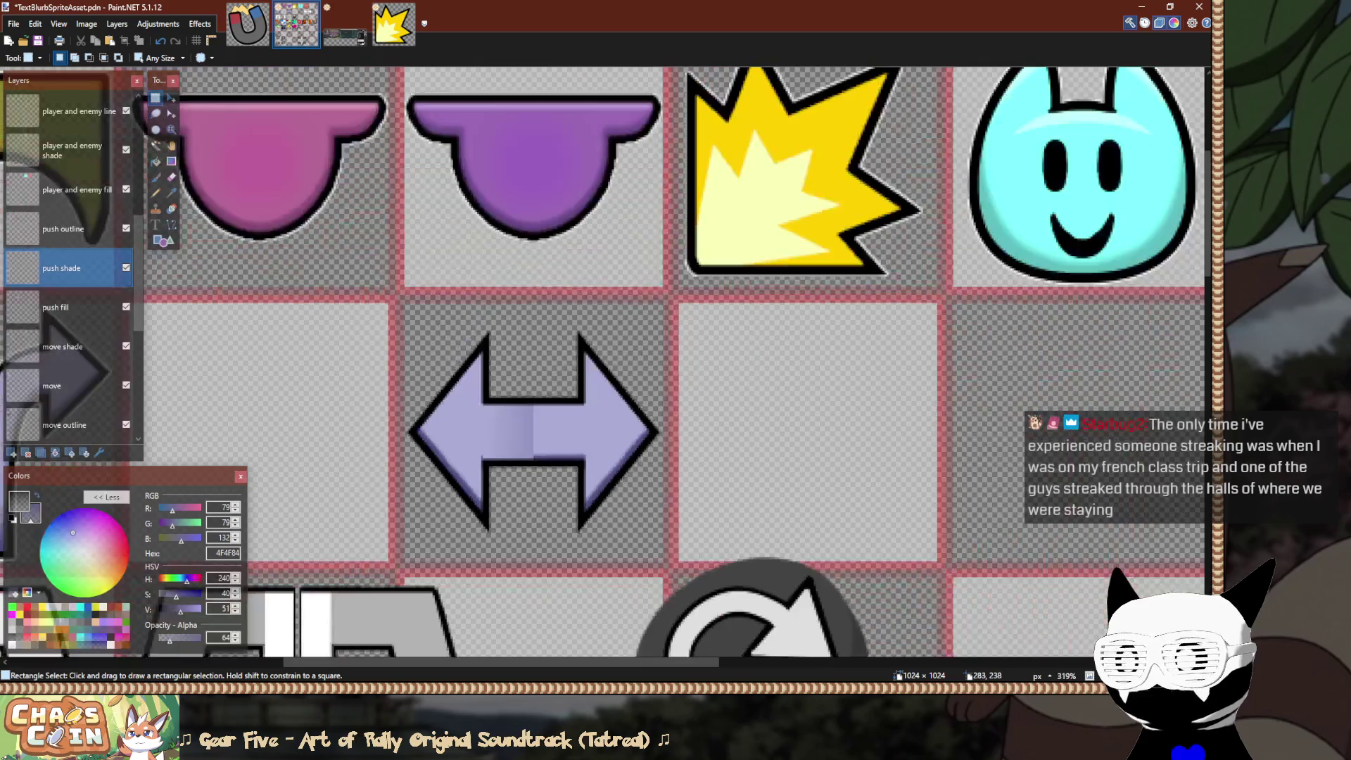
pyautogui.scroll(2, 419, 498)
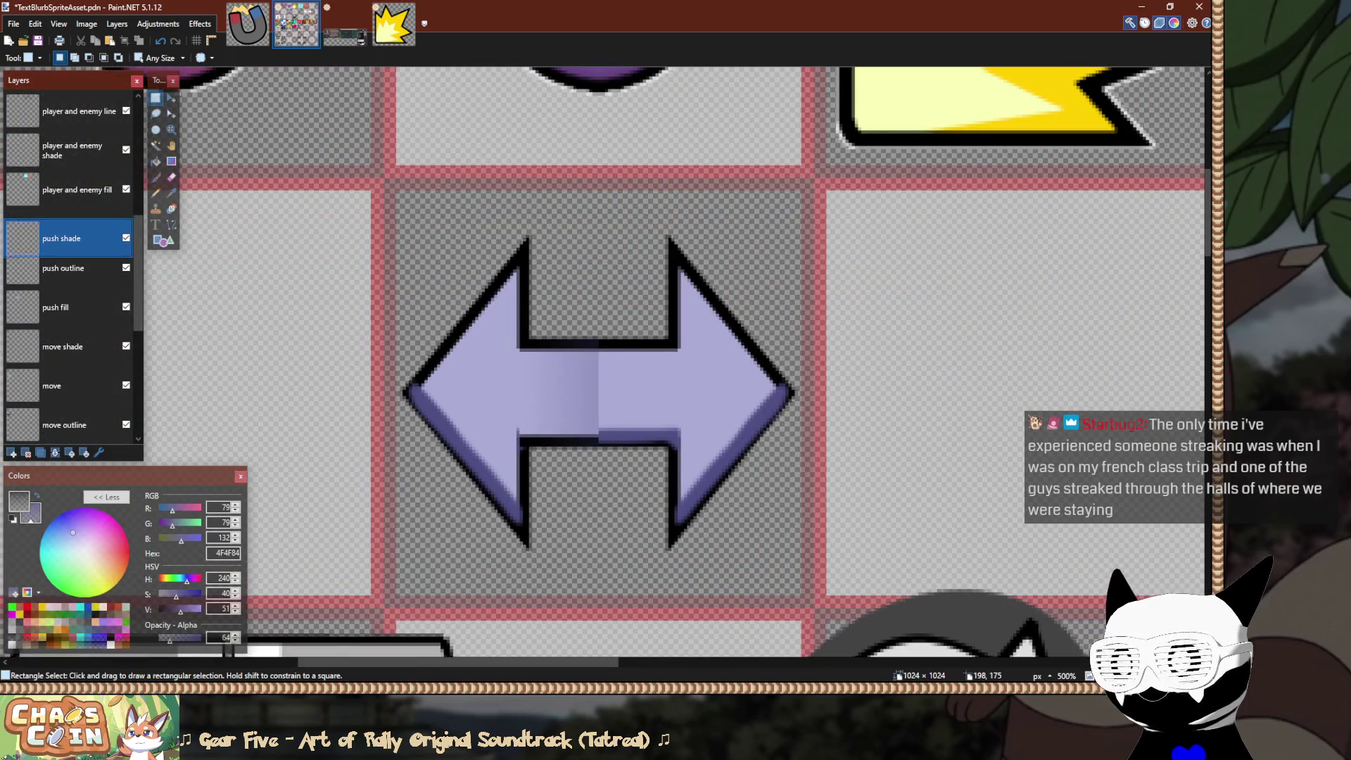
# Toggle the push outline layer's visibility on and off to compare the shading.
pyautogui.click(126, 228)
pyautogui.click(126, 228)
pyautogui.click(126, 228)
pyautogui.click(126, 228)
pyautogui.click(126, 228)
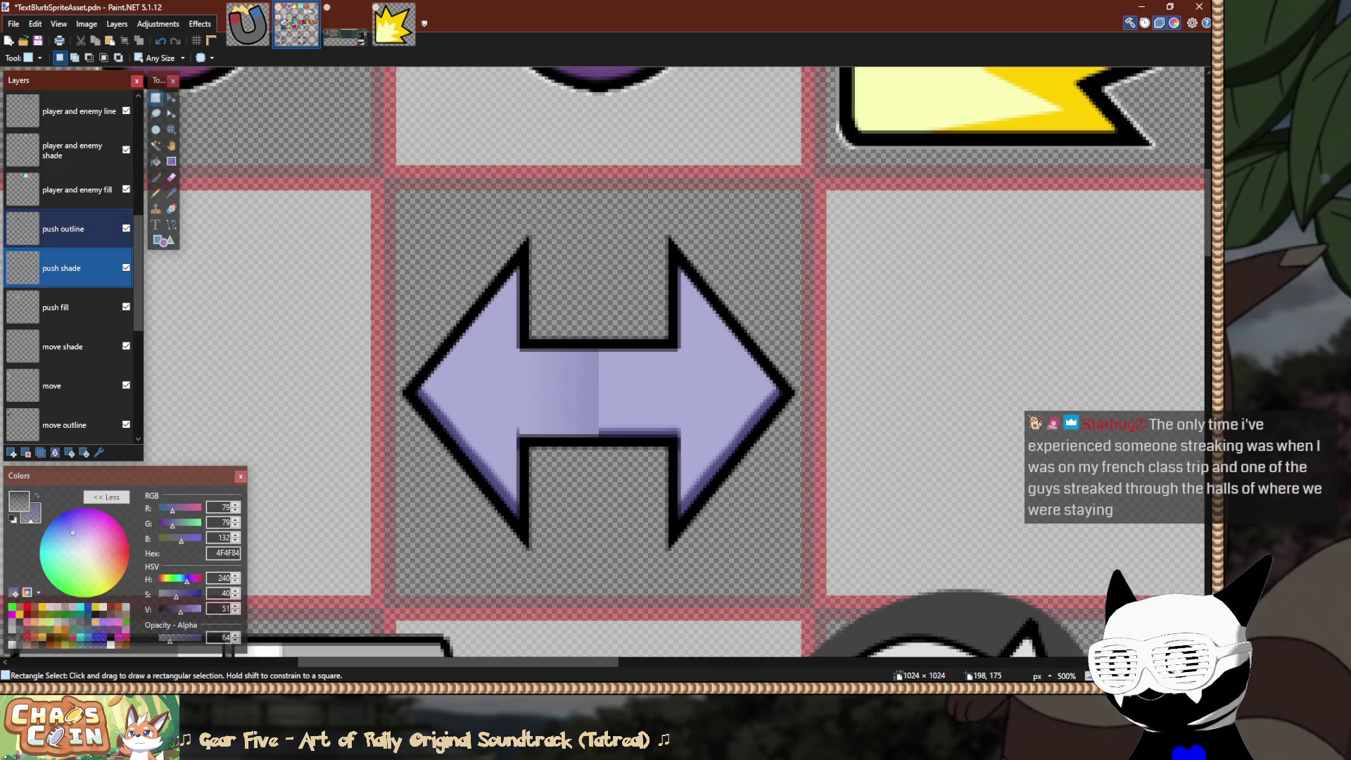
pyautogui.click(126, 228)
pyautogui.click(126, 228)
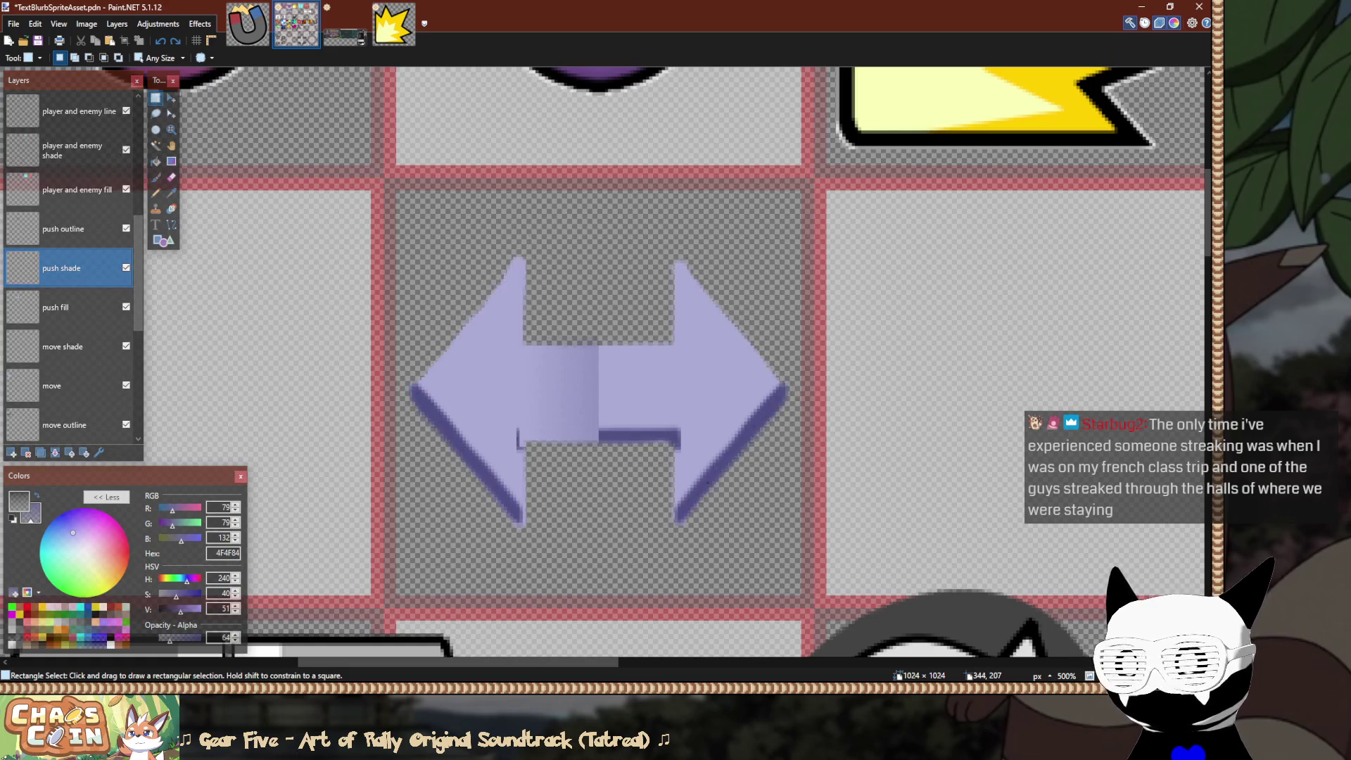
pyautogui.click(126, 228)
# Try a gradient across the arrow's middle bar, compare via undo/redo, then remove it and deselect.
pyautogui.press('g')
pyautogui.moveTo(522, 388); pyautogui.dragTo(591, 388)
pyautogui.press('s')
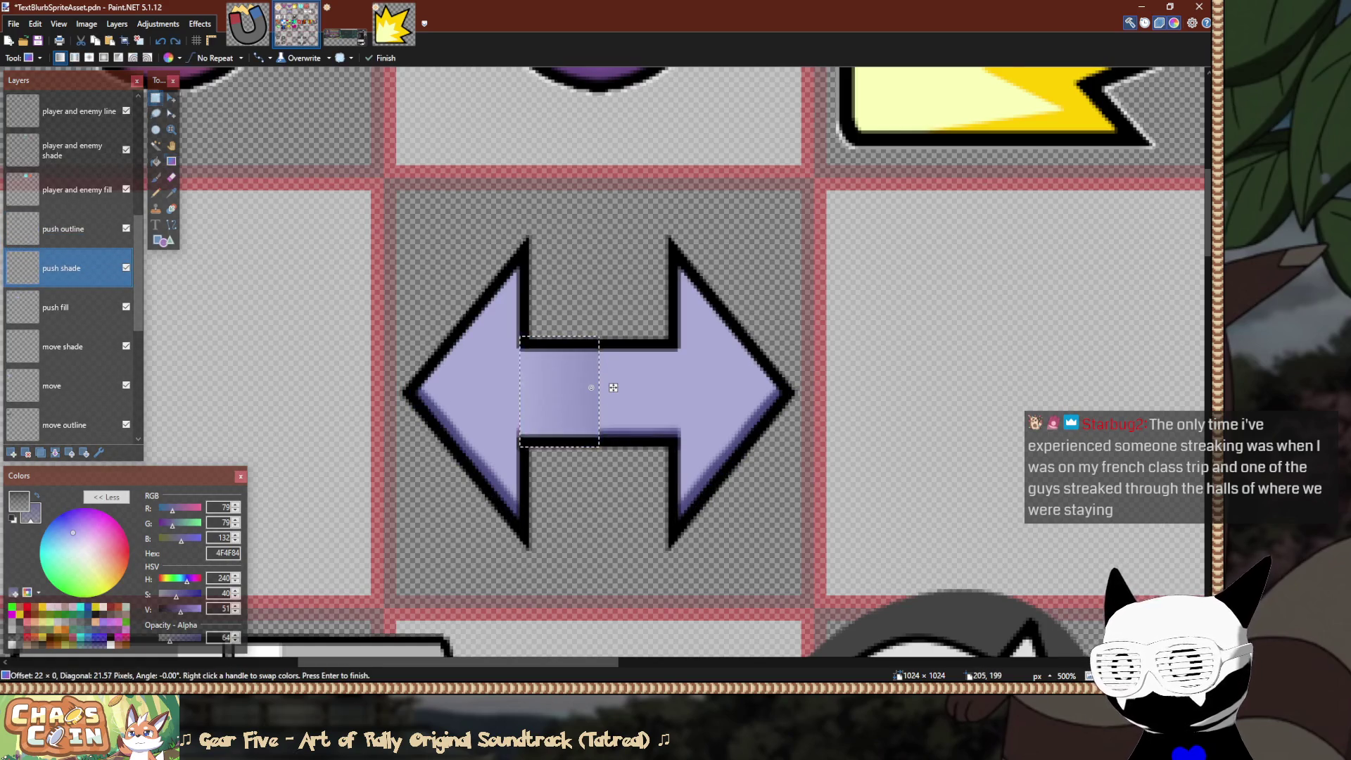
pyautogui.hotkey('ctrl', 'd')
pyautogui.hotkey('ctrl', 'z')
pyautogui.hotkey('ctrl', 'z')
pyautogui.hotkey('ctrl', 'y')
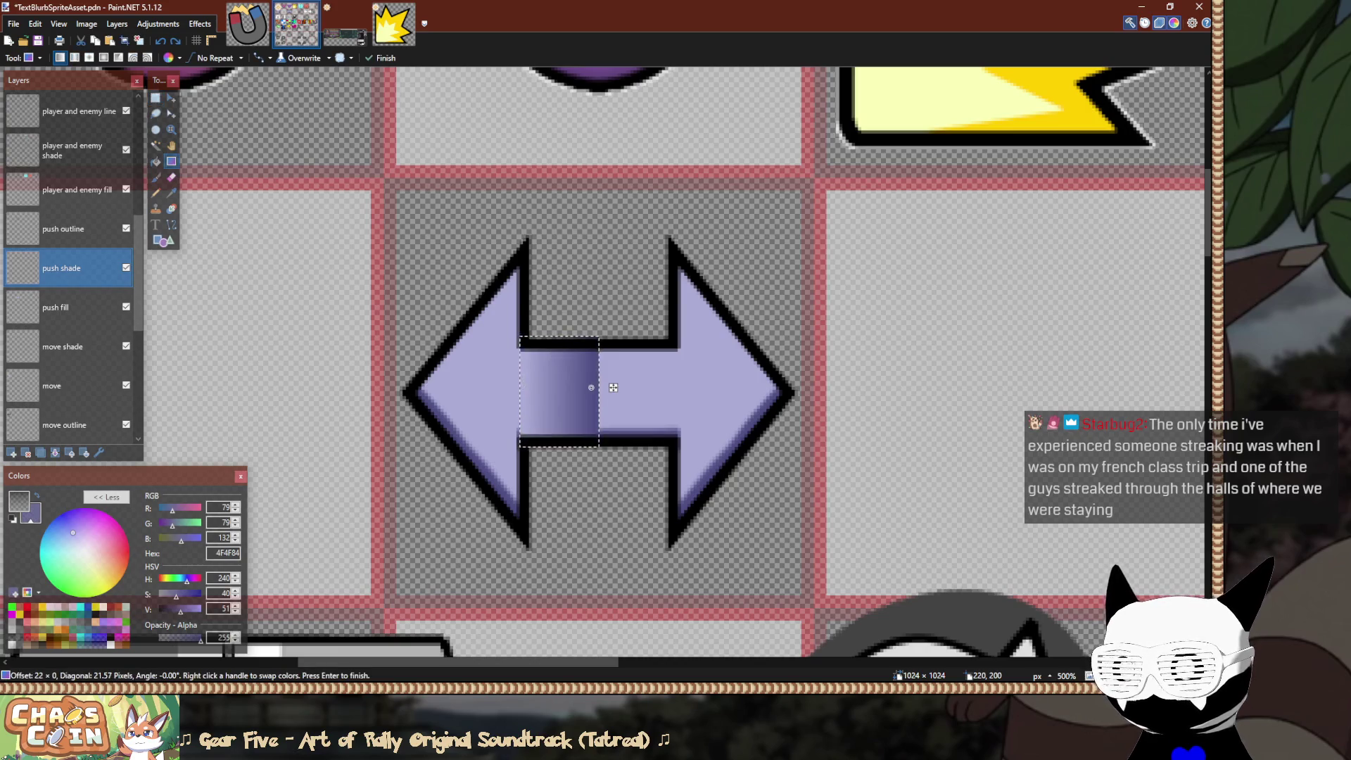
pyautogui.hotkey('ctrl', 'z')
pyautogui.hotkey('ctrl', 'y')
pyautogui.press('s')
pyautogui.hotkey('ctrl', 'd')
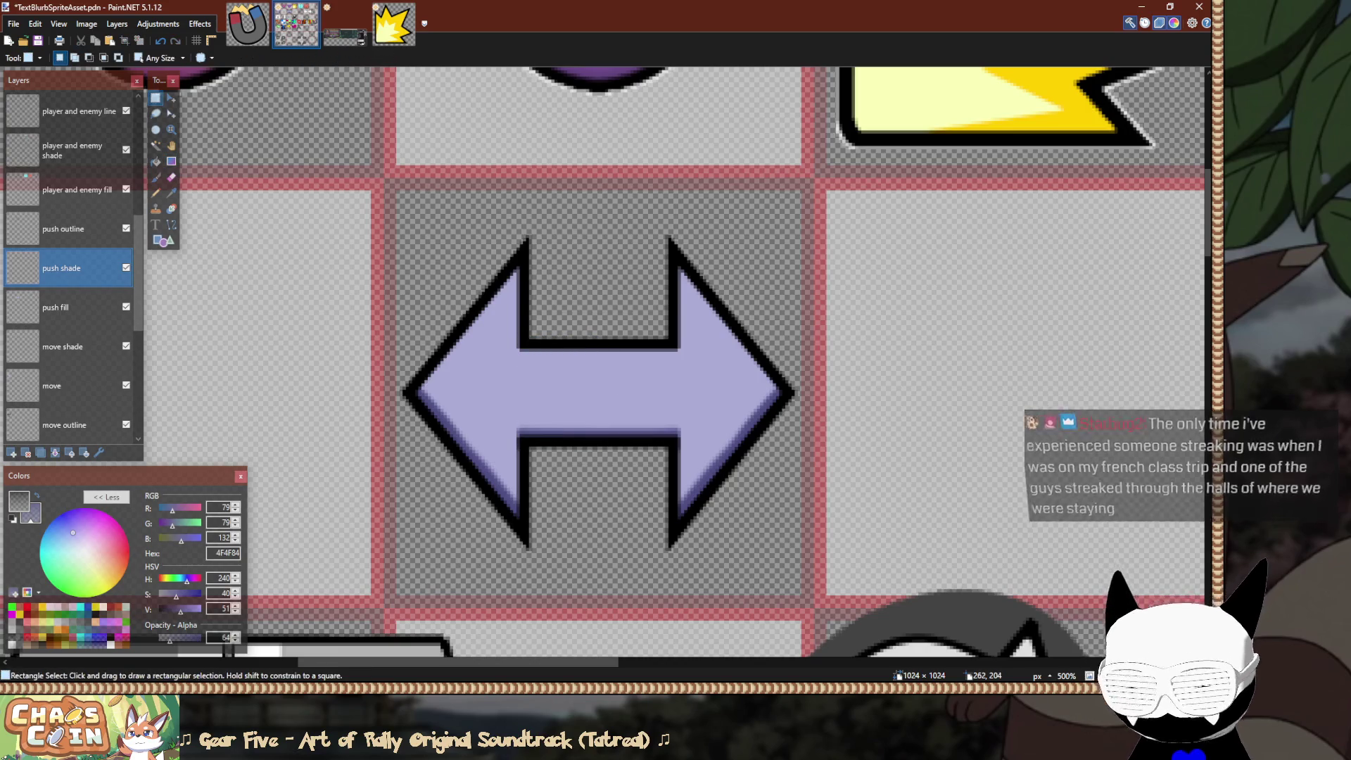
# On a new layer above push fill, shade the middle bar with a gradient and select one section.
pyautogui.hotkey('ctrl', 'shift', 'n')
pyautogui.scroll(4, 530, 359)
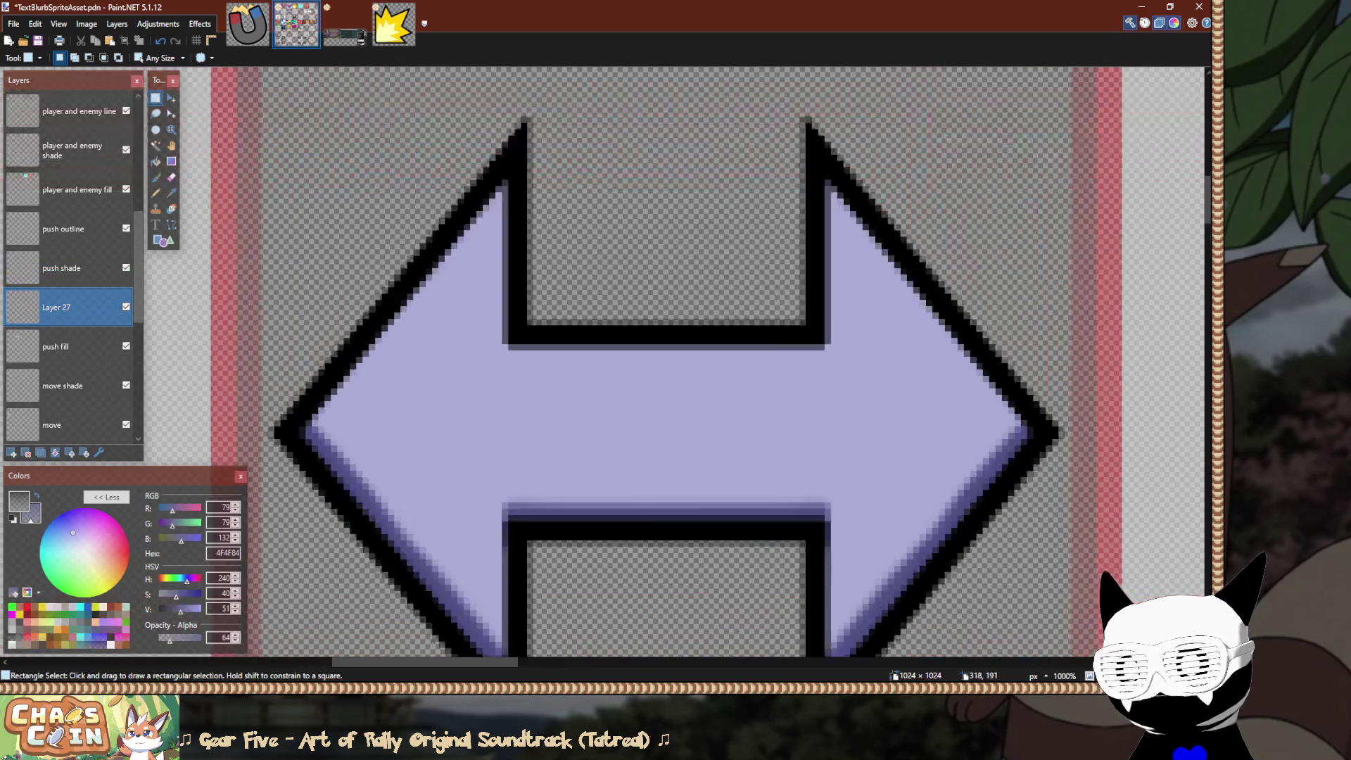
pyautogui.moveTo(508, 326)
pyautogui.mouseDown()
pyautogui.moveTo(816, 528)
pyautogui.moveTo(667, 538)
pyautogui.mouseUp()
pyautogui.press('g')
pyautogui.moveTo(658, 434)
pyautogui.mouseDown()
pyautogui.moveTo(508, 434)
pyautogui.moveTo(673, 438)
pyautogui.mouseUp()
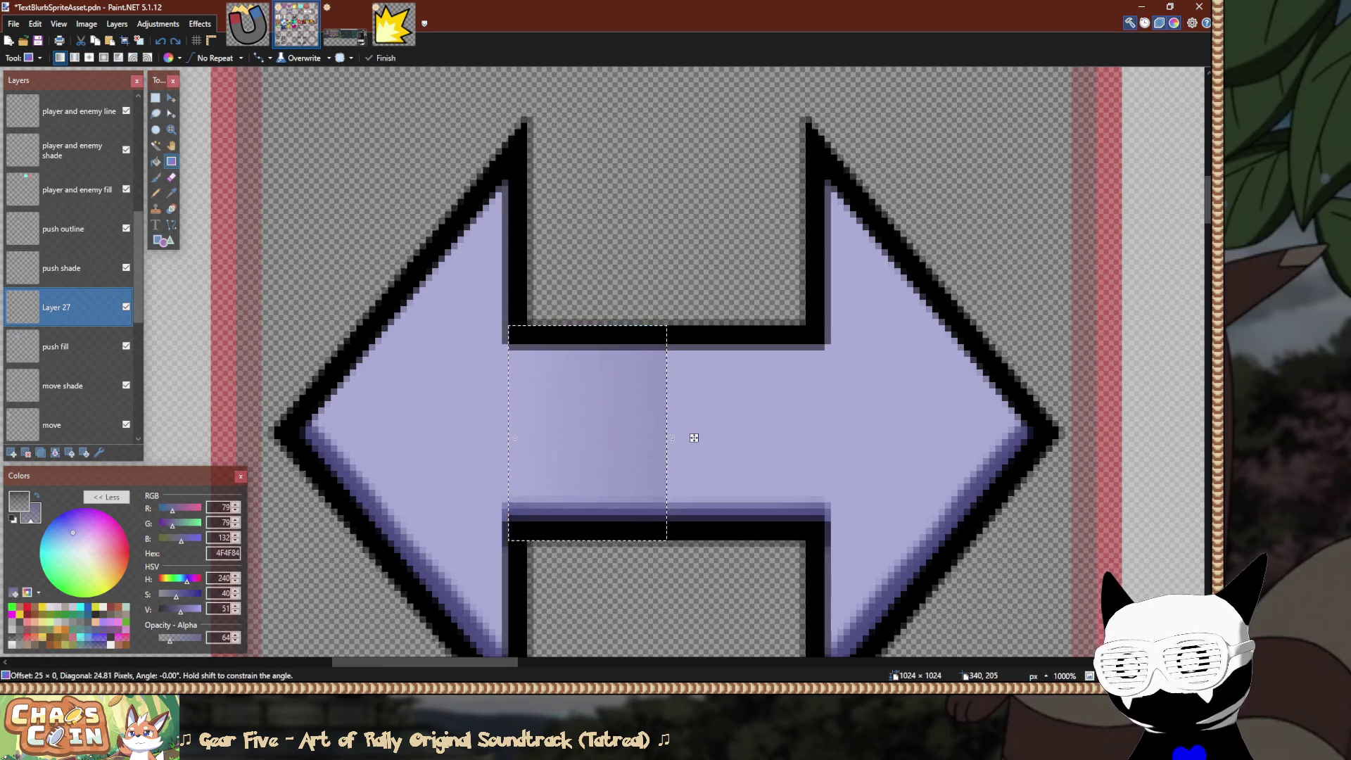
pyautogui.press('s')
pyautogui.moveTo(667, 325)
pyautogui.mouseDown()
pyautogui.moveTo(511, 535)
pyautogui.moveTo(552, 498)
pyautogui.moveTo(512, 529)
pyautogui.moveTo(648, 556)
pyautogui.mouseUp()
# Shift the selected shaded bar section to the right and zoom out to the whole sheet.
pyautogui.press('m')
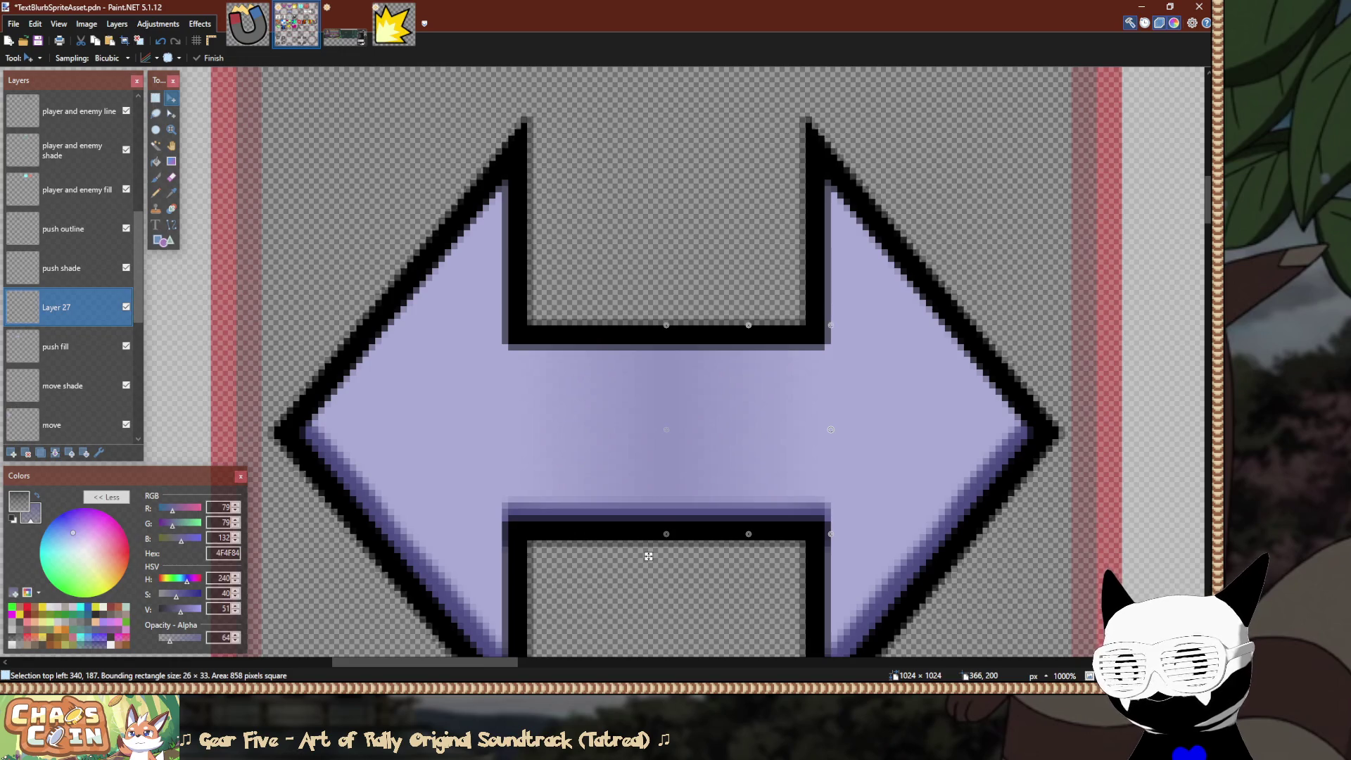
pyautogui.press('s')
pyautogui.scroll(-10, 774, 457)
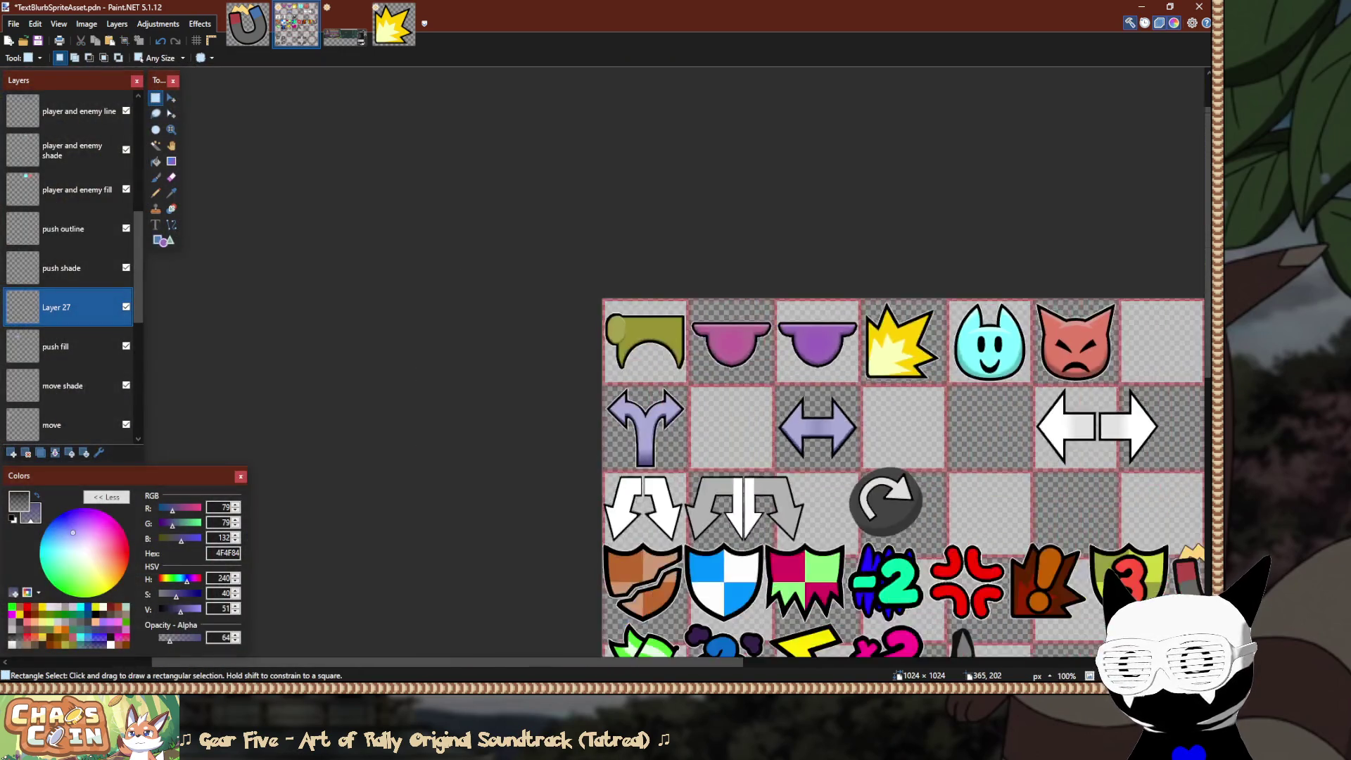
pyautogui.scroll(-2, 859, 441)
pyautogui.scroll(-2, 761, 474)
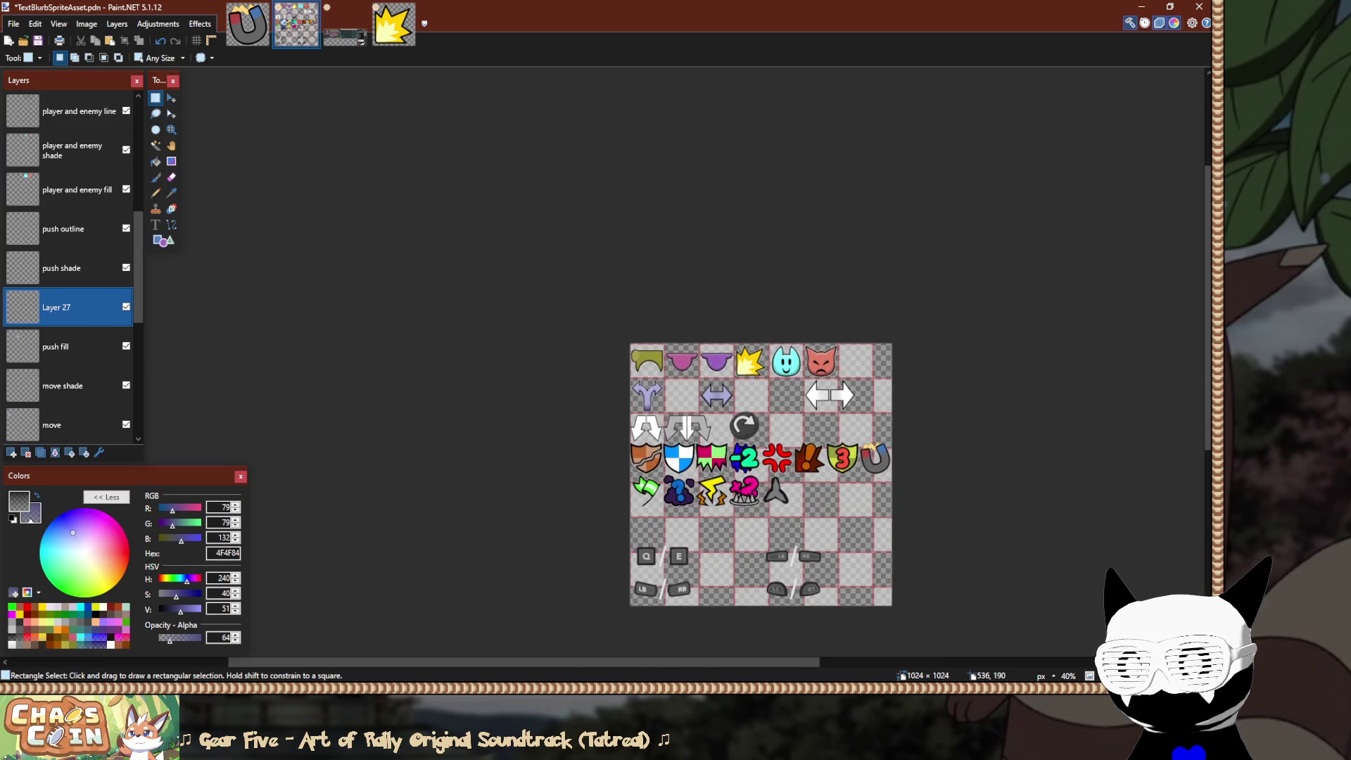
pyautogui.scroll(2, 766, 394)
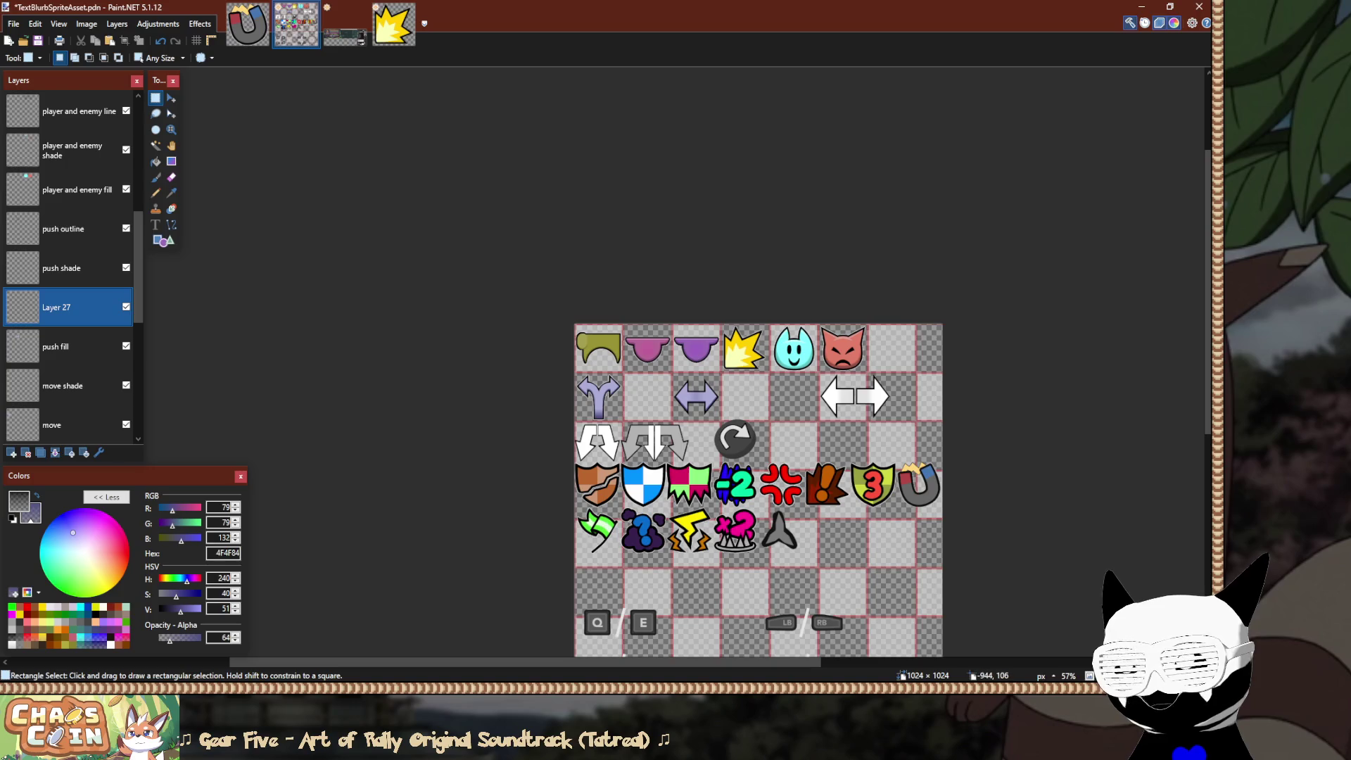
# Toggle Layer 27 off and on to compare, zoom in, and set the secondary colour's alpha to 255.
pyautogui.click(126, 306)
pyautogui.click(126, 307)
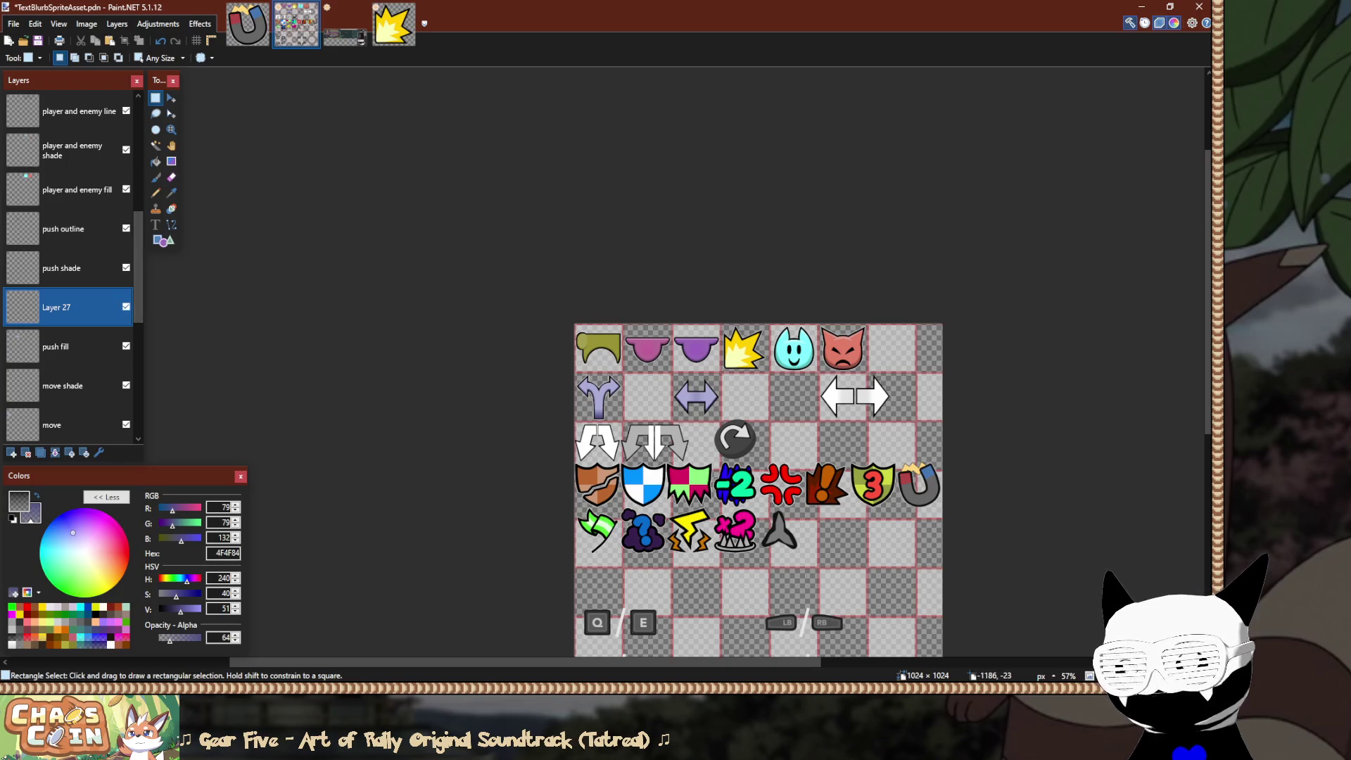
pyautogui.click(126, 307)
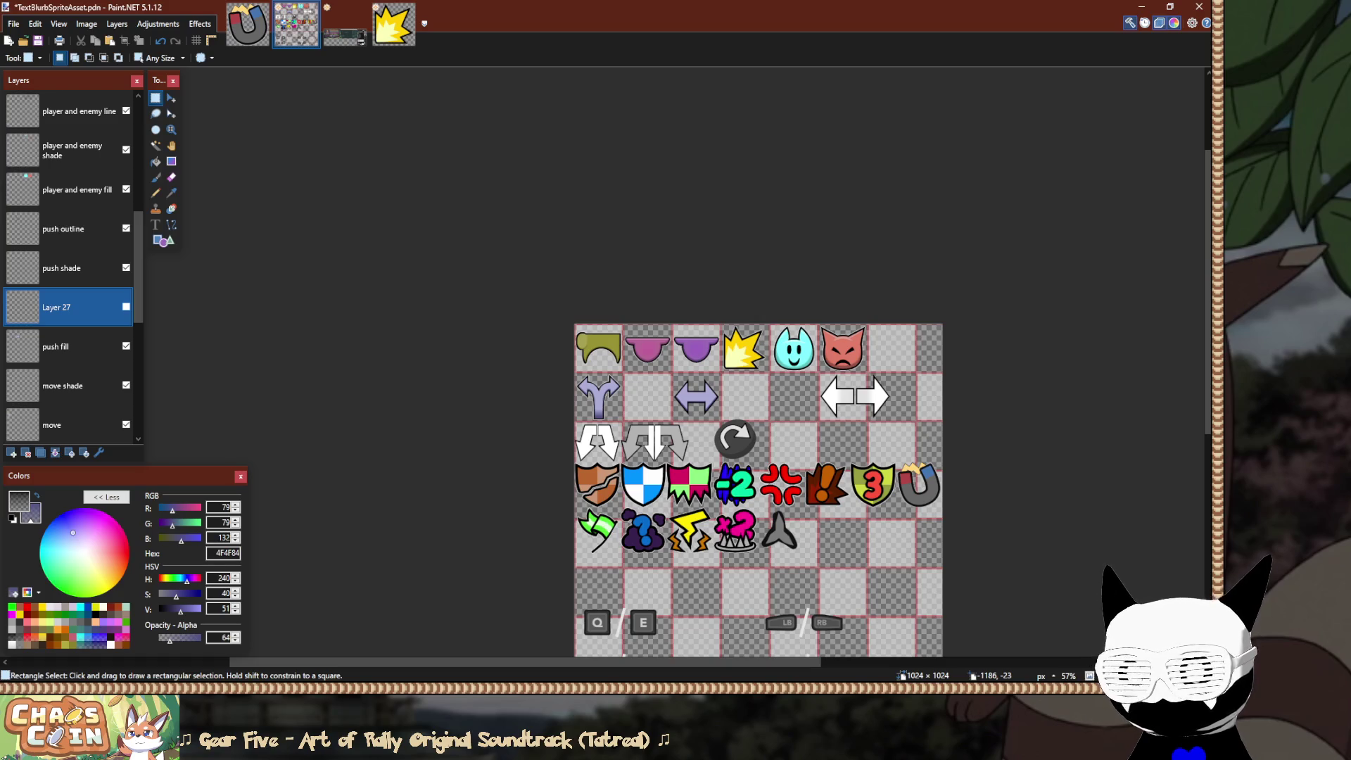
pyautogui.click(126, 307)
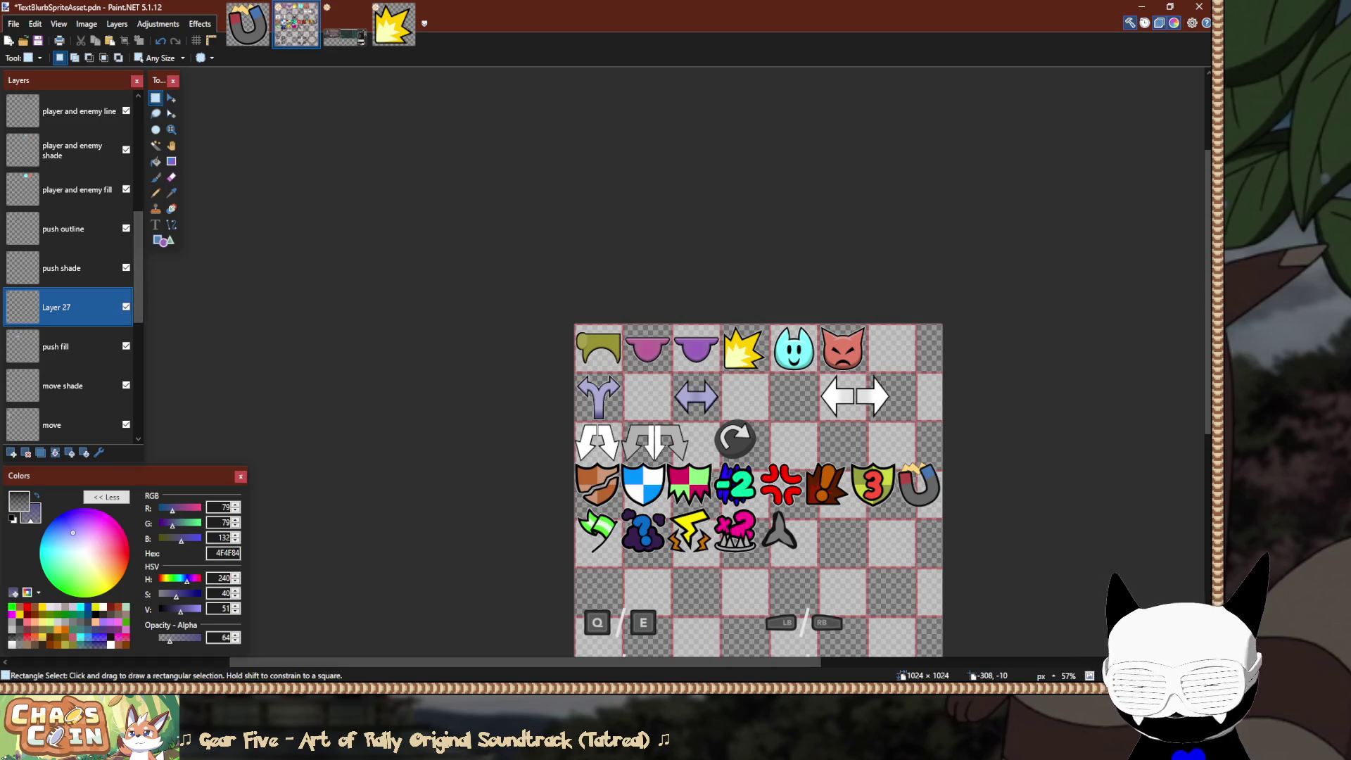
pyautogui.hotkey('ctrl', '+')
pyautogui.hotkey('ctrl', '+')
pyautogui.hotkey('ctrl', '+')
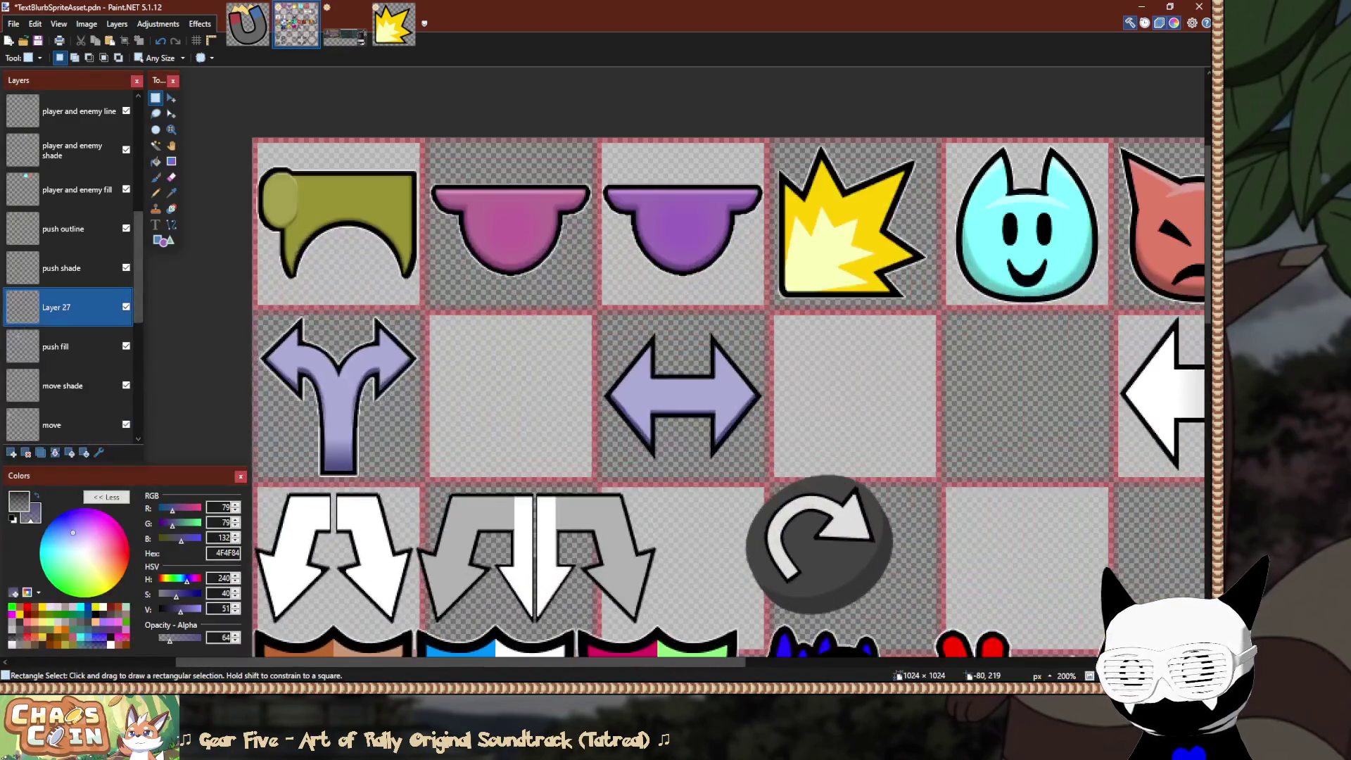
pyautogui.moveTo(170, 637); pyautogui.dragTo(201, 637)
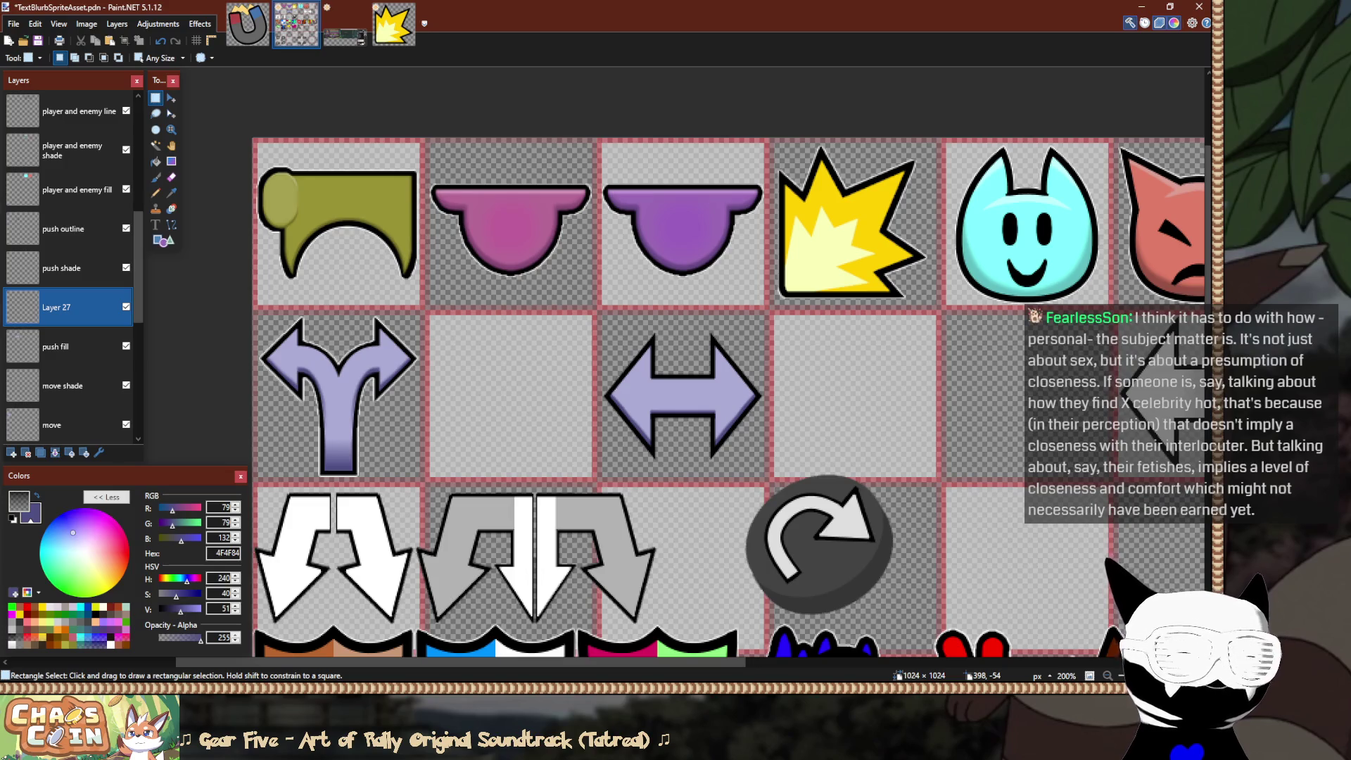
pyautogui.scroll(5, 683, 457)
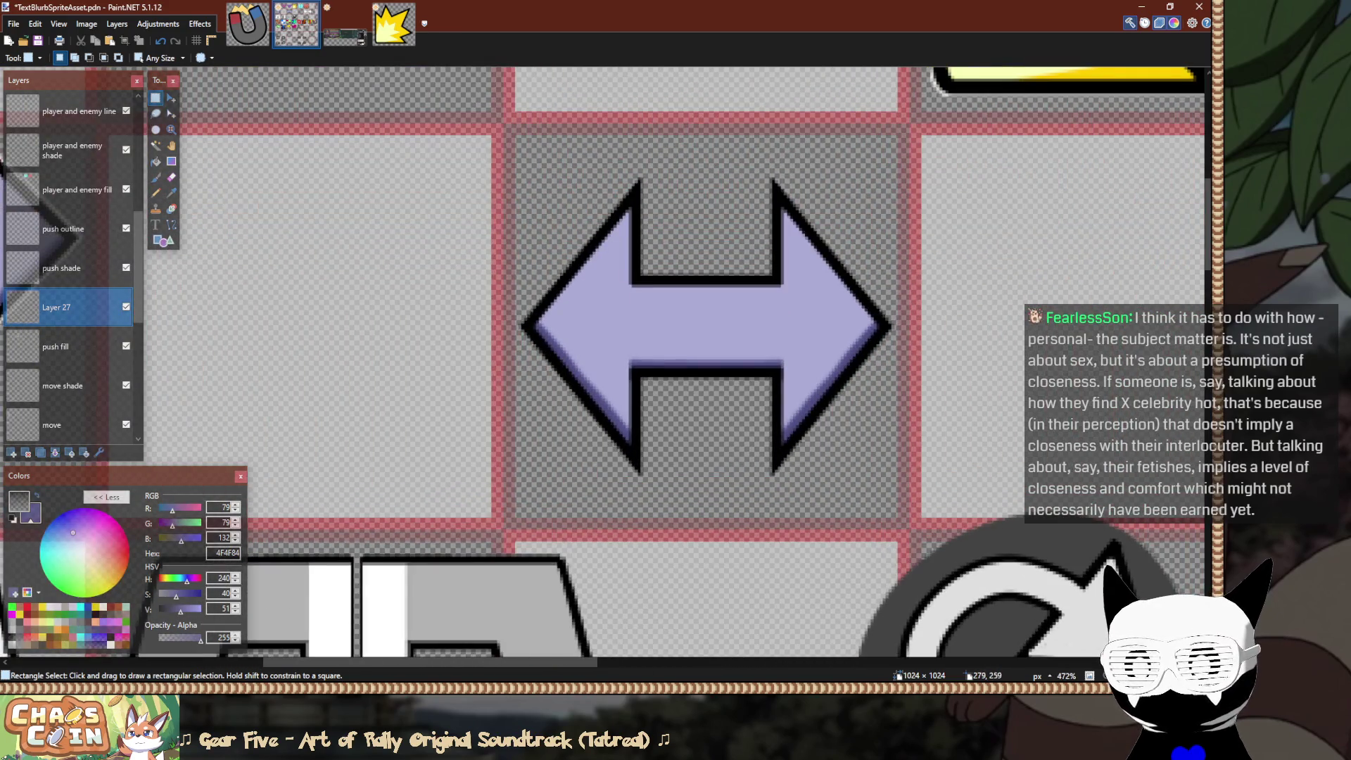
# Select the double-arrow tile's lower half and fill it with a dark purple gradient fading upward.
pyautogui.moveTo(516, 516)
pyautogui.mouseDown()
pyautogui.moveTo(707, 423)
pyautogui.moveTo(894, 421)
pyautogui.moveTo(893, 363)
pyautogui.mouseUp()
pyautogui.scroll(4, 892, 364)
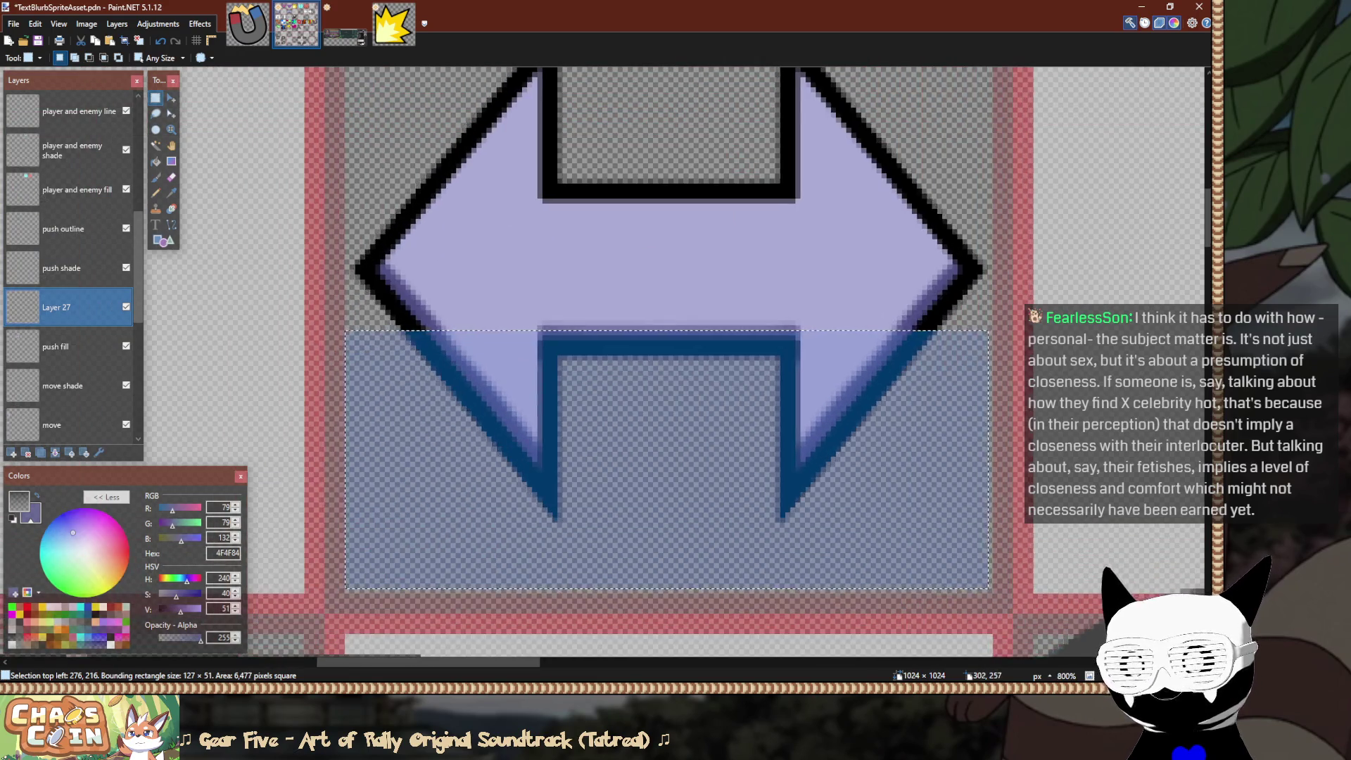
pyautogui.hotkey('ctrl', 'd')
pyautogui.moveTo(344, 591)
pyautogui.mouseDown()
pyautogui.moveTo(989, 327)
pyautogui.moveTo(993, 305)
pyautogui.mouseUp()
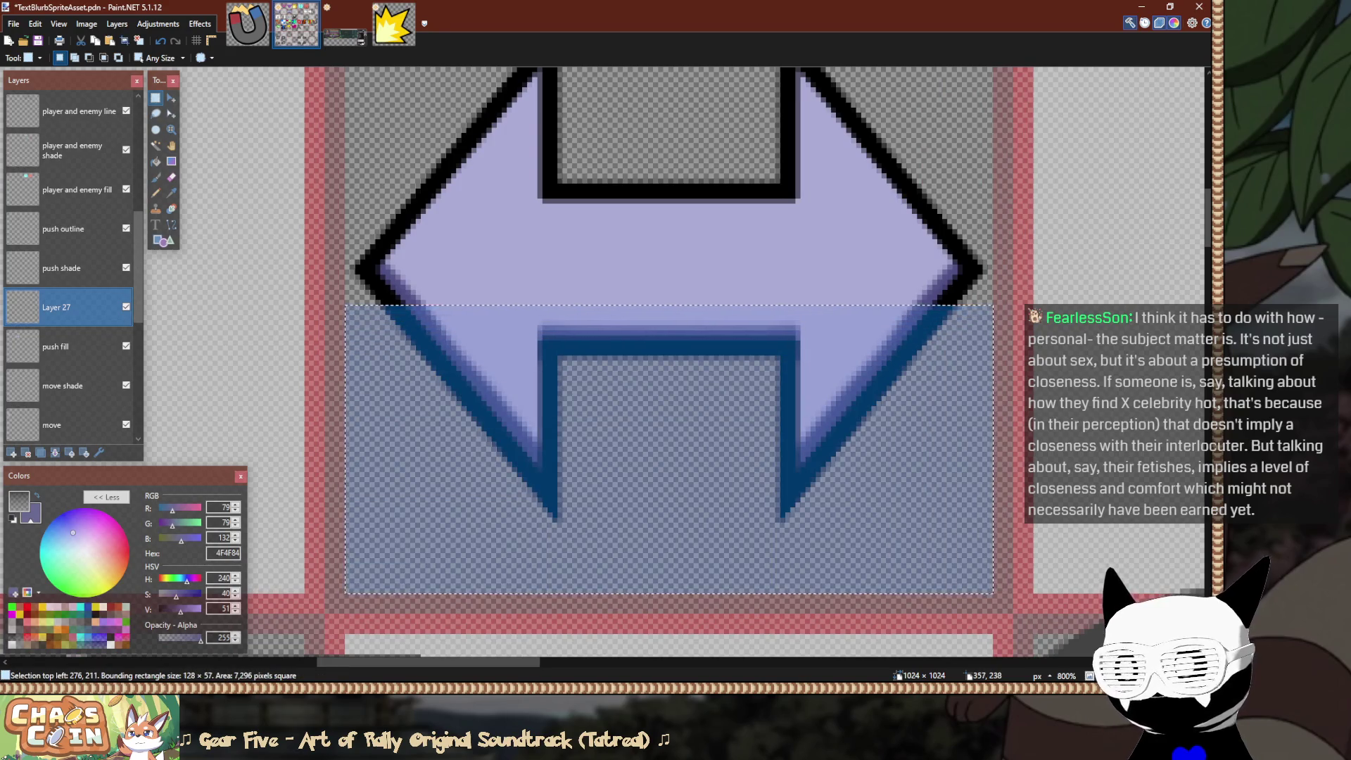
pyautogui.press('f')
pyautogui.press('g')
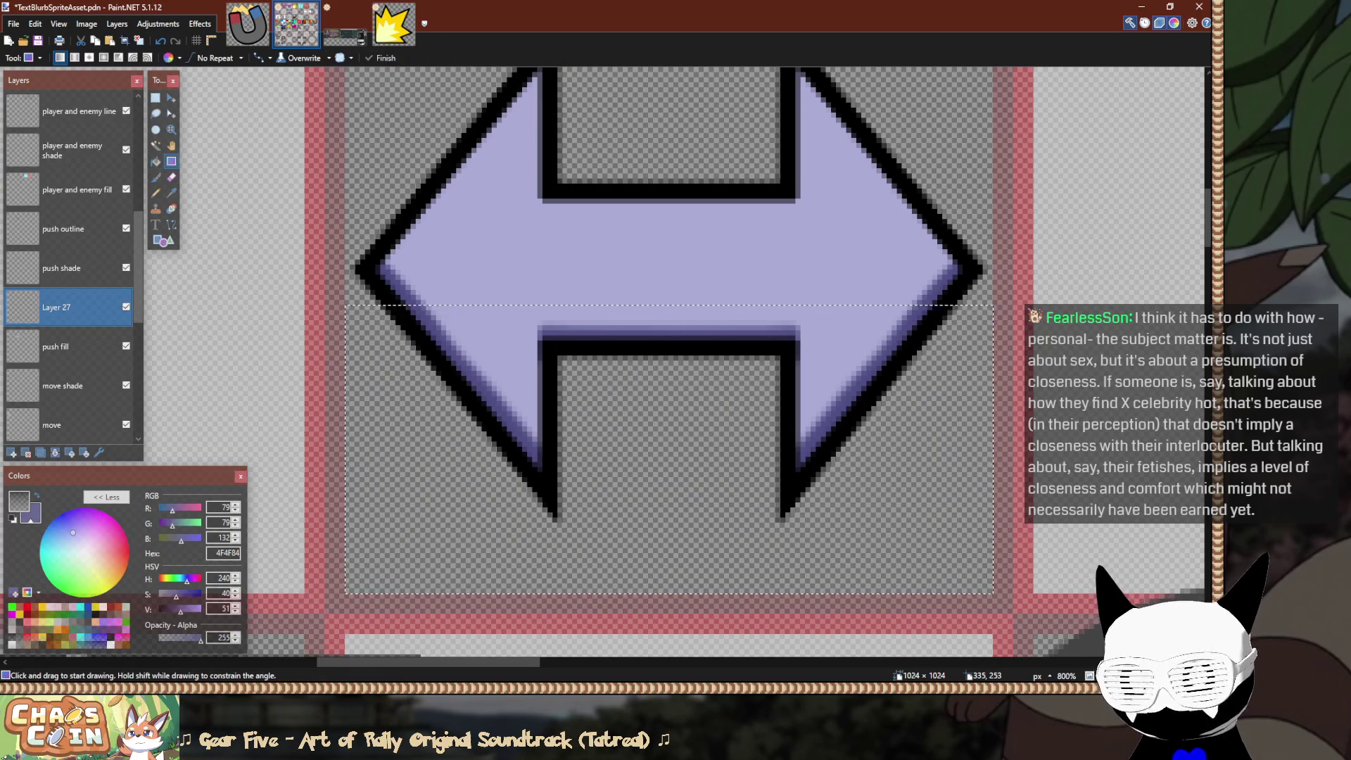
pyautogui.moveTo(652, 503); pyautogui.dragTo(653, 376)
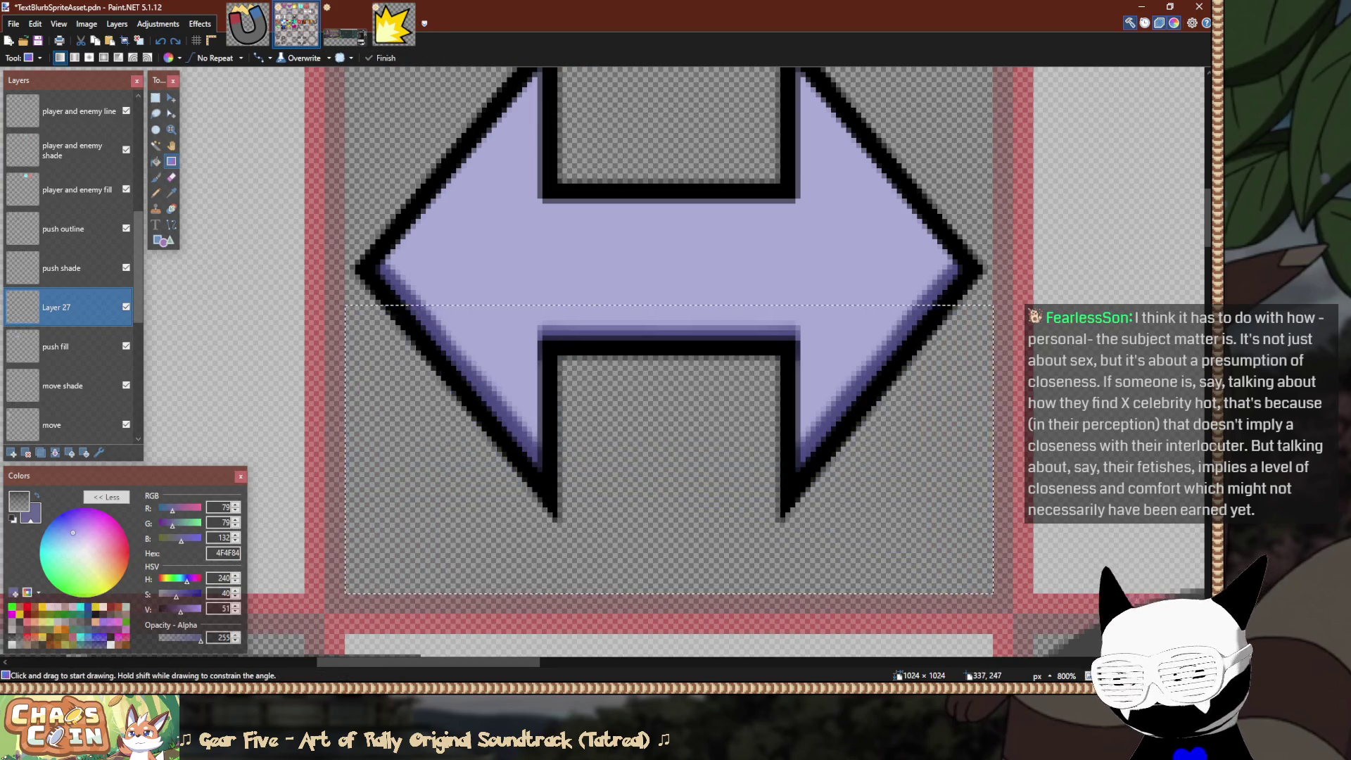
pyautogui.moveTo(653, 366)
pyautogui.mouseDown()
pyautogui.moveTo(651, 491)
pyautogui.moveTo(648, 346)
pyautogui.moveTo(656, 369)
pyautogui.moveTo(664, 341)
pyautogui.moveTo(645, 346)
pyautogui.moveTo(645, 308)
pyautogui.mouseUp()
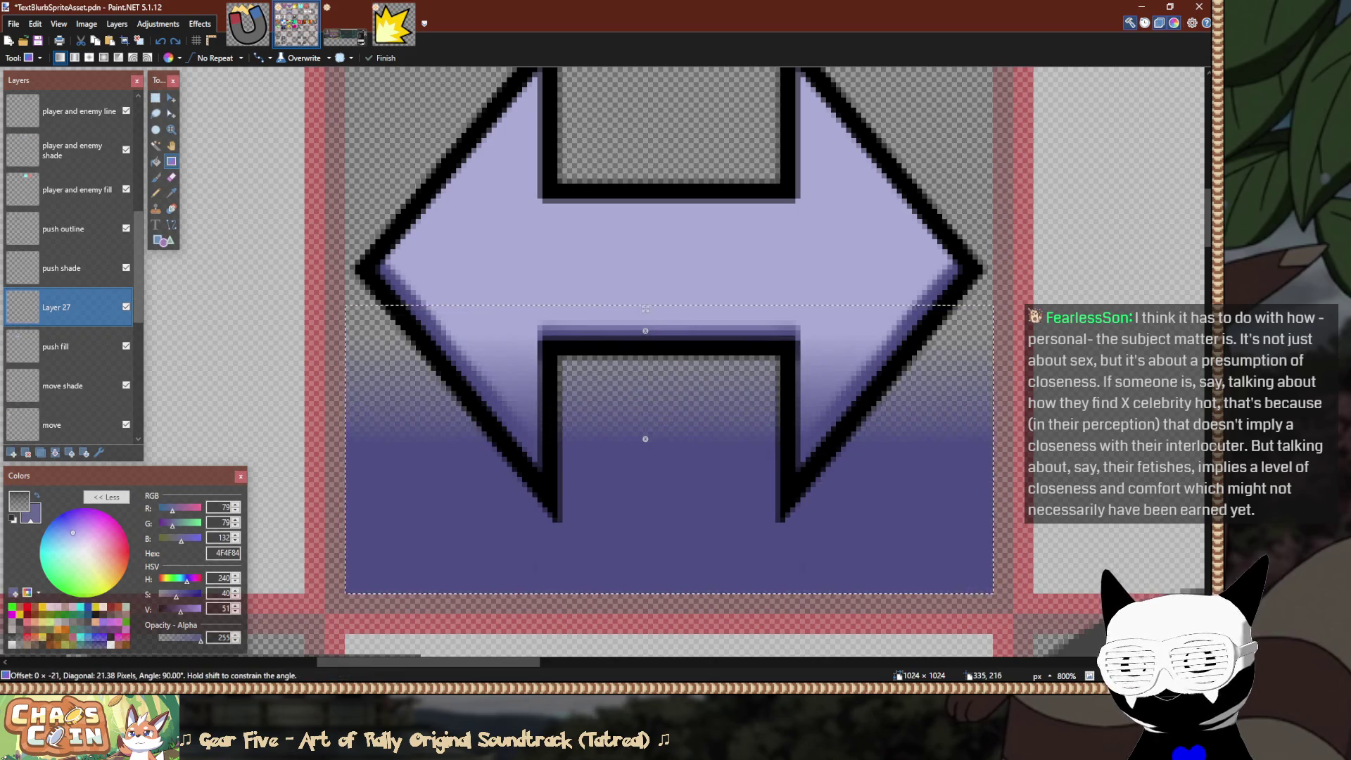
pyautogui.press('Escape')
pyautogui.moveTo(649, 421); pyautogui.dragTo(649, 320)
pyautogui.hotkey('ctrl', 'd')
# Erase the purple fill around the arrow's lower edges with the Eraser at 100% hardness.
pyautogui.press('s')
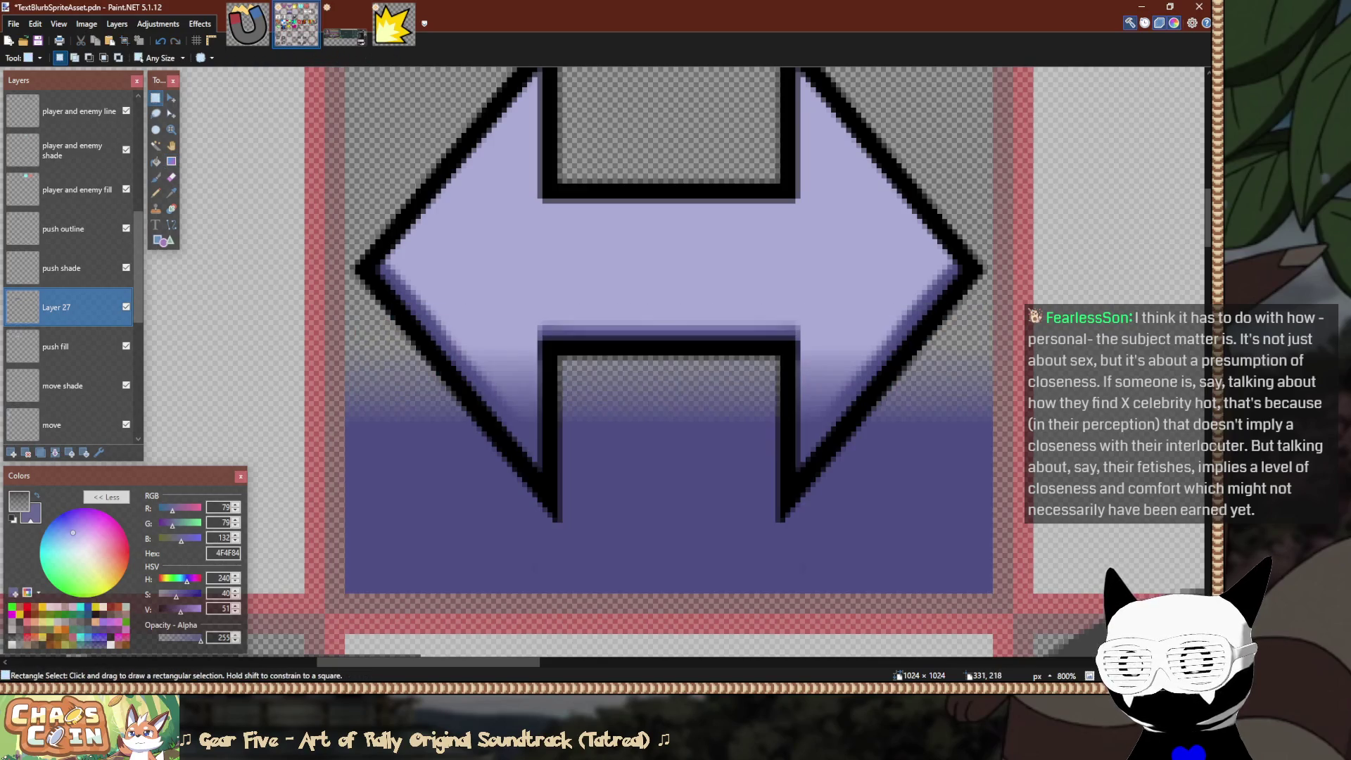
pyautogui.press('e')
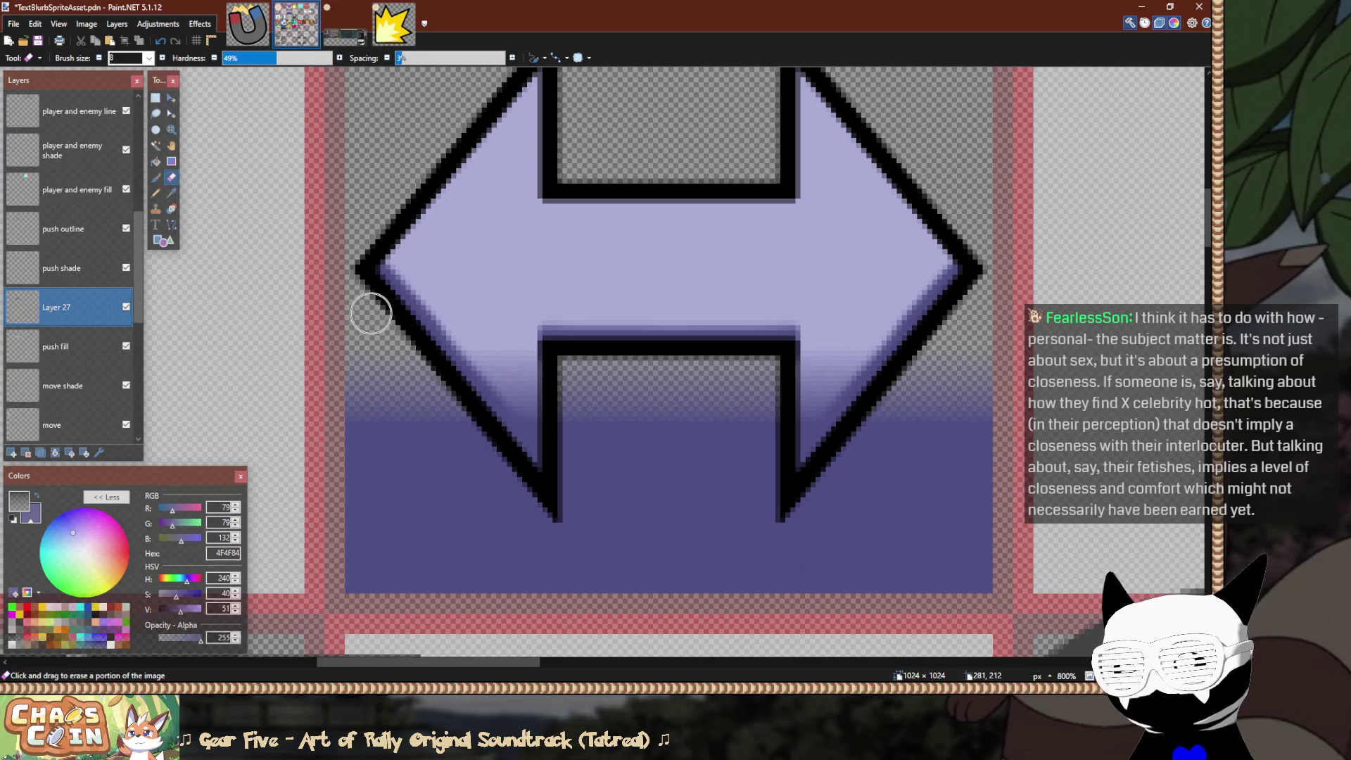
pyautogui.write('100')
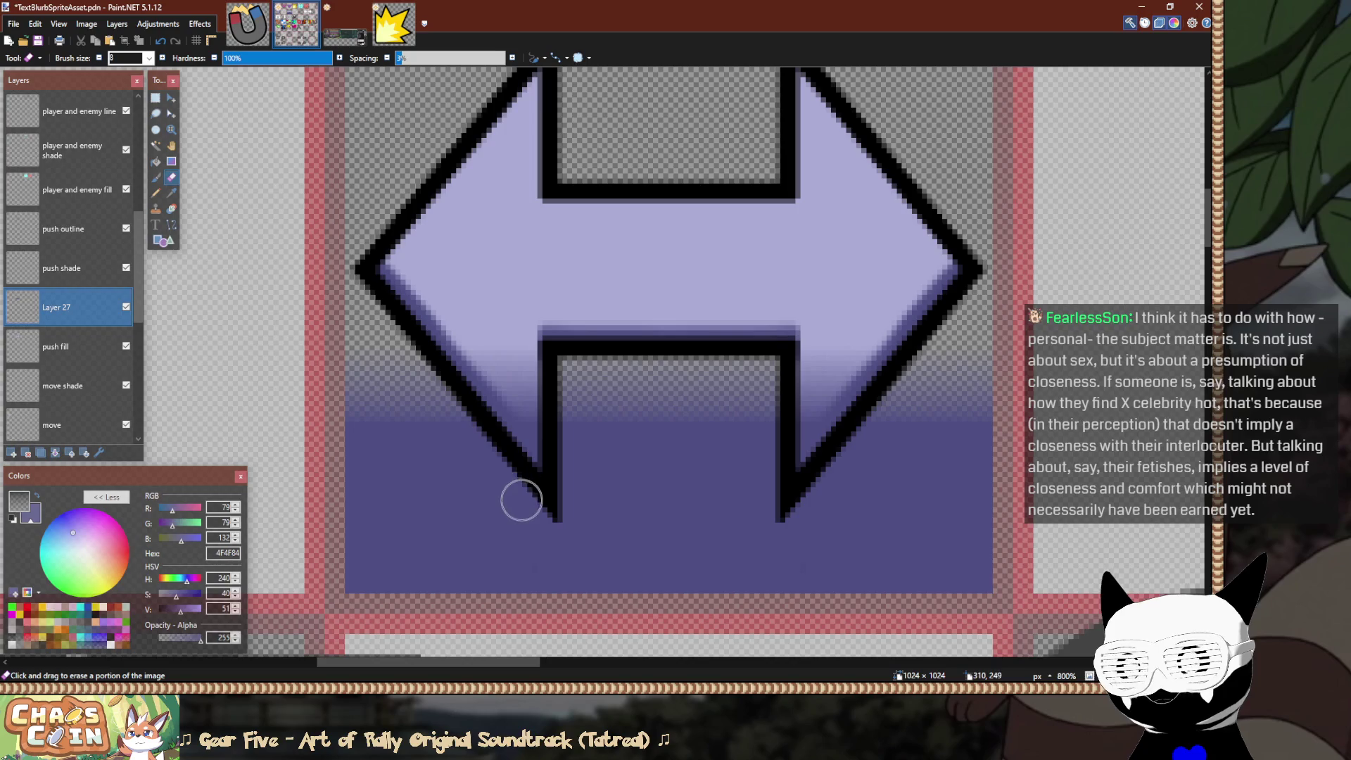
pyautogui.write('x')
pyautogui.moveTo(429, 366)
pyautogui.mouseDown()
pyautogui.moveTo(425, 380)
pyautogui.moveTo(559, 552)
pyautogui.mouseUp()
pyautogui.moveTo(370, 373); pyautogui.dragTo(422, 486)
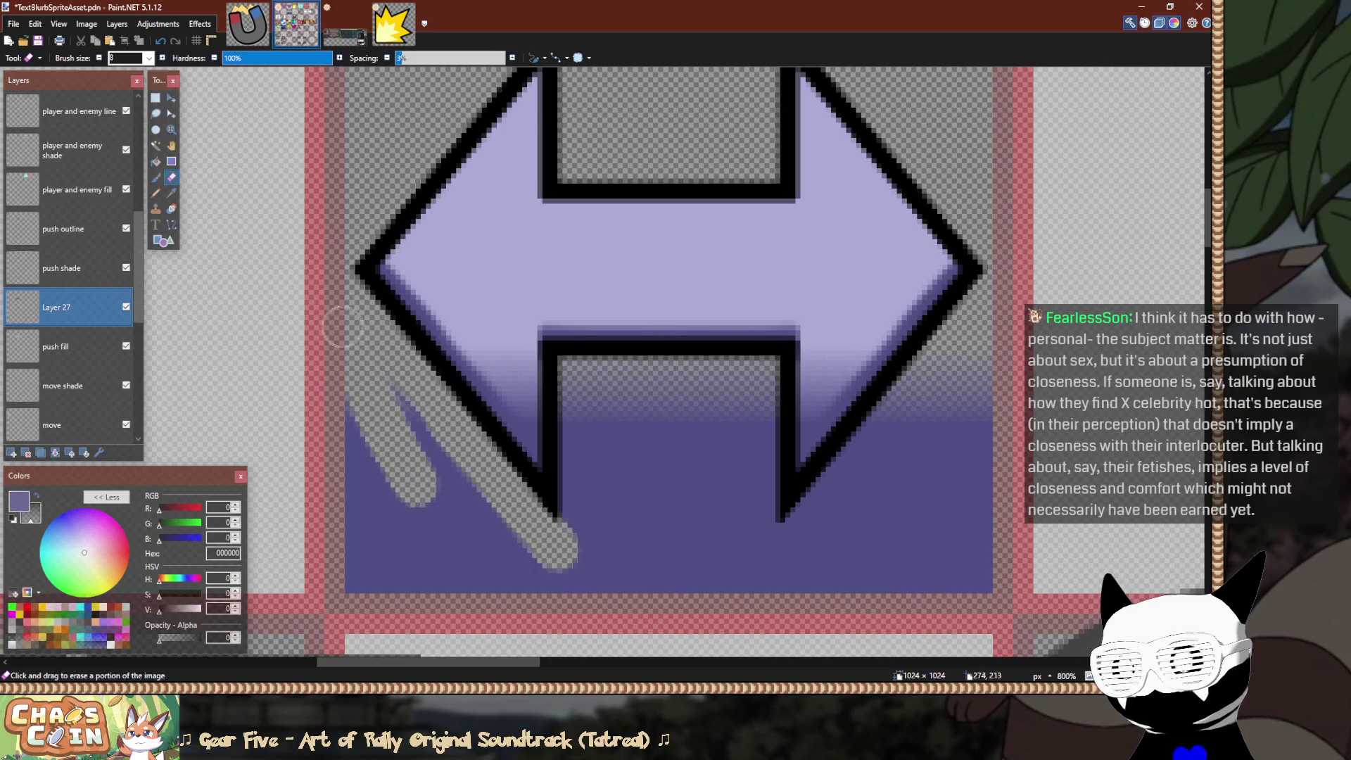
pyautogui.moveTo(349, 414); pyautogui.dragTo(357, 525)
pyautogui.moveTo(387, 377)
pyautogui.mouseDown()
pyautogui.moveTo(458, 492)
pyautogui.moveTo(387, 478)
pyautogui.moveTo(549, 504)
pyautogui.moveTo(571, 486)
pyautogui.moveTo(573, 366)
pyautogui.moveTo(751, 368)
pyautogui.moveTo(764, 584)
pyautogui.moveTo(904, 403)
pyautogui.mouseUp()
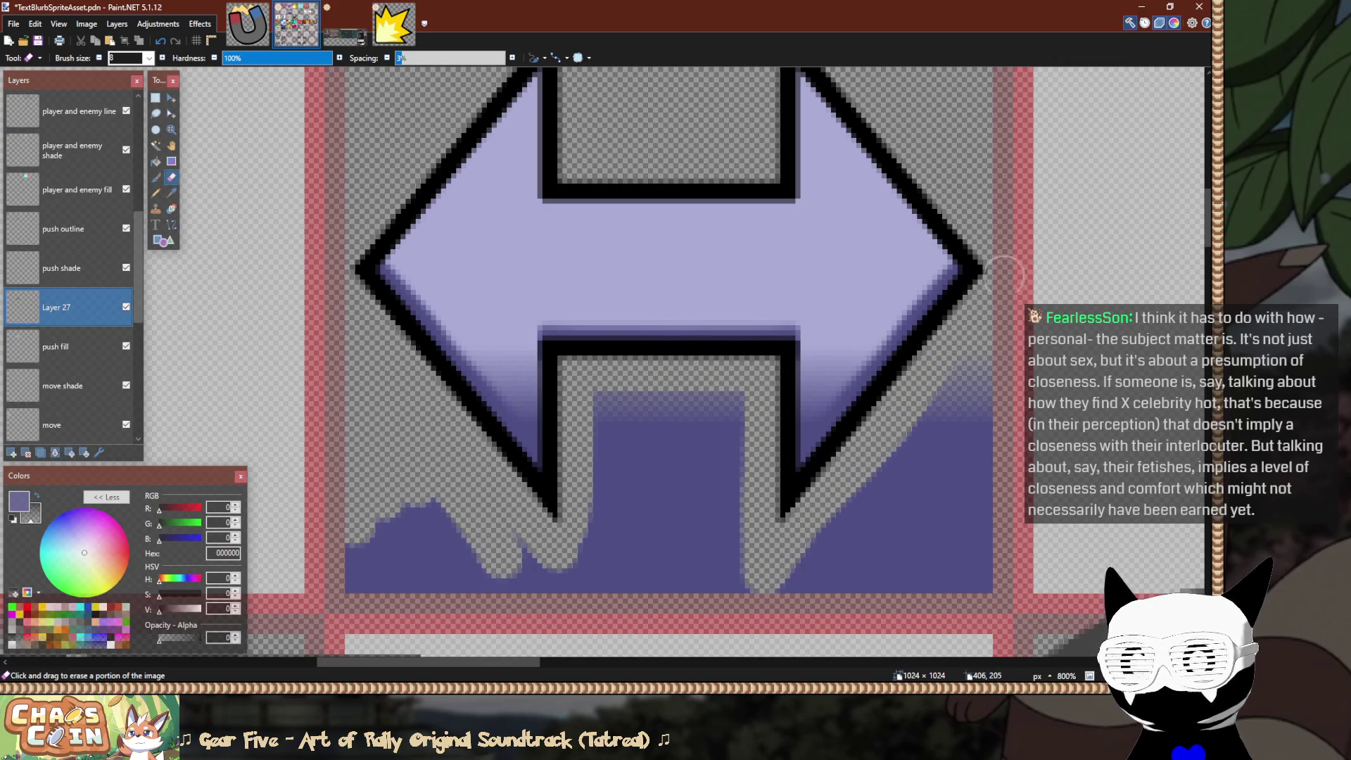
pyautogui.moveTo(845, 461)
pyautogui.mouseDown()
pyautogui.moveTo(979, 371)
pyautogui.moveTo(947, 436)
pyautogui.moveTo(872, 514)
pyautogui.moveTo(885, 525)
pyautogui.mouseUp()
pyautogui.scroll(-8, 884, 525)
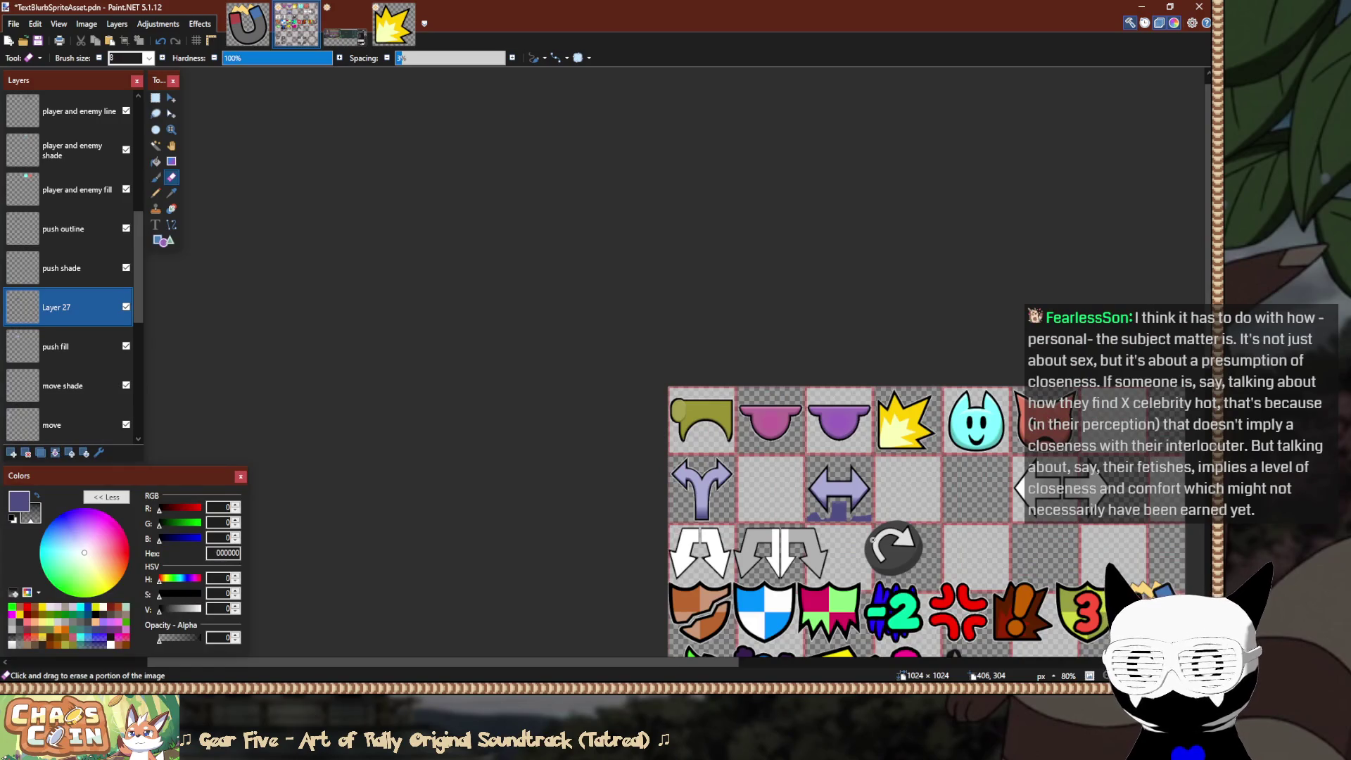
pyautogui.scroll(5, 848, 508)
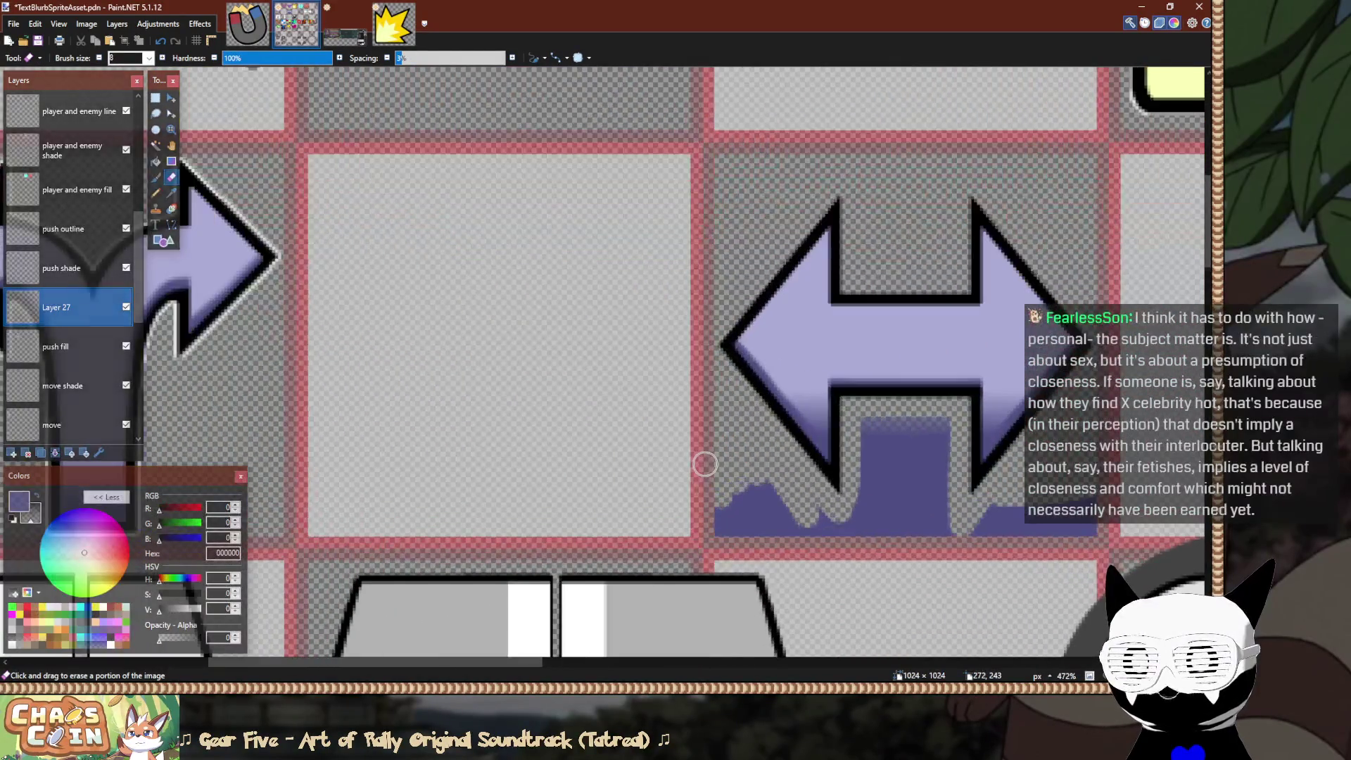
pyautogui.scroll(1, 705, 464)
pyautogui.scroll(-2, 706, 464)
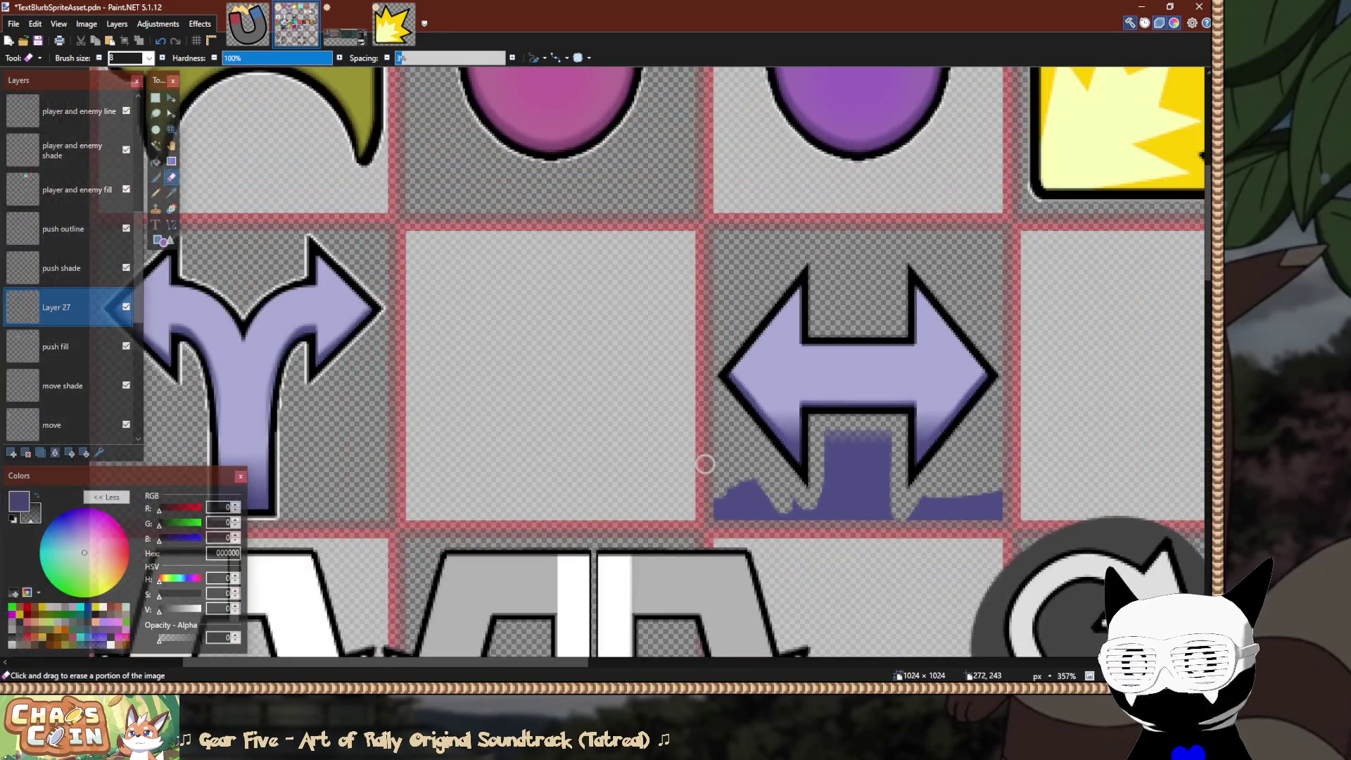
pyautogui.scroll(6, 704, 461)
# Rectangle-select and delete the leftover purple blocks, bar, blob and sliver around the arrow.
pyautogui.press('s')
pyautogui.moveTo(692, 339)
pyautogui.mouseDown()
pyautogui.moveTo(808, 429)
pyautogui.moveTo(872, 620)
pyautogui.moveTo(908, 619)
pyautogui.mouseUp()
pyautogui.press('Delete')
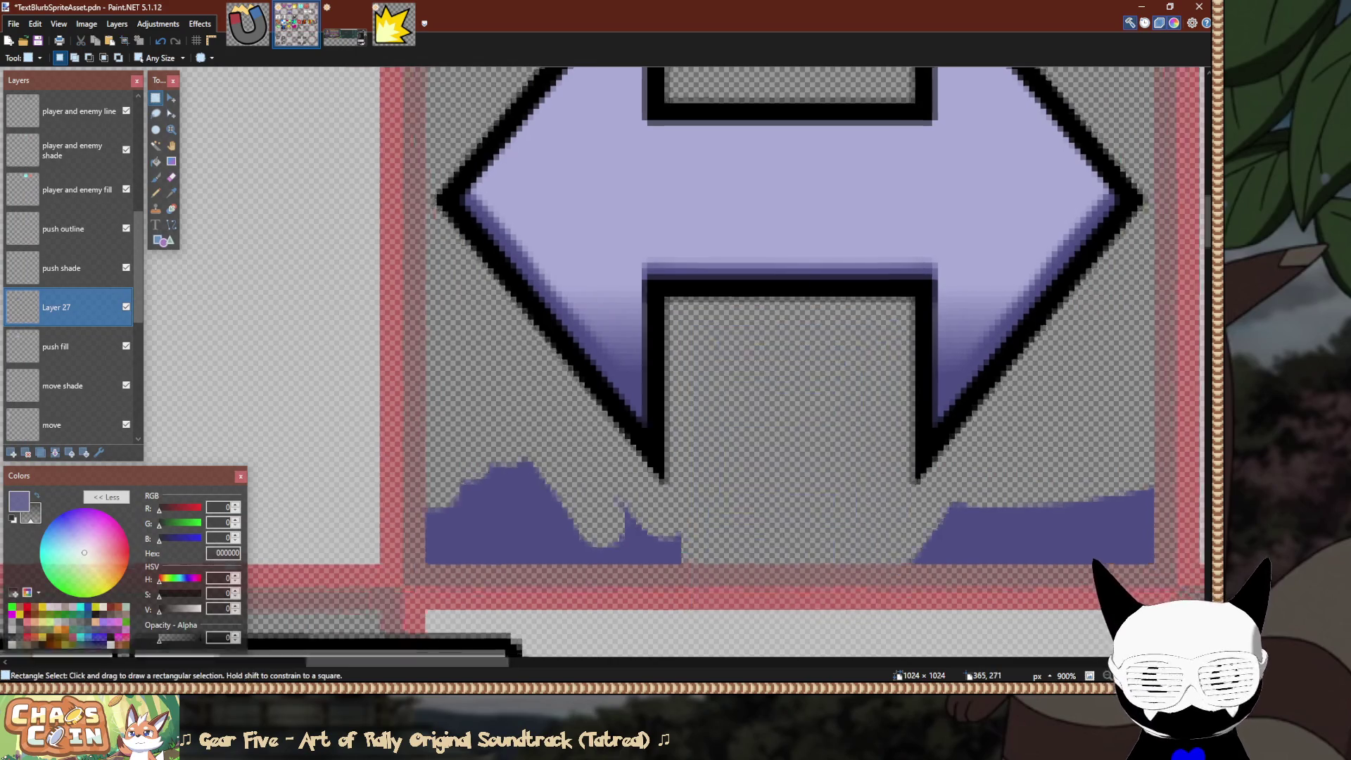
pyautogui.moveTo(945, 574); pyautogui.dragTo(752, 532)
pyautogui.moveTo(705, 456); pyautogui.dragTo(966, 561)
pyautogui.press('Delete')
pyautogui.moveTo(1017, 407); pyautogui.dragTo(860, 471)
pyautogui.press('Delete')
pyautogui.hscroll(-5, 844, 478)
pyautogui.moveTo(781, 524); pyautogui.dragTo(542, 452)
pyautogui.press('Delete')
pyautogui.moveTo(665, 457); pyautogui.dragTo(587, 427)
pyautogui.press('Delete')
pyautogui.moveTo(679, 385); pyautogui.dragTo(456, 517)
pyautogui.press('Delete')
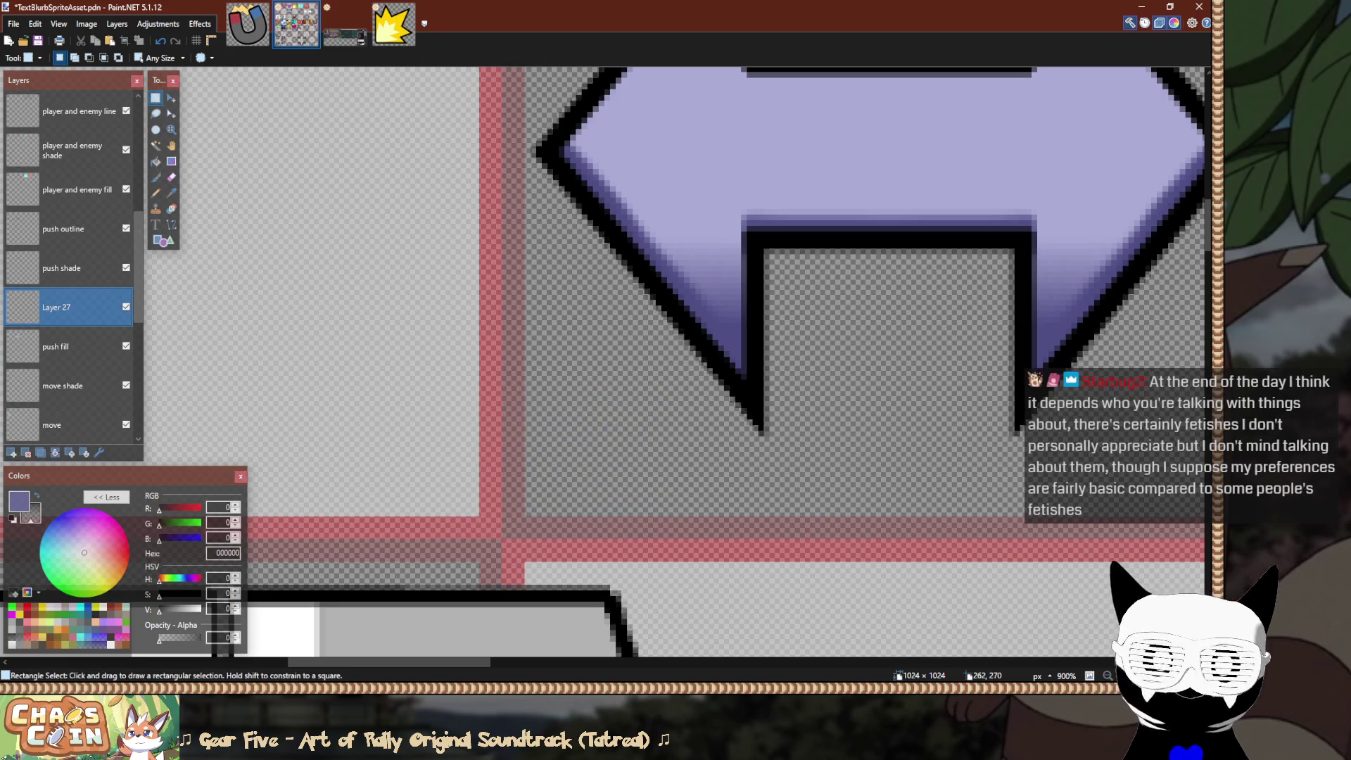
pyautogui.scroll(-5, 444, 526)
pyautogui.scroll(-2, 450, 511)
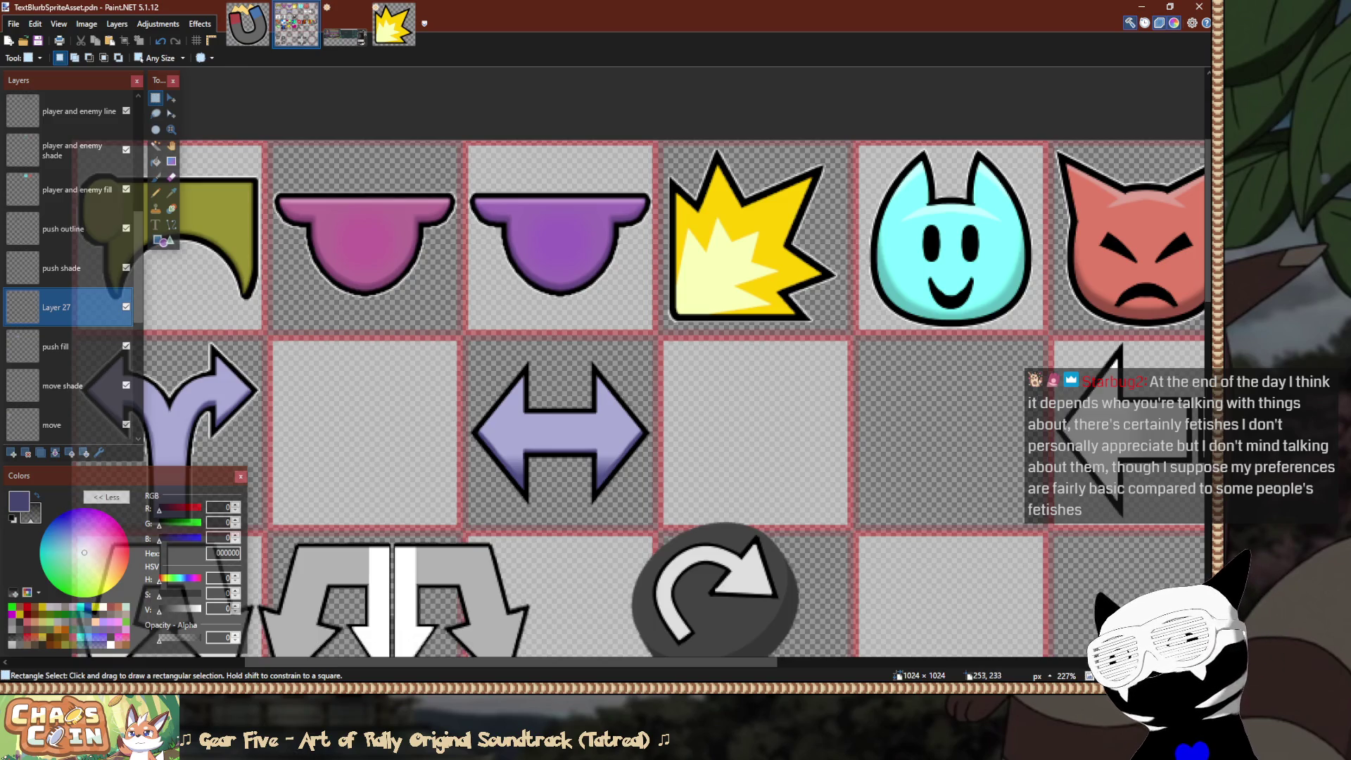
pyautogui.moveTo(481, 517); pyautogui.dragTo(719, 477)
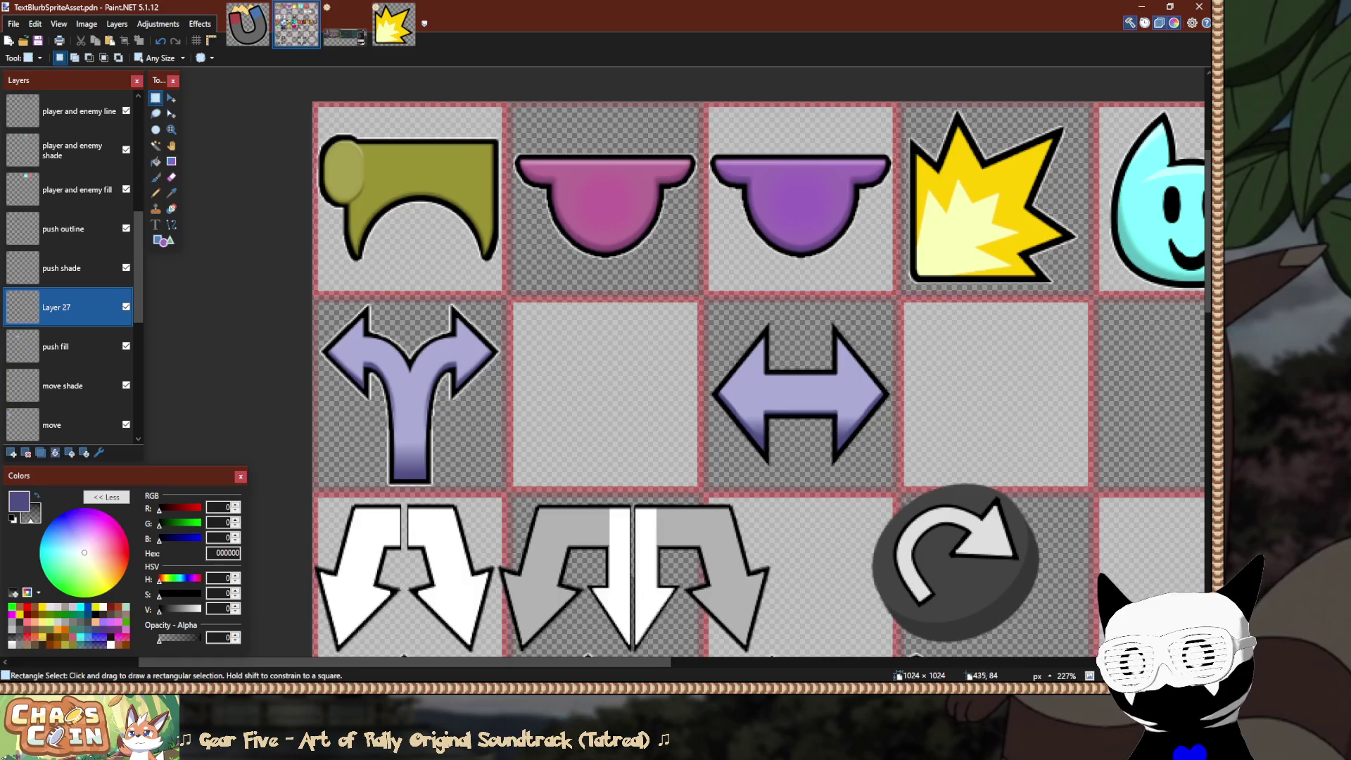
# Hide and re-show Layer 27 to confirm it holds the double arrow's bottom shading.
pyautogui.hscroll(5, 683, 366)
pyautogui.scroll(-1, 683, 366)
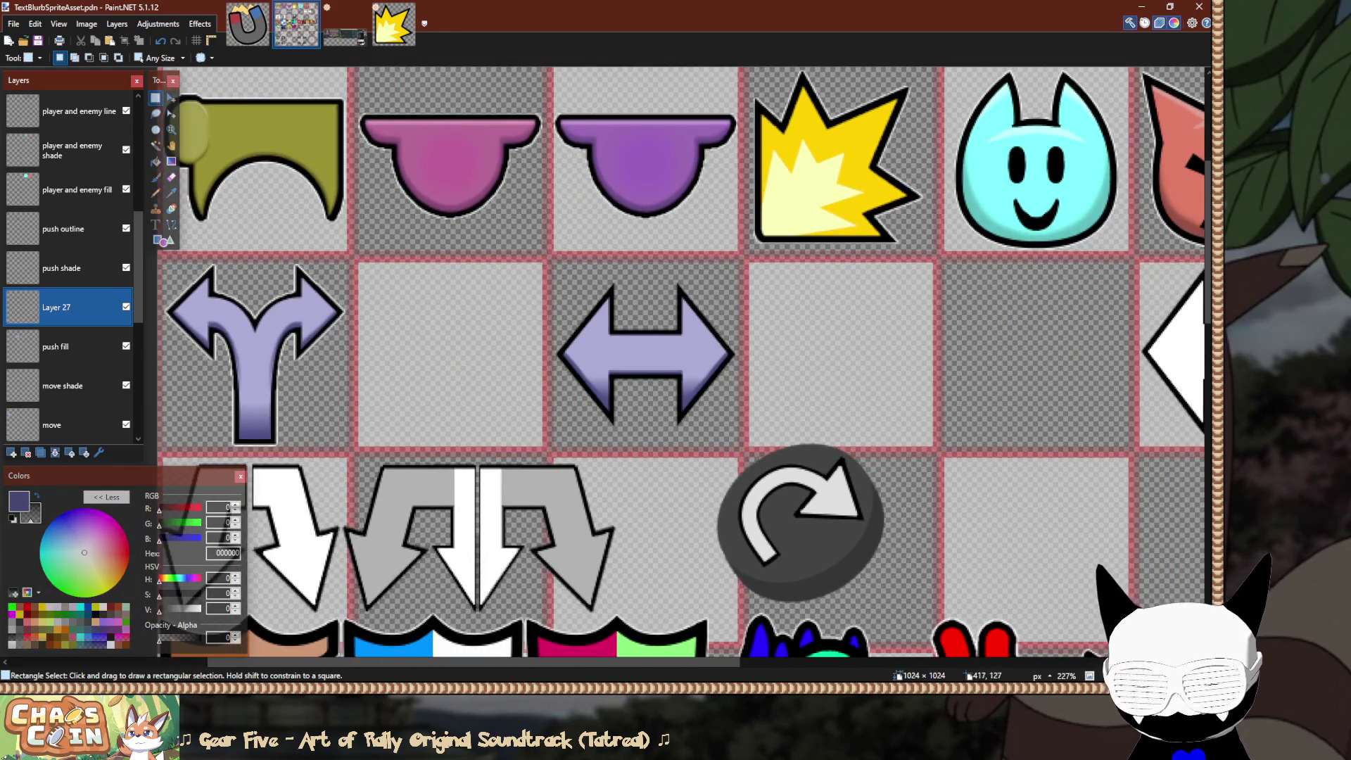
pyautogui.scroll(3, 746, 257)
pyautogui.scroll(-2, 675, 366)
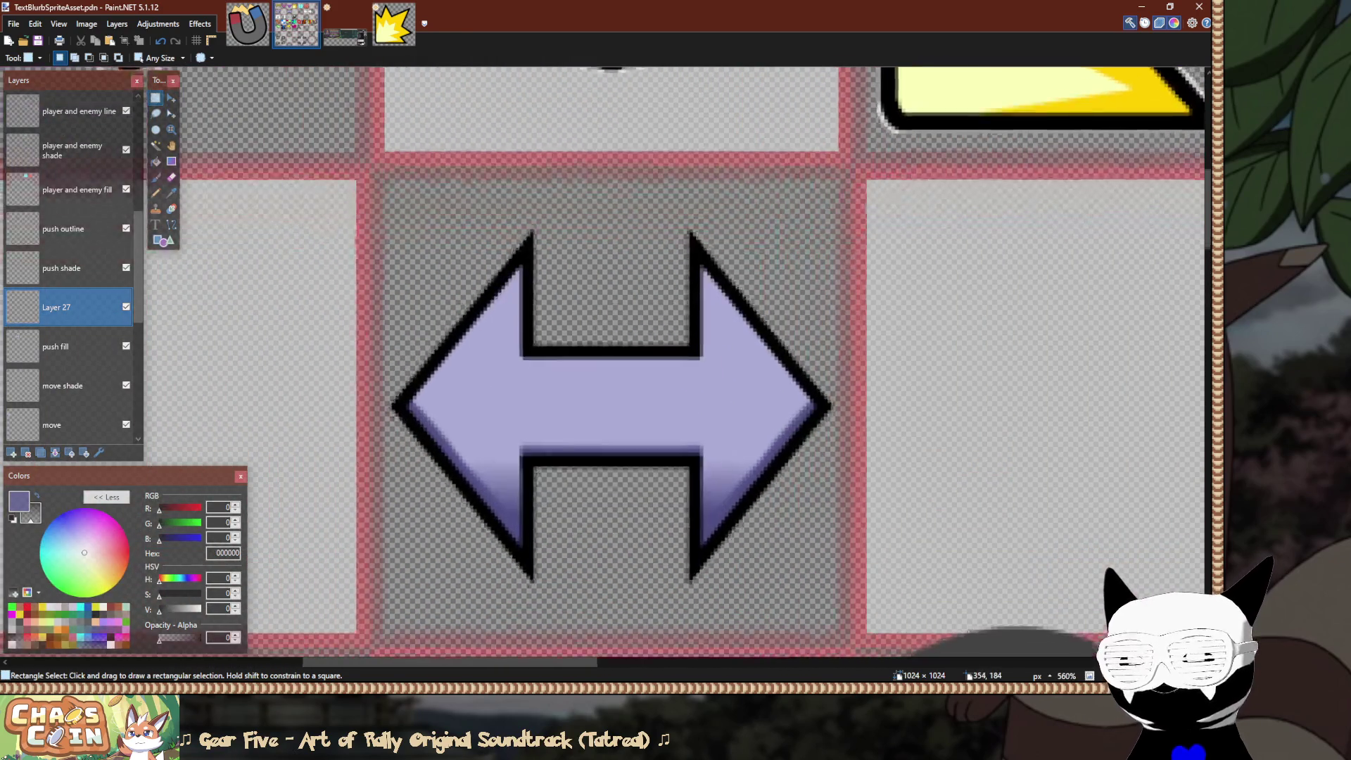
pyautogui.scroll(2, 676, 366)
pyautogui.click(126, 307)
pyautogui.click(126, 307)
# Rename Layer 27 to 'push gradient' in Layer Properties.
pyautogui.doubleClick(56, 307)
pyautogui.write('push gradei')
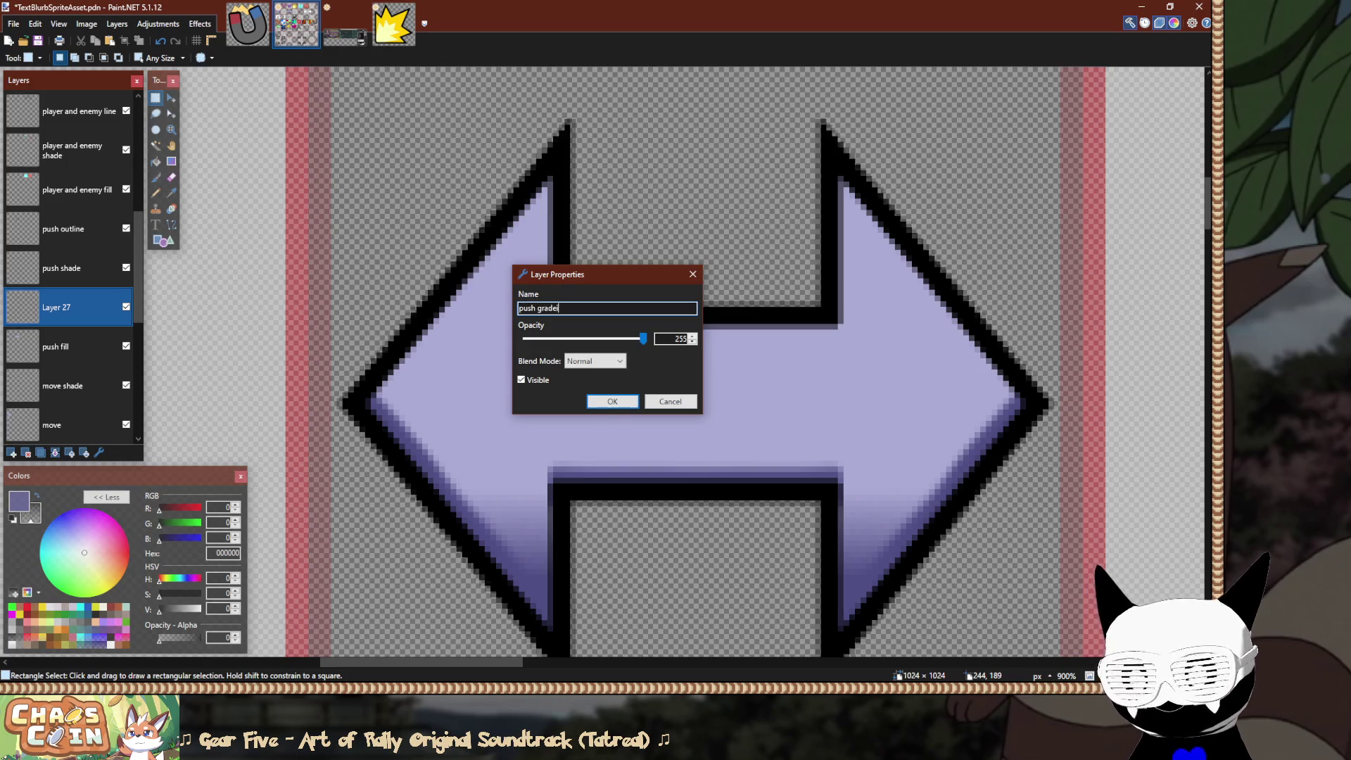
pyautogui.write('ient')
pyautogui.press('Return')
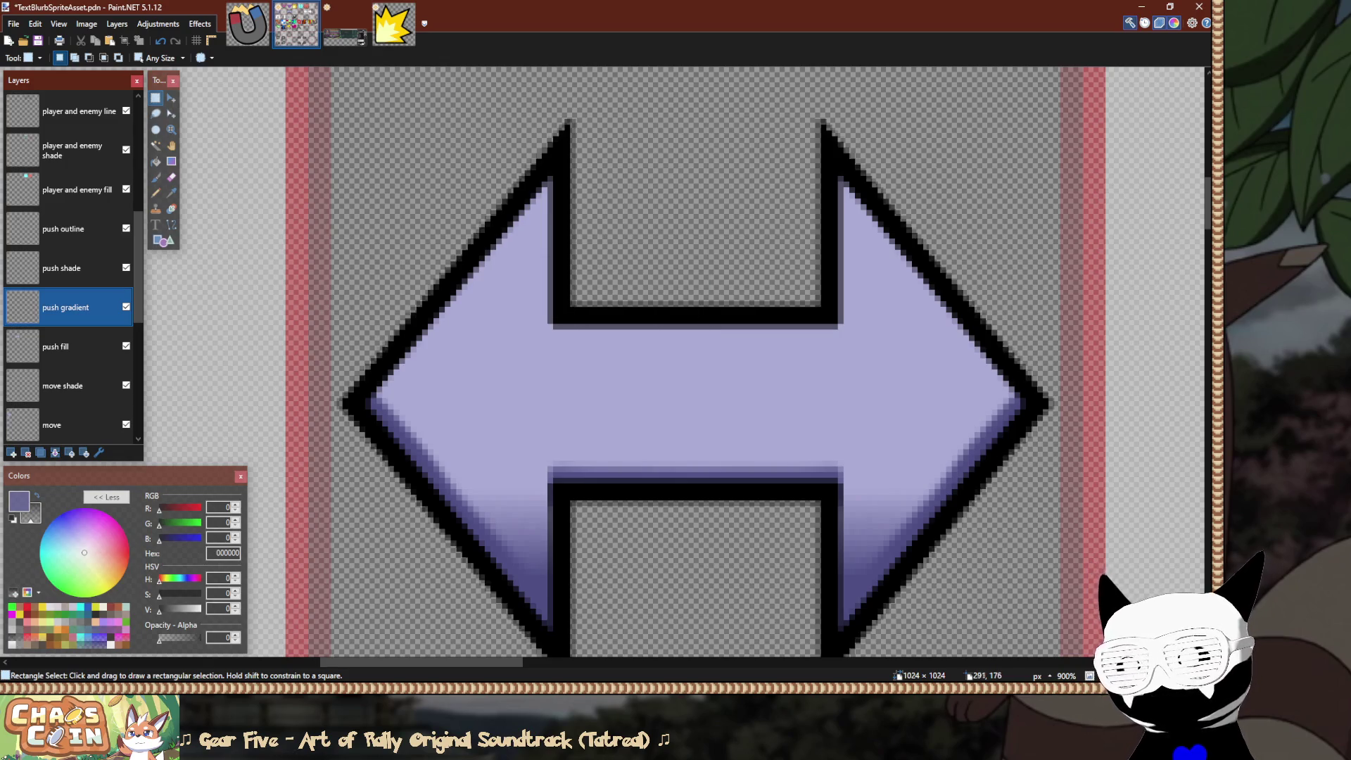
pyautogui.scroll(-3, 493, 268)
pyautogui.scroll(2, 465, 282)
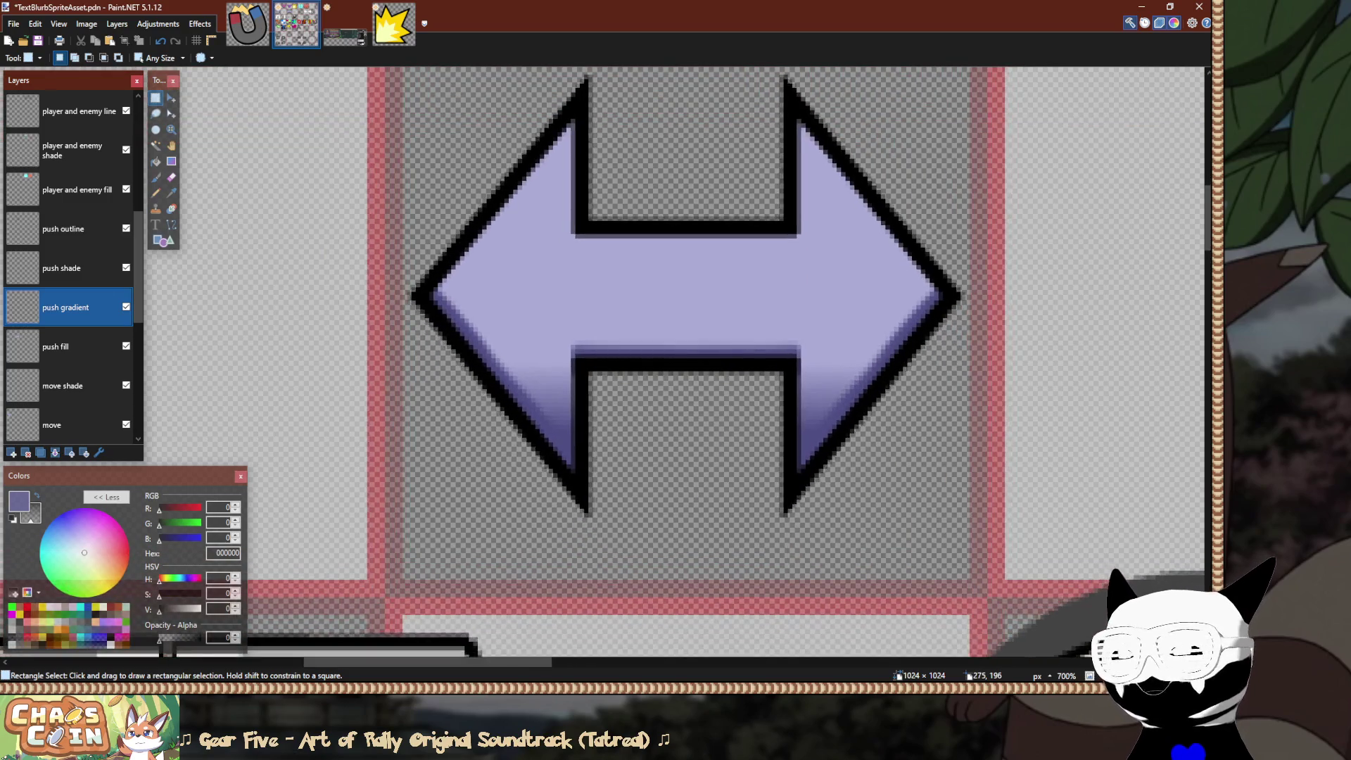
pyautogui.scroll(-2, 401, 262)
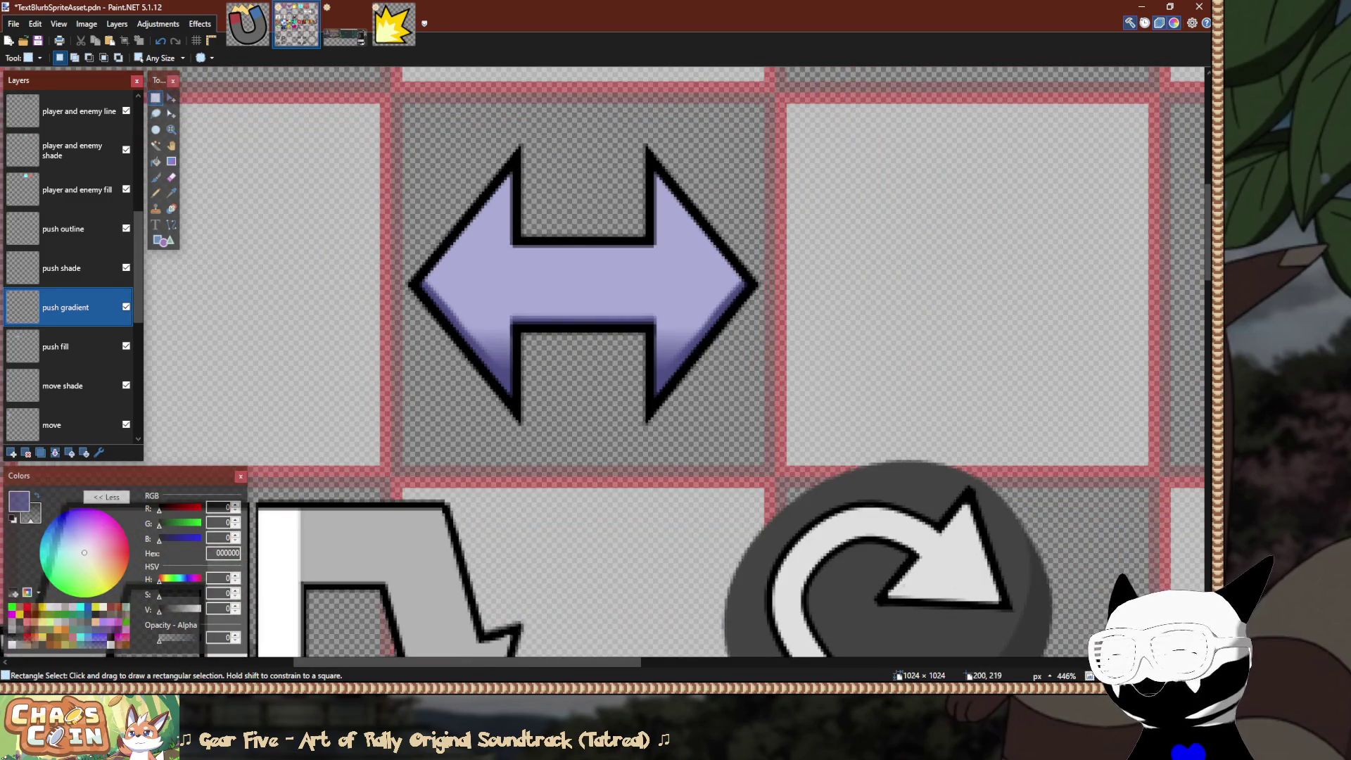
pyautogui.click(63, 346)
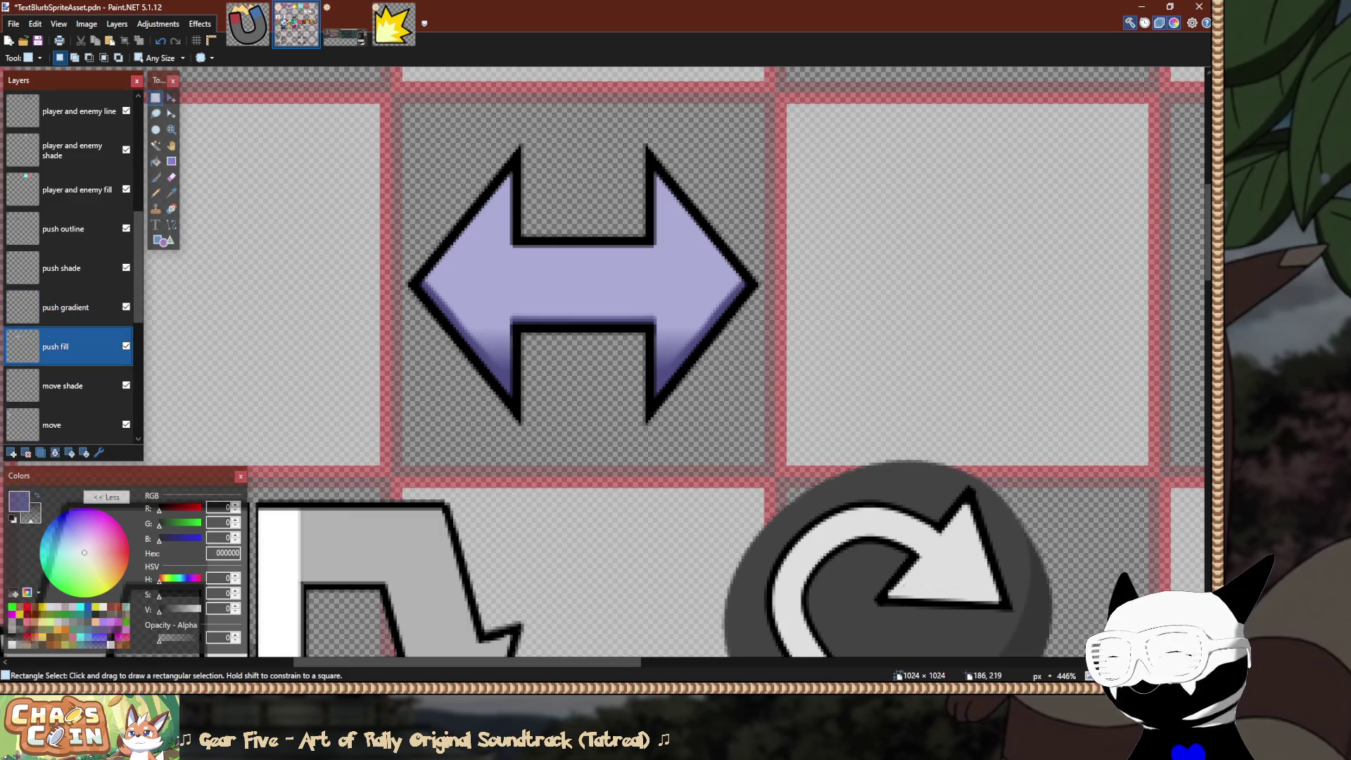
# Save the sprite sheet, duplicate the push outline layer and merge the copy down.
pyautogui.hotkey('ctrl', 's')
pyautogui.click(64, 229)
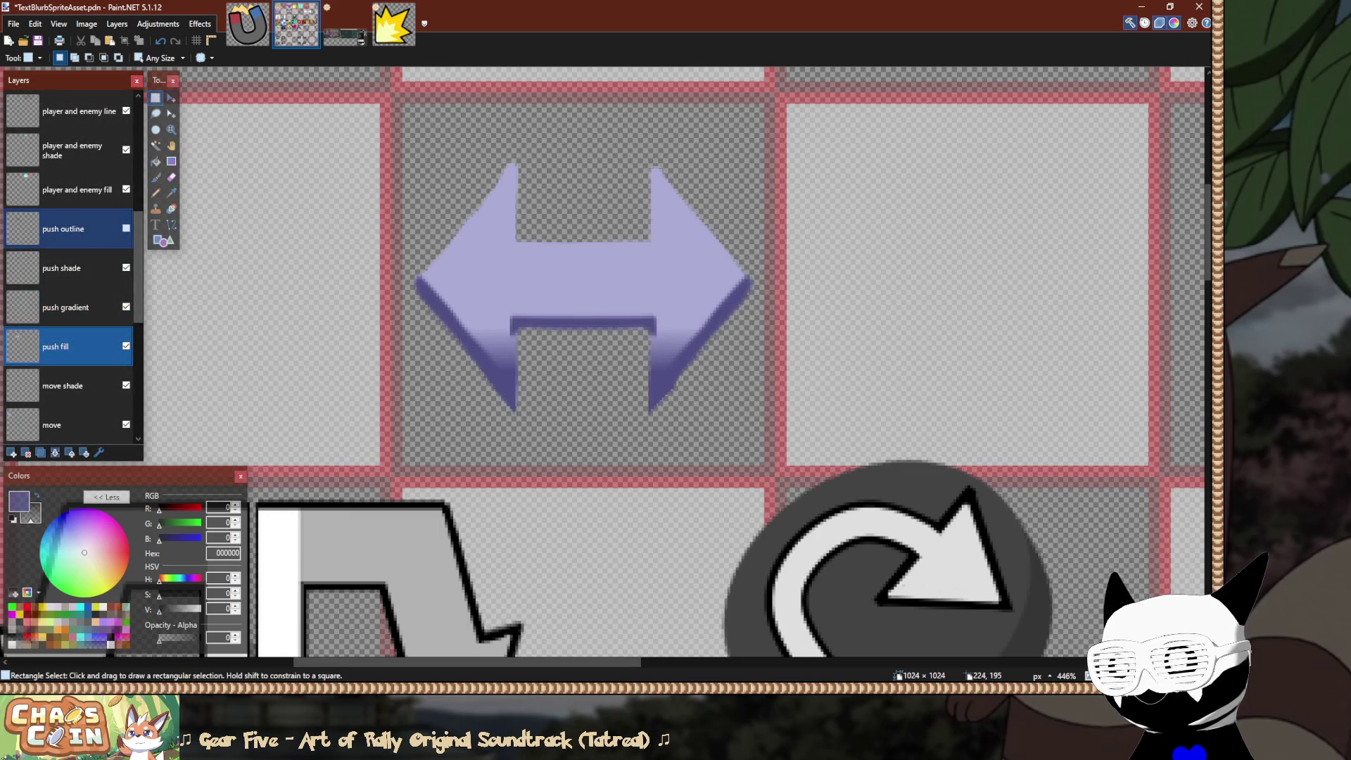
pyautogui.hotkey('ctrl', 'shift', 'd')
pyautogui.moveTo(64, 228); pyautogui.dragTo(64, 385)
pyautogui.moveTo(64, 267); pyautogui.dragTo(63, 346)
pyautogui.hscroll(-5, 676, 352)
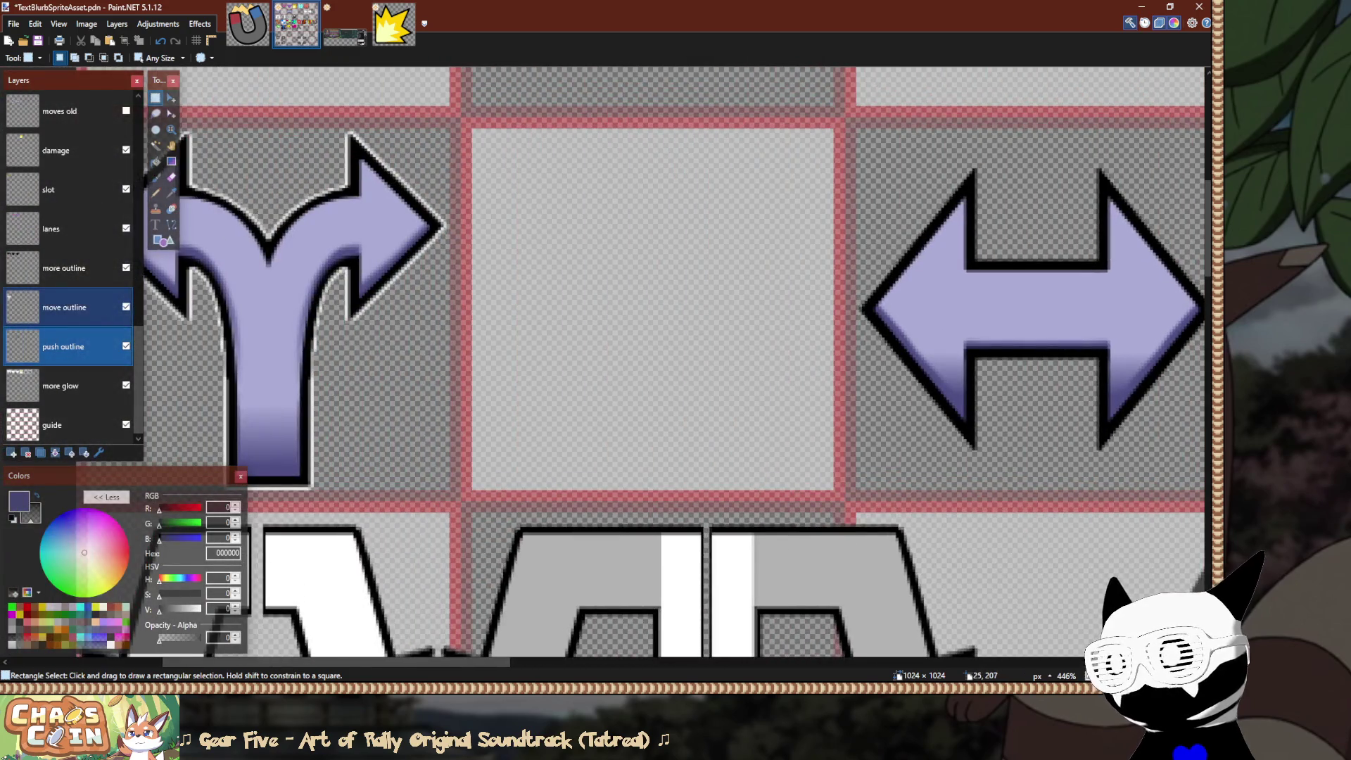
pyautogui.hotkey('ctrl', 'z')
pyautogui.click(55, 452)
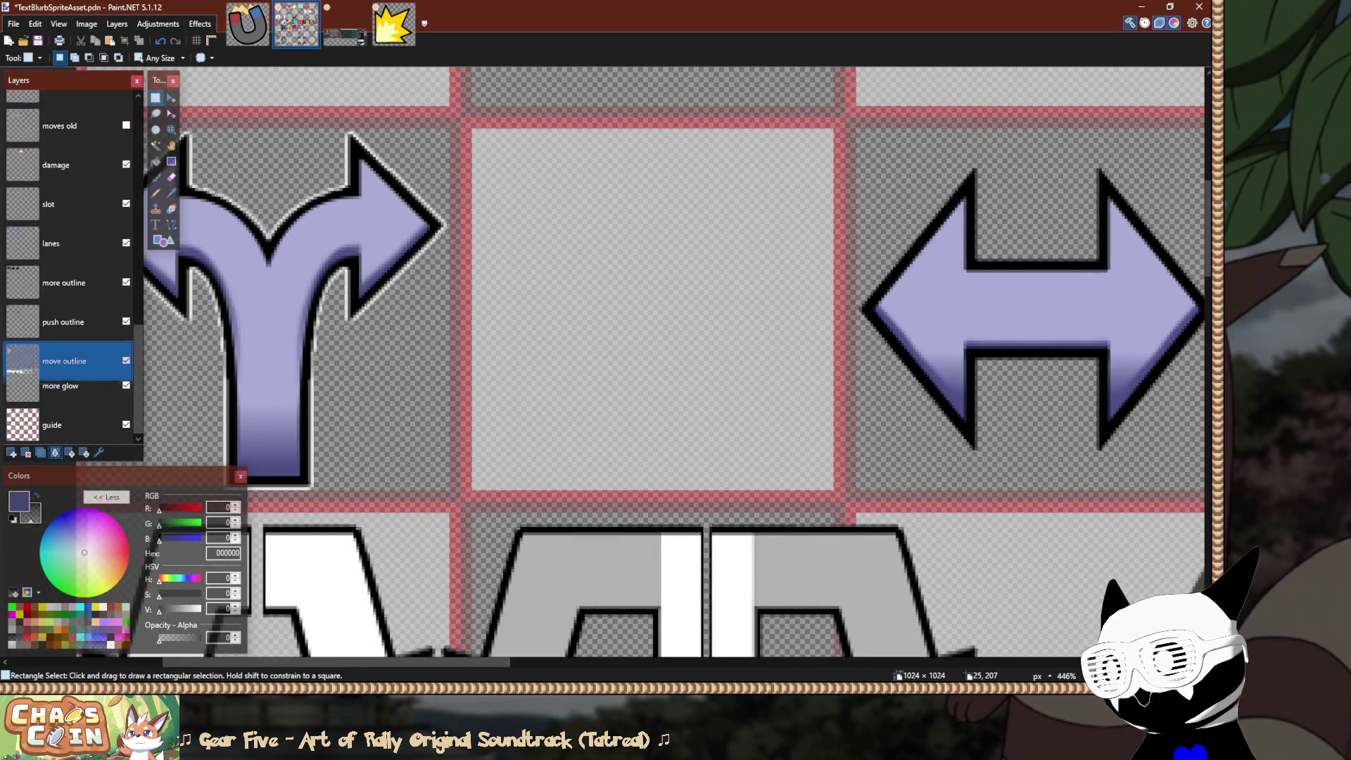
pyautogui.hscroll(3, 606, 366)
# Make white the primary colour and bucket-fill a white rim around the arrow on push outline.
pyautogui.press('x')
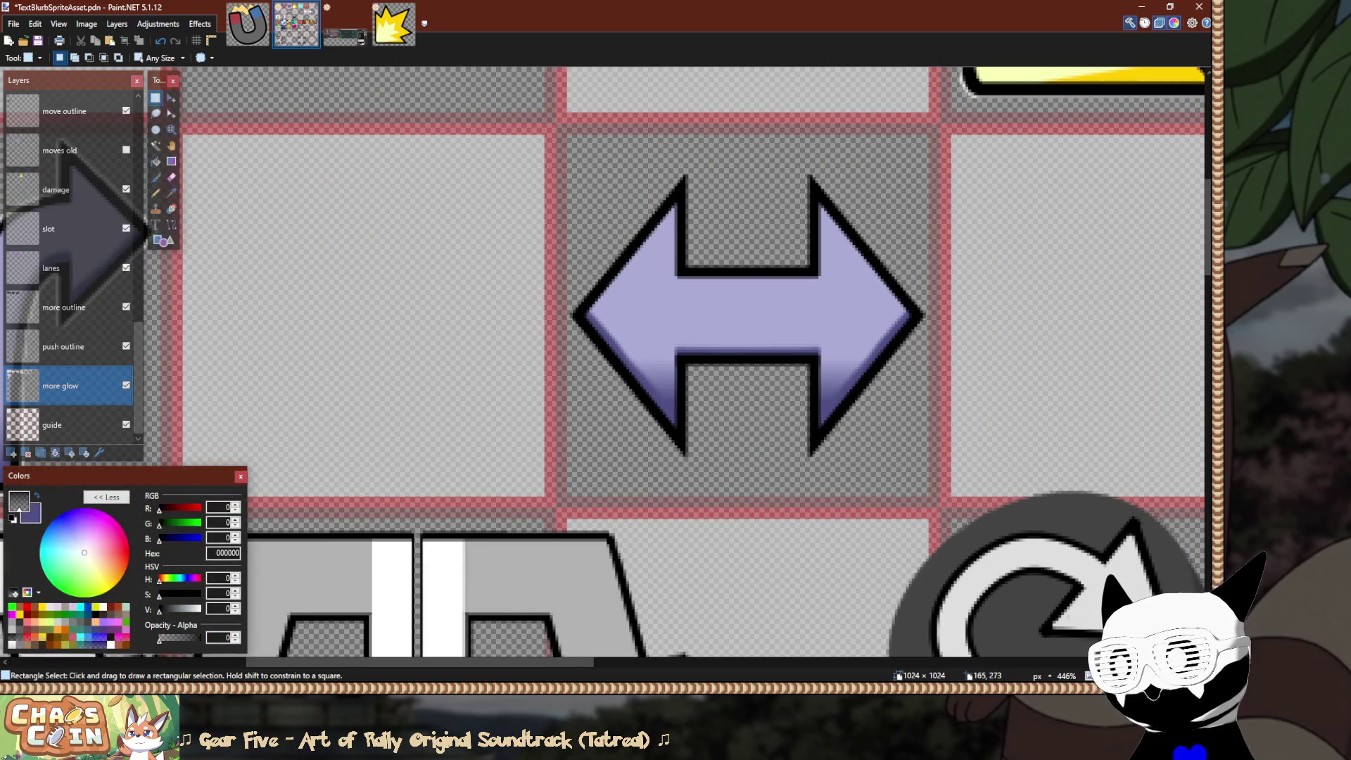
pyautogui.click(19, 501)
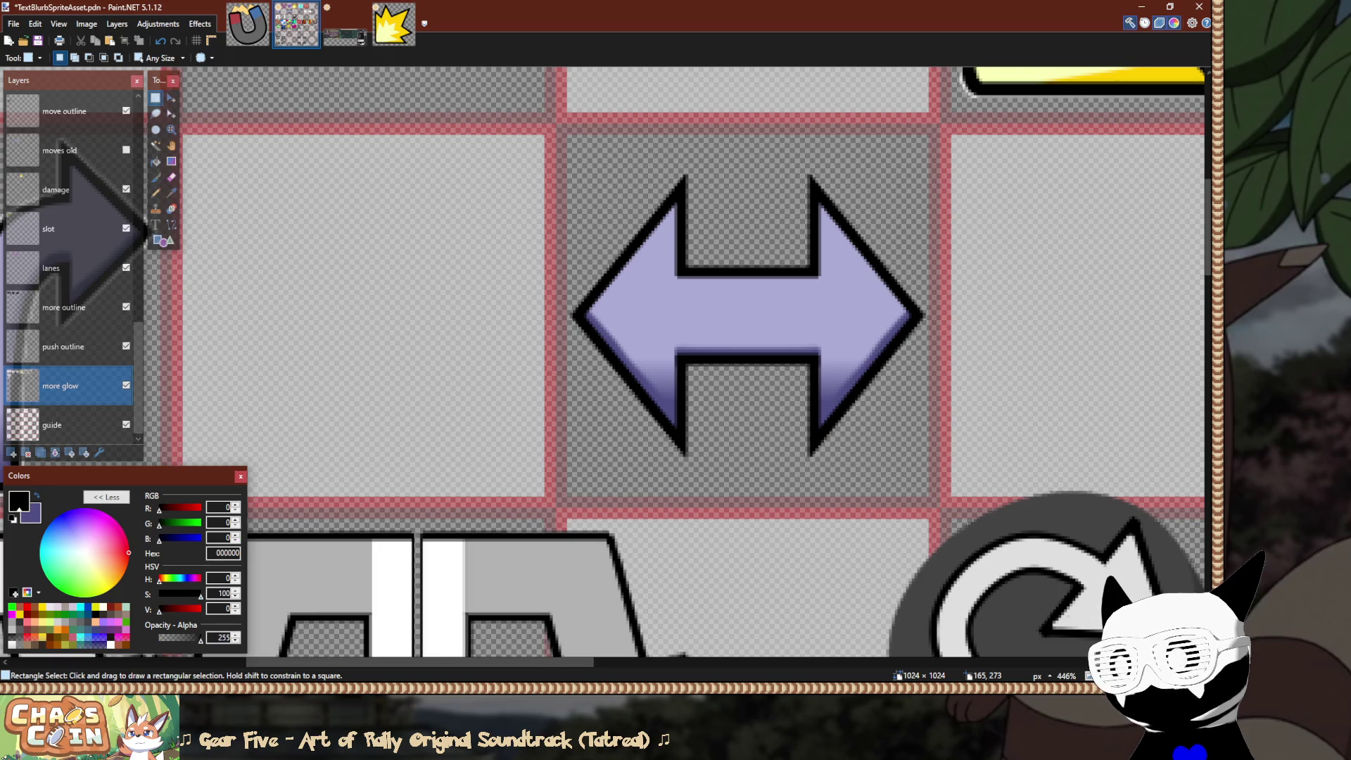
pyautogui.press('f')
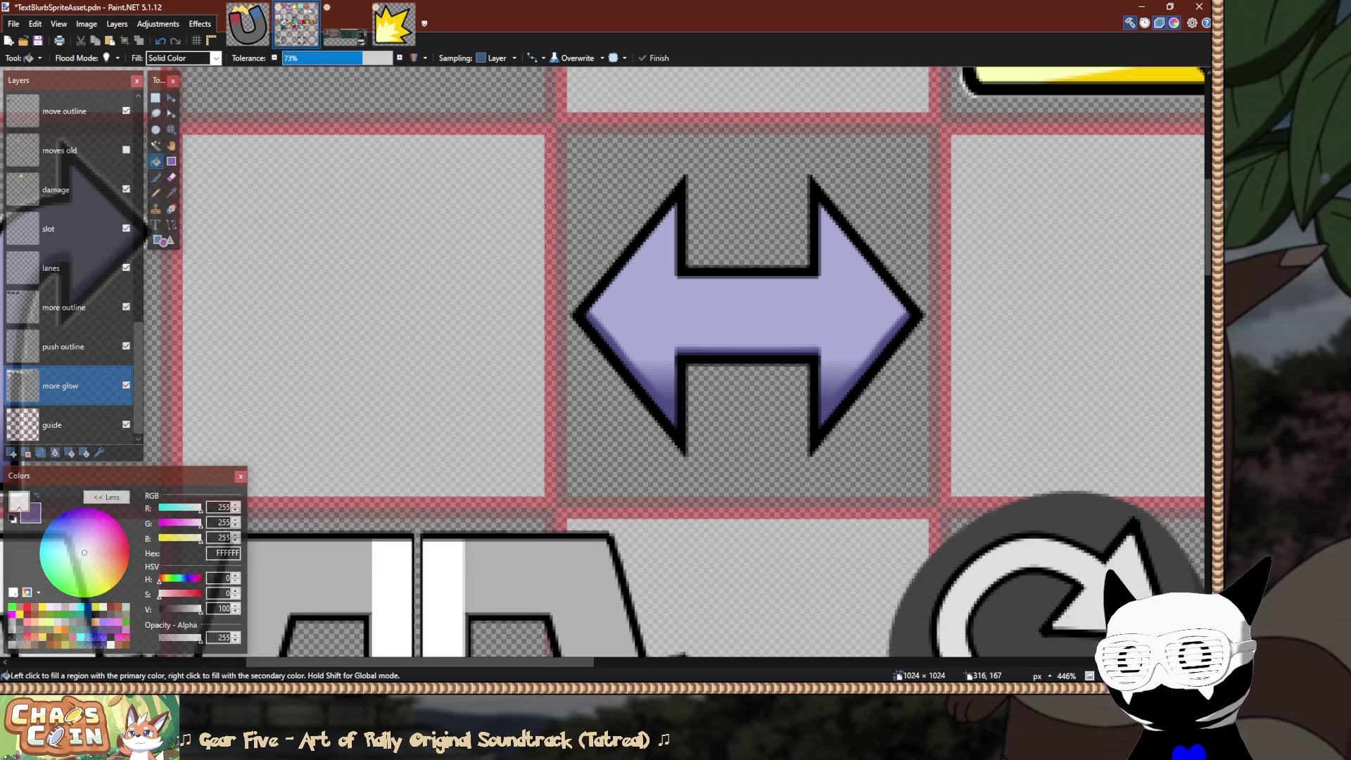
pyautogui.keyDown('ctrl'); pyautogui.scroll(2, 683, 209); pyautogui.keyUp('ctrl')
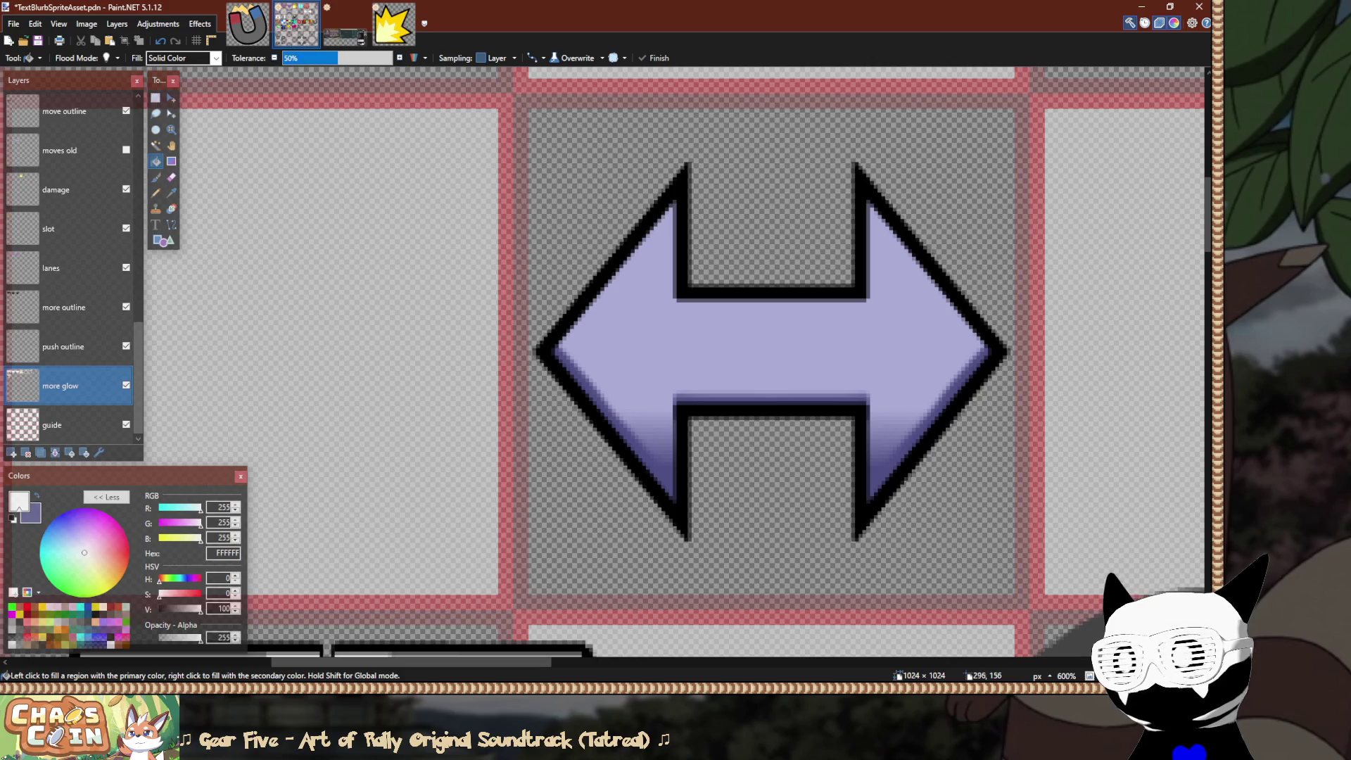
pyautogui.click(63, 347)
pyautogui.click(678, 194)
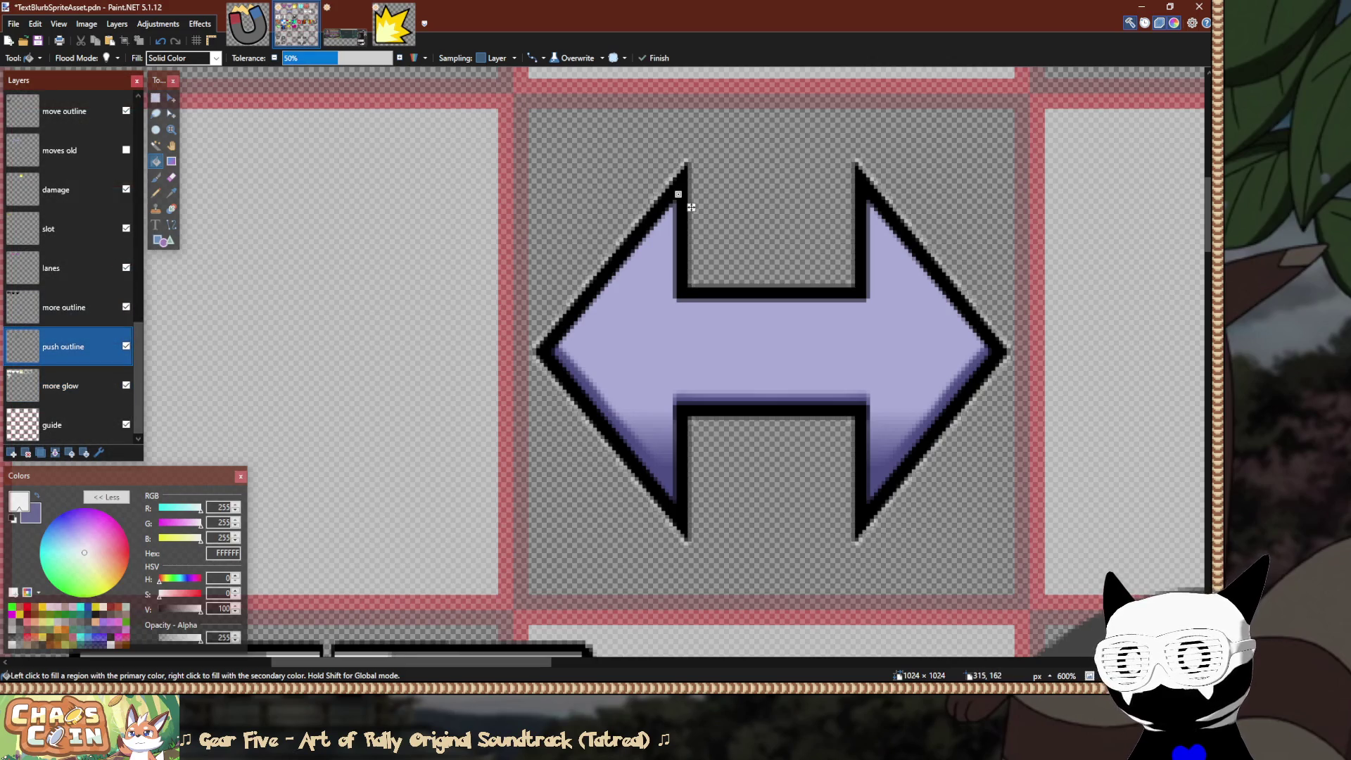
pyautogui.click(562, 355)
pyautogui.press('s')
pyautogui.keyDown('ctrl'); pyautogui.scroll(-8, 562, 355); pyautogui.keyUp('ctrl')
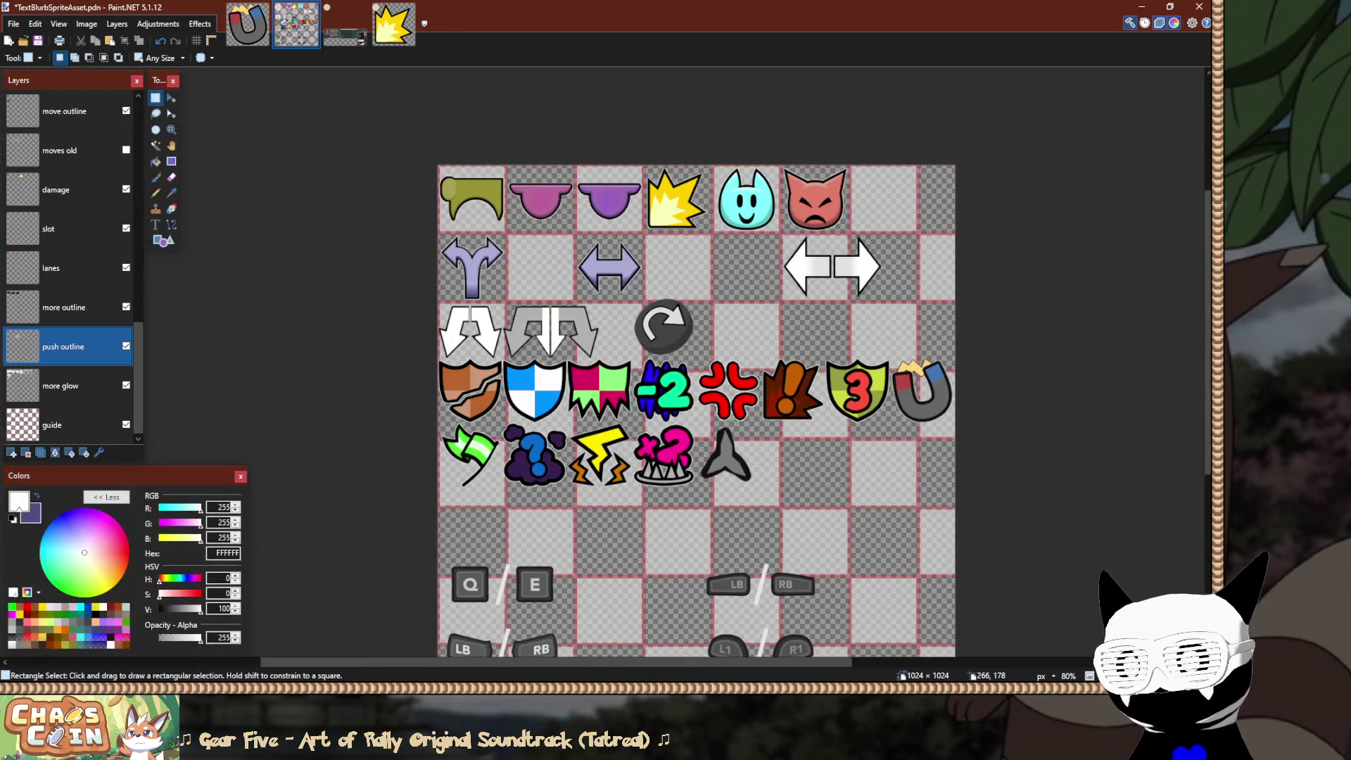
# Merge push outline down into more glow and save the sprite sheet.
pyautogui.keyDown('ctrl'); pyautogui.scroll(4, 533, 261); pyautogui.keyUp('ctrl')
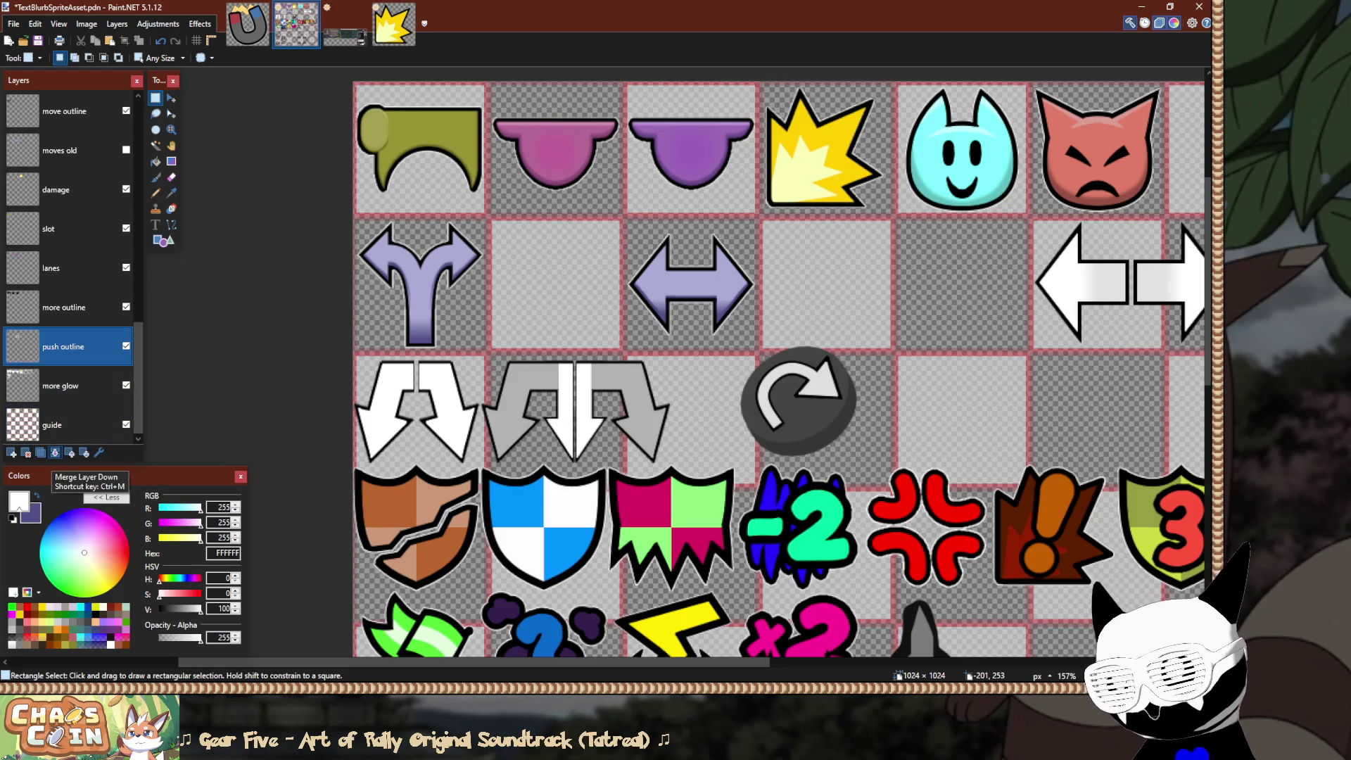
pyautogui.click(55, 452)
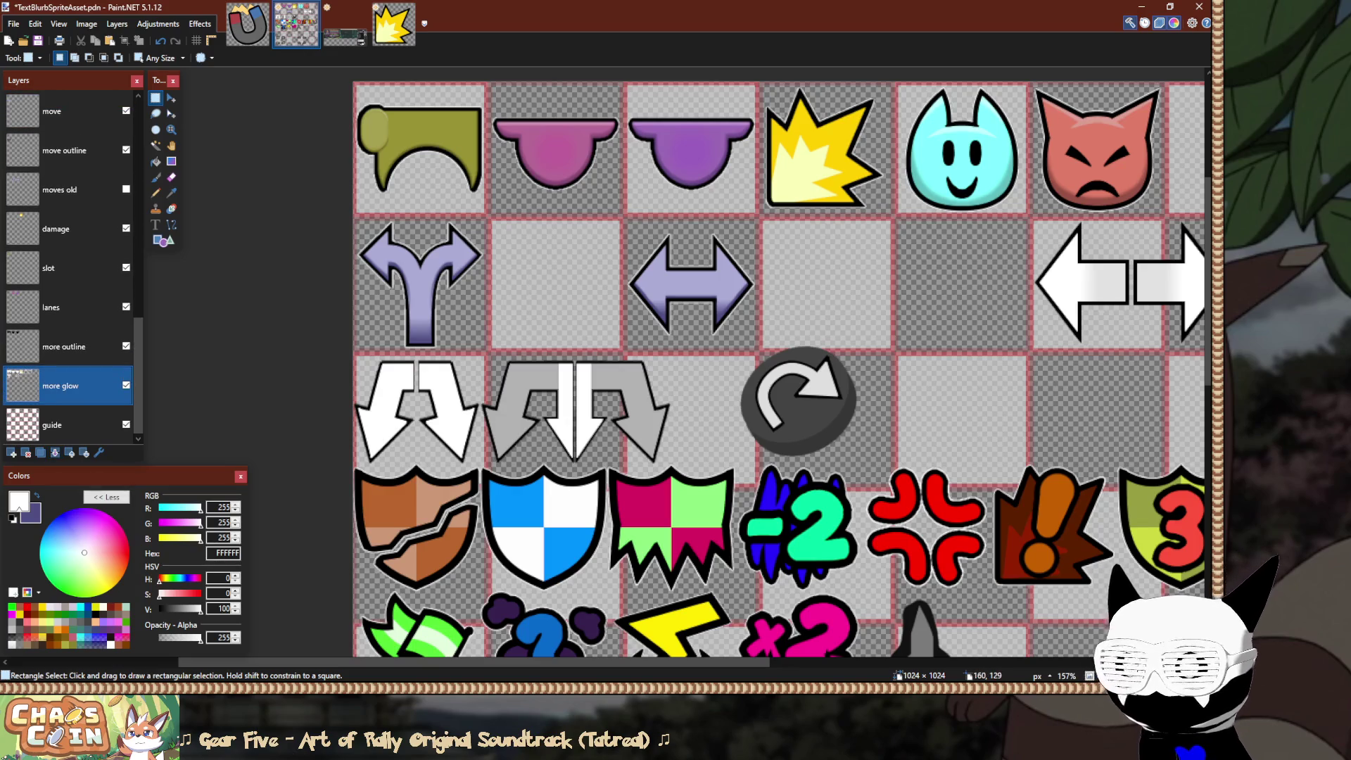
pyautogui.hotkey('ctrl', 's')
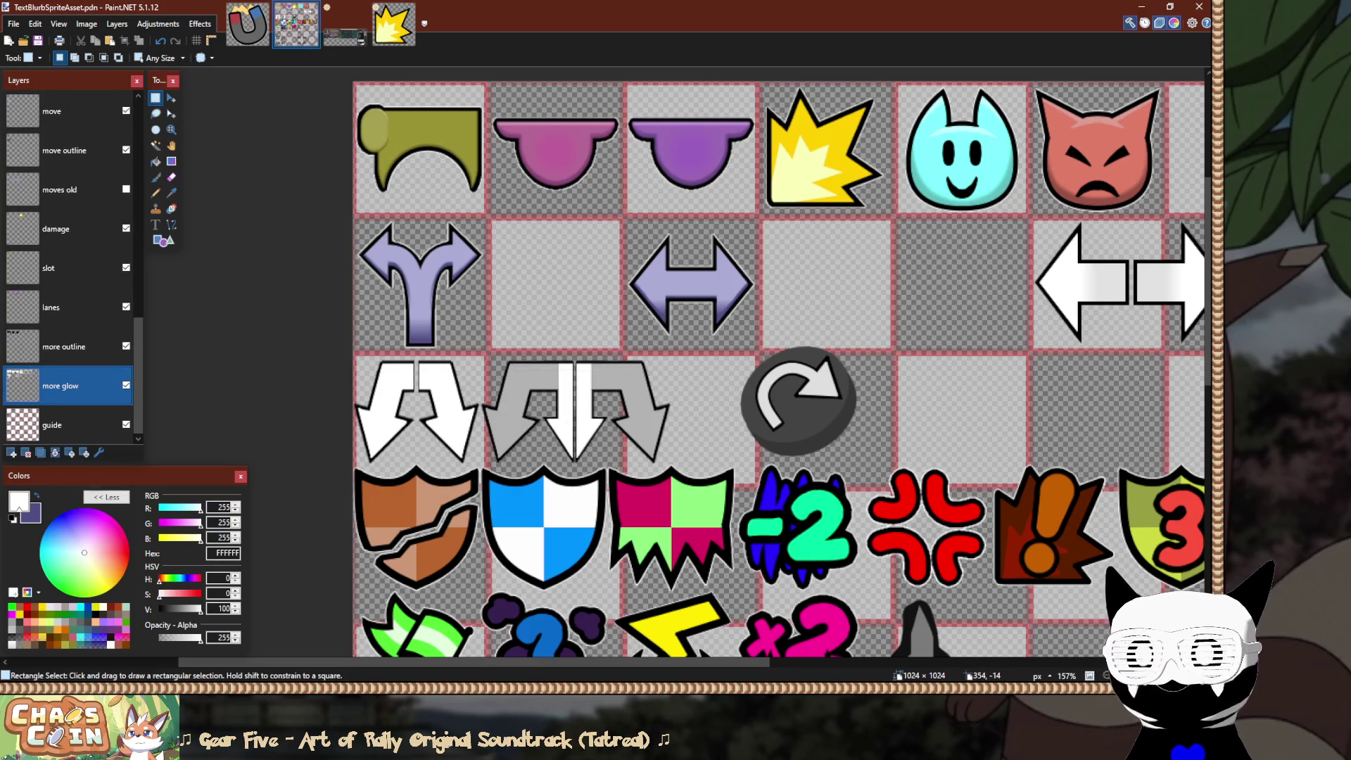
# On push fill, select the double arrow's 128×128 tile and move it one tile right.
pyautogui.scroll(2, 707, 259)
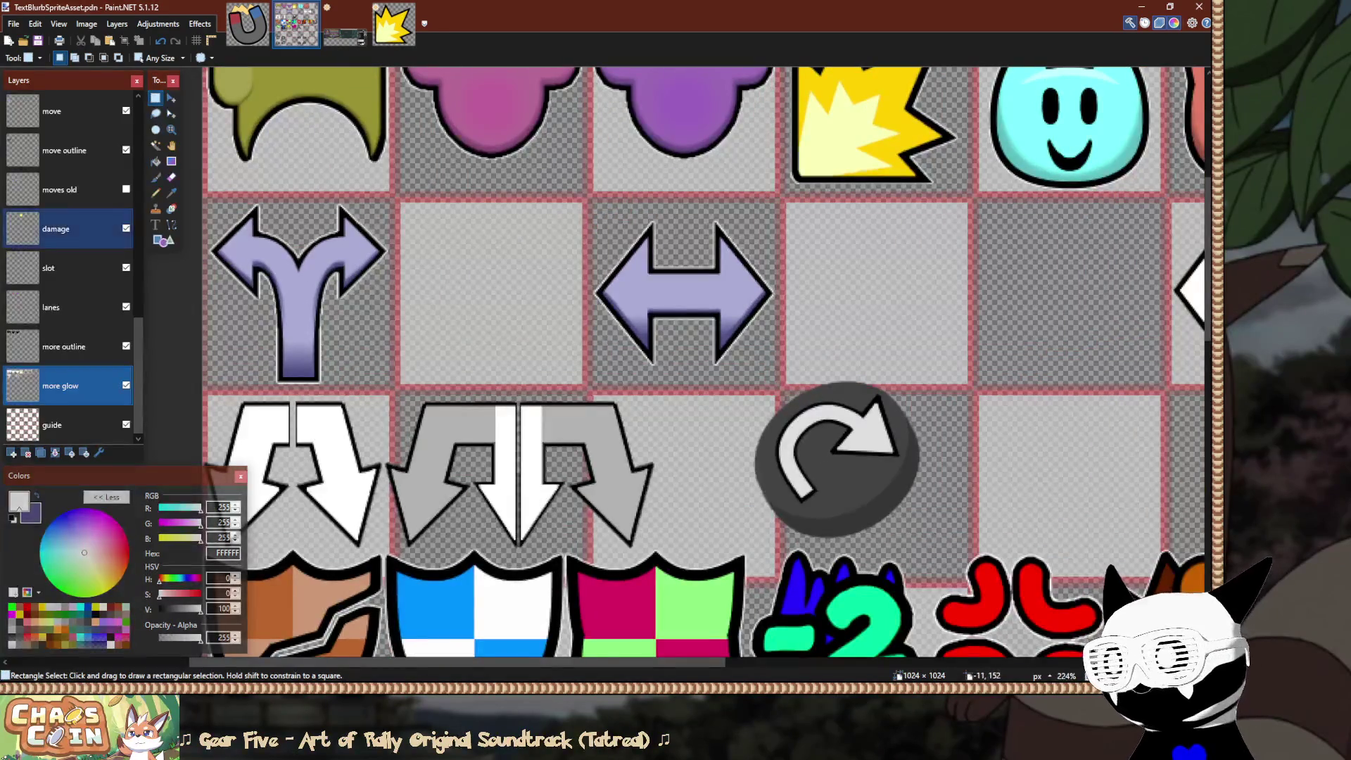
pyautogui.click(60, 189)
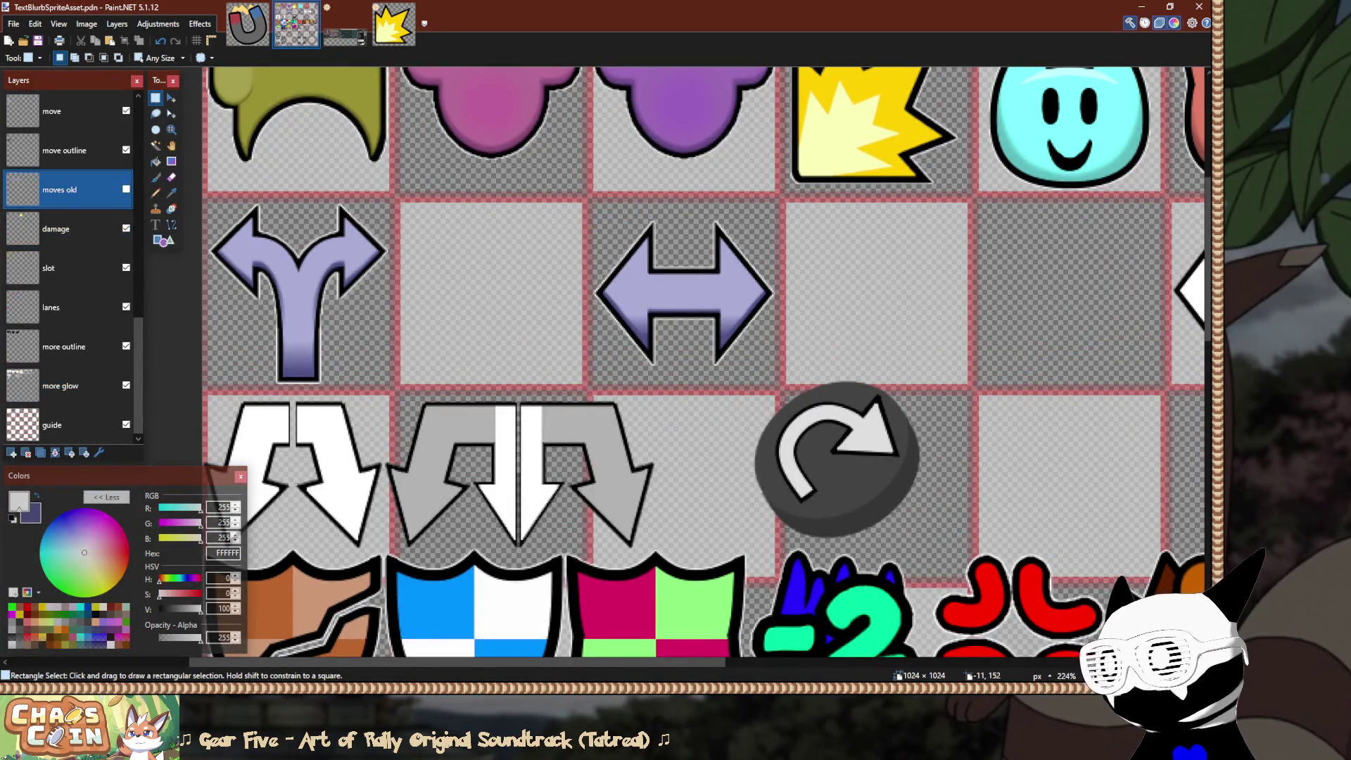
pyautogui.scroll(5, 67, 259)
pyautogui.click(60, 298)
pyautogui.scroll(5, 616, 224)
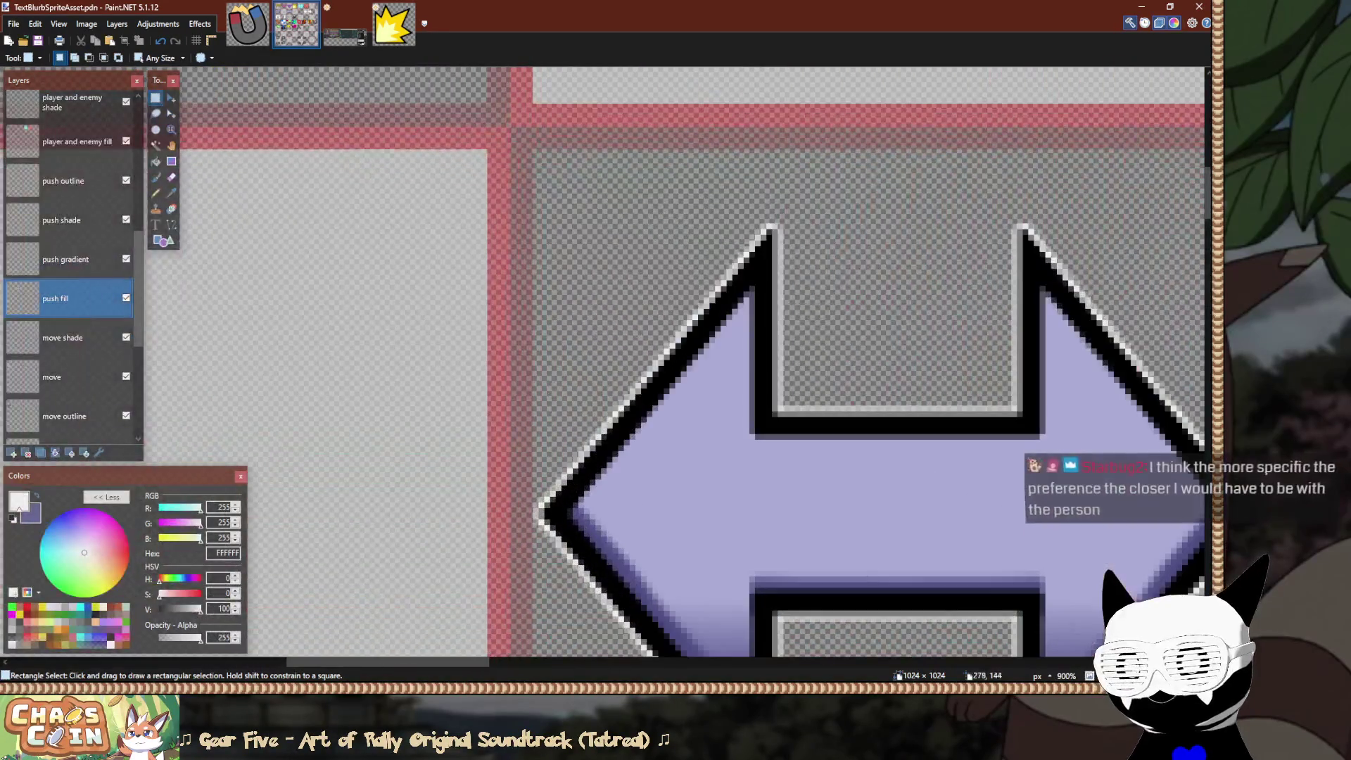
pyautogui.moveTo(536, 152)
pyautogui.mouseDown()
pyautogui.moveTo(799, 392)
pyautogui.moveTo(1188, 684)
pyautogui.mouseUp()
pyautogui.scroll(-2, 799, 392)
pyautogui.scroll(-5, 1130, 640)
pyautogui.moveTo(1130, 640)
pyautogui.mouseDown()
pyautogui.moveTo(1112, 570)
pyautogui.moveTo(1109, 401)
pyautogui.mouseUp()
pyautogui.scroll(-3, 657, 425)
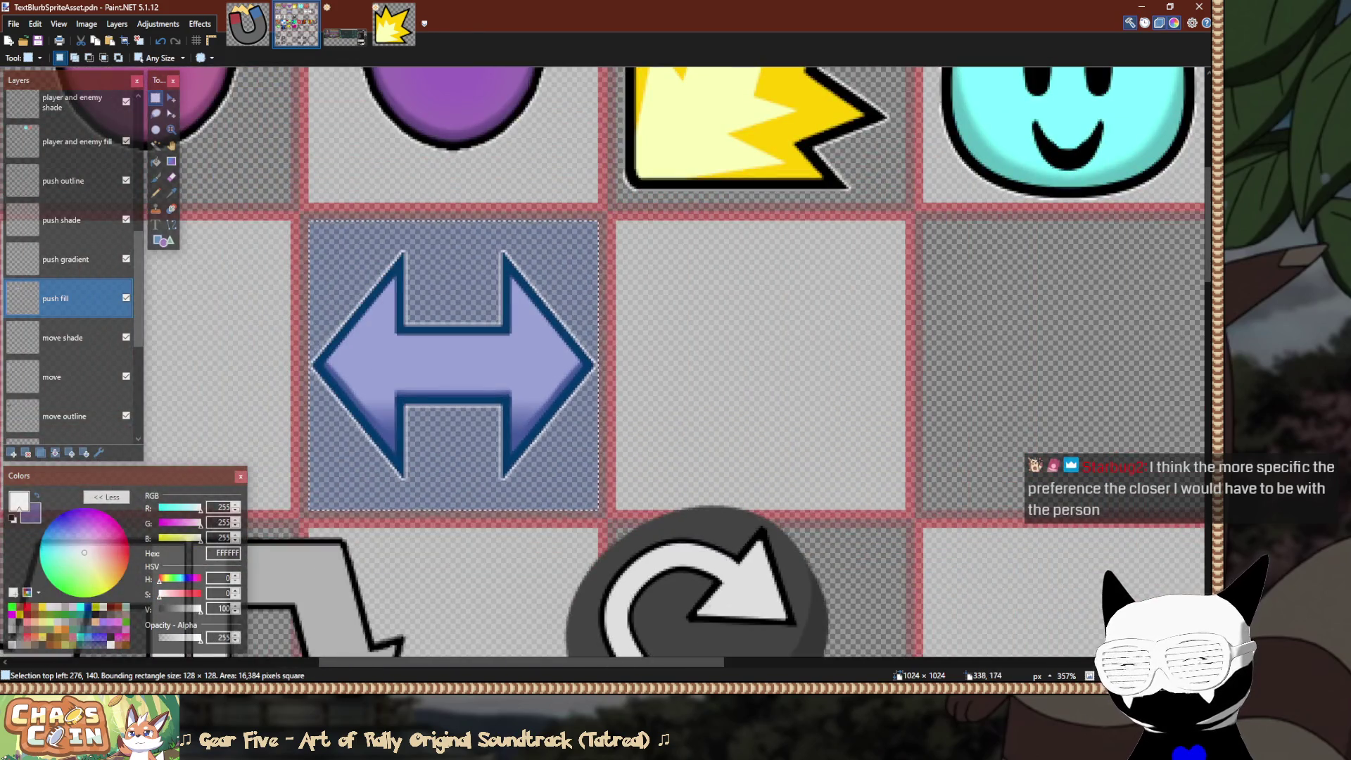
pyautogui.press('m')
pyautogui.moveTo(619, 530); pyautogui.dragTo(920, 532)
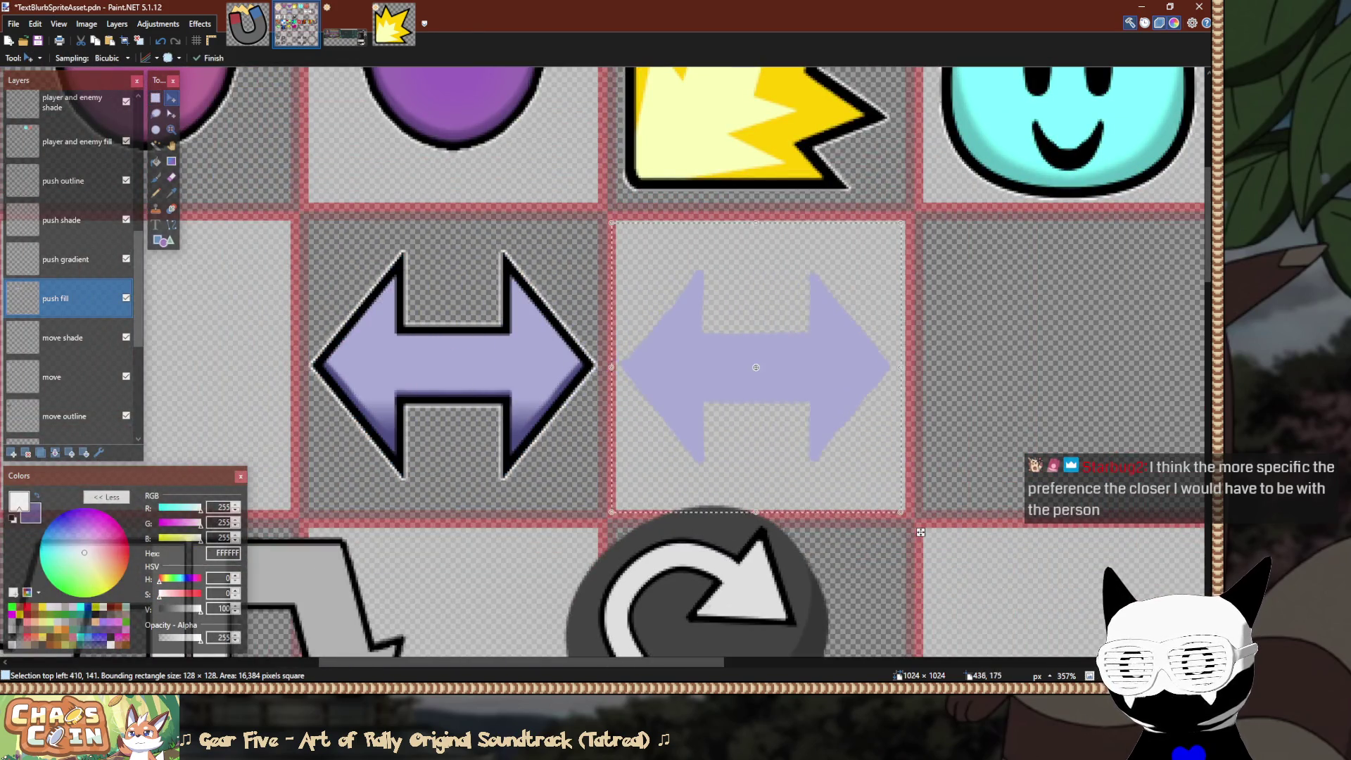
# On push gradient, select the arrow's gradient and move it one tile right.
pyautogui.scroll(2, 633, 250)
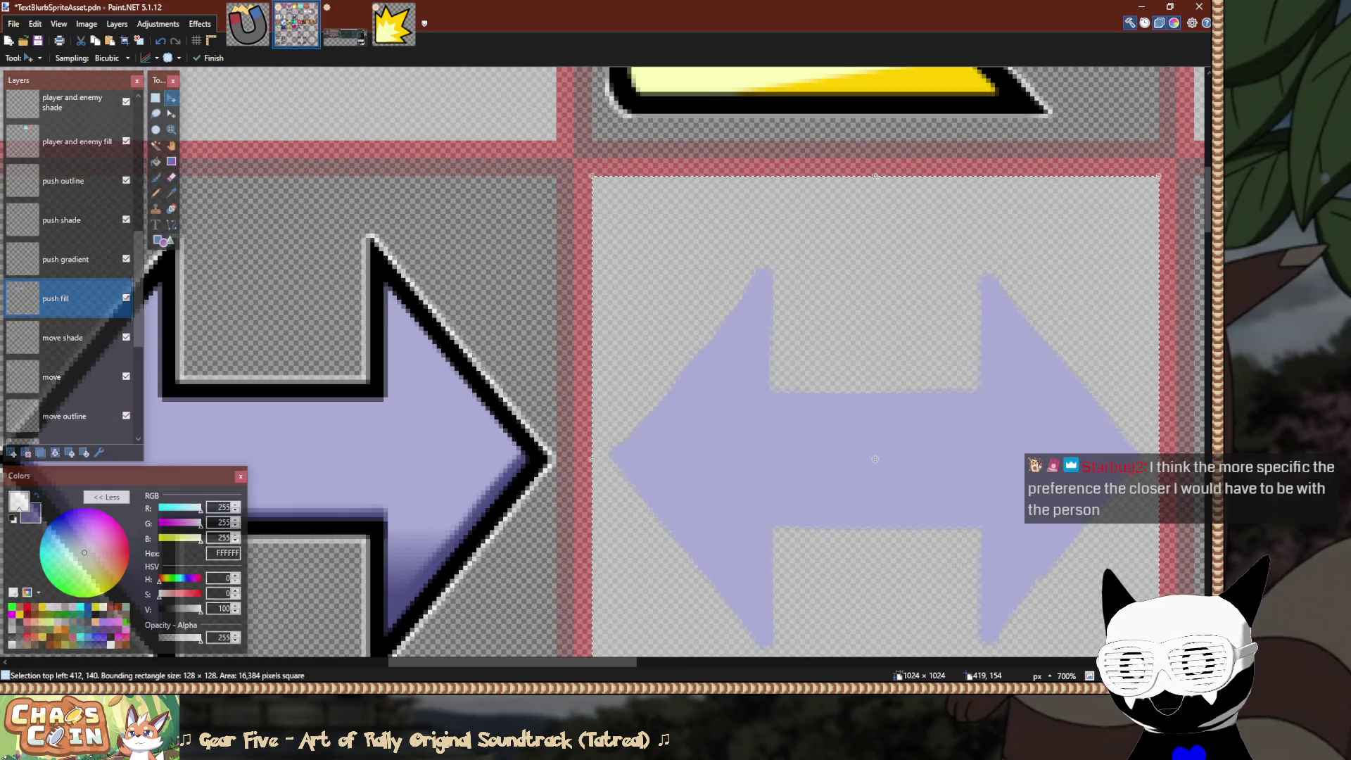
pyautogui.hotkey('ctrl', 'd')
pyautogui.press('s')
pyautogui.click(67, 259)
pyautogui.hscroll(-5, 497, 349)
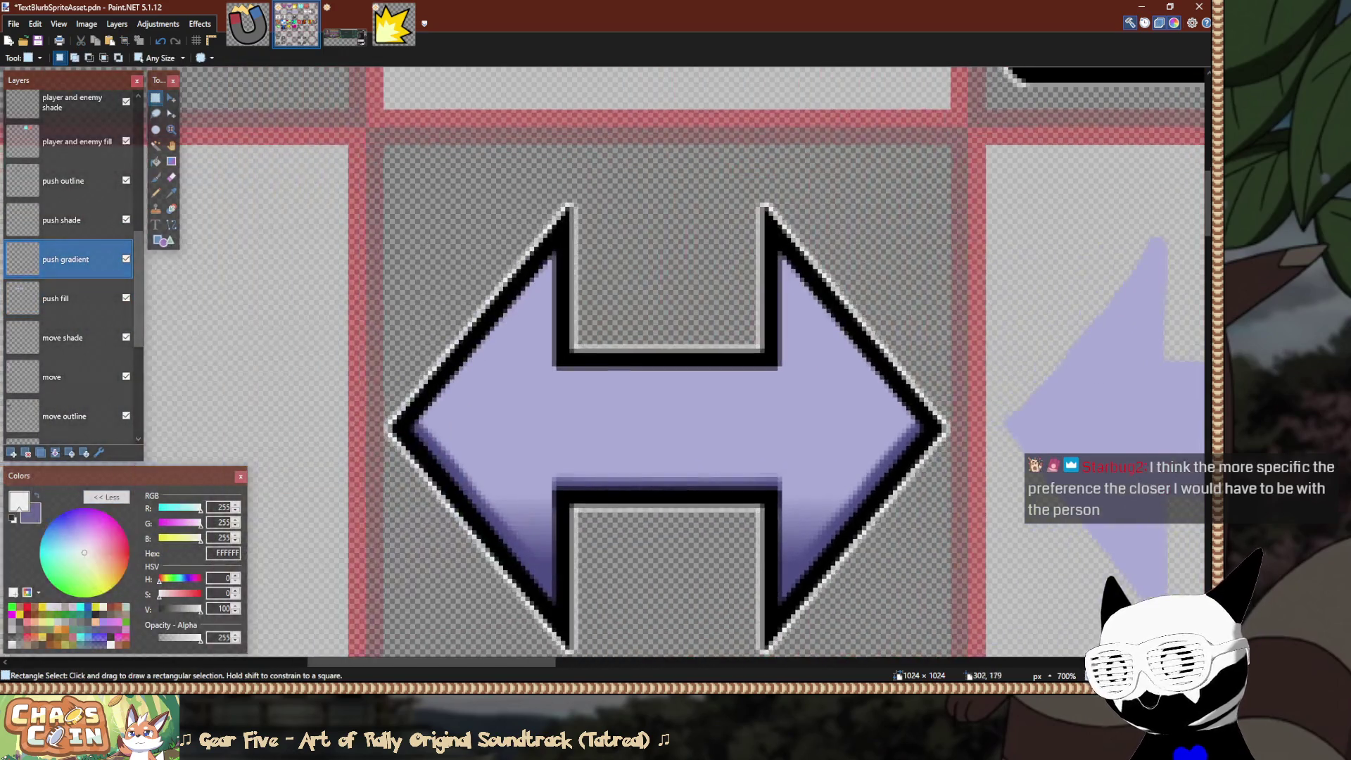
pyautogui.scroll(-3, 580, 364)
pyautogui.hscroll(1, 496, 394)
pyautogui.moveTo(341, 544); pyautogui.dragTo(904, 205)
pyautogui.hscroll(3, 760, 237)
pyautogui.click(171, 98)
pyautogui.moveTo(179, 371)
pyautogui.mouseDown()
pyautogui.moveTo(921, 371)
pyautogui.moveTo(796, 371)
pyautogui.moveTo(849, 375)
pyautogui.mouseUp()
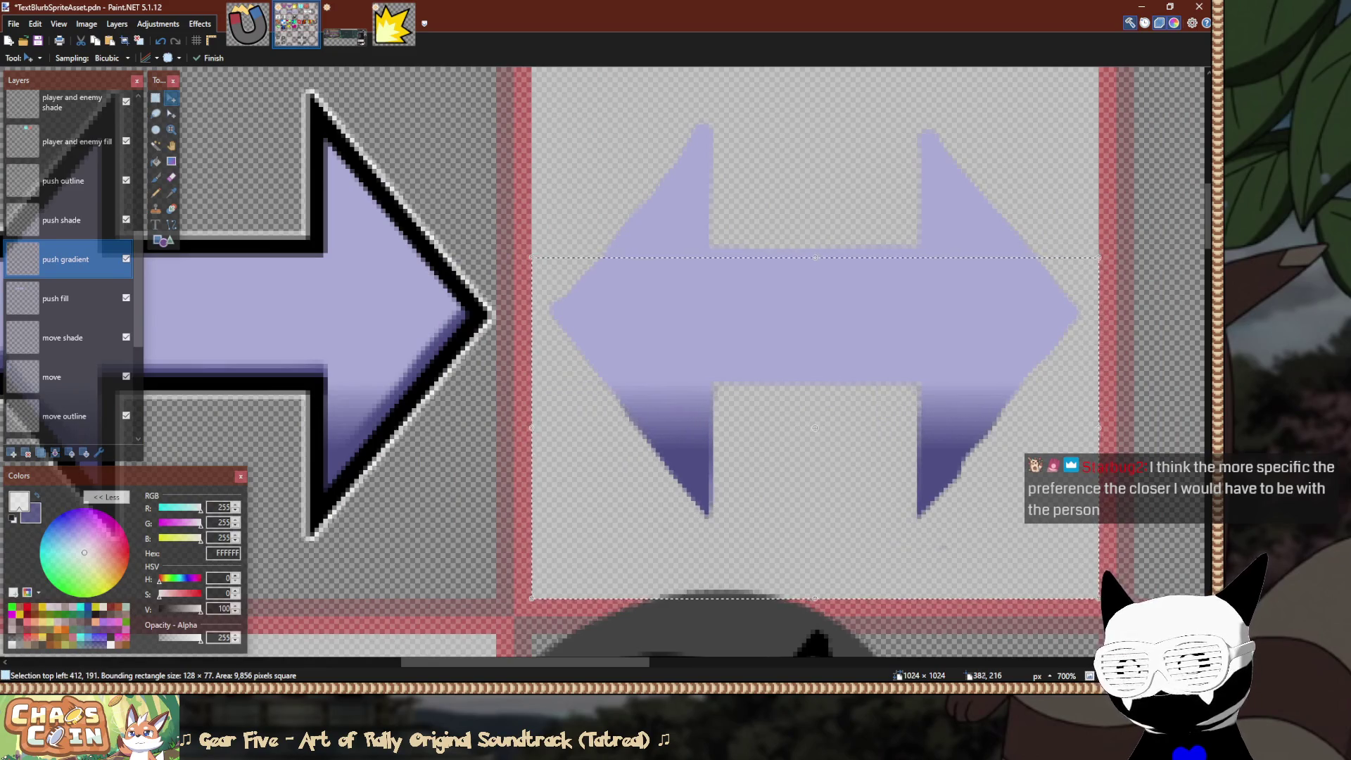
pyautogui.hscroll(-4, 605, 352)
pyautogui.press('s')
# On push shade, select the arrow's shading and move it one tile right.
pyautogui.click(62, 219)
pyautogui.hotkey('ctrl', 'd')
pyautogui.scroll(-2, 605, 352)
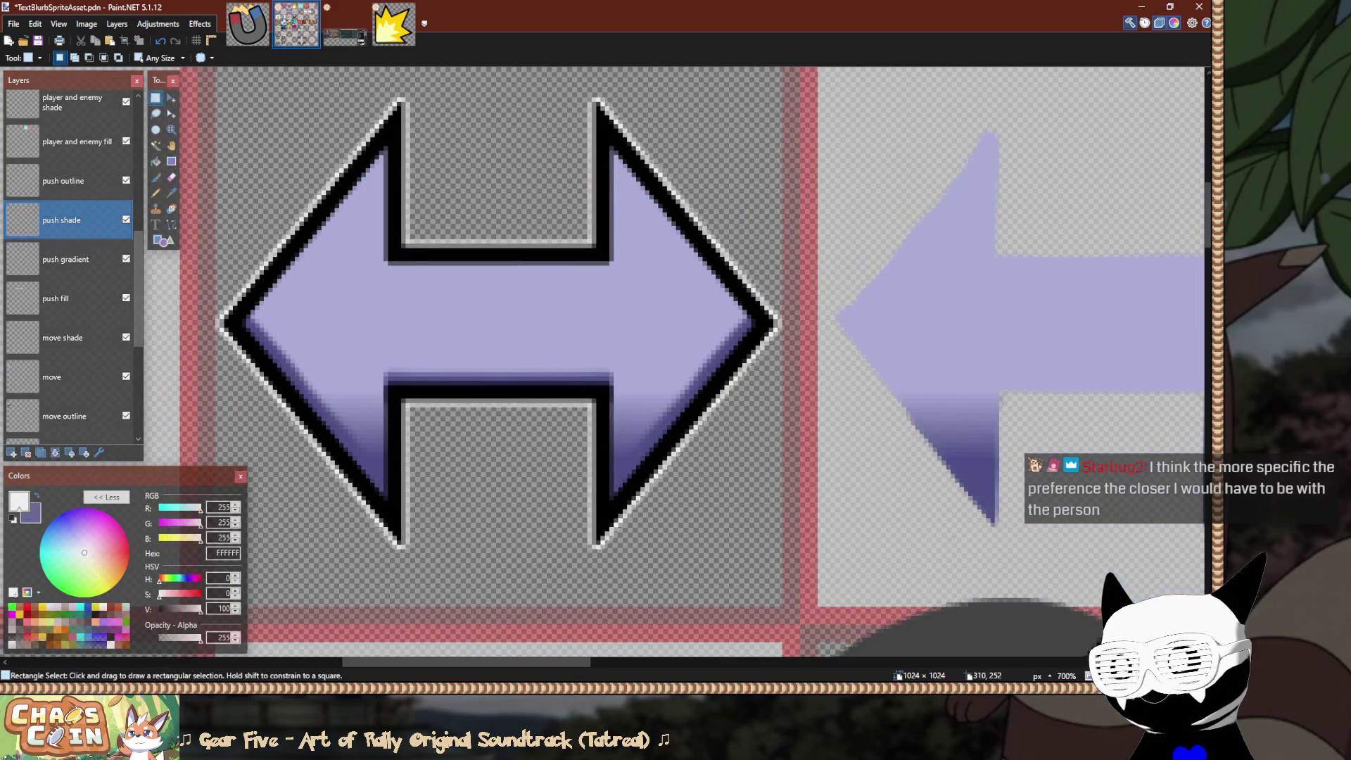
pyautogui.hscroll(-3, 605, 352)
pyautogui.moveTo(364, 544)
pyautogui.mouseDown()
pyautogui.moveTo(885, 181)
pyautogui.moveTo(931, 164)
pyautogui.mouseUp()
pyautogui.hscroll(10, 931, 164)
pyautogui.press('m')
pyautogui.moveTo(454, 569); pyautogui.dragTo(1056, 568)
pyautogui.press('s')
pyautogui.hscroll(-7, 1057, 568)
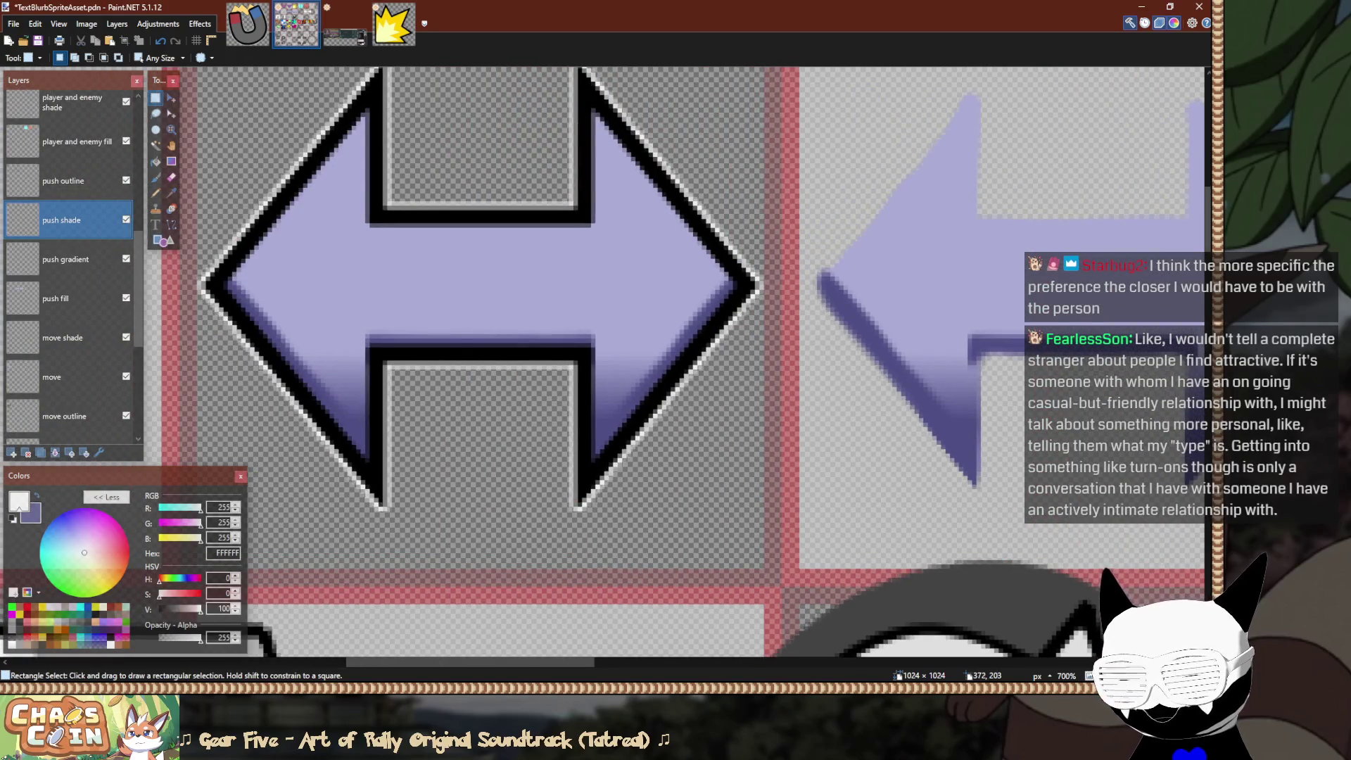
pyautogui.scroll(-2, 722, 316)
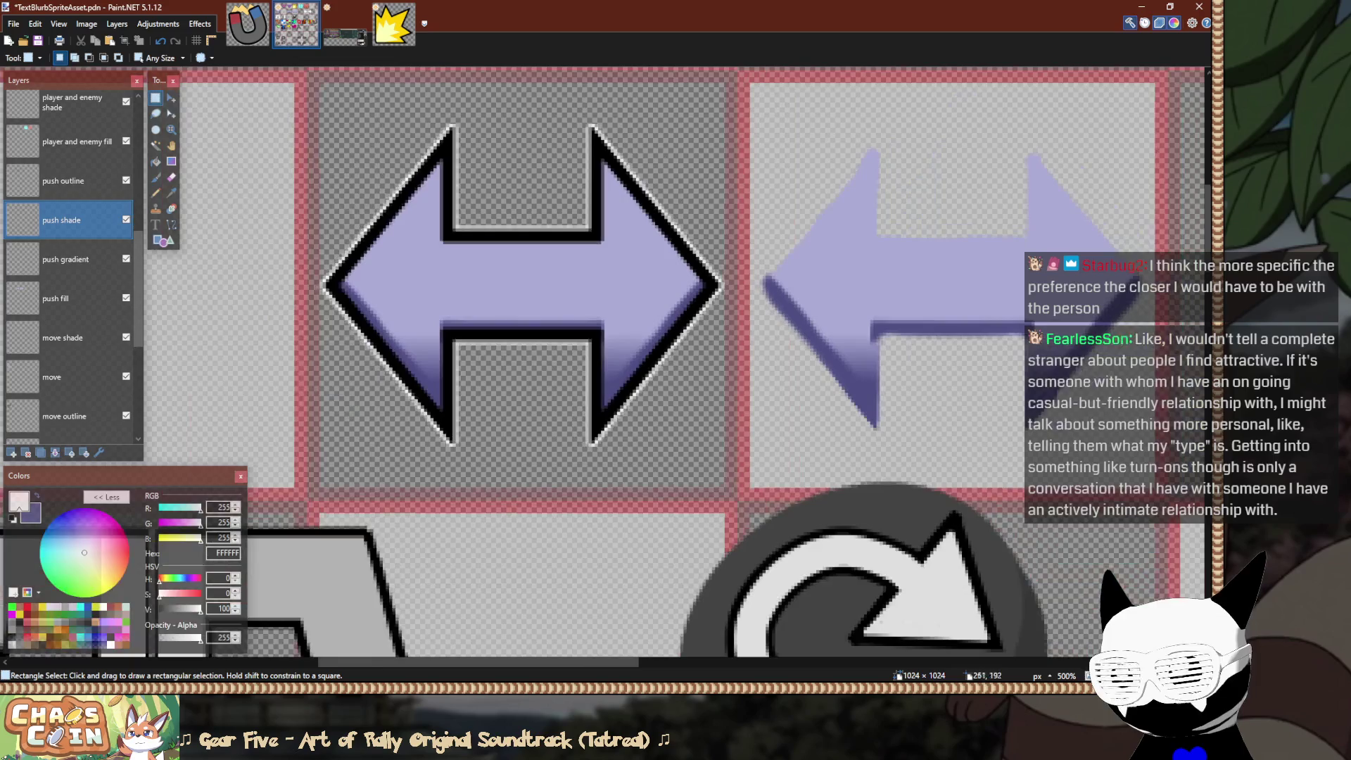
# On push outline, rectangle-select the double arrow's outline.
pyautogui.click(63, 181)
pyautogui.scroll(2, 384, 490)
pyautogui.moveTo(373, 507)
pyautogui.mouseDown()
pyautogui.moveTo(439, 469)
pyautogui.moveTo(817, 104)
pyautogui.moveTo(926, 133)
pyautogui.moveTo(928, 254)
pyautogui.mouseUp()
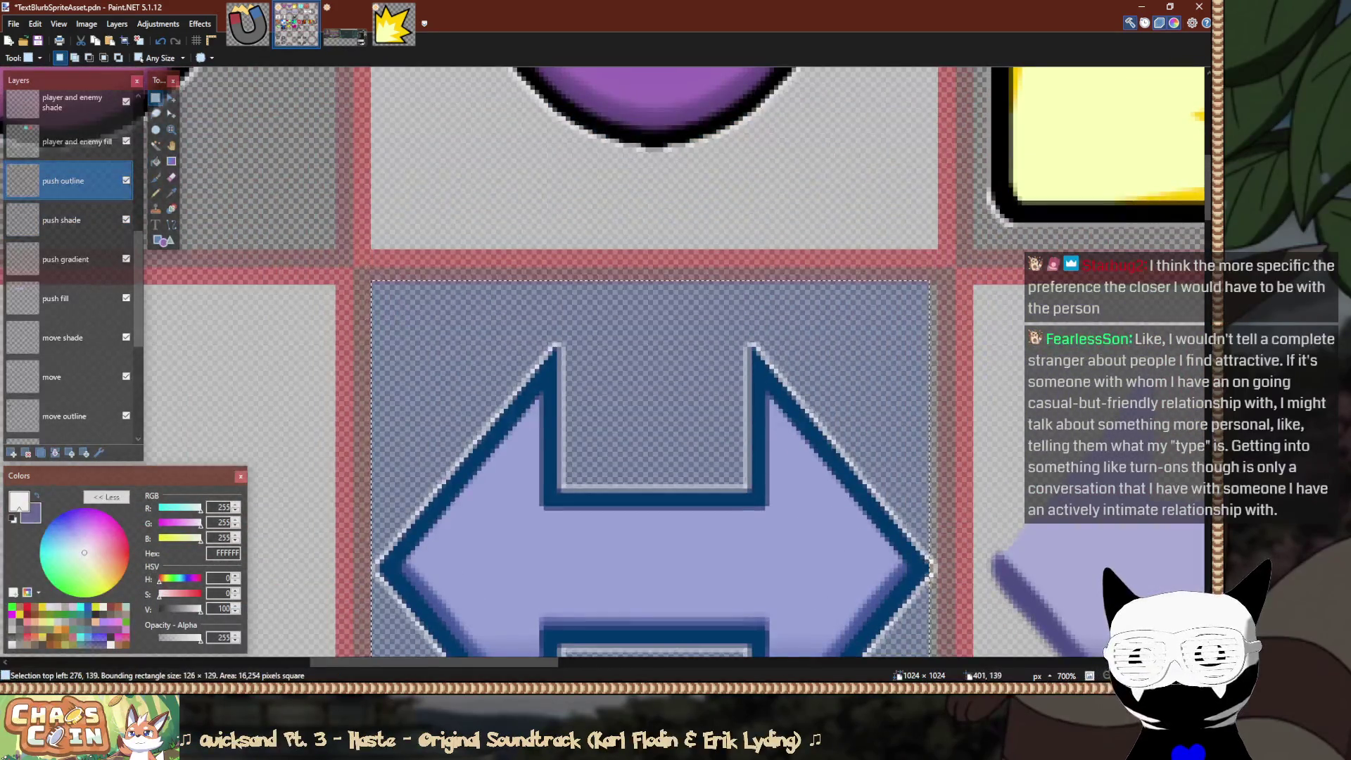
# Paste the copied black outline and align it over the right tile's lavender arrow fill.
pyautogui.hscroll(6, 929, 253)
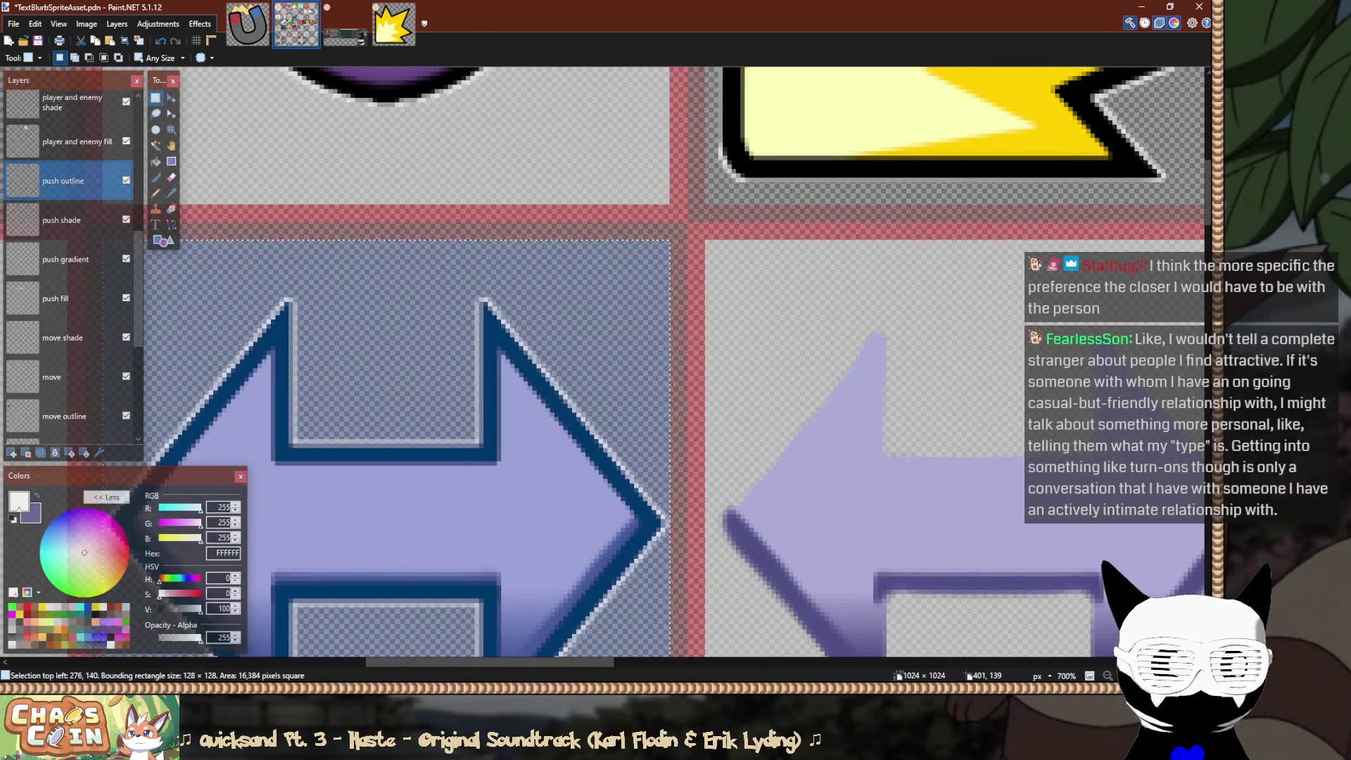
pyautogui.scroll(-2, 662, 239)
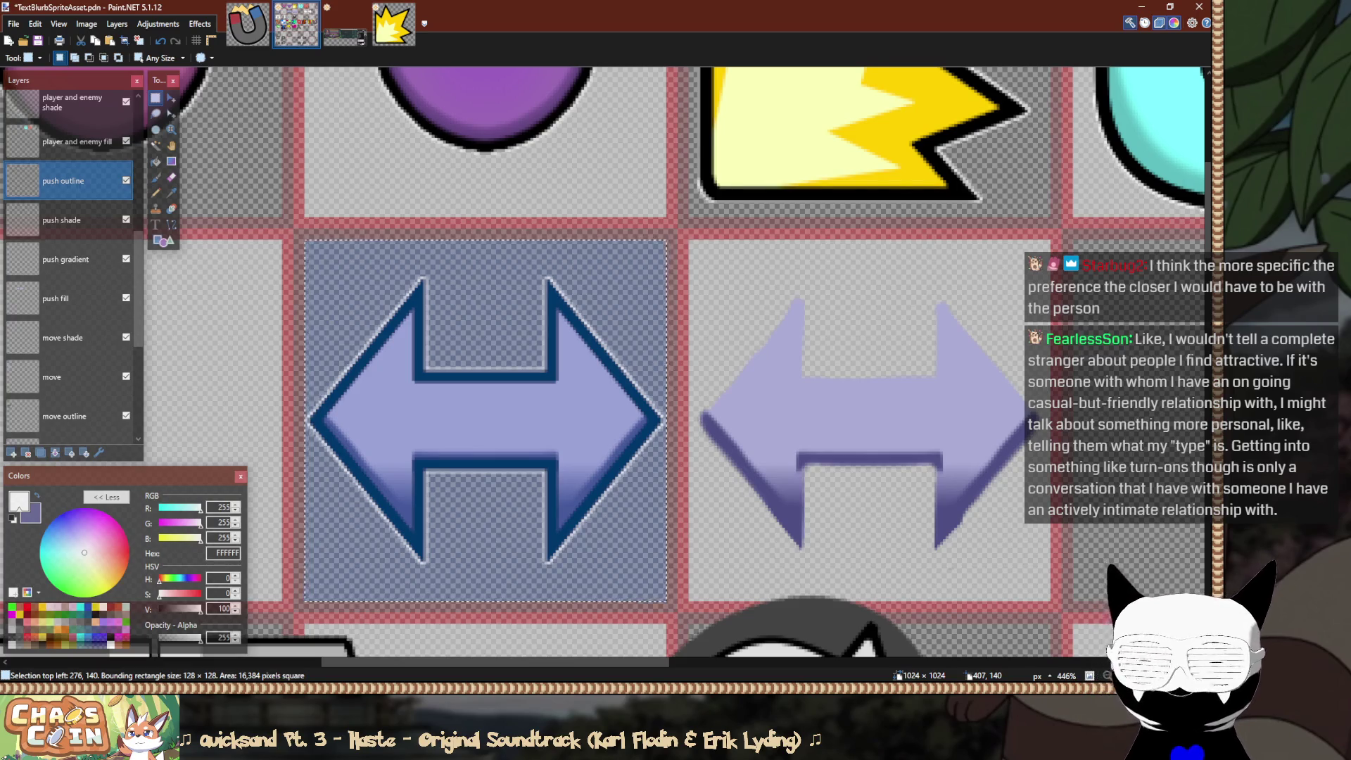
pyautogui.hscroll(3, 715, 240)
pyautogui.scroll(-1, 715, 240)
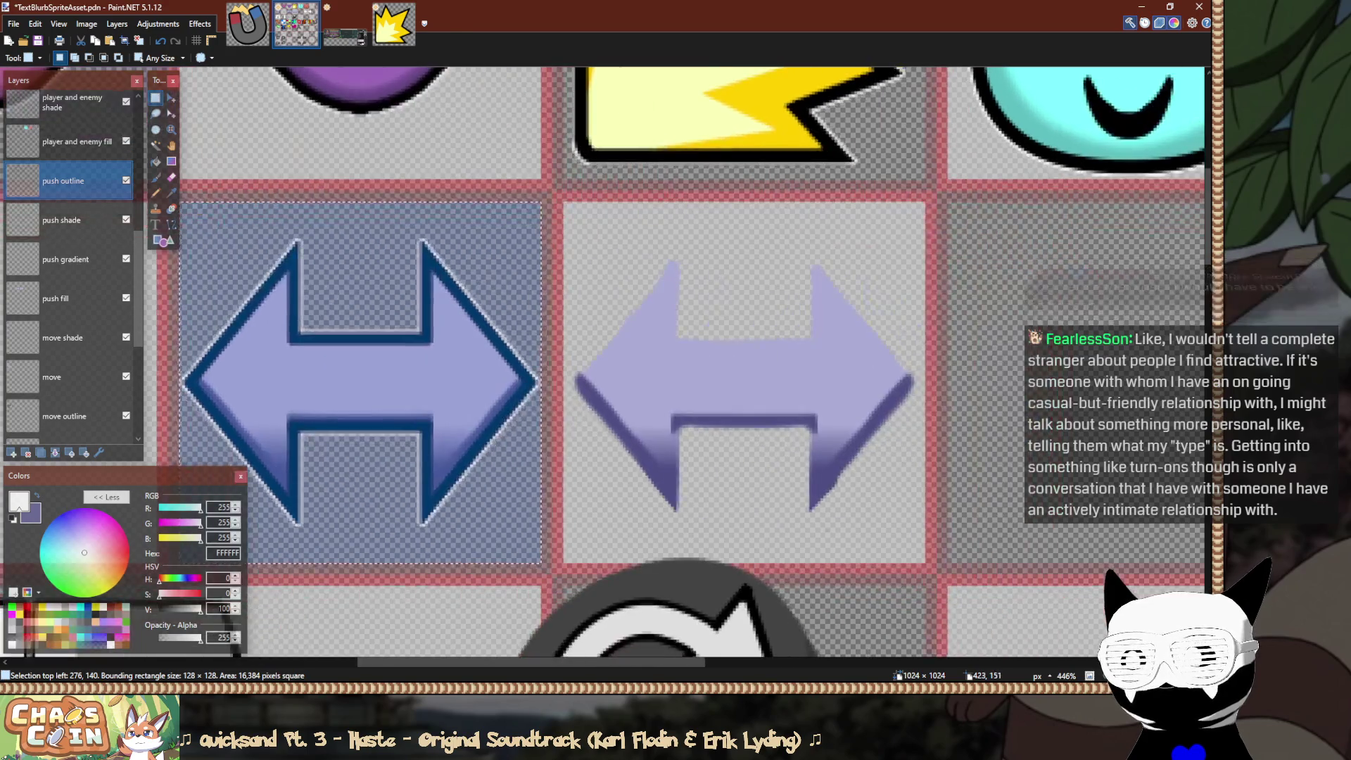
pyautogui.scroll(2, 595, 233)
pyautogui.hotkey('ctrl', 'v')
pyautogui.moveTo(508, 640); pyautogui.dragTo(869, 636)
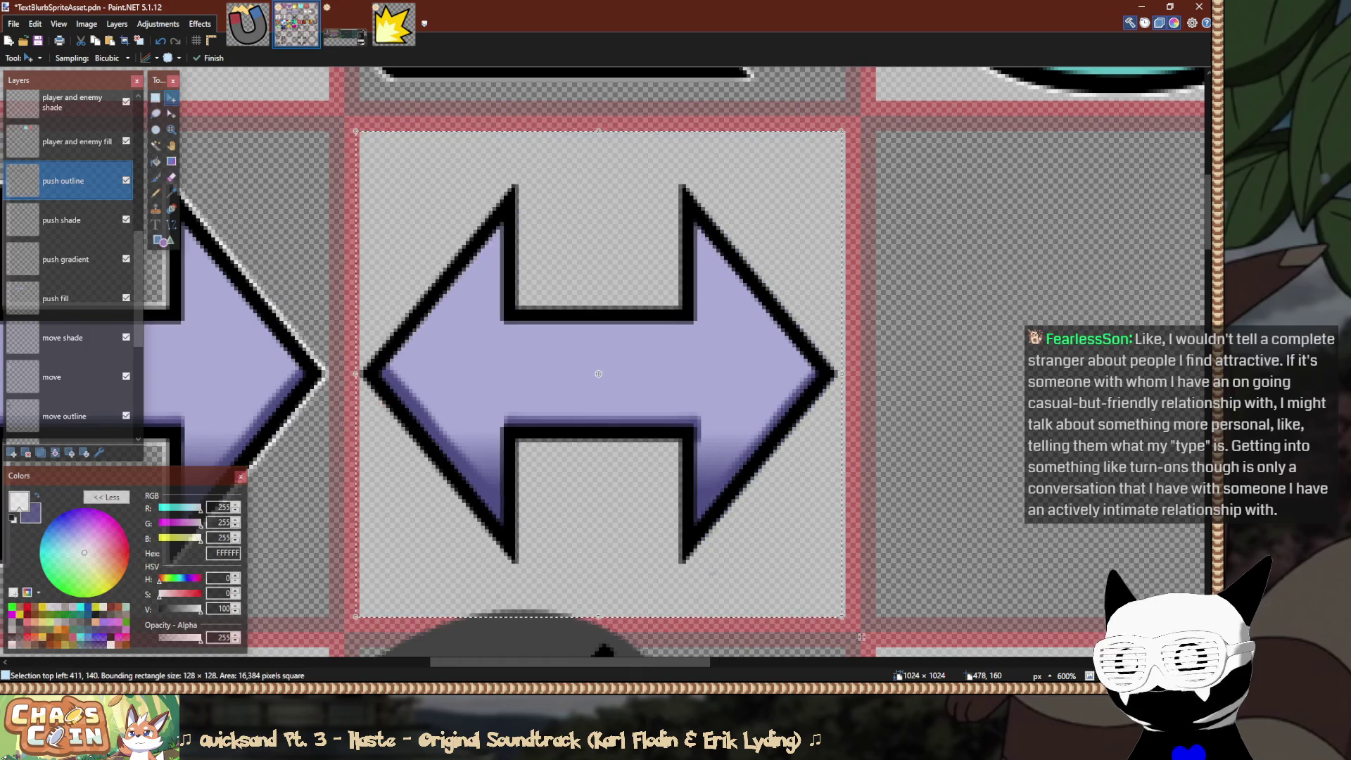
pyautogui.scroll(5, 338, 144)
pyautogui.scroll(-7, 432, 159)
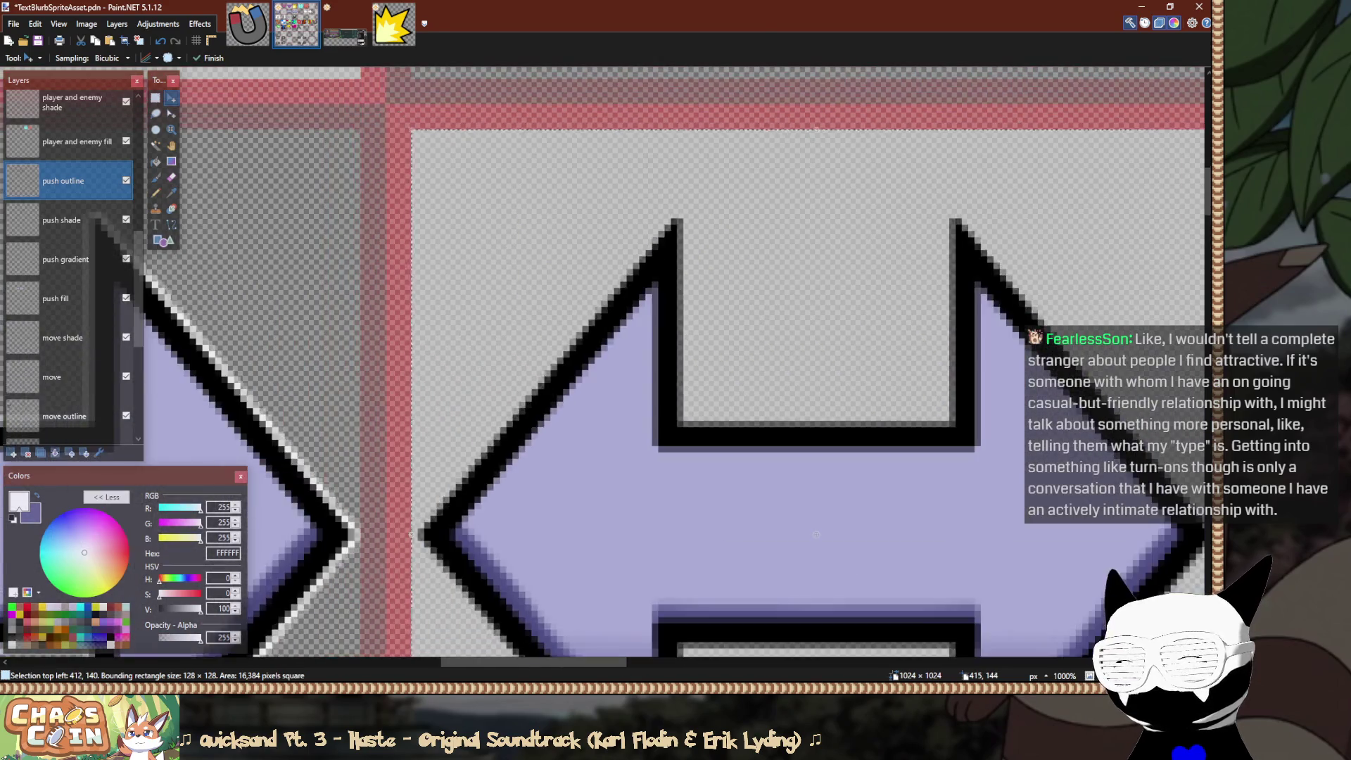
pyautogui.hotkey('ctrl', 'd')
pyautogui.press('s')
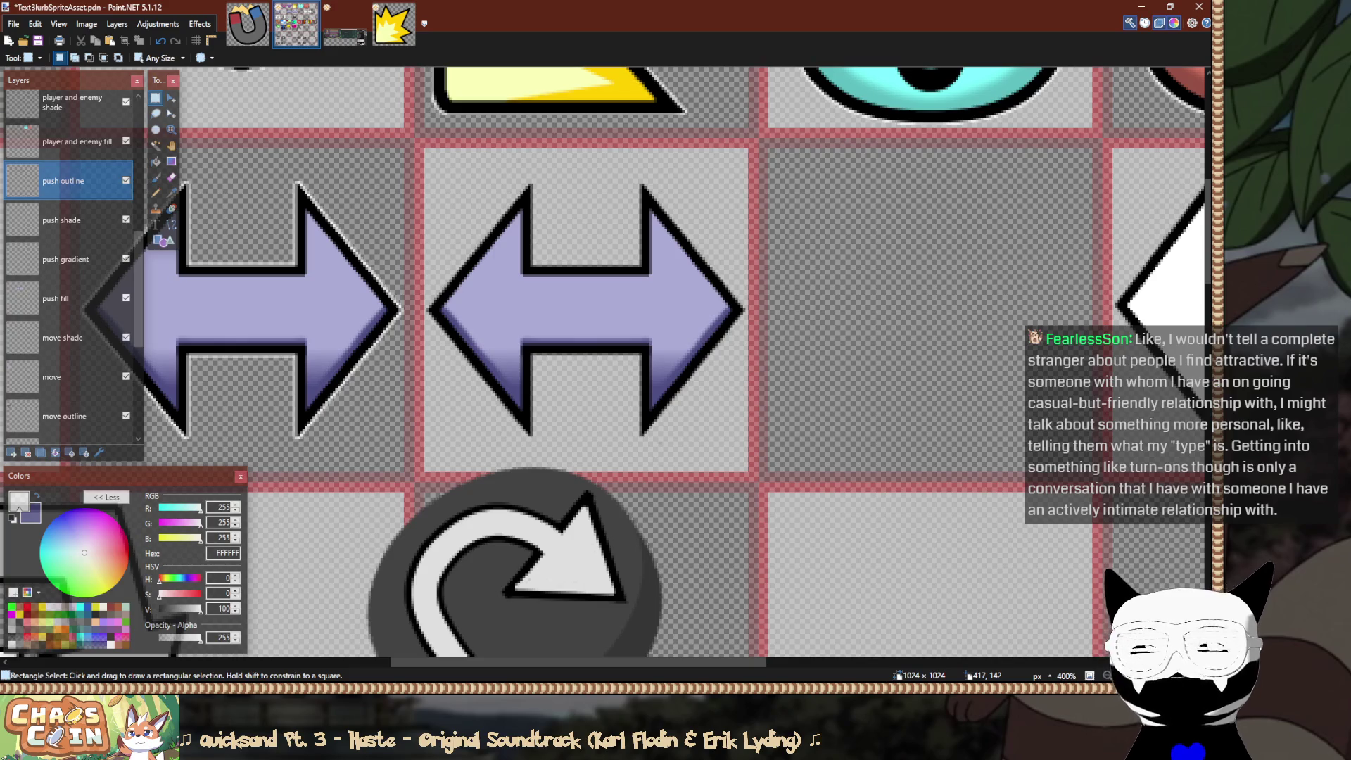
pyautogui.hscroll(-5, 605, 366)
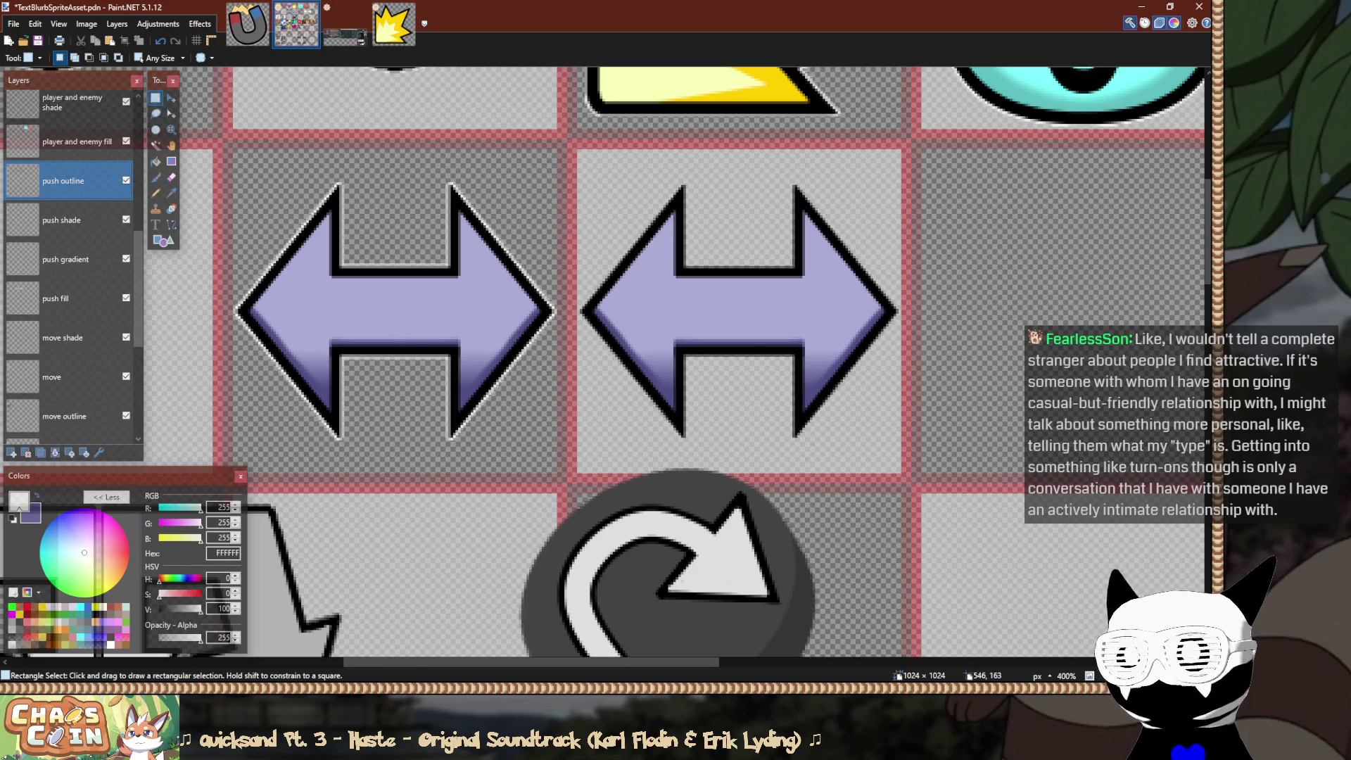
# Delete the black outline from the right tile's right arrowhead.
pyautogui.scroll(2, 932, 157)
pyautogui.scroll(-2, 931, 158)
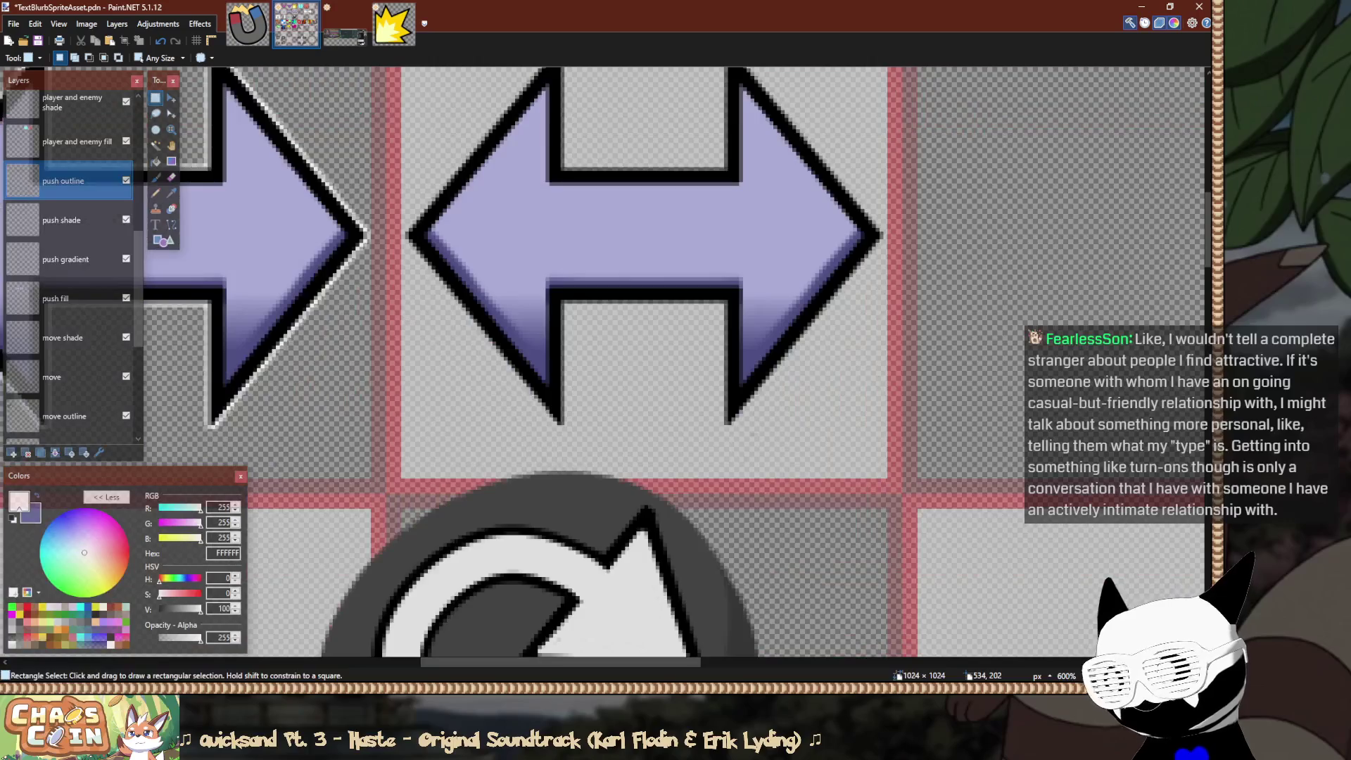
pyautogui.scroll(3, 932, 157)
pyautogui.scroll(-1, 880, 225)
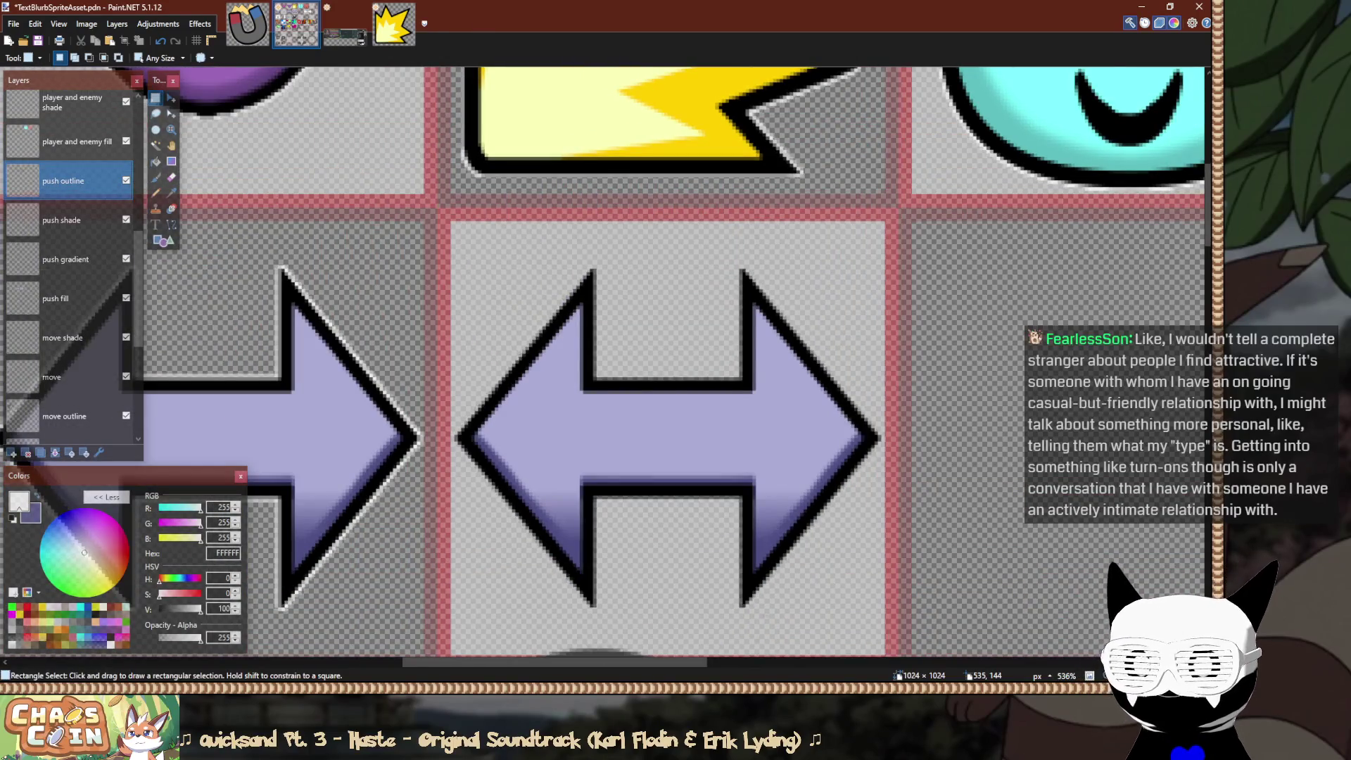
pyautogui.scroll(1, 885, 237)
pyautogui.moveTo(841, 178)
pyautogui.mouseDown()
pyautogui.moveTo(703, 599)
pyautogui.moveTo(696, 439)
pyautogui.moveTo(678, 441)
pyautogui.mouseUp()
pyautogui.scroll(-3, 703, 599)
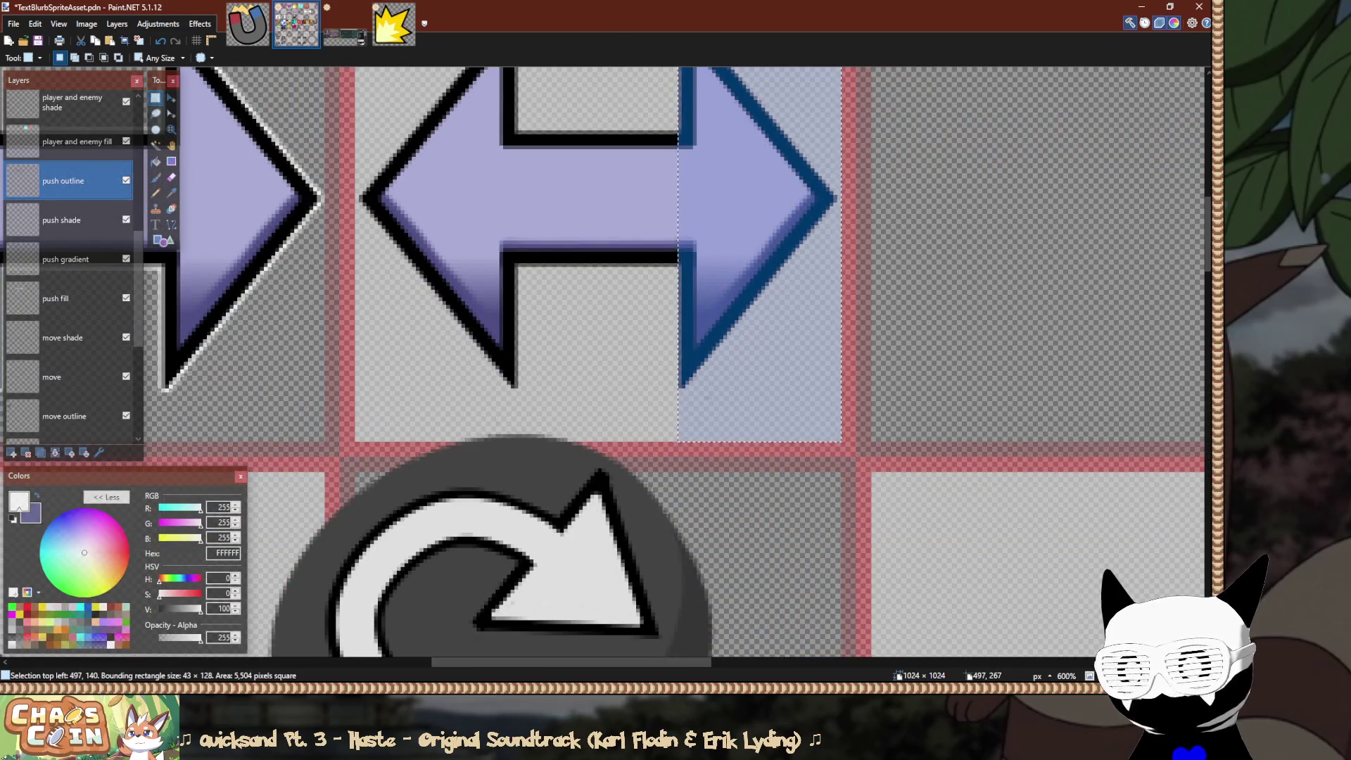
pyautogui.press('Delete')
# Stretch the shaft's two black outline bars further right.
pyautogui.scroll(3, 704, 169)
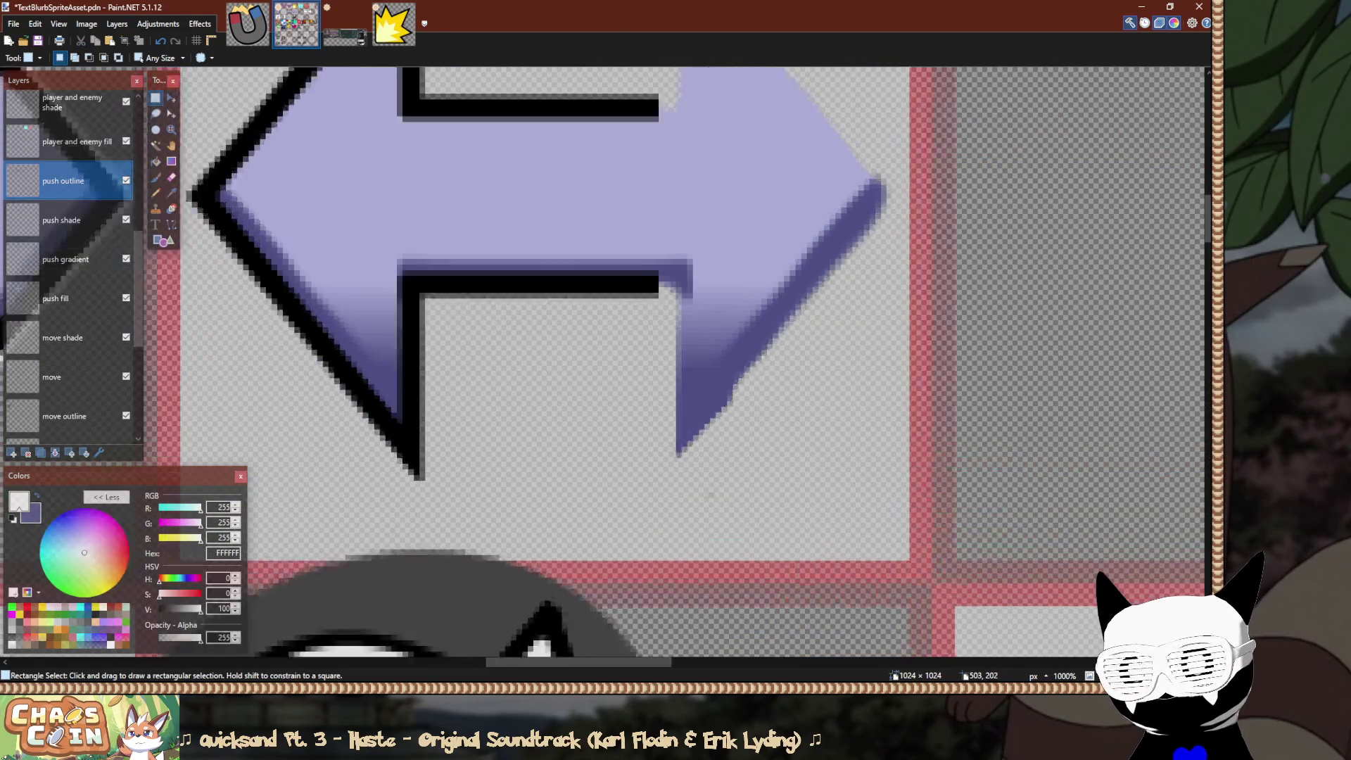
pyautogui.scroll(1, 693, 358)
pyautogui.moveTo(674, 156)
pyautogui.mouseDown()
pyautogui.moveTo(520, 366)
pyautogui.moveTo(518, 416)
pyautogui.mouseUp()
pyautogui.press('m')
pyautogui.moveTo(673, 422); pyautogui.dragTo(796, 432)
pyautogui.click(156, 97)
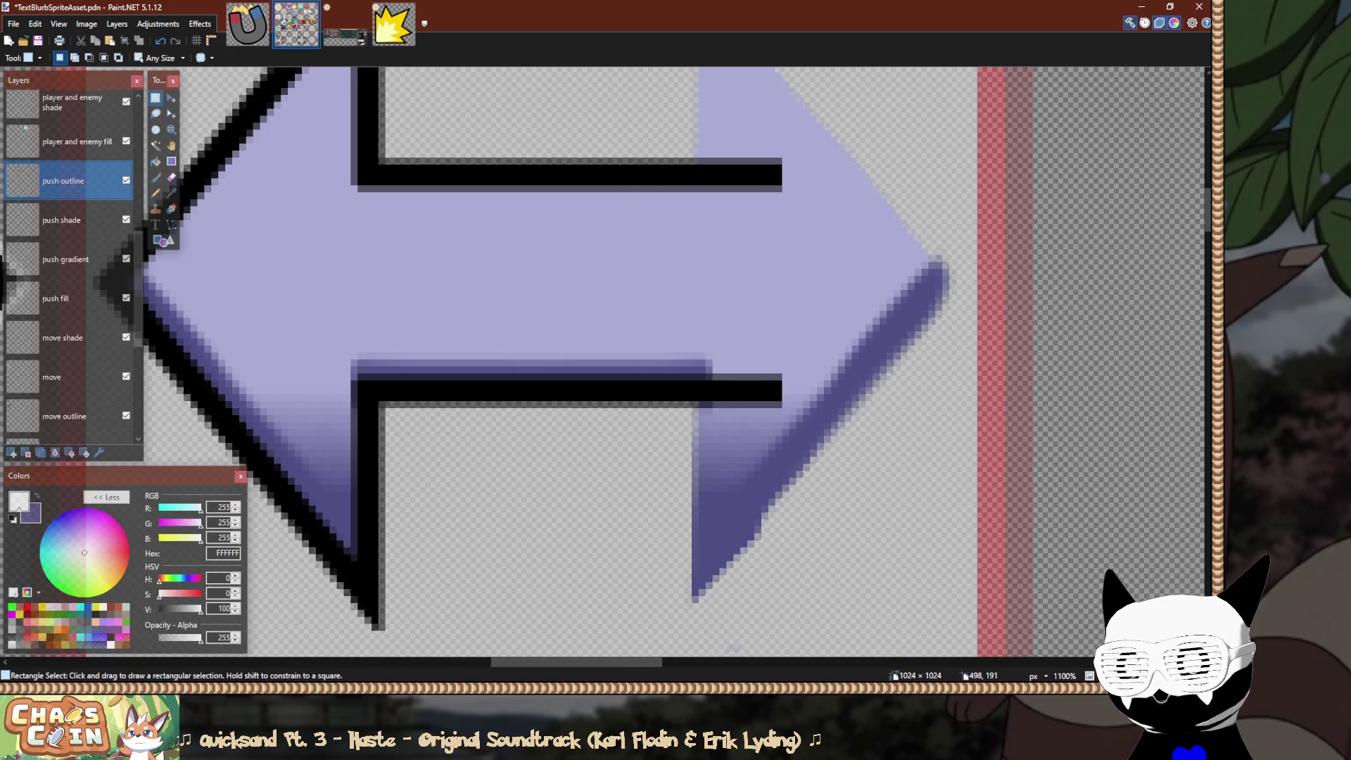
# Turn a piece of the top bar into a vertical end cap closing the shaft.
pyautogui.moveTo(566, 157)
pyautogui.mouseDown()
pyautogui.moveTo(782, 191)
pyautogui.moveTo(715, 287)
pyautogui.moveTo(709, 408)
pyautogui.moveTo(743, 415)
pyautogui.mouseUp()
pyautogui.press('m')
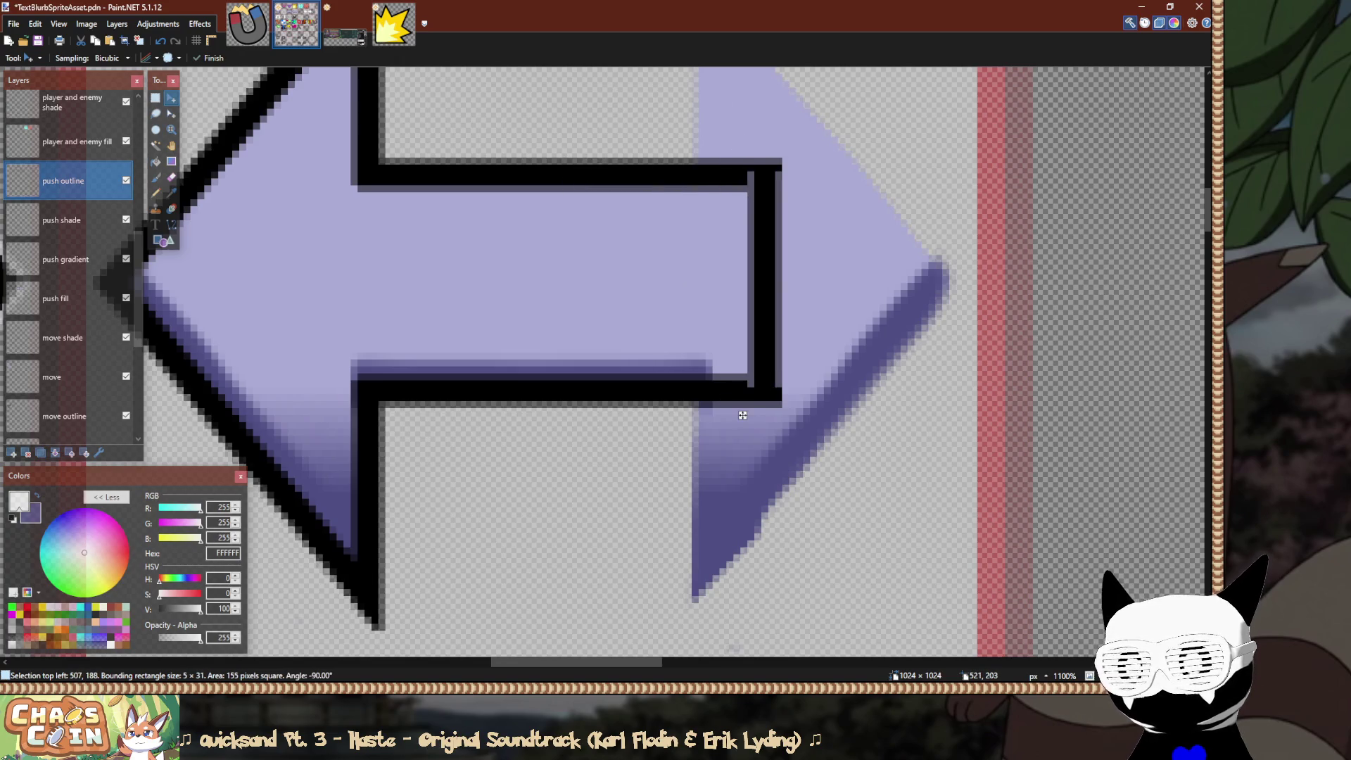
pyautogui.press('s')
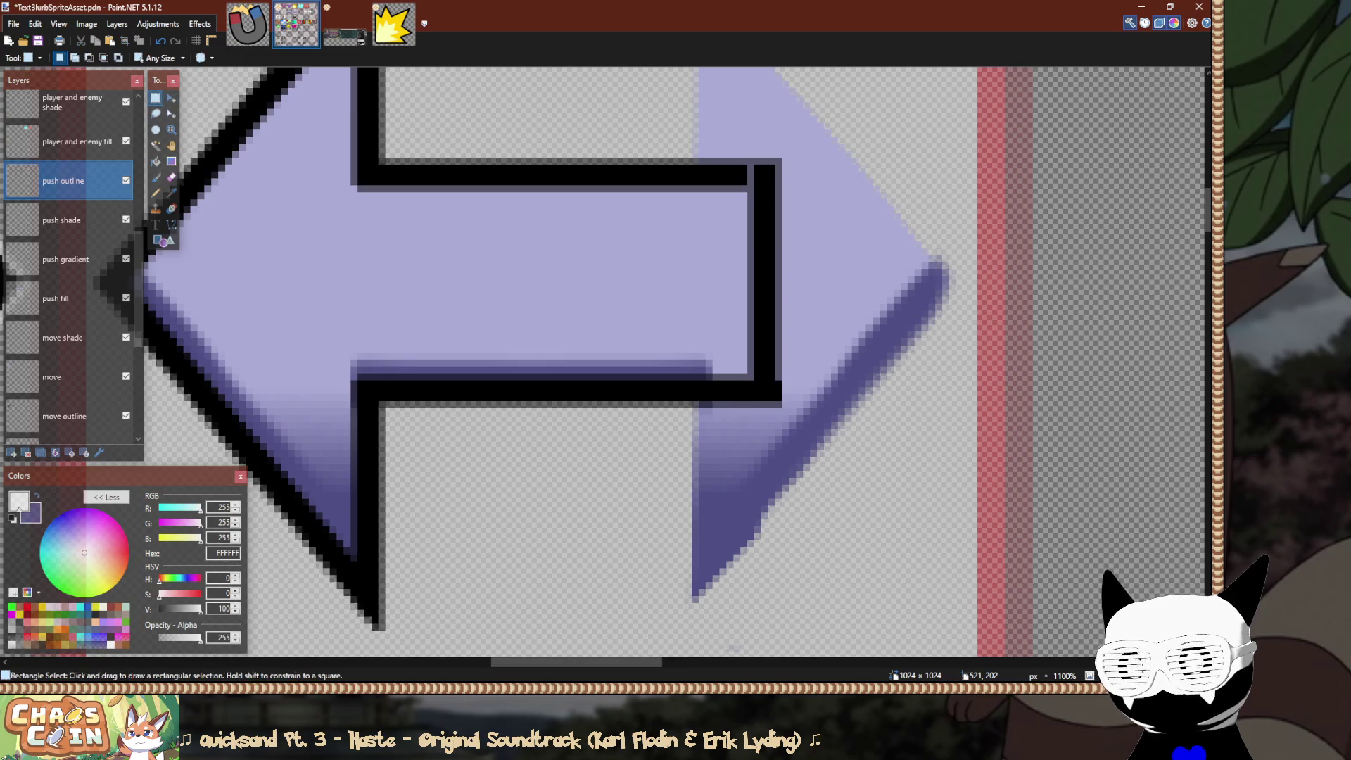
pyautogui.moveTo(753, 276)
pyautogui.mouseDown()
pyautogui.moveTo(792, 307)
pyautogui.moveTo(782, 346)
pyautogui.mouseUp()
pyautogui.press('m')
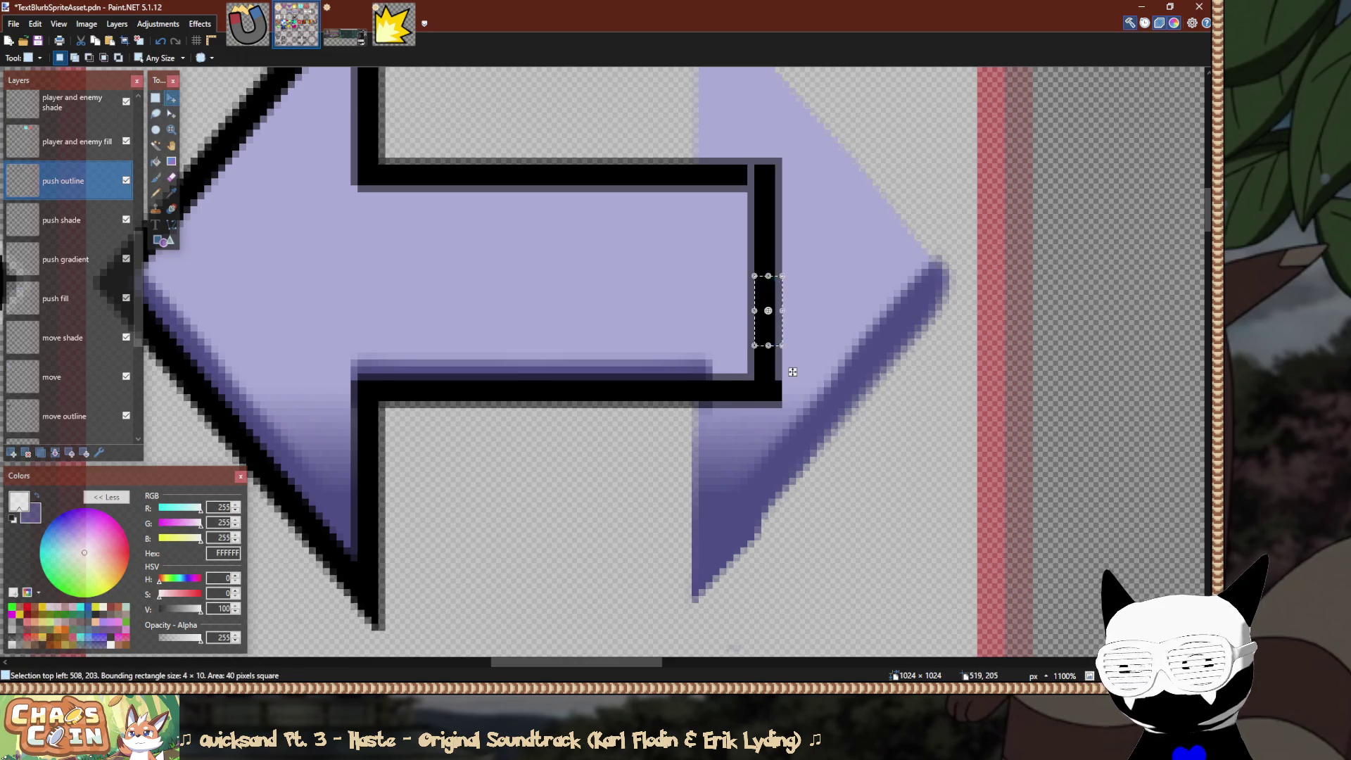
pyautogui.hotkey('ctrl', 'd')
pyautogui.press('s')
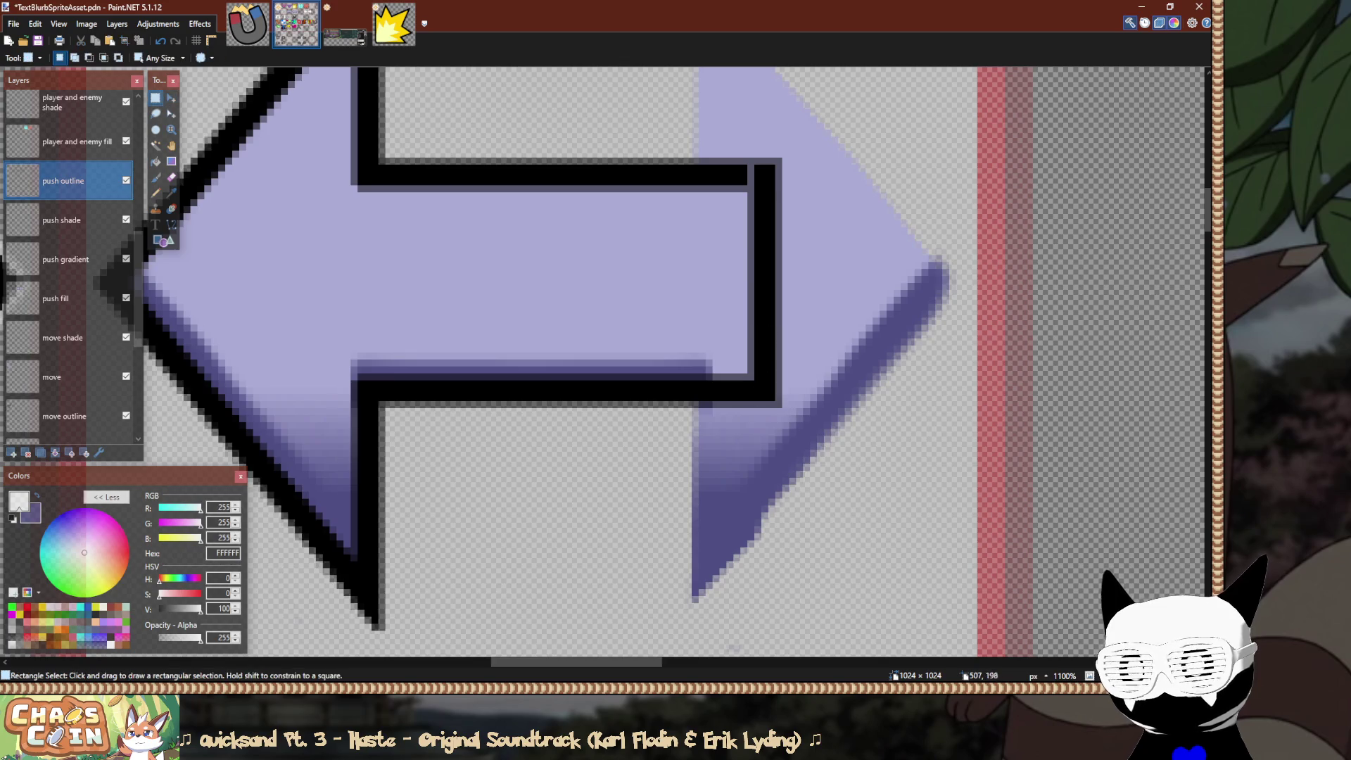
# Nudge a piece of the top bar one pixel right to meet the end cap.
pyautogui.moveTo(657, 162); pyautogui.dragTo(735, 192)
pyautogui.scroll(6, 703, 183)
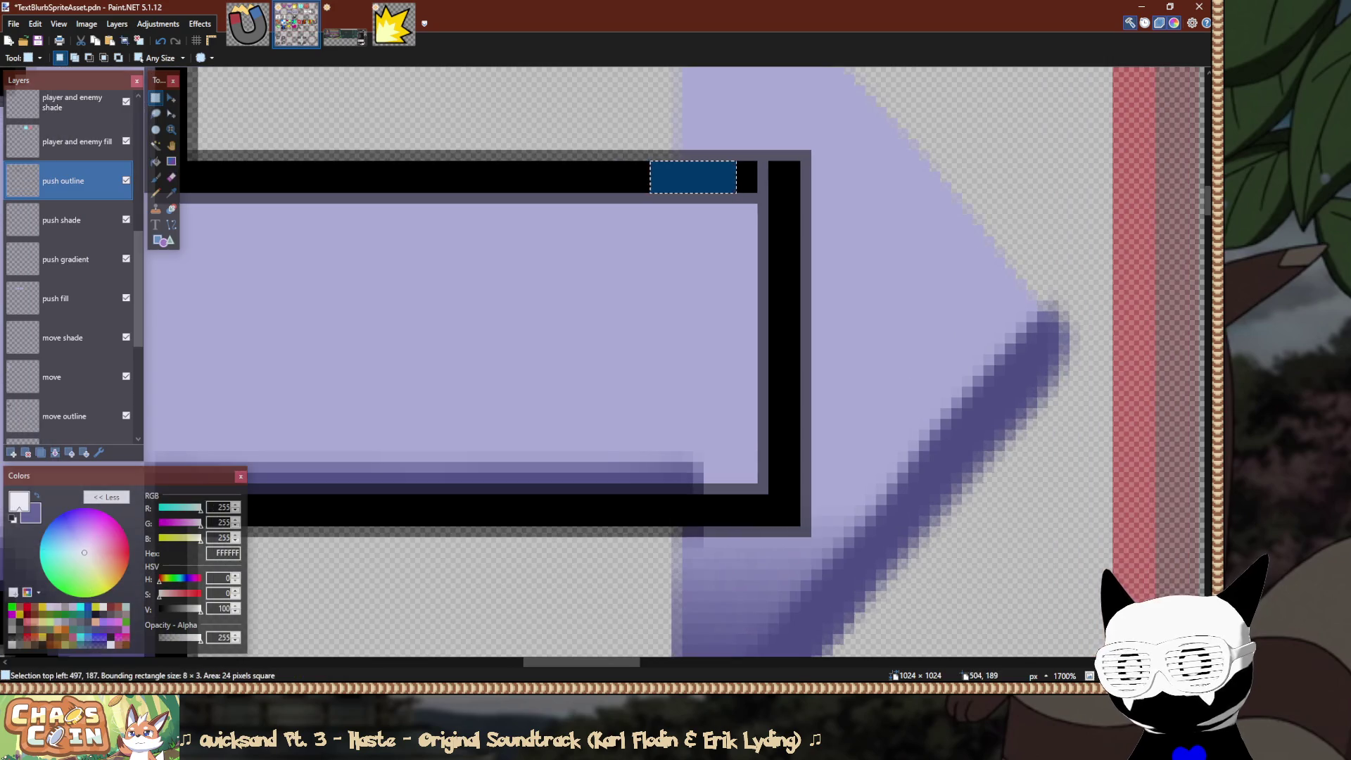
pyautogui.press('m')
pyautogui.press('Right')
pyautogui.press('Right')
pyautogui.hotkey('ctrl', 'd')
pyautogui.press('s')
pyautogui.scroll(-5, 852, 200)
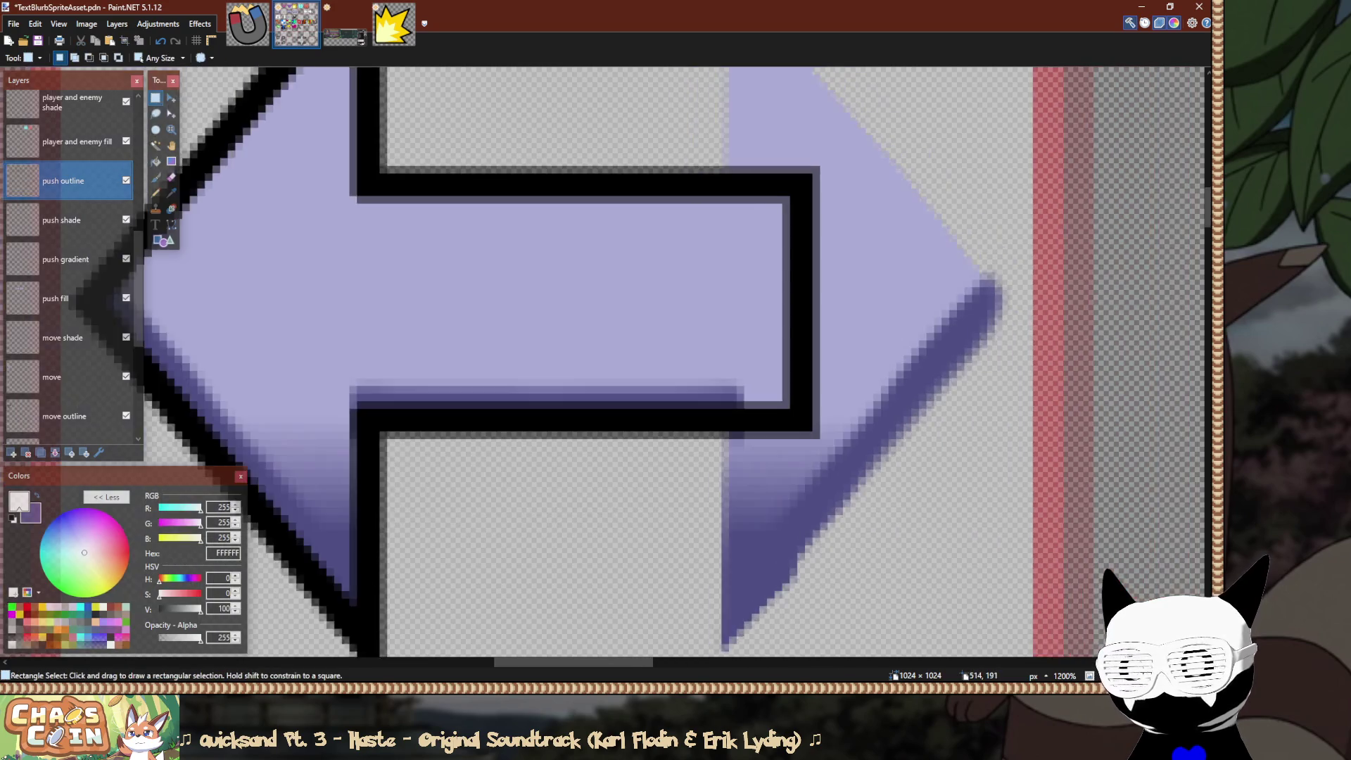
pyautogui.scroll(-2, 843, 204)
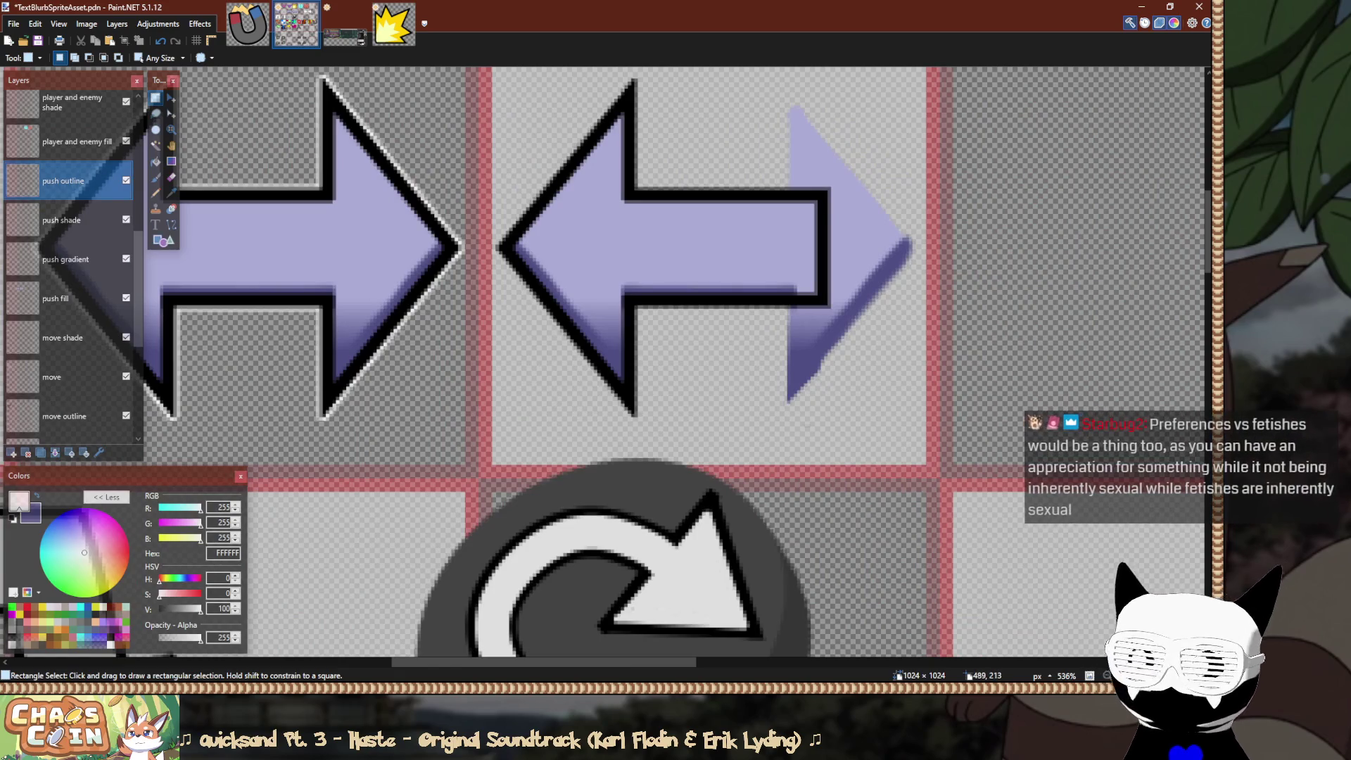
# Move the push shade strip under the arrow shaft 11 pixels right.
pyautogui.click(63, 220)
pyautogui.scroll(4, 700, 281)
pyautogui.moveTo(644, 290)
pyautogui.mouseDown()
pyautogui.moveTo(802, 340)
pyautogui.moveTo(1017, 344)
pyautogui.mouseUp()
pyautogui.press('m')
pyautogui.press('s')
pyautogui.scroll(-5, 1016, 344)
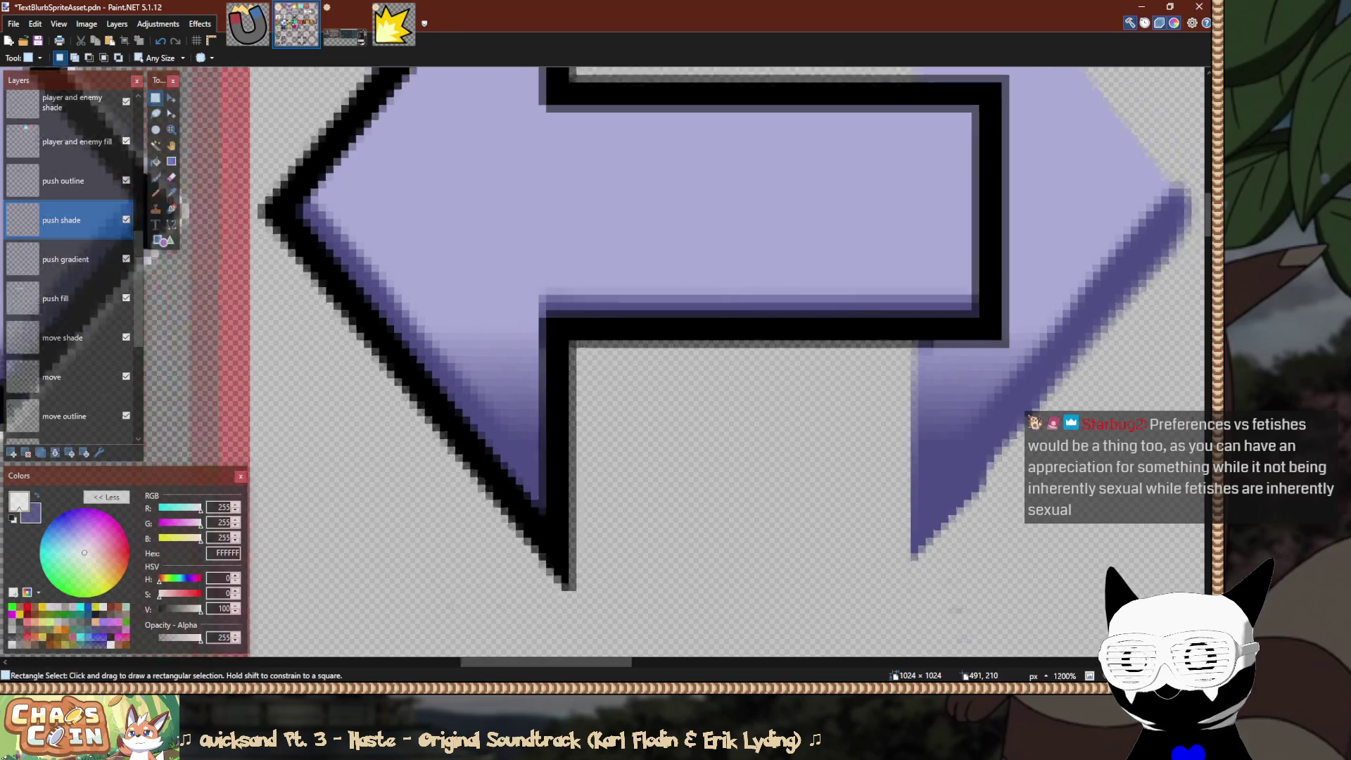
# Select the shade and gradient around the leftover right arrow tip, then deselect.
pyautogui.moveTo(1026, 260); pyautogui.dragTo(838, 291)
pyautogui.moveTo(901, 138)
pyautogui.mouseDown()
pyautogui.moveTo(831, 285)
pyautogui.moveTo(694, 423)
pyautogui.moveTo(660, 427)
pyautogui.mouseUp()
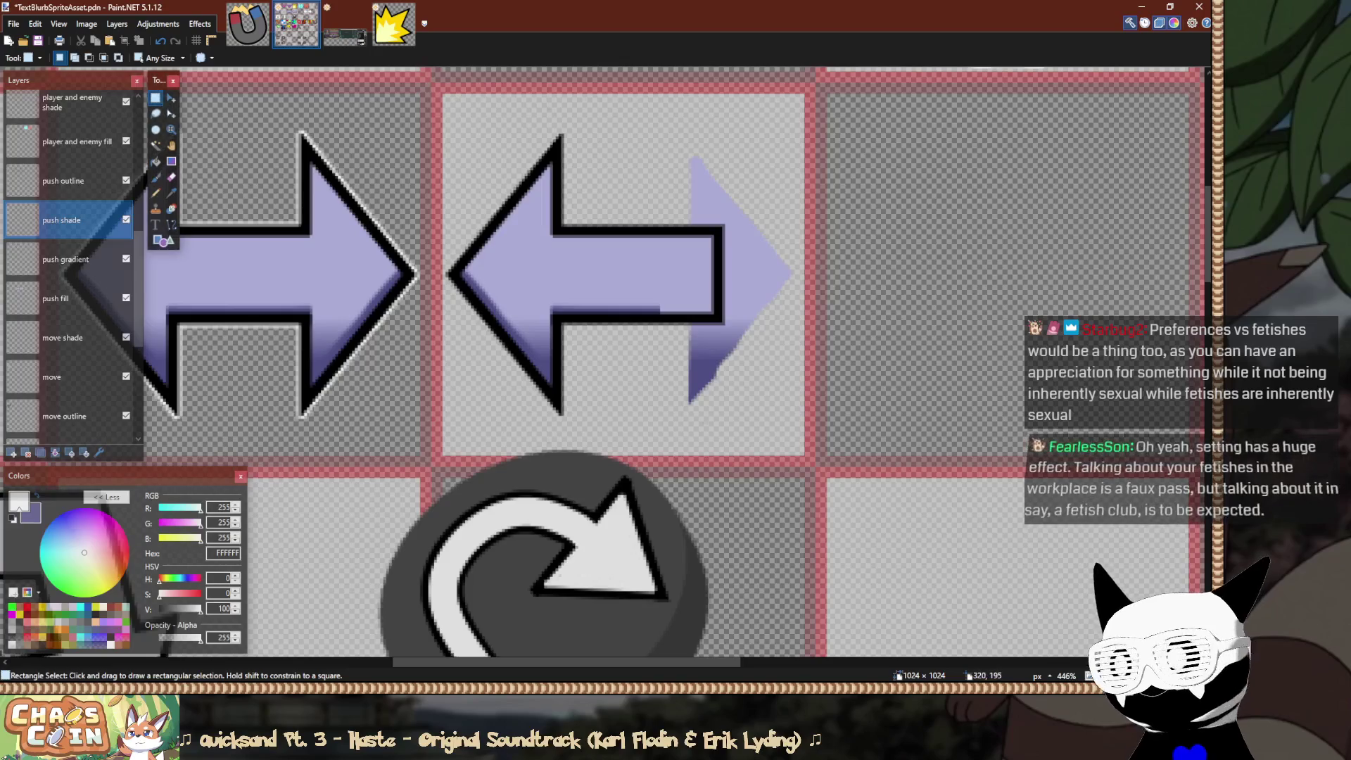
pyautogui.click(65, 259)
pyautogui.moveTo(849, 175)
pyautogui.mouseDown()
pyautogui.moveTo(694, 303)
pyautogui.moveTo(660, 424)
pyautogui.mouseUp()
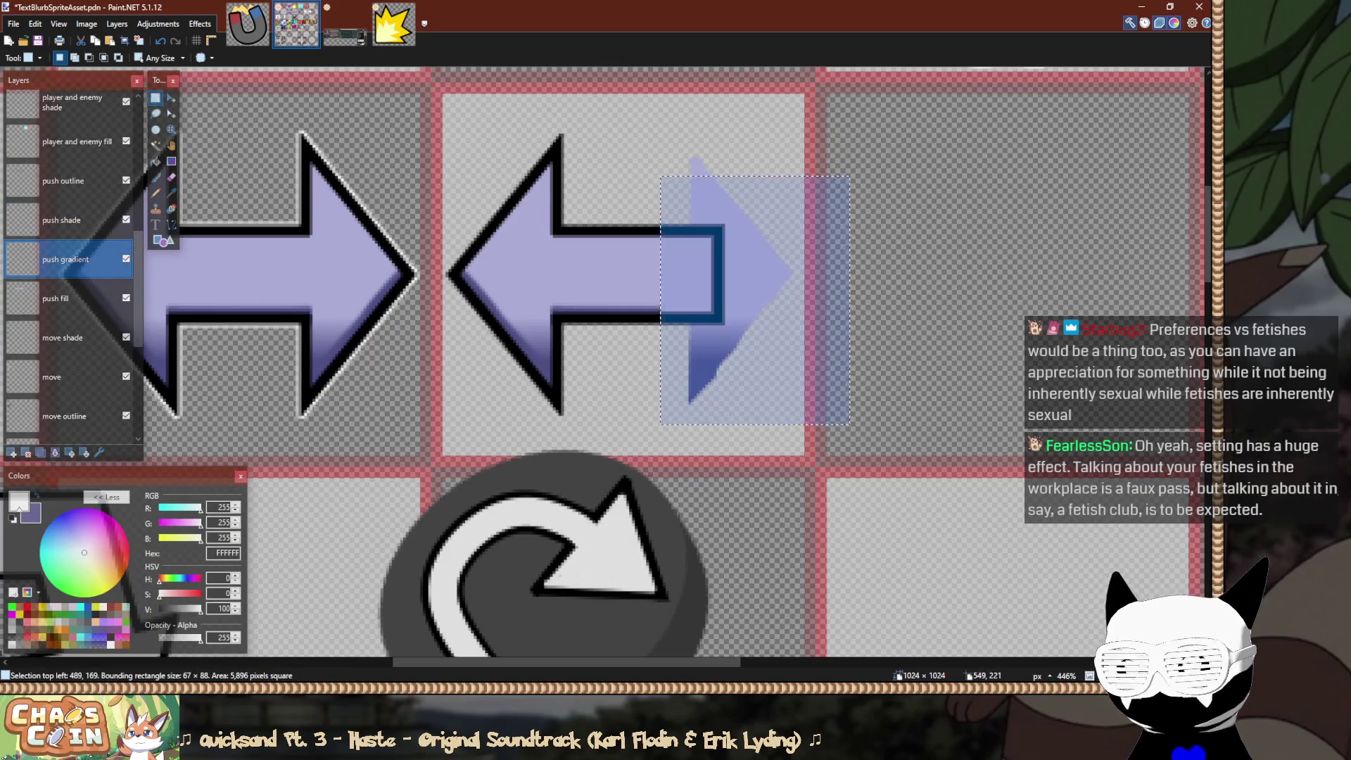
pyautogui.hotkey('ctrl', 'd')
pyautogui.hotkey('ctrl', 'z')
pyautogui.hotkey('ctrl', 'd')
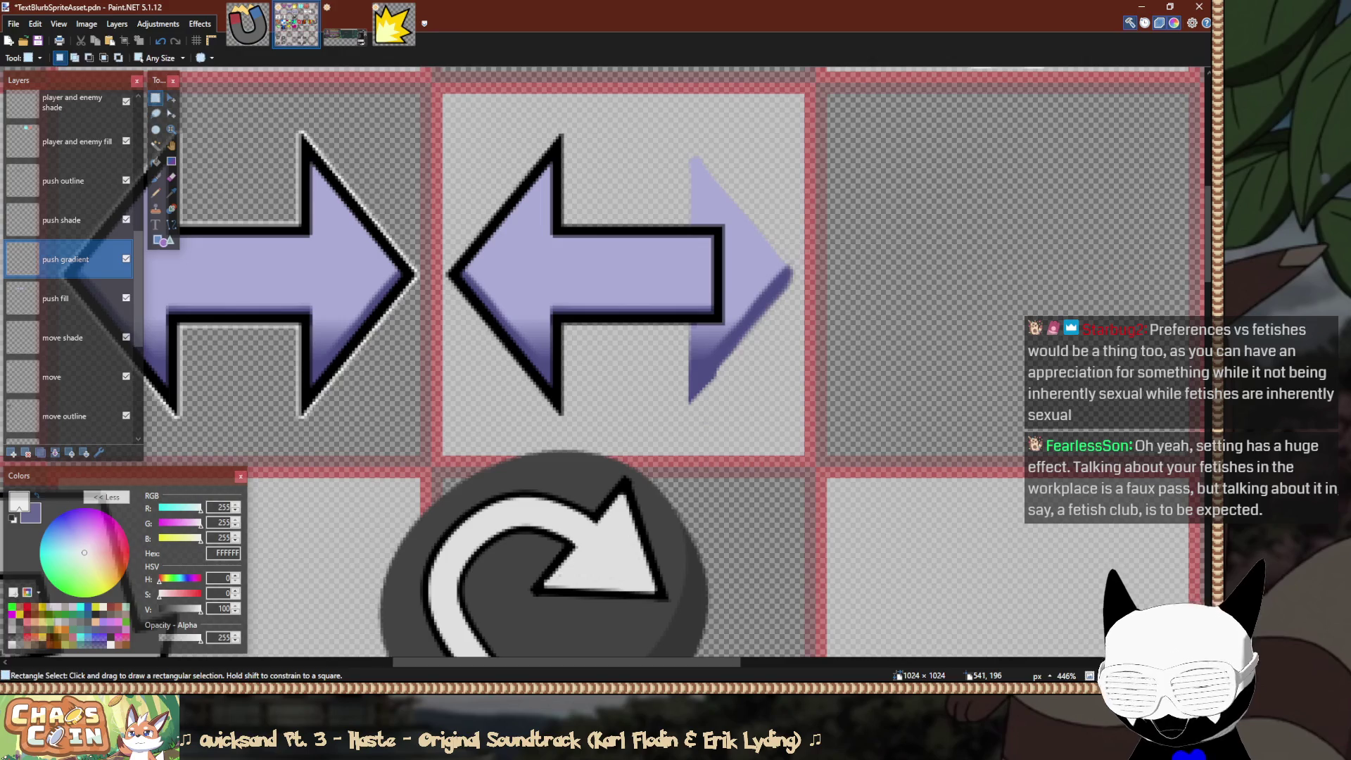
# Erase the dark shade along the right arrowhead's lower edge on the push shade layer.
pyautogui.press('e')
pyautogui.scroll(3, 785, 273)
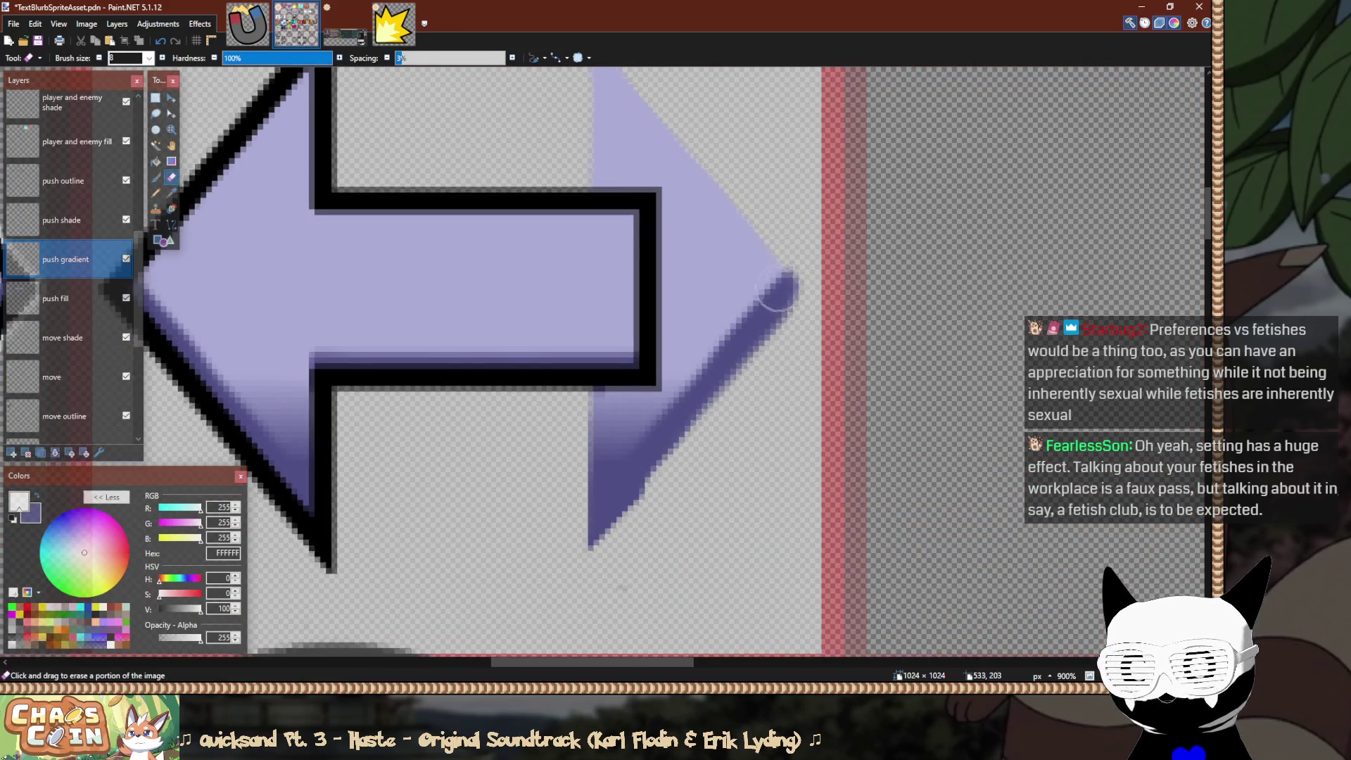
pyautogui.hotkey('alt', 'pageup')
pyautogui.moveTo(794, 256); pyautogui.dragTo(679, 399)
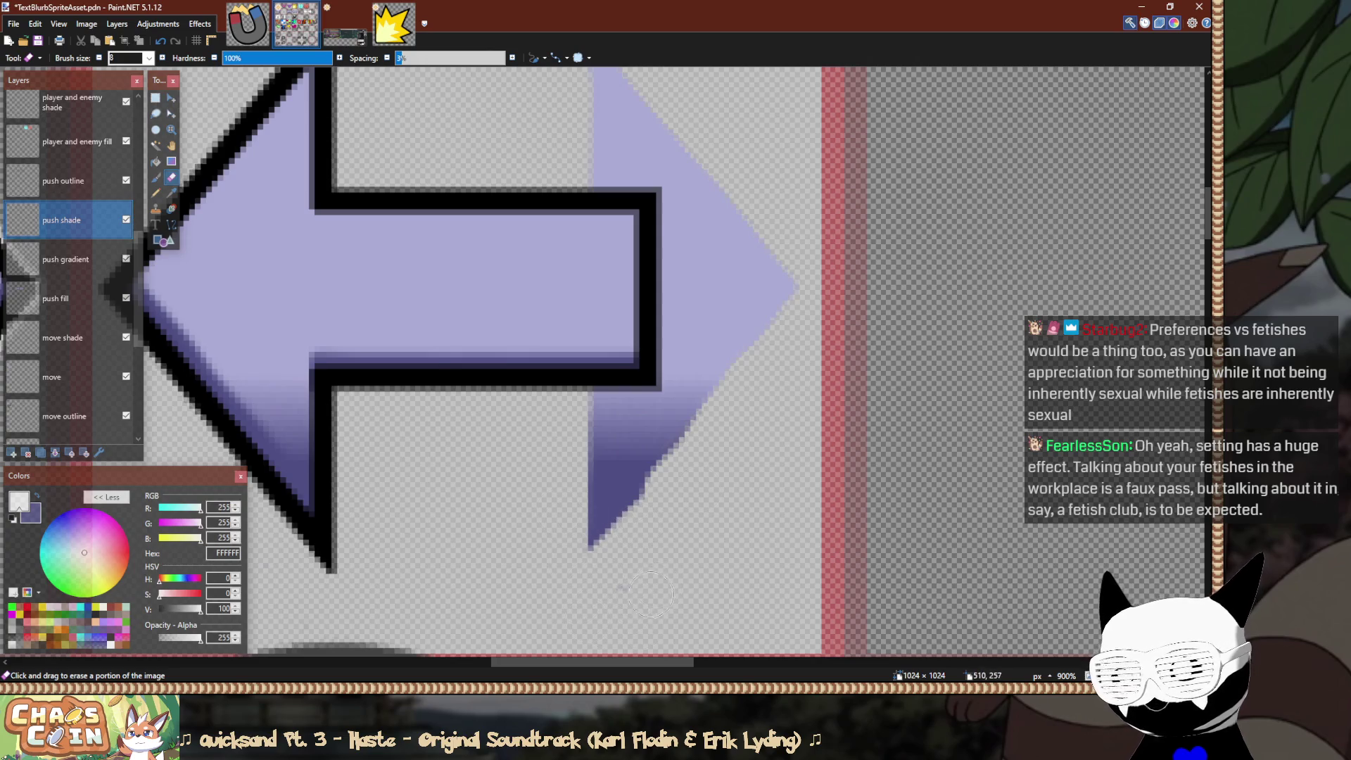
# Select the push shade layer's transparent area by colour region, then clear the selection.
pyautogui.click(156, 145)
pyautogui.click(443, 514)
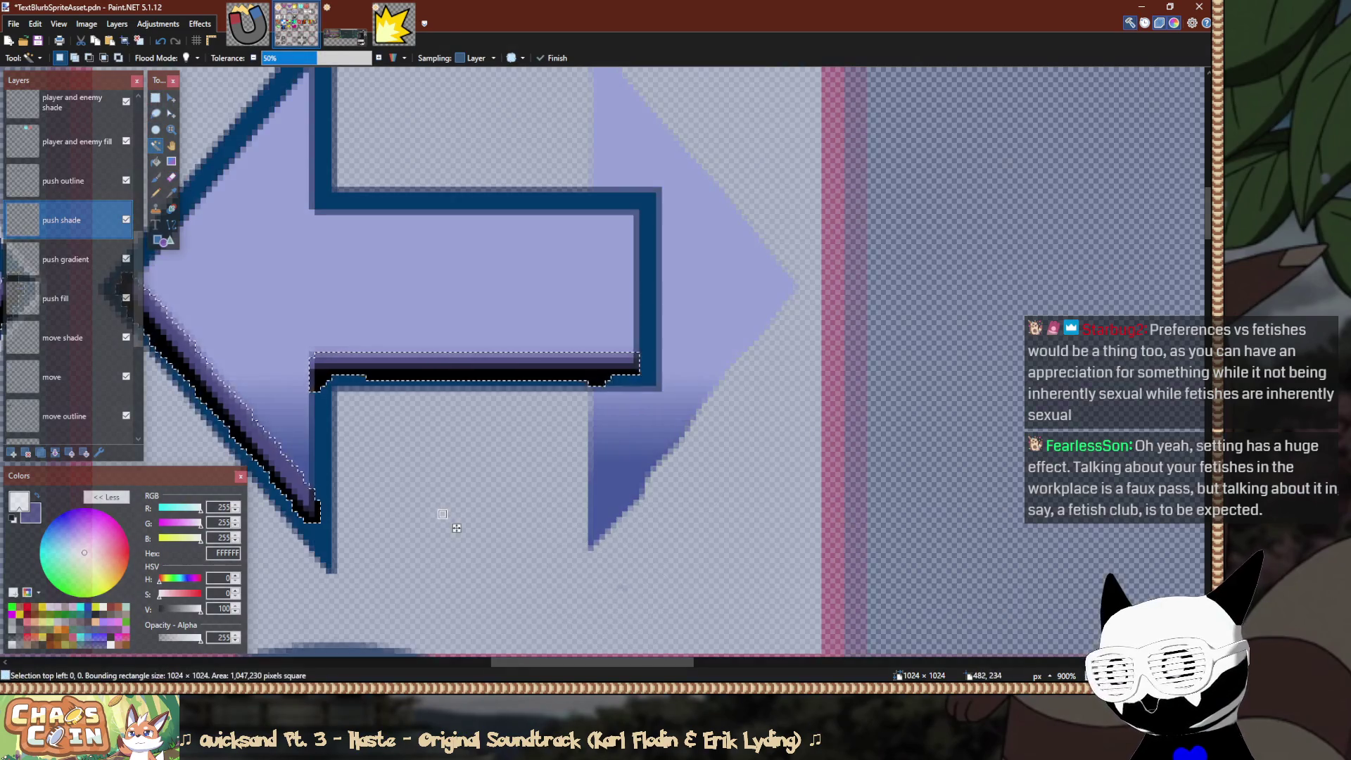
pyautogui.keyDown('ctrl'); pyautogui.scroll(-5, 779, 364); pyautogui.keyUp('ctrl')
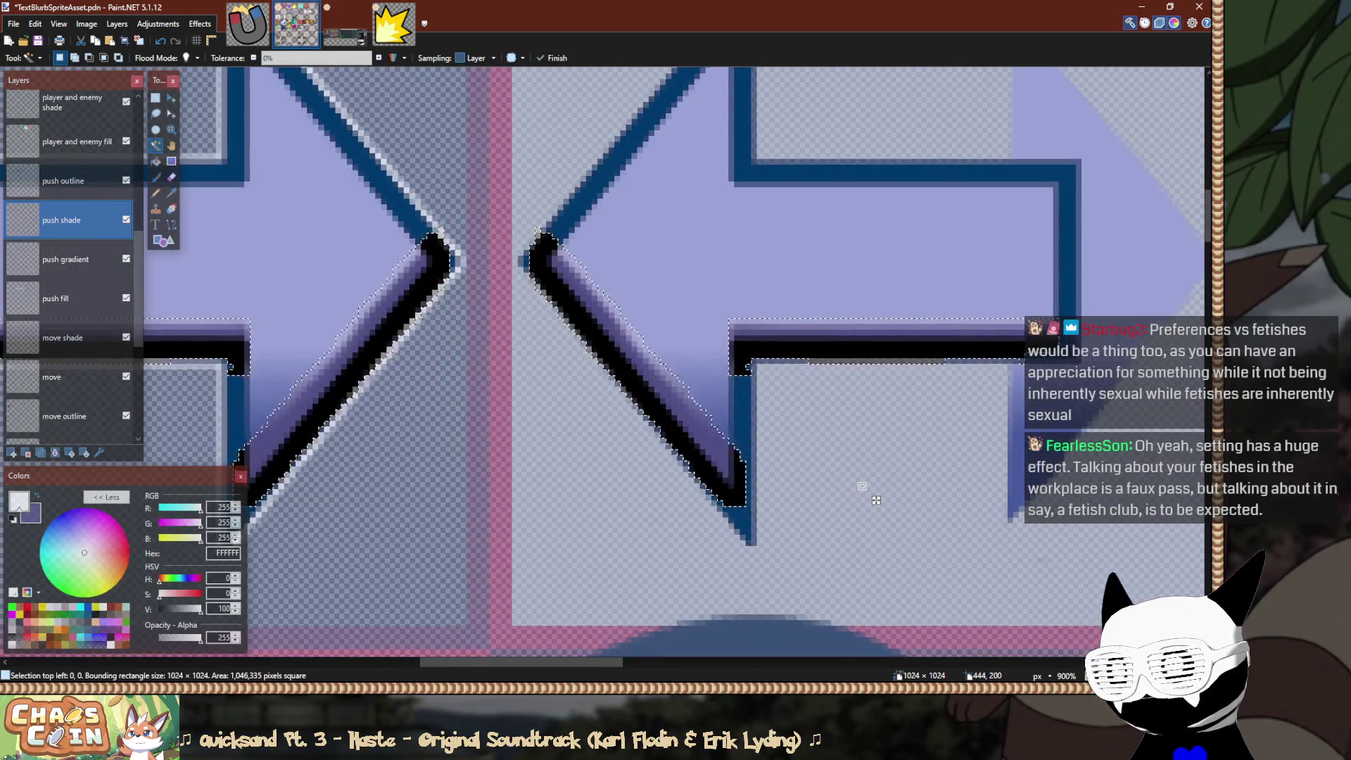
pyautogui.keyDown('ctrl'); pyautogui.scroll(2, 780, 364); pyautogui.keyUp('ctrl')
pyautogui.press('s')
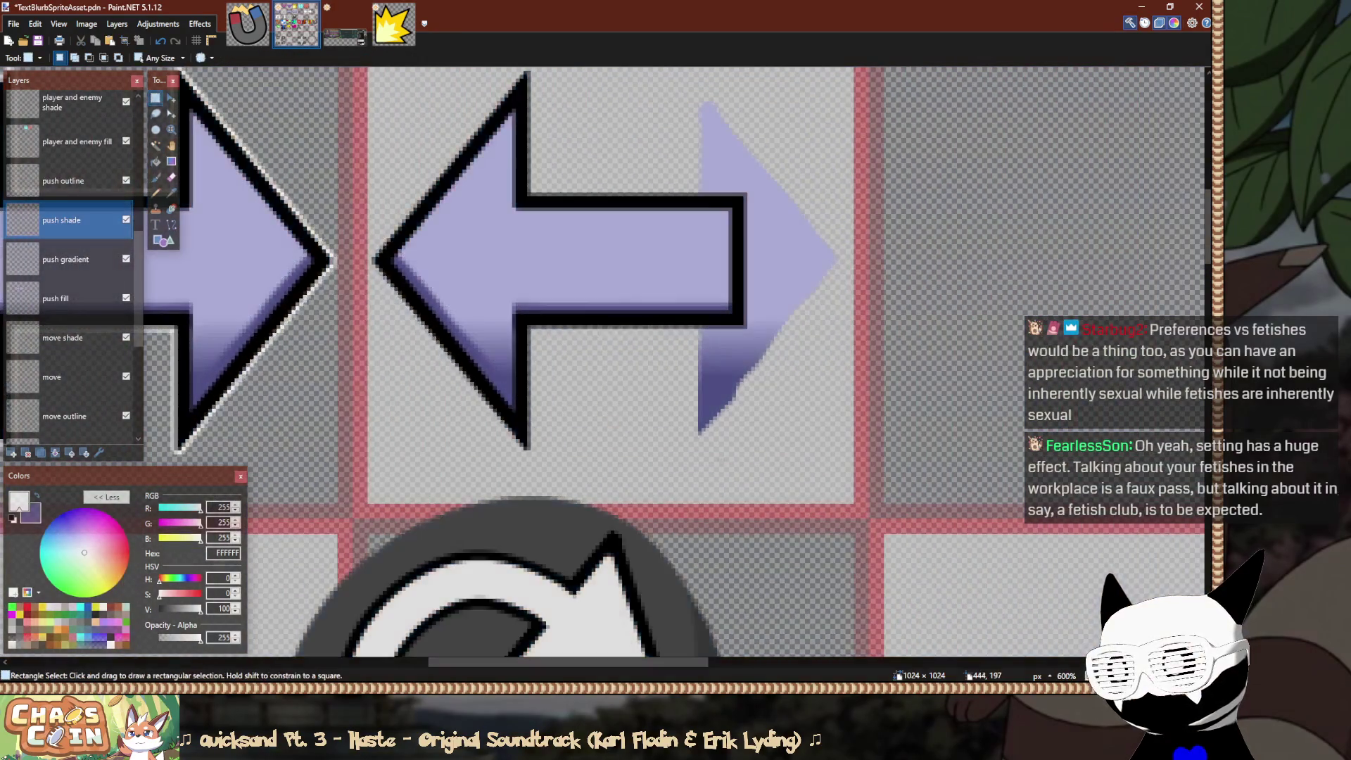
pyautogui.hotkey('ctrl', 'd')
# Delete the leftover right arrow's gradient, including a thin edge sliver, from the push gradient layer.
pyautogui.click(155, 114)
pyautogui.click(67, 259)
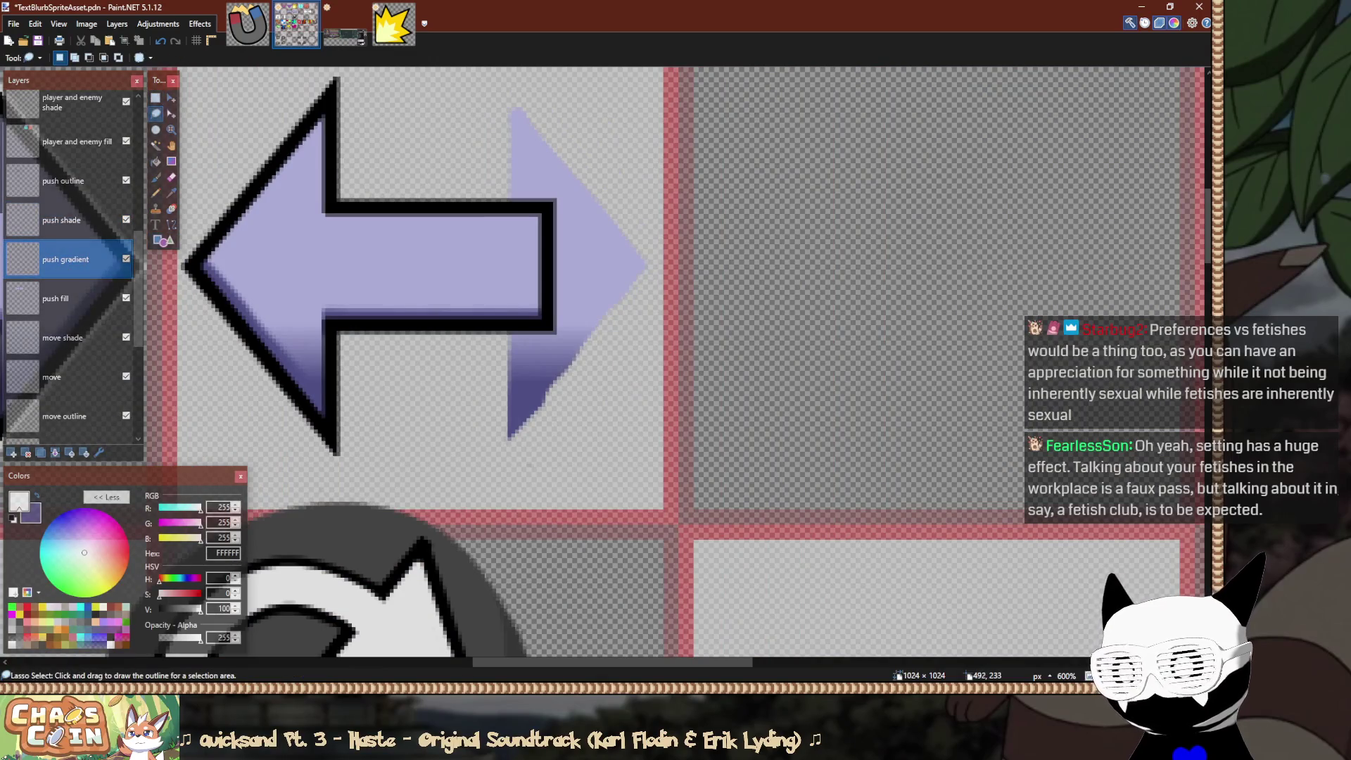
pyautogui.moveTo(485, 466)
pyautogui.mouseDown()
pyautogui.moveTo(612, 331)
pyautogui.moveTo(661, 232)
pyautogui.mouseUp()
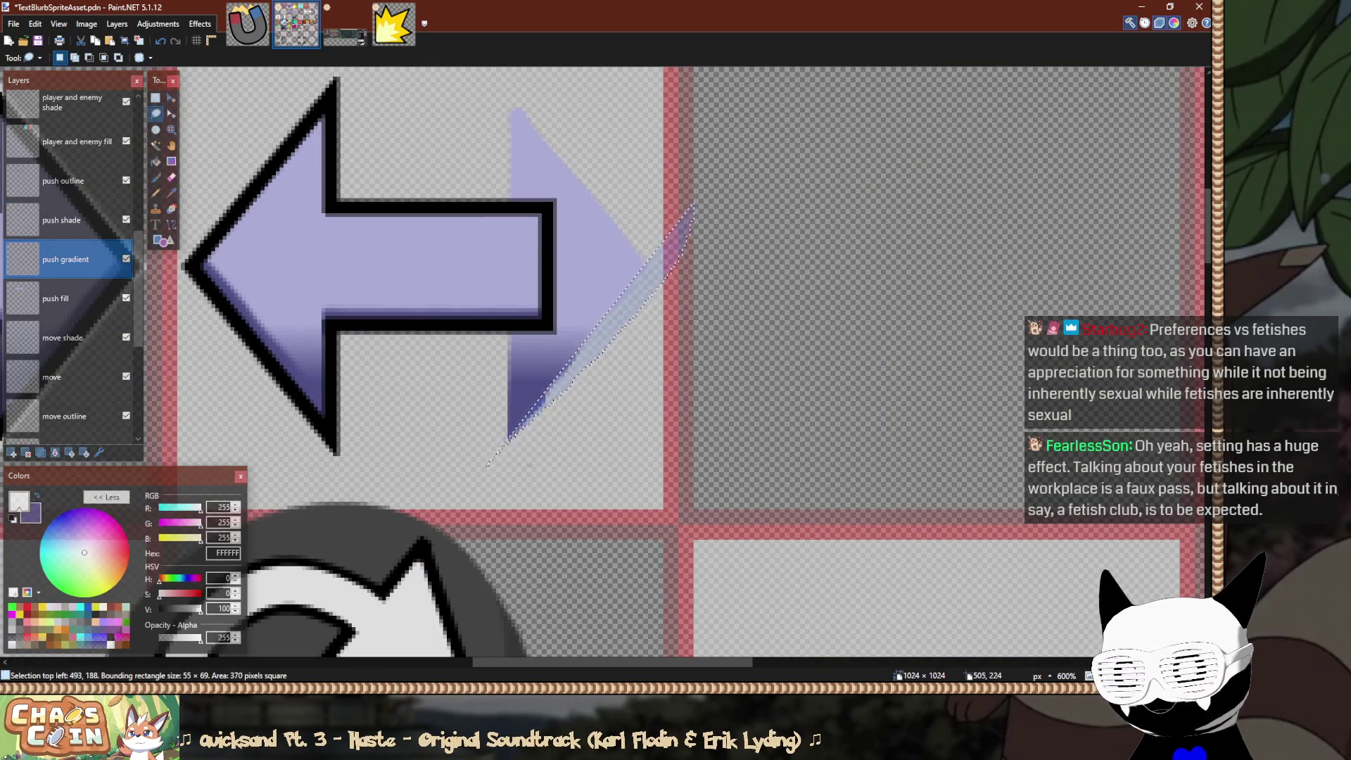
pyautogui.press('s')
pyautogui.press('Delete')
pyautogui.hotkey('ctrl', 'd')
pyautogui.moveTo(485, 475)
pyautogui.mouseDown()
pyautogui.moveTo(669, 176)
pyautogui.moveTo(669, 140)
pyautogui.mouseUp()
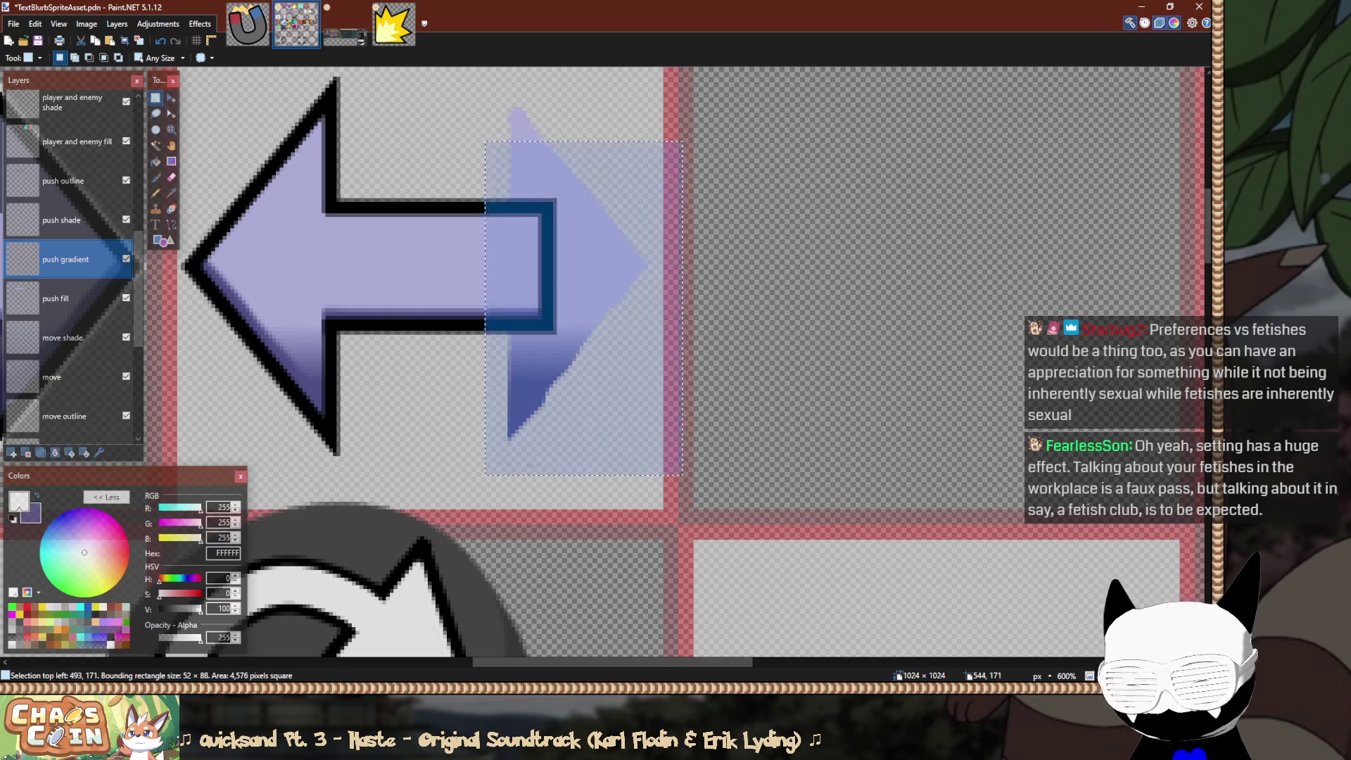
pyautogui.press('Delete')
pyautogui.hotkey('ctrl', 'd')
# Delete the leftover right arrow's fill from the push fill layer.
pyautogui.click(64, 298)
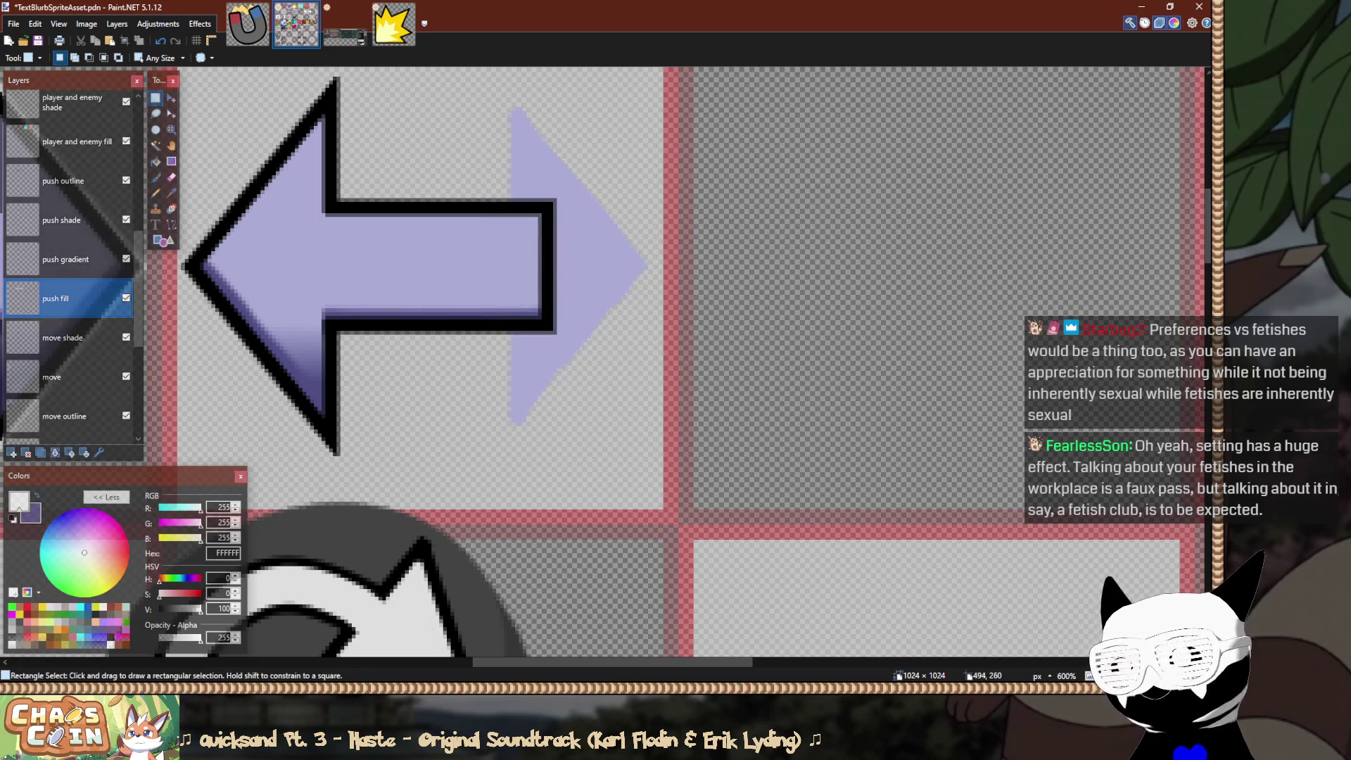
pyautogui.moveTo(483, 463); pyautogui.dragTo(635, 326)
pyautogui.press('Delete')
pyautogui.click(554, 398)
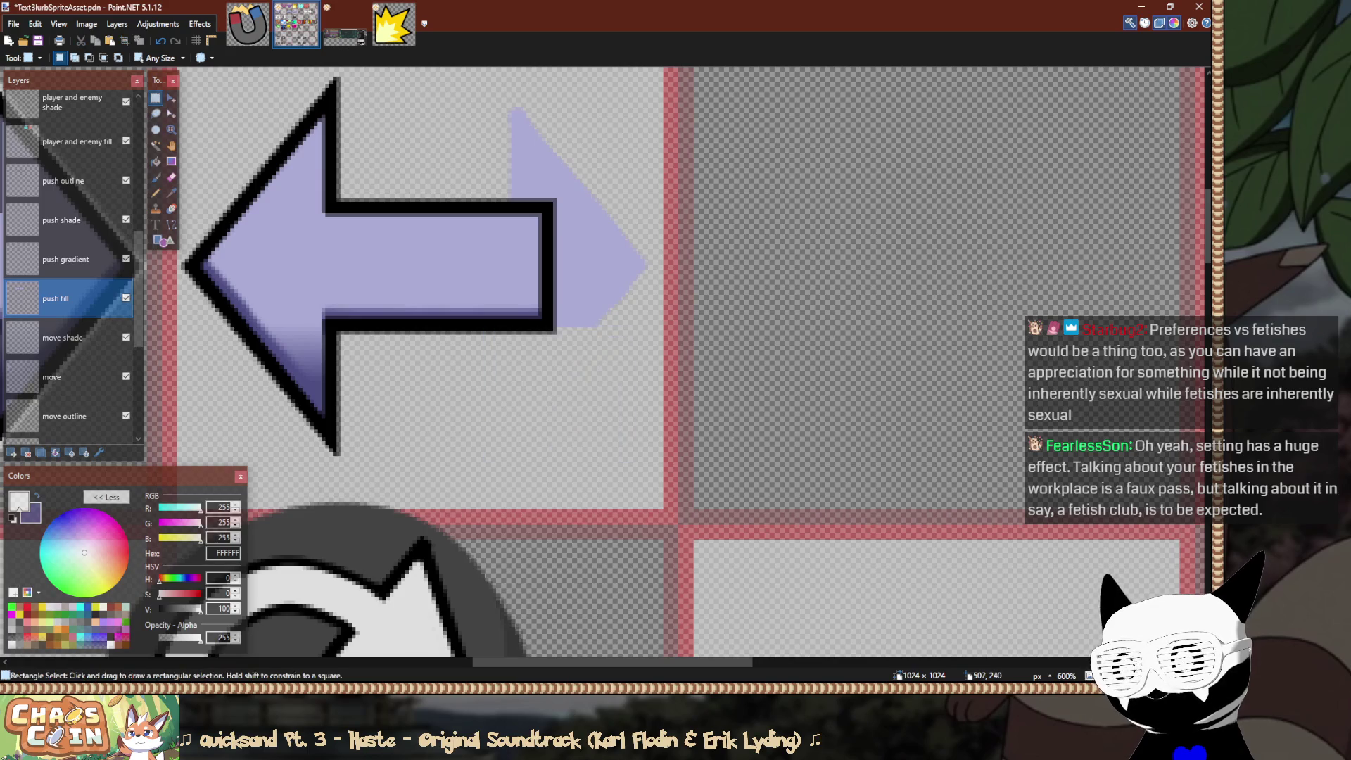
pyautogui.moveTo(554, 397)
pyautogui.mouseDown()
pyautogui.moveTo(665, 157)
pyautogui.moveTo(536, 171)
pyautogui.moveTo(439, 248)
pyautogui.mouseUp()
pyautogui.press('Delete')
pyautogui.scroll(1, 665, 156)
# Delete the remaining purple blob and make the push outline layer the only active layer.
pyautogui.press('Delete')
pyautogui.hotkey('ctrl', 'd')
pyautogui.keyDown('ctrl'); pyautogui.click(64, 180); pyautogui.keyUp('ctrl')
pyautogui.click(63, 180)
pyautogui.scroll(-6, 275, 248)
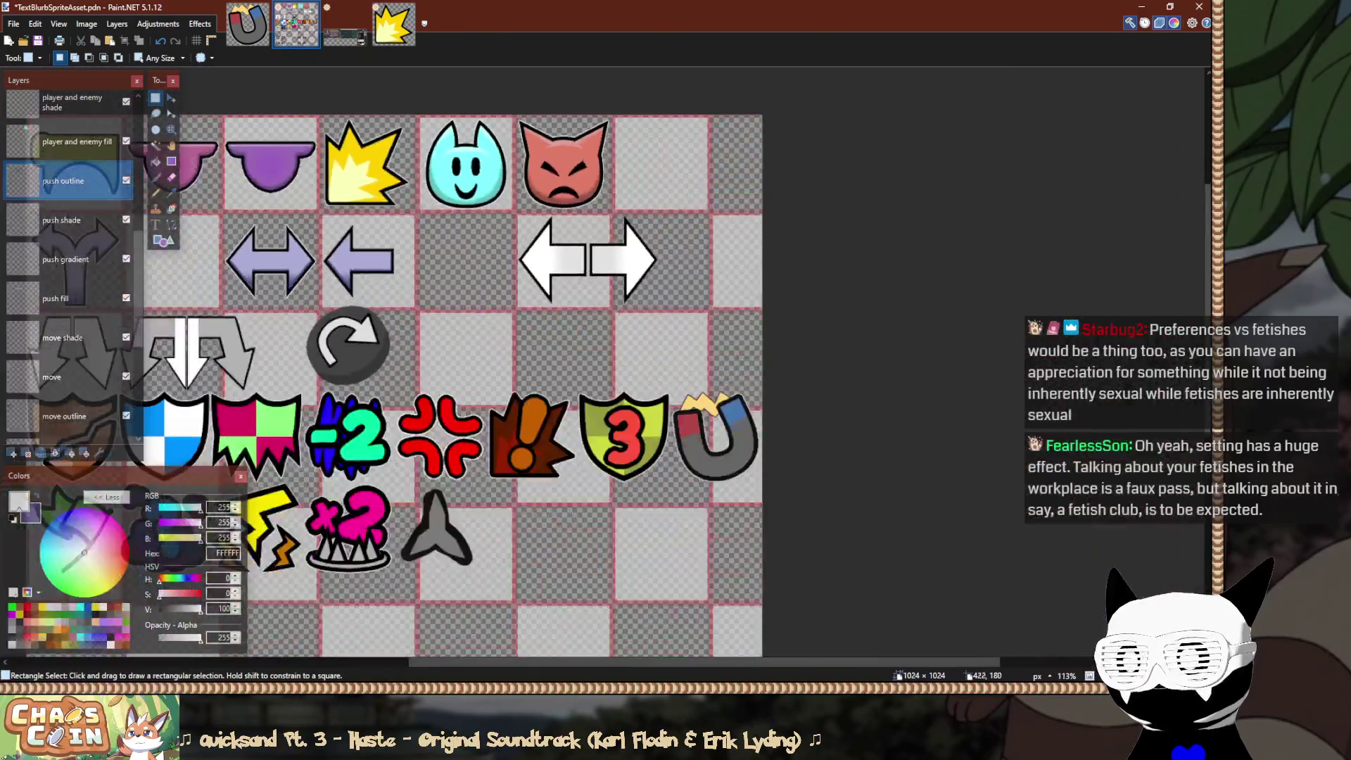
pyautogui.scroll(-3, 348, 225)
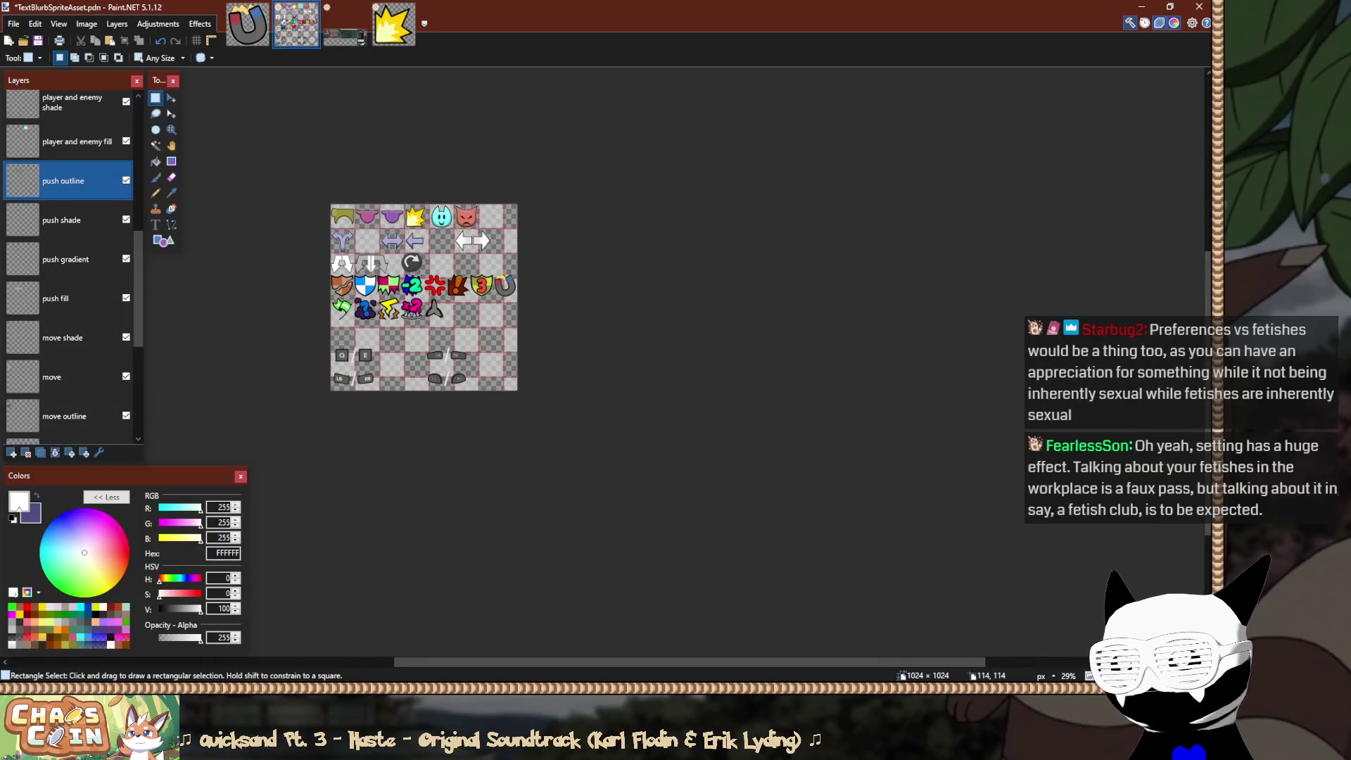
pyautogui.scroll(1, 350, 225)
# Save the sprite sheet with Ctrl+S and review the tiles.
pyautogui.hotkey('ctrl', 's')
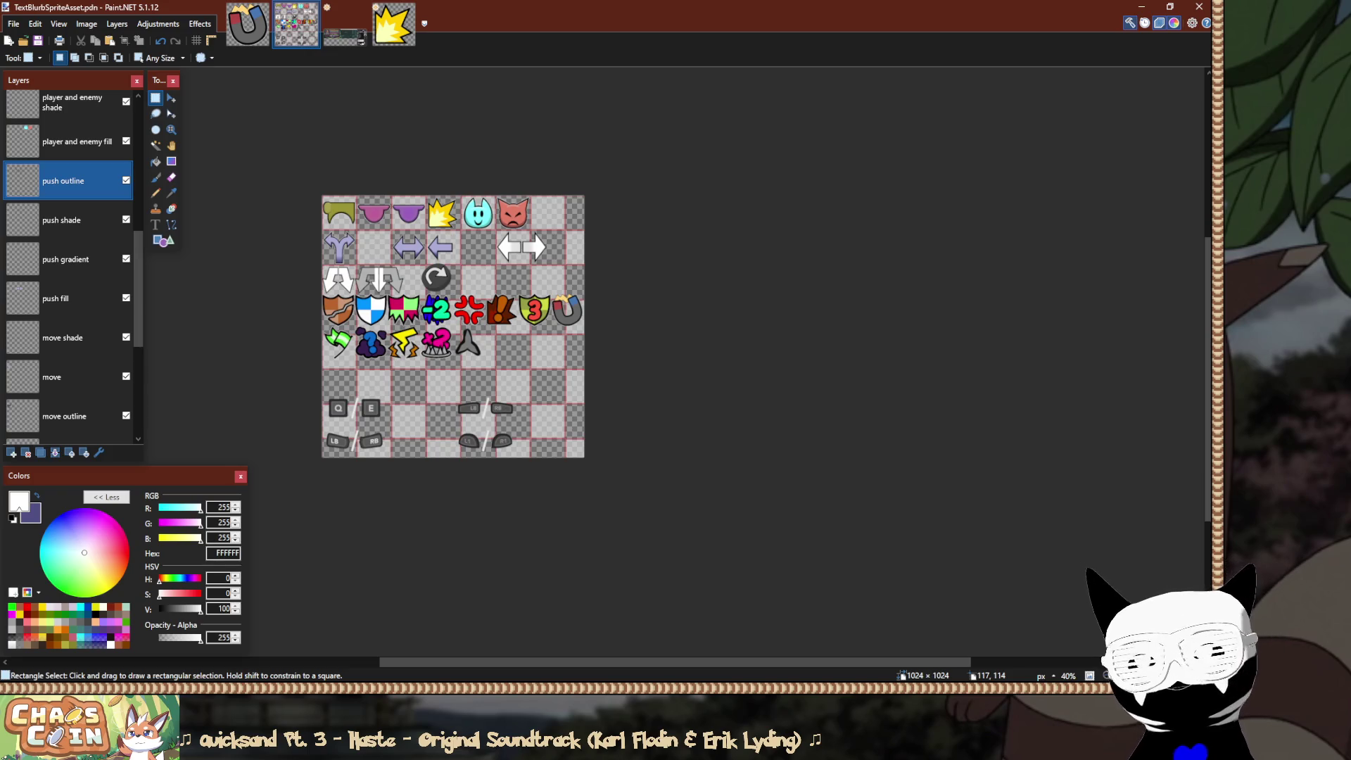
pyautogui.scroll(5, 352, 225)
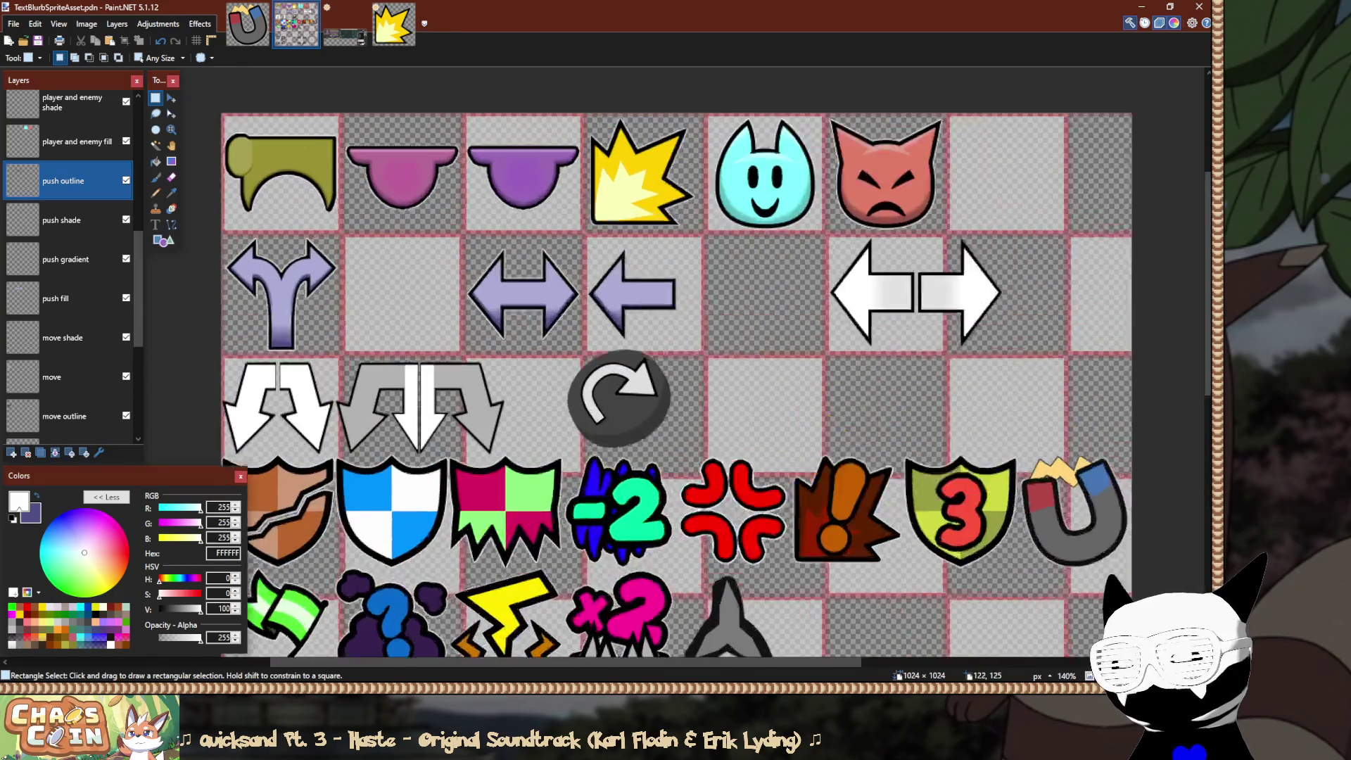
pyautogui.scroll(3, 331, 227)
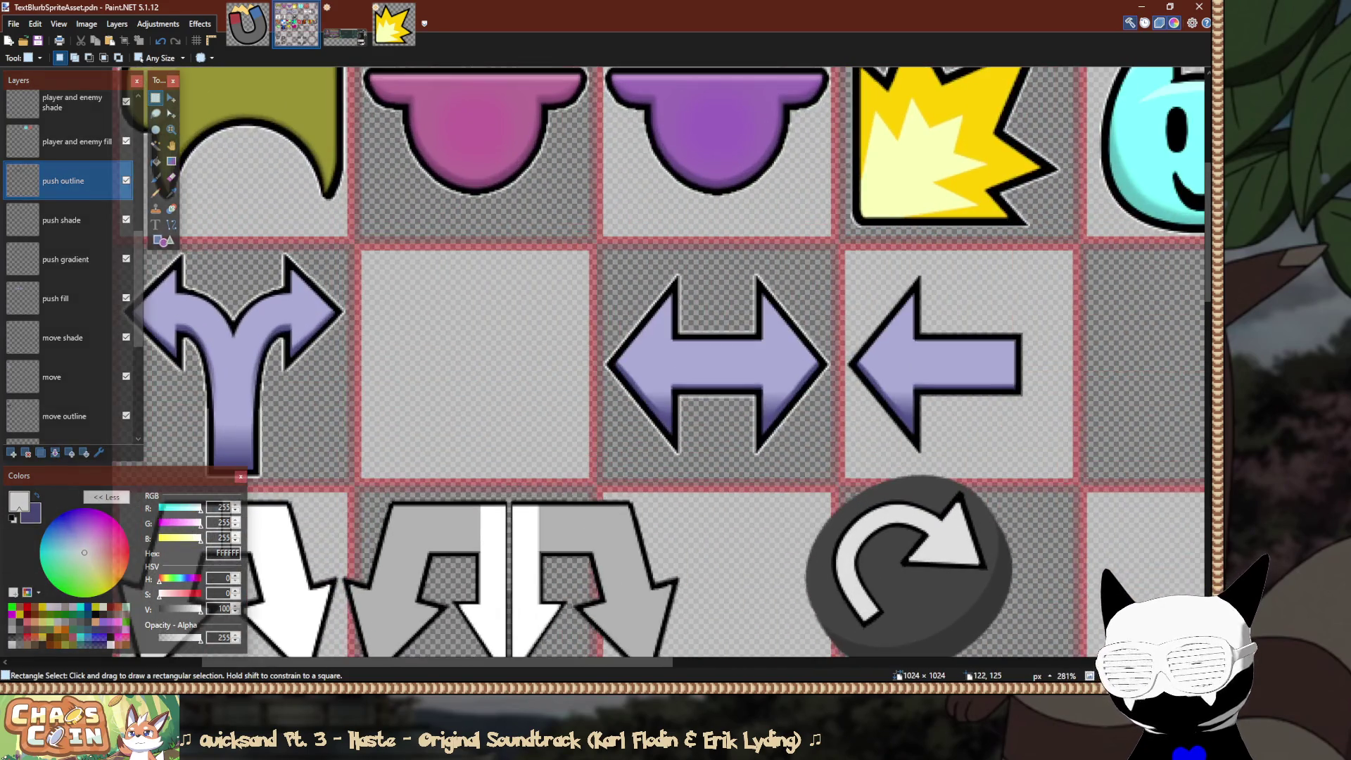
pyautogui.hscroll(3, 623, 366)
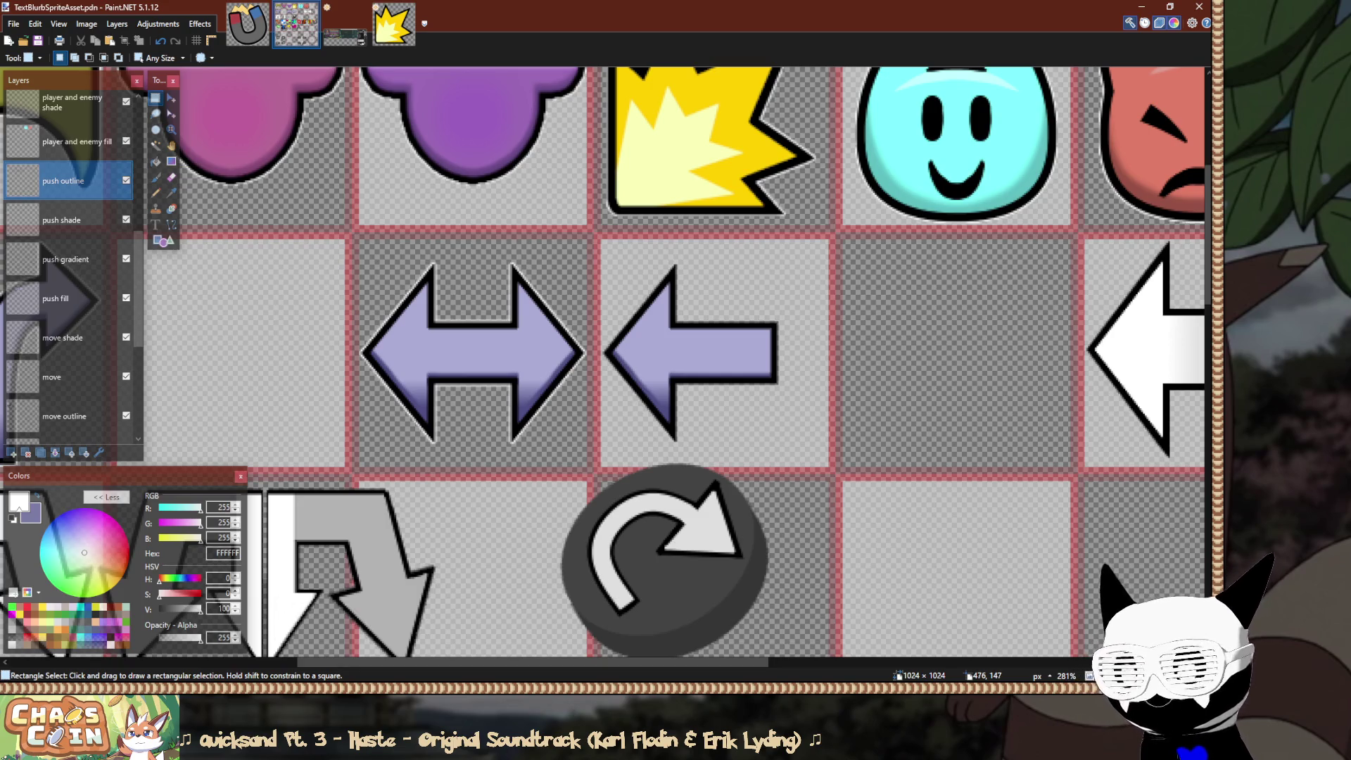
pyautogui.scroll(5, 720, 252)
pyautogui.scroll(-5, 718, 226)
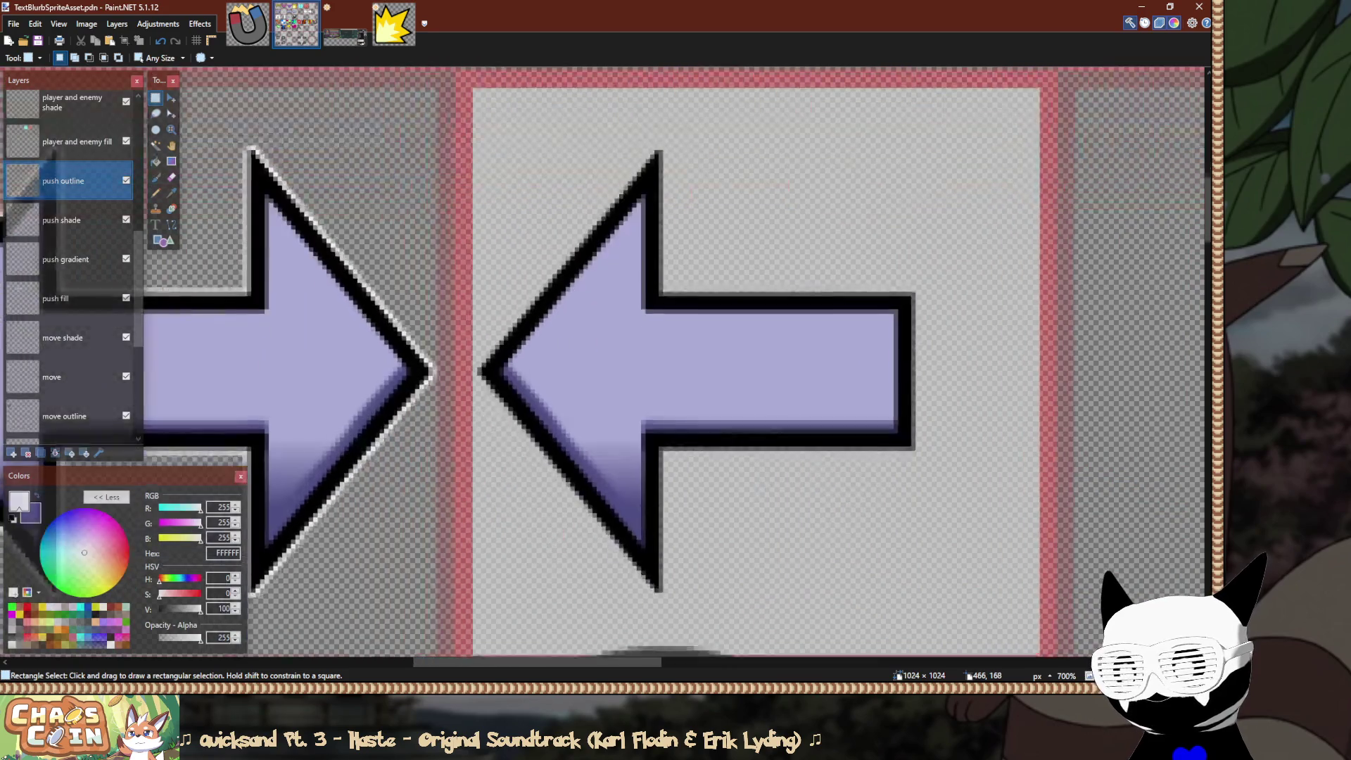
pyautogui.scroll(4, 716, 193)
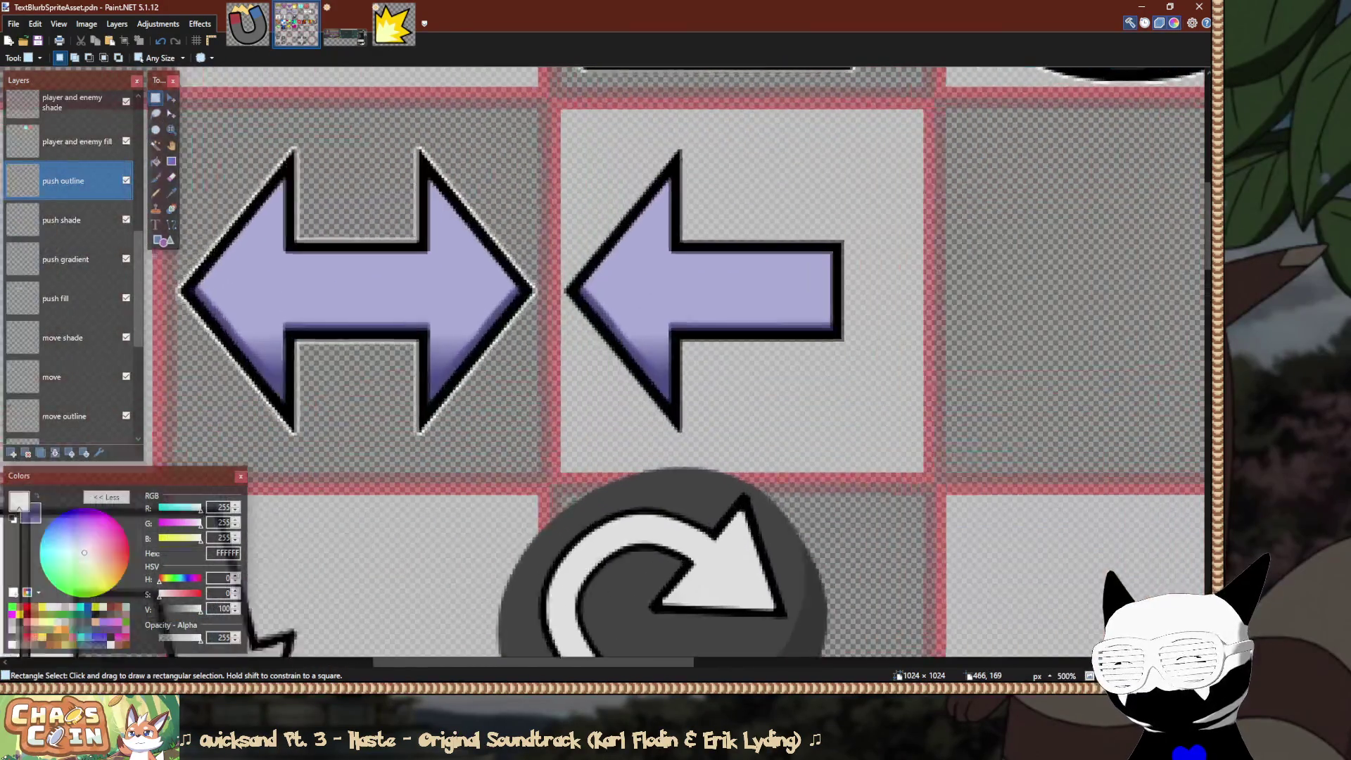
pyautogui.hscroll(-3, 715, 194)
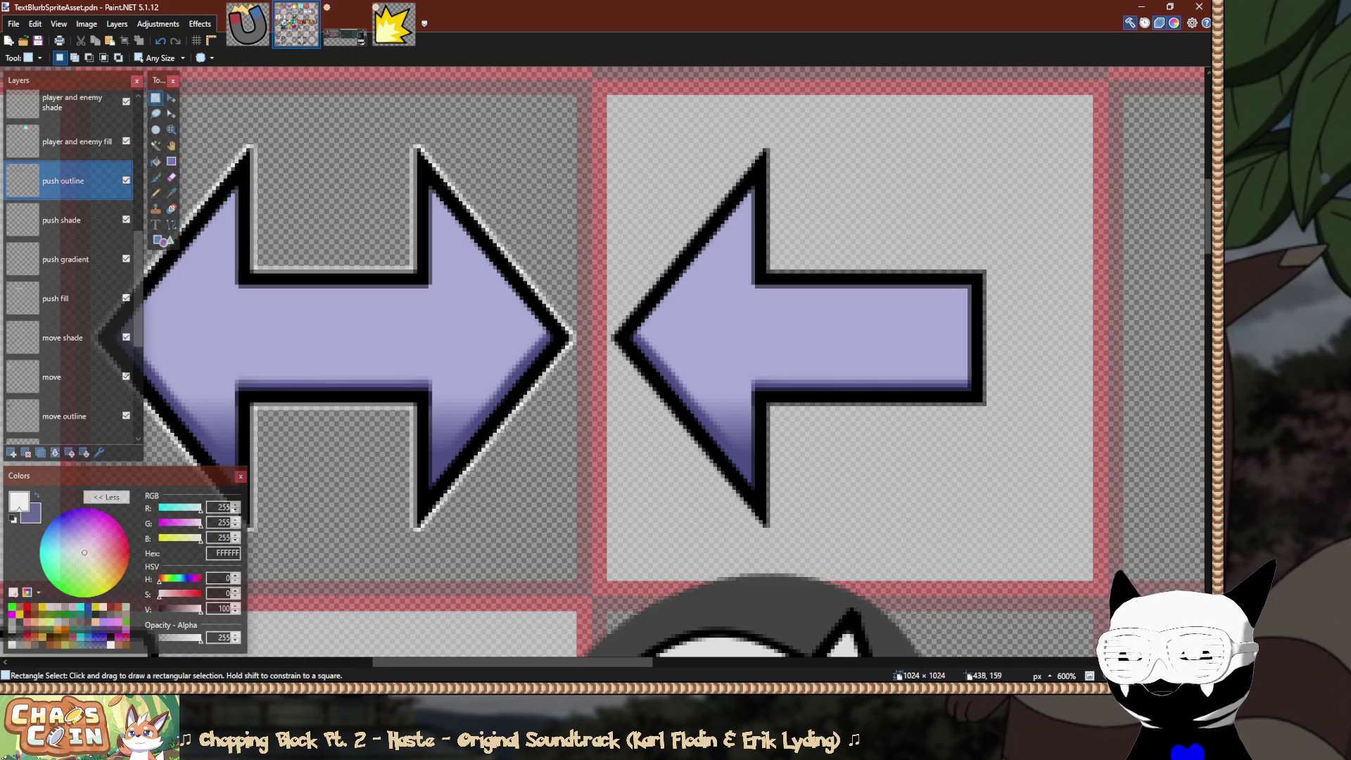
pyautogui.scroll(2, 676, 363)
pyautogui.scroll(-1, 675, 362)
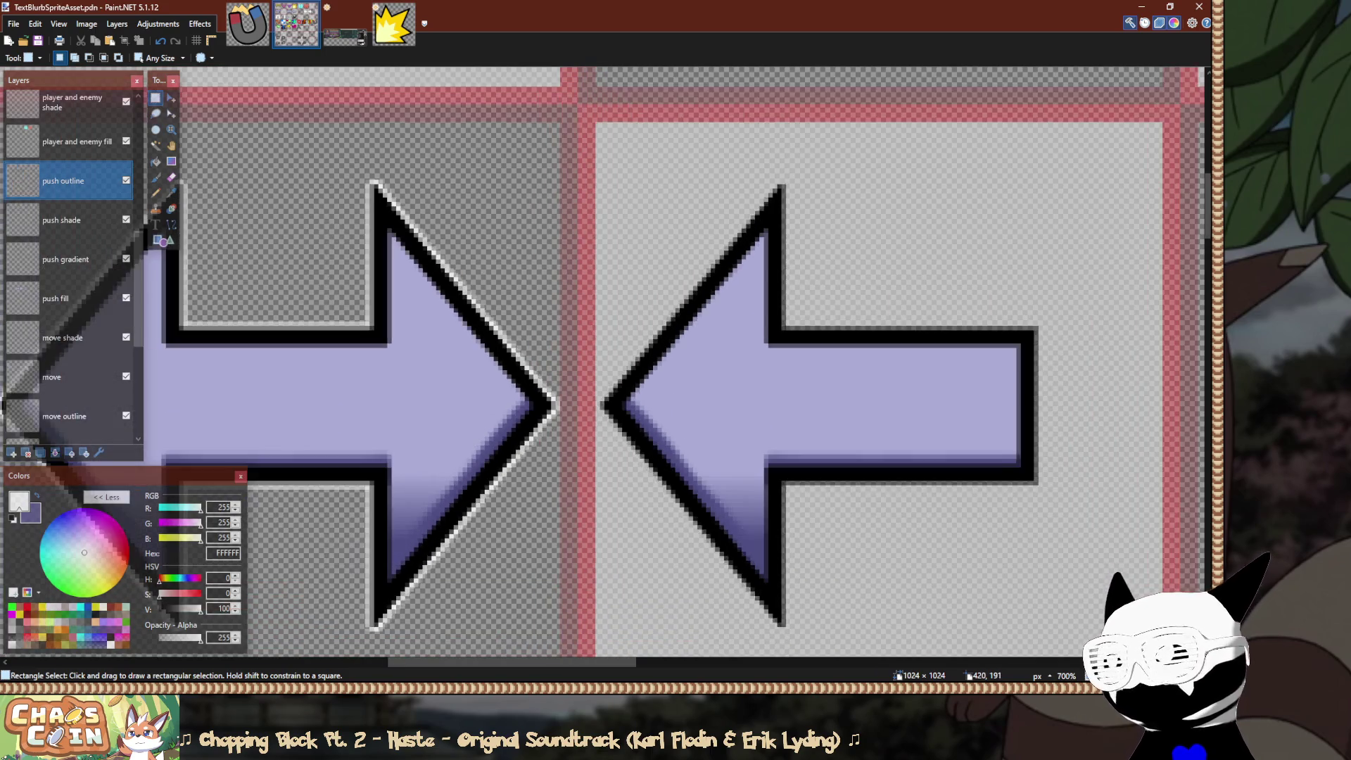
pyautogui.hscroll(2, 676, 363)
pyautogui.hscroll(1, 675, 363)
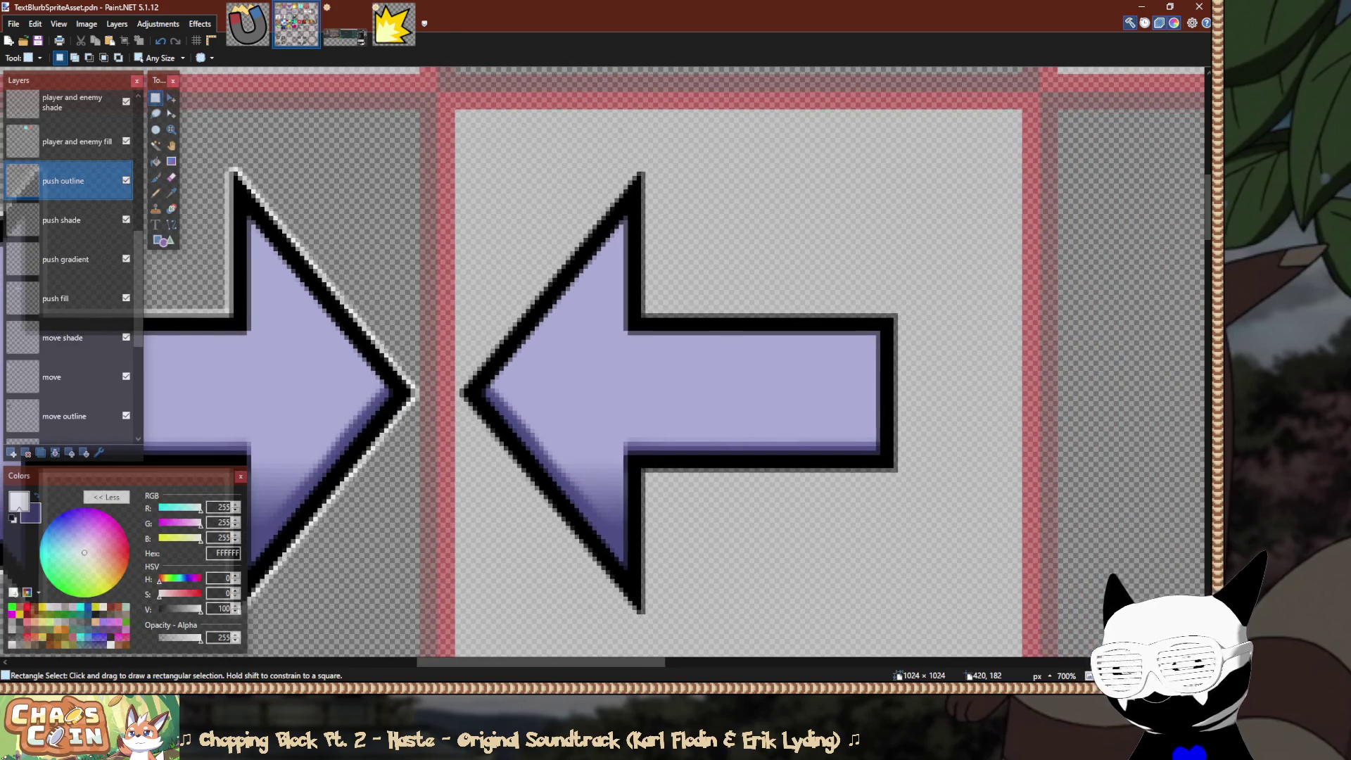
pyautogui.scroll(-2, 491, 301)
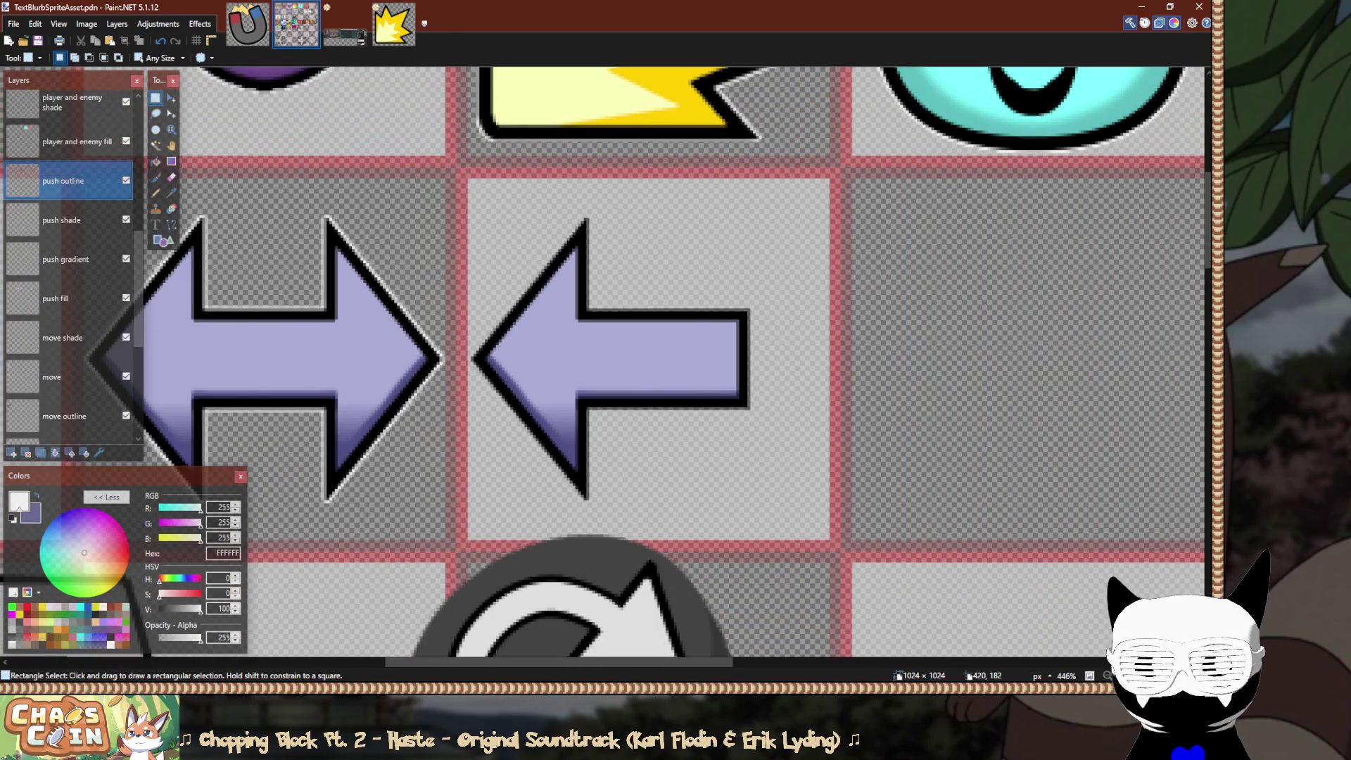
pyautogui.scroll(5, 466, 199)
# Rectangle-select the left arrow's tile.
pyautogui.moveTo(466, 148)
pyautogui.mouseDown()
pyautogui.moveTo(562, 194)
pyautogui.moveTo(899, 618)
pyautogui.moveTo(890, 574)
pyautogui.moveTo(950, 546)
pyautogui.moveTo(935, 537)
pyautogui.mouseUp()
pyautogui.scroll(-3, 899, 618)
pyautogui.scroll(2, 890, 573)
pyautogui.moveTo(978, 579)
pyautogui.mouseDown()
pyautogui.moveTo(649, 347)
pyautogui.moveTo(381, 293)
pyautogui.mouseUp()
pyautogui.scroll(3, 392, 286)
pyautogui.scroll(-3, 382, 290)
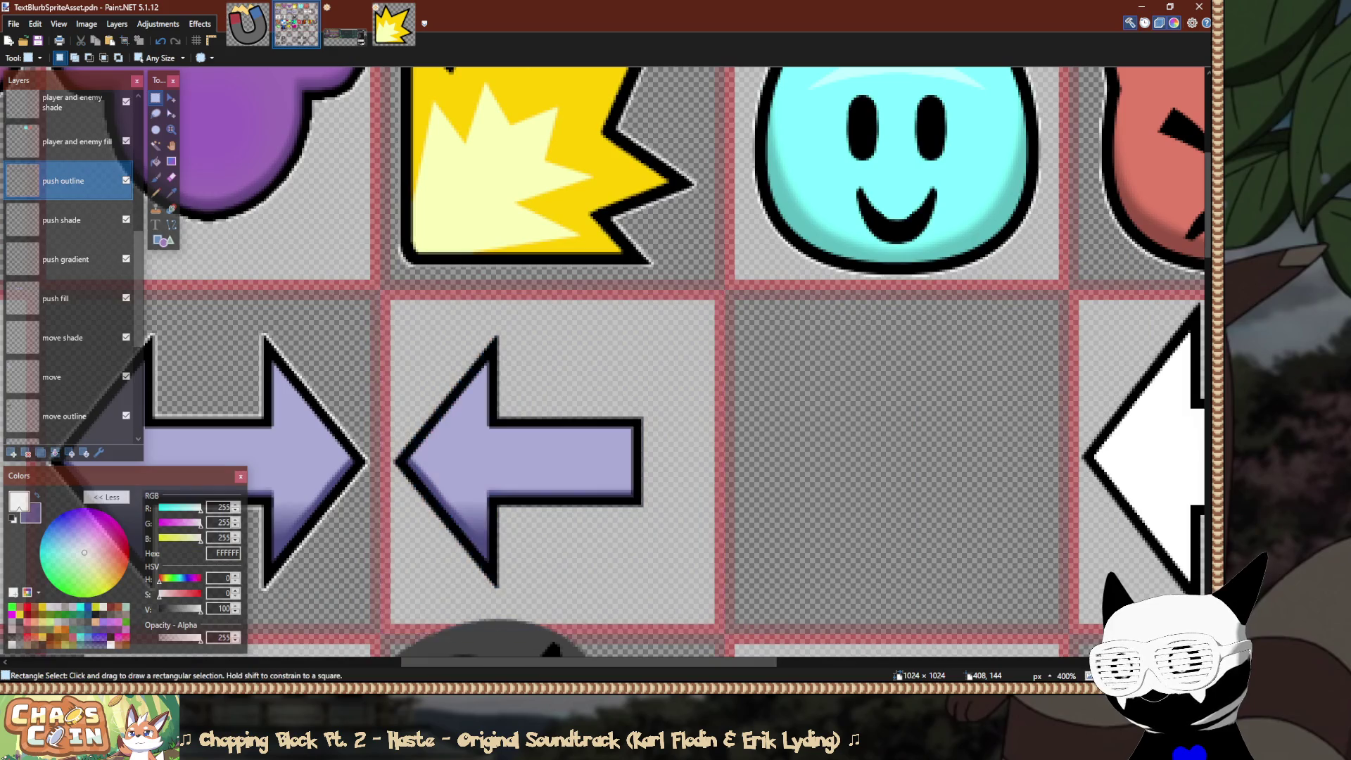
# On the more glow layer, set Paint Bucket to Sampling: Image and 50% tolerance, then fill around the arrow tip.
pyautogui.scroll(2, 368, 405)
pyautogui.scroll(-5, 70, 268)
pyautogui.click(67, 338)
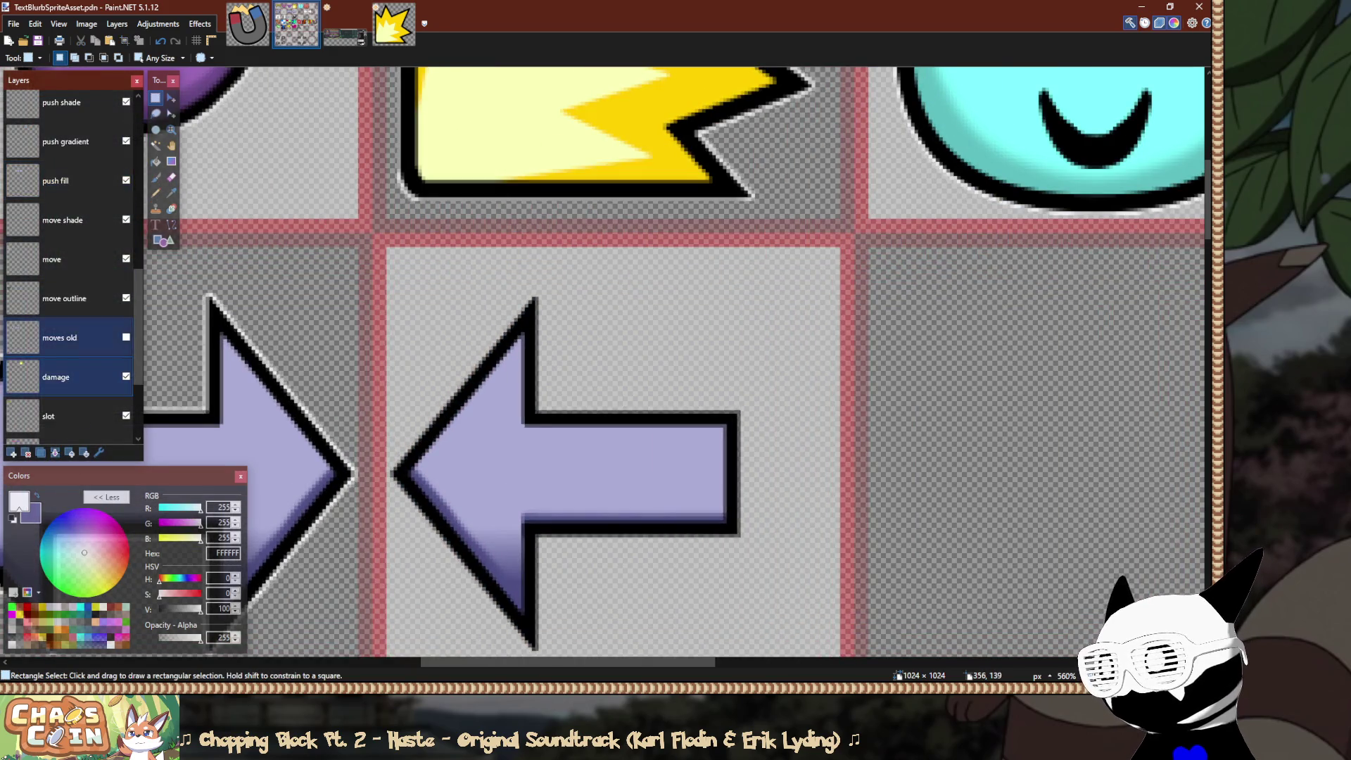
pyautogui.click(66, 386)
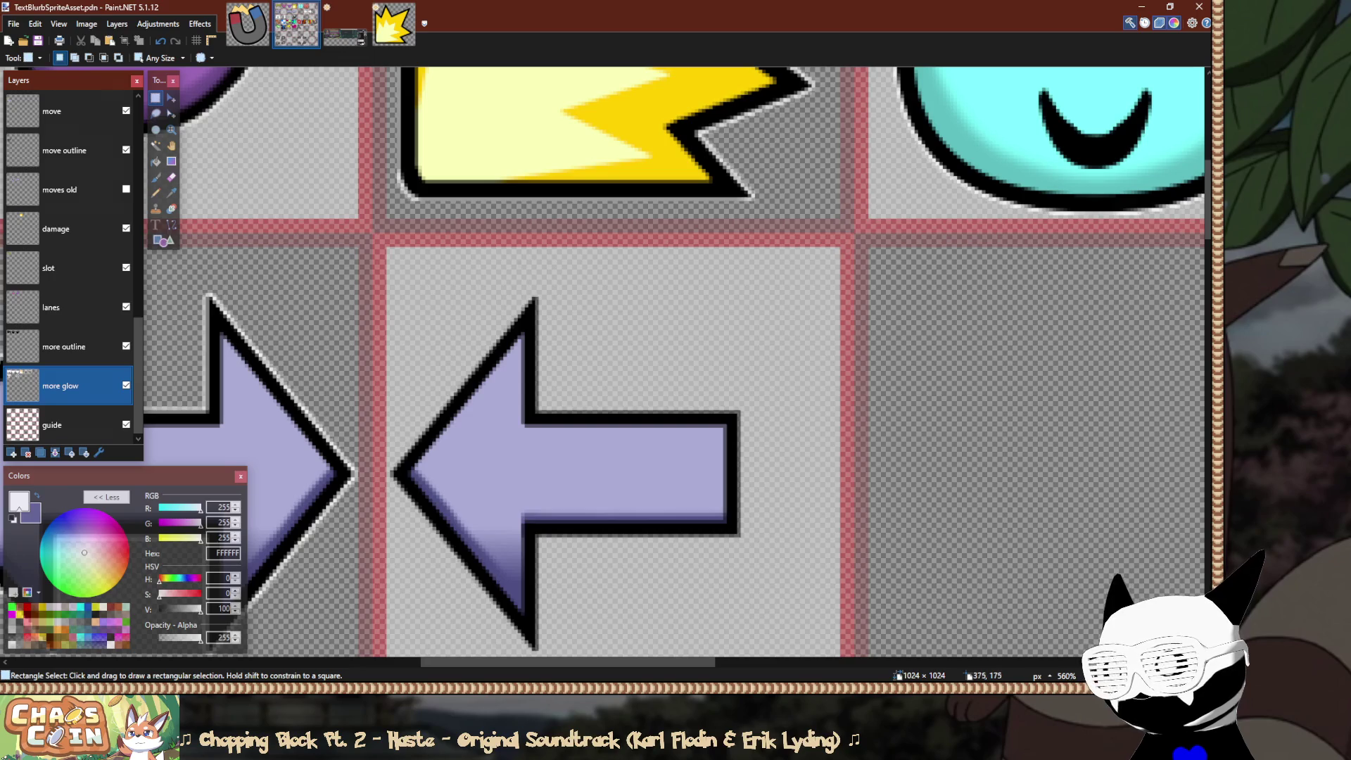
pyautogui.scroll(1, 295, 455)
pyautogui.press('f')
pyautogui.click(490, 57)
pyautogui.click(598, 229)
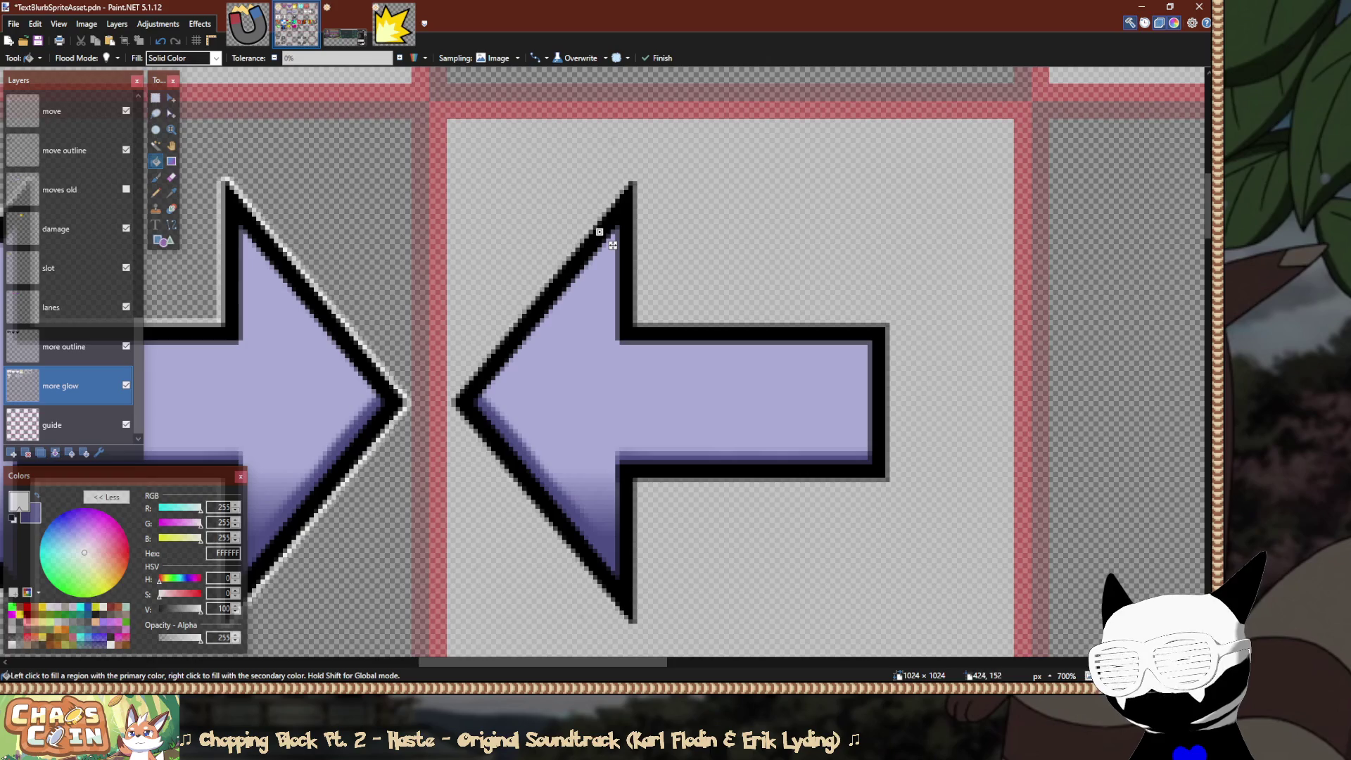
pyautogui.click(337, 58)
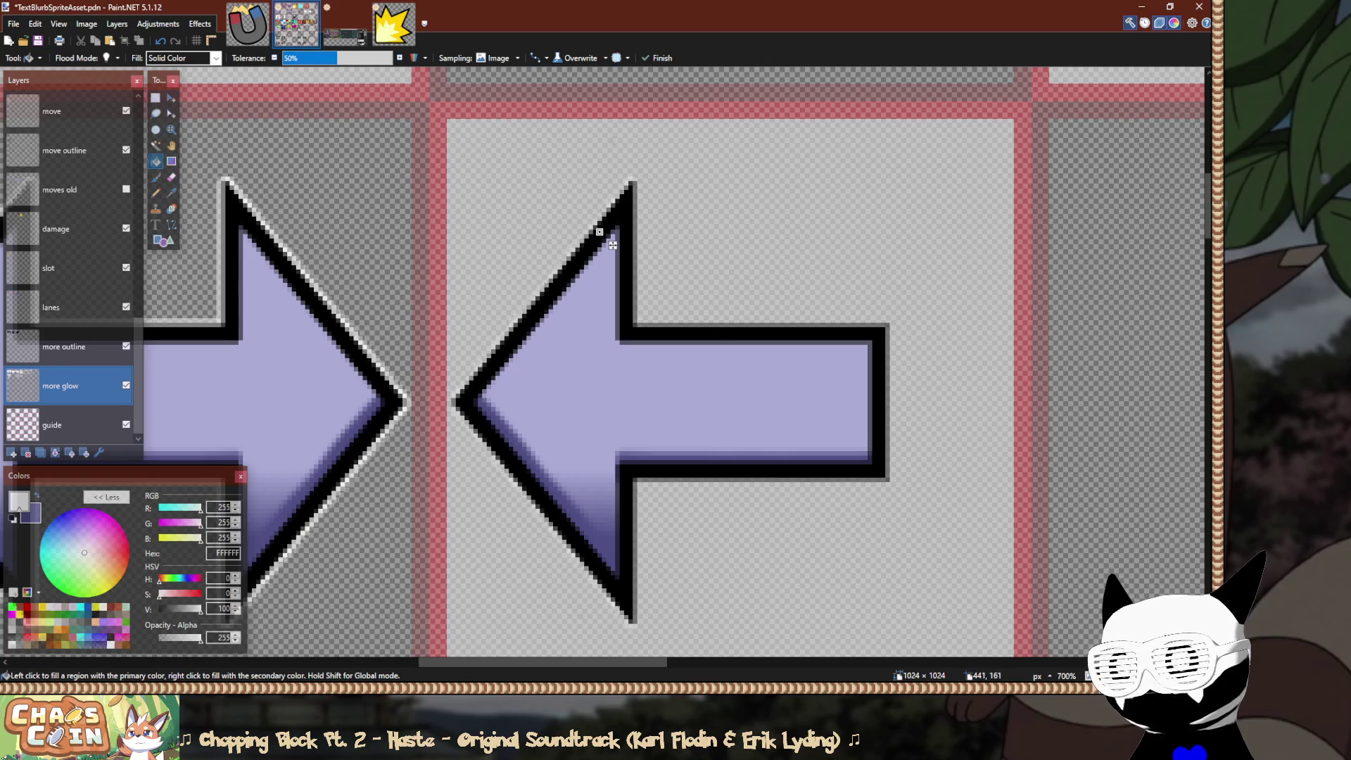
pyautogui.scroll(3, 625, 214)
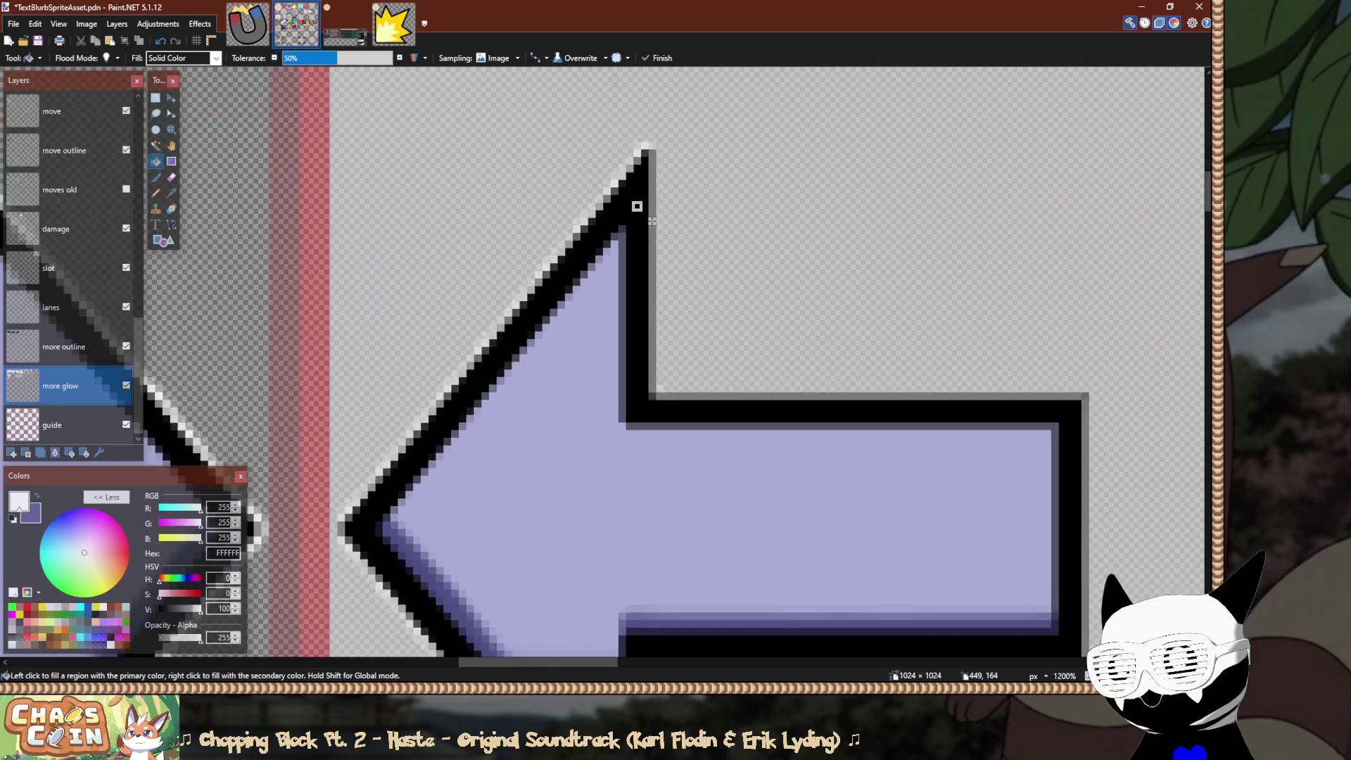
pyautogui.scroll(-4, 594, 238)
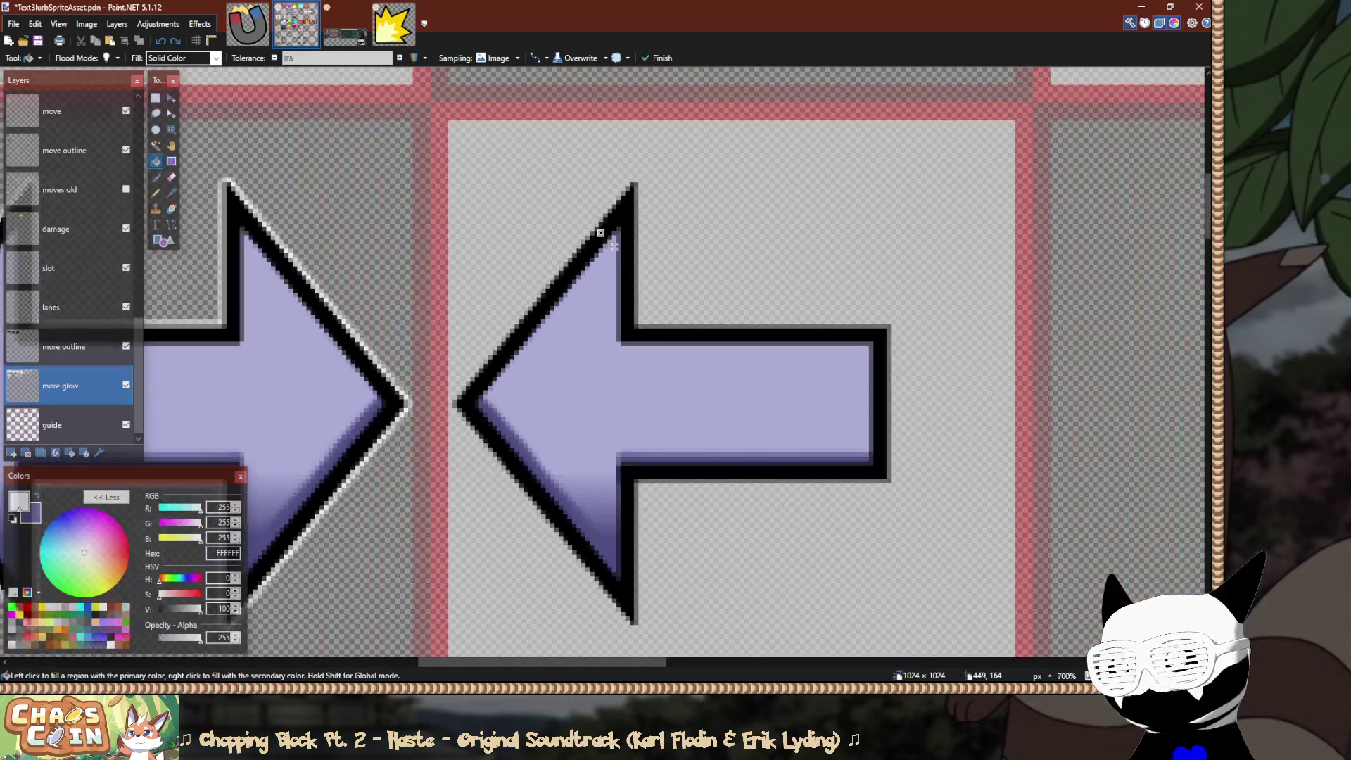
# Fill a white glow outline around the left arrow on the more glow layer.
pyautogui.press('s')
pyautogui.scroll(2, 122, 313)
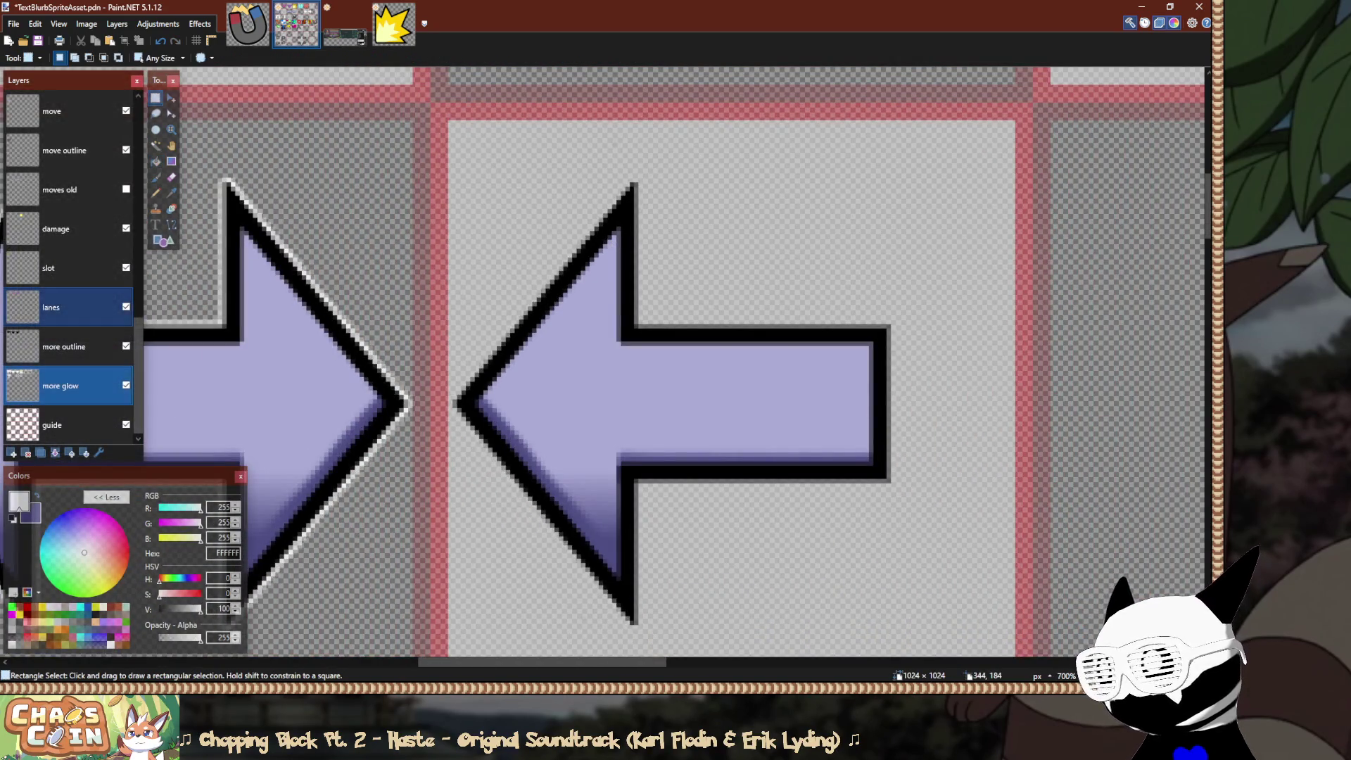
pyautogui.scroll(3, 70, 267)
pyautogui.click(70, 150)
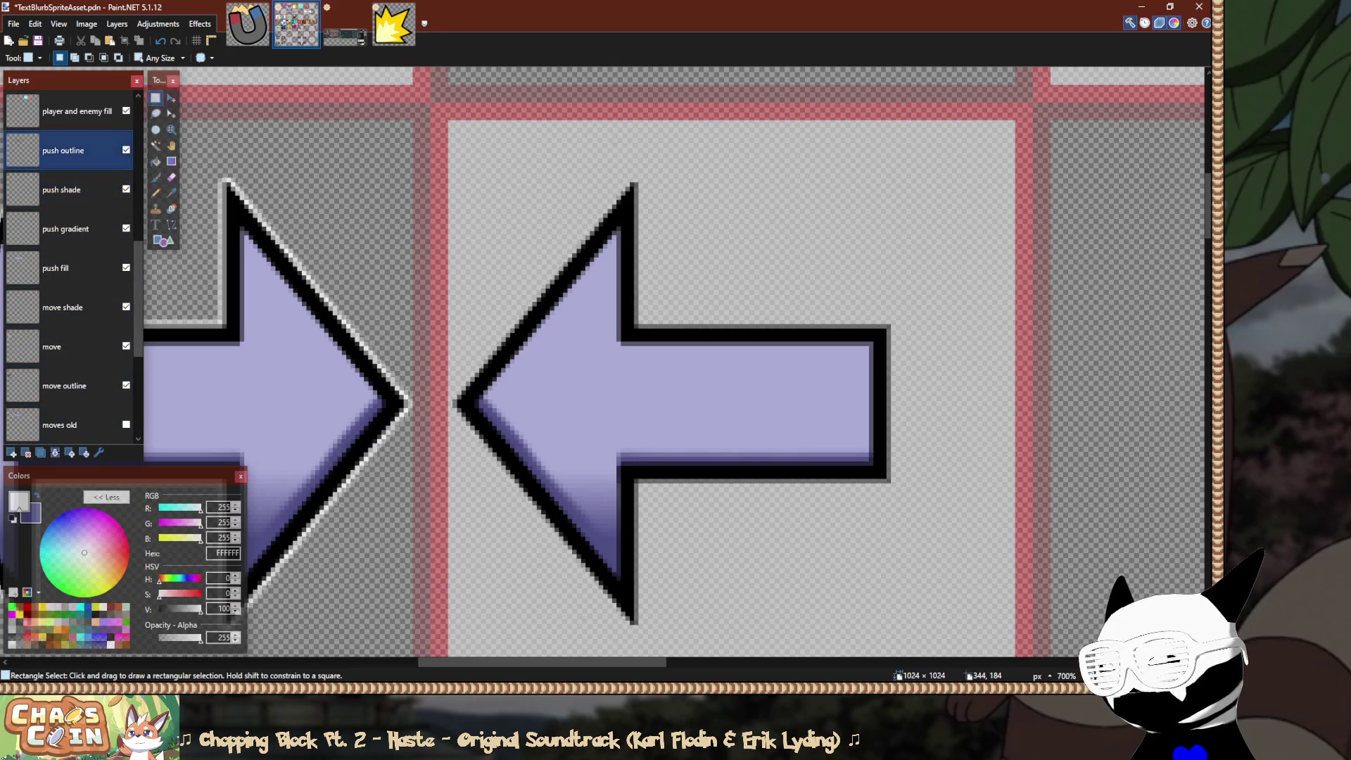
pyautogui.moveTo(431, 111); pyautogui.dragTo(944, 647)
pyautogui.hotkey('alt', 'pagedown')
pyautogui.hotkey('alt', 'pagedown')
pyautogui.hotkey('alt', 'pagedown')
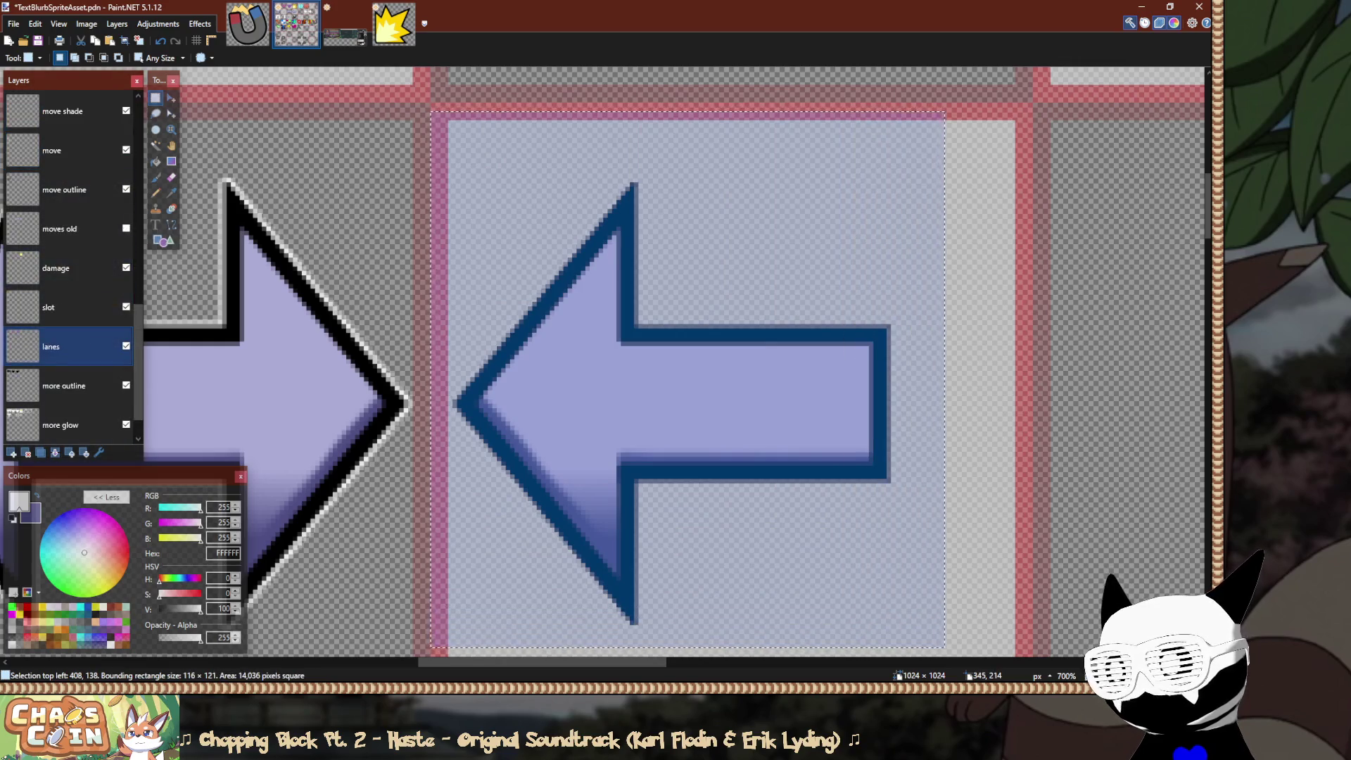
pyautogui.press('m')
pyautogui.hotkey('ctrl', 'd')
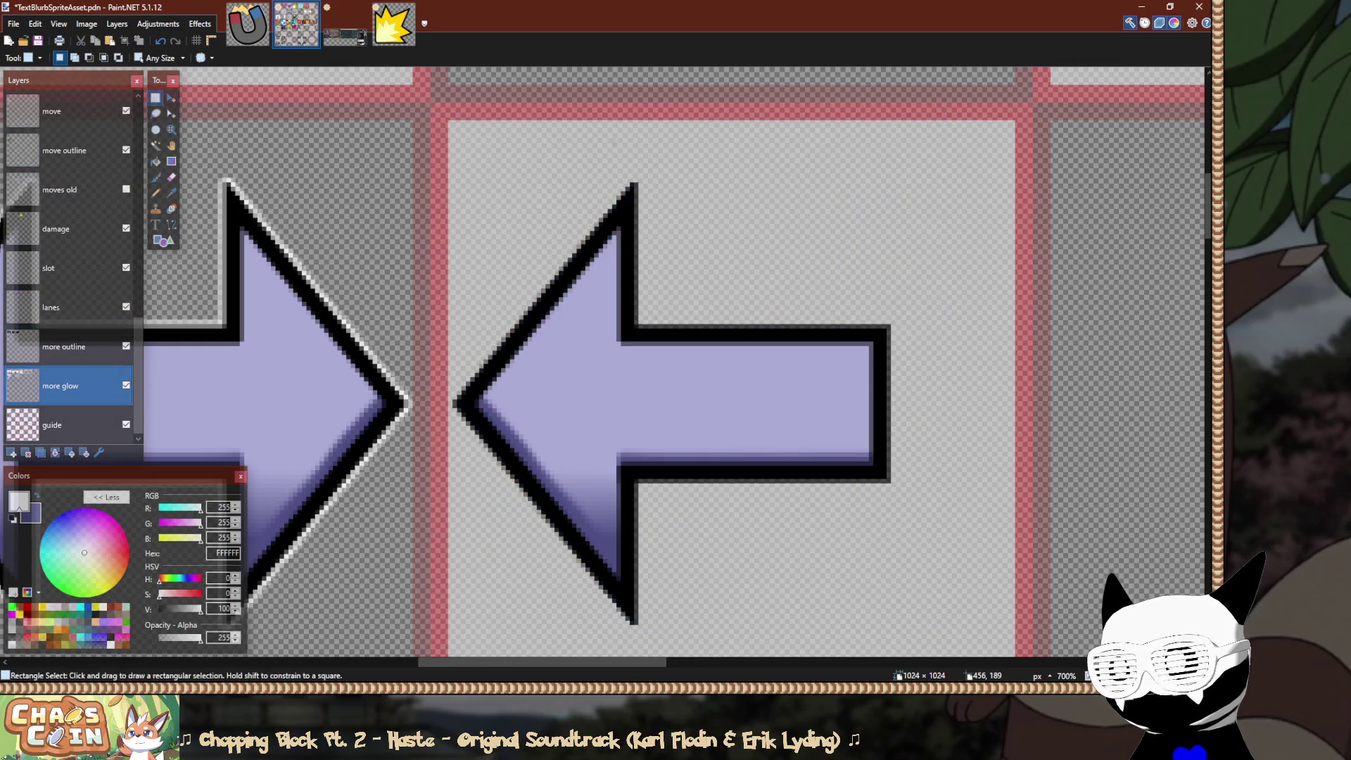
pyautogui.press('f')
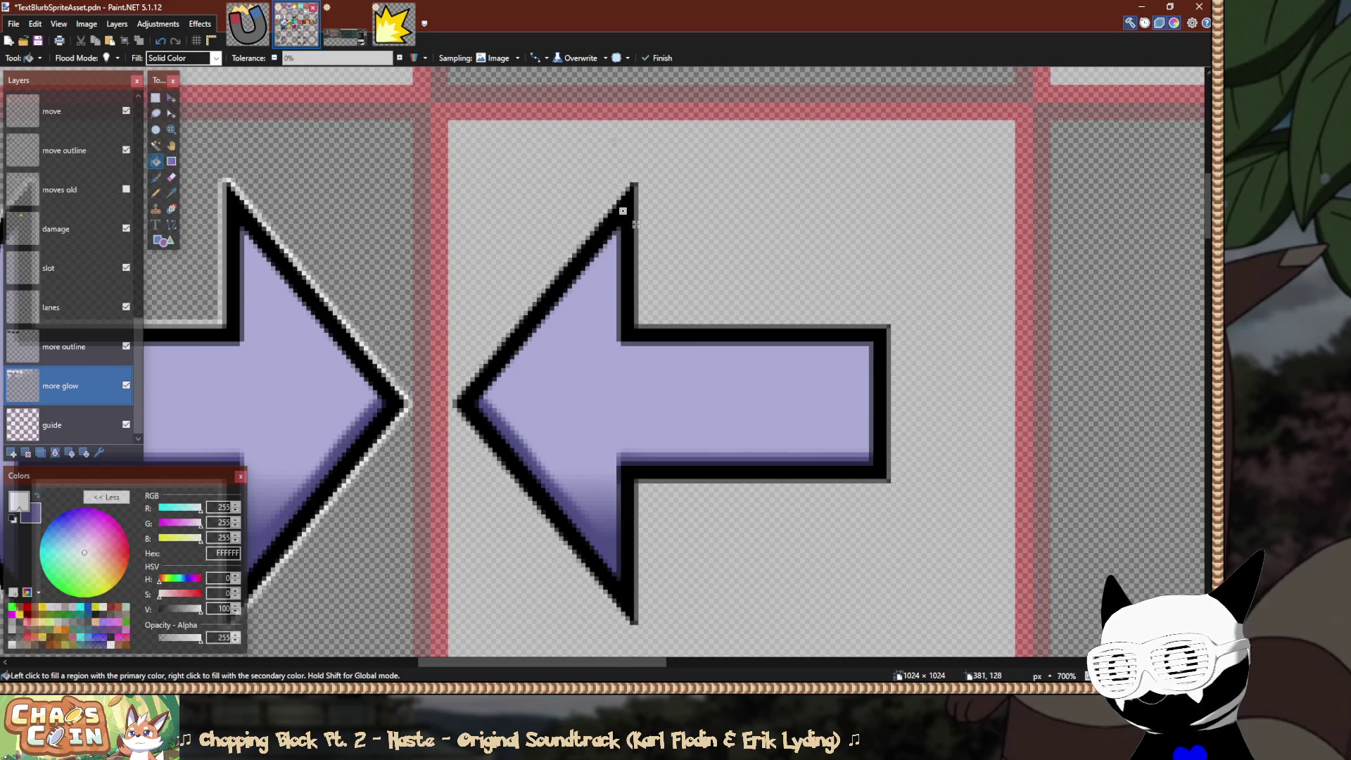
pyautogui.click(637, 223)
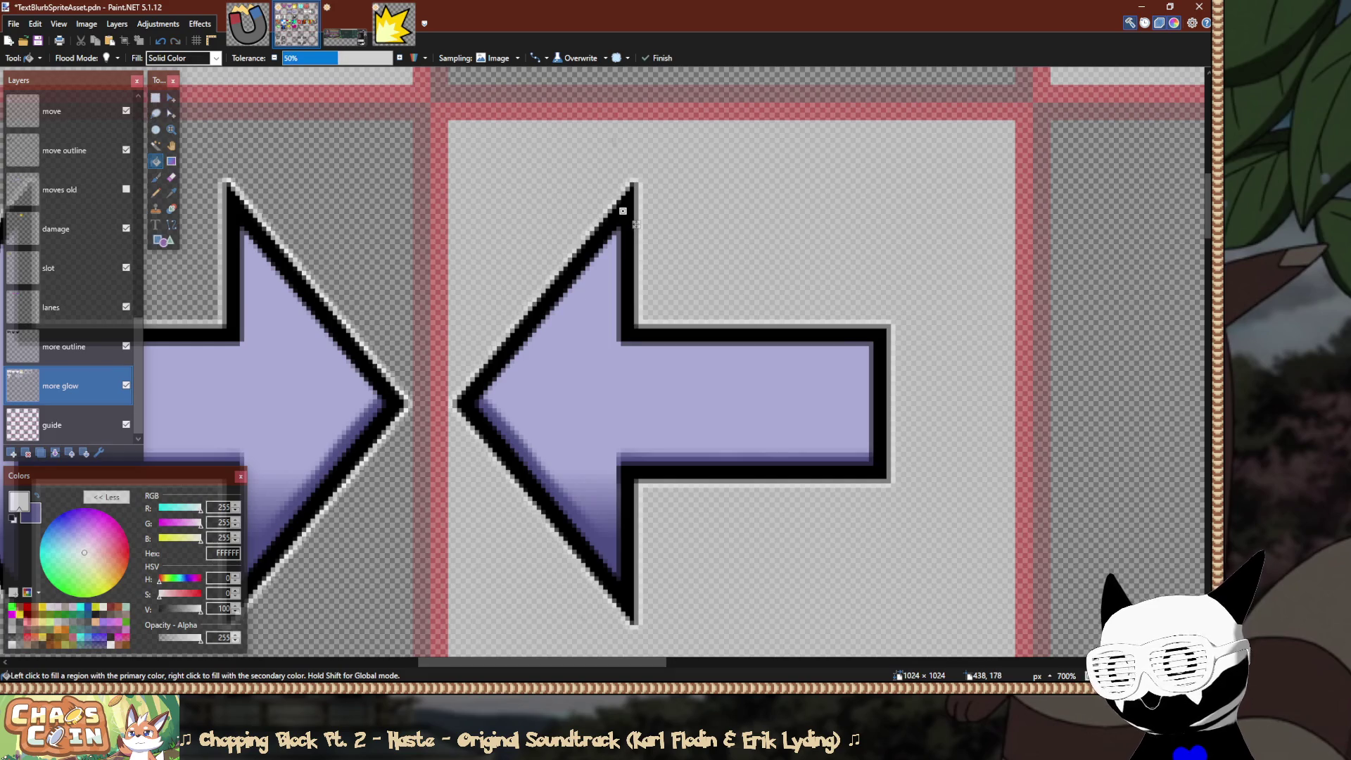
pyautogui.press('s')
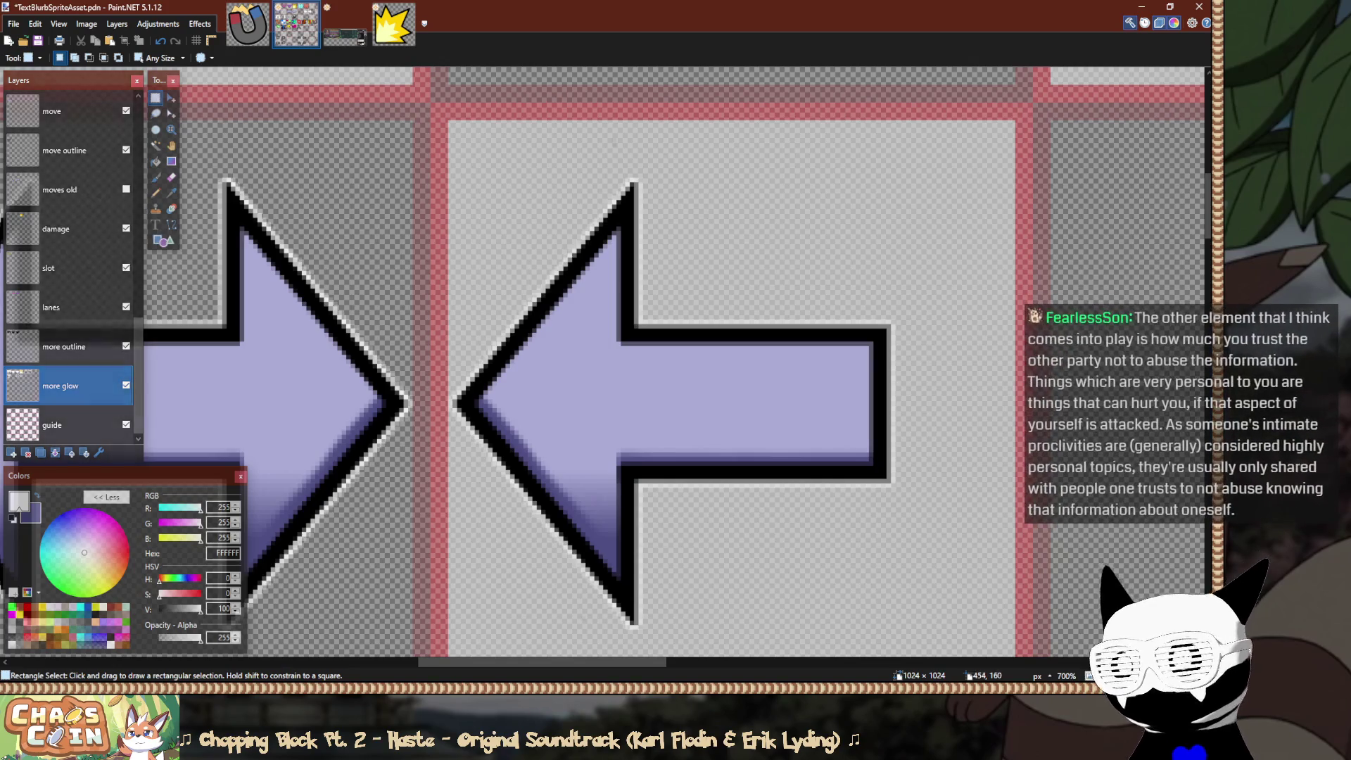
# Try moving the white glow outline one tile right, then undo the move.
pyautogui.scroll(2, 549, 175)
pyautogui.moveTo(406, 90)
pyautogui.mouseDown()
pyautogui.moveTo(642, 313)
pyautogui.moveTo(1041, 644)
pyautogui.moveTo(760, 651)
pyautogui.moveTo(749, 380)
pyautogui.mouseUp()
pyautogui.scroll(-3, 750, 380)
pyautogui.scroll(-3, 636, 479)
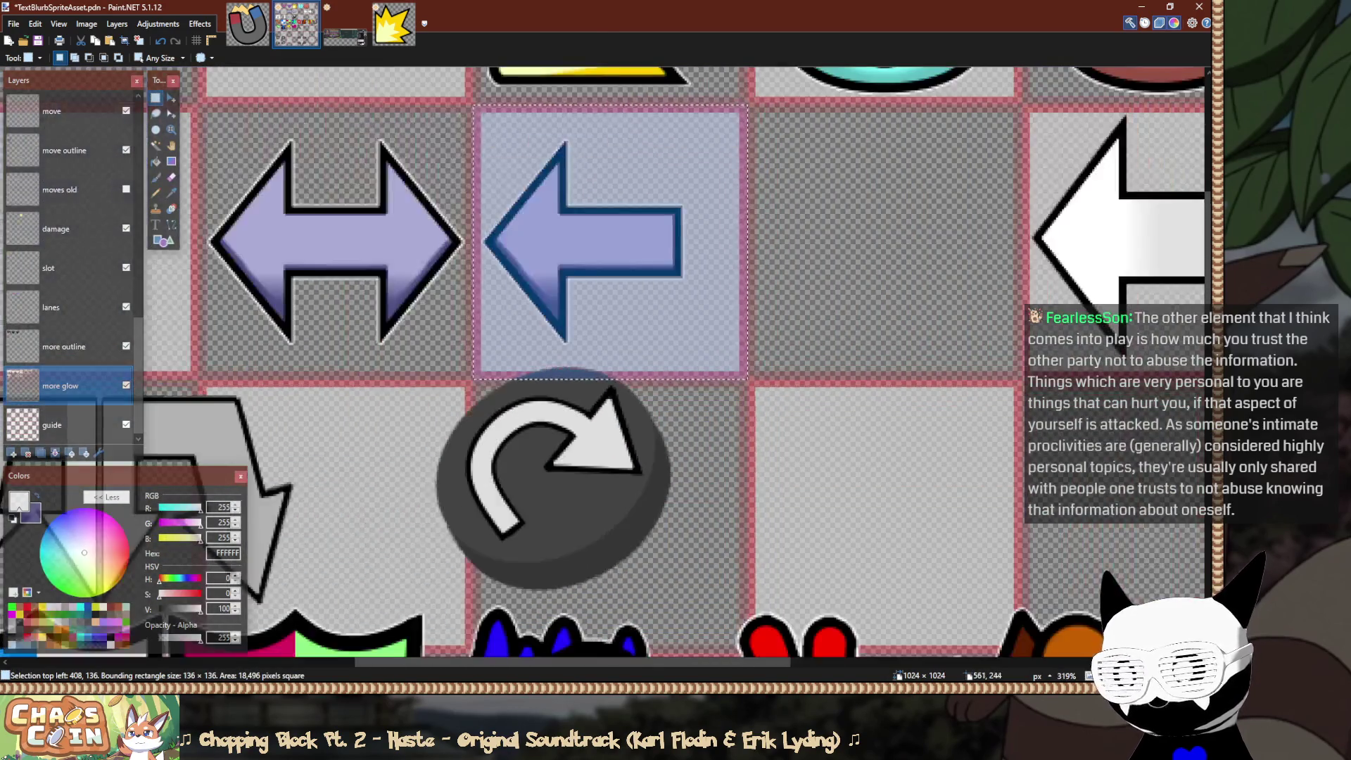
pyautogui.press('m')
pyautogui.moveTo(636, 479); pyautogui.dragTo(942, 479)
pyautogui.moveTo(887, 326); pyautogui.dragTo(891, 322)
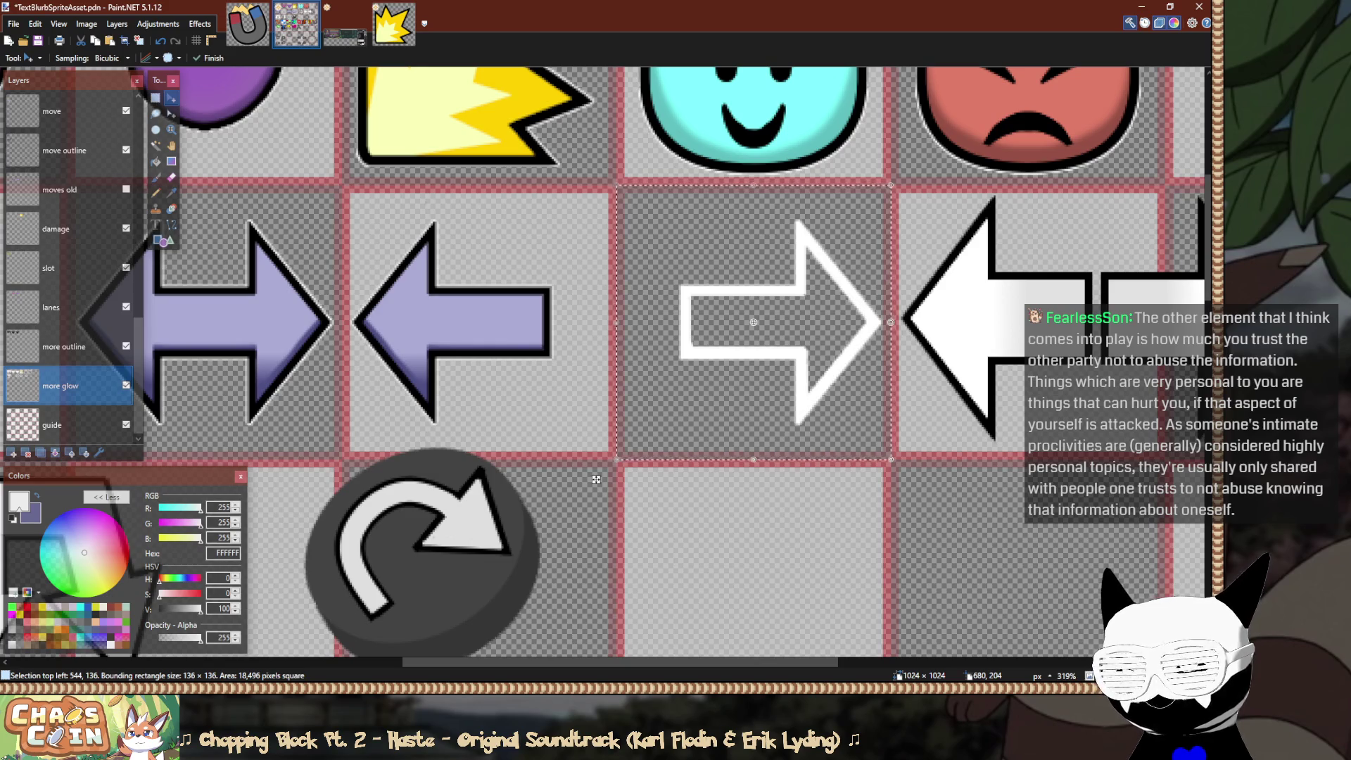
pyautogui.hotkey('ctrl', 'z')
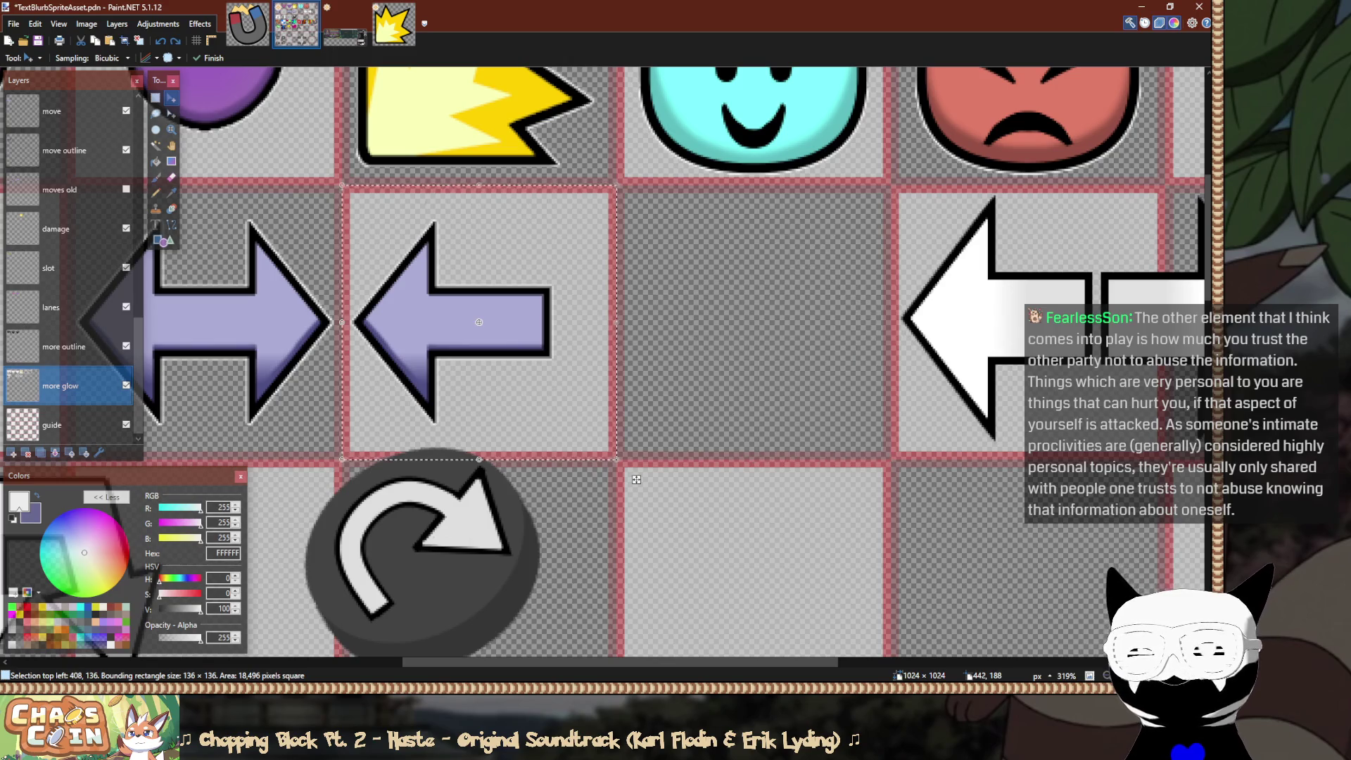
pyautogui.hotkey('ctrl', '+')
pyautogui.hotkey('ctrl', '+')
pyautogui.hotkey('ctrl', '+')
pyautogui.hotkey('ctrl', 'z')
# Move the purple push fill one tile right onto the white right-pointing arrow and deselect.
pyautogui.hotkey('ctrl', '+')
pyautogui.hotkey('ctrl', '+')
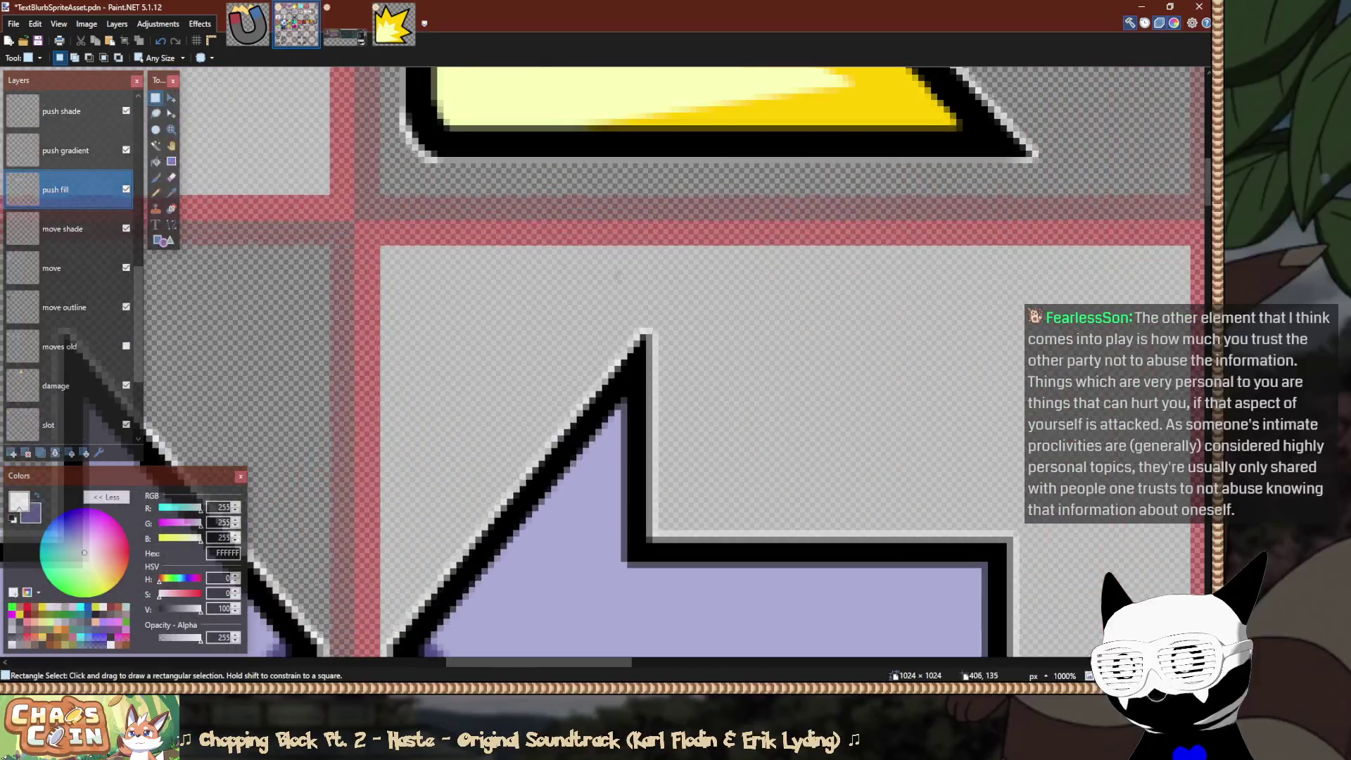
pyautogui.moveTo(380, 245)
pyautogui.mouseDown()
pyautogui.moveTo(665, 507)
pyautogui.moveTo(830, 556)
pyautogui.moveTo(823, 505)
pyautogui.mouseUp()
pyautogui.scroll(-5, 823, 505)
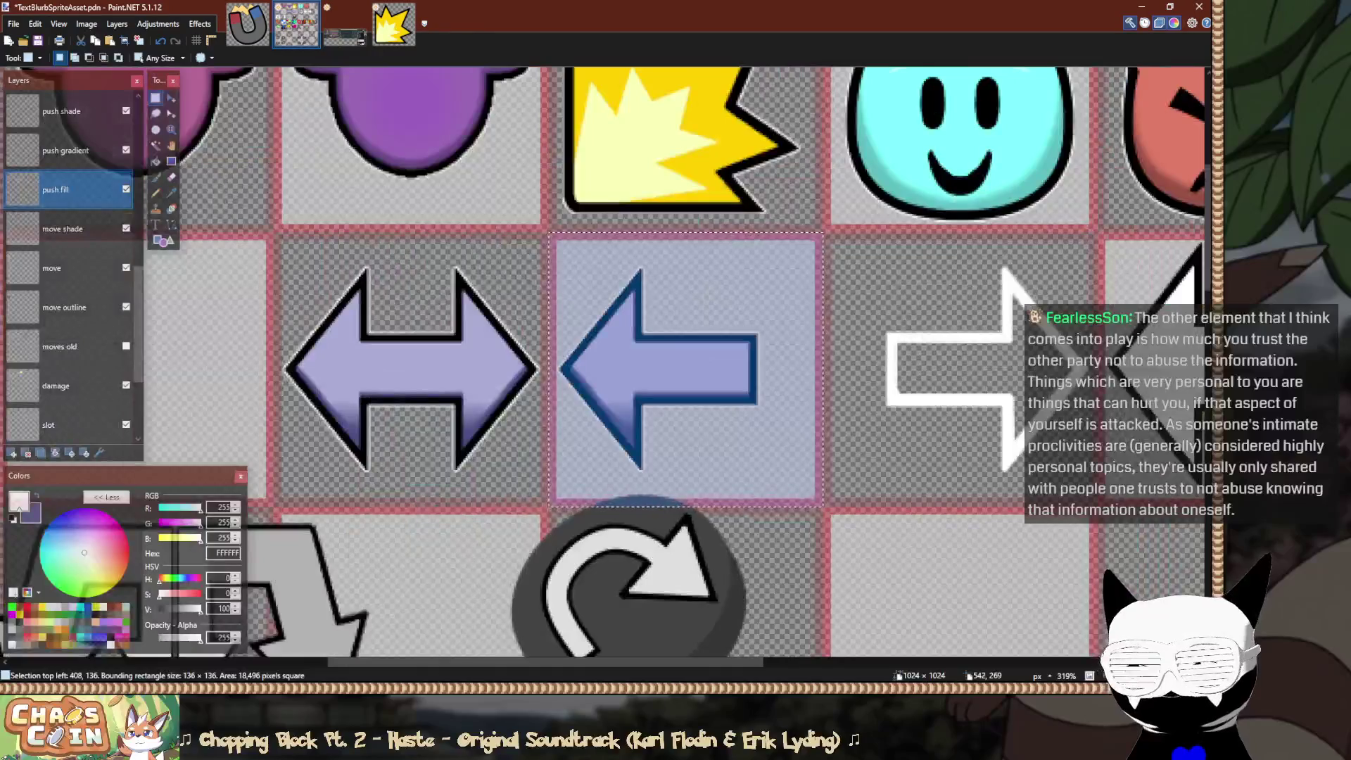
pyautogui.scroll(-2, 820, 501)
pyautogui.scroll(-3, 775, 457)
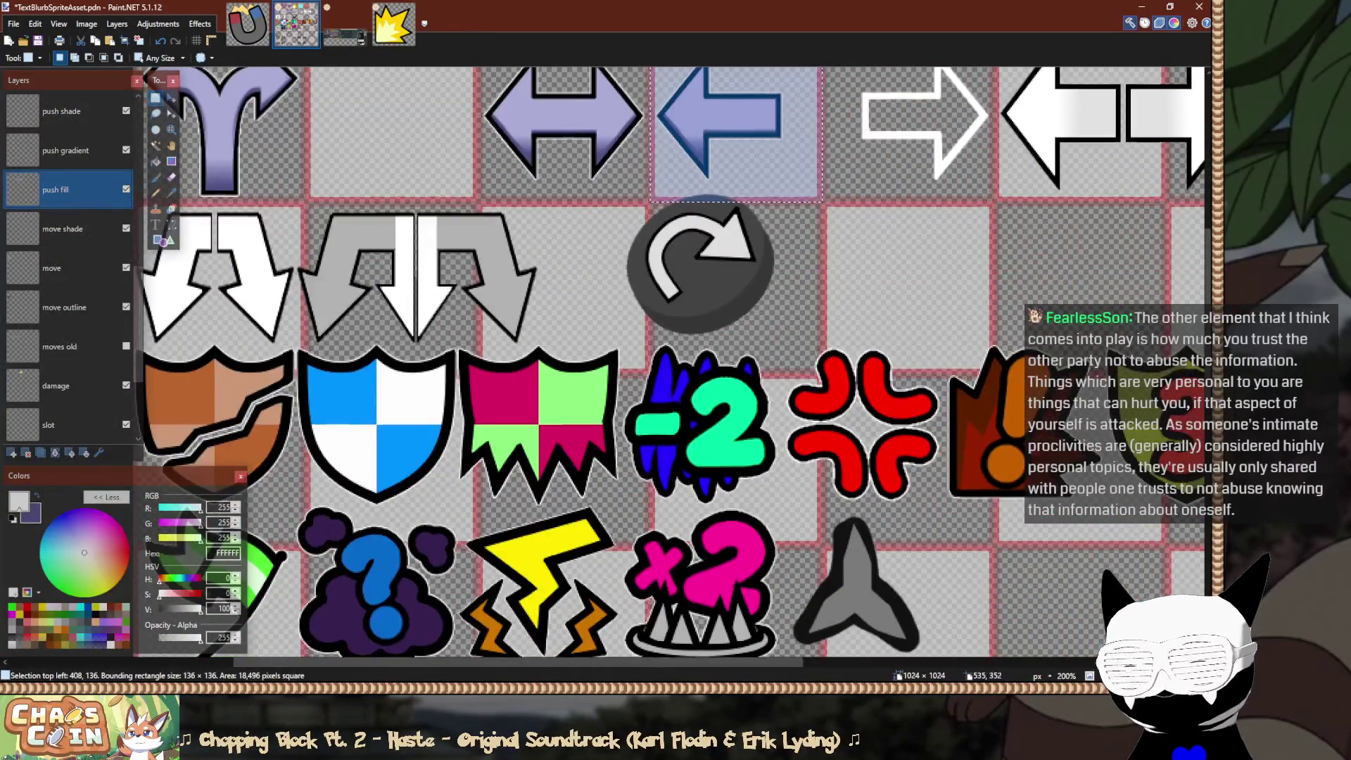
pyautogui.scroll(3, 712, 379)
pyautogui.scroll(1, 600, 501)
pyautogui.press('m')
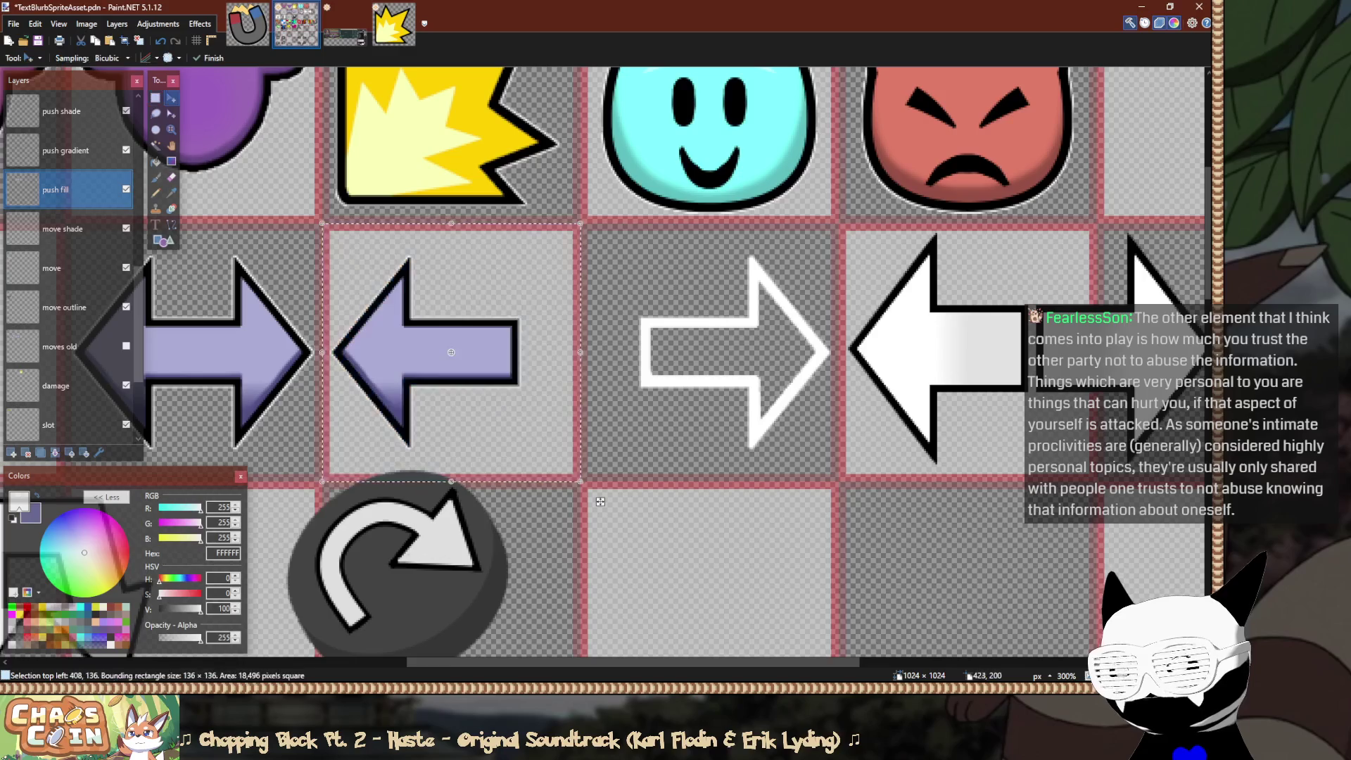
pyautogui.moveTo(601, 501); pyautogui.dragTo(887, 501)
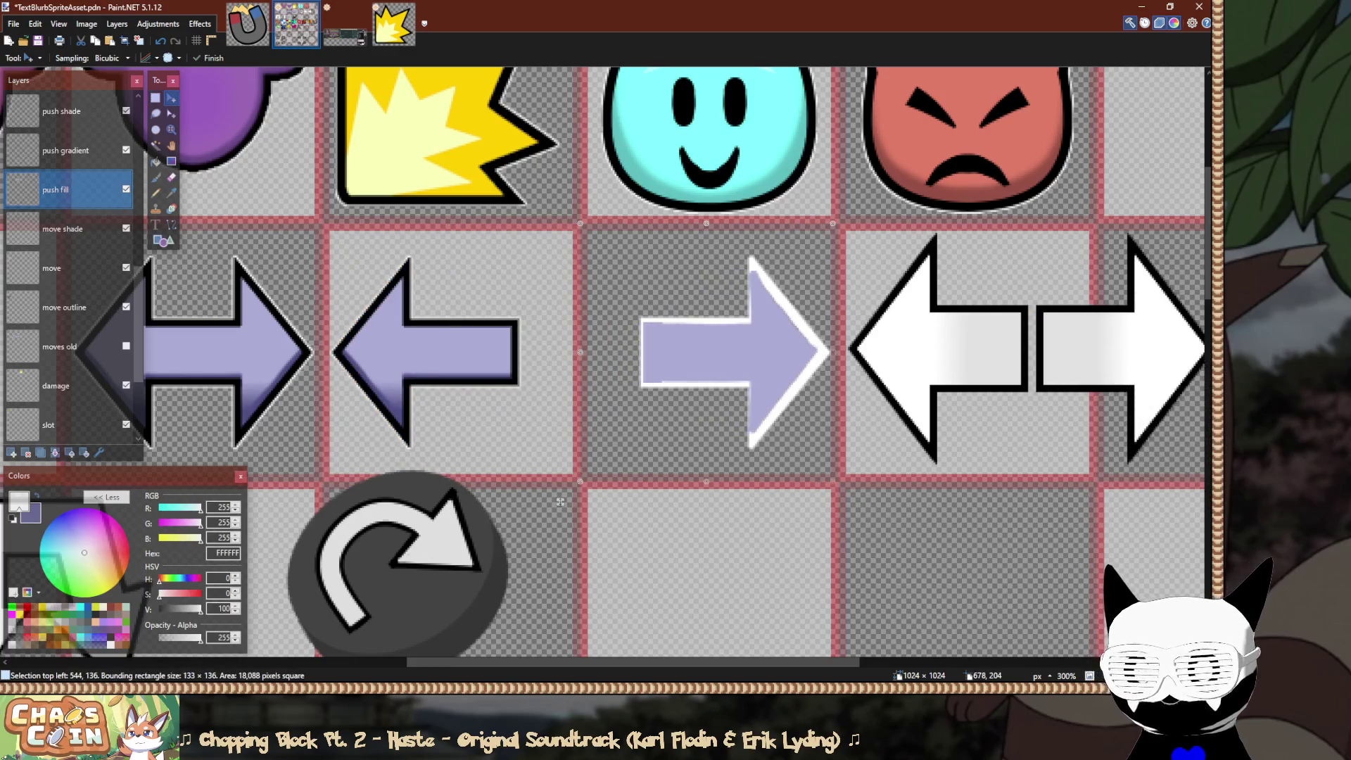
pyautogui.hotkey('ctrl', 'd')
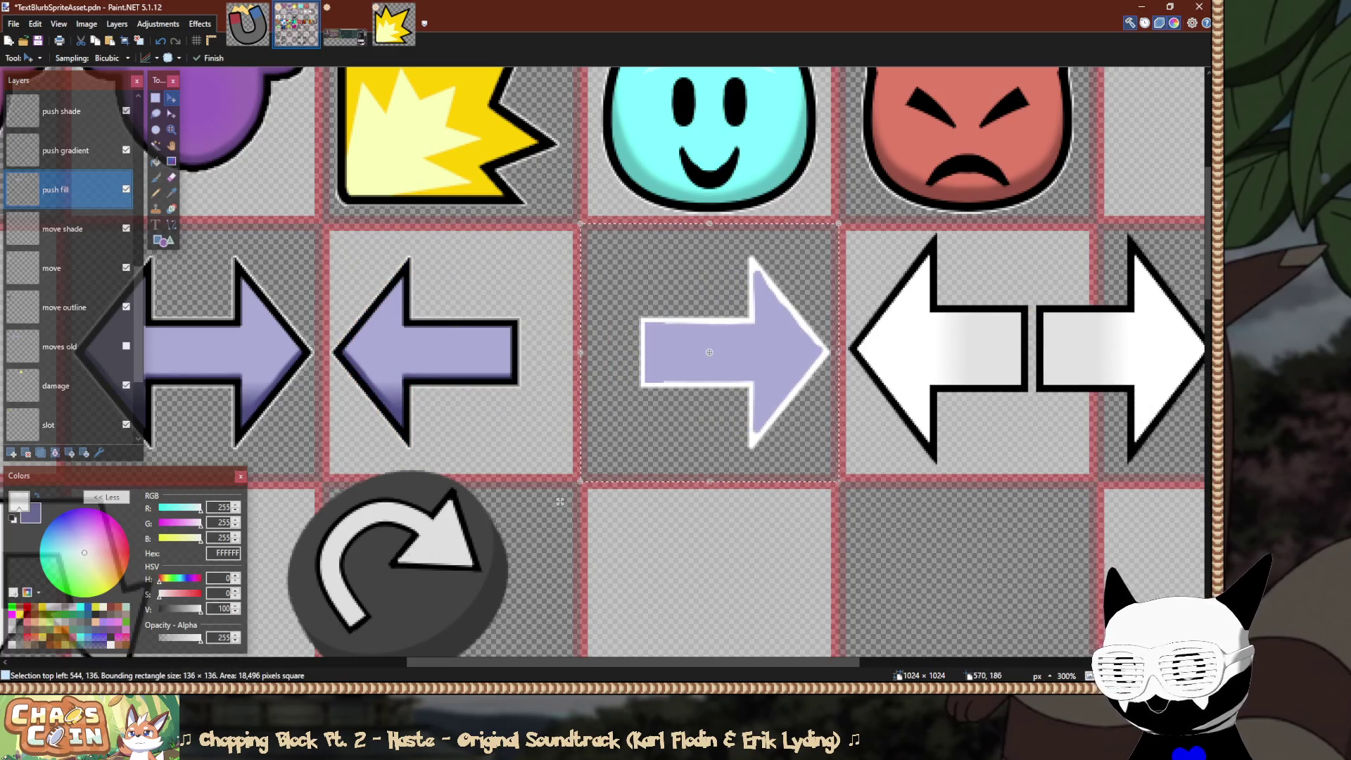
pyautogui.press('s')
pyautogui.click(67, 150)
pyautogui.scroll(6, 332, 239)
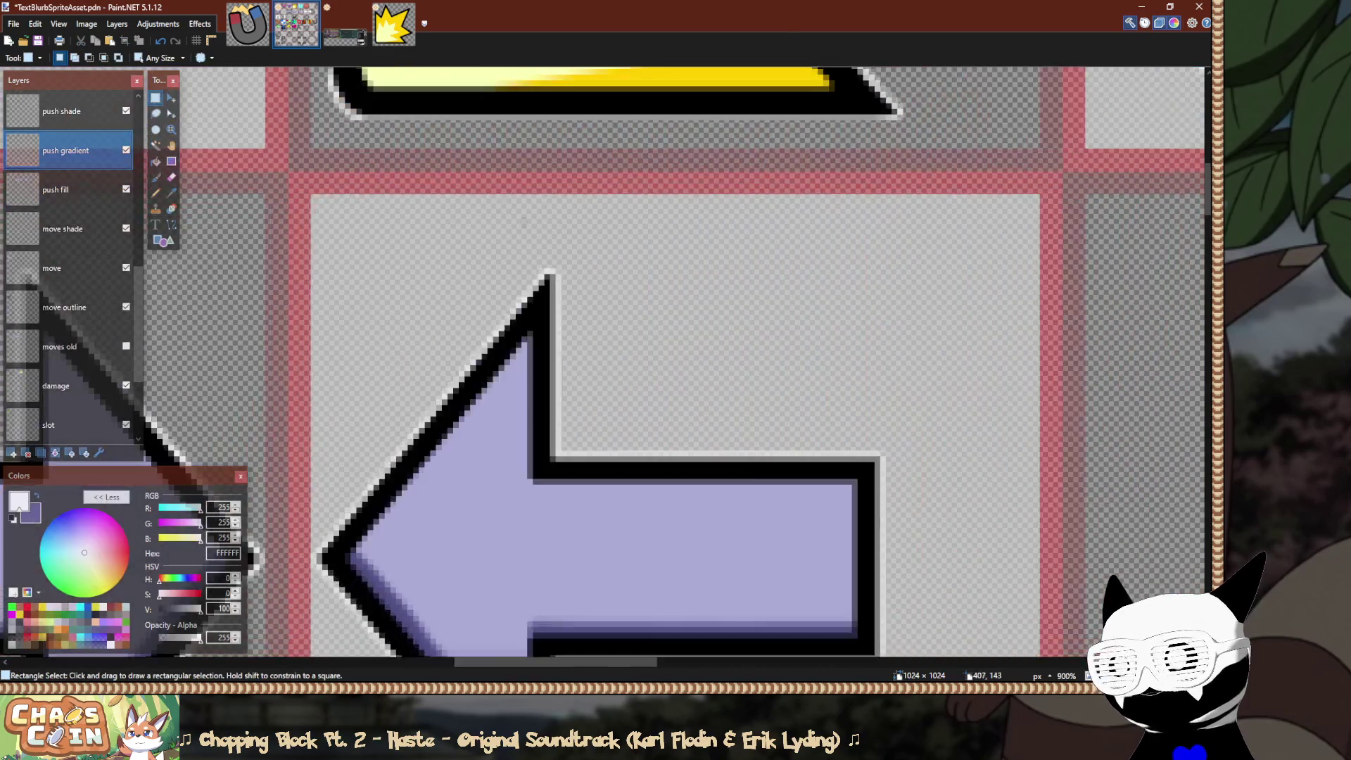
# Move the push gradient one tile right onto the right arrow and stretch it slightly wider.
pyautogui.moveTo(283, 166)
pyautogui.mouseDown()
pyautogui.moveTo(498, 356)
pyautogui.moveTo(573, 452)
pyautogui.moveTo(875, 483)
pyautogui.moveTo(860, 376)
pyautogui.mouseUp()
pyautogui.hotkey('ctrl', 'd')
pyautogui.scroll(-6, 852, 366)
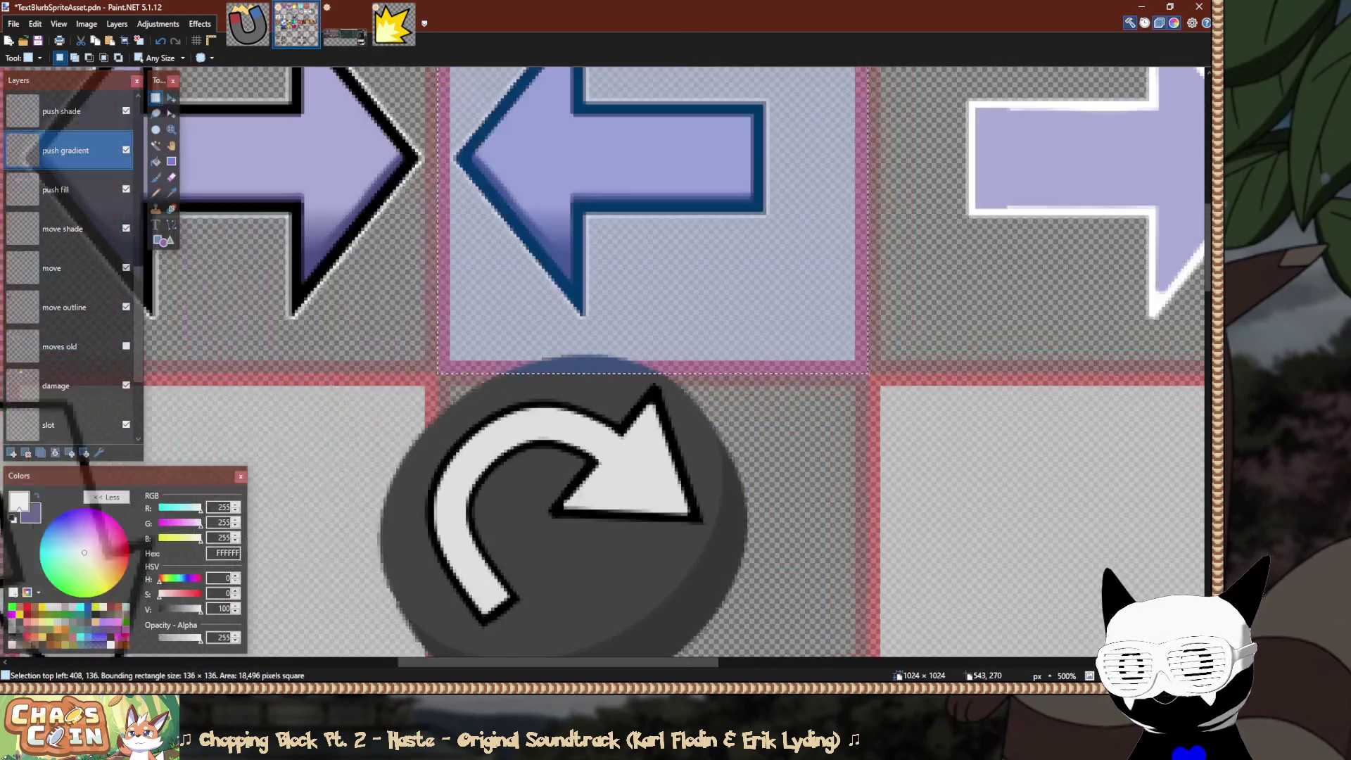
pyautogui.hscroll(5, 704, 351)
pyautogui.press('m')
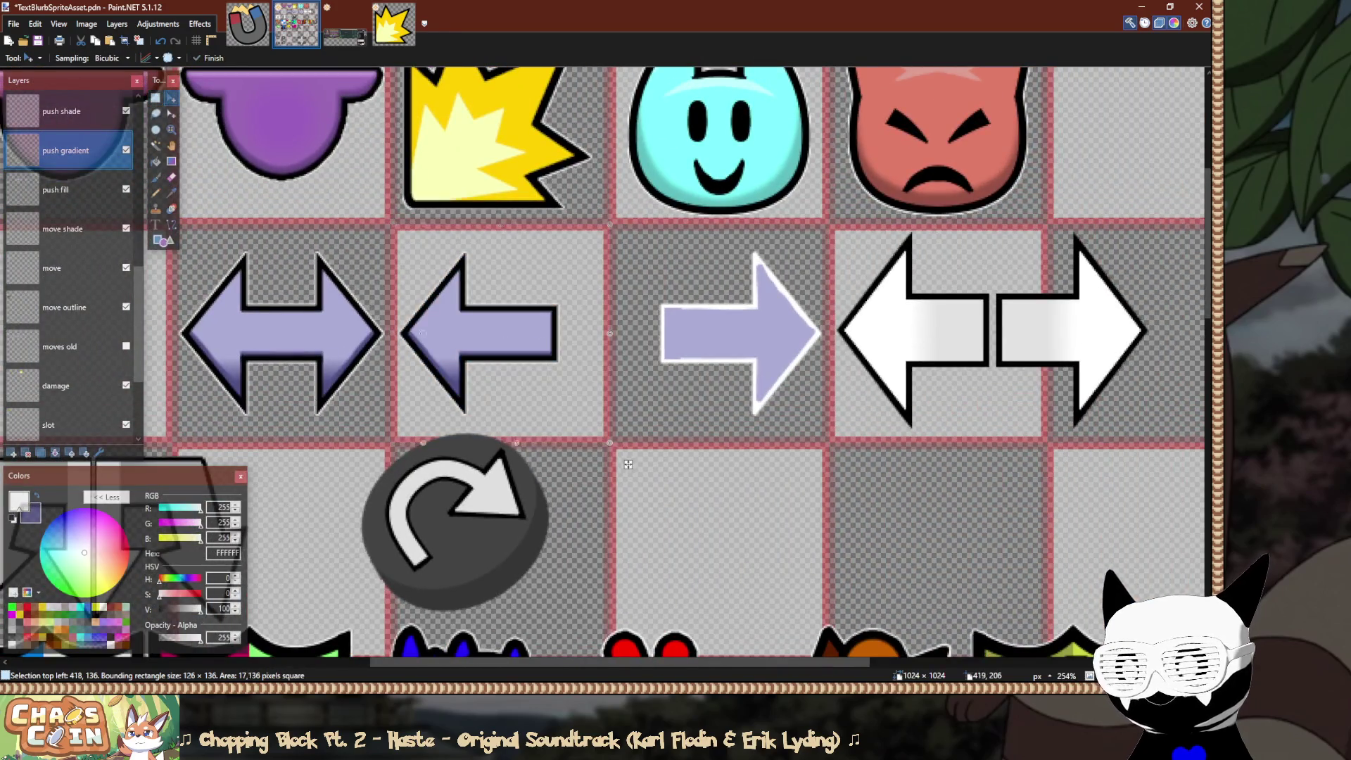
pyautogui.moveTo(819, 335); pyautogui.dragTo(824, 337)
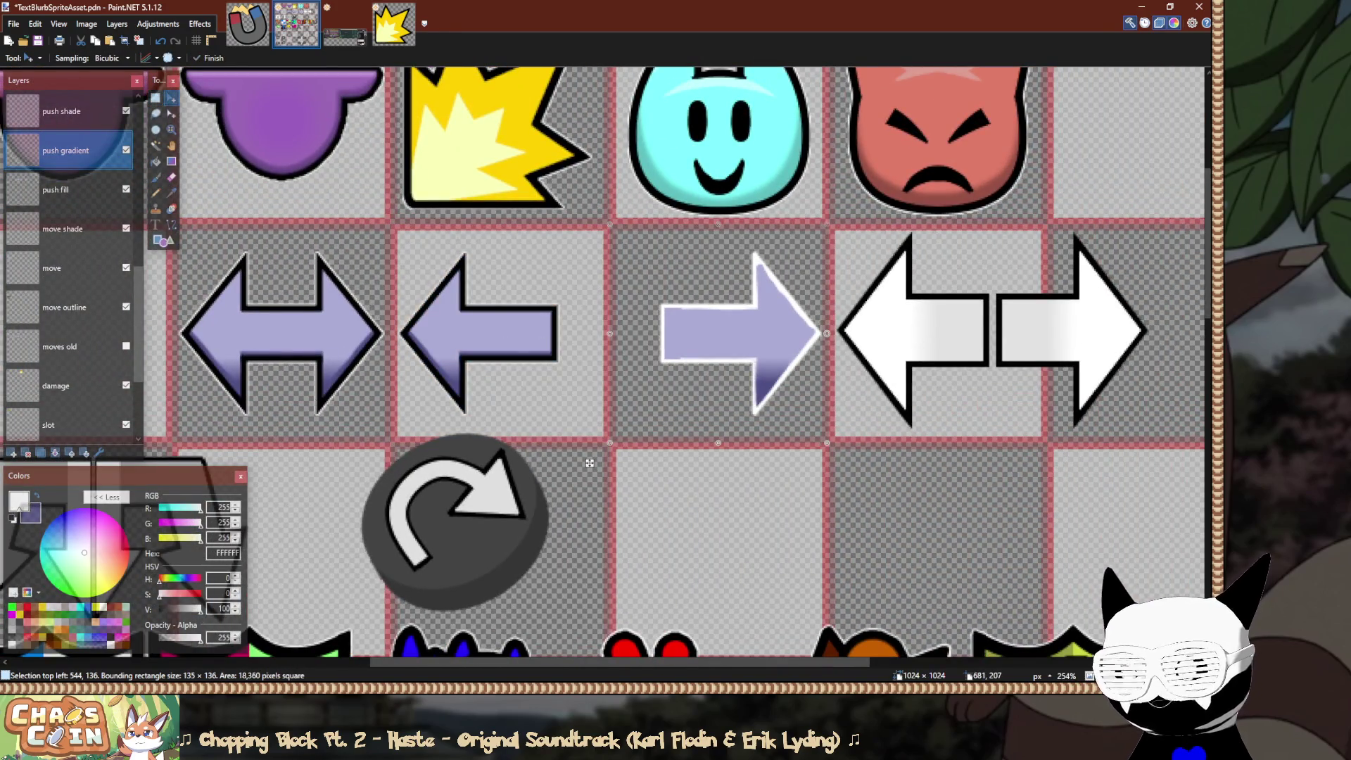
pyautogui.click(156, 97)
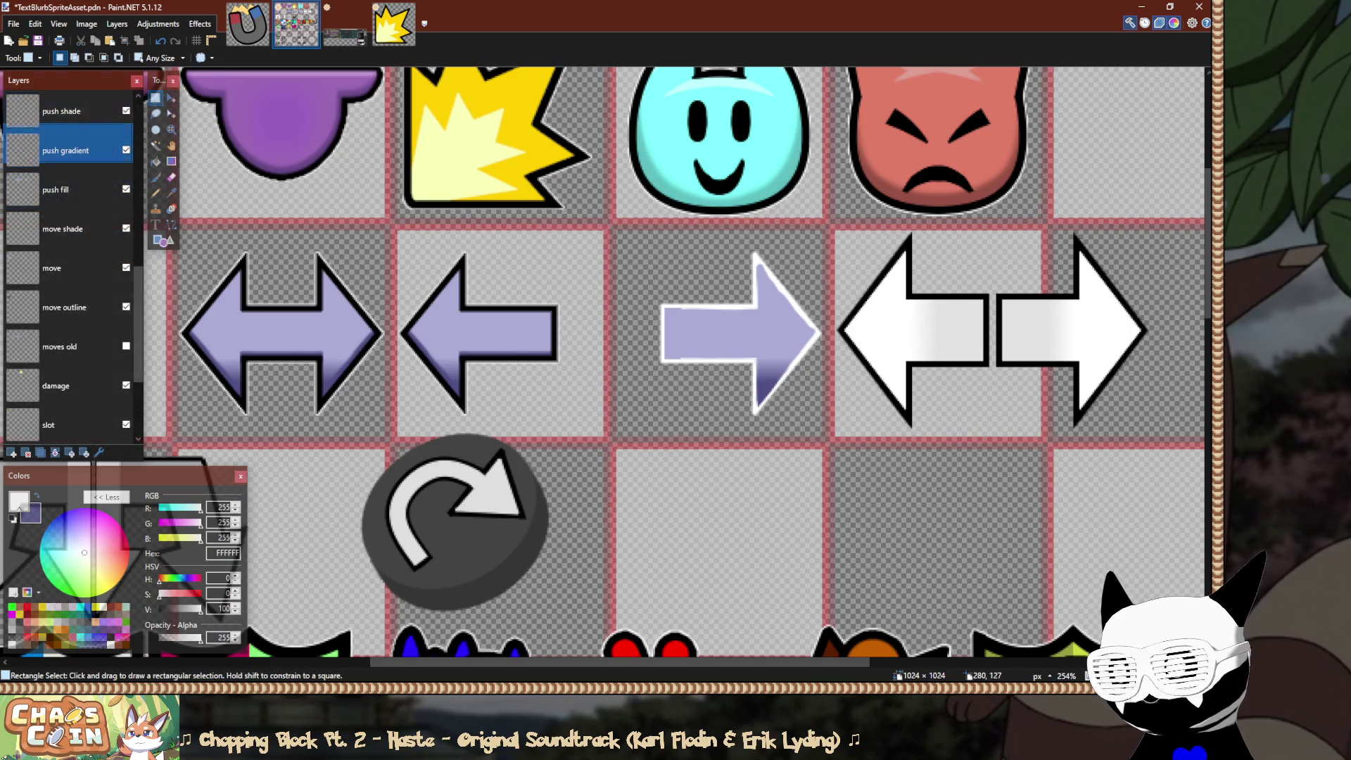
# Move the push shade one tile right and stretch it to the right arrow's width.
pyautogui.click(61, 112)
pyautogui.scroll(5, 436, 238)
pyautogui.moveTo(323, 233)
pyautogui.mouseDown()
pyautogui.moveTo(618, 654)
pyautogui.moveTo(875, 654)
pyautogui.moveTo(778, 651)
pyautogui.moveTo(803, 574)
pyautogui.moveTo(803, 440)
pyautogui.mouseUp()
pyautogui.scroll(-3, 803, 493)
pyautogui.scroll(-1, 803, 440)
pyautogui.scroll(-4, 803, 439)
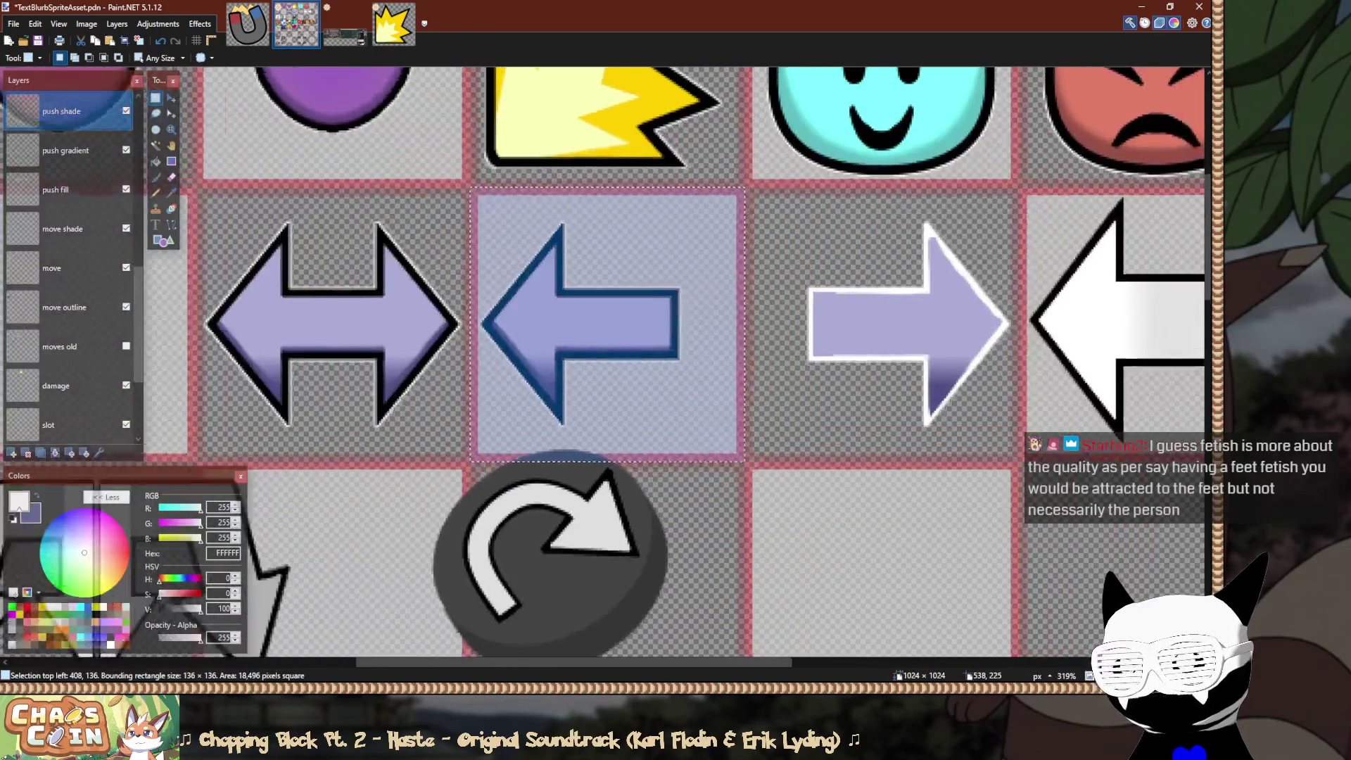
pyautogui.press('m')
pyautogui.moveTo(308, 524); pyautogui.dragTo(613, 524)
pyautogui.moveTo(860, 365); pyautogui.dragTo(904, 363)
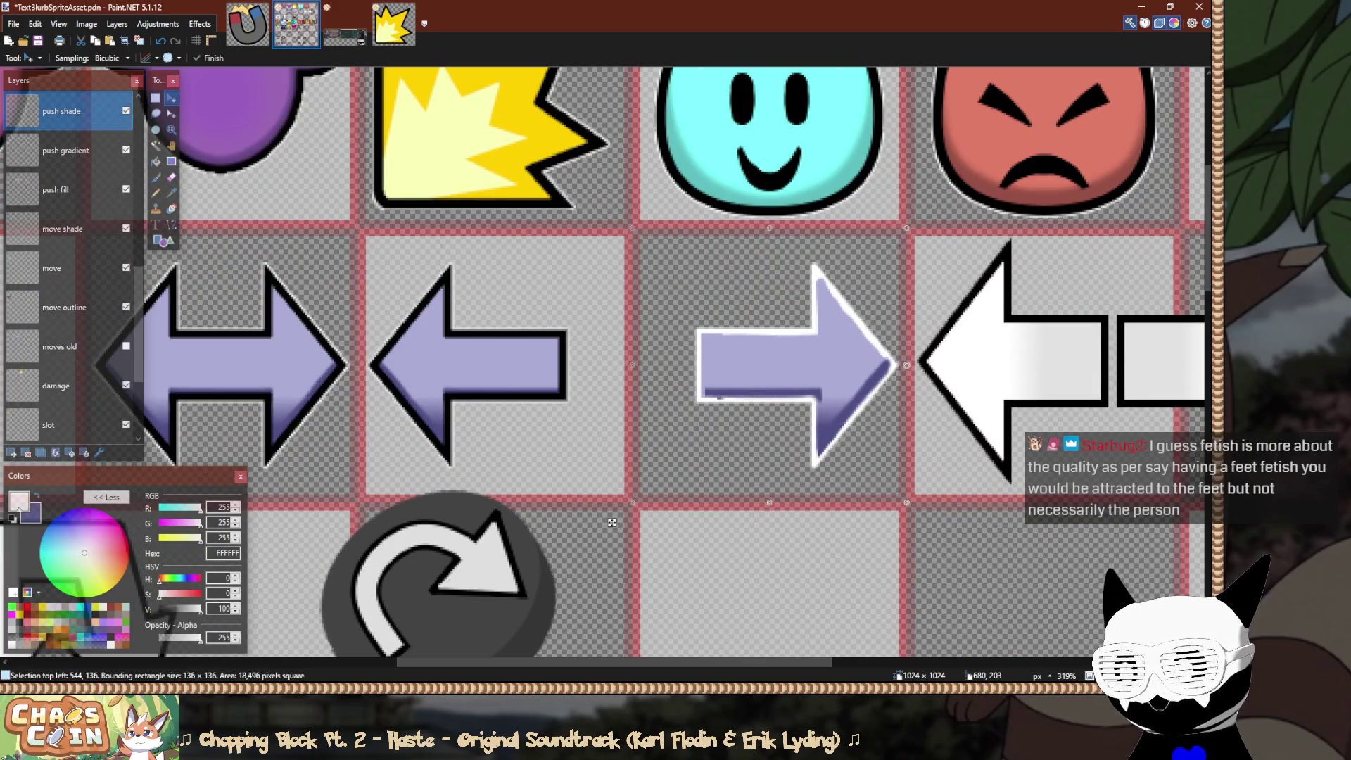
pyautogui.press('s')
# Move the push outline one tile right onto the new right-pointing arrow.
pyautogui.hotkey('alt', 'pageup')
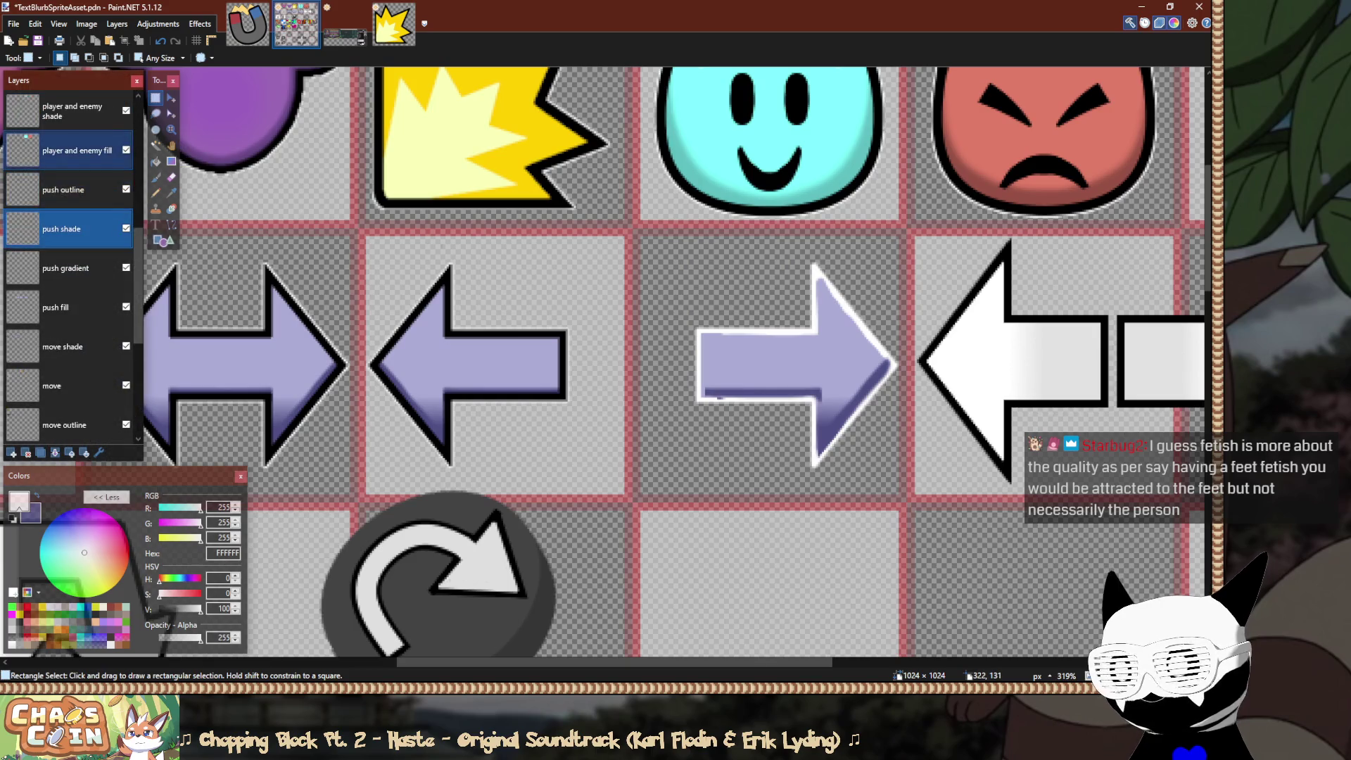
pyautogui.scroll(2, 384, 244)
pyautogui.scroll(5, 344, 223)
pyautogui.moveTo(350, 209)
pyautogui.mouseDown()
pyautogui.moveTo(1126, 598)
pyautogui.moveTo(1056, 408)
pyautogui.moveTo(985, 295)
pyautogui.moveTo(941, 267)
pyautogui.mouseUp()
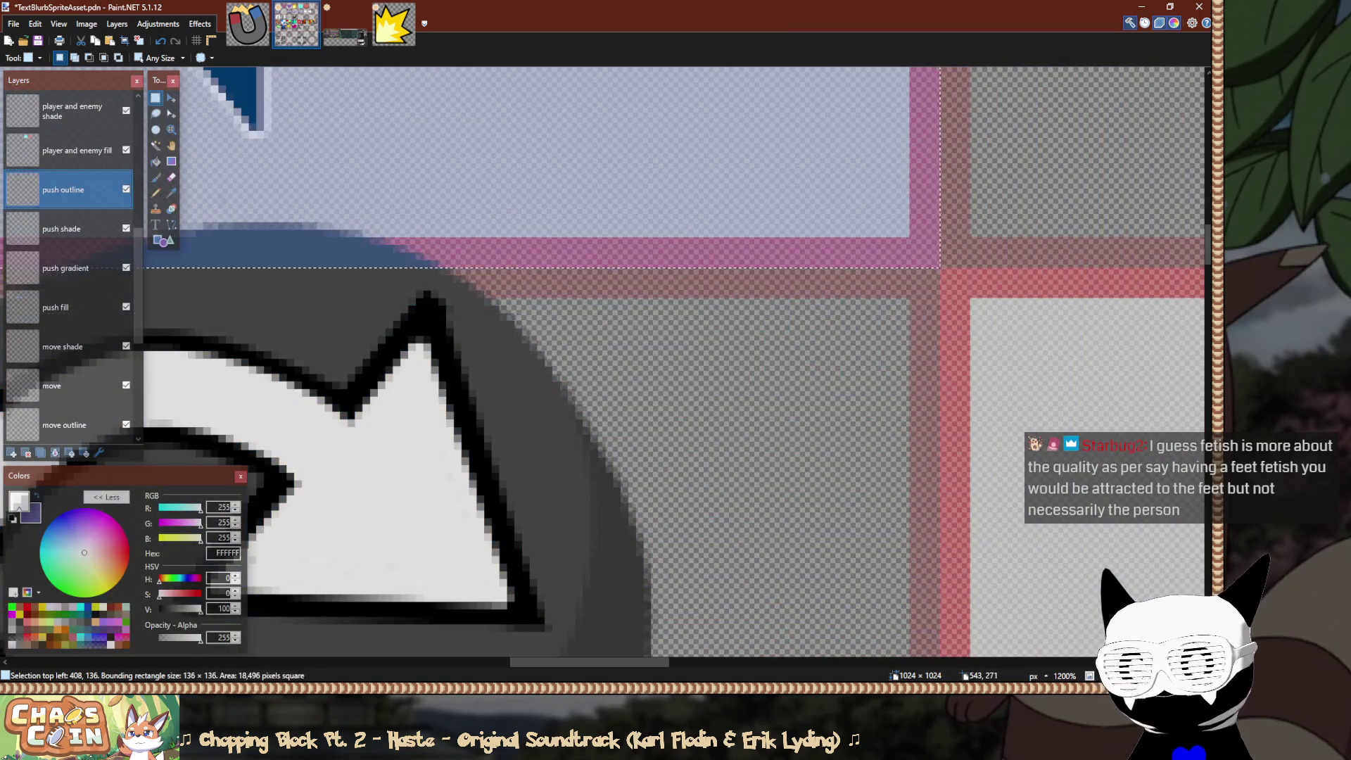
pyautogui.scroll(-10, 939, 266)
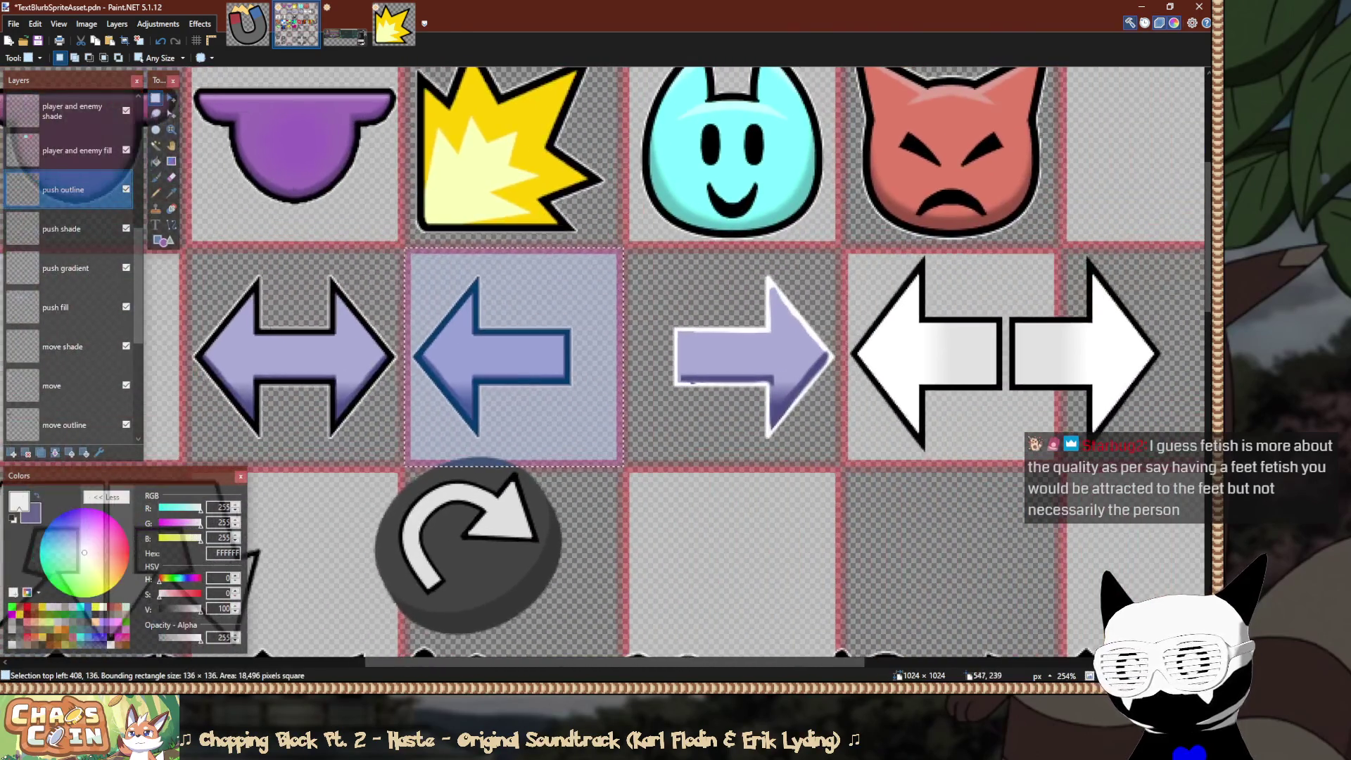
pyautogui.press('m')
pyautogui.moveTo(403, 356); pyautogui.dragTo(646, 356)
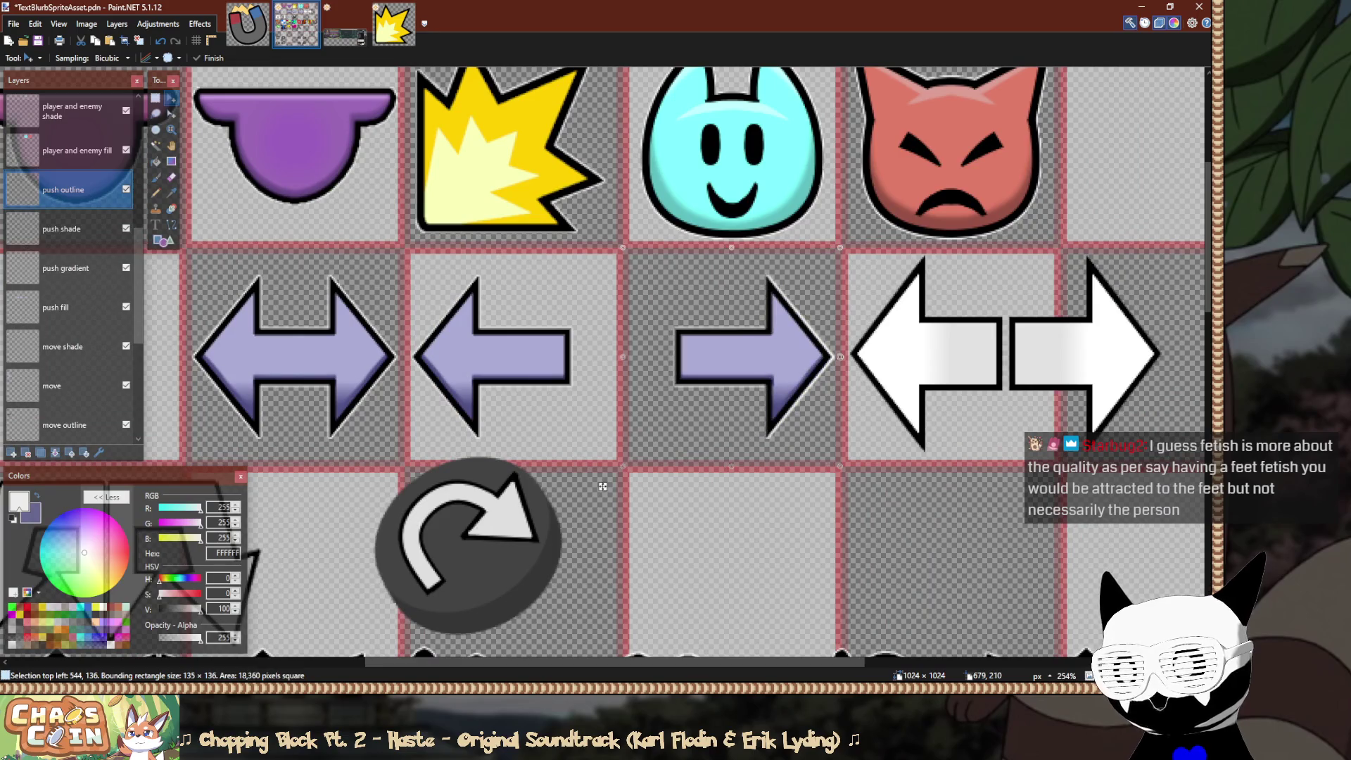
pyautogui.press('s')
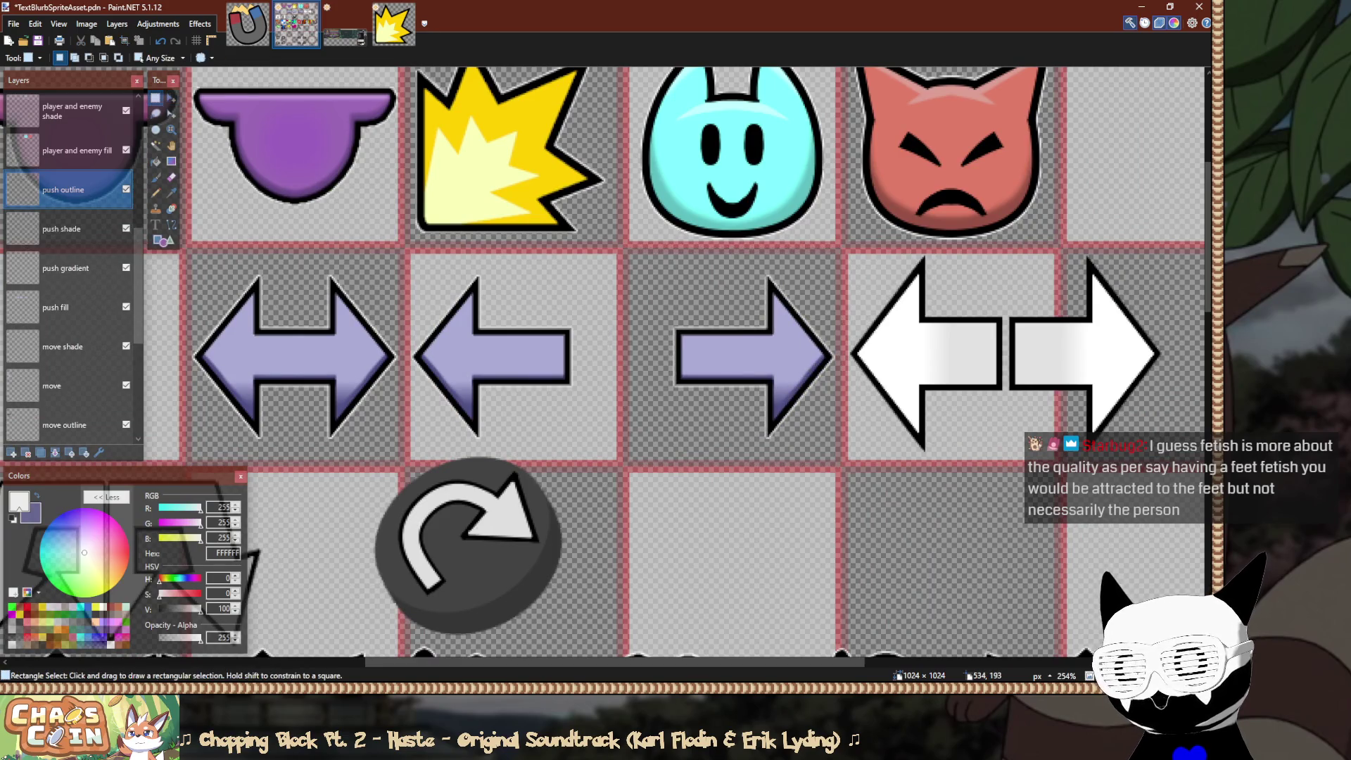
# Save the sprite sheet and hide the white template arrows layer.
pyautogui.hotkey('ctrl', 's')
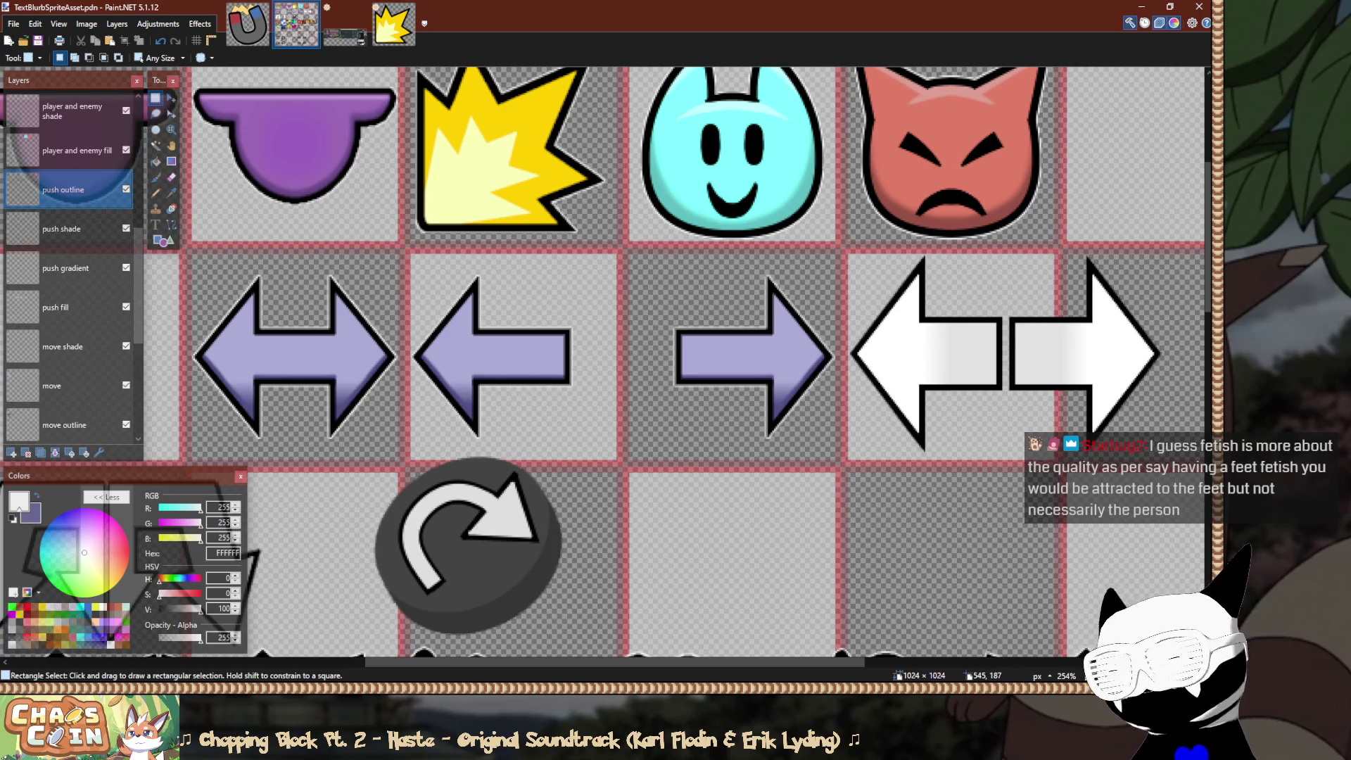
pyautogui.hscroll(5, 675, 359)
pyautogui.scroll(3, 71, 267)
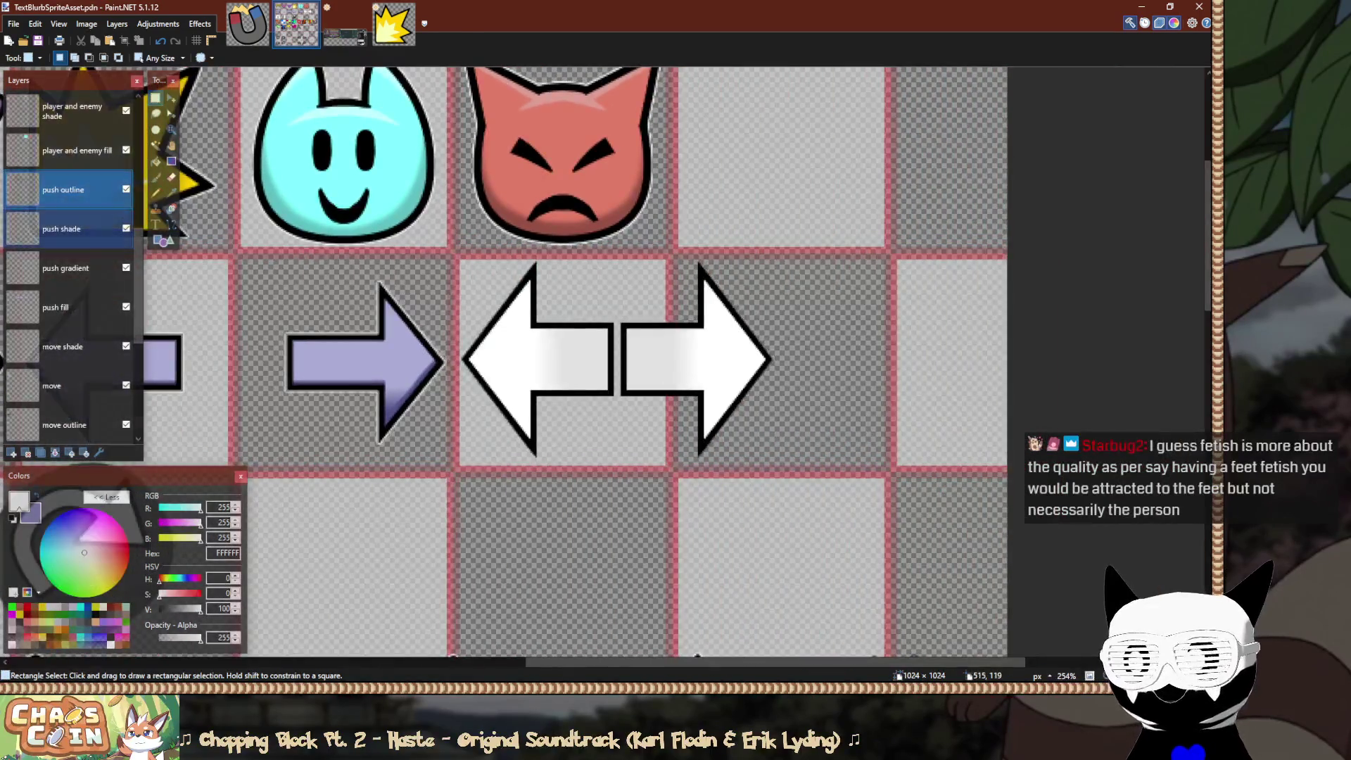
pyautogui.scroll(1, 70, 267)
pyautogui.click(70, 190)
pyautogui.click(126, 188)
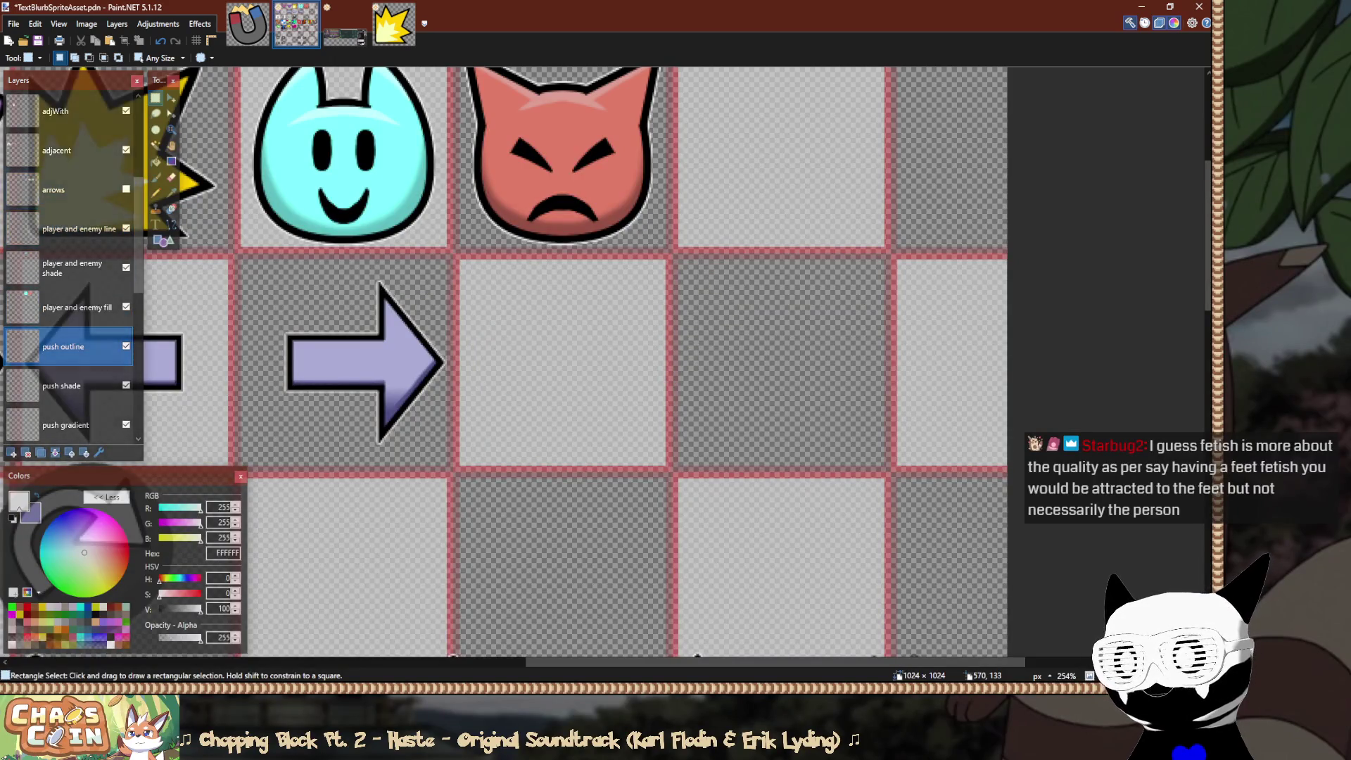
pyautogui.scroll(-3, 261, 259)
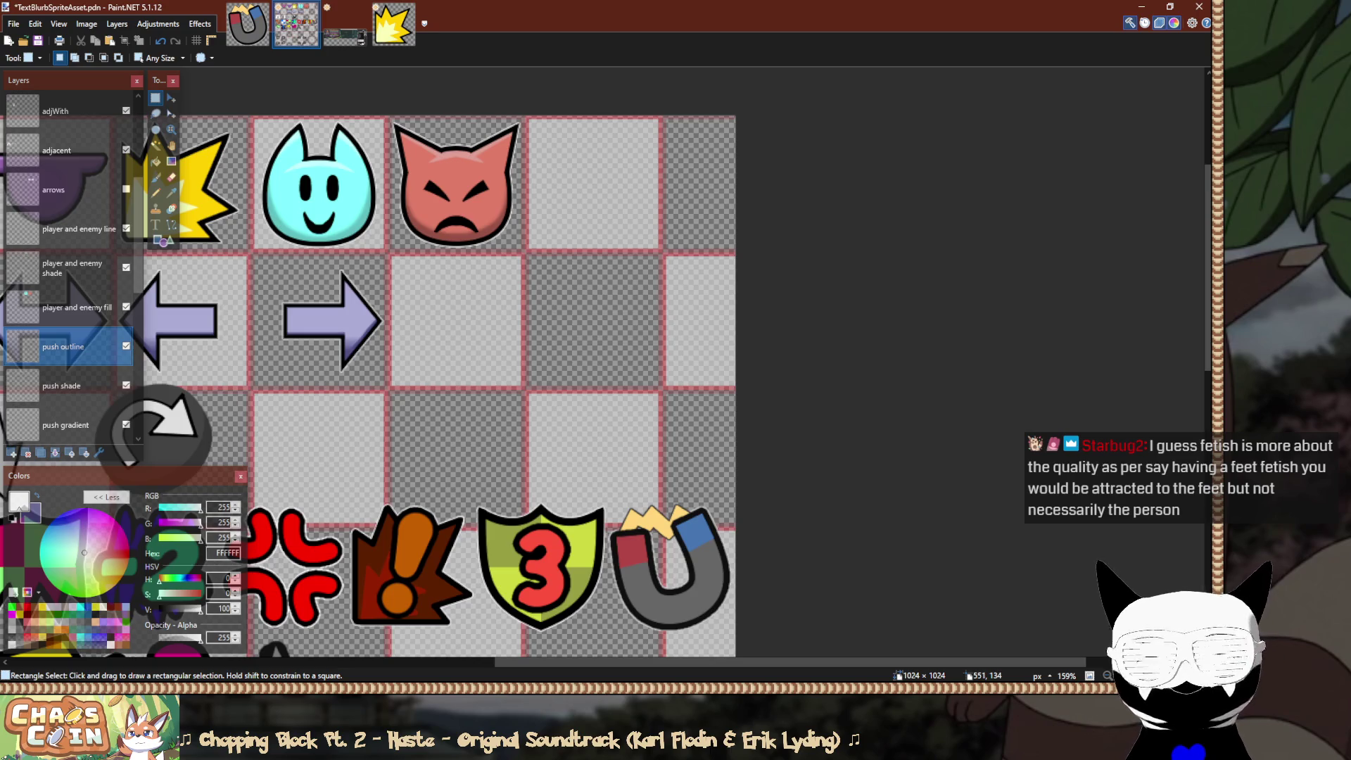
pyautogui.hscroll(-5, 492, 387)
pyautogui.hscroll(-2, 549, 387)
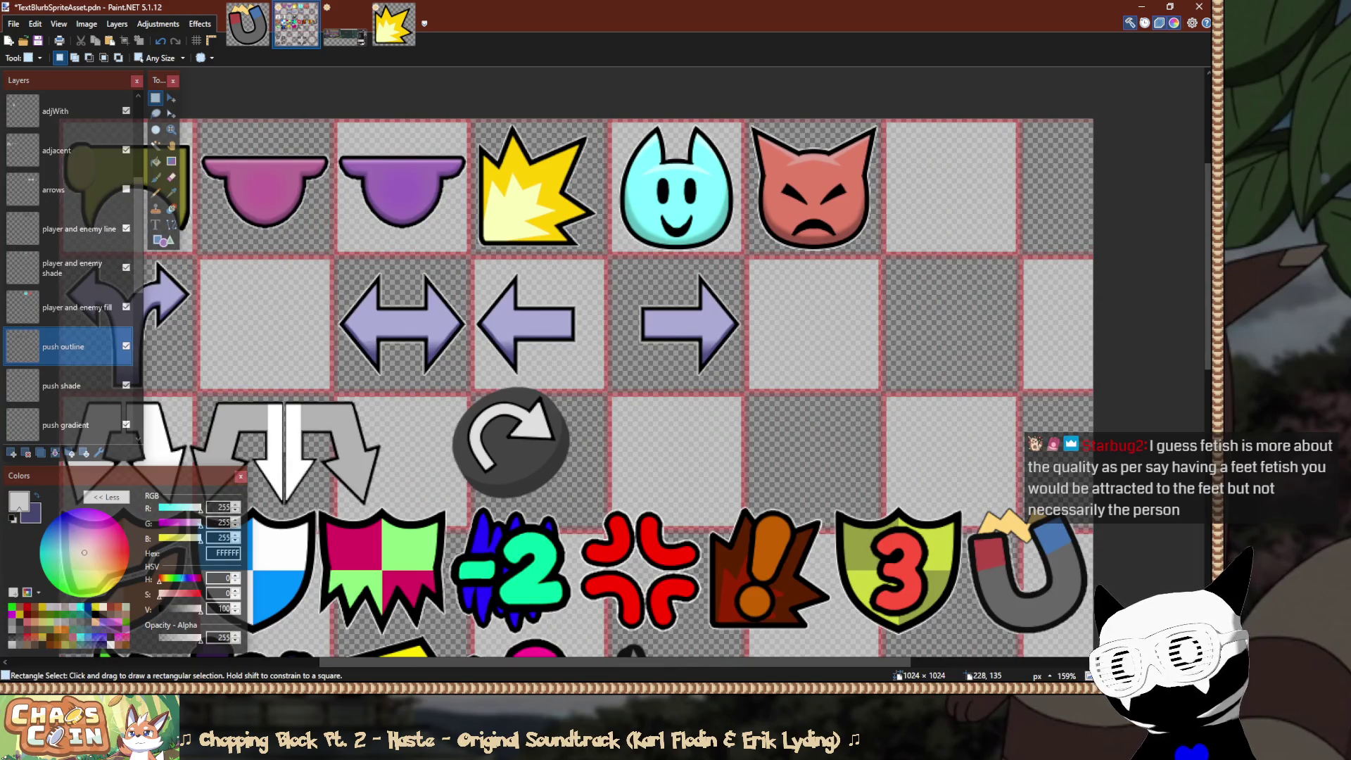
pyautogui.hscroll(-2, 549, 388)
pyautogui.hscroll(-1, 669, 387)
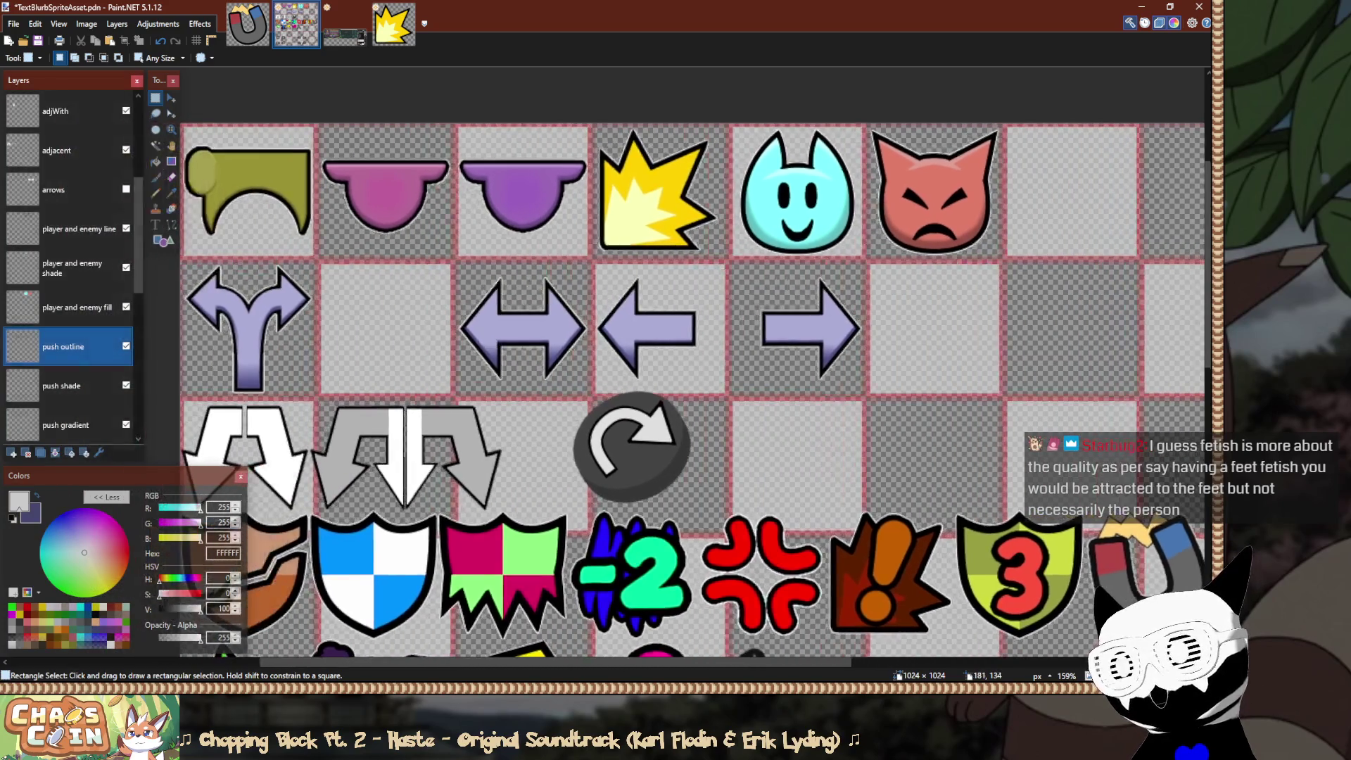
pyautogui.scroll(1, 693, 387)
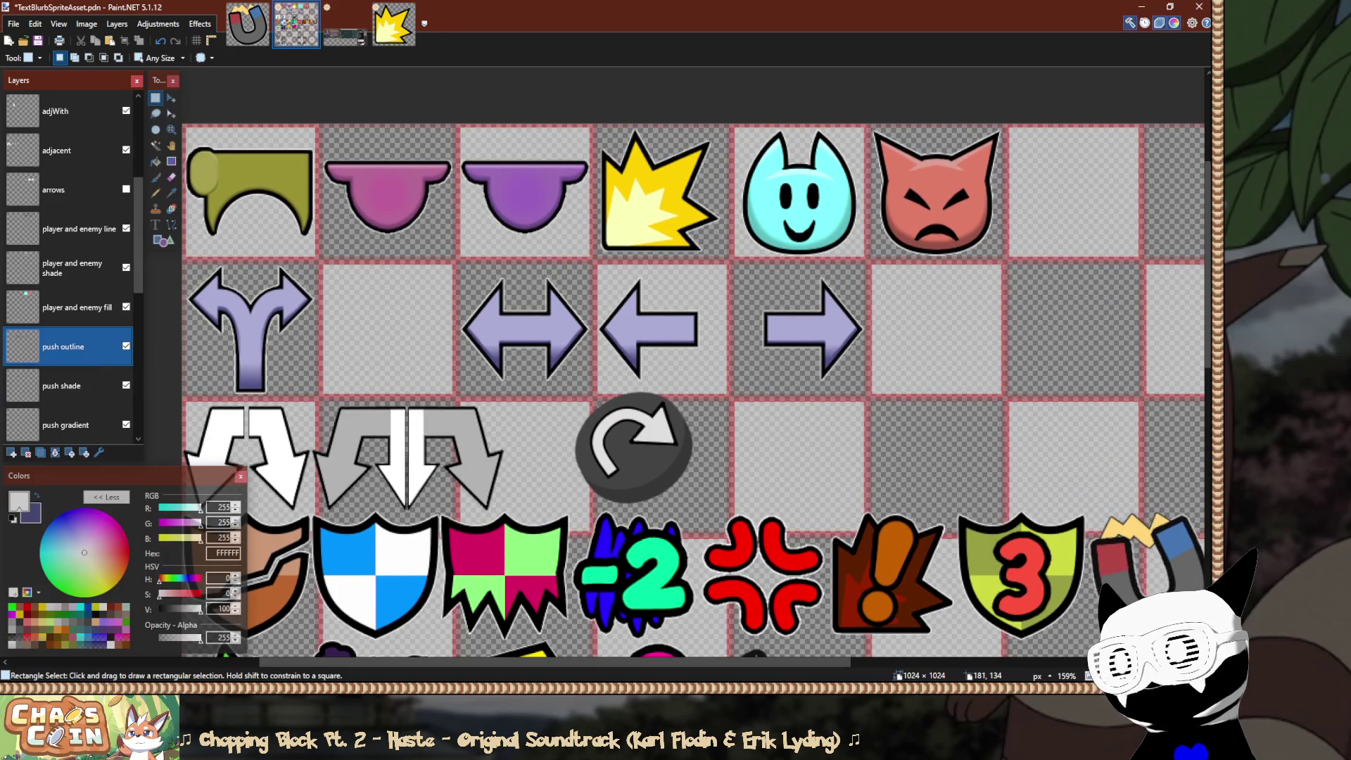
pyautogui.scroll(-1, 696, 380)
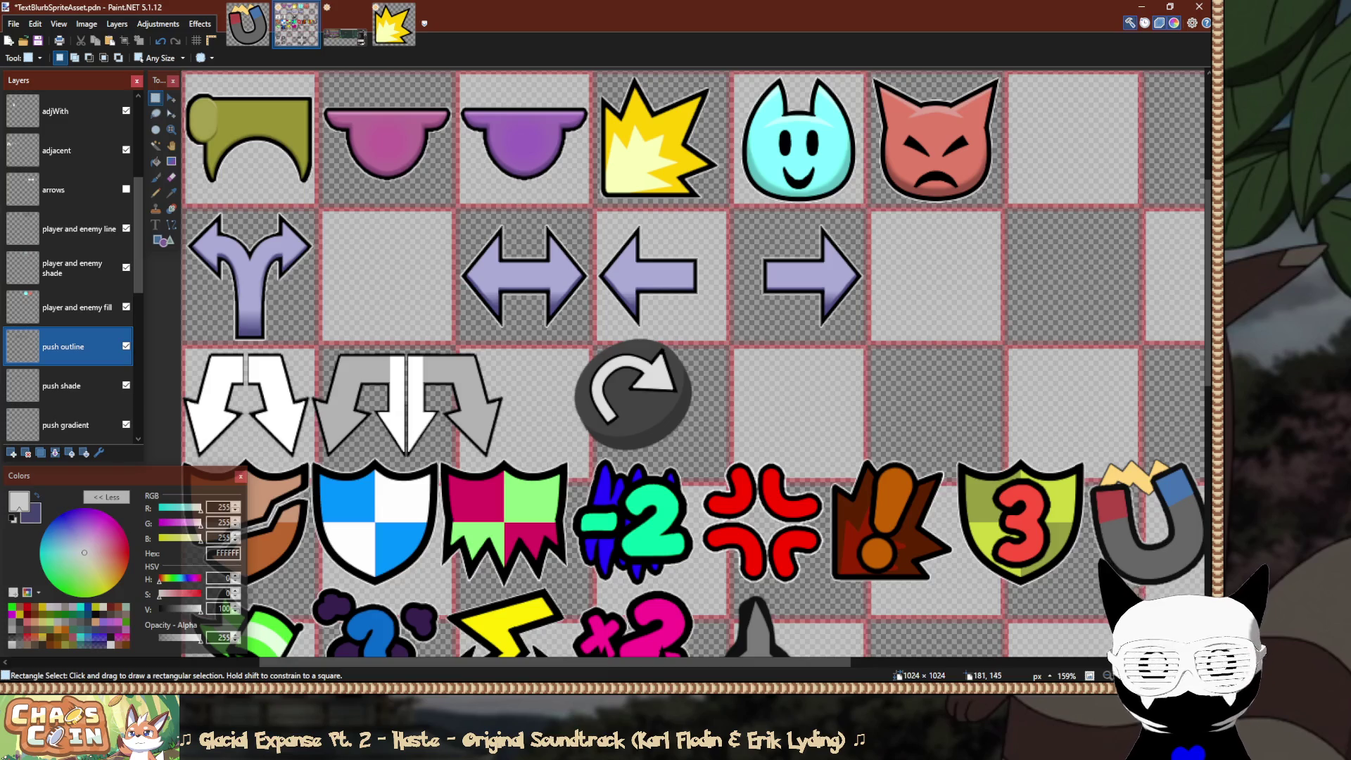
pyautogui.scroll(-2, 70, 229)
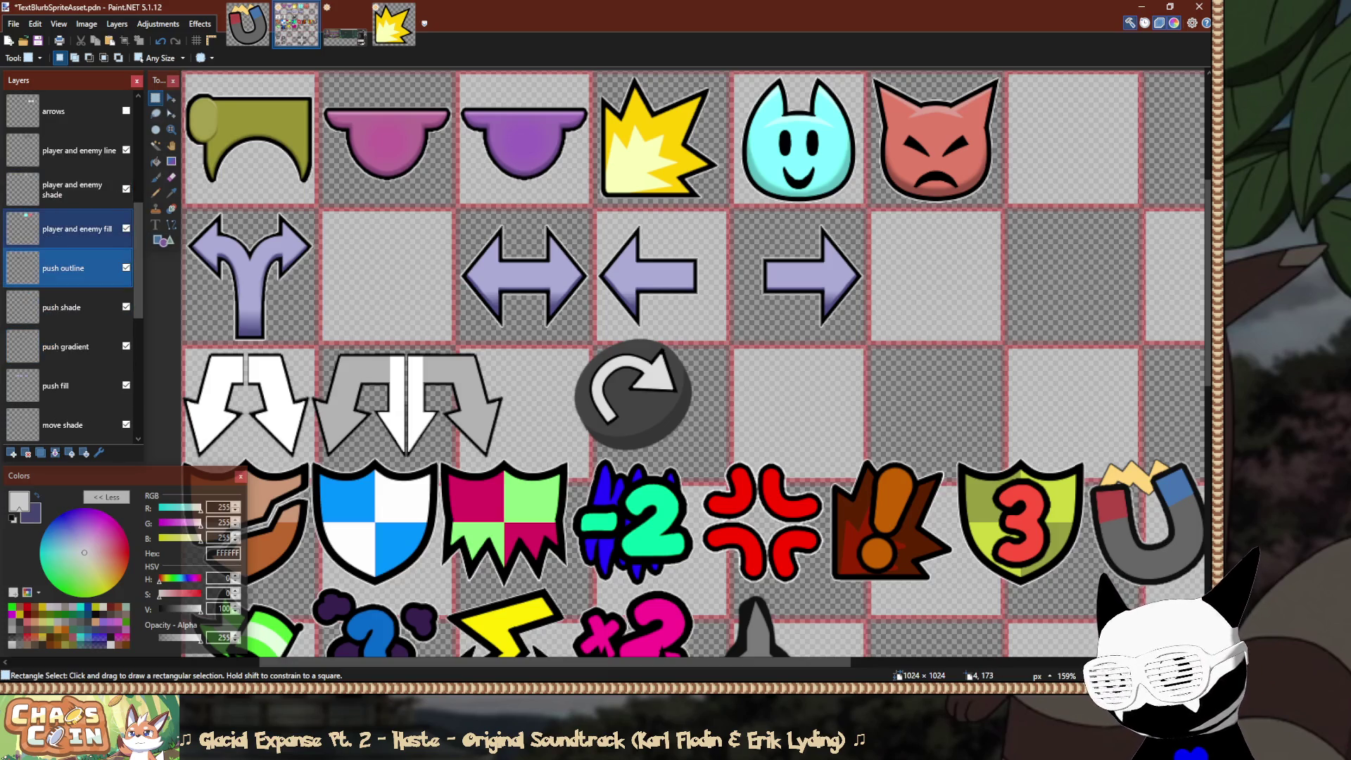
pyautogui.scroll(-4, 71, 267)
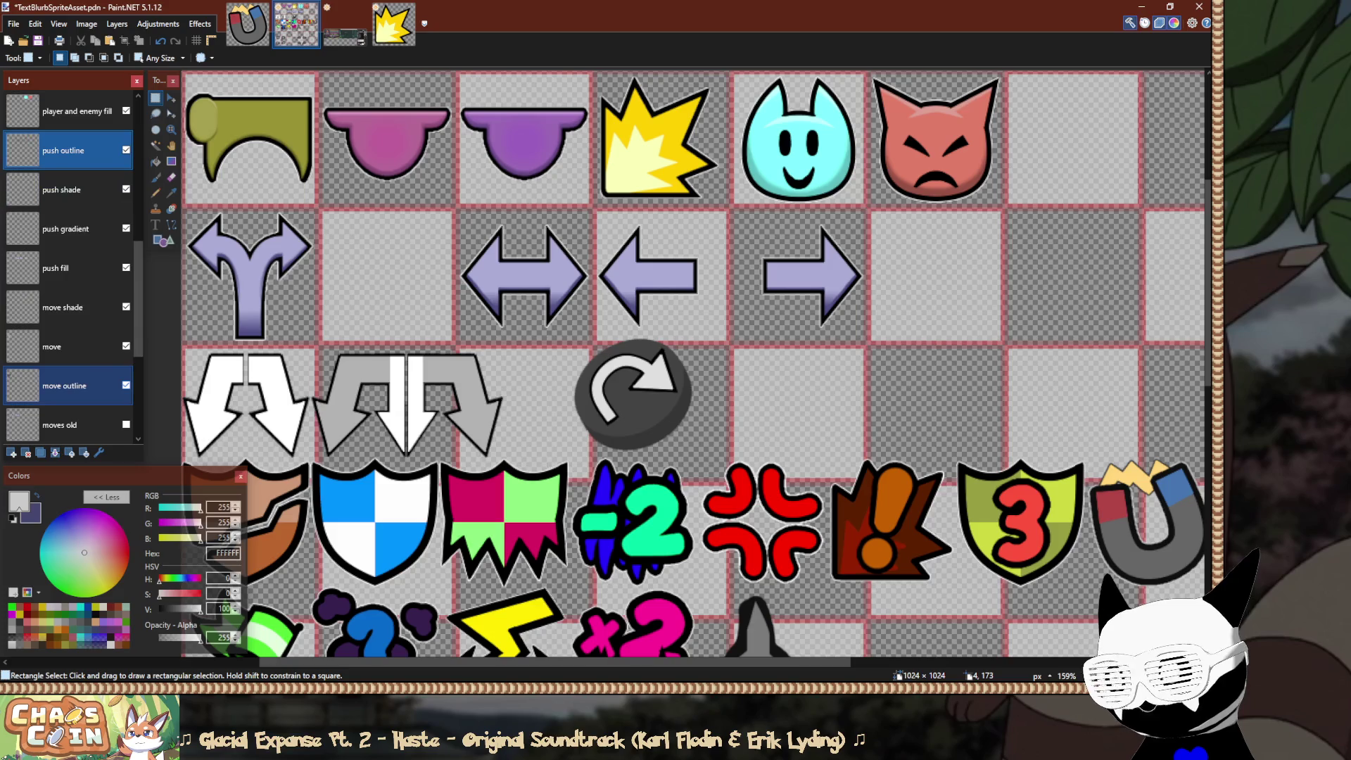
# Show the moves old layer and raise its opacity to full in Layer Properties.
pyautogui.click(126, 385)
pyautogui.doubleClick(63, 385)
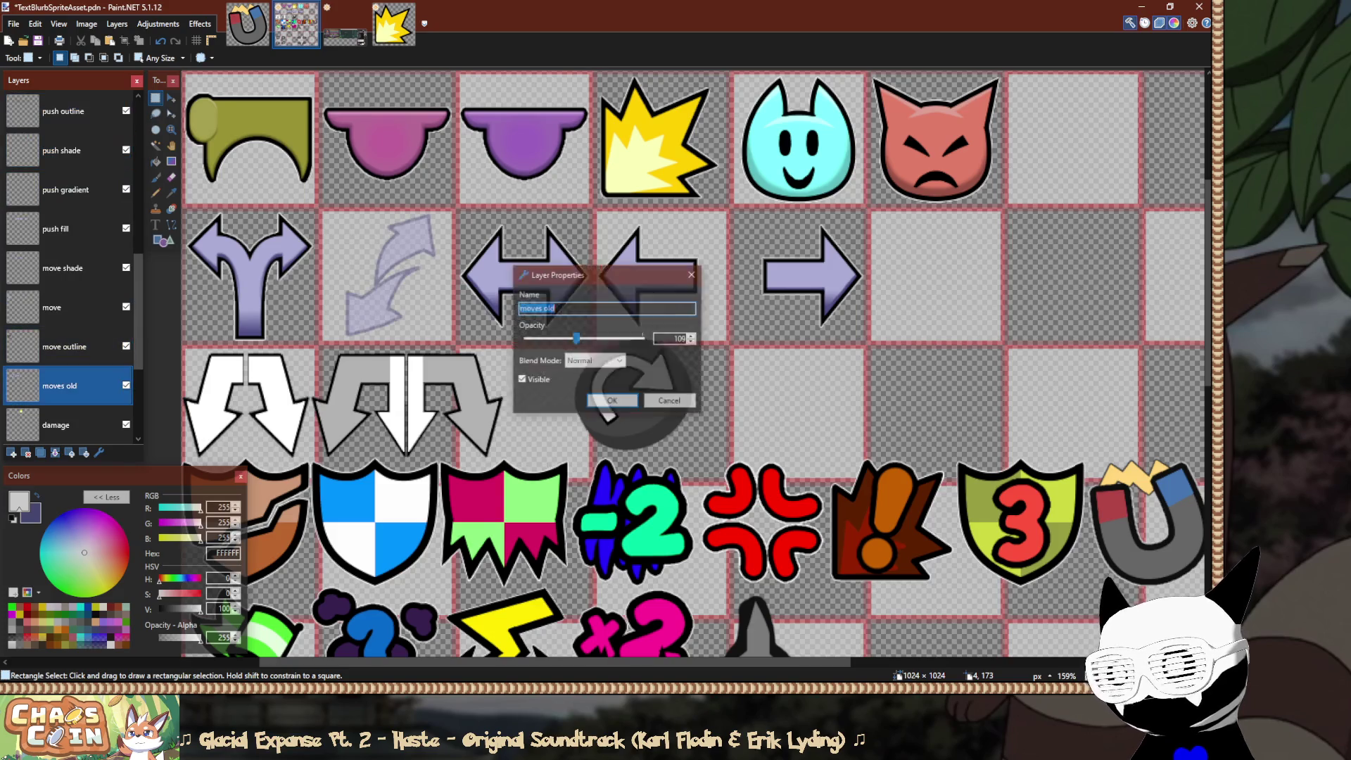
pyautogui.moveTo(576, 338); pyautogui.dragTo(644, 339)
pyautogui.click(612, 401)
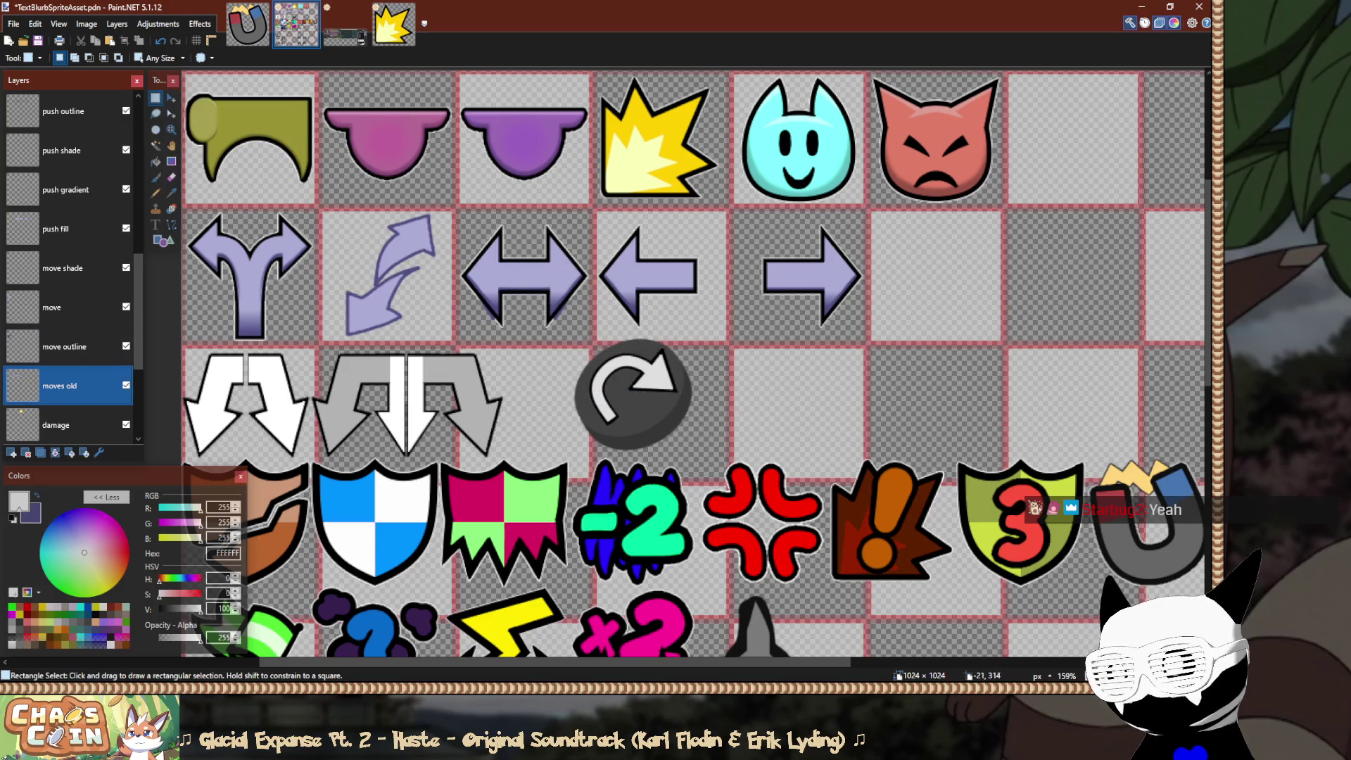
# Swap primary and secondary colours, clear the double-arrow tile selection, and save the sheet.
pyautogui.press('x')
pyautogui.moveTo(456, 204); pyautogui.dragTo(594, 344)
pyautogui.hotkey('ctrl', 'd')
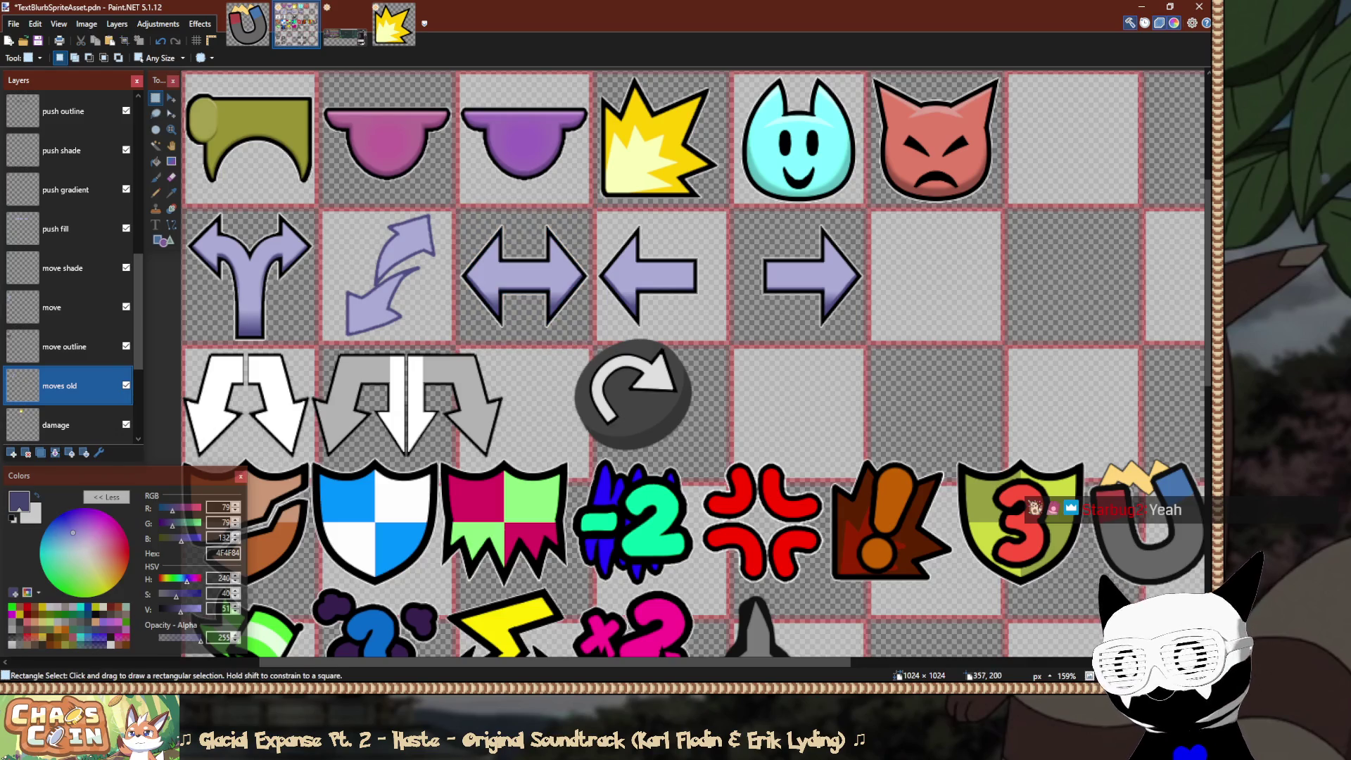
pyautogui.keyDown('ctrl'); pyautogui.scroll(-5, 436, 289); pyautogui.keyUp('ctrl')
pyautogui.keyDown('ctrl'); pyautogui.scroll(-2, 436, 290); pyautogui.keyUp('ctrl')
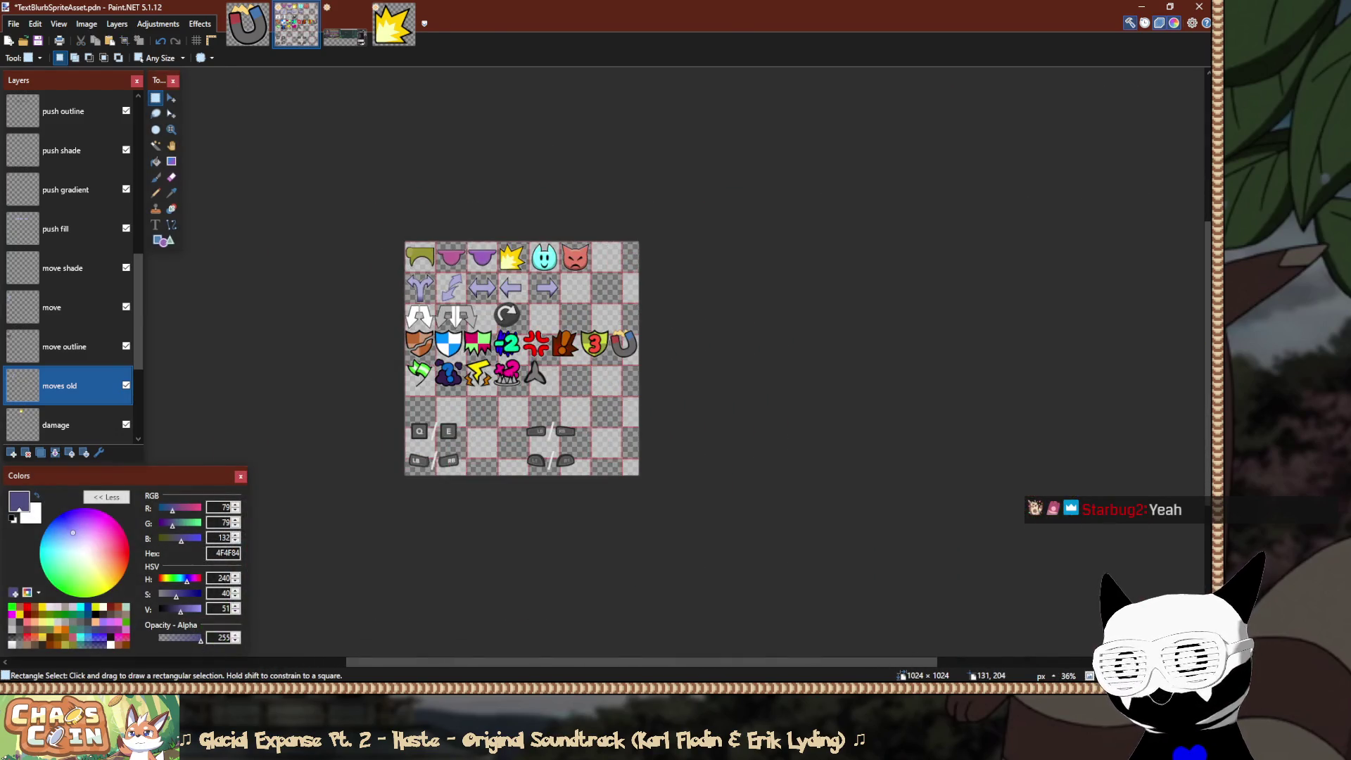
pyautogui.keyDown('ctrl'); pyautogui.scroll(4, 435, 288); pyautogui.keyUp('ctrl')
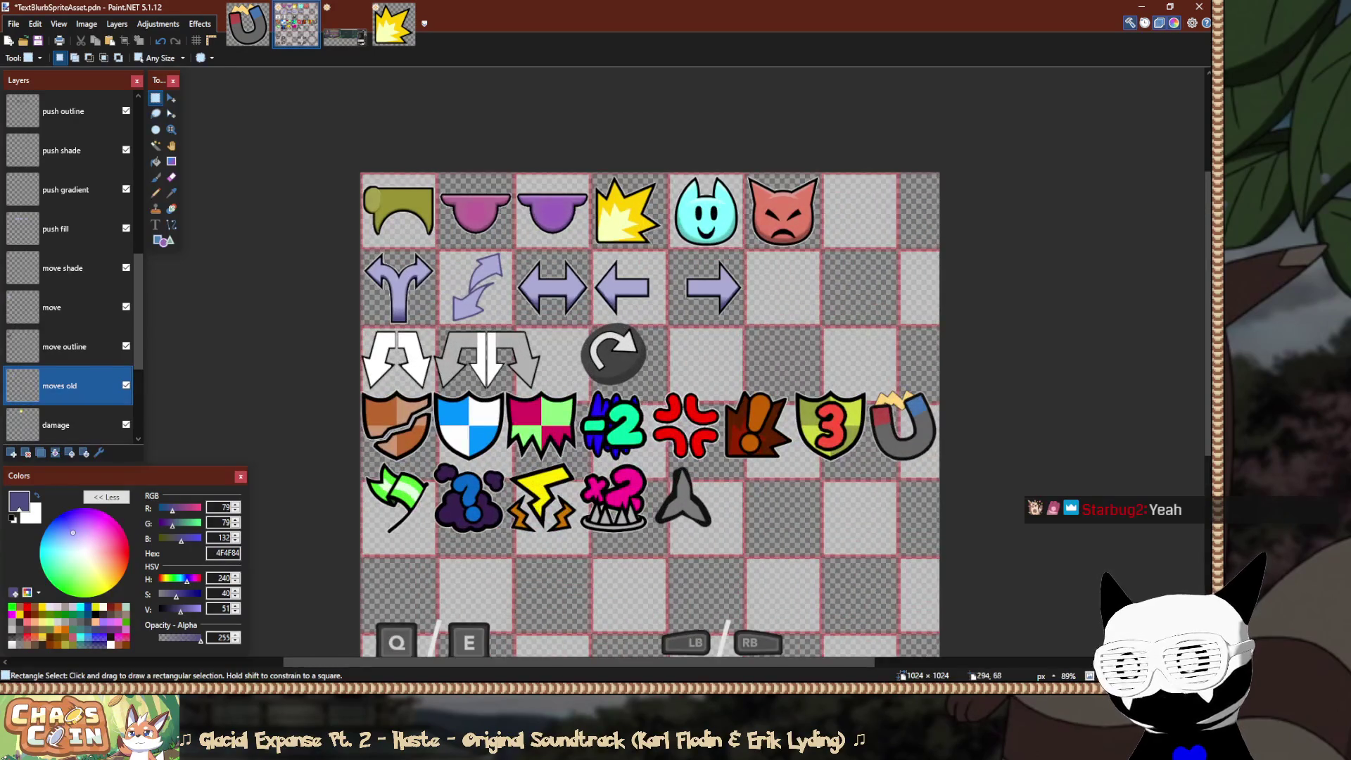
pyautogui.hotkey('ctrl', 's')
# Scroll down to review the saved sprite sheet's row of push arrows.
pyautogui.scroll(-3, 69, 267)
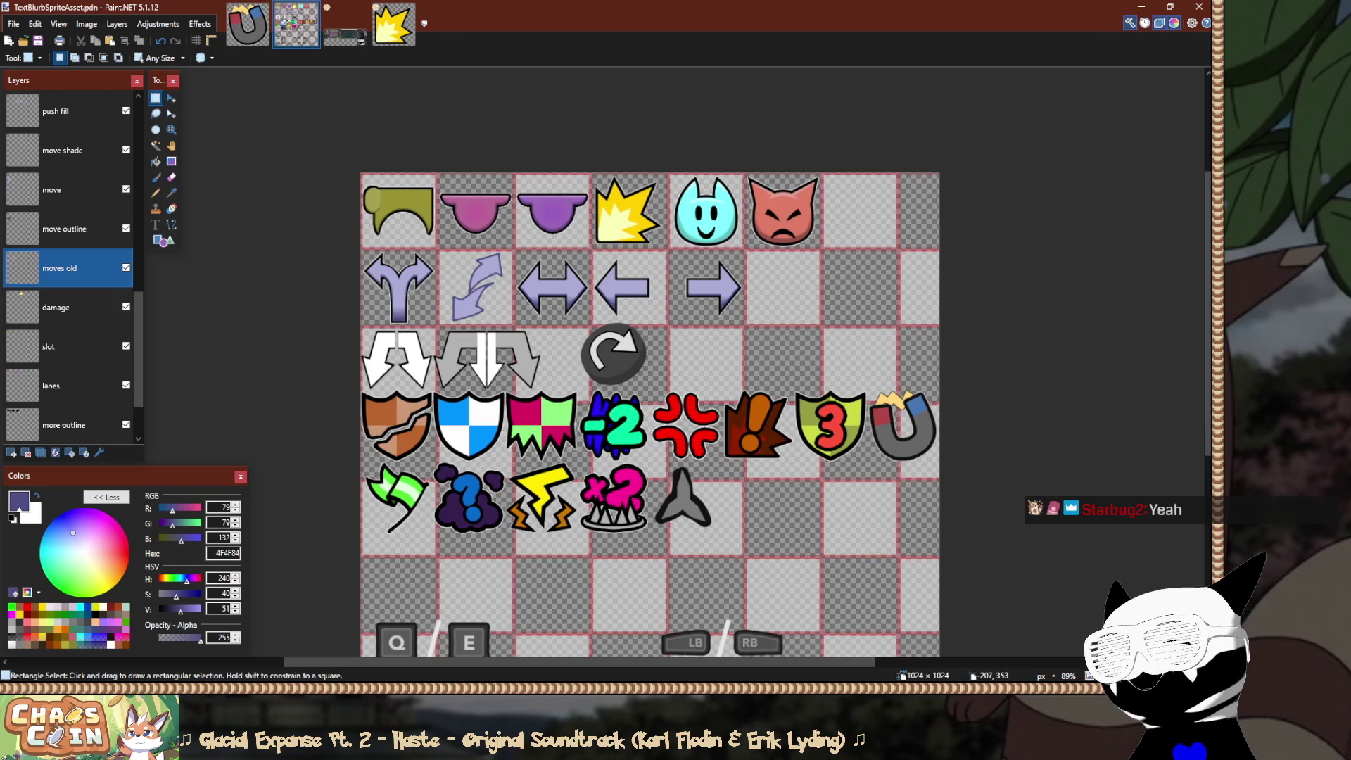
# Zoom in and select the adjacent layer holding the white double-down arrows.
pyautogui.hotkey('ctrl', '+')
pyautogui.hotkey('ctrl', '+')
pyautogui.scroll(-3, 786, 361)
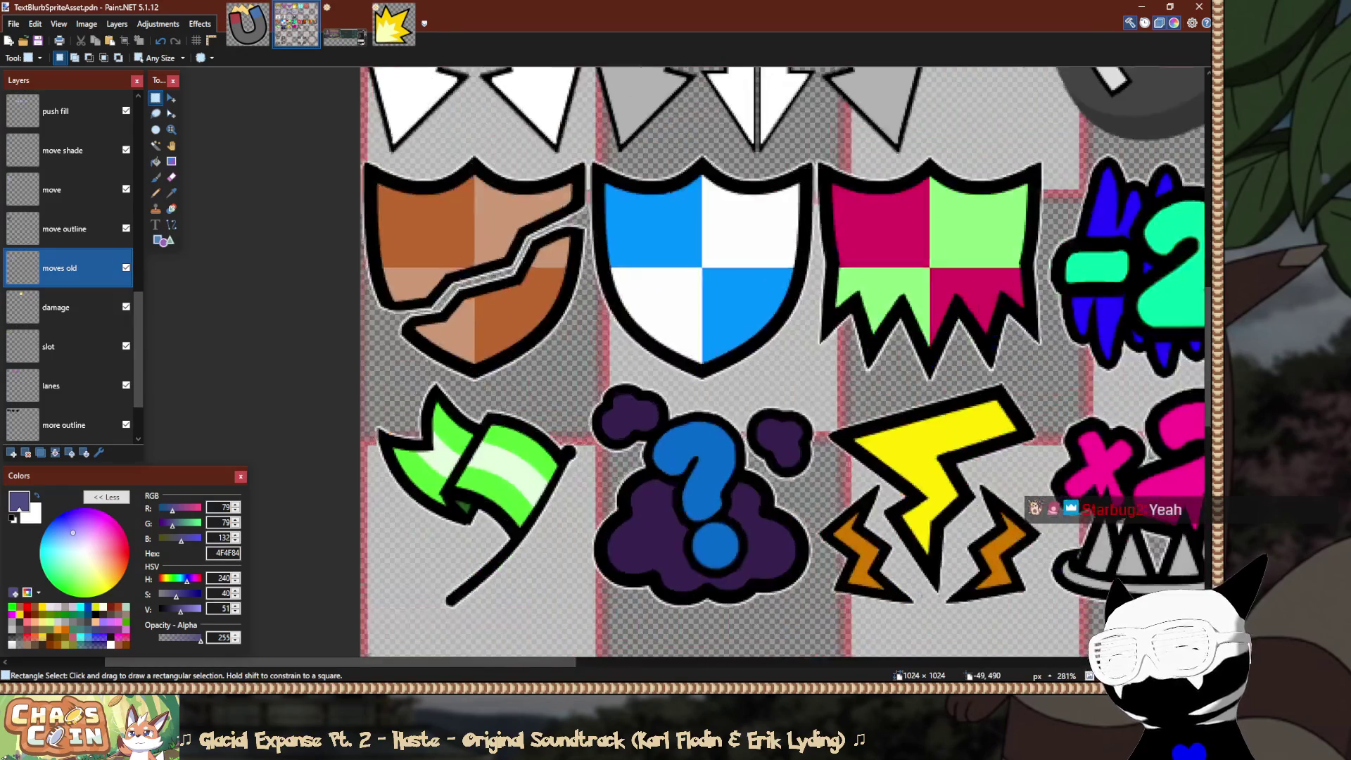
pyautogui.scroll(2, 786, 361)
pyautogui.scroll(2, 314, 148)
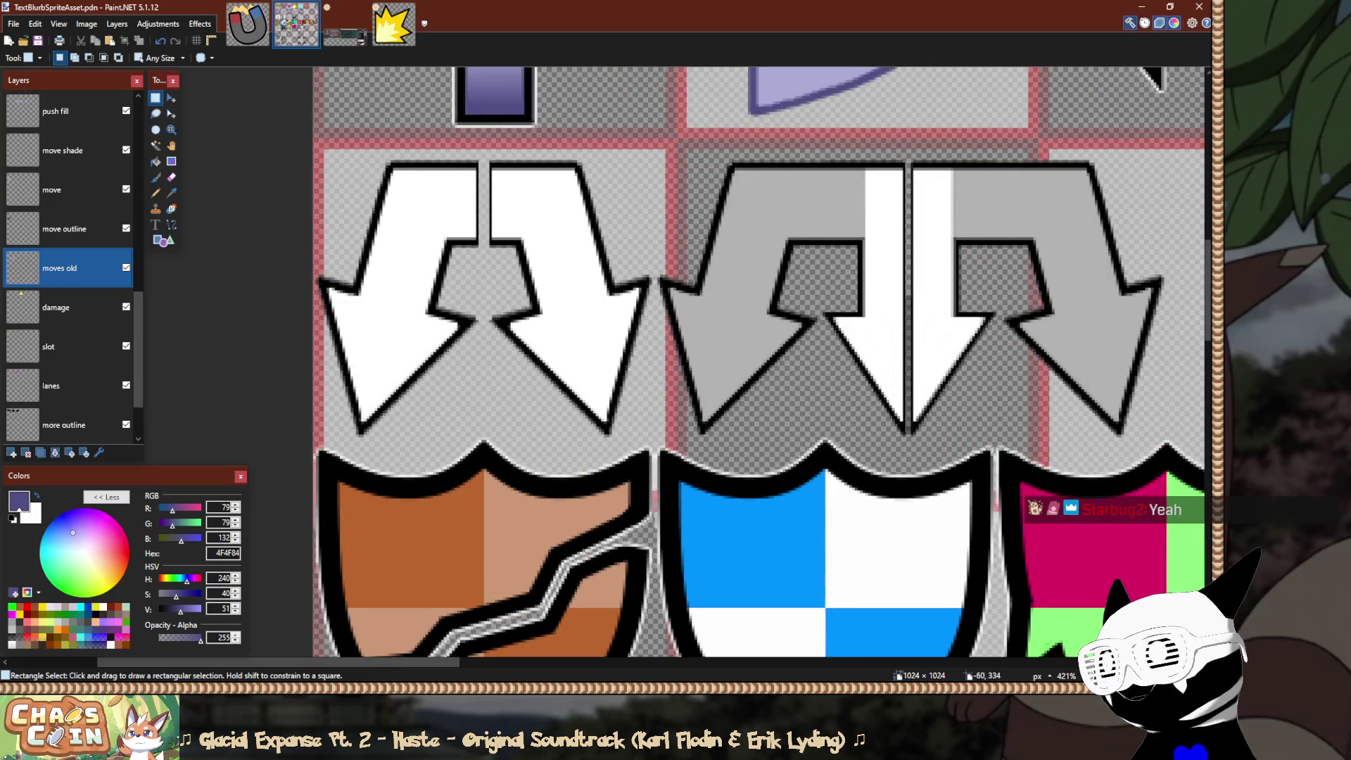
pyautogui.scroll(5, 84, 281)
pyautogui.scroll(3, 70, 267)
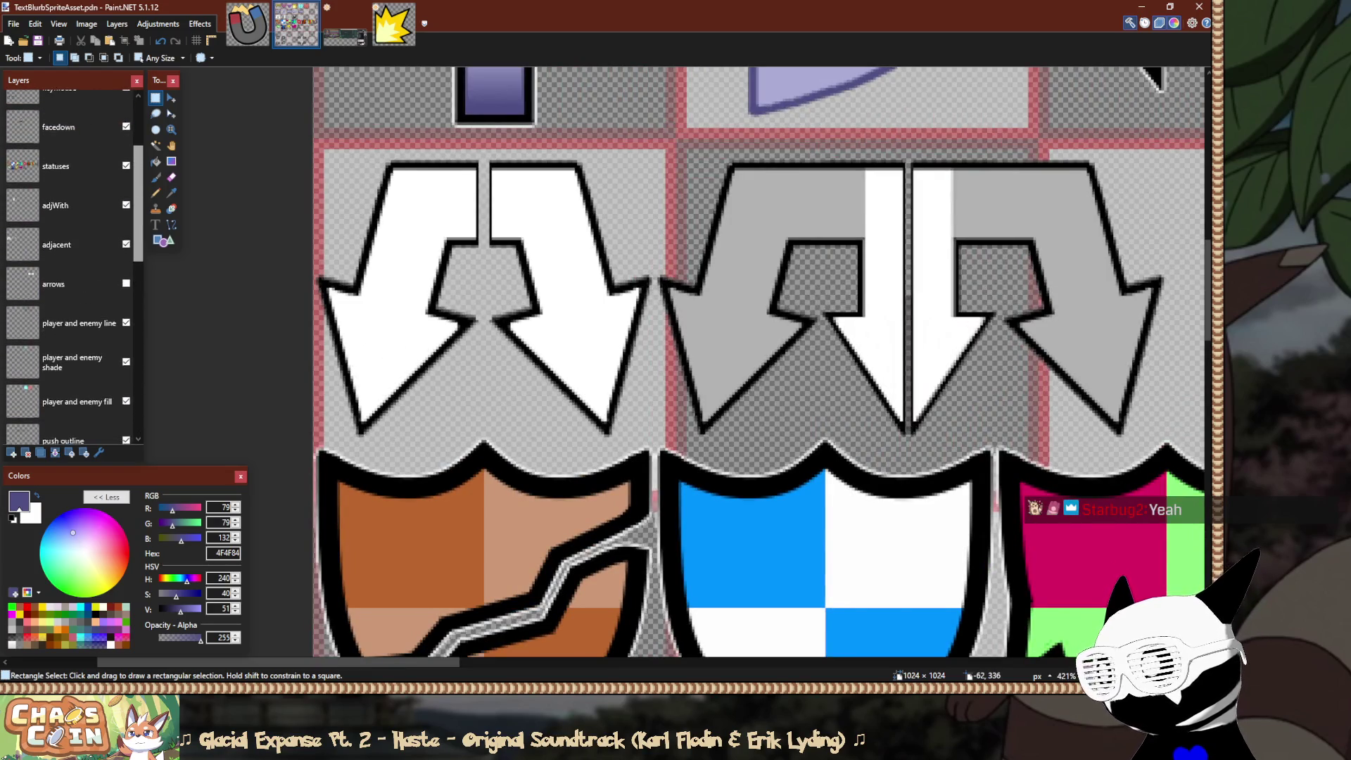
pyautogui.click(70, 250)
pyautogui.click(70, 288)
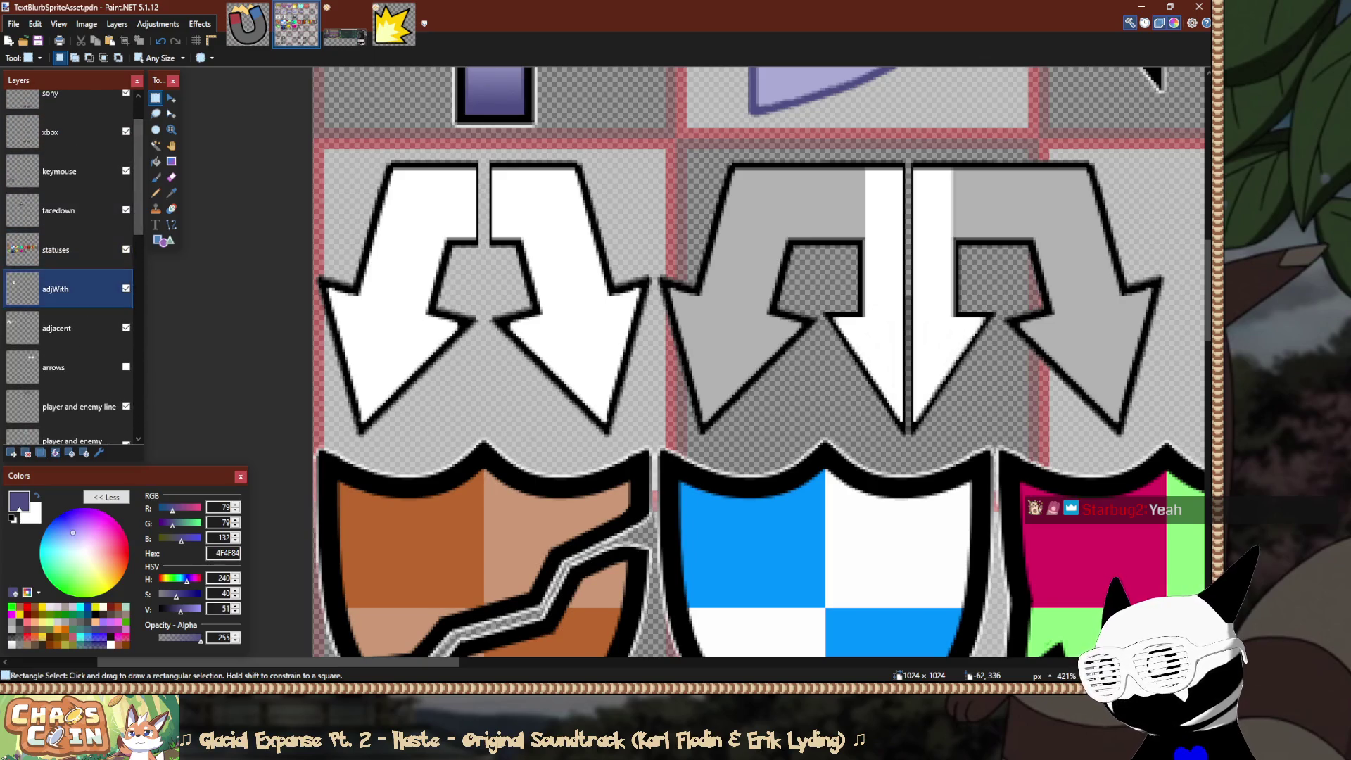
pyautogui.click(70, 328)
# Nudge the adjacent layer's pixels 4 px right and 4 px down into tile alignment.
pyautogui.scroll(1, 472, 219)
pyautogui.press('m')
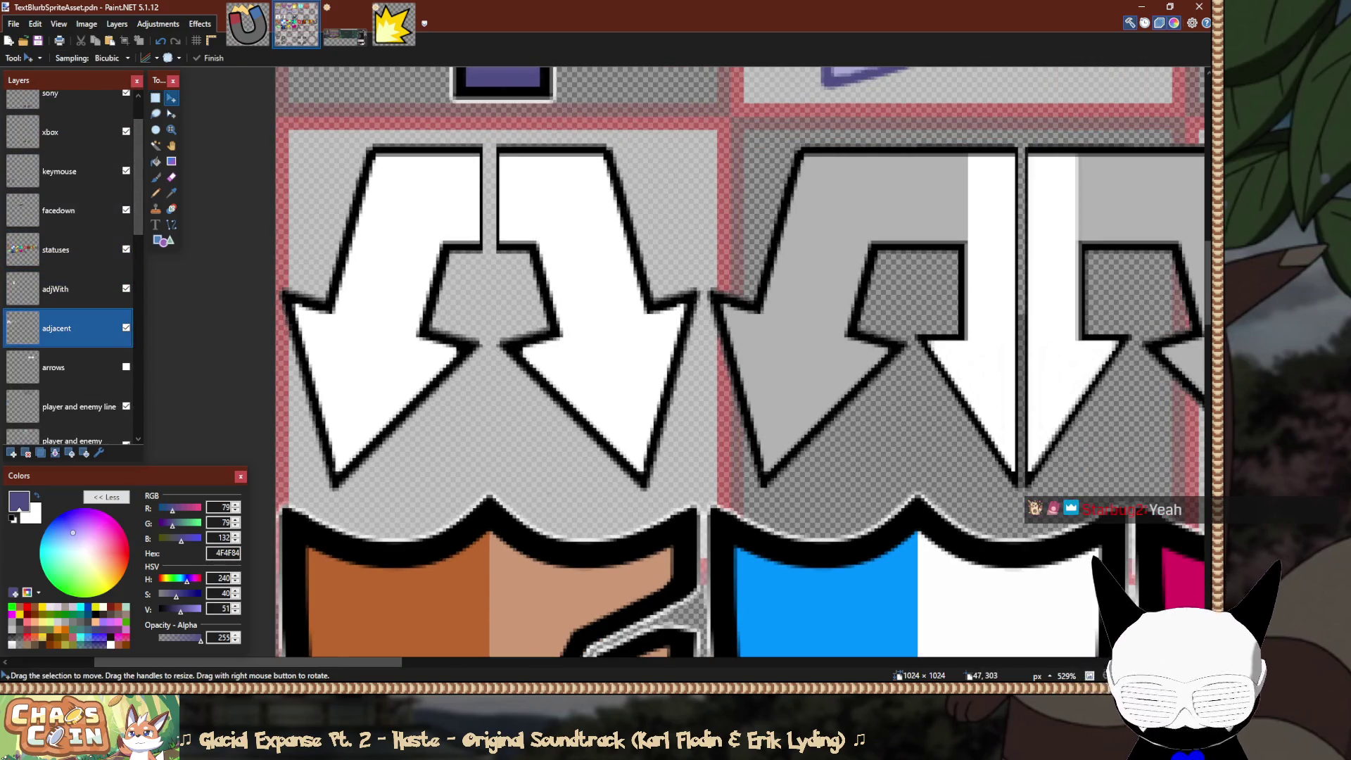
pyautogui.press('Right')
pyautogui.press('Right')
pyautogui.press('Right')
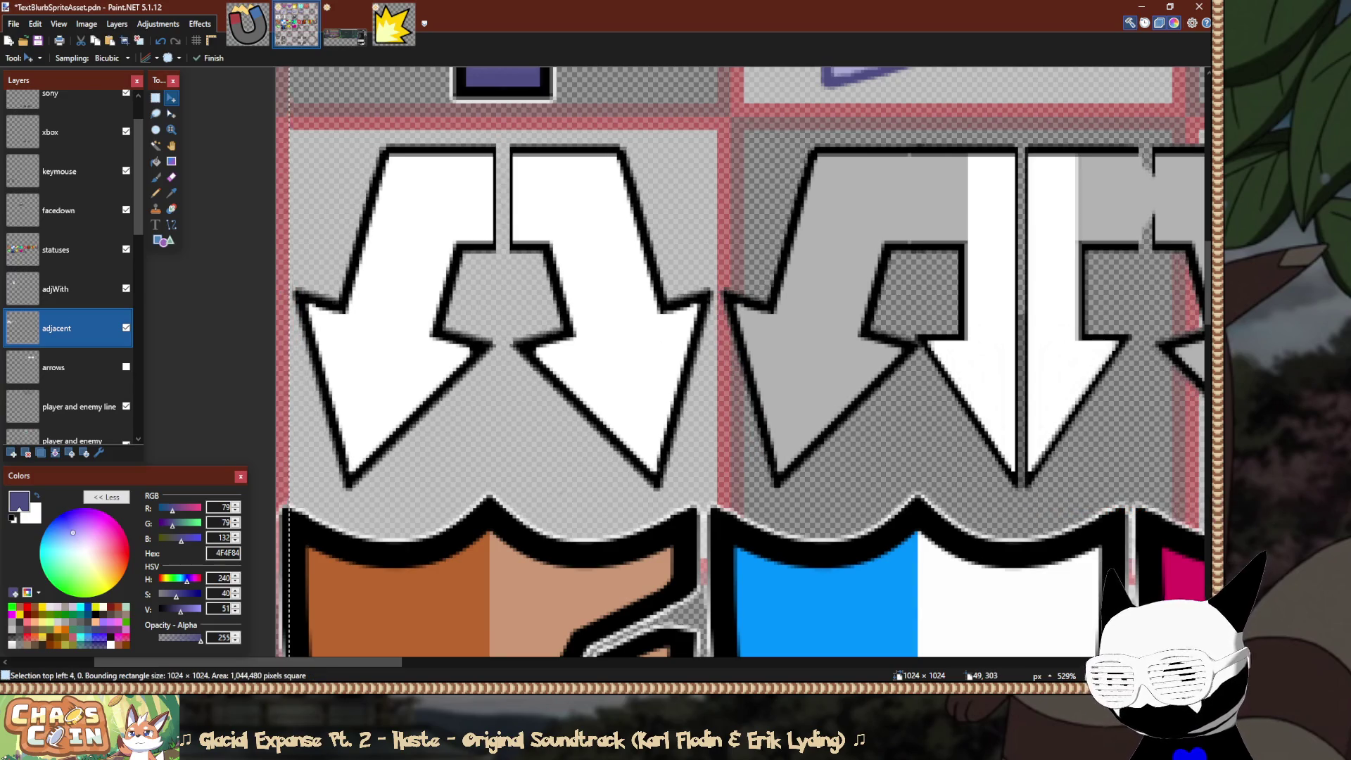
pyautogui.press('Down')
pyautogui.press('Down')
pyautogui.press('Down')
pyautogui.press('Down')
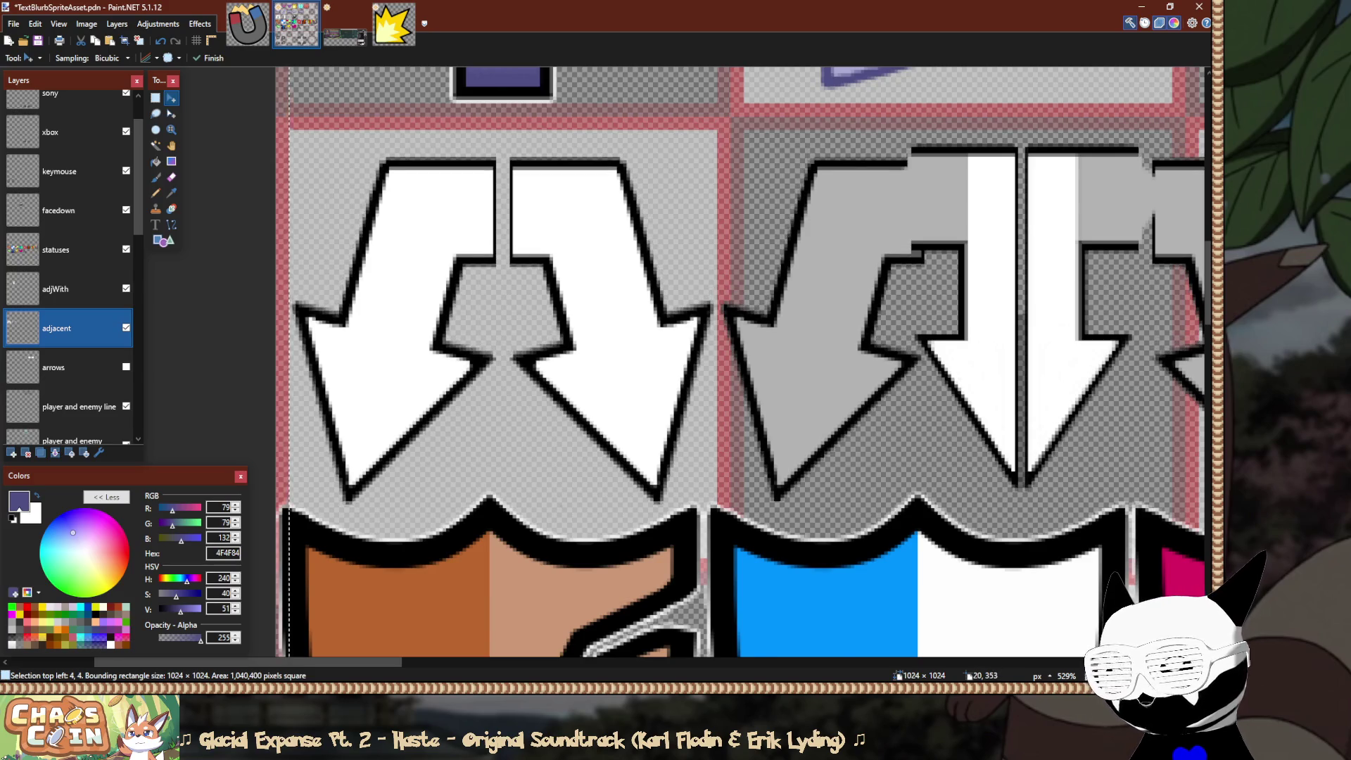
pyautogui.keyDown('ctrl'); pyautogui.scroll(-2, 739, 363); pyautogui.keyUp('ctrl')
pyautogui.press('s')
pyautogui.scroll(-8, 739, 362)
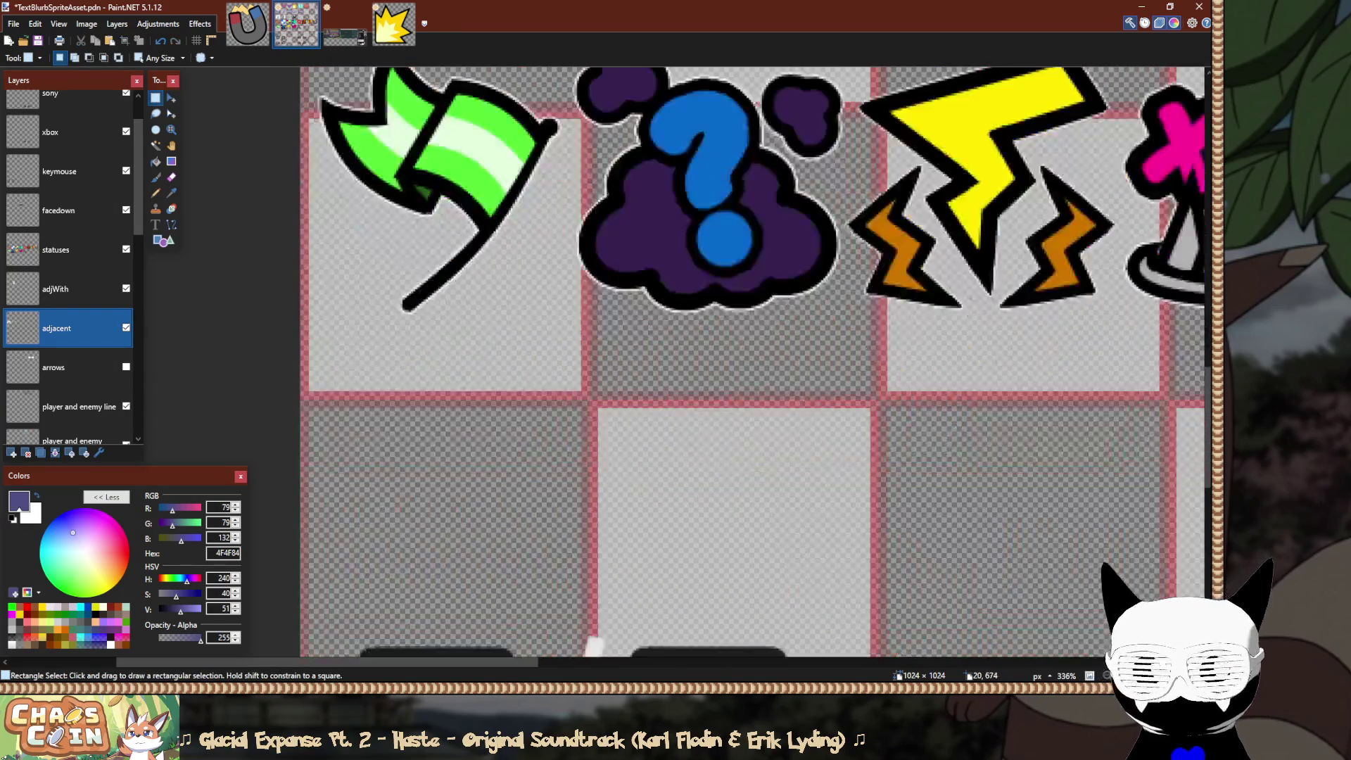
# Select the keymouse layer, view at actual size, and drag the Q / E keys up one tile row.
pyautogui.scroll(-5, 752, 362)
pyautogui.keyDown('ctrl'); pyautogui.scroll(-3, 753, 363); pyautogui.keyUp('ctrl')
pyautogui.scroll(3, 753, 362)
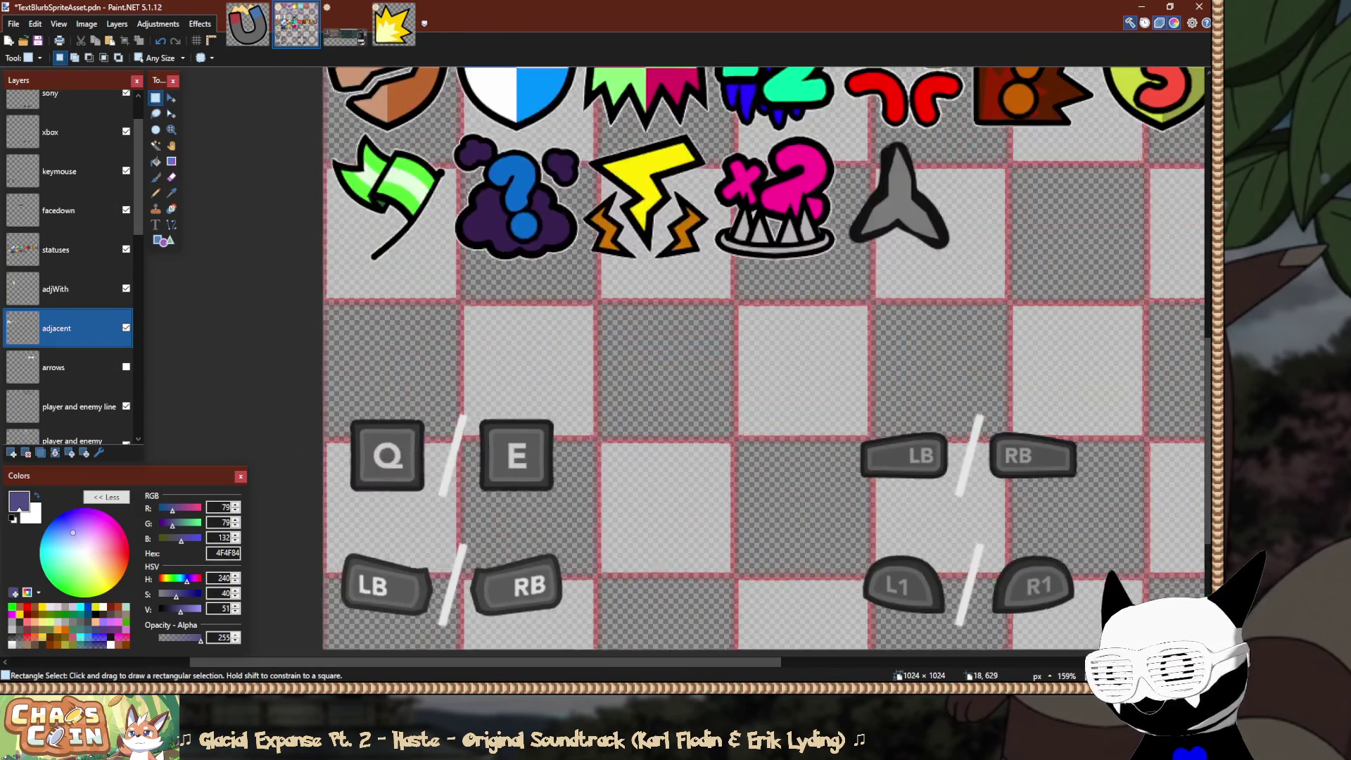
pyautogui.scroll(1, 70, 288)
pyautogui.keyDown('ctrl'); pyautogui.click(70, 267); pyautogui.keyUp('ctrl')
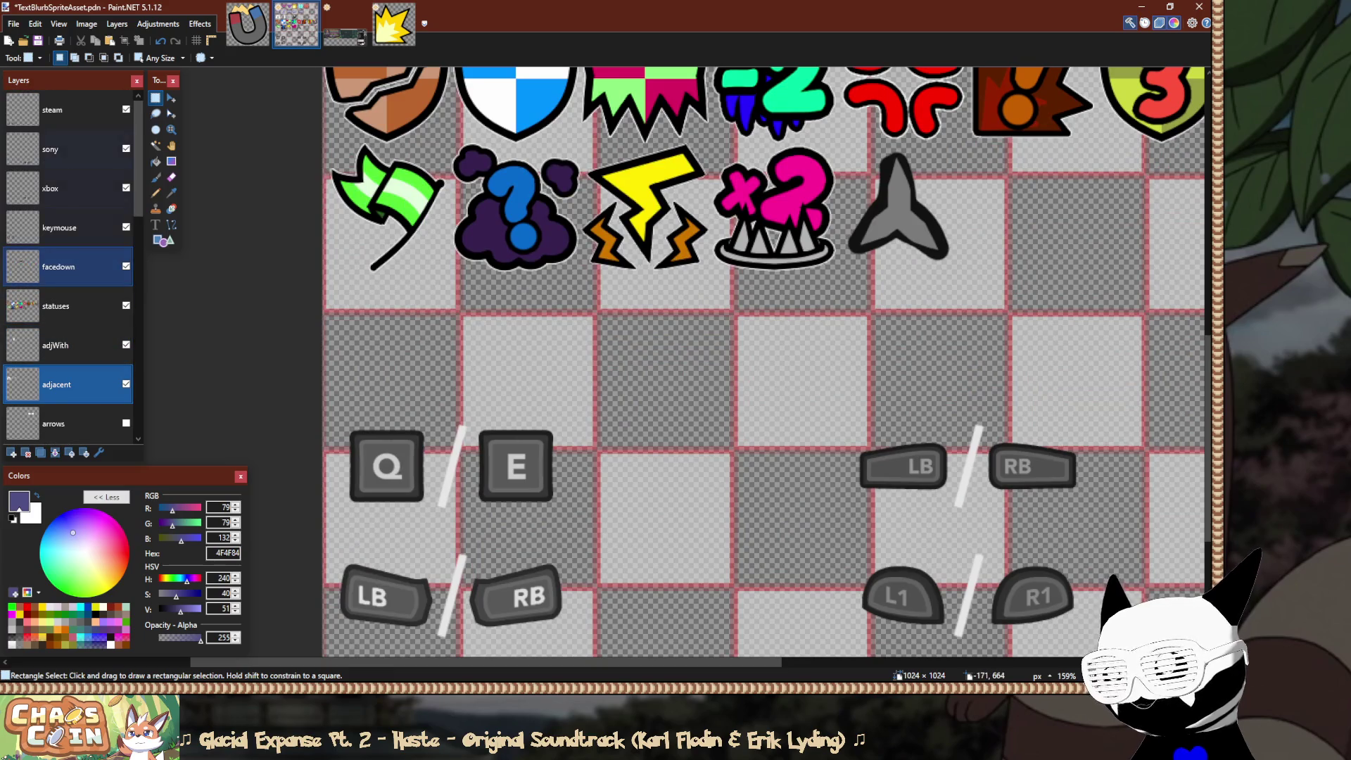
pyautogui.click(71, 227)
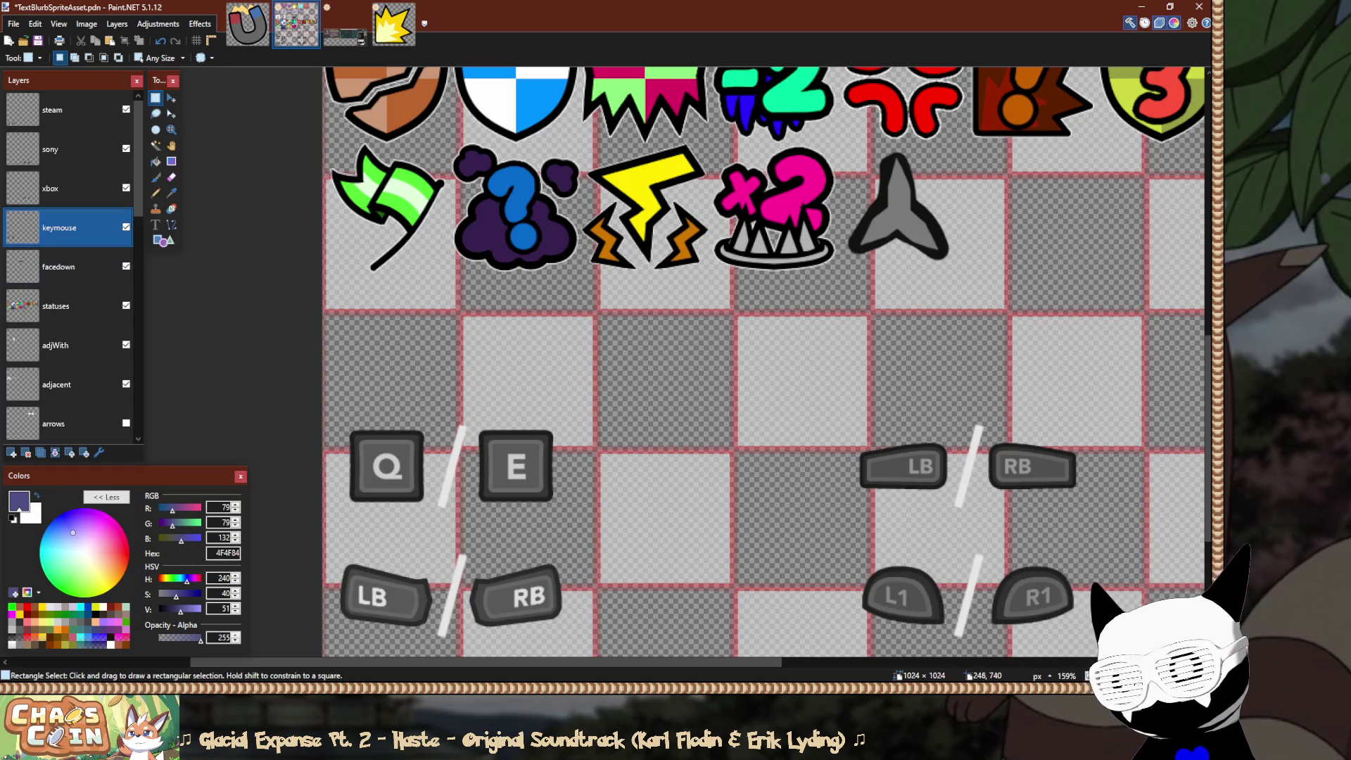
pyautogui.hotkey('ctrl', '0')
pyautogui.scroll(2, 534, 362)
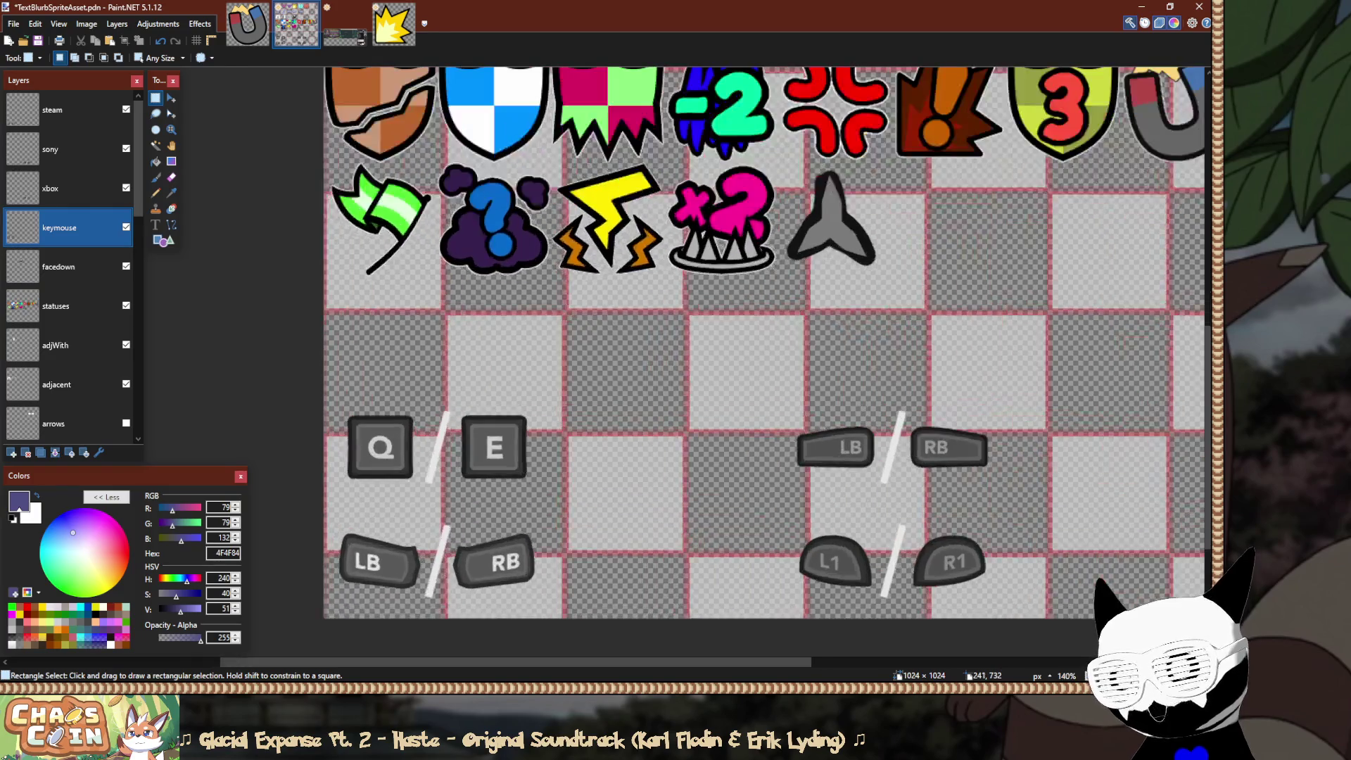
pyautogui.press('m')
pyautogui.moveTo(493, 425); pyautogui.dragTo(493, 356)
pyautogui.scroll(4, 469, 327)
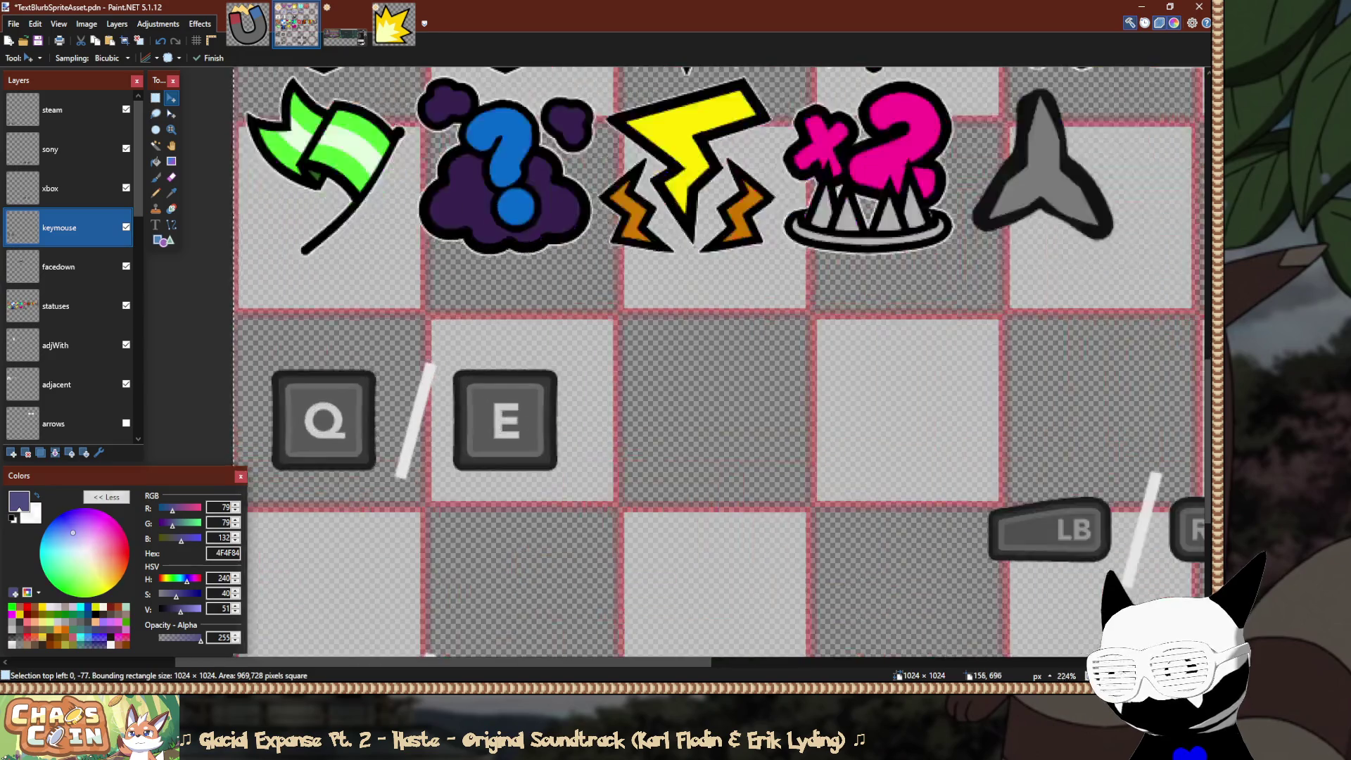
# Nudge the Q / E key sprites a few pixels up and right within their tile.
pyautogui.moveTo(474, 415); pyautogui.dragTo(474, 419)
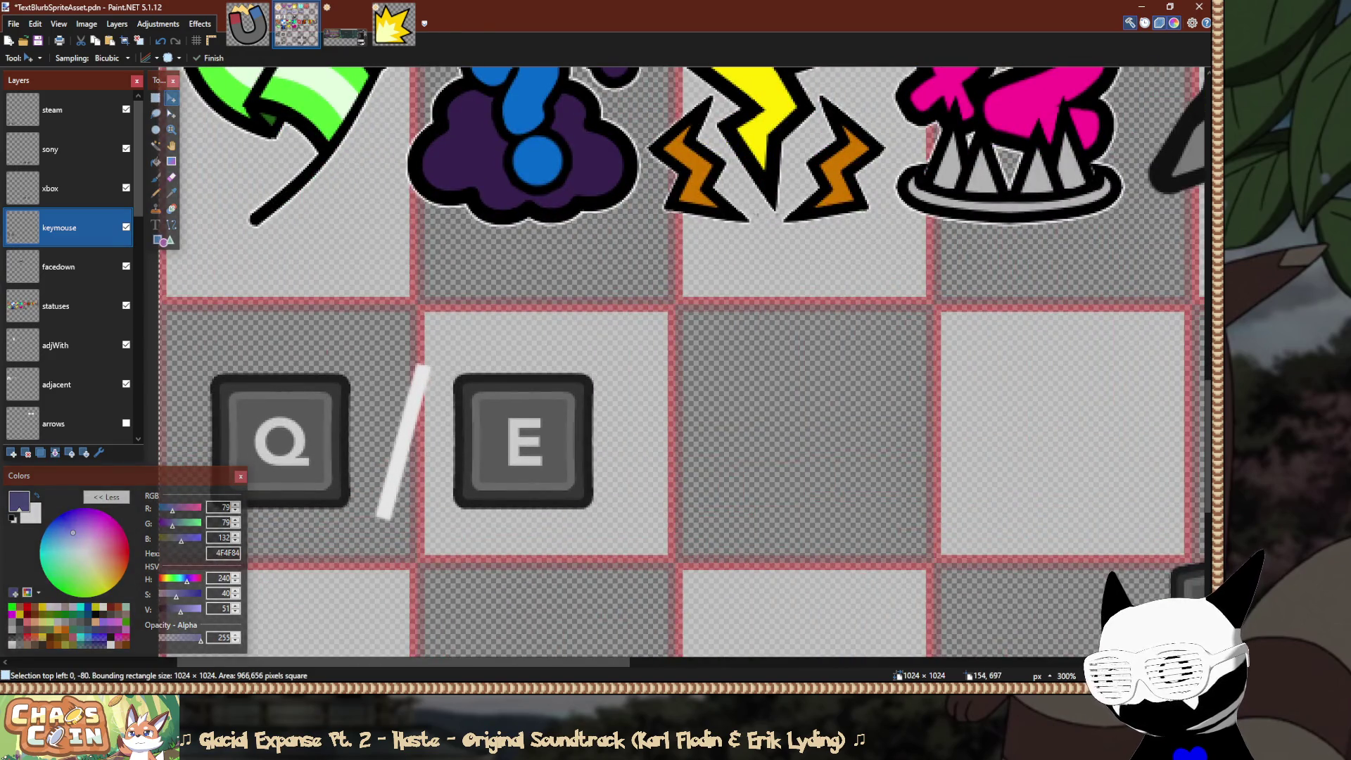
pyautogui.scroll(2, 466, 416)
pyautogui.press('Up')
pyautogui.press('Up')
pyautogui.press('Up')
pyautogui.press('Up')
pyautogui.press('Up')
pyautogui.press('Right')
pyautogui.press('Right')
pyautogui.press('Right')
pyautogui.press('Right')
pyautogui.press('Right')
pyautogui.press('Right')
pyautogui.press('Right')
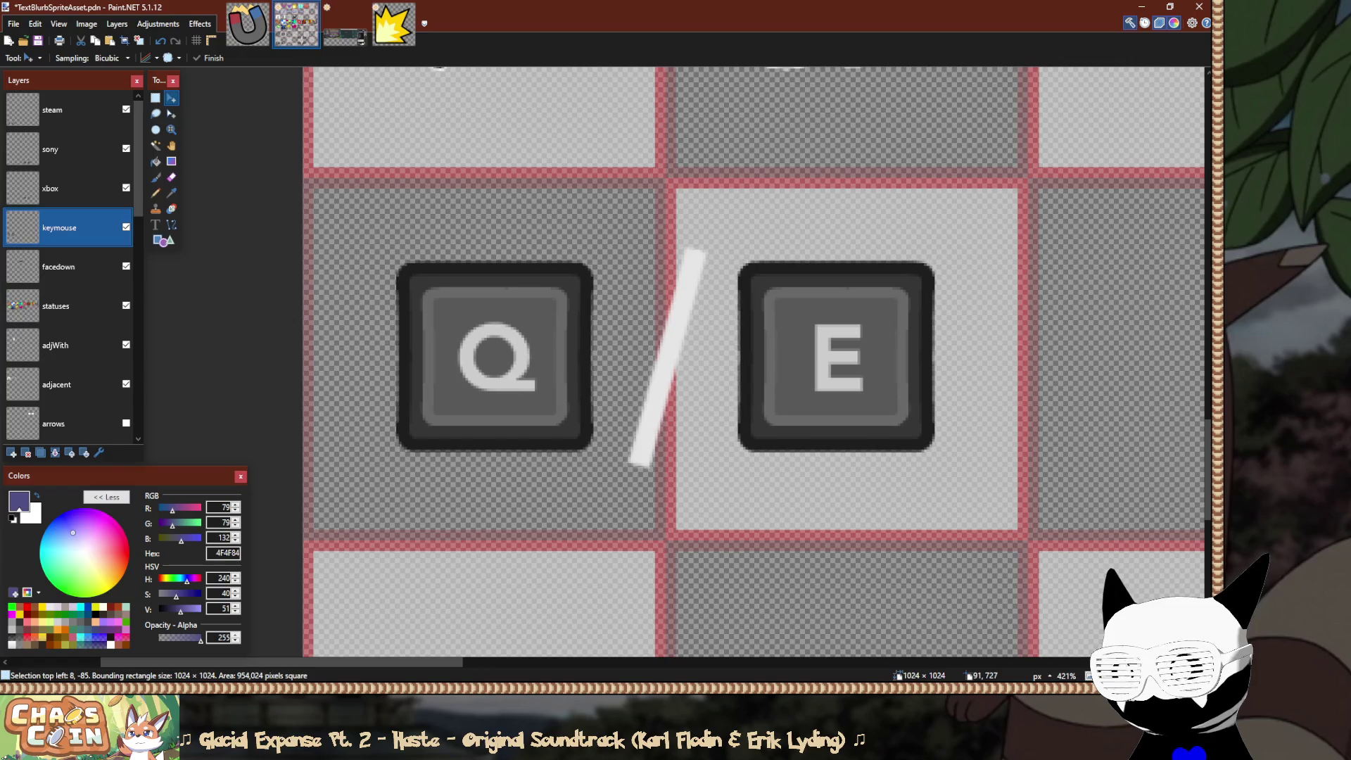
pyautogui.press('Up')
# Measure the gaps above and below the Q key with thin rectangle selections, then deselect.
pyautogui.press('s')
pyautogui.keyDown('ctrl'); pyautogui.scroll(5, 517, 303); pyautogui.keyUp('ctrl')
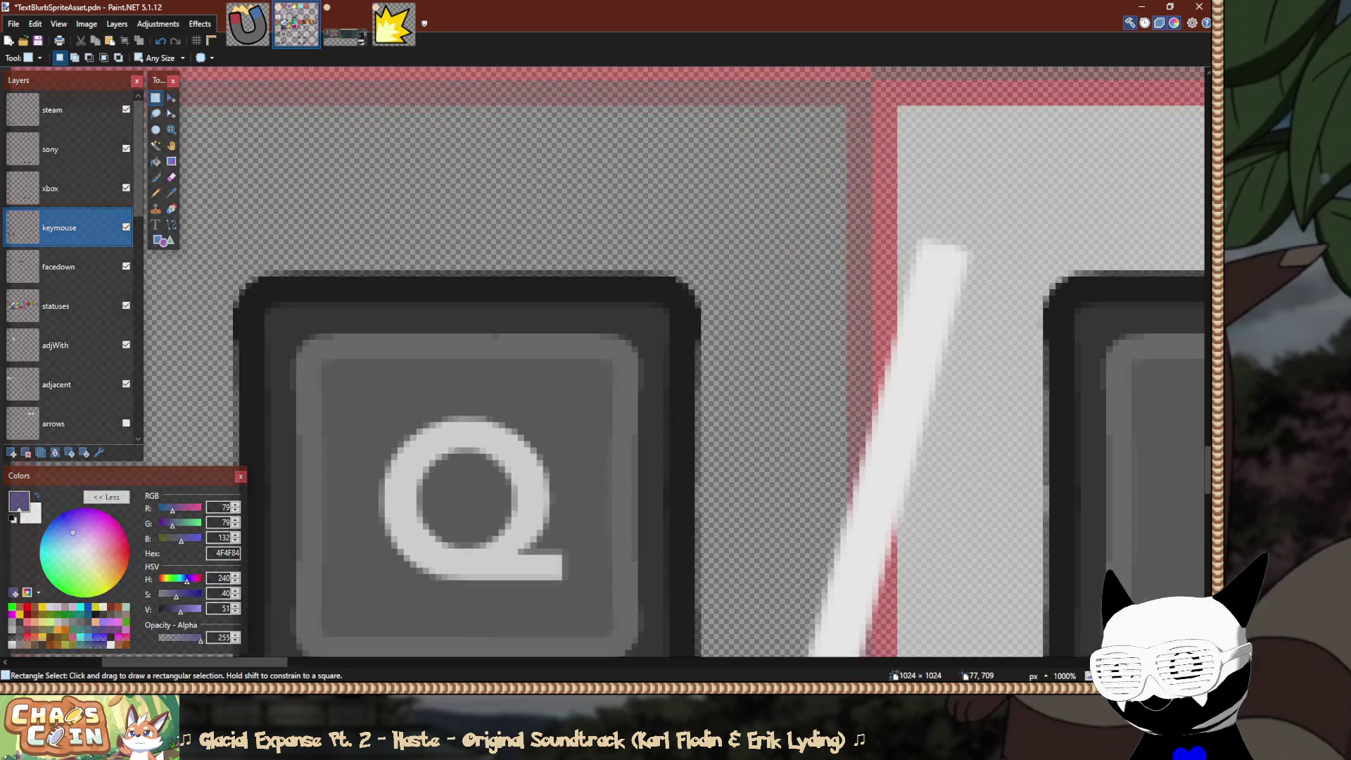
pyautogui.moveTo(506, 269); pyautogui.dragTo(495, 86)
pyautogui.keyDown('ctrl'); pyautogui.scroll(-1, 498, 92); pyautogui.keyUp('ctrl')
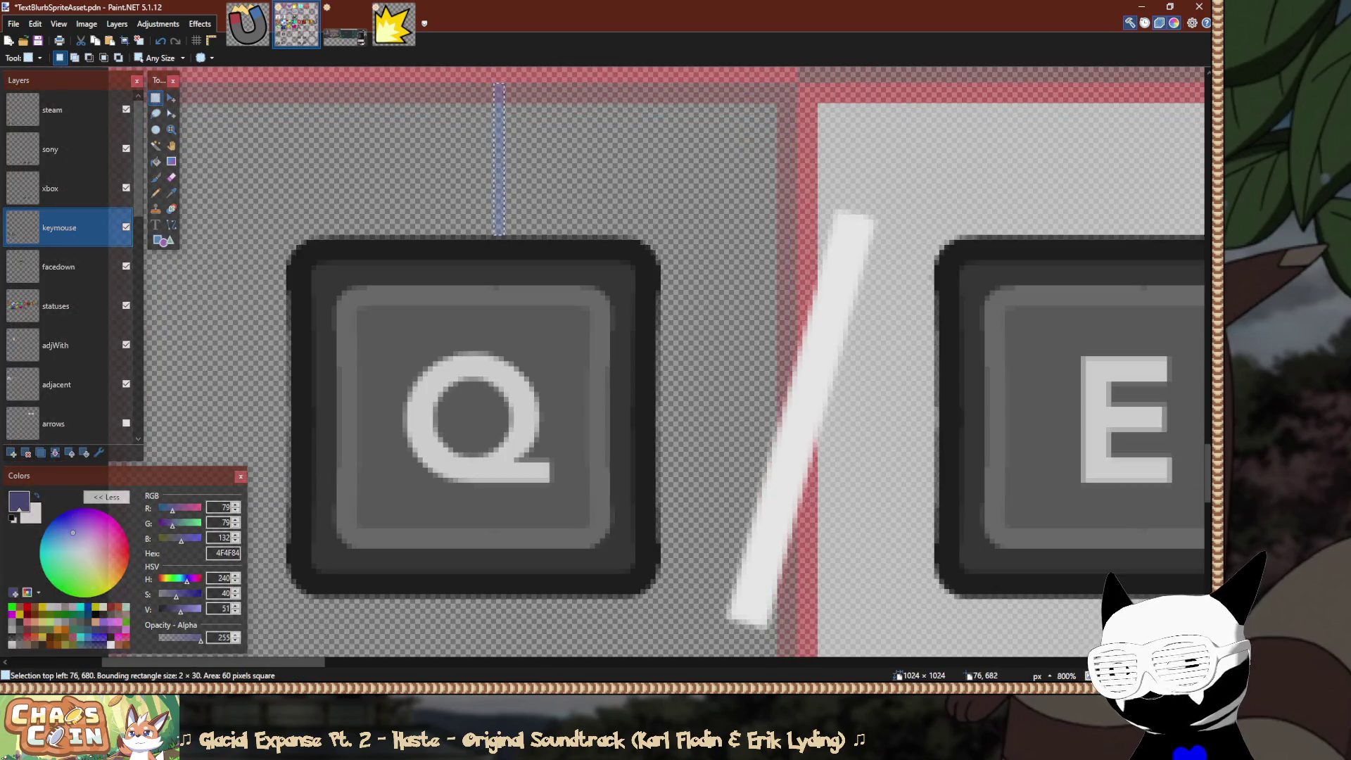
pyautogui.scroll(-3, 546, 468)
pyautogui.keyDown('ctrl'); pyautogui.scroll(2, 514, 374); pyautogui.keyUp('ctrl')
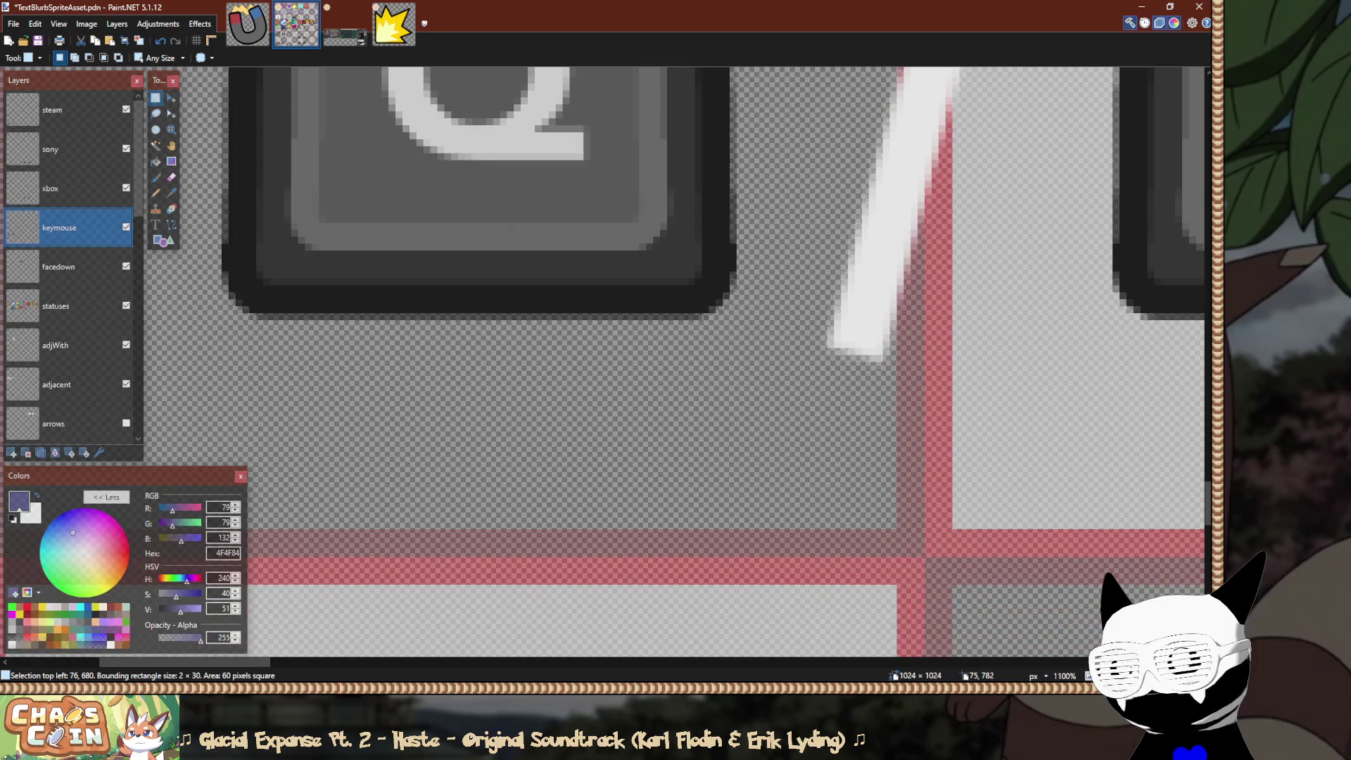
pyautogui.scroll(3, 535, 352)
pyautogui.scroll(-4, 535, 352)
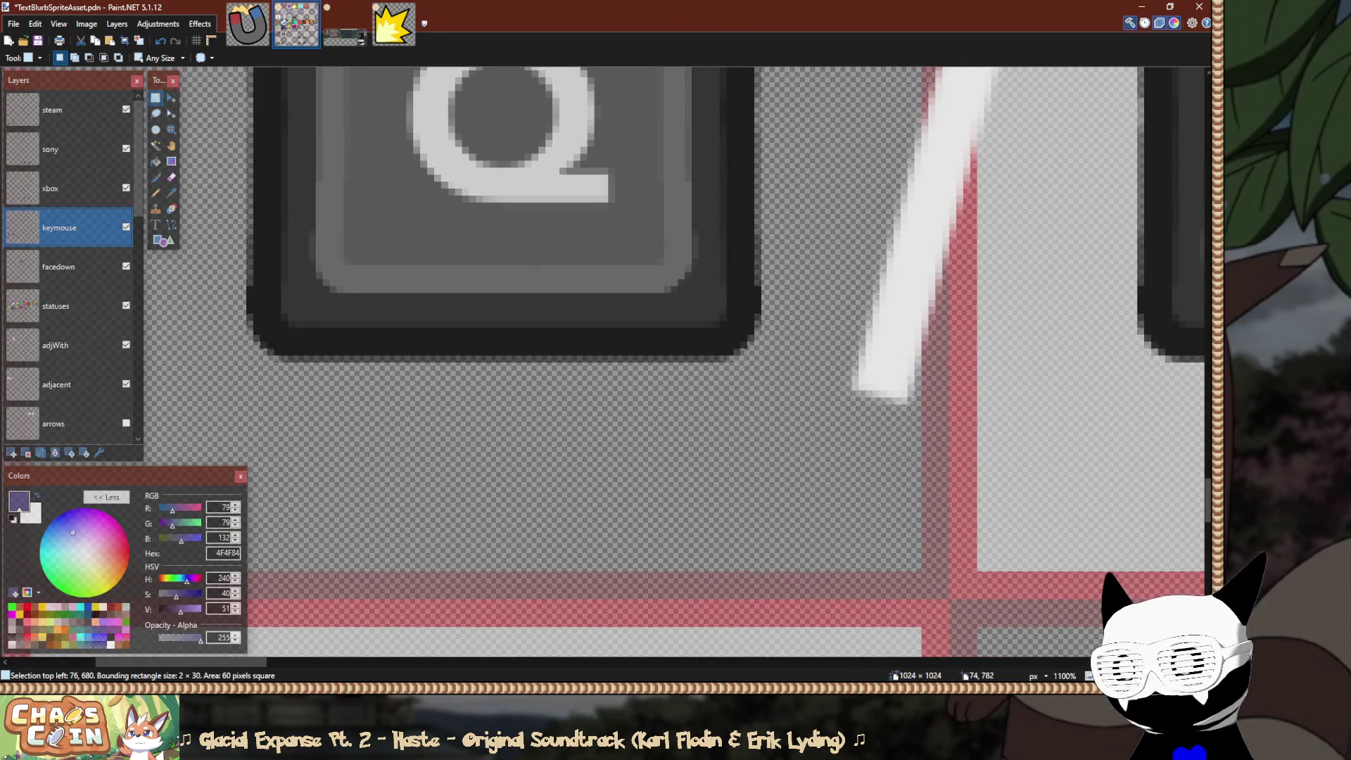
pyautogui.moveTo(522, 410); pyautogui.dragTo(521, 599)
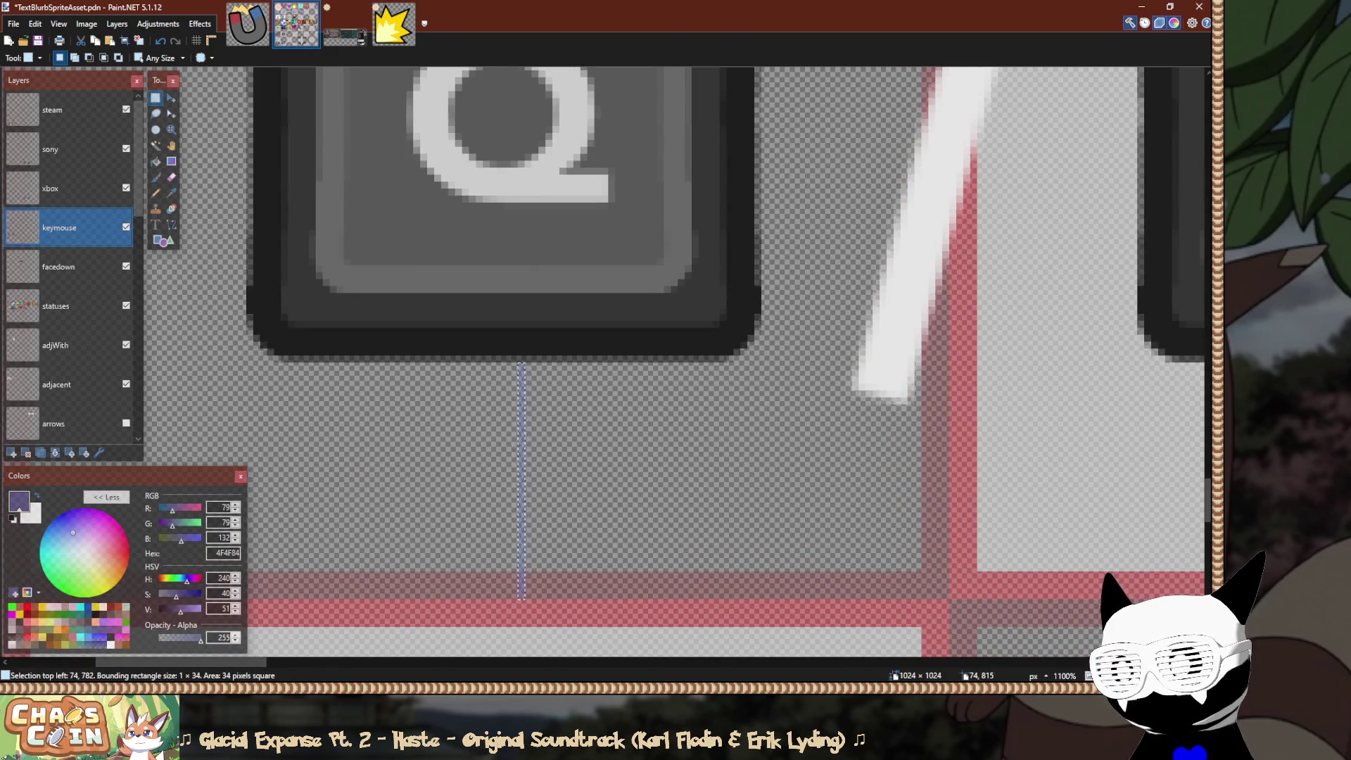
pyautogui.hotkey('ctrl', 'd')
# Commit the keymouse layer move and return to Rectangle Select.
pyautogui.keyDown('ctrl'); pyautogui.scroll(-5, 524, 423); pyautogui.keyUp('ctrl')
pyautogui.keyDown('ctrl'); pyautogui.scroll(-2, 542, 373); pyautogui.keyUp('ctrl')
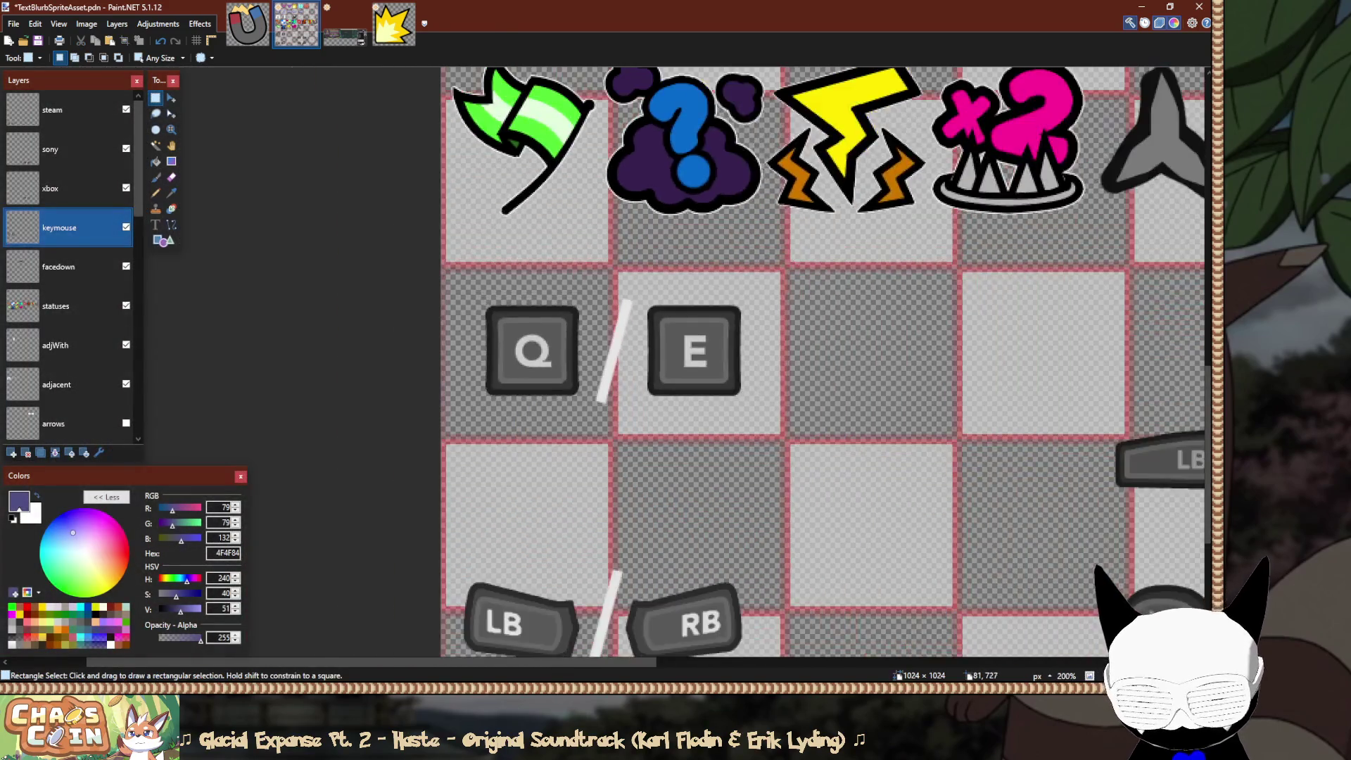
pyautogui.press('m')
pyautogui.keyDown('ctrl'); pyautogui.scroll(1, 542, 373); pyautogui.keyUp('ctrl')
pyautogui.keyDown('ctrl'); pyautogui.scroll(2, 534, 345); pyautogui.keyUp('ctrl')
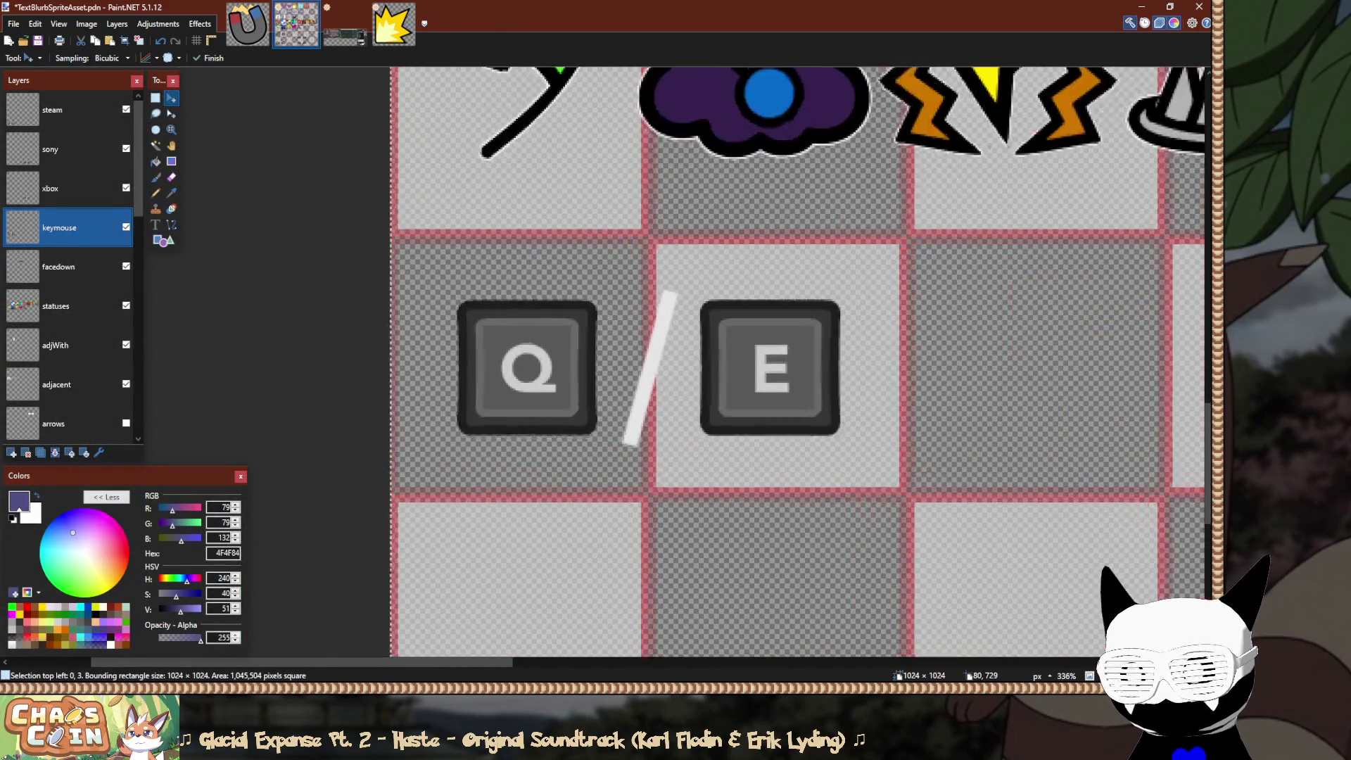
pyautogui.press('s')
pyautogui.keyDown('ctrl'); pyautogui.scroll(-1, 547, 326); pyautogui.keyUp('ctrl')
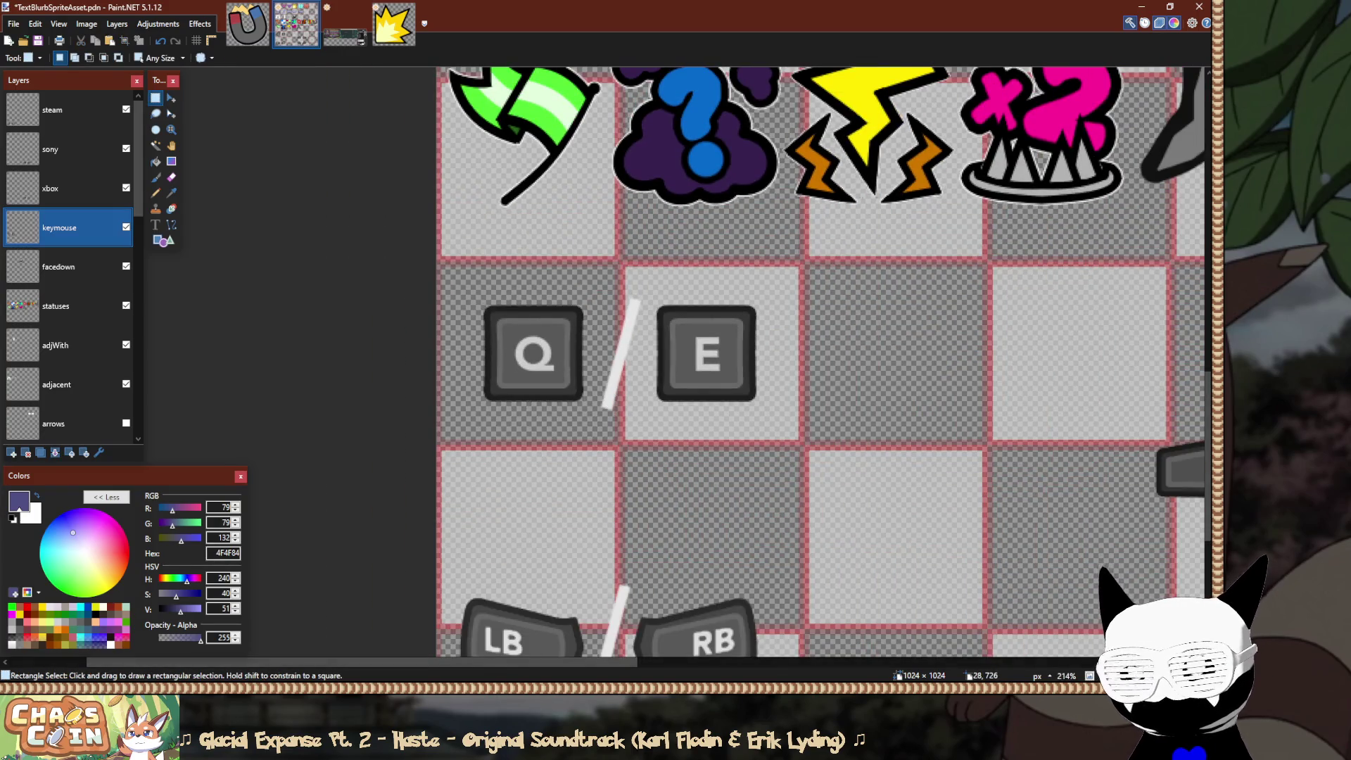
pyautogui.scroll(-3, 471, 352)
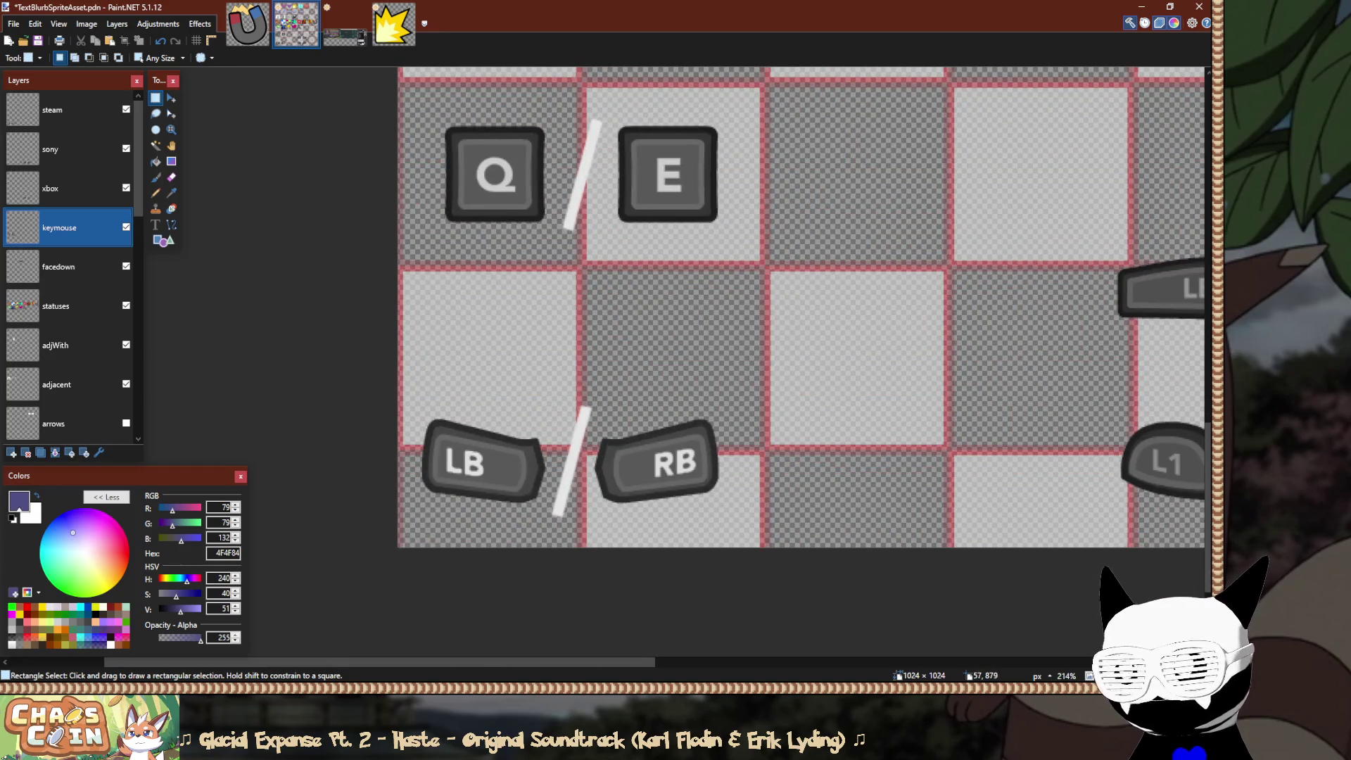
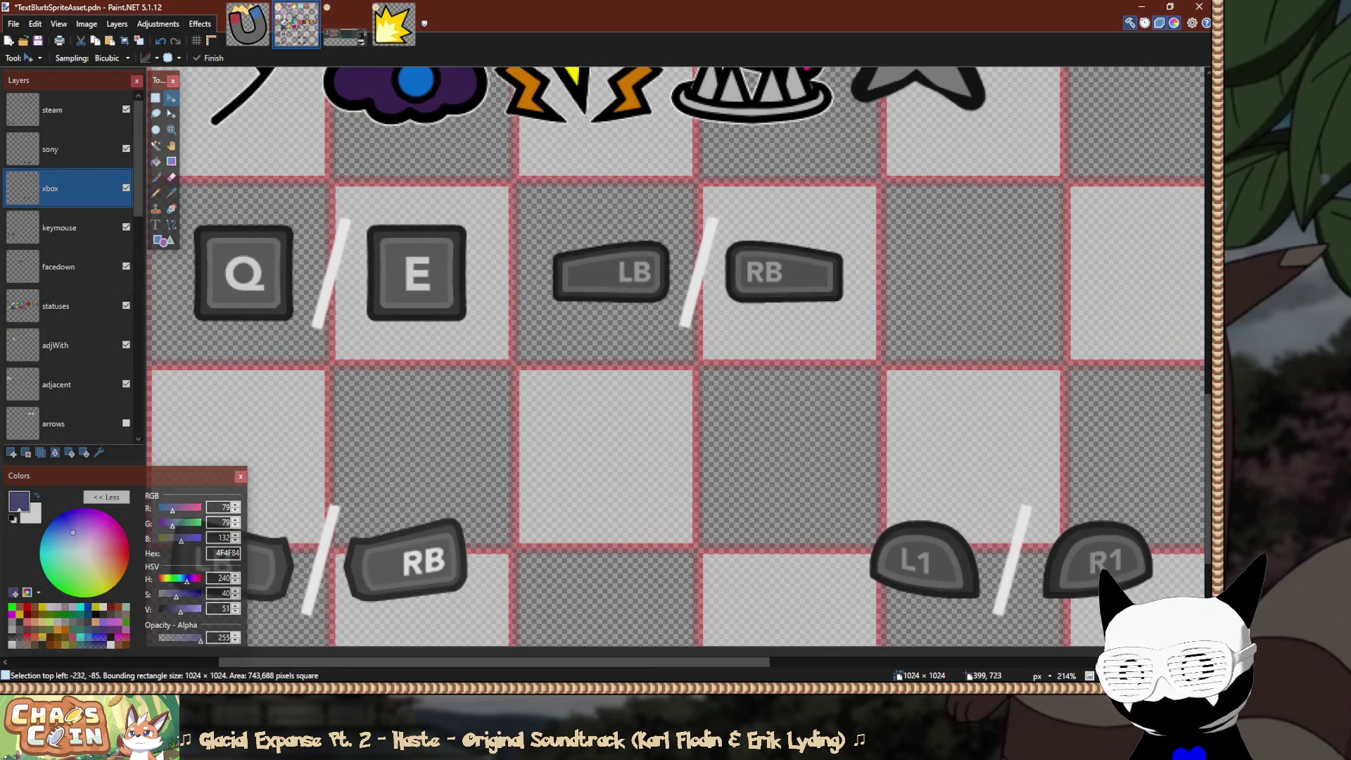
# Undo the earlier LB/RB move, try shifting it toward the Q/E keys, then undo again.
pyautogui.hotkey('ctrl', 'z')
pyautogui.moveTo(1013, 330)
pyautogui.mouseDown()
pyautogui.moveTo(716, 325)
pyautogui.moveTo(665, 354)
pyautogui.moveTo(667, 327)
pyautogui.moveTo(691, 327)
pyautogui.mouseUp()
pyautogui.scroll(1, 704, 354)
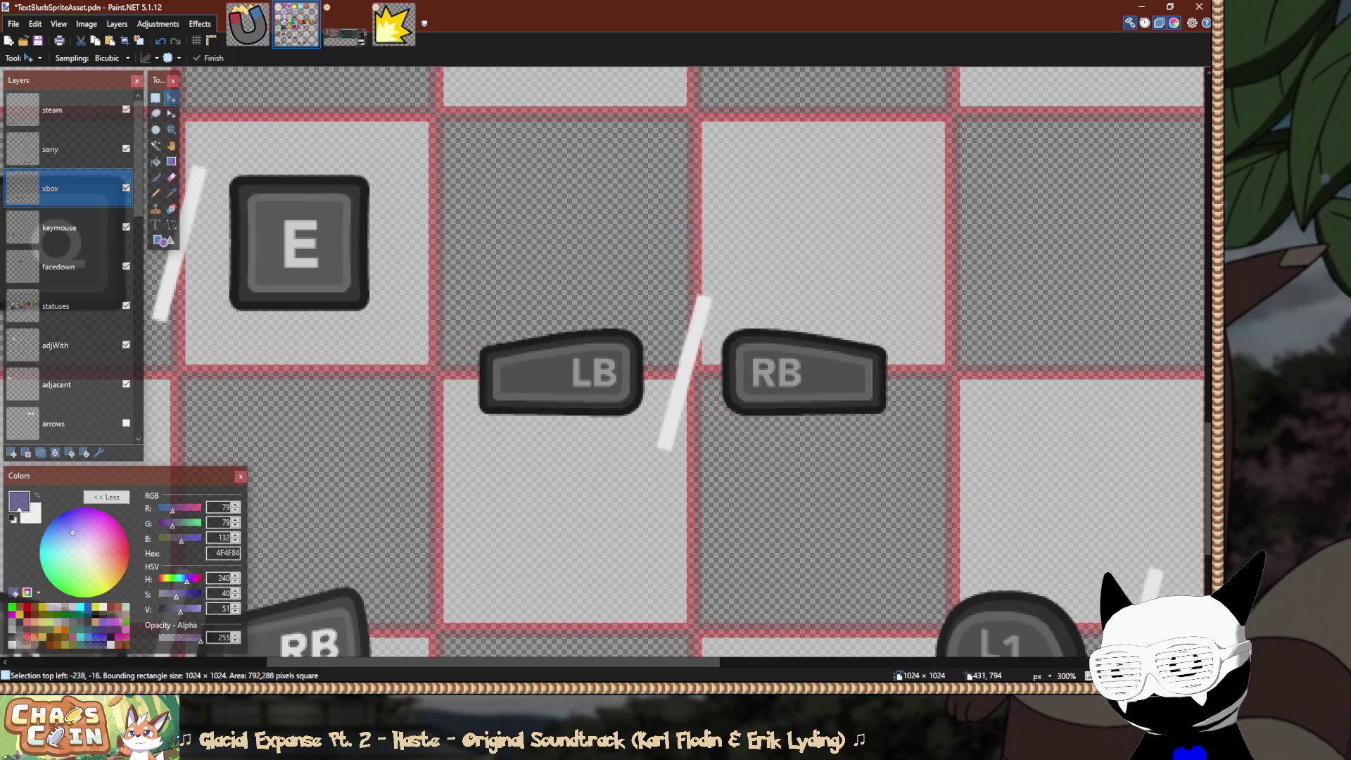
pyautogui.hotkey('ctrl', 'z')
pyautogui.hotkey('ctrl', '-')
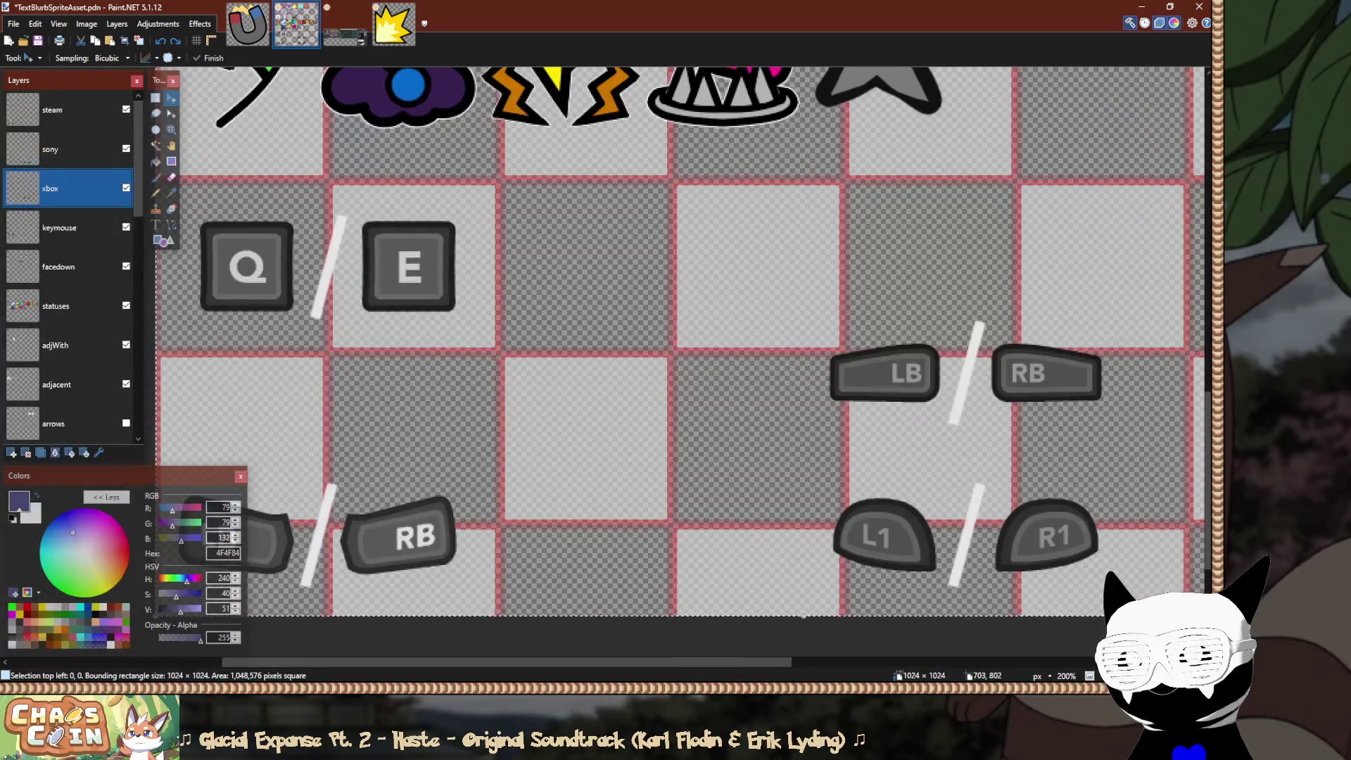
pyautogui.hotkey('ctrl', 'y')
pyautogui.hotkey('ctrl', 'y')
pyautogui.hotkey('ctrl', 'y')
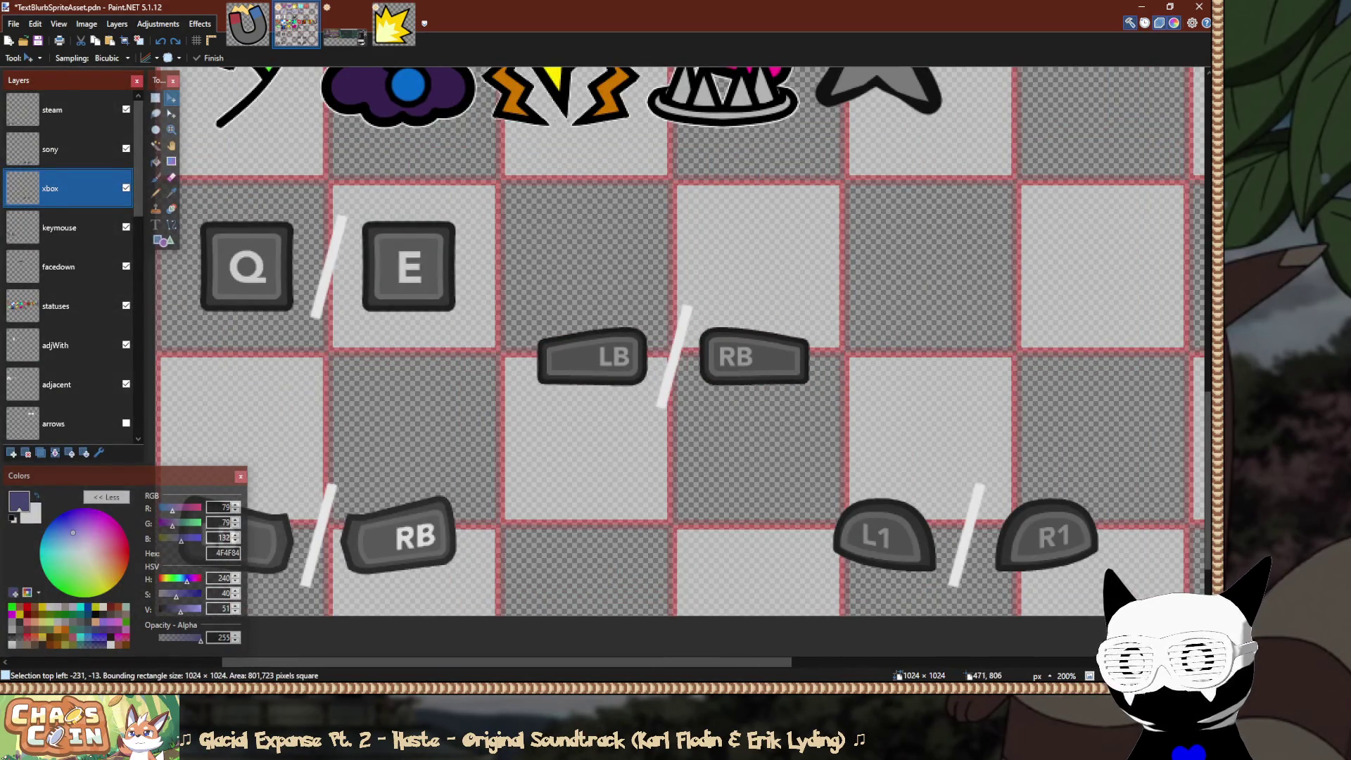
pyautogui.hotkey('ctrl', 'z')
pyautogui.hotkey('ctrl', 'z')
pyautogui.hotkey('ctrl', 'z')
# Move the LB/RB buttons and slash about 232 px left, then up into the Q/E row.
pyautogui.moveTo(912, 614); pyautogui.dragTo(600, 612)
pyautogui.scroll(2, 664, 250)
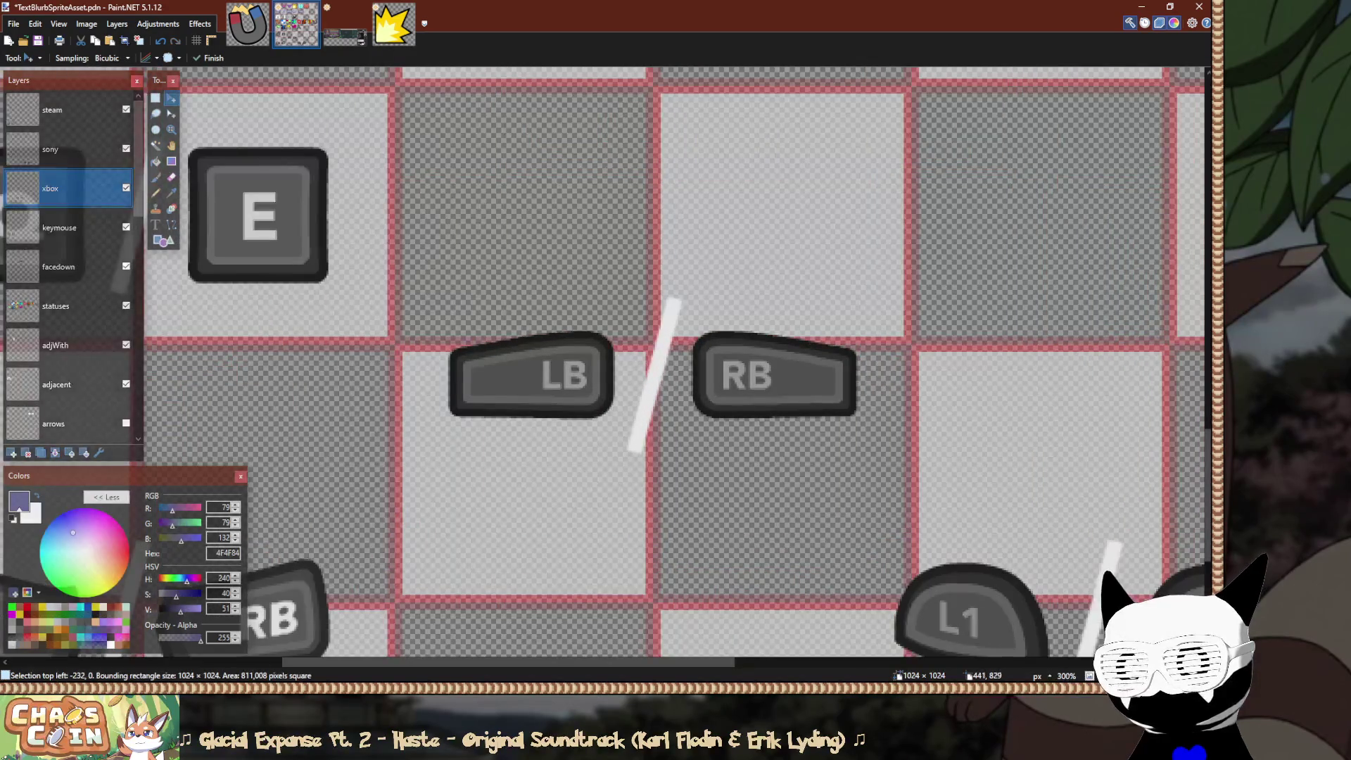
pyautogui.scroll(2, 664, 250)
pyautogui.moveTo(729, 270); pyautogui.dragTo(737, 33)
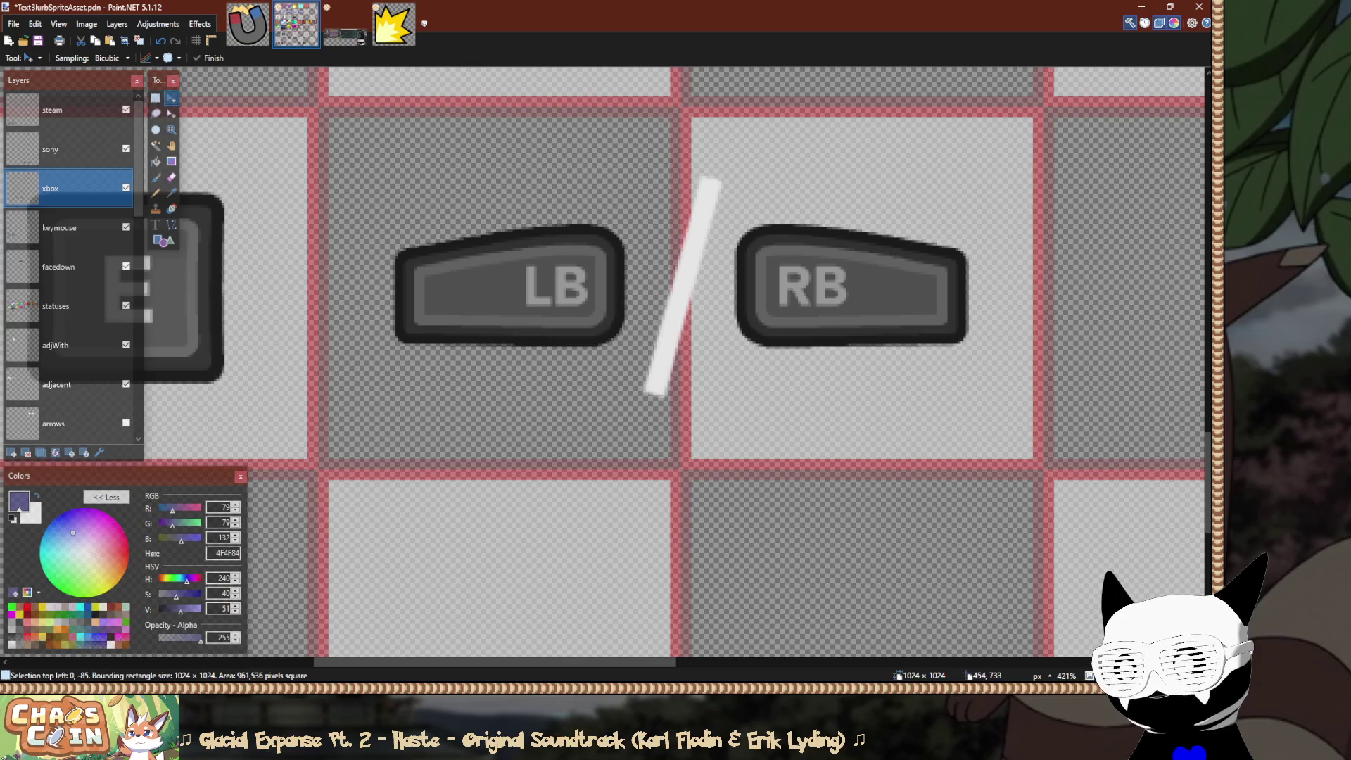
# Commit the LB/RB placement and measure its vertical gap to the red cell border.
pyautogui.press('s')
pyautogui.scroll(3, 442, 334)
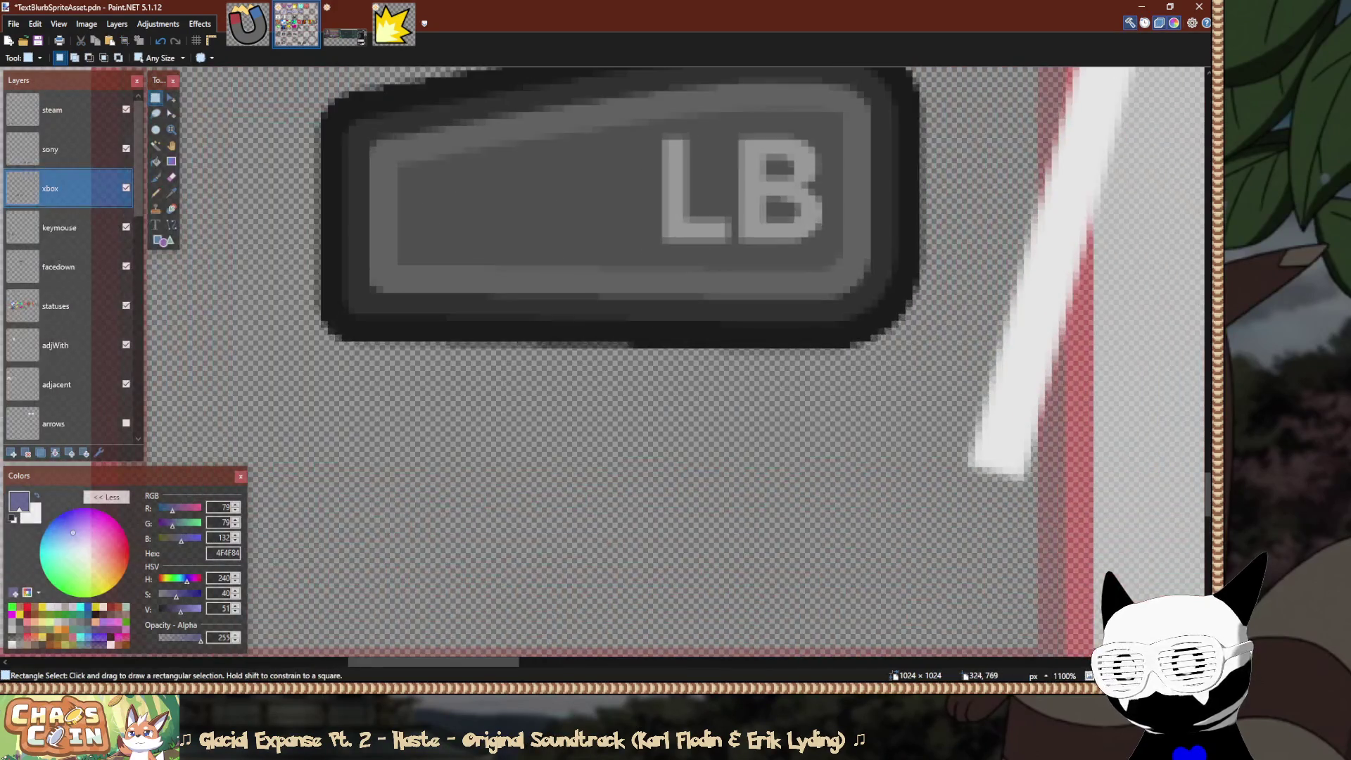
pyautogui.scroll(-2, 654, 338)
pyautogui.moveTo(662, 273); pyautogui.dragTo(677, 572)
pyautogui.scroll(5, 677, 398)
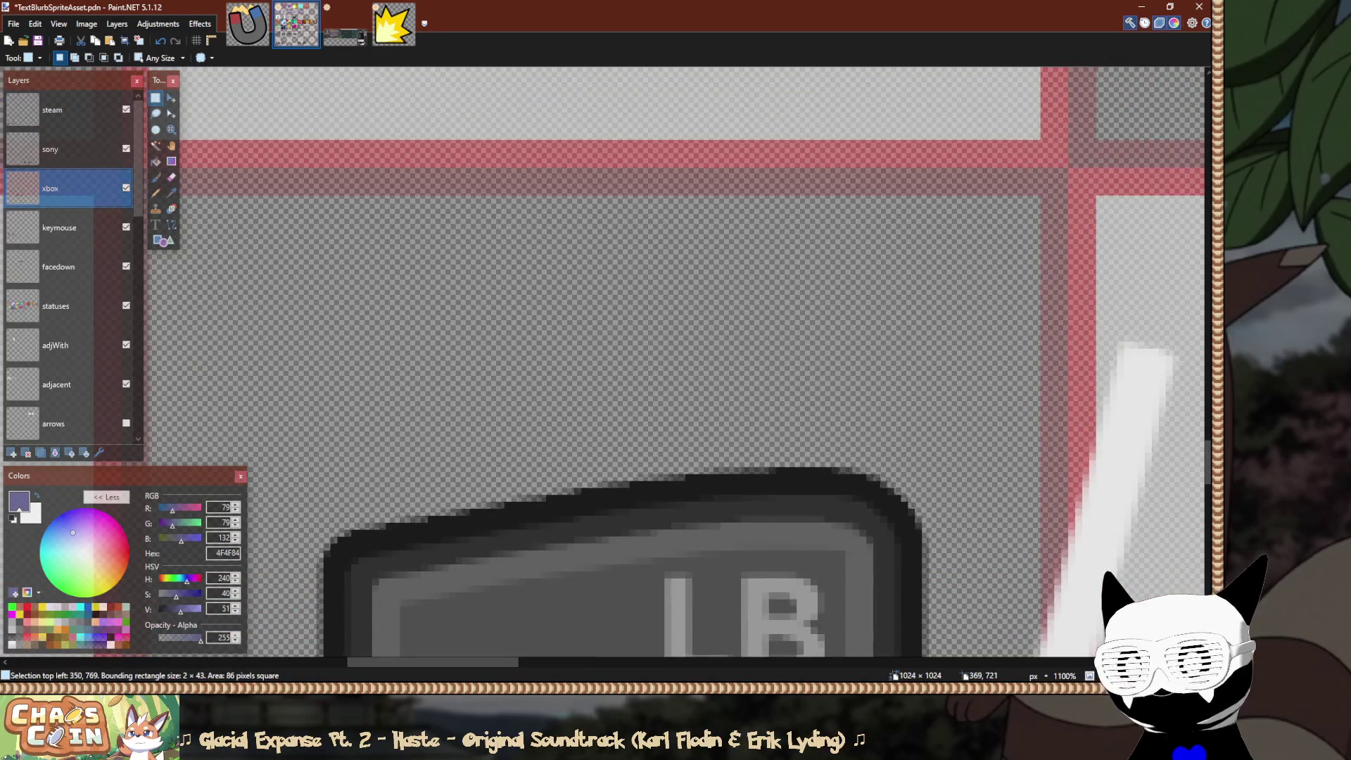
pyautogui.hotkey('ctrl', 'd')
# Measure the horizontal gap between the LB/RB pair and the red cell border.
pyautogui.scroll(1, 623, 521)
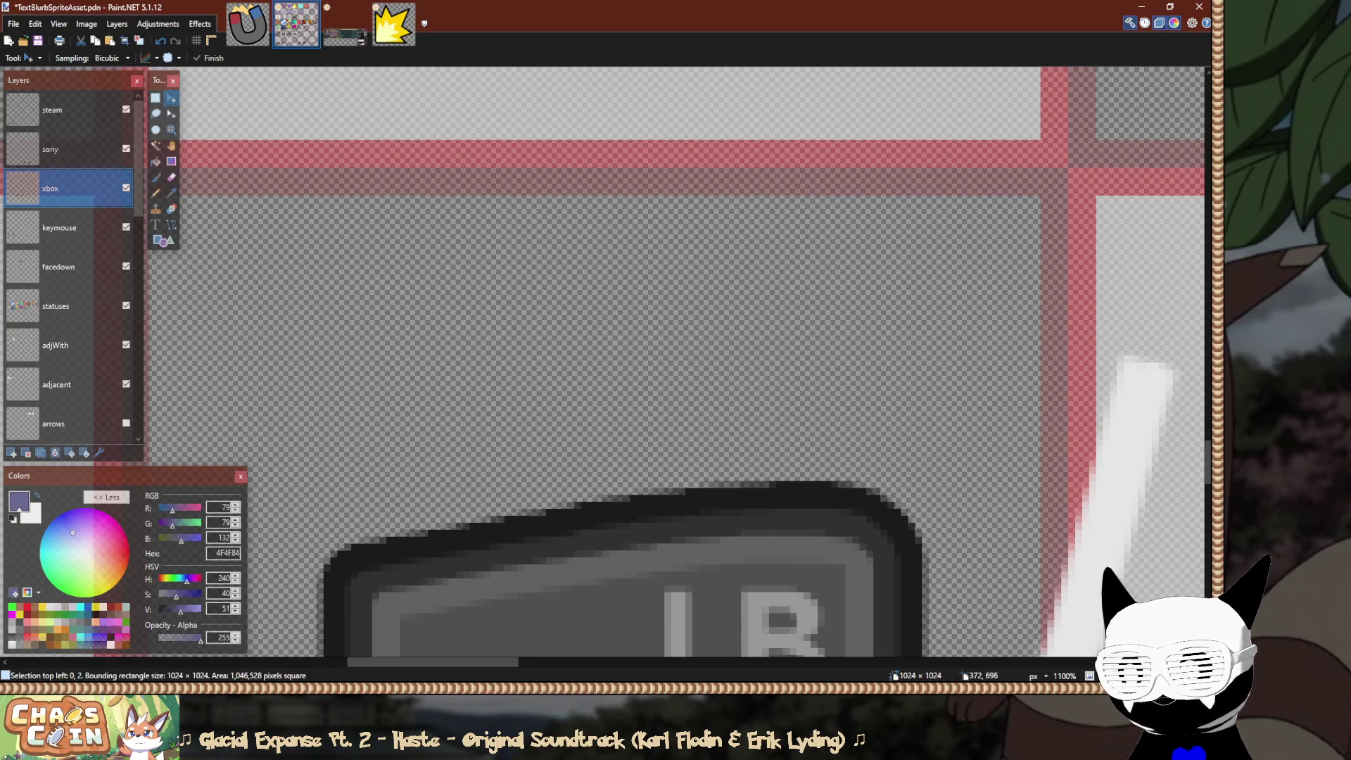
pyautogui.scroll(-2, 675, 363)
pyautogui.hscroll(-3, 676, 363)
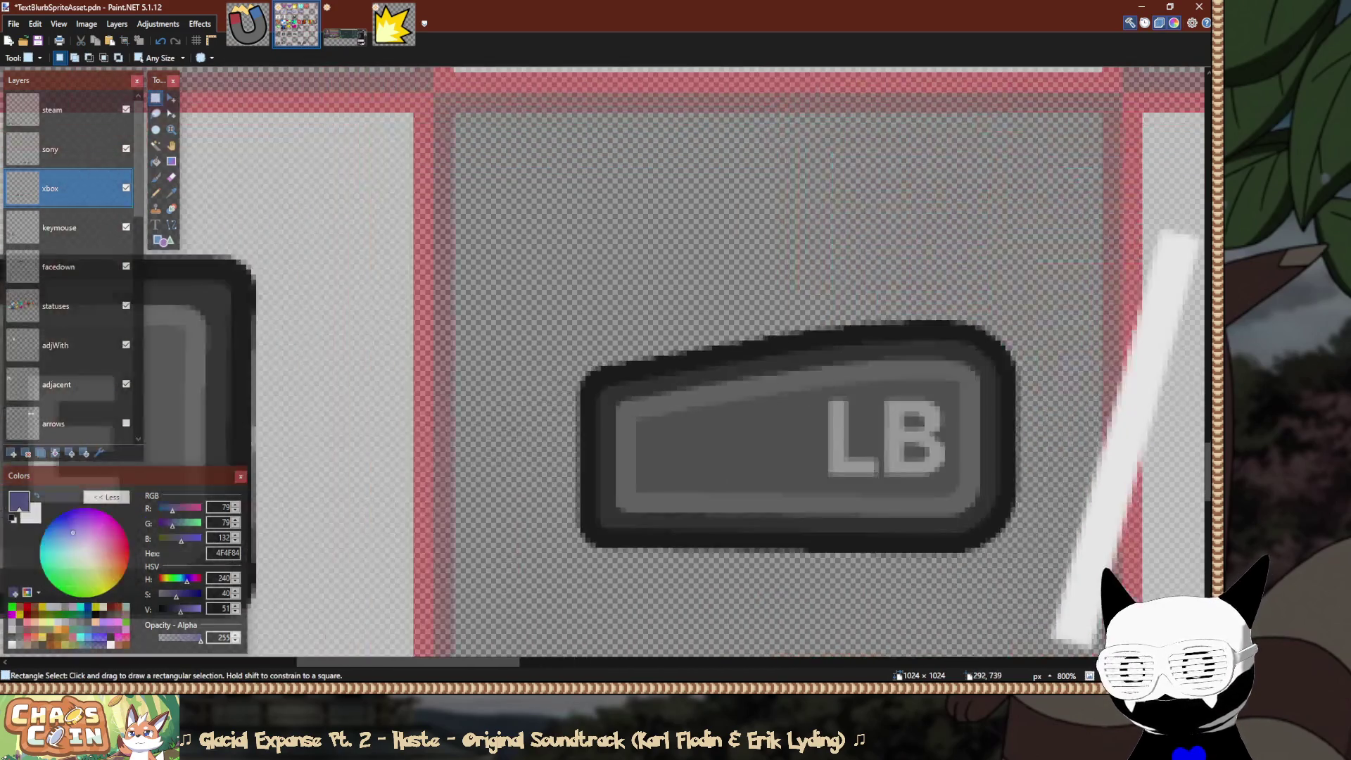
pyautogui.moveTo(571, 432); pyautogui.dragTo(437, 431)
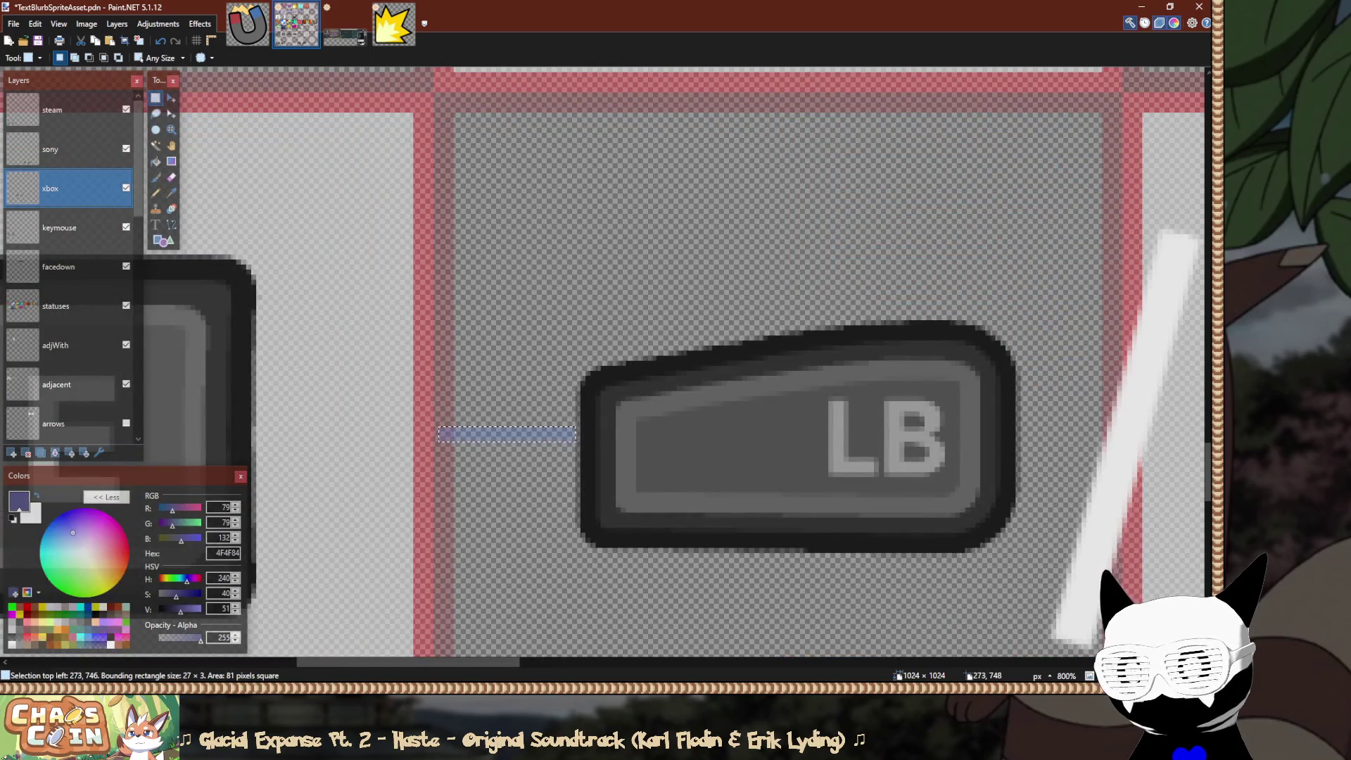
pyautogui.hscroll(5, 999, 358)
# Zoom out to review the whole sprite-sheet grid, then zoom back to 251%.
pyautogui.scroll(2, 865, 492)
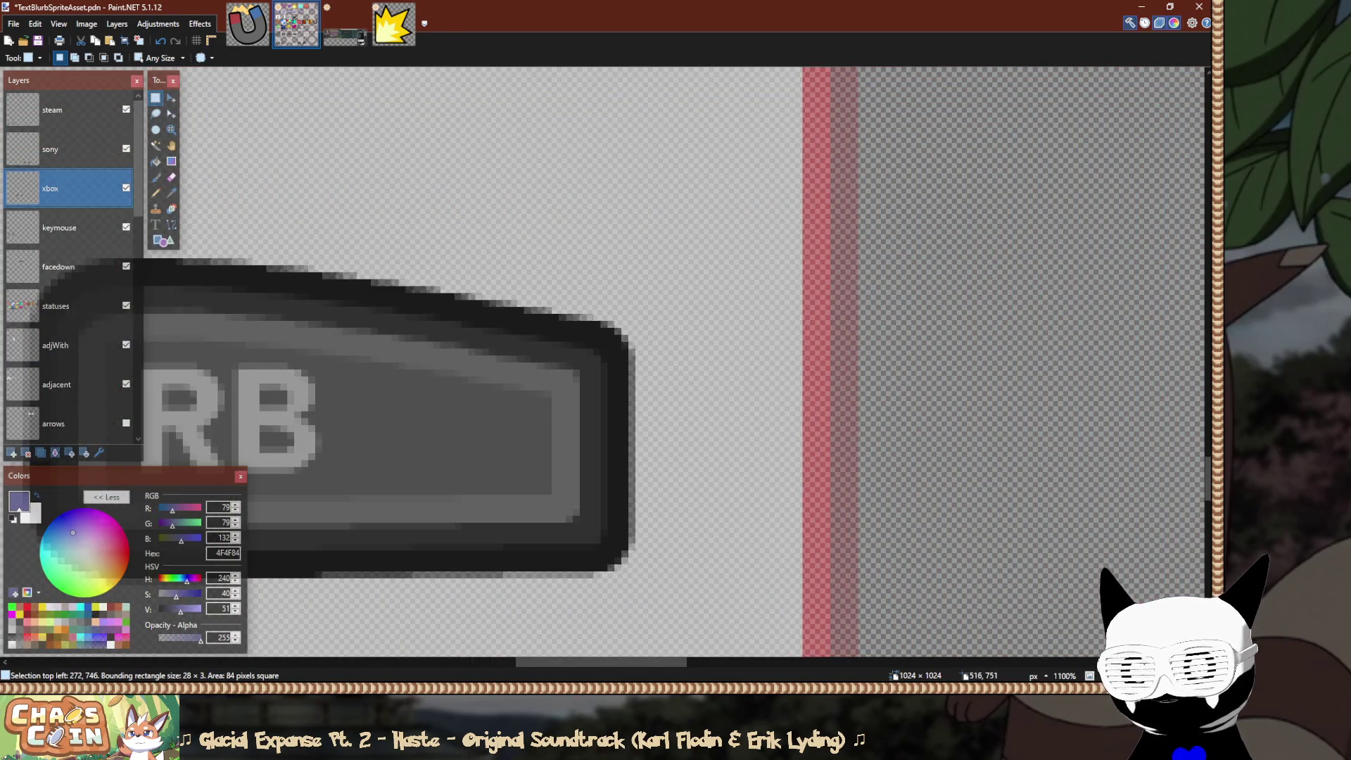
pyautogui.scroll(-5, 615, 416)
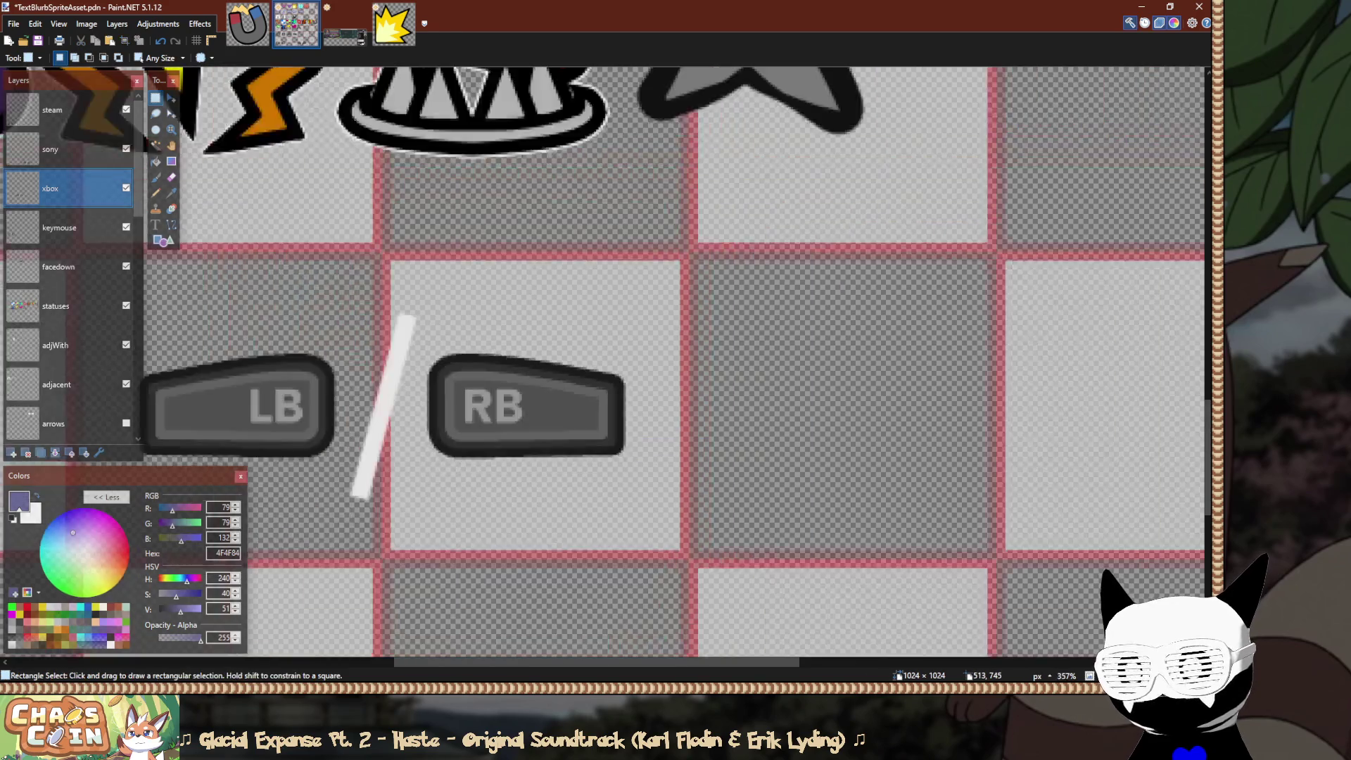
pyautogui.scroll(-5, 746, 325)
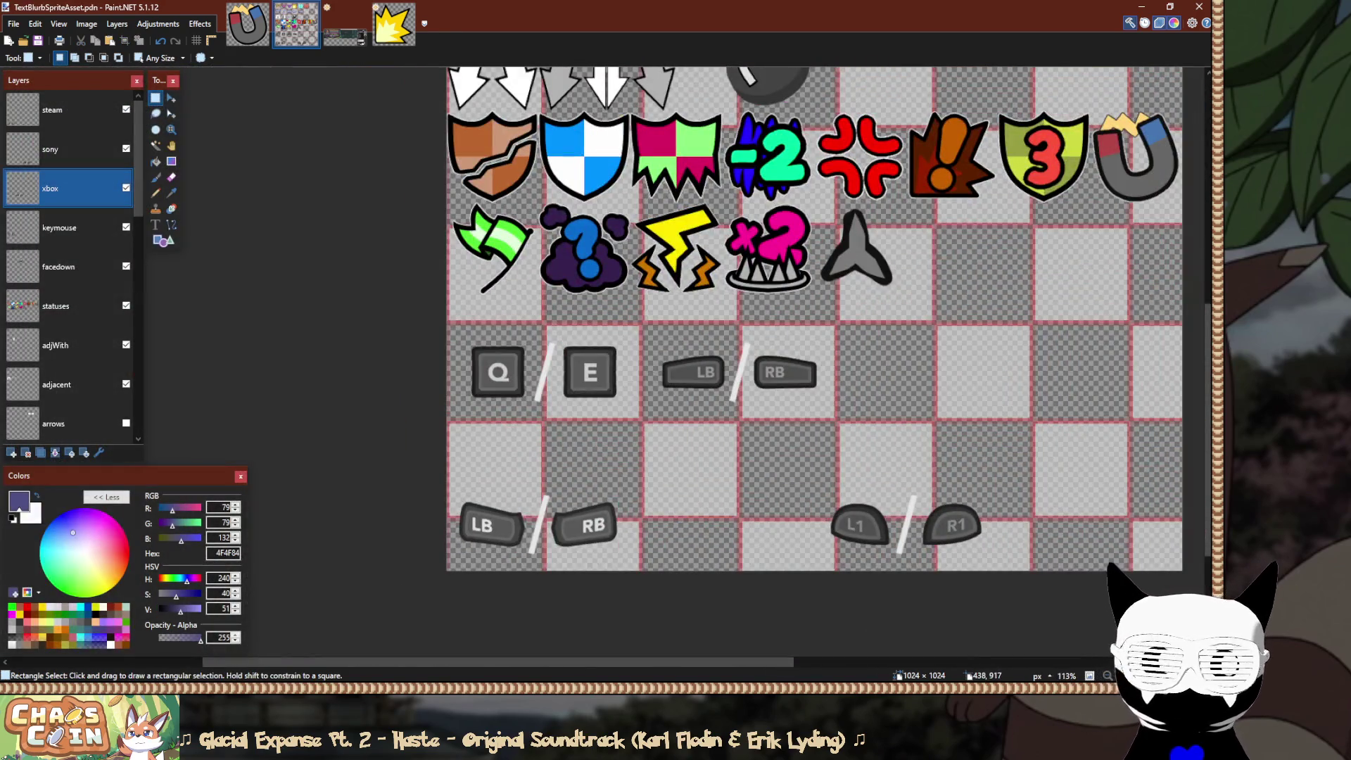
pyautogui.scroll(-2, 744, 451)
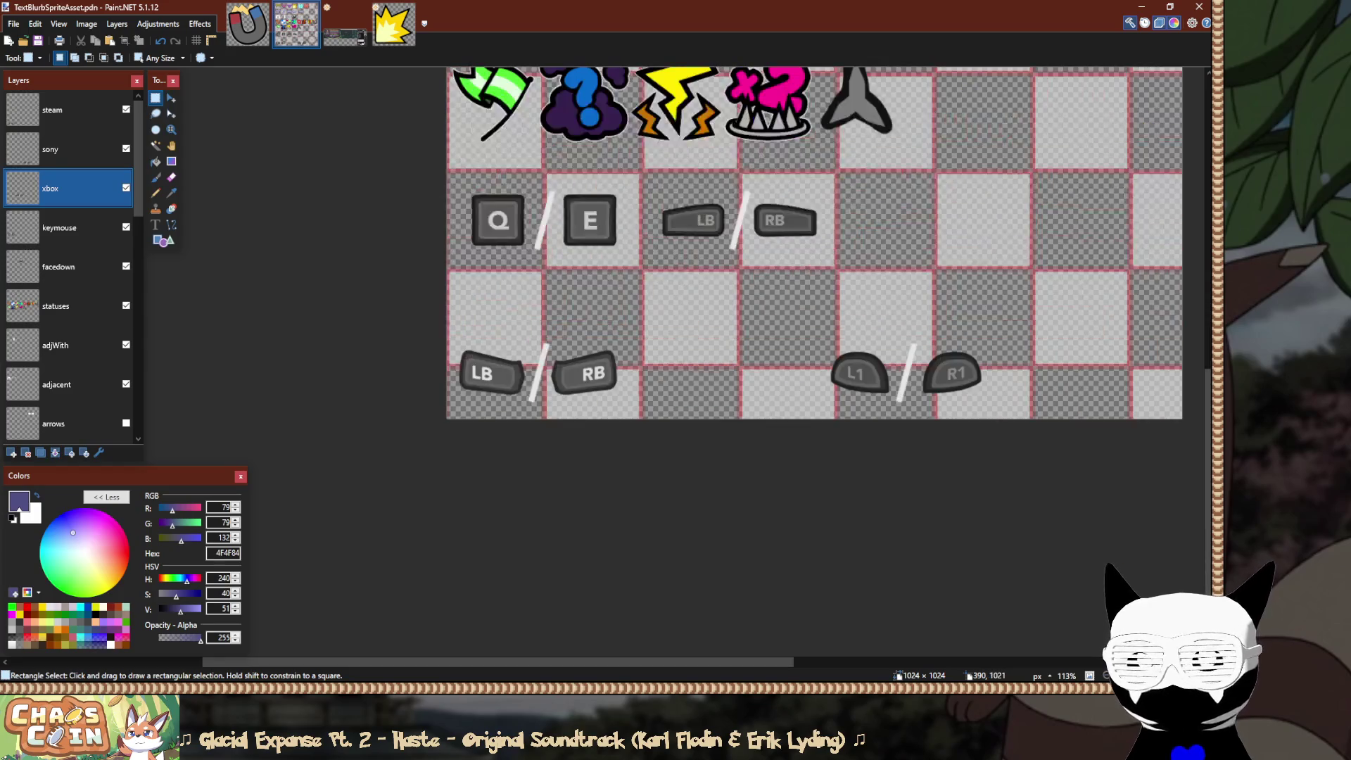
pyautogui.scroll(3, 499, 426)
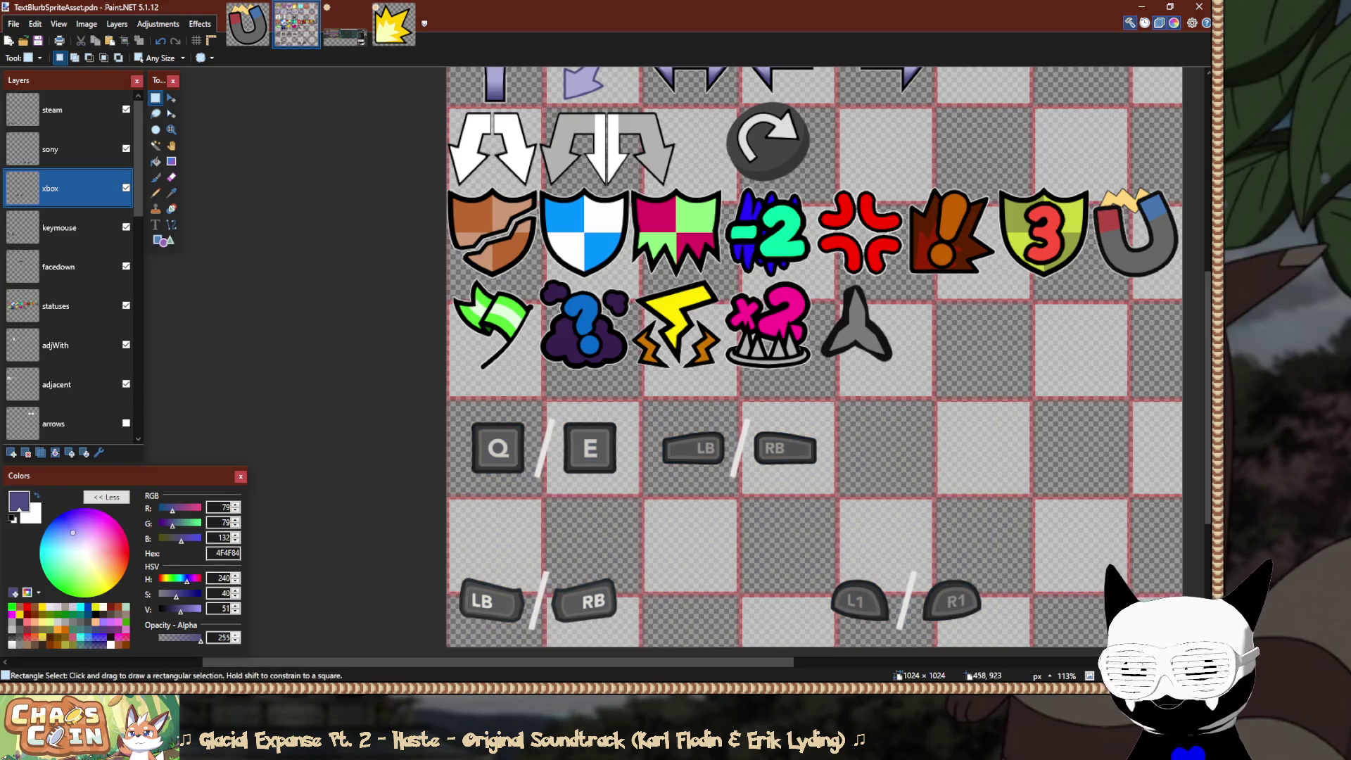
pyautogui.scroll(1, 542, 563)
pyautogui.scroll(-2, 542, 563)
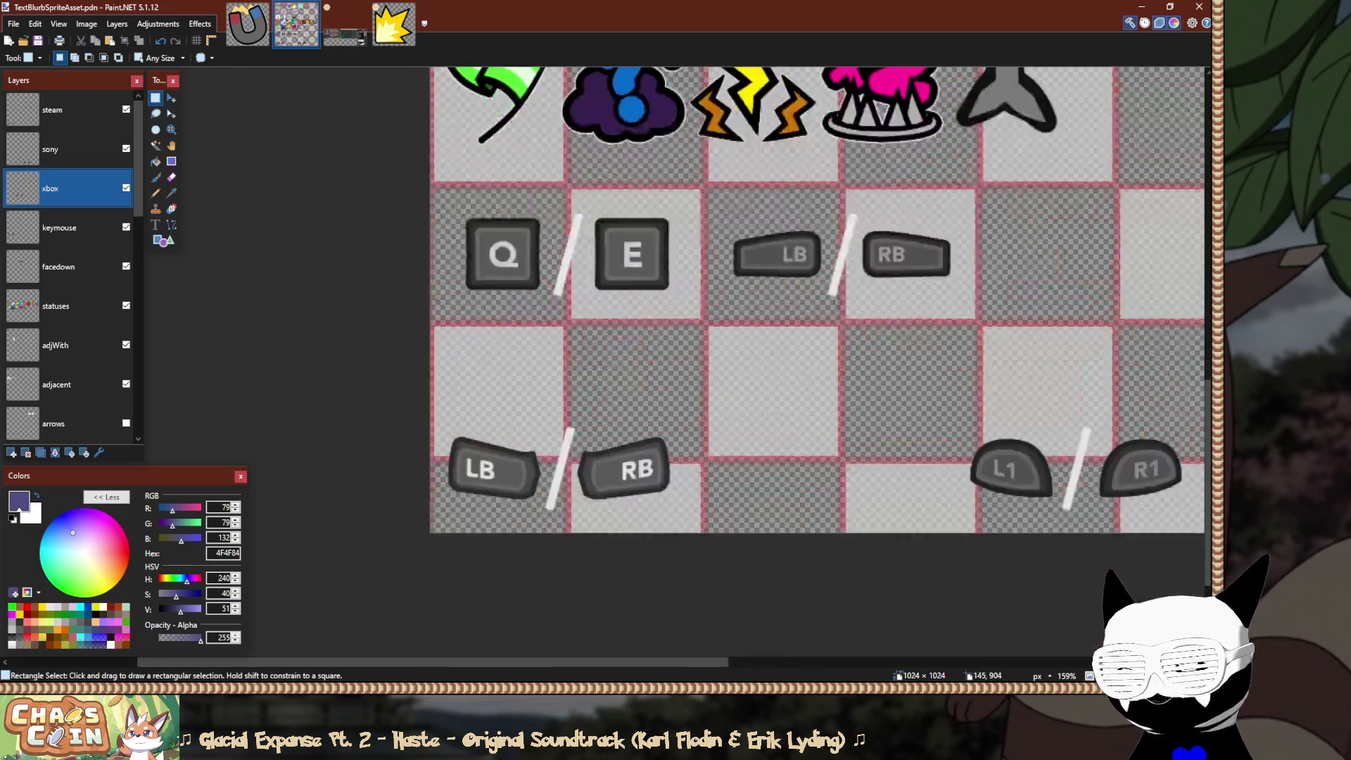
pyautogui.scroll(2, 493, 493)
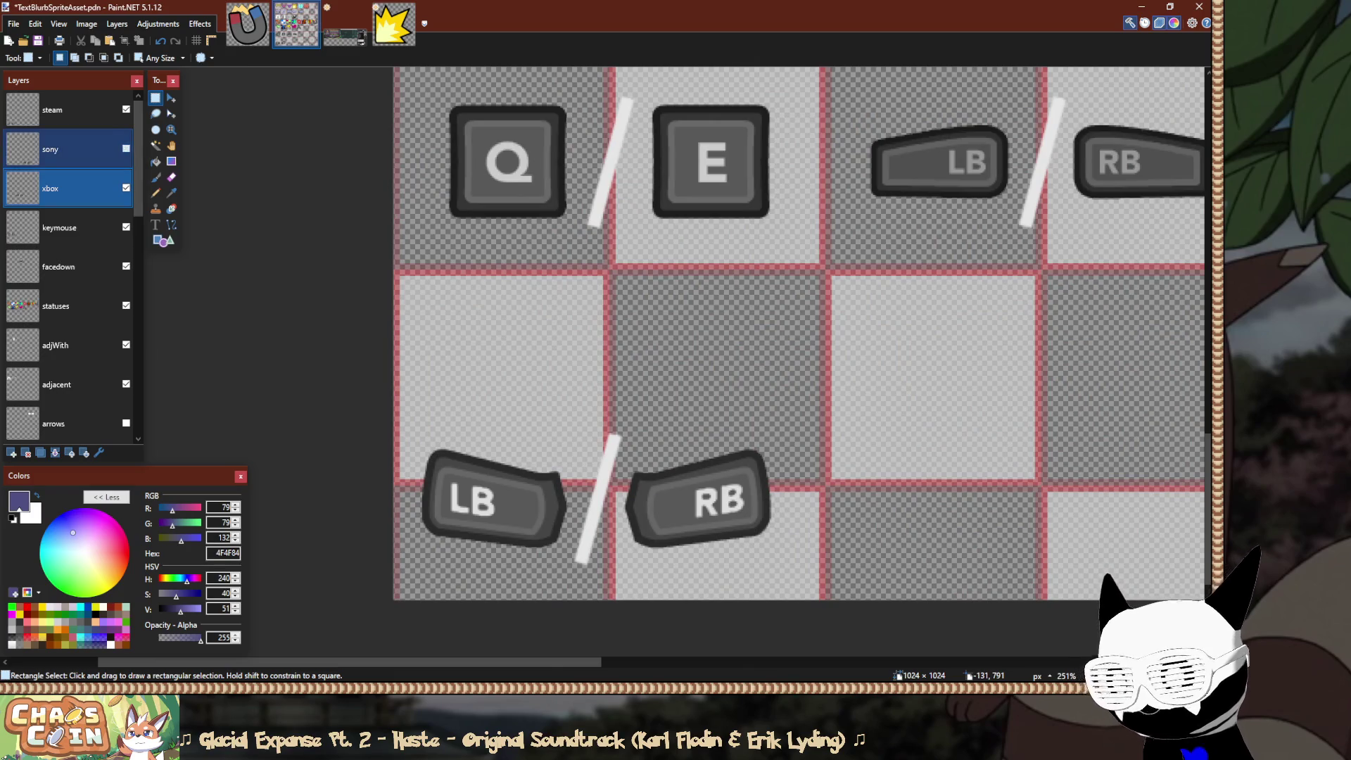
# Move the steam layer's LB/RB buttons up 44 px, then nudge them right and down.
pyautogui.click(70, 110)
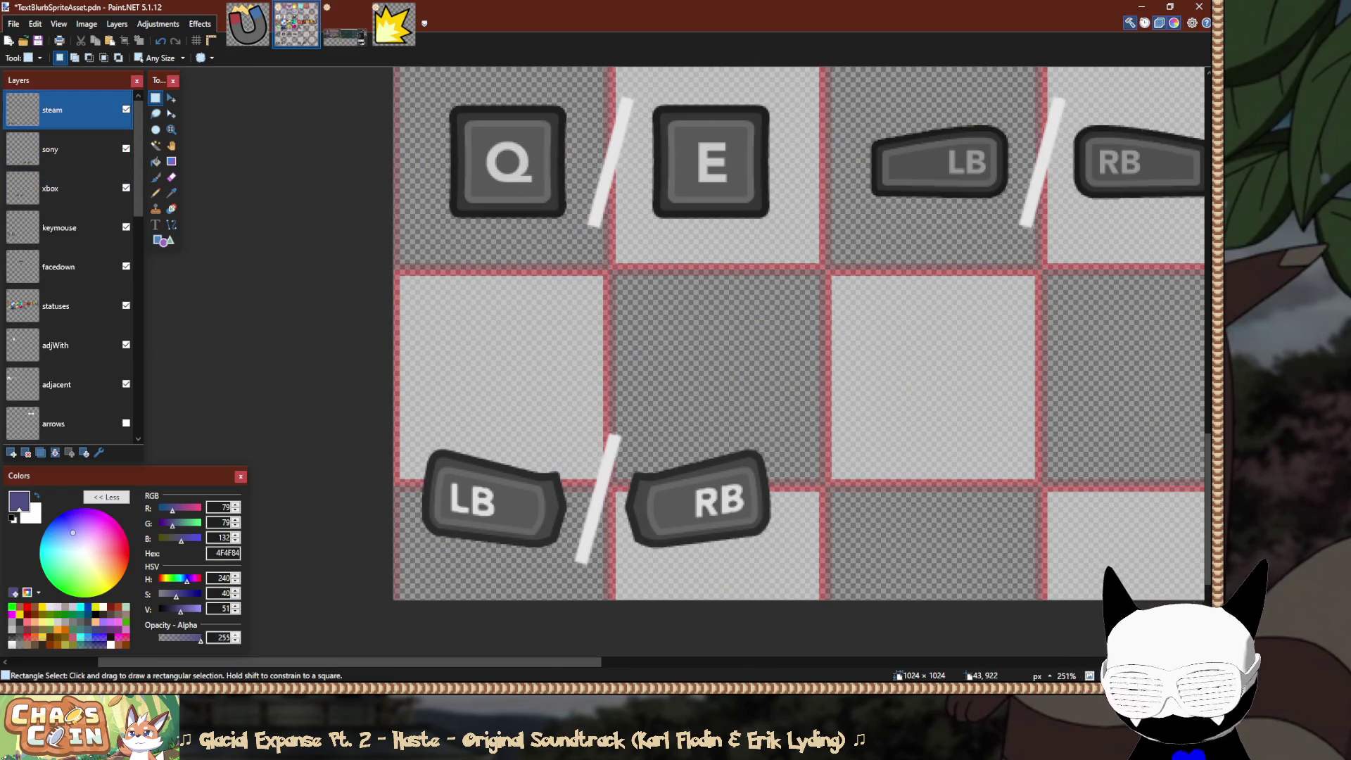
pyautogui.press('m')
pyautogui.scroll(1, 556, 458)
pyautogui.moveTo(546, 447); pyautogui.dragTo(547, 253)
pyautogui.scroll(2, 475, 273)
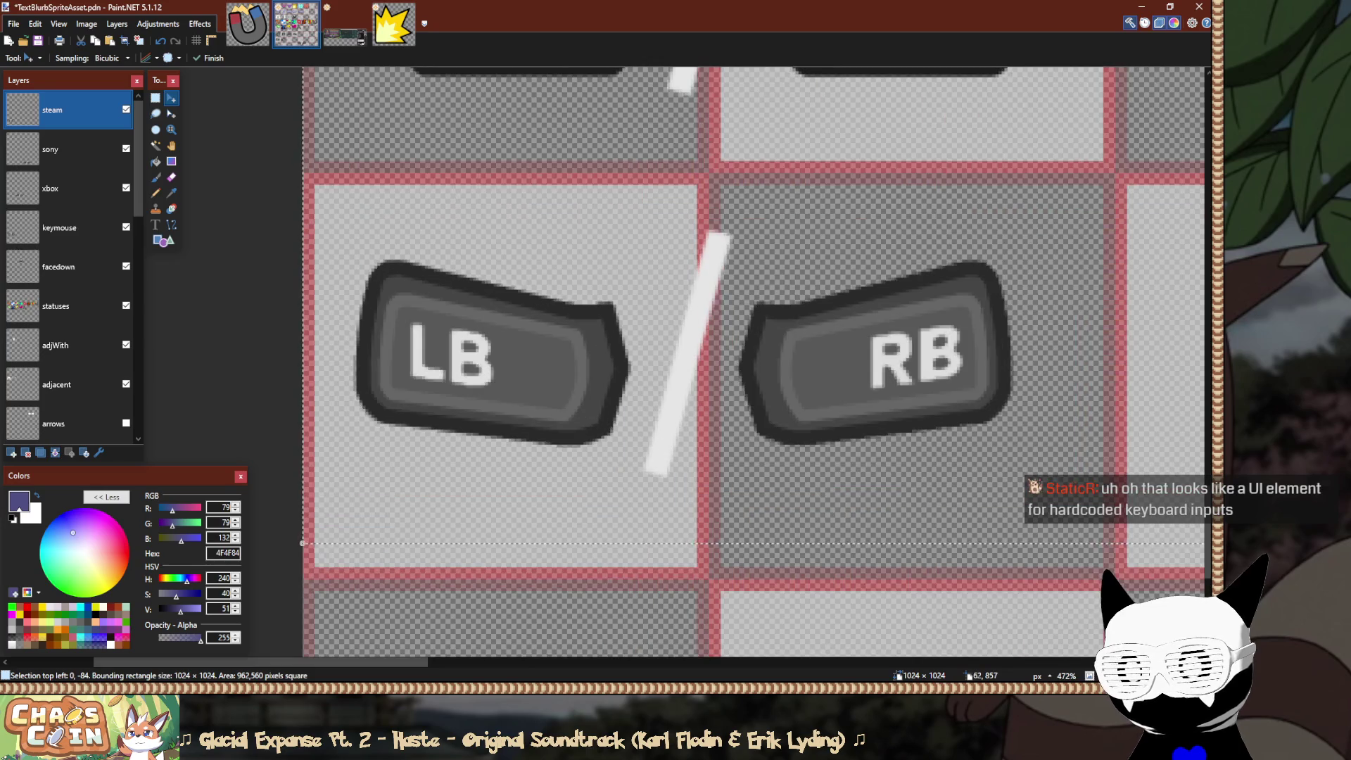
pyautogui.moveTo(528, 300); pyautogui.dragTo(554, 312)
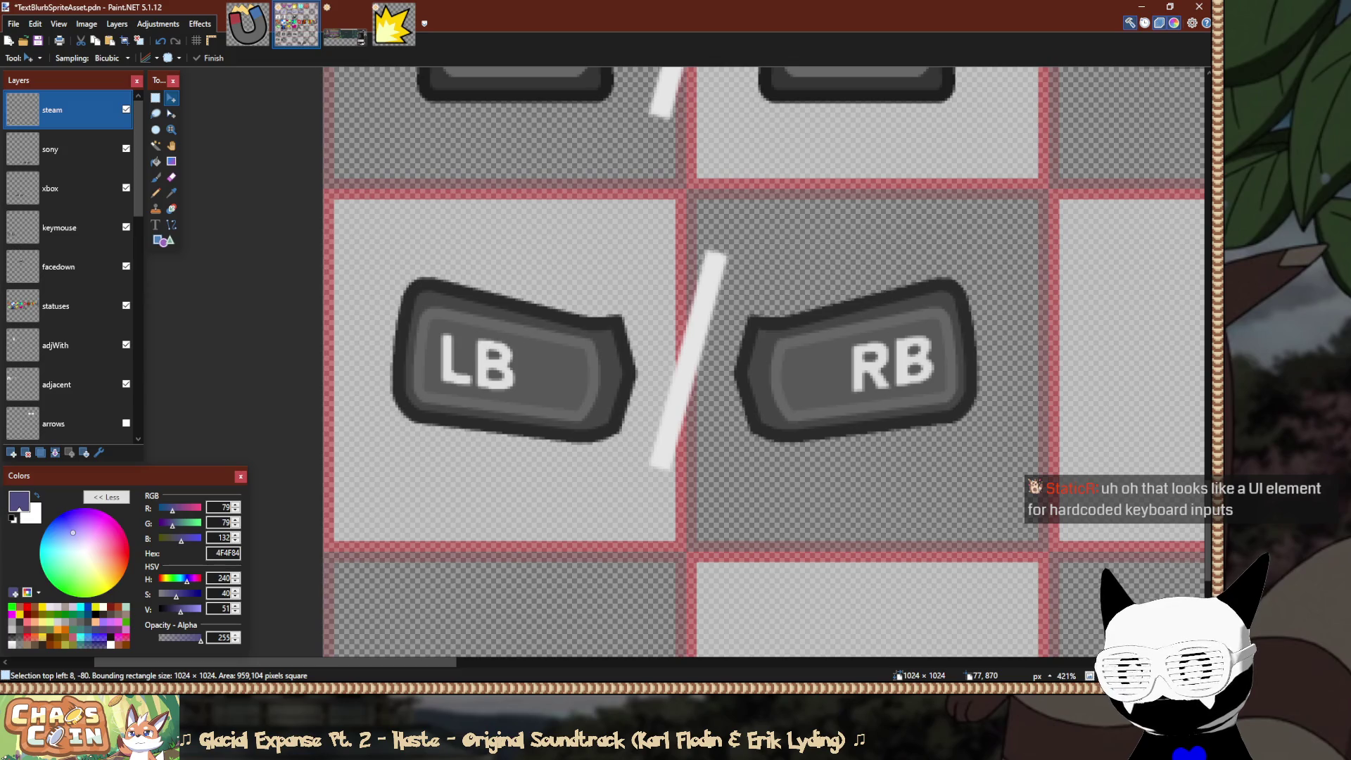
# Commit the move and measure the gaps left of LB and right of RB.
pyautogui.press('s')
pyautogui.scroll(3, 376, 364)
pyautogui.moveTo(413, 391); pyautogui.dragTo(306, 391)
pyautogui.hscroll(5, 735, 362)
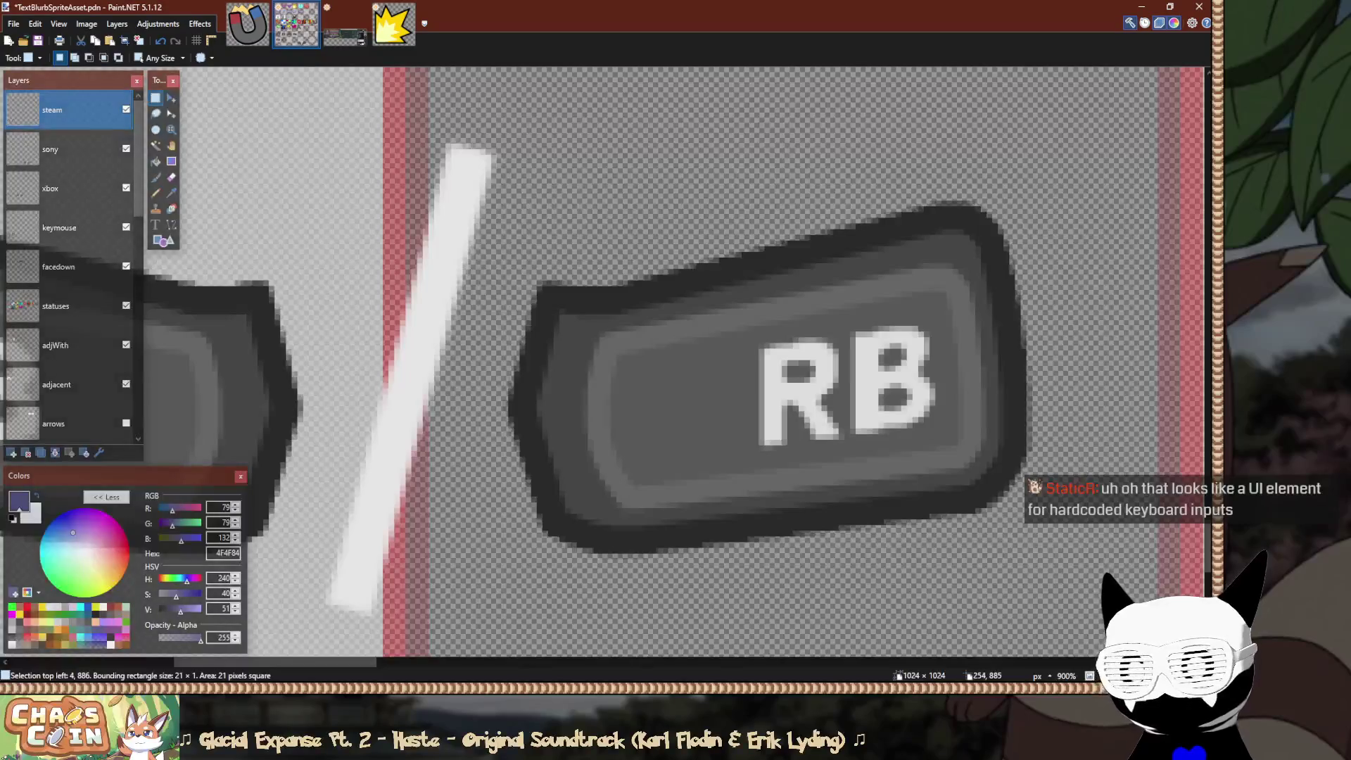
pyautogui.moveTo(1032, 414); pyautogui.dragTo(1147, 414)
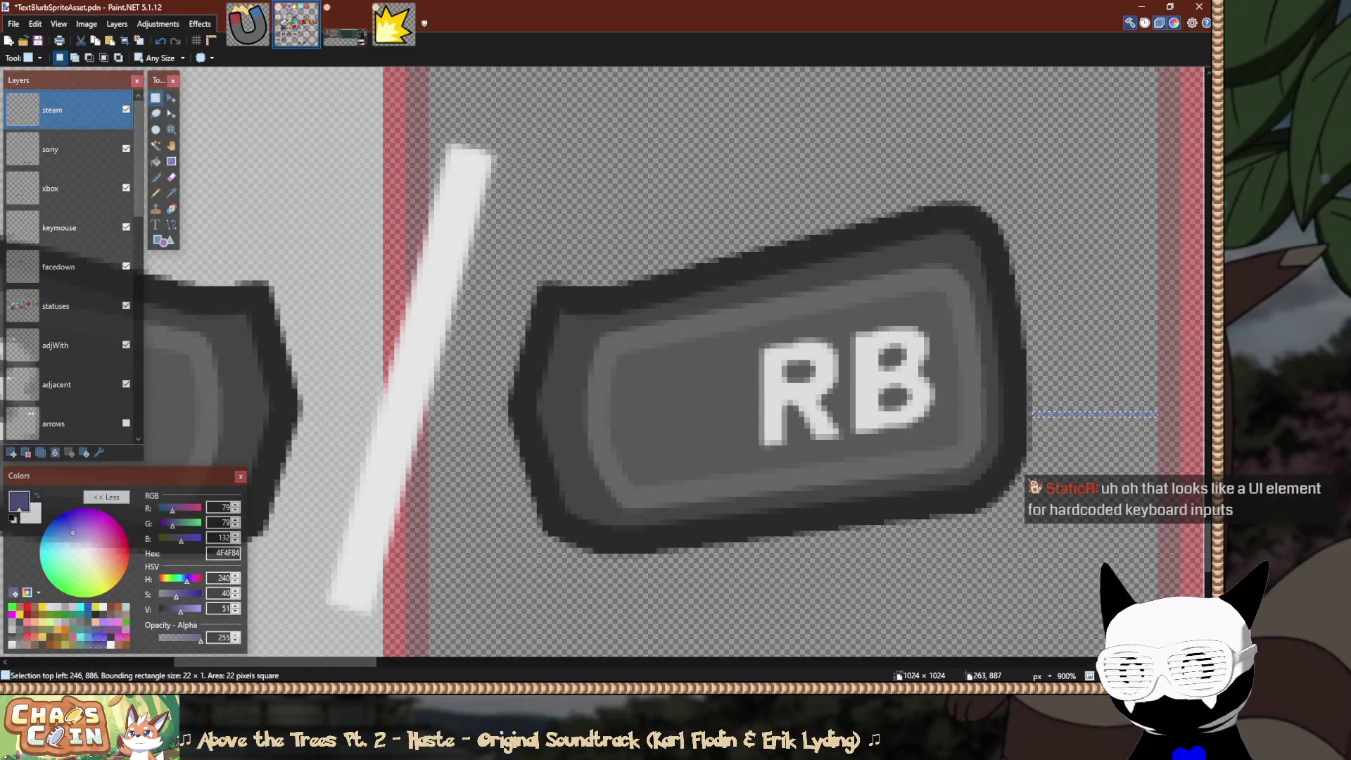
pyautogui.hscroll(-5, 576, 458)
pyautogui.scroll(2, 576, 458)
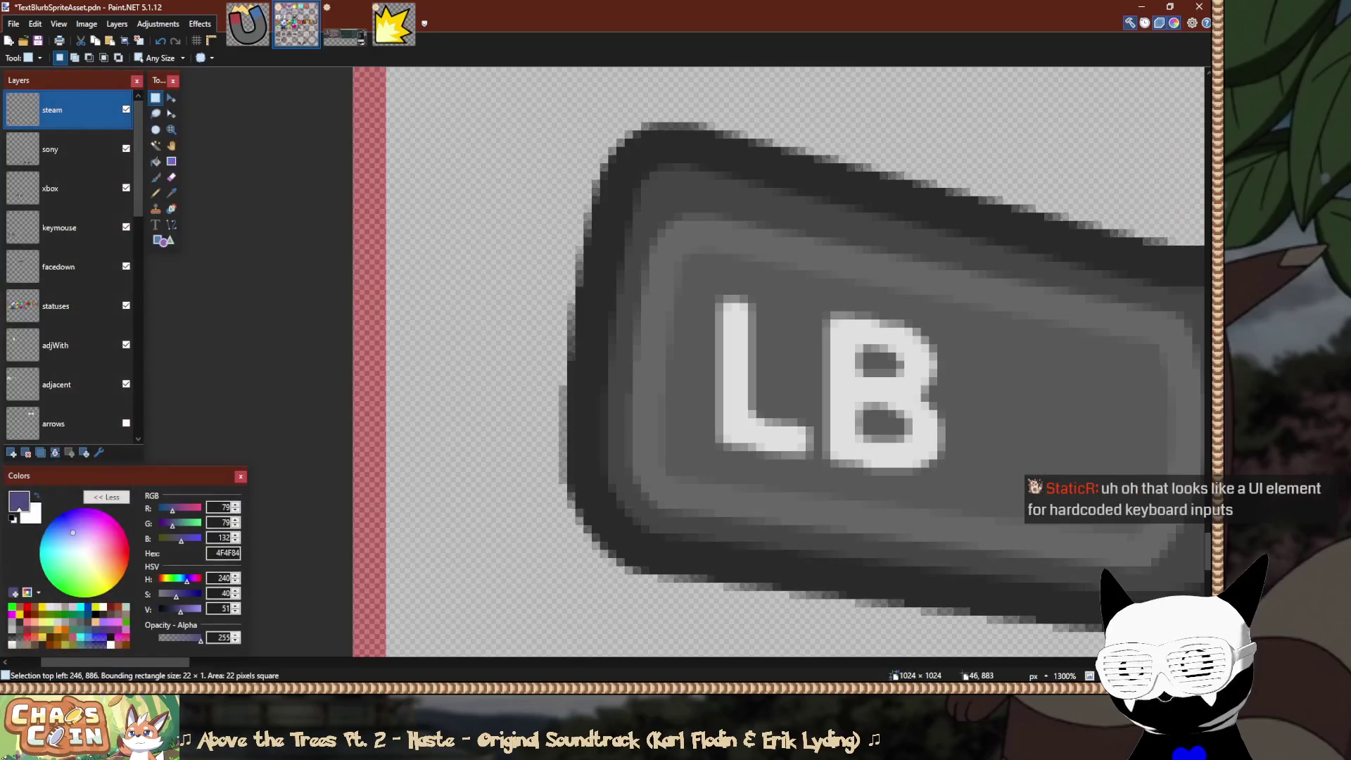
# Measure the spacing between the cell edges and the LB and RB buttons.
pyautogui.moveTo(555, 415); pyautogui.dragTo(390, 431)
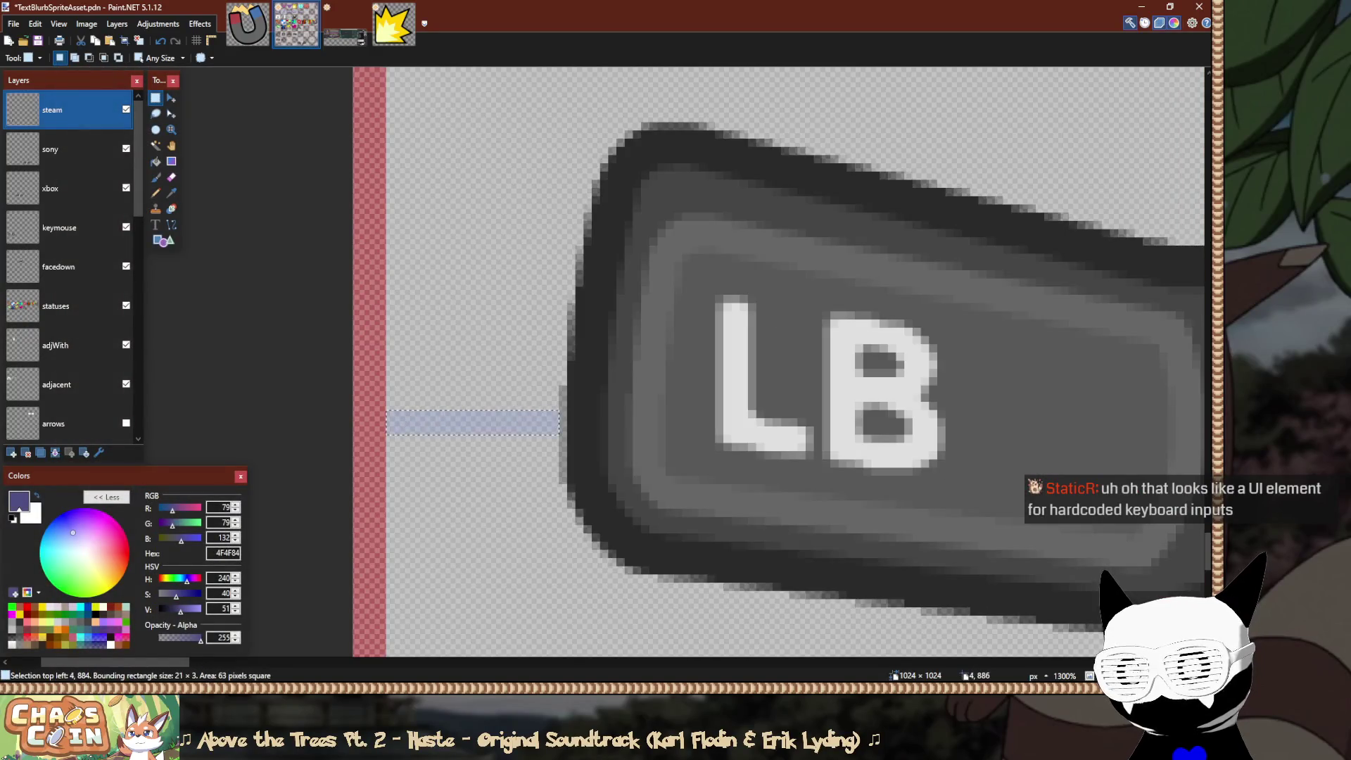
pyautogui.hscroll(10, 390, 433)
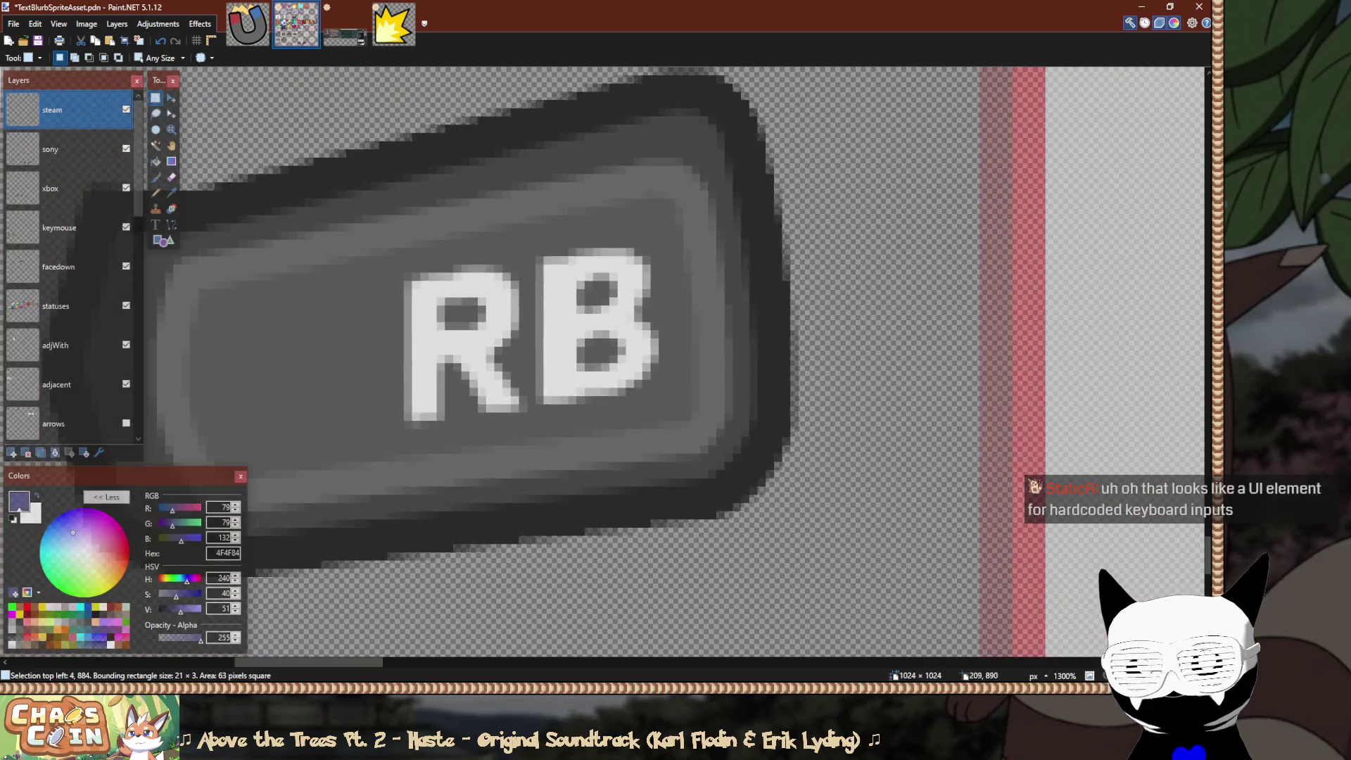
pyautogui.scroll(3, 390, 433)
pyautogui.moveTo(816, 365); pyautogui.dragTo(1029, 366)
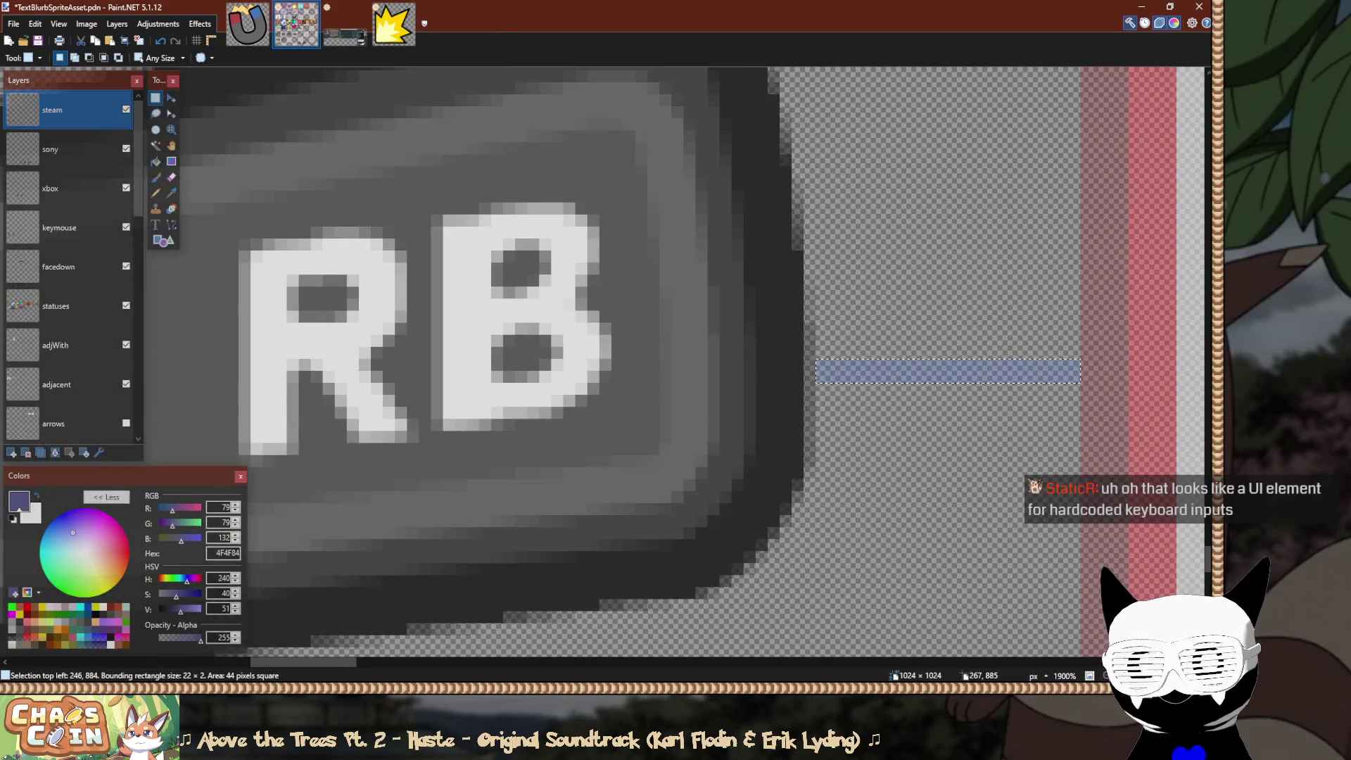
pyautogui.scroll(-6, 1004, 367)
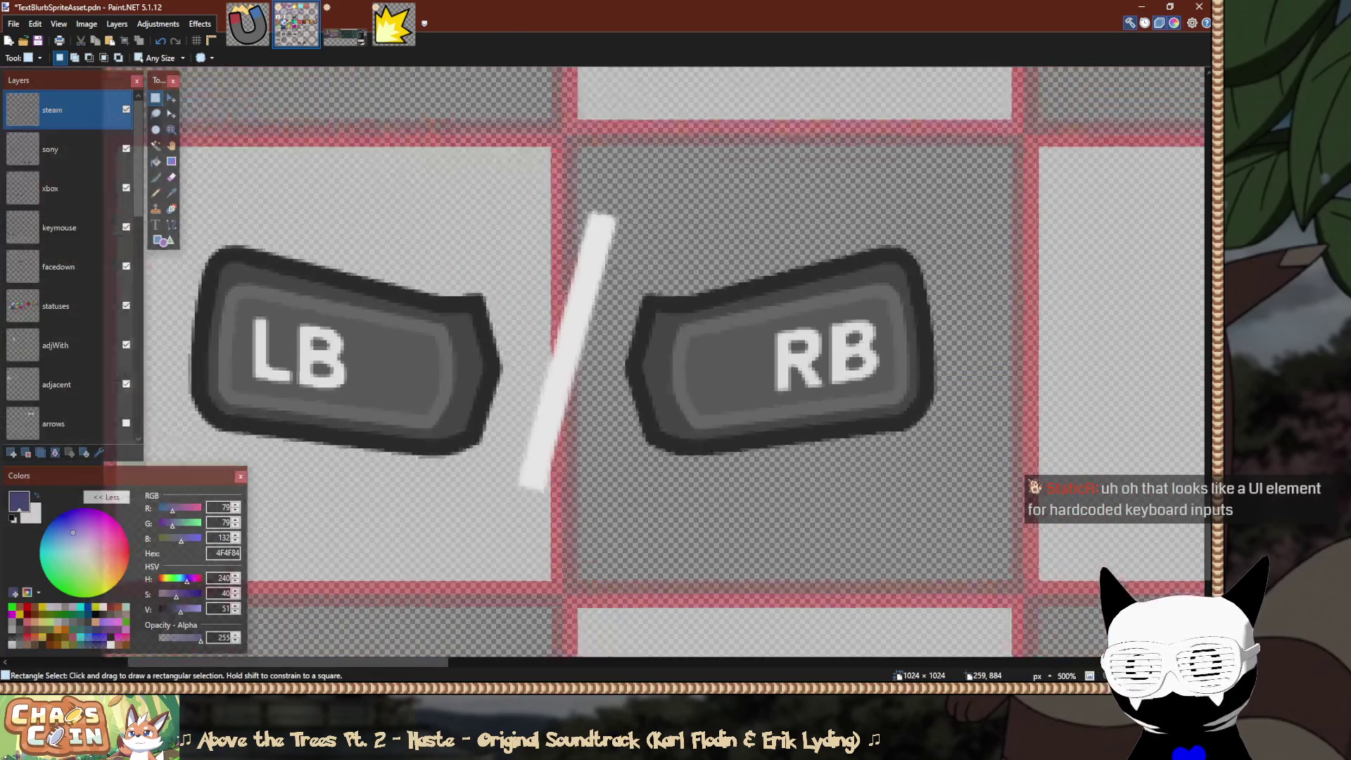
pyautogui.scroll(4, 556, 279)
pyautogui.scroll(3, 632, 389)
# Measure the gaps between LB and the slash and between the slash and RB.
pyautogui.moveTo(631, 390)
pyautogui.mouseDown()
pyautogui.moveTo(751, 385)
pyautogui.moveTo(782, 294)
pyautogui.moveTo(783, 316)
pyautogui.mouseUp()
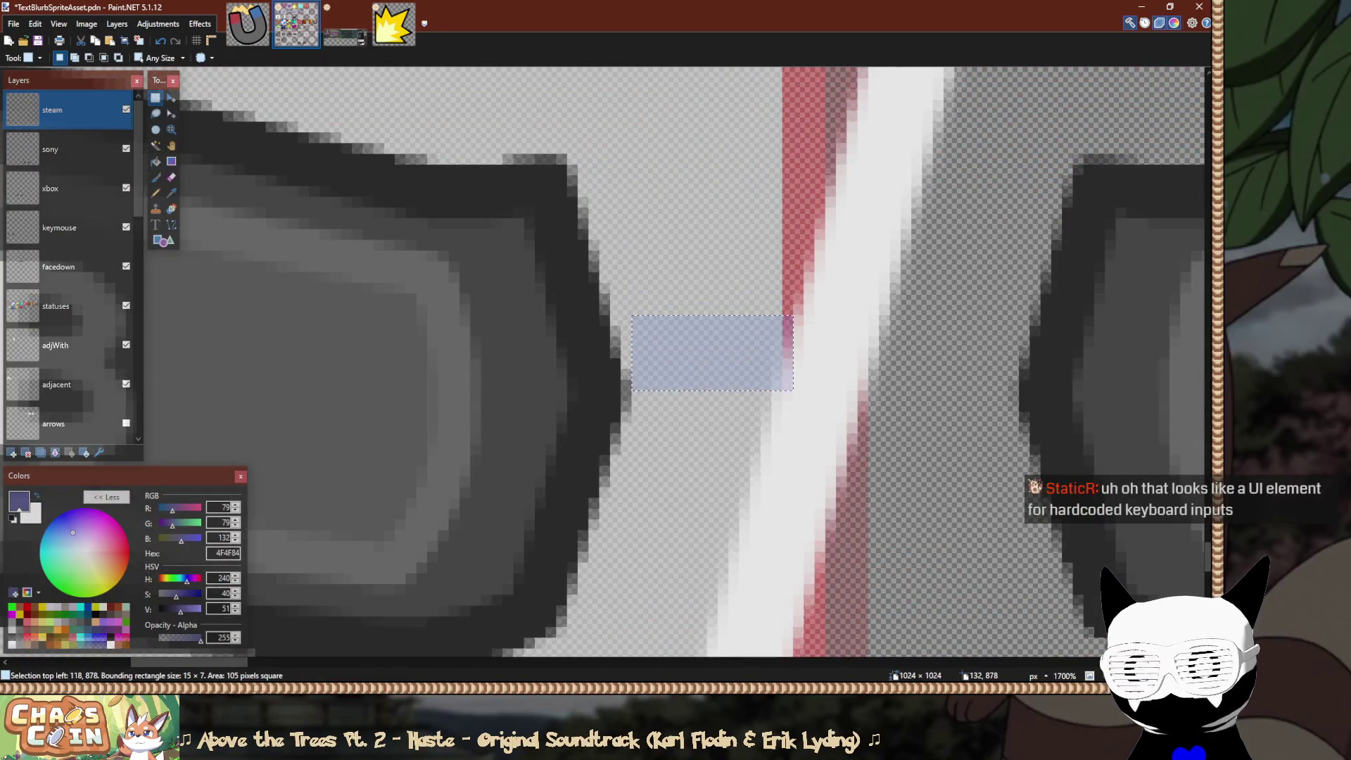
pyautogui.moveTo(1013, 383); pyautogui.dragTo(883, 442)
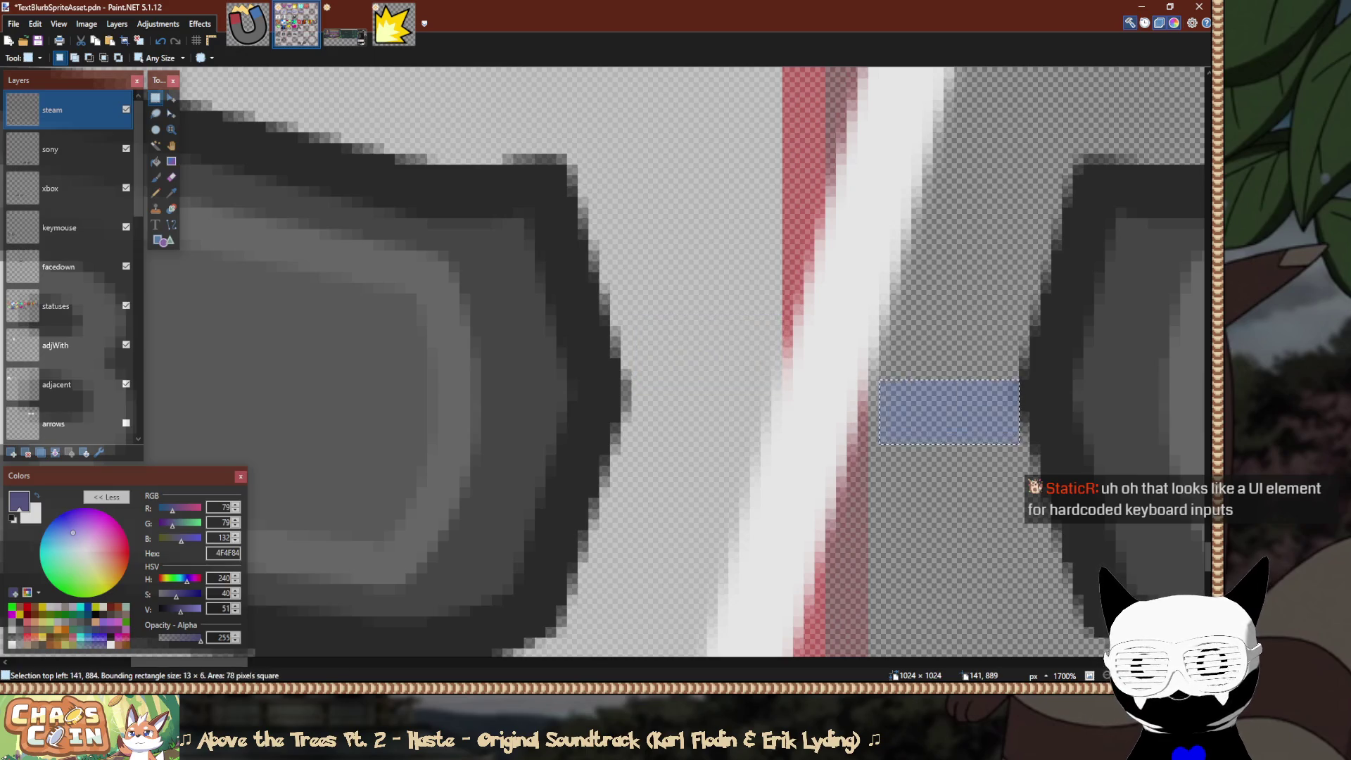
pyautogui.scroll(-5, 874, 442)
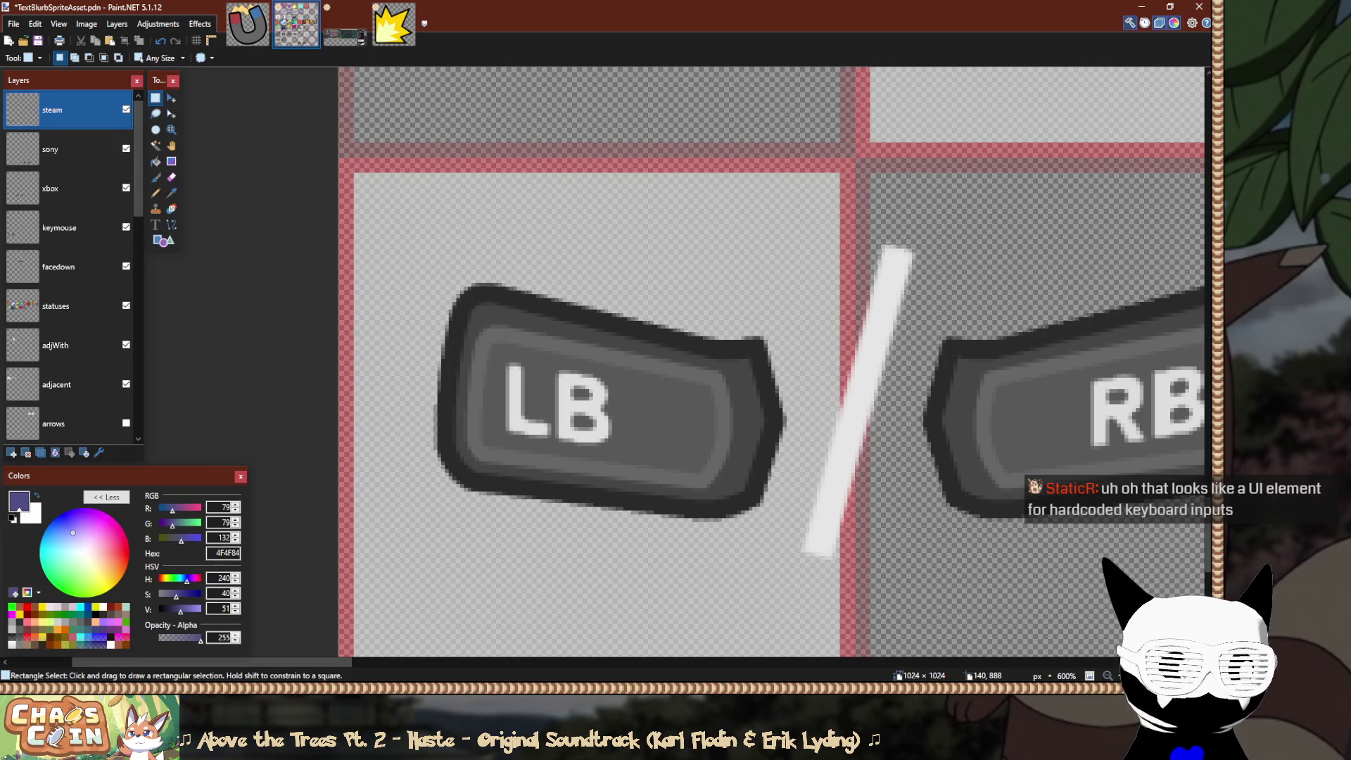
pyautogui.scroll(-6, 746, 429)
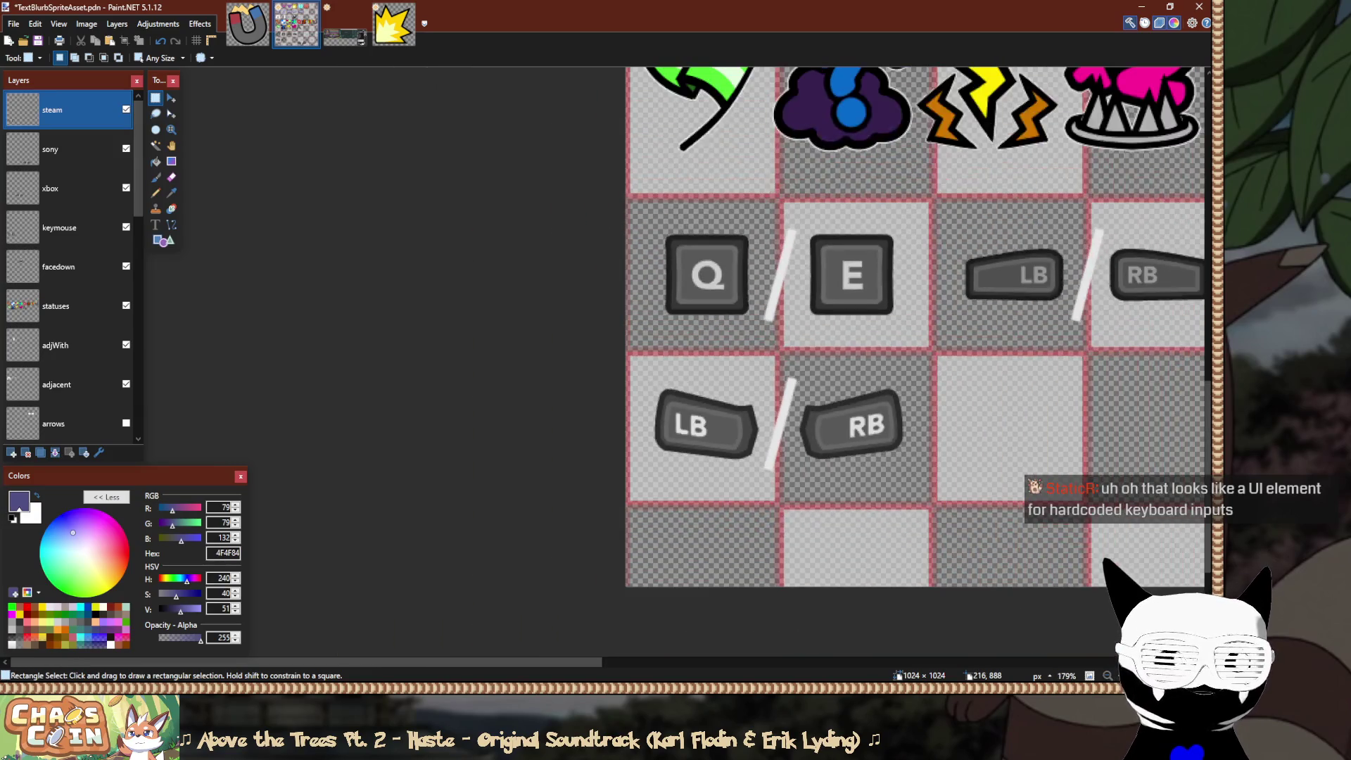
pyautogui.scroll(-2, 1105, 560)
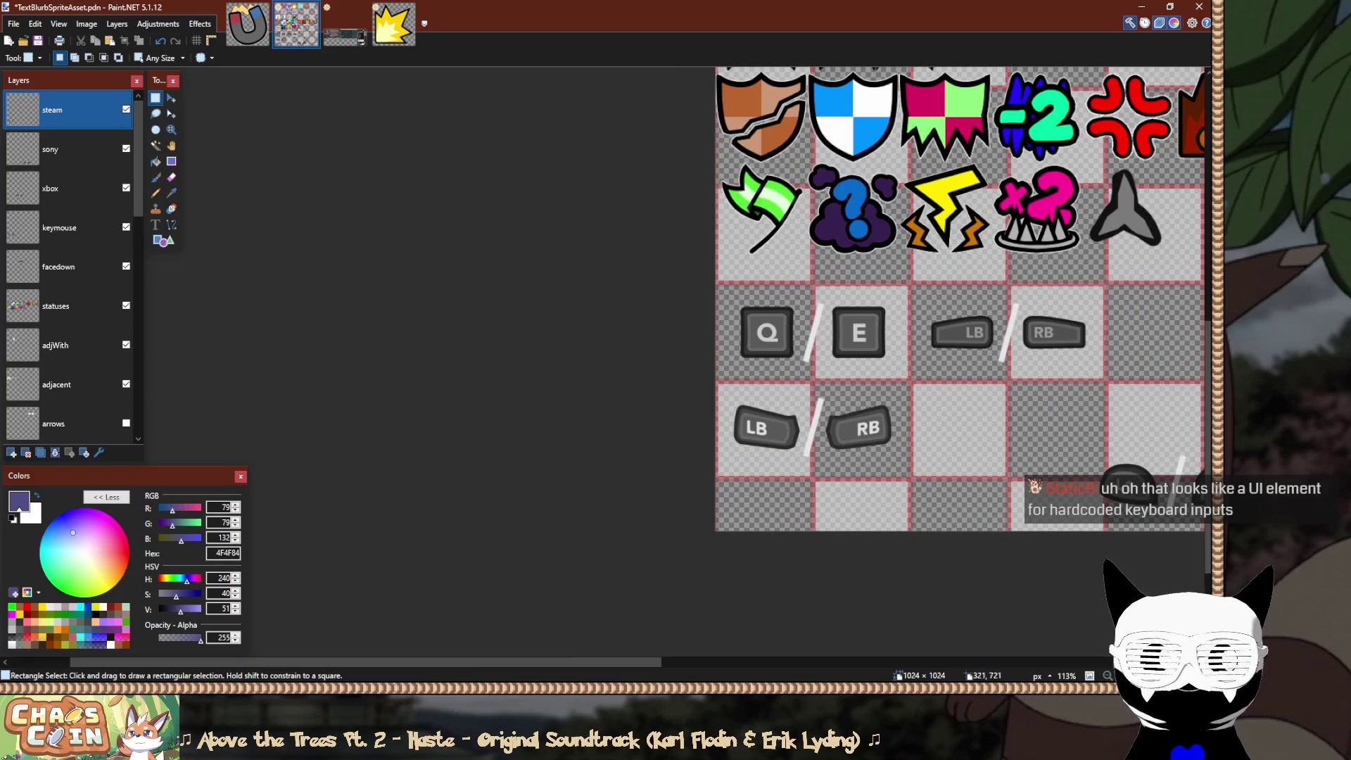
# Bring the L1/R1 sprites into view and make the sony layer active.
pyautogui.moveTo(971, 290); pyautogui.dragTo(808, 368)
pyautogui.scroll(-2, 774, 387)
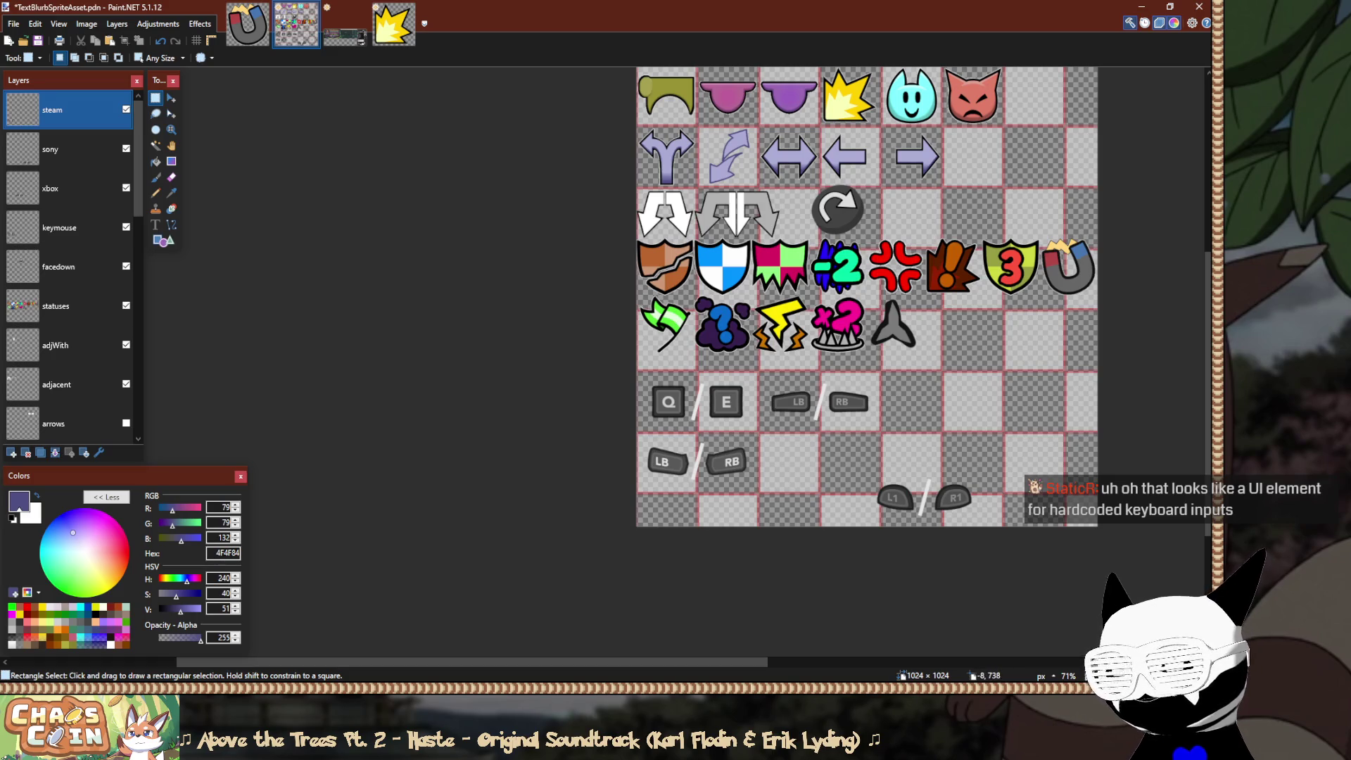
pyautogui.scroll(2, 650, 503)
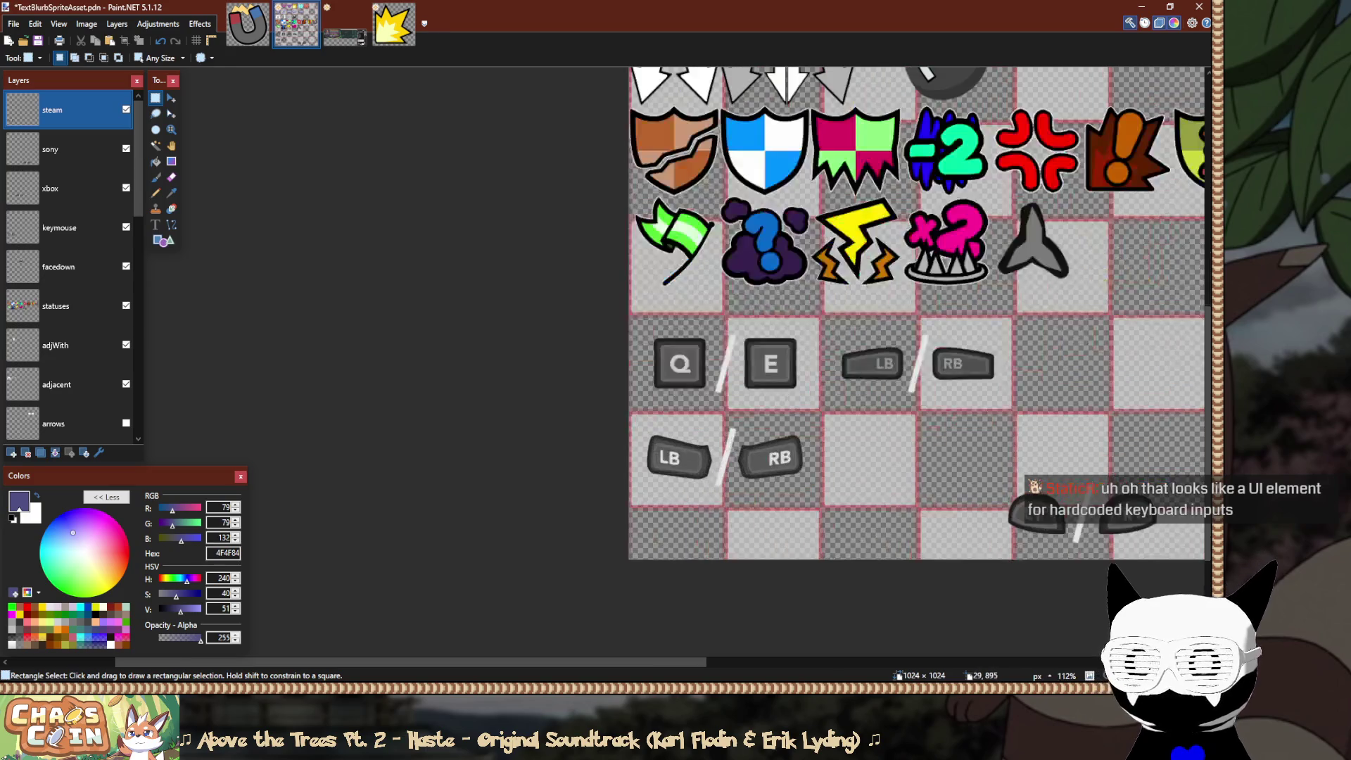
pyautogui.scroll(4, 818, 457)
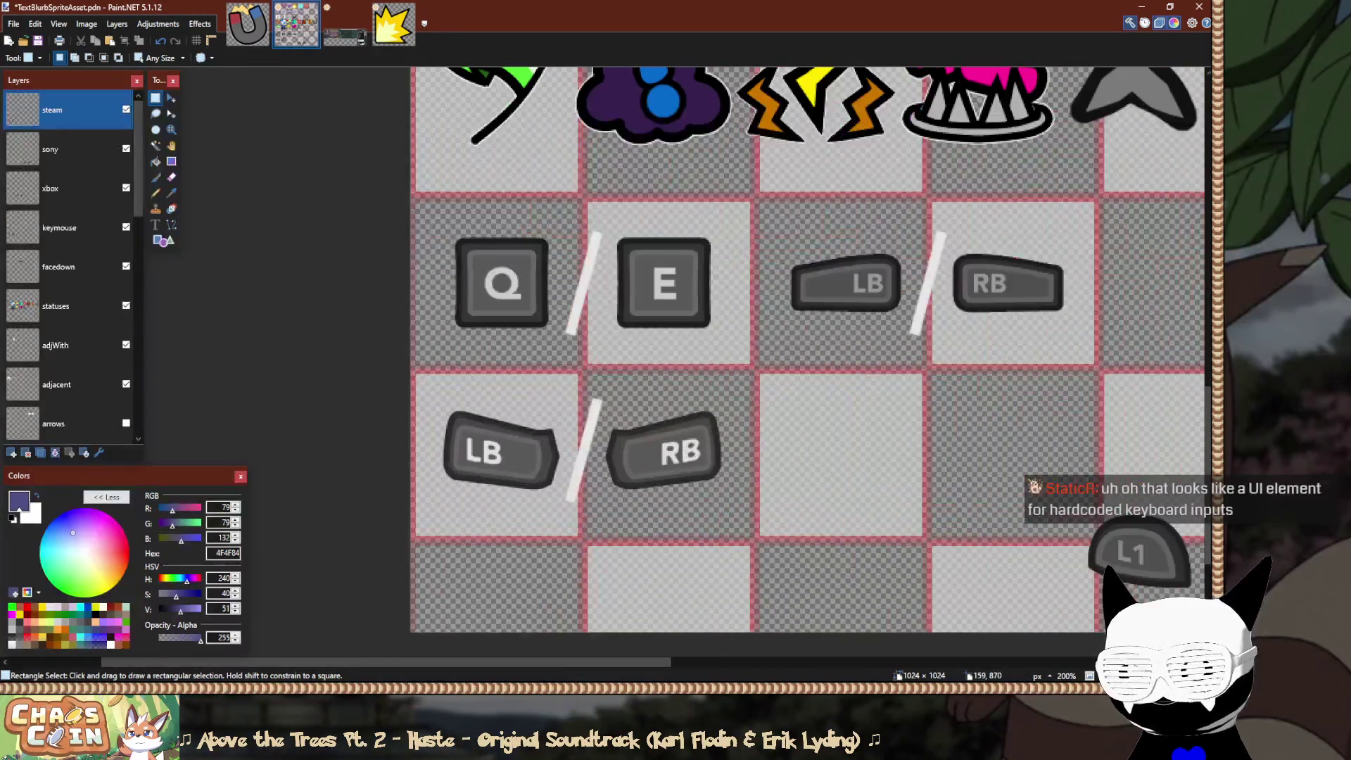
pyautogui.scroll(2, 503, 440)
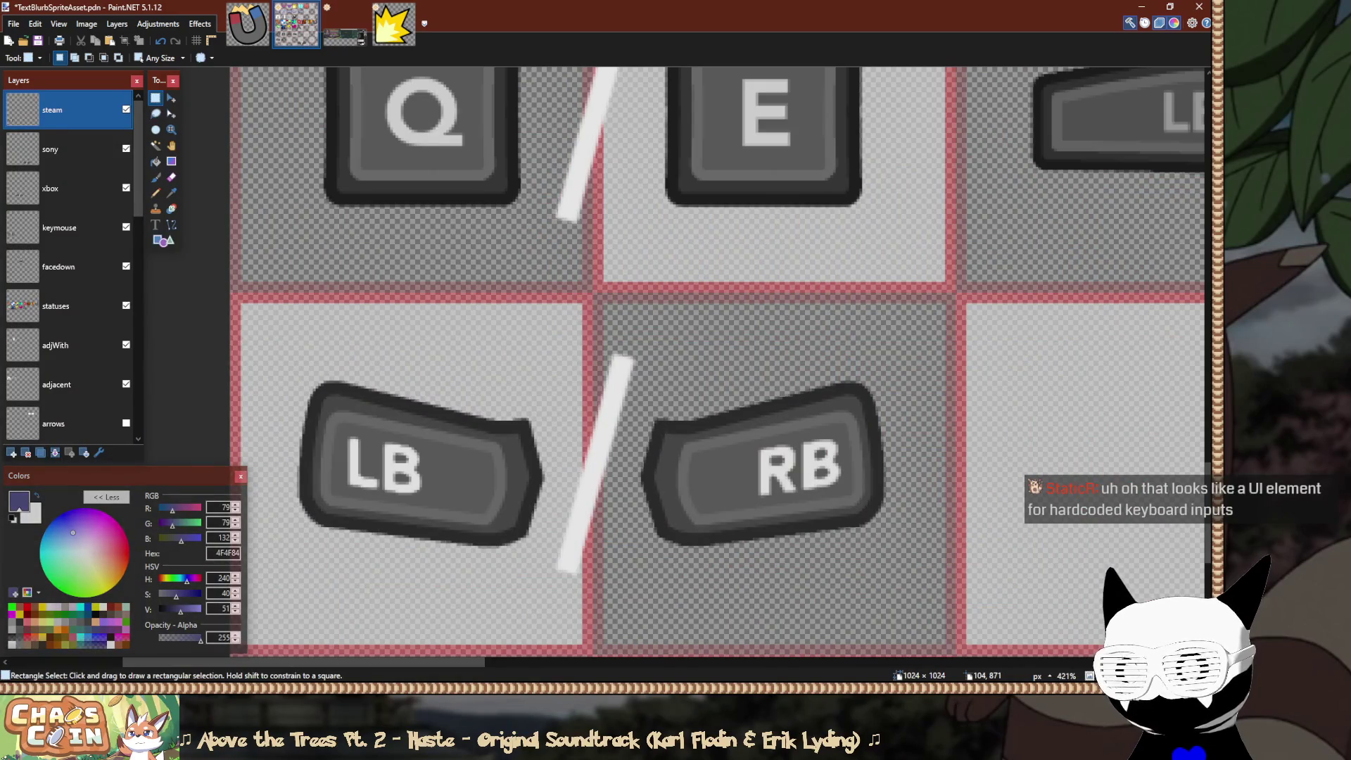
pyautogui.scroll(4, 515, 451)
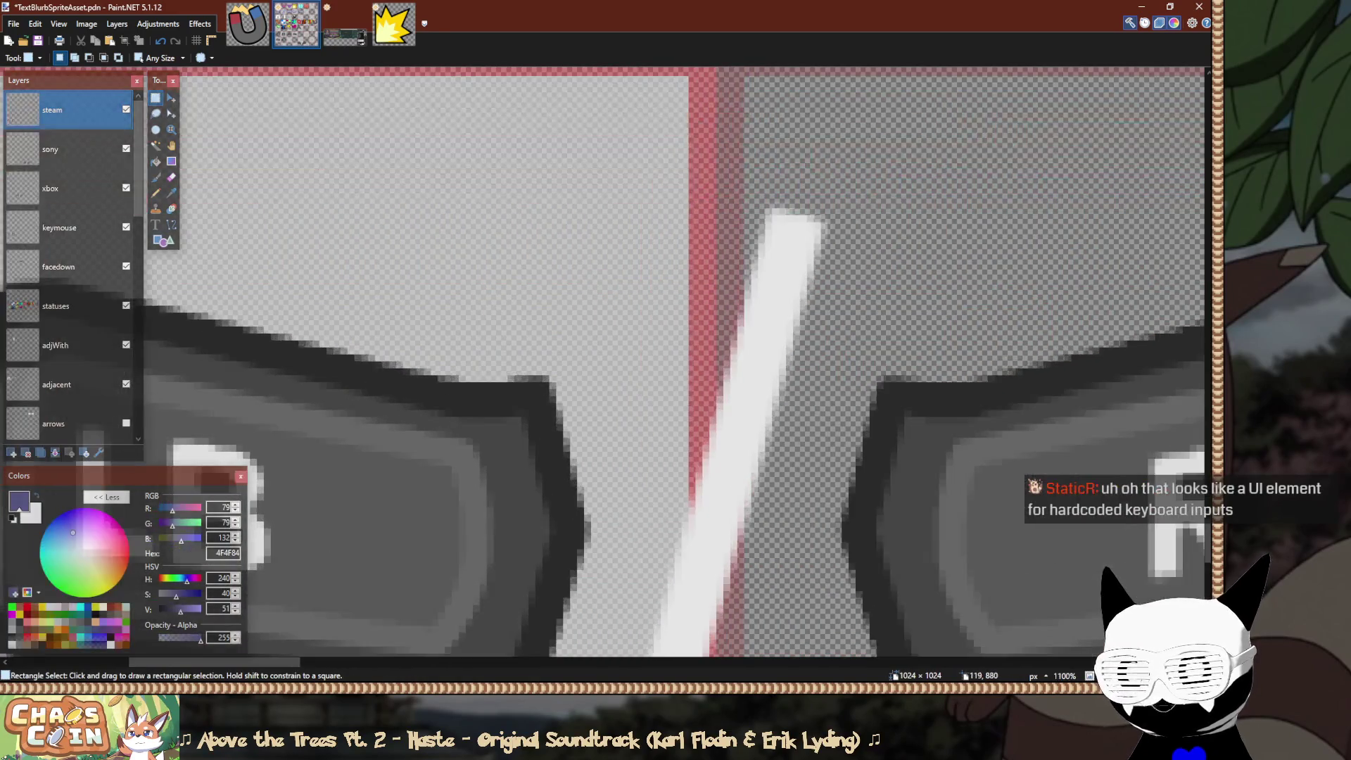
pyautogui.scroll(-3, 676, 352)
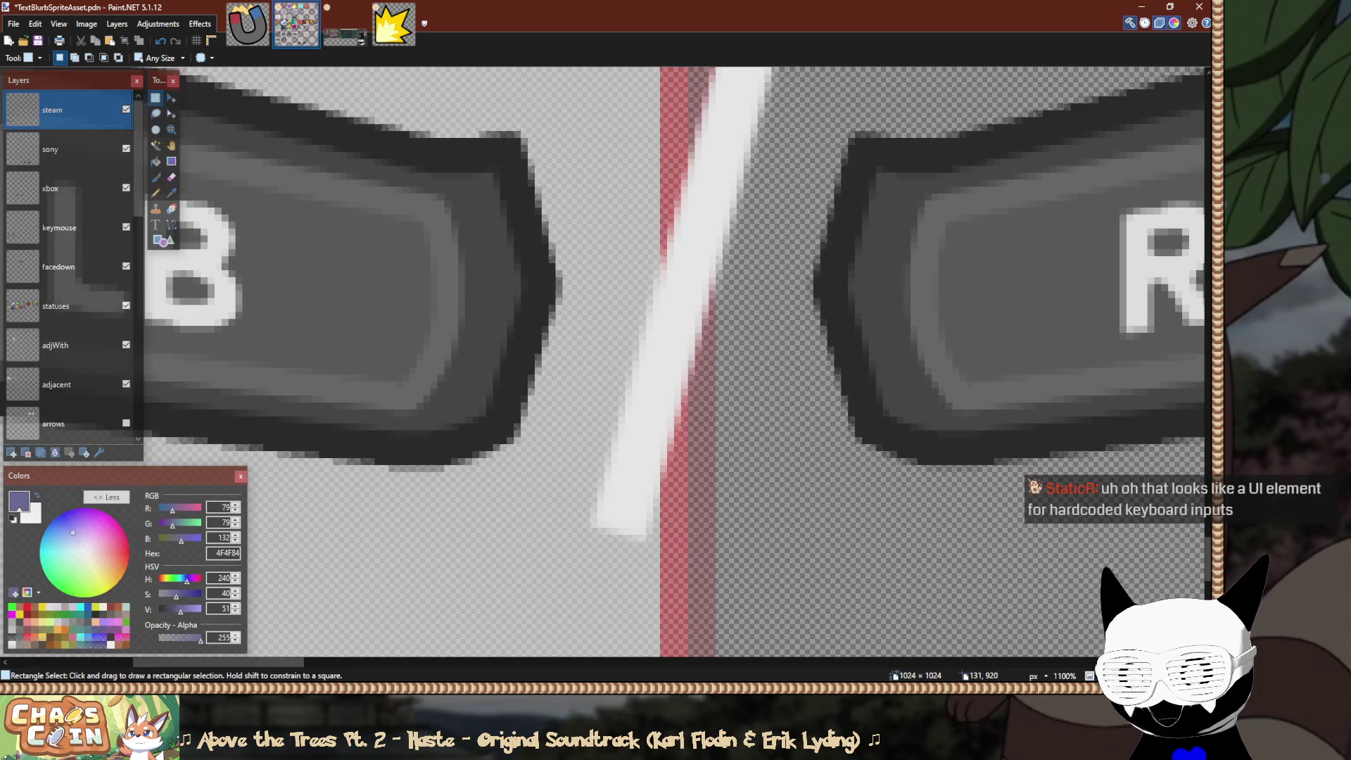
pyautogui.scroll(-5, 713, 532)
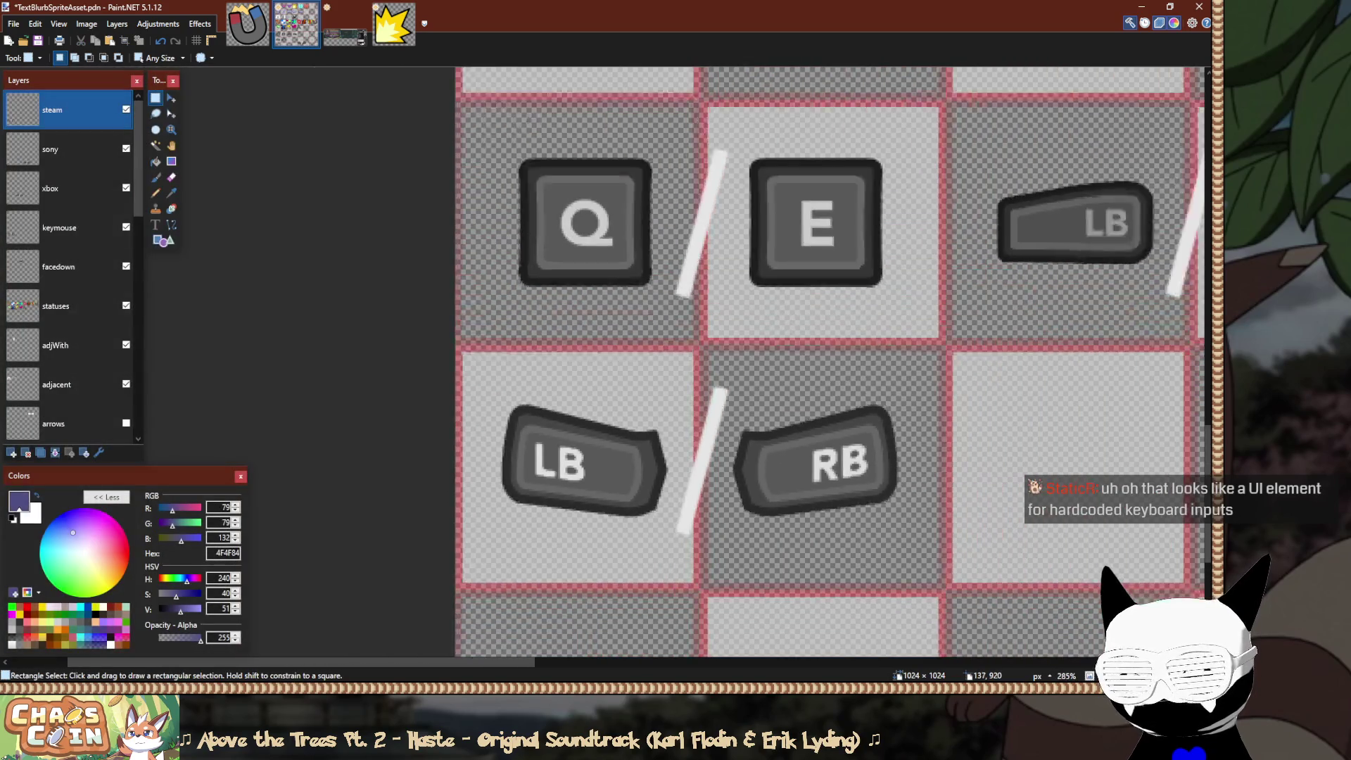
pyautogui.scroll(-1, 712, 532)
pyautogui.click(49, 149)
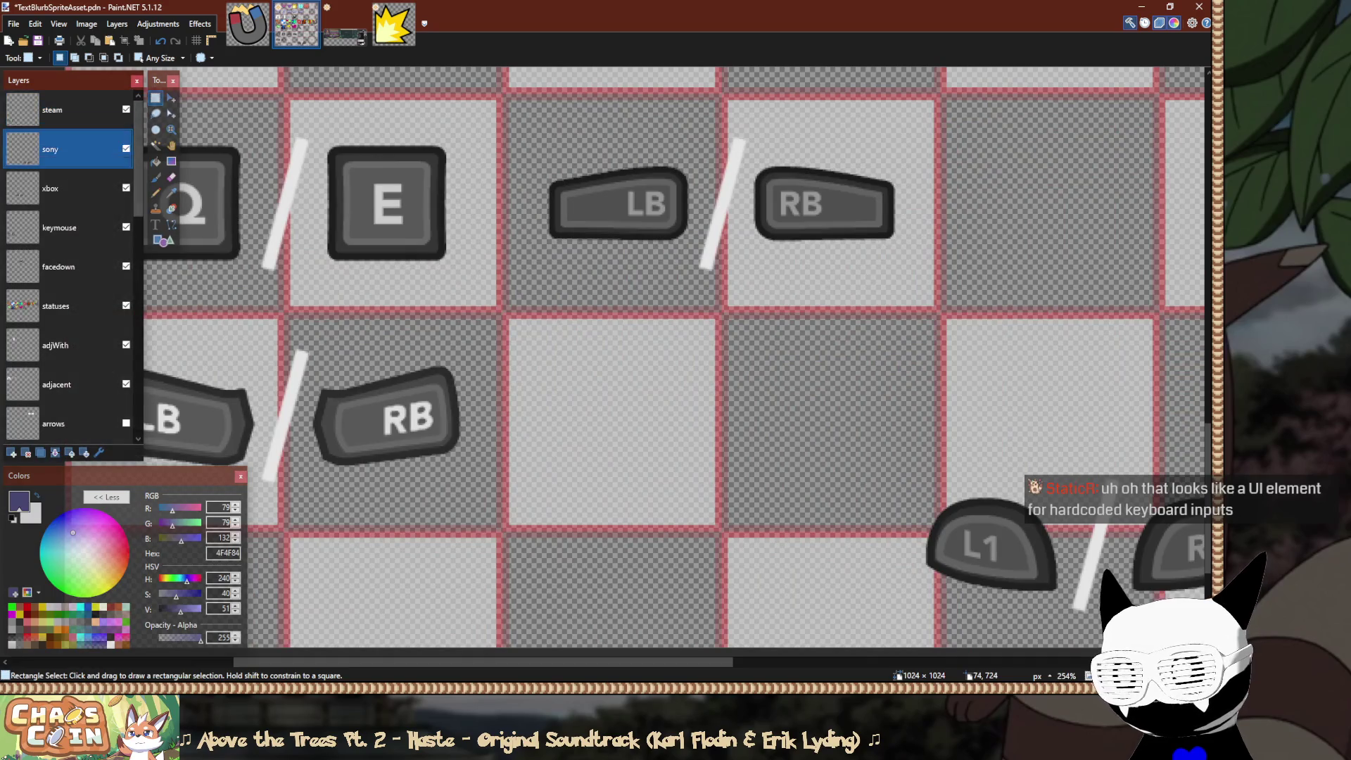
# Move the sony layer's L1/R1 sprites left into the grid, nudging them a few pixels further.
pyautogui.press('m')
pyautogui.moveTo(1126, 562)
pyautogui.mouseDown()
pyautogui.moveTo(727, 556)
pyautogui.moveTo(737, 415)
pyautogui.mouseUp()
pyautogui.scroll(6, 714, 436)
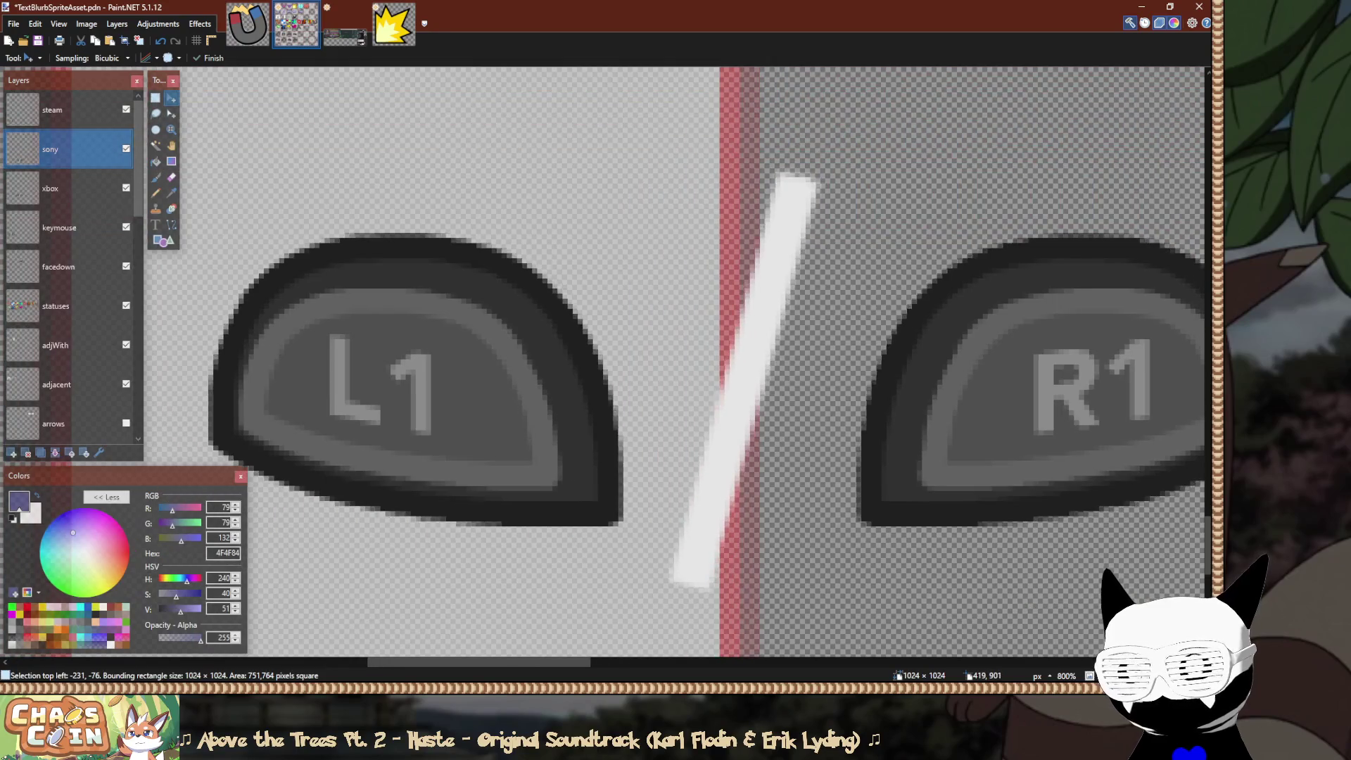
pyautogui.moveTo(714, 436); pyautogui.dragTo(709, 436)
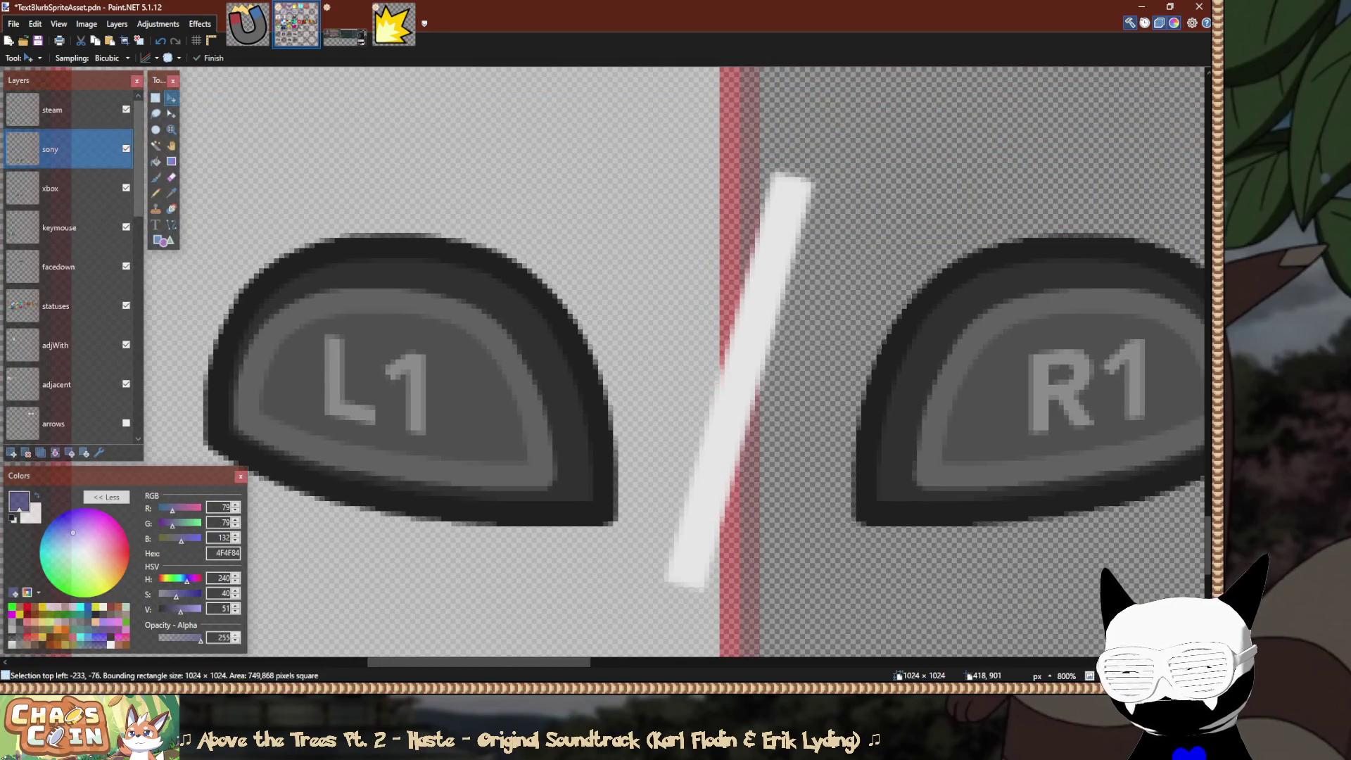
# Measure the small gap beside the L1/R1 slash with Rectangle Select.
pyautogui.press('s')
pyautogui.scroll(3, 718, 563)
pyautogui.moveTo(721, 582); pyautogui.dragTo(696, 574)
pyautogui.scroll(10, 708, 574)
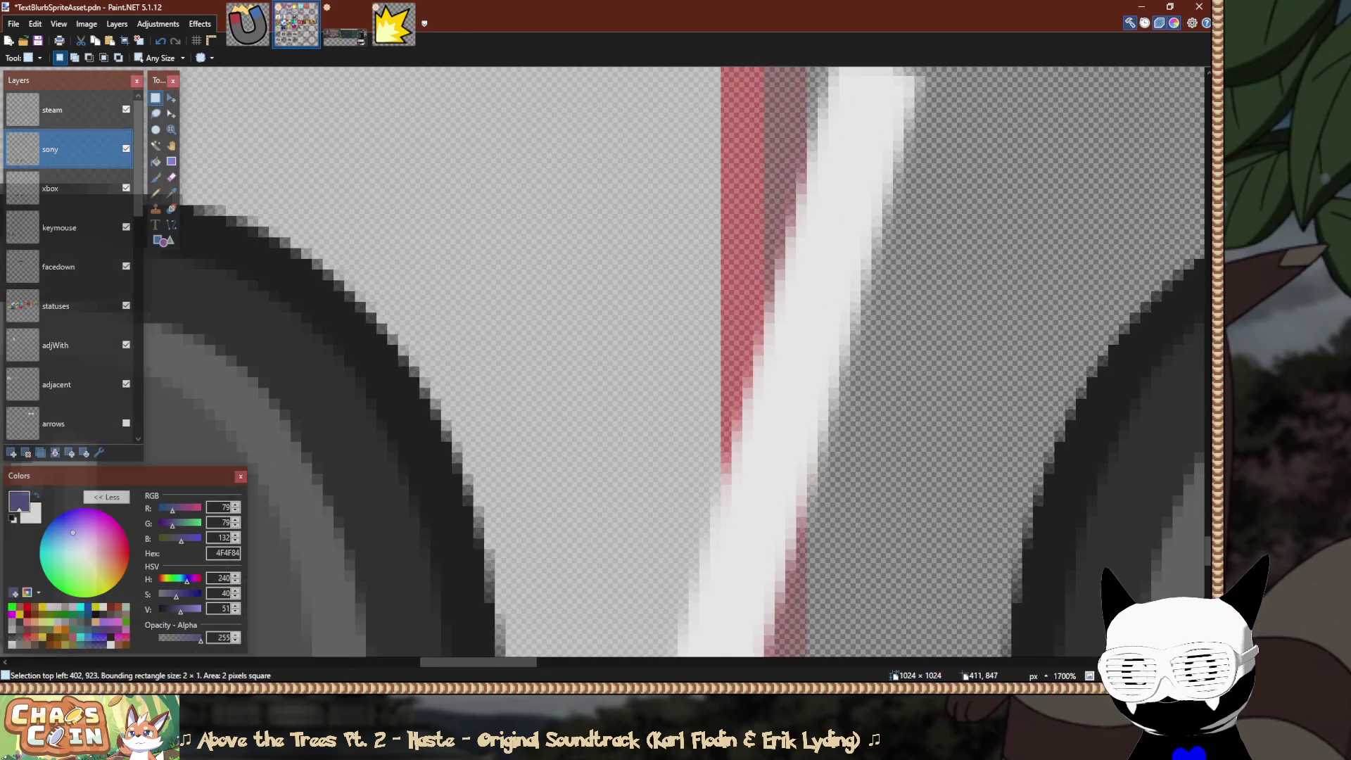
pyautogui.scroll(-4, 999, 318)
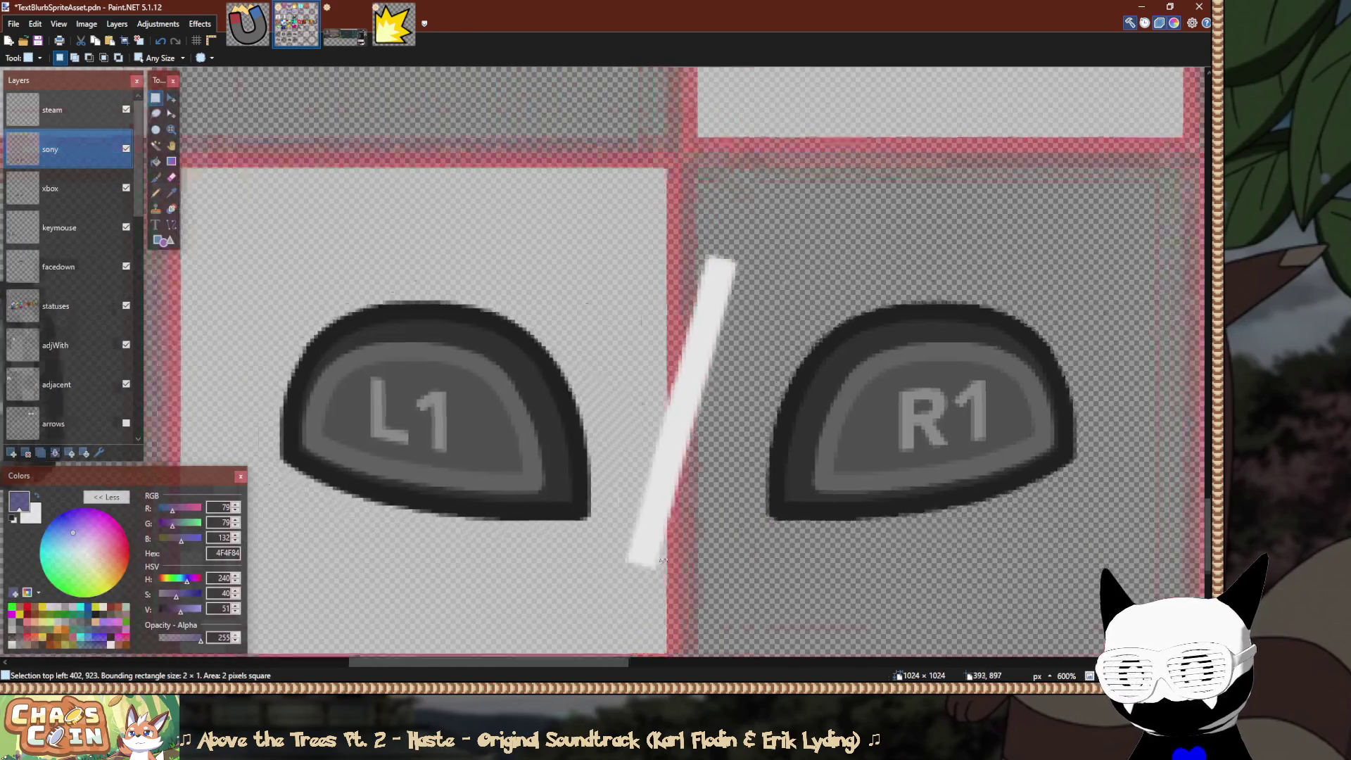
pyautogui.scroll(3, 999, 318)
pyautogui.scroll(4, 999, 317)
pyautogui.moveTo(822, 230); pyautogui.dragTo(822, 409)
# Measure the gap above the L1 icon.
pyautogui.scroll(-3, 822, 401)
pyautogui.scroll(-6, 634, 157)
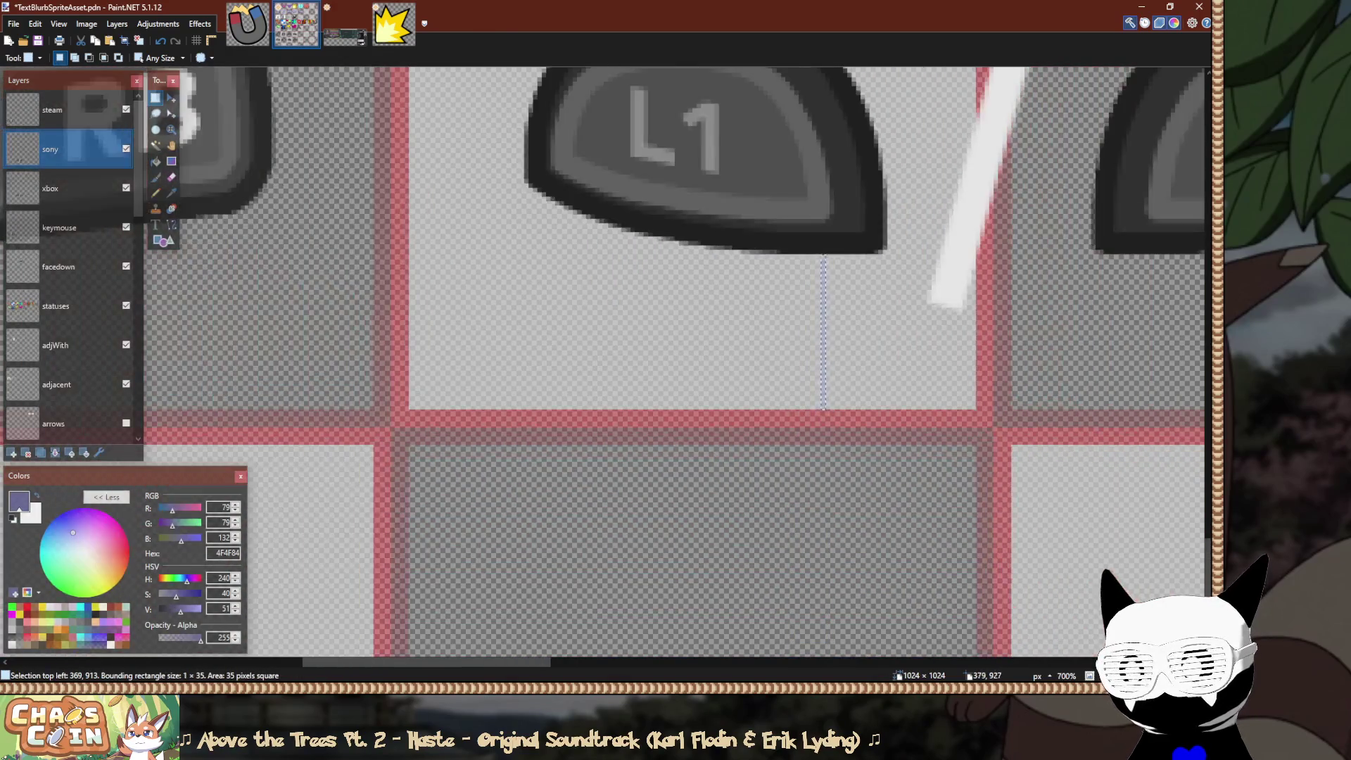
pyautogui.scroll(4, 634, 157)
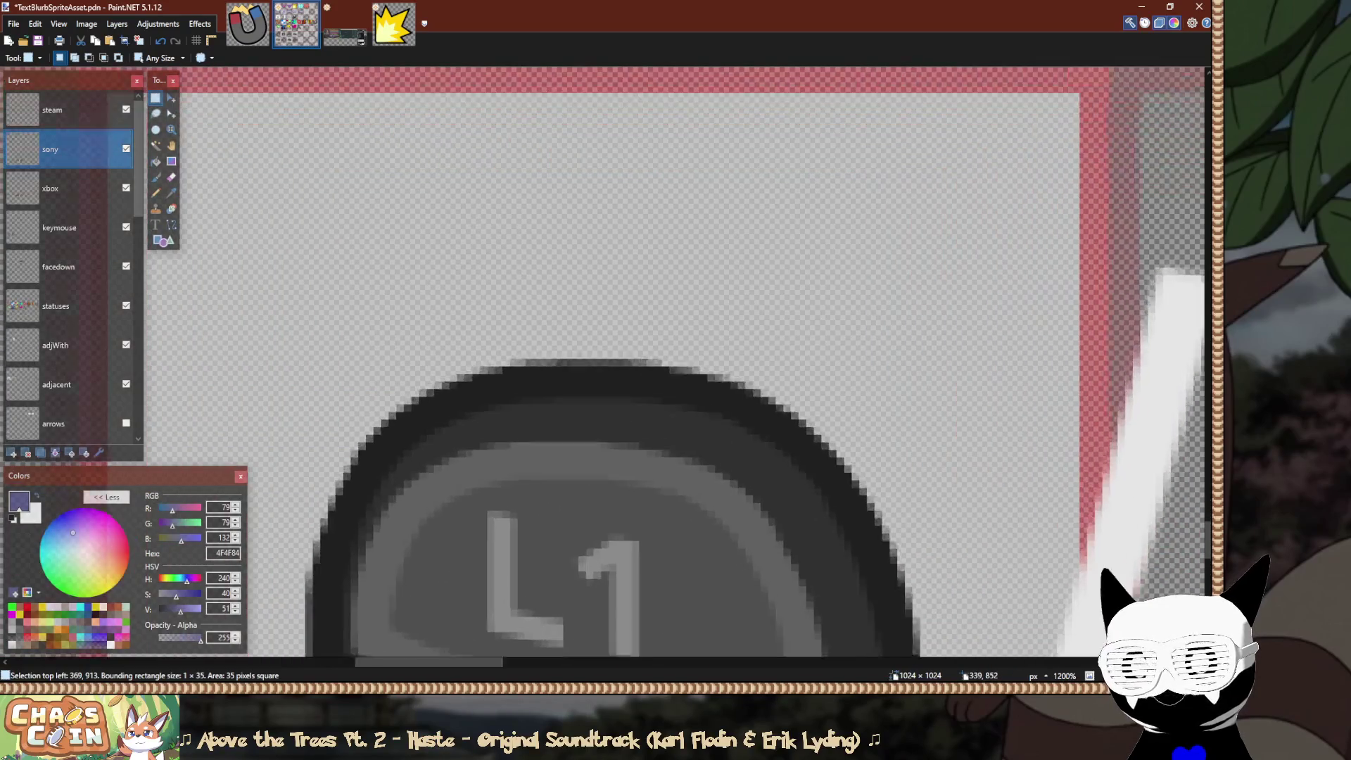
pyautogui.moveTo(617, 455); pyautogui.dragTo(627, 132)
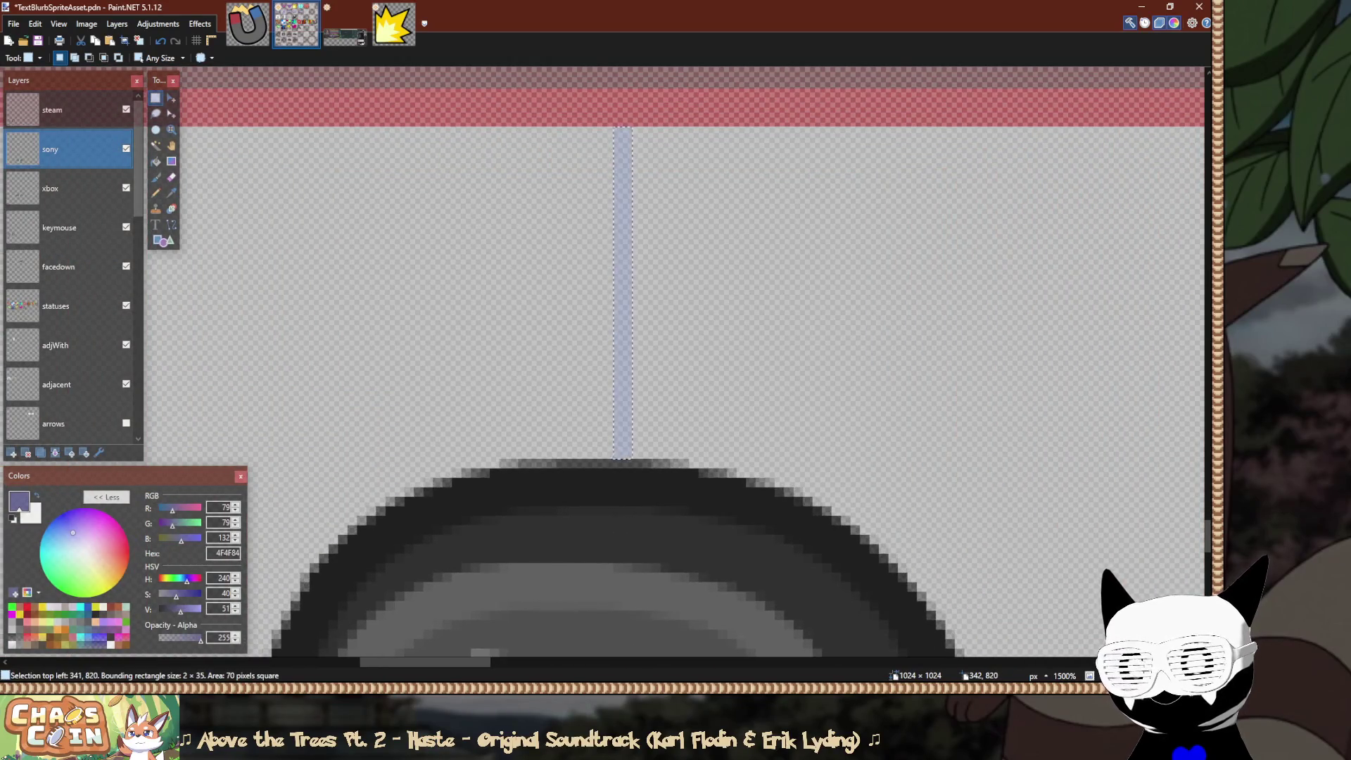
pyautogui.scroll(-15, 627, 133)
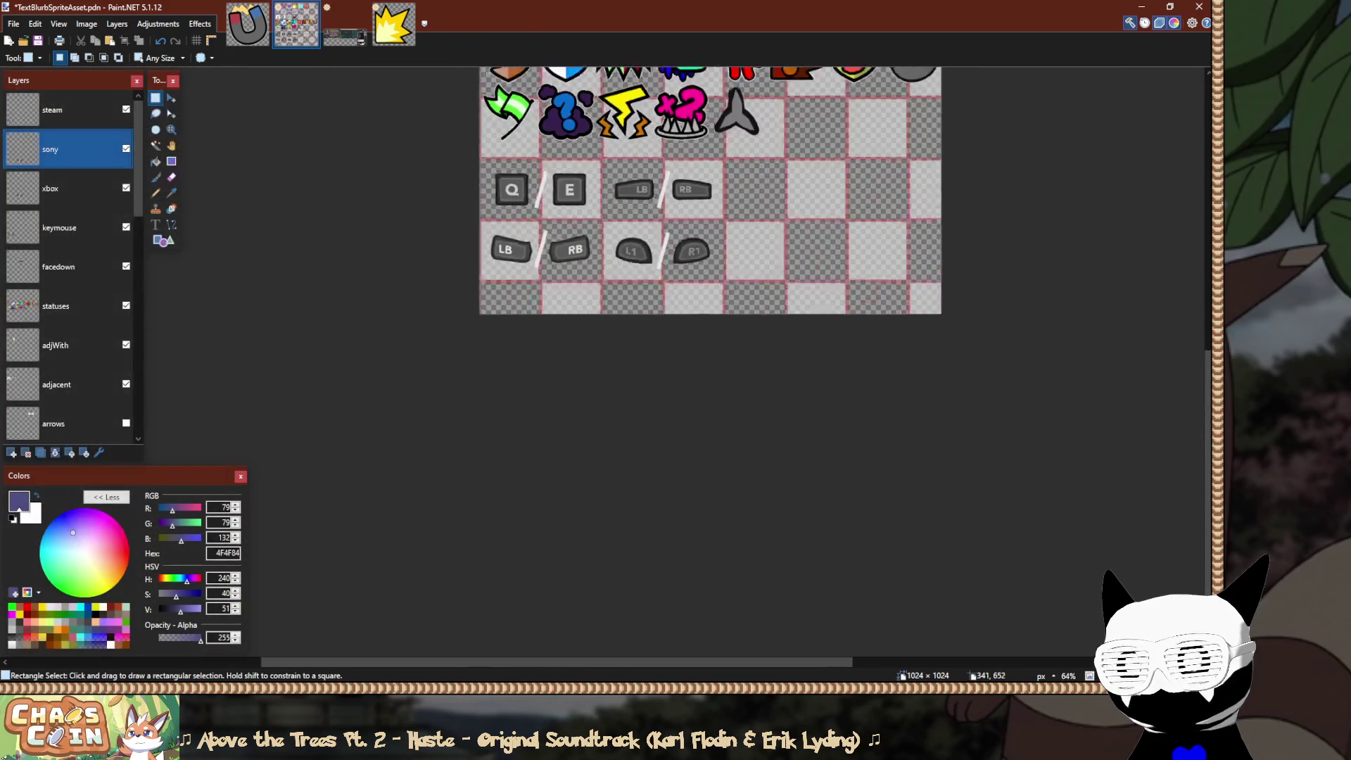
# Save the sprite sheet TextBlurbSpriteAsset.pdn.
pyautogui.hotkey('ctrl', 's')
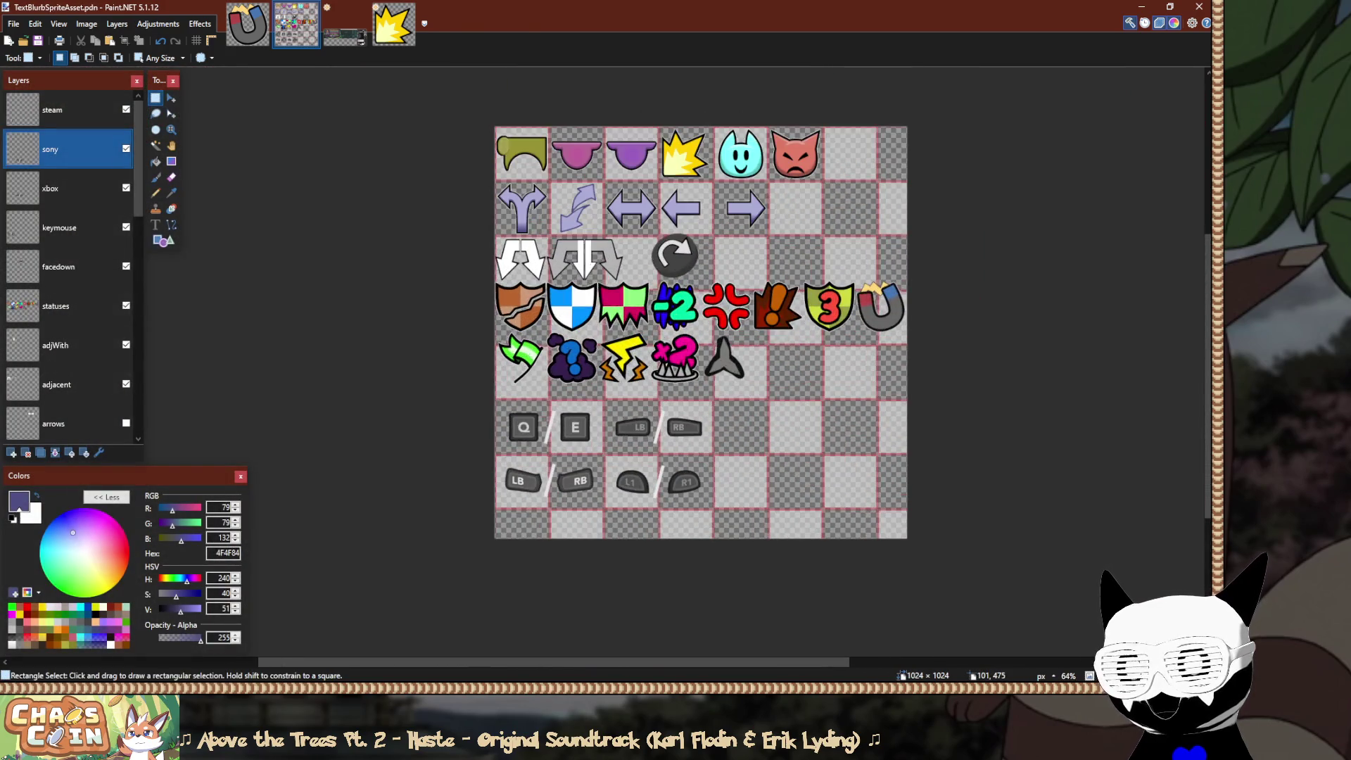
pyautogui.scroll(3, 536, 278)
pyautogui.scroll(2, 609, 429)
pyautogui.scroll(-3, 609, 429)
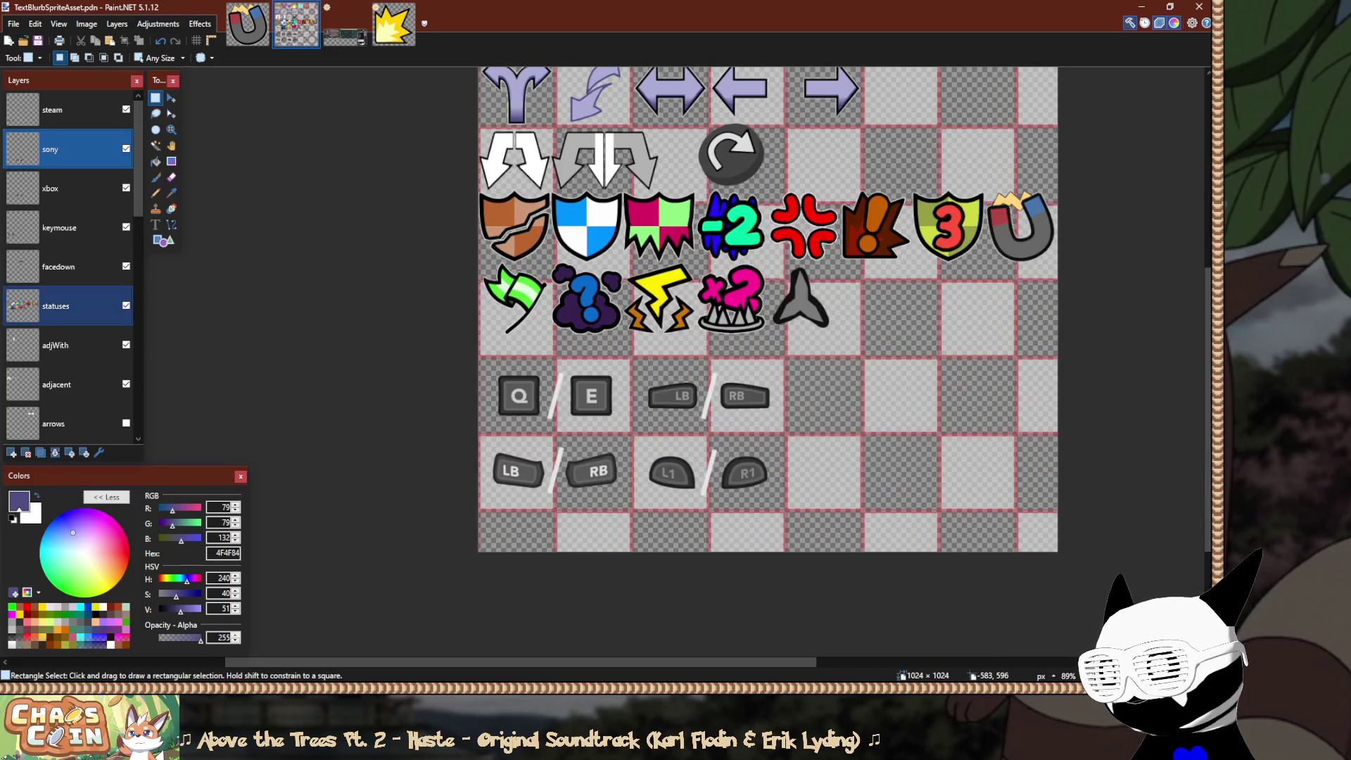
# Make the statuses layer active and toggle its visibility off and on to check the icons.
pyautogui.click(56, 305)
pyautogui.scroll(2, 555, 271)
pyautogui.scroll(1, 542, 228)
pyautogui.click(126, 305)
pyautogui.click(126, 305)
# Shift all the status icons up a few pixels and about 4 pixels right.
pyautogui.scroll(3, 430, 238)
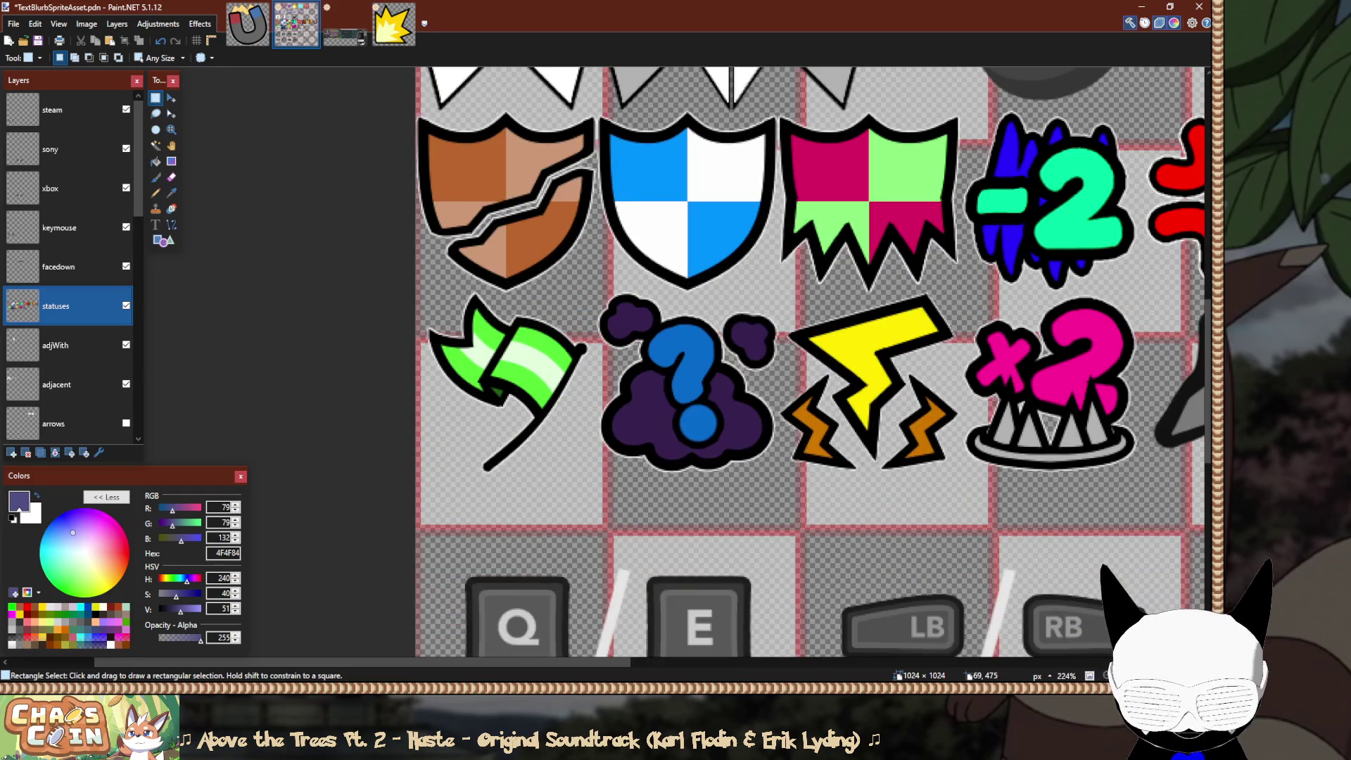
pyautogui.press('m')
pyautogui.scroll(1, 796, 359)
pyautogui.scroll(1, 795, 359)
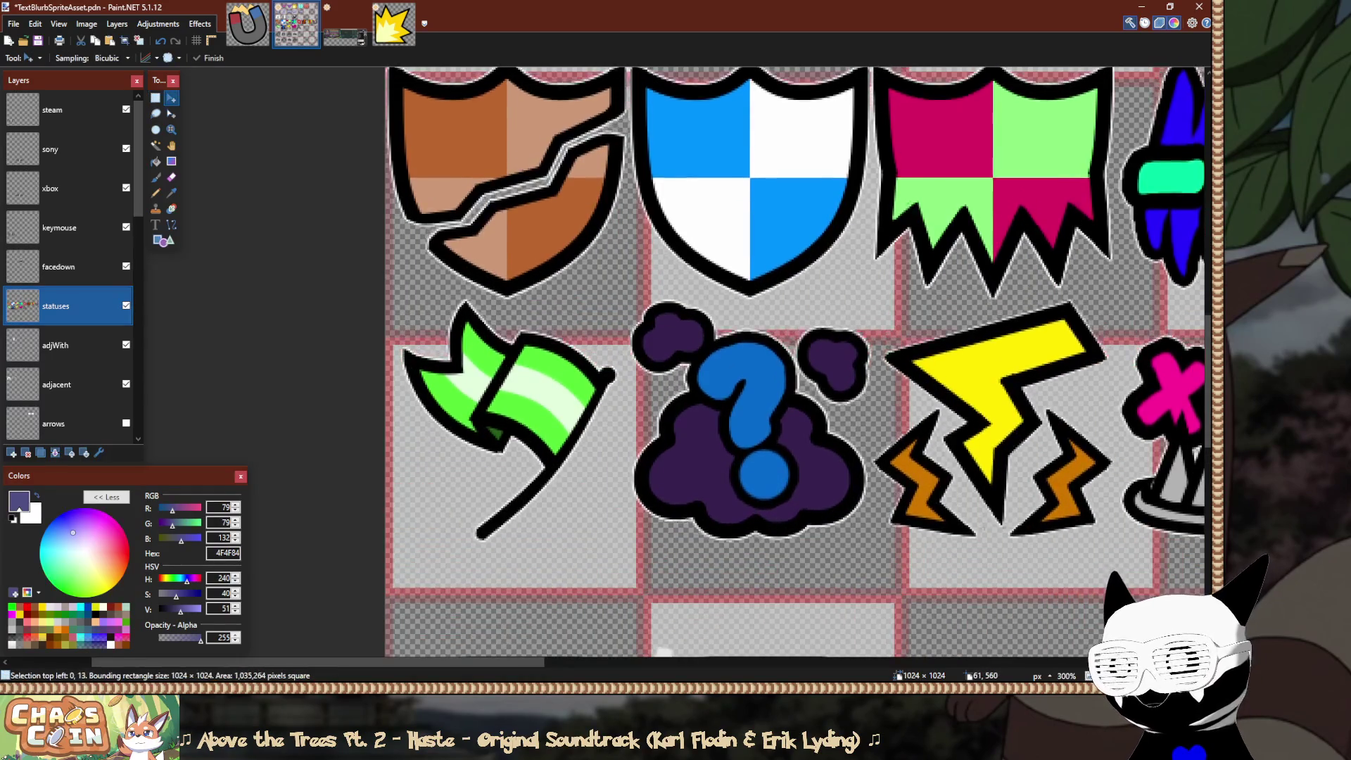
pyautogui.moveTo(515, 419); pyautogui.dragTo(515, 411)
pyautogui.scroll(3, 493, 415)
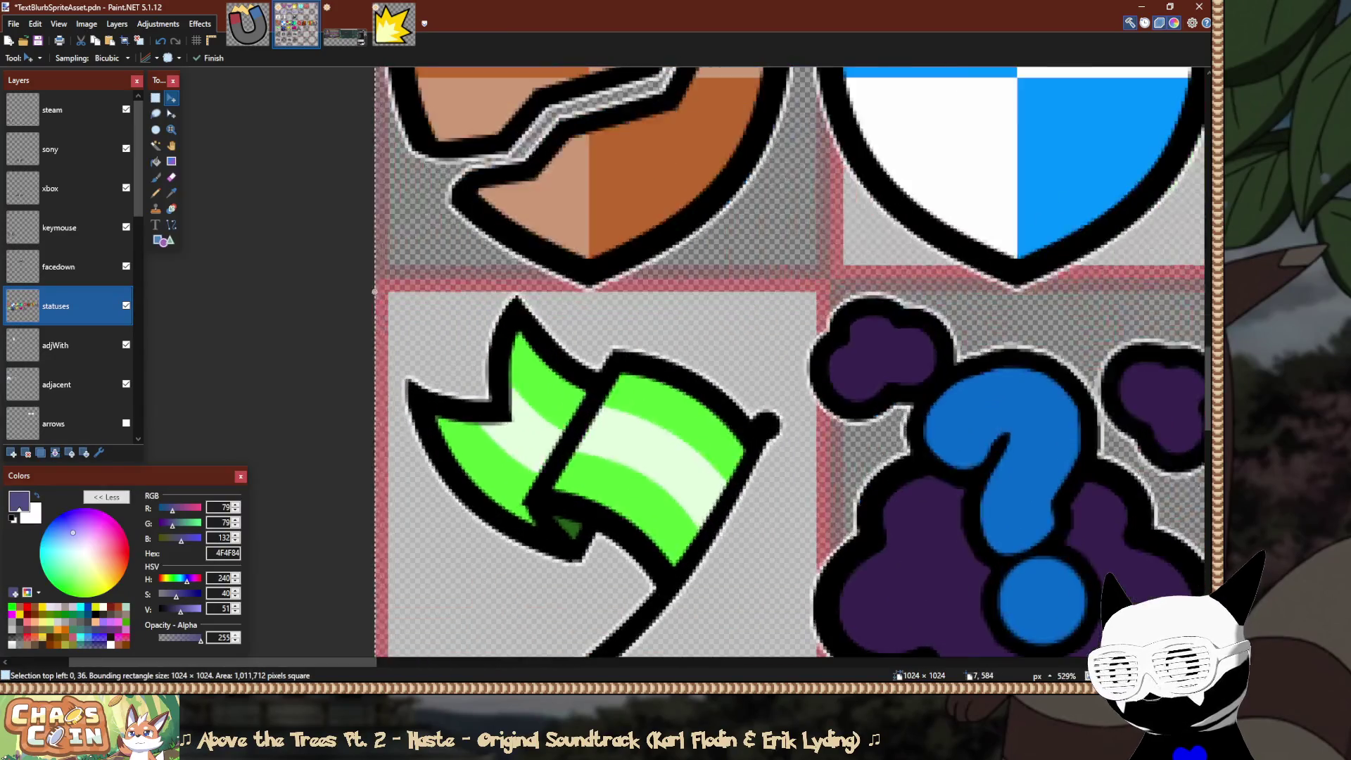
pyautogui.scroll(-4, 775, 362)
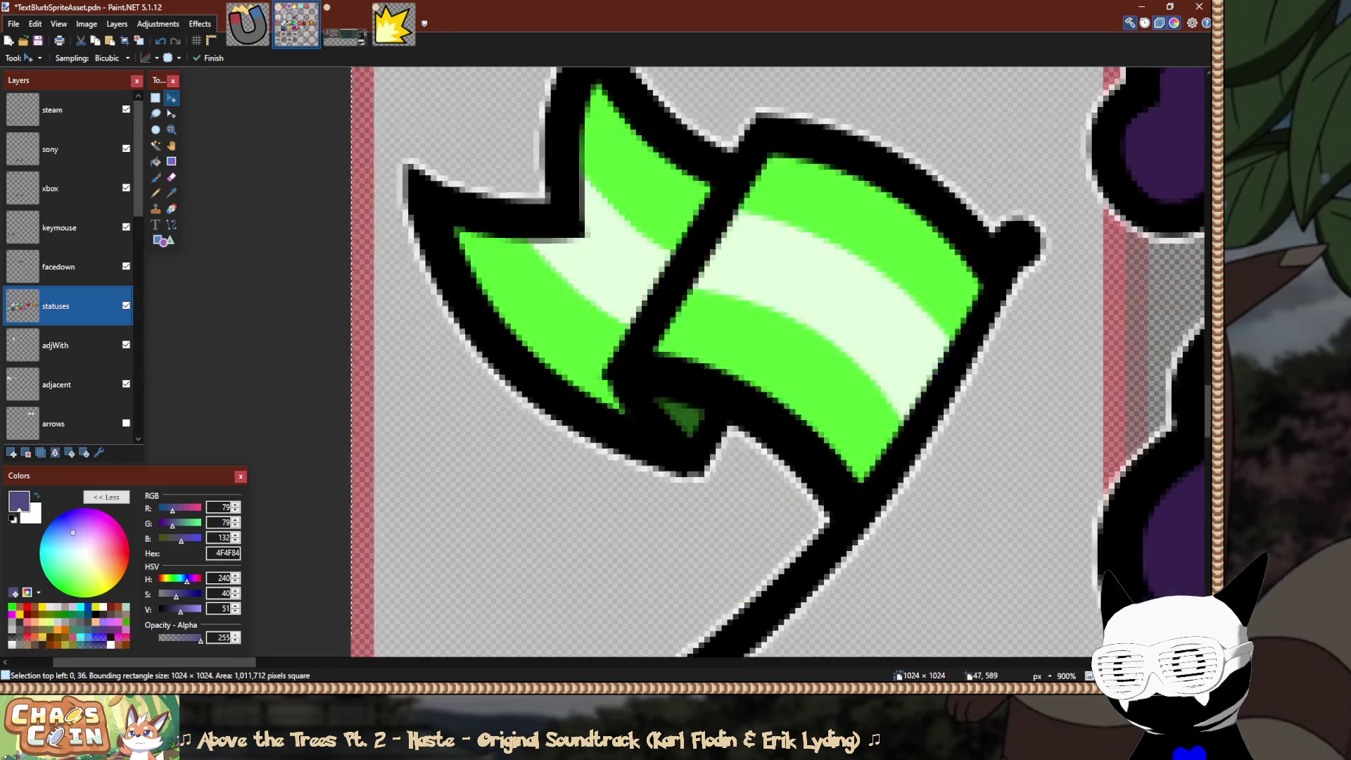
pyautogui.scroll(2, 770, 363)
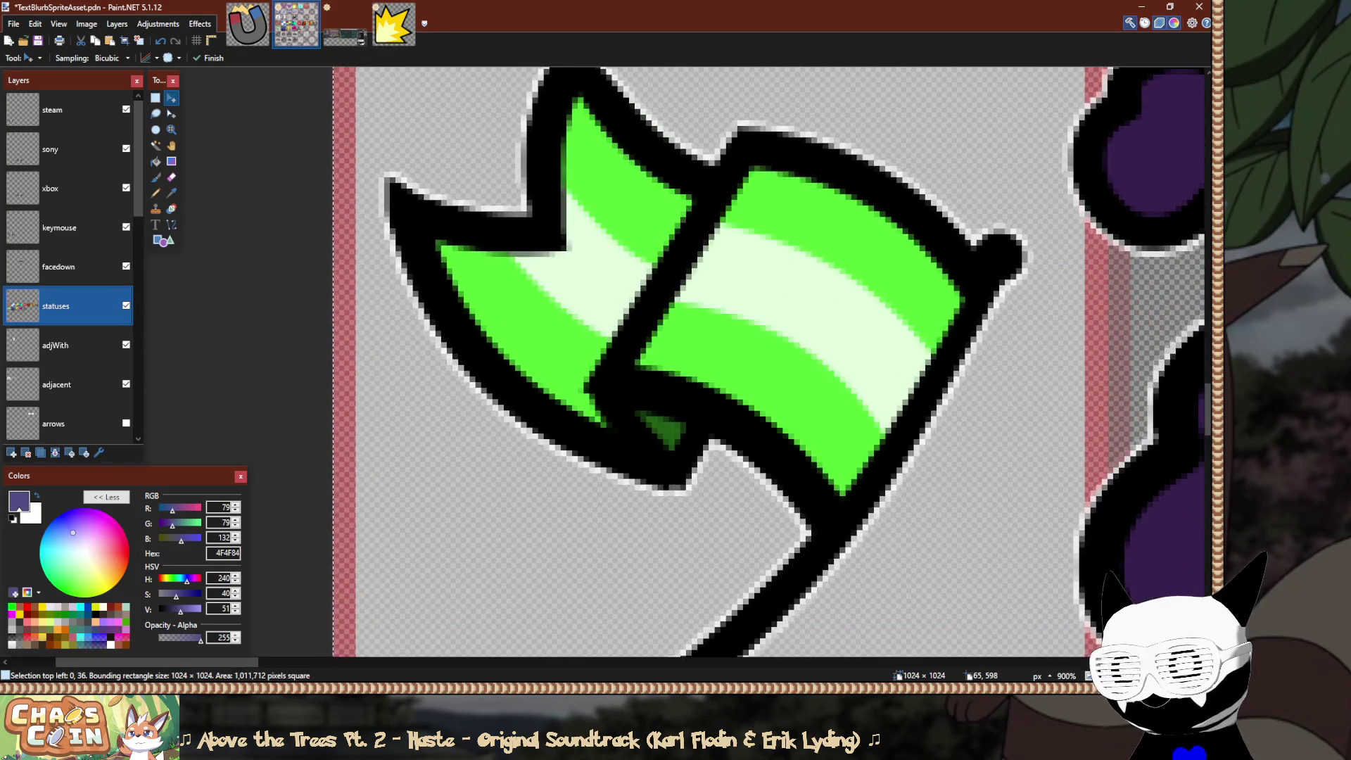
pyautogui.moveTo(771, 363); pyautogui.dragTo(796, 356)
# Pan across the shield icons to check their new placement.
pyautogui.scroll(-4, 728, 331)
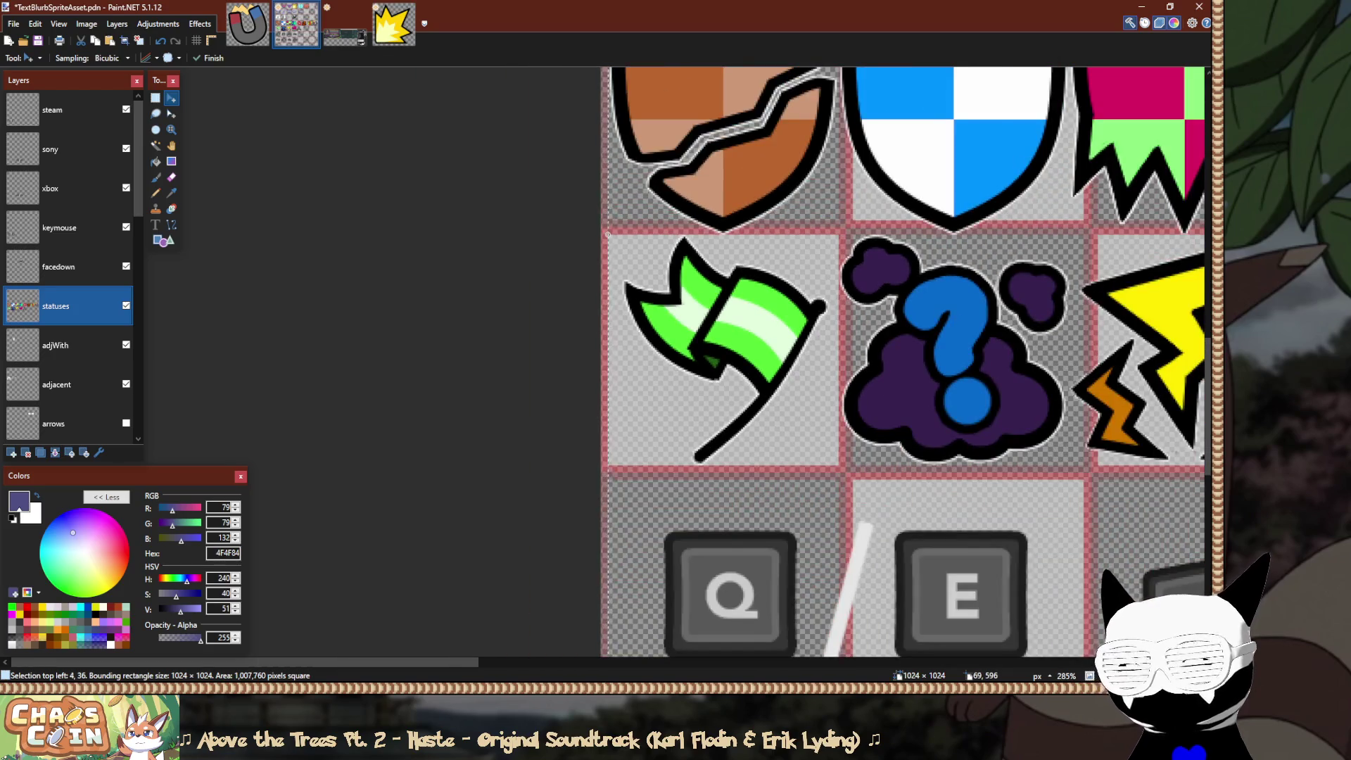
pyautogui.scroll(3, 740, 460)
pyautogui.scroll(4, 774, 465)
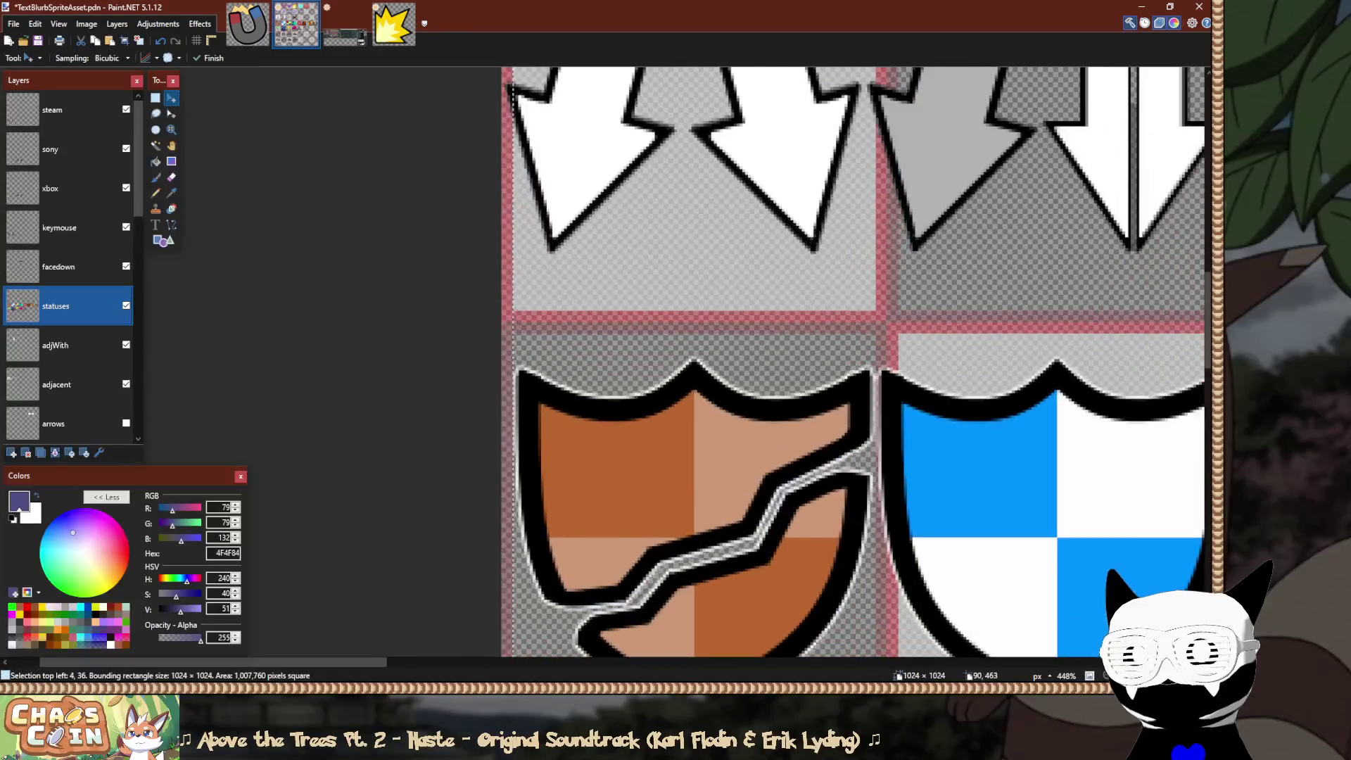
pyautogui.scroll(1, 819, 362)
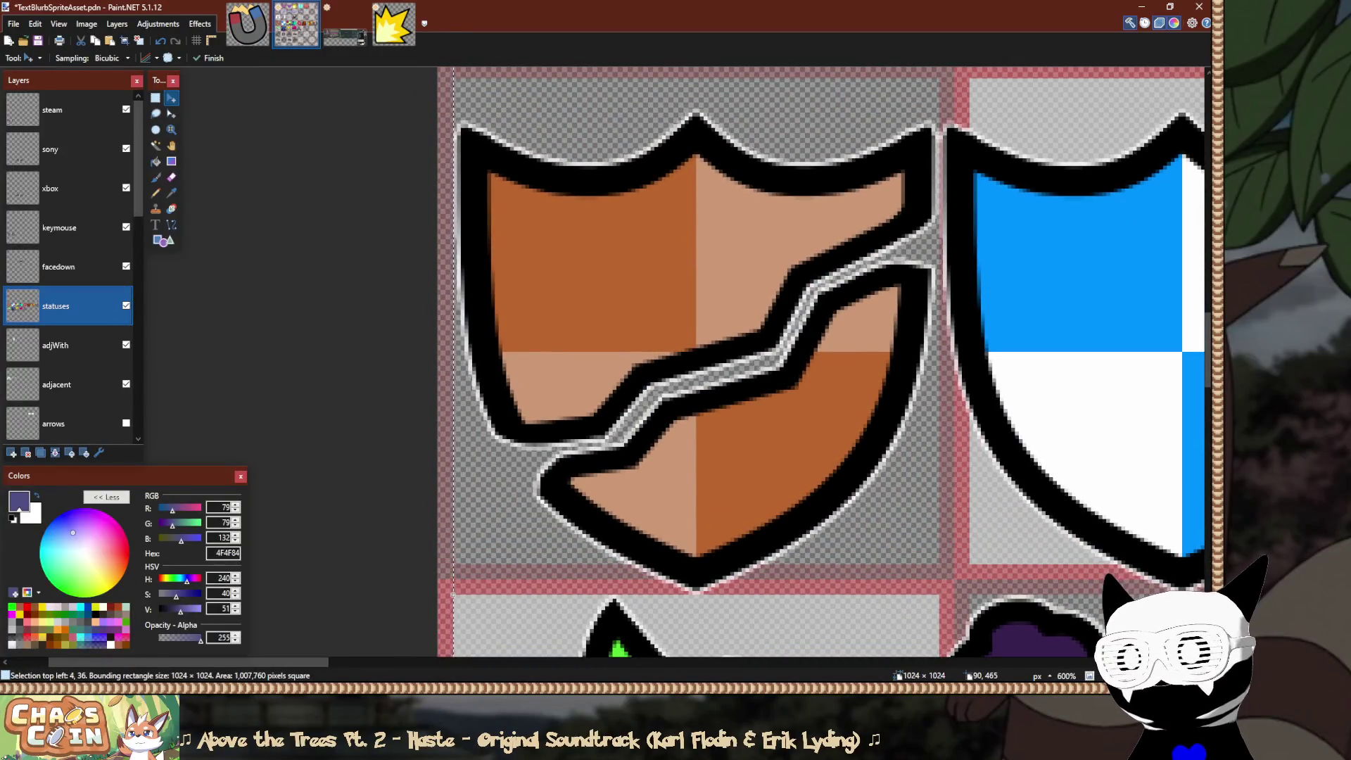
pyautogui.scroll(-2, 783, 281)
pyautogui.moveTo(805, 254); pyautogui.dragTo(639, 224)
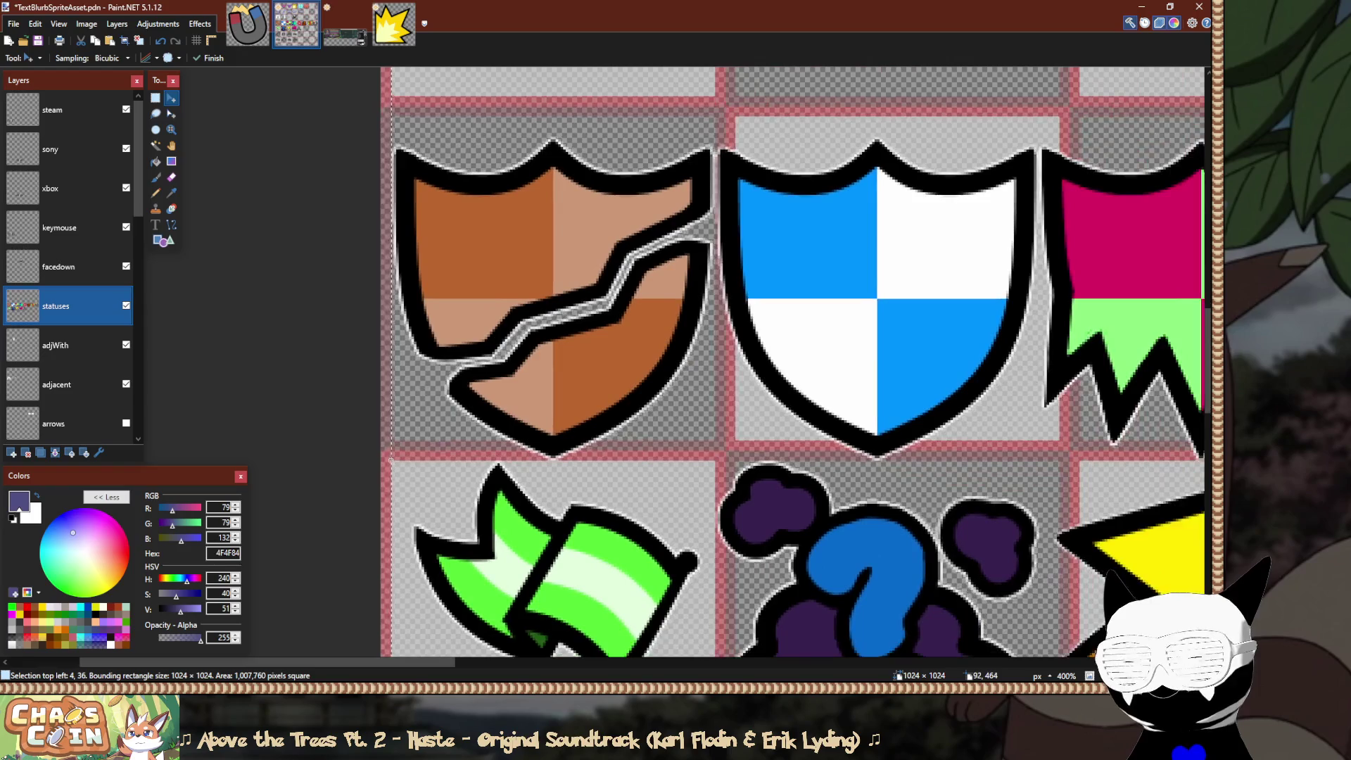
pyautogui.moveTo(876, 566)
pyautogui.mouseDown()
pyautogui.moveTo(644, 285)
pyautogui.moveTo(735, 563)
pyautogui.mouseUp()
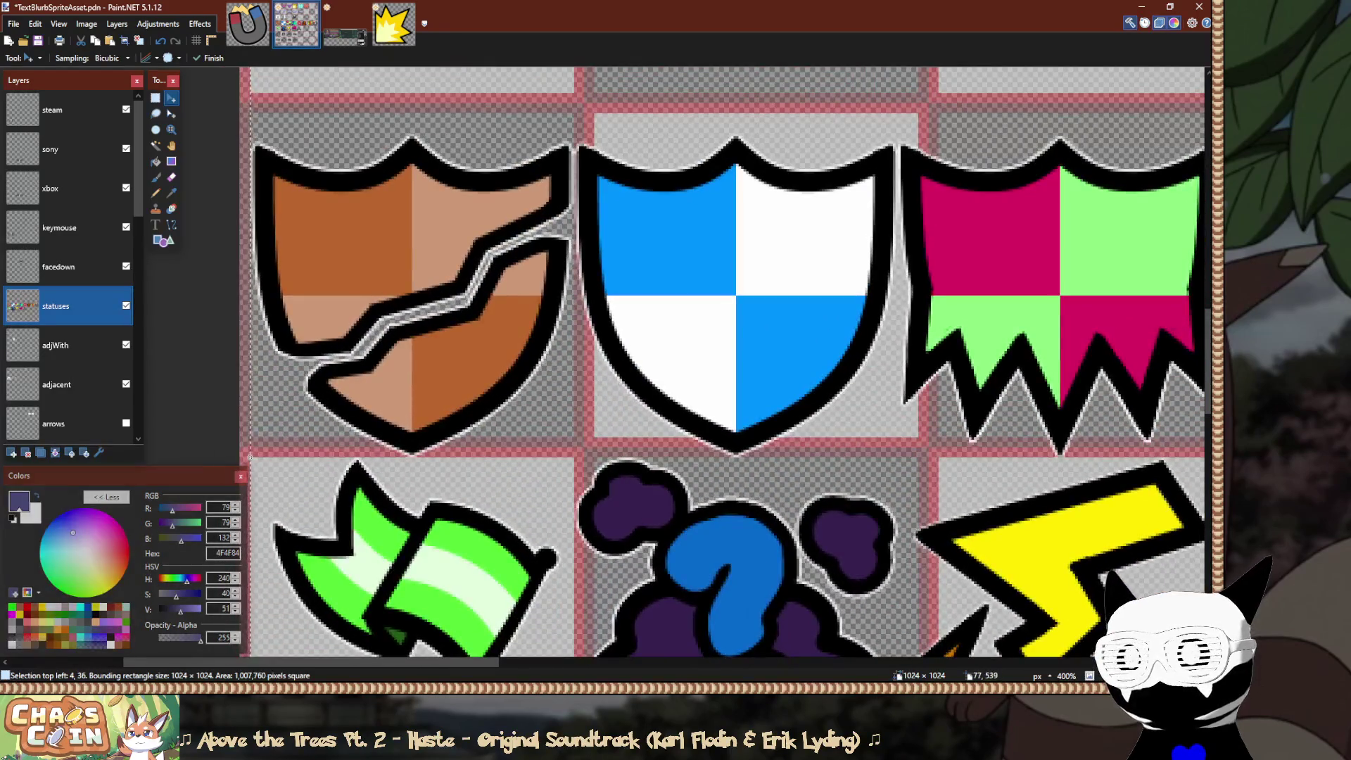
pyautogui.scroll(5, 345, 450)
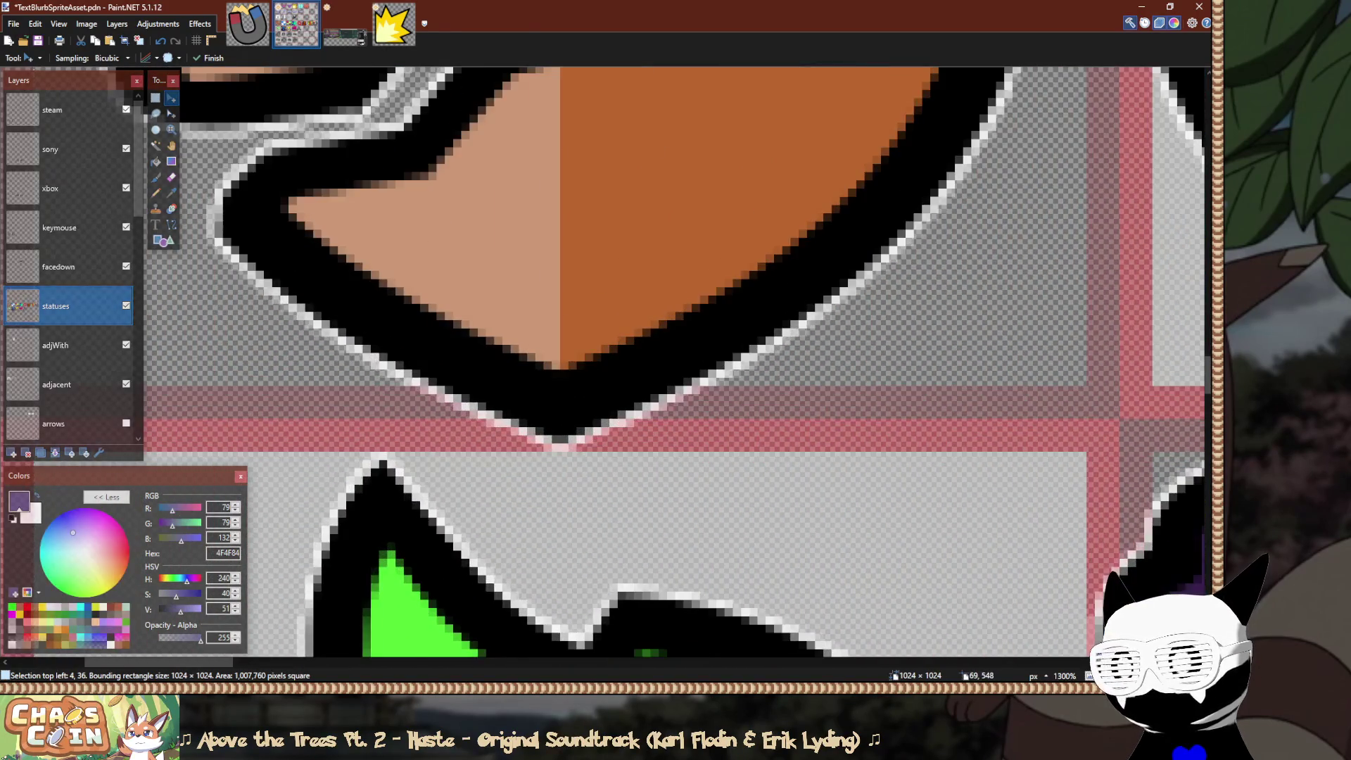
# Deselect, measure the gap below the brown shield, and select the whole shield row.
pyautogui.press('s')
pyautogui.hotkey('ctrl', 'd')
pyautogui.hscroll(-5, 676, 362)
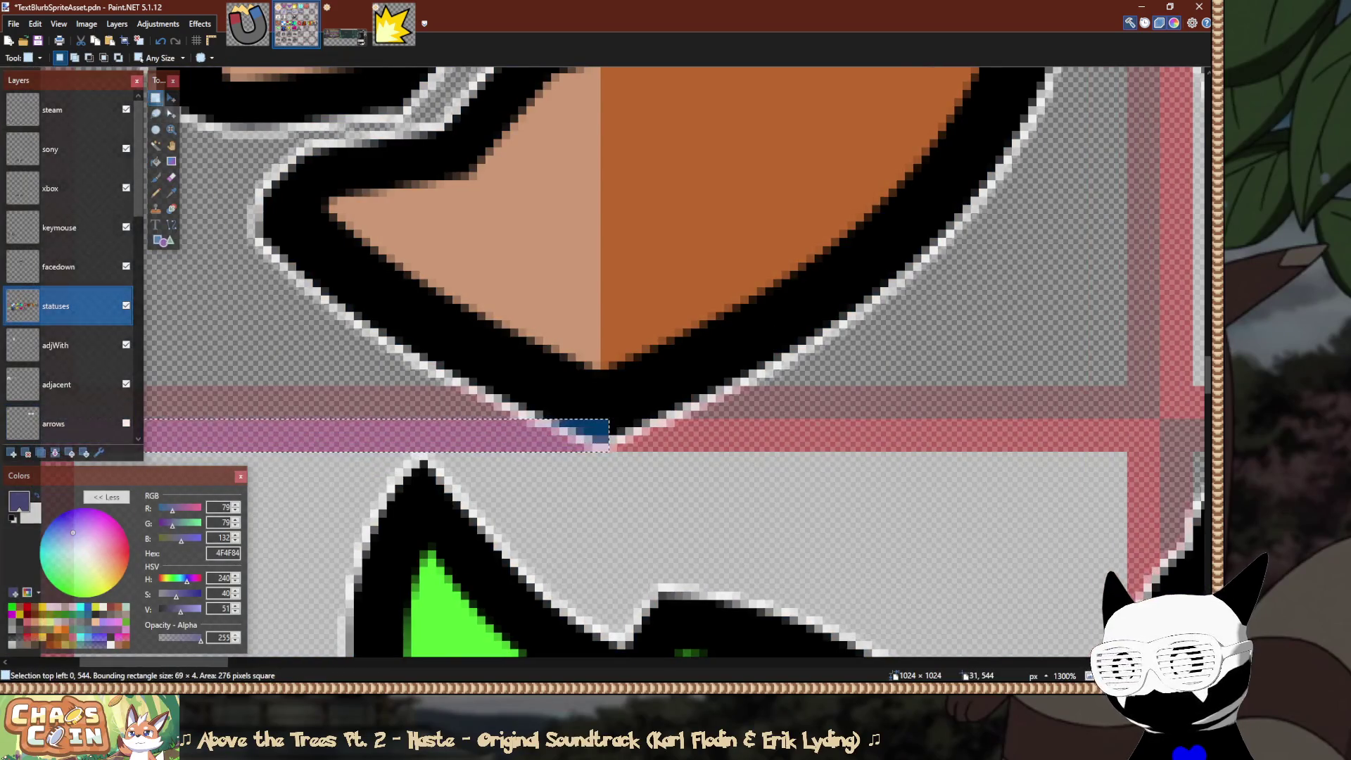
pyautogui.moveTo(327, 401); pyautogui.dragTo(797, 328)
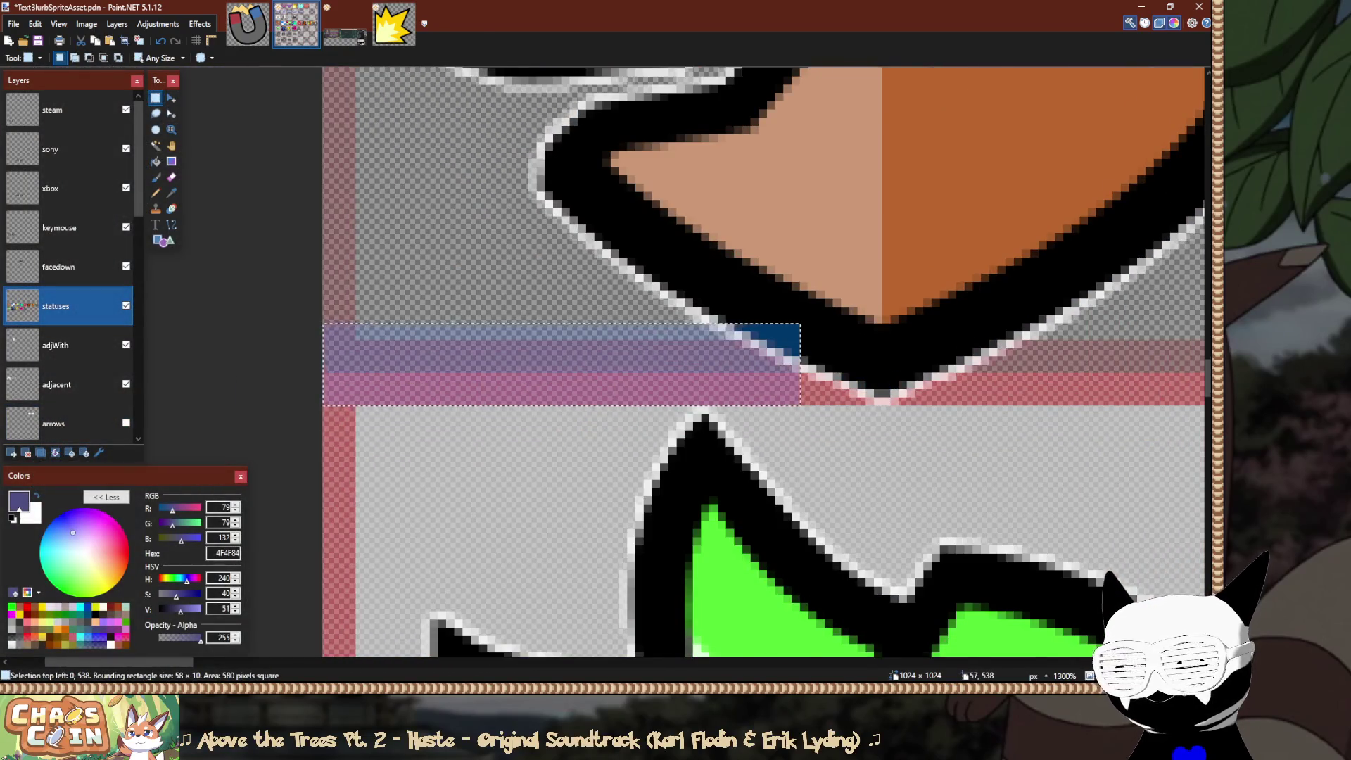
pyautogui.scroll(-10, 797, 328)
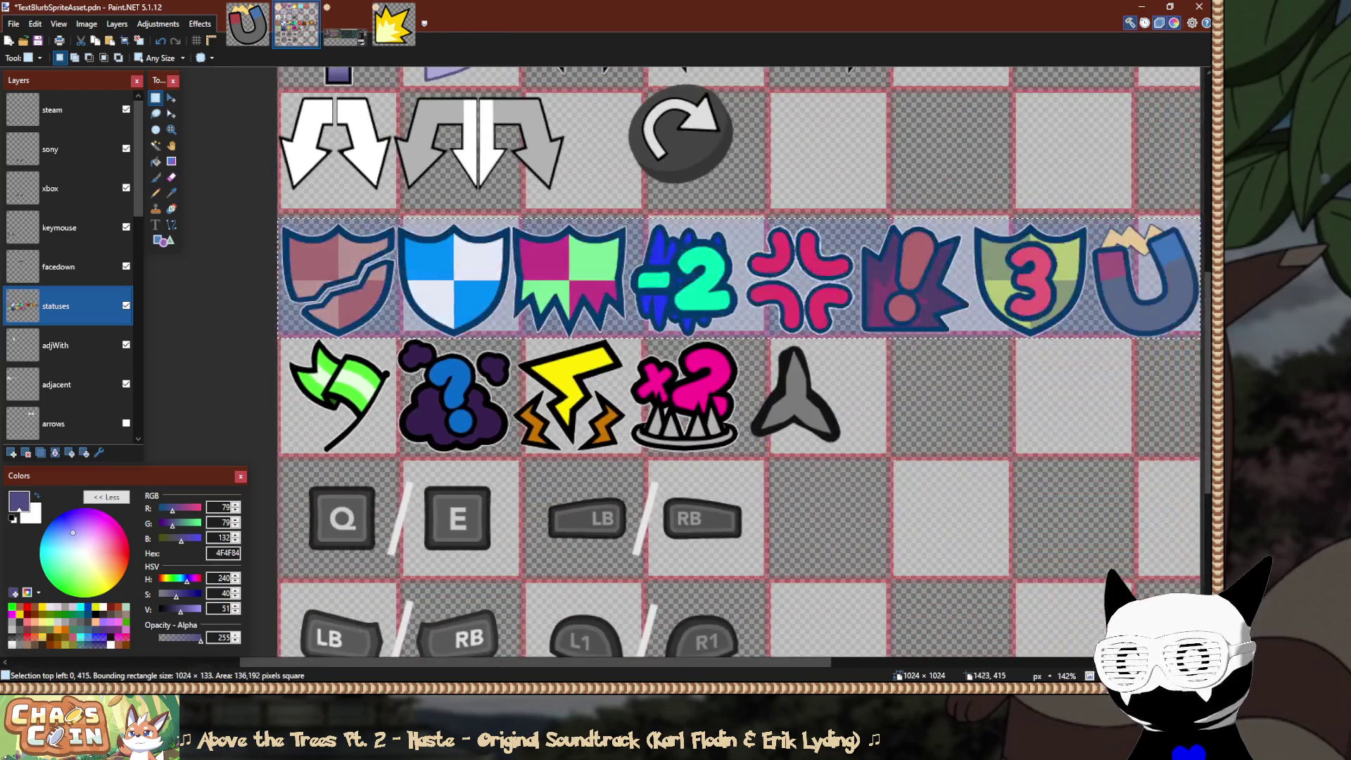
pyautogui.moveTo(278, 335); pyautogui.dragTo(1204, 220)
pyautogui.scroll(5, 288, 321)
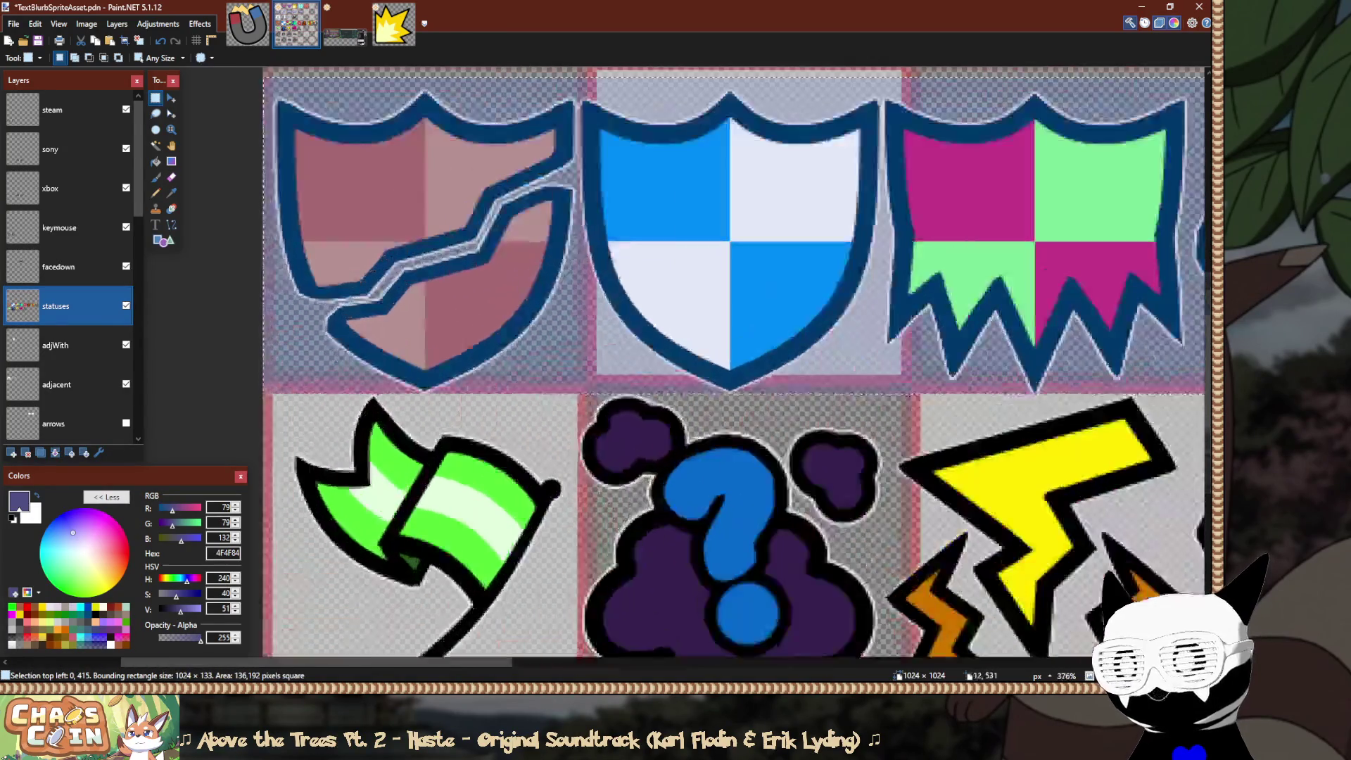
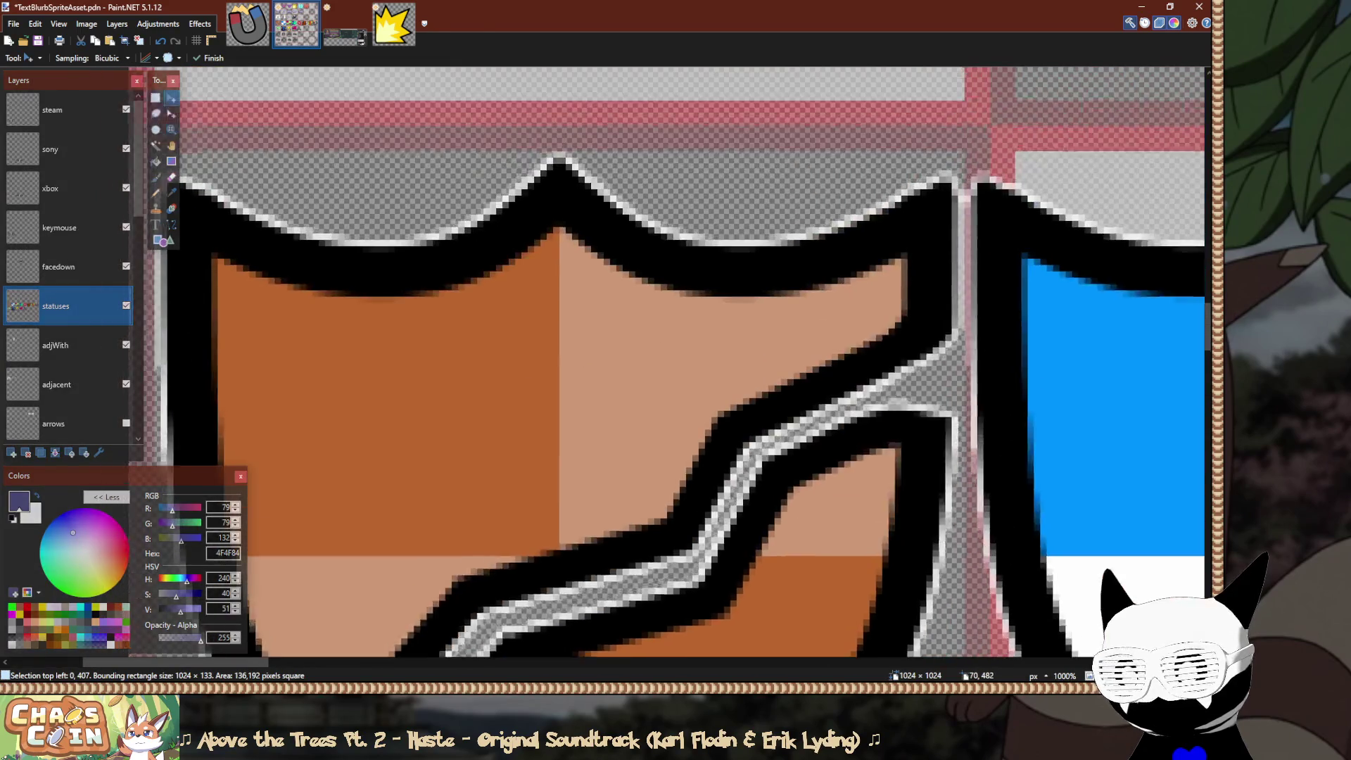
# Rectangle-select the status icon block from the brown shield's top-left through the magnet.
pyautogui.scroll(1, 678, 362)
pyautogui.scroll(-3, 695, 473)
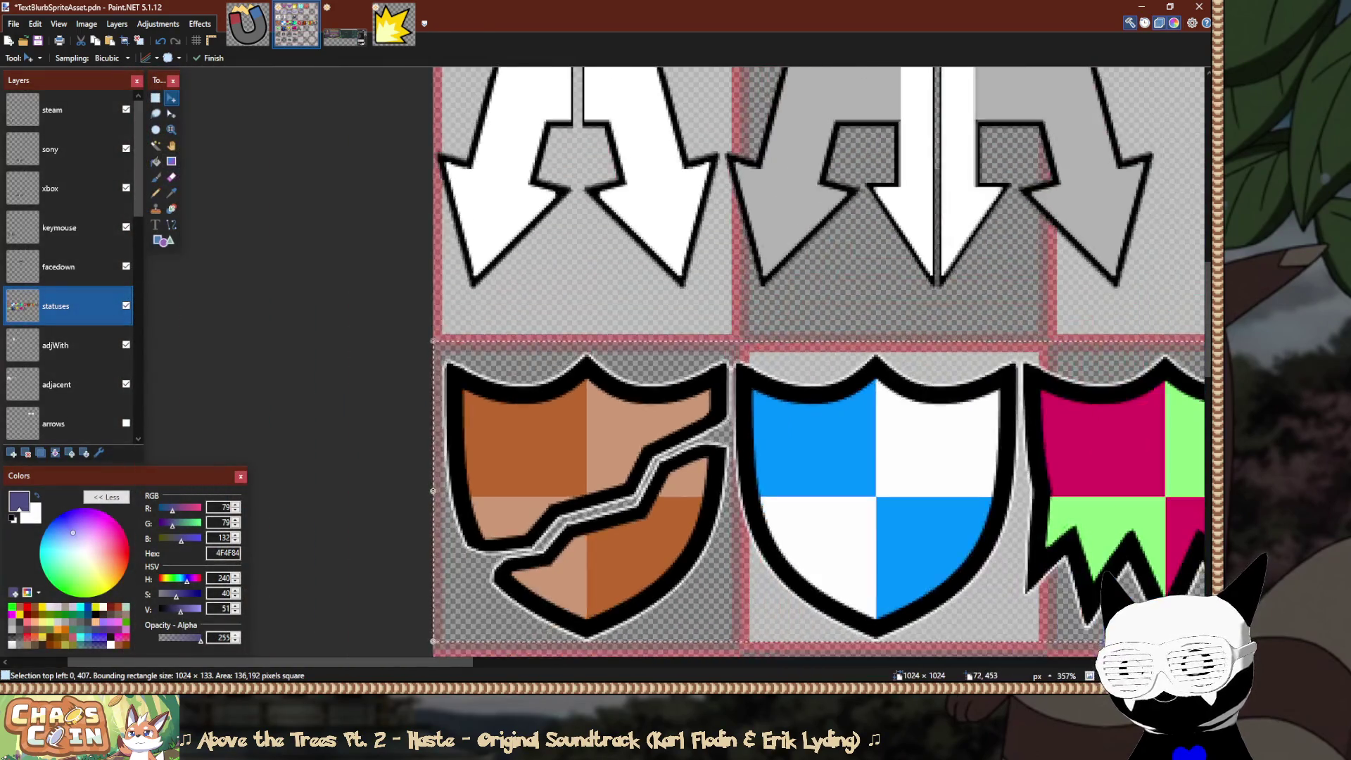
pyautogui.scroll(1, 280, 347)
pyautogui.scroll(2, 279, 347)
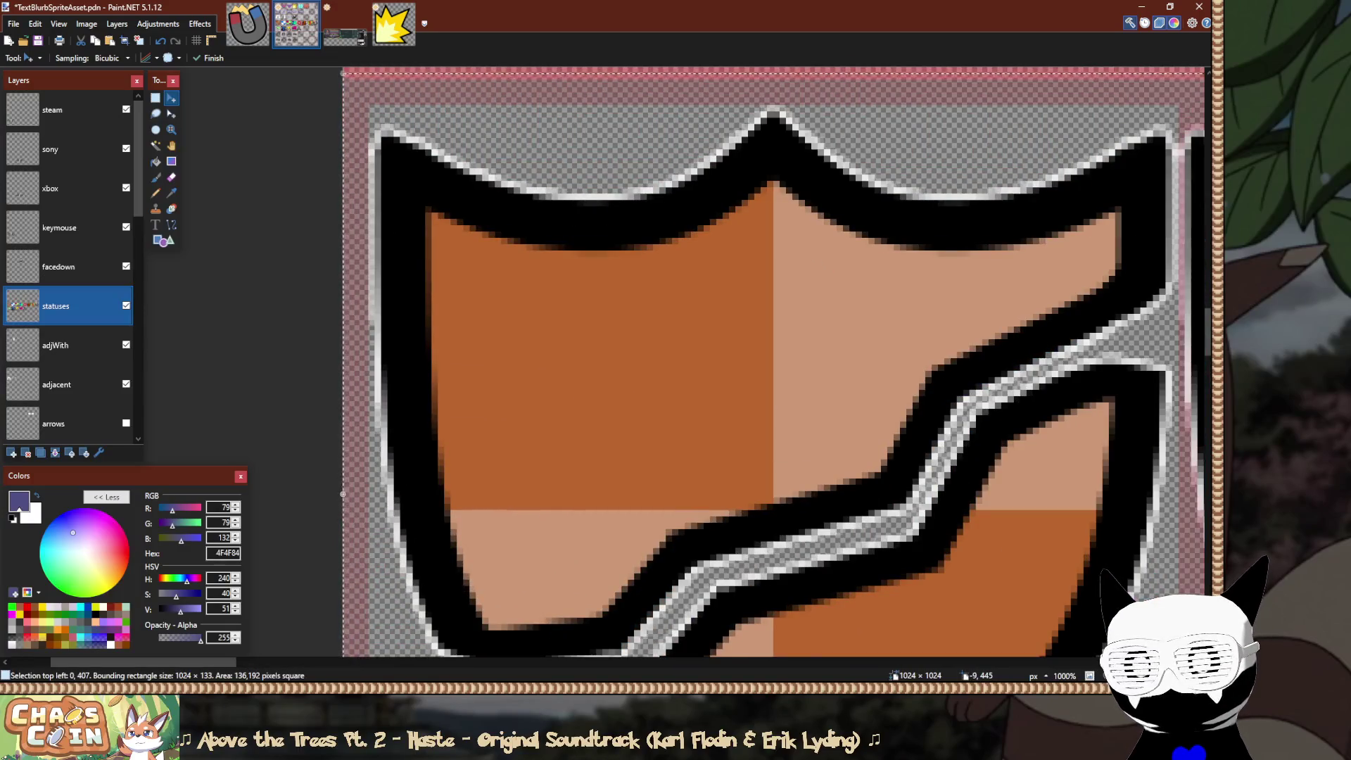
pyautogui.scroll(1, 638, 366)
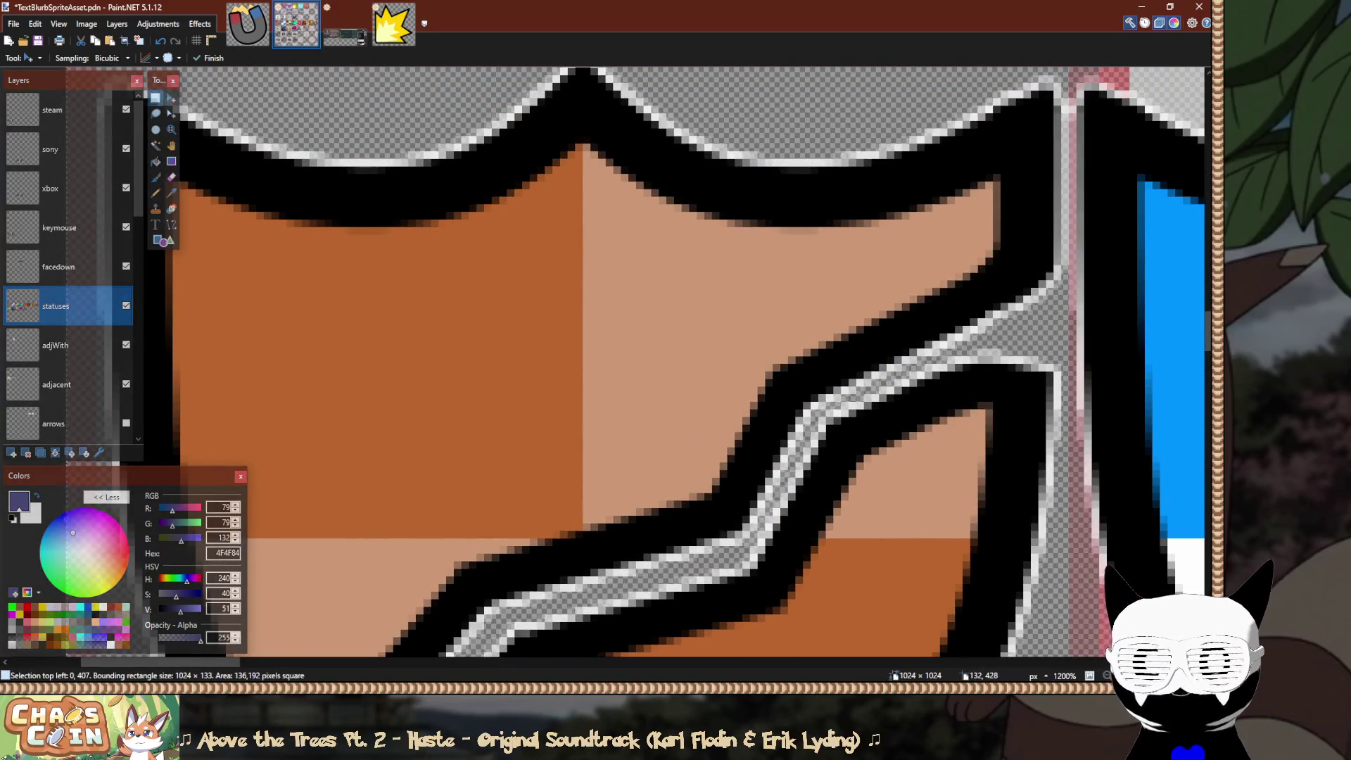
pyautogui.press('s')
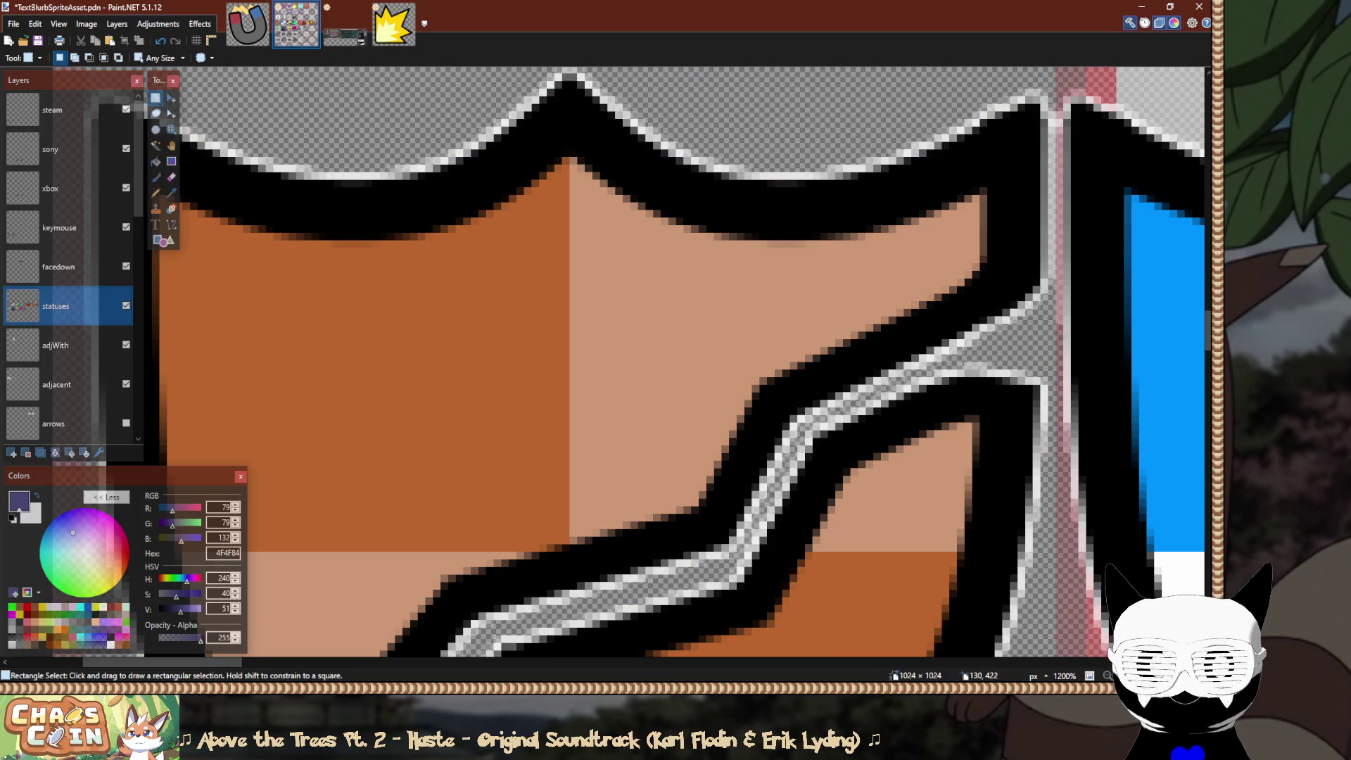
pyautogui.scroll(-8, 797, 351)
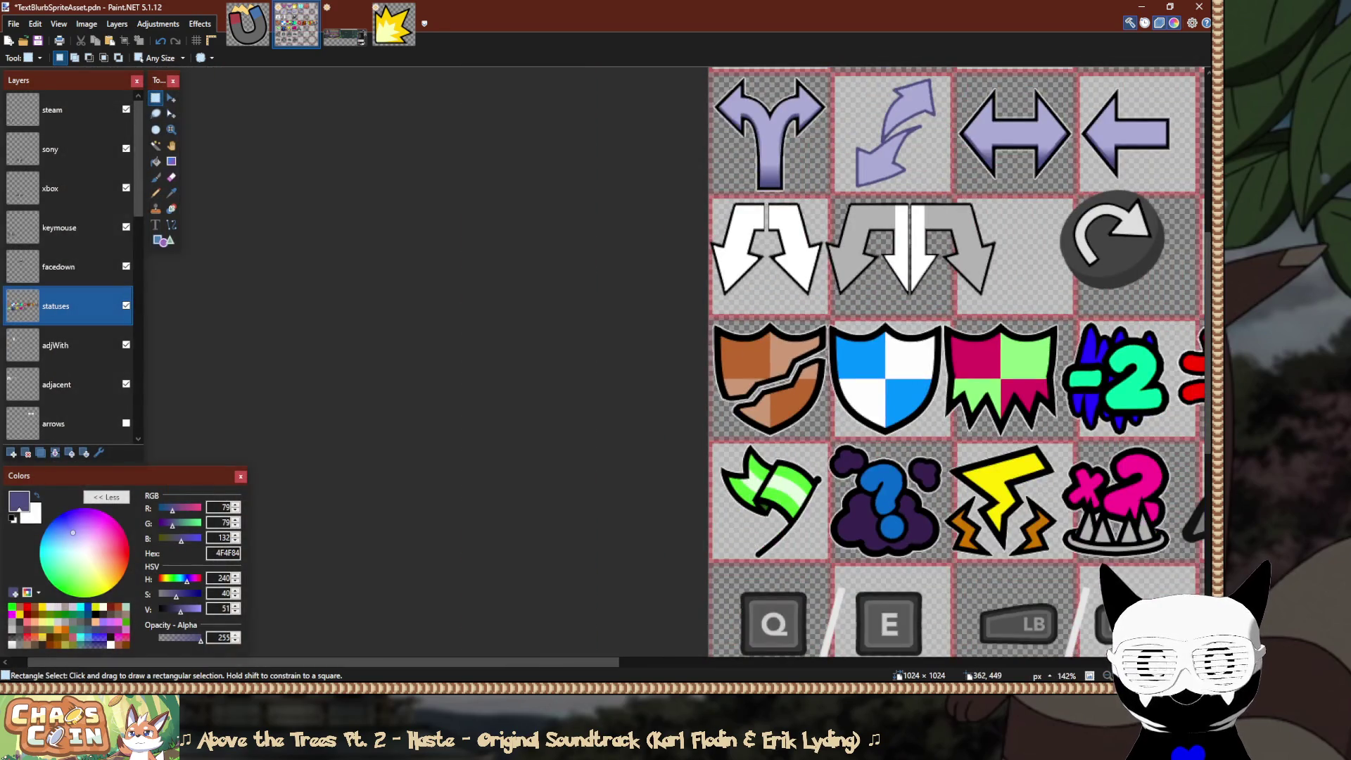
pyautogui.scroll(2, 1033, 361)
pyautogui.scroll(4, 986, 366)
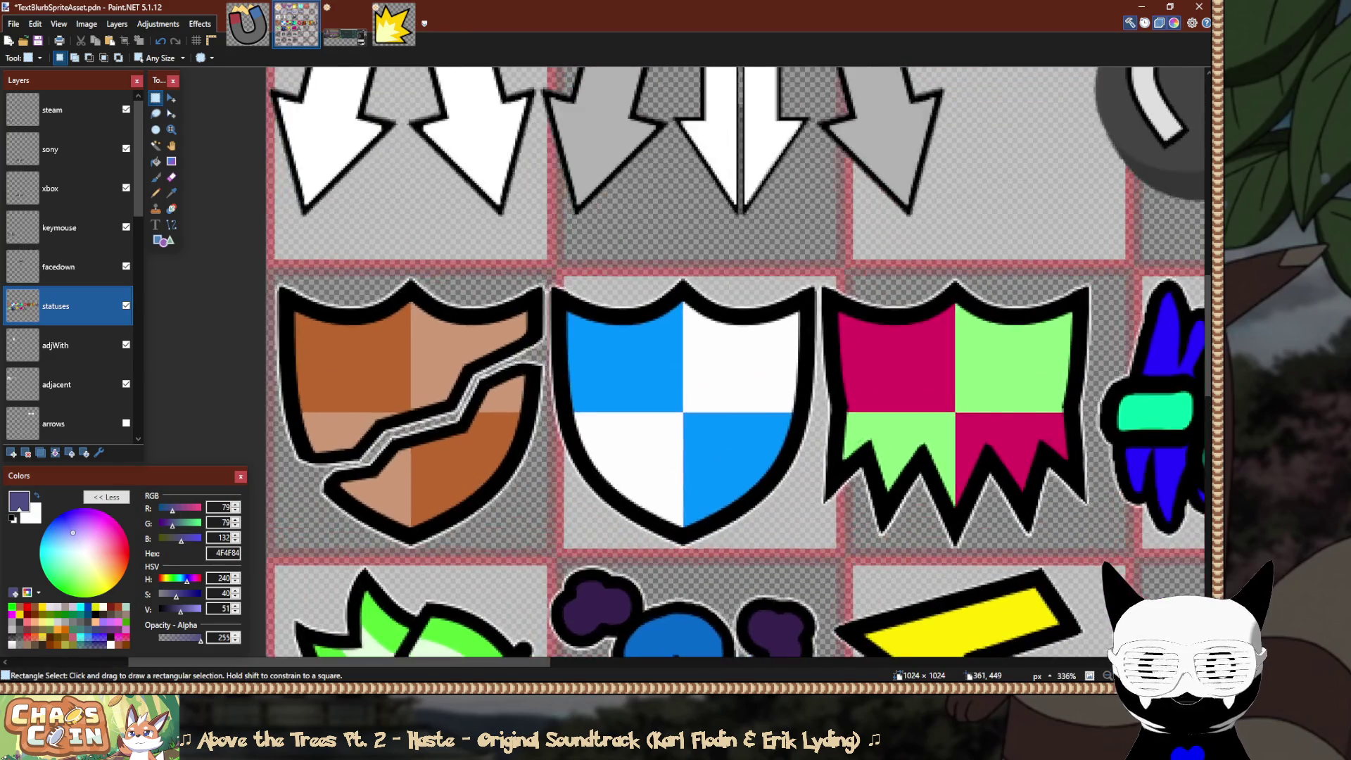
pyautogui.scroll(-8, 743, 380)
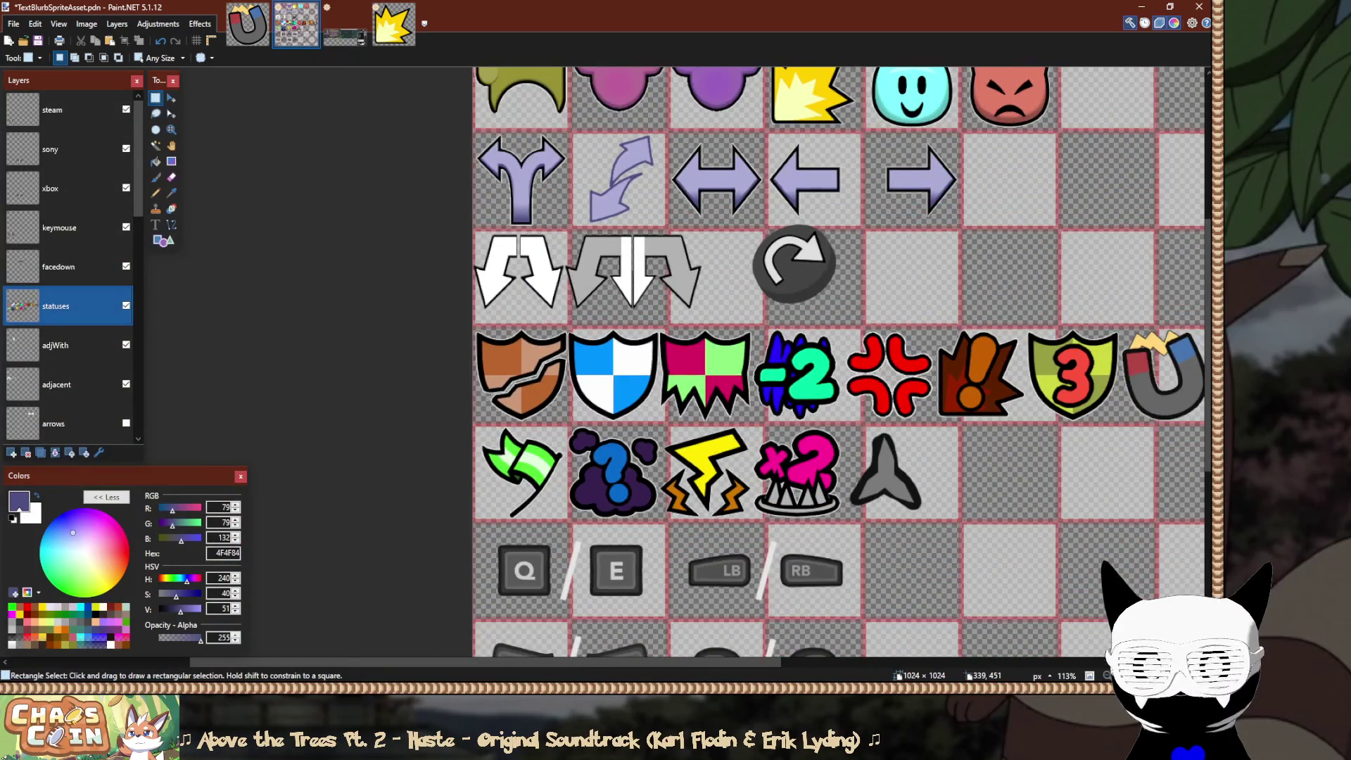
pyautogui.scroll(9, 563, 328)
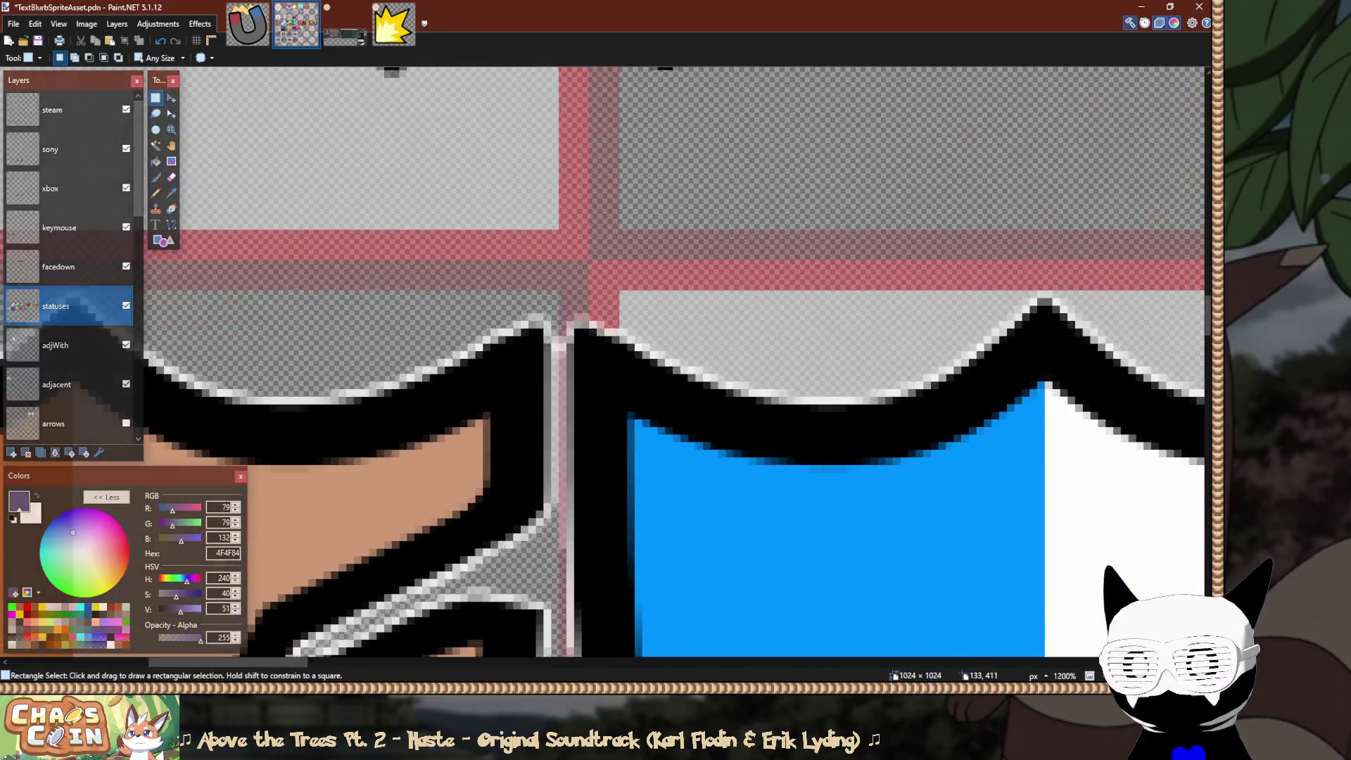
pyautogui.moveTo(567, 266)
pyautogui.mouseDown()
pyautogui.moveTo(588, 301)
pyautogui.moveTo(619, 453)
pyautogui.moveTo(750, 524)
pyautogui.moveTo(1055, 493)
pyautogui.moveTo(1231, 408)
pyautogui.mouseUp()
pyautogui.scroll(-8, 620, 454)
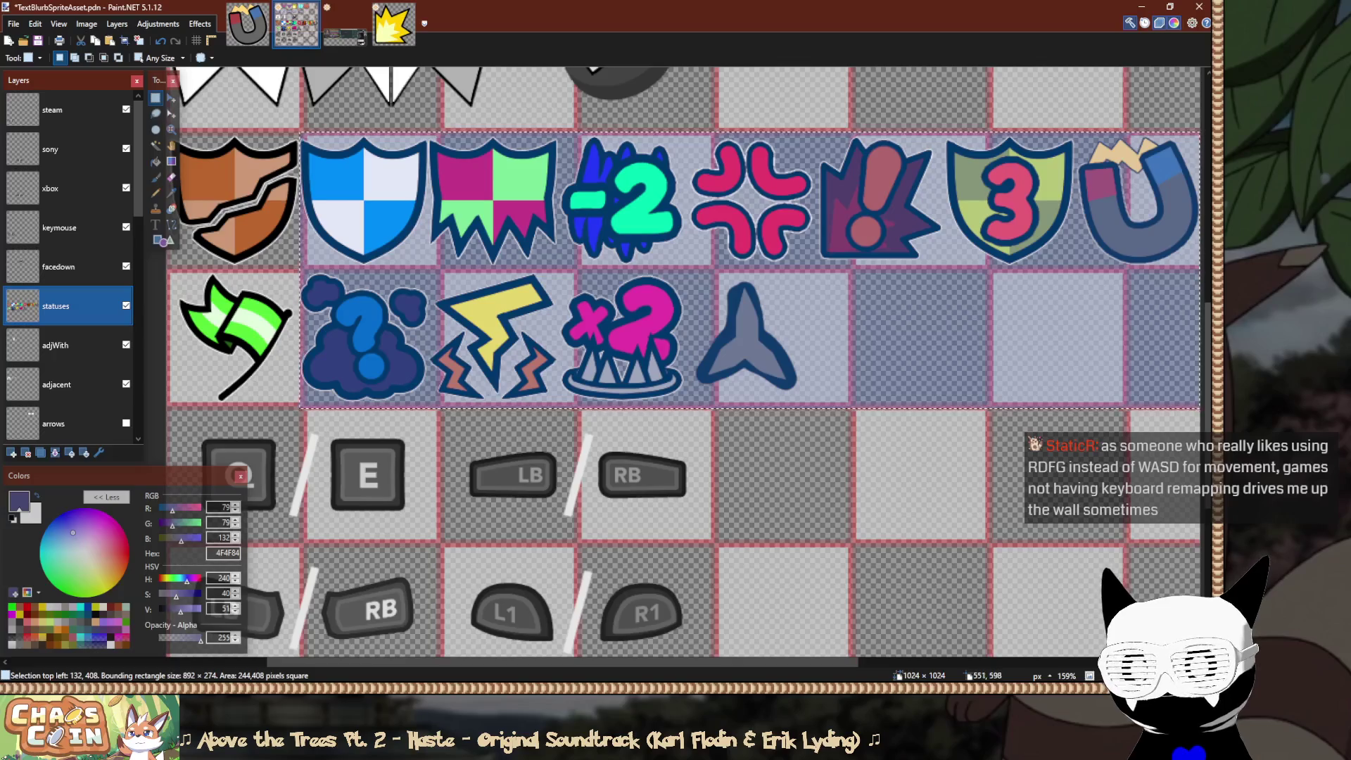
# Move the selected status icons about 8 pixels right into their grid cells.
pyautogui.scroll(5, 384, 354)
pyautogui.press('m')
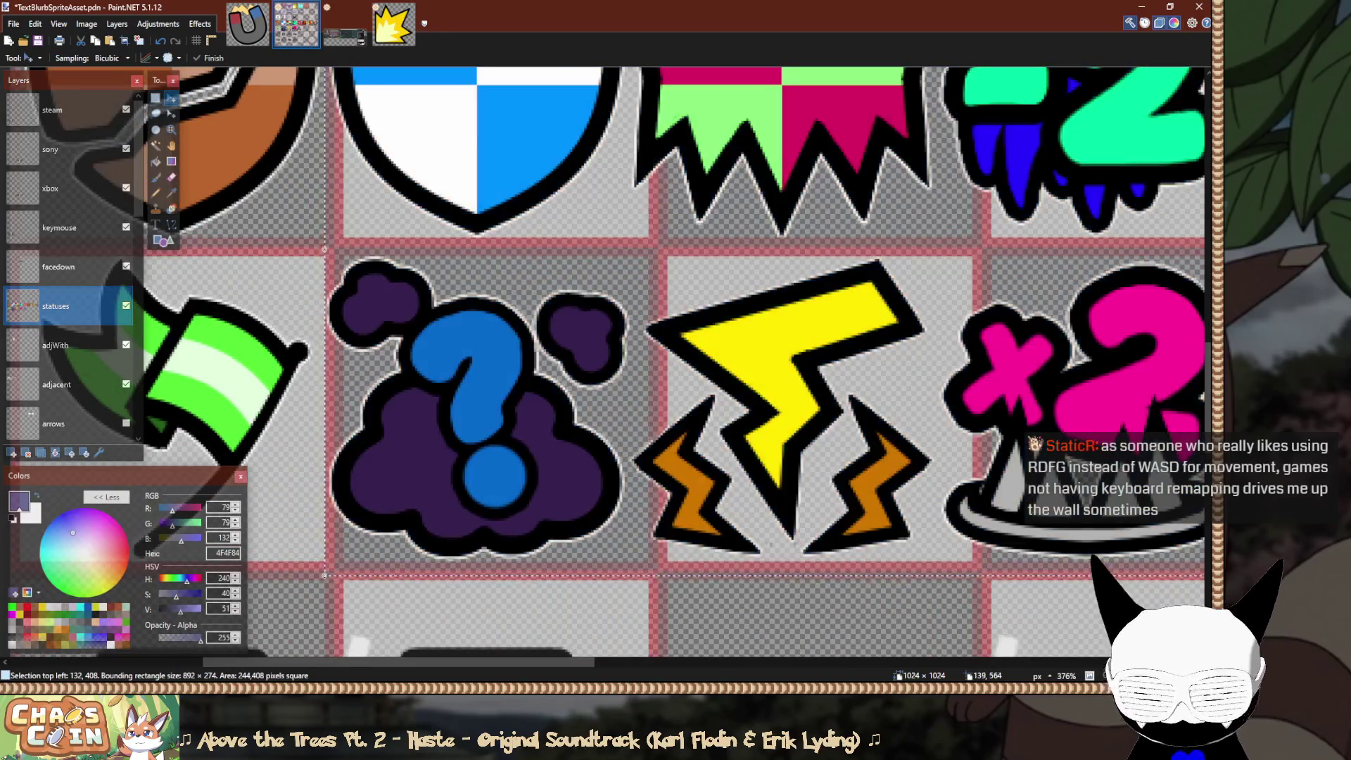
pyautogui.scroll(2, 675, 363)
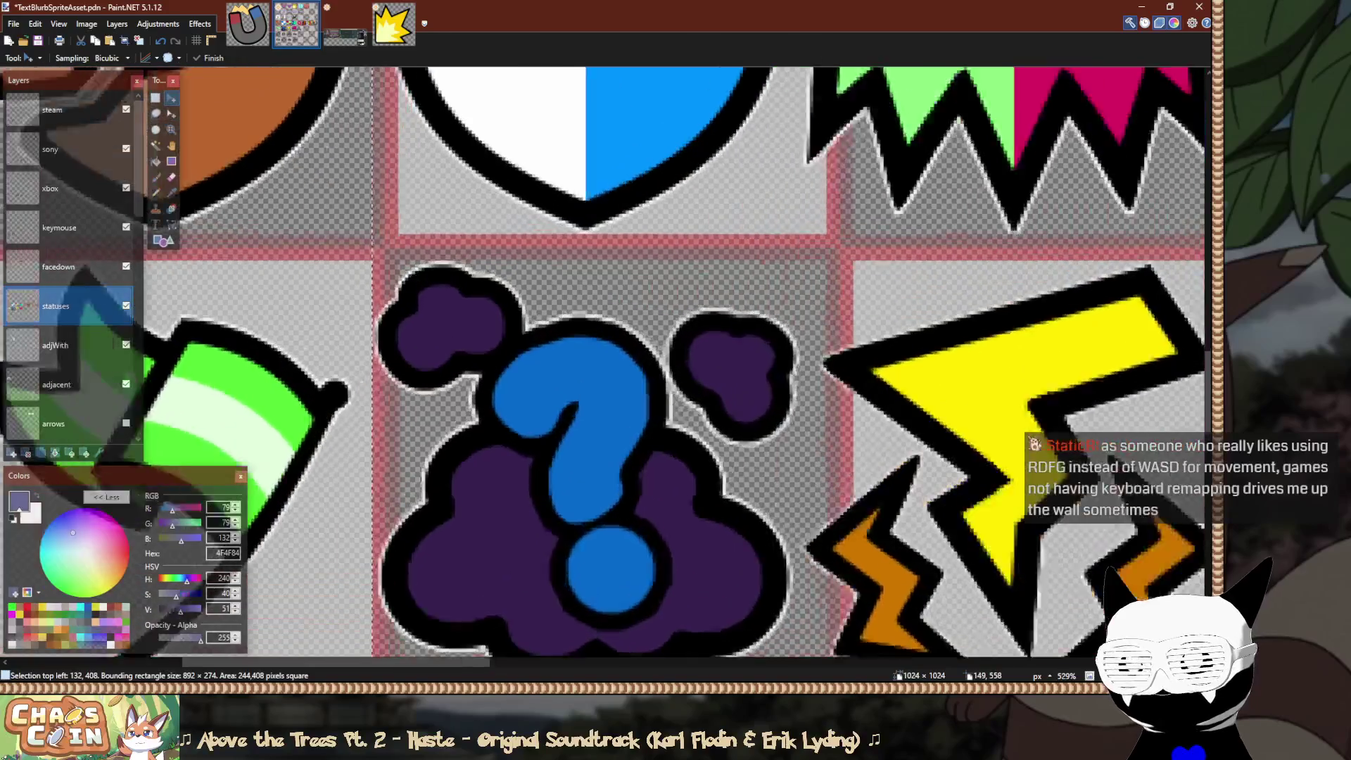
pyautogui.moveTo(414, 422); pyautogui.dragTo(431, 422)
pyautogui.scroll(2, 422, 295)
pyautogui.press('Right')
pyautogui.press('Right')
pyautogui.press('Right')
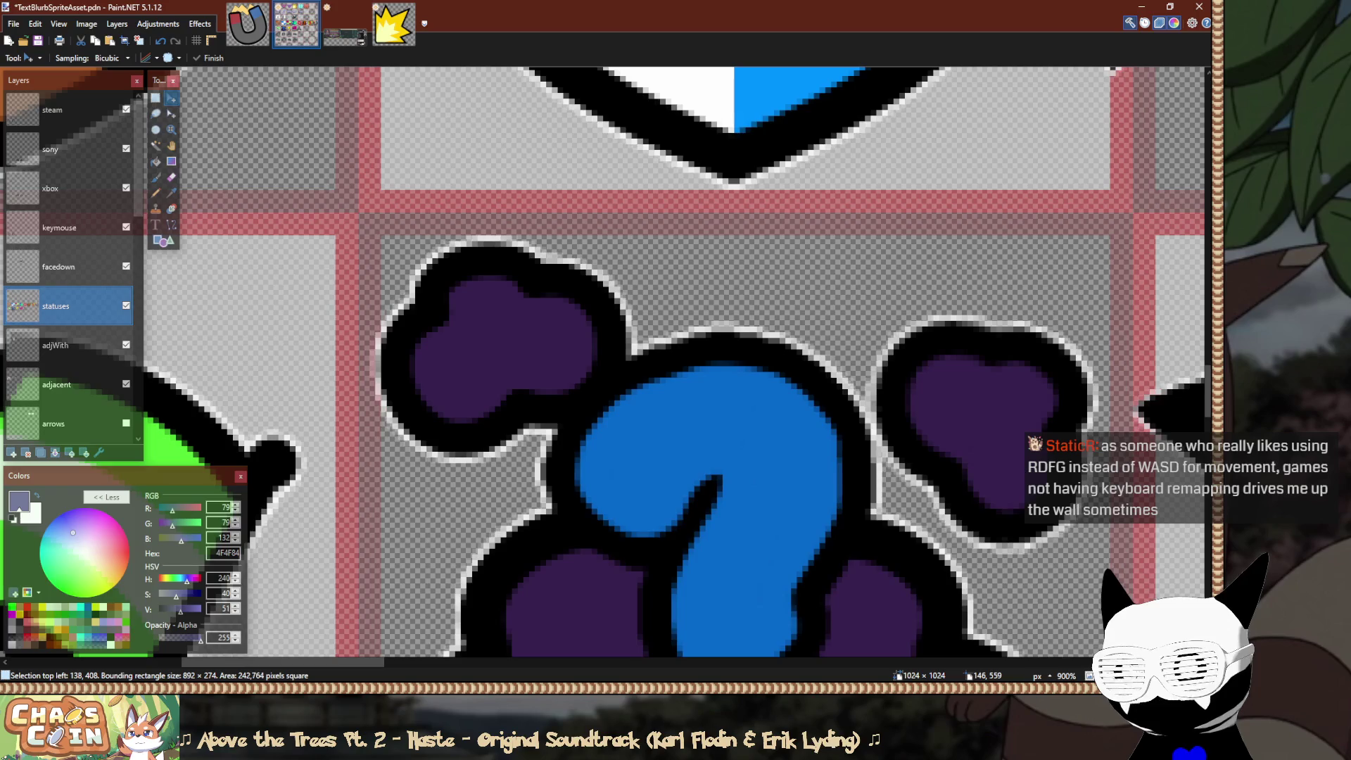
pyautogui.press('Right')
pyautogui.scroll(-4, 428, 554)
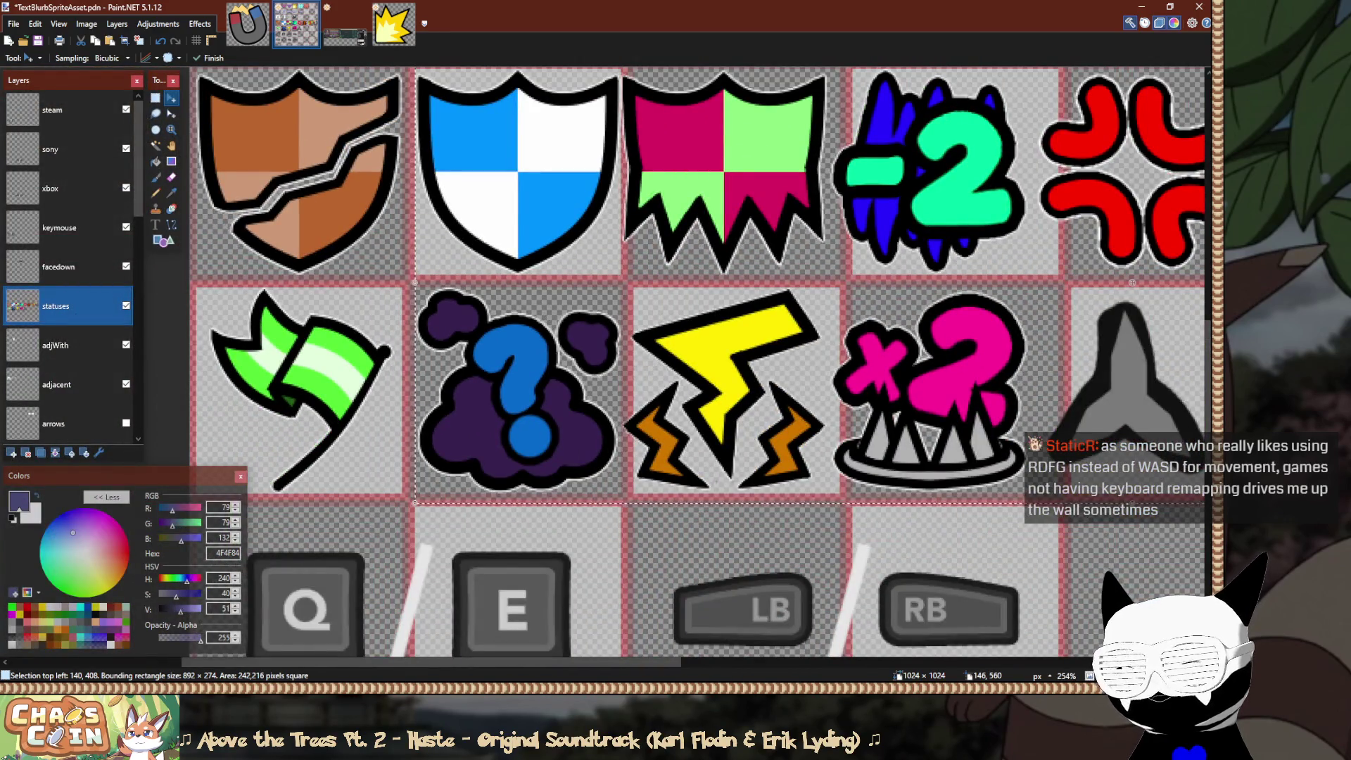
pyautogui.scroll(3, 689, 366)
# Reselect the icons from the pink-green shield onward and shift the lightning group about 5 pixels right.
pyautogui.press('s')
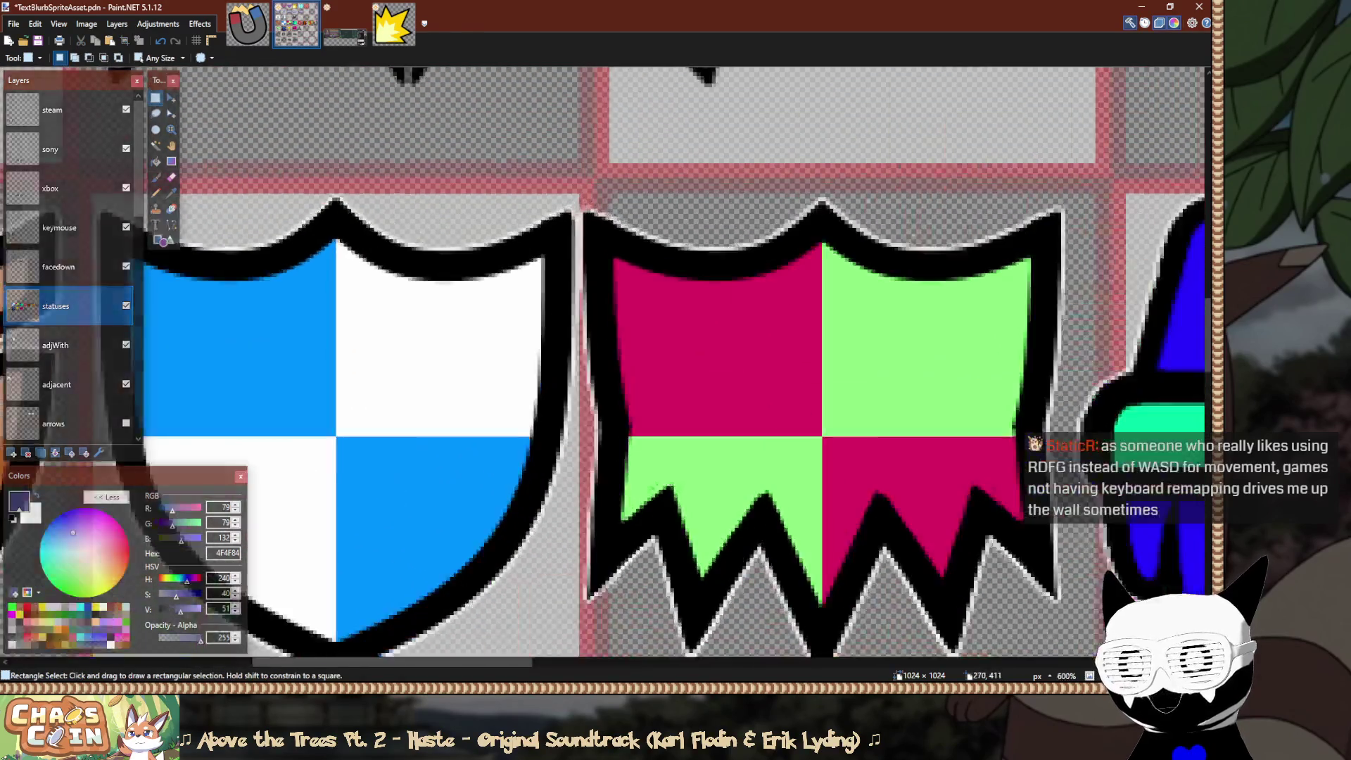
pyautogui.scroll(2, 588, 187)
pyautogui.moveTo(584, 185)
pyautogui.mouseDown()
pyautogui.moveTo(648, 271)
pyautogui.moveTo(619, 250)
pyautogui.moveTo(1207, 483)
pyautogui.mouseUp()
pyautogui.scroll(-5, 634, 267)
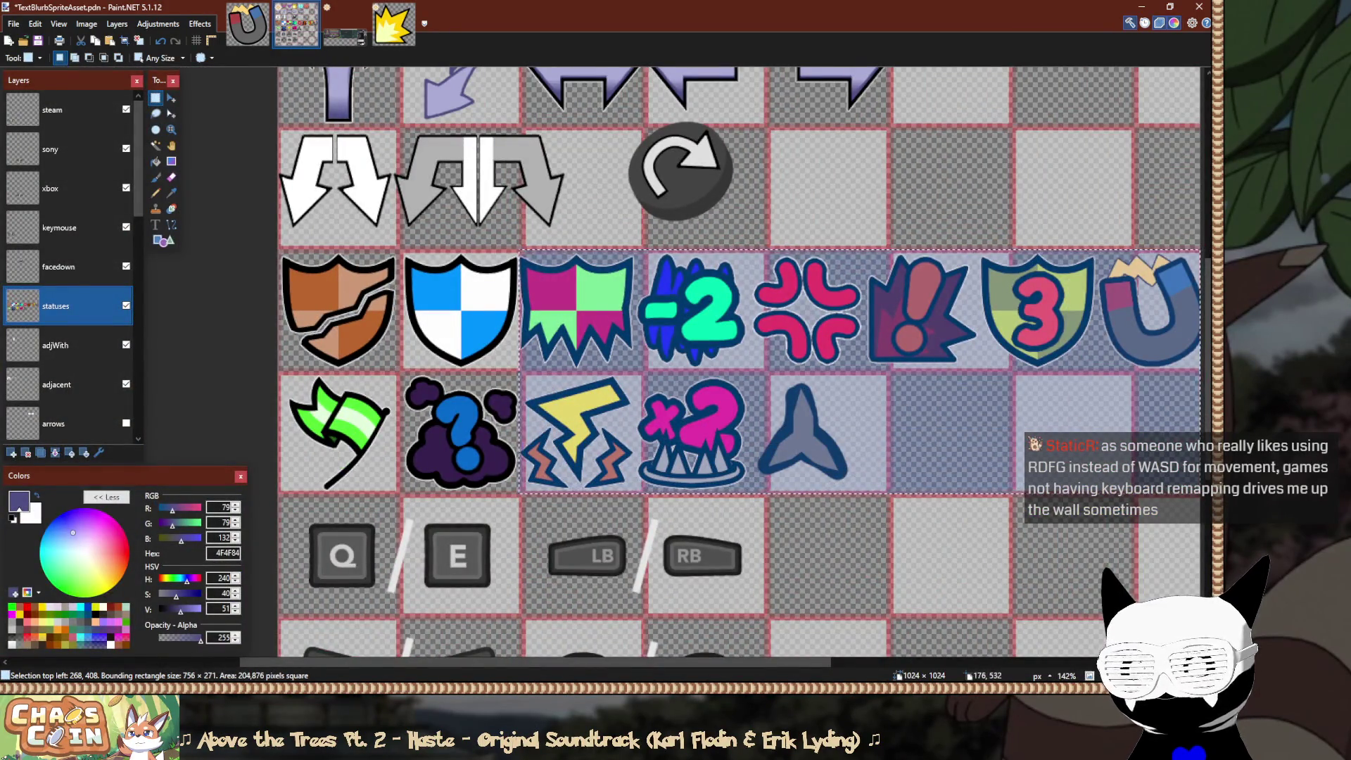
pyautogui.scroll(5, 428, 376)
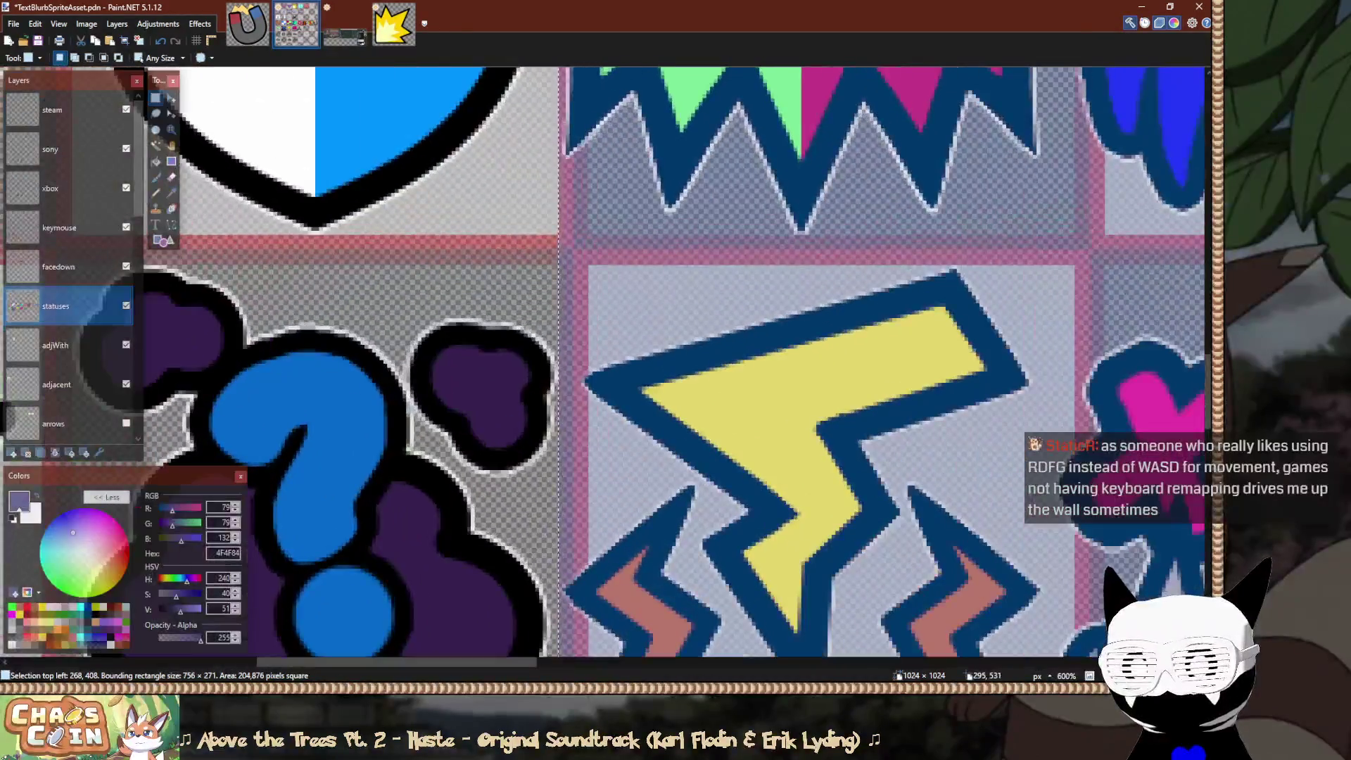
pyautogui.press('m')
pyautogui.scroll(-1, 675, 366)
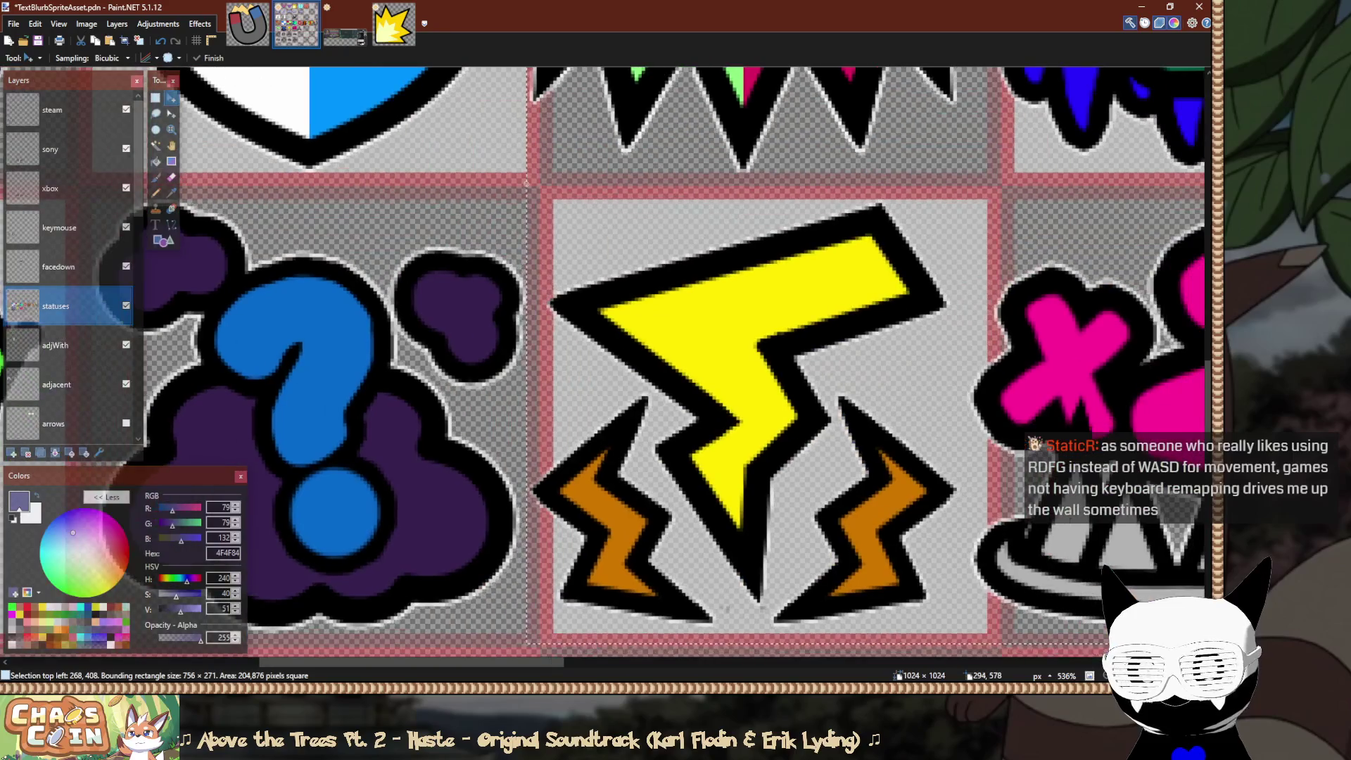
pyautogui.moveTo(624, 261); pyautogui.dragTo(665, 262)
pyautogui.scroll(6, 783, 611)
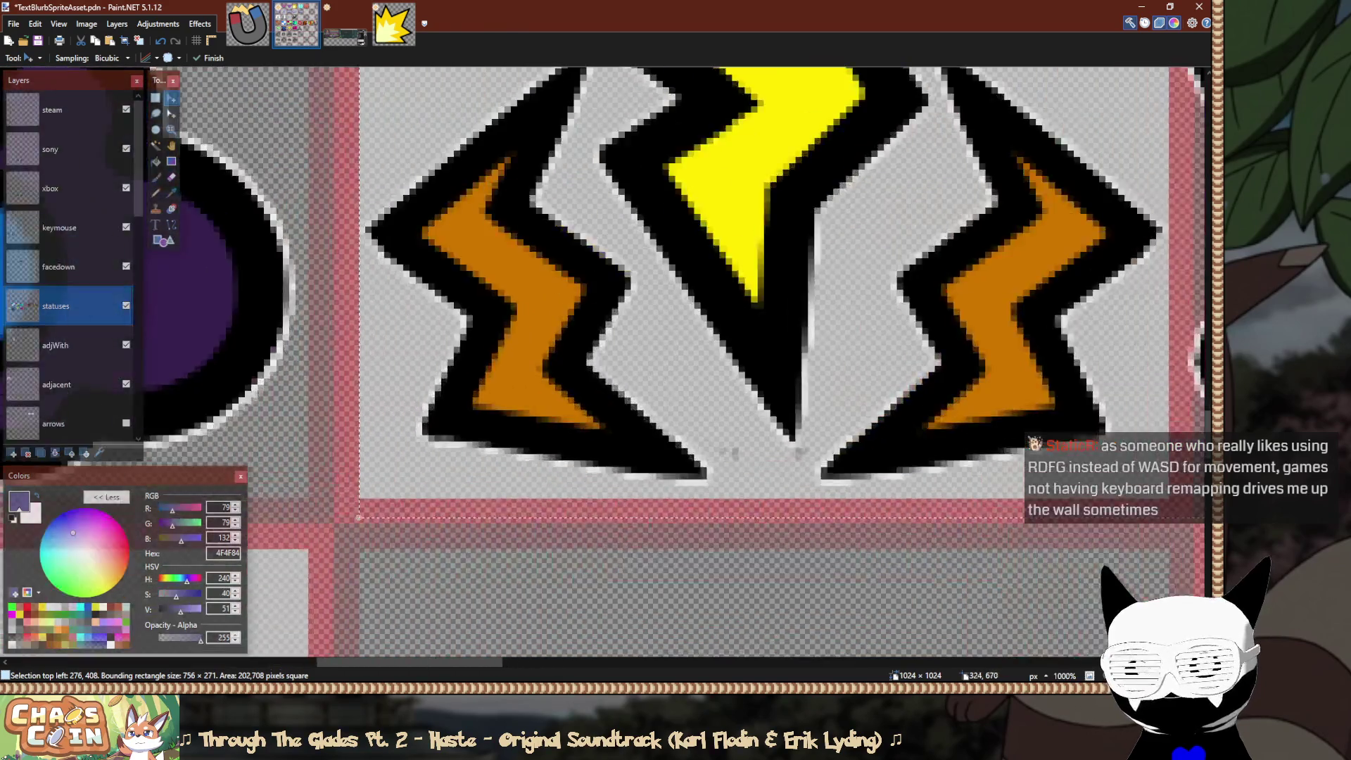
pyautogui.press('s')
# Erase the stray grey pixels below the lightning icon and open StatusIconsOthers.pdn.
pyautogui.scroll(-2, 774, 605)
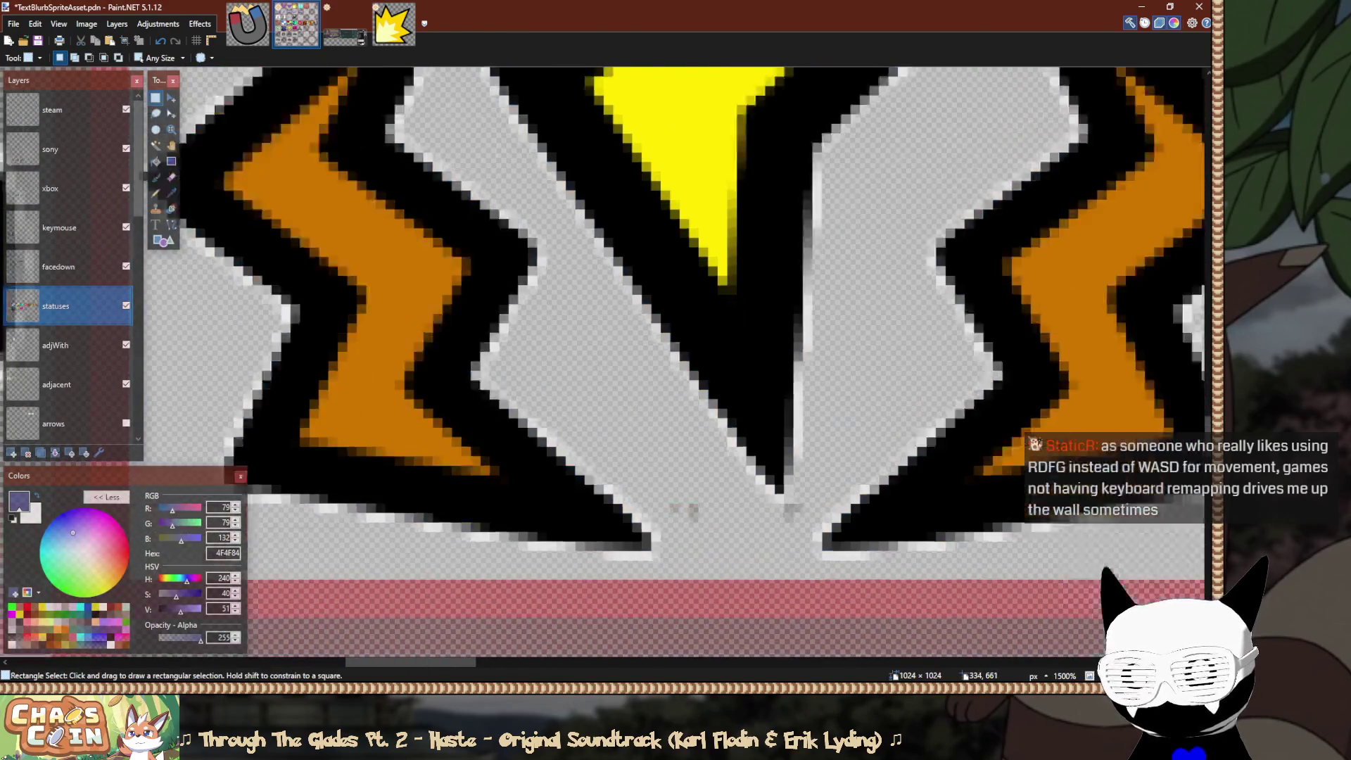
pyautogui.scroll(5, 696, 398)
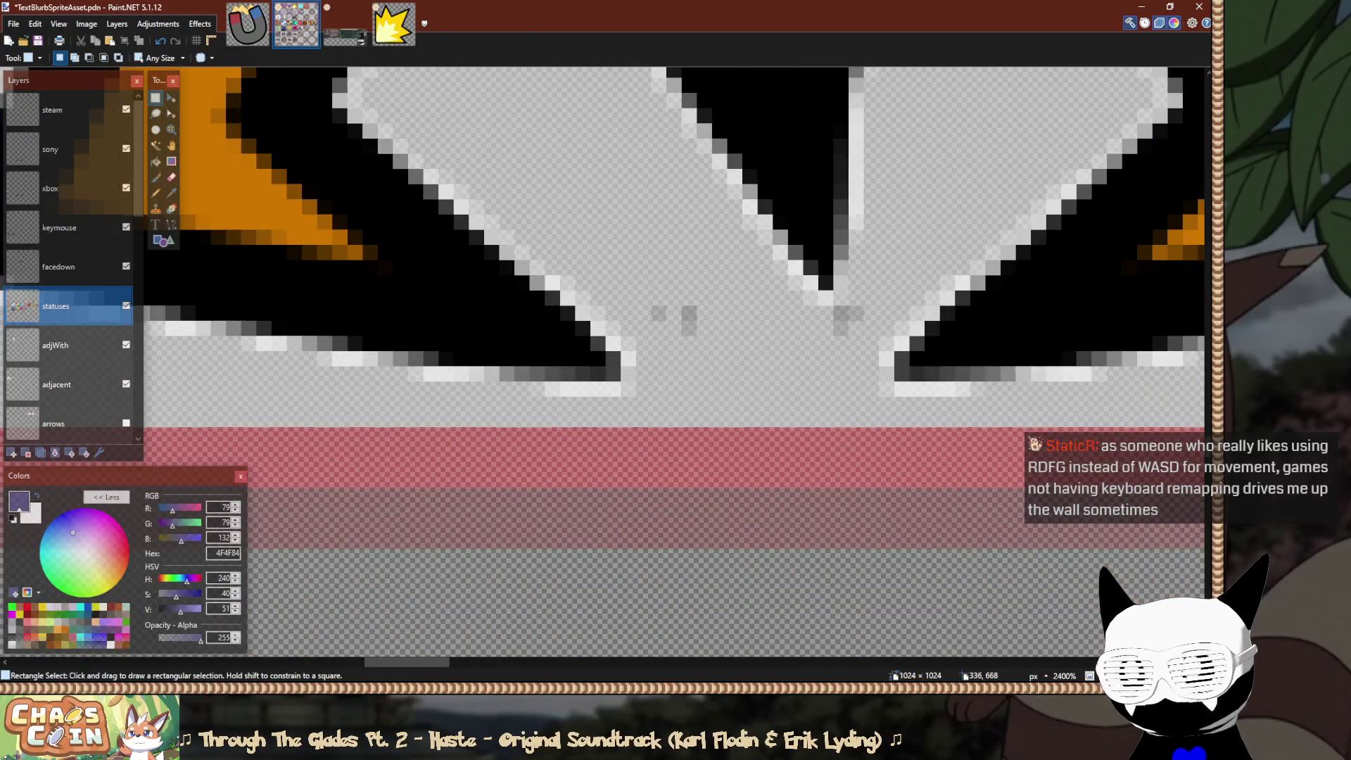
pyautogui.press('e')
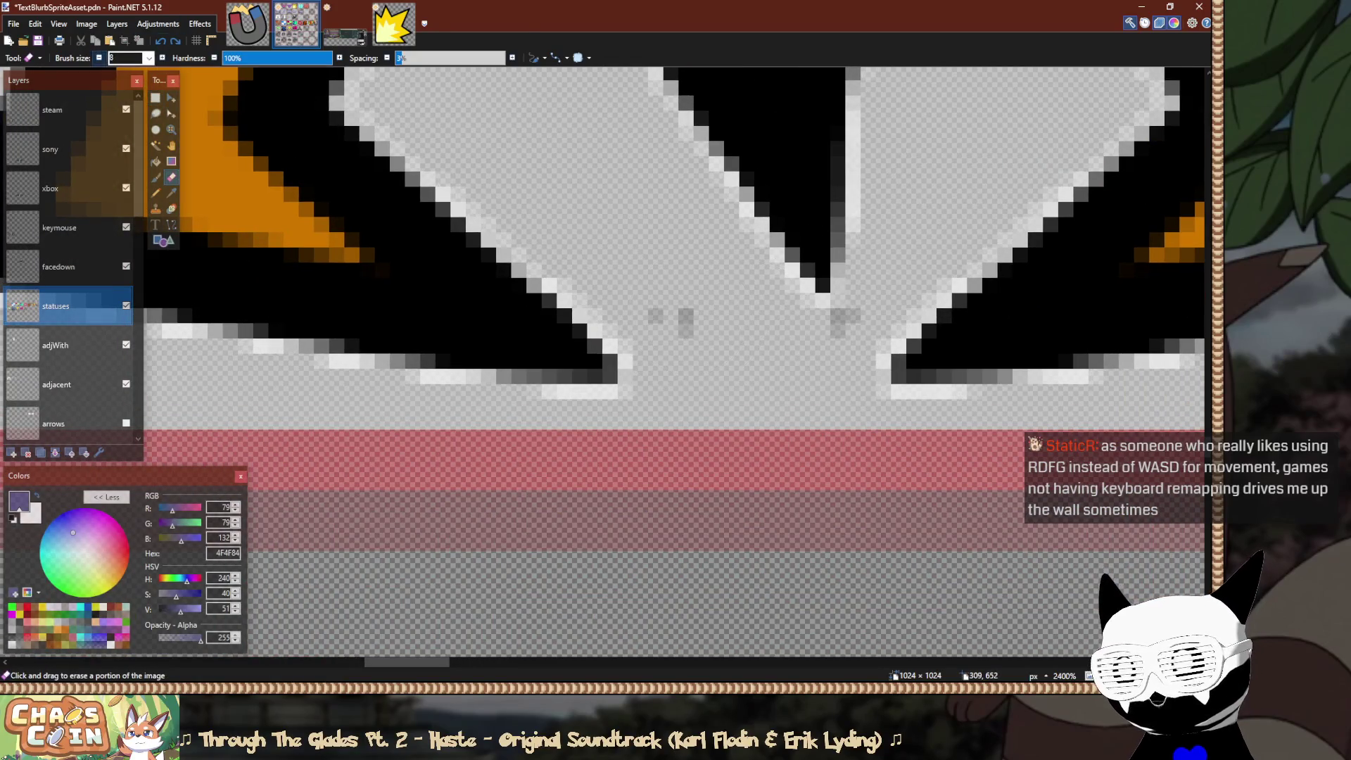
pyautogui.click(852, 325)
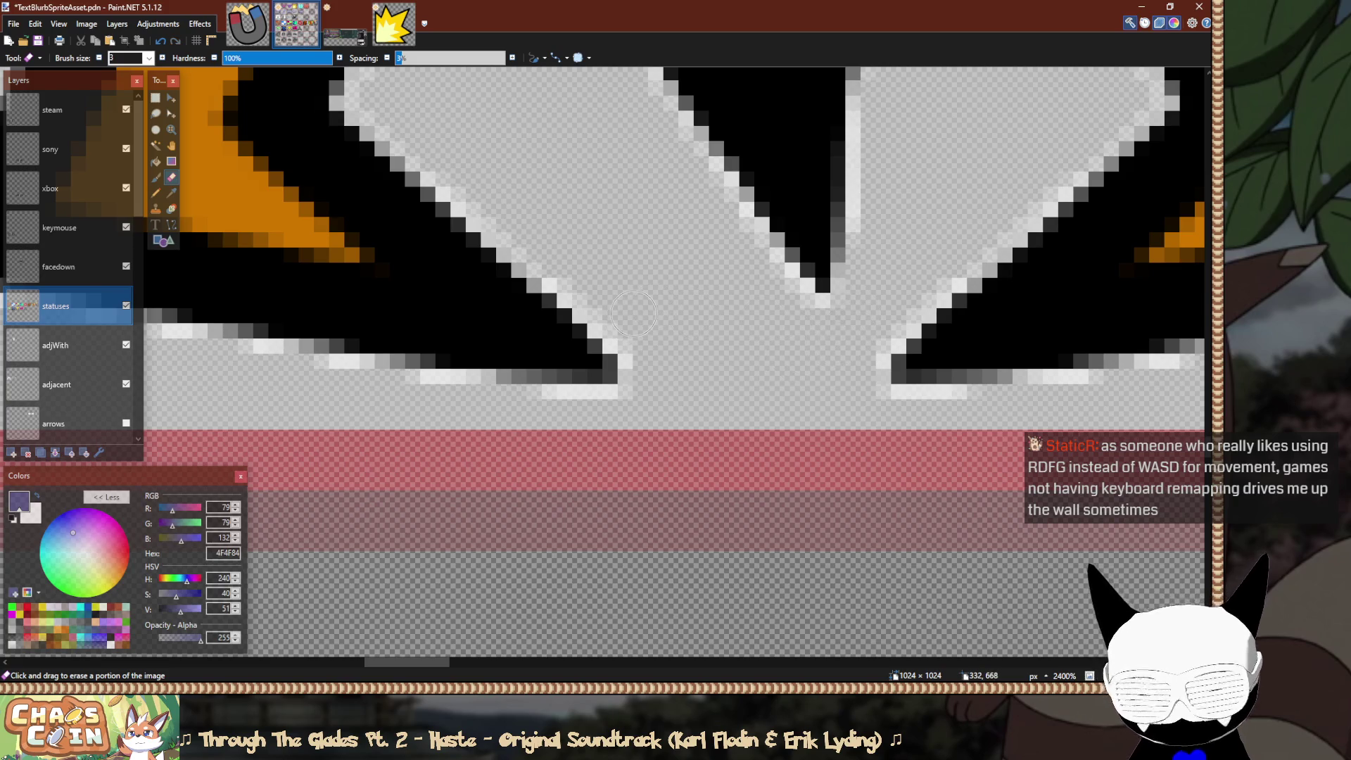
pyautogui.hotkey('ctrl', 'o')
pyautogui.doubleClick(680, 408)
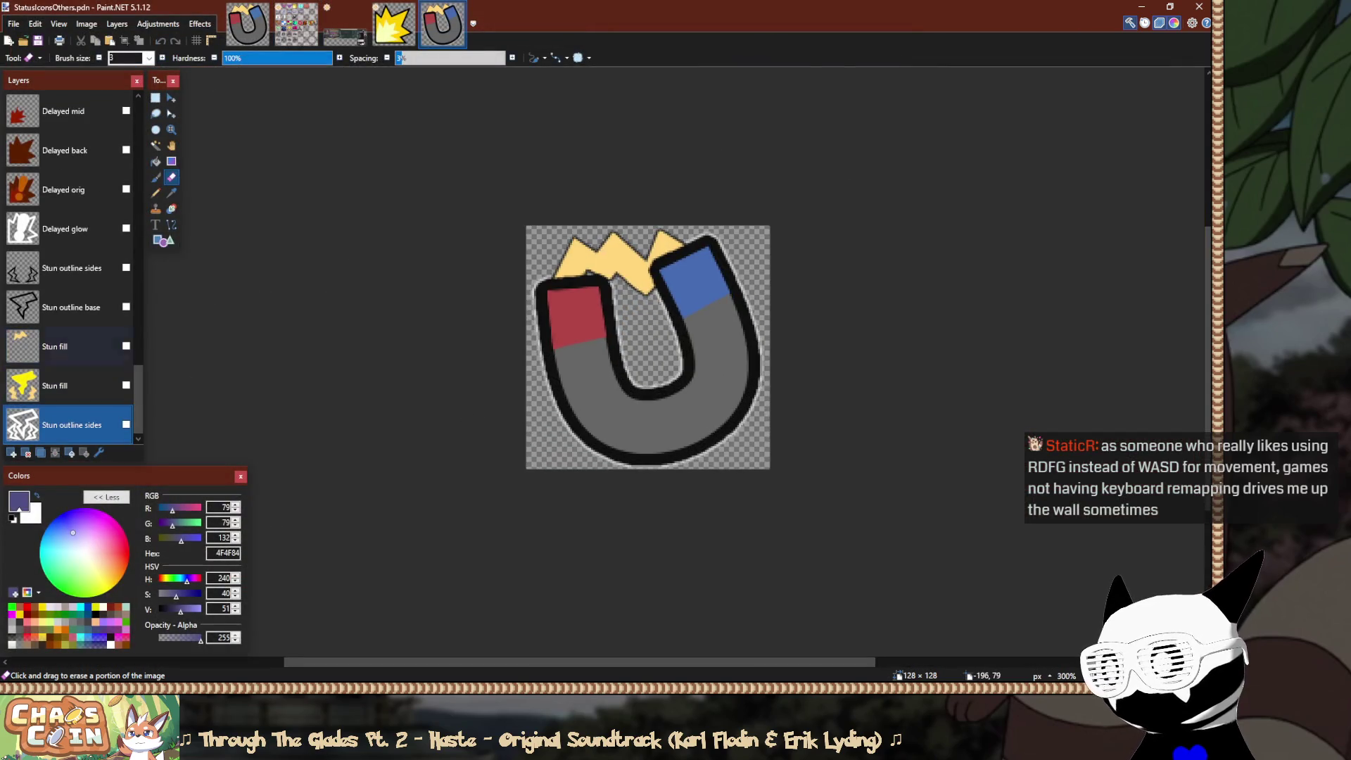
pyautogui.click(126, 424)
pyautogui.click(126, 385)
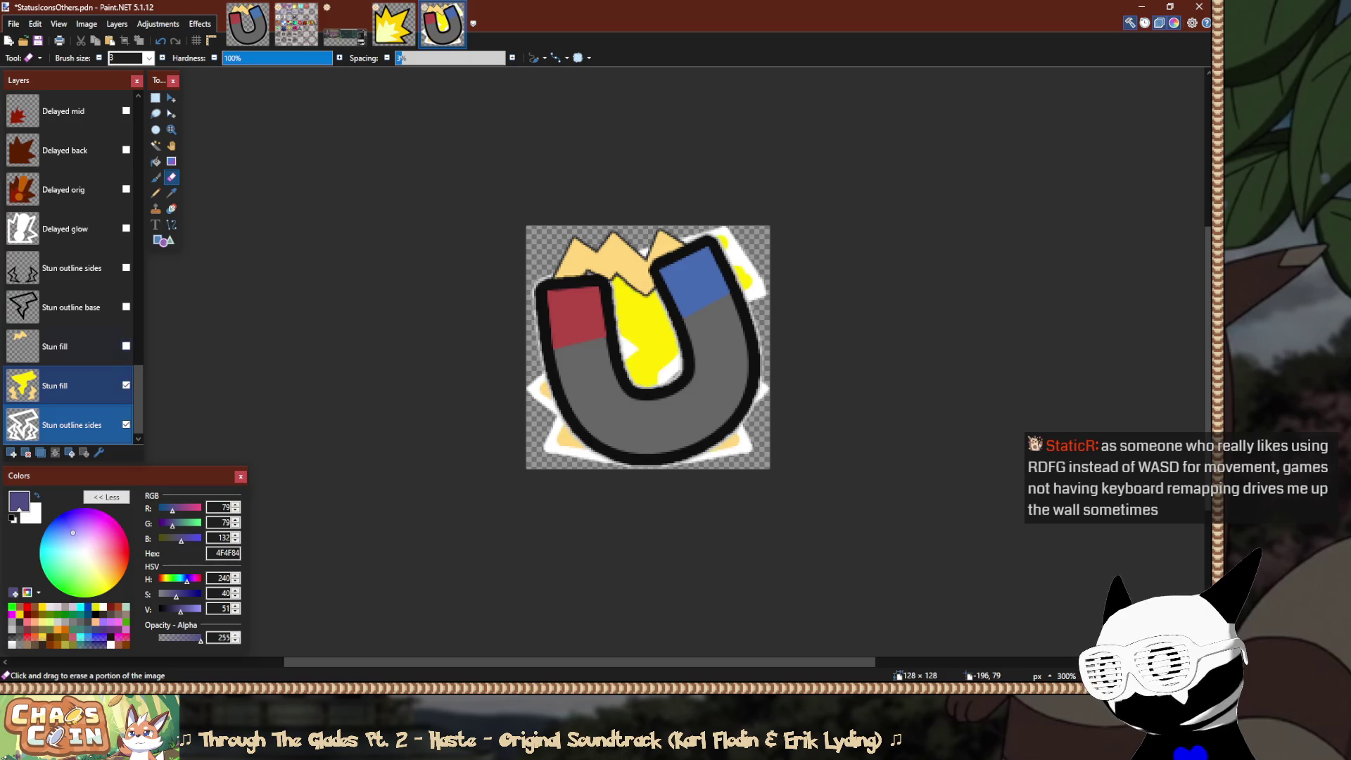
pyautogui.click(126, 345)
pyautogui.click(126, 307)
pyautogui.click(126, 268)
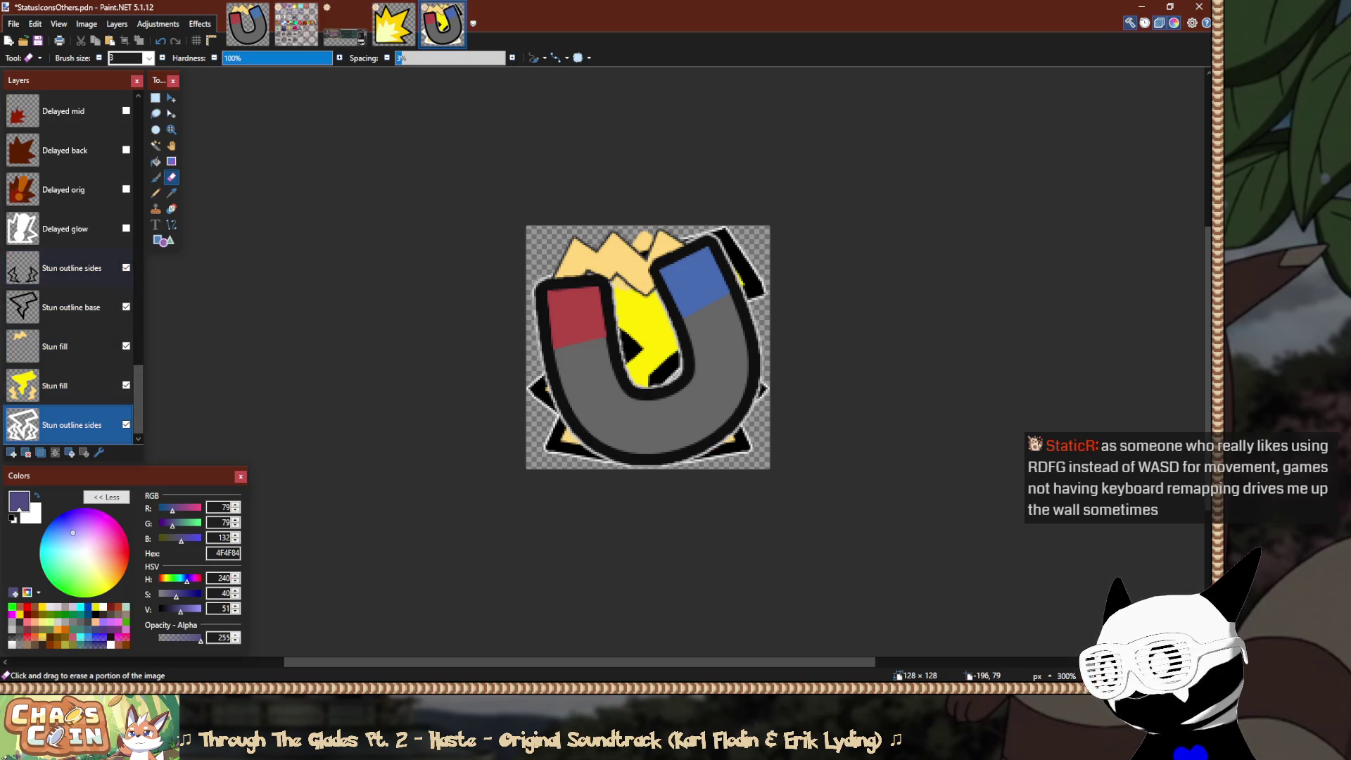
pyautogui.scroll(10, 70, 282)
pyautogui.scroll(3, 71, 268)
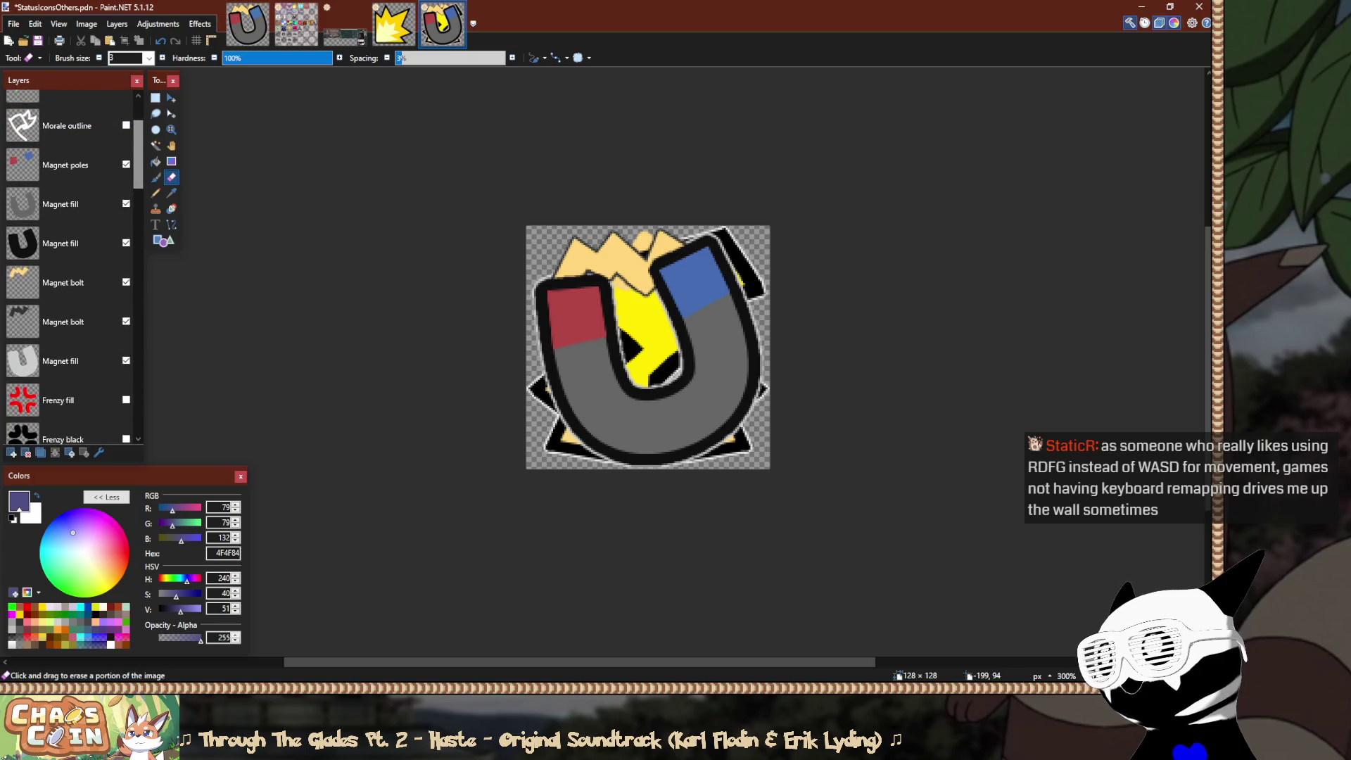
pyautogui.click(126, 243)
pyautogui.click(126, 204)
pyautogui.click(126, 164)
pyautogui.click(126, 282)
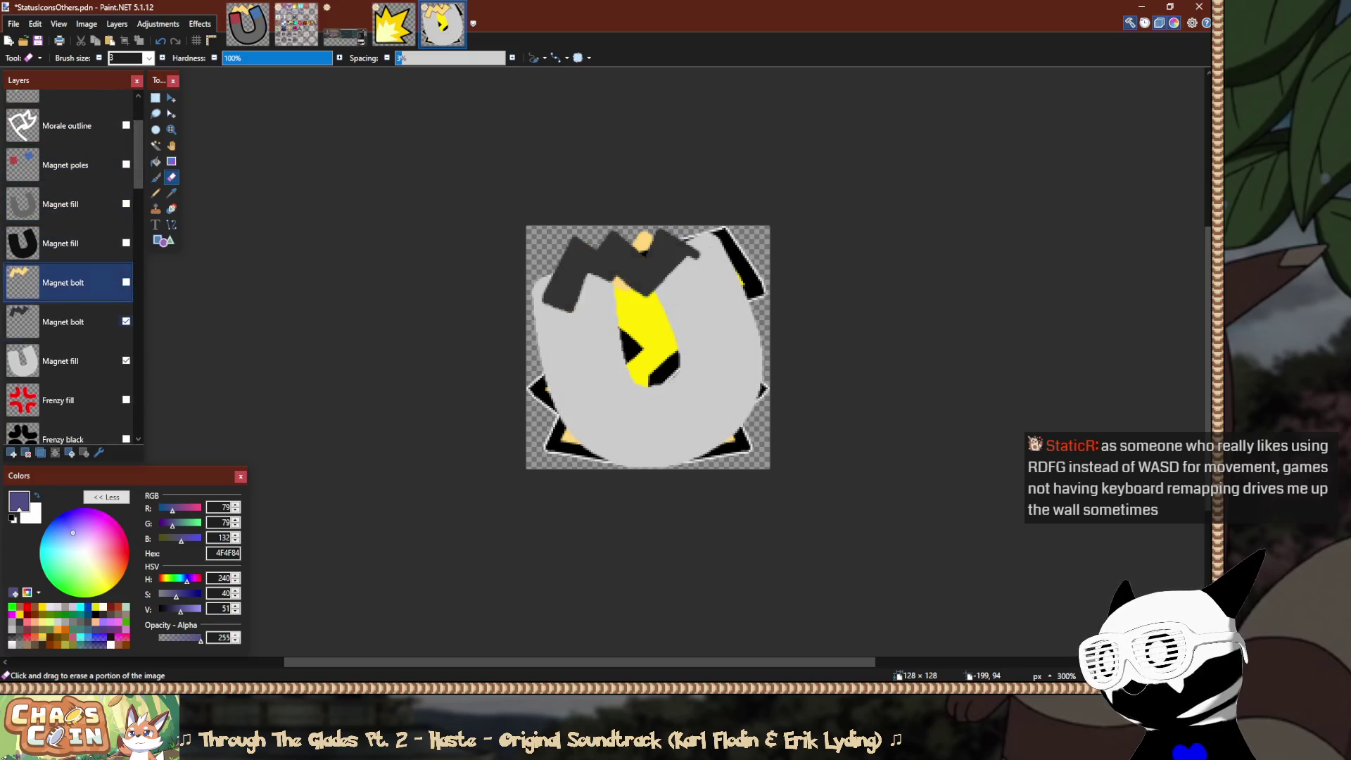
pyautogui.click(125, 322)
pyautogui.click(125, 360)
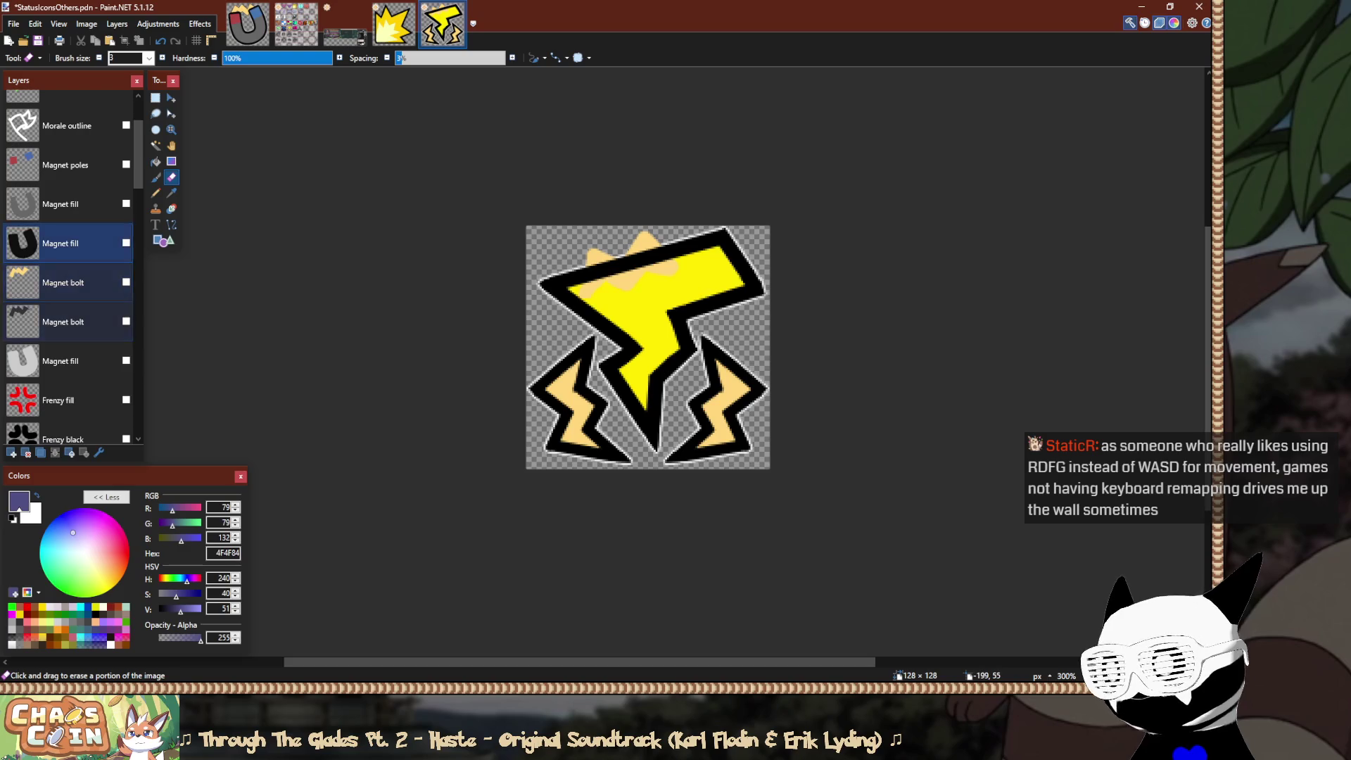
pyautogui.click(70, 165)
pyautogui.scroll(-3, 71, 176)
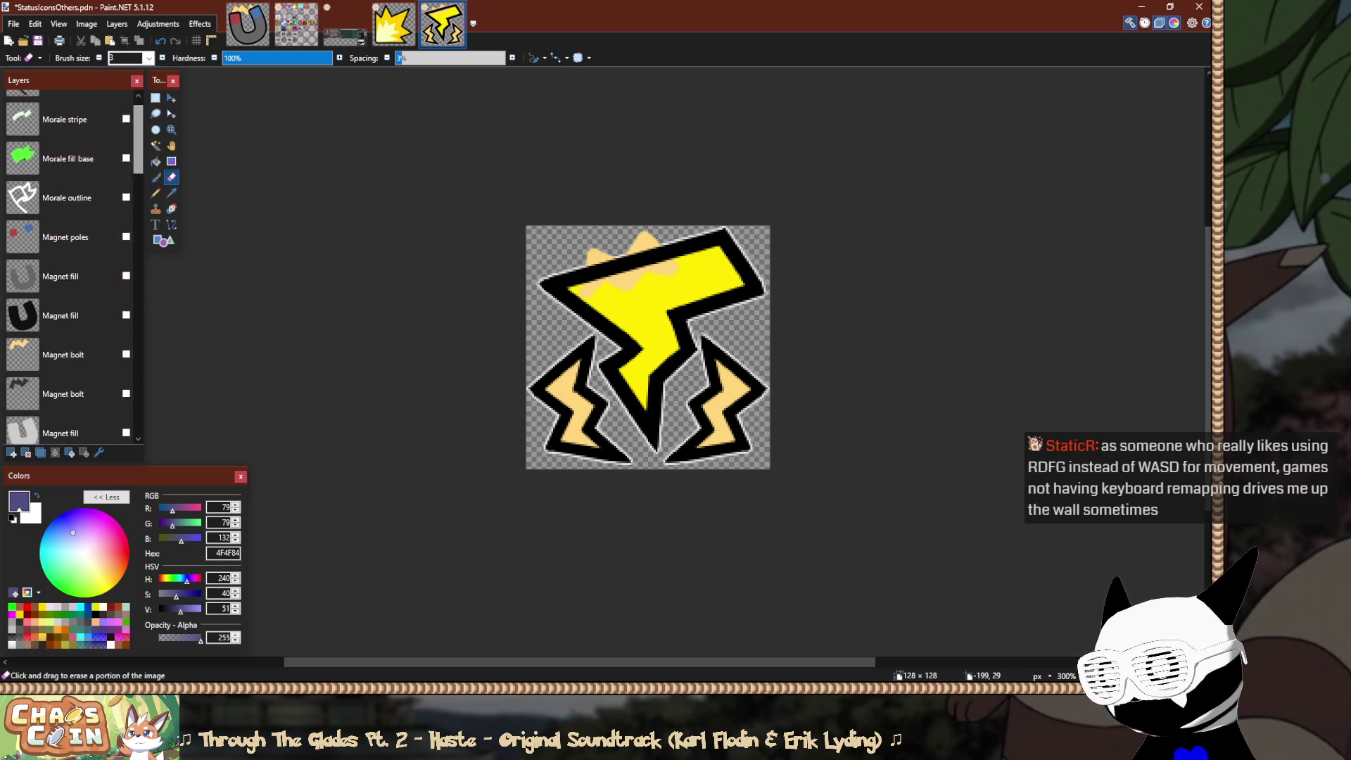
pyautogui.click(126, 178)
pyautogui.click(126, 178)
pyautogui.scroll(-3, 71, 211)
pyautogui.scroll(-20, 70, 268)
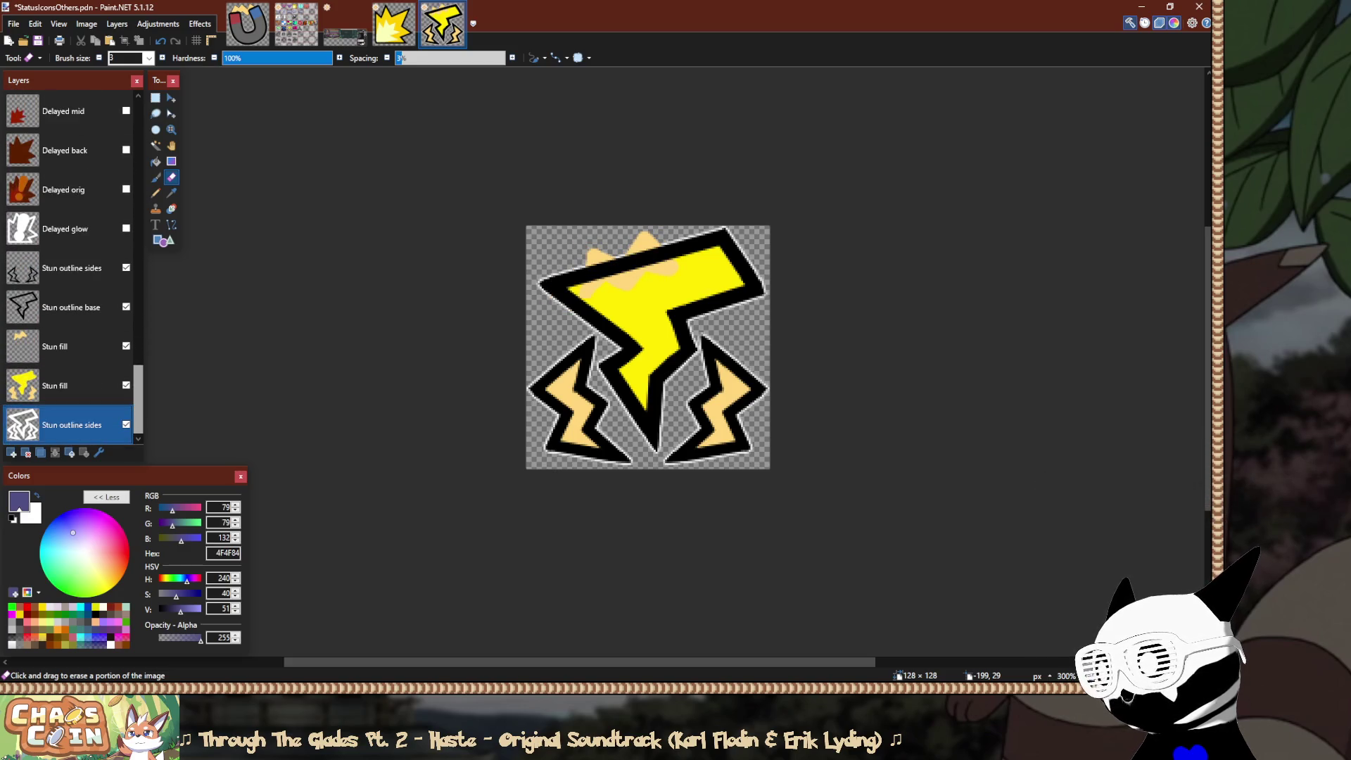
pyautogui.click(126, 346)
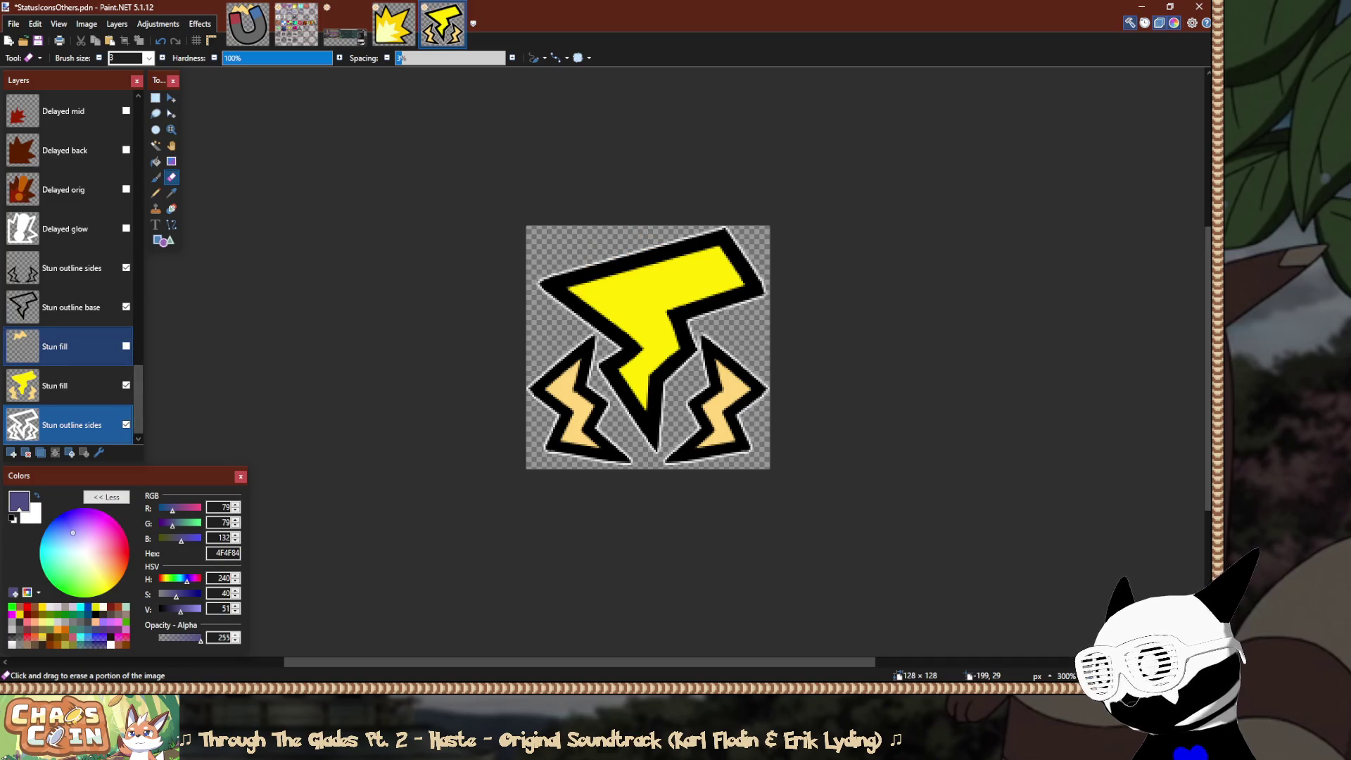
pyautogui.click(85, 346)
pyautogui.scroll(5, 662, 426)
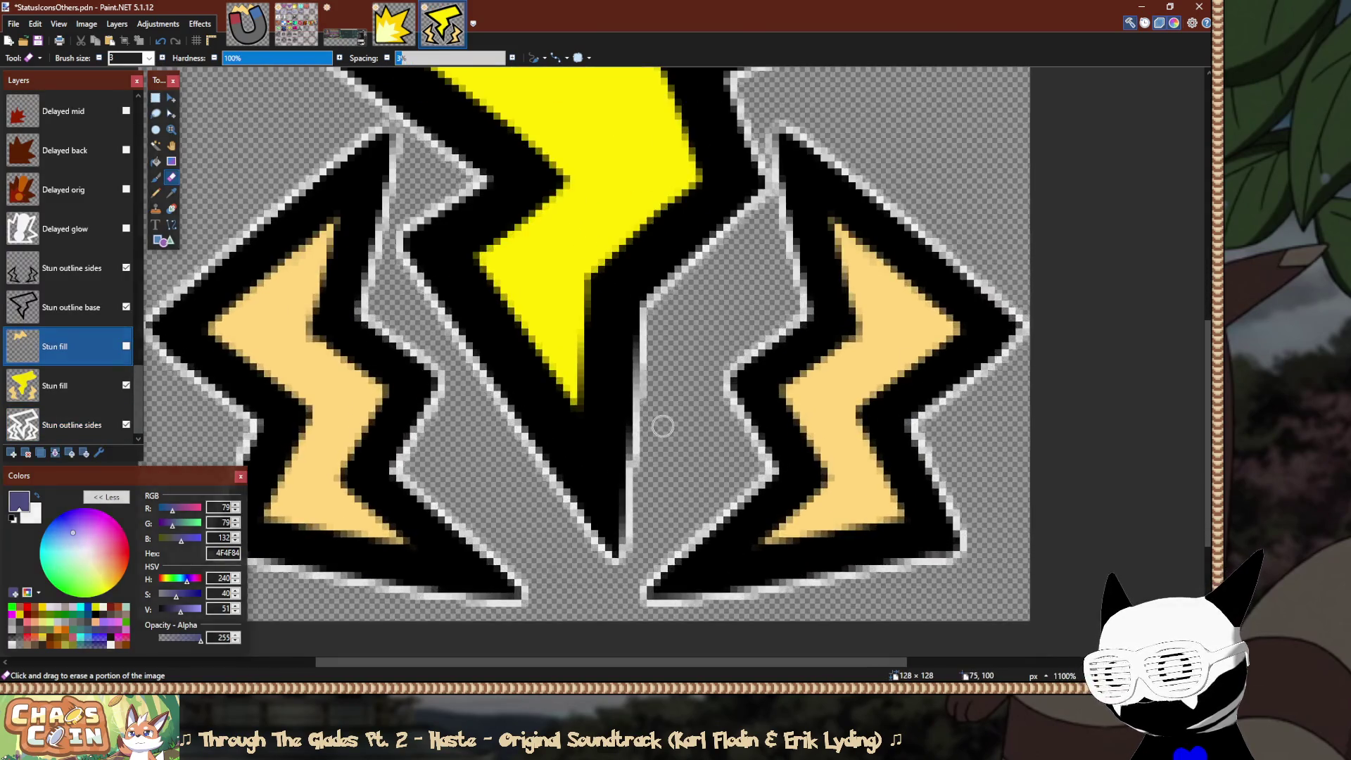
# Inspect the transparent area around the bolts with a 0% tolerance Magic Wand, then deselect.
pyautogui.scroll(3, 663, 426)
pyautogui.press('s')
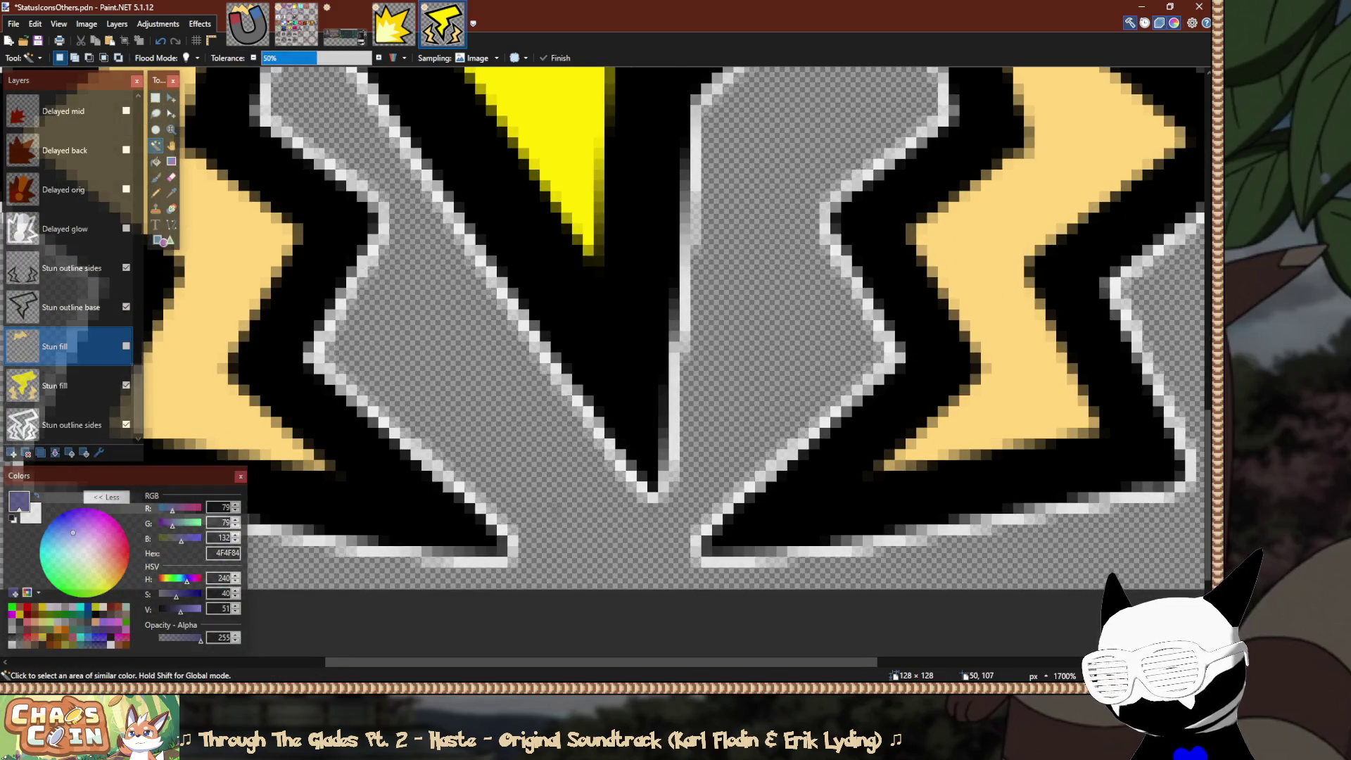
pyautogui.click(447, 323)
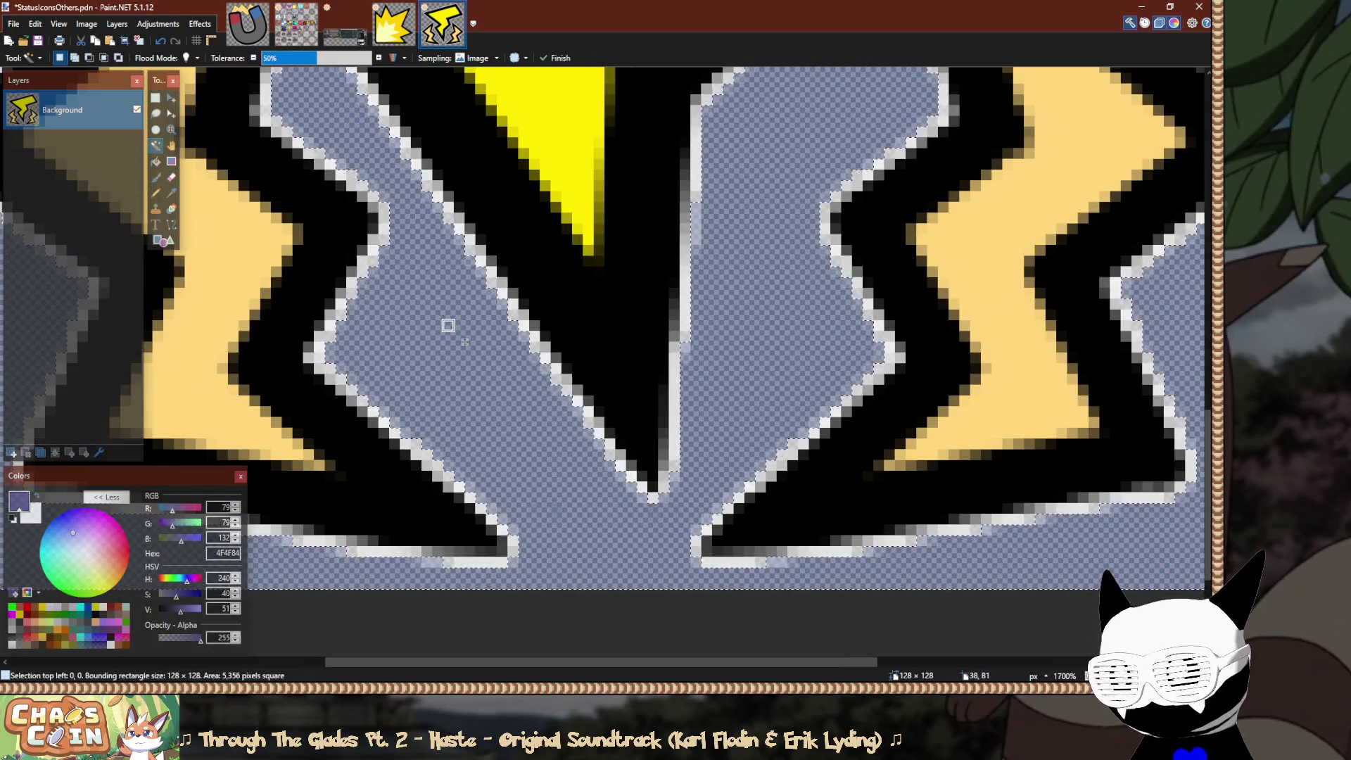
pyautogui.moveTo(316, 58); pyautogui.dragTo(261, 58)
pyautogui.scroll(1, 464, 342)
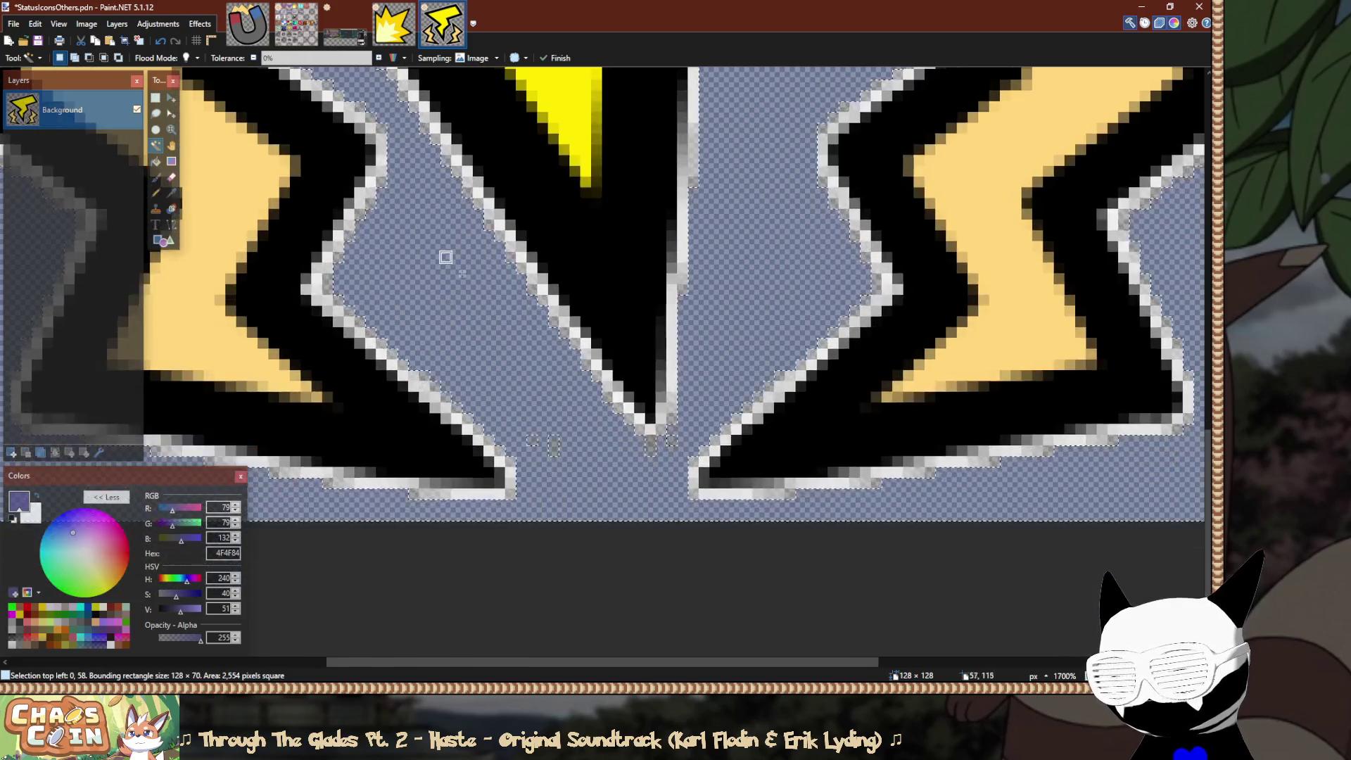
pyautogui.scroll(1, 513, 378)
pyautogui.hotkey('ctrl', 'd')
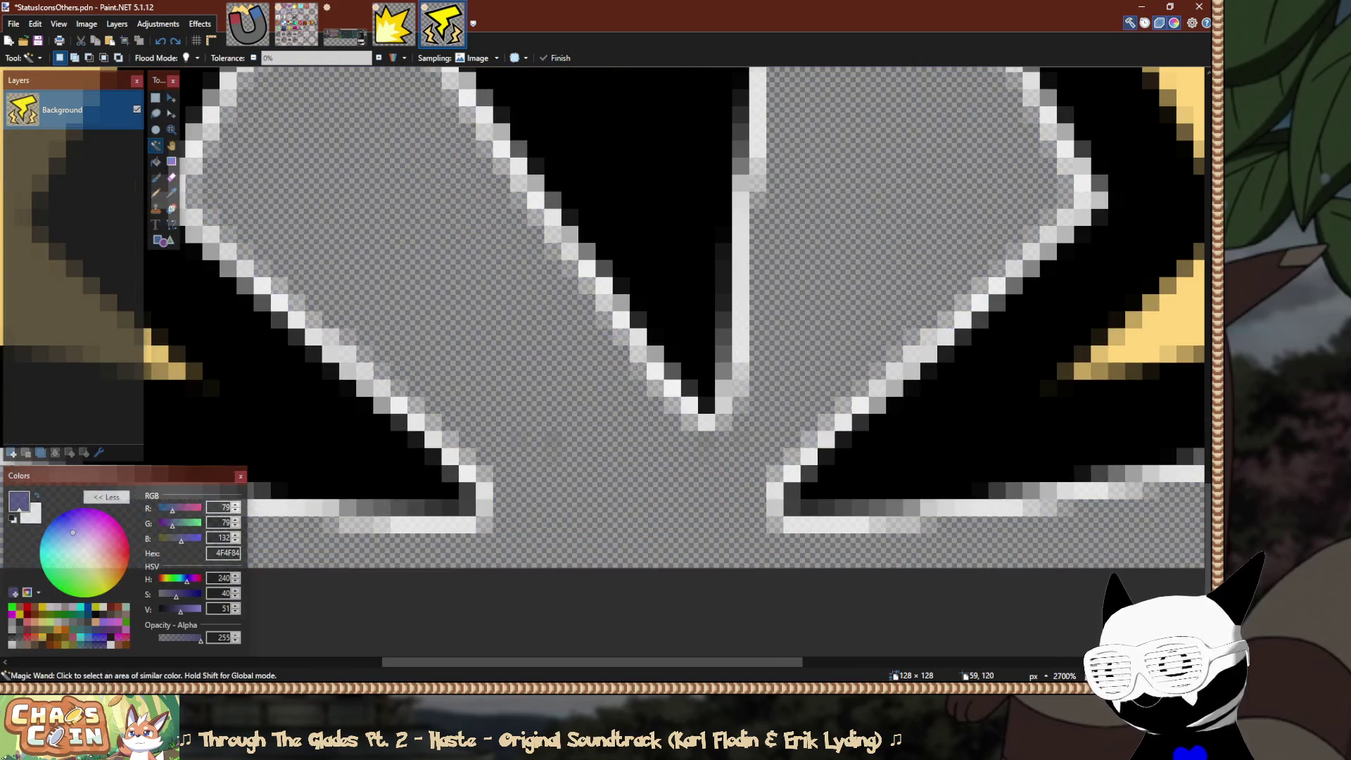
pyautogui.press('s')
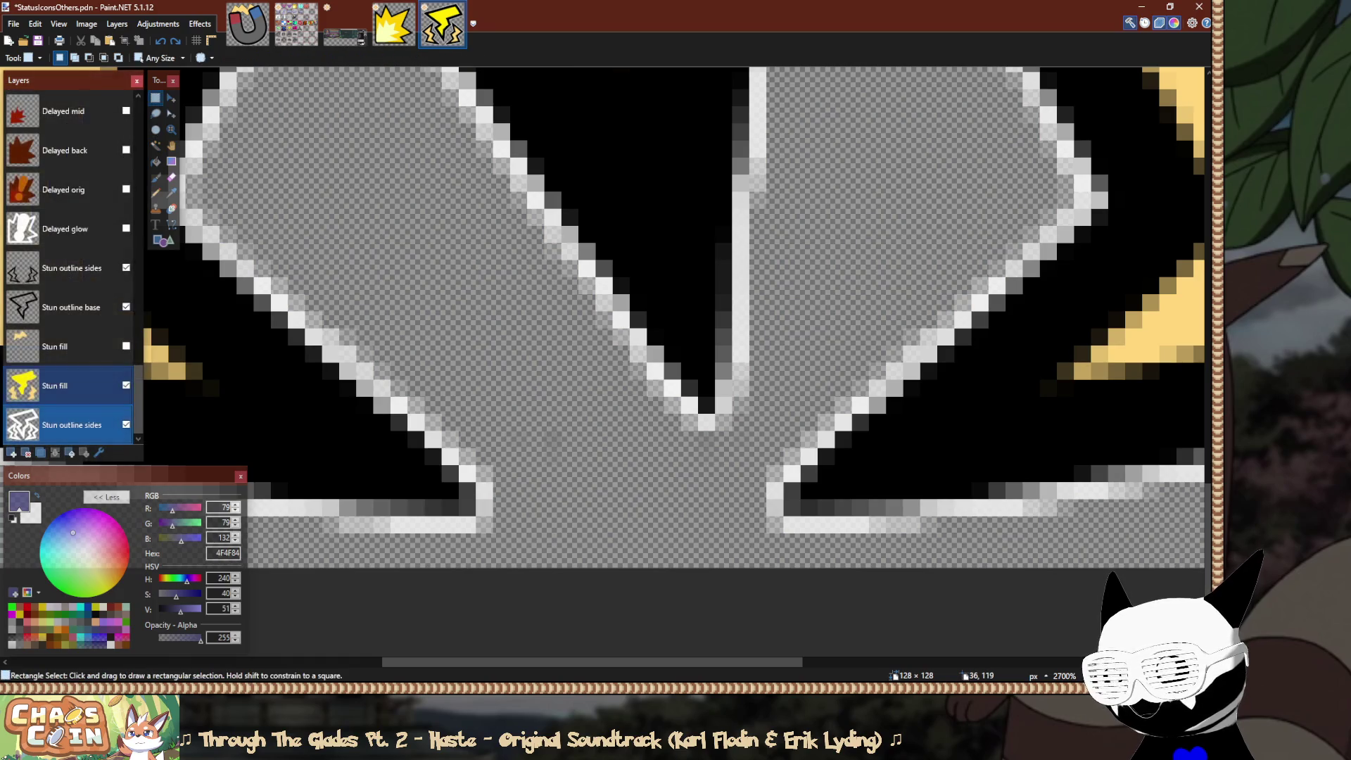
# Toggle the Stun outline base and sides layers' visibility to locate the stray pixels.
pyautogui.click(126, 307)
pyautogui.click(126, 307)
pyautogui.click(126, 307)
pyautogui.click(125, 307)
pyautogui.click(70, 268)
pyautogui.click(126, 267)
pyautogui.click(126, 268)
# Erase the faint stray pixel below the central bolt tip with a 2-pixel eraser.
pyautogui.press('e')
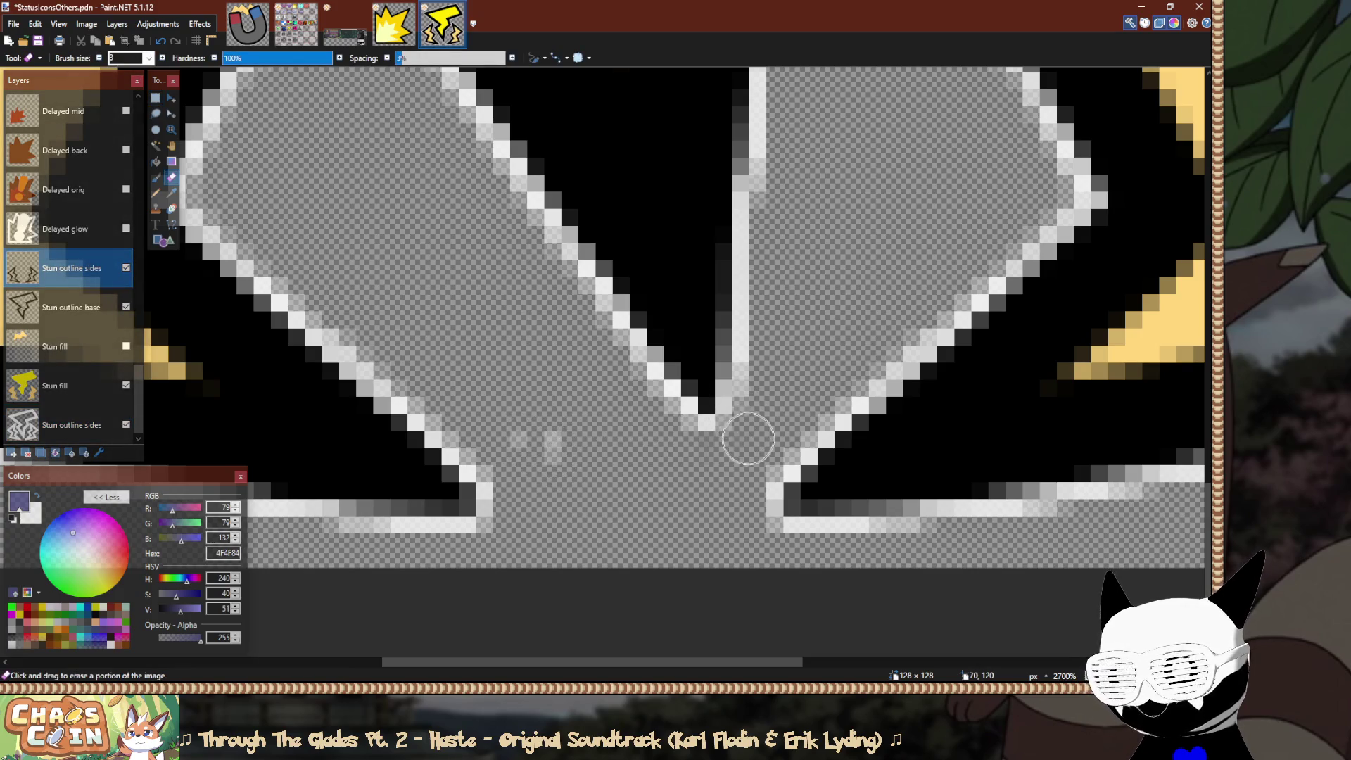
pyautogui.scroll(2, 753, 452)
pyautogui.press('[')
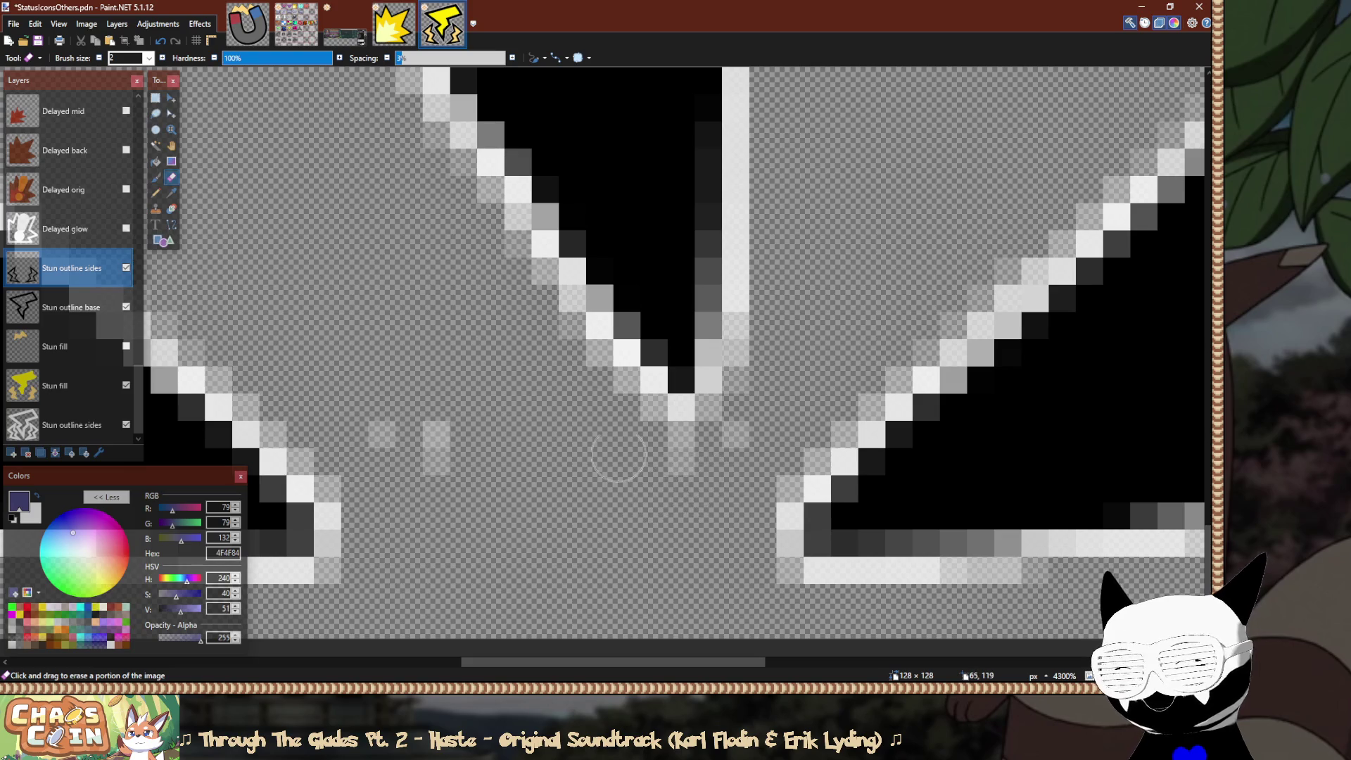
pyautogui.hotkey('ctrl', 'Tab')
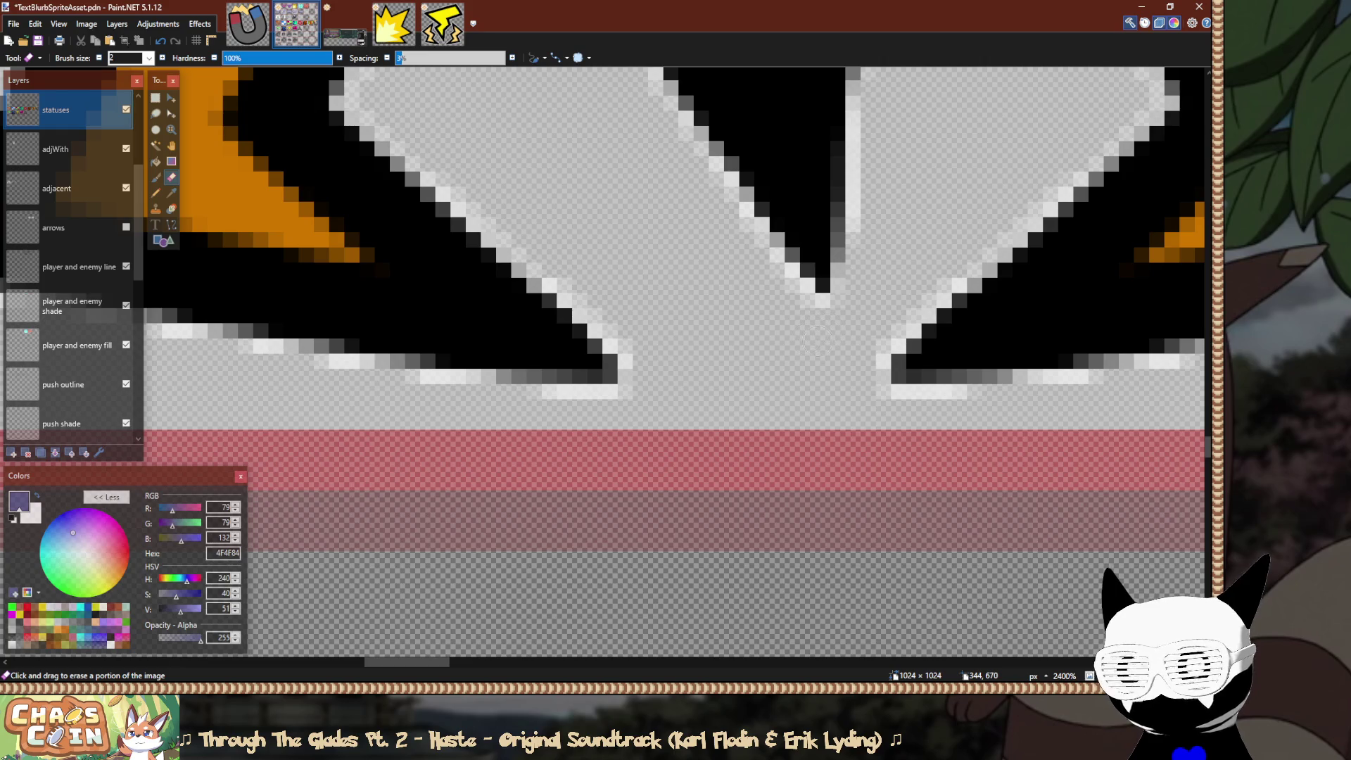
pyautogui.hotkey('ctrl', 'Tab')
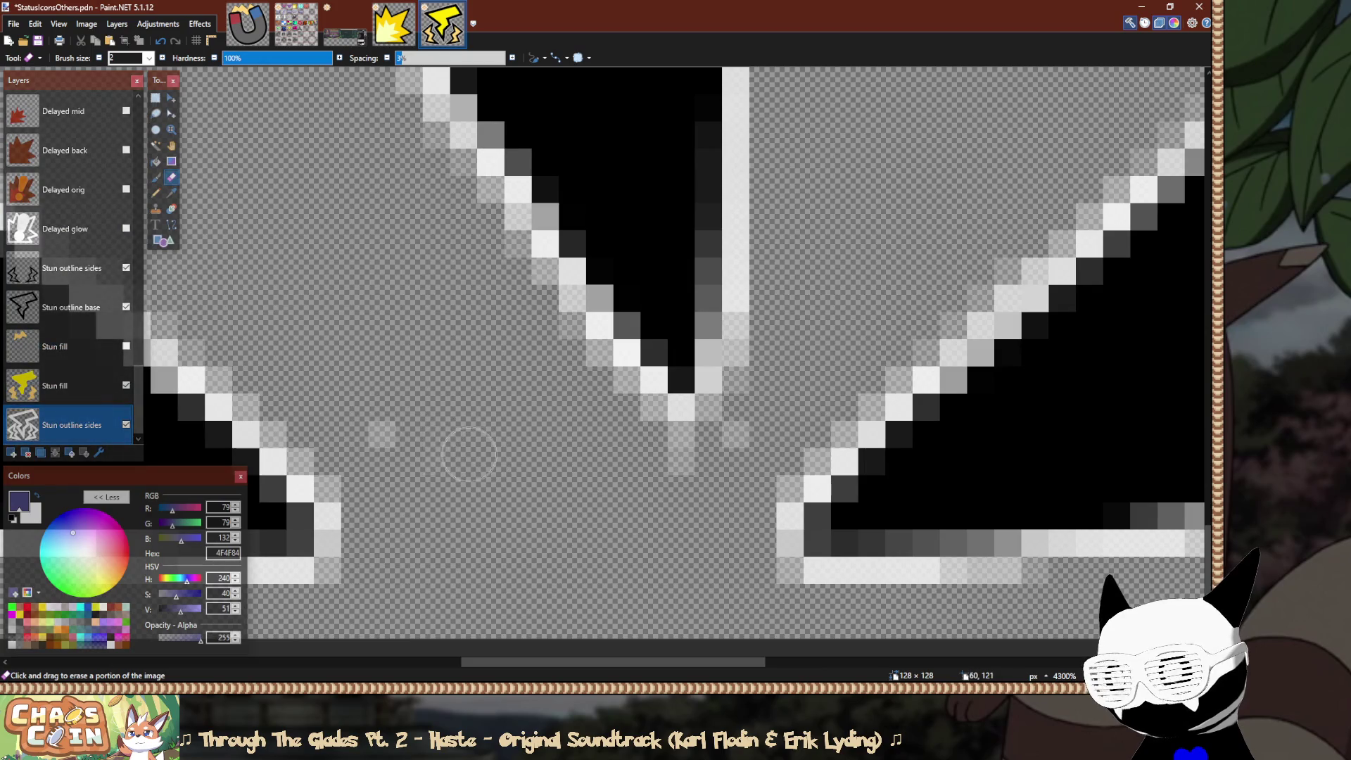
pyautogui.moveTo(724, 452)
pyautogui.mouseDown()
pyautogui.moveTo(676, 473)
pyautogui.moveTo(723, 461)
pyautogui.mouseUp()
pyautogui.scroll(-8, 723, 461)
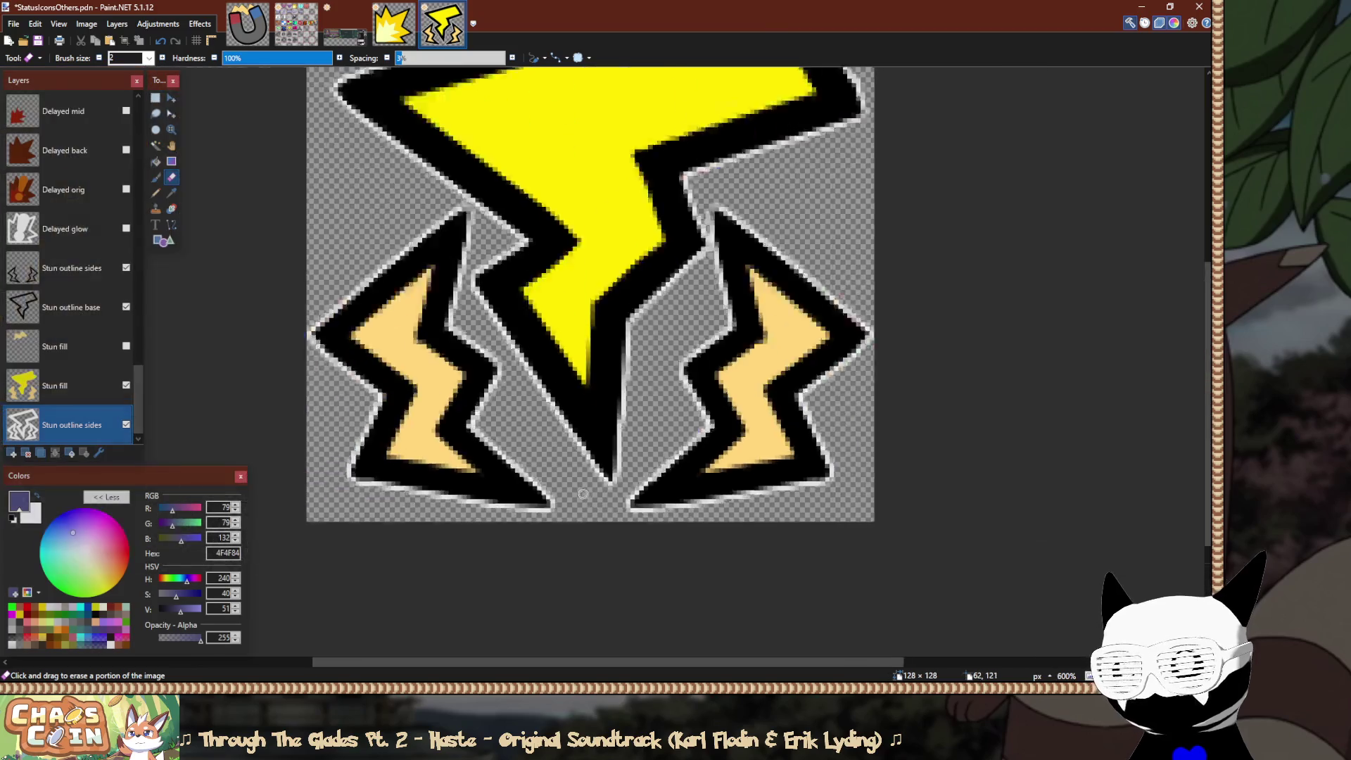
# Flatten the image and browse Save As to the Assets/UI/Status folder.
pyautogui.hotkey('ctrl', 'shift', 'f')
pyautogui.hotkey('ctrl', 'shift', 's')
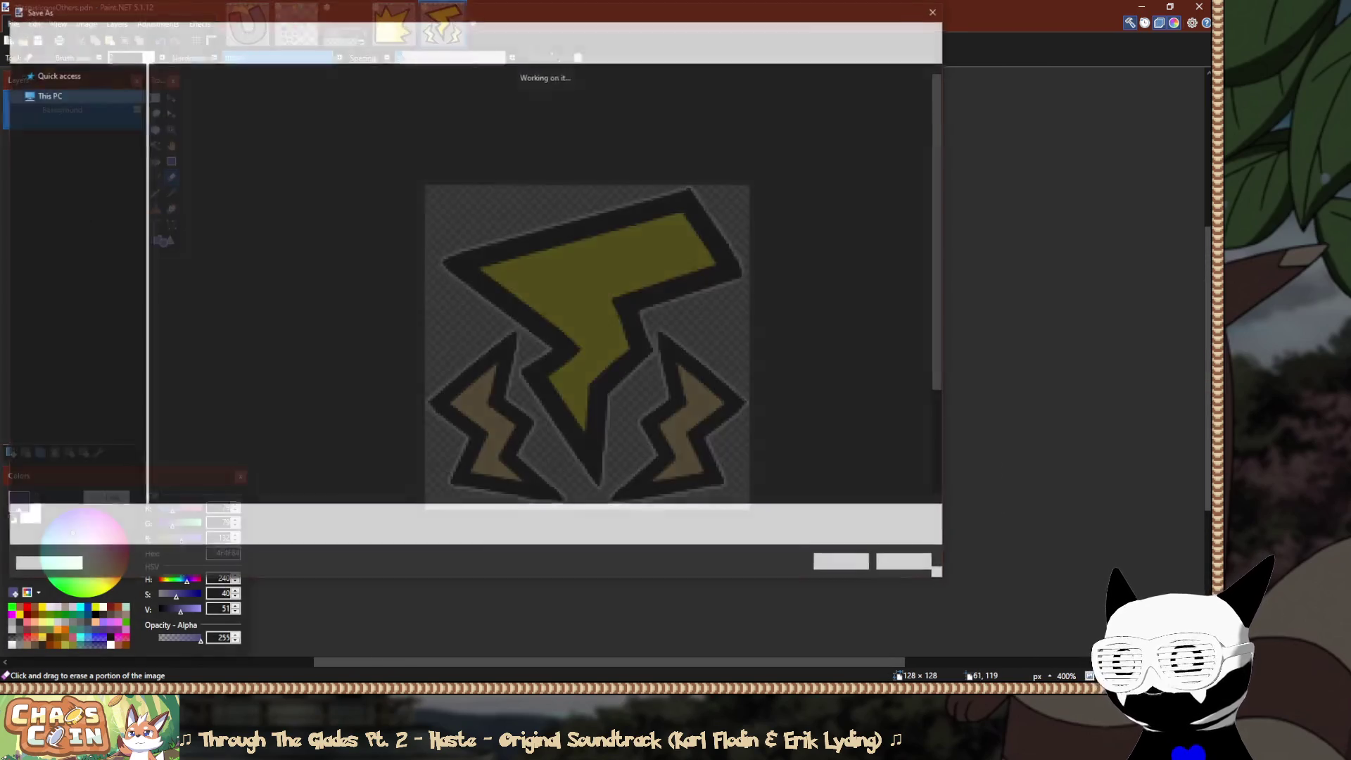
pyautogui.press('Return')
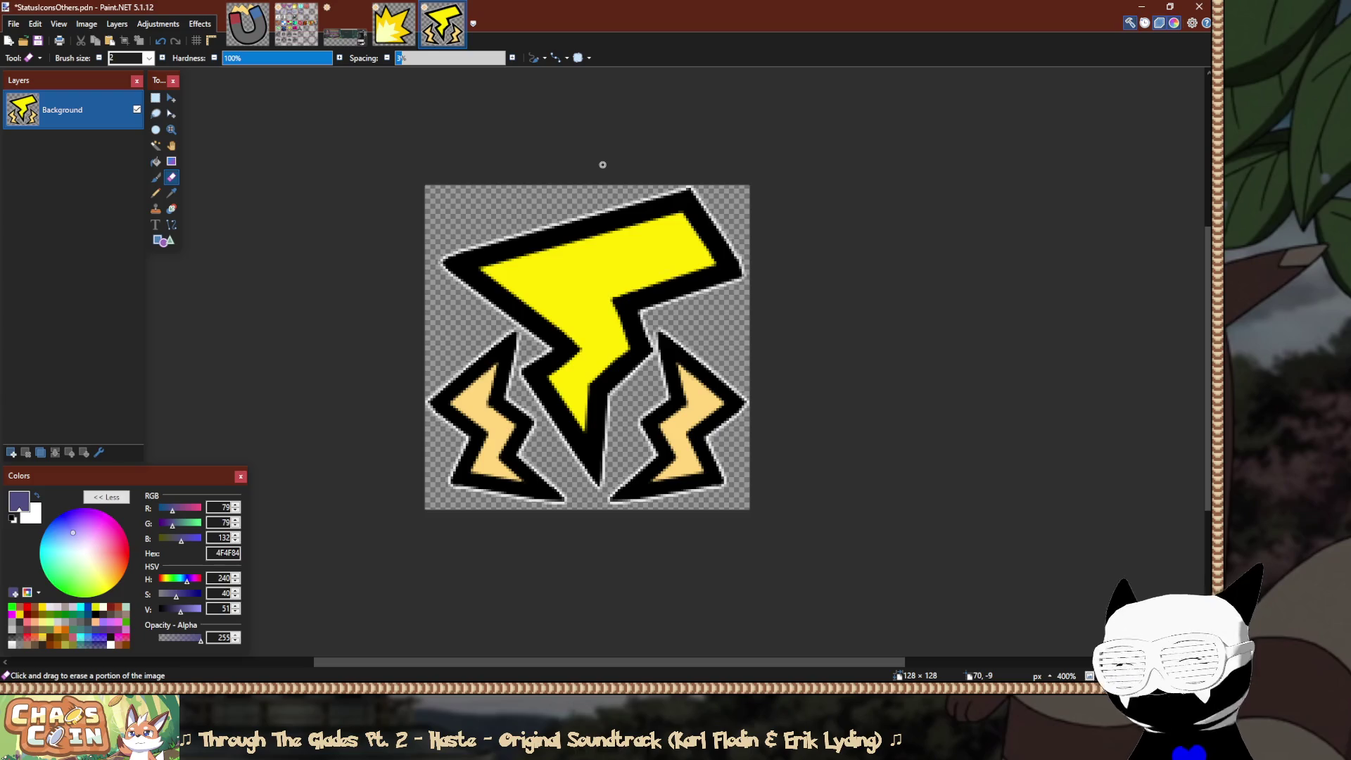
pyautogui.hotkey('ctrl', 'shift', 's')
pyautogui.click(472, 29)
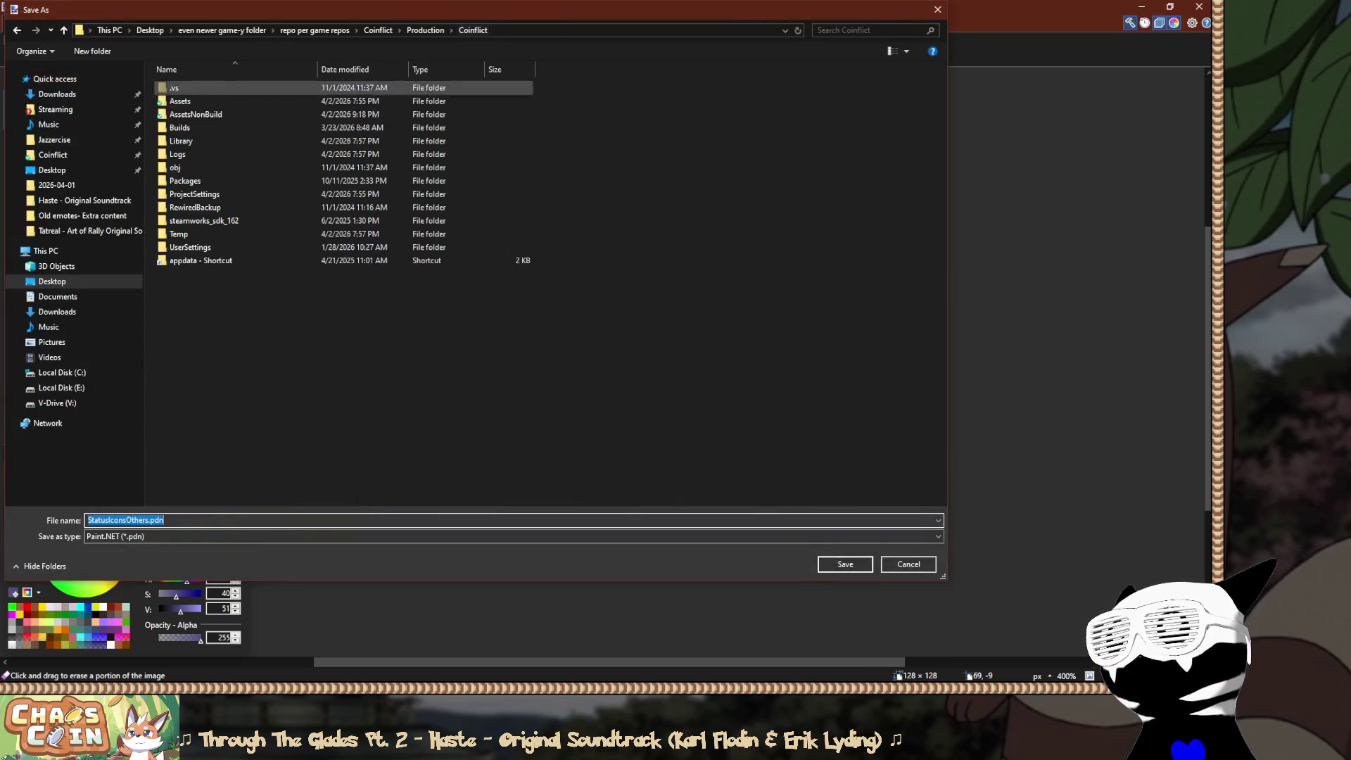
pyautogui.doubleClick(180, 101)
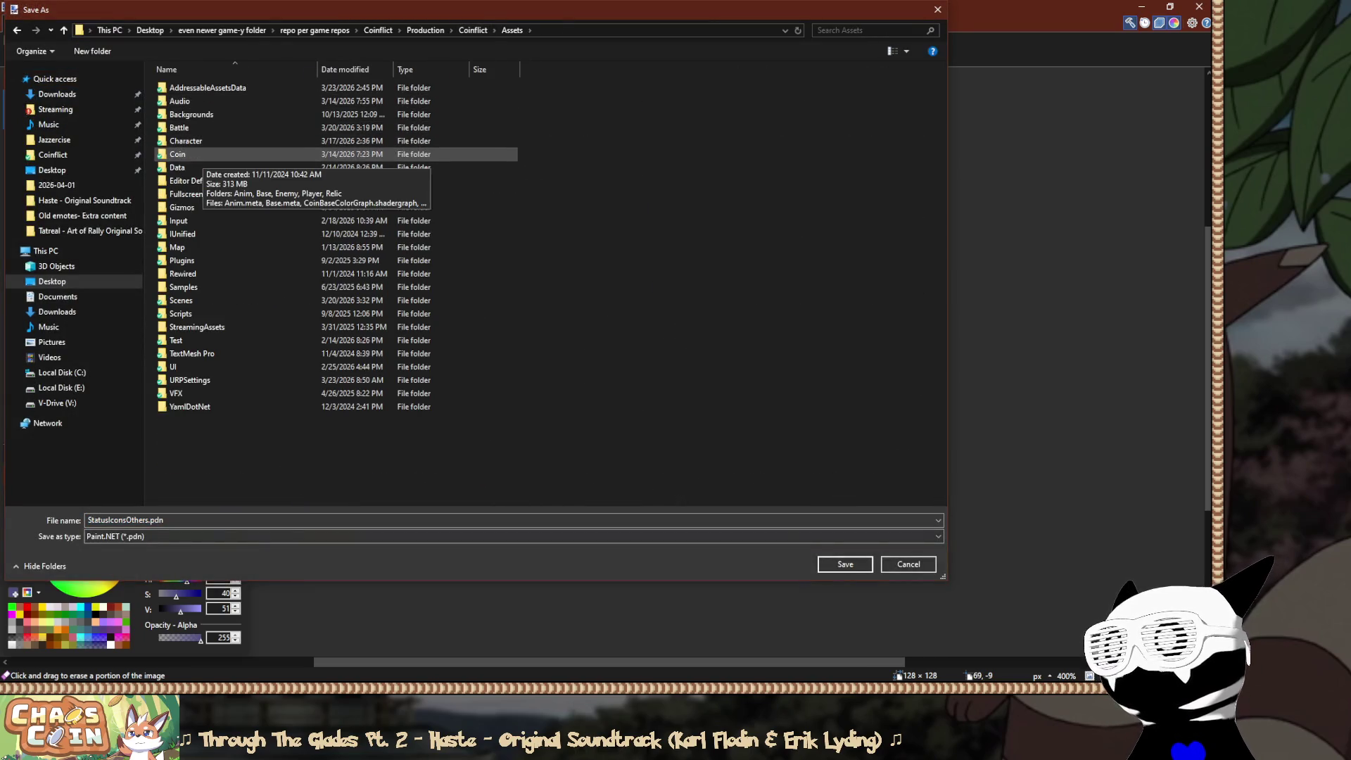
pyautogui.doubleClick(172, 366)
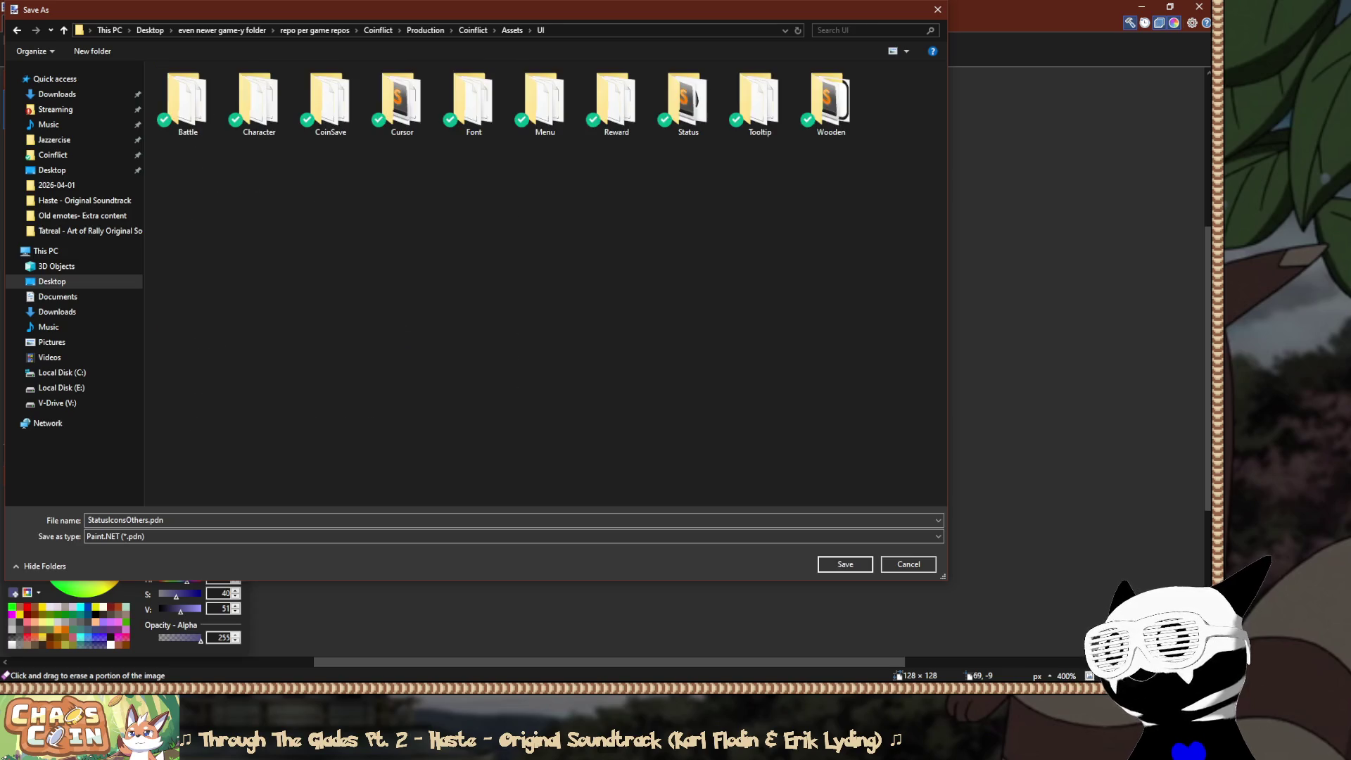
pyautogui.doubleClick(688, 102)
# Choose PNG and overwrite StunStatus.png, then cancel the PNG export and start opening a file.
pyautogui.click(514, 536)
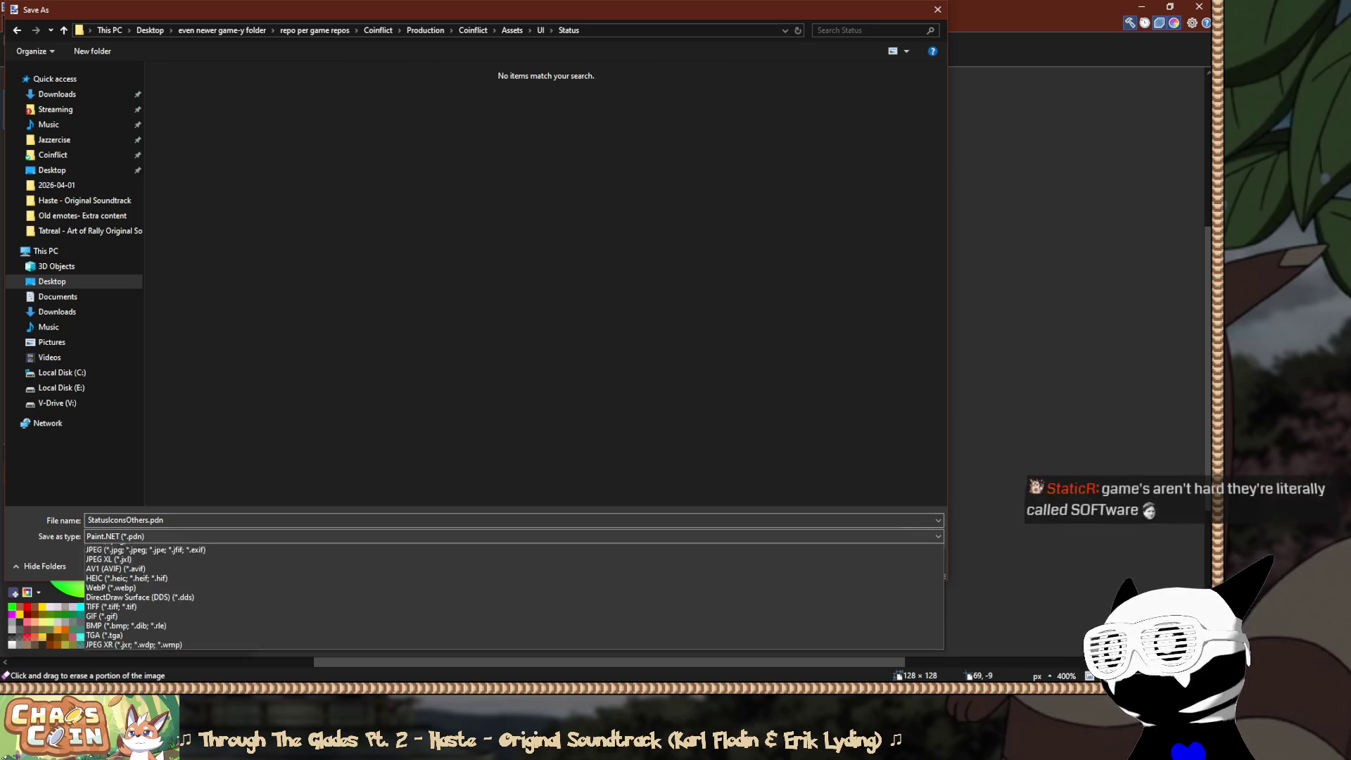
pyautogui.click(140, 619)
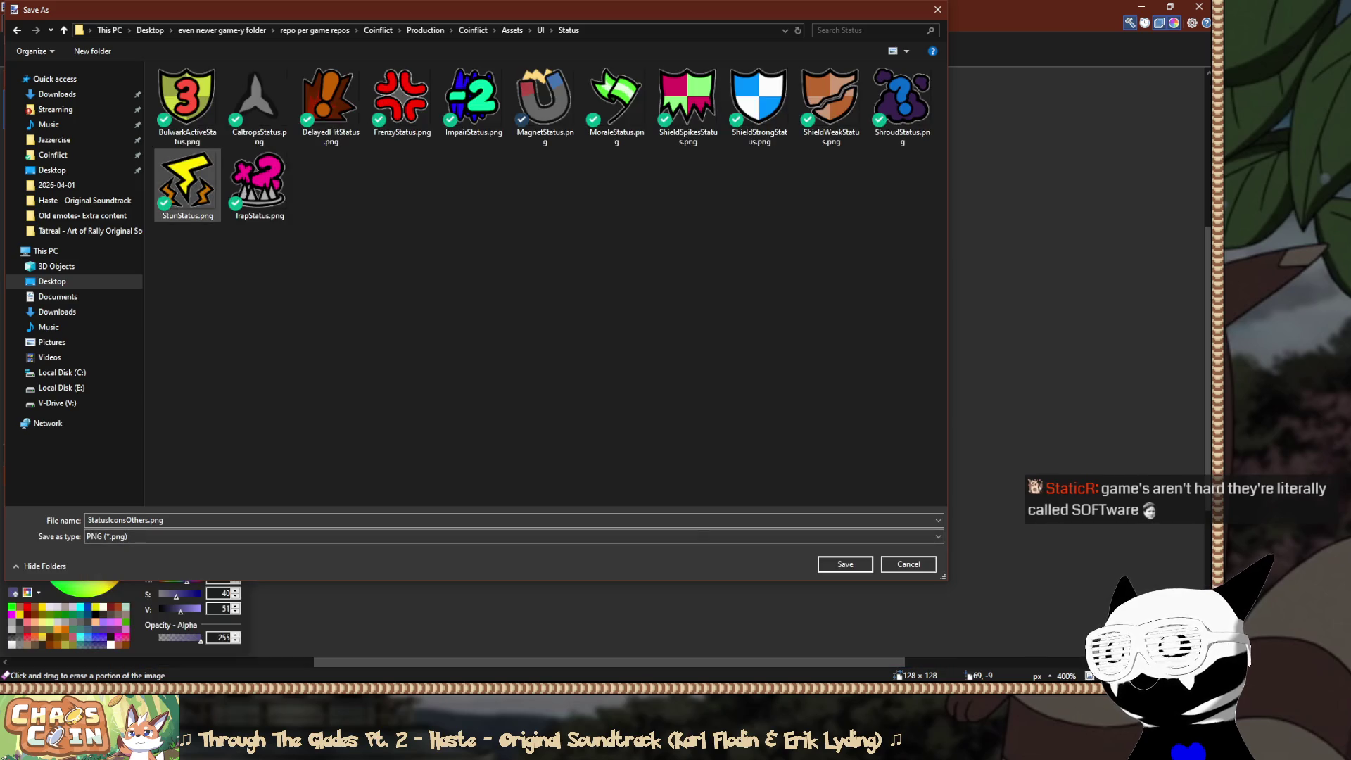
pyautogui.doubleClick(187, 181)
pyautogui.press('Return')
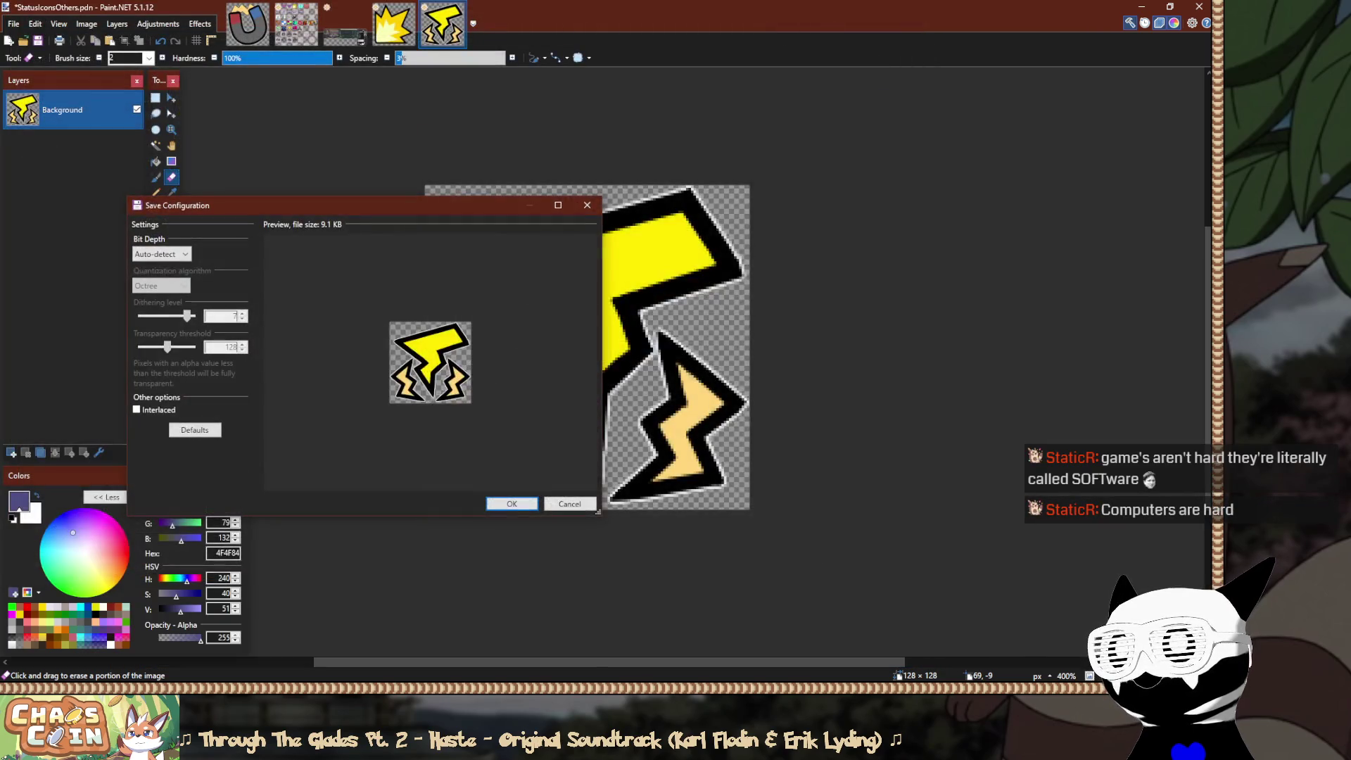
pyautogui.click(574, 500)
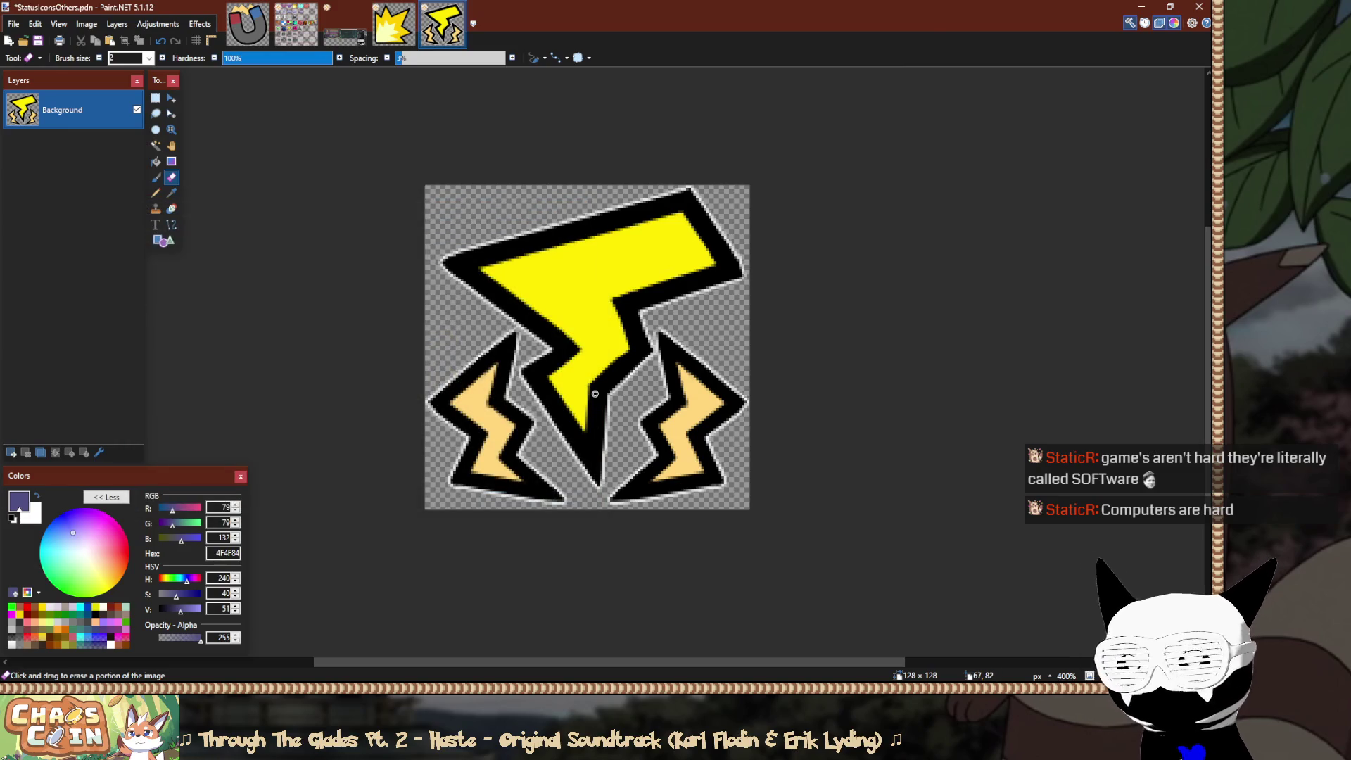
pyautogui.hotkey('ctrl', 'o')
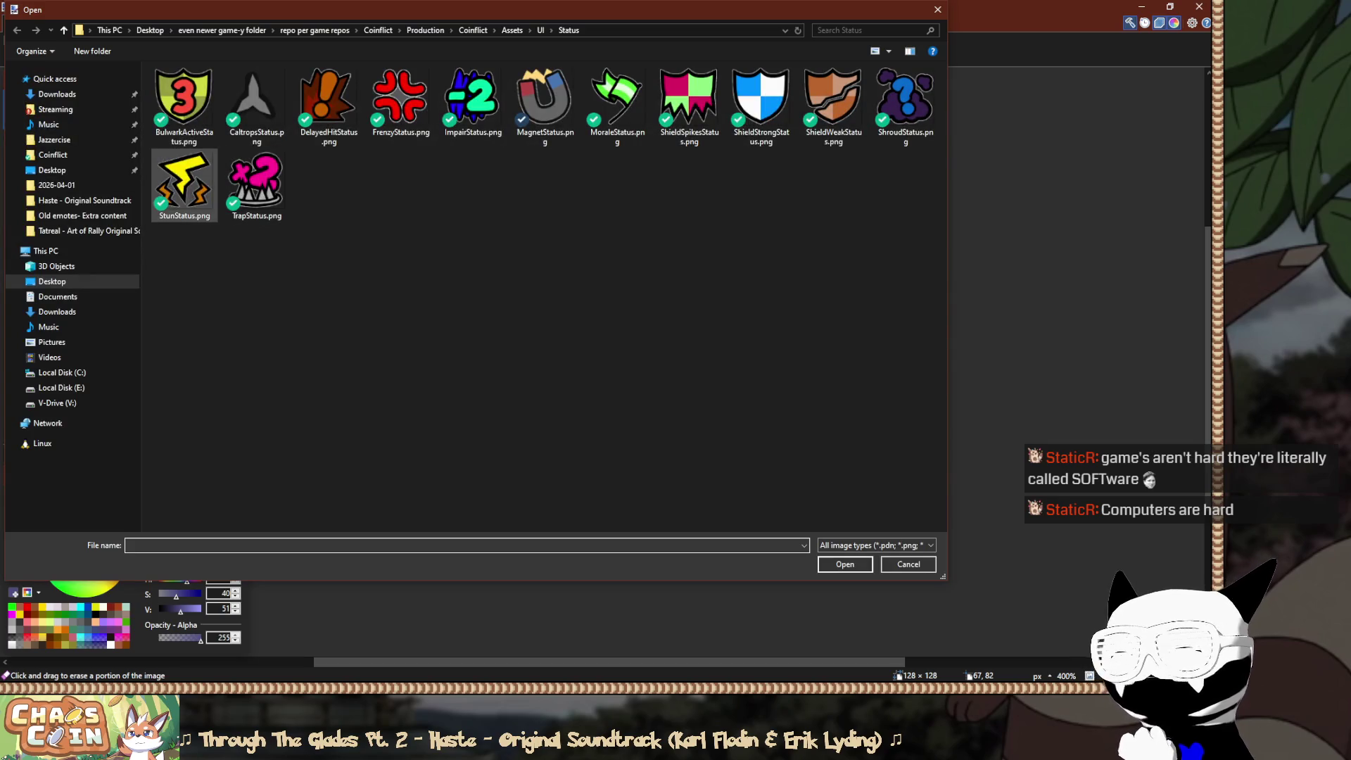
# Open the existing StunStatus.png and sample the orange of its side bolts.
pyautogui.doubleClick(185, 184)
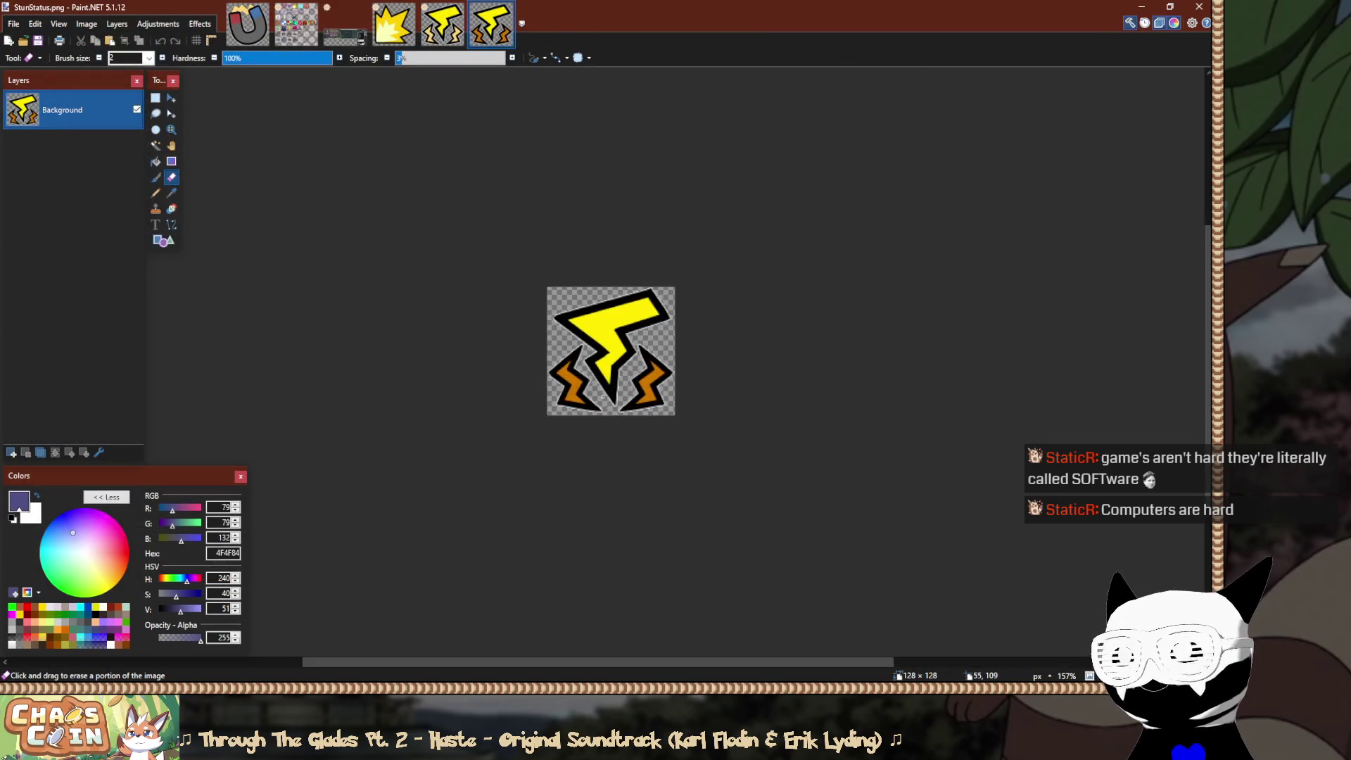
pyautogui.scroll(3, 603, 397)
pyautogui.click(441, 25)
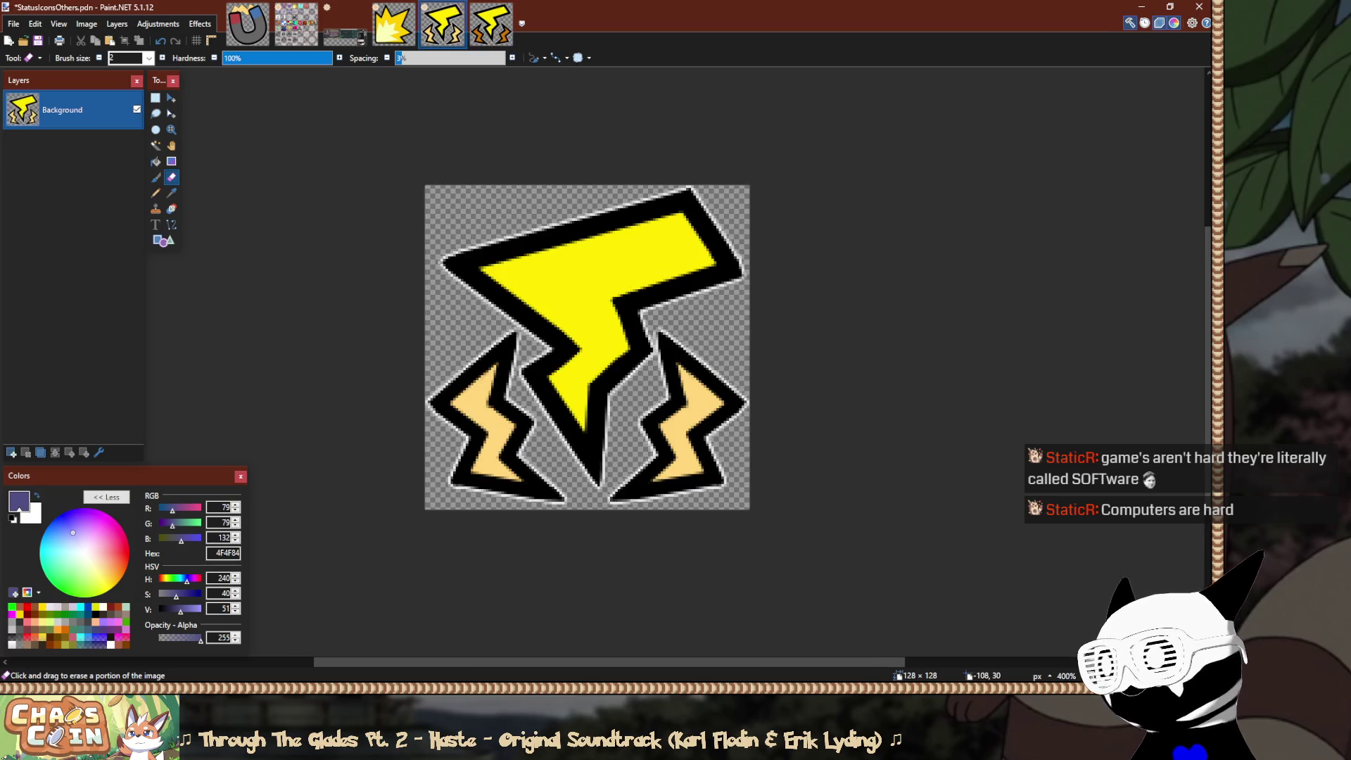
pyautogui.scroll(10, 71, 267)
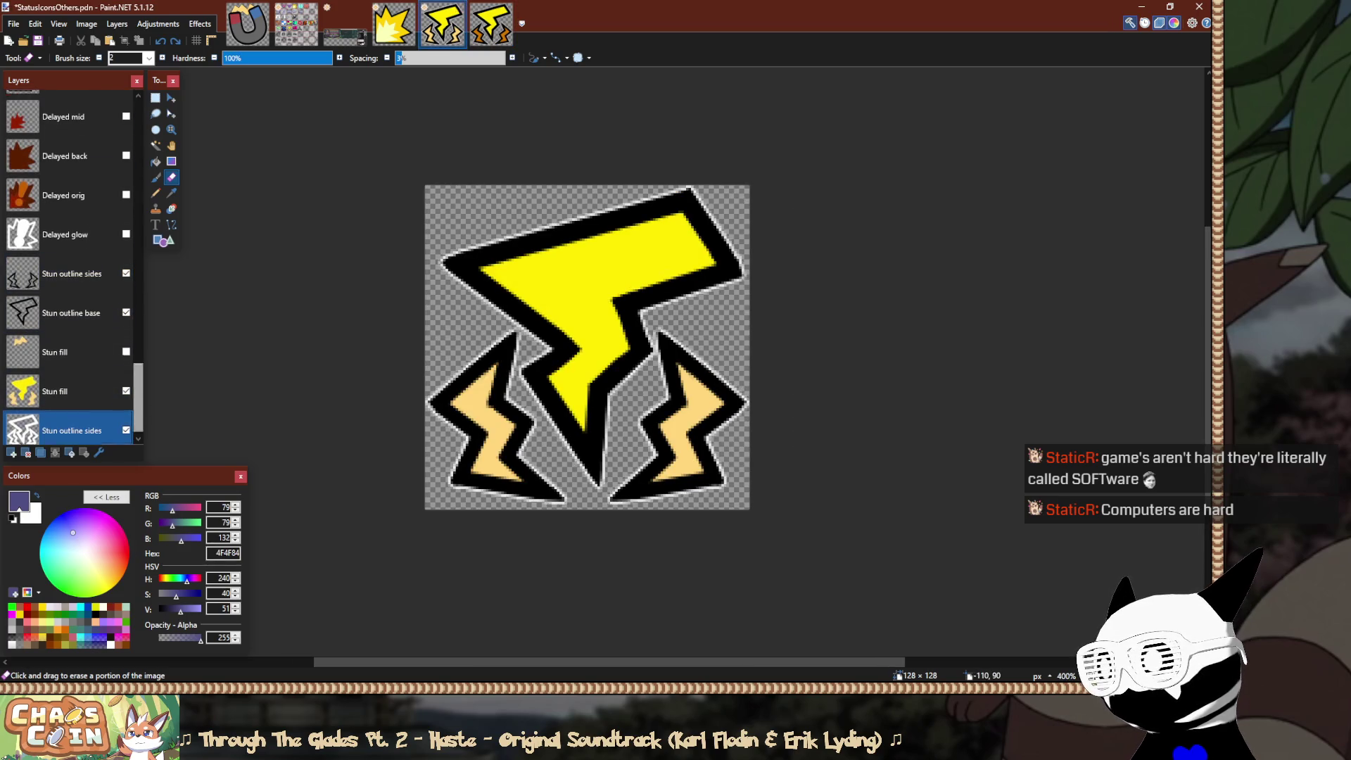
pyautogui.scroll(10, 70, 268)
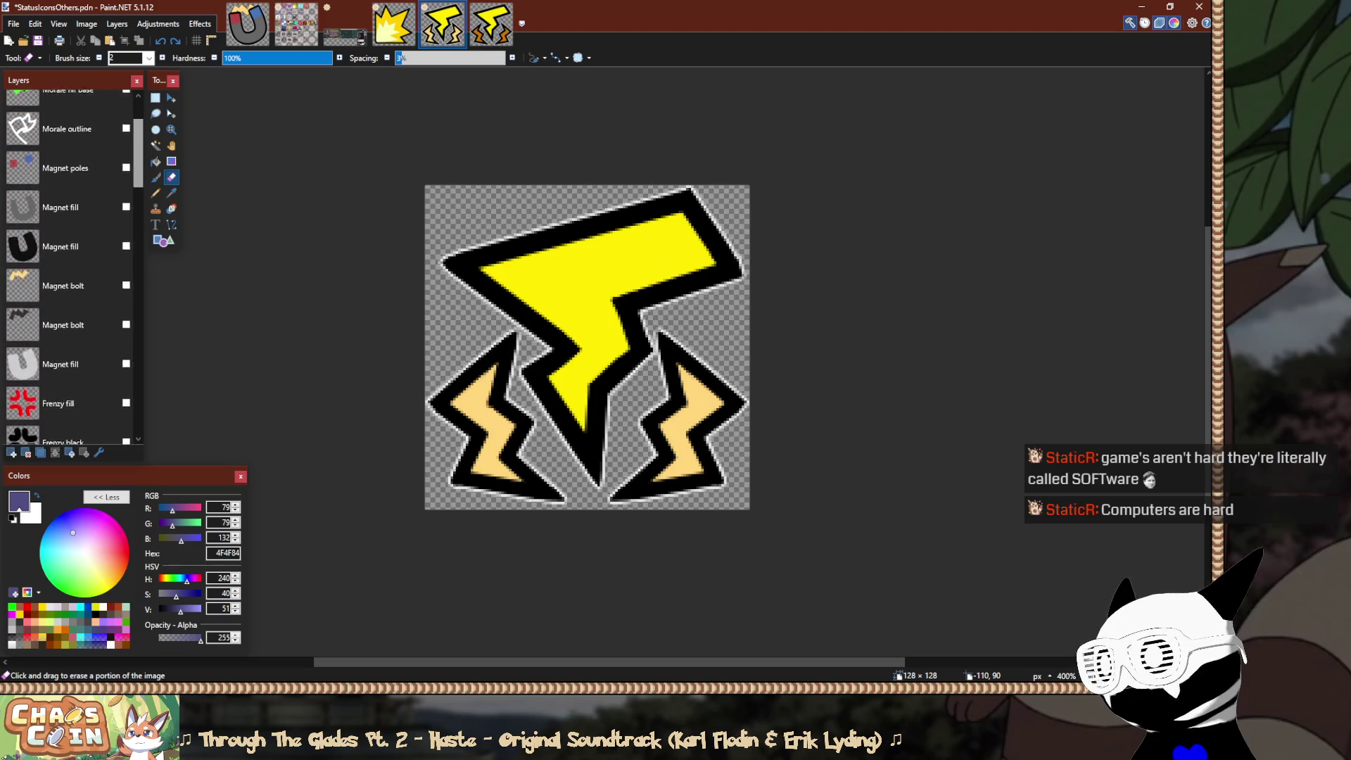
pyautogui.scroll(-20, 70, 268)
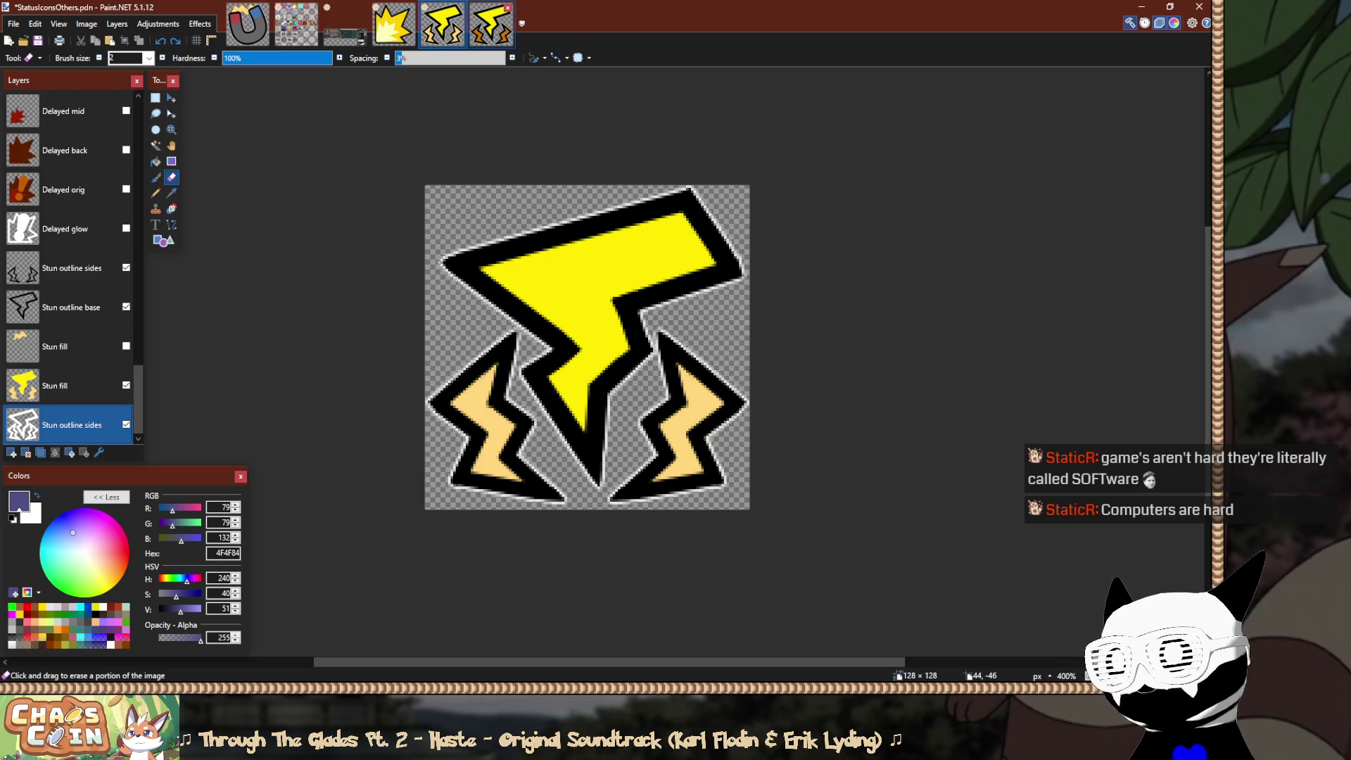
pyautogui.click(490, 25)
pyautogui.scroll(5, 504, 331)
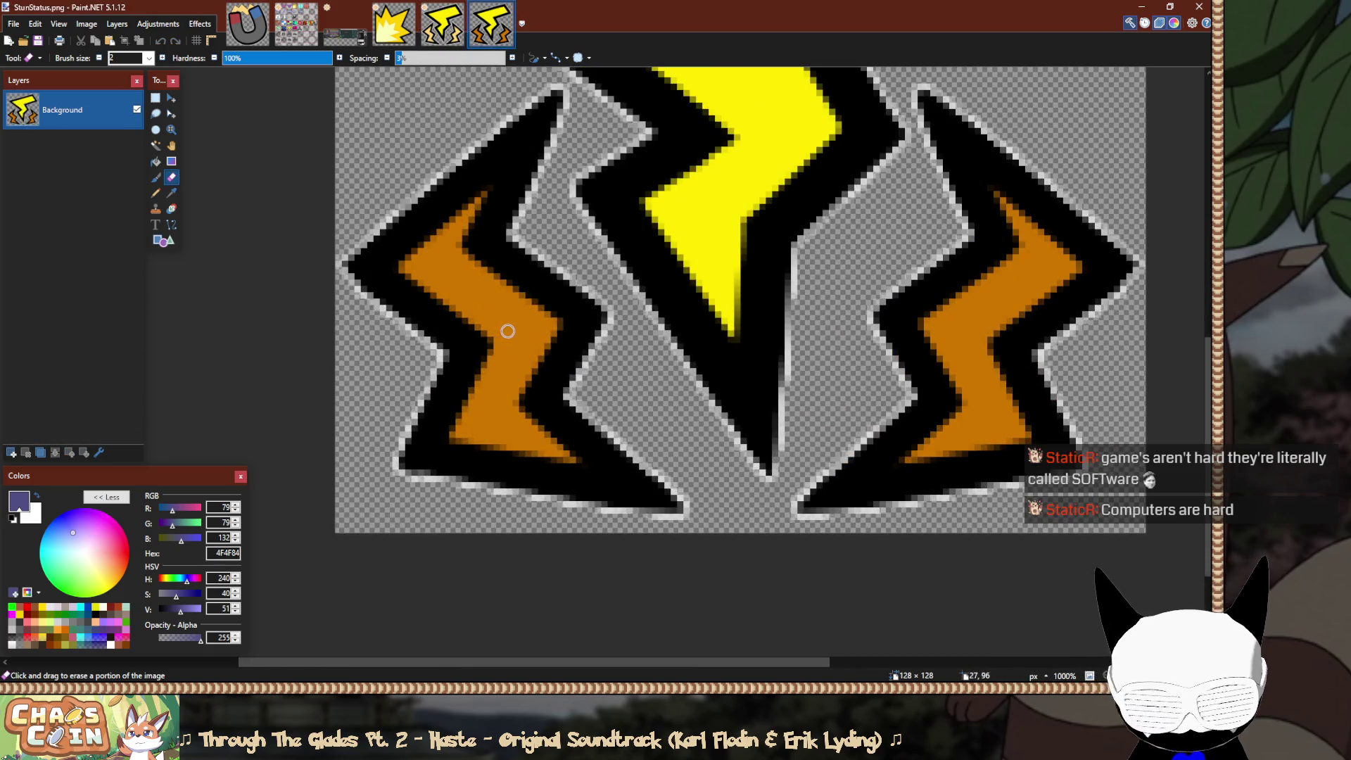
pyautogui.press('k')
pyautogui.click(521, 332)
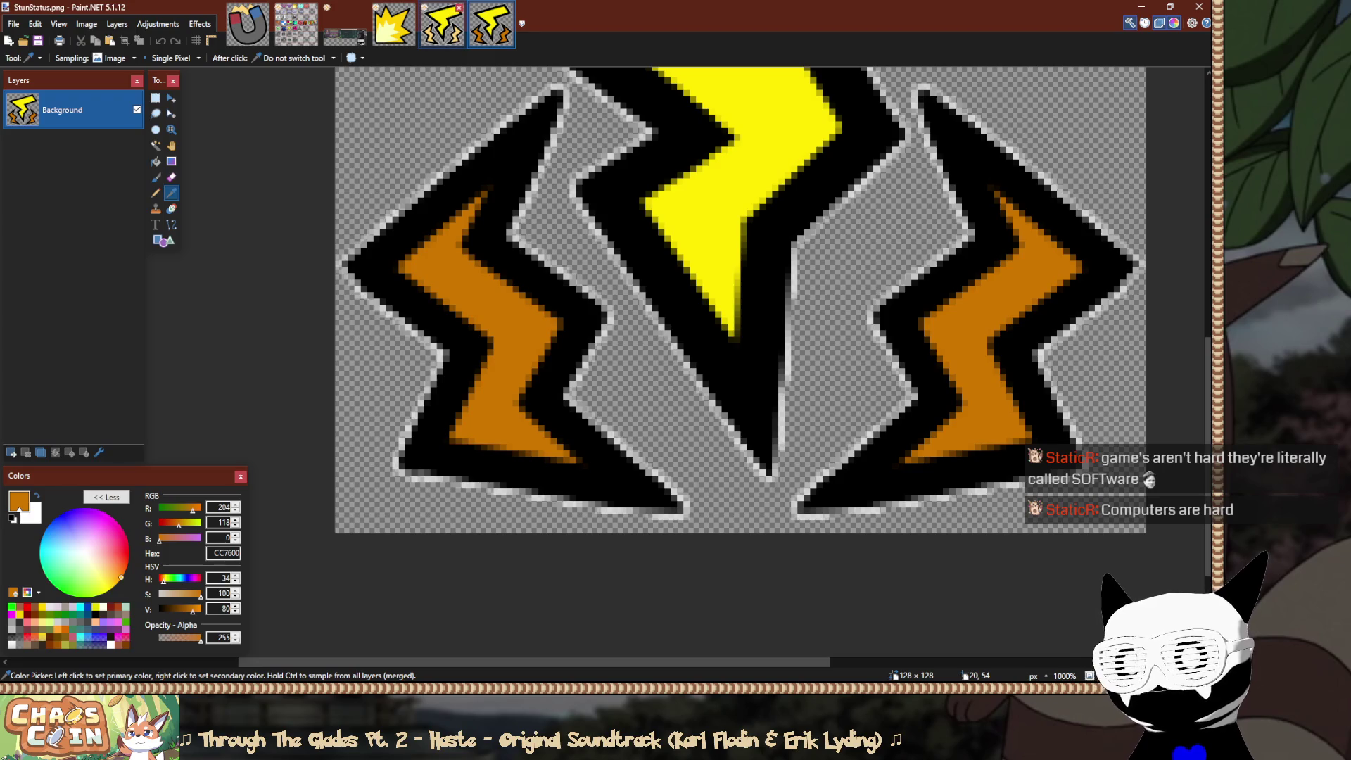
# Paint orange over the left lower bolt's pale fill on the Stun fill layer.
pyautogui.click(442, 24)
pyautogui.scroll(5, 552, 302)
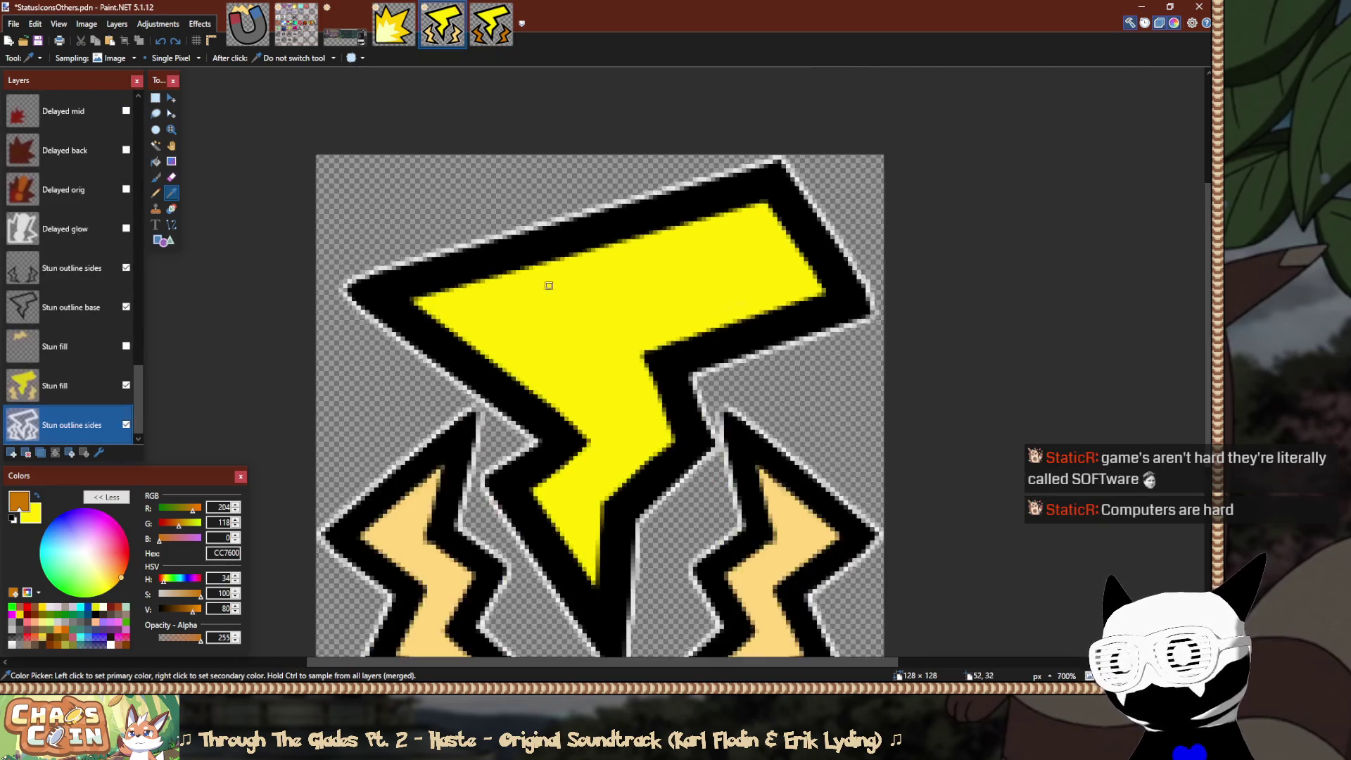
pyautogui.press('b')
pyautogui.hotkey('alt', 'pageup')
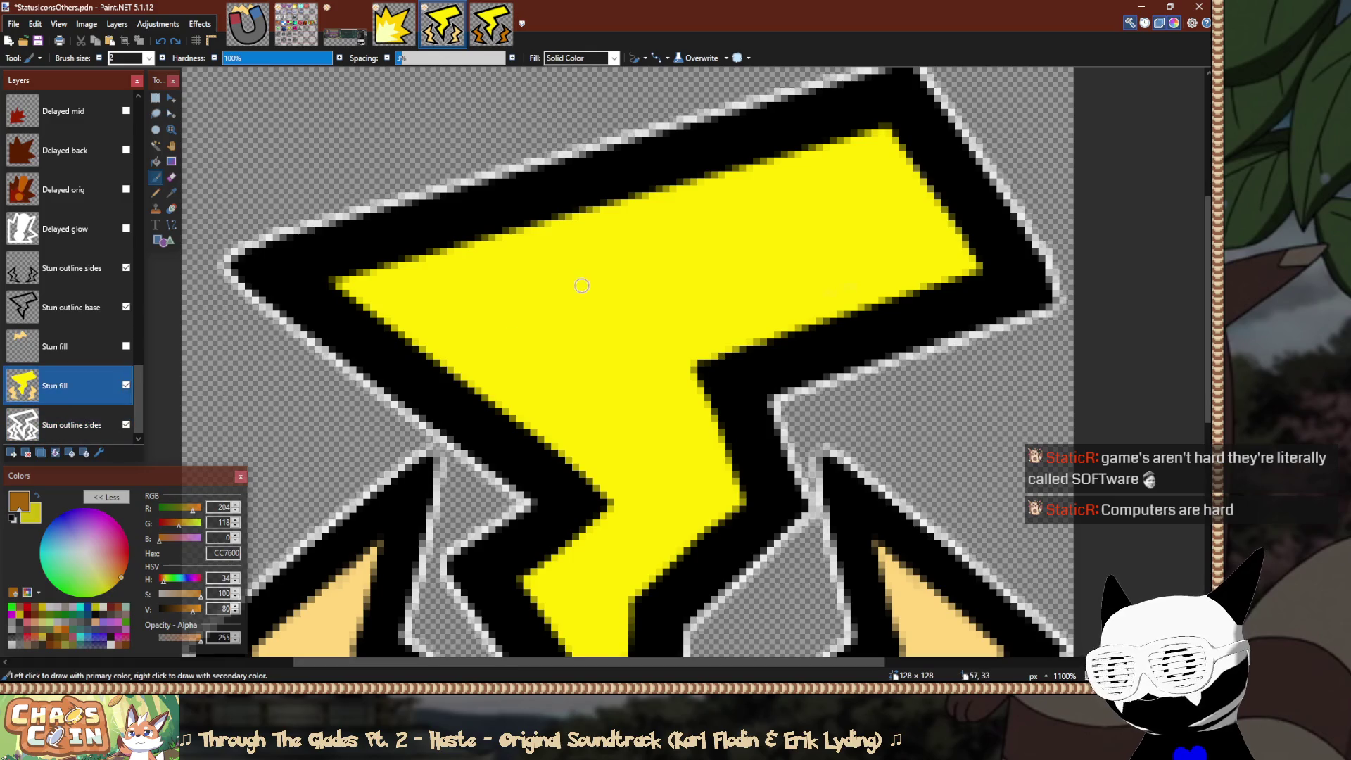
pyautogui.scroll(-4, 552, 441)
pyautogui.hscroll(-2, 552, 441)
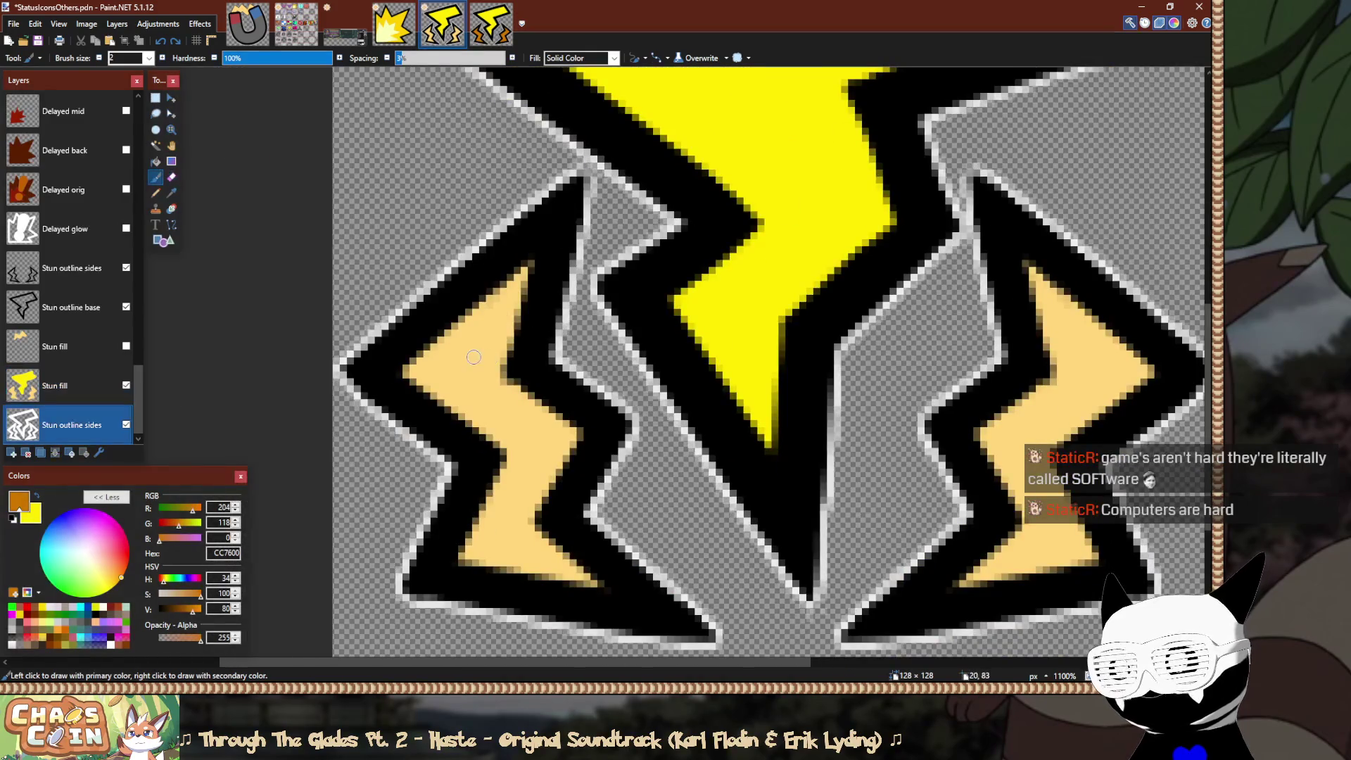
pyautogui.moveTo(489, 362); pyautogui.dragTo(468, 368)
pyautogui.hotkey('ctrl', 'z')
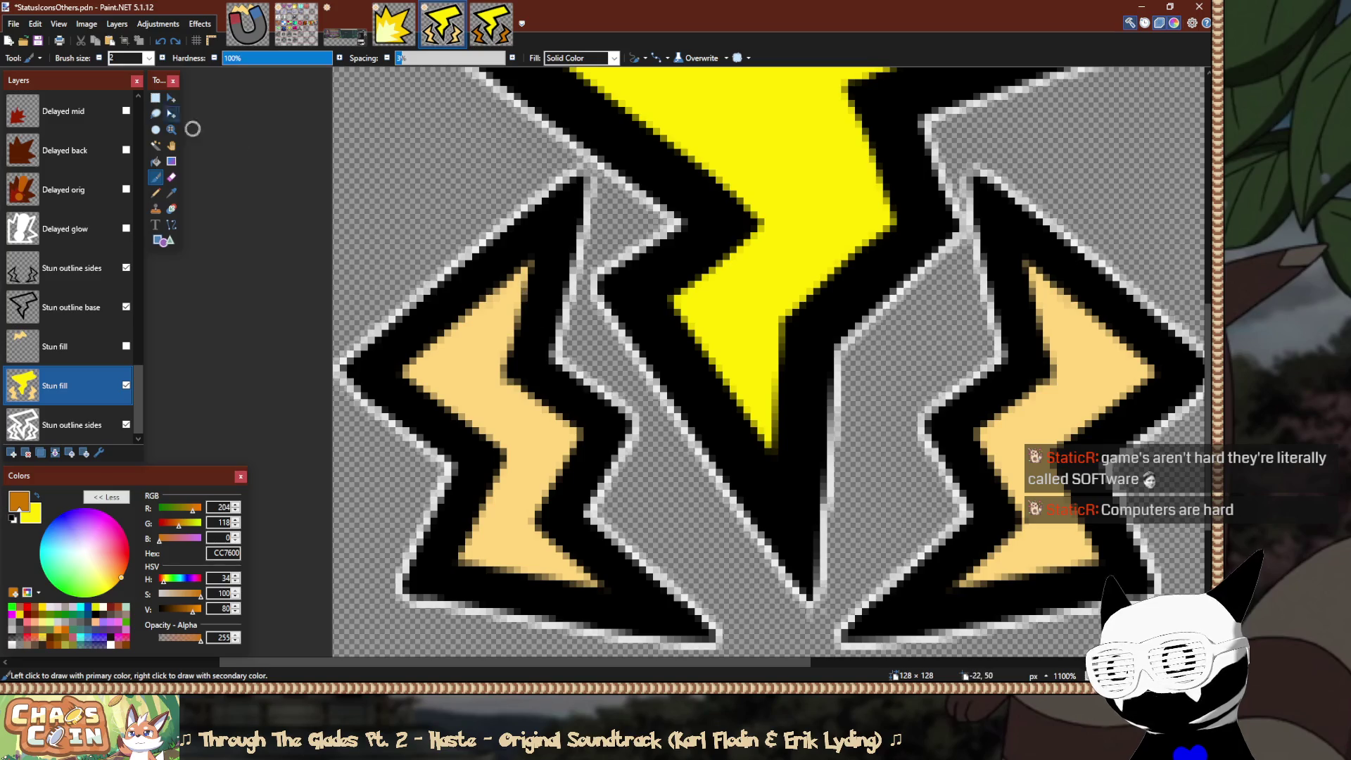
pyautogui.moveTo(527, 266)
pyautogui.mouseDown()
pyautogui.moveTo(519, 380)
pyautogui.moveTo(570, 444)
pyautogui.moveTo(558, 537)
pyautogui.moveTo(600, 582)
pyautogui.moveTo(453, 561)
pyautogui.moveTo(519, 445)
pyautogui.moveTo(522, 499)
pyautogui.moveTo(531, 492)
pyautogui.moveTo(449, 399)
pyautogui.moveTo(476, 308)
pyautogui.moveTo(495, 404)
pyautogui.moveTo(502, 333)
pyautogui.mouseUp()
# Paint orange over the right lower bolt's pale fill and zoom out.
pyautogui.hscroll(3, 741, 278)
pyautogui.scroll(-1, 741, 277)
pyautogui.moveTo(808, 204)
pyautogui.mouseDown()
pyautogui.moveTo(932, 322)
pyautogui.moveTo(883, 350)
pyautogui.moveTo(885, 313)
pyautogui.moveTo(836, 271)
pyautogui.moveTo(808, 365)
pyautogui.moveTo(856, 314)
pyautogui.moveTo(781, 383)
pyautogui.moveTo(799, 471)
pyautogui.moveTo(755, 525)
pyautogui.moveTo(877, 491)
pyautogui.moveTo(821, 404)
pyautogui.moveTo(814, 437)
pyautogui.mouseUp()
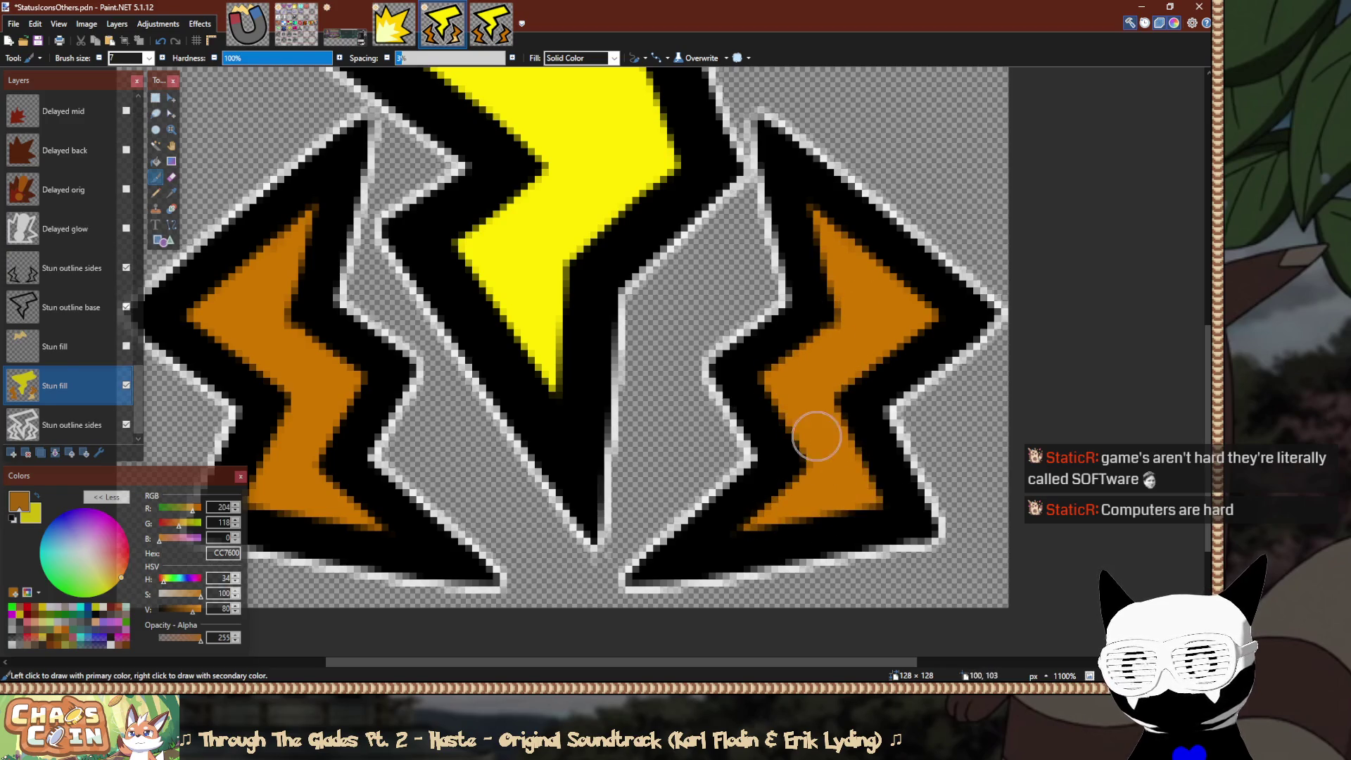
pyautogui.scroll(-5, 815, 437)
pyautogui.scroll(-2, 814, 436)
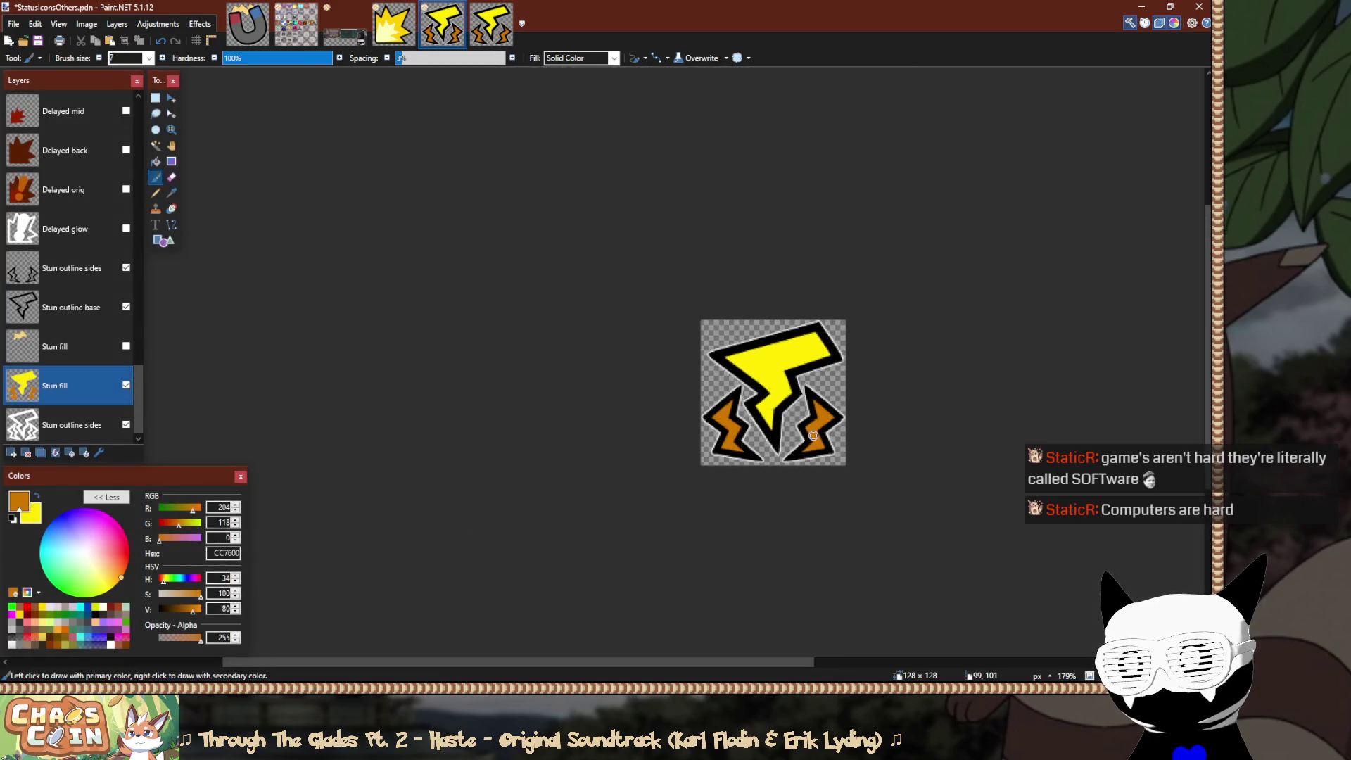
# Save the icon as a PNG over StunStatus.png in Assets\UI\Status, confirming the replacement.
pyautogui.hotkey('ctrl', 'shift', 's')
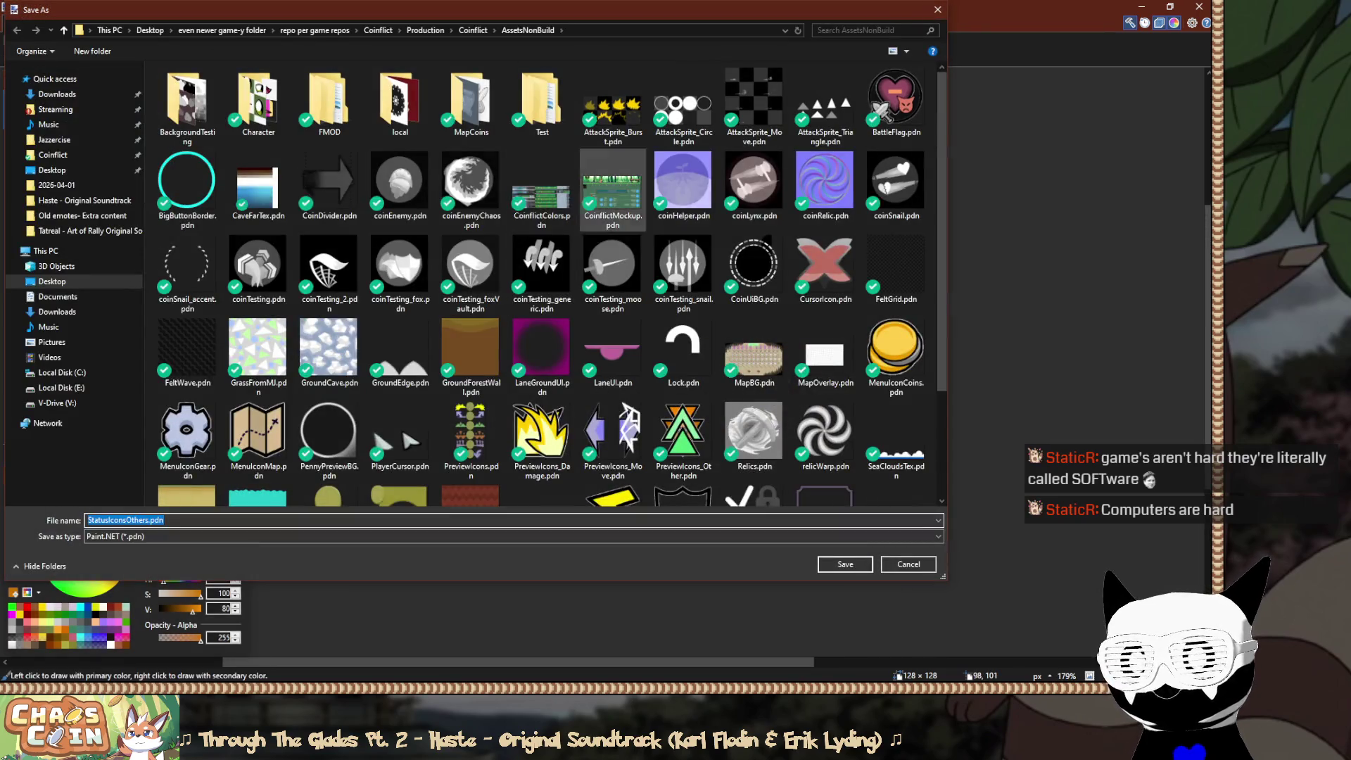
pyautogui.click(473, 30)
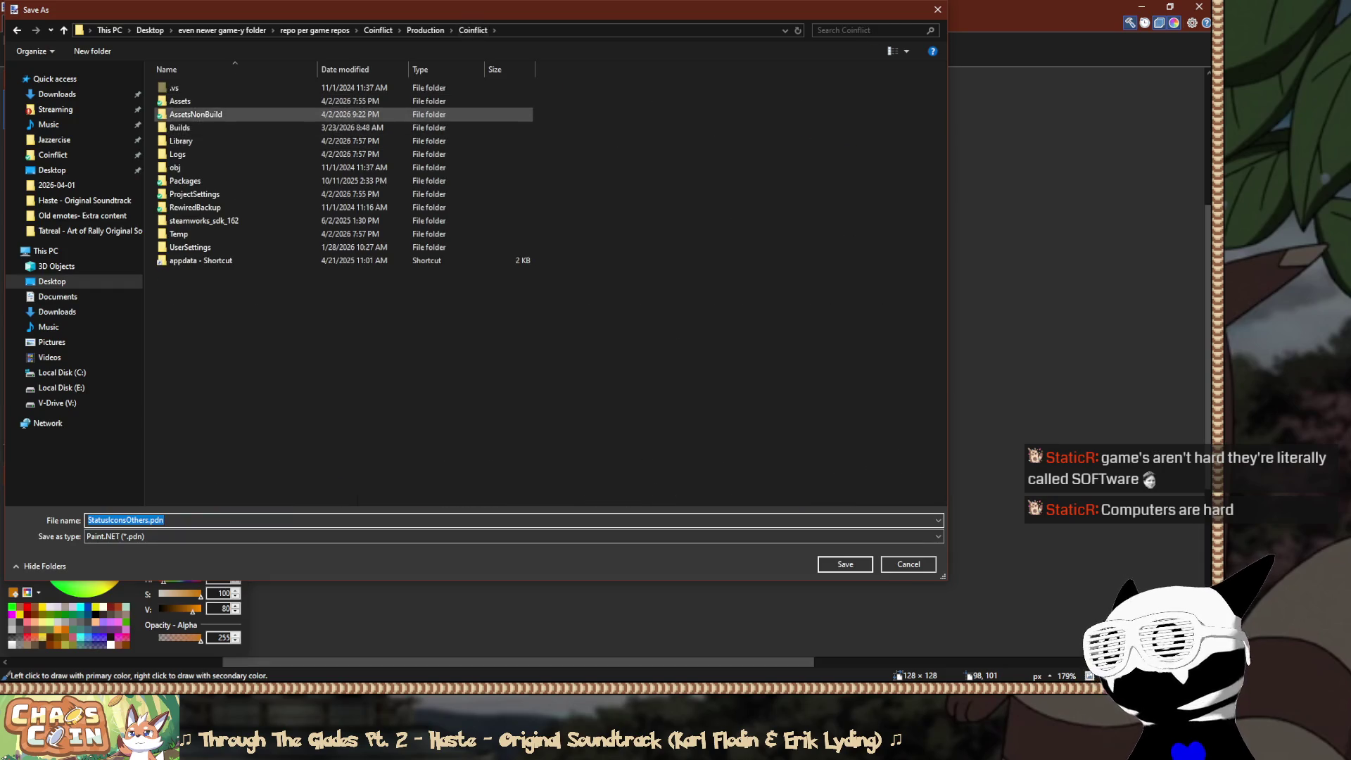
pyautogui.doubleClick(183, 102)
pyautogui.doubleClick(172, 366)
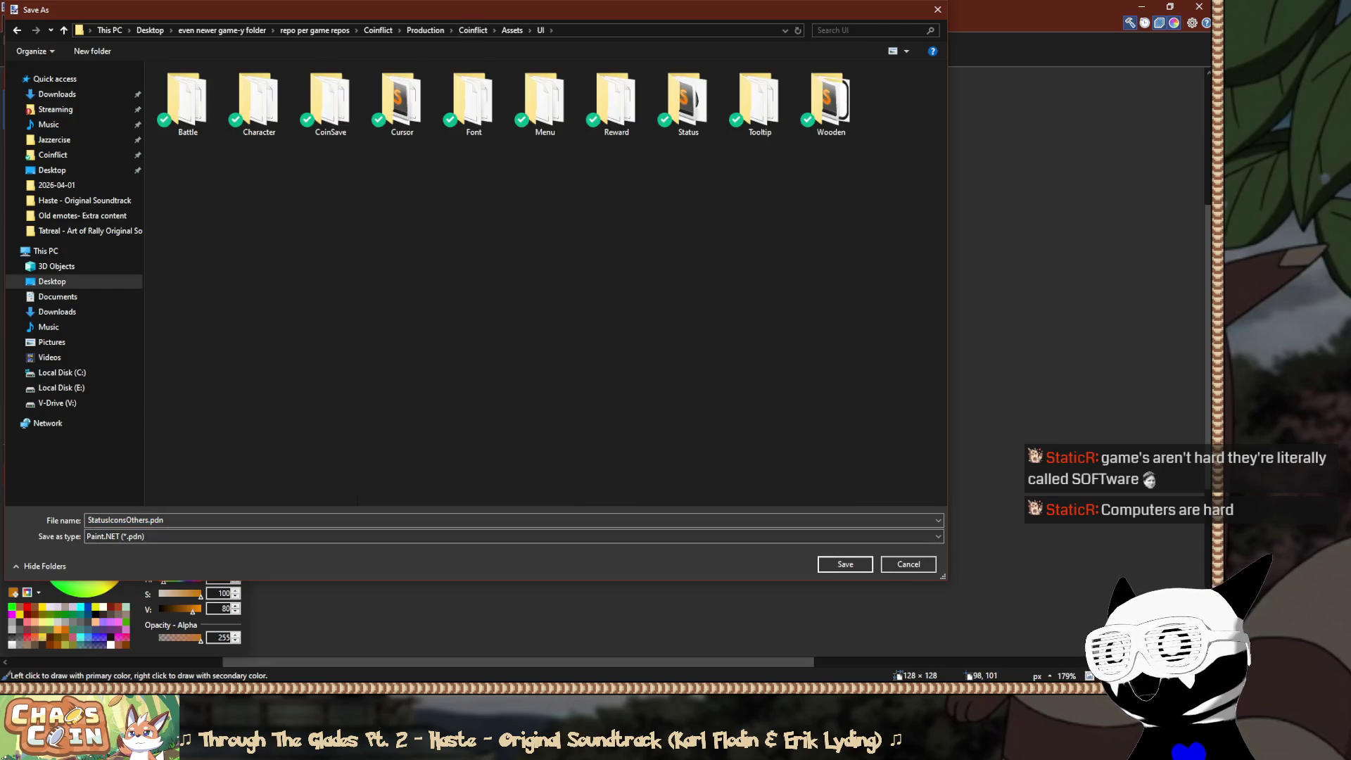
pyautogui.doubleClick(689, 102)
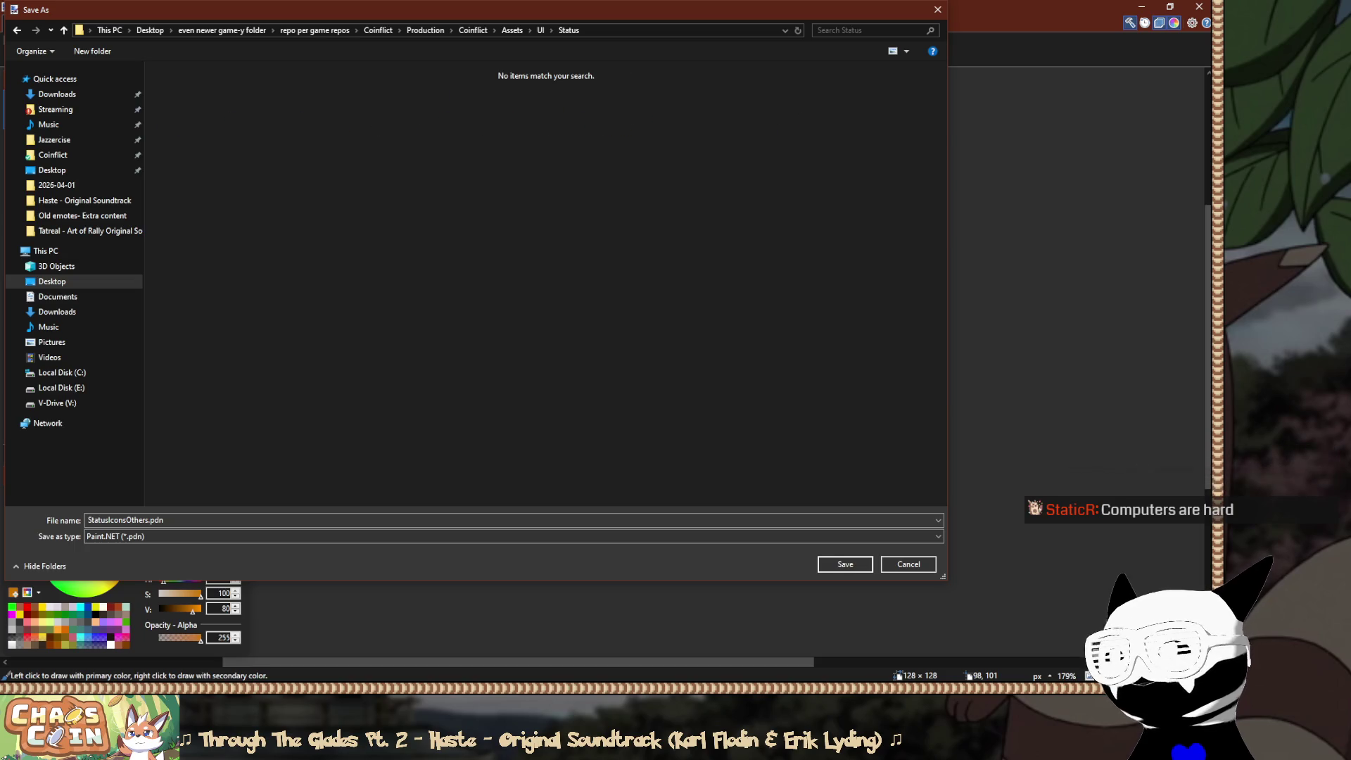
pyautogui.click(493, 536)
pyautogui.click(106, 559)
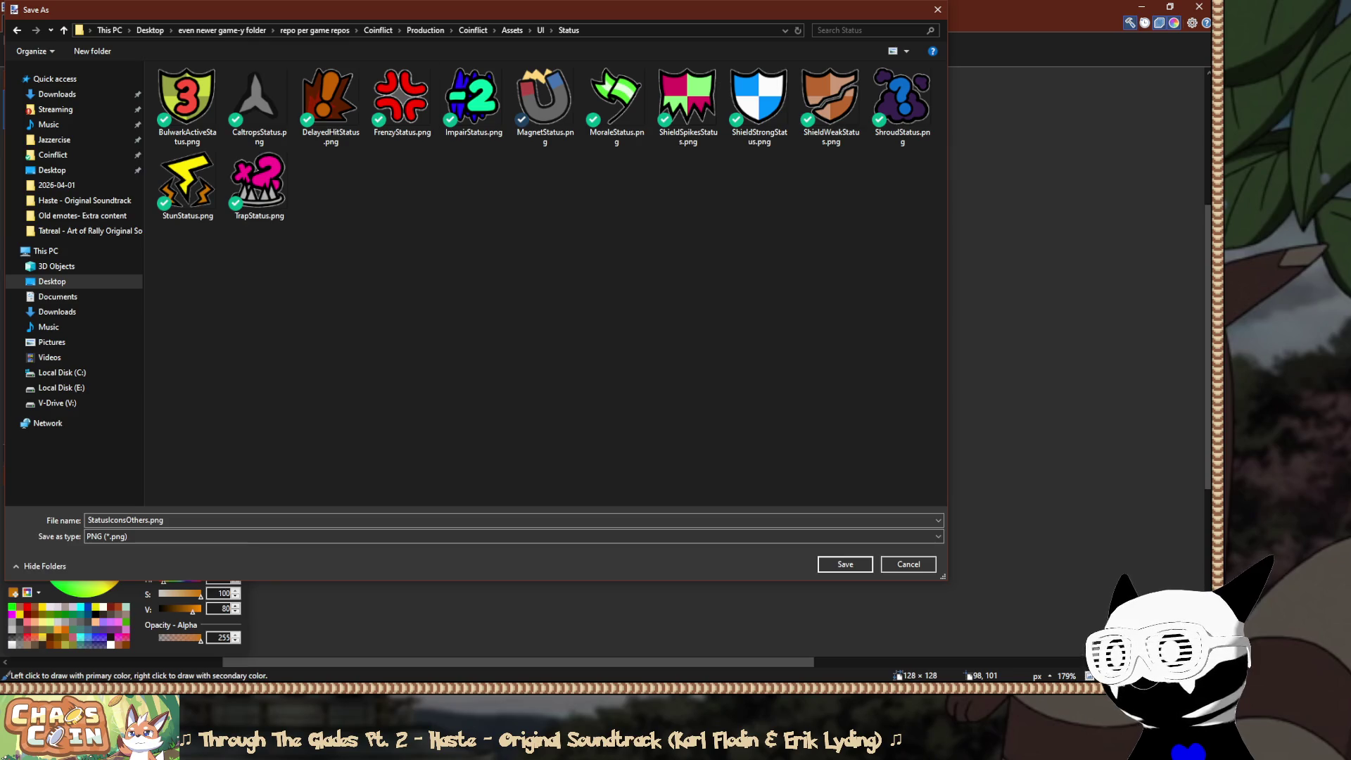
pyautogui.moveTo(619, 6)
pyautogui.mouseDown()
pyautogui.moveTo(546, 5)
pyautogui.moveTo(623, 17)
pyautogui.mouseUp()
pyautogui.moveTo(148, 296); pyautogui.dragTo(45, 296)
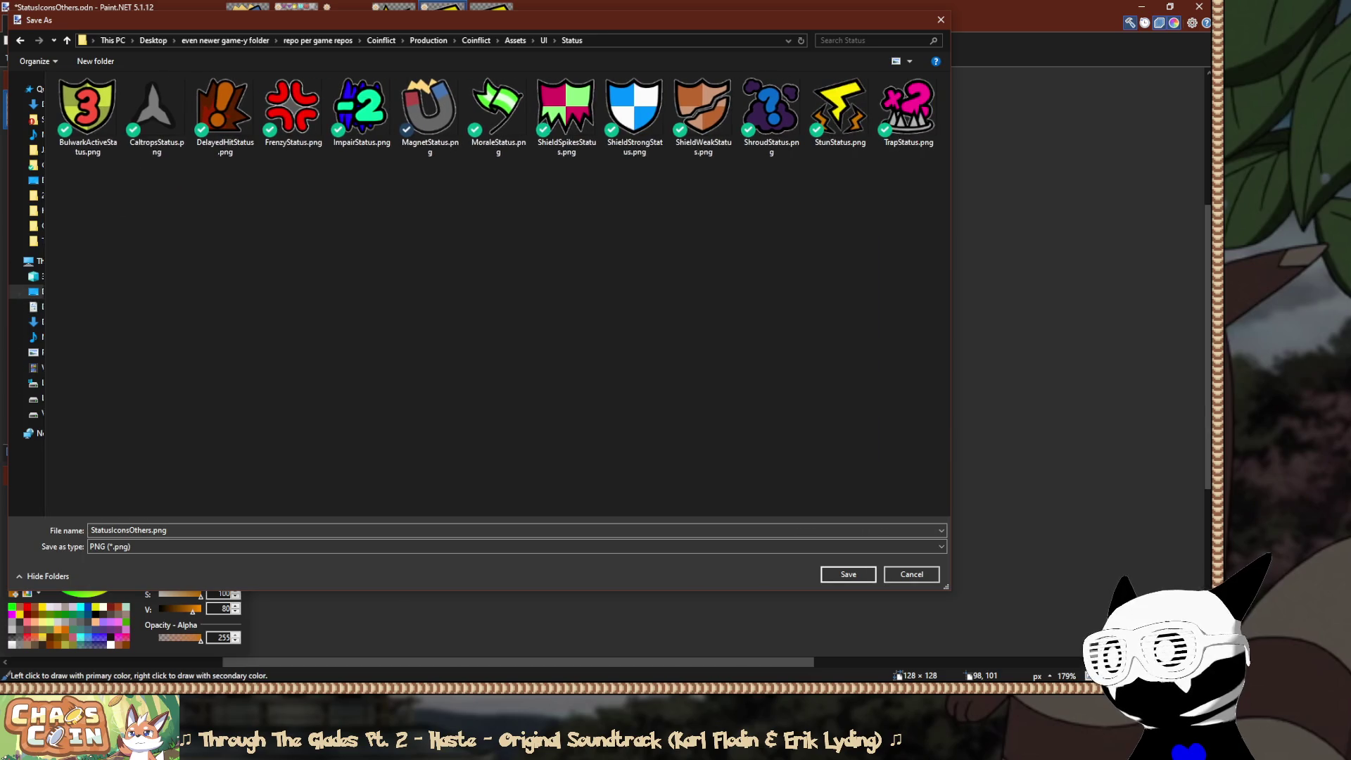
pyautogui.doubleClick(840, 105)
pyautogui.click(636, 346)
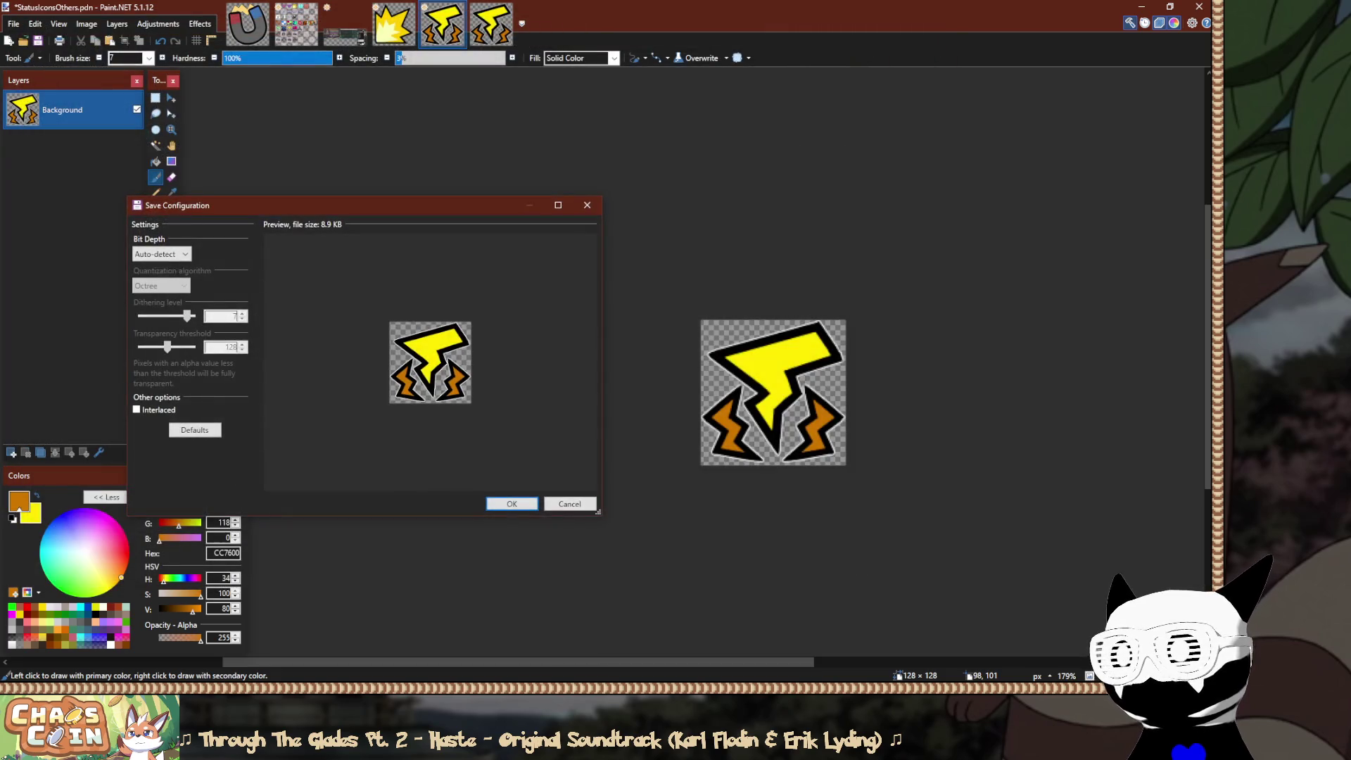
pyautogui.click(519, 502)
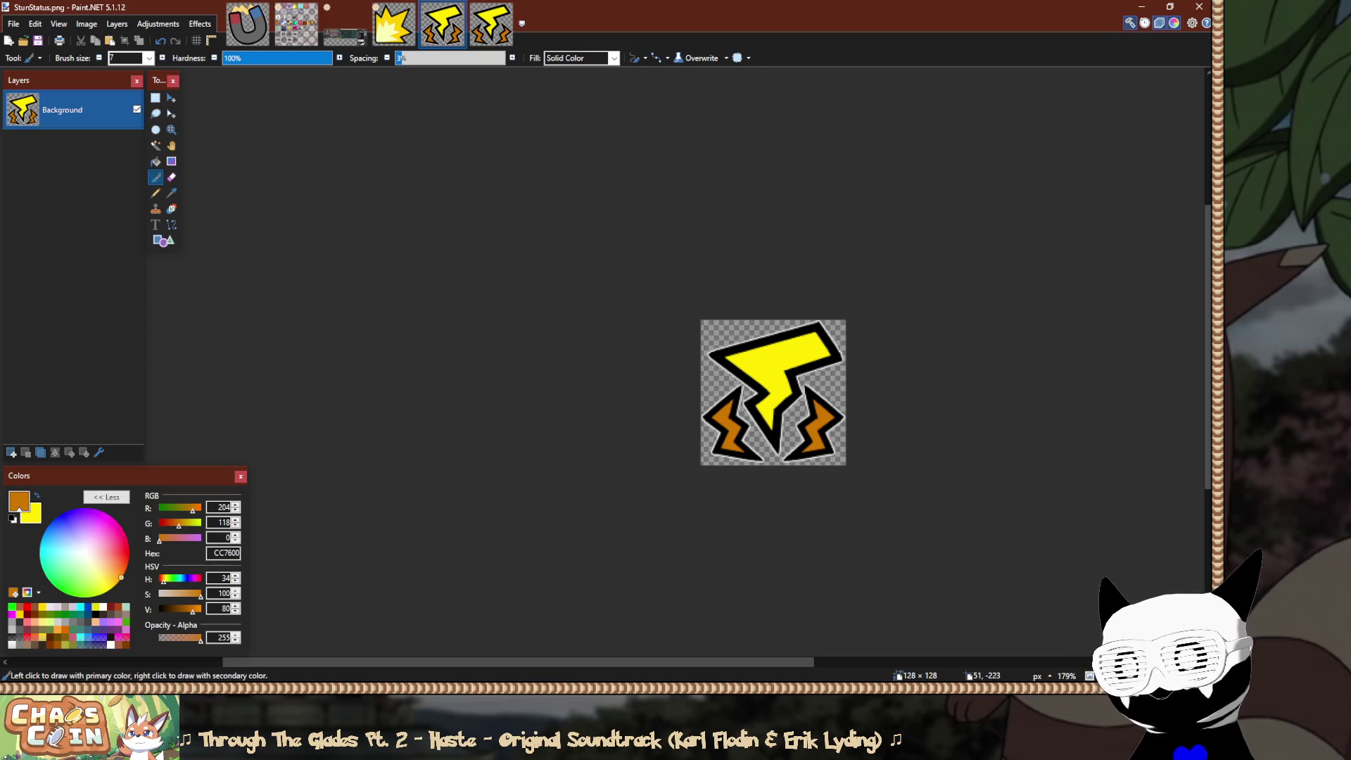
# Undo the flatten to restore layers and return to the TextBlurbSpriteAsset sprite sheet.
pyautogui.hotkey('ctrl', 'z')
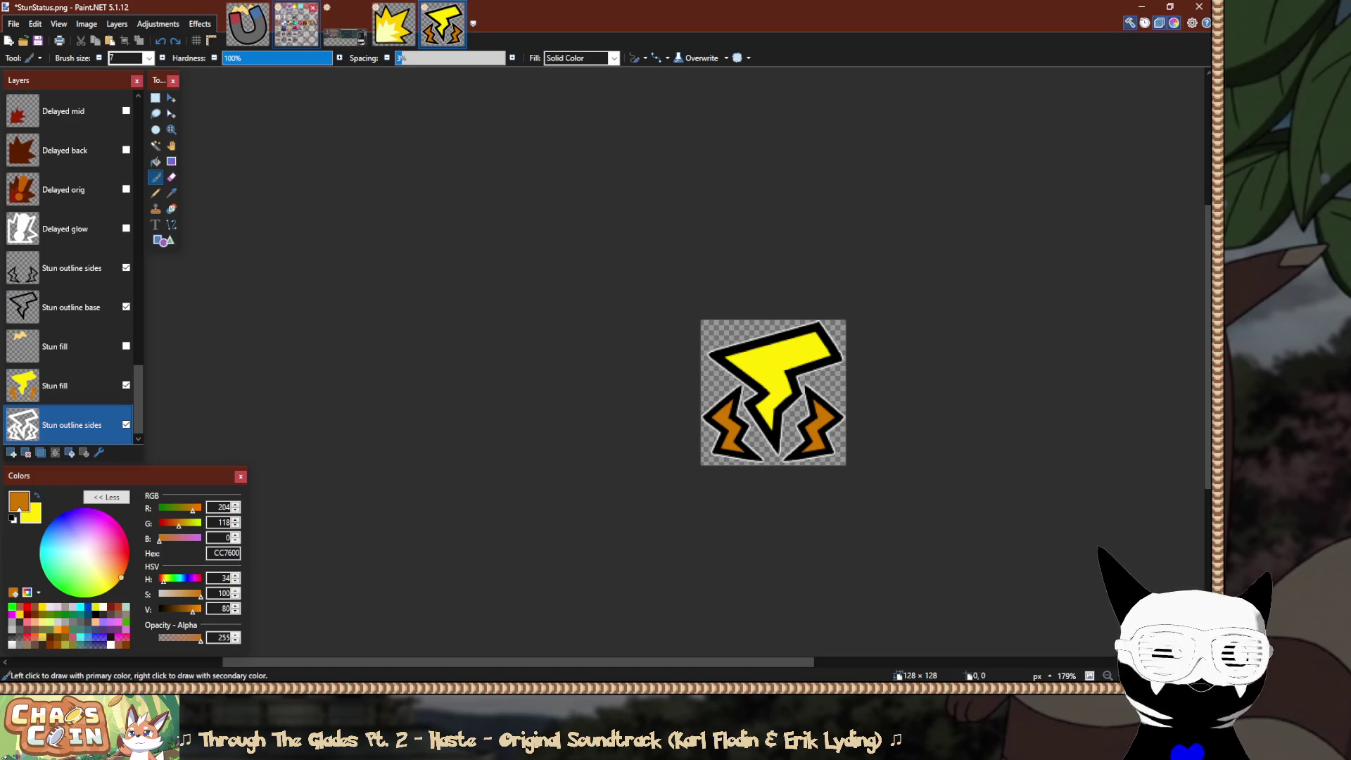
pyautogui.click(297, 23)
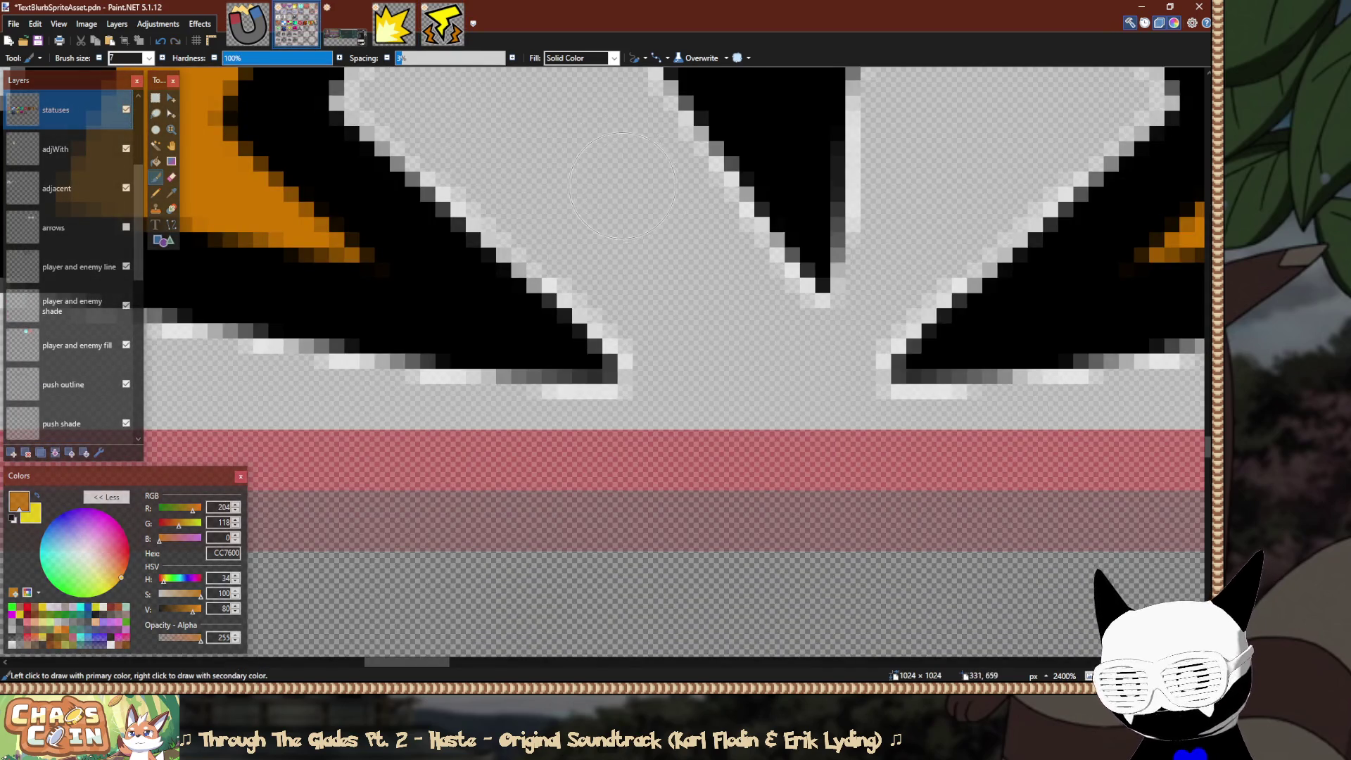
pyautogui.keyDown('ctrl'); pyautogui.scroll(-10, 622, 186); pyautogui.keyUp('ctrl')
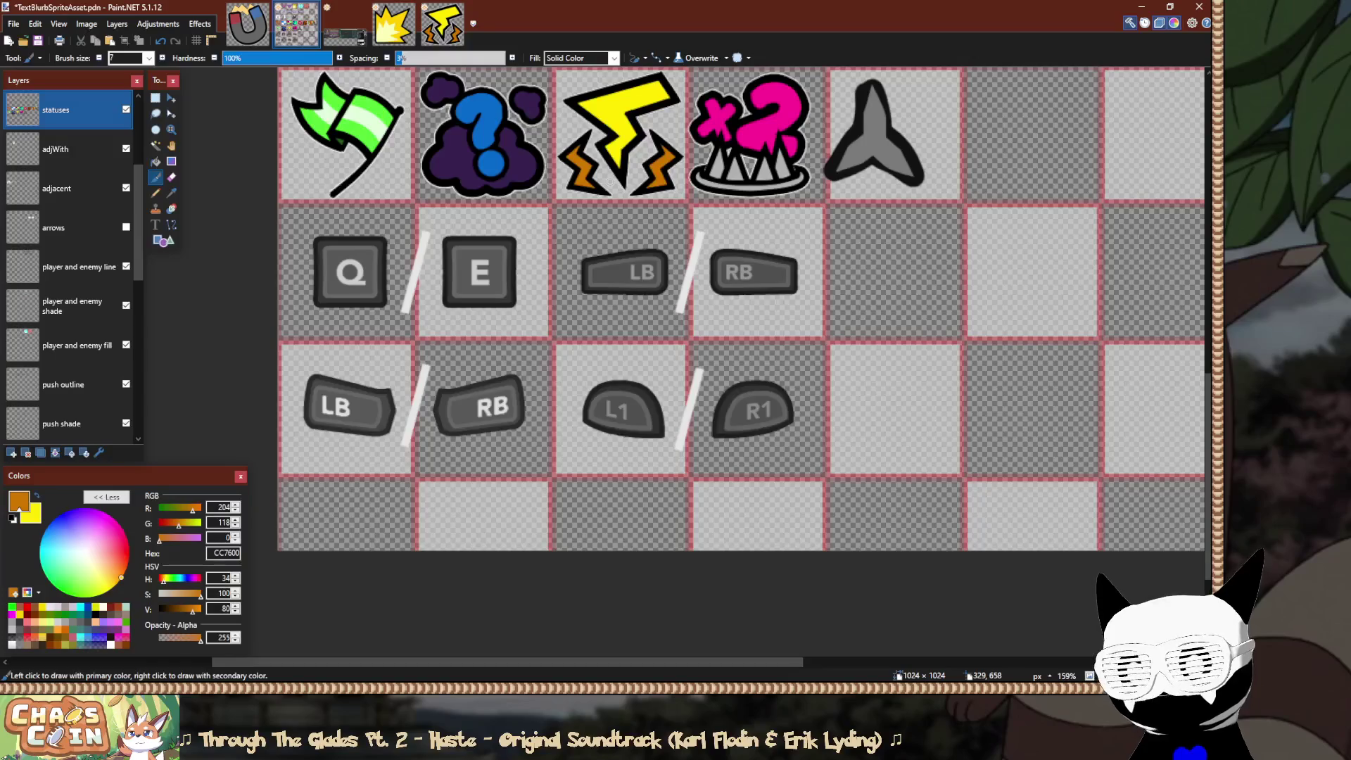
pyautogui.scroll(5, 610, 180)
pyautogui.press('s')
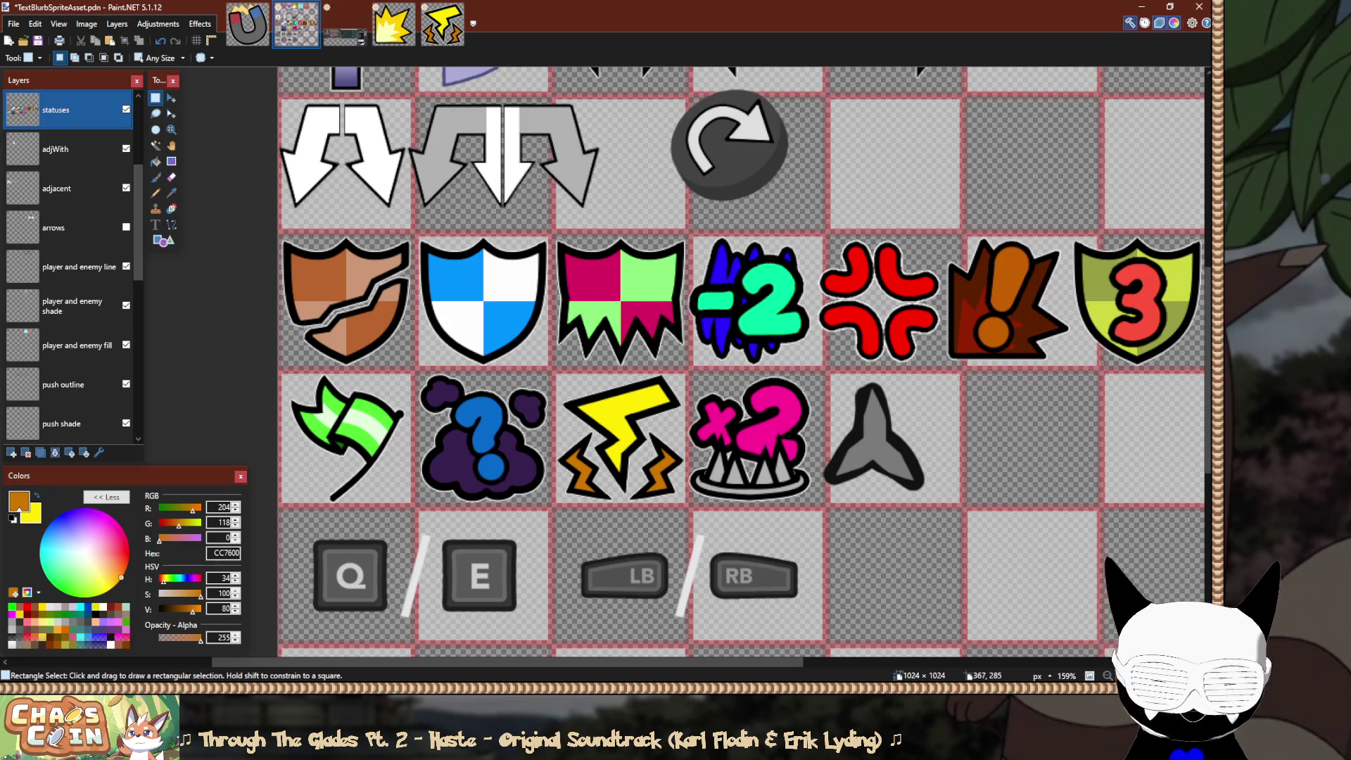
pyautogui.scroll(7, 695, 232)
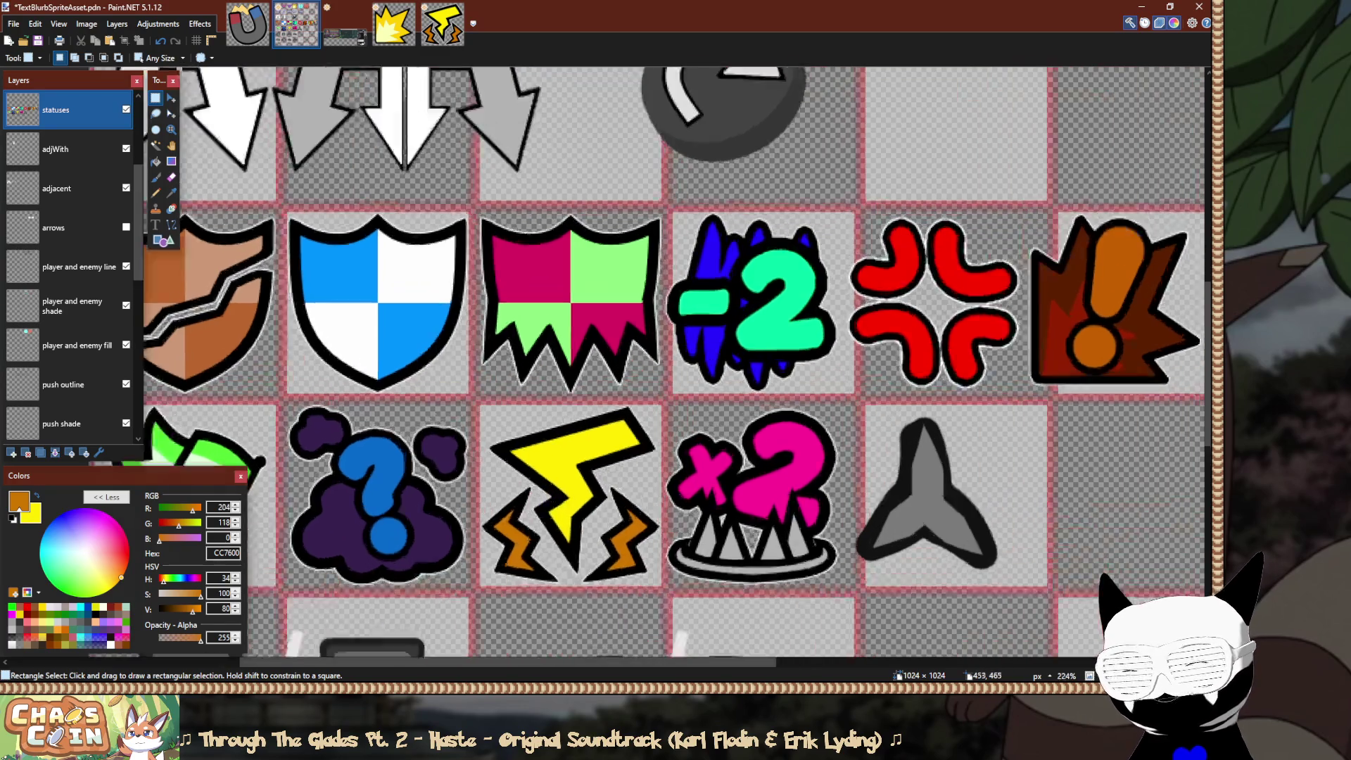
pyautogui.scroll(5, 674, 240)
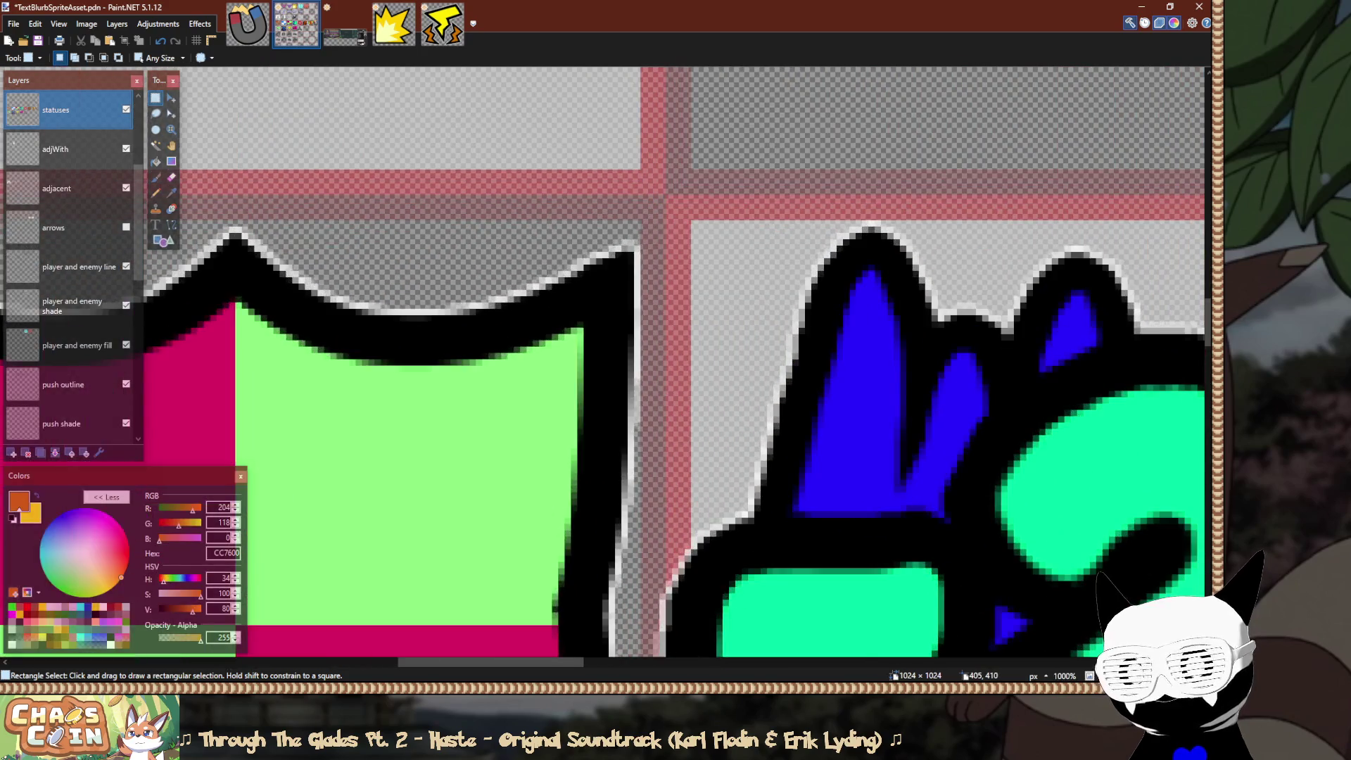
pyautogui.moveTo(641, 197)
pyautogui.mouseDown()
pyautogui.moveTo(704, 264)
pyautogui.moveTo(985, 429)
pyautogui.moveTo(1134, 496)
pyautogui.moveTo(1049, 500)
pyautogui.mouseUp()
pyautogui.scroll(-10, 709, 276)
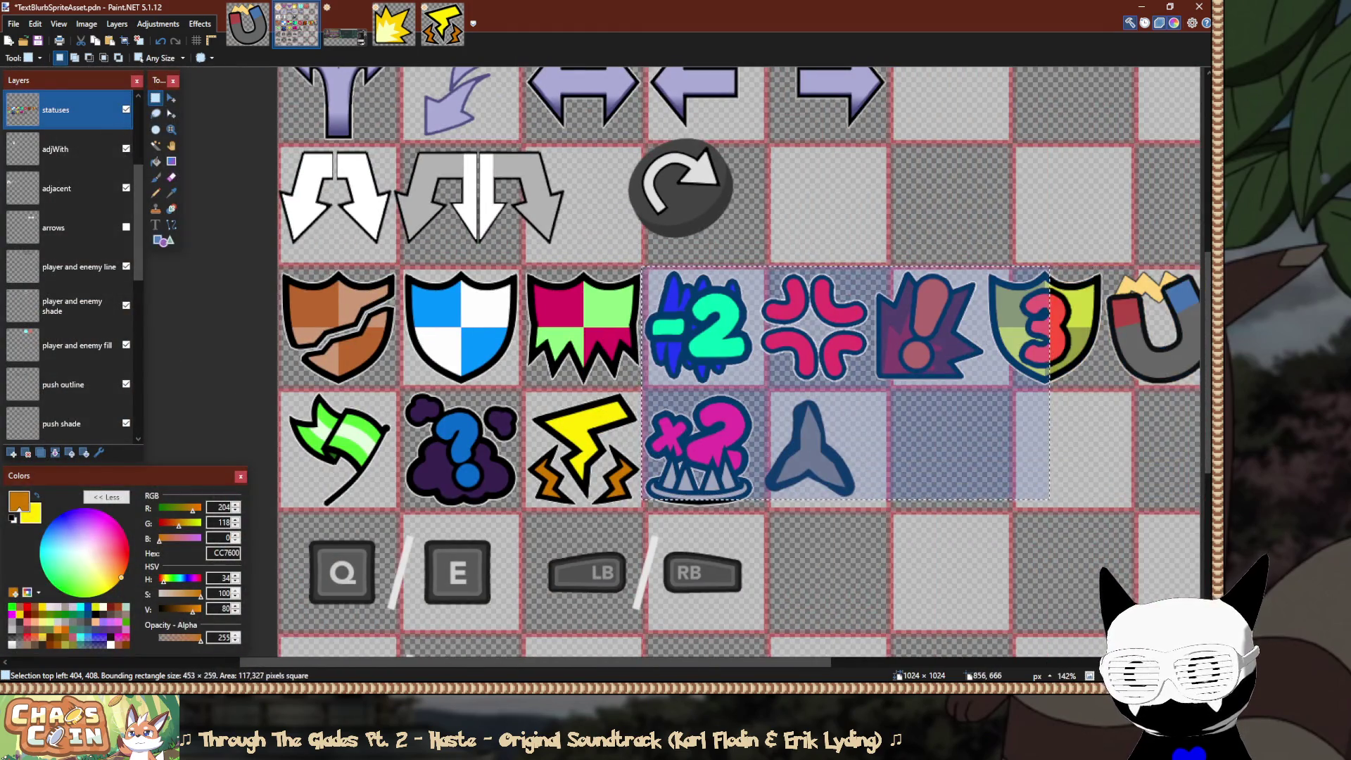
pyautogui.scroll(-2, 1050, 500)
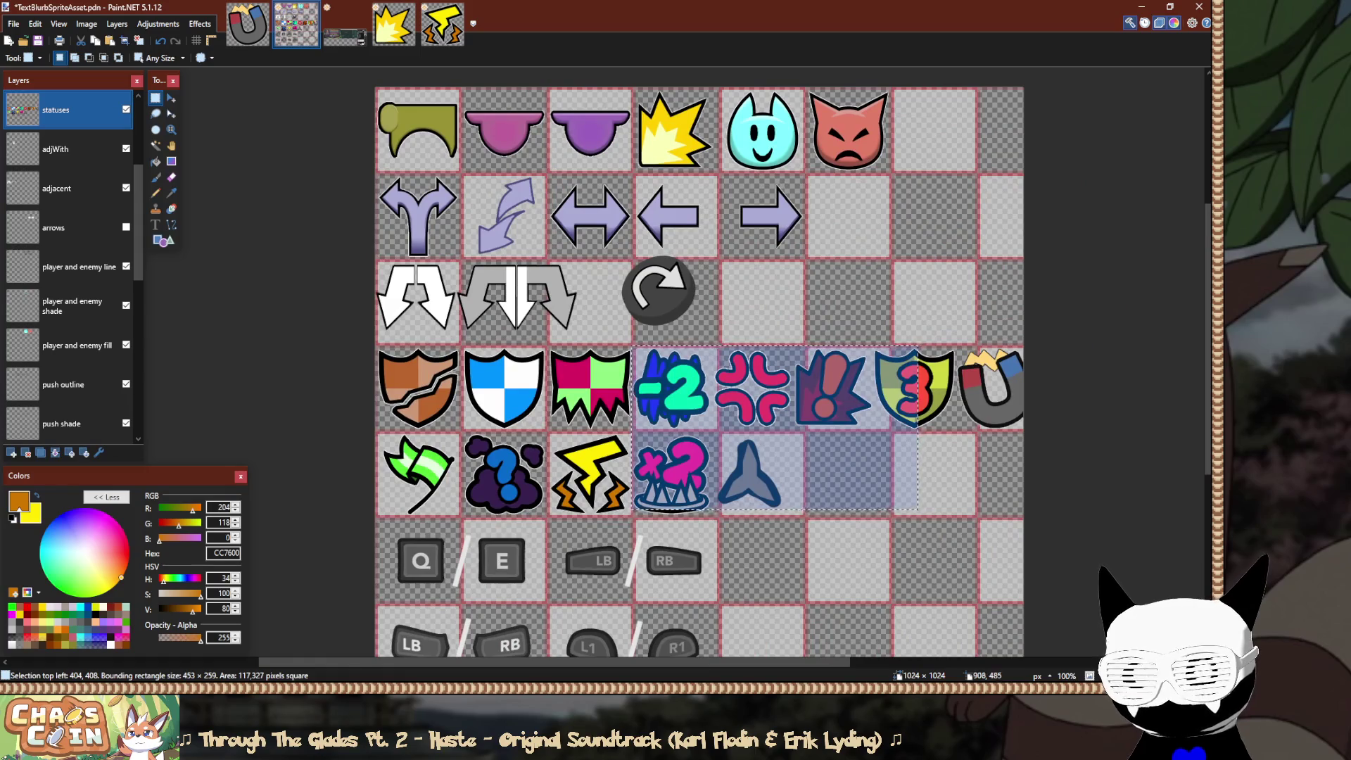
pyautogui.hotkey('ctrl', 'd')
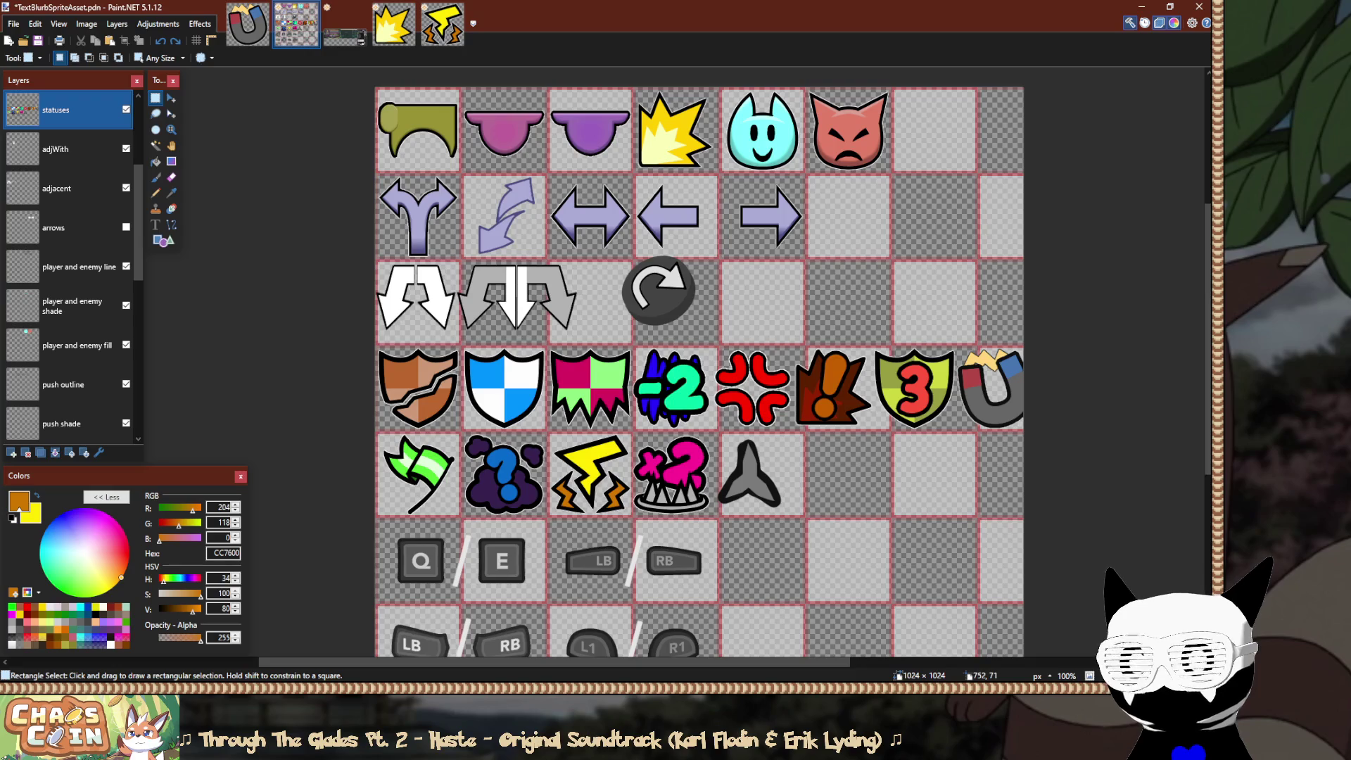
pyautogui.click(248, 24)
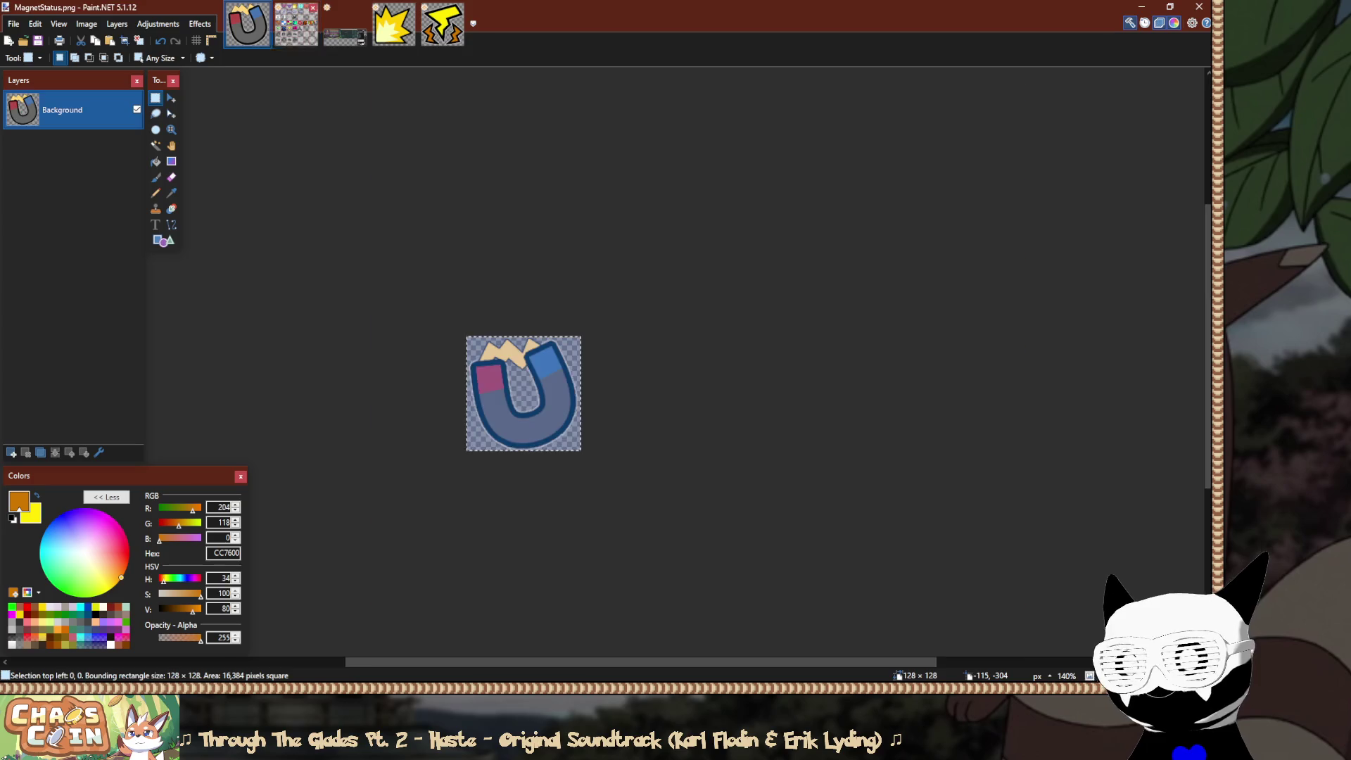
# Paste the magnet icon into row 5, column 6 of the sprite sheet and nudge it left.
pyautogui.click(296, 25)
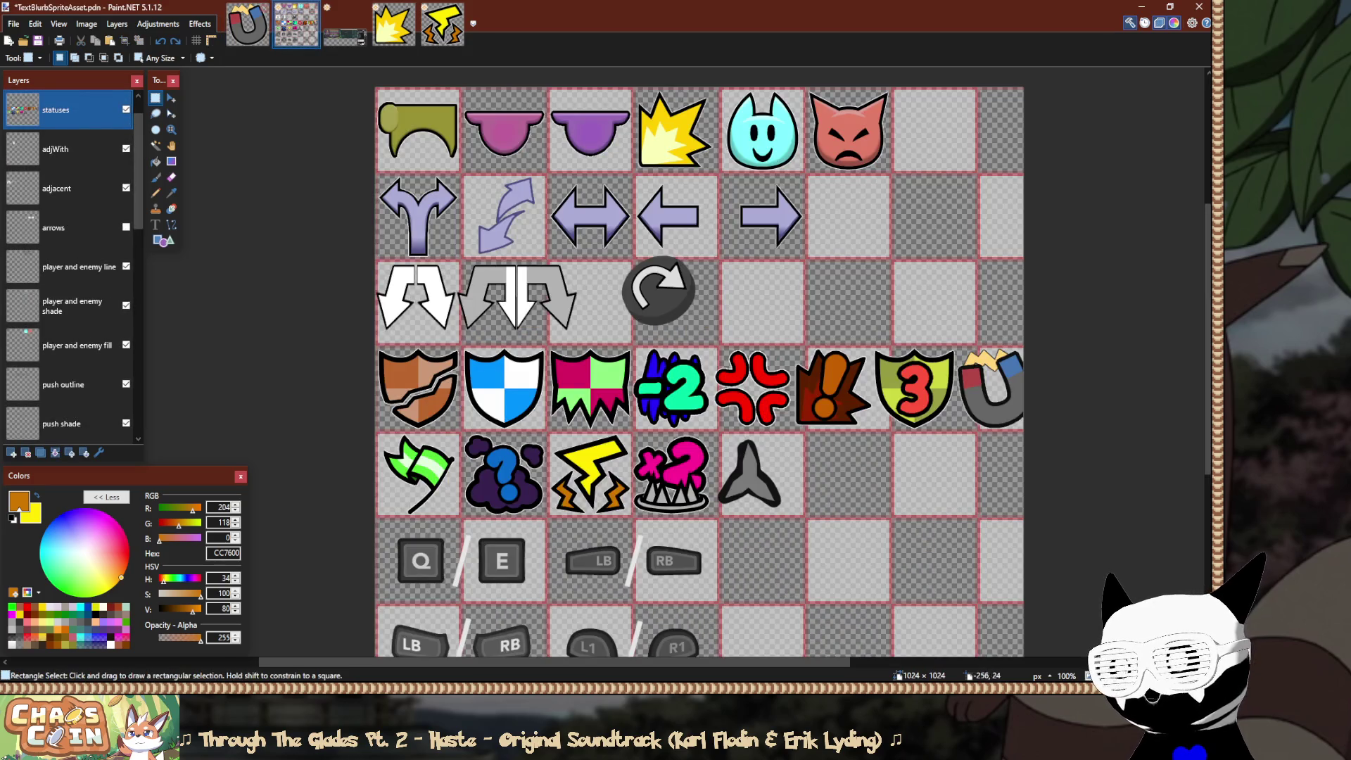
pyautogui.hotkey('ctrl', 'v')
pyautogui.moveTo(476, 189)
pyautogui.mouseDown()
pyautogui.moveTo(967, 525)
pyautogui.moveTo(911, 535)
pyautogui.mouseUp()
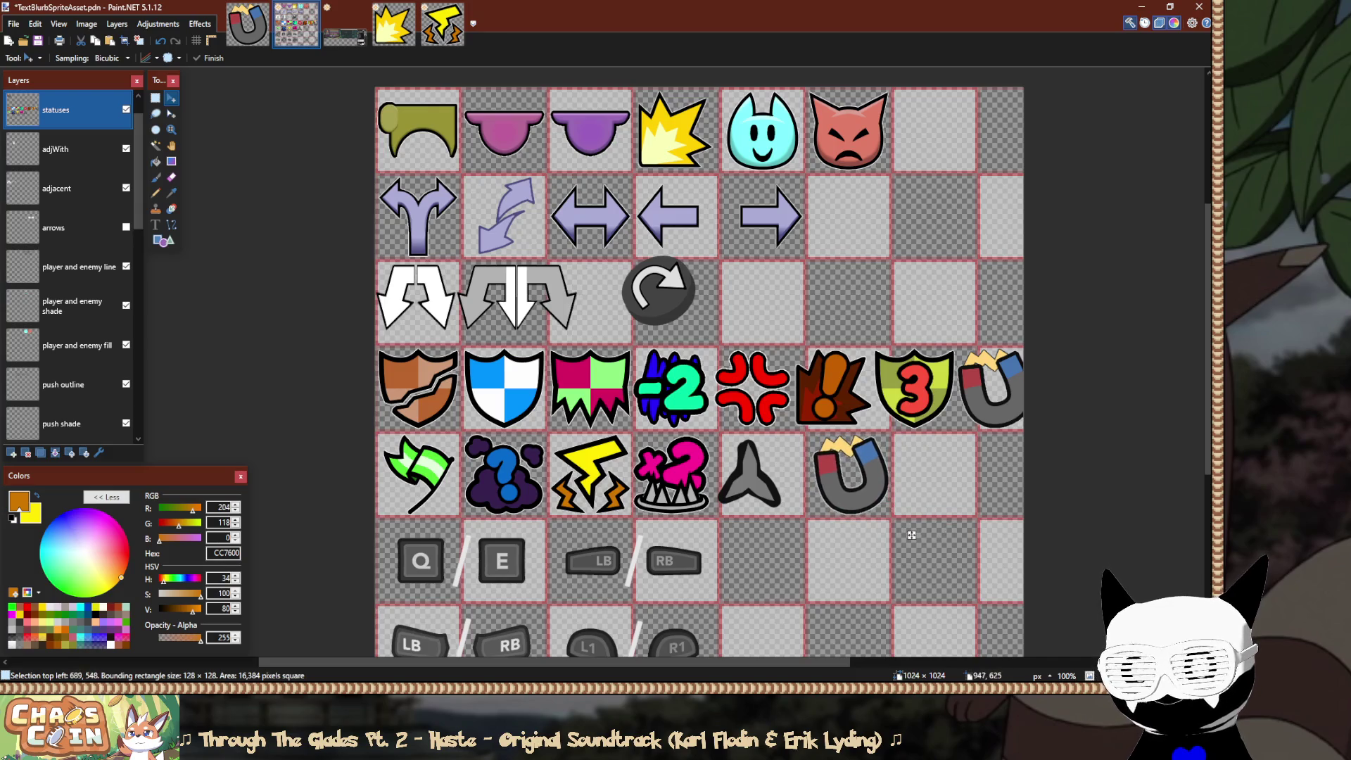
pyautogui.scroll(5, 901, 563)
pyautogui.scroll(4, 896, 588)
pyautogui.press('Left')
pyautogui.press('Left')
pyautogui.press('Left')
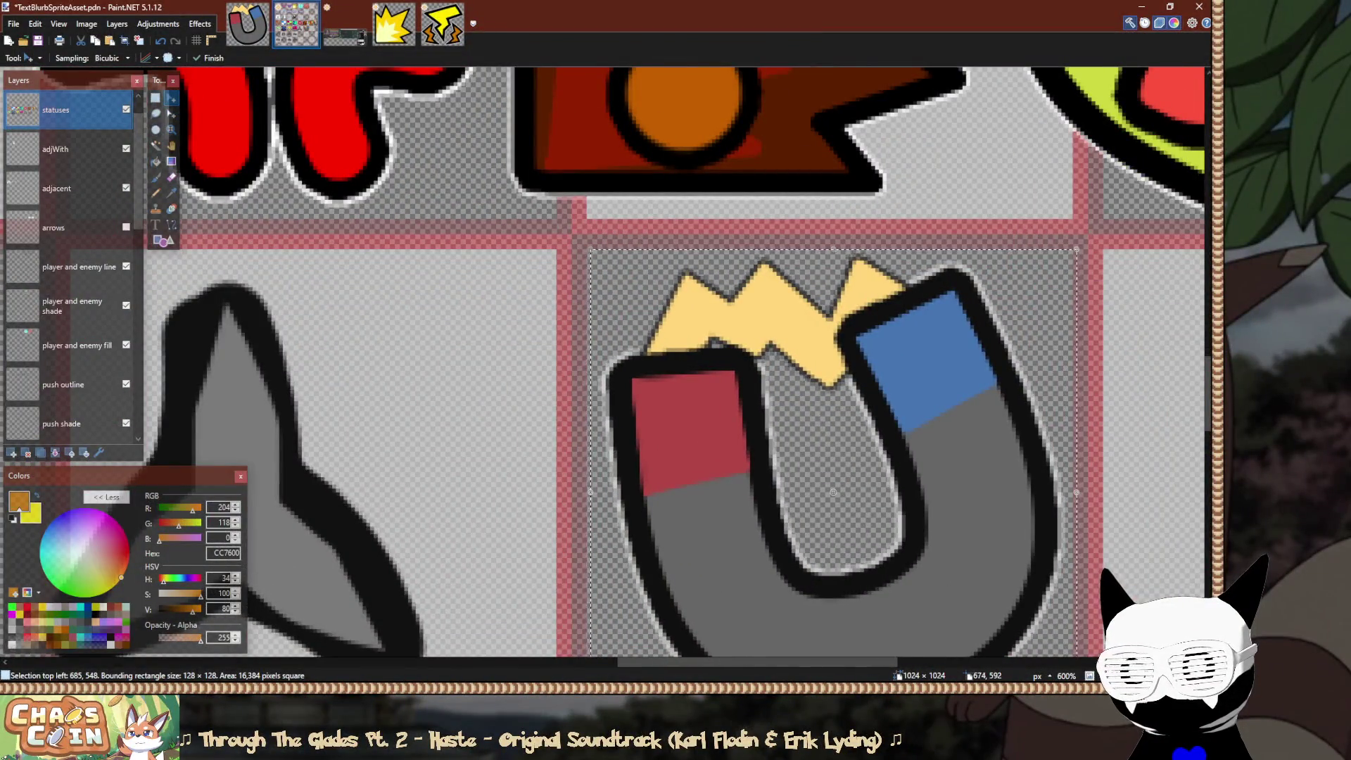
# Nudge the magnet one more pixel left and finish placing it.
pyautogui.scroll(-5, 534, 410)
pyautogui.hscroll(-5, 1134, 541)
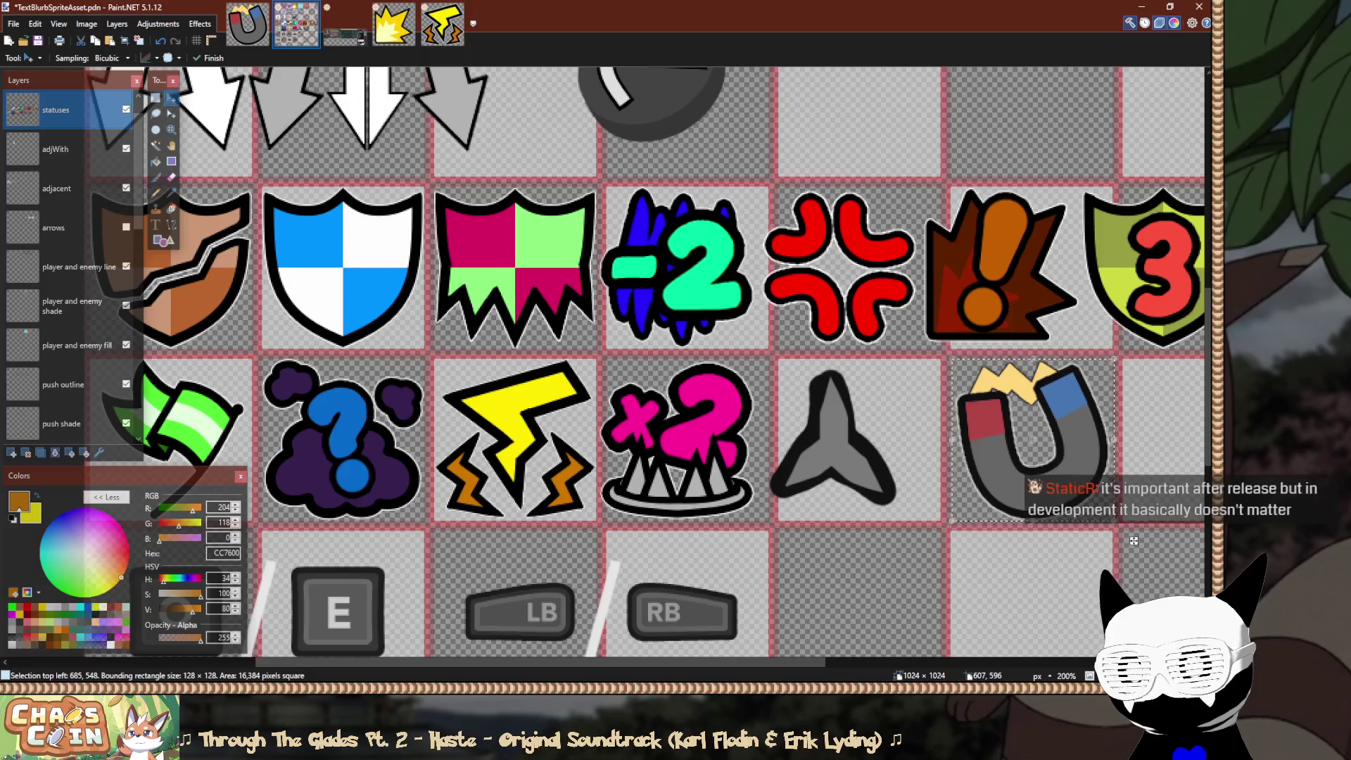
pyautogui.scroll(5, 917, 491)
pyautogui.press('Left')
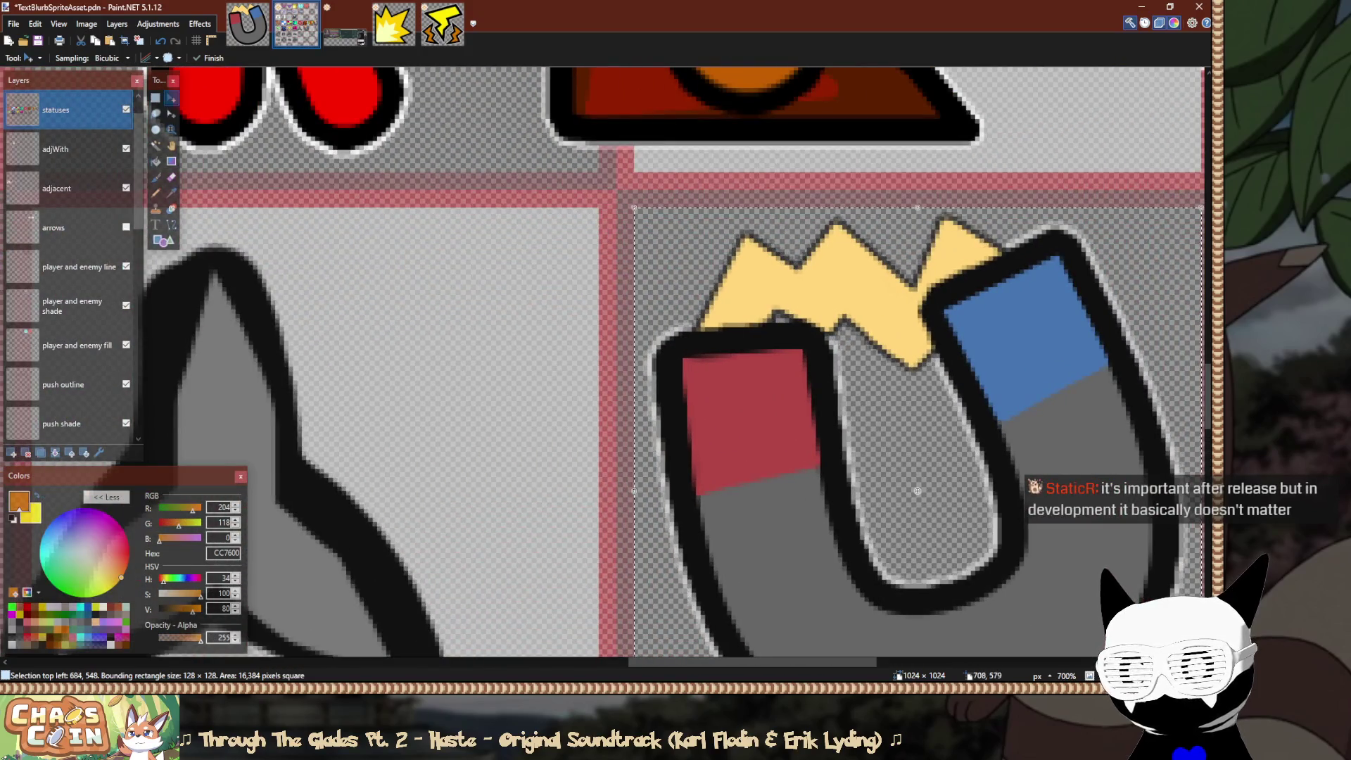
pyautogui.hscroll(-5, 752, 360)
pyautogui.press('s')
# Select the lower block of icons and nudge it to the right.
pyautogui.scroll(-2, 676, 366)
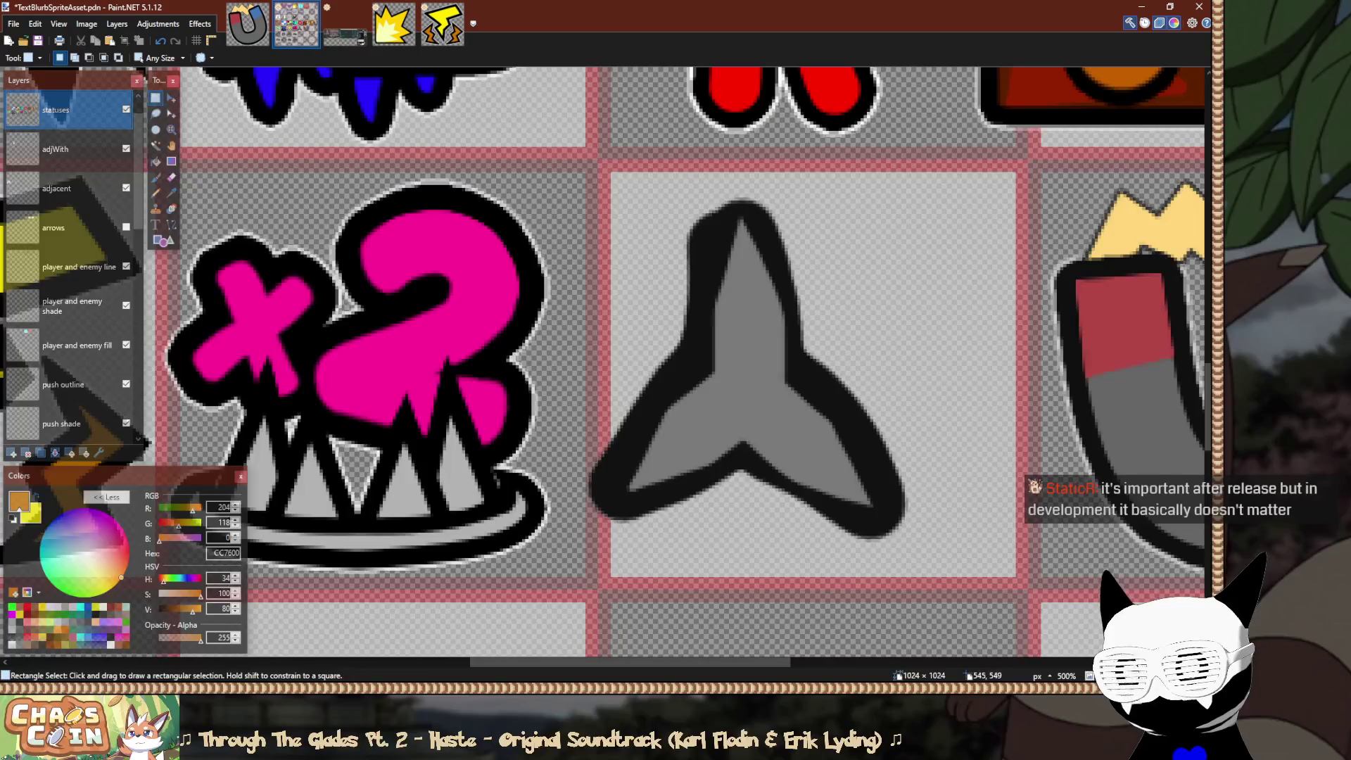
pyautogui.scroll(2, 676, 366)
pyautogui.hscroll(-5, 675, 366)
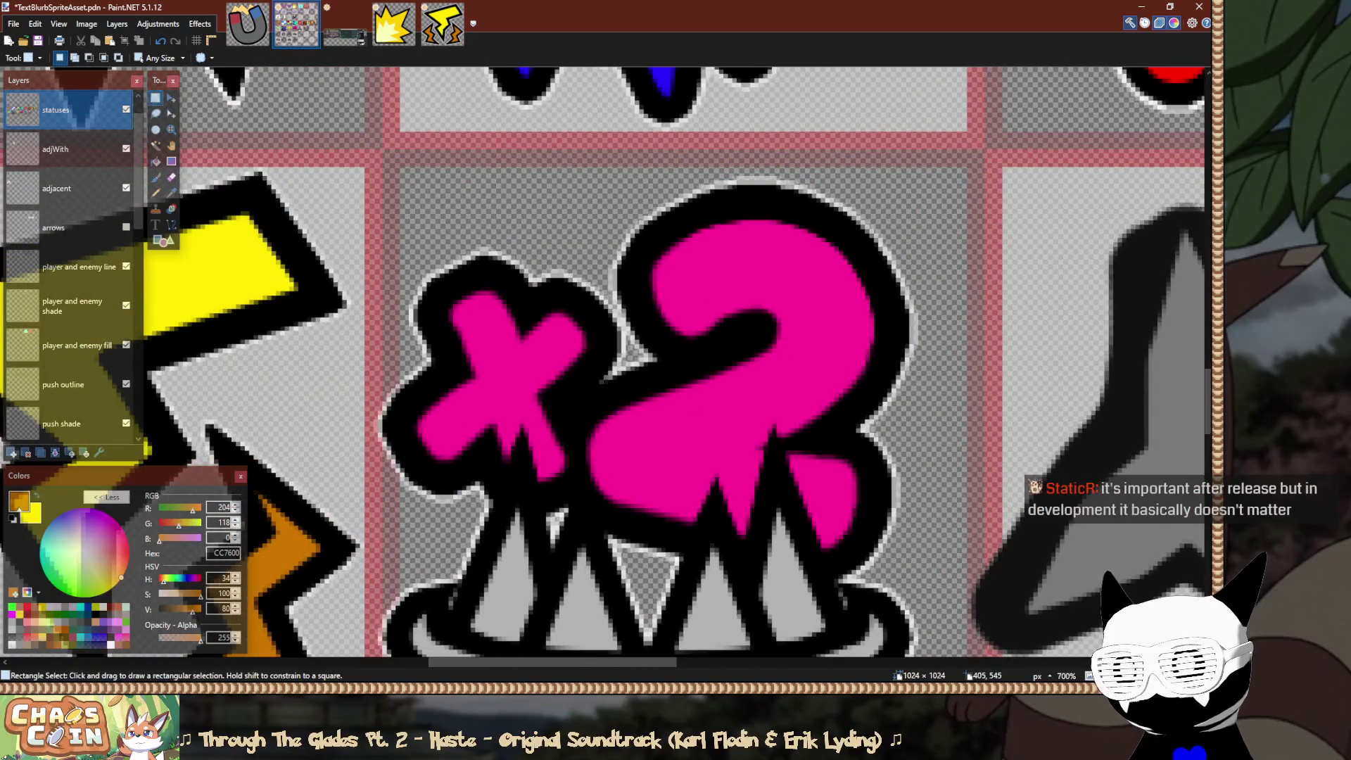
pyautogui.moveTo(401, 247)
pyautogui.mouseDown()
pyautogui.moveTo(501, 361)
pyautogui.moveTo(956, 632)
pyautogui.mouseUp()
pyautogui.hscroll(-5, 603, 357)
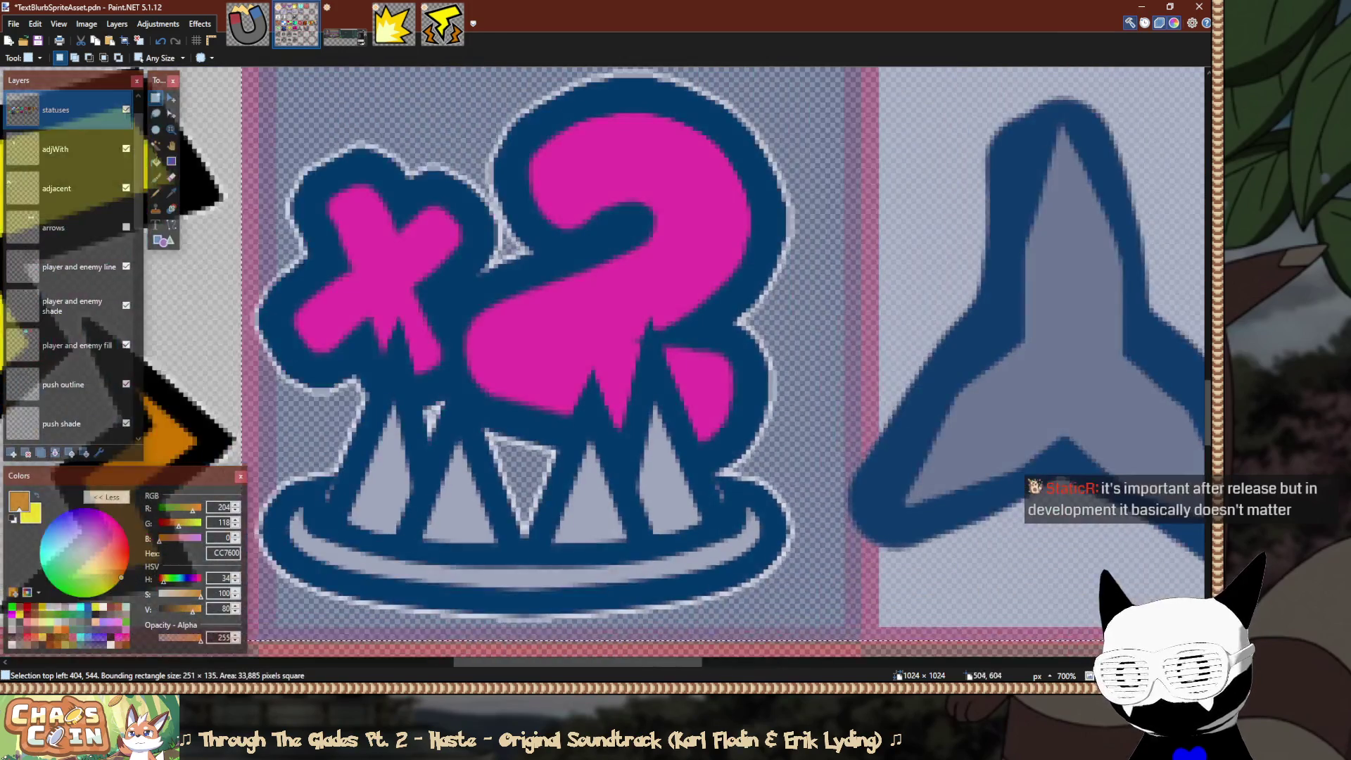
pyautogui.press('m')
pyautogui.press('Right')
pyautogui.press('Right')
pyautogui.press('Right')
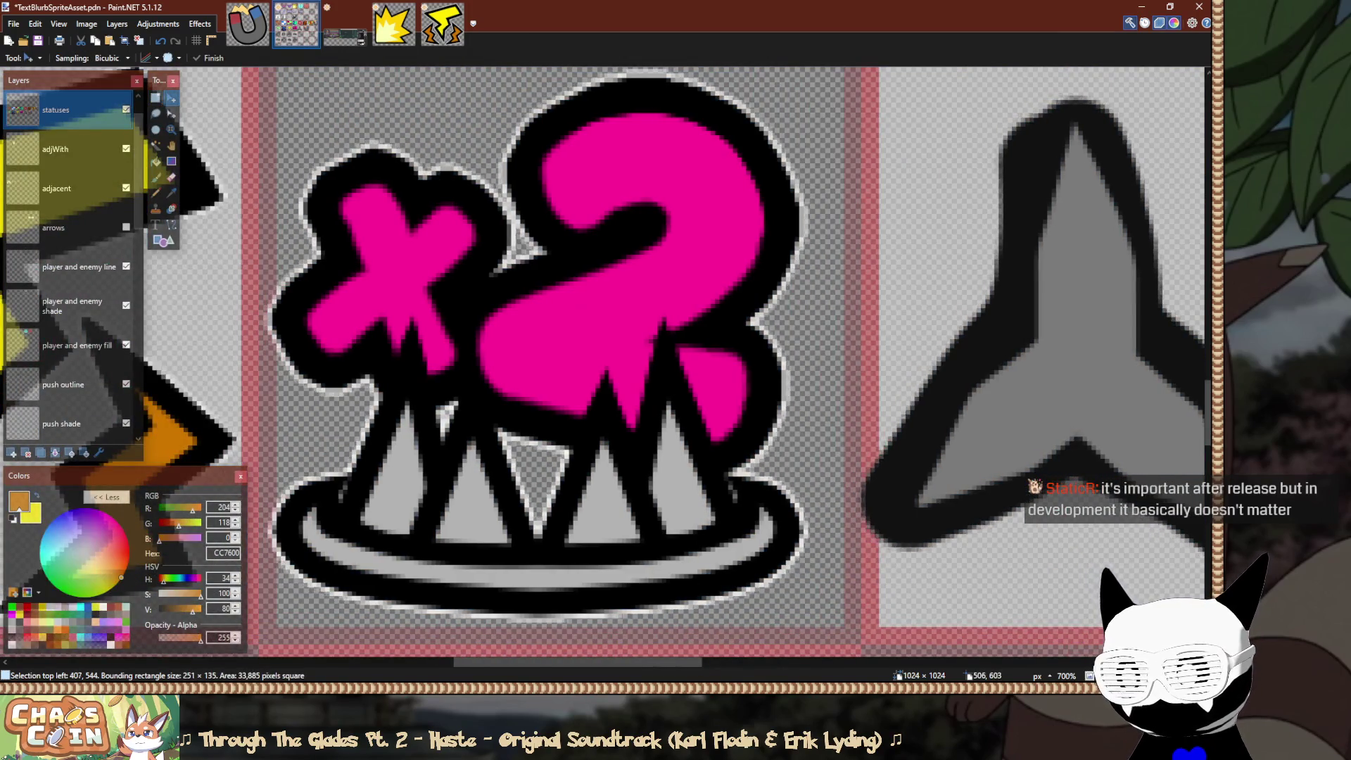
# Select the grey three-pointed icon's tile and nudge it right into its cell.
pyautogui.press('s')
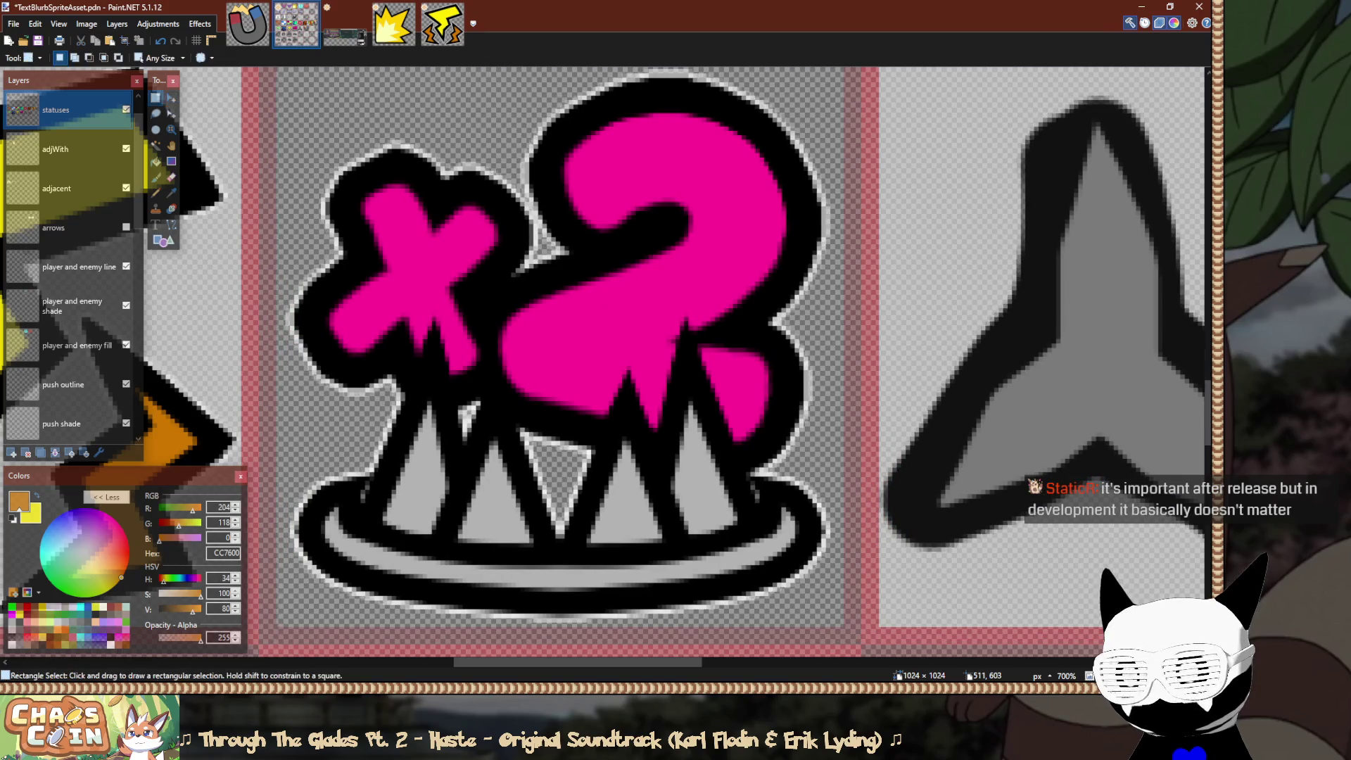
pyautogui.hscroll(2, 603, 357)
pyautogui.moveTo(711, 475)
pyautogui.mouseDown()
pyautogui.moveTo(868, 478)
pyautogui.moveTo(1146, 157)
pyautogui.moveTo(1190, 77)
pyautogui.moveTo(1182, 451)
pyautogui.moveTo(884, 451)
pyautogui.mouseUp()
pyautogui.scroll(-2, 805, 416)
pyautogui.press('m')
pyautogui.press('Right')
pyautogui.press('Right')
pyautogui.press('Right')
pyautogui.press('Right')
pyautogui.press('Right')
pyautogui.press('Right')
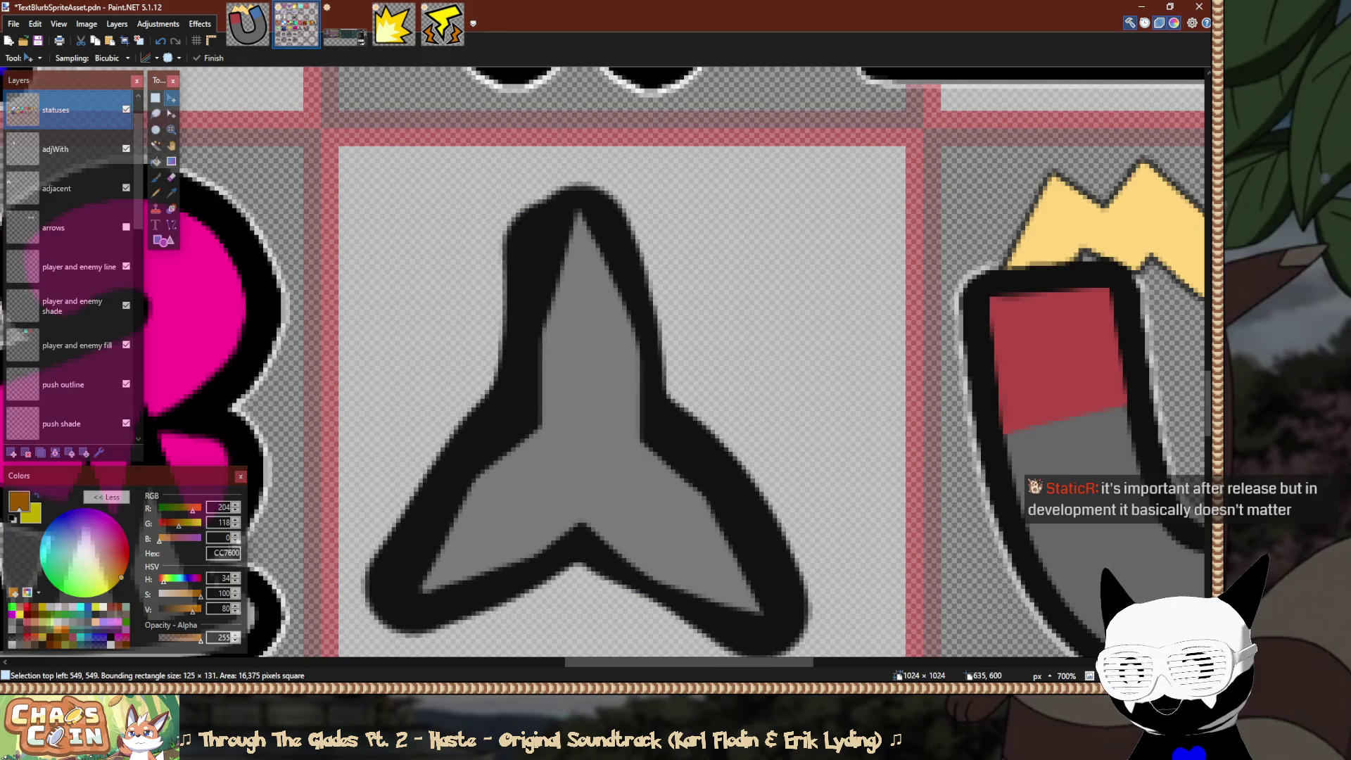
pyautogui.press('s')
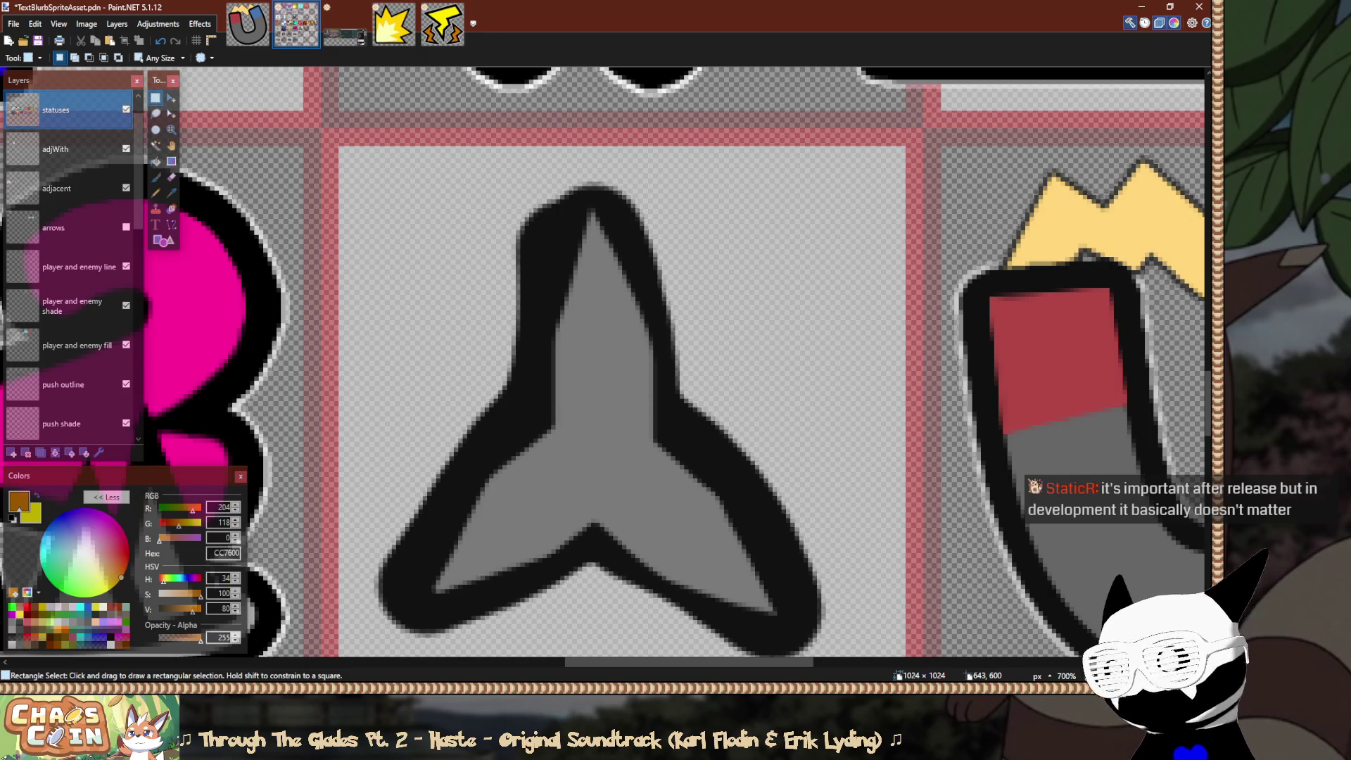
pyautogui.scroll(-8, 718, 366)
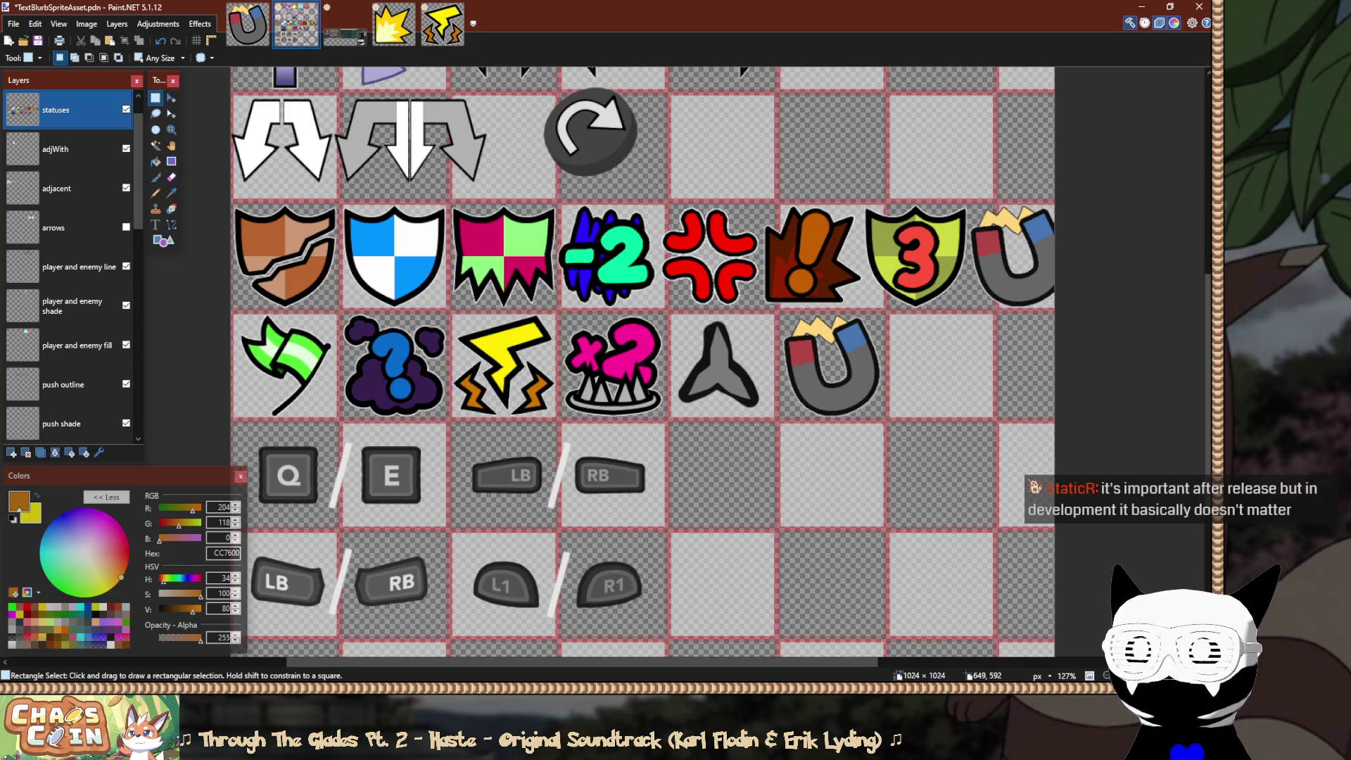
# Delete the leftover magnet copy sitting beside the shield.
pyautogui.scroll(5, 1052, 197)
pyautogui.moveTo(1054, 189)
pyautogui.mouseDown()
pyautogui.moveTo(1016, 355)
pyautogui.moveTo(873, 432)
pyautogui.mouseUp()
pyautogui.scroll(4, 889, 433)
pyautogui.scroll(3, 893, 240)
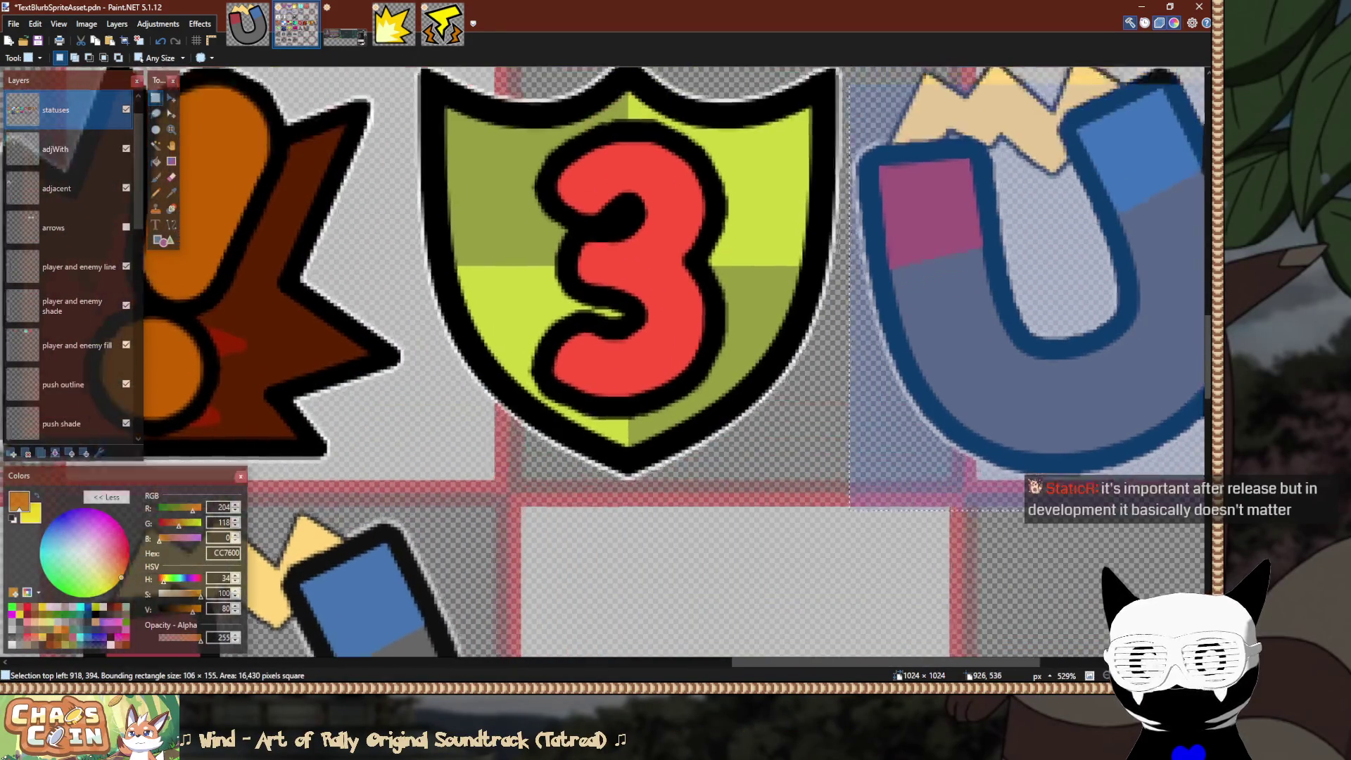
pyautogui.scroll(2, 892, 239)
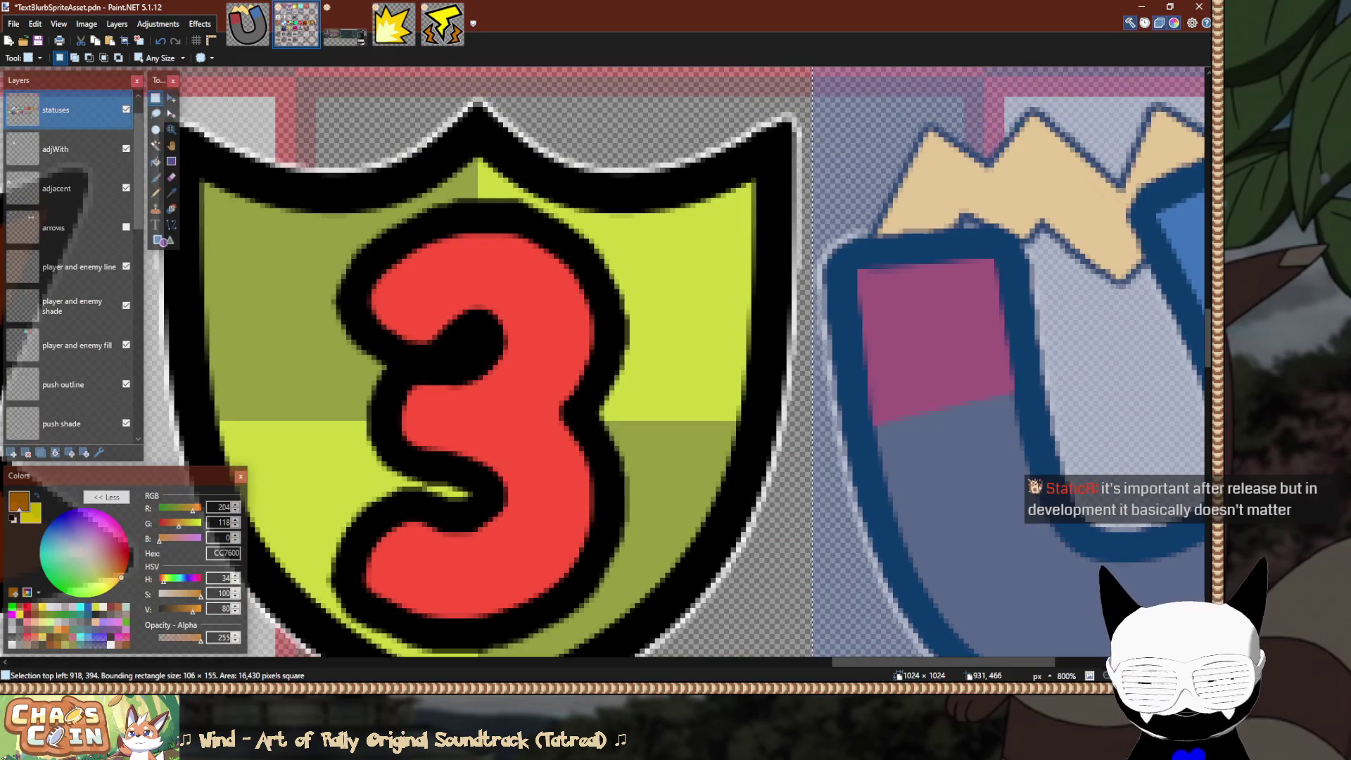
pyautogui.press('Delete')
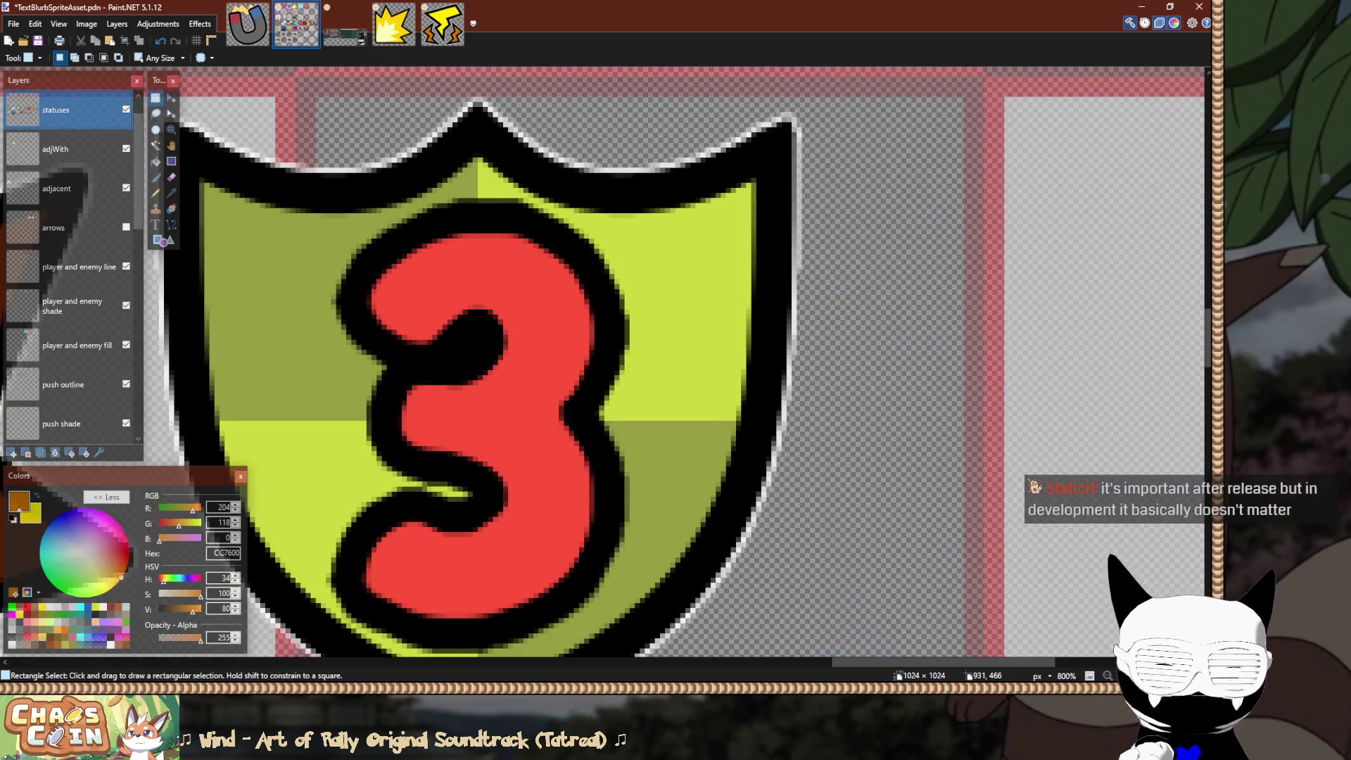
# Select the icon row from the -2 through the shield and nudge it a few pixels right.
pyautogui.scroll(-8, 836, 275)
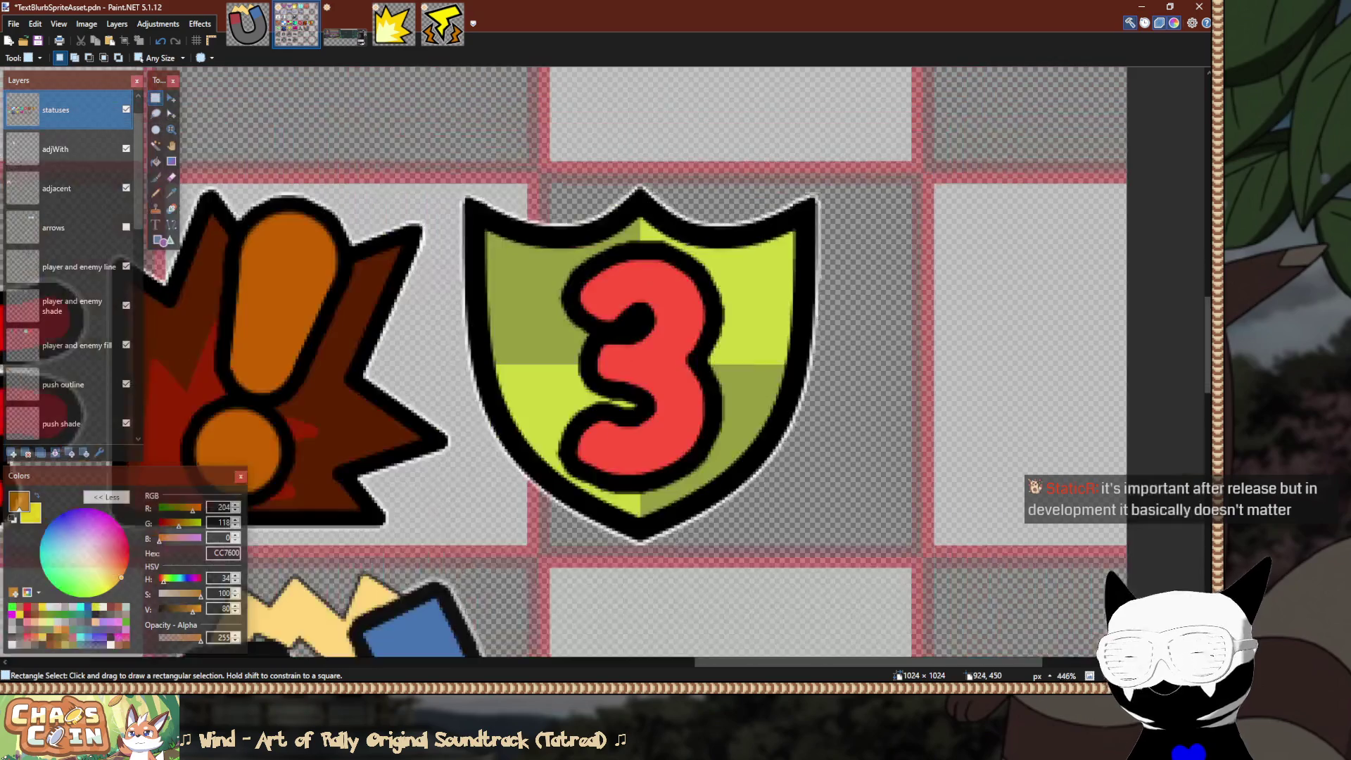
pyautogui.scroll(5, 425, 352)
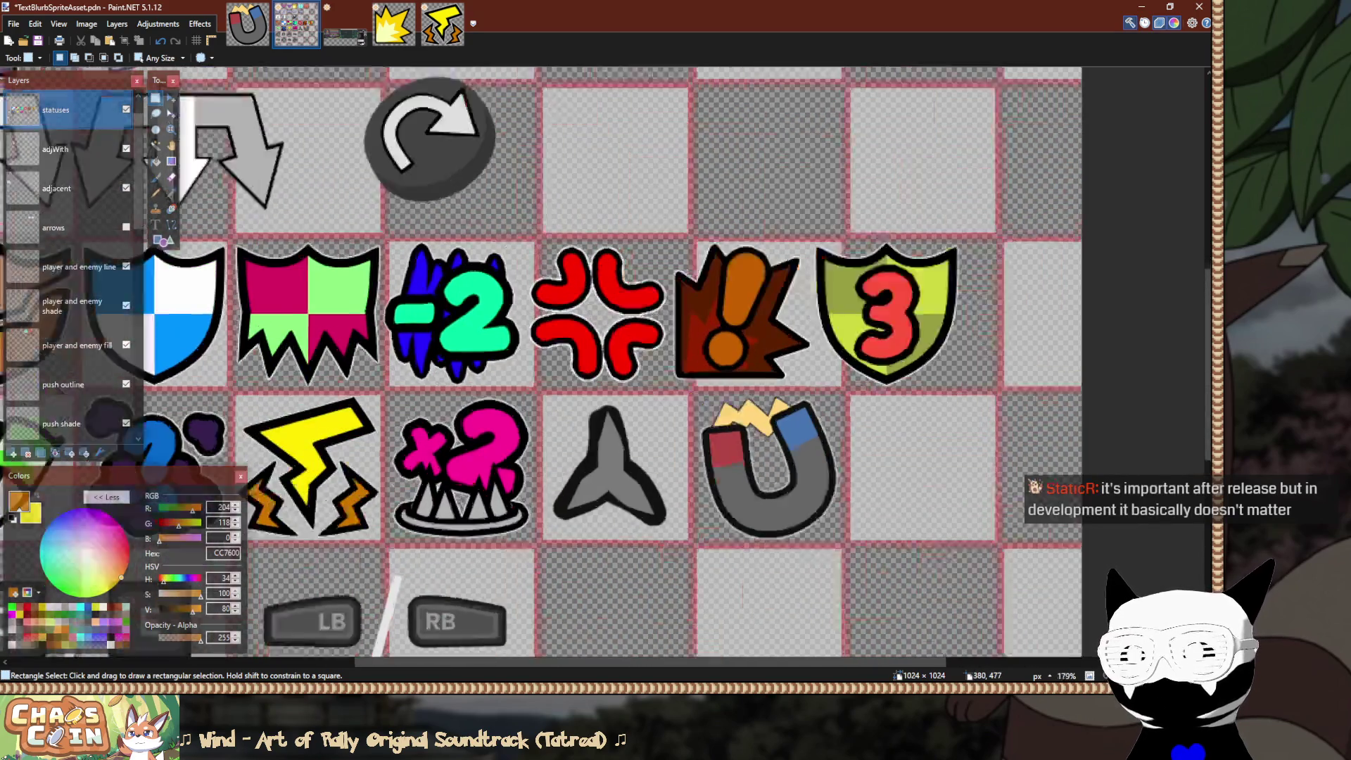
pyautogui.scroll(3, 421, 86)
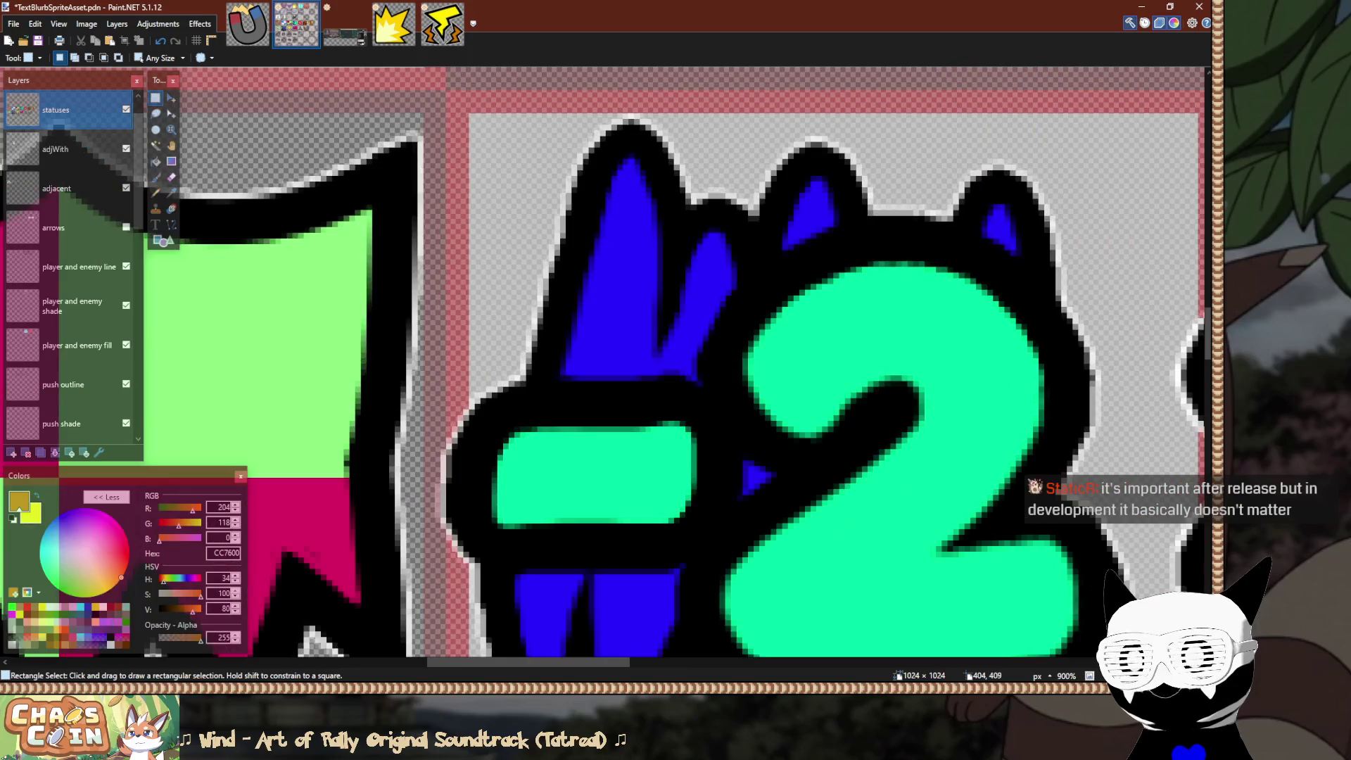
pyautogui.moveTo(423, 87); pyautogui.dragTo(509, 162)
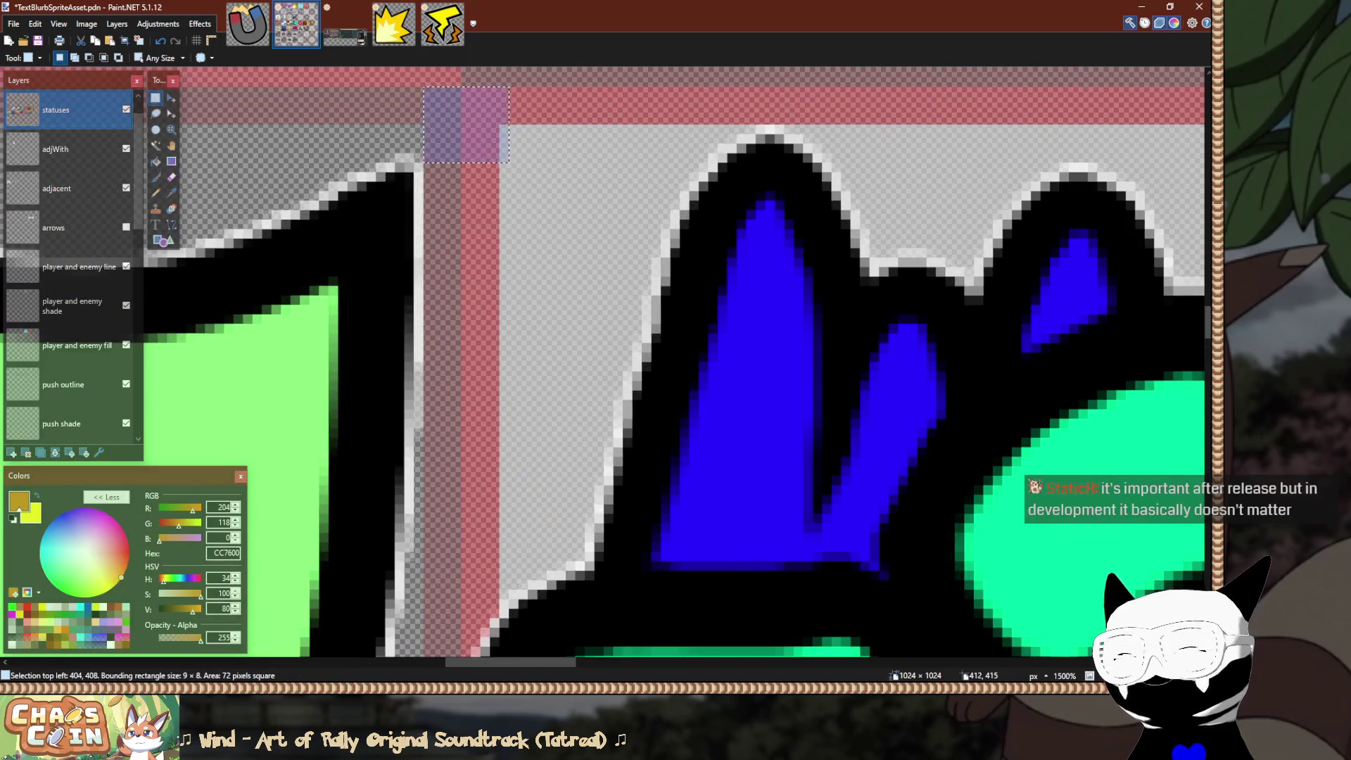
pyautogui.scroll(-2, 504, 156)
pyautogui.scroll(-2, 506, 158)
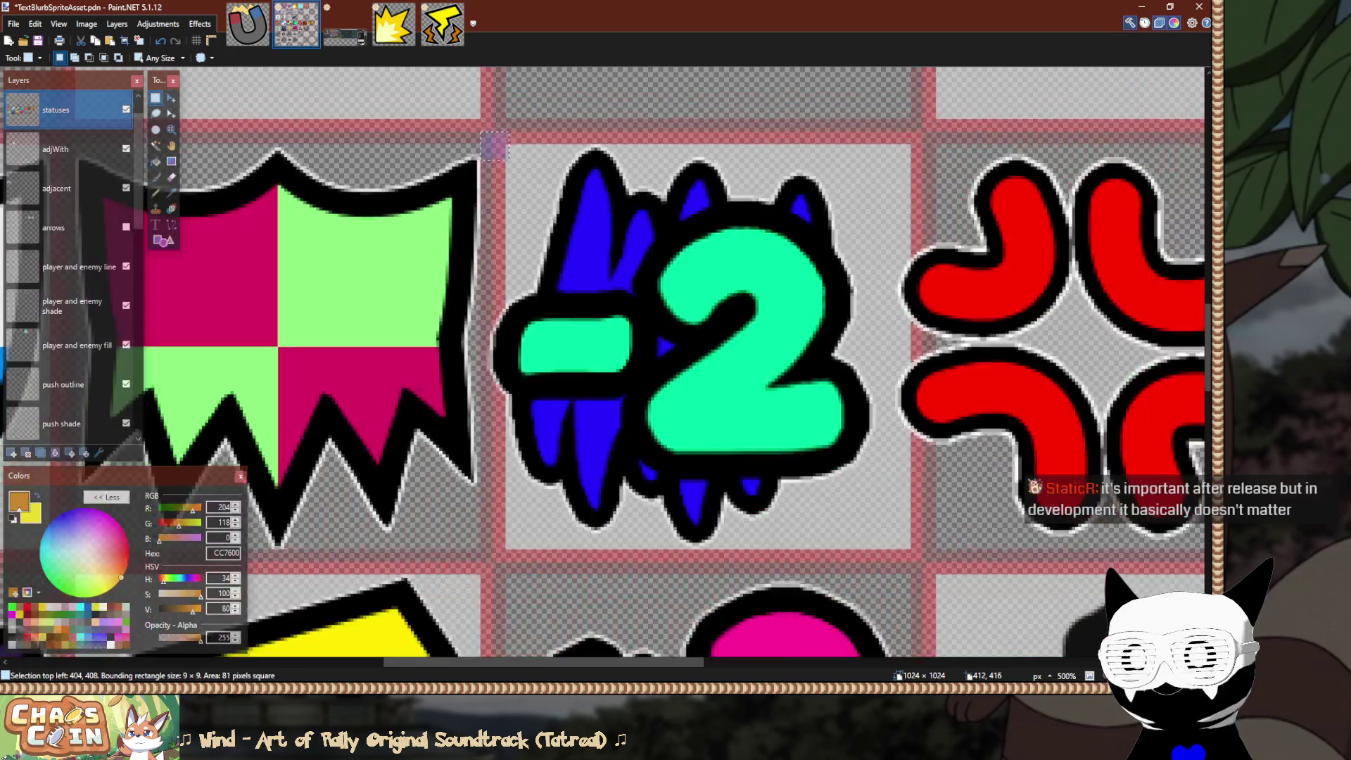
pyautogui.scroll(-2, 508, 159)
pyautogui.moveTo(508, 160)
pyautogui.mouseDown()
pyautogui.moveTo(551, 201)
pyautogui.moveTo(545, 185)
pyautogui.moveTo(540, 202)
pyautogui.moveTo(1193, 326)
pyautogui.moveTo(1118, 392)
pyautogui.moveTo(1124, 413)
pyautogui.mouseUp()
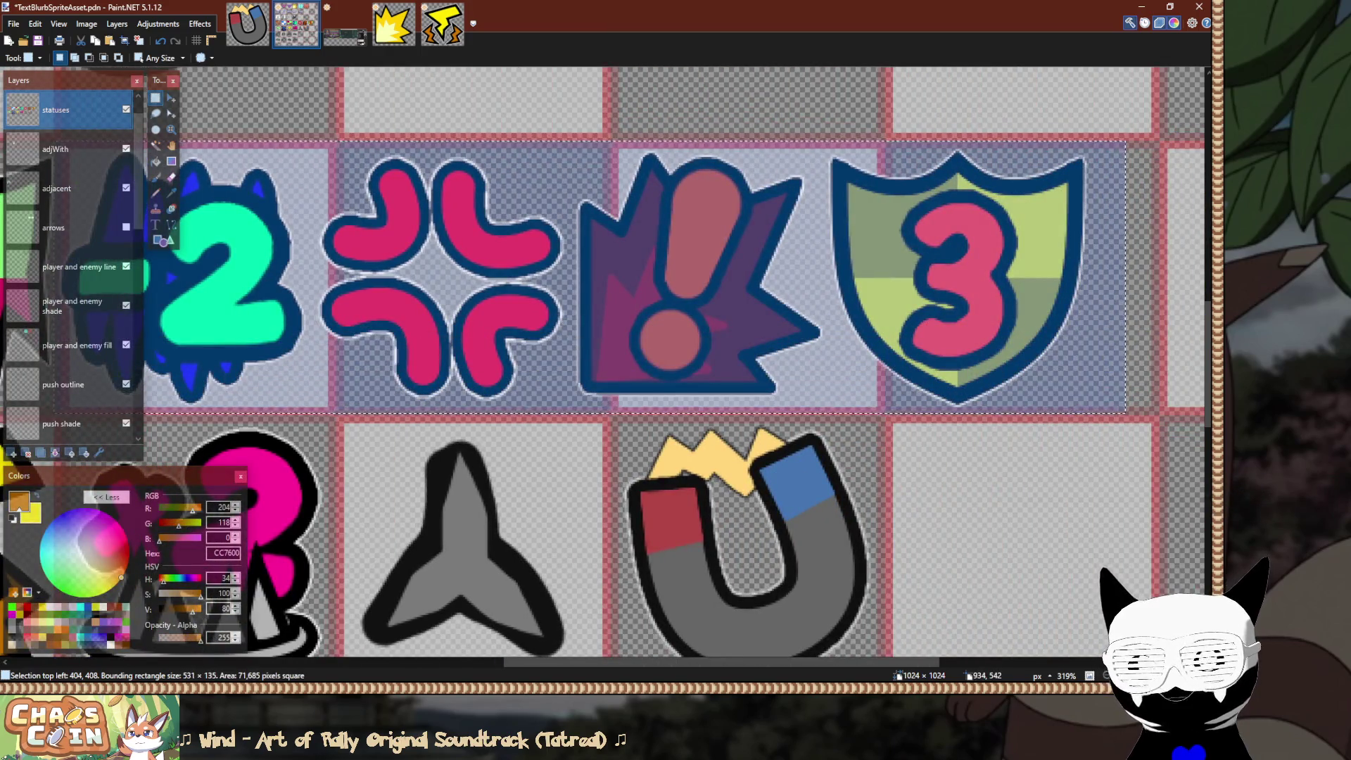
pyautogui.hscroll(-1, 228, 330)
pyautogui.scroll(3, 228, 331)
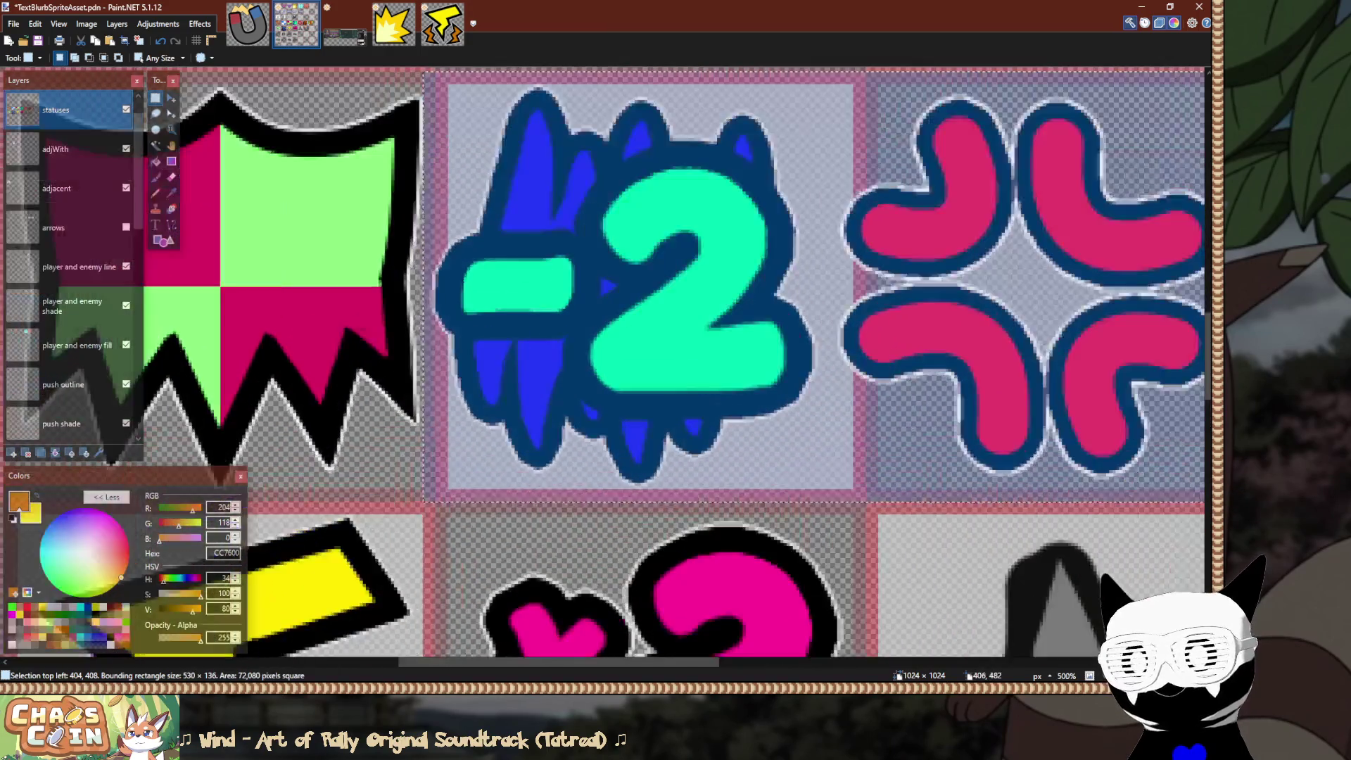
pyautogui.press('m')
pyautogui.press('Right')
pyautogui.press('Right')
pyautogui.press('Right')
pyautogui.press('Right')
pyautogui.press('Right')
pyautogui.press('Right')
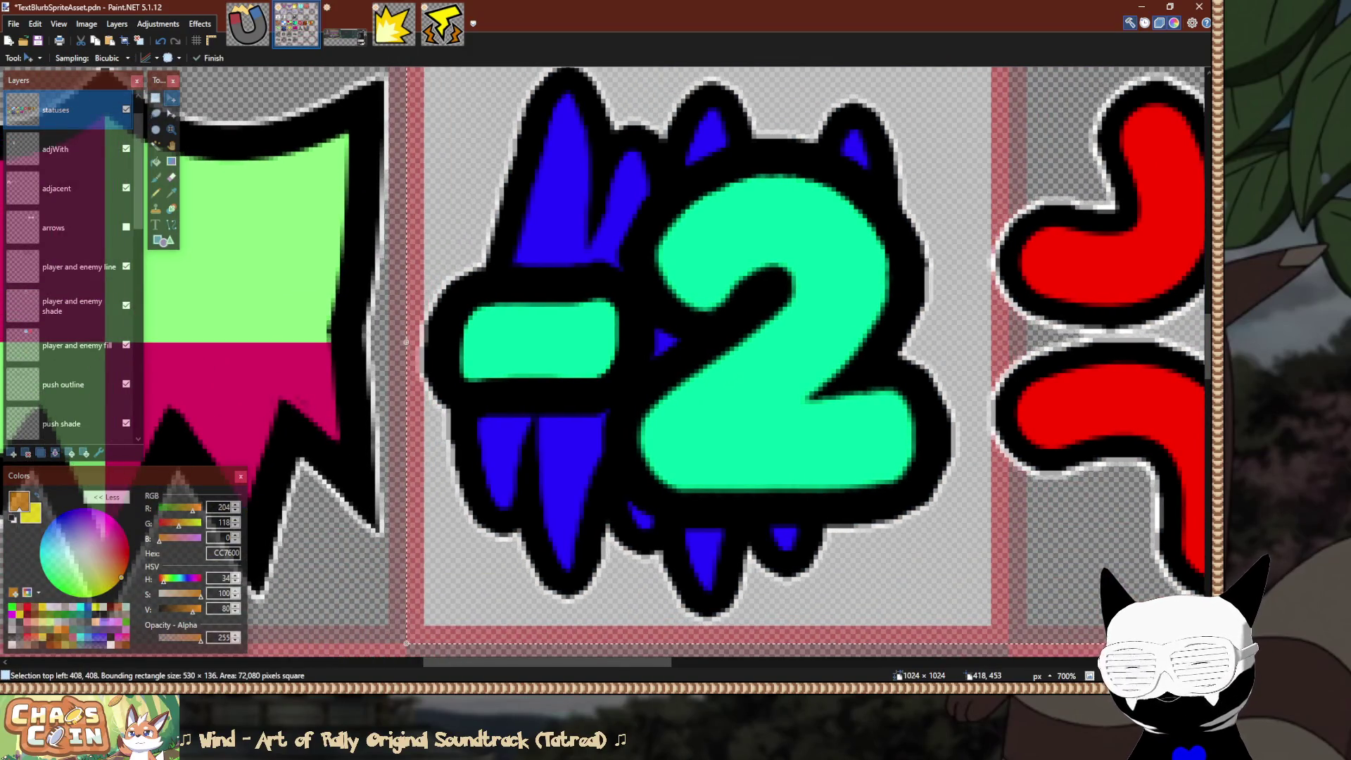
pyautogui.press('Right')
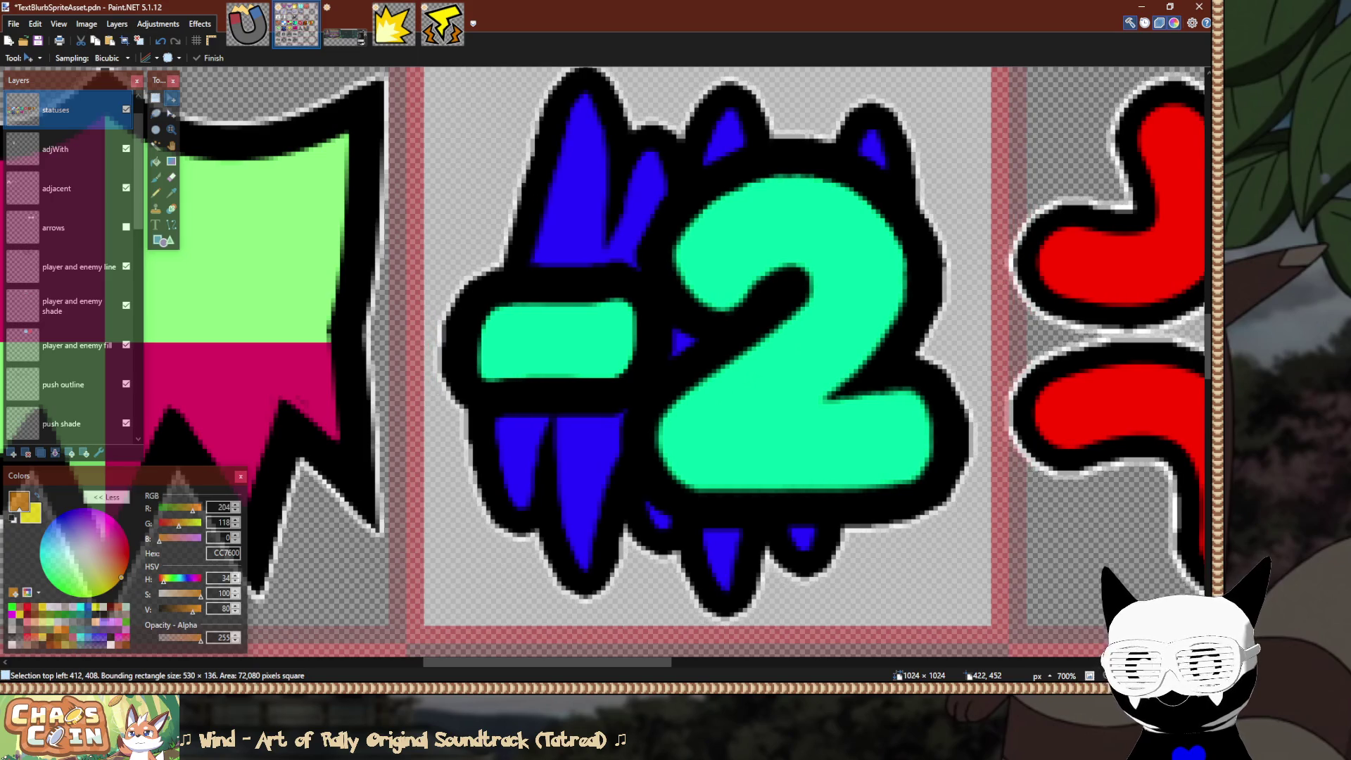
pyautogui.scroll(-4, 880, 277)
pyautogui.scroll(4, 880, 276)
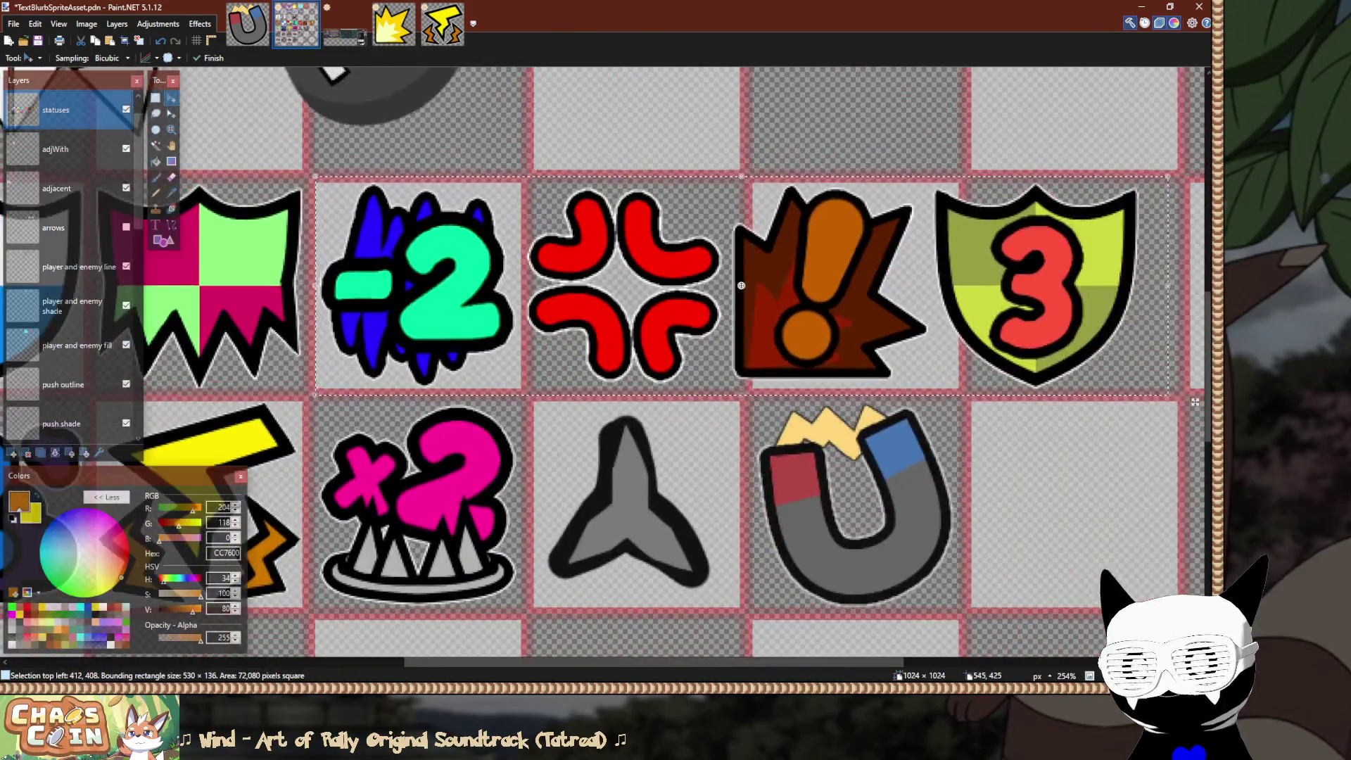
pyautogui.scroll(-3, 1004, 291)
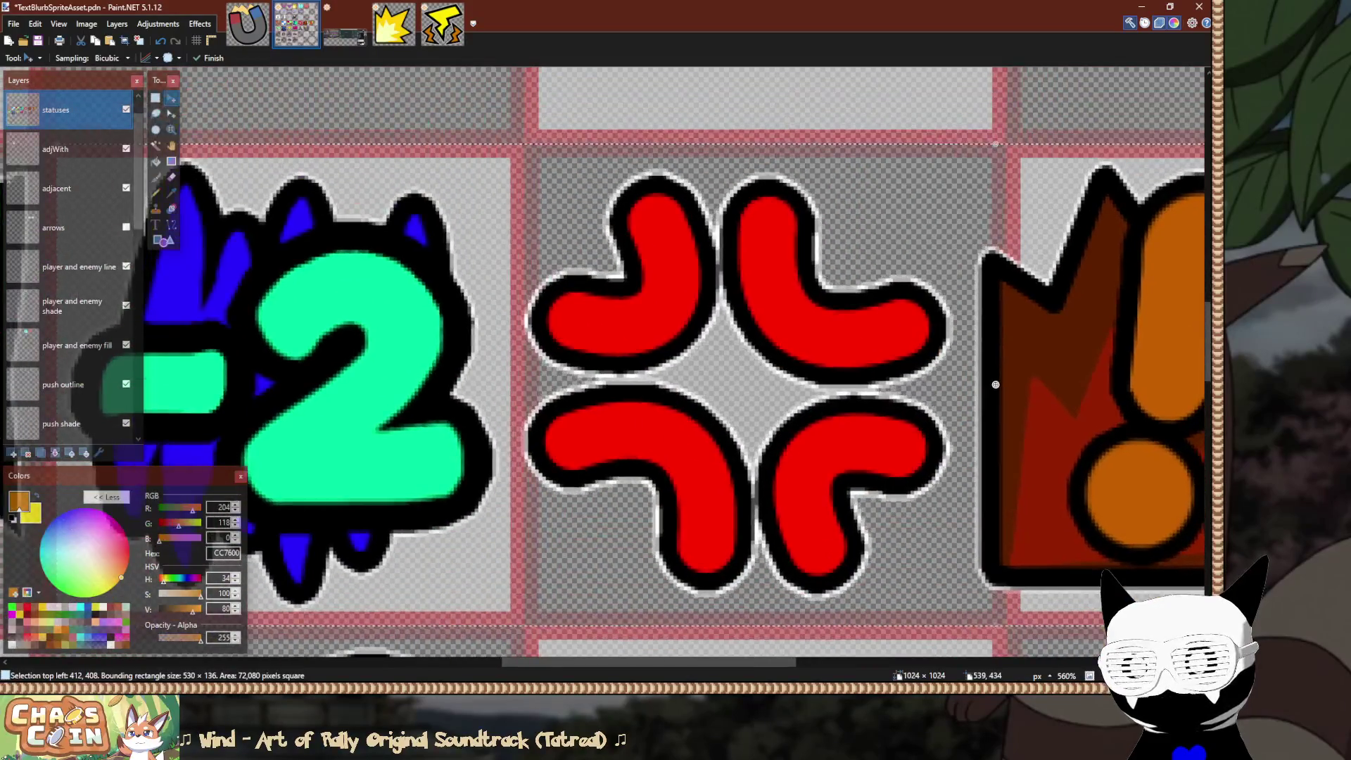
pyautogui.scroll(5, 1003, 292)
pyautogui.press('s')
# Shift the icons from the anger mark onward about five pixels further right.
pyautogui.hotkey('ctrl', 'd')
pyautogui.moveTo(511, 117)
pyautogui.mouseDown()
pyautogui.moveTo(581, 225)
pyautogui.moveTo(1196, 549)
pyautogui.moveTo(945, 550)
pyautogui.mouseUp()
pyautogui.scroll(-3, 581, 225)
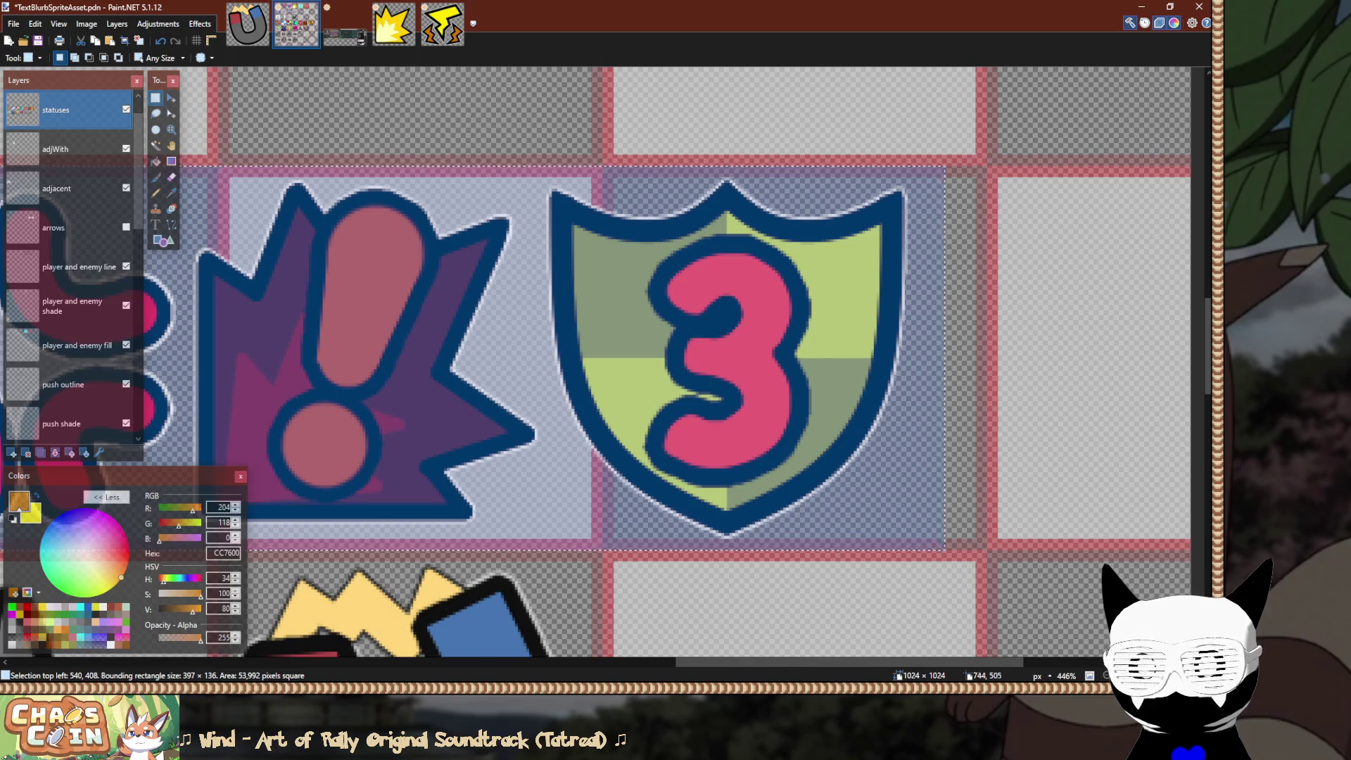
pyautogui.scroll(5, 688, 347)
pyautogui.hscroll(3, 676, 366)
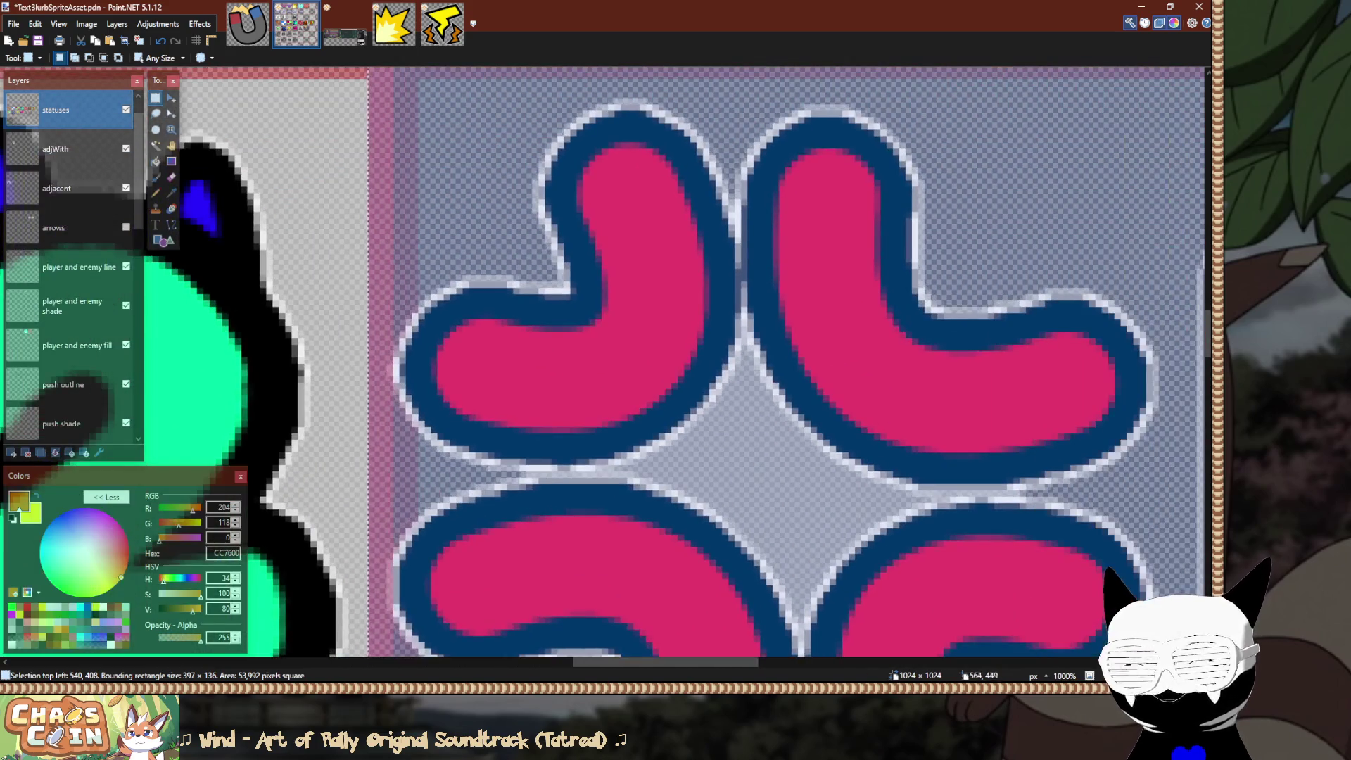
pyautogui.press('m')
pyautogui.moveTo(496, 183); pyautogui.dragTo(531, 183)
pyautogui.press('Right')
pyautogui.hscroll(1, 605, 366)
pyautogui.press('Right')
pyautogui.press('Right')
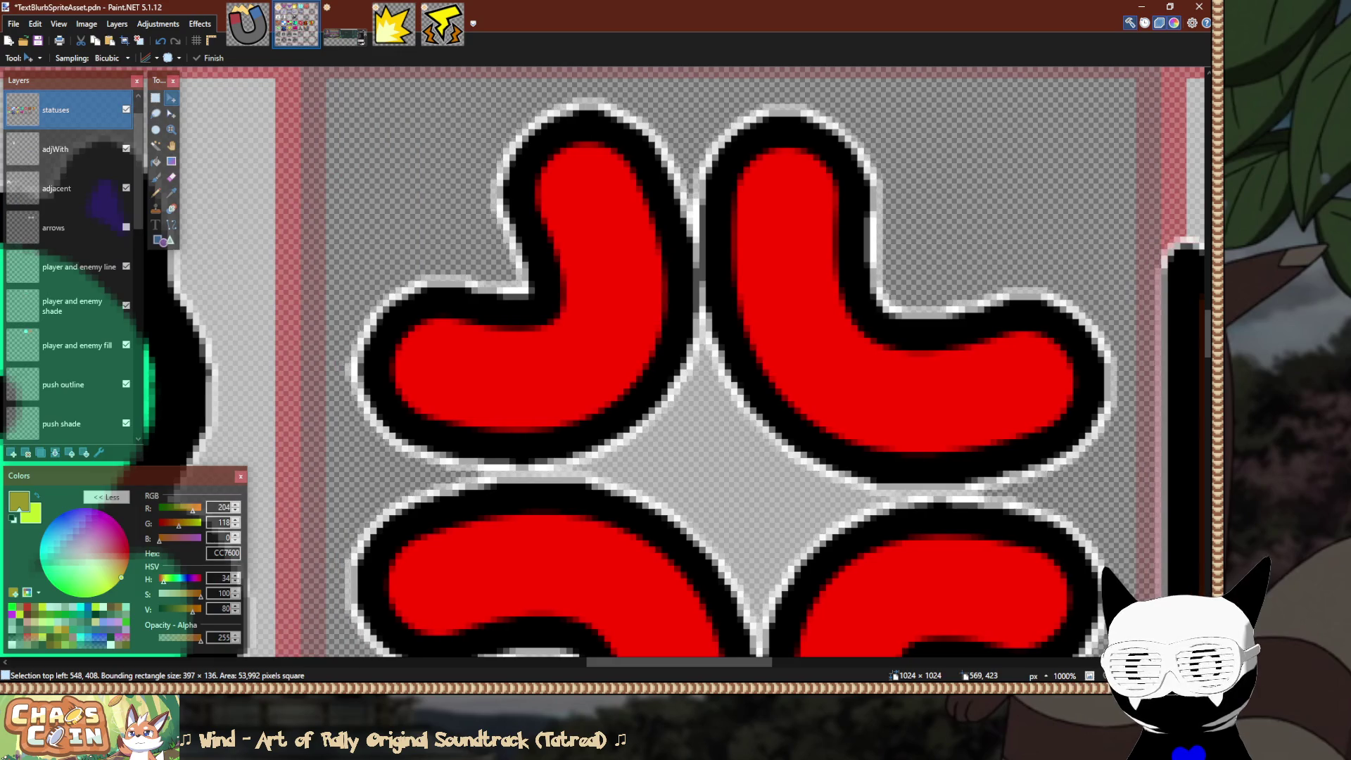
pyautogui.scroll(-5, 785, 290)
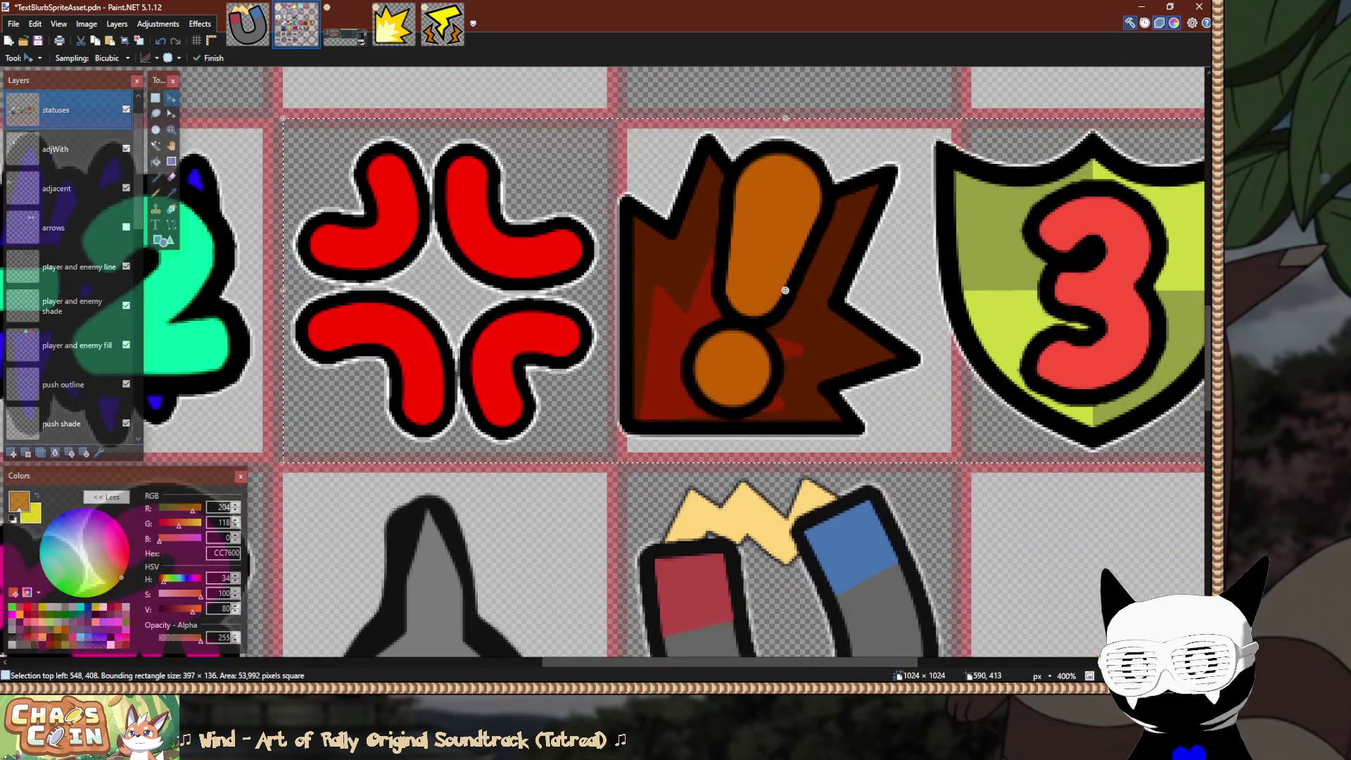
pyautogui.press('s')
# Nudge the exclamation and shield icons right, sliding the exclamation about six pixels.
pyautogui.moveTo(267, 105)
pyautogui.mouseDown()
pyautogui.moveTo(535, 437)
pyautogui.moveTo(606, 483)
pyautogui.mouseUp()
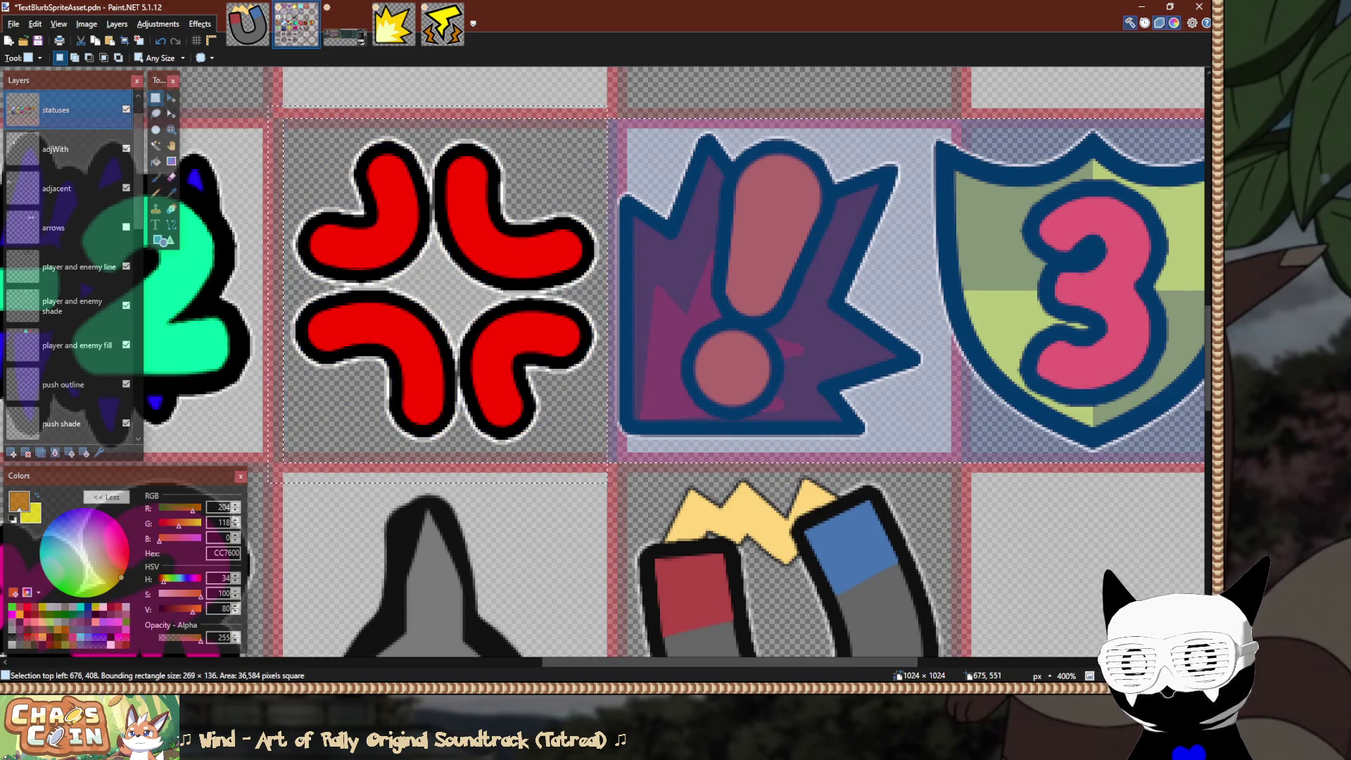
pyautogui.hotkey('ctrl', 'z')
pyautogui.scroll(2, 609, 175)
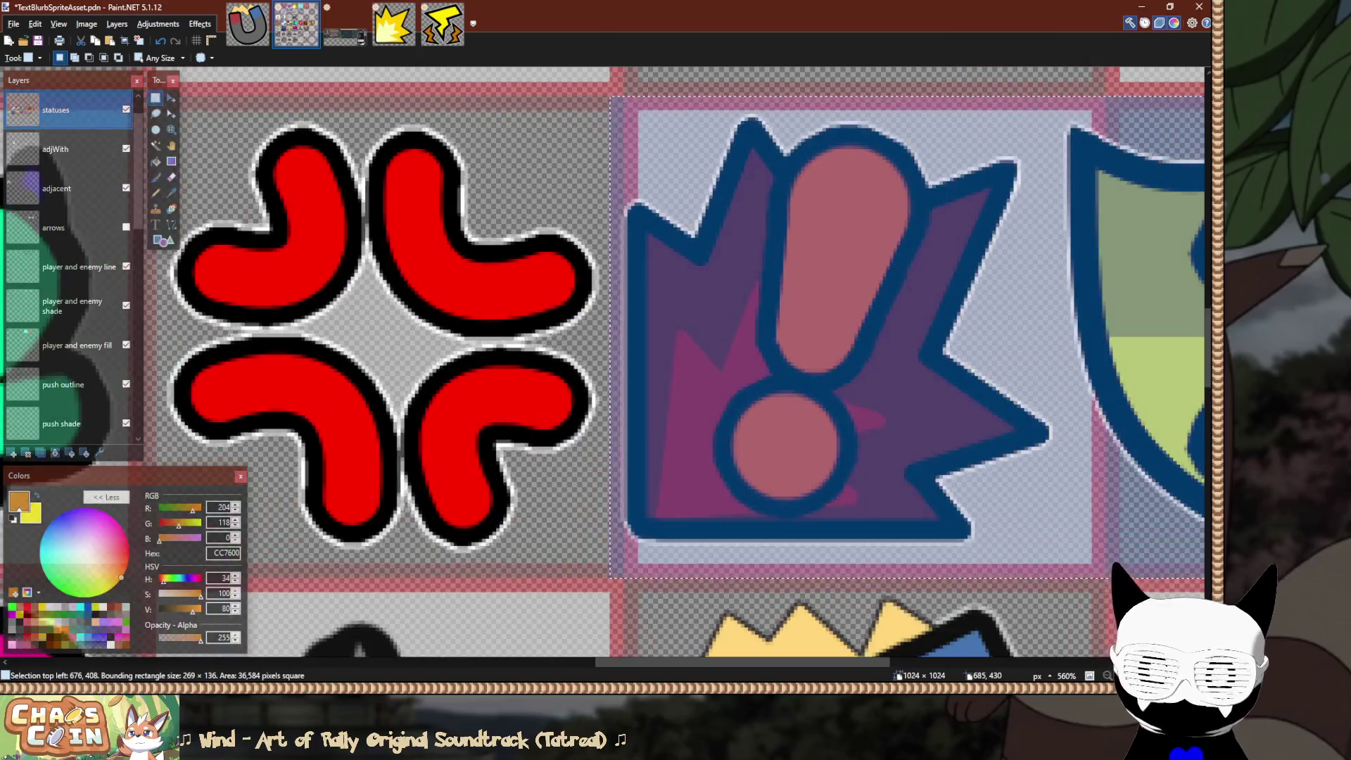
pyautogui.press('m')
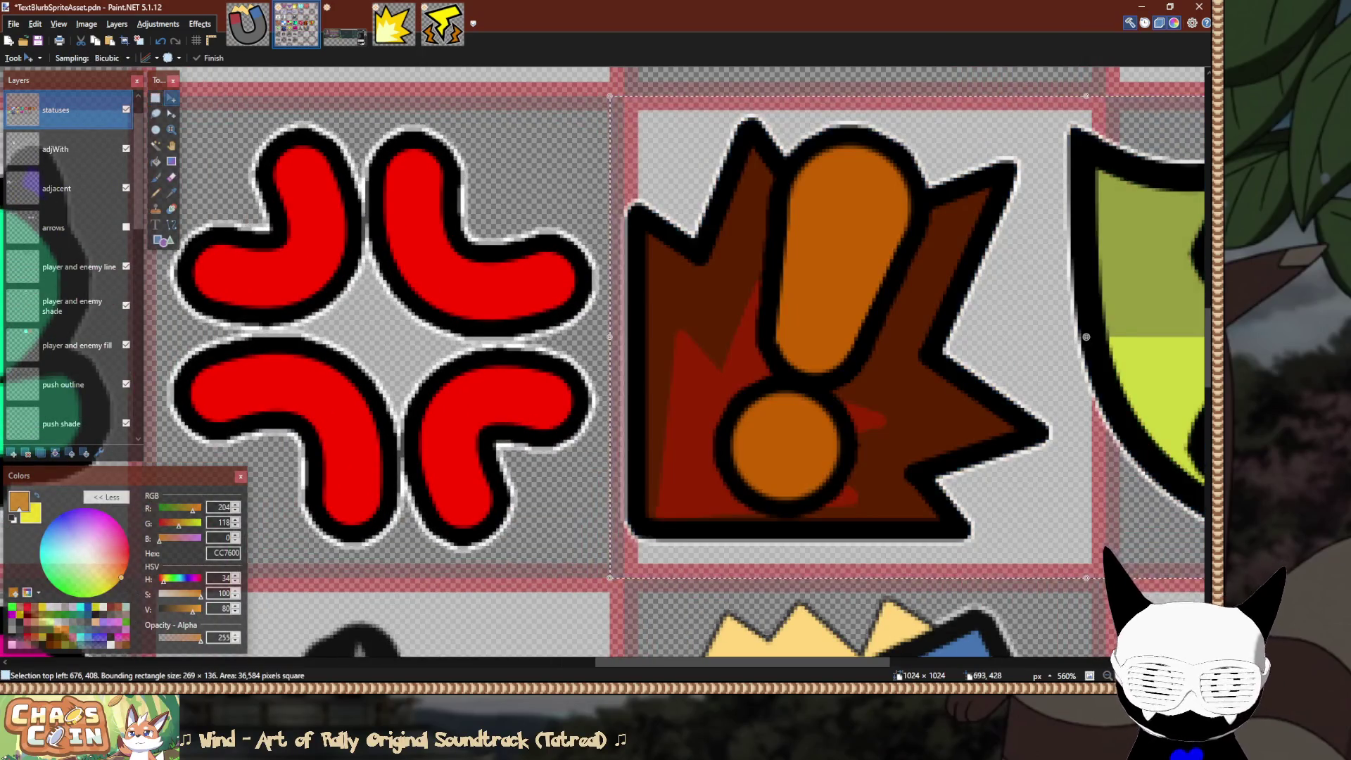
pyautogui.scroll(2, 646, 183)
pyautogui.press('Right')
pyautogui.moveTo(704, 194)
pyautogui.mouseDown()
pyautogui.moveTo(737, 193)
pyautogui.moveTo(710, 163)
pyautogui.mouseUp()
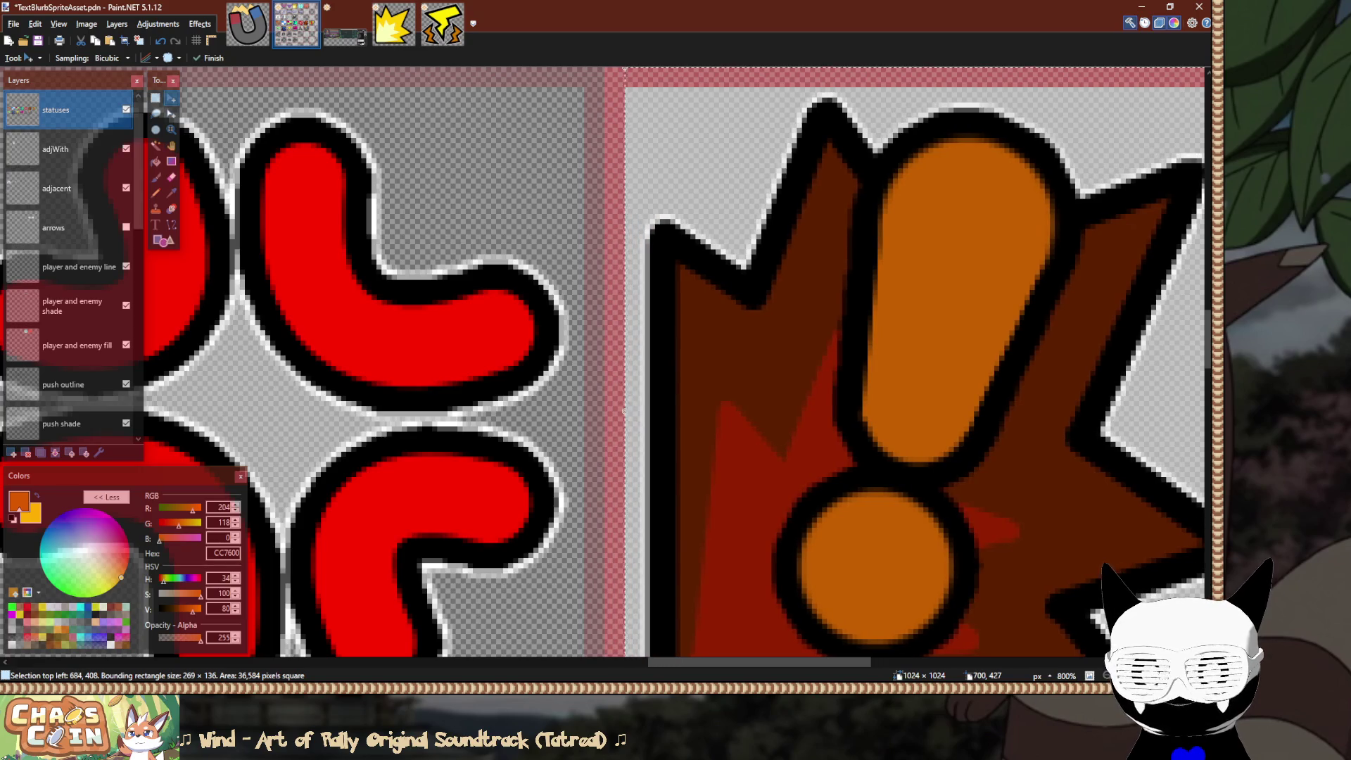
pyautogui.scroll(-3, 739, 162)
pyautogui.scroll(1, 774, 161)
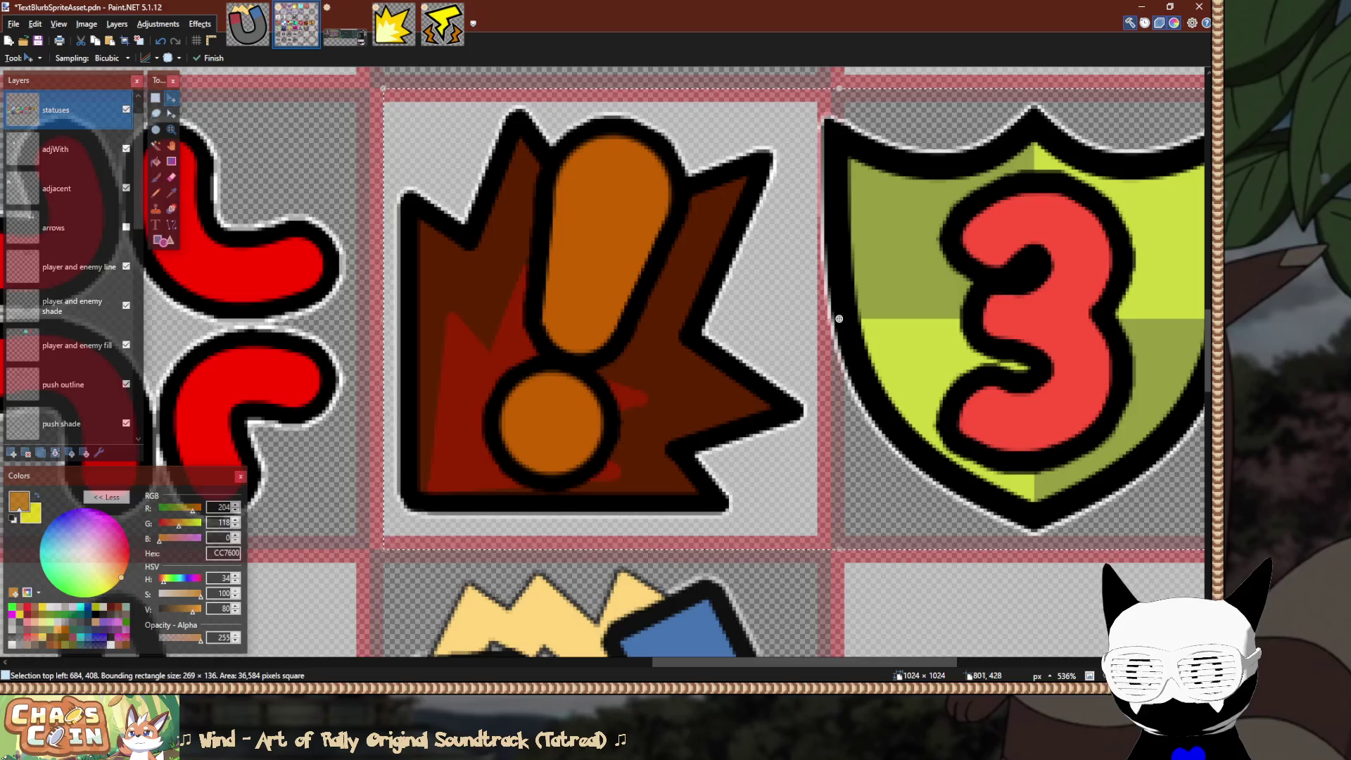
pyautogui.hscroll(3, 1041, 568)
pyautogui.press('s')
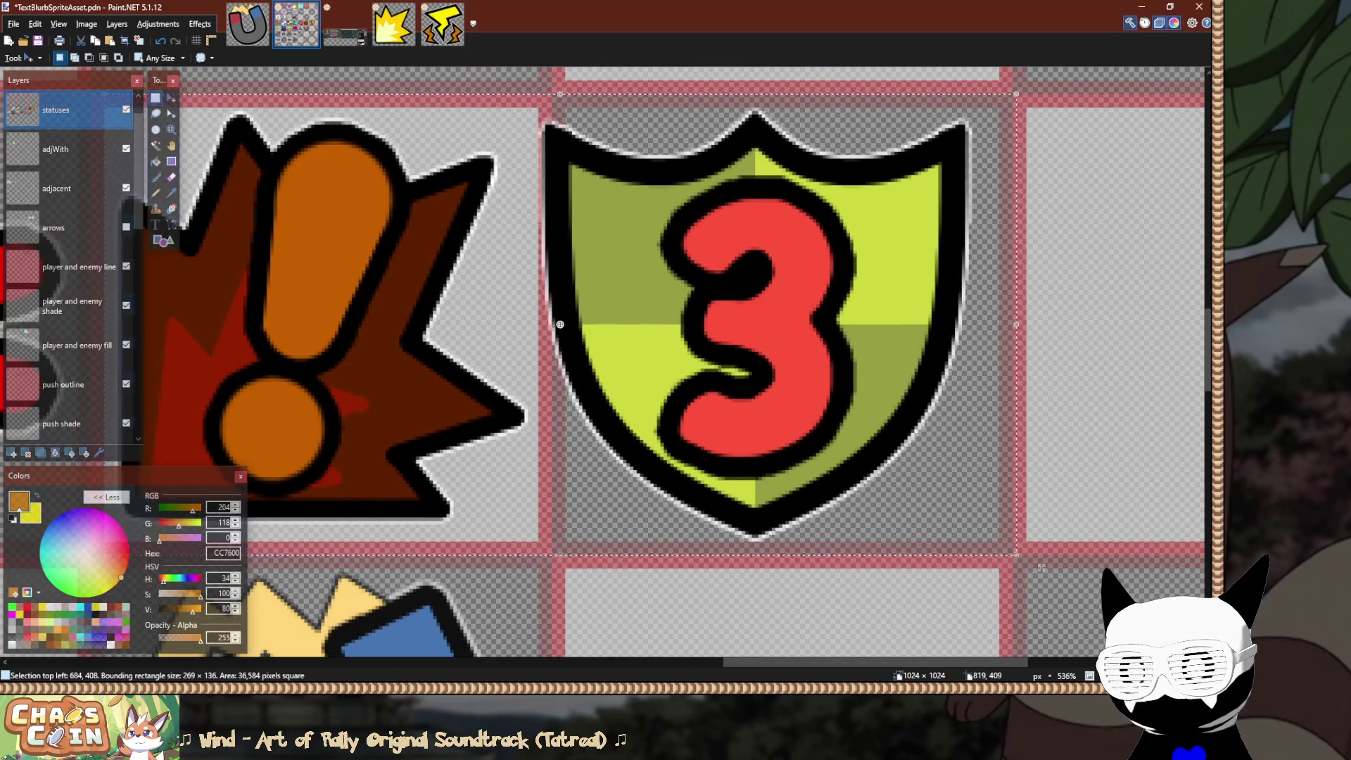
# Move the shield bearing the 3 about eight pixels right in its cell.
pyautogui.moveTo(533, 91)
pyautogui.mouseDown()
pyautogui.moveTo(959, 436)
pyautogui.moveTo(1060, 551)
pyautogui.mouseUp()
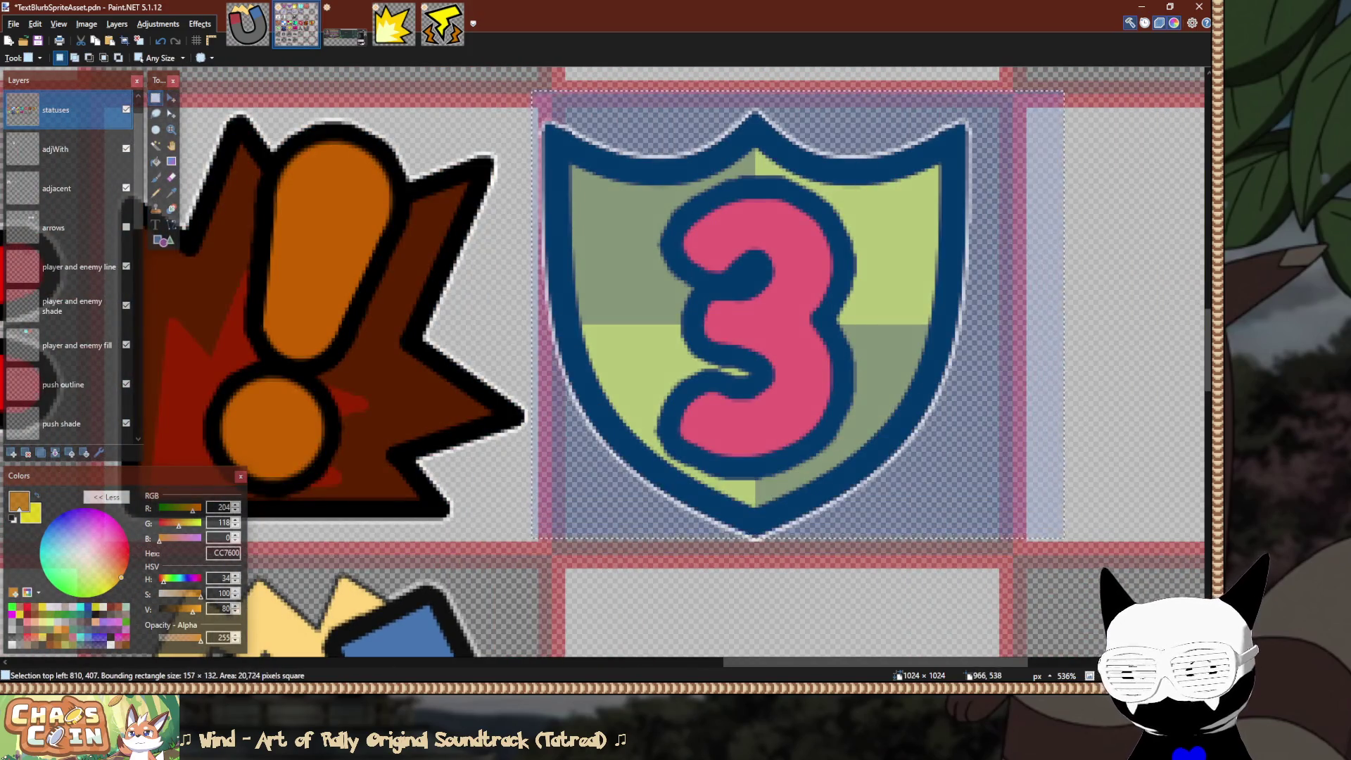
pyautogui.press('m')
pyautogui.scroll(1, 739, 242)
pyautogui.press('Right')
pyautogui.press('Right')
pyautogui.press('Right')
pyautogui.moveTo(790, 248); pyautogui.dragTo(811, 248)
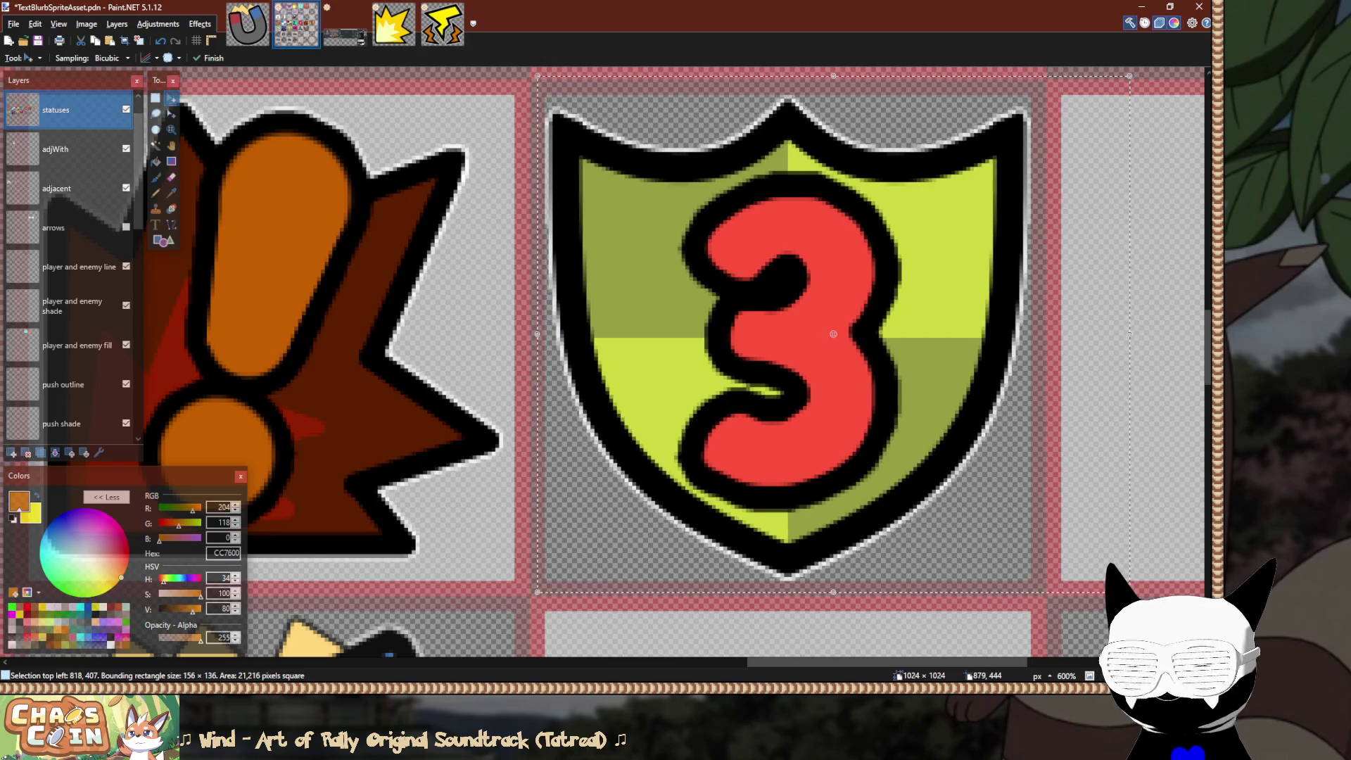
pyautogui.press('s')
pyautogui.scroll(-8, 702, 227)
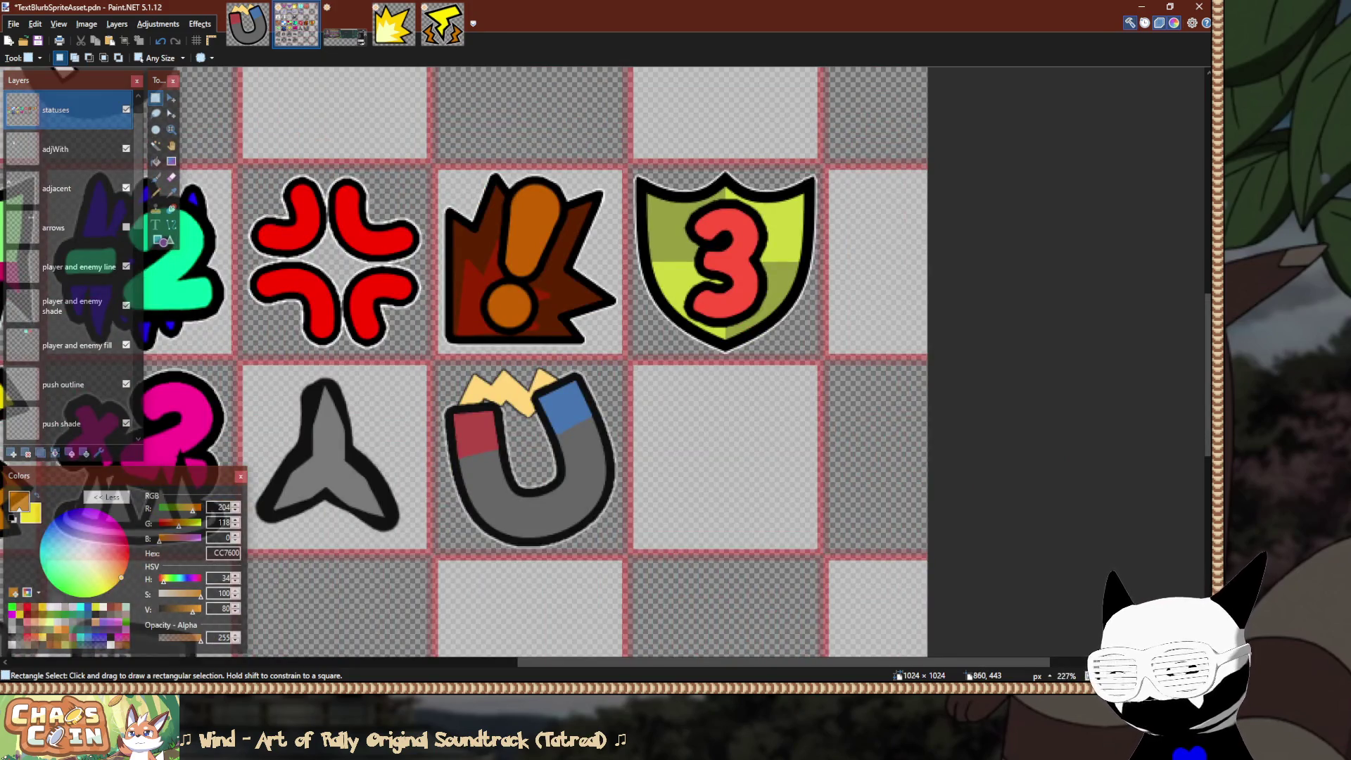
pyautogui.scroll(-6, 698, 227)
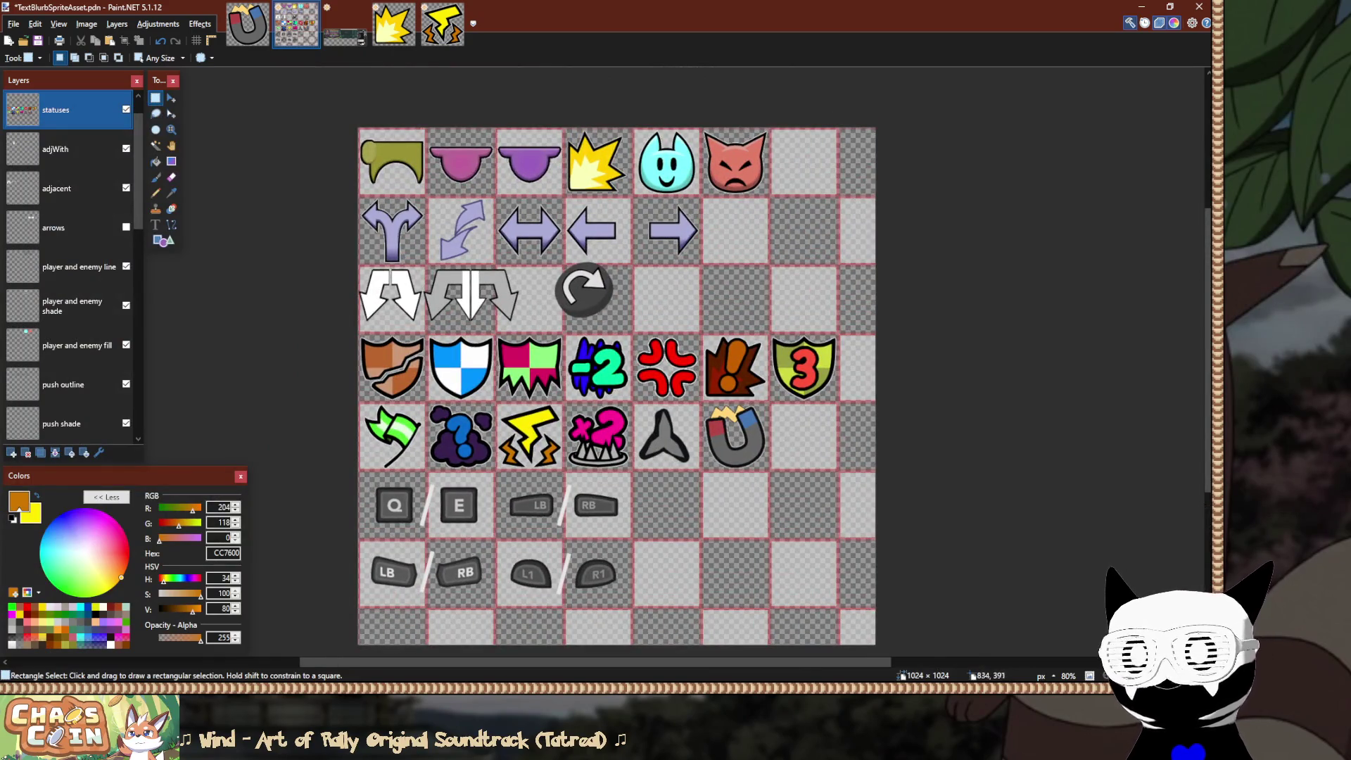
pyautogui.scroll(2, 312, 281)
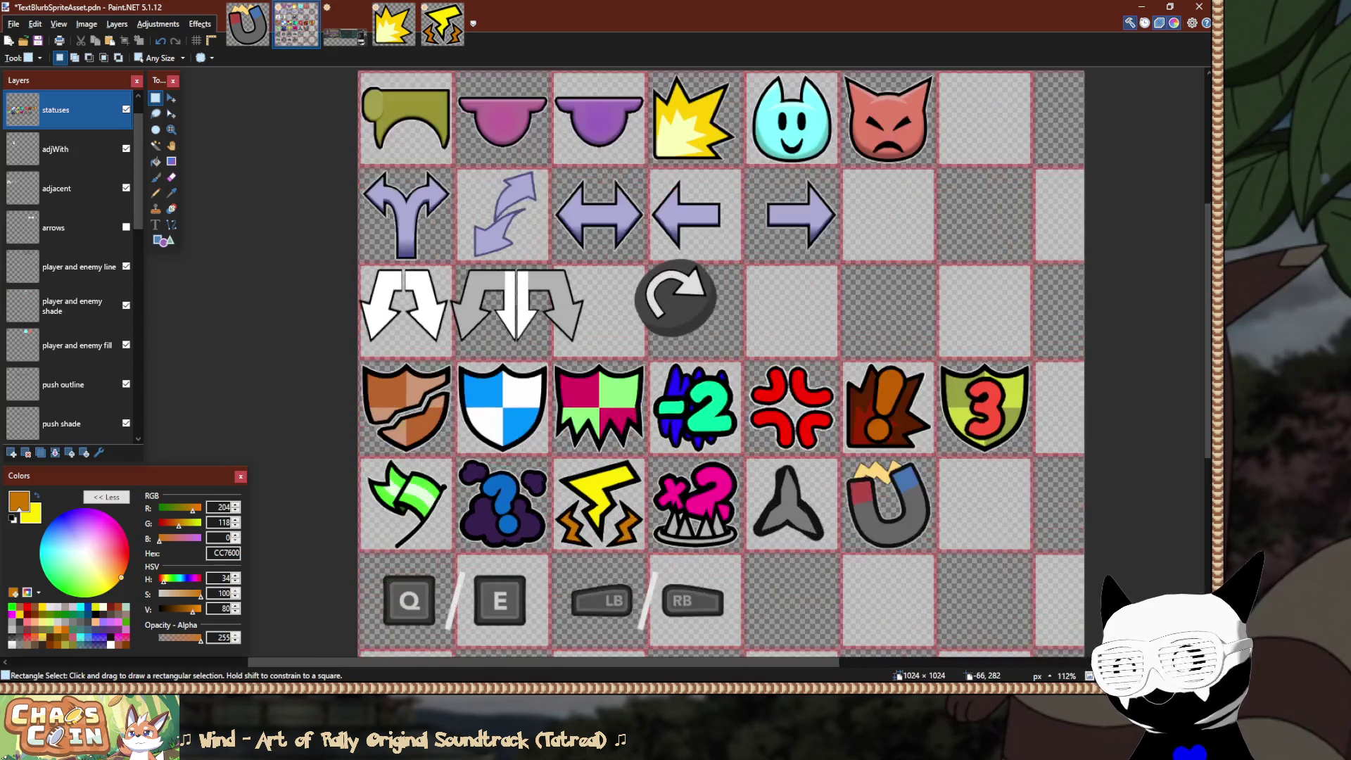
# On the adjacent layer, nudge the white double down-arrows about 8 px down and 4 px right.
pyautogui.click(57, 188)
pyautogui.click(126, 188)
pyautogui.click(126, 188)
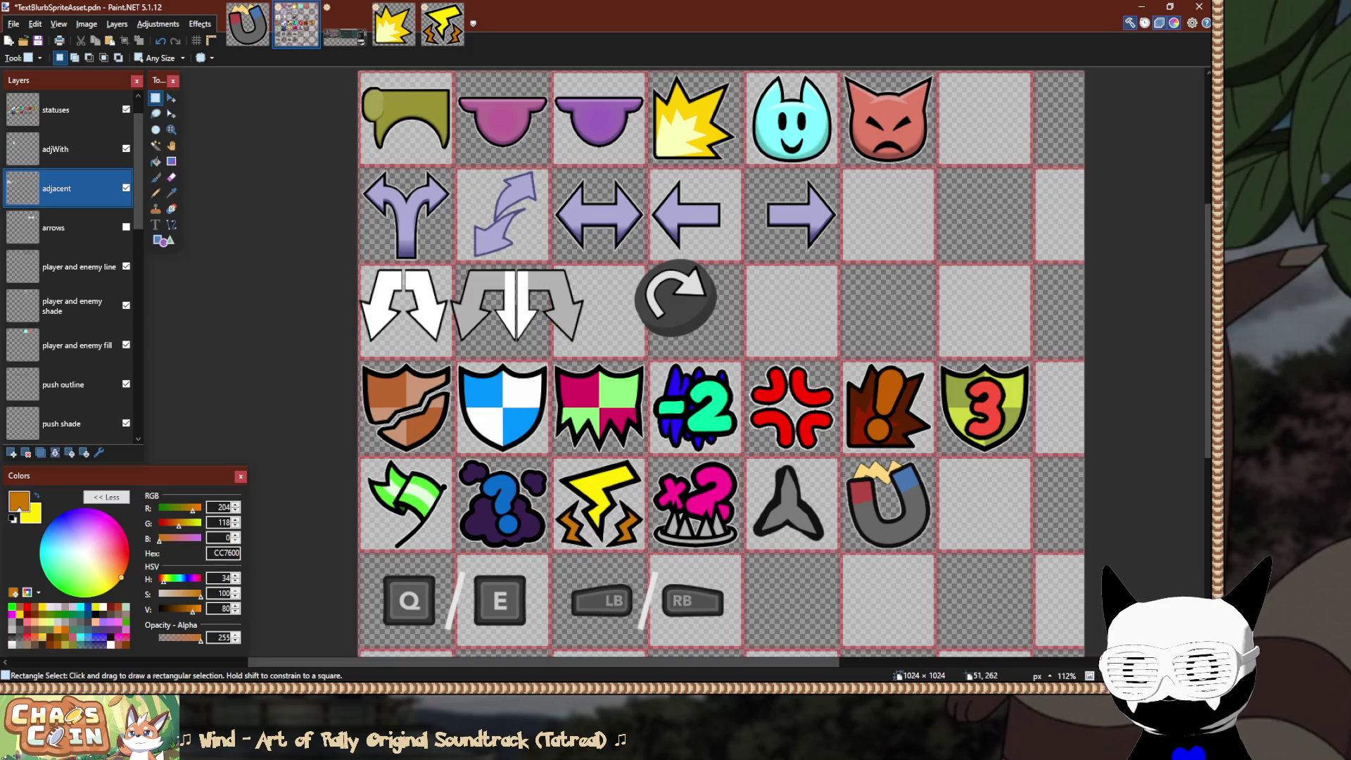
pyautogui.scroll(5, 357, 319)
pyautogui.scroll(3, 353, 328)
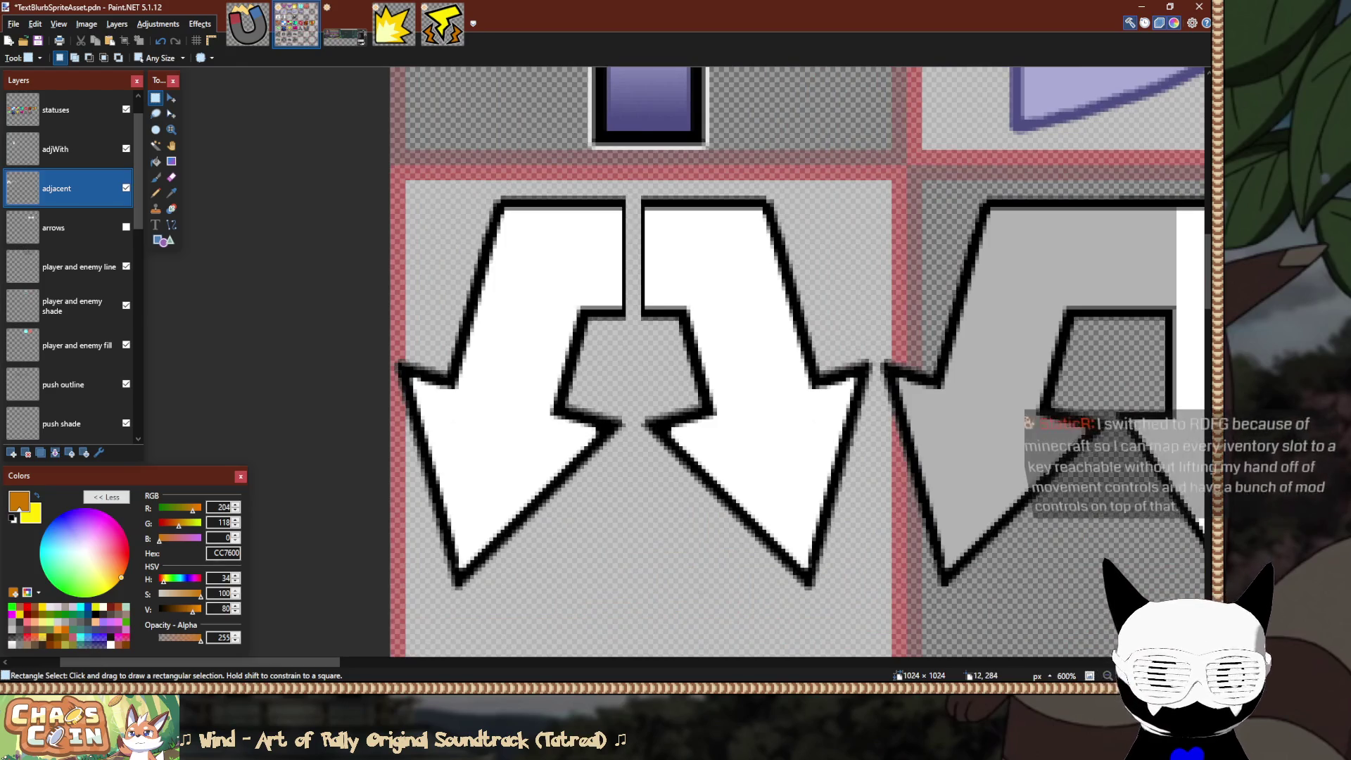
pyautogui.press('m')
pyautogui.scroll(-2, 760, 365)
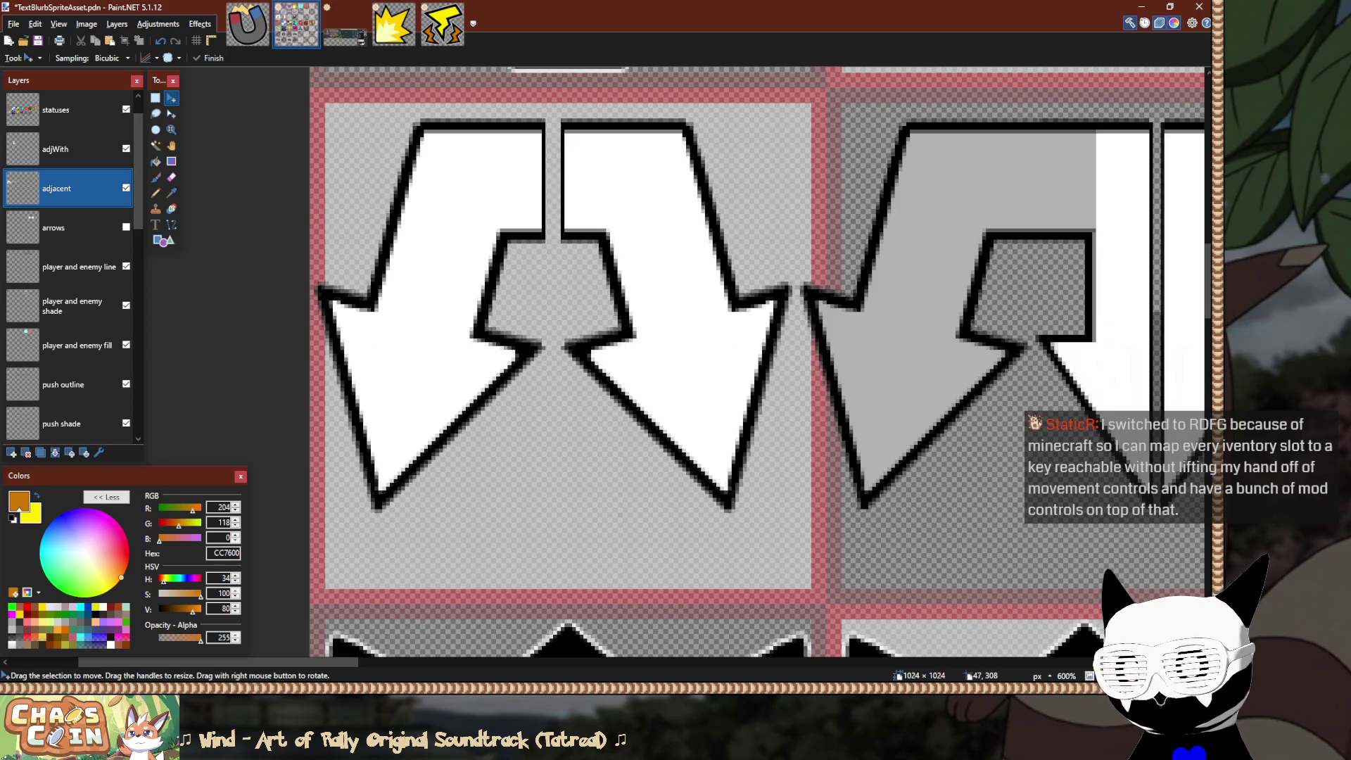
pyautogui.press('Down')
pyautogui.press('Down')
pyautogui.press('Down')
pyautogui.press('Down')
pyautogui.press('Down')
pyautogui.press('Right')
pyautogui.press('Down')
pyautogui.press('Down')
pyautogui.press('Right')
pyautogui.press('Right')
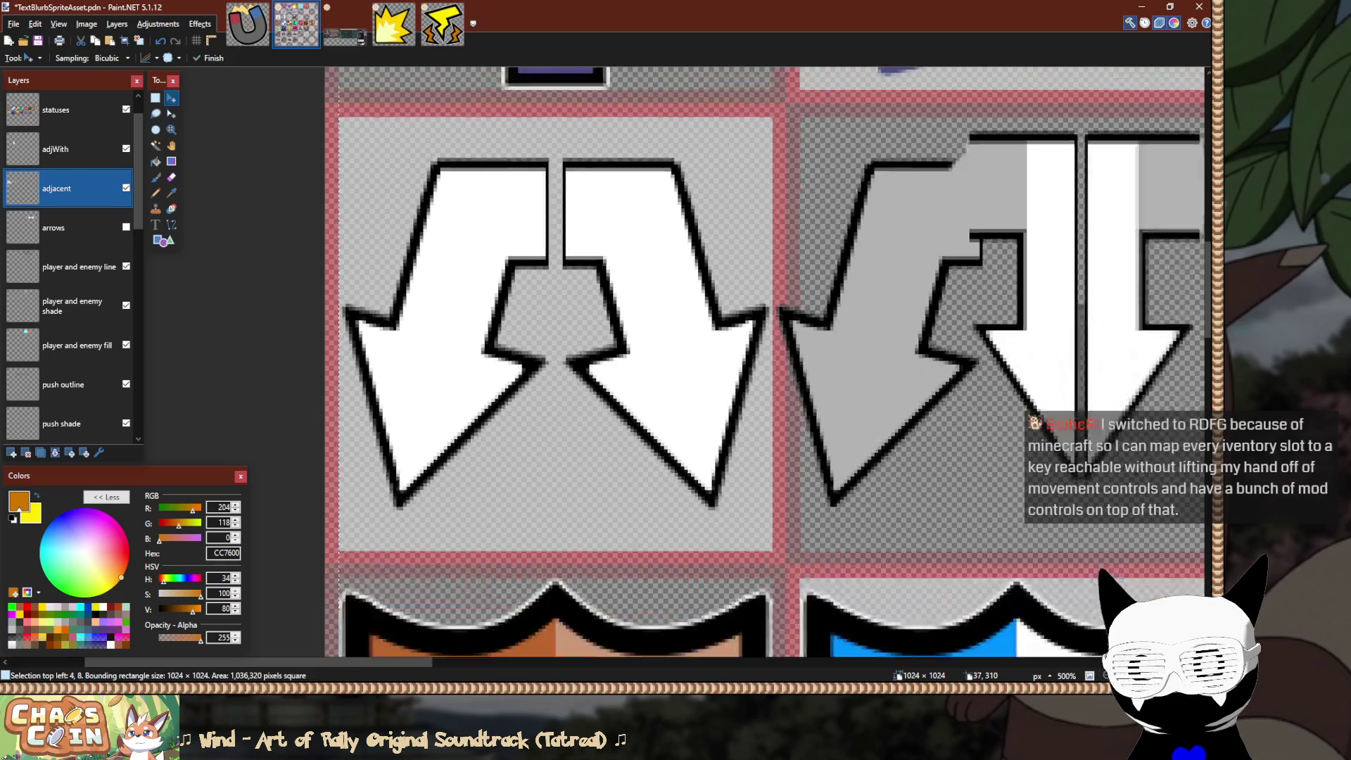
pyautogui.hotkey('ctrl', '-')
pyautogui.hotkey('ctrl', '-')
pyautogui.press('s')
pyautogui.hotkey('alt', 'pageup')
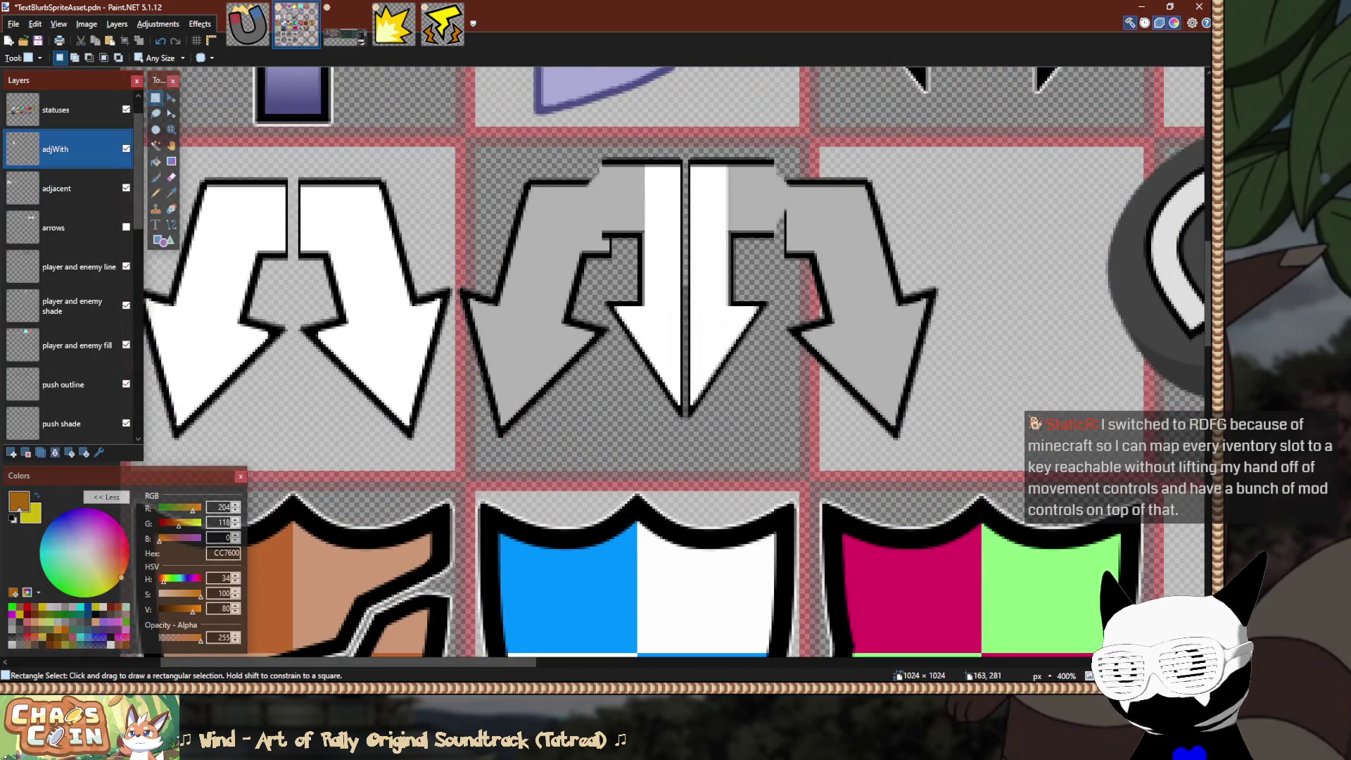
# Move the adjWith layer's arrows about 4 px down.
pyautogui.press('m')
pyautogui.scroll(1, 637, 184)
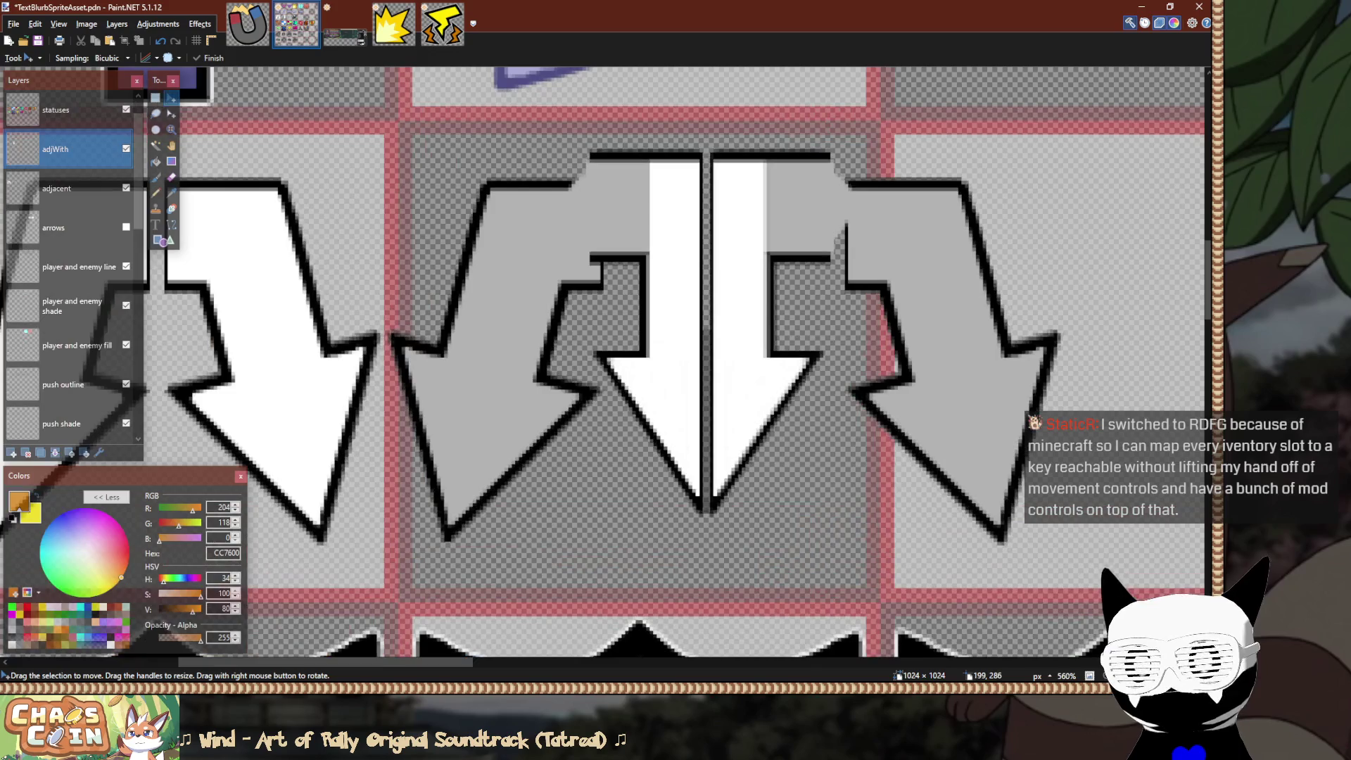
pyautogui.moveTo(629, 189)
pyautogui.mouseDown()
pyautogui.moveTo(629, 204)
pyautogui.moveTo(654, 208)
pyautogui.moveTo(637, 208)
pyautogui.mouseUp()
pyautogui.press('s')
# Nudge the grey arrow pair in the middle cell a few pixels right, then deselect.
pyautogui.scroll(-2, 584, 201)
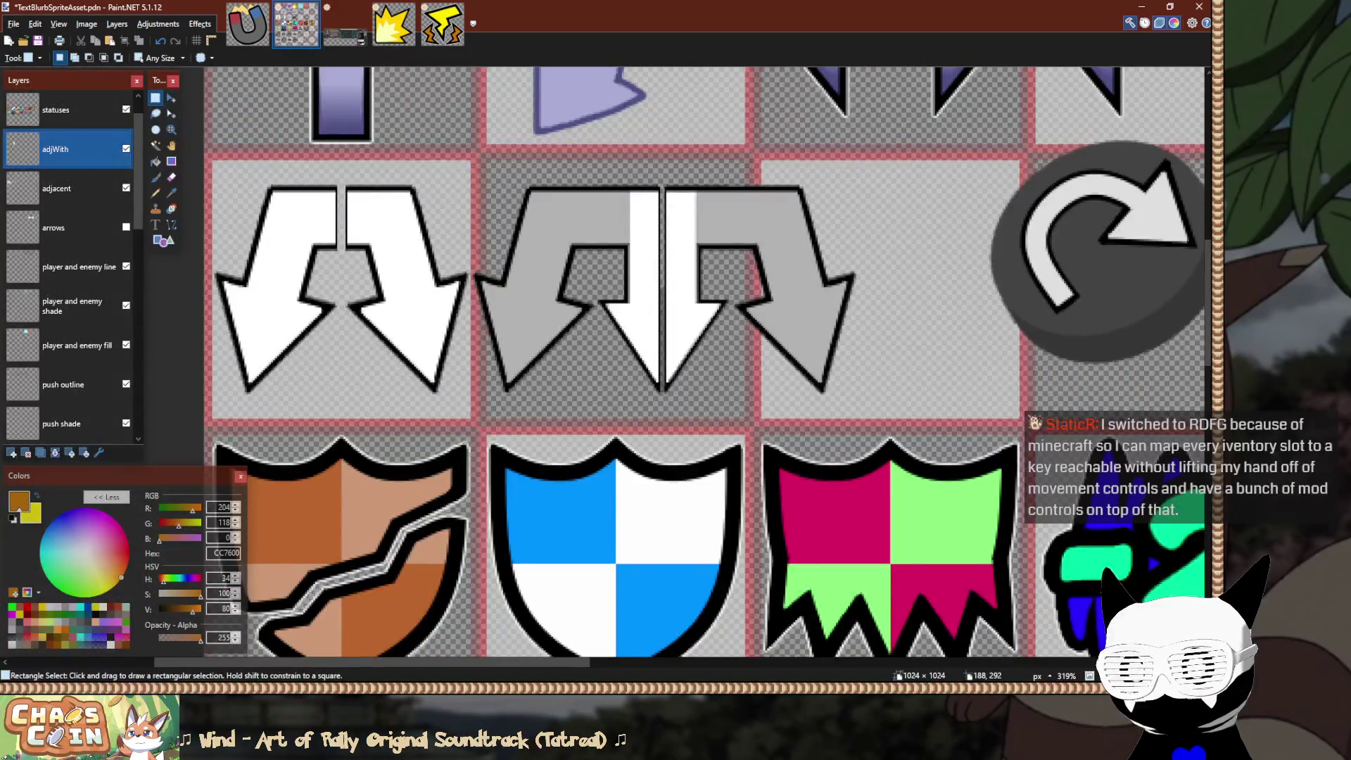
pyautogui.scroll(-2, 583, 192)
pyautogui.scroll(5, 486, 225)
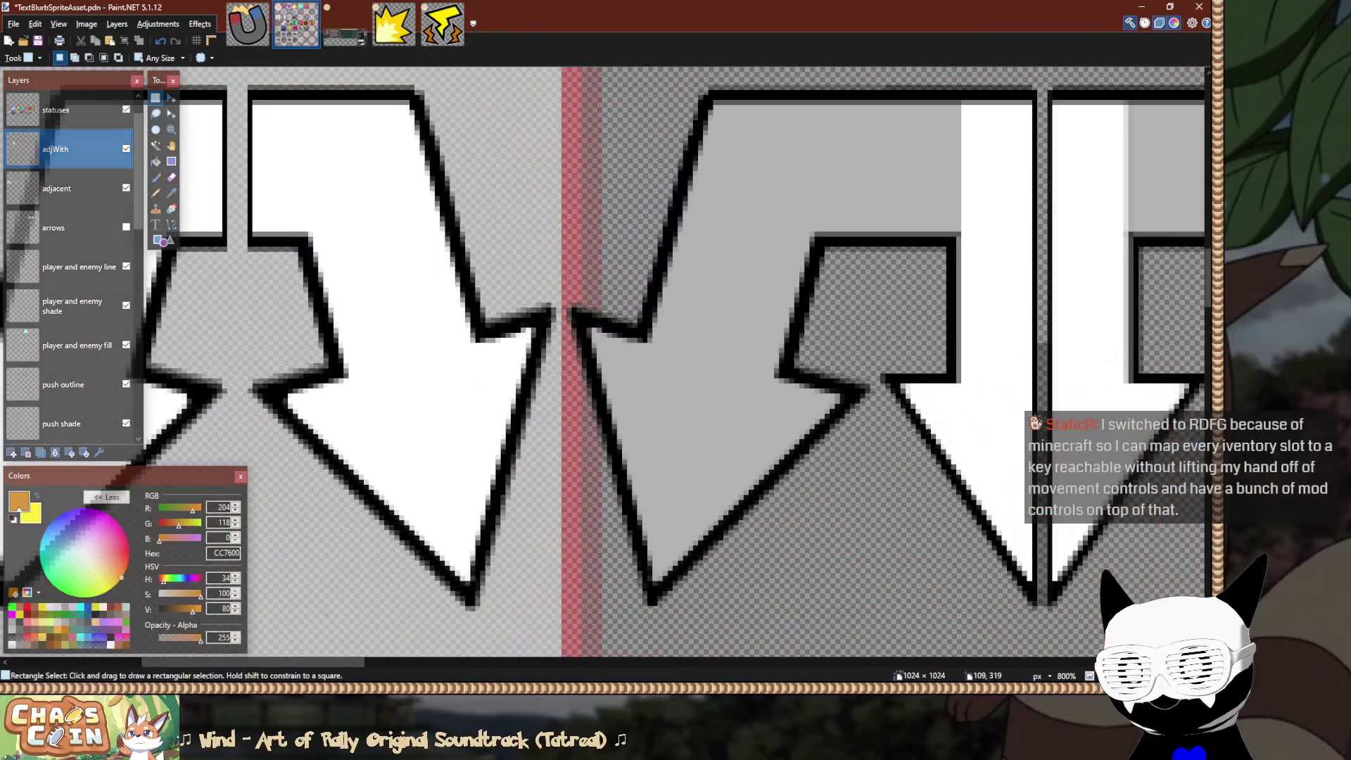
pyautogui.scroll(-3, 501, 362)
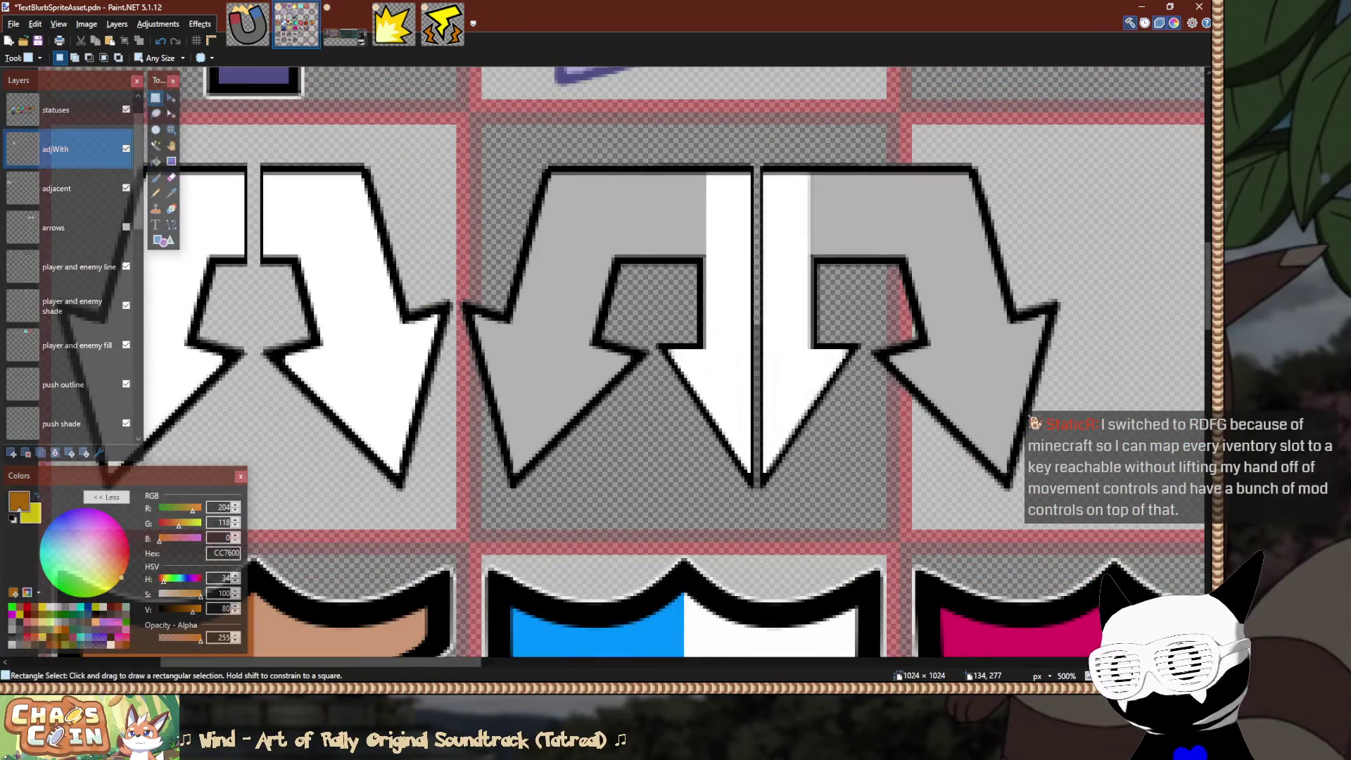
pyautogui.moveTo(462, 118)
pyautogui.mouseDown()
pyautogui.moveTo(955, 401)
pyautogui.moveTo(1081, 485)
pyautogui.moveTo(1103, 529)
pyautogui.mouseUp()
pyautogui.press('m')
pyautogui.press('Right')
pyautogui.press('Right')
pyautogui.press('Right')
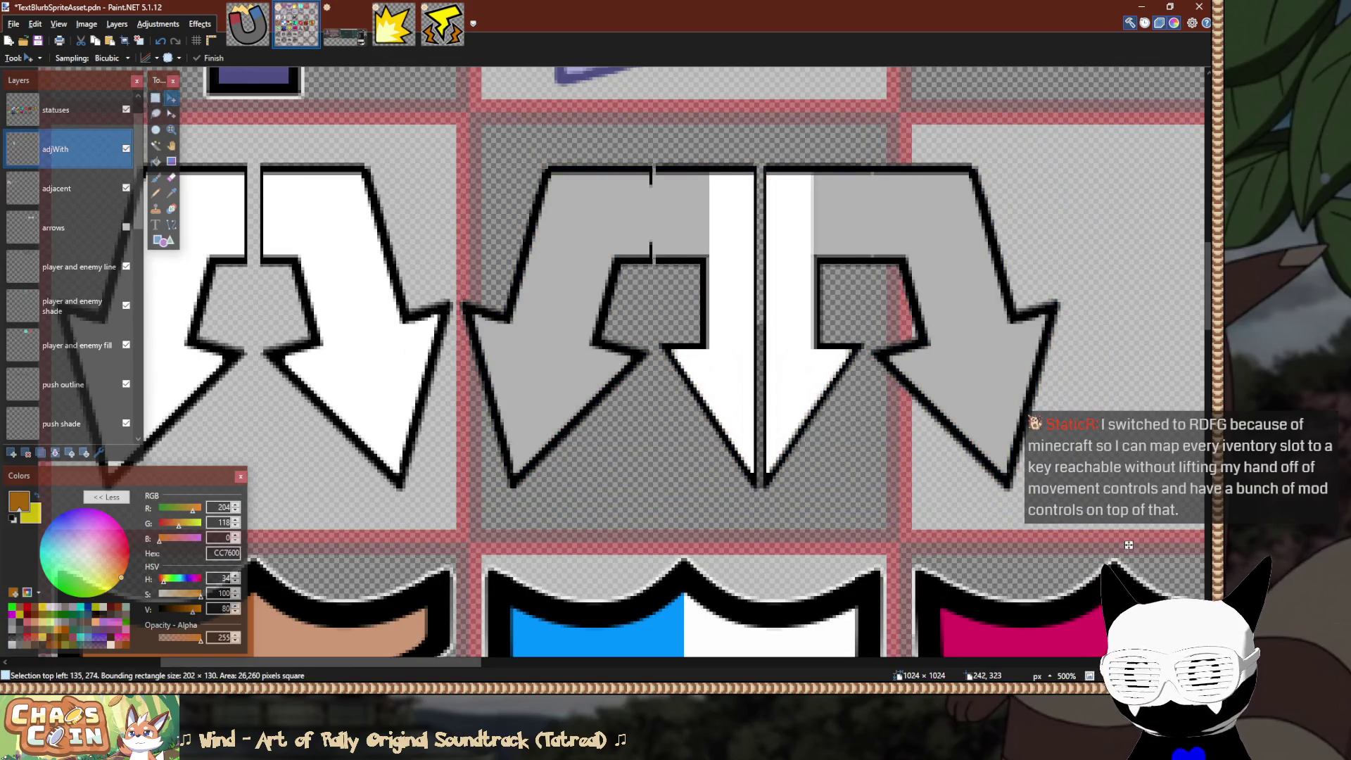
pyautogui.press('Right')
pyautogui.press('Right')
pyautogui.press('Right')
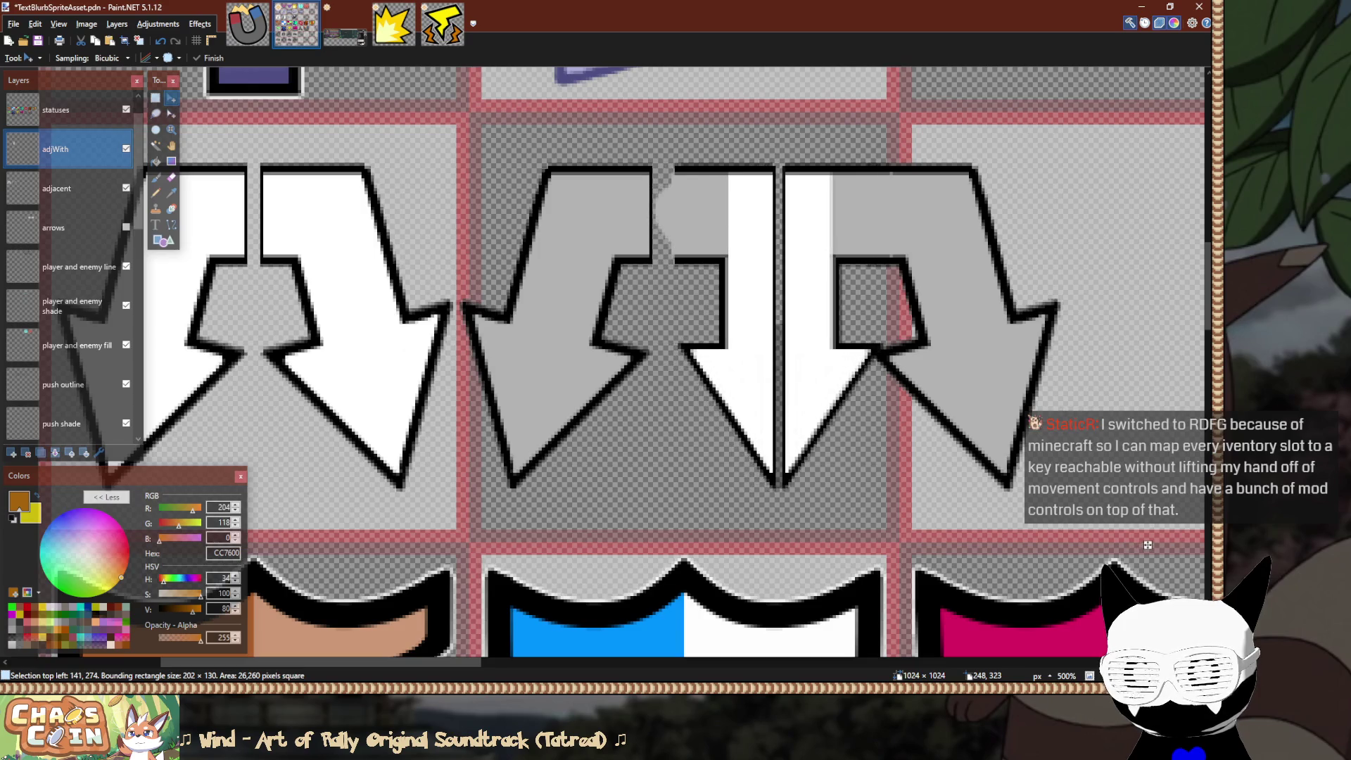
pyautogui.press('s')
pyautogui.hotkey('ctrl', 'd')
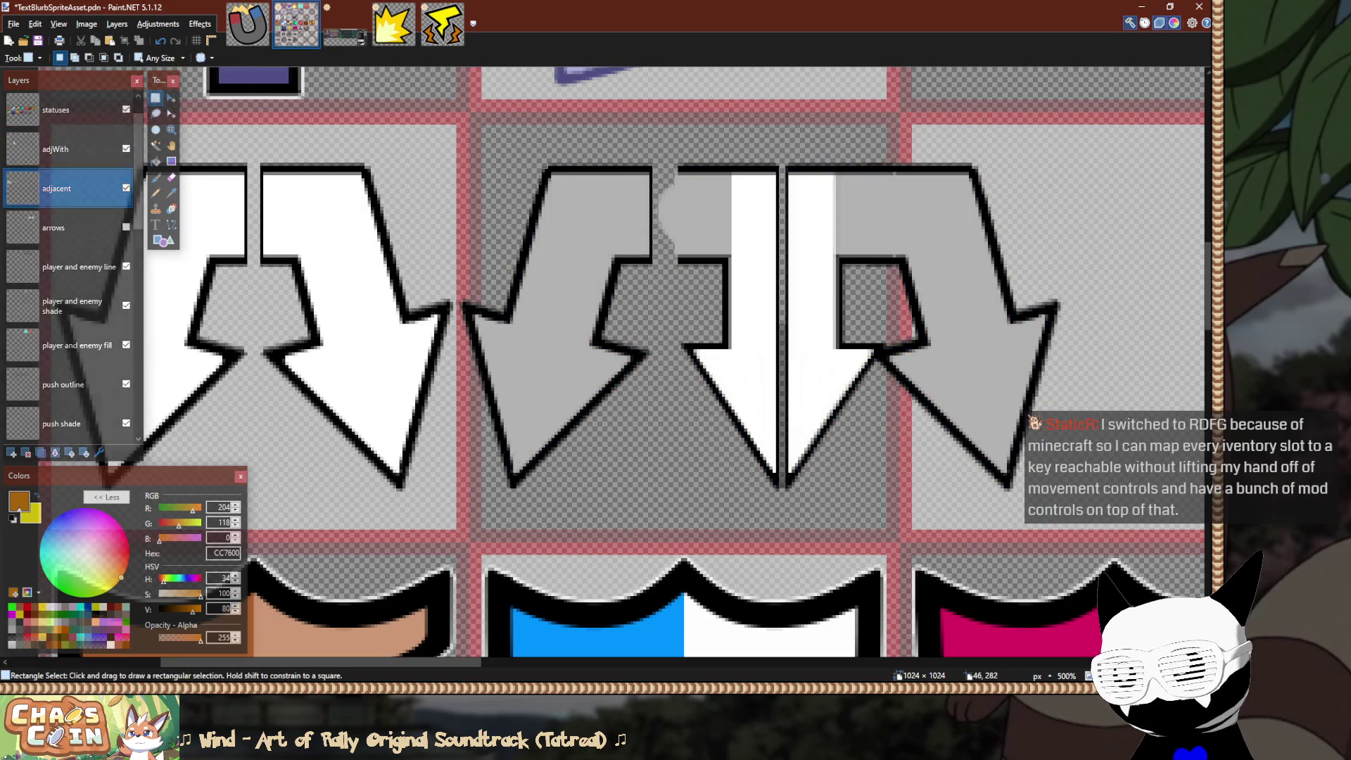
# On the adjacent layer, push the selected grey arrows about 8 px right.
pyautogui.click(126, 188)
pyautogui.scroll(4, 485, 124)
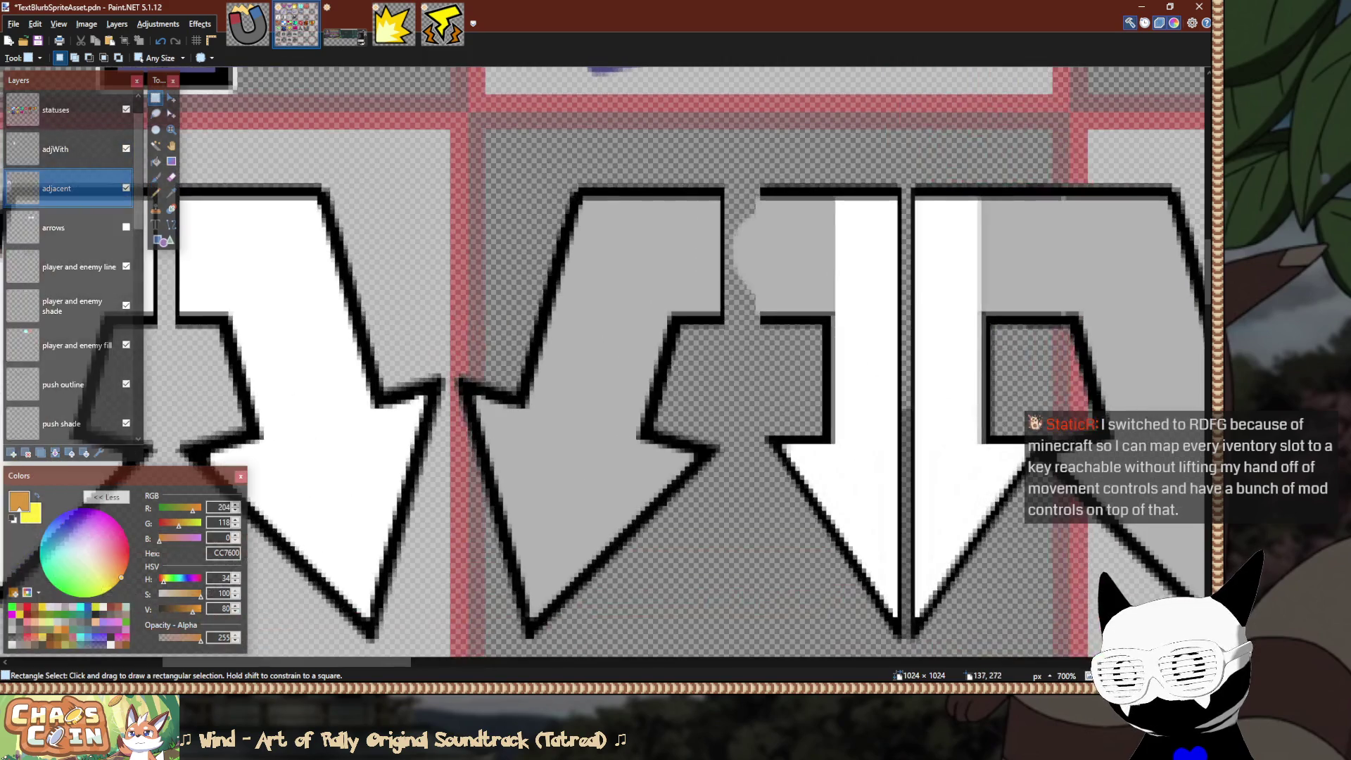
pyautogui.moveTo(458, 205)
pyautogui.mouseDown()
pyautogui.moveTo(795, 518)
pyautogui.moveTo(1196, 647)
pyautogui.moveTo(1161, 633)
pyautogui.moveTo(965, 455)
pyautogui.mouseUp()
pyautogui.scroll(-4, 620, 278)
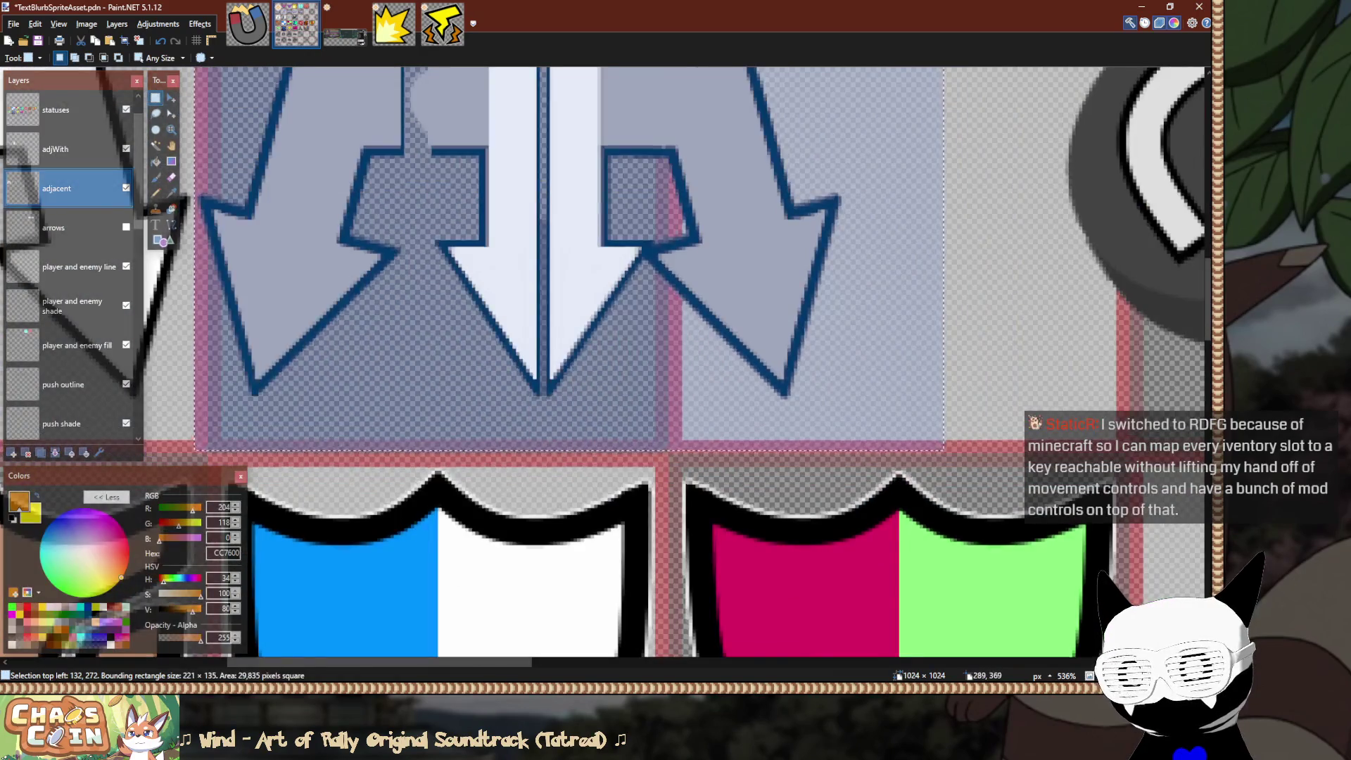
pyautogui.press('m')
pyautogui.press('Right')
pyautogui.press('Right')
pyautogui.press('Right')
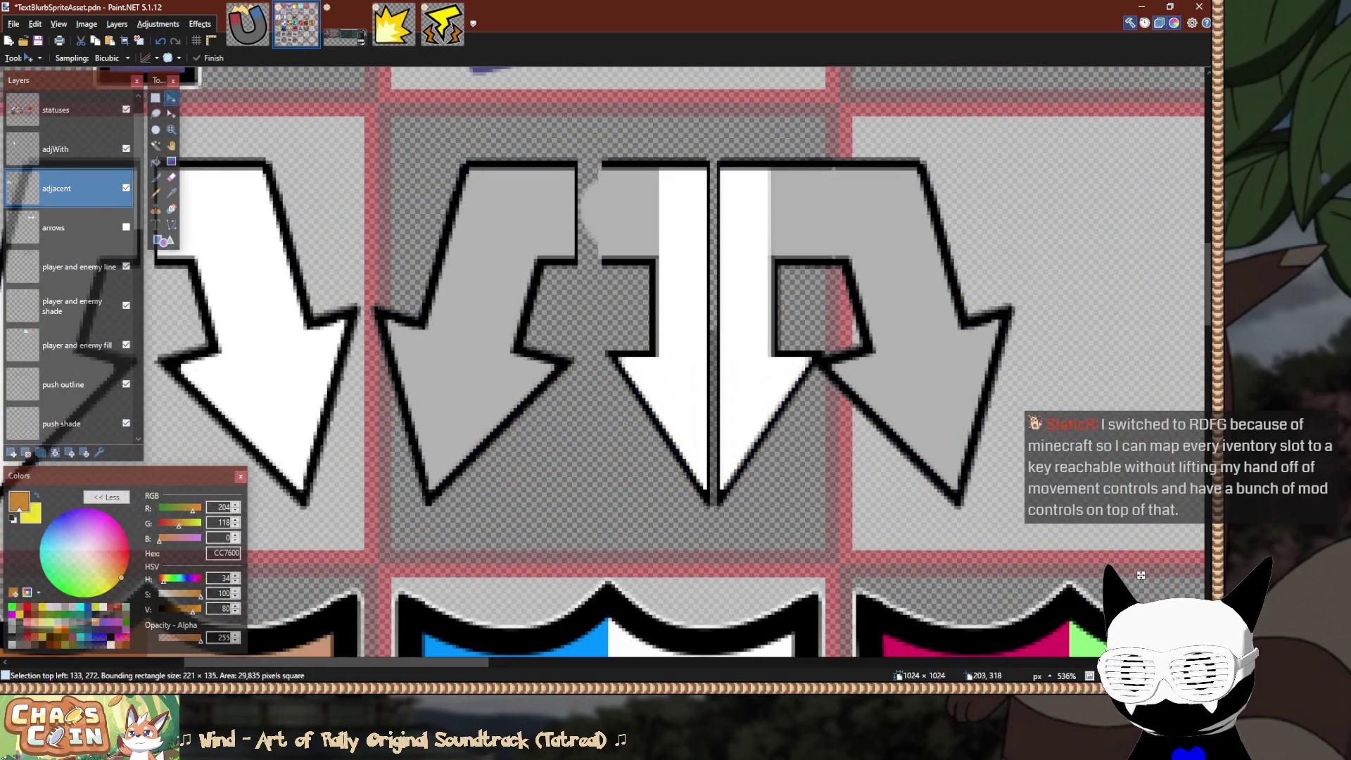
pyautogui.moveTo(1148, 575); pyautogui.dragTo(1164, 575)
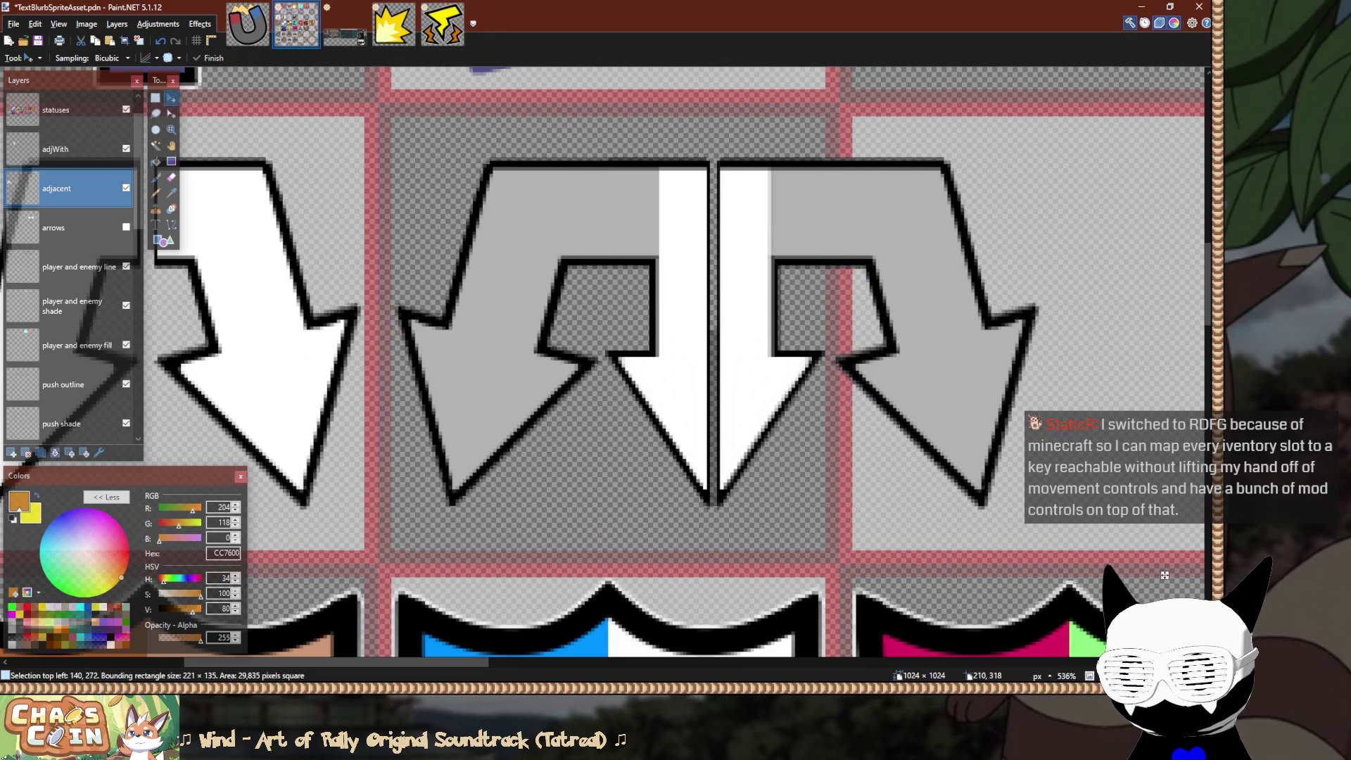
pyautogui.scroll(-4, 846, 389)
pyautogui.scroll(6, 845, 389)
pyautogui.press('s')
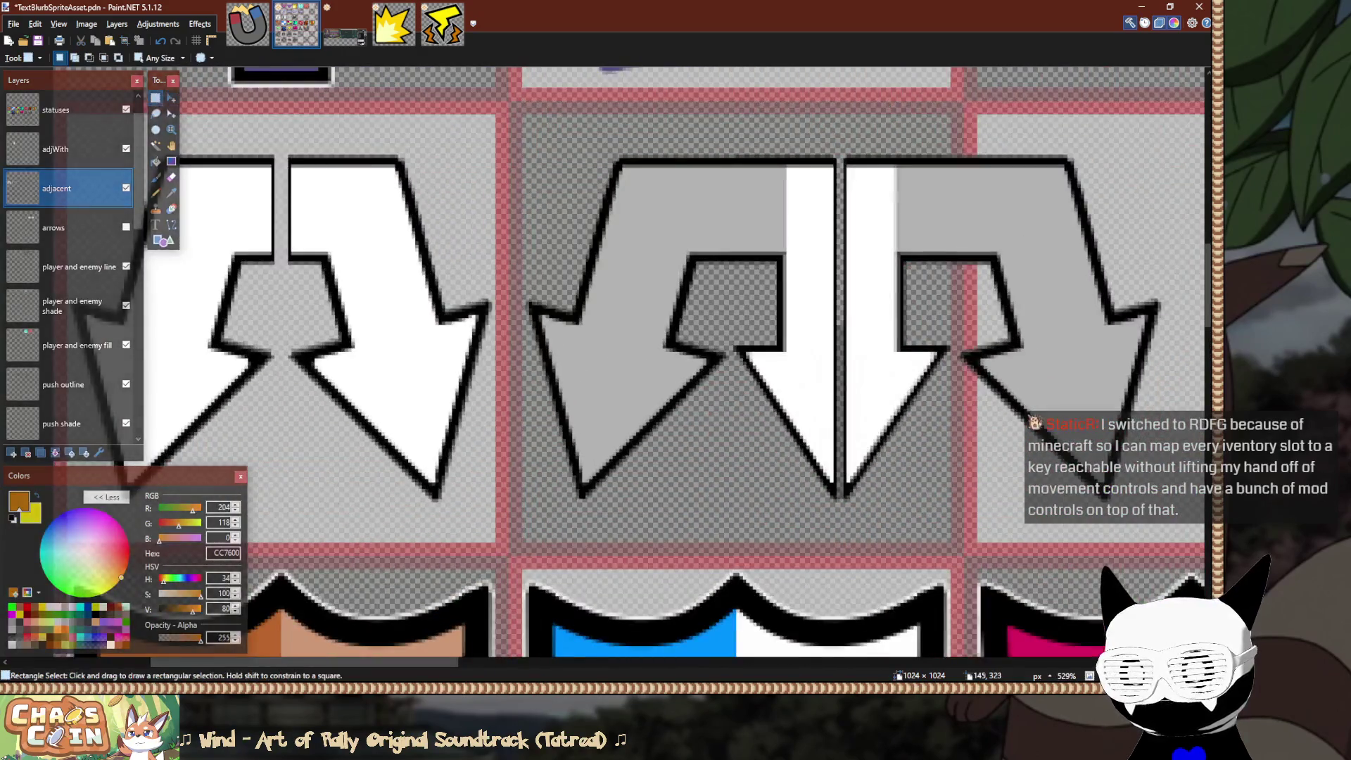
# Save the sprite sheet.
pyautogui.scroll(-3, 676, 362)
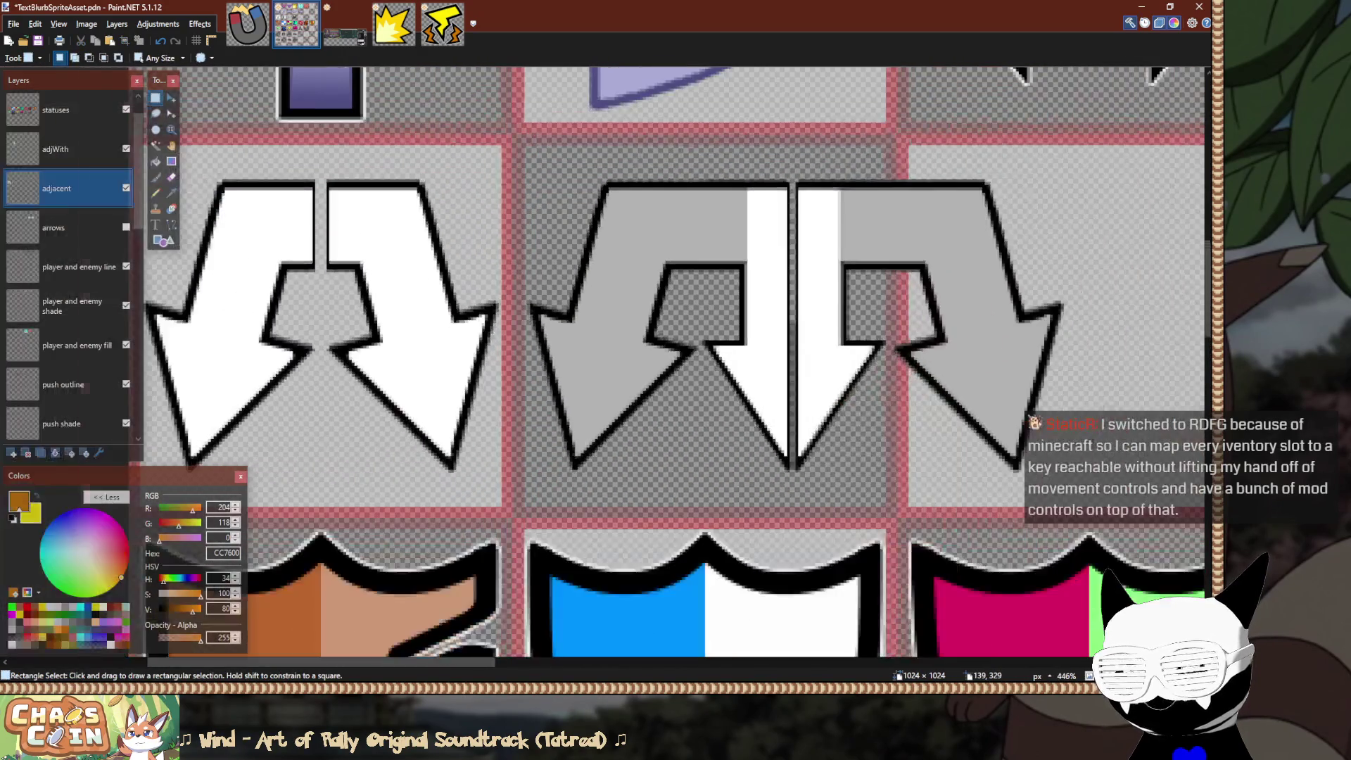
pyautogui.hscroll(5, 675, 362)
pyautogui.scroll(-1, 338, 331)
pyautogui.hotkey('ctrl', 's')
pyautogui.scroll(5, 70, 267)
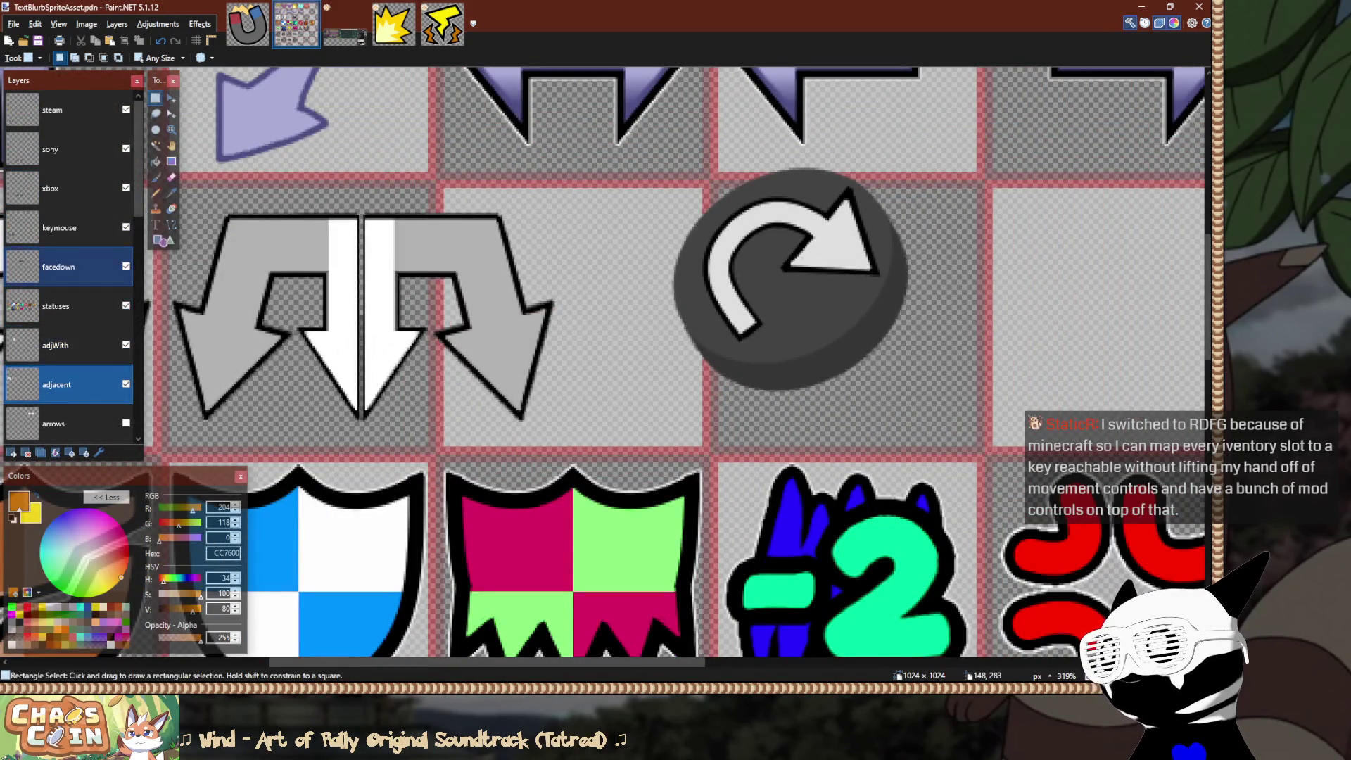
# On the facedown layer, drag the rotate icon, then undo its accidental downward shift.
pyautogui.click(70, 266)
pyautogui.scroll(1, 884, 255)
pyautogui.scroll(-2, 792, 221)
pyautogui.press('m')
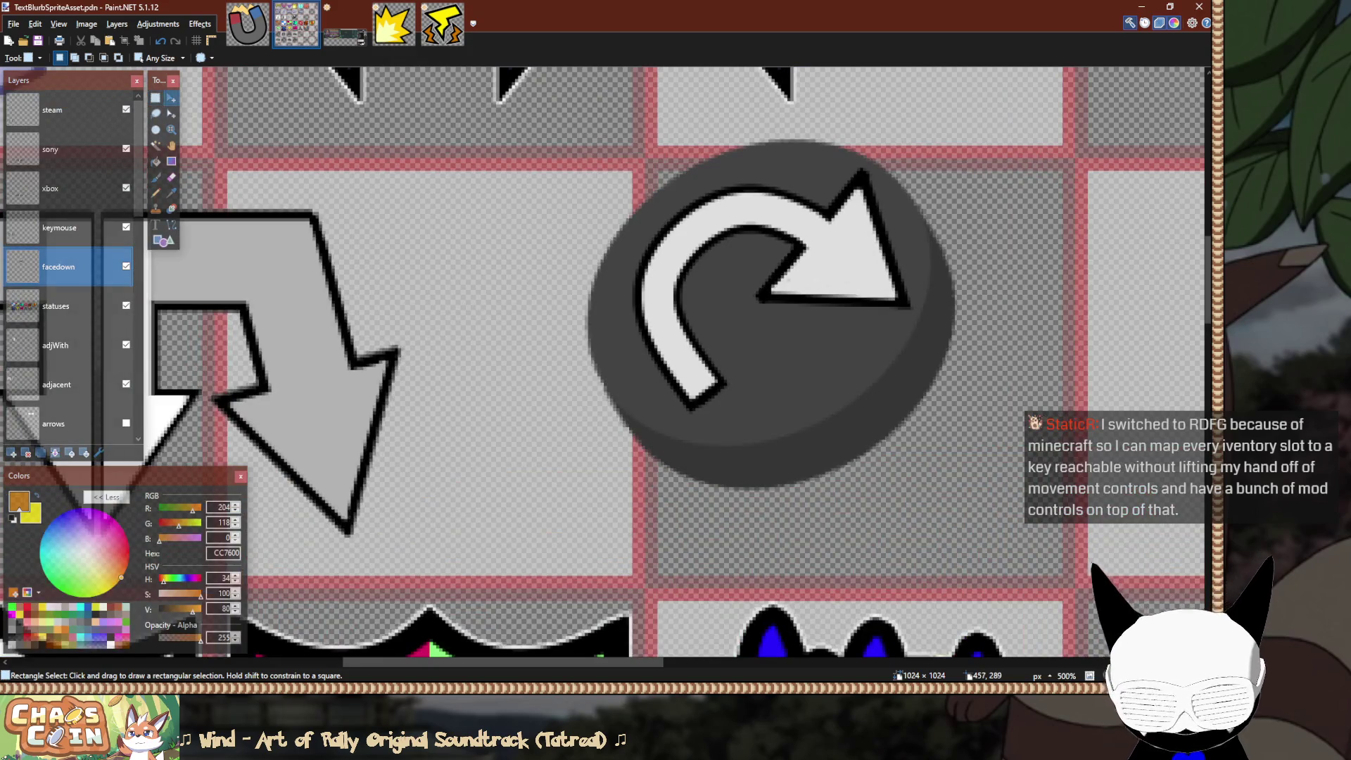
pyautogui.scroll(-2, 793, 221)
pyautogui.scroll(-2, 824, 241)
pyautogui.scroll(3, 788, 317)
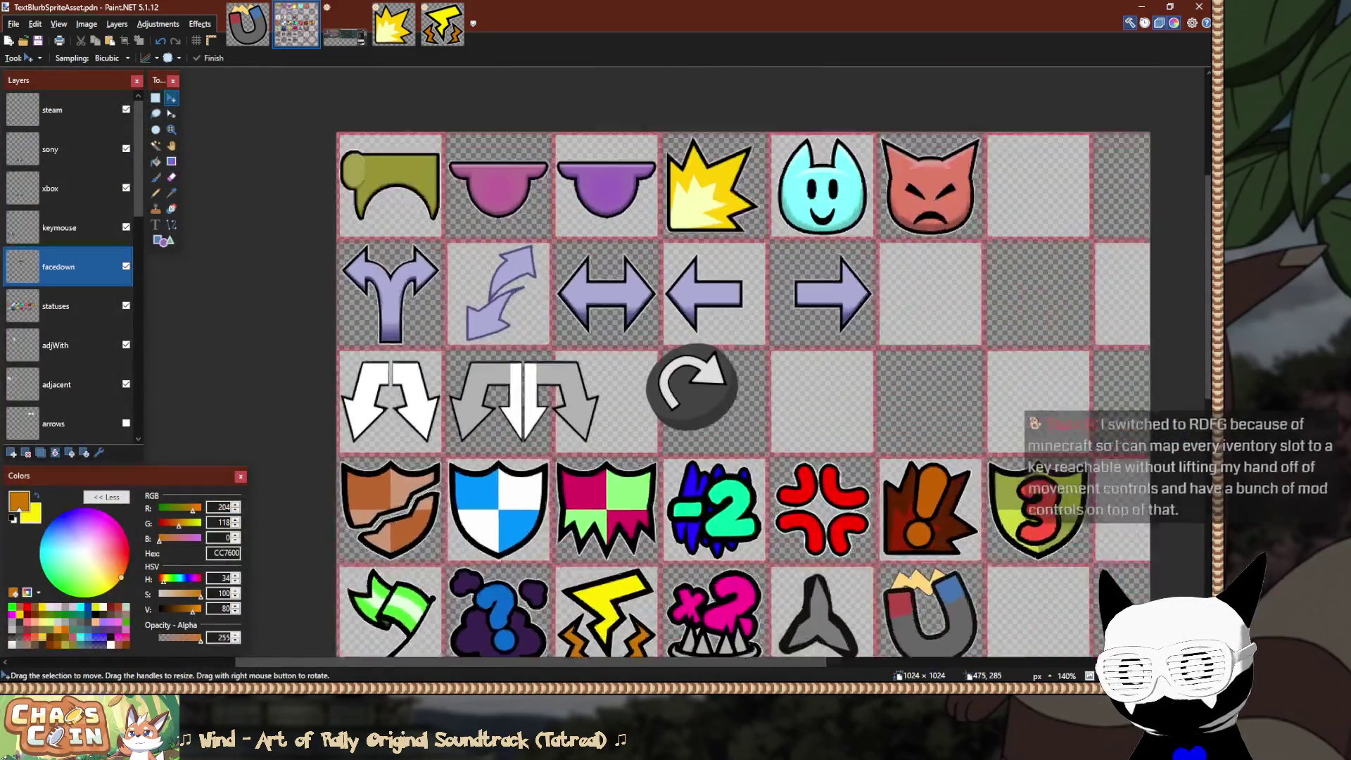
pyautogui.moveTo(763, 391)
pyautogui.mouseDown()
pyautogui.moveTo(826, 388)
pyautogui.moveTo(796, 405)
pyautogui.moveTo(790, 433)
pyautogui.mouseUp()
pyautogui.hotkey('ctrl', 'z')
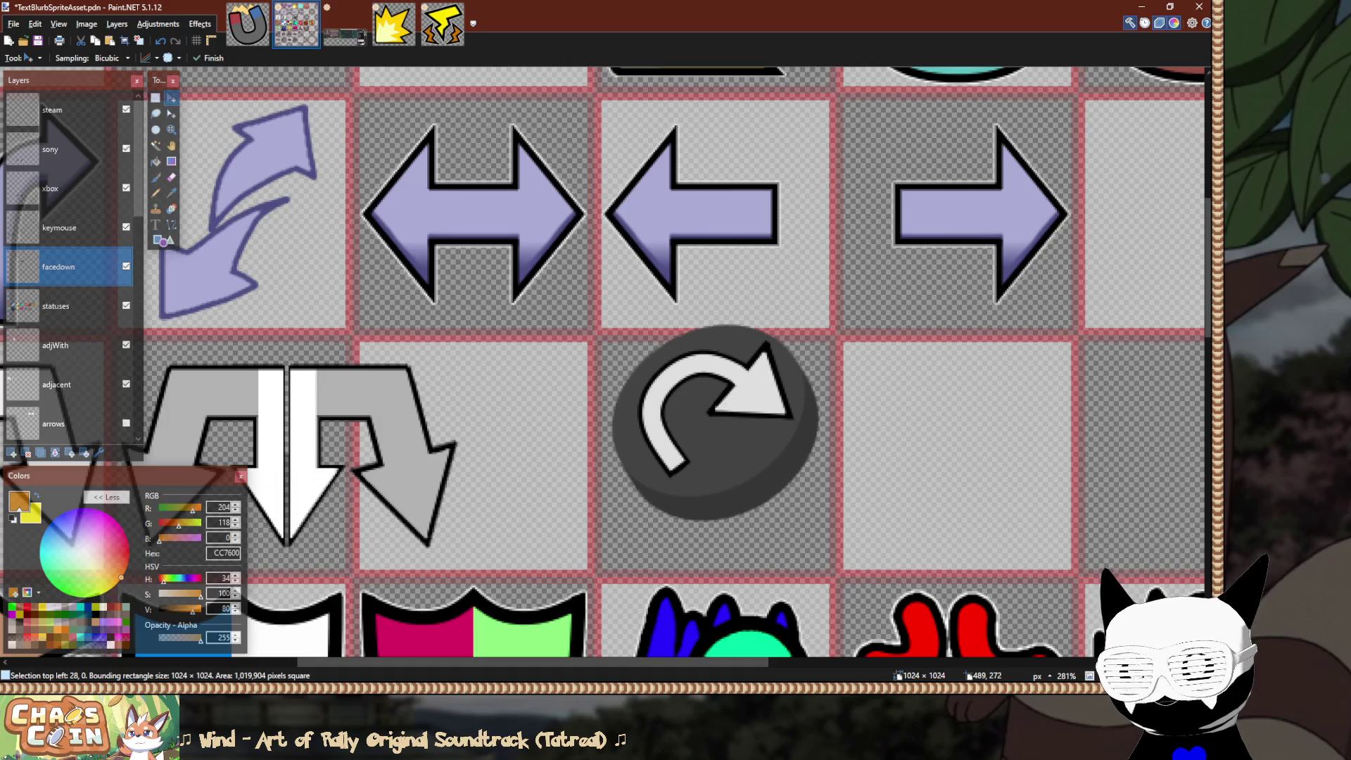
# Shift the rotate icon 7 px right within its cell and save the sprite sheet.
pyautogui.scroll(-5, 790, 341)
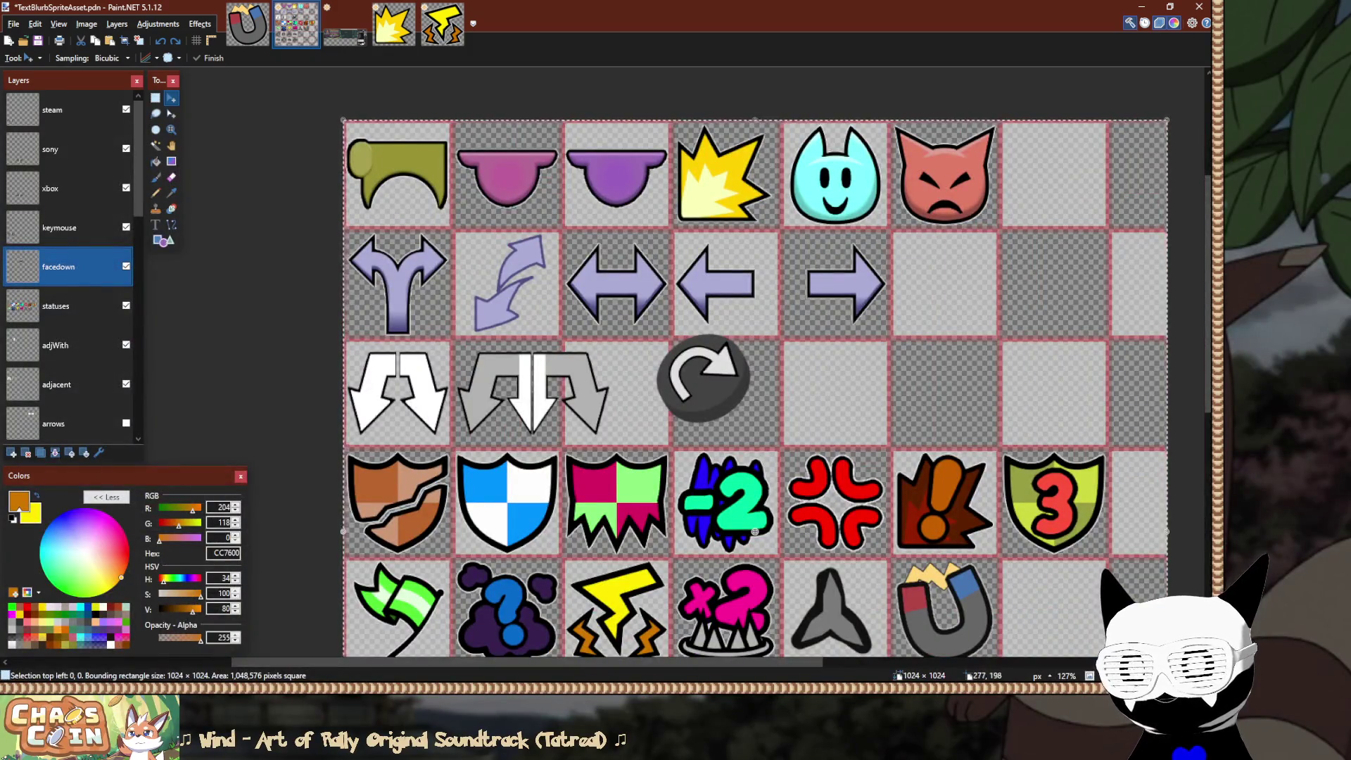
pyautogui.scroll(6, 672, 315)
pyautogui.moveTo(685, 359)
pyautogui.mouseDown()
pyautogui.moveTo(715, 366)
pyautogui.moveTo(750, 409)
pyautogui.mouseUp()
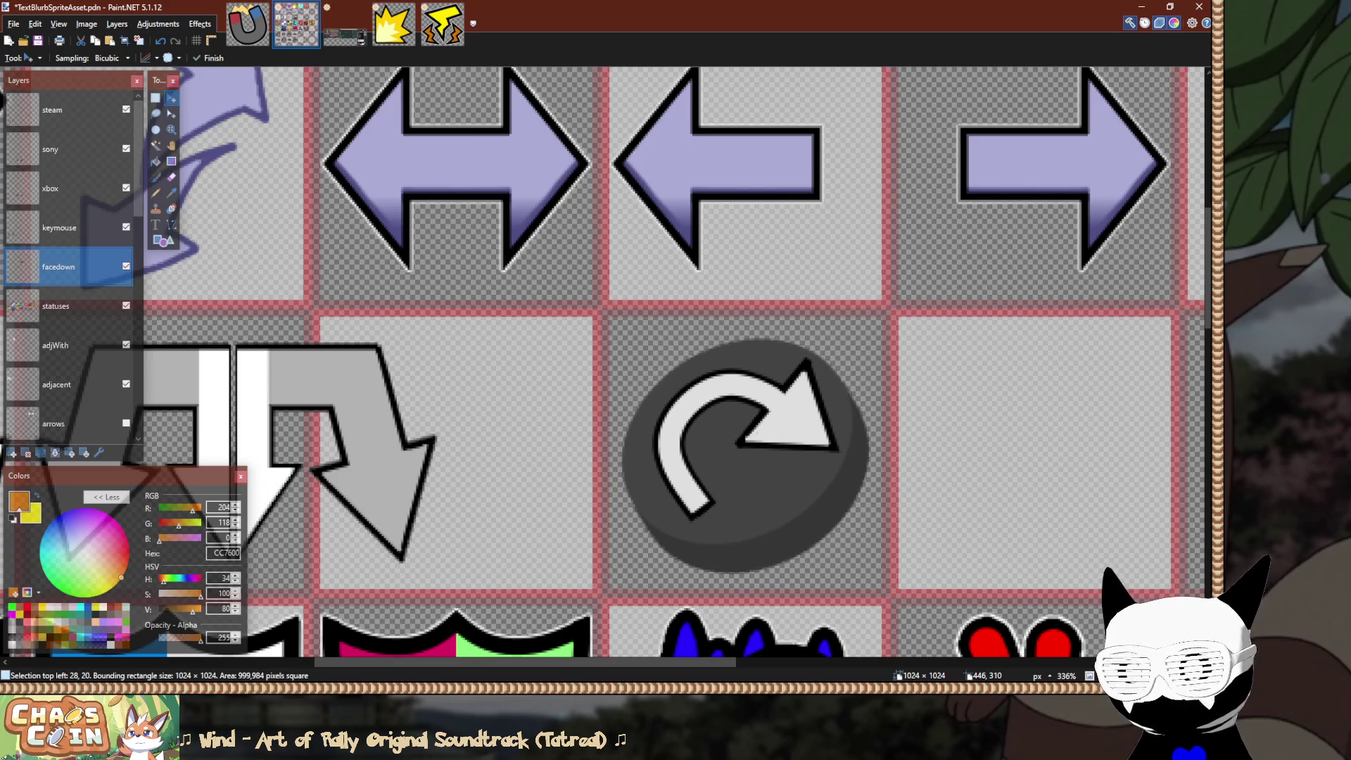
pyautogui.press('s')
pyautogui.scroll(-6, 605, 366)
pyautogui.hotkey('ctrl', 's')
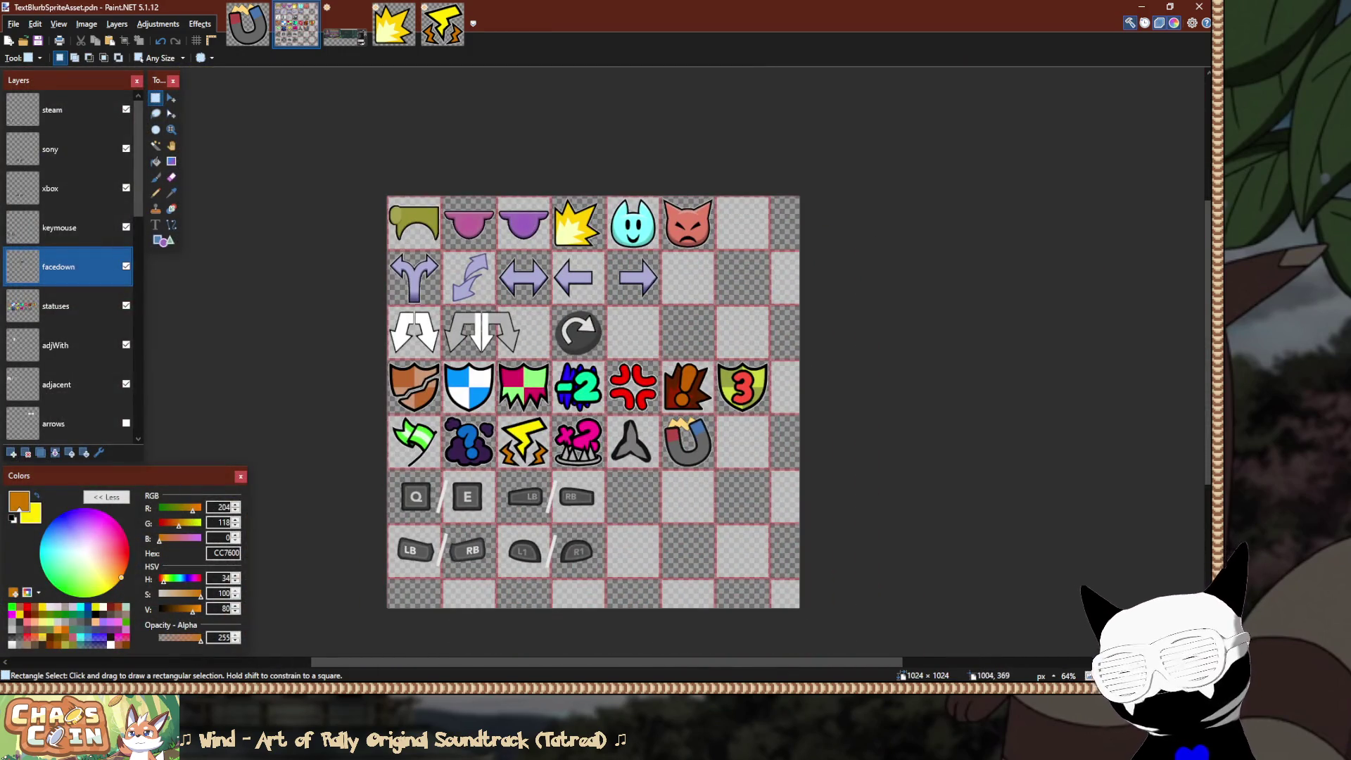